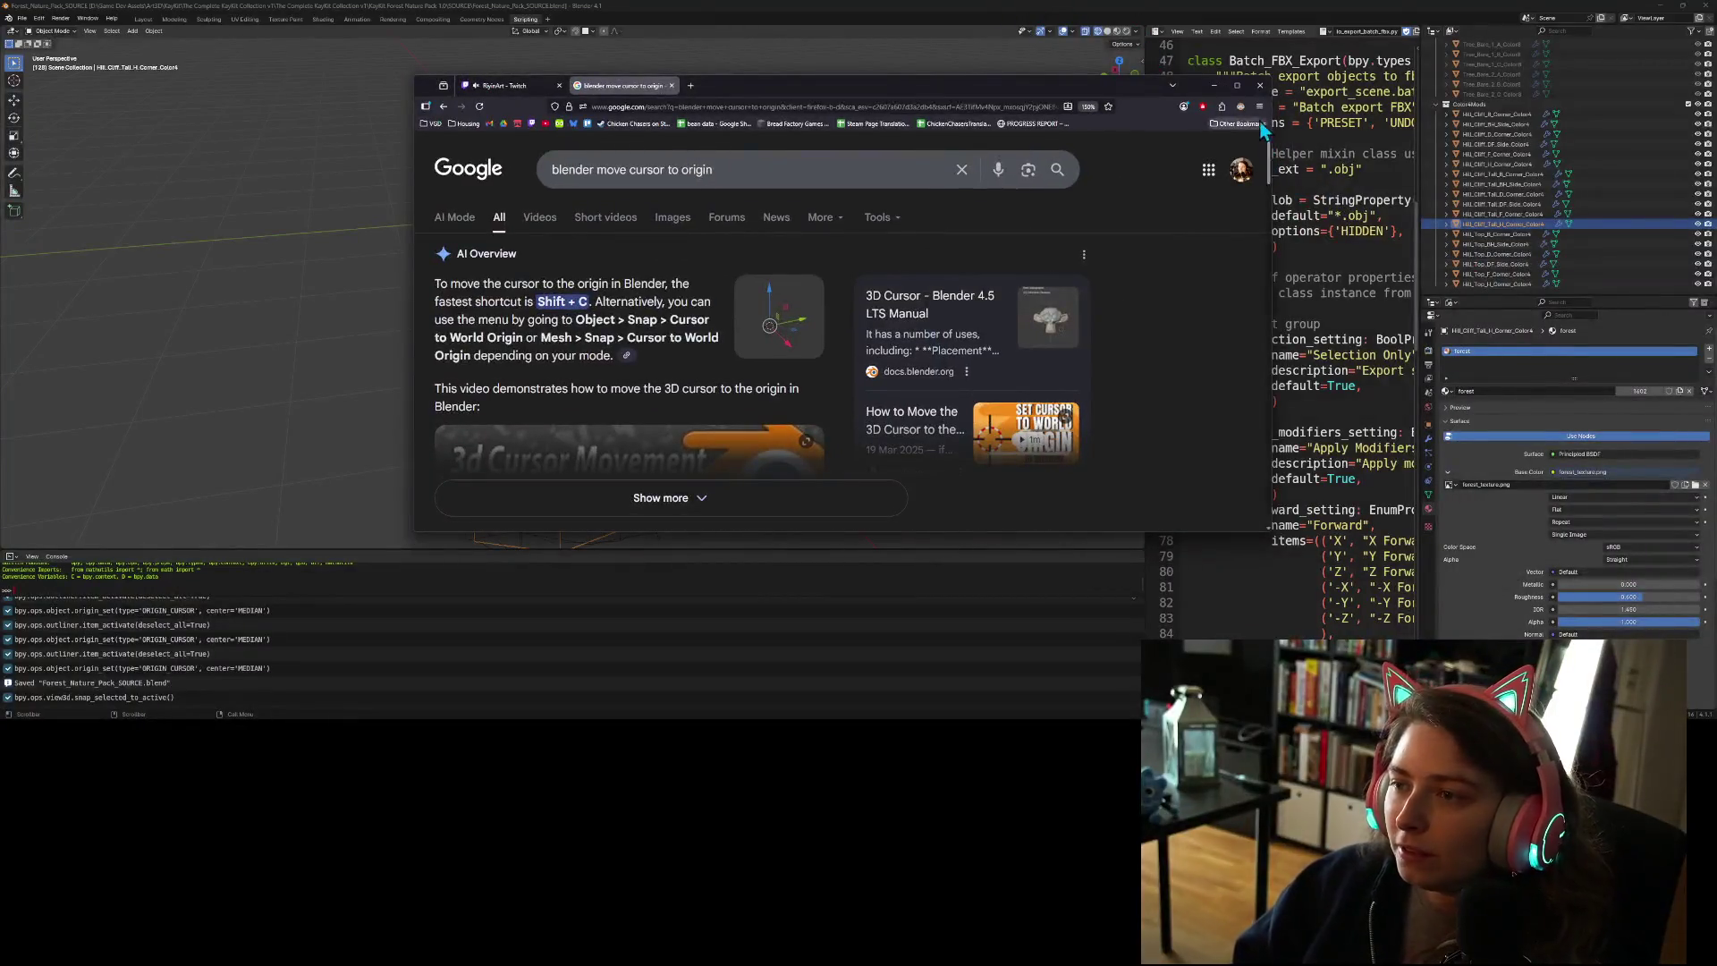
# - Search Google for 'kladdkake' in a new maximized Firefox tab, glance at a recipe, and return to the results
pyautogui.click(1238, 86)
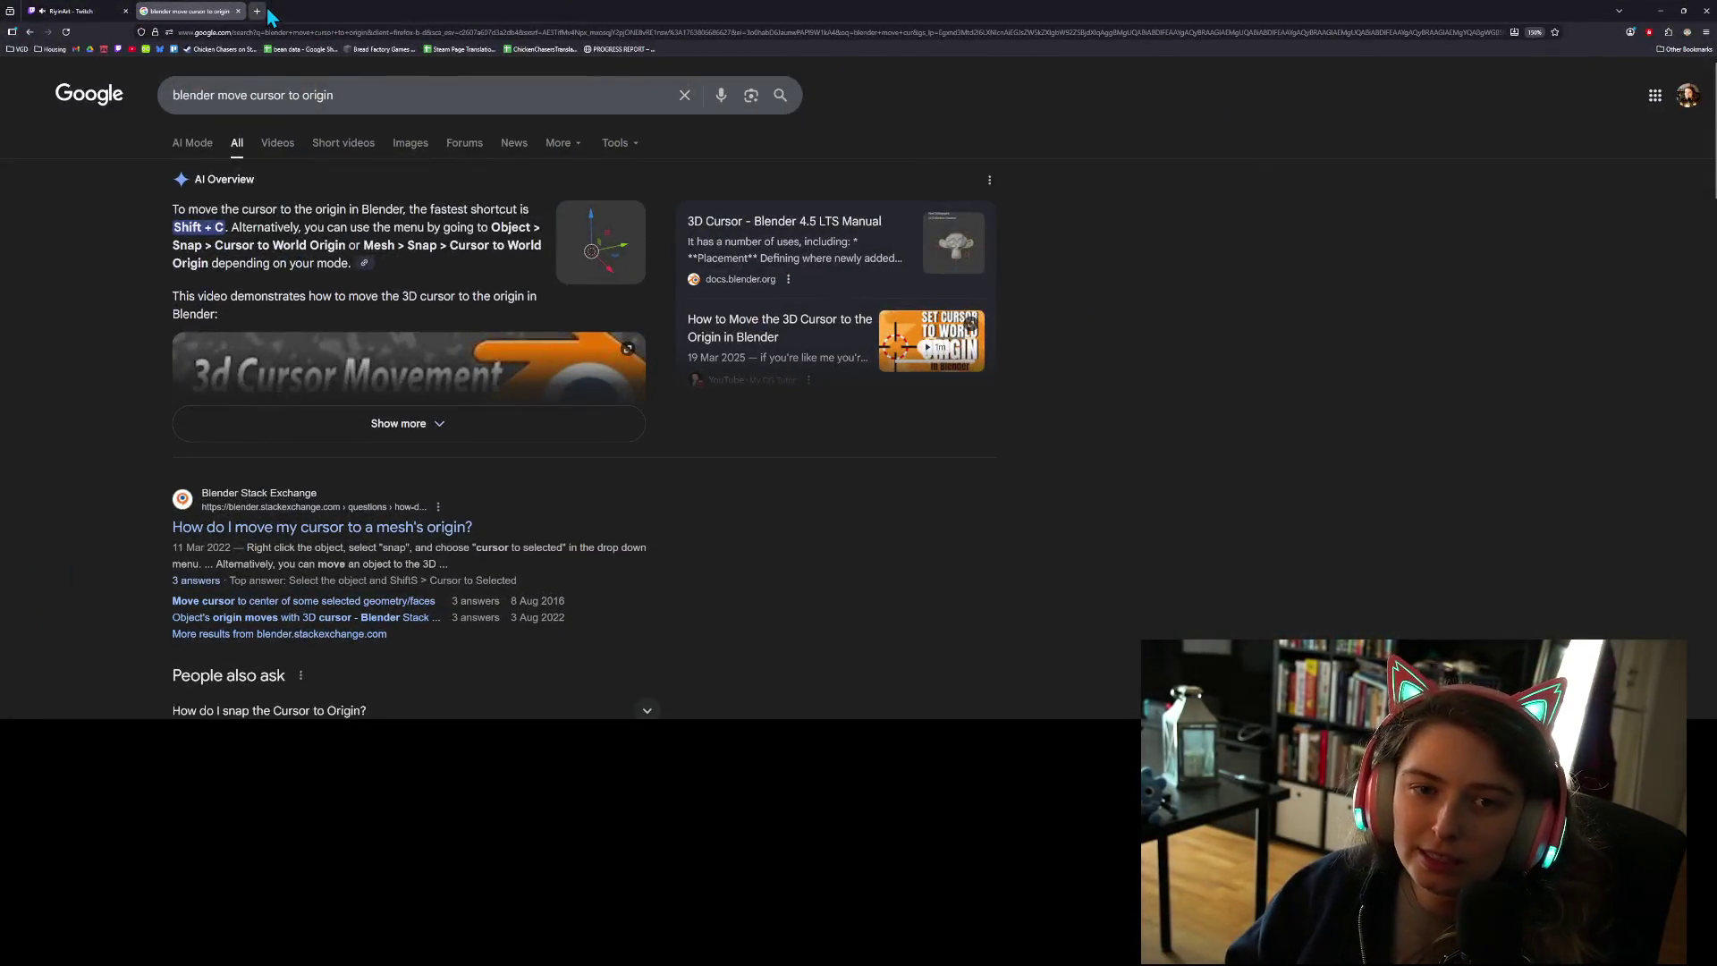
pyautogui.click(268, 10)
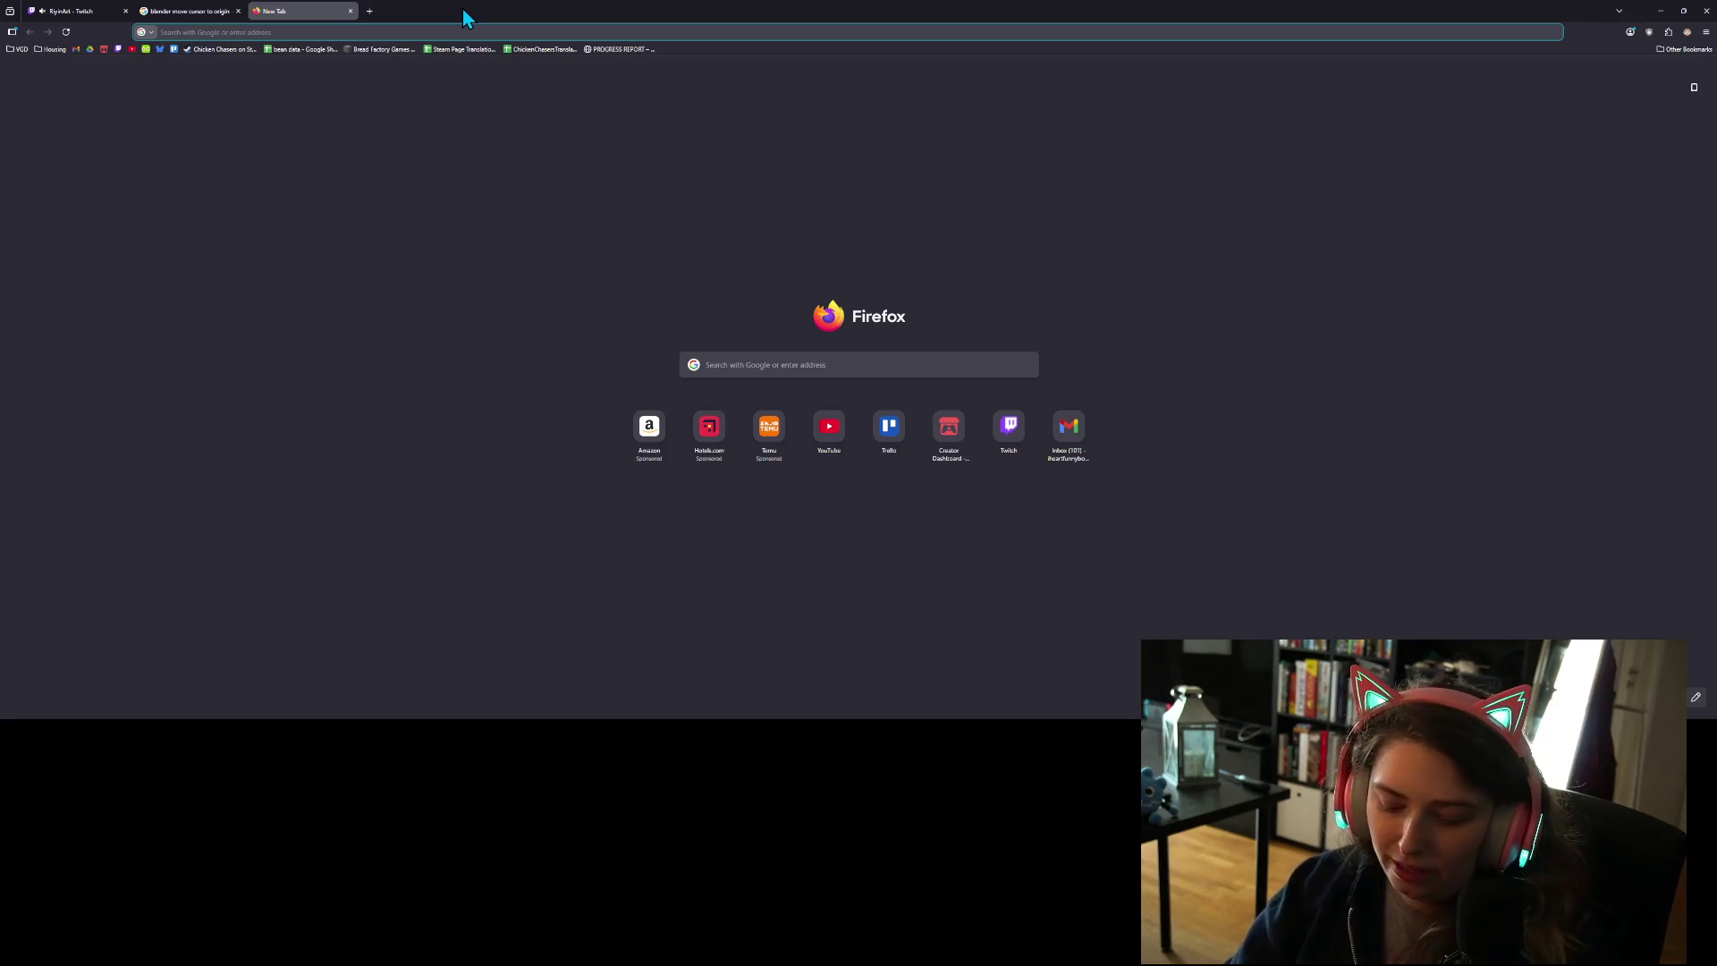
pyautogui.write('kladd')
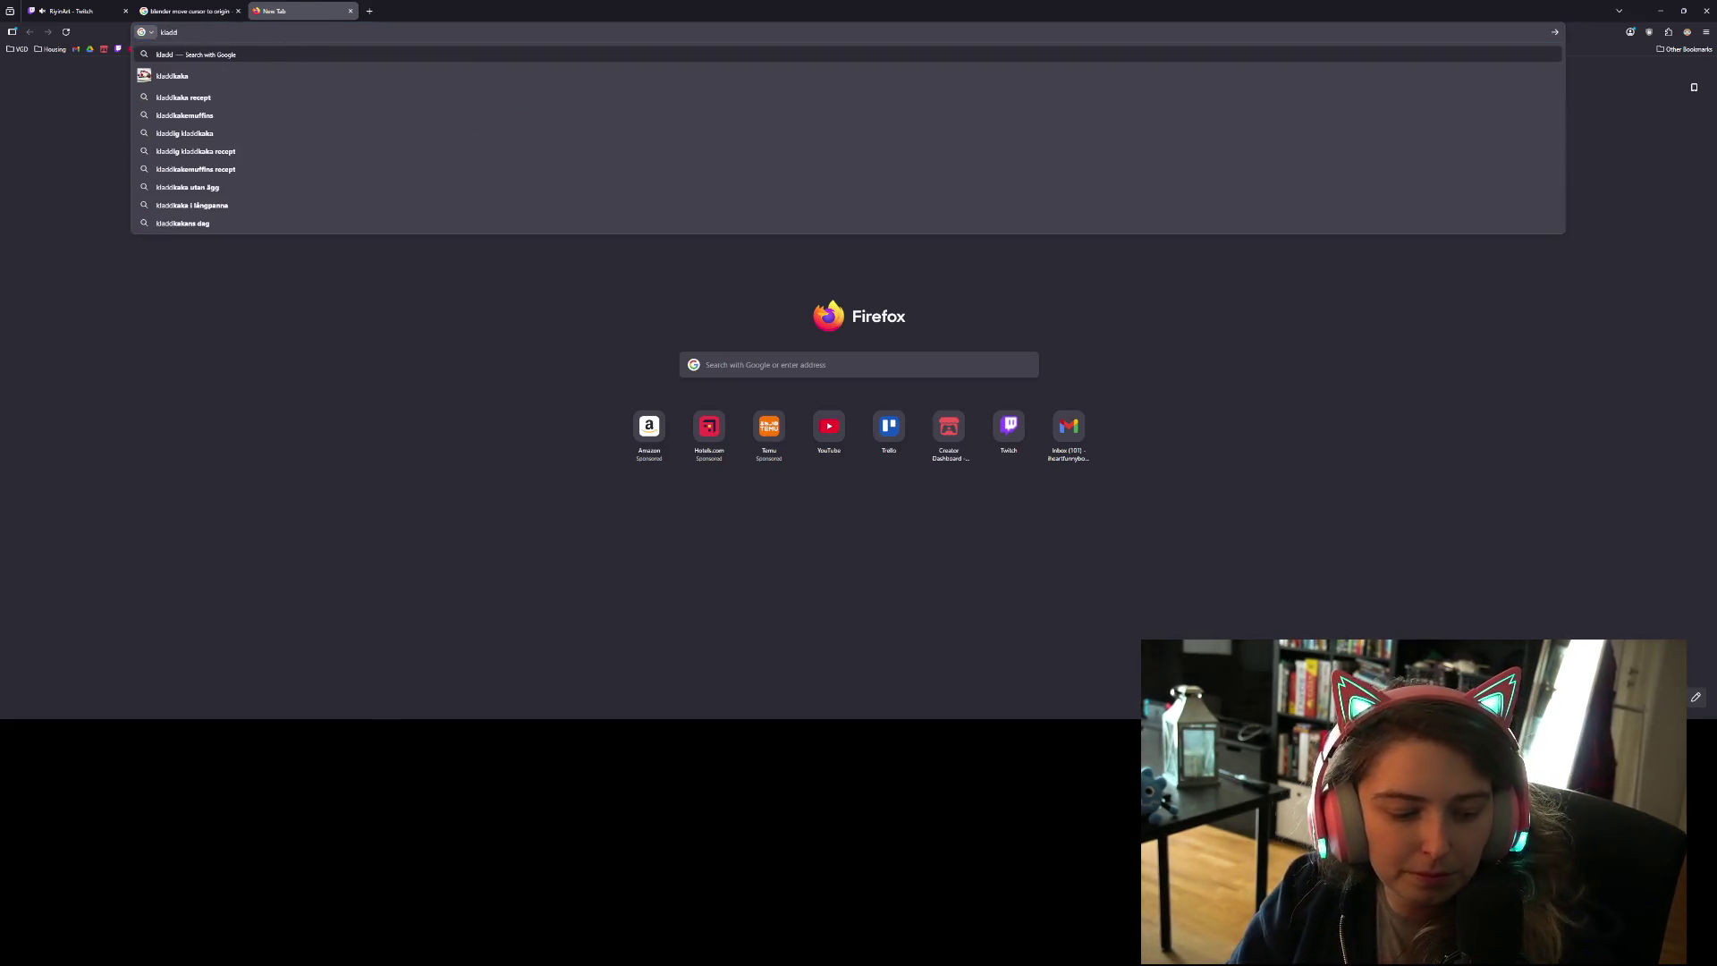
pyautogui.write('kake')
pyautogui.press('Return')
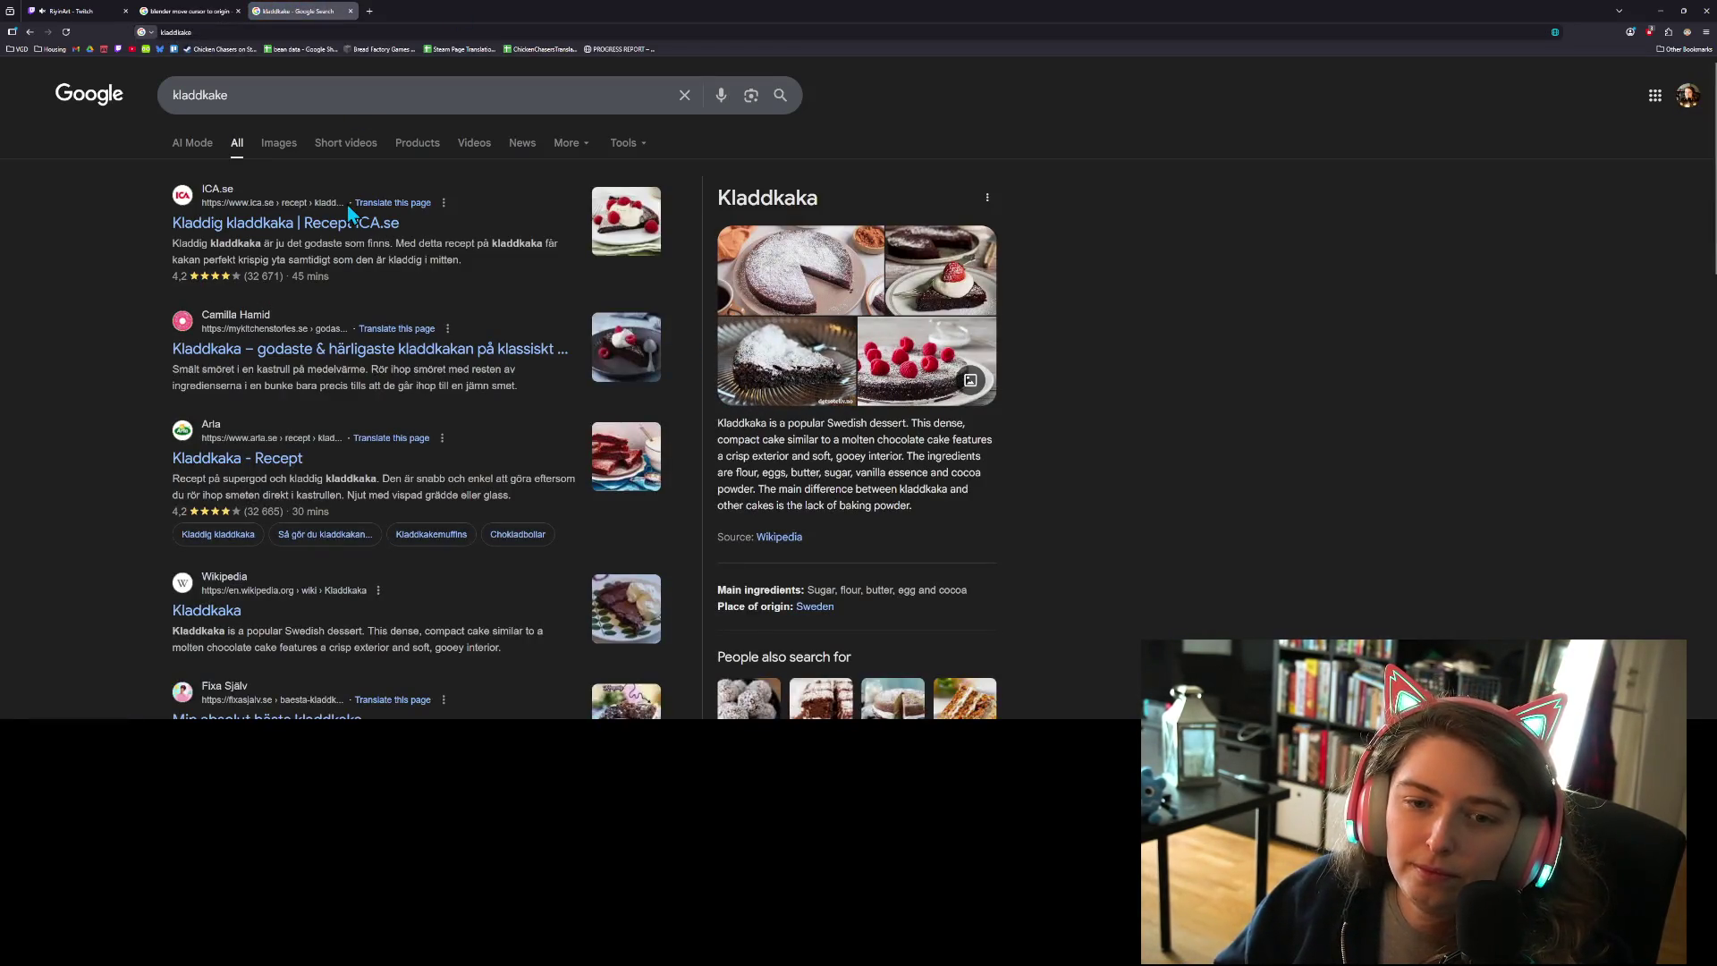
pyautogui.click(363, 352)
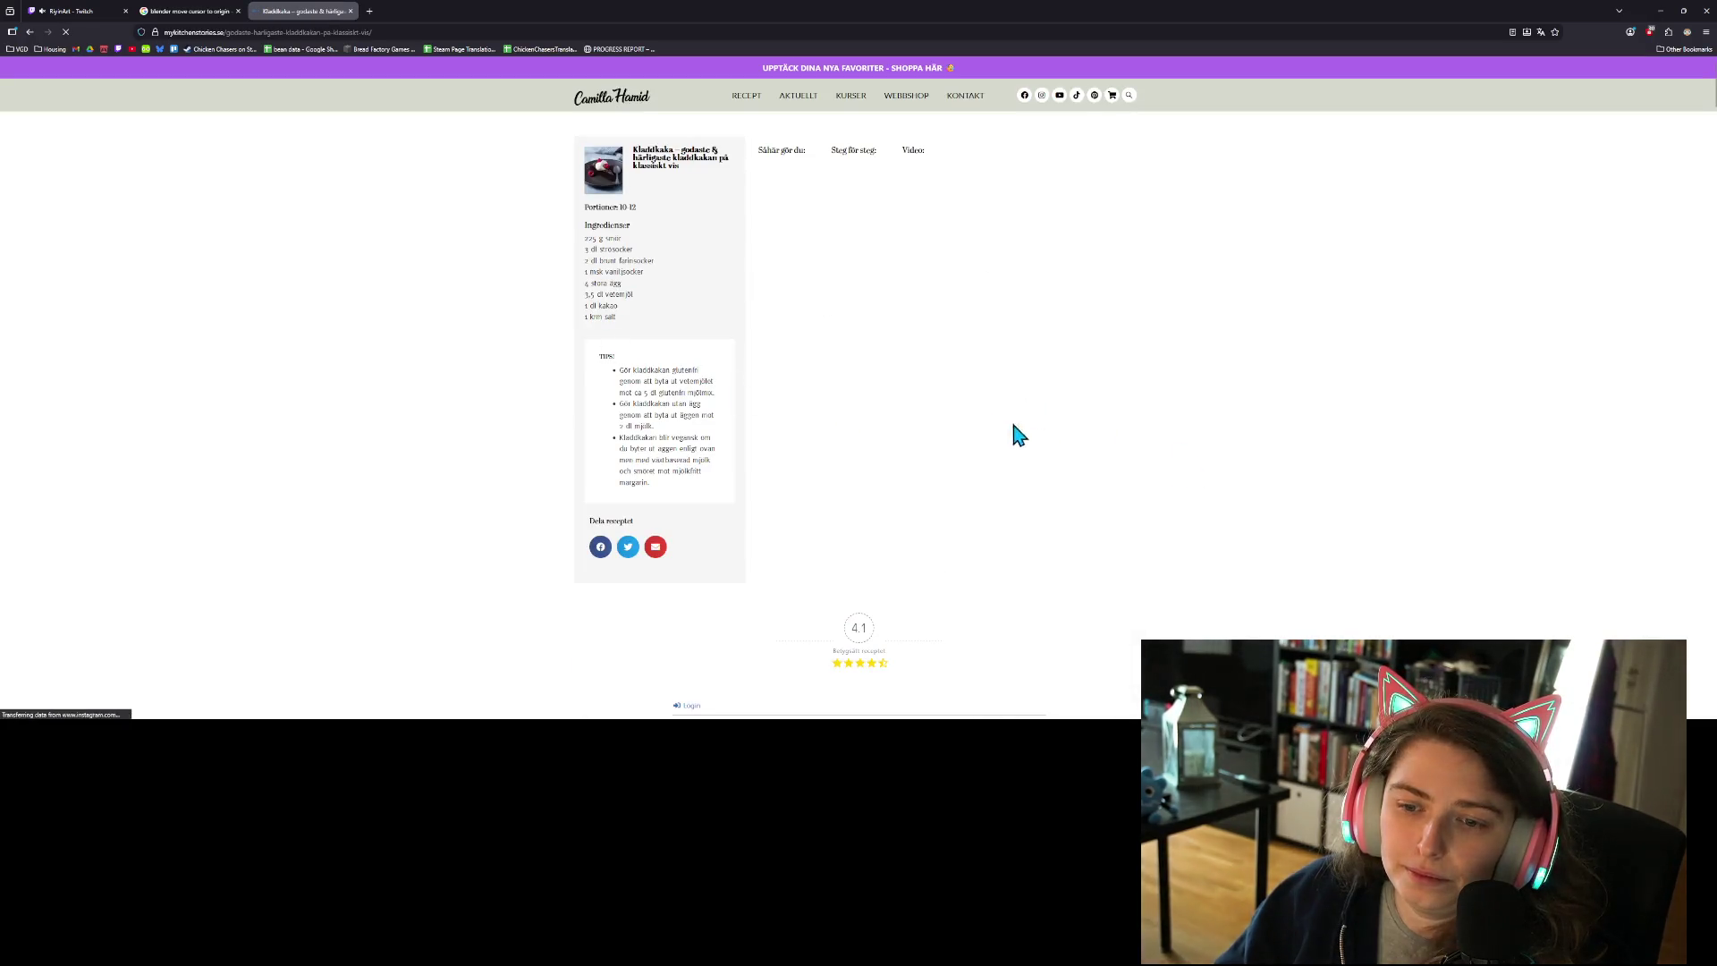
pyautogui.click(31, 33)
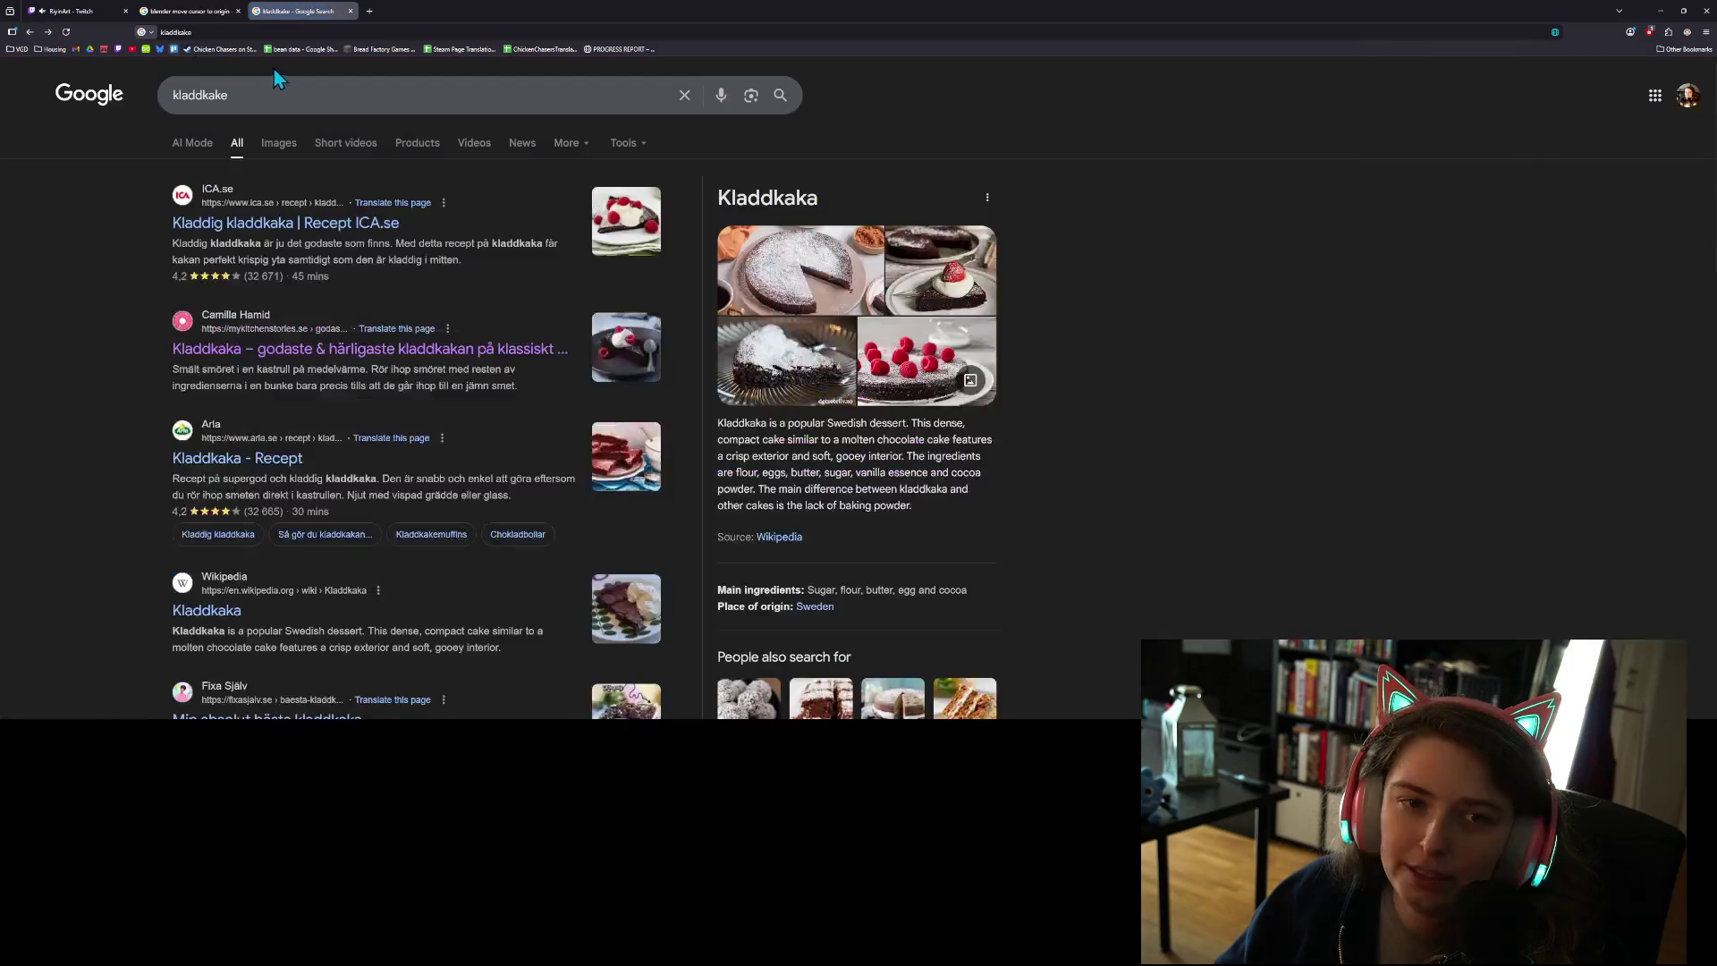
# - Browse the kladdkake image results, previewing two photos, then close the kladdkake tab
pyautogui.click(285, 141)
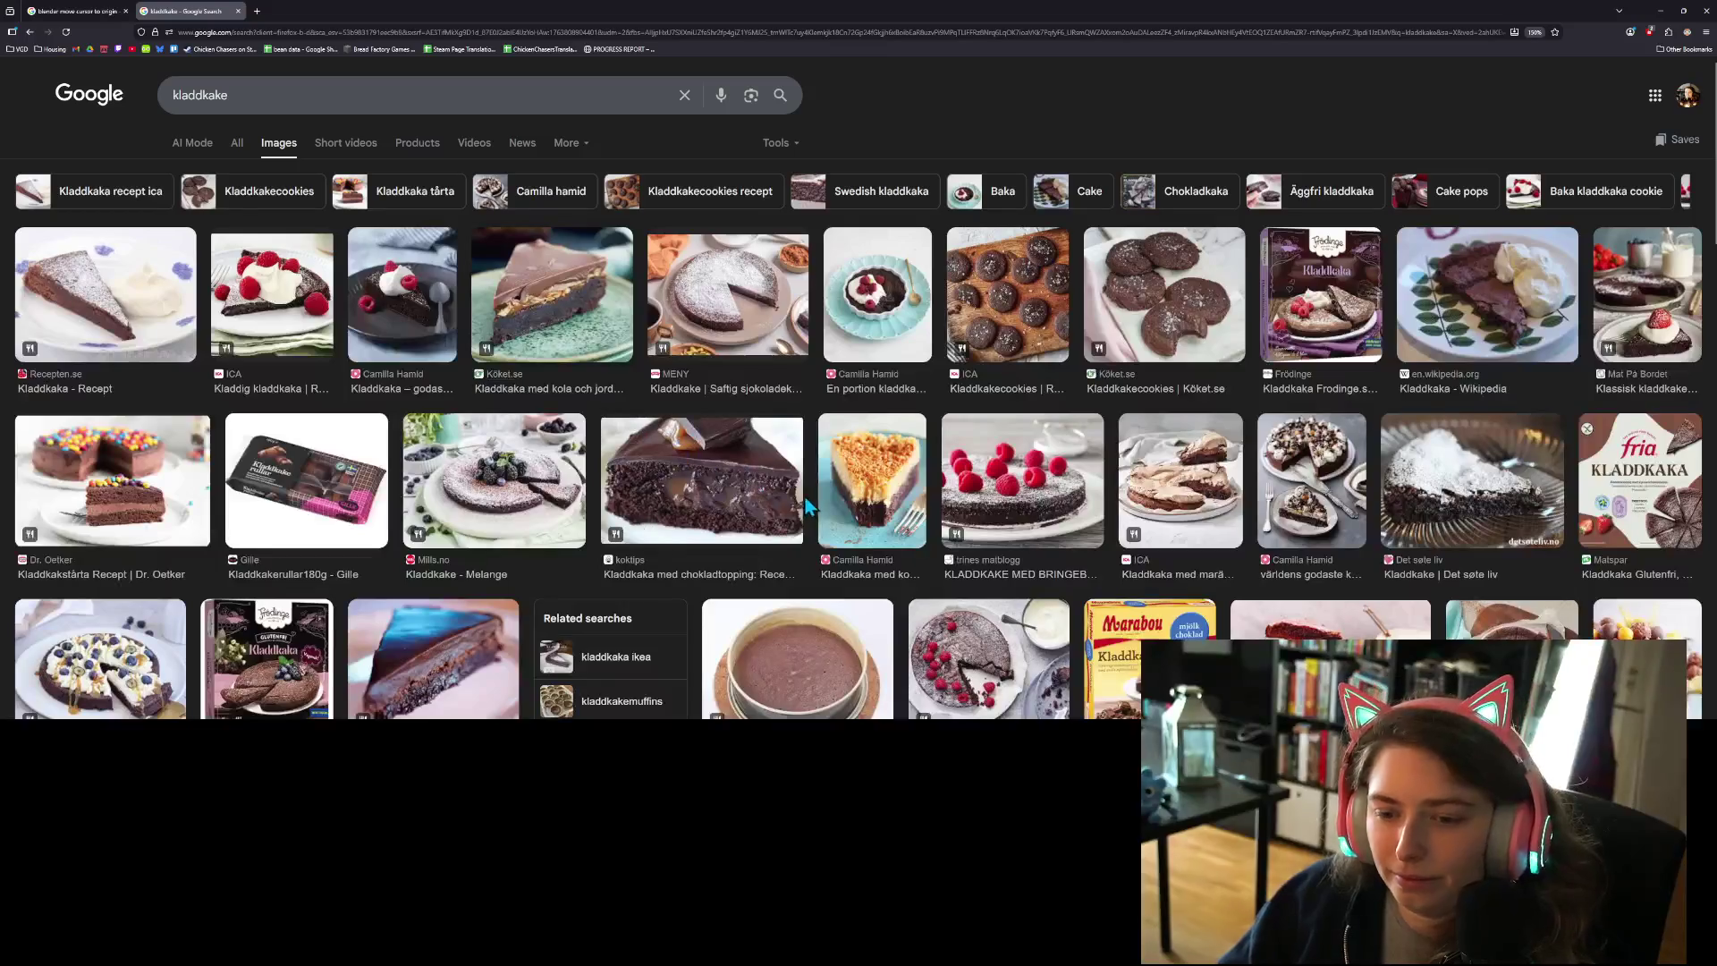
pyautogui.click(400, 304)
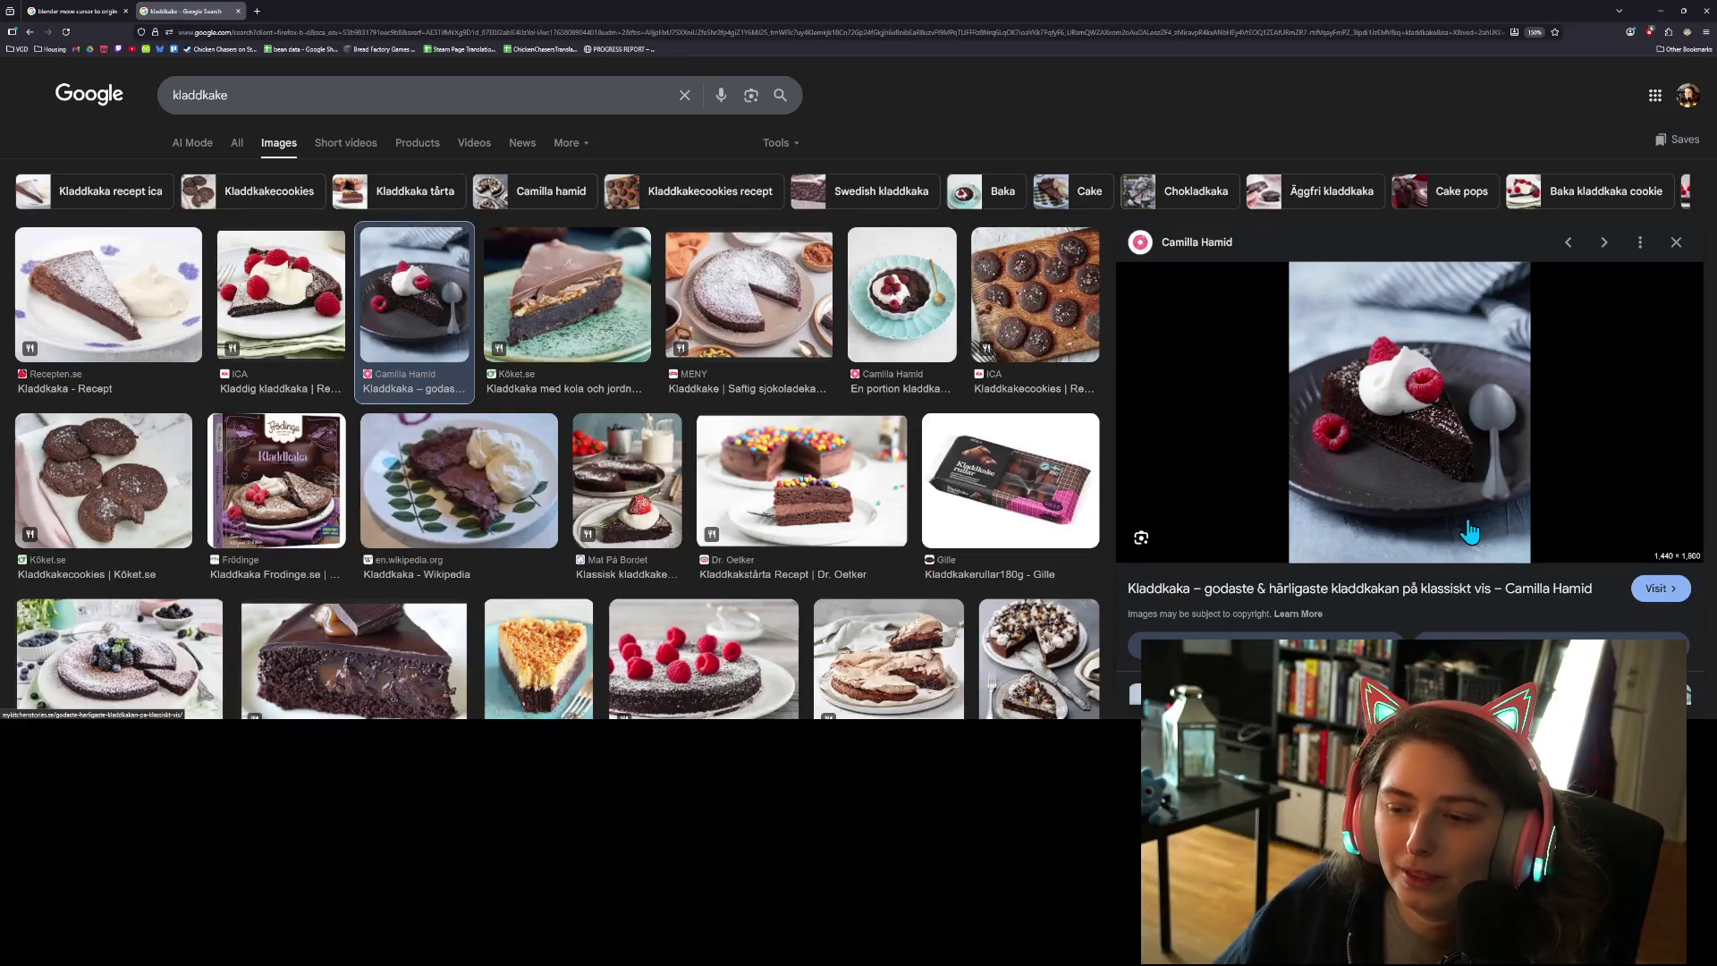
pyautogui.click(1067, 519)
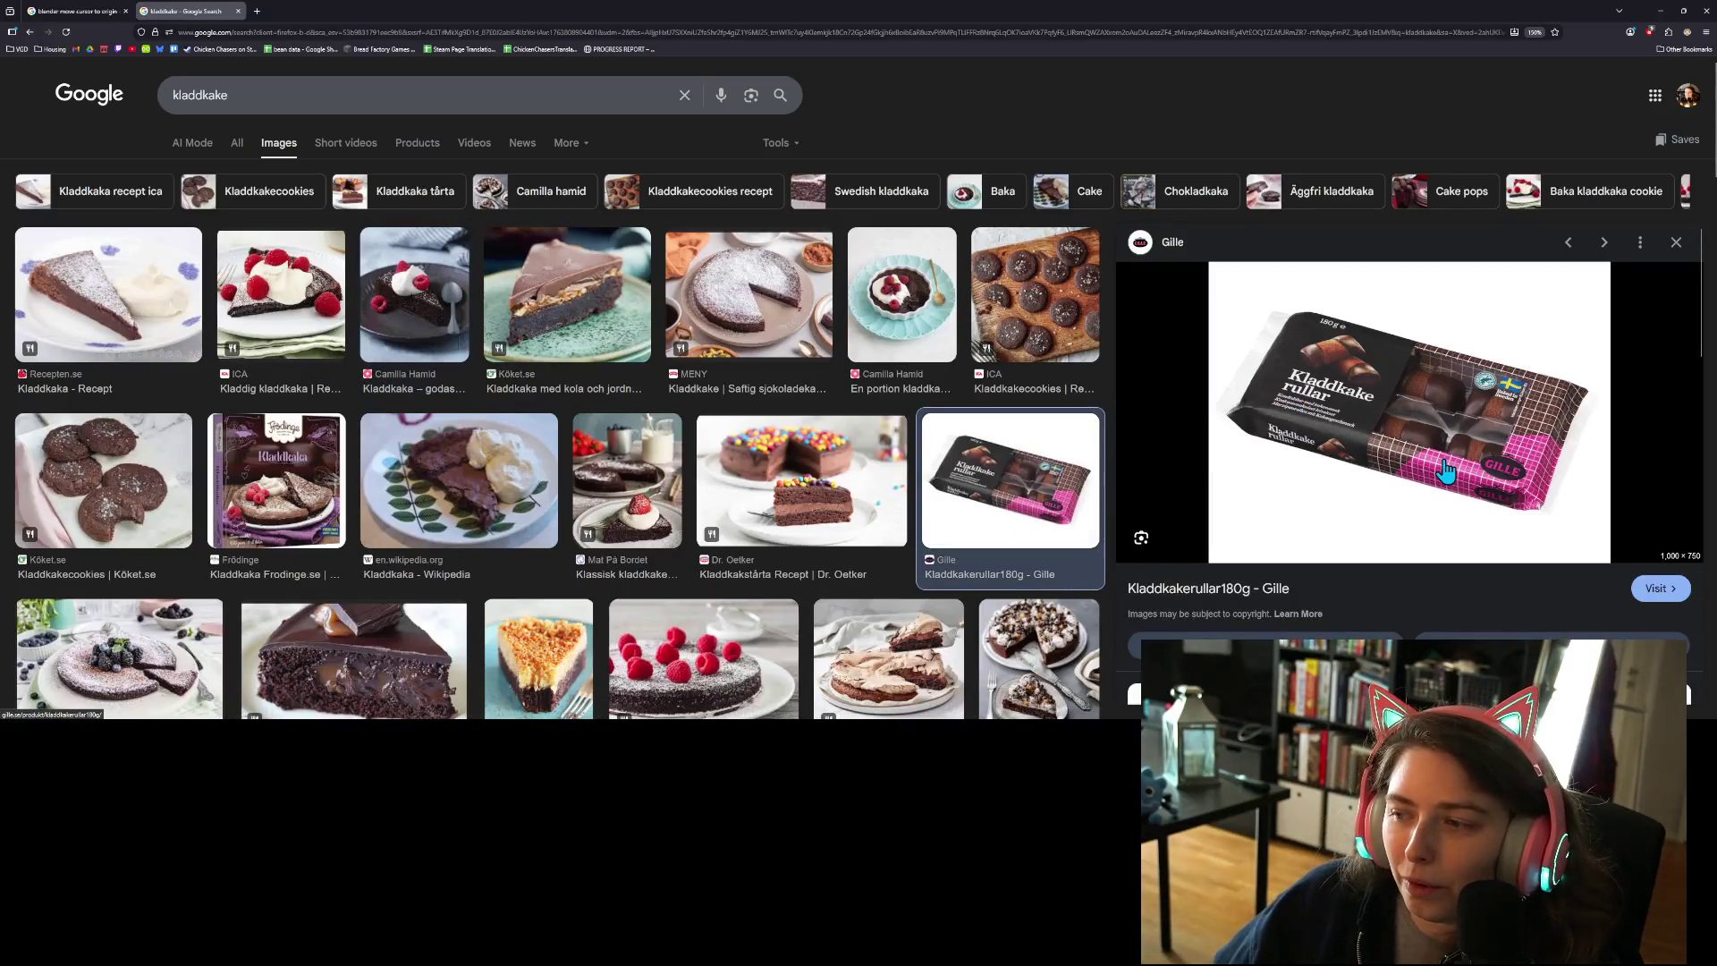
pyautogui.scroll(-3, 656, 436)
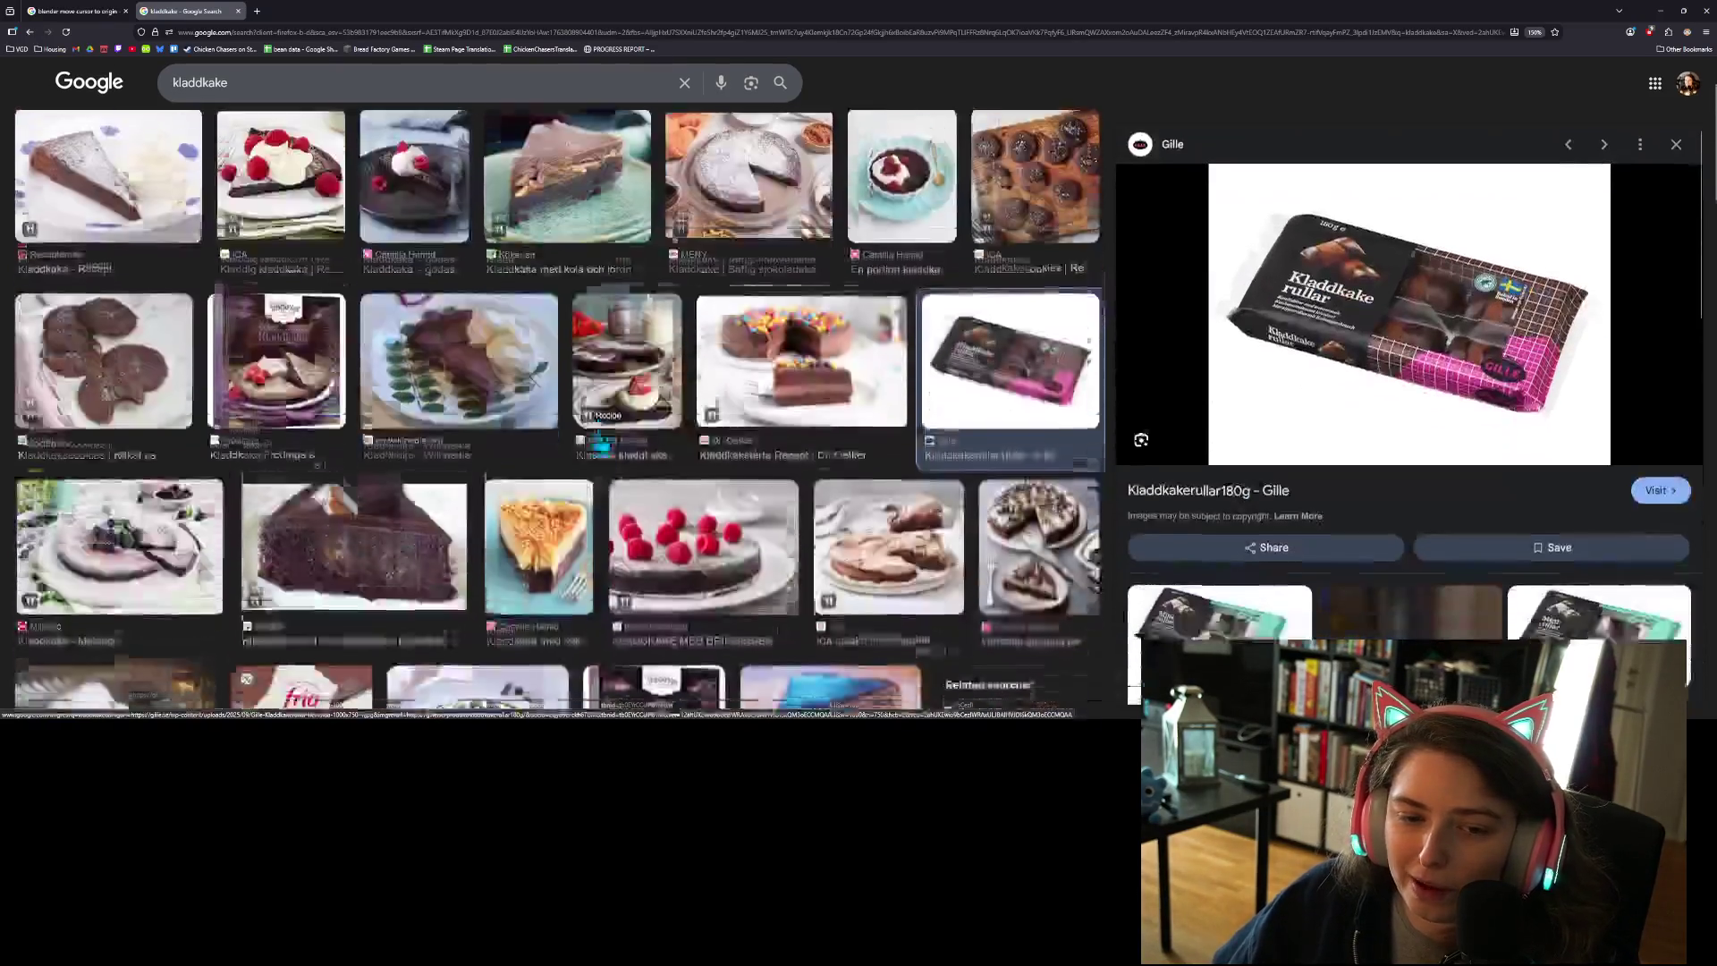
pyautogui.scroll(-3, 655, 436)
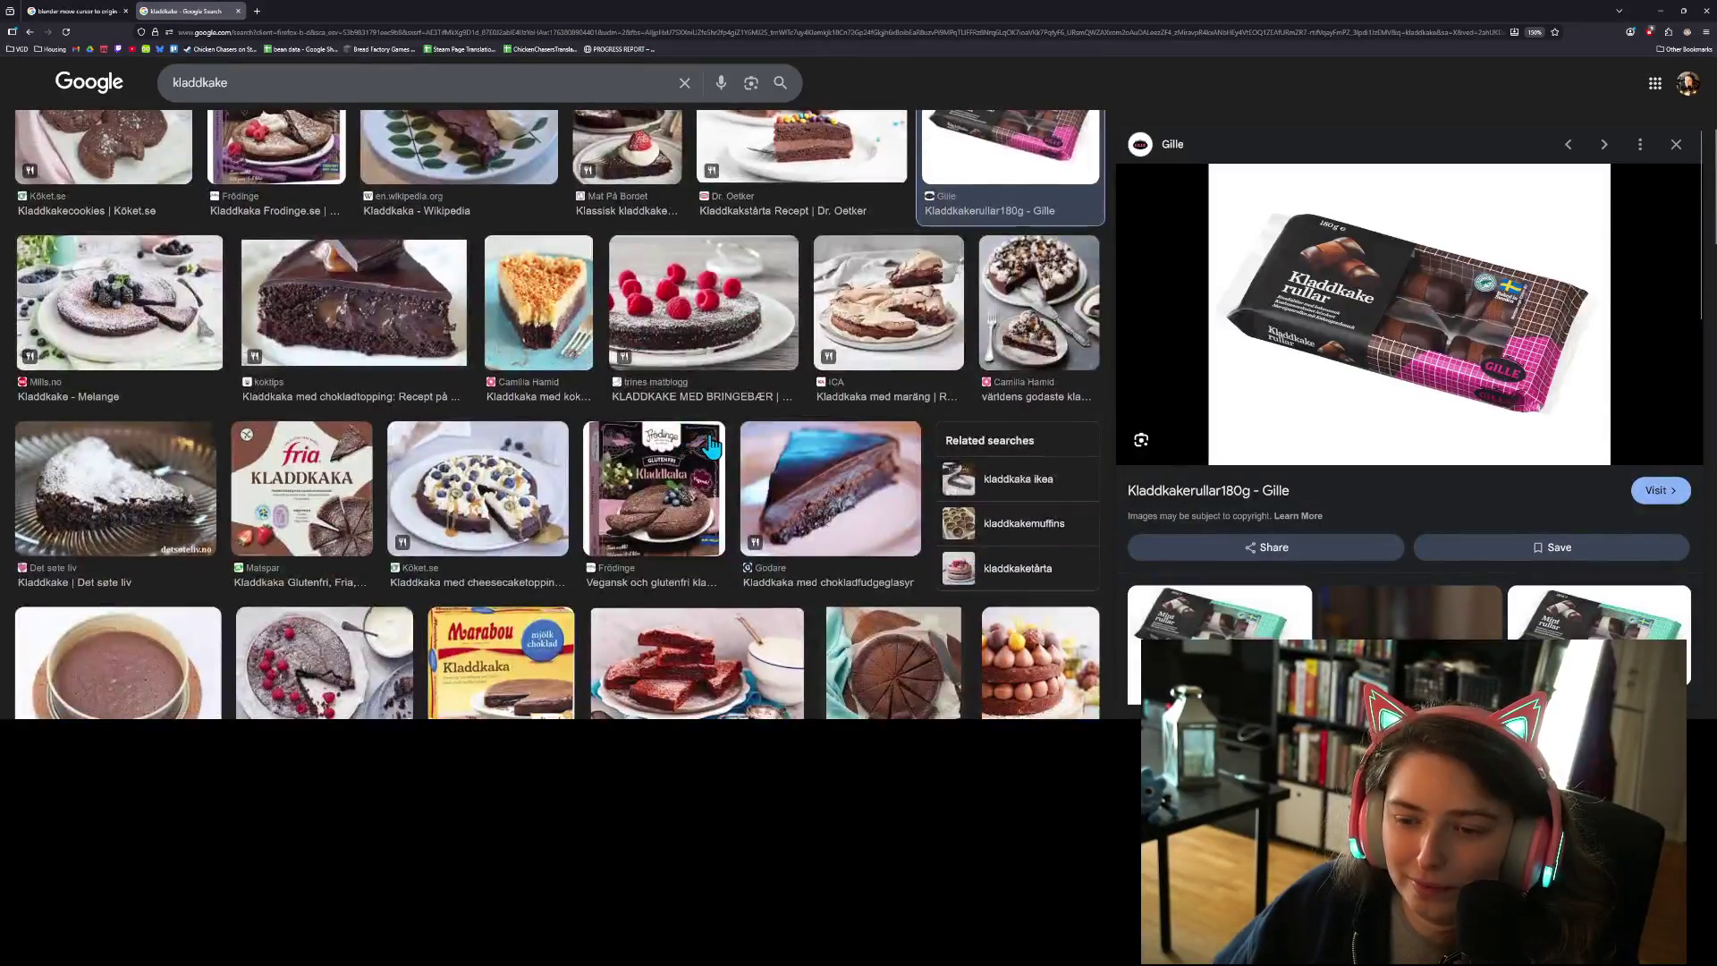
pyautogui.scroll(-1, 711, 445)
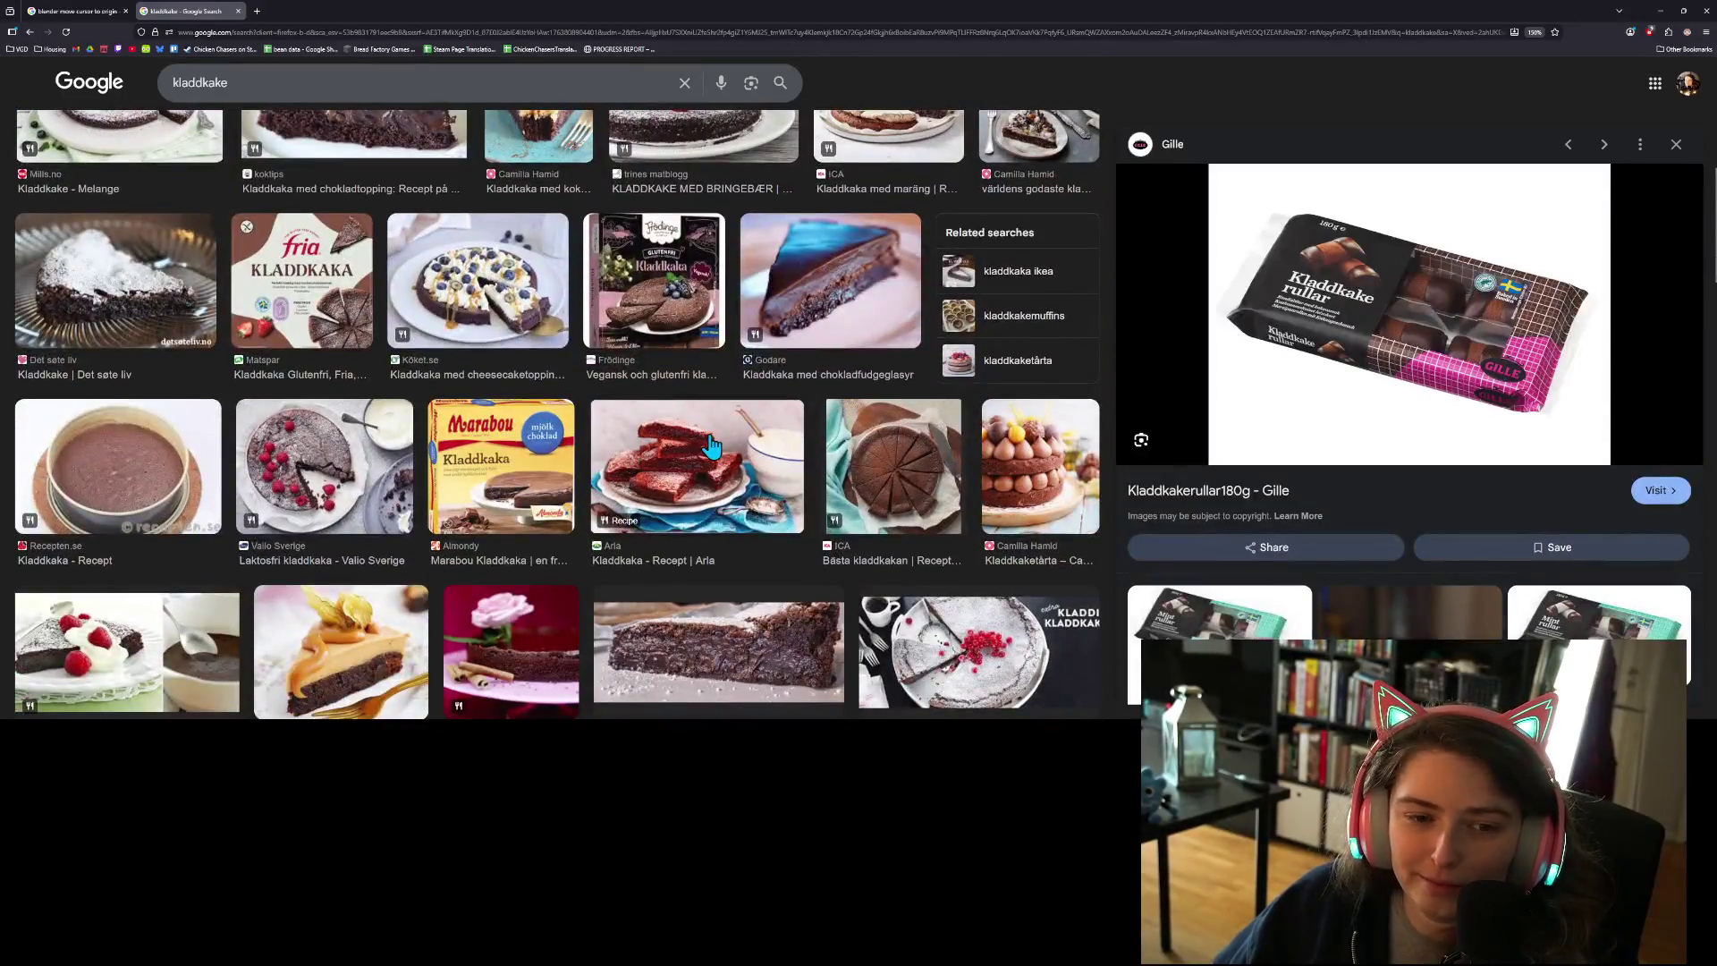
pyautogui.click(239, 12)
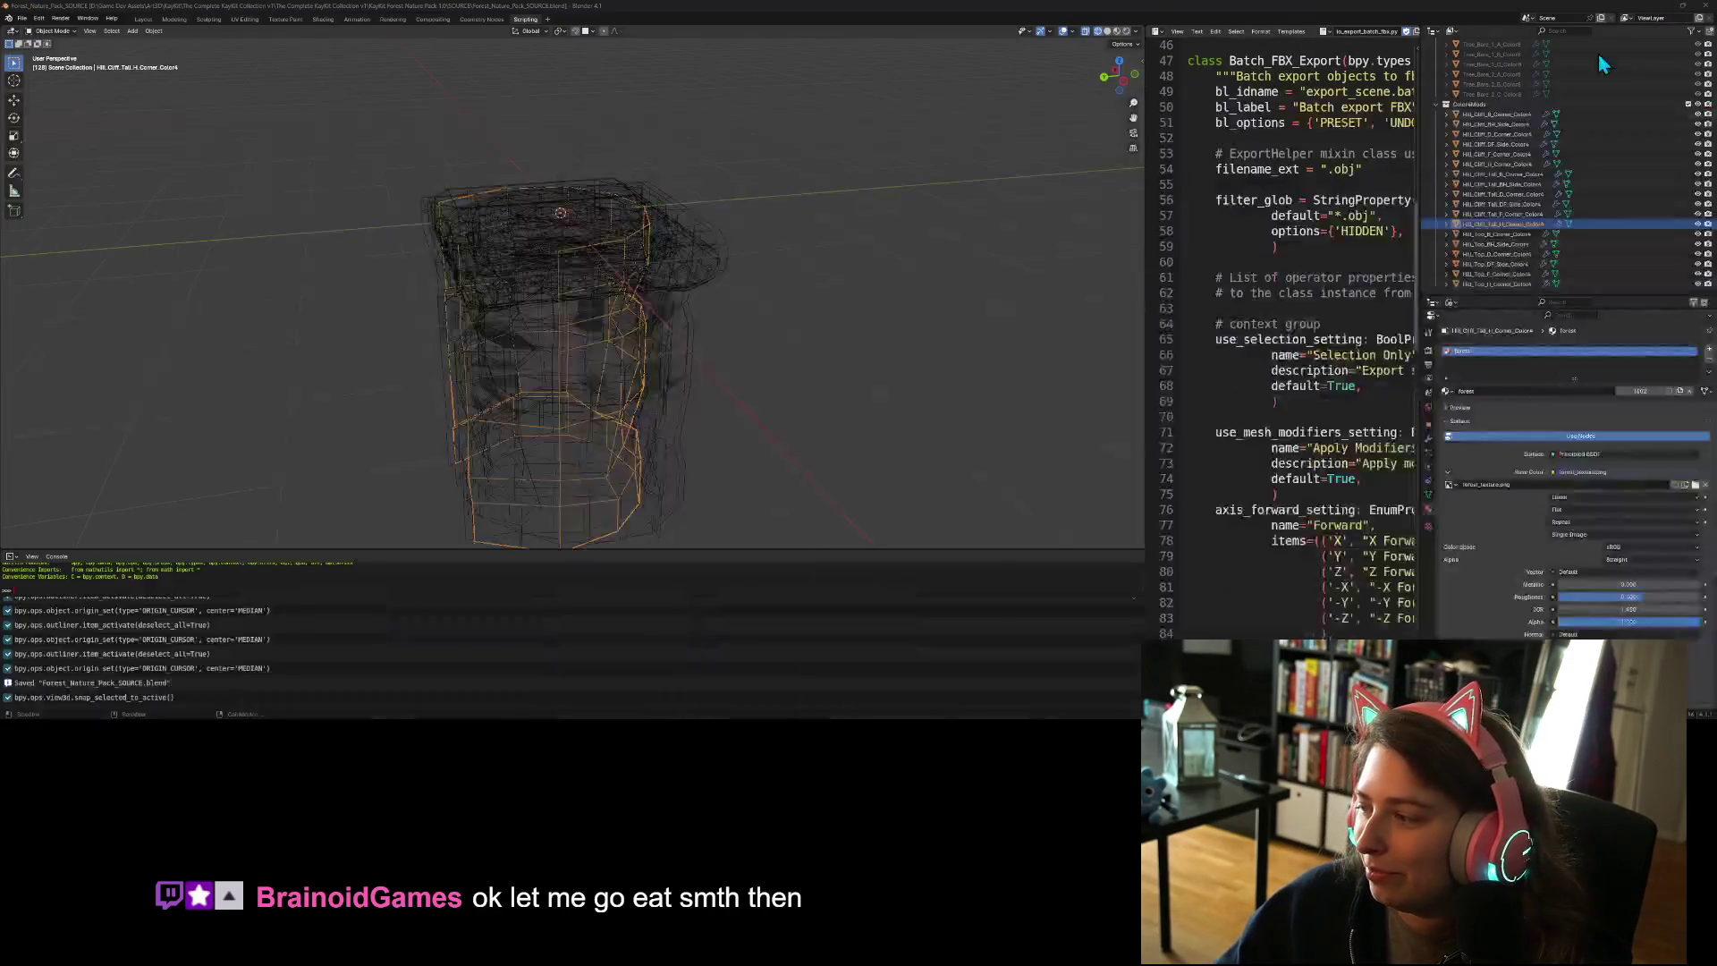
# - Back in Blender, select Hill_Cliff_B_Corner through Hill_Cliff_Tall_H_Corner in the Outliner and save the file
pyautogui.click(1660, 10)
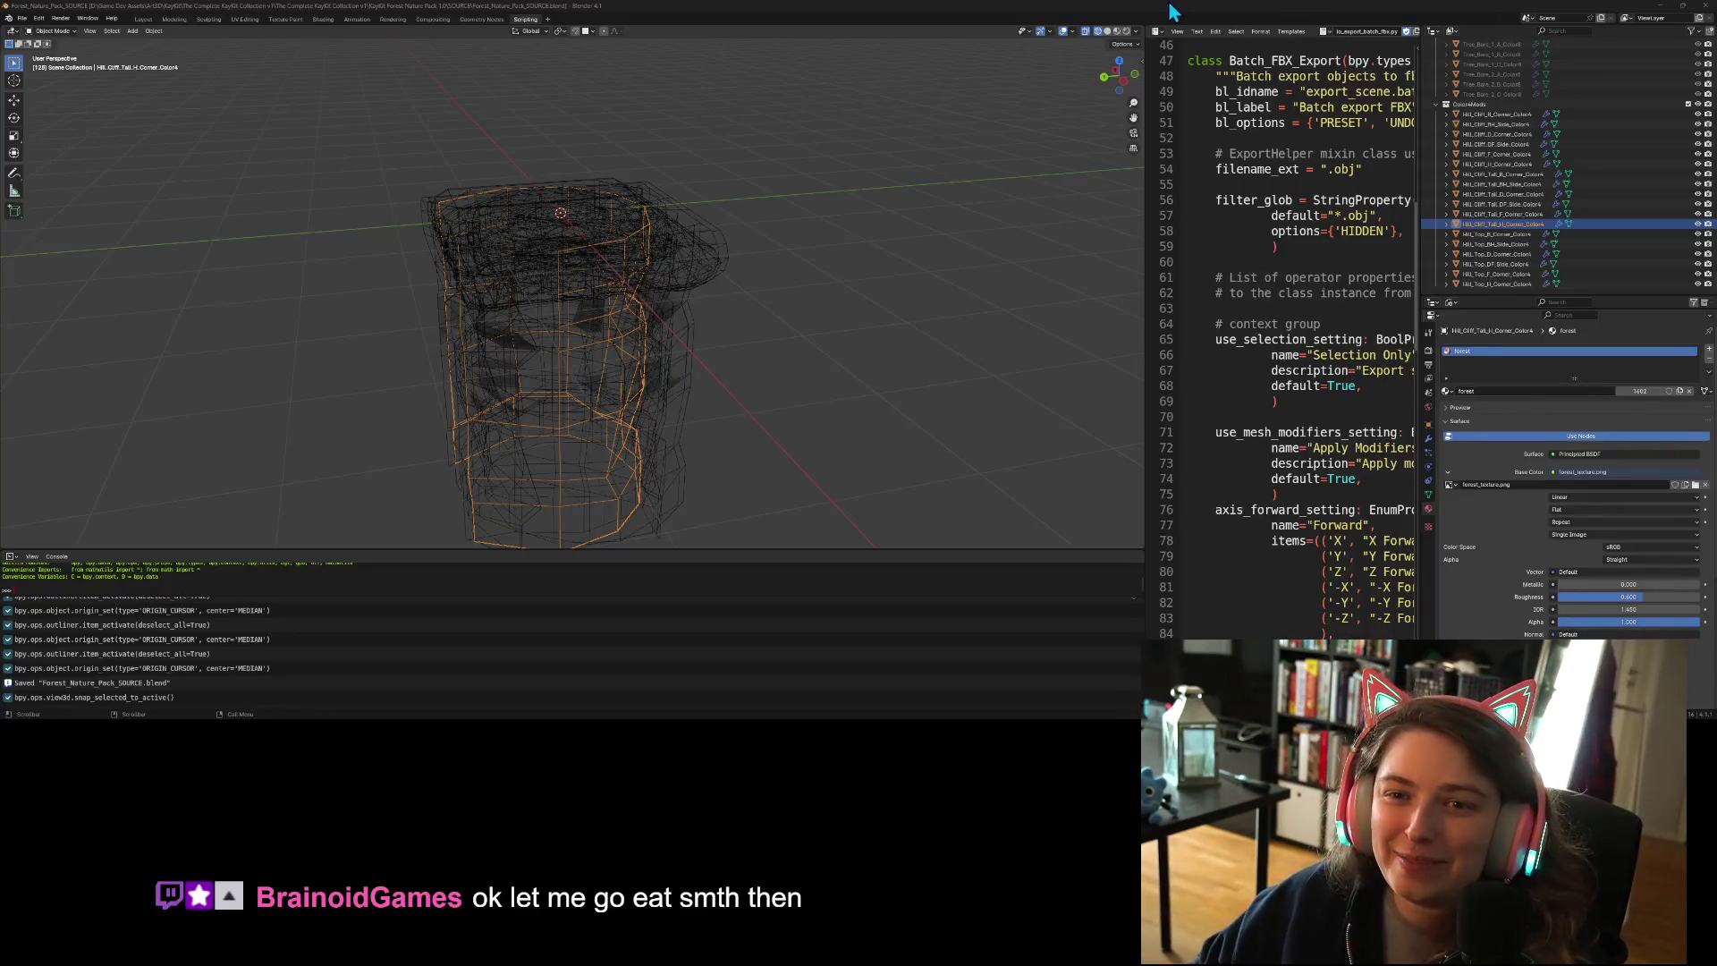
pyautogui.click(1503, 115)
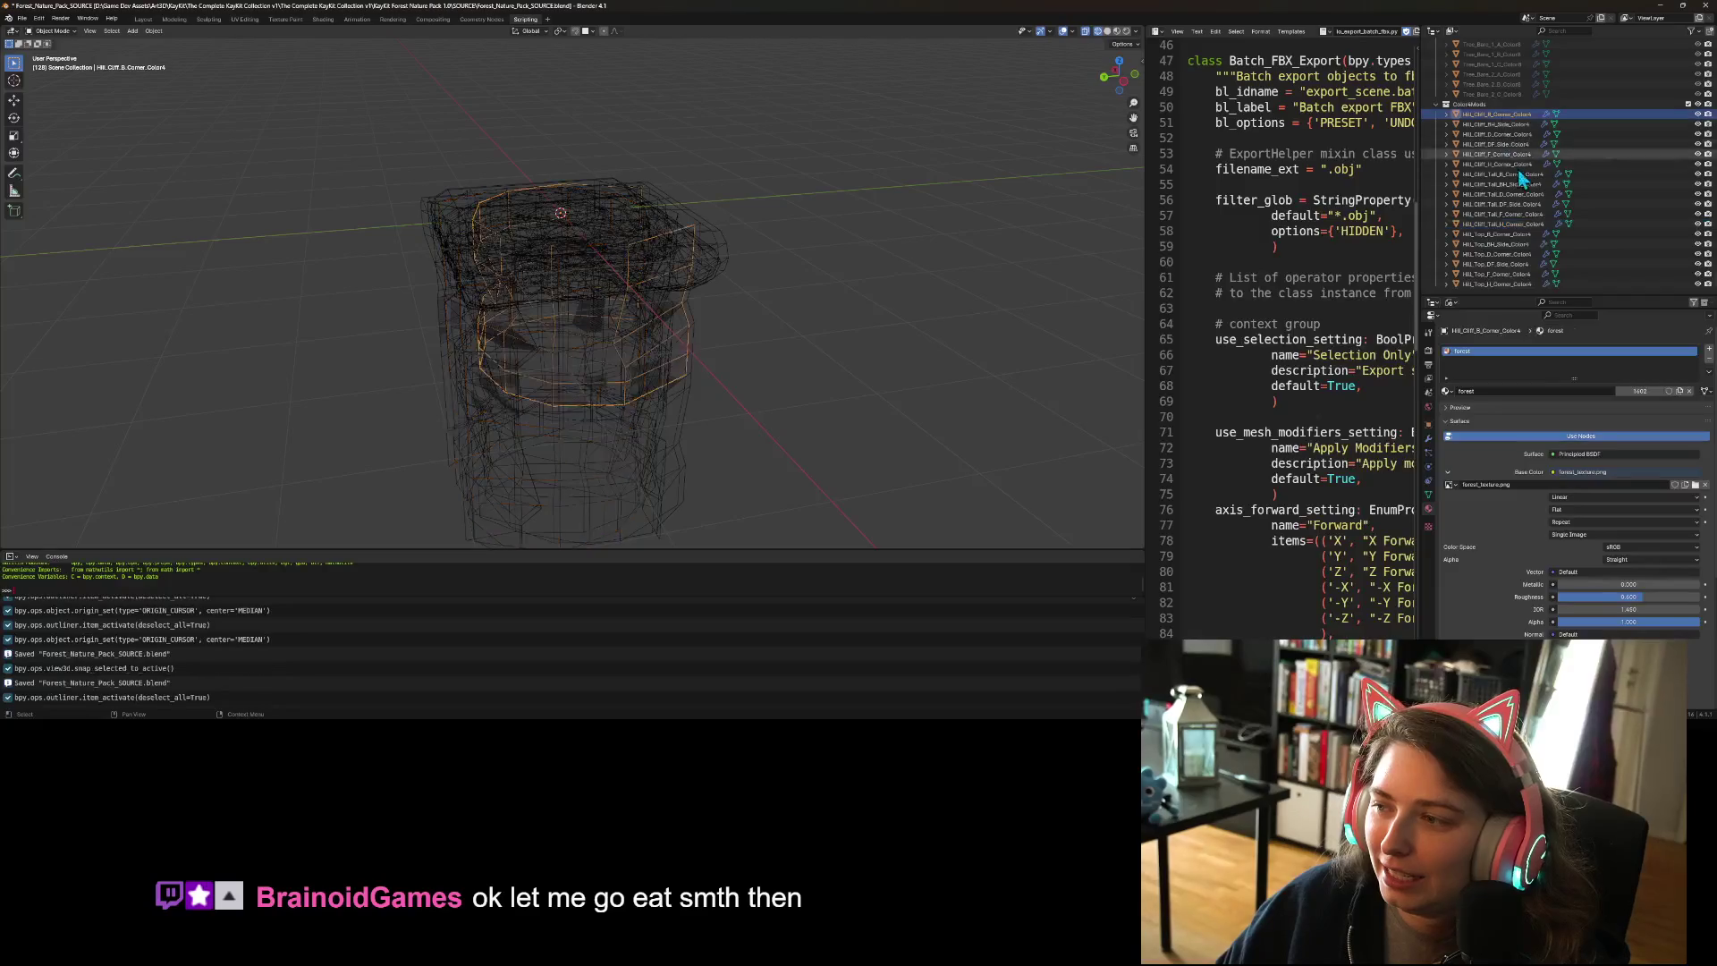
pyautogui.keyDown('shift'); pyautogui.click(1526, 223); pyautogui.keyUp('shift')
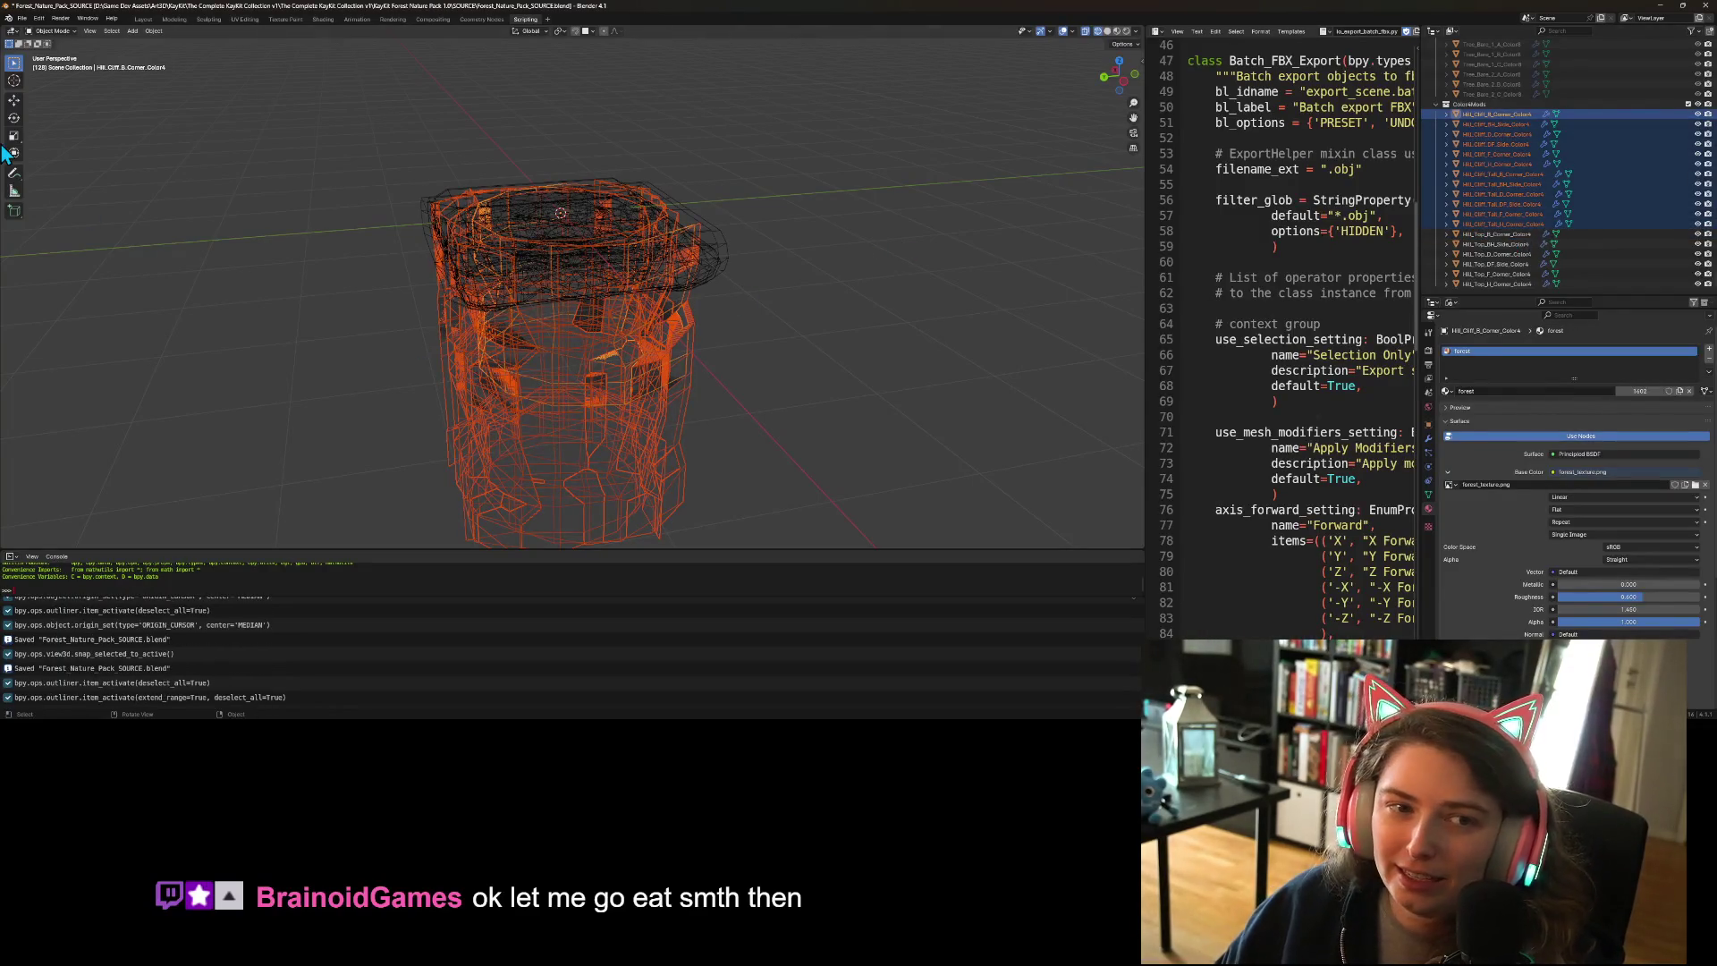
pyautogui.hotkey('ctrl', 's')
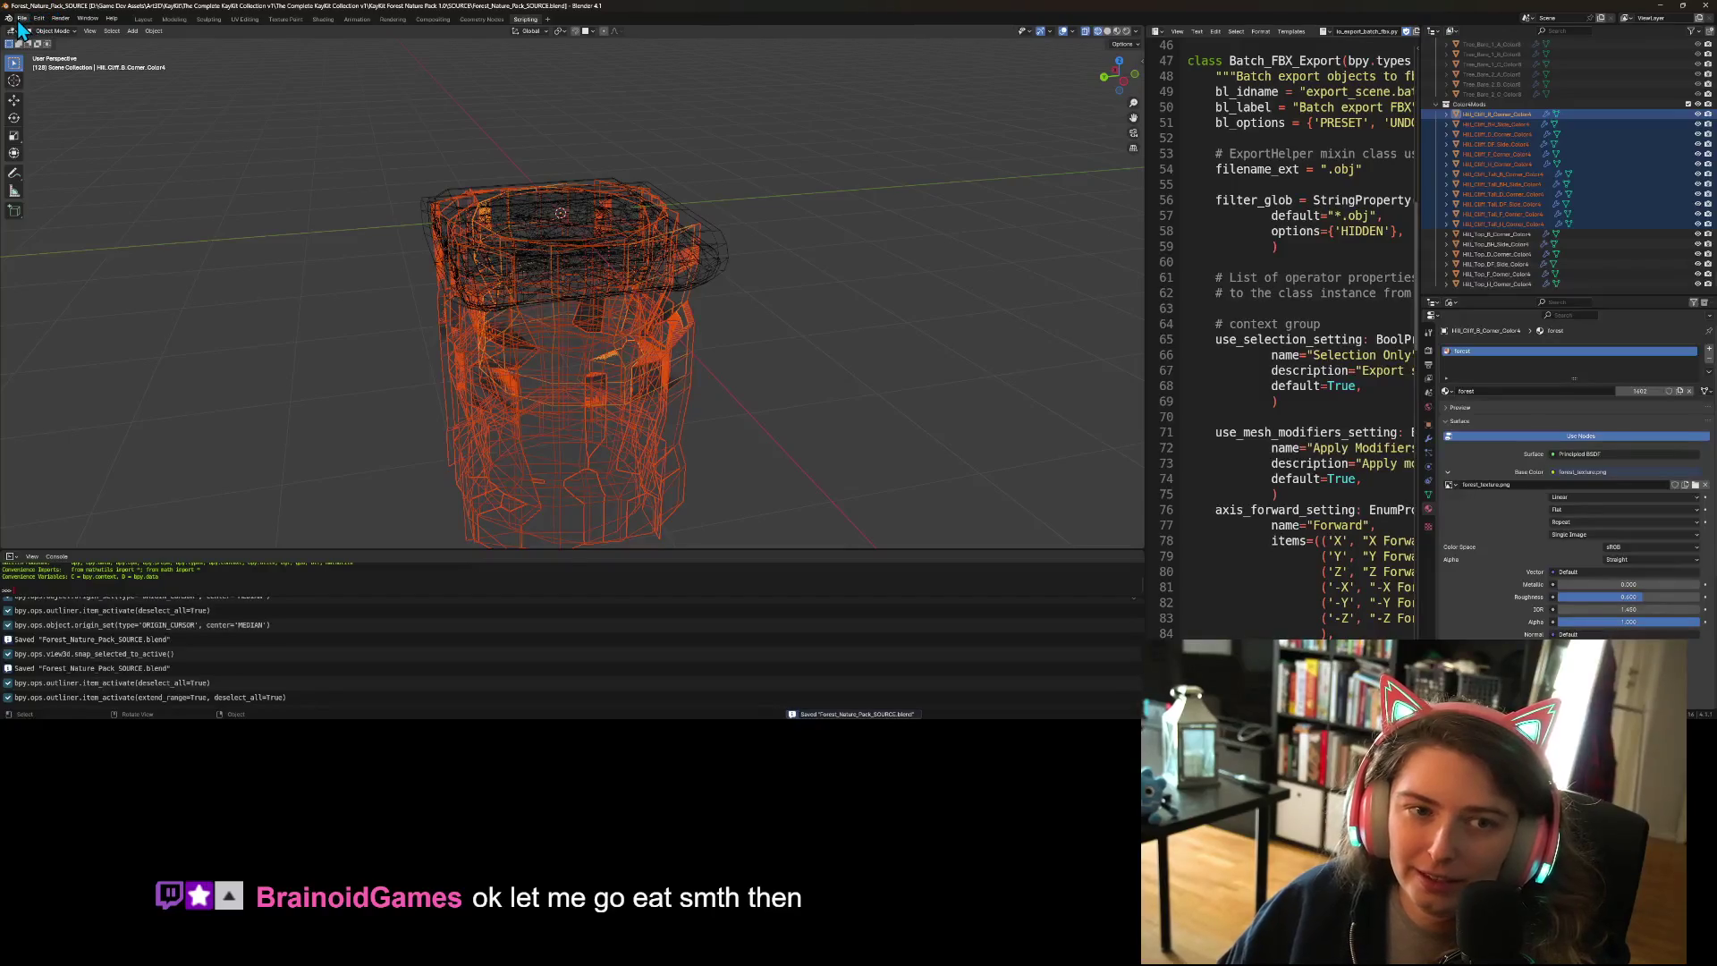
# - Batch-export the selected cliff pieces as separate FBX files
pyautogui.click(21, 20)
pyautogui.moveTo(87, 174)
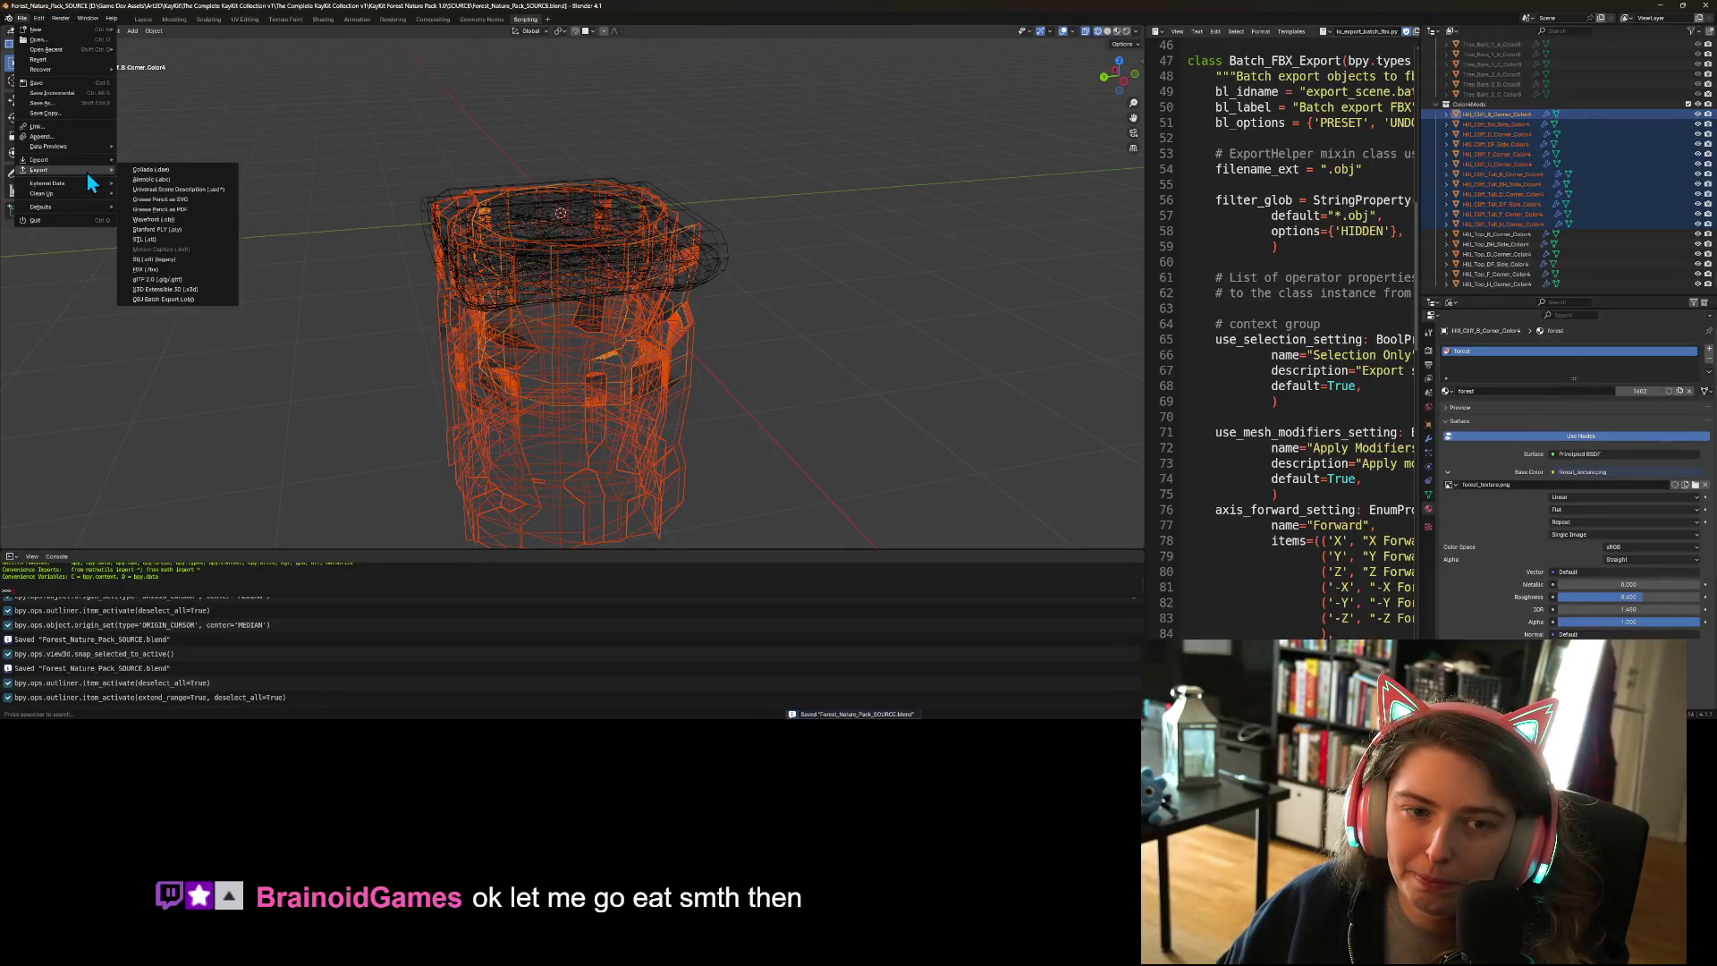
pyautogui.click(202, 299)
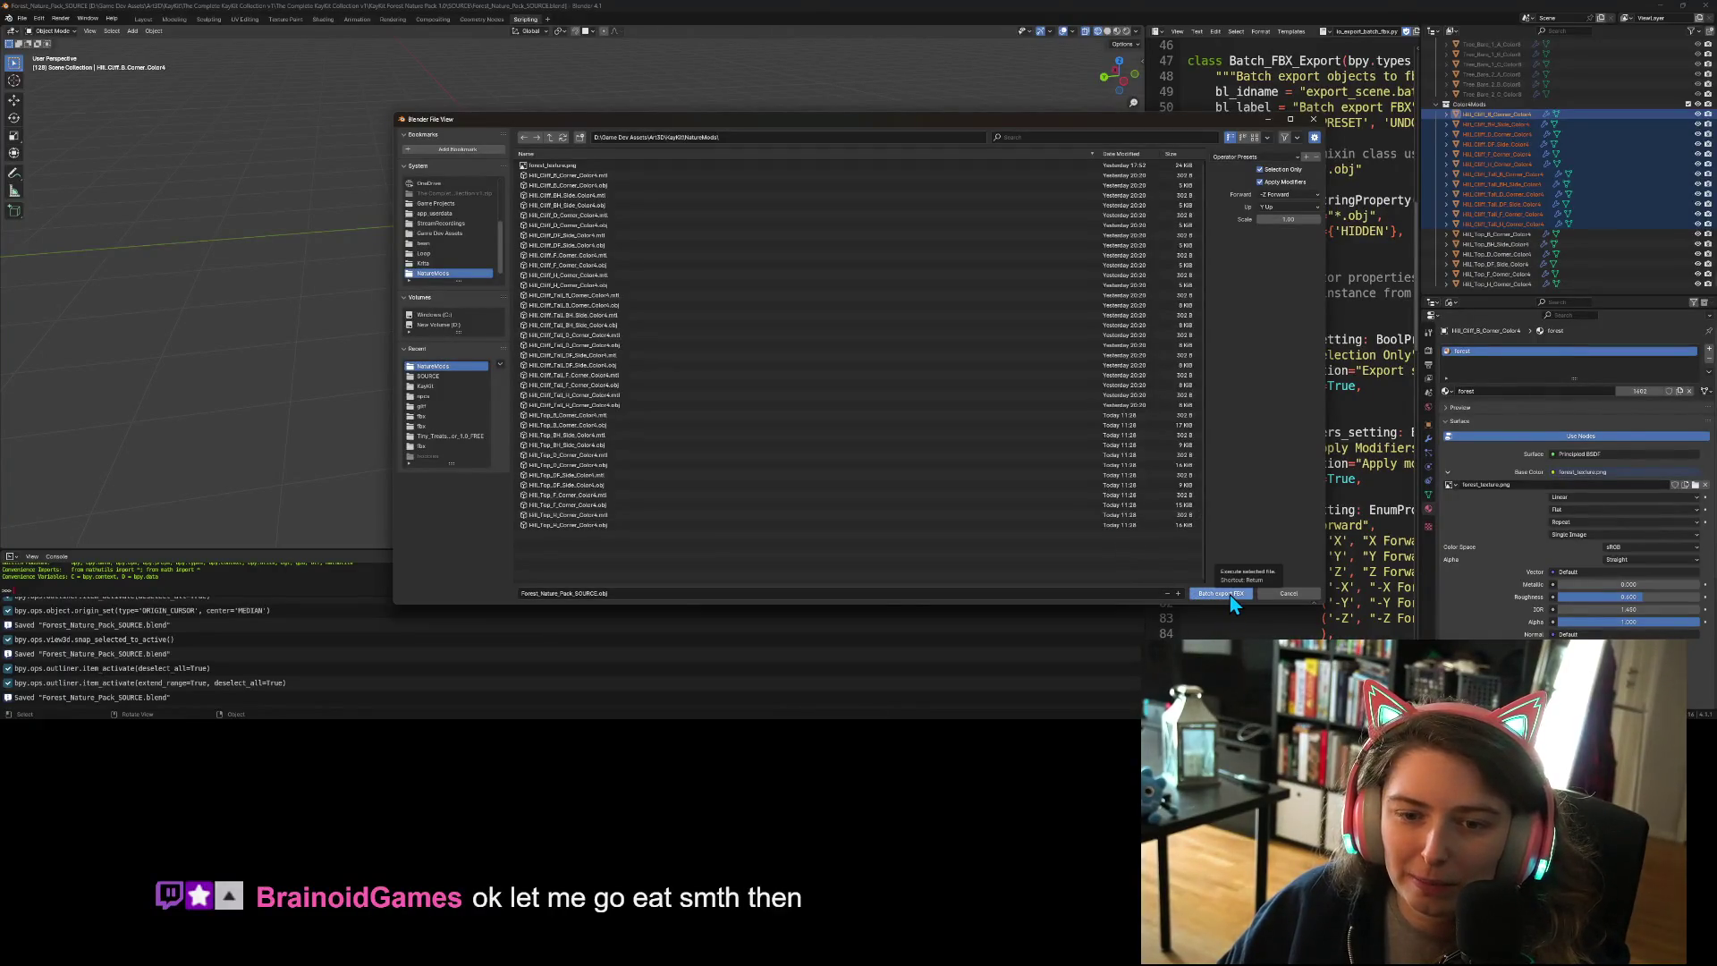
pyautogui.click(1227, 594)
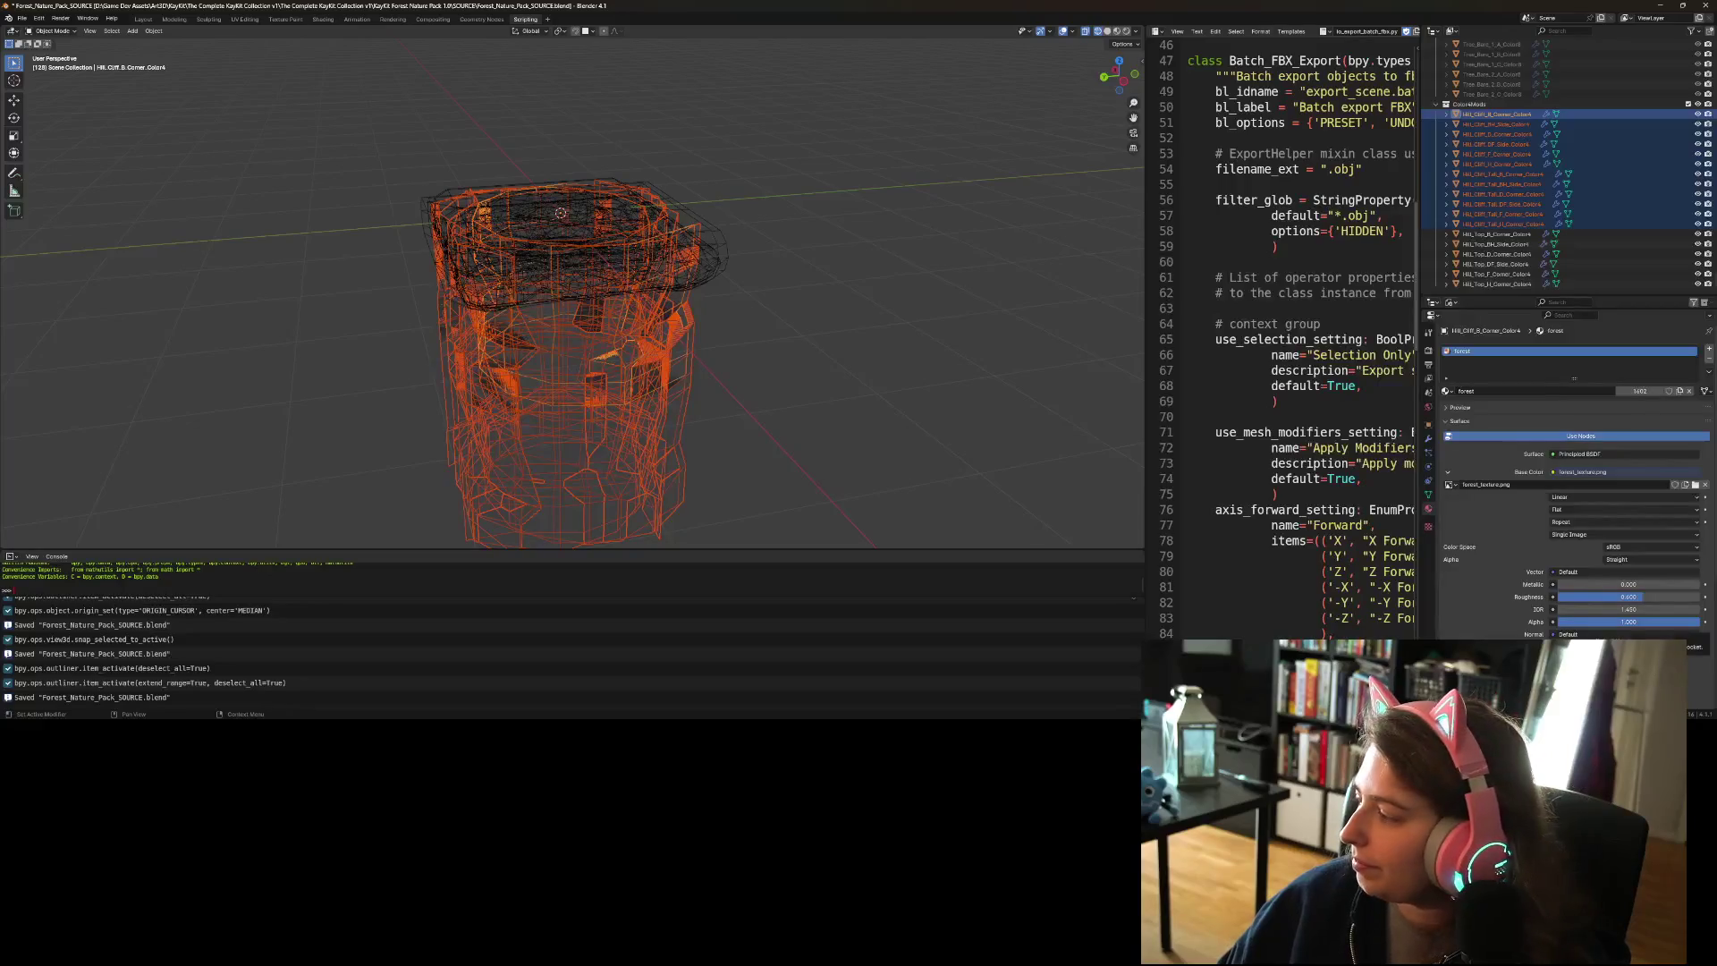
# - Copy all 37 NatureMods files into the Color4 folder, replacing the existing files, then return to Godot
pyautogui.hotkey('alt', 'Tab')
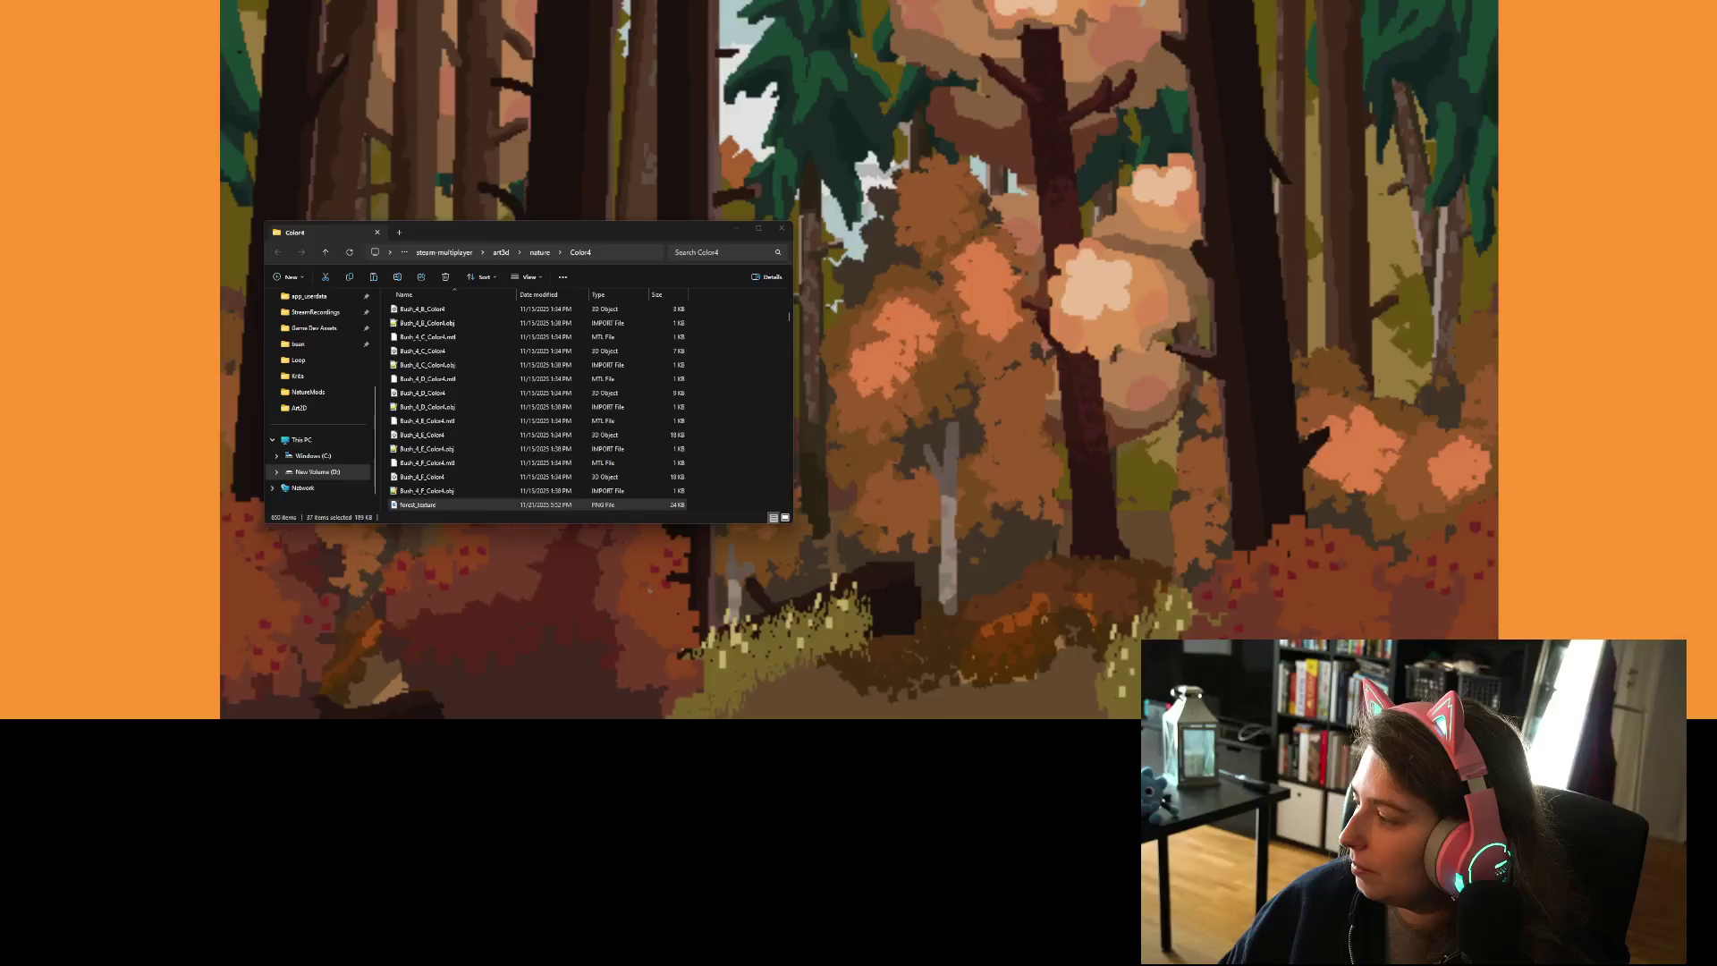
pyautogui.hotkey('alt', 'Tab')
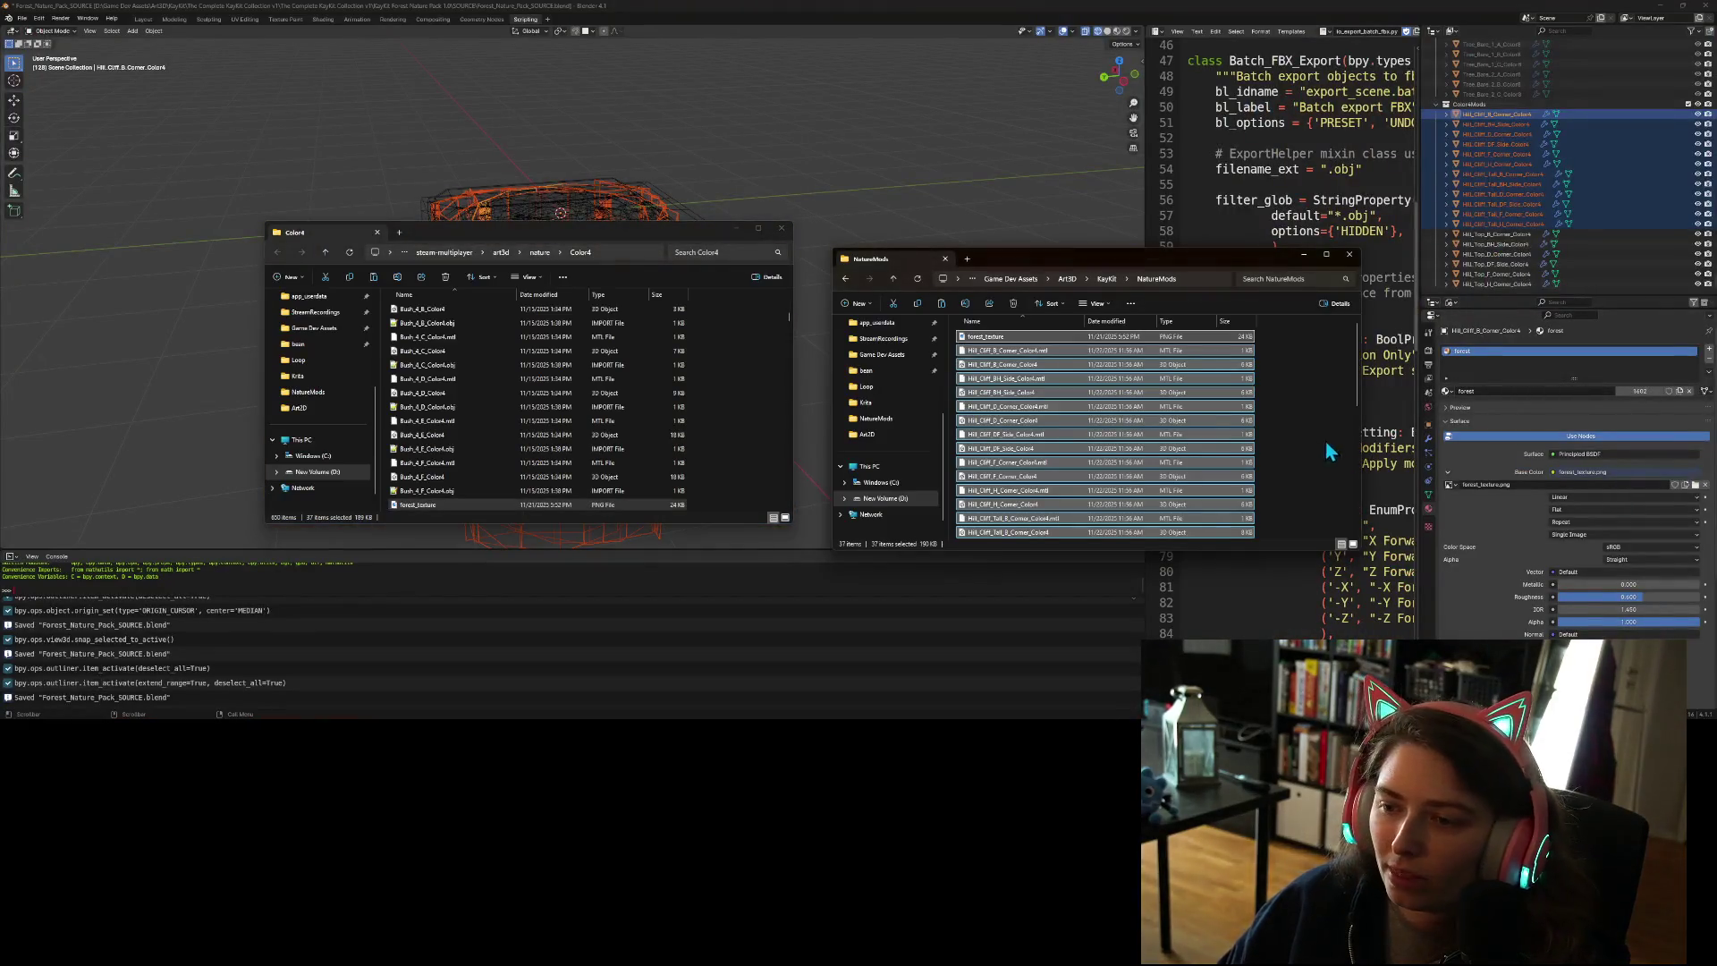
pyautogui.hotkey('ctrl', 'a')
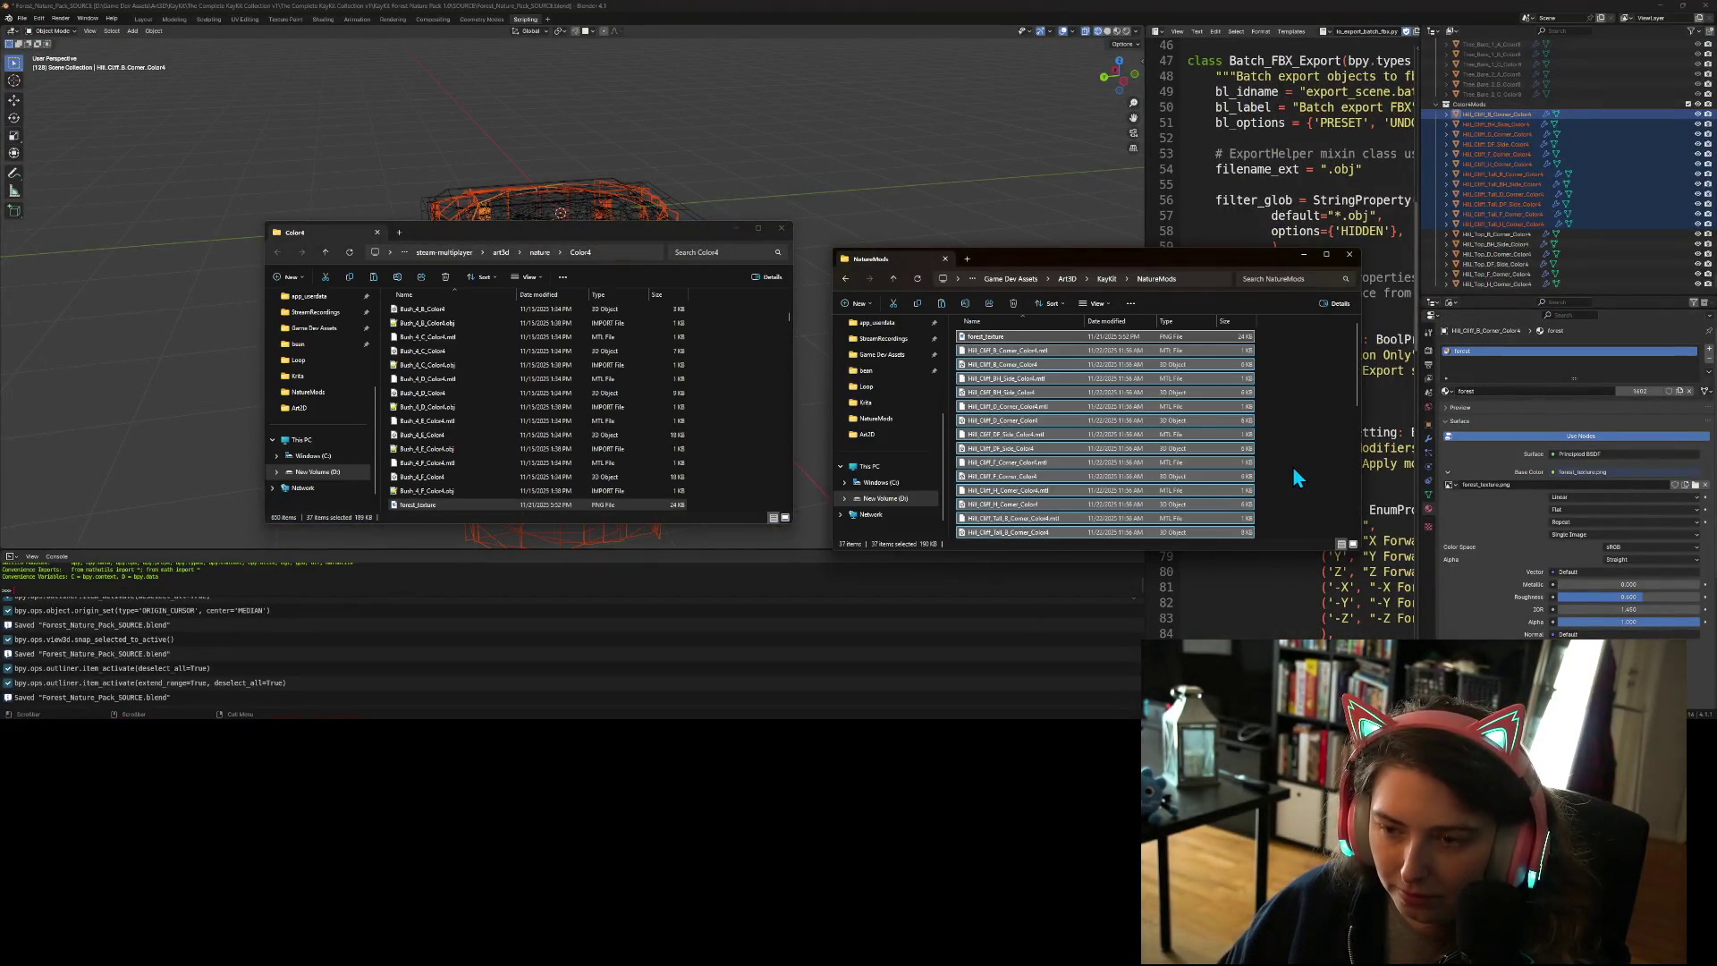
pyautogui.click(762, 416)
pyautogui.hotkey('ctrl', 'v')
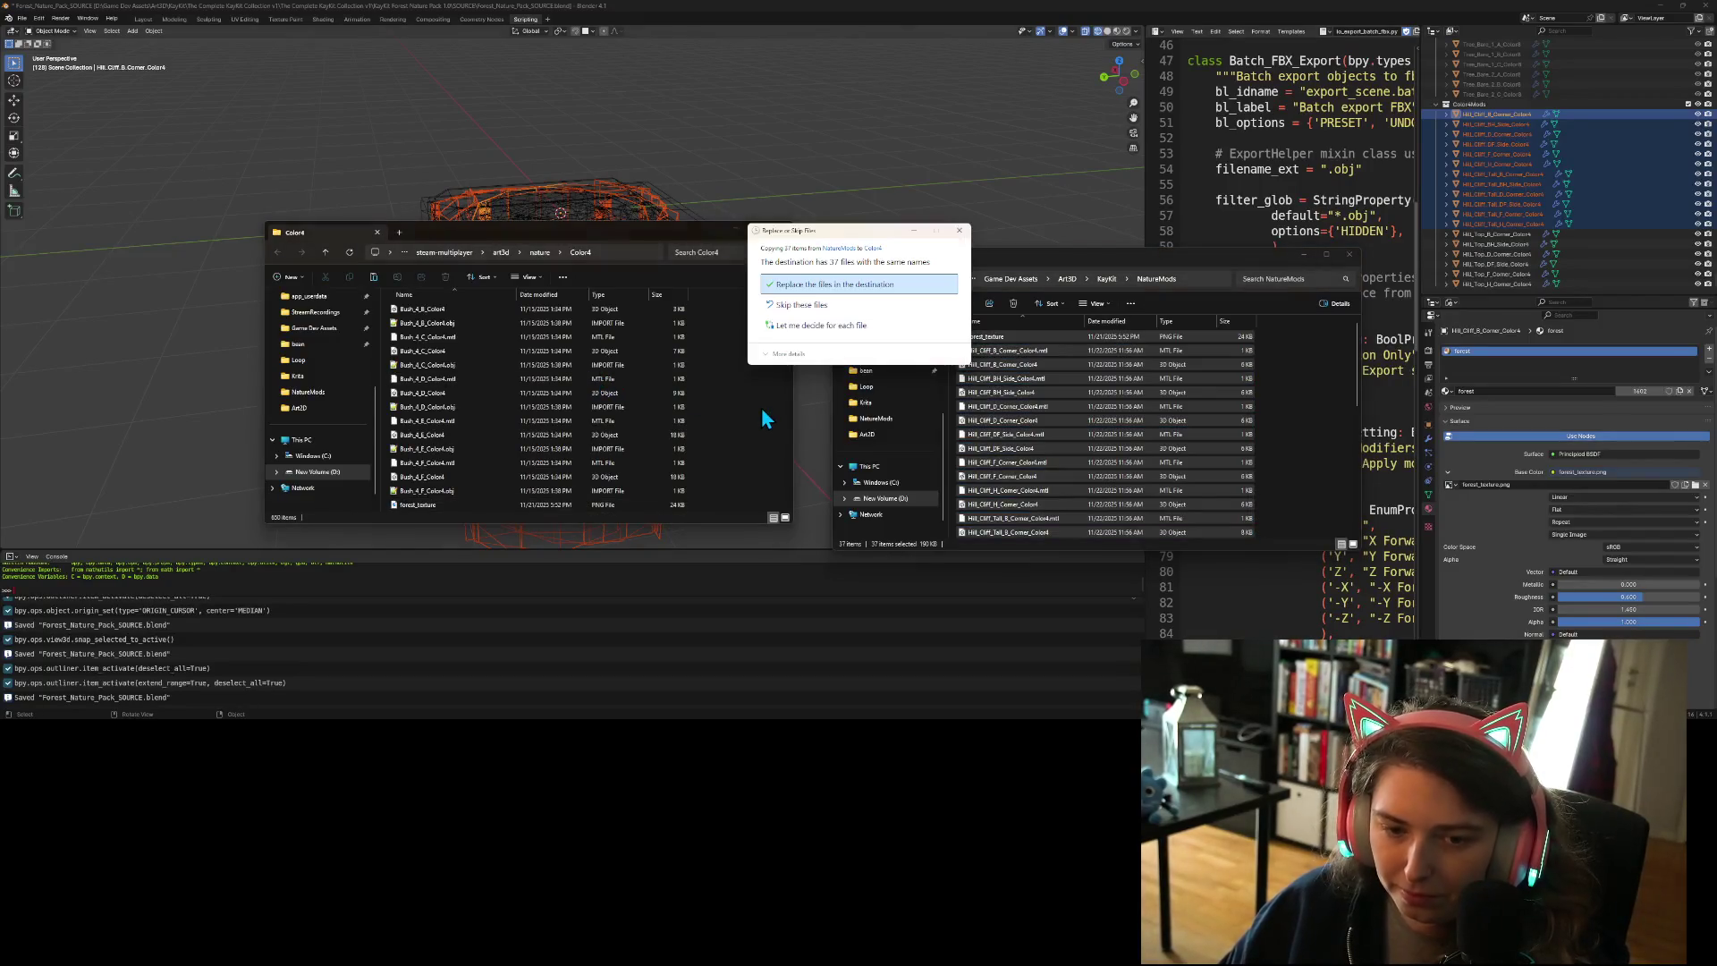
pyautogui.click(851, 290)
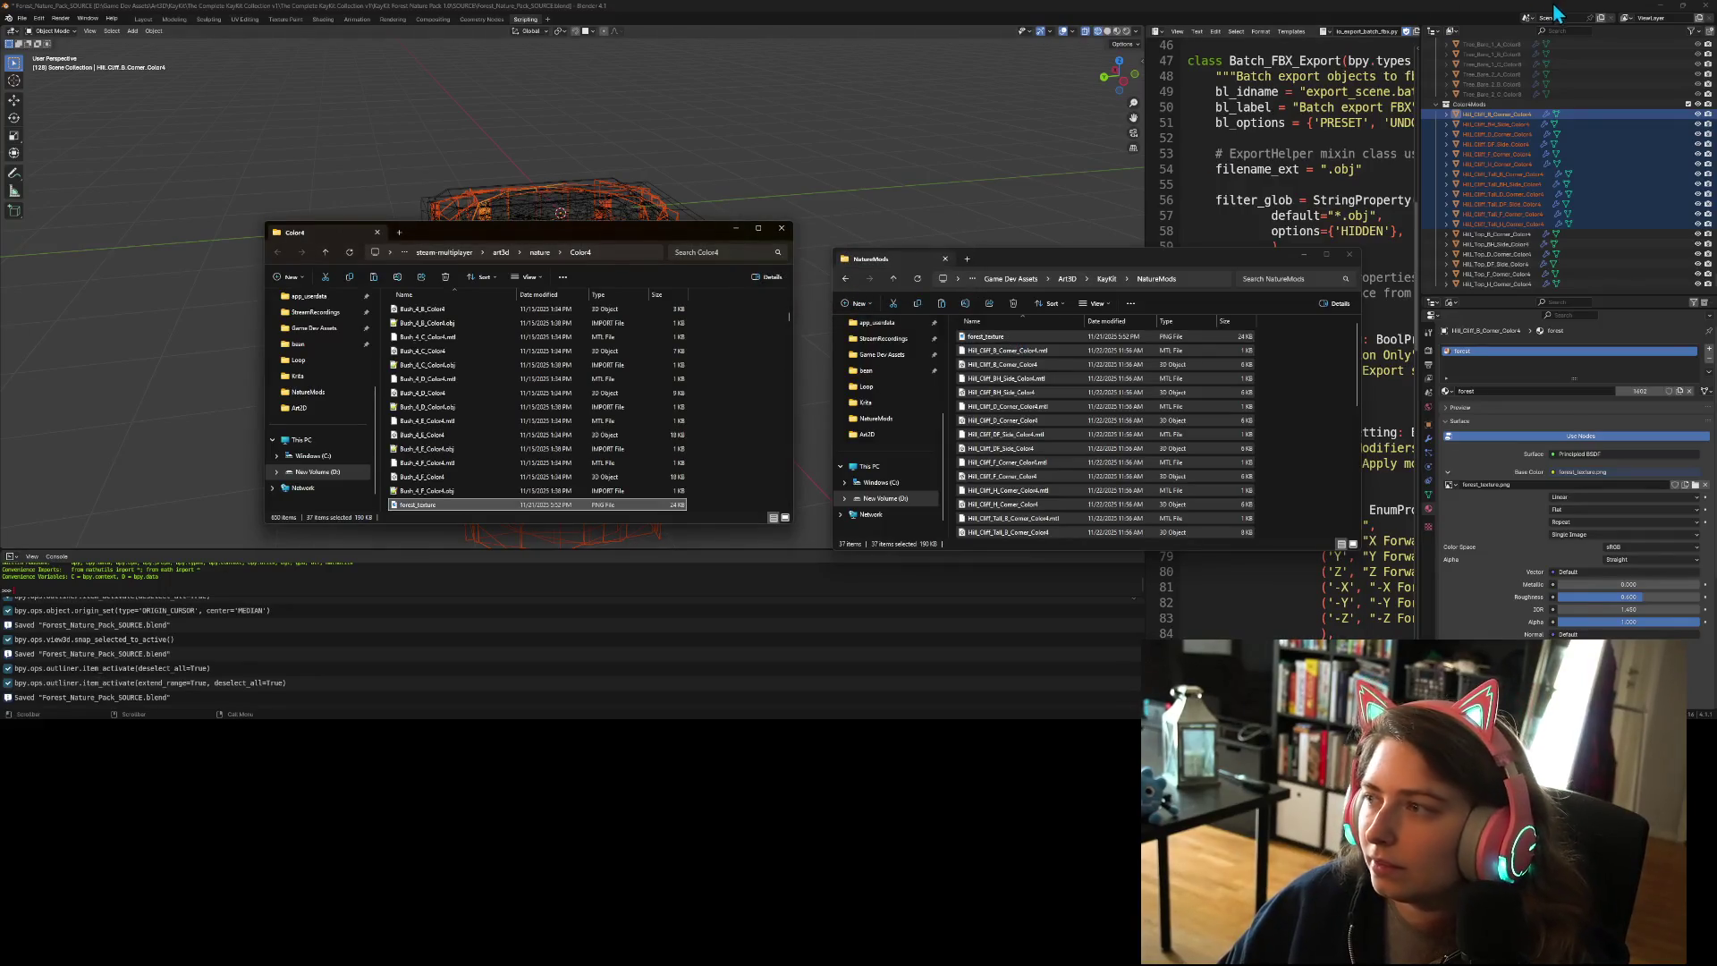
pyautogui.hotkey('alt', 'Tab')
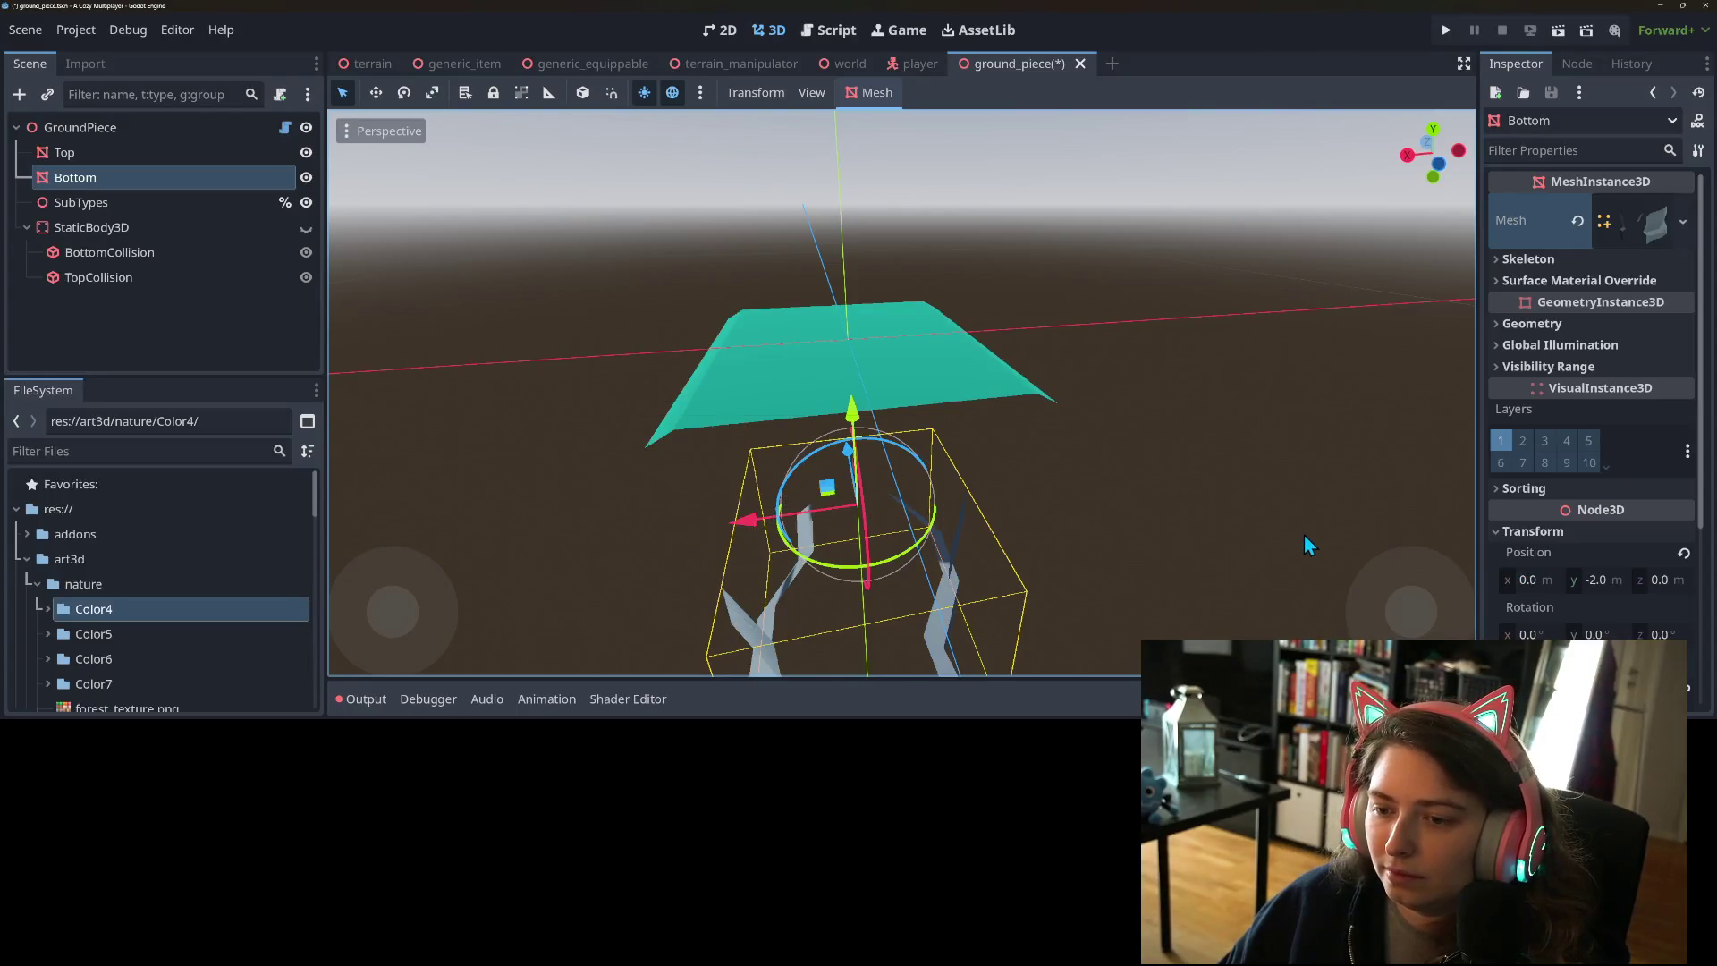
# - Assign the Hill_Cliff_DF_Side cliff mesh to the Bottom node
pyautogui.scroll(-3, 1129, 539)
pyautogui.moveTo(1189, 495)
pyautogui.mouseDown()
pyautogui.moveTo(1215, 483)
pyautogui.moveTo(1328, 528)
pyautogui.moveTo(1245, 498)
pyautogui.mouseUp()
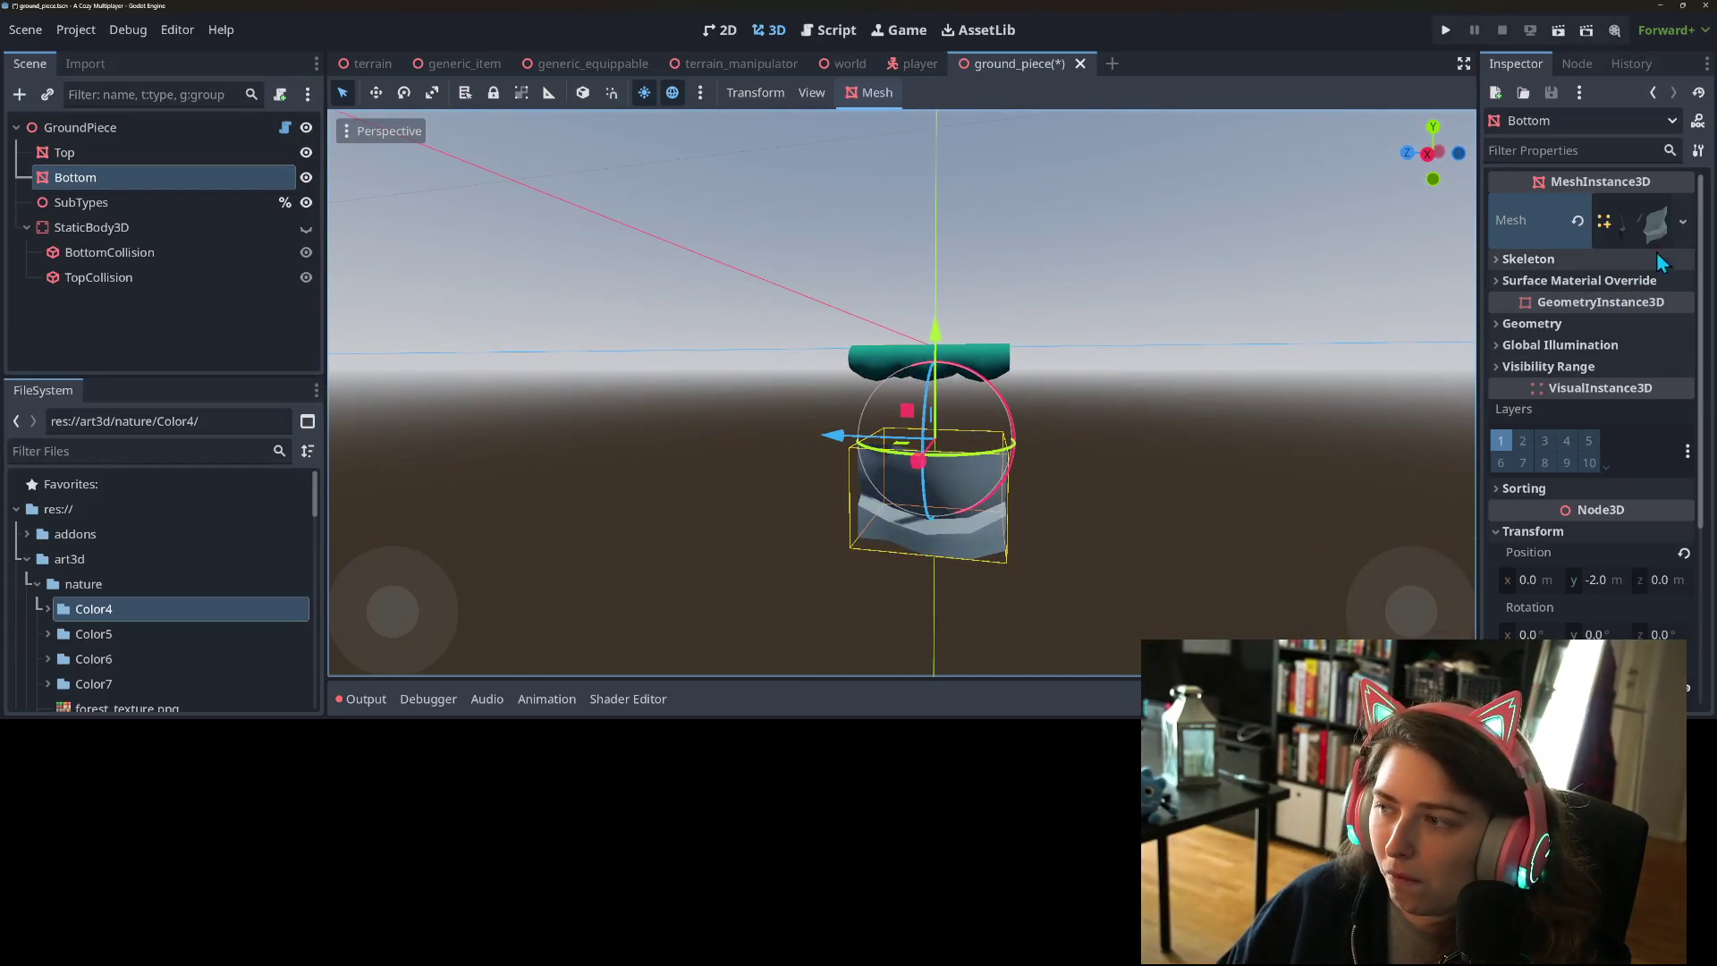
pyautogui.click(1685, 219)
pyautogui.click(1585, 466)
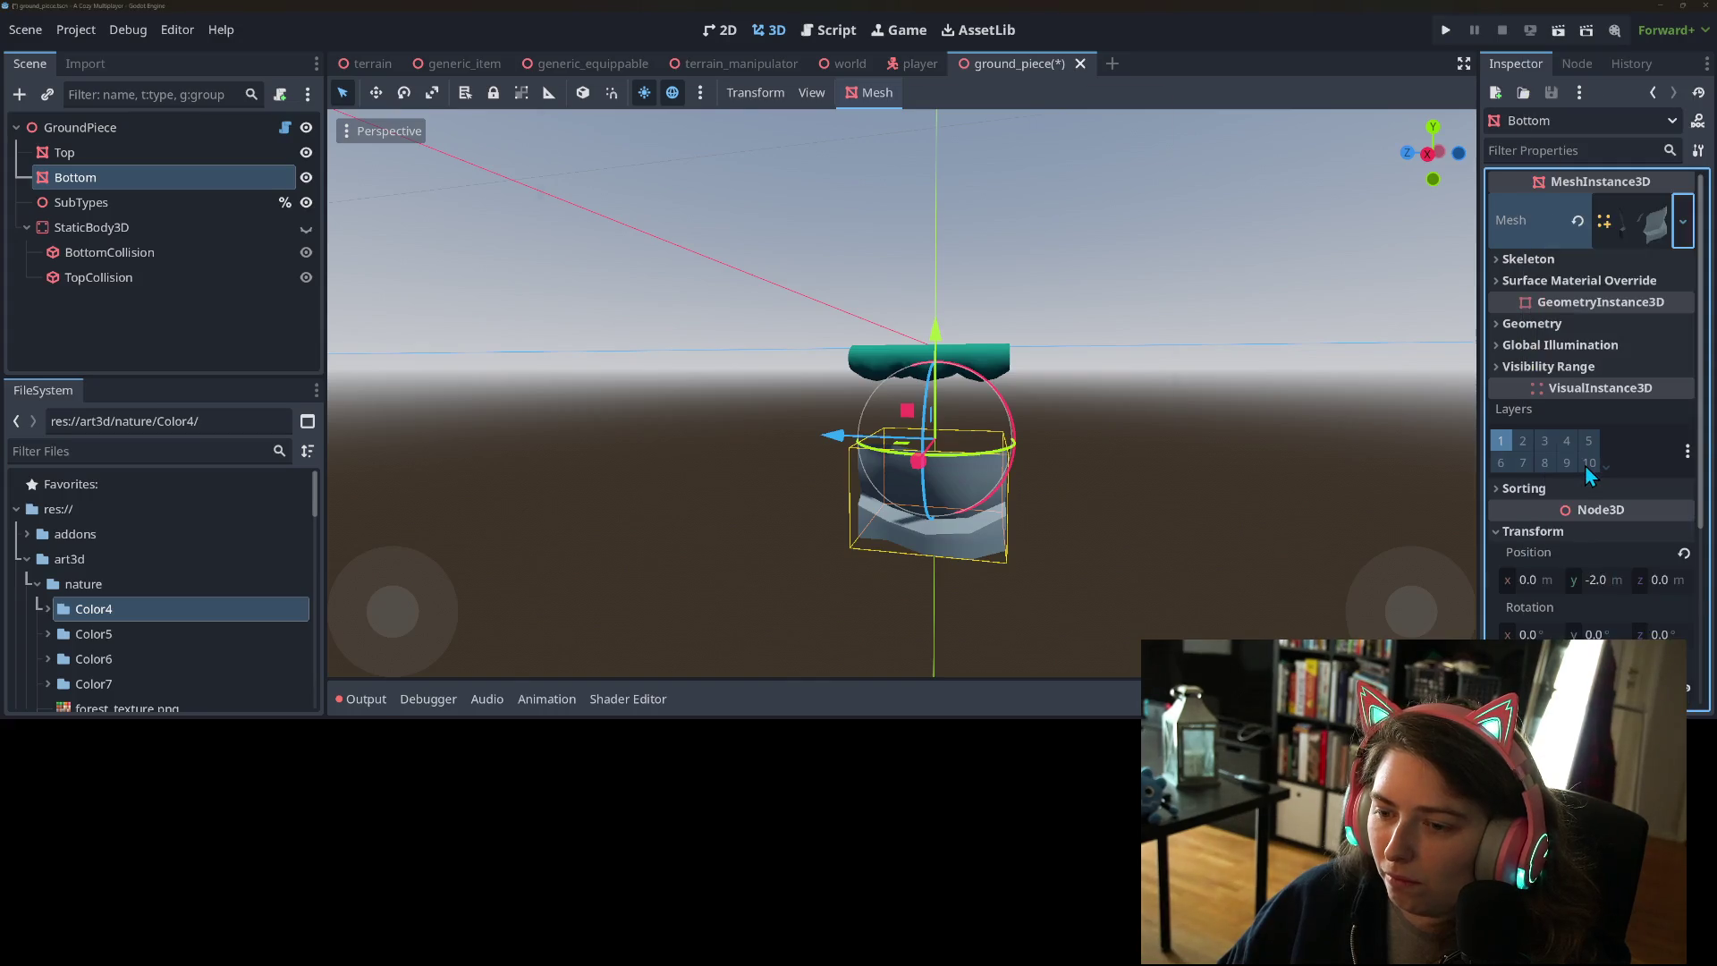
pyautogui.click(599, 188)
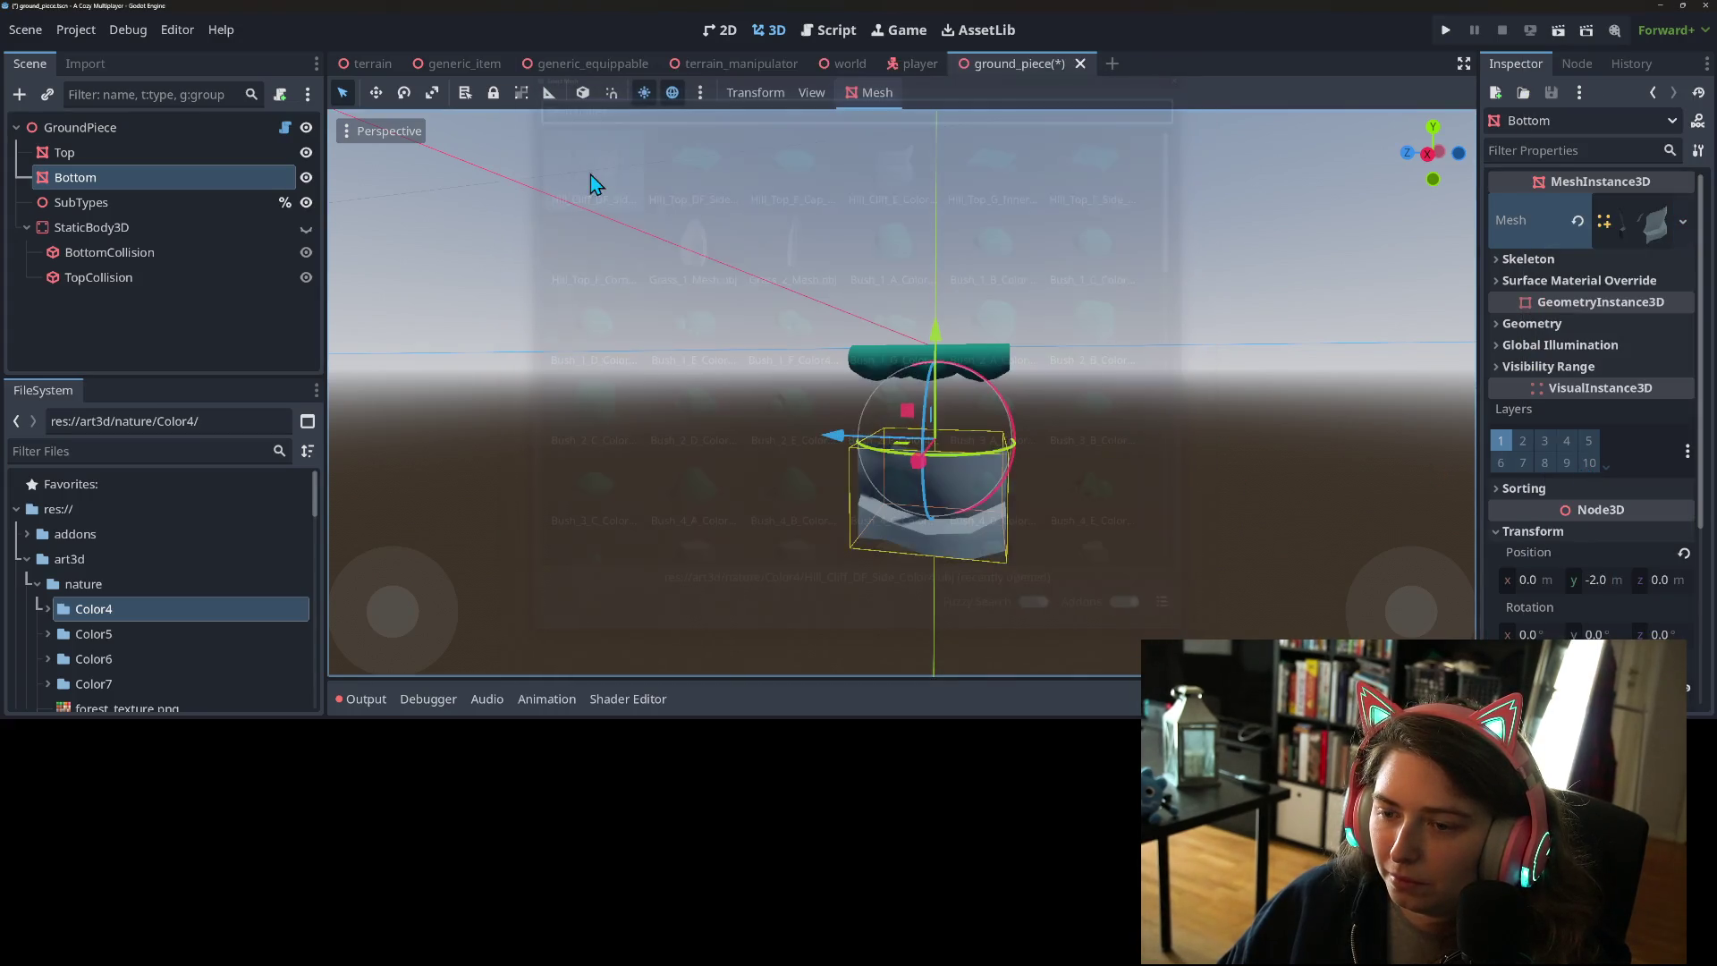
pyautogui.moveTo(1228, 606); pyautogui.dragTo(1241, 619)
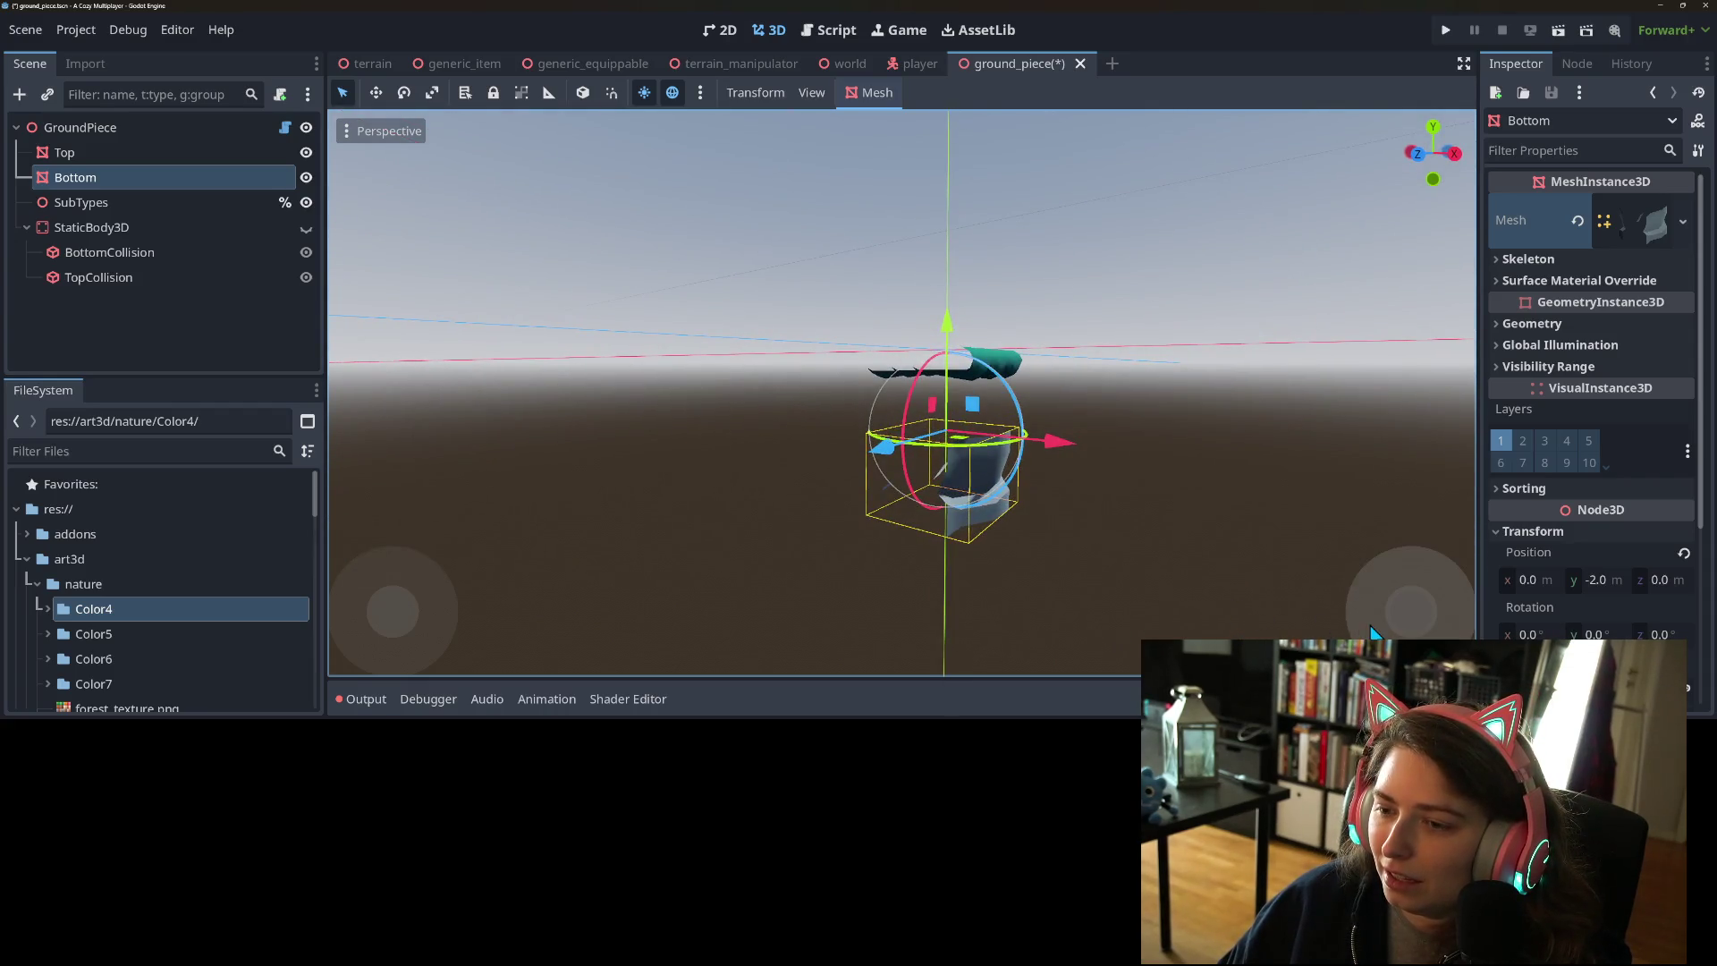
# - Try Bottom's Y position at 0, restore it to -2, and save the ground_piece scene
pyautogui.click(1609, 581)
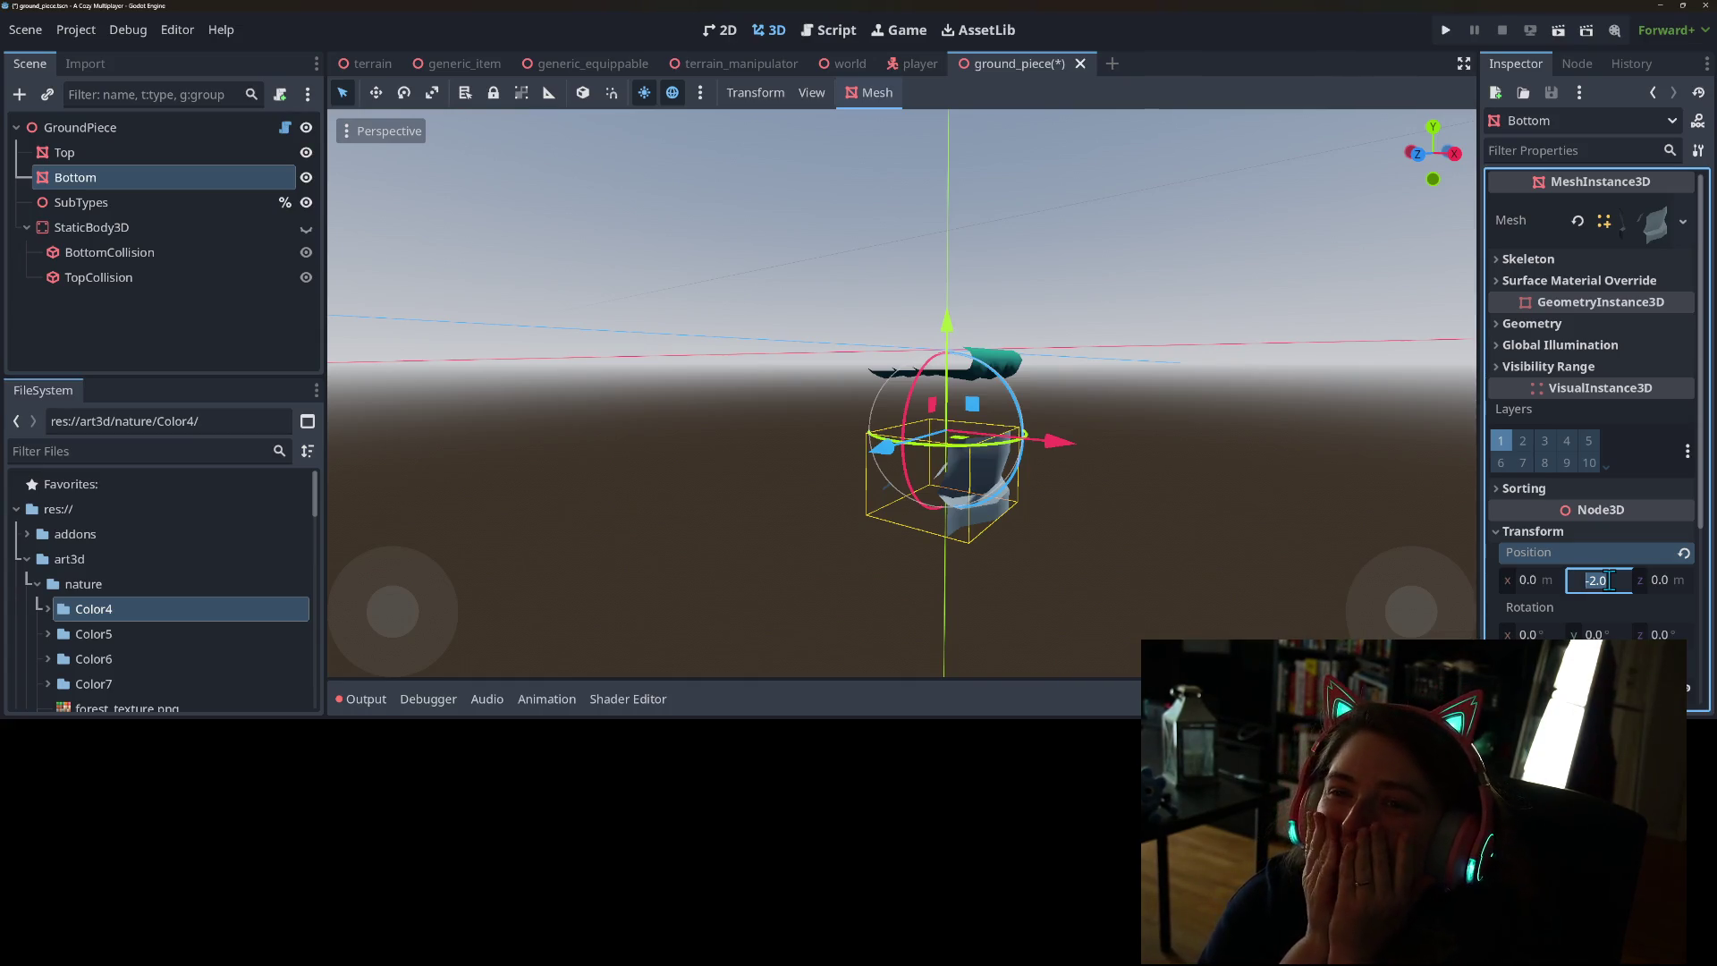
pyautogui.write('0')
pyautogui.press('Return')
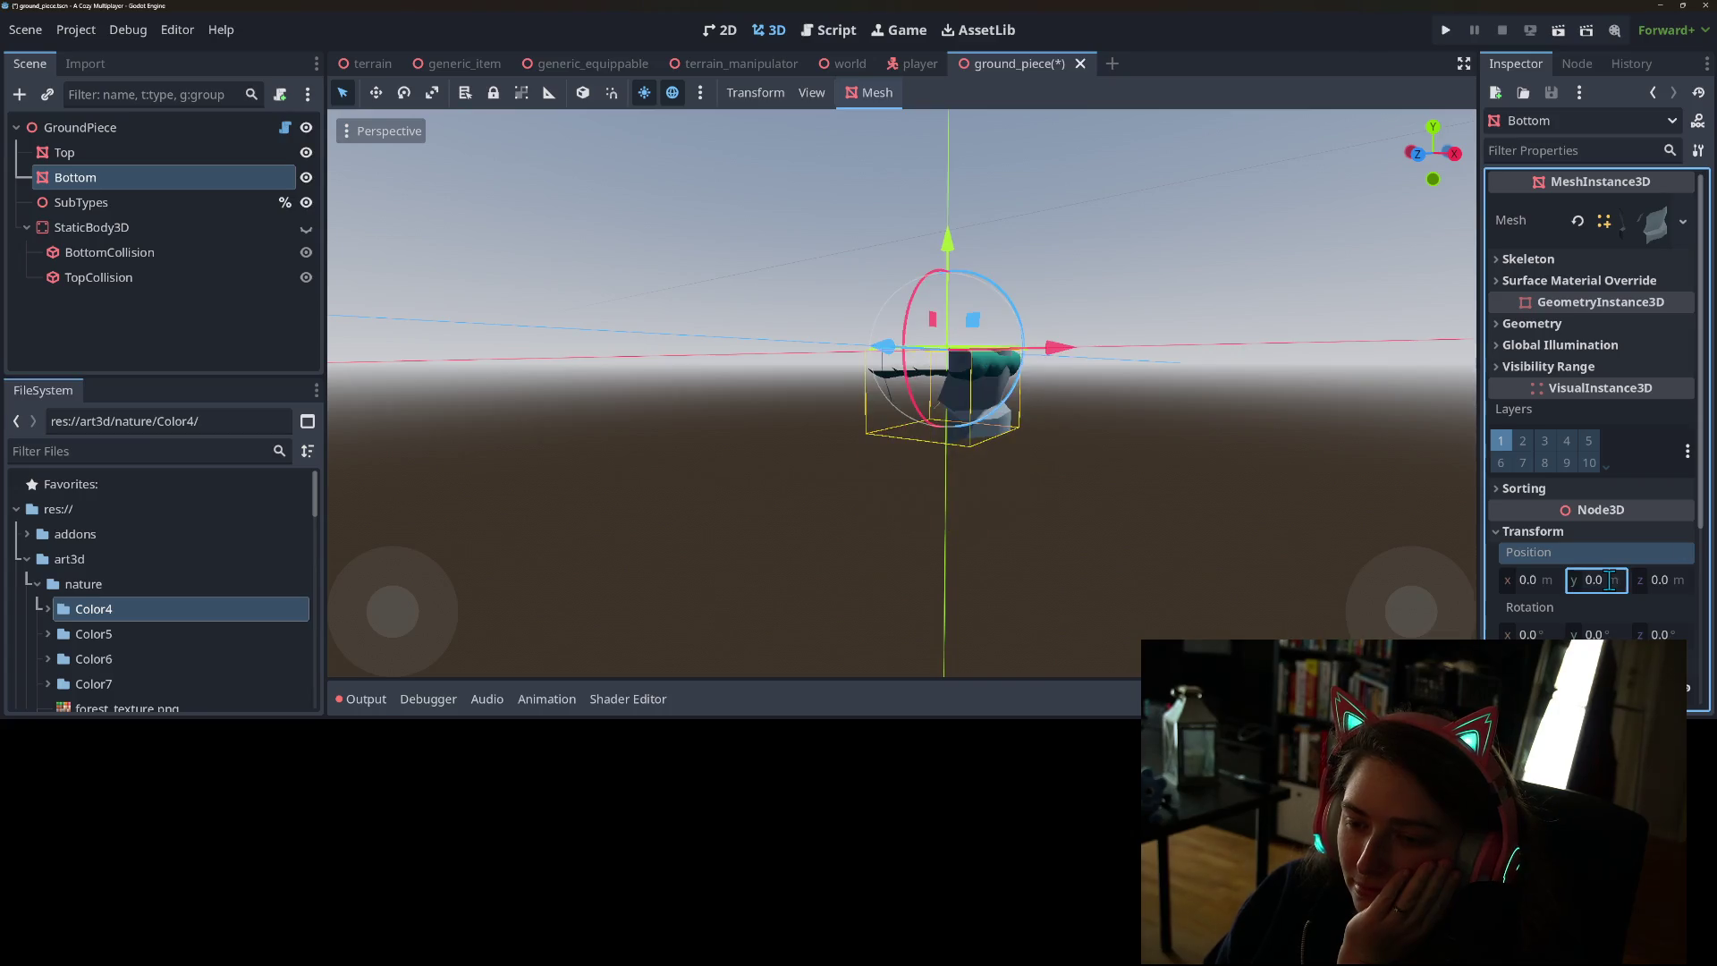
pyautogui.click(1610, 580)
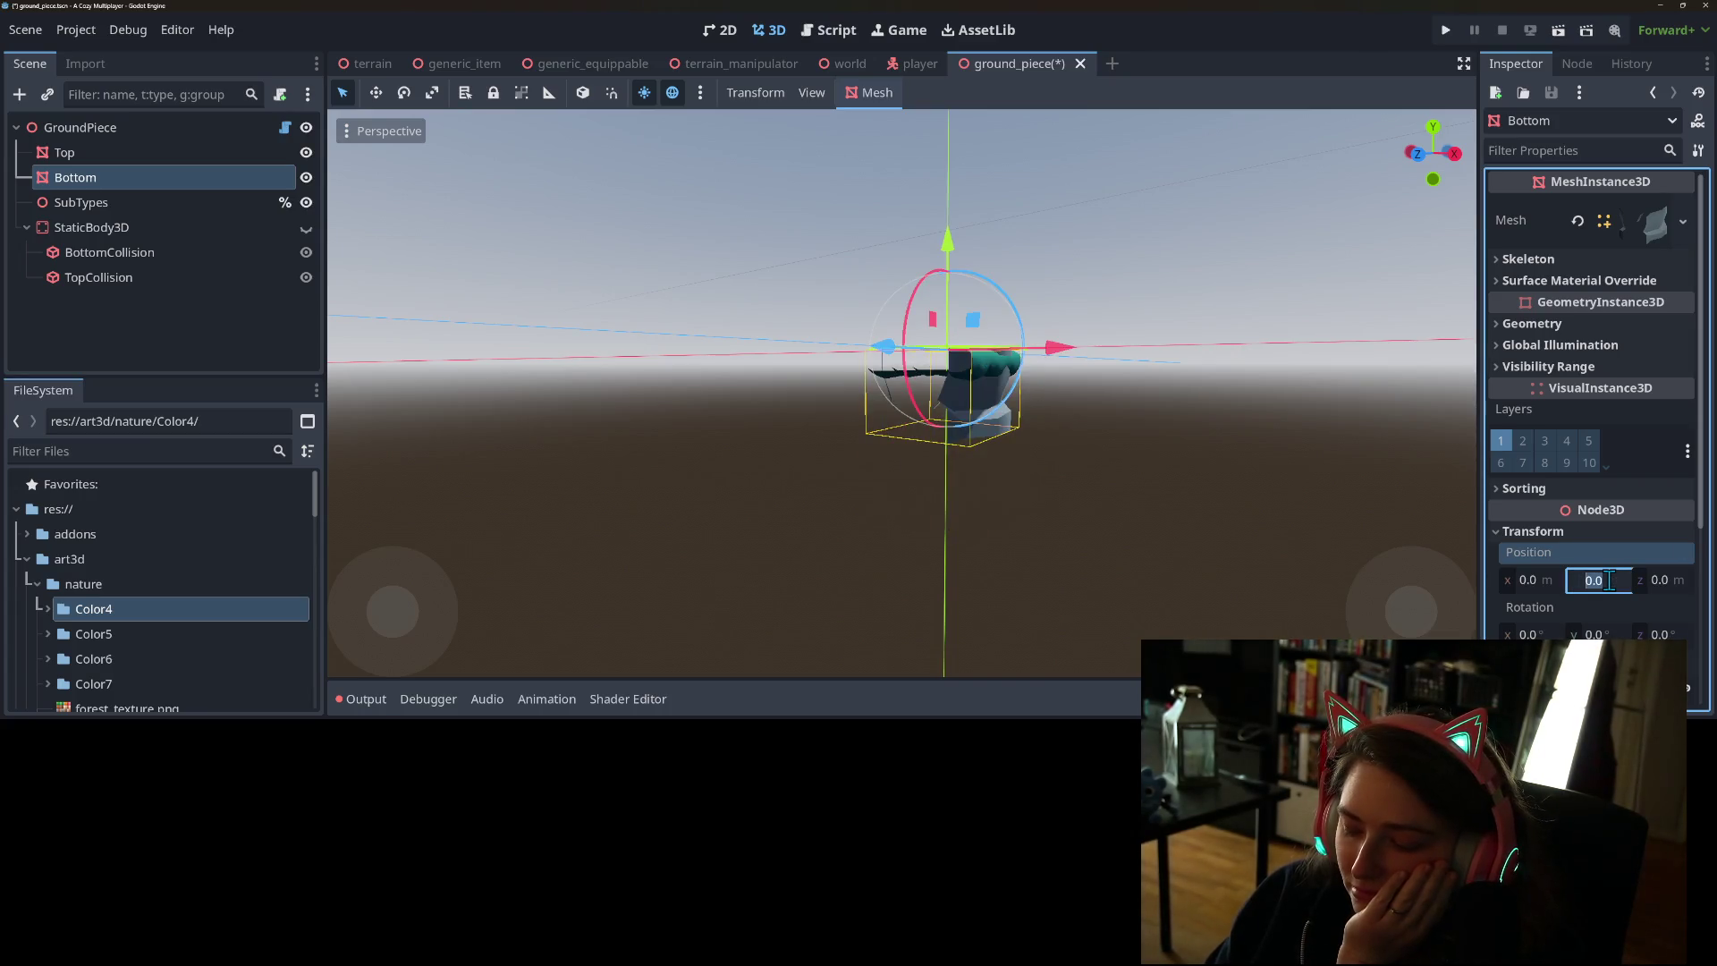
pyautogui.write('2')
pyautogui.press('Return')
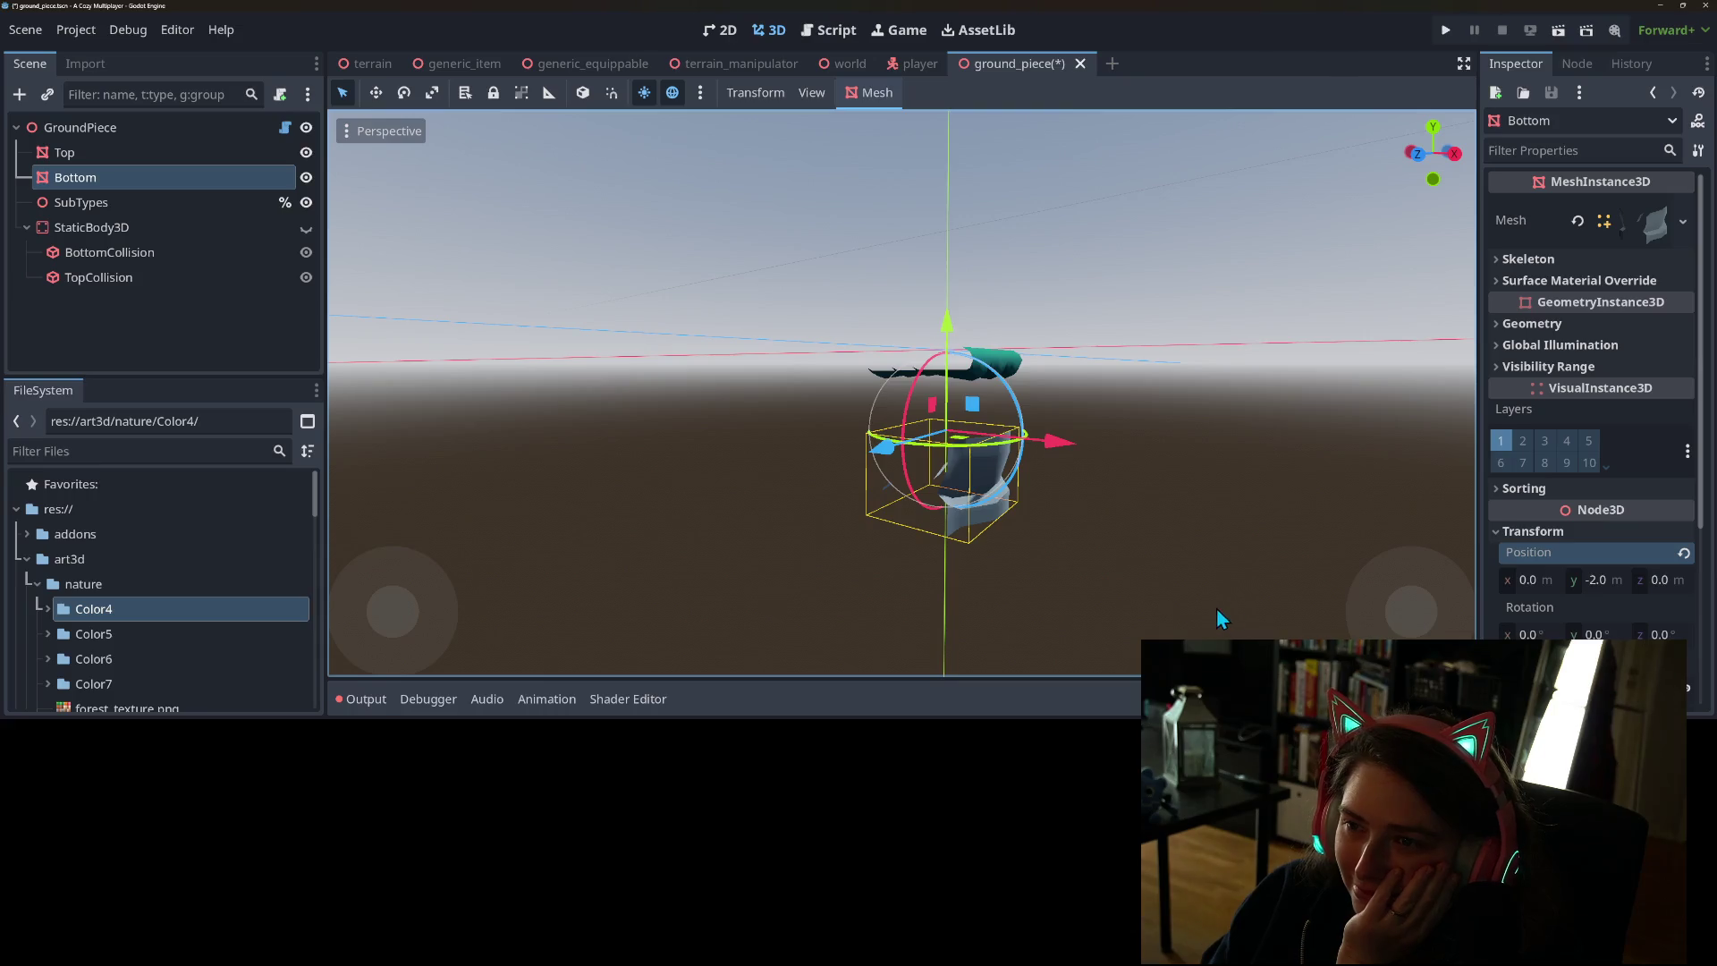
pyautogui.click(1223, 560)
pyautogui.hotkey('ctrl', 's')
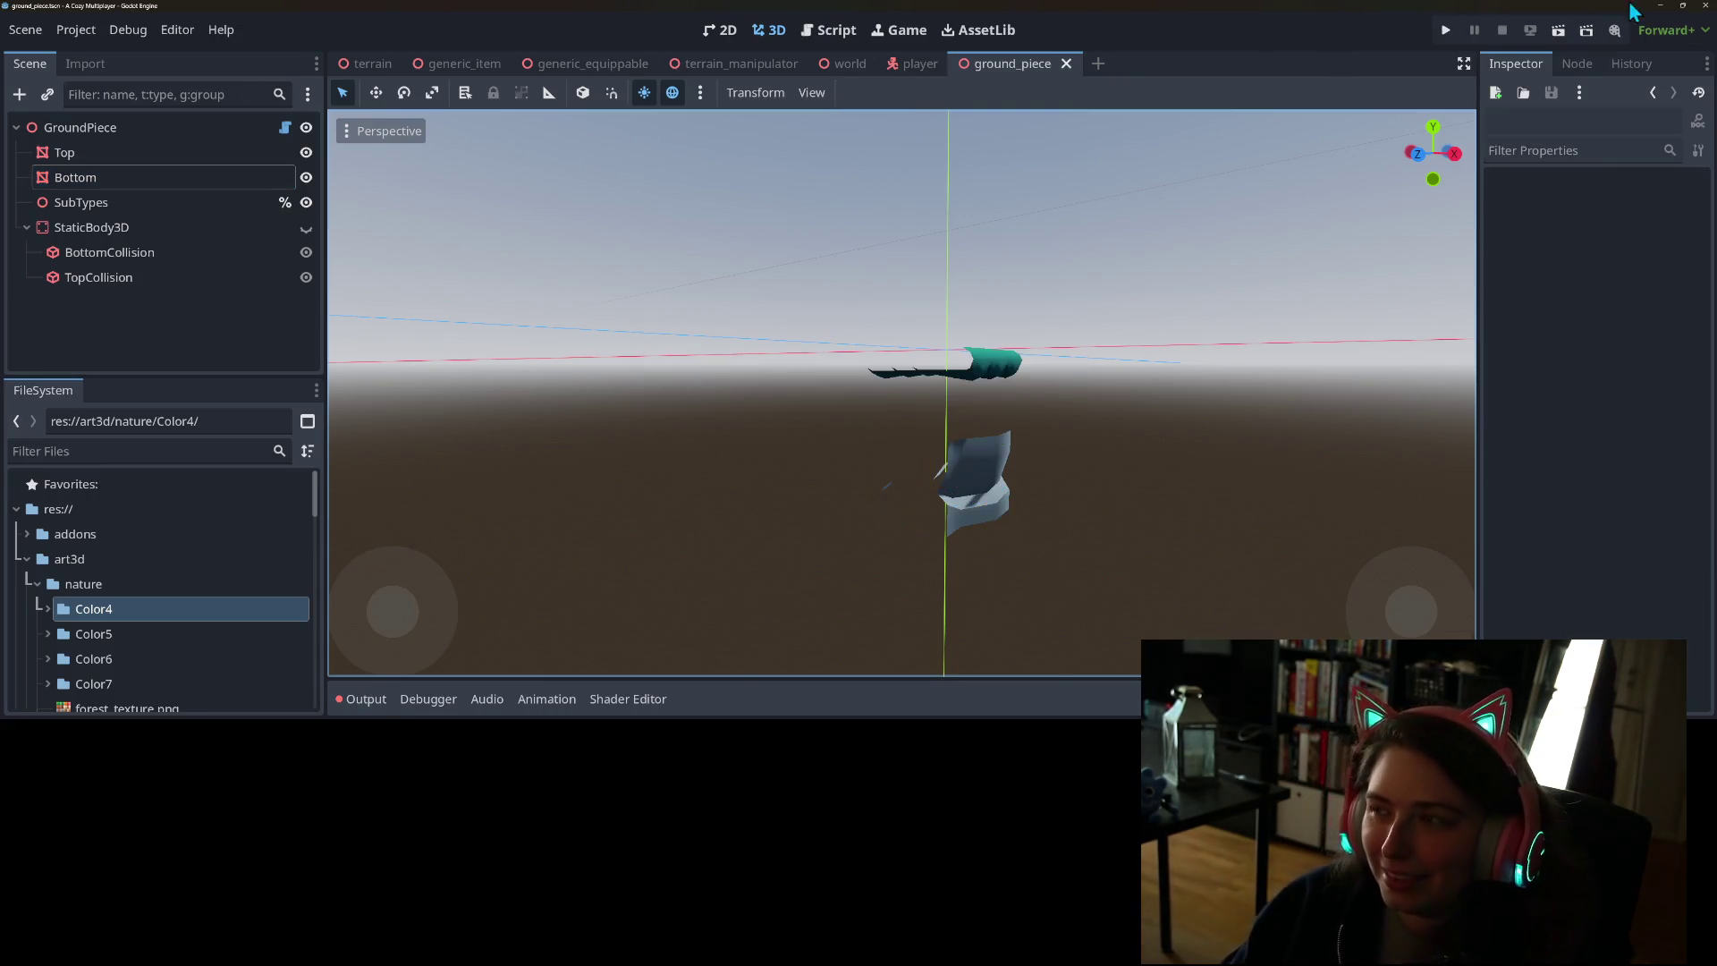
# - Return to Blender and look around the cliff pieces, ending with the cliff side piece selected
pyautogui.click(1657, 6)
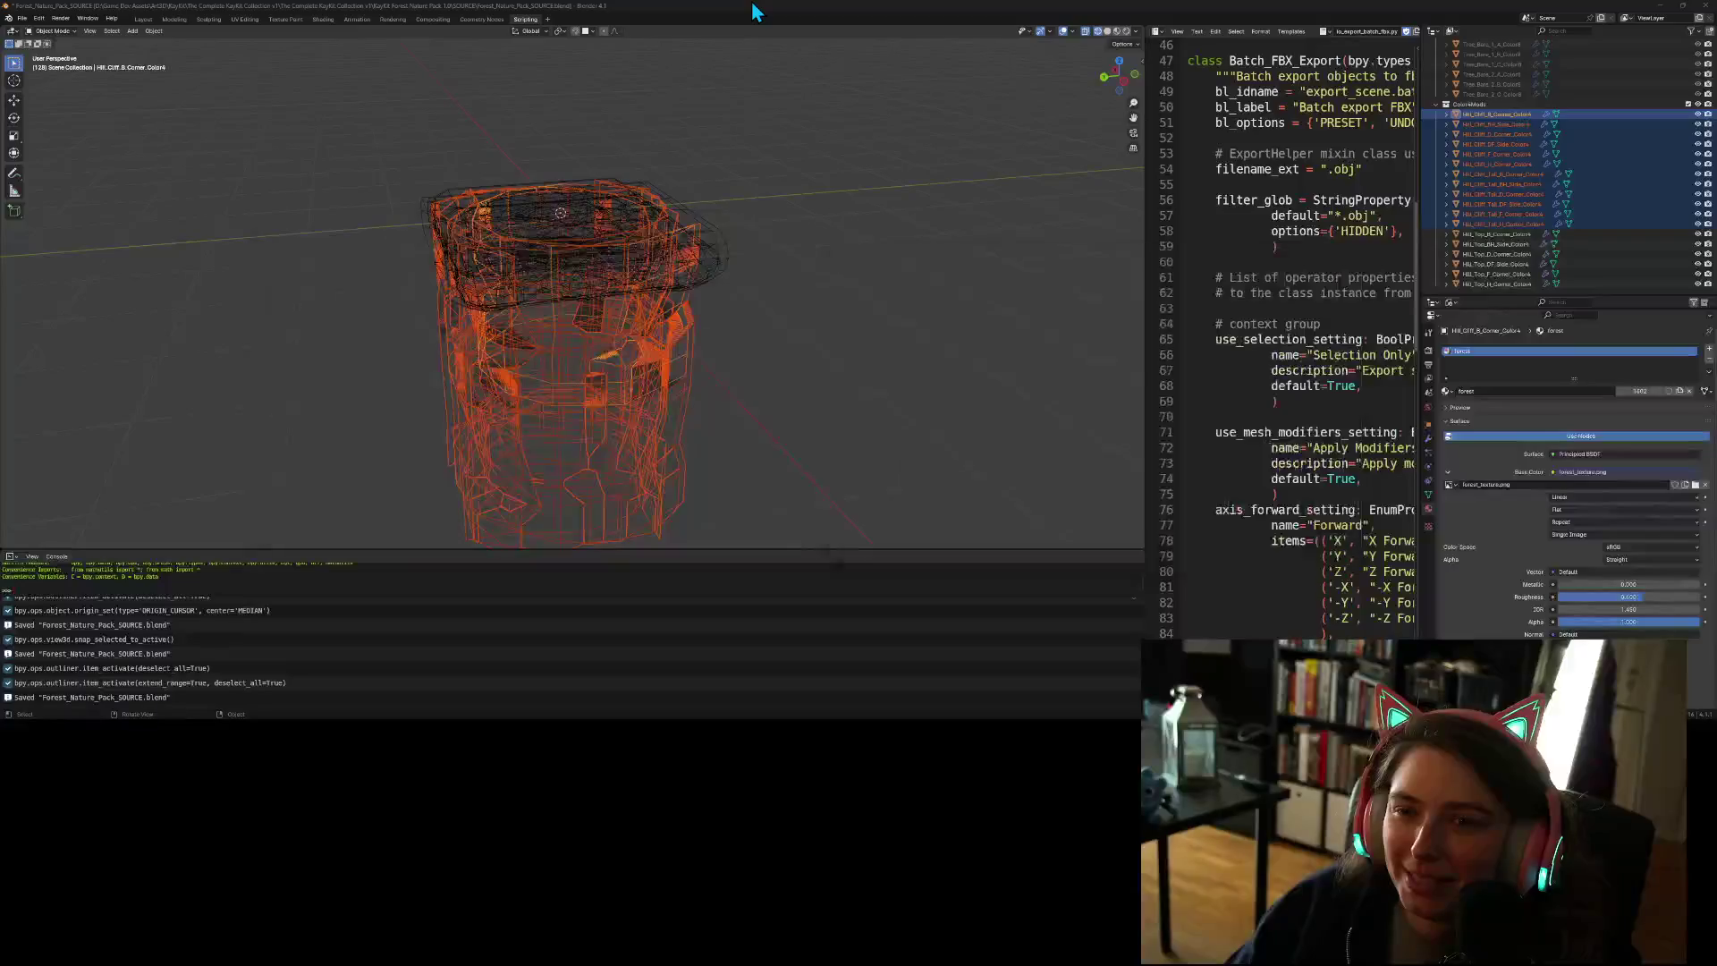
pyautogui.moveTo(754, 453)
pyautogui.mouseDown()
pyautogui.moveTo(841, 406)
pyautogui.moveTo(960, 465)
pyautogui.moveTo(653, 401)
pyautogui.moveTo(696, 381)
pyautogui.moveTo(873, 403)
pyautogui.mouseUp()
pyautogui.rightClick(805, 395)
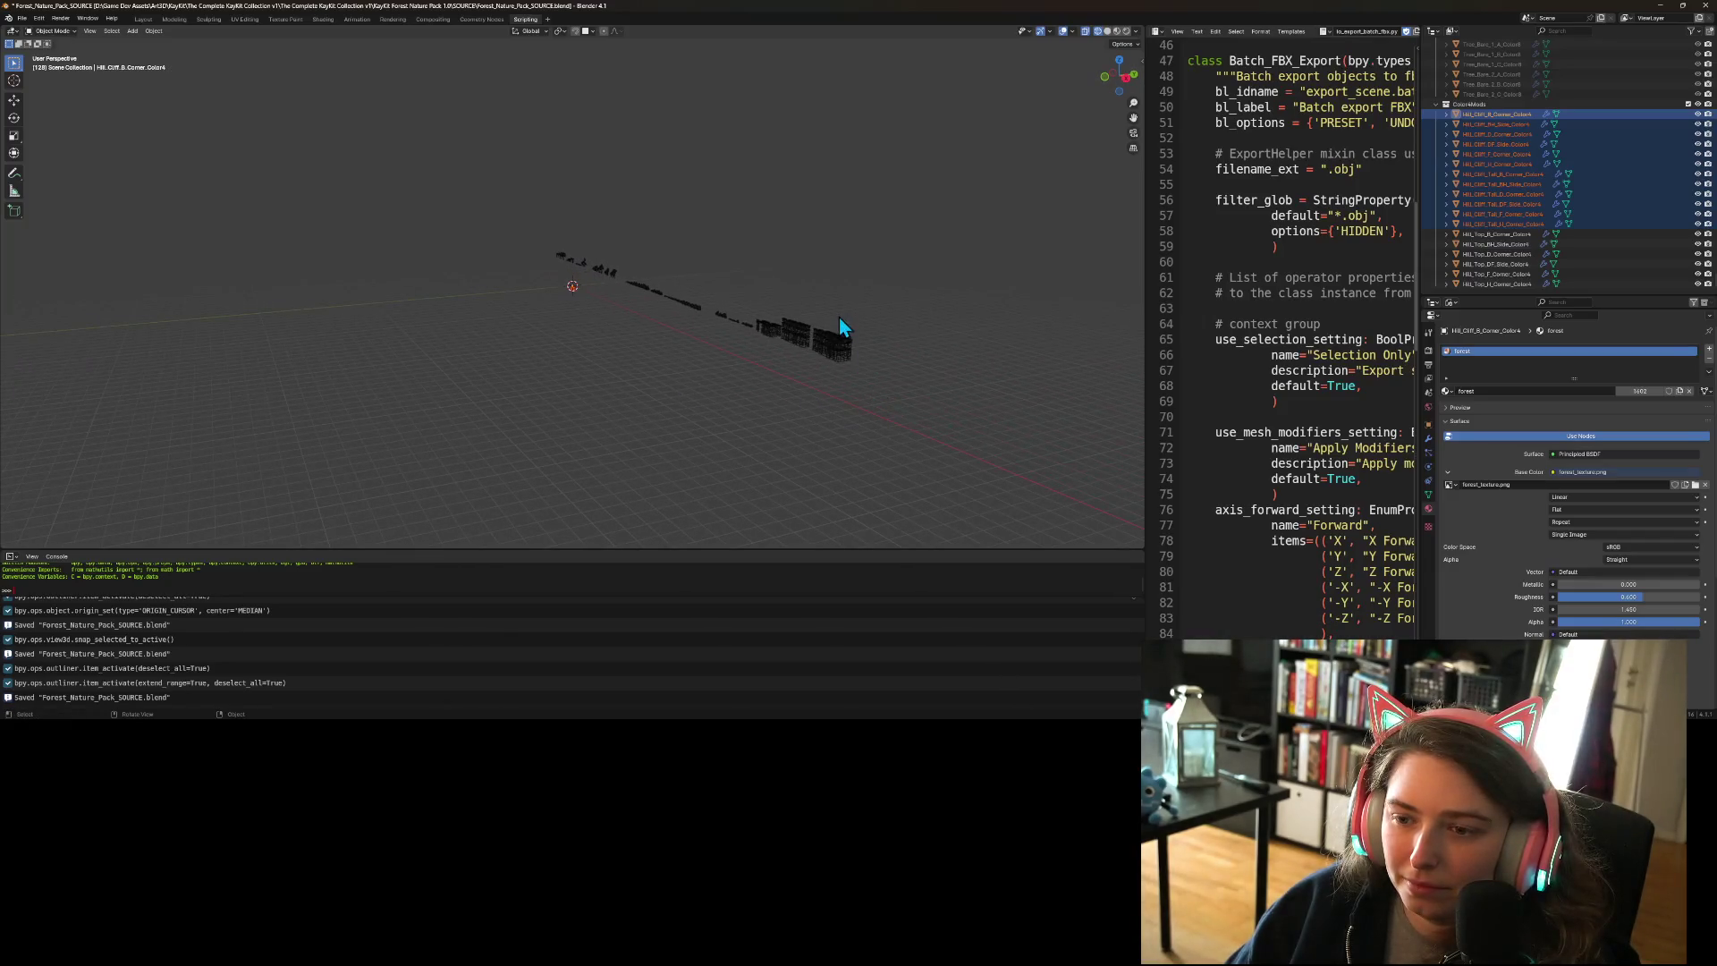
pyautogui.click(794, 339)
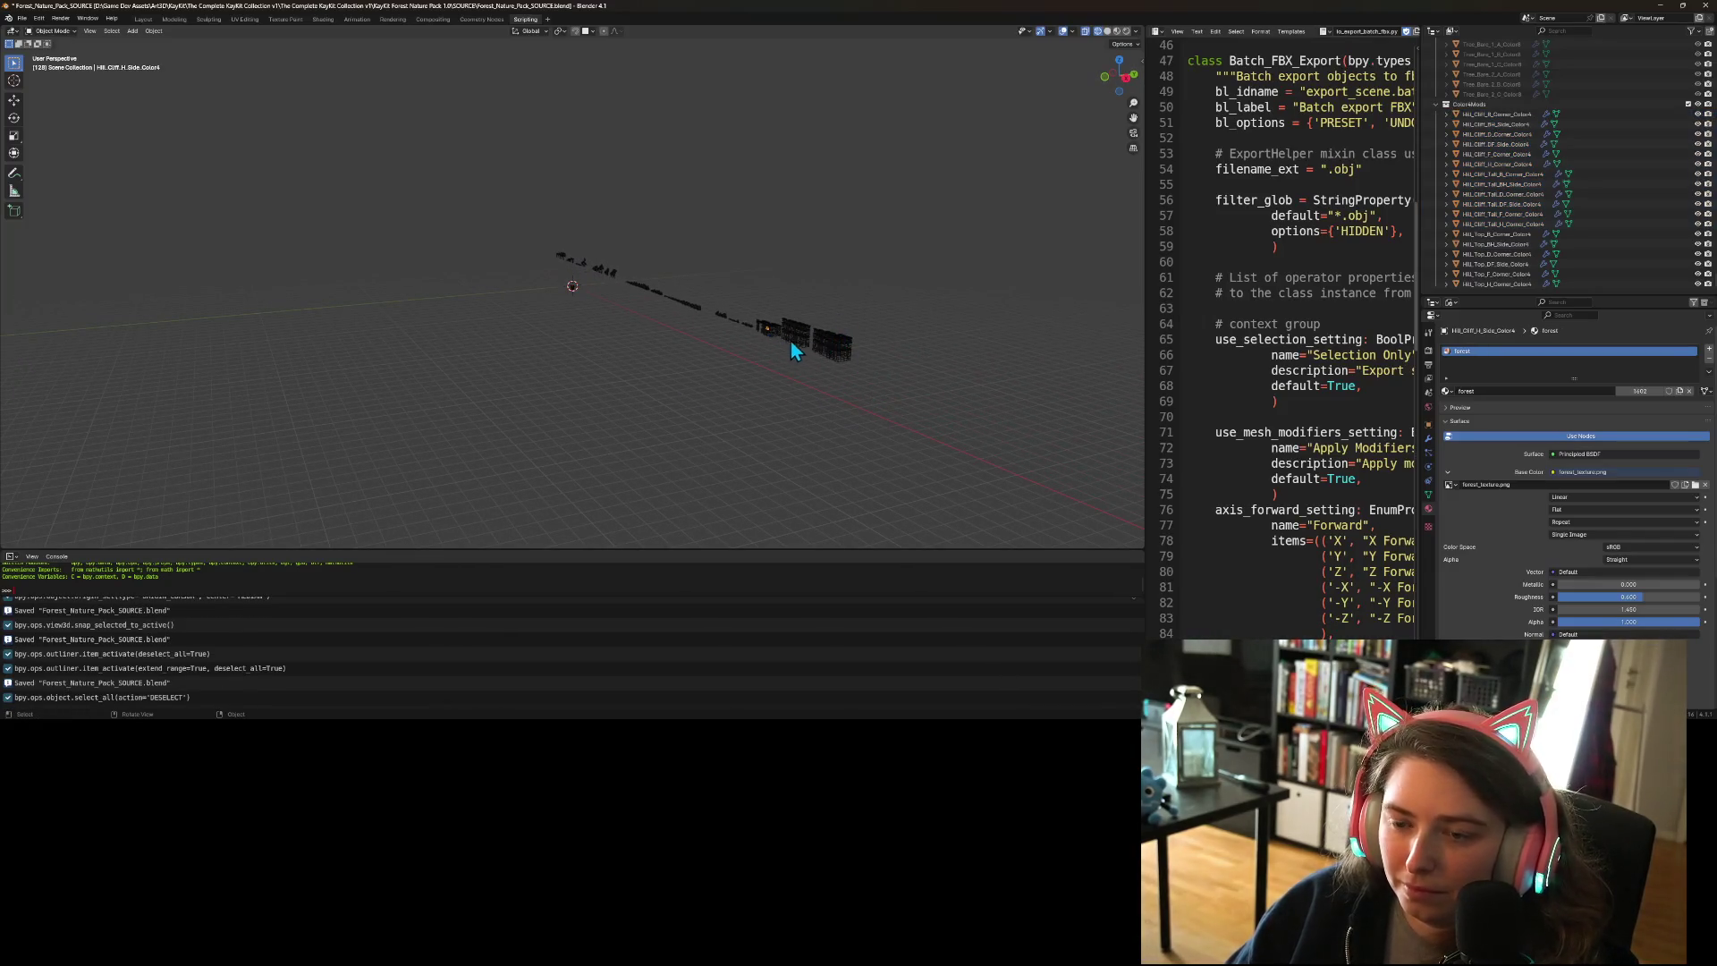
pyautogui.press('KP_Decimal')
pyautogui.moveTo(803, 355)
pyautogui.mouseDown()
pyautogui.moveTo(576, 371)
pyautogui.moveTo(652, 398)
pyautogui.moveTo(755, 367)
pyautogui.moveTo(775, 393)
pyautogui.moveTo(707, 375)
pyautogui.moveTo(636, 387)
pyautogui.moveTo(841, 415)
pyautogui.moveTo(663, 392)
pyautogui.moveTo(641, 439)
pyautogui.moveTo(728, 427)
pyautogui.moveTo(569, 422)
pyautogui.mouseUp()
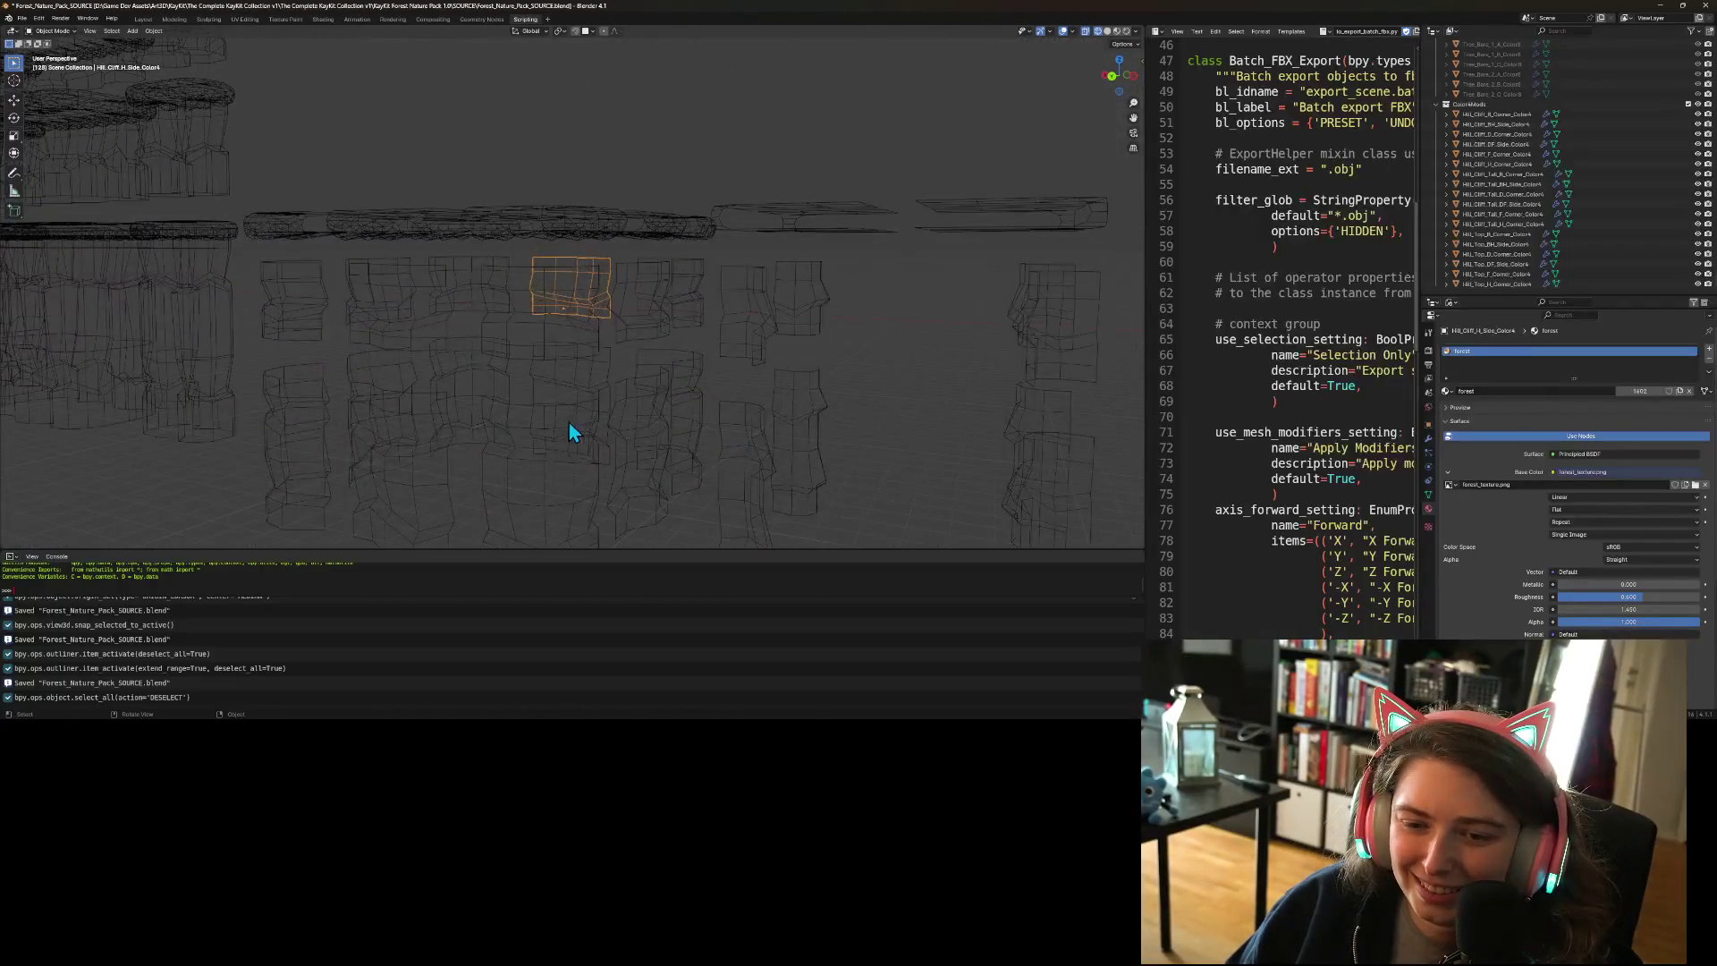
pyautogui.click(545, 491)
pyautogui.moveTo(544, 492)
pyautogui.mouseDown()
pyautogui.moveTo(721, 460)
pyautogui.moveTo(651, 476)
pyautogui.moveTo(732, 510)
pyautogui.moveTo(739, 417)
pyautogui.moveTo(729, 431)
pyautogui.mouseUp()
pyautogui.scroll(2, 603, 484)
pyautogui.click(578, 204)
pyautogui.moveTo(578, 204)
pyautogui.mouseDown()
pyautogui.moveTo(567, 257)
pyautogui.moveTo(493, 290)
pyautogui.moveTo(868, 252)
pyautogui.mouseUp()
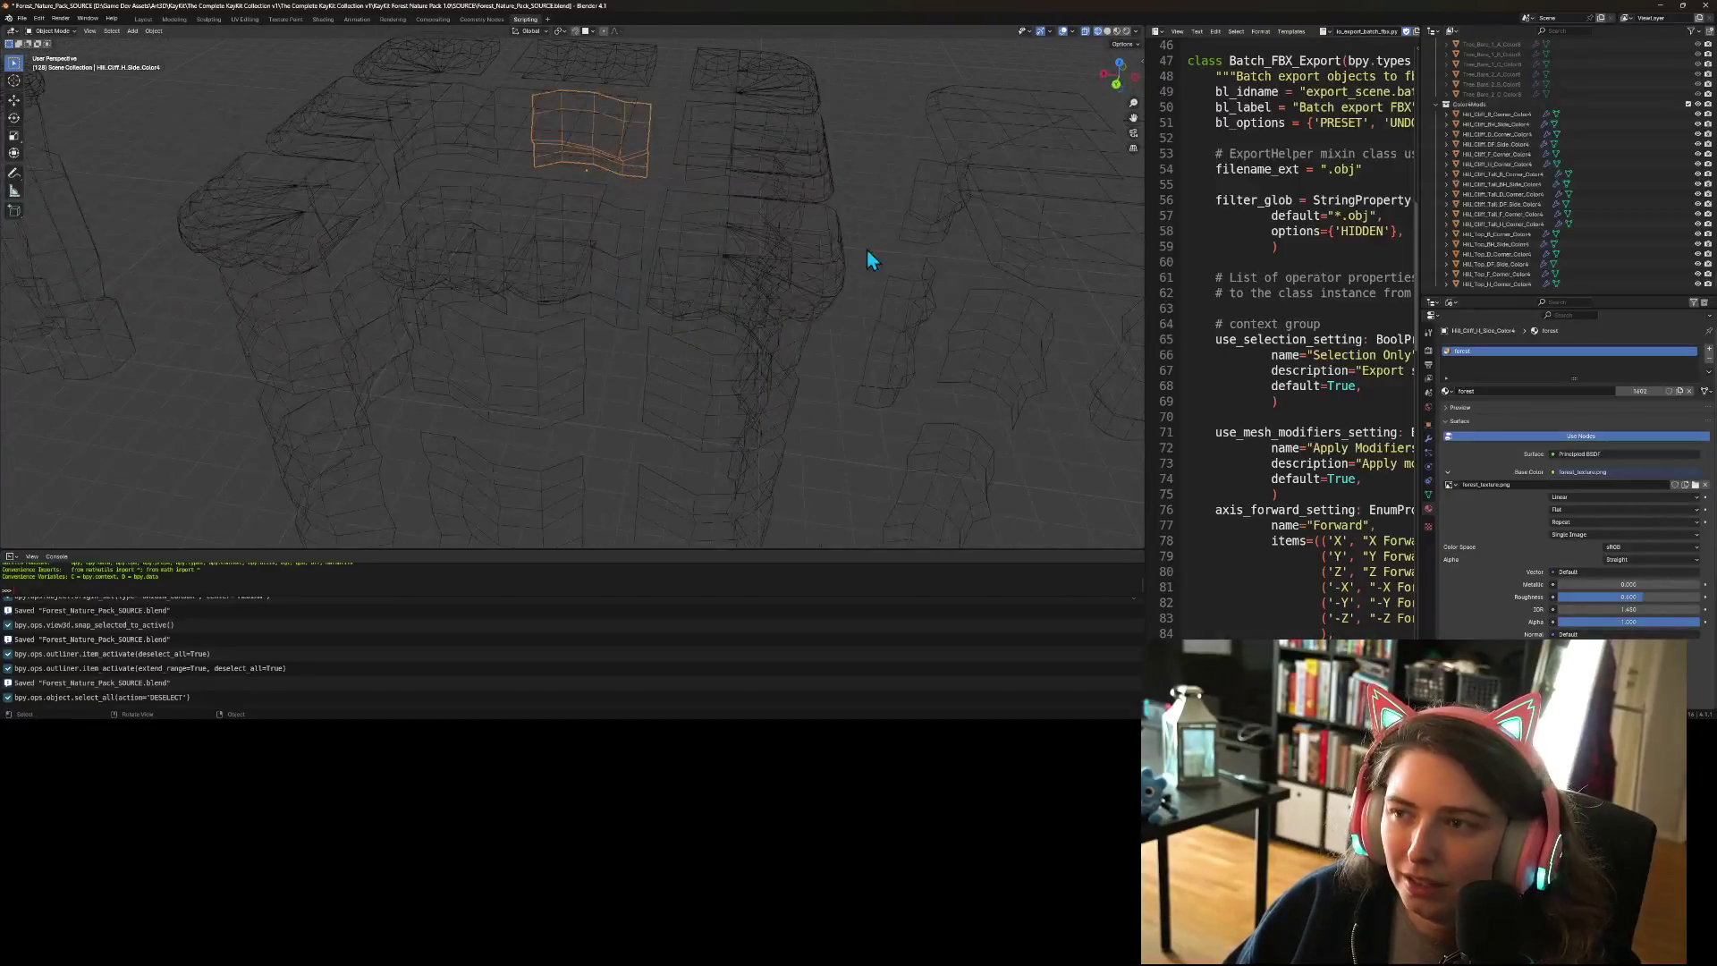
pyautogui.click(1137, 32)
pyautogui.click(1137, 32)
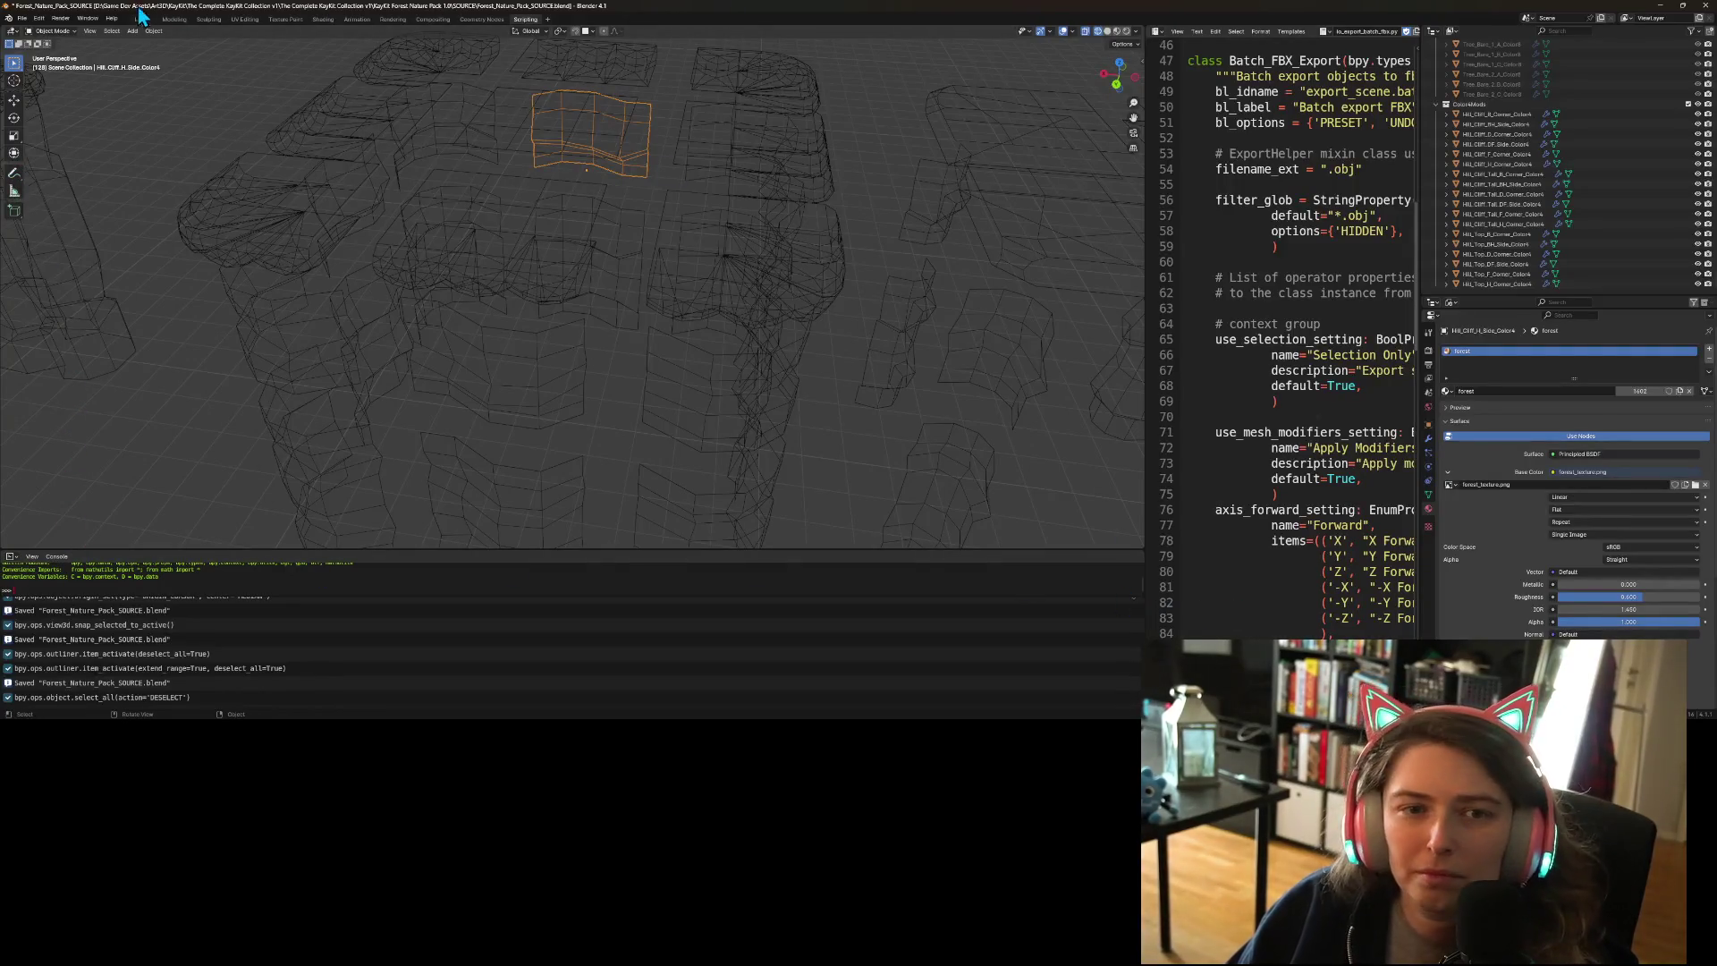
# - In the Layout workspace, frame the selected cliff piece and set its Z location to 0 m
pyautogui.click(142, 19)
pyautogui.scroll(-10, 985, 345)
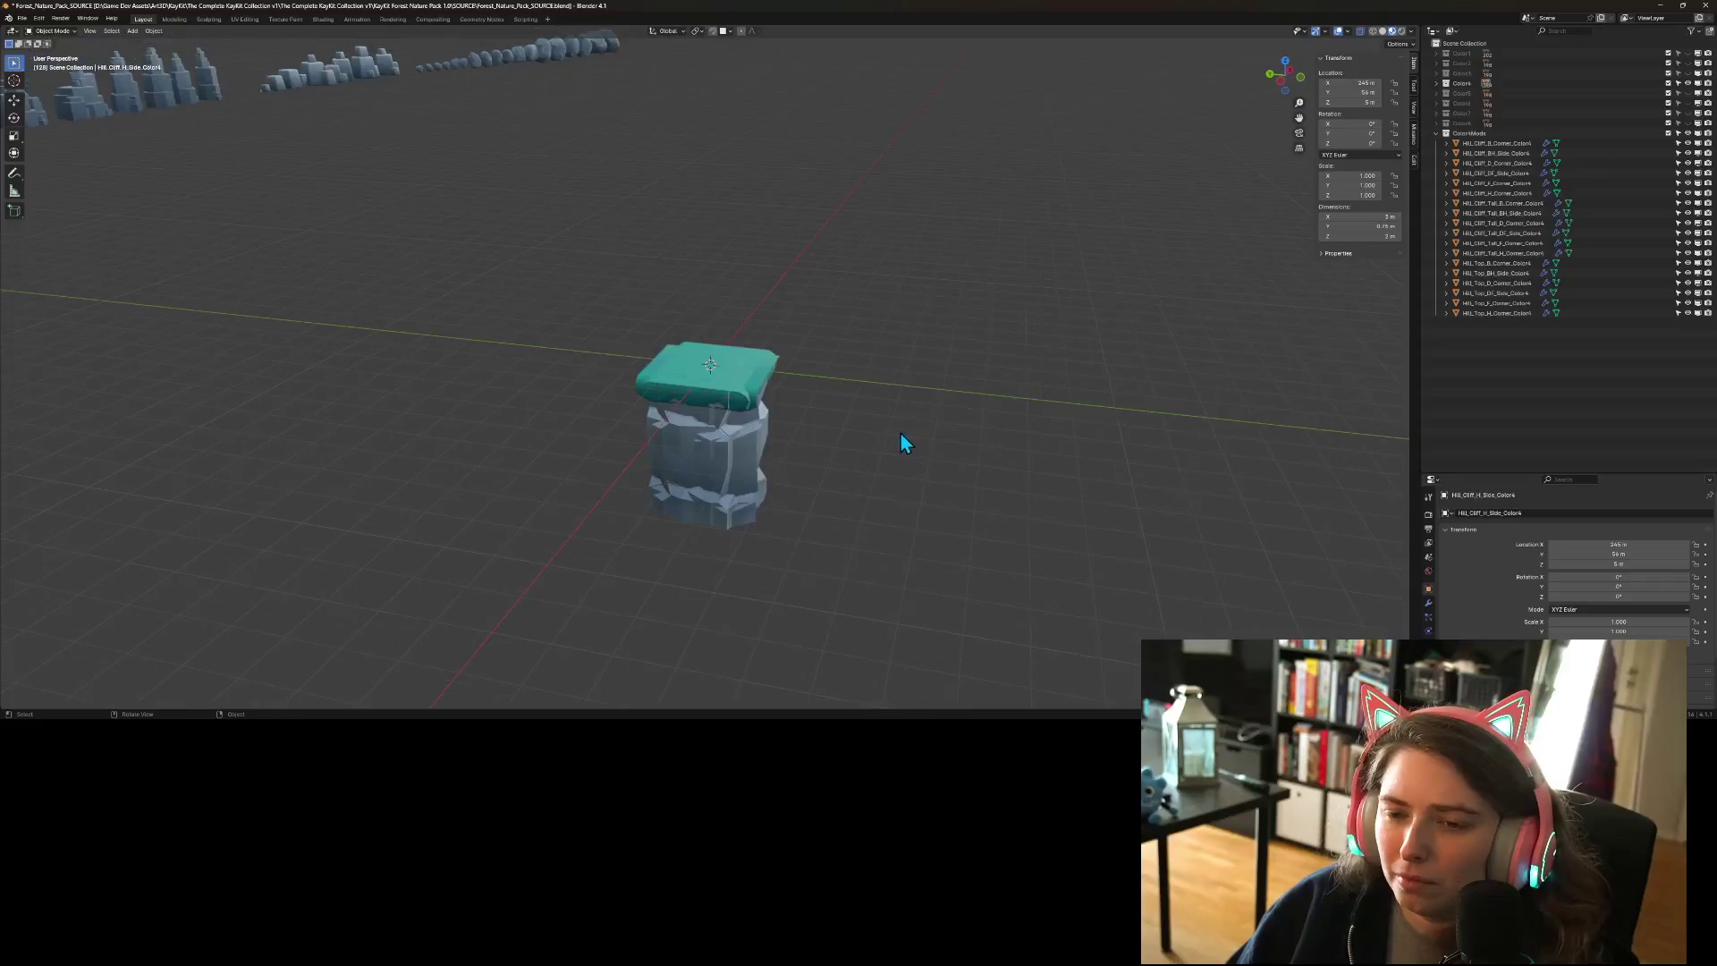
pyautogui.scroll(-2, 762, 390)
pyautogui.press('KP_Decimal')
pyautogui.moveTo(903, 181)
pyautogui.mouseDown()
pyautogui.moveTo(806, 309)
pyautogui.moveTo(830, 321)
pyautogui.moveTo(791, 314)
pyautogui.moveTo(889, 343)
pyautogui.moveTo(853, 339)
pyautogui.moveTo(1356, 272)
pyautogui.mouseUp()
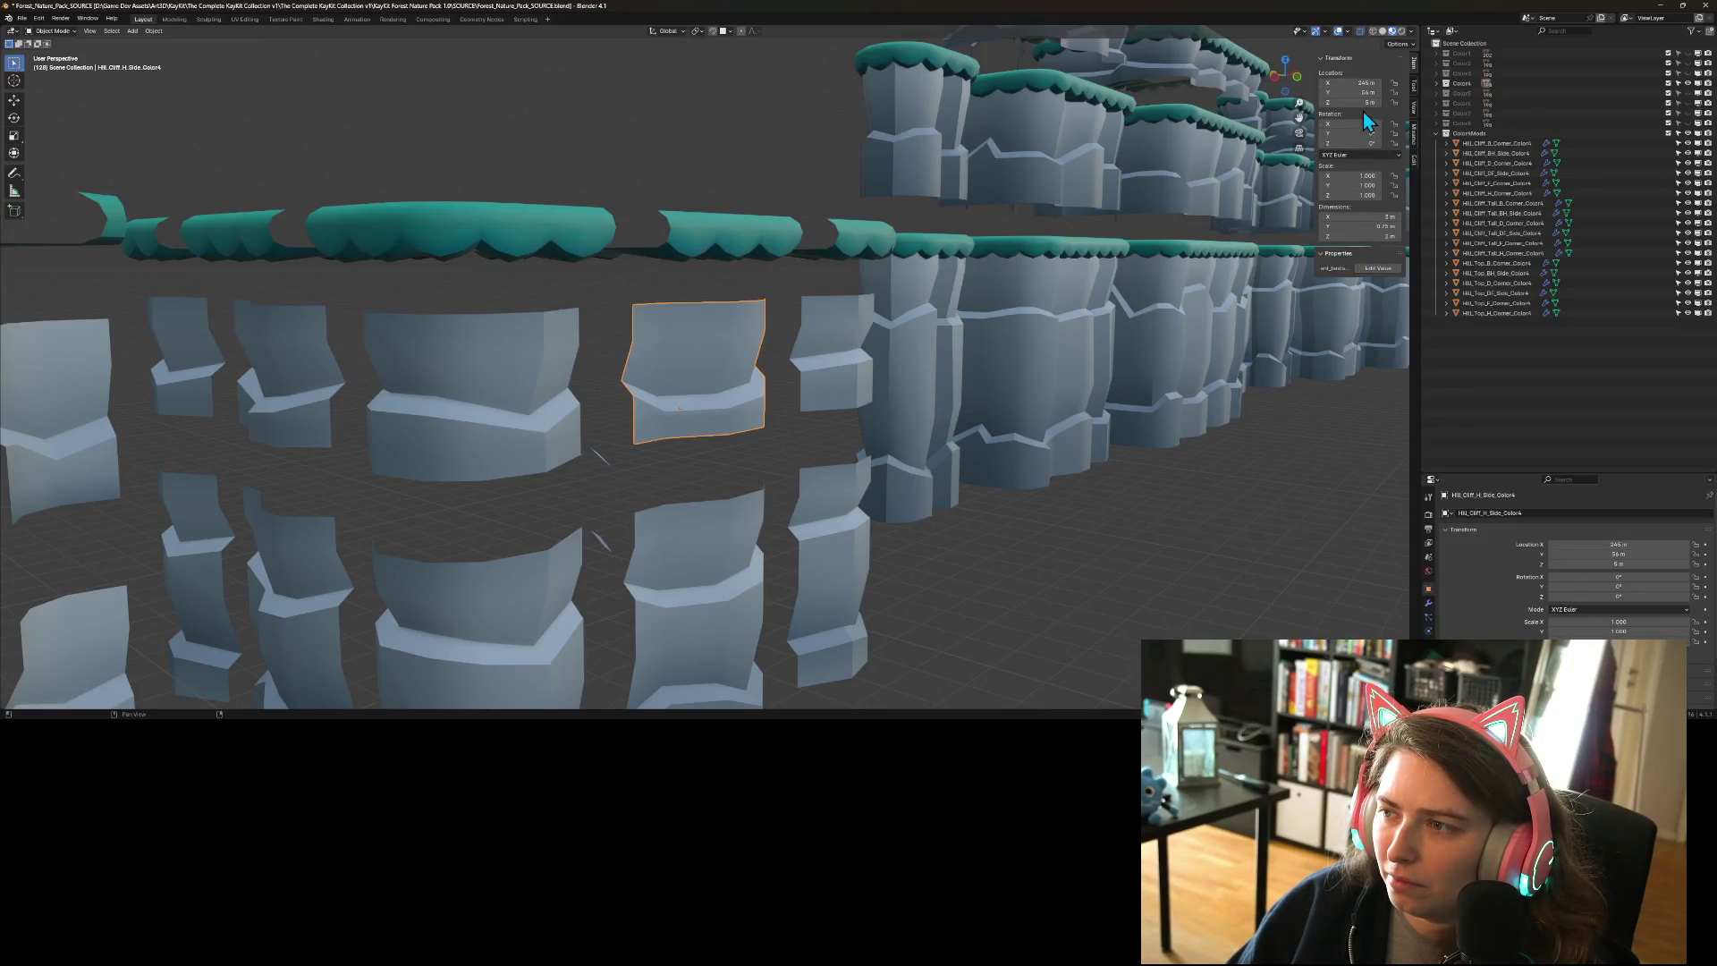
pyautogui.moveTo(810, 589)
pyautogui.mouseDown()
pyautogui.moveTo(846, 564)
pyautogui.moveTo(828, 577)
pyautogui.mouseUp()
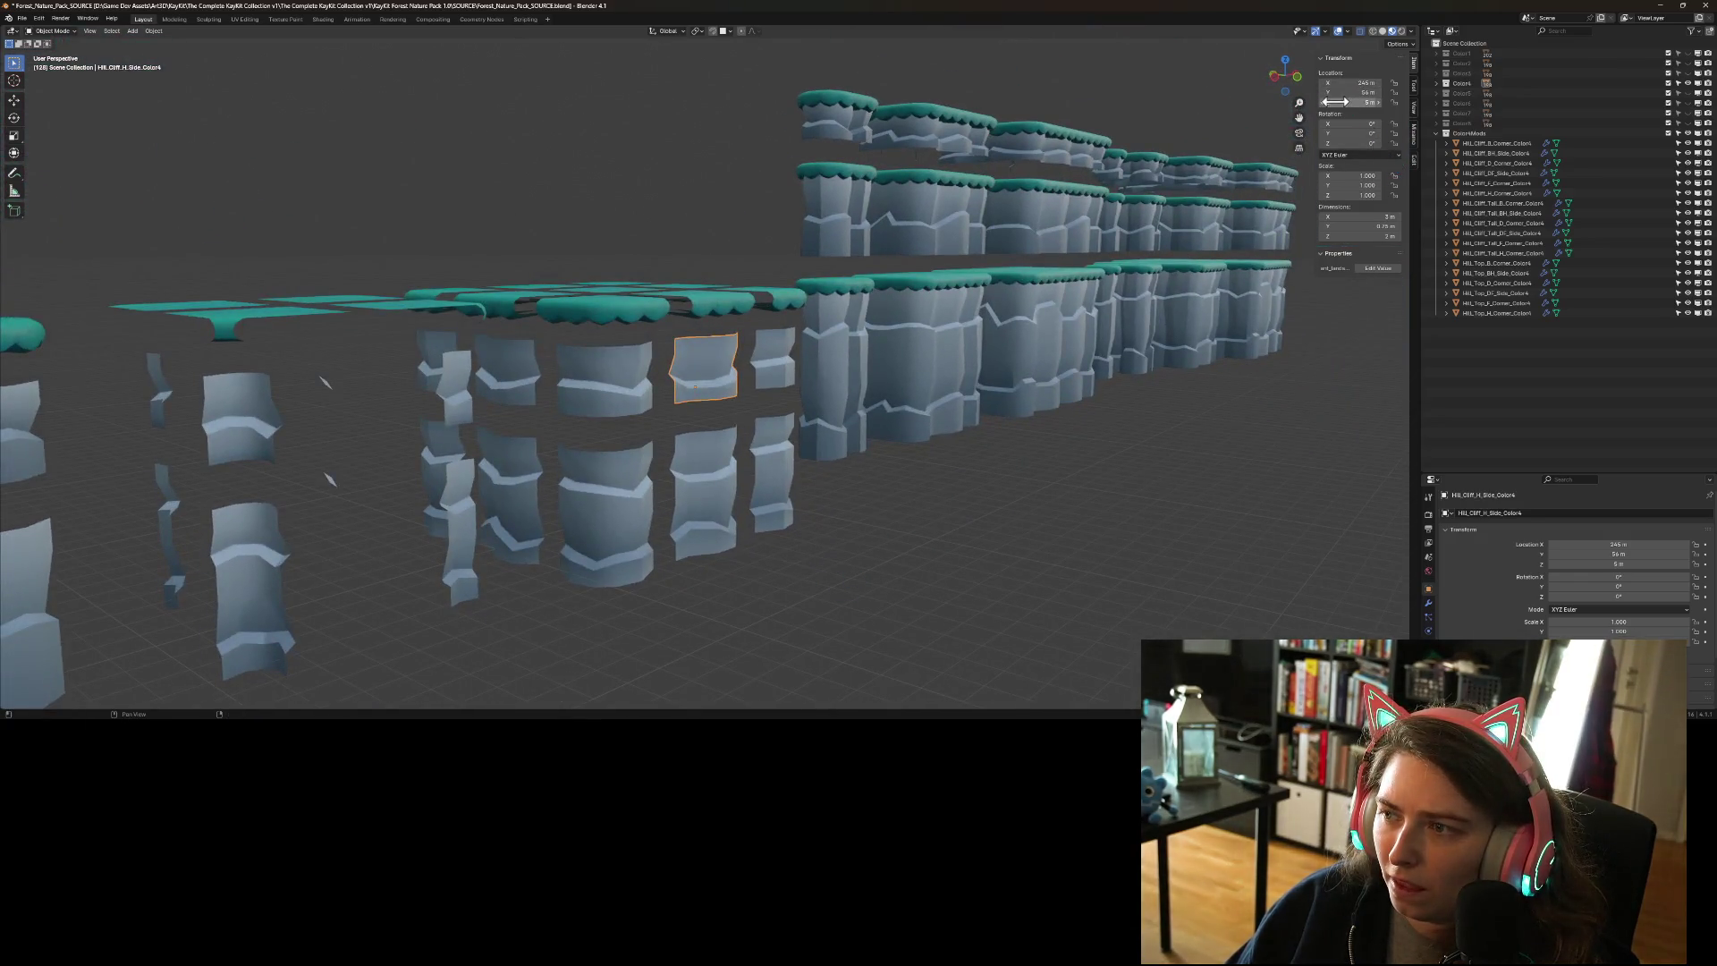
pyautogui.write('0')
pyautogui.press('Return')
pyautogui.moveTo(1092, 444)
pyautogui.mouseDown()
pyautogui.moveTo(854, 577)
pyautogui.moveTo(874, 543)
pyautogui.mouseUp()
pyautogui.press('KP_1')
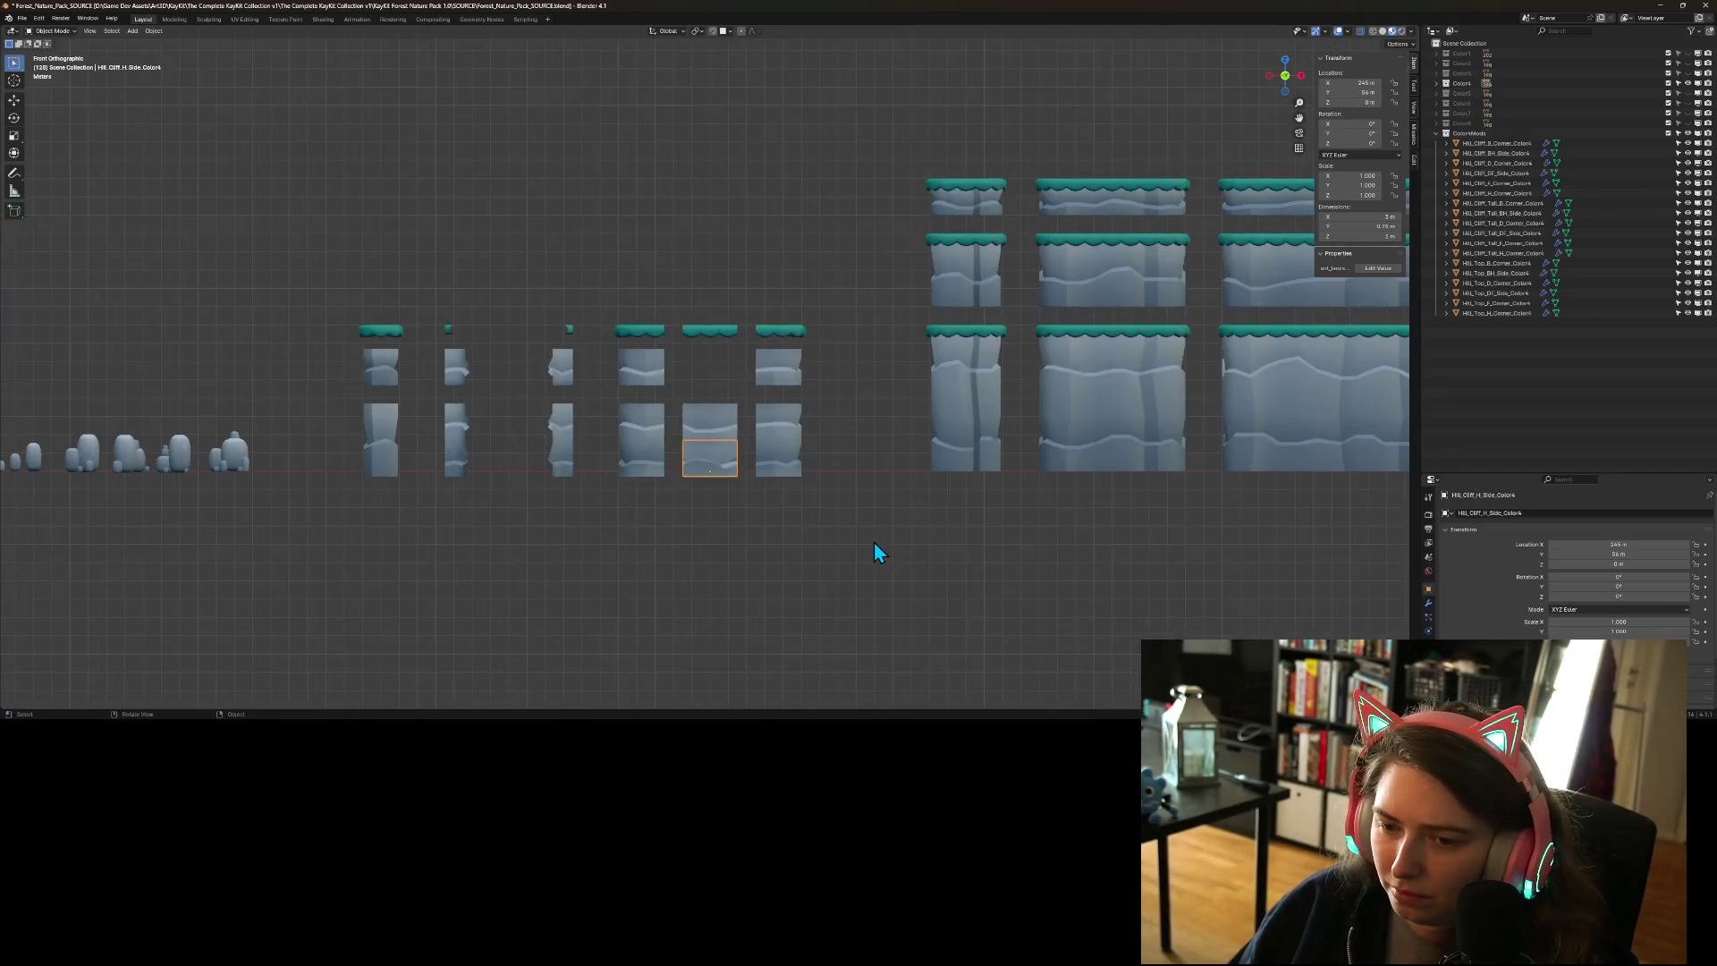
pyautogui.scroll(3, 782, 570)
pyautogui.scroll(5, 783, 577)
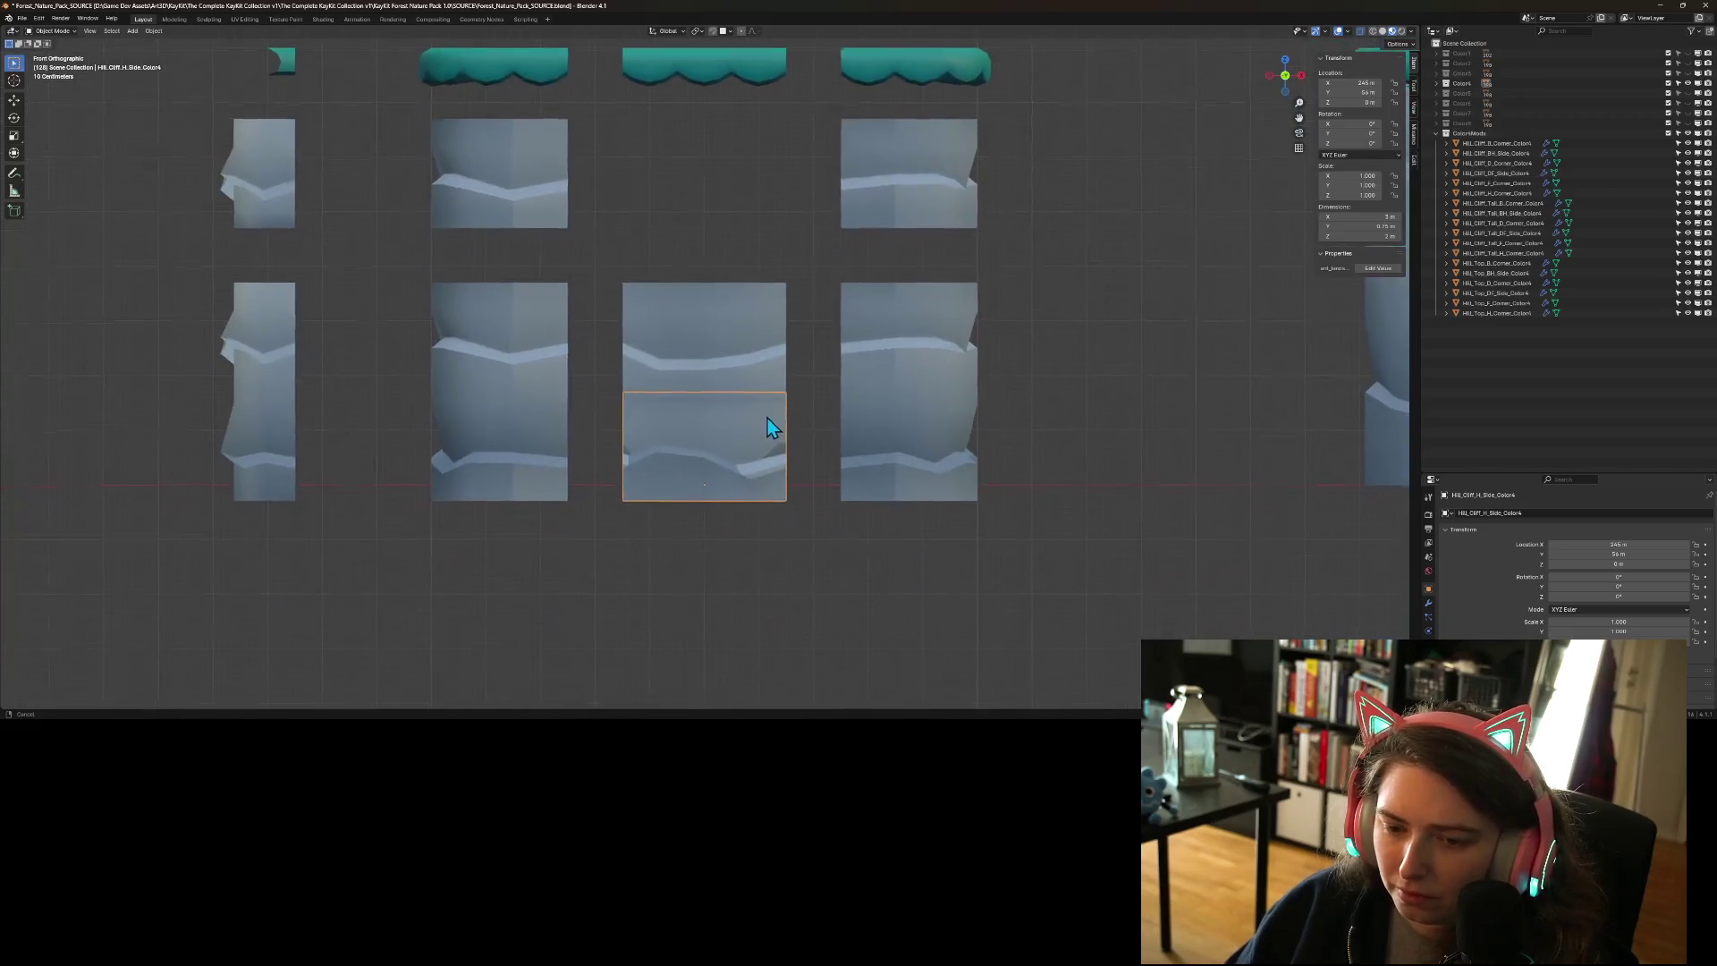
pyautogui.scroll(6, 539, 547)
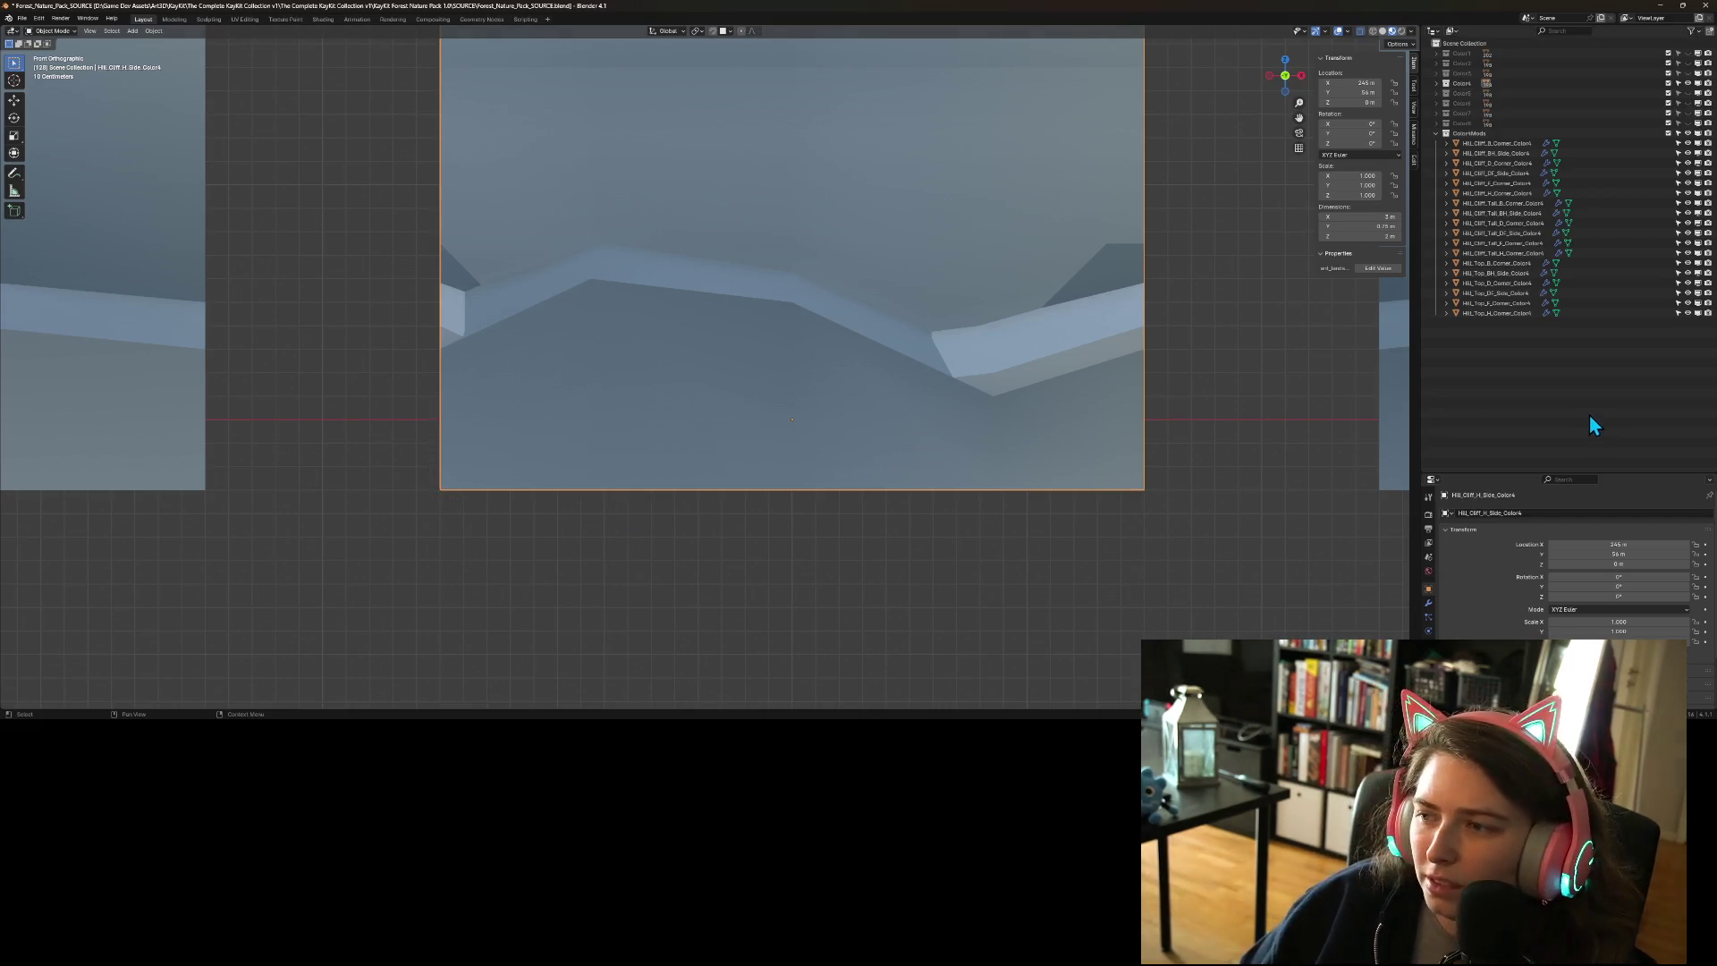
pyautogui.scroll(-3, 997, 479)
pyautogui.moveTo(951, 505)
pyautogui.mouseDown()
pyautogui.moveTo(1005, 352)
pyautogui.moveTo(1070, 253)
pyautogui.mouseUp()
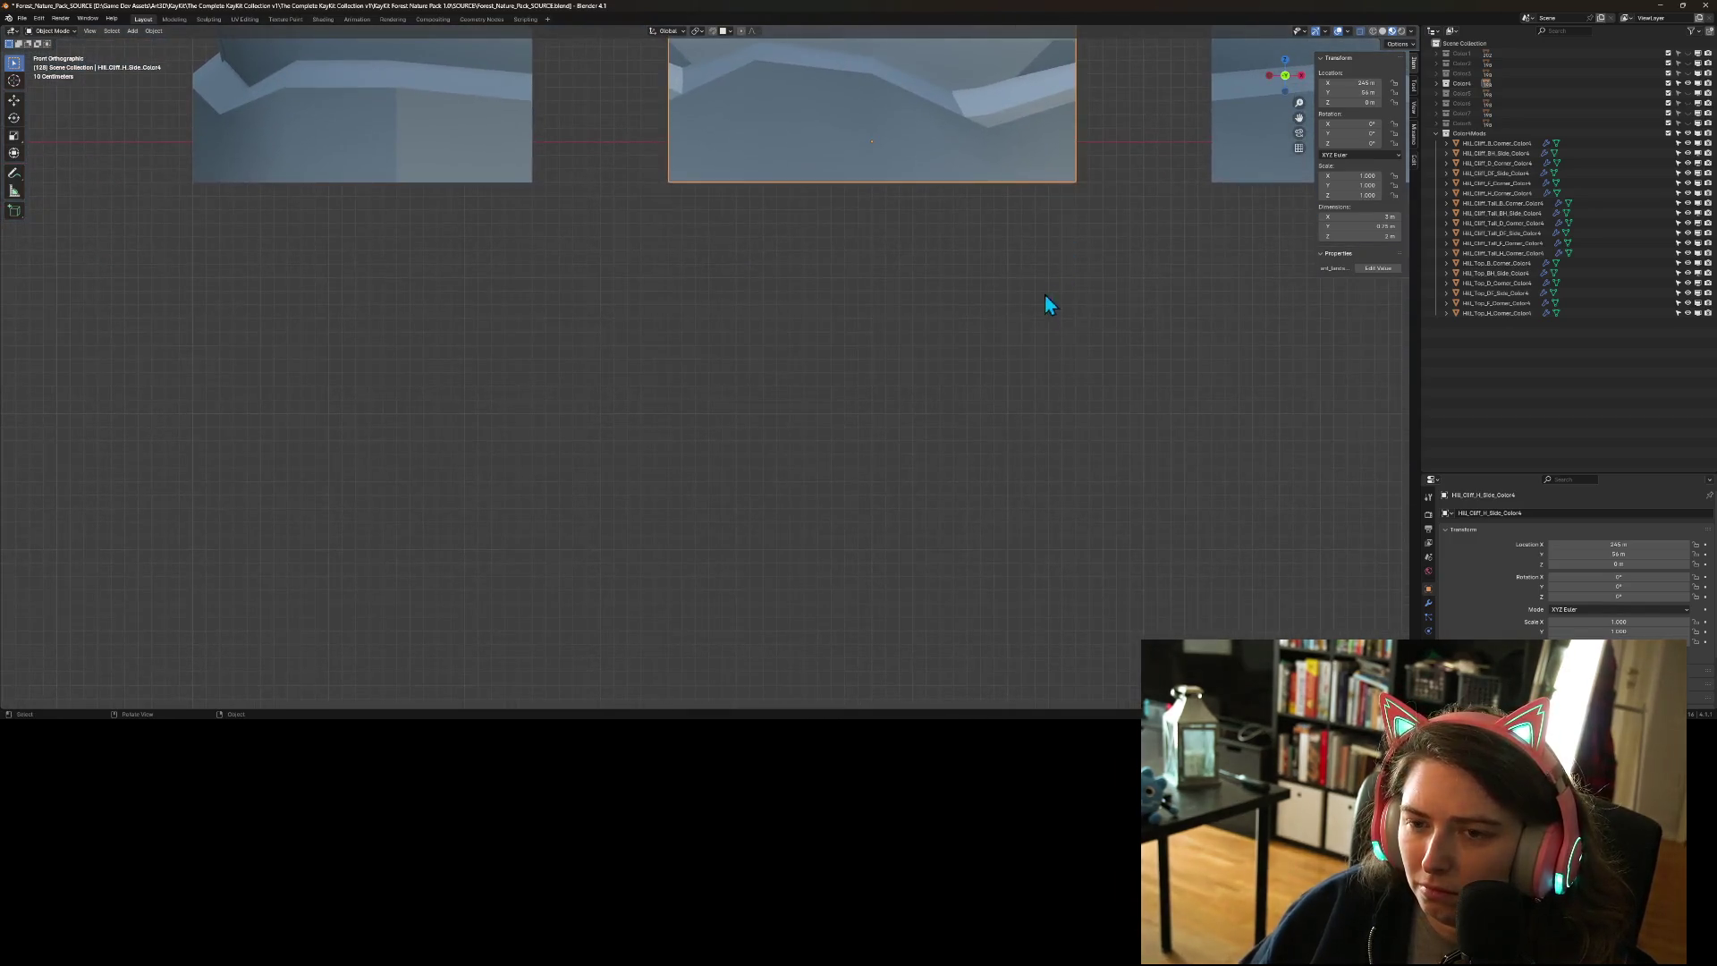
pyautogui.scroll(-8, 1045, 296)
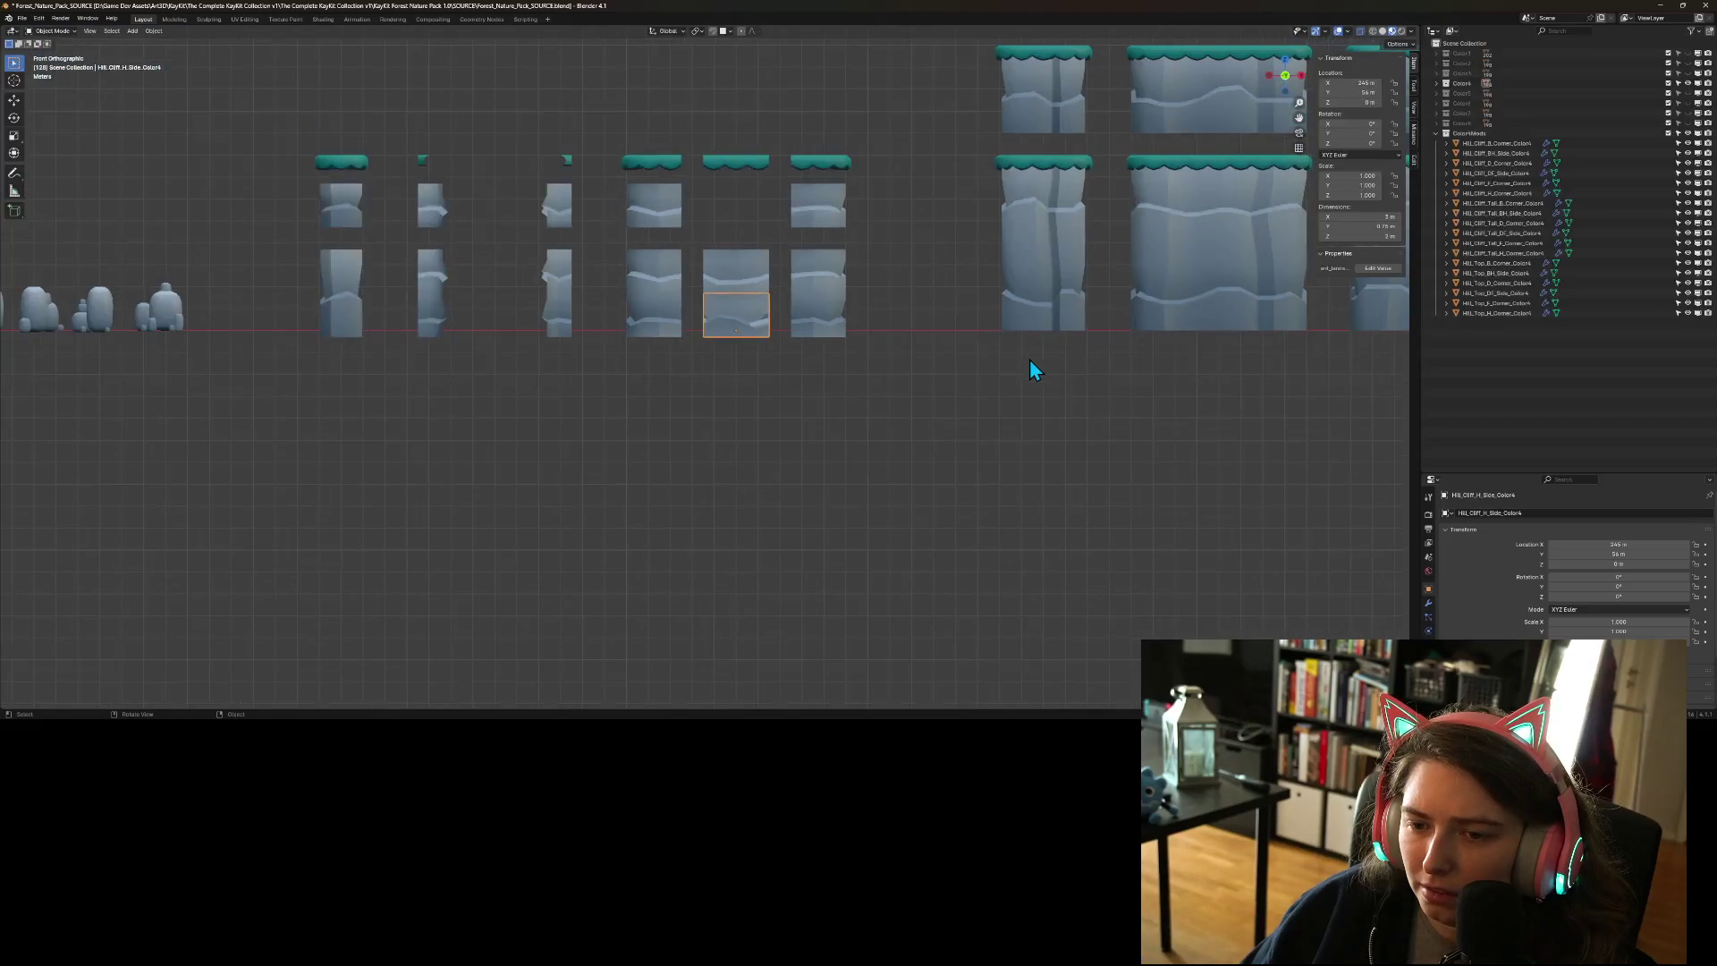
pyautogui.scroll(10, 875, 326)
pyautogui.moveTo(724, 211); pyautogui.dragTo(727, 448)
pyautogui.moveTo(893, 346); pyautogui.dragTo(887, 407)
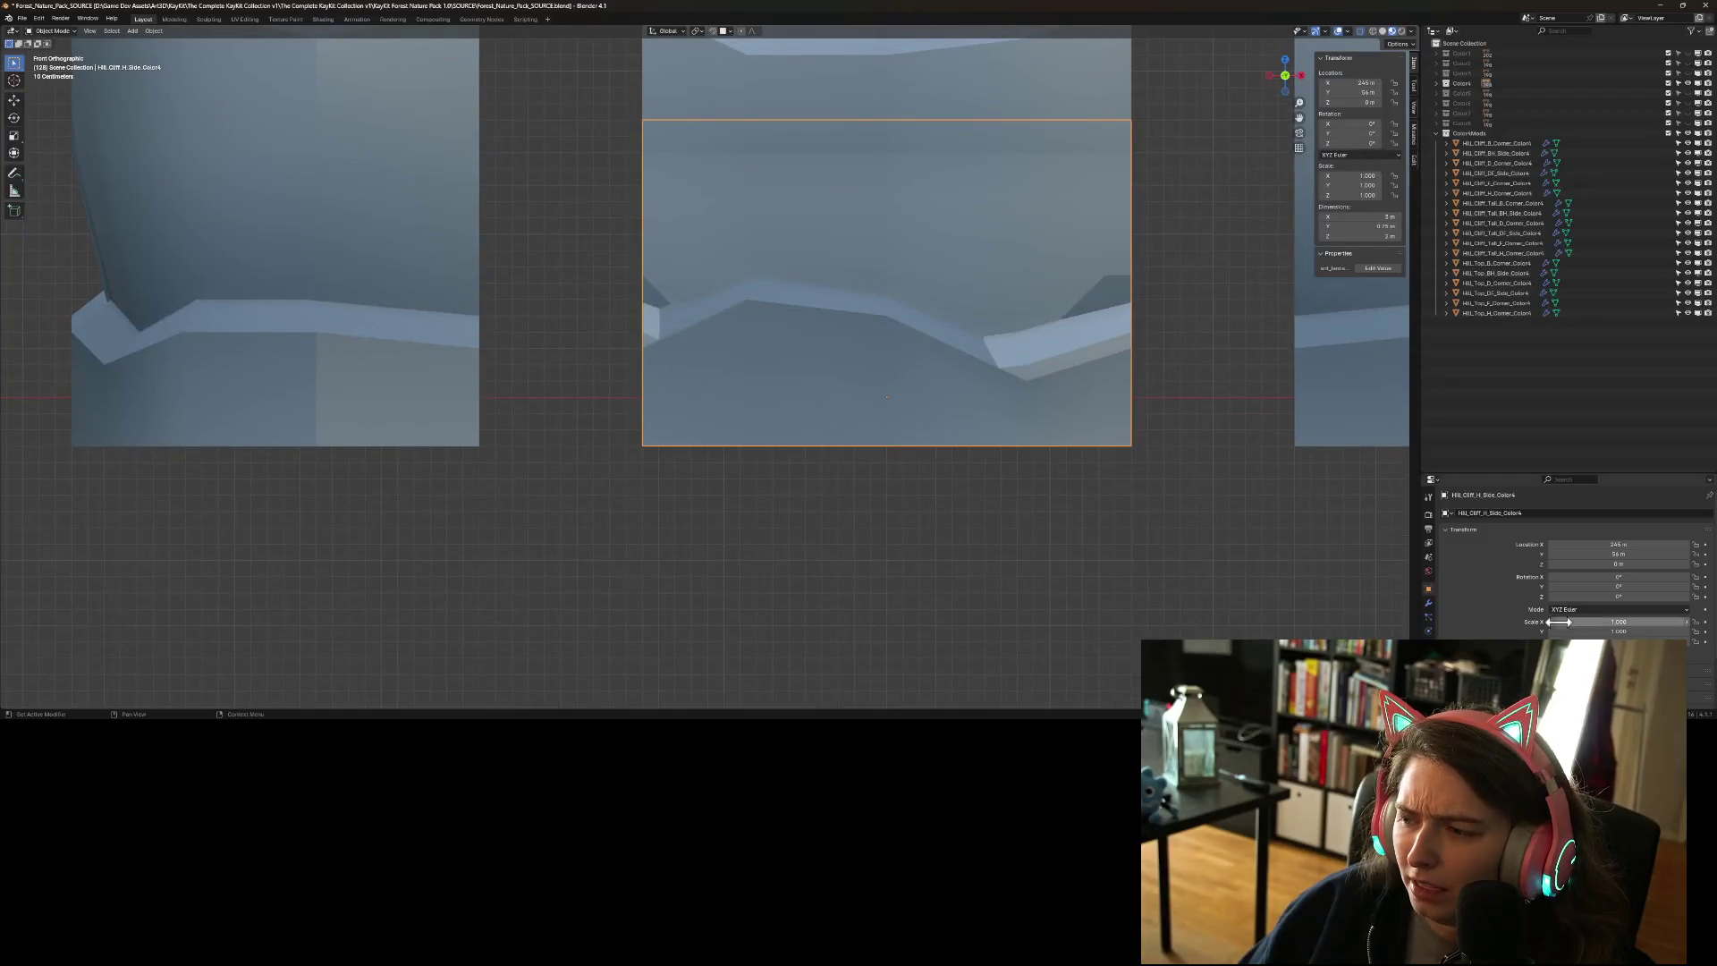
pyautogui.click(1429, 605)
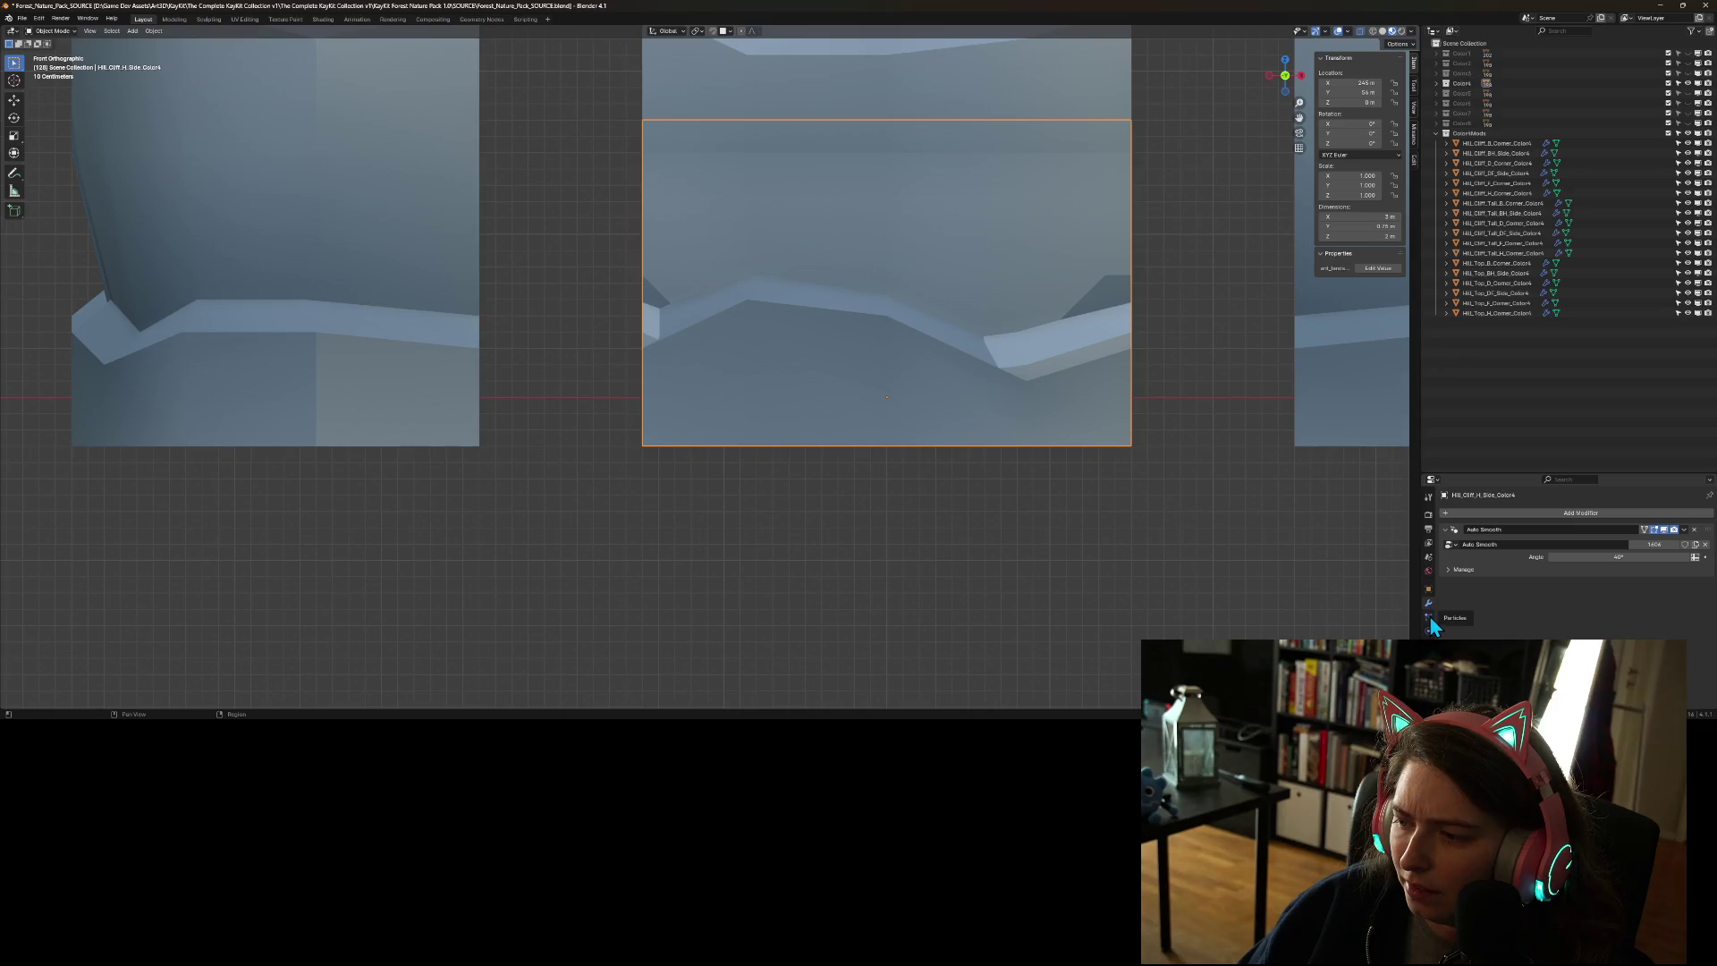
# - Browse the piece's particle, physics, constraint and mesh data properties, expanding its attributes list
pyautogui.click(1429, 619)
pyautogui.click(1428, 631)
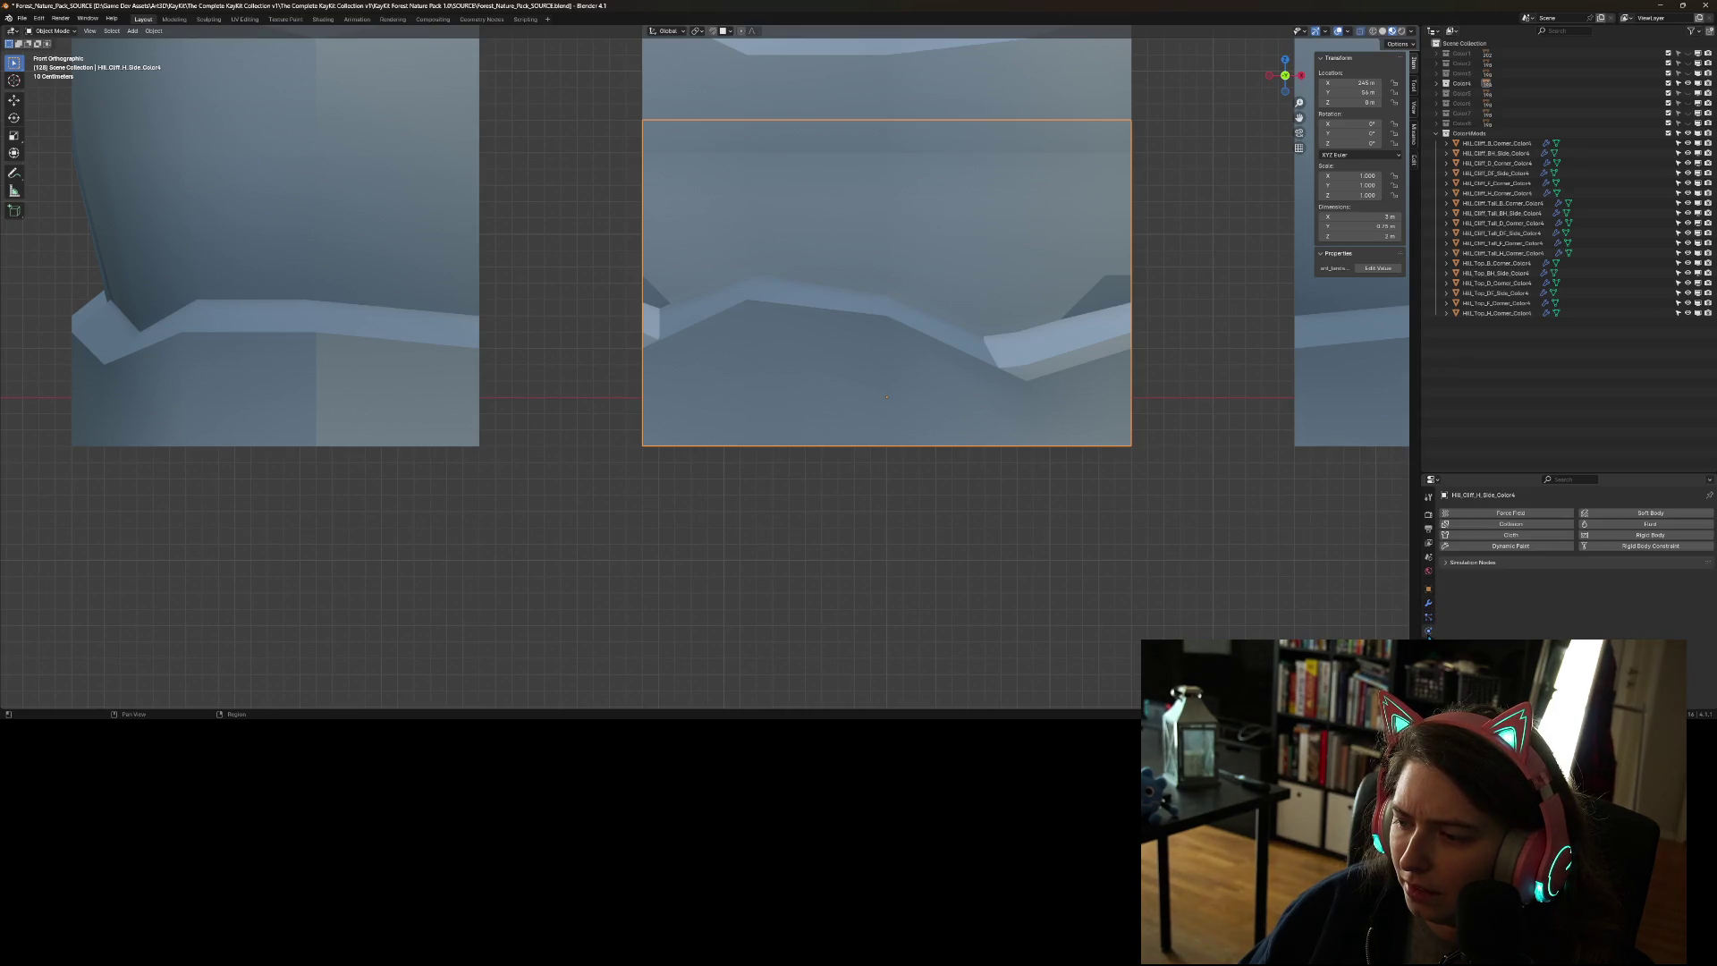
pyautogui.click(1428, 645)
pyautogui.click(1428, 659)
pyautogui.scroll(-2, 1574, 555)
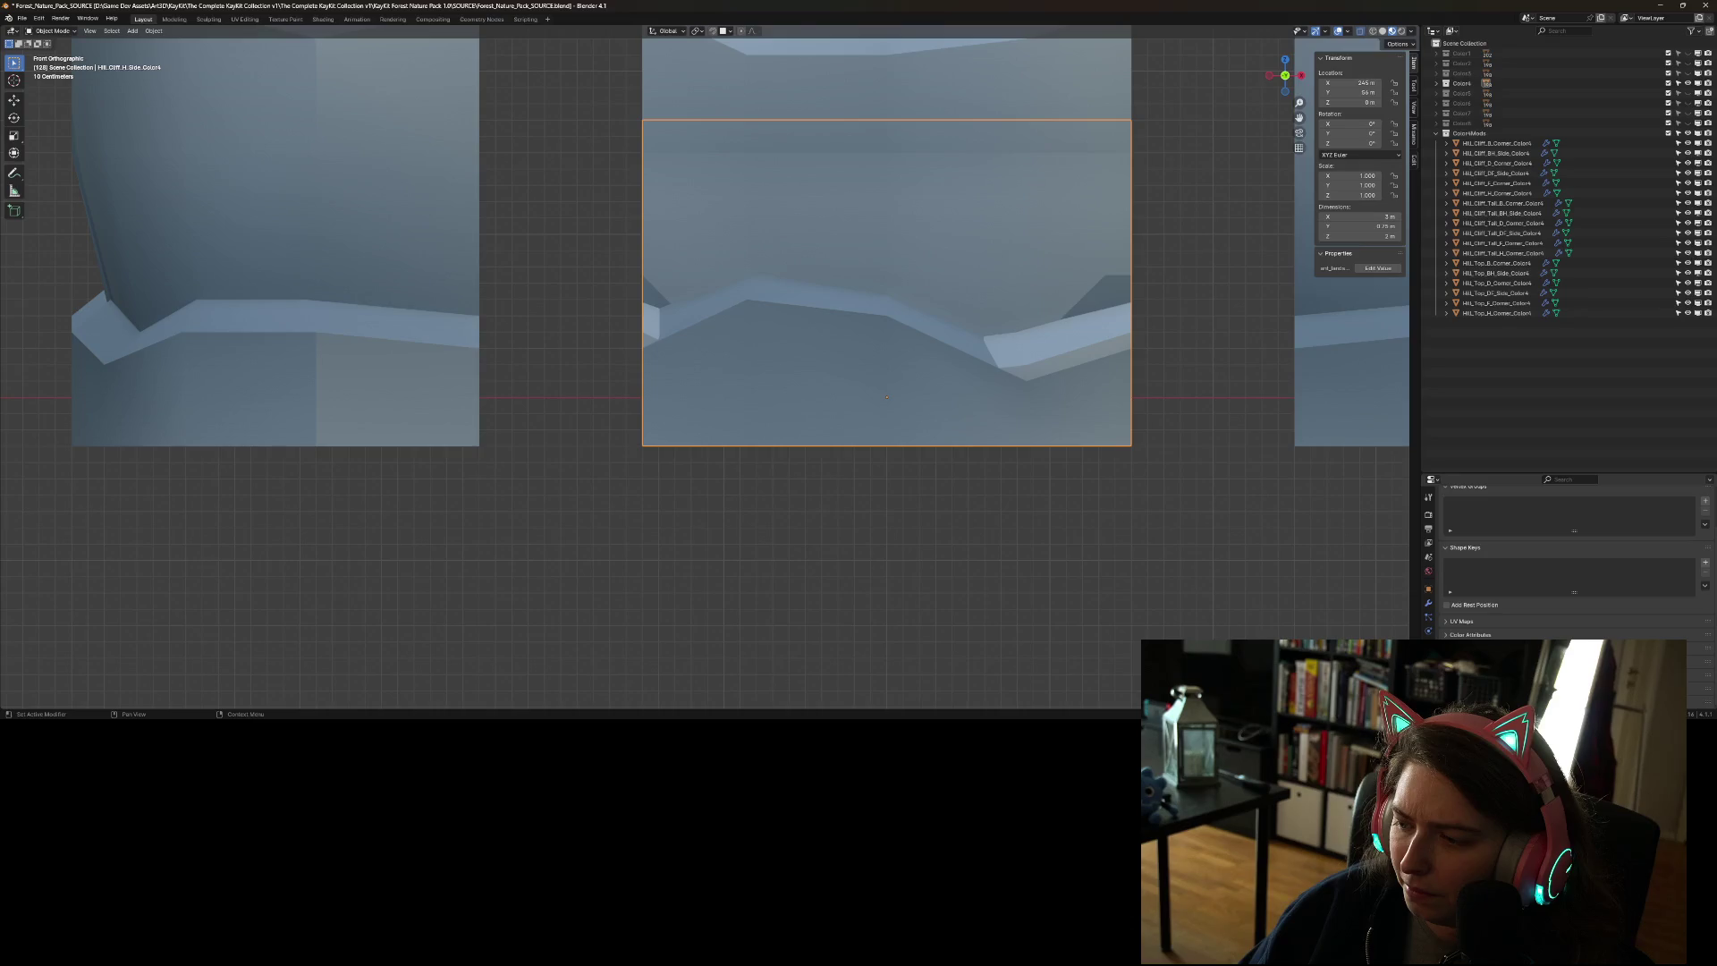
pyautogui.scroll(-2, 1574, 555)
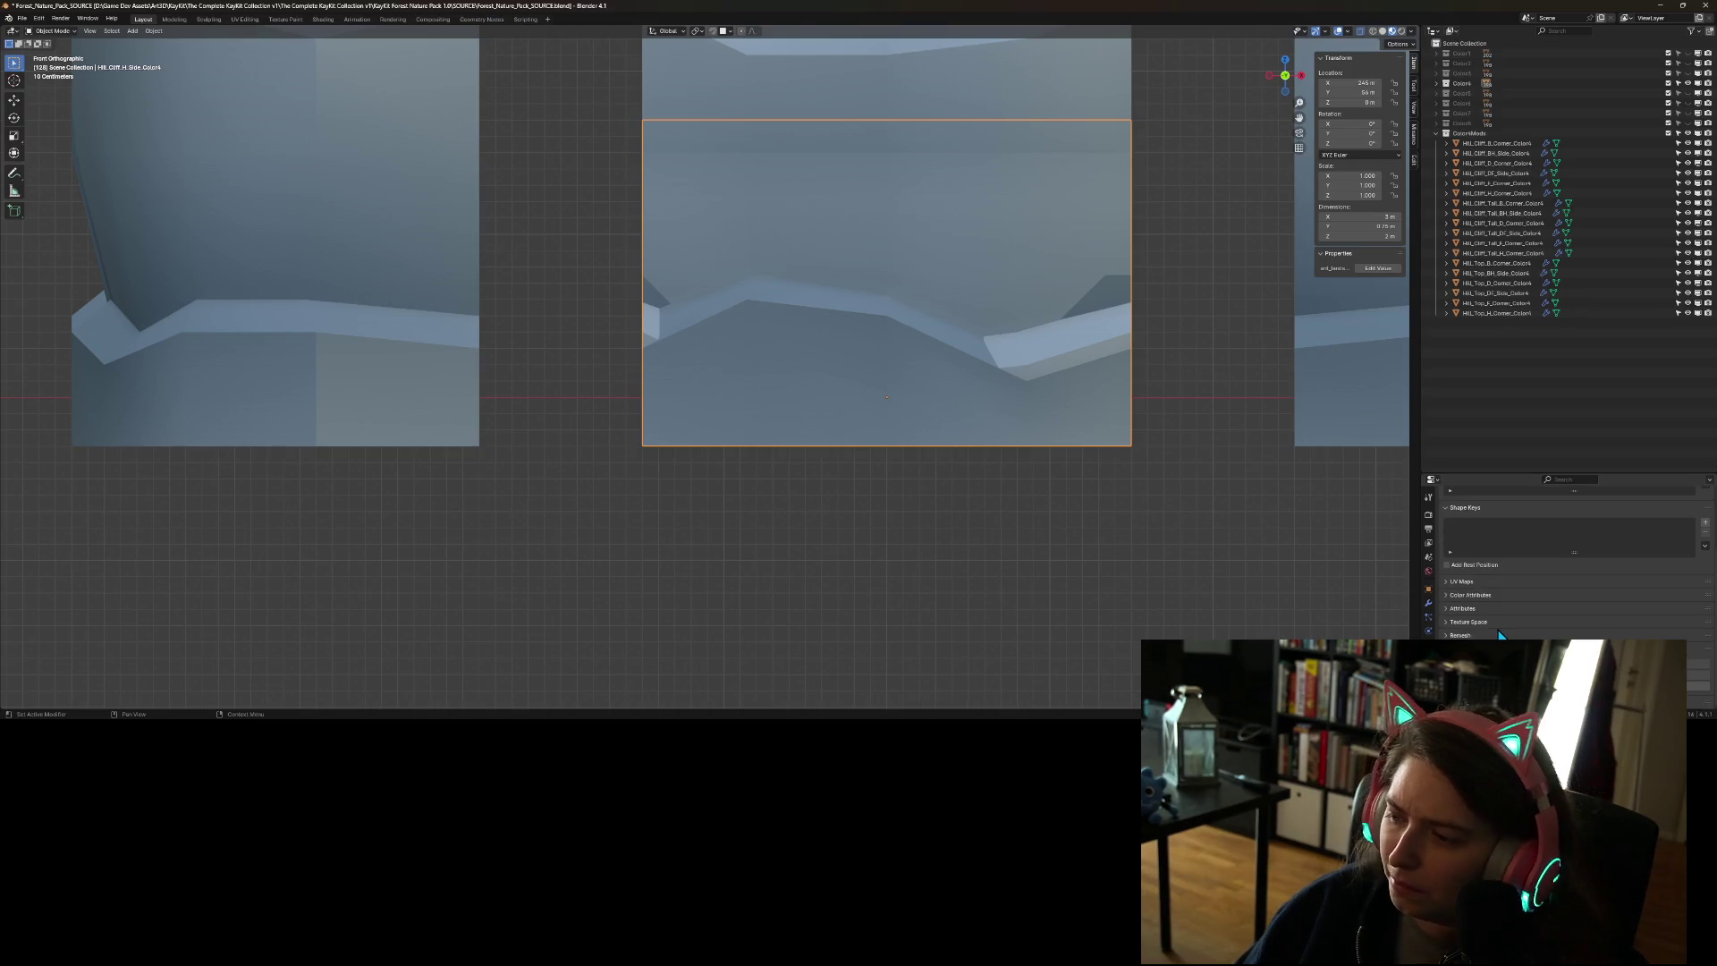
pyautogui.click(1449, 610)
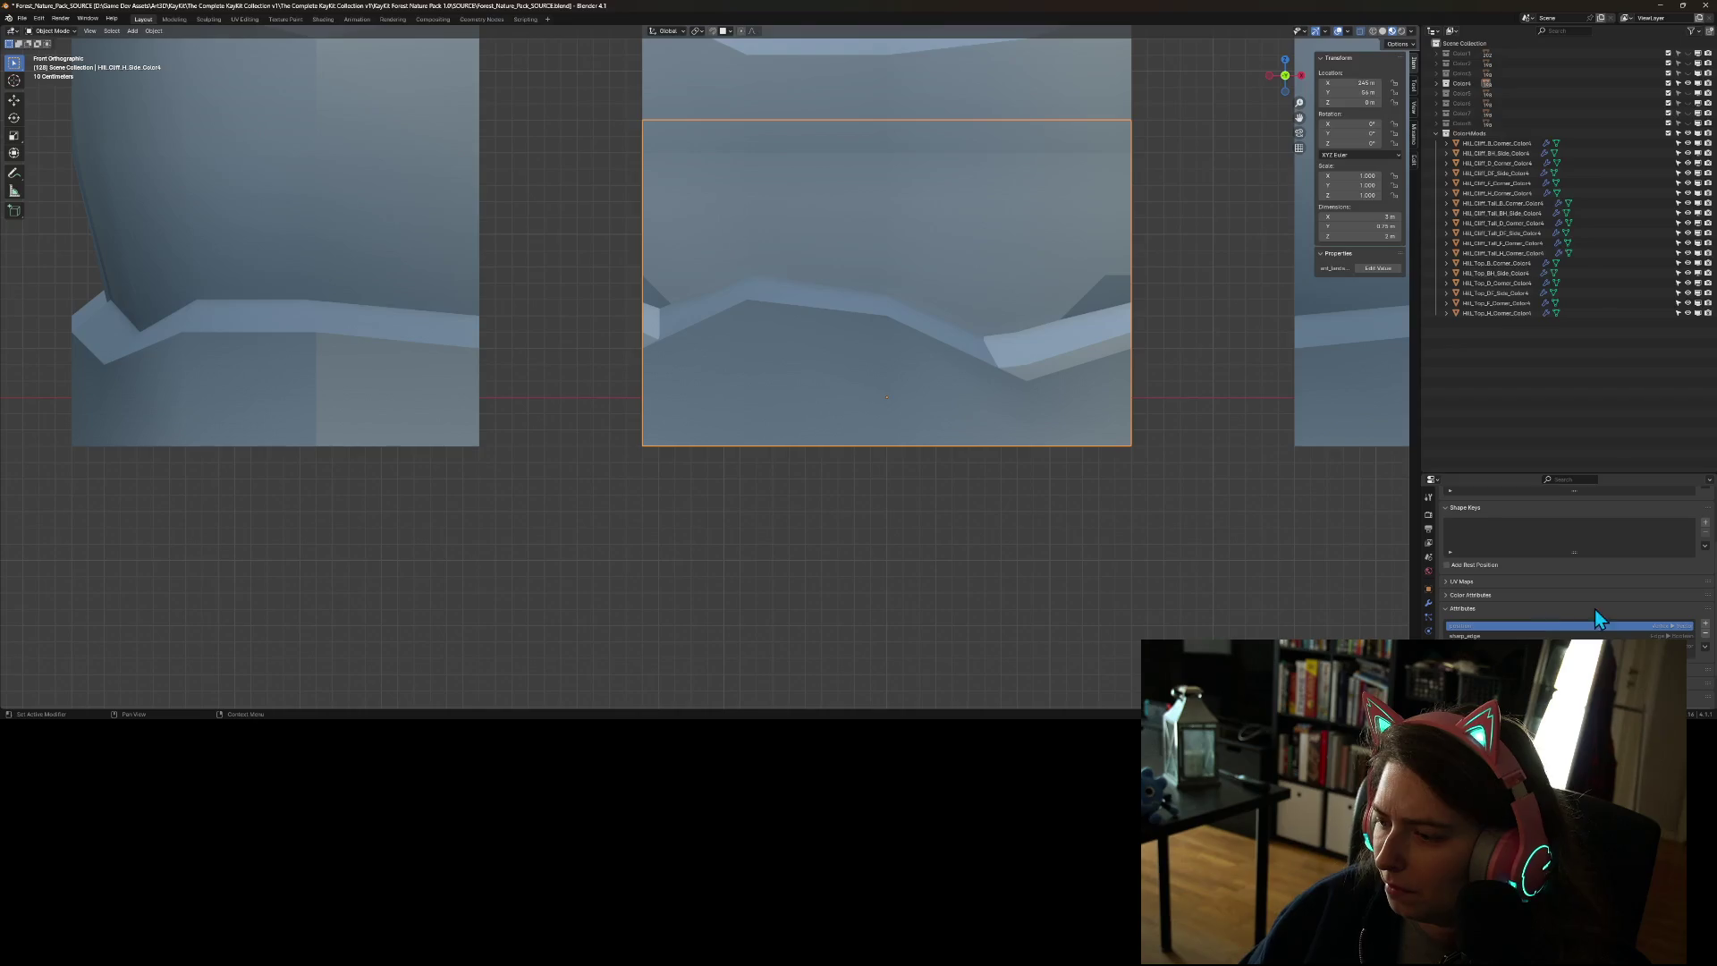
pyautogui.scroll(-2, 1557, 631)
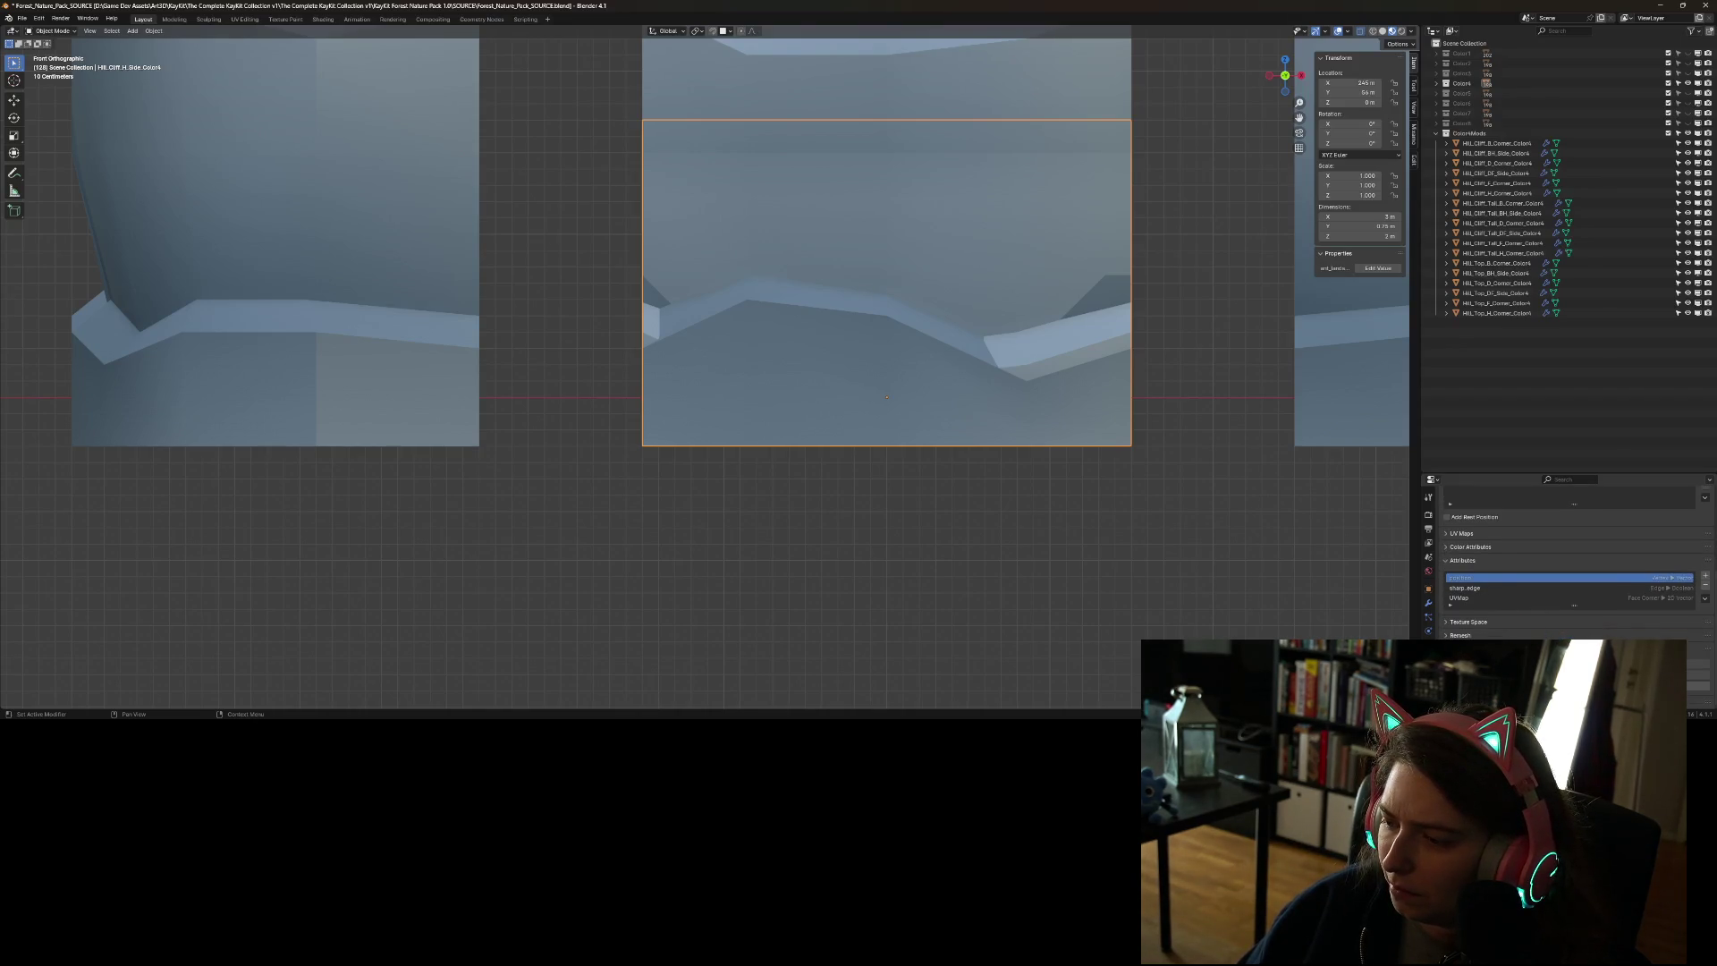
pyautogui.scroll(-1, 1566, 563)
# - Check the material and texture properties, show Object transform properties, and deselect the middle cliff piece
pyautogui.click(1429, 631)
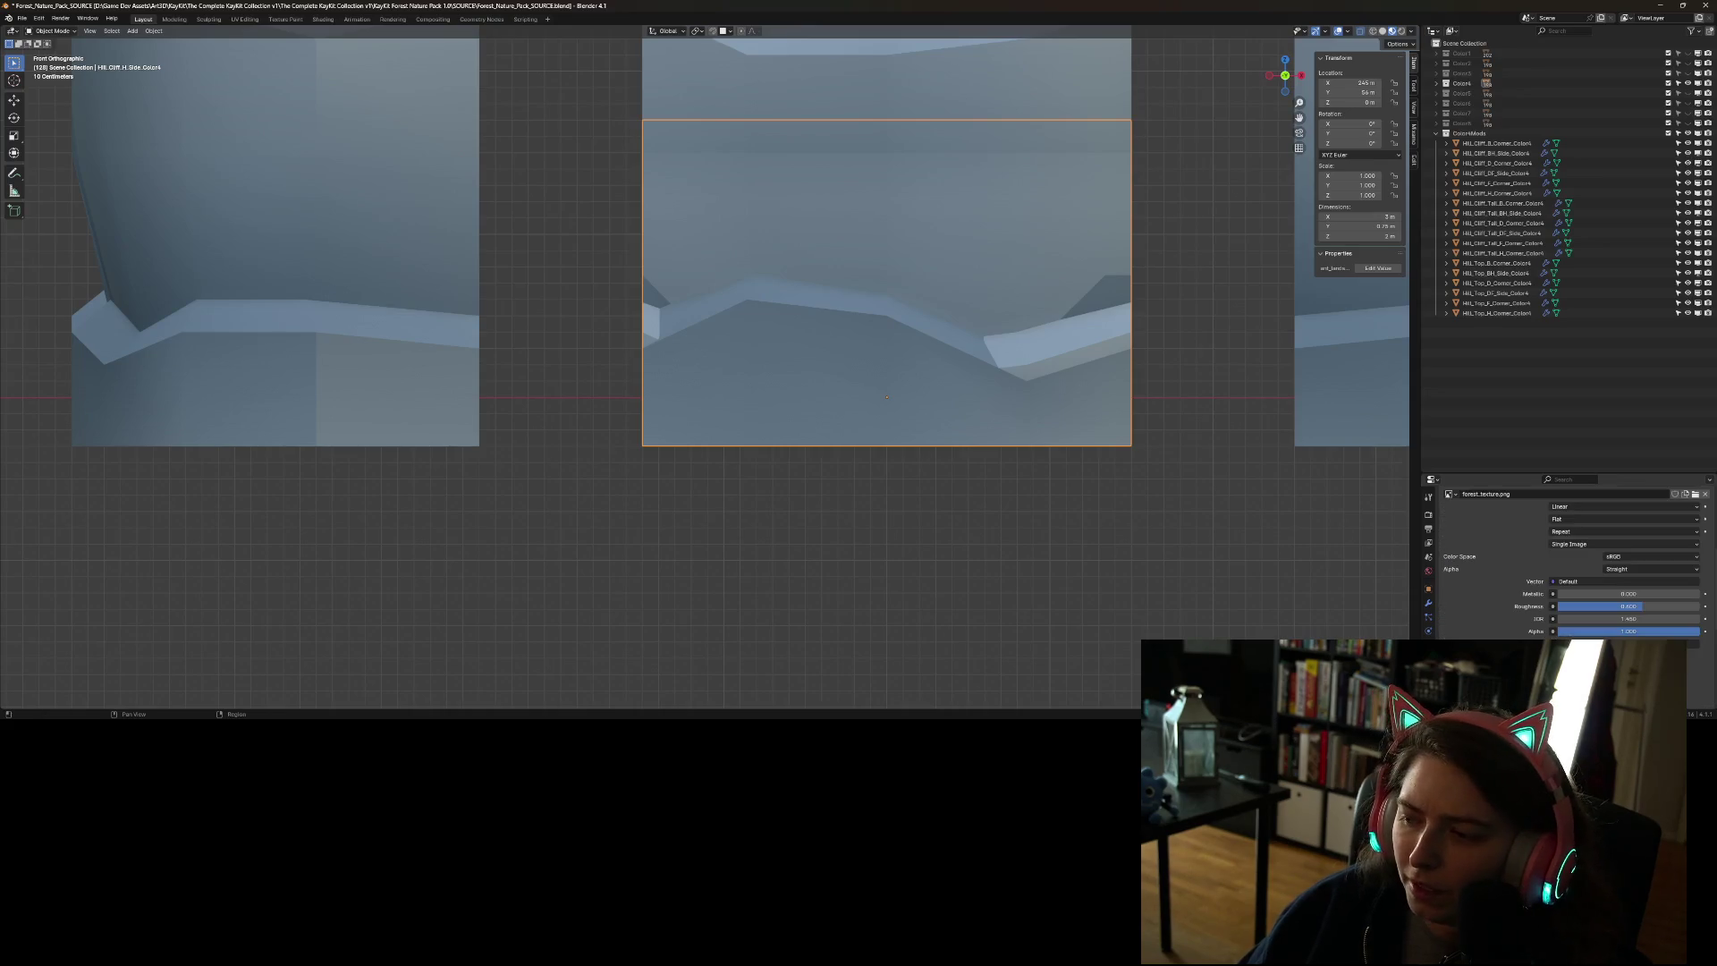
pyautogui.scroll(-5, 1494, 621)
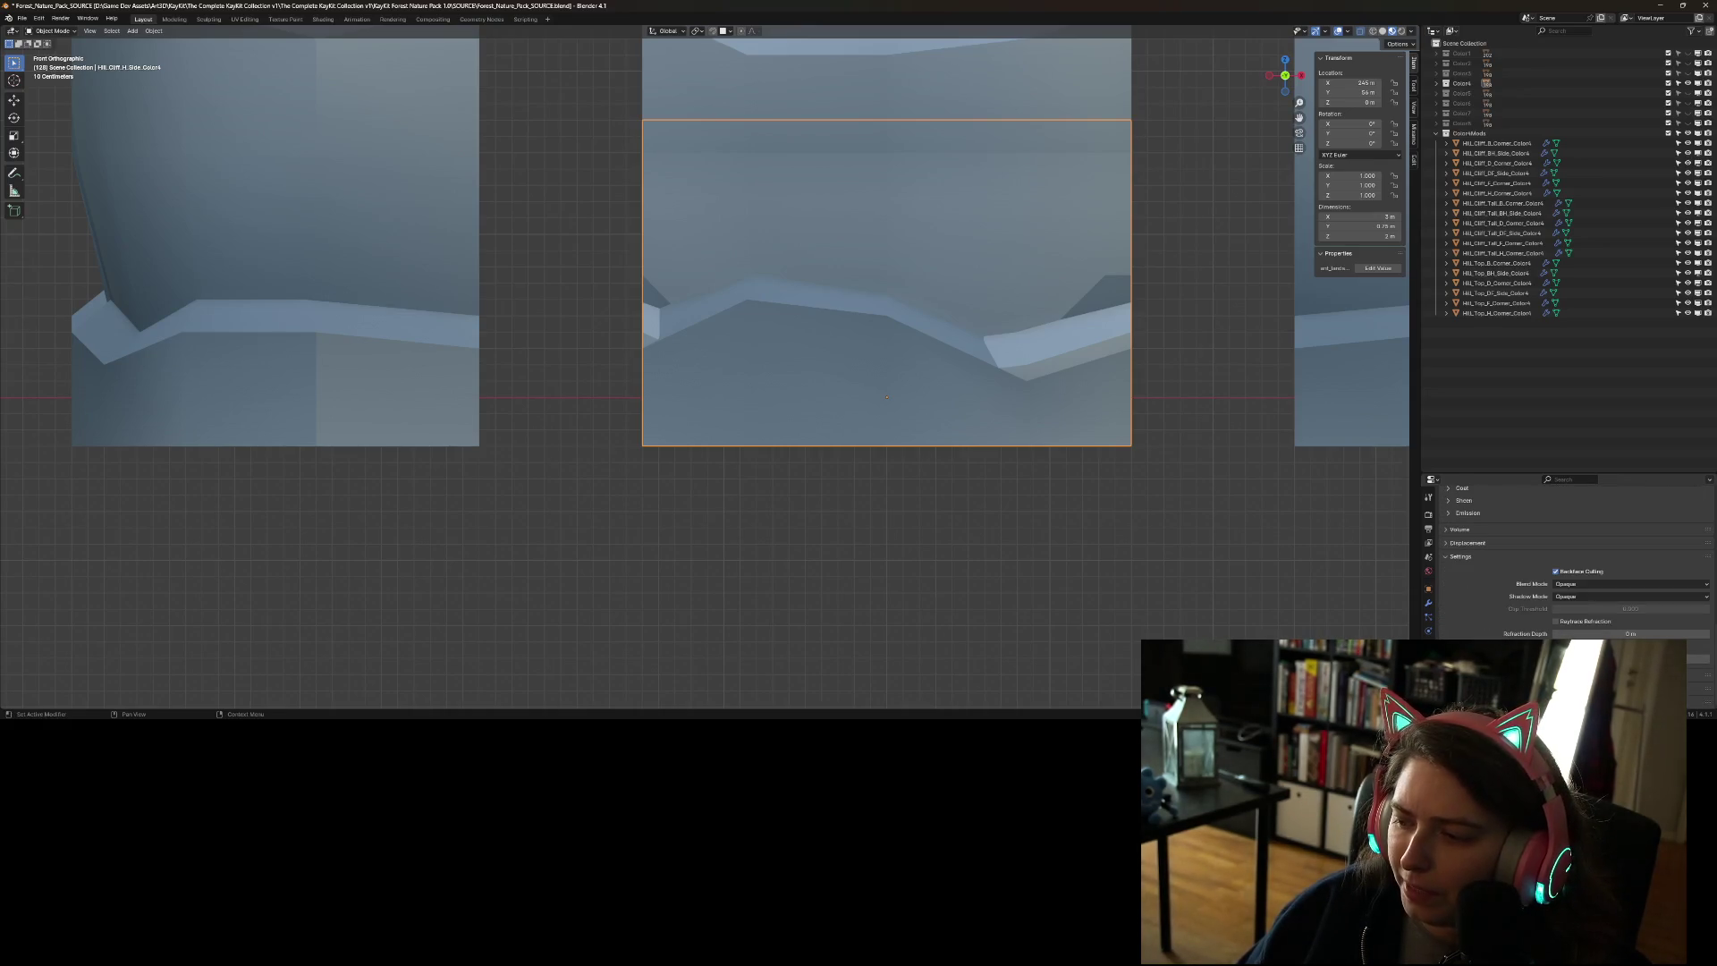
pyautogui.click(1429, 645)
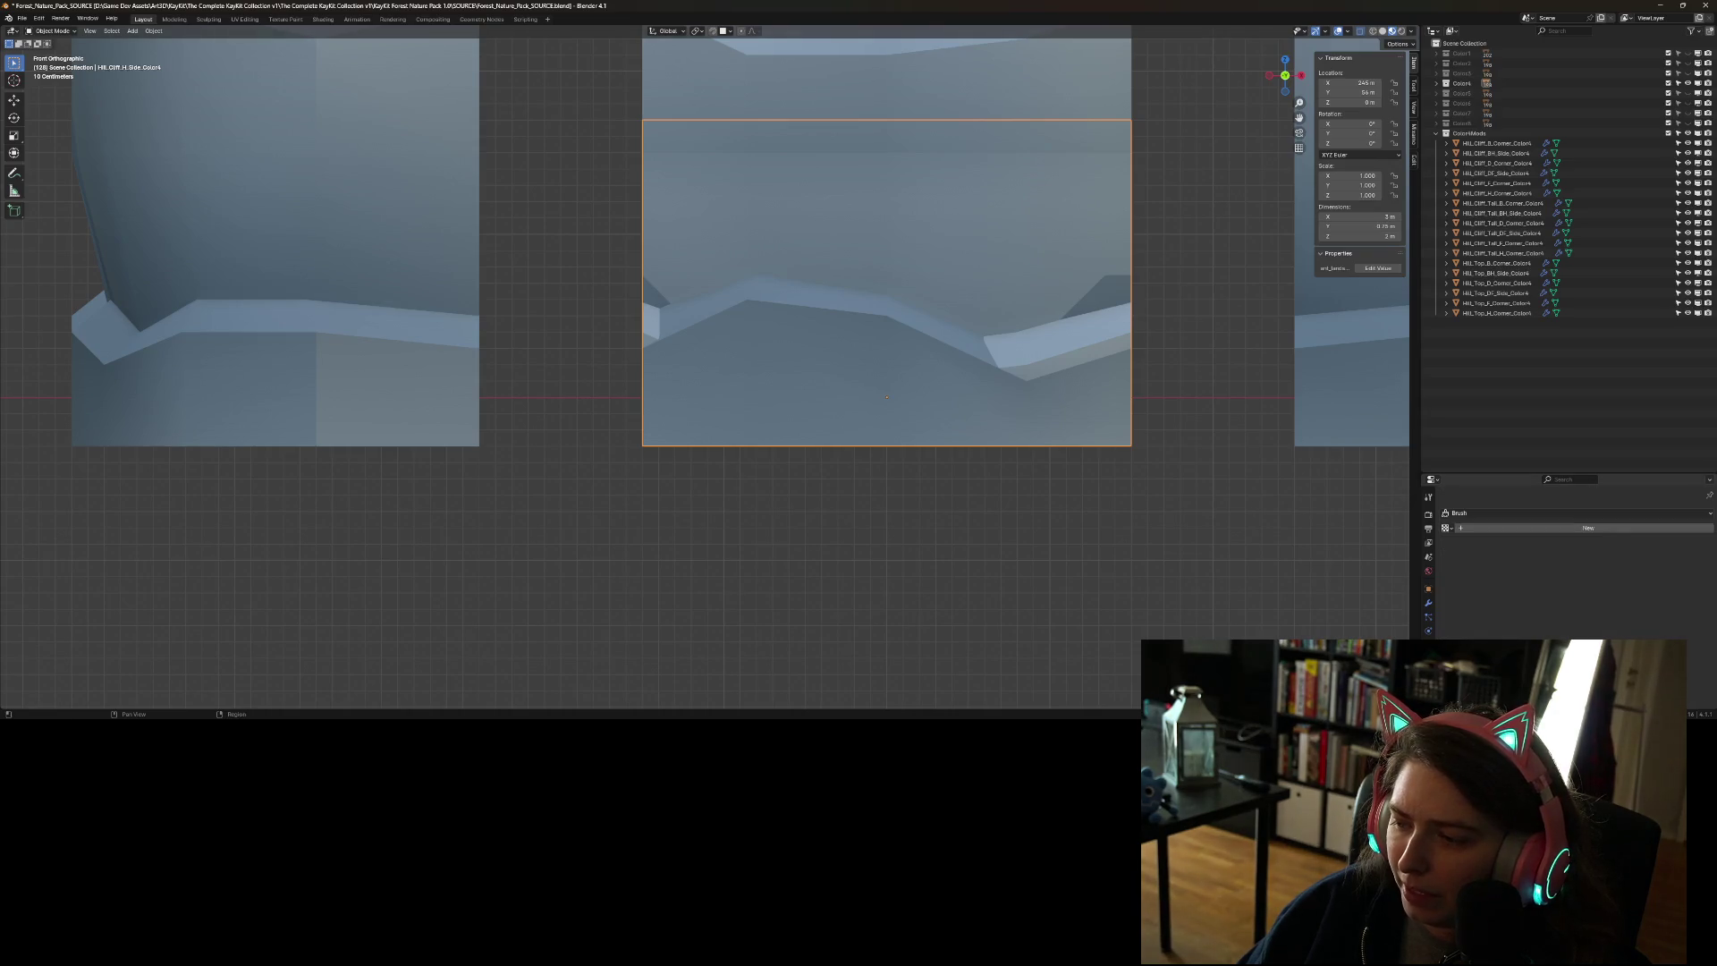
pyautogui.click(1429, 588)
pyautogui.scroll(-3, 1457, 621)
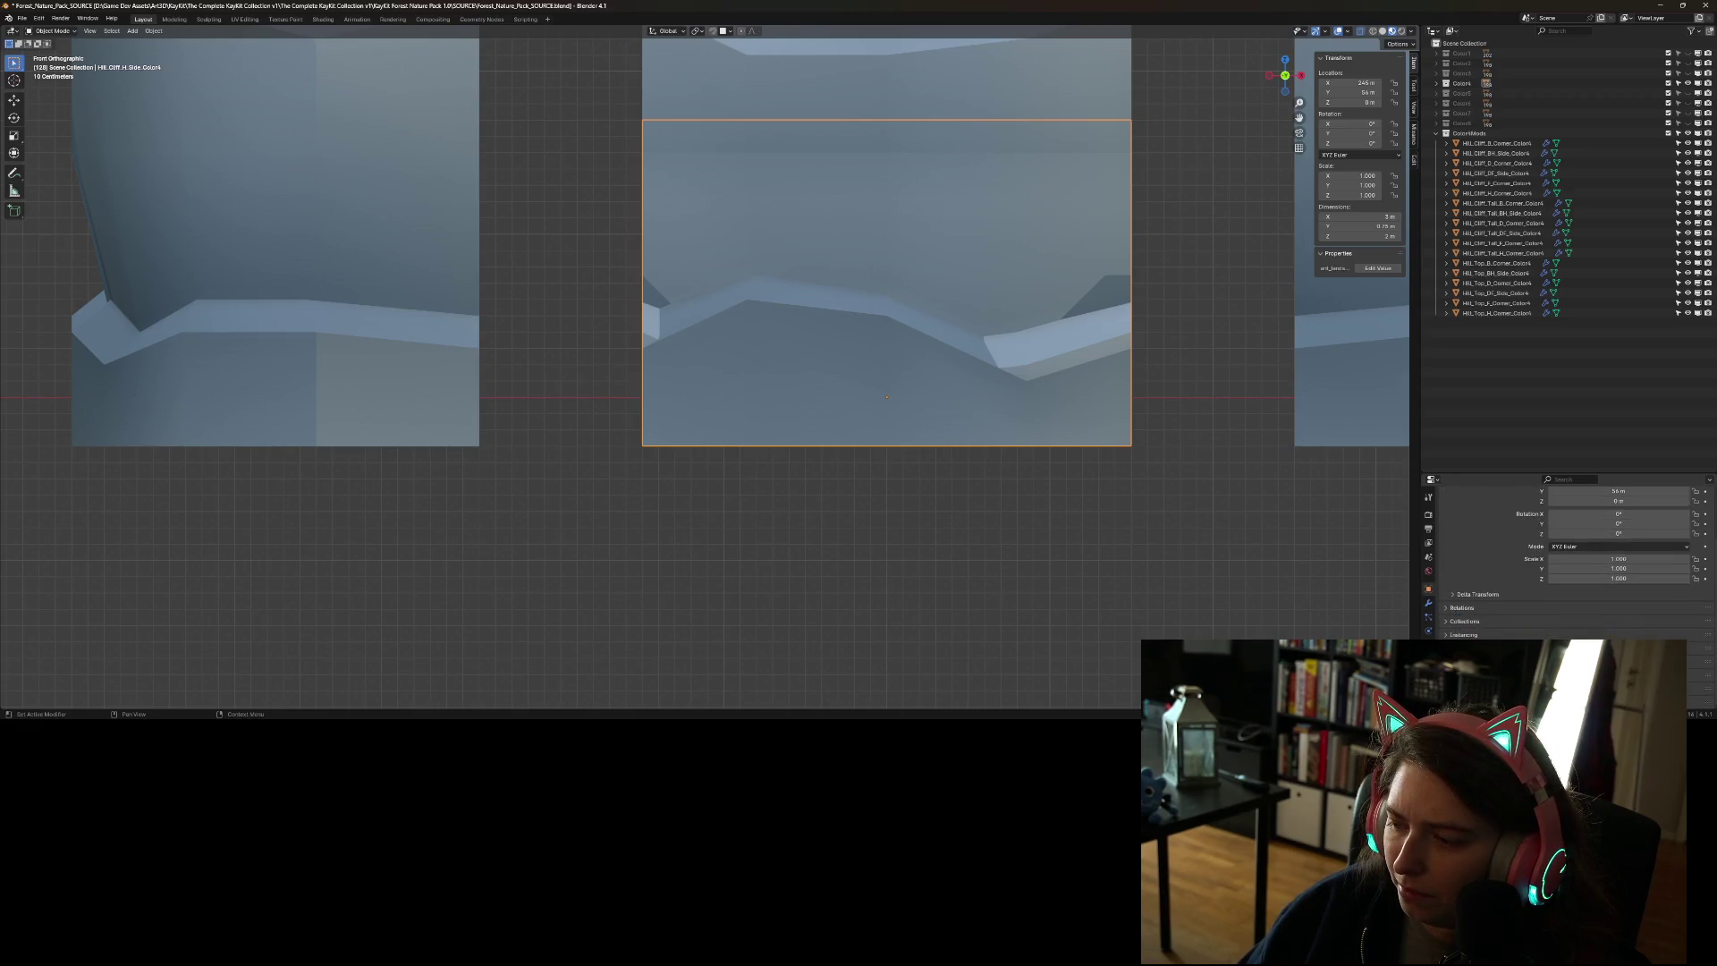
pyautogui.click(1458, 470)
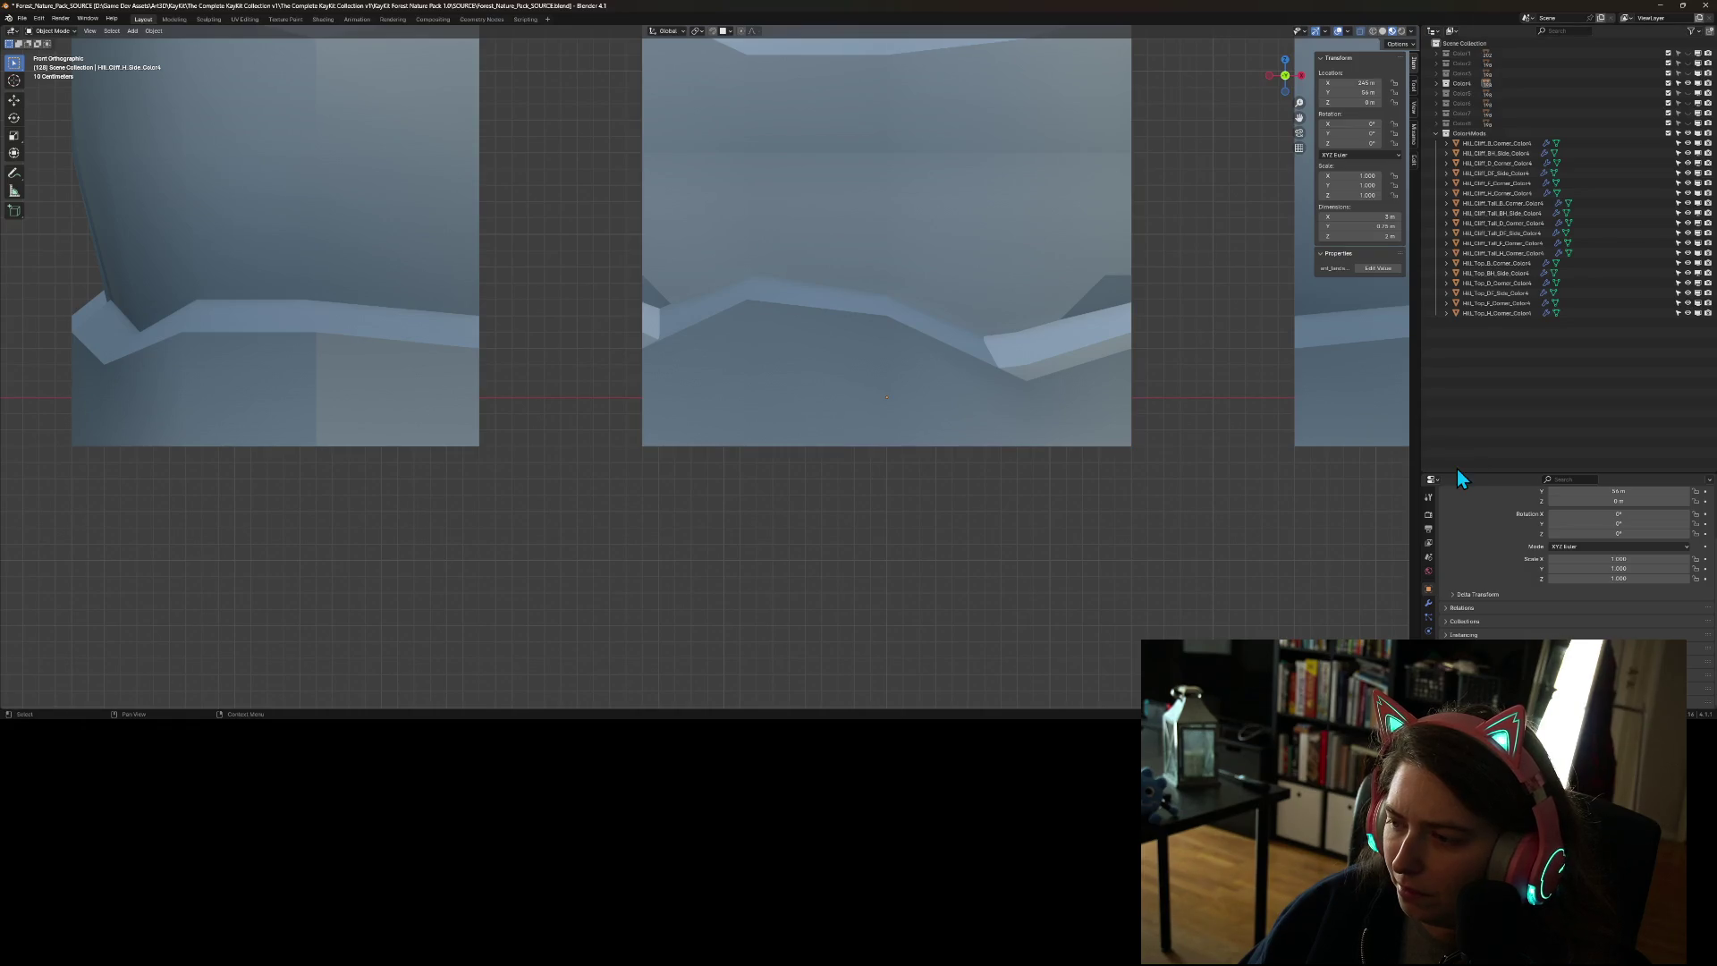
pyautogui.moveTo(1456, 473); pyautogui.dragTo(1455, 199)
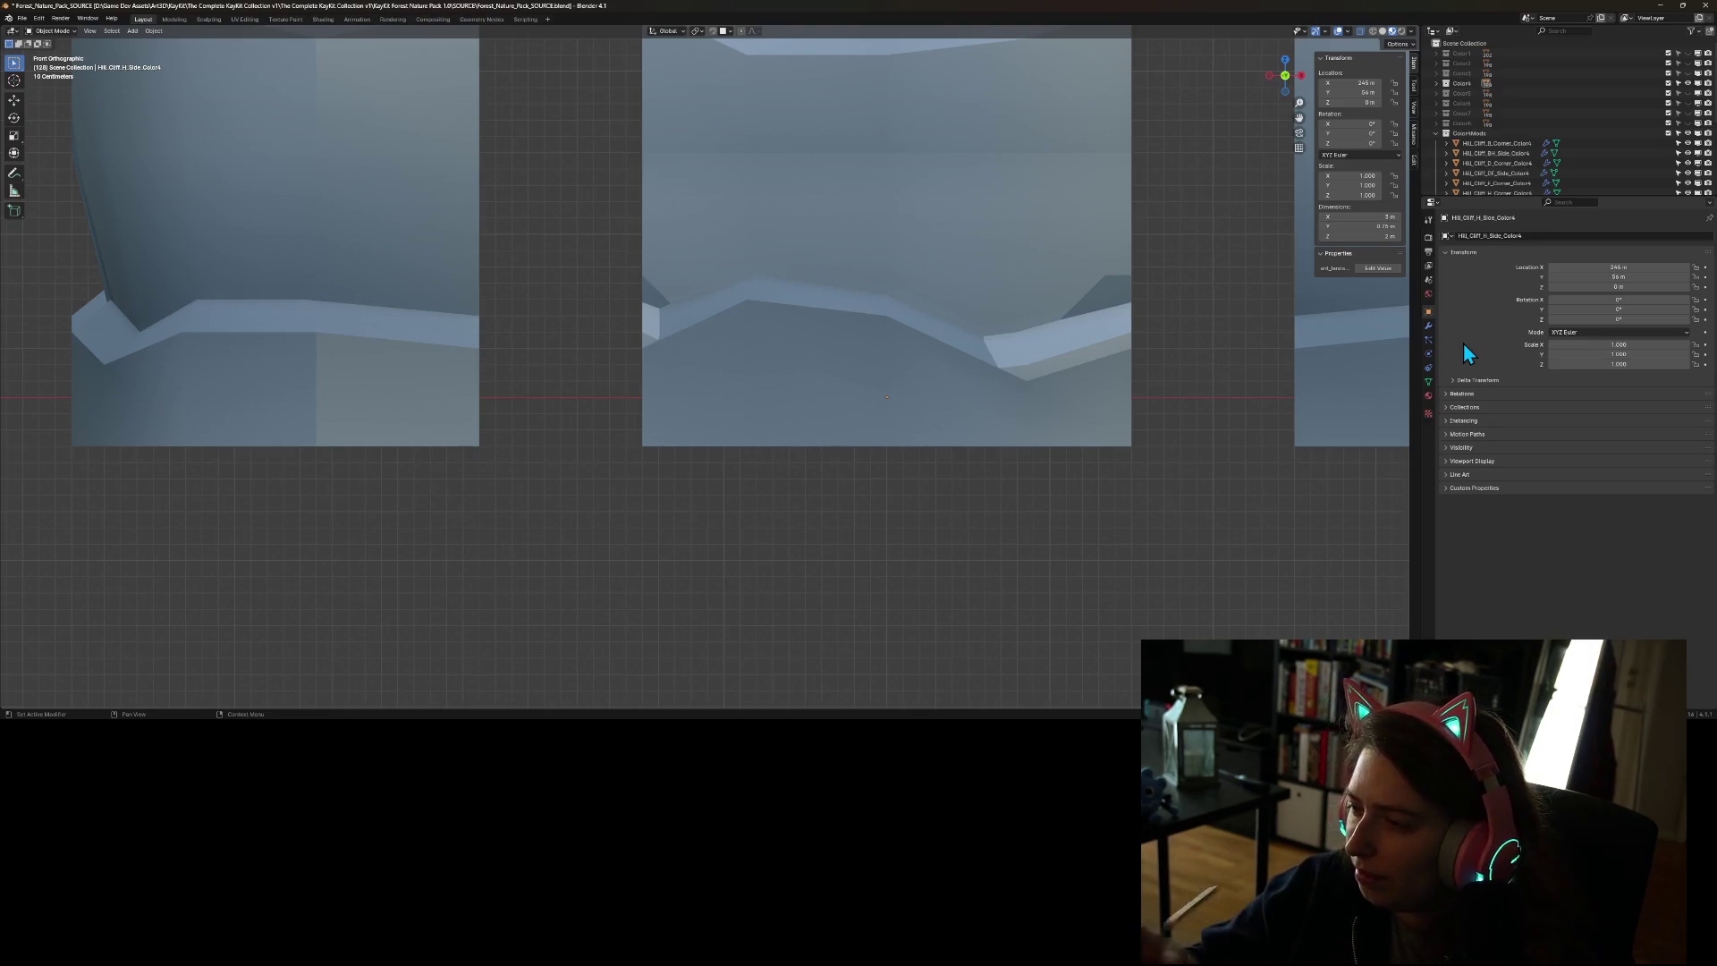
# - Expand Relations and toggle the Delta Transform, Instancing and Visibility sections in object properties
pyautogui.click(1455, 395)
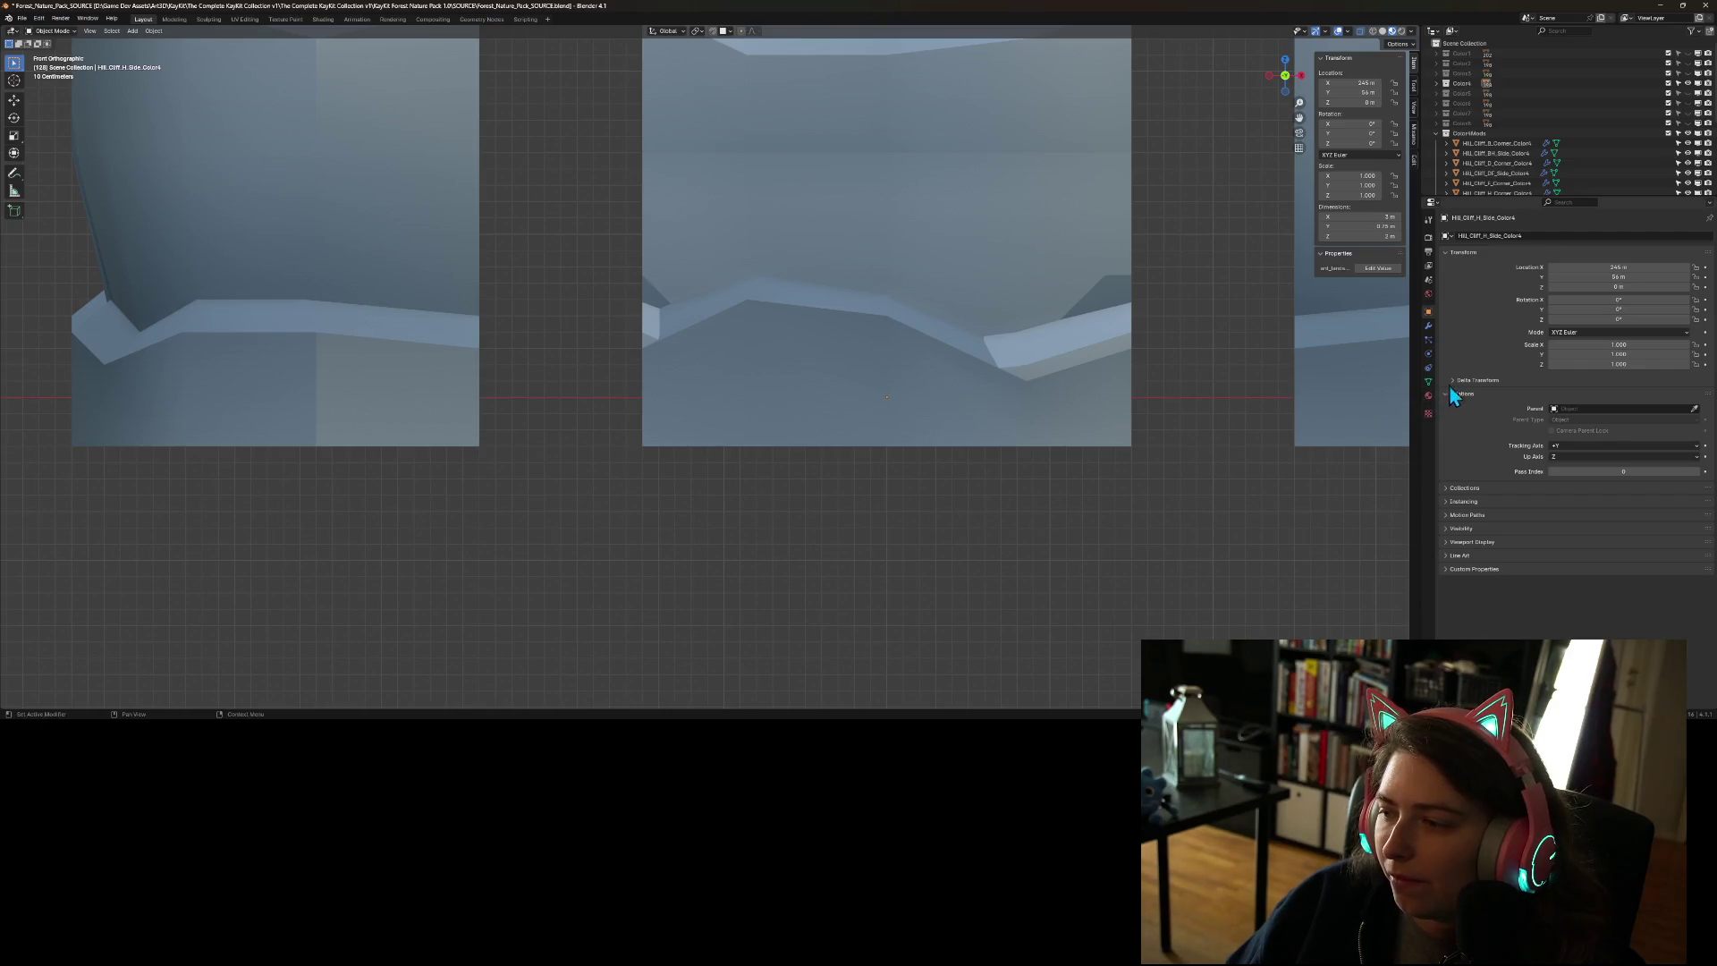
pyautogui.click(1453, 380)
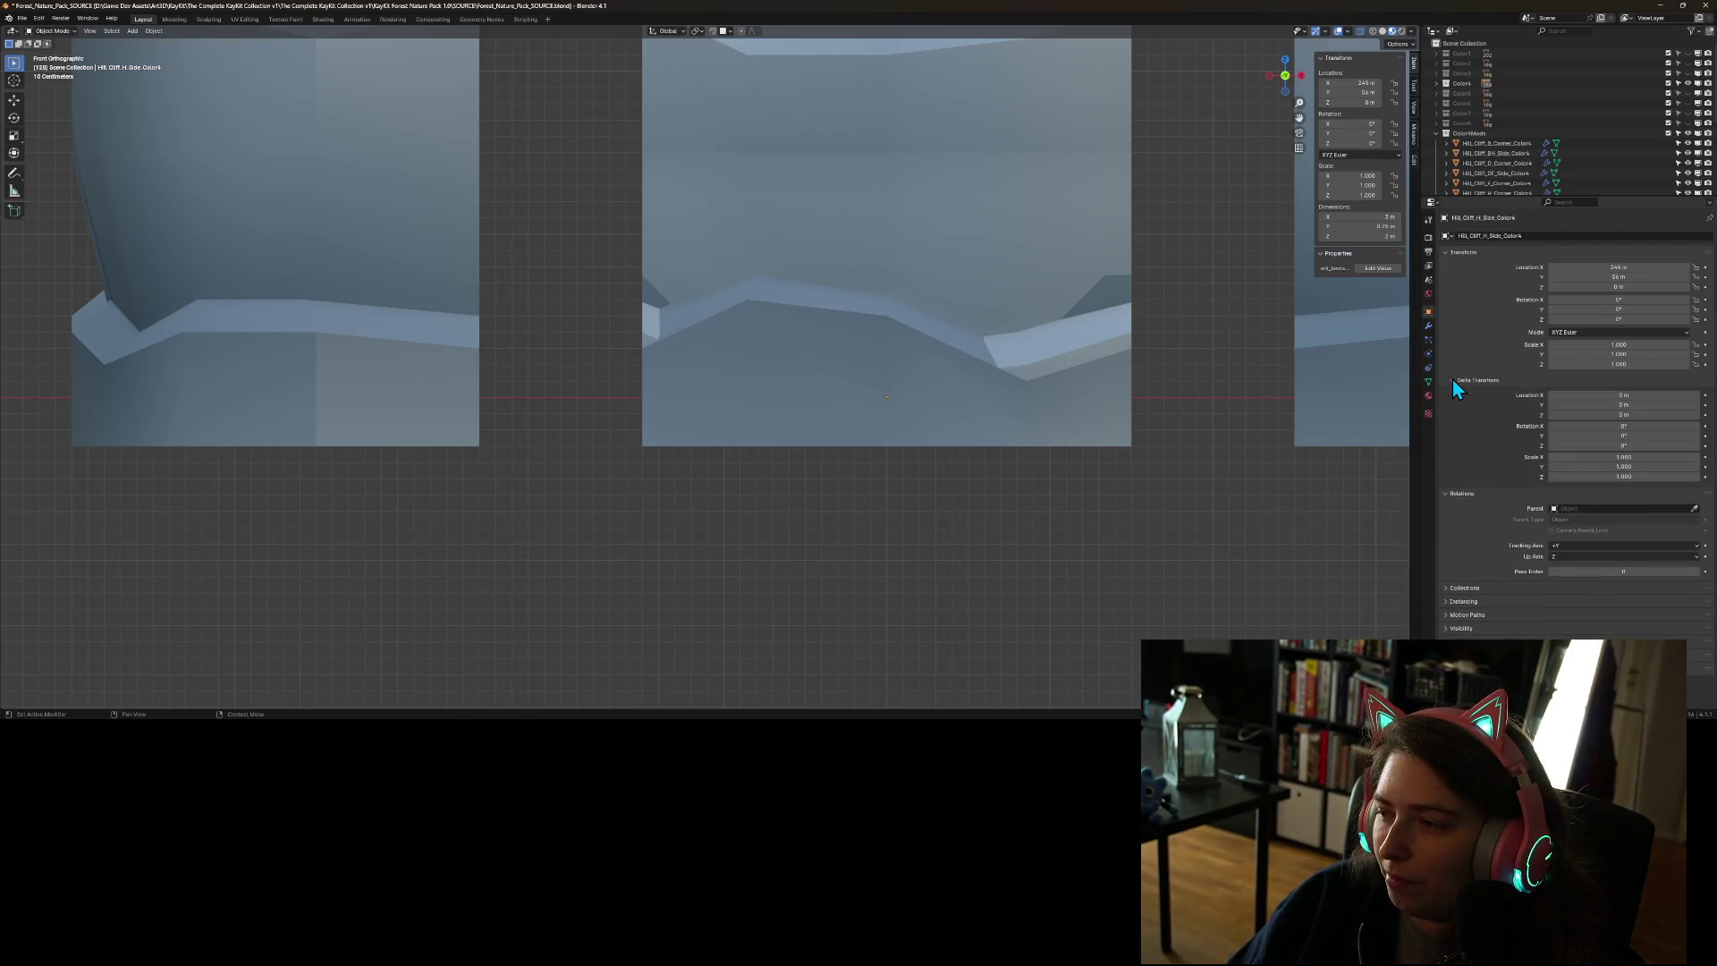
pyautogui.click(1452, 379)
pyautogui.click(1462, 501)
pyautogui.click(1458, 502)
pyautogui.click(1458, 502)
pyautogui.click(1458, 502)
pyautogui.click(1463, 516)
pyautogui.click(1464, 516)
pyautogui.click(1458, 529)
pyautogui.click(1458, 532)
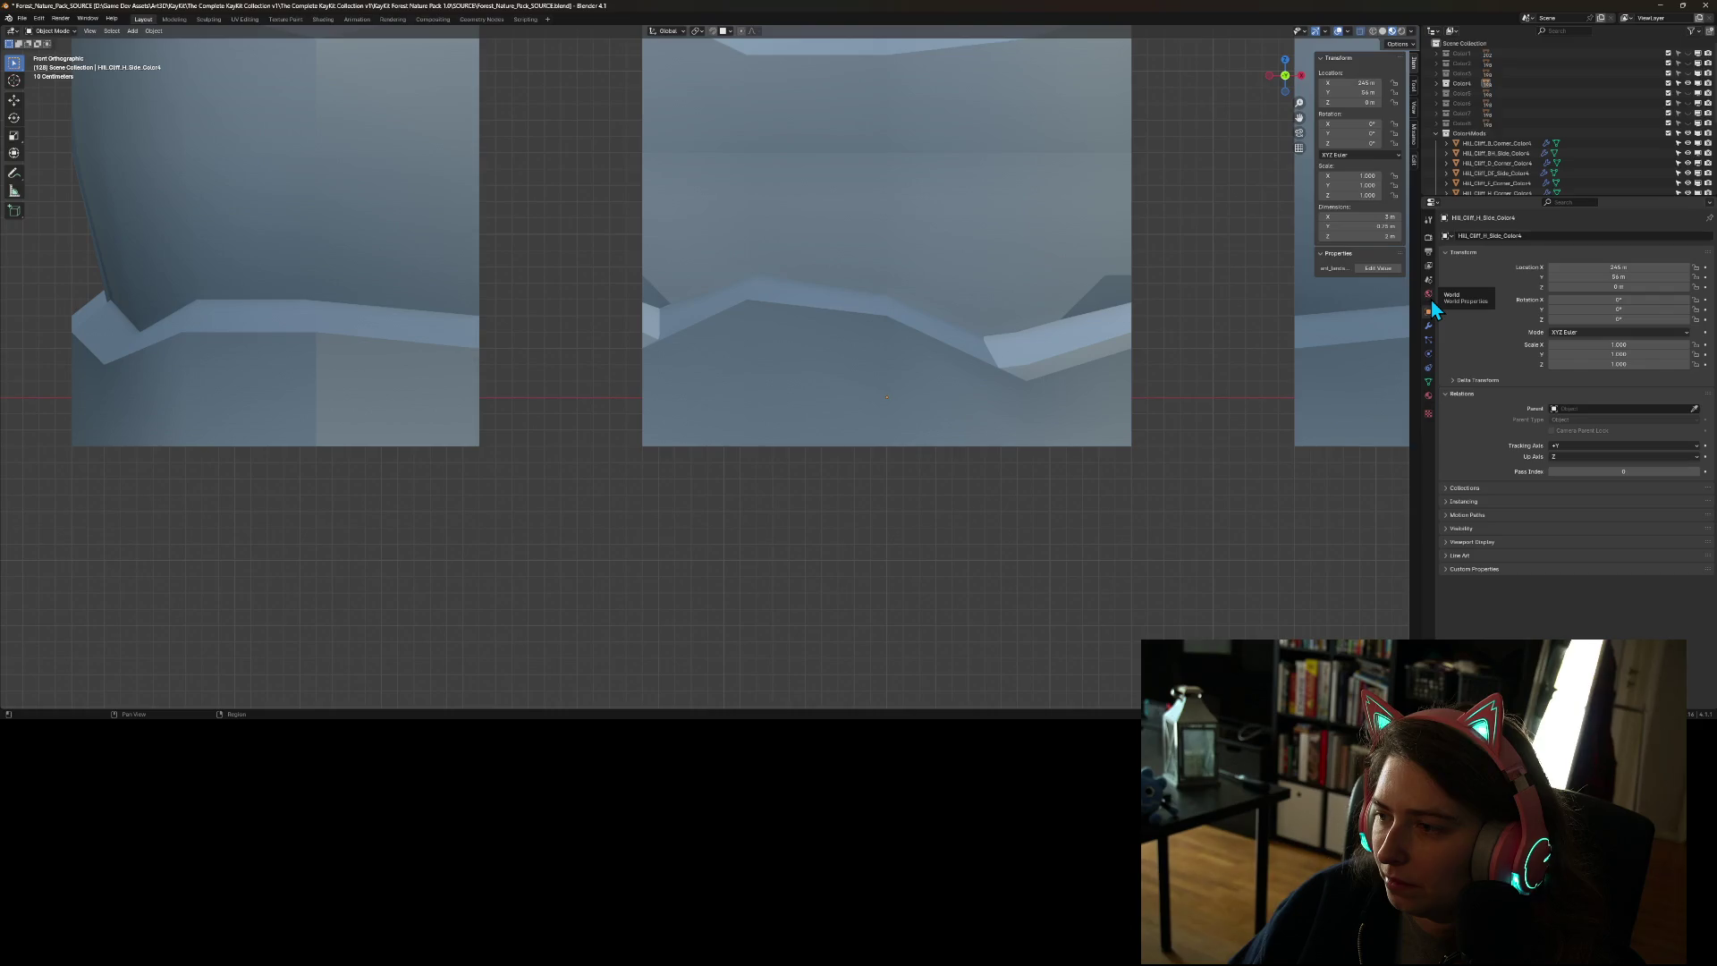
# - Zoom out over the asset row and select the teal-topped Hill_Cliff_B_Corner_Color4 piece
pyautogui.scroll(-10, 756, 493)
pyautogui.moveTo(1025, 404)
pyautogui.mouseDown()
pyautogui.moveTo(1065, 433)
pyautogui.moveTo(1235, 224)
pyautogui.mouseUp()
pyautogui.click(1487, 144)
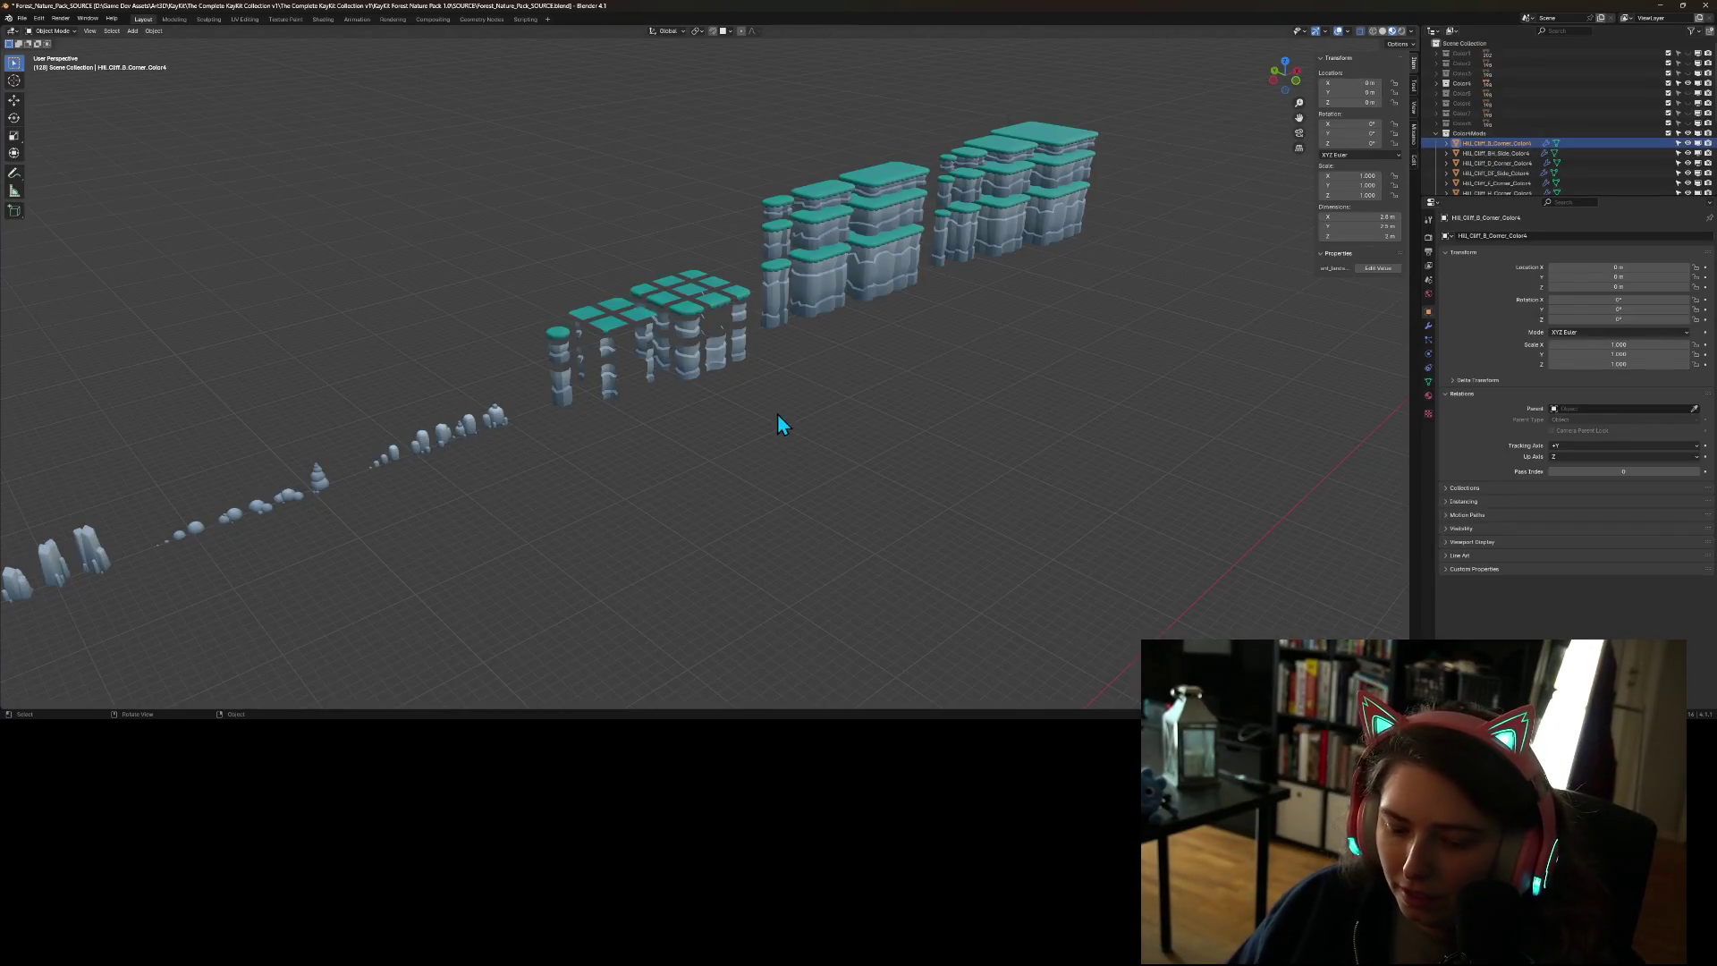
# - Frame Hill_Cliff_B_Corner_Colors close up and snap the 3D cursor to the grid
pyautogui.press('KP_Decimal')
pyautogui.scroll(-3, 776, 413)
pyautogui.moveTo(776, 413)
pyautogui.mouseDown()
pyautogui.moveTo(757, 443)
pyautogui.moveTo(786, 424)
pyautogui.moveTo(787, 446)
pyautogui.mouseUp()
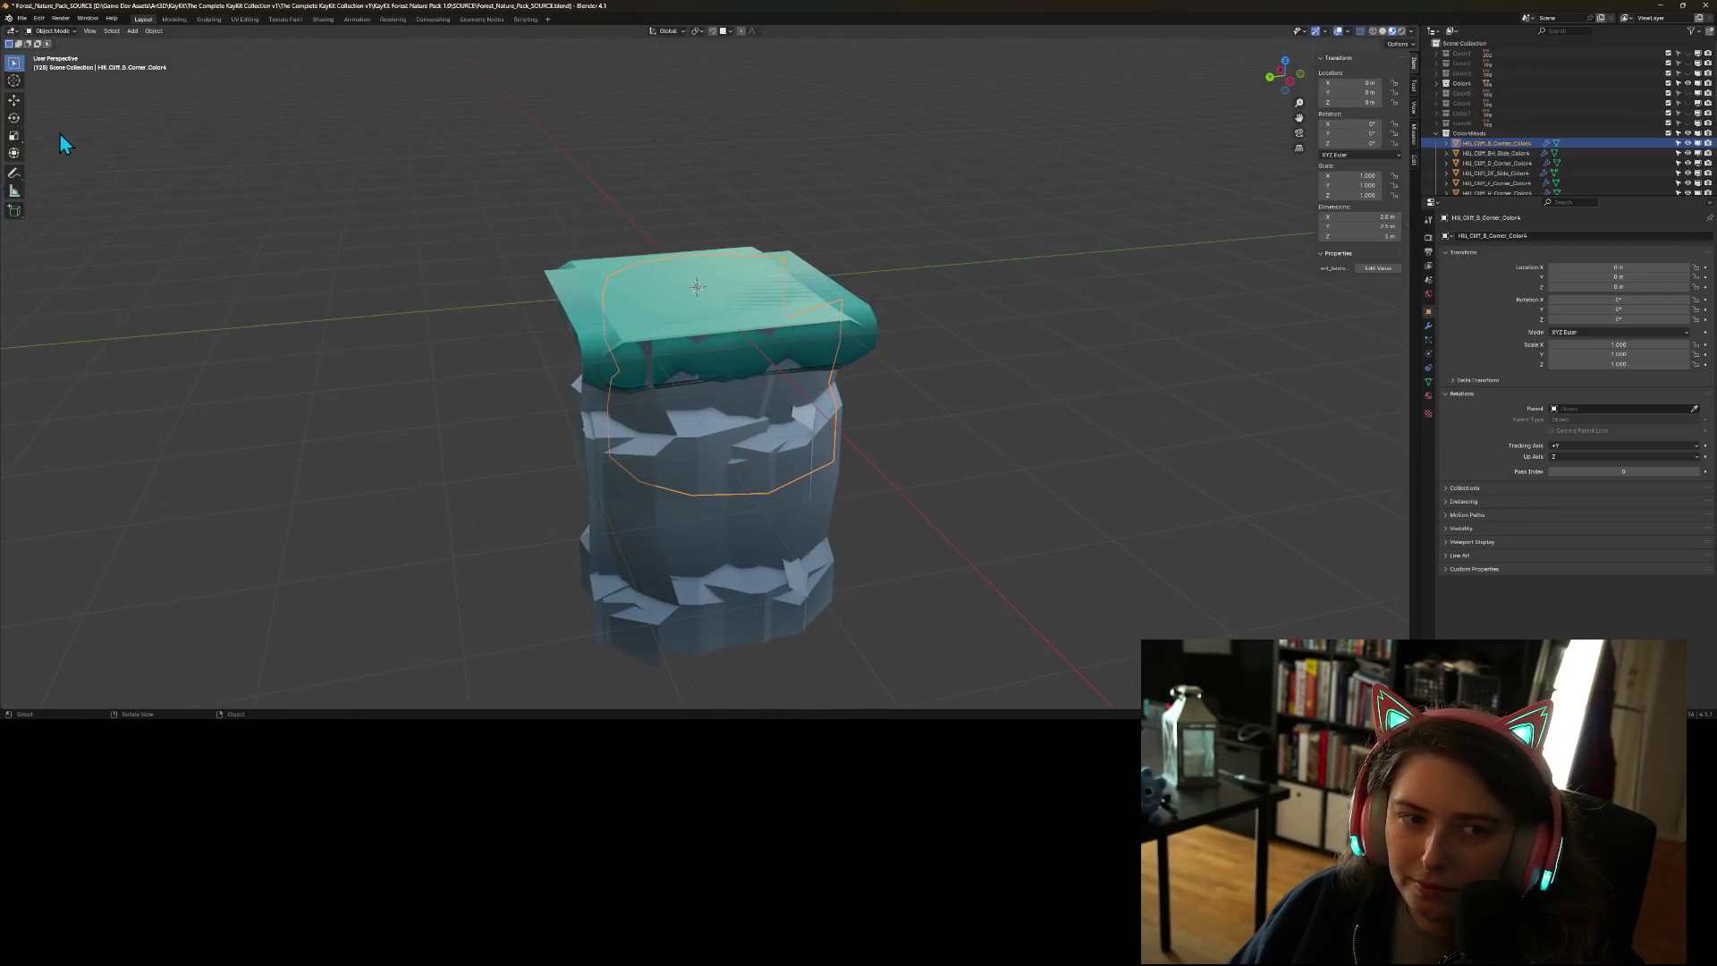
pyautogui.click(14, 82)
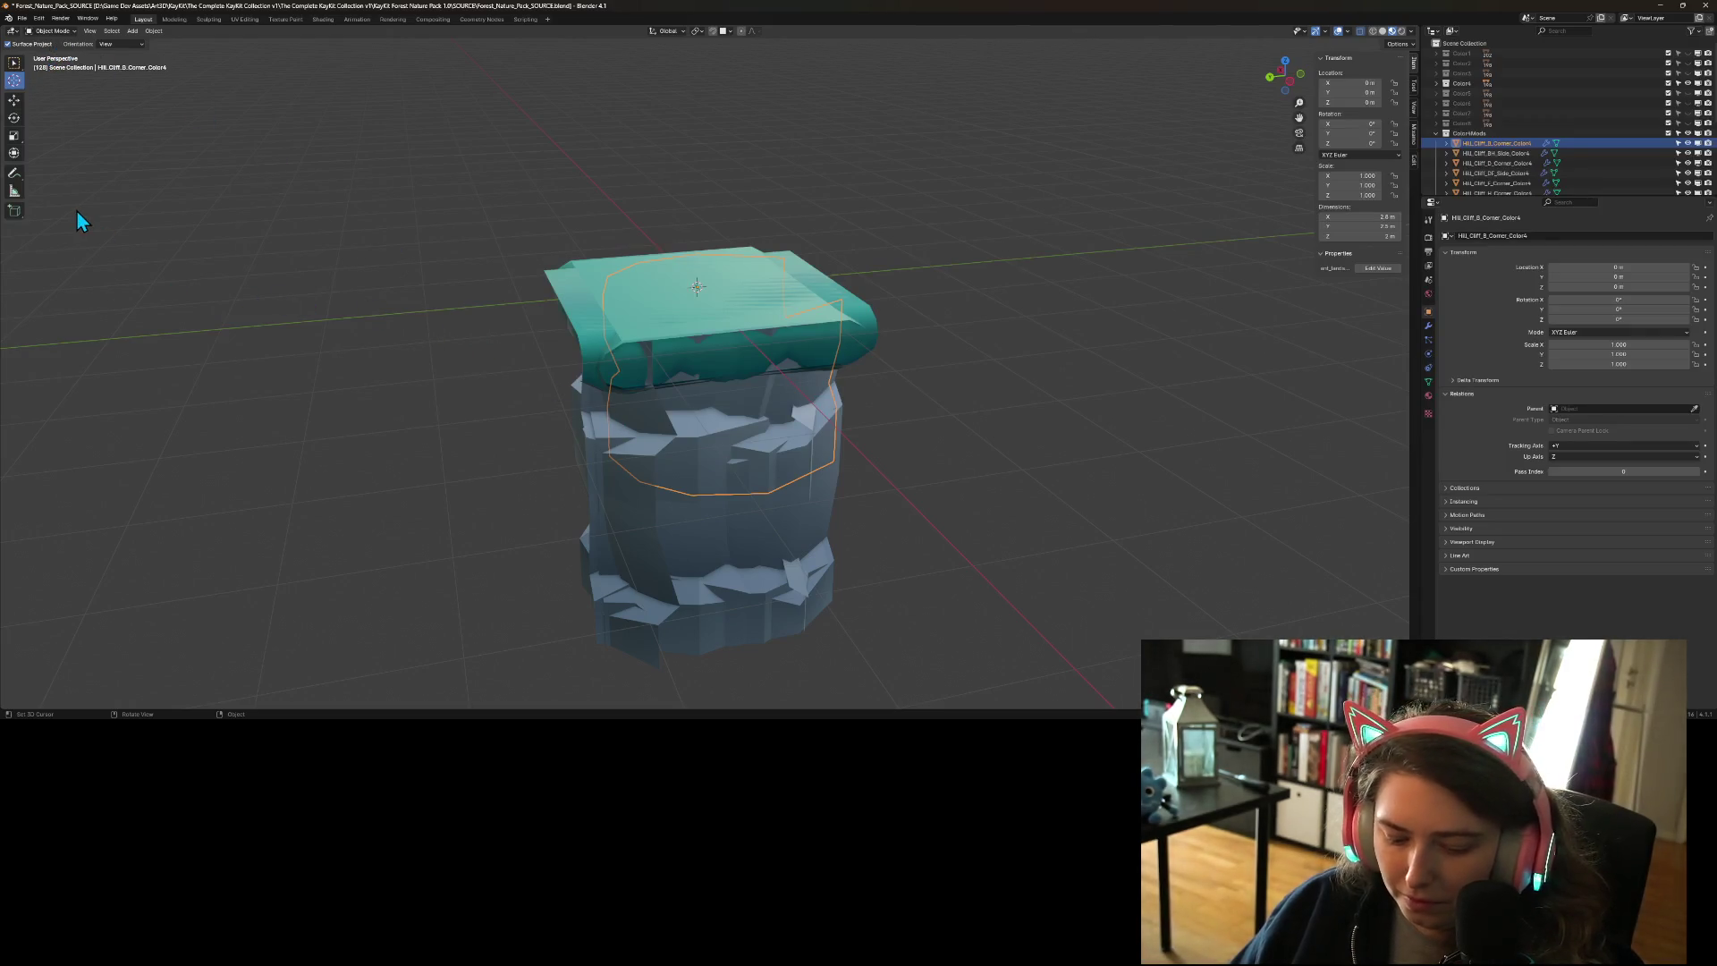
pyautogui.hotkey('shift', 's')
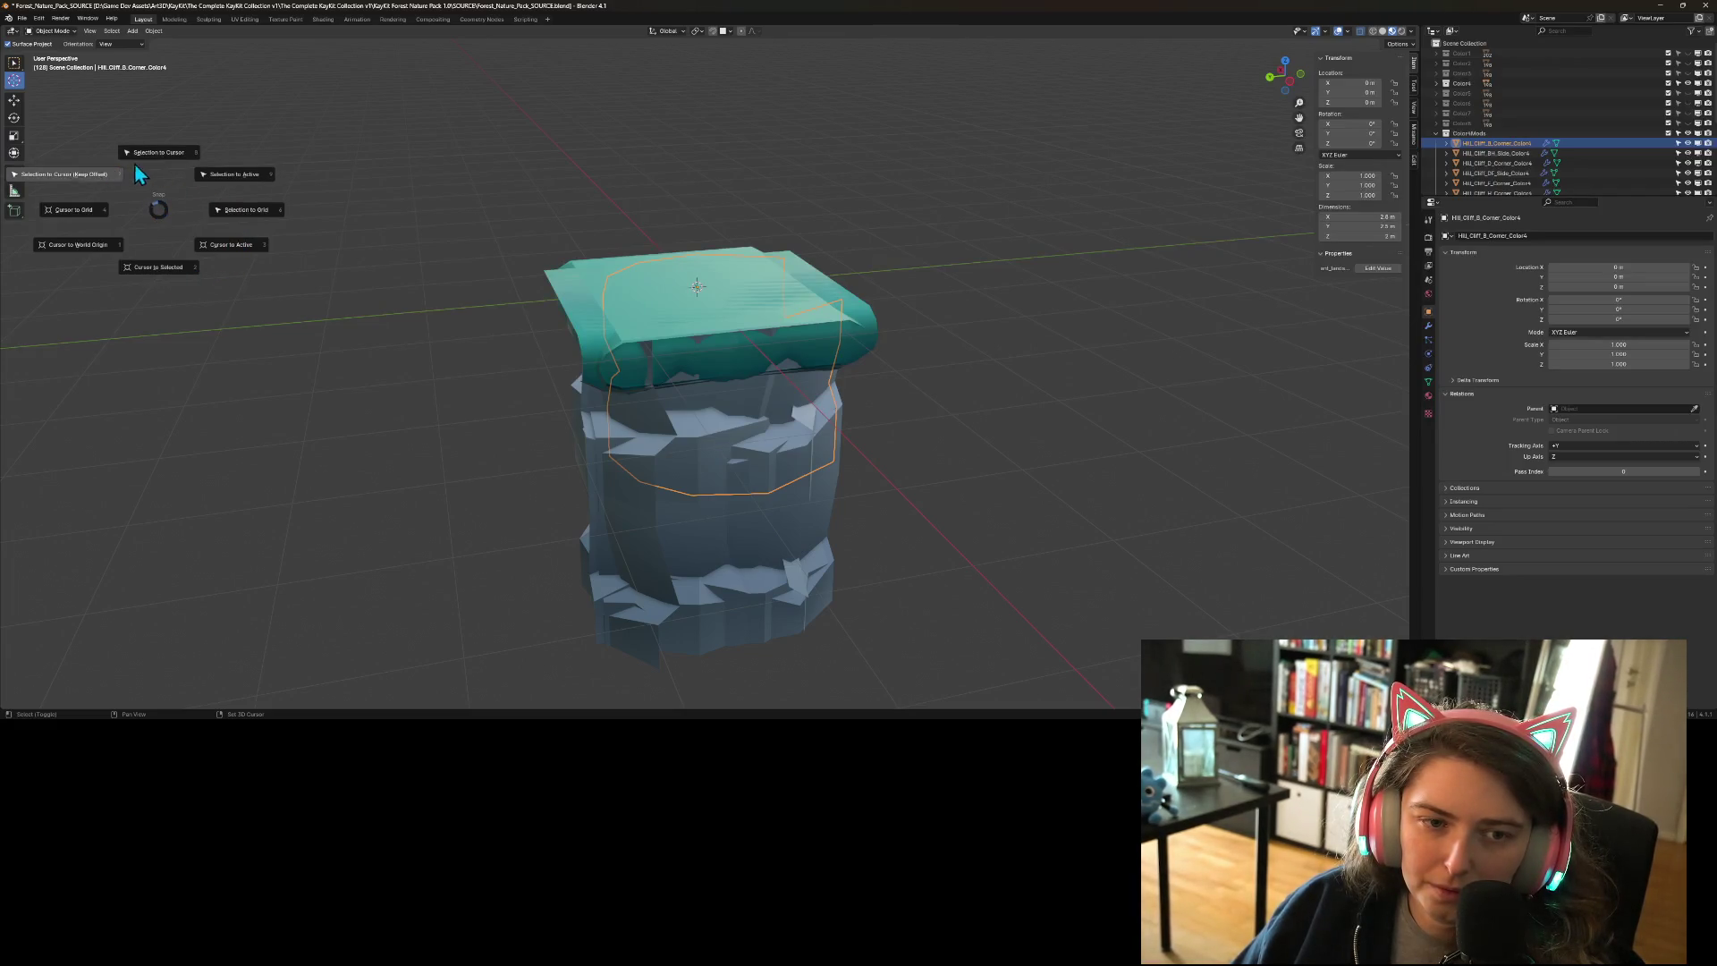
pyautogui.click(63, 208)
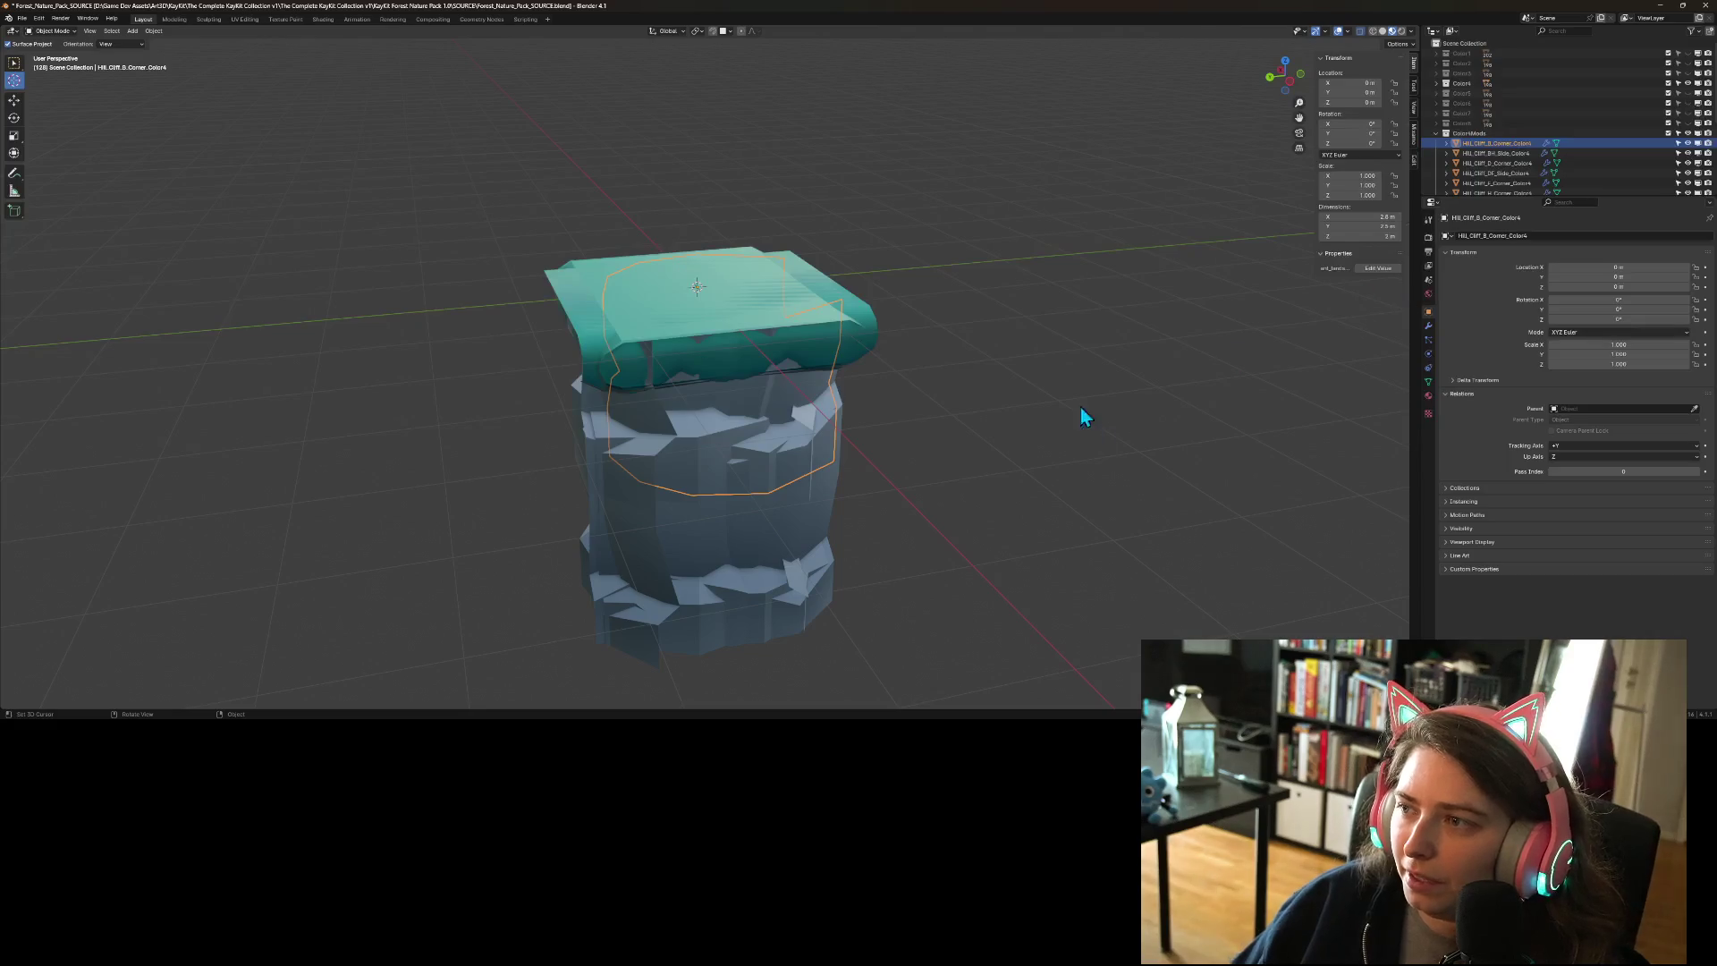
# - Move the corner cliff piece with offsets X 0, Y 0 and Z 0.3 m
pyautogui.press('g')
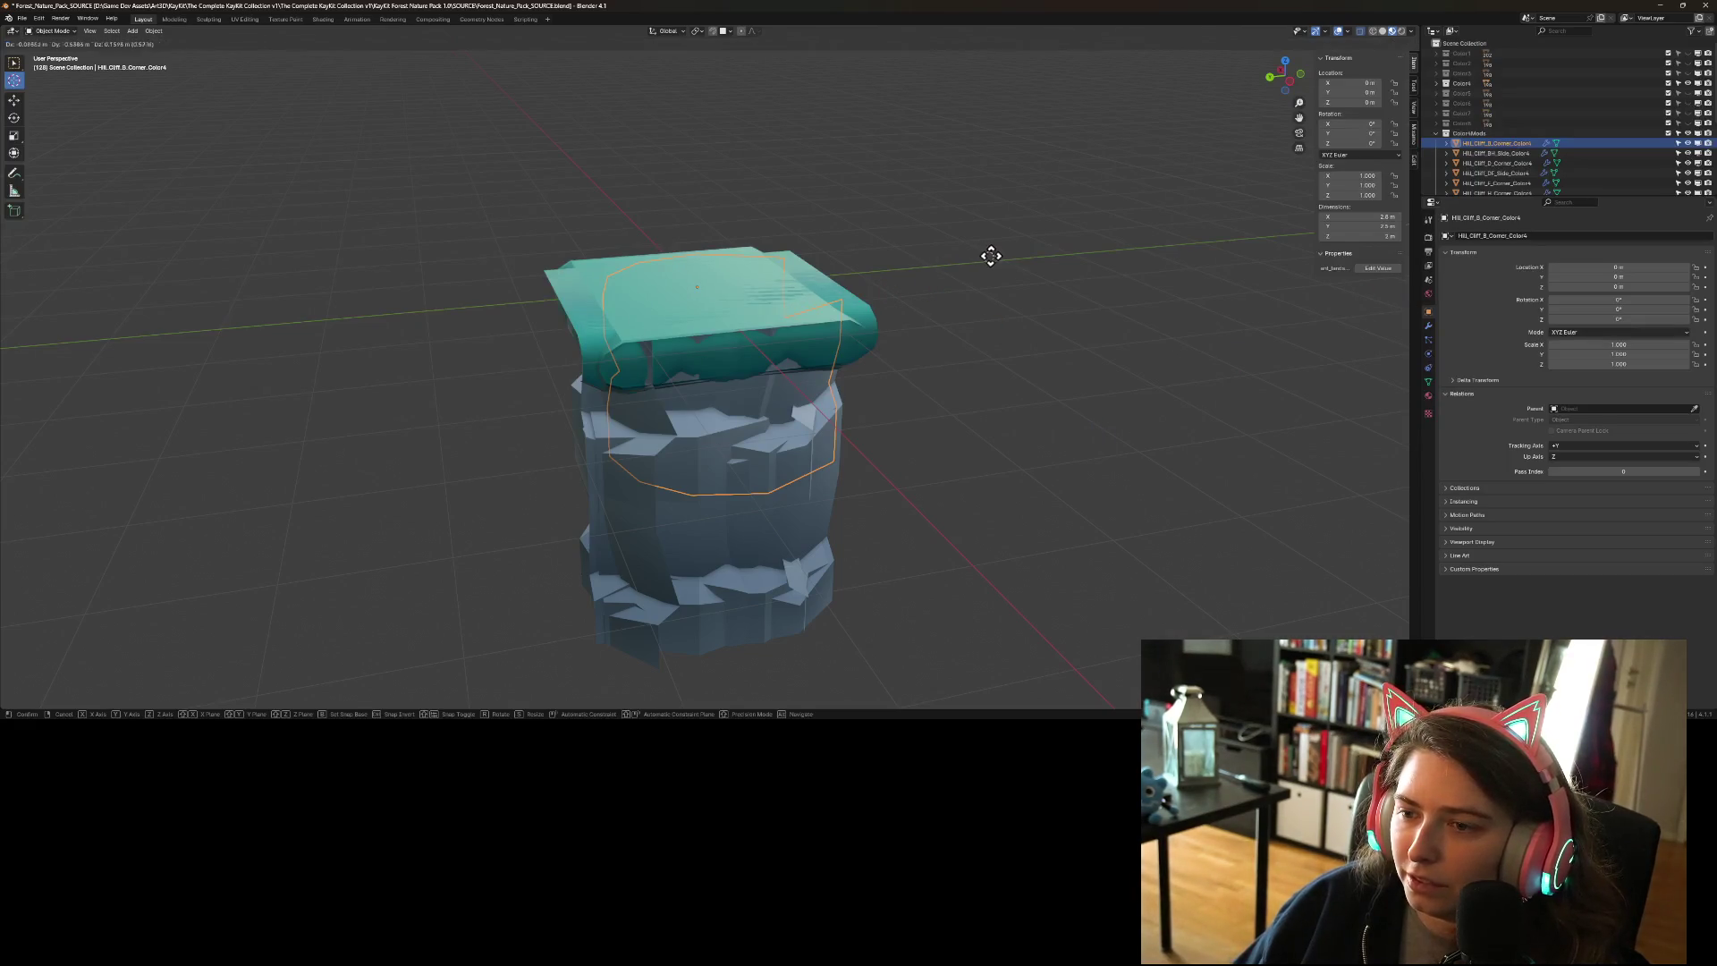
pyautogui.click(977, 255)
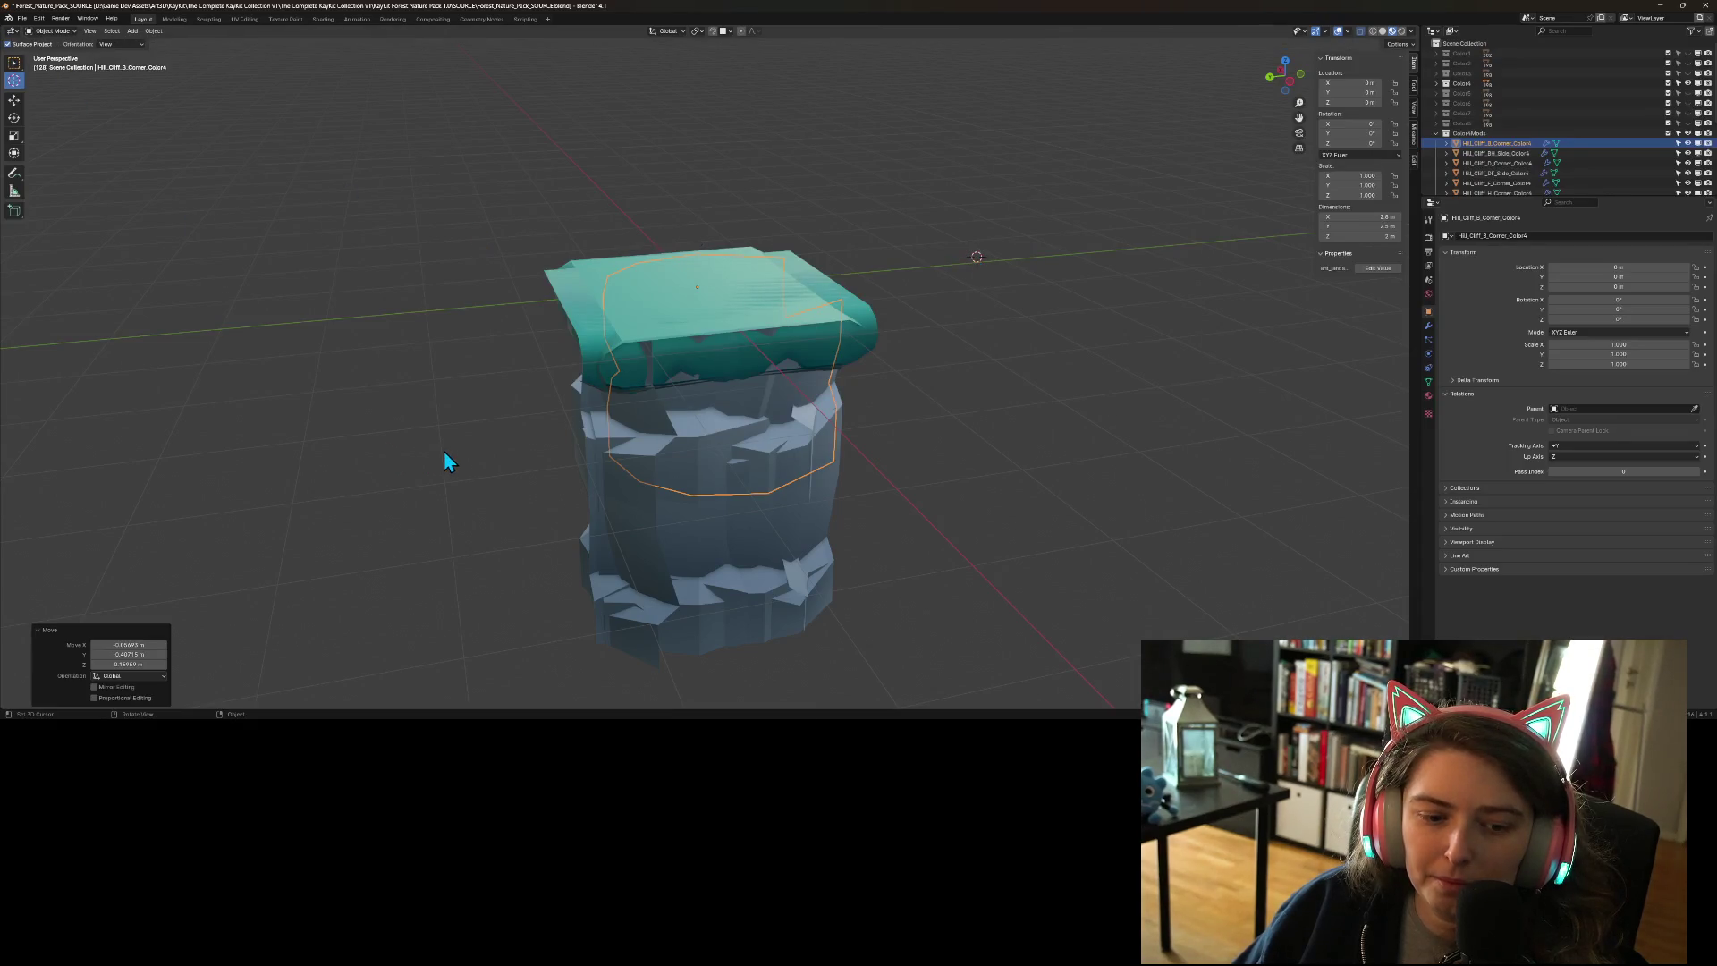
pyautogui.click(125, 645)
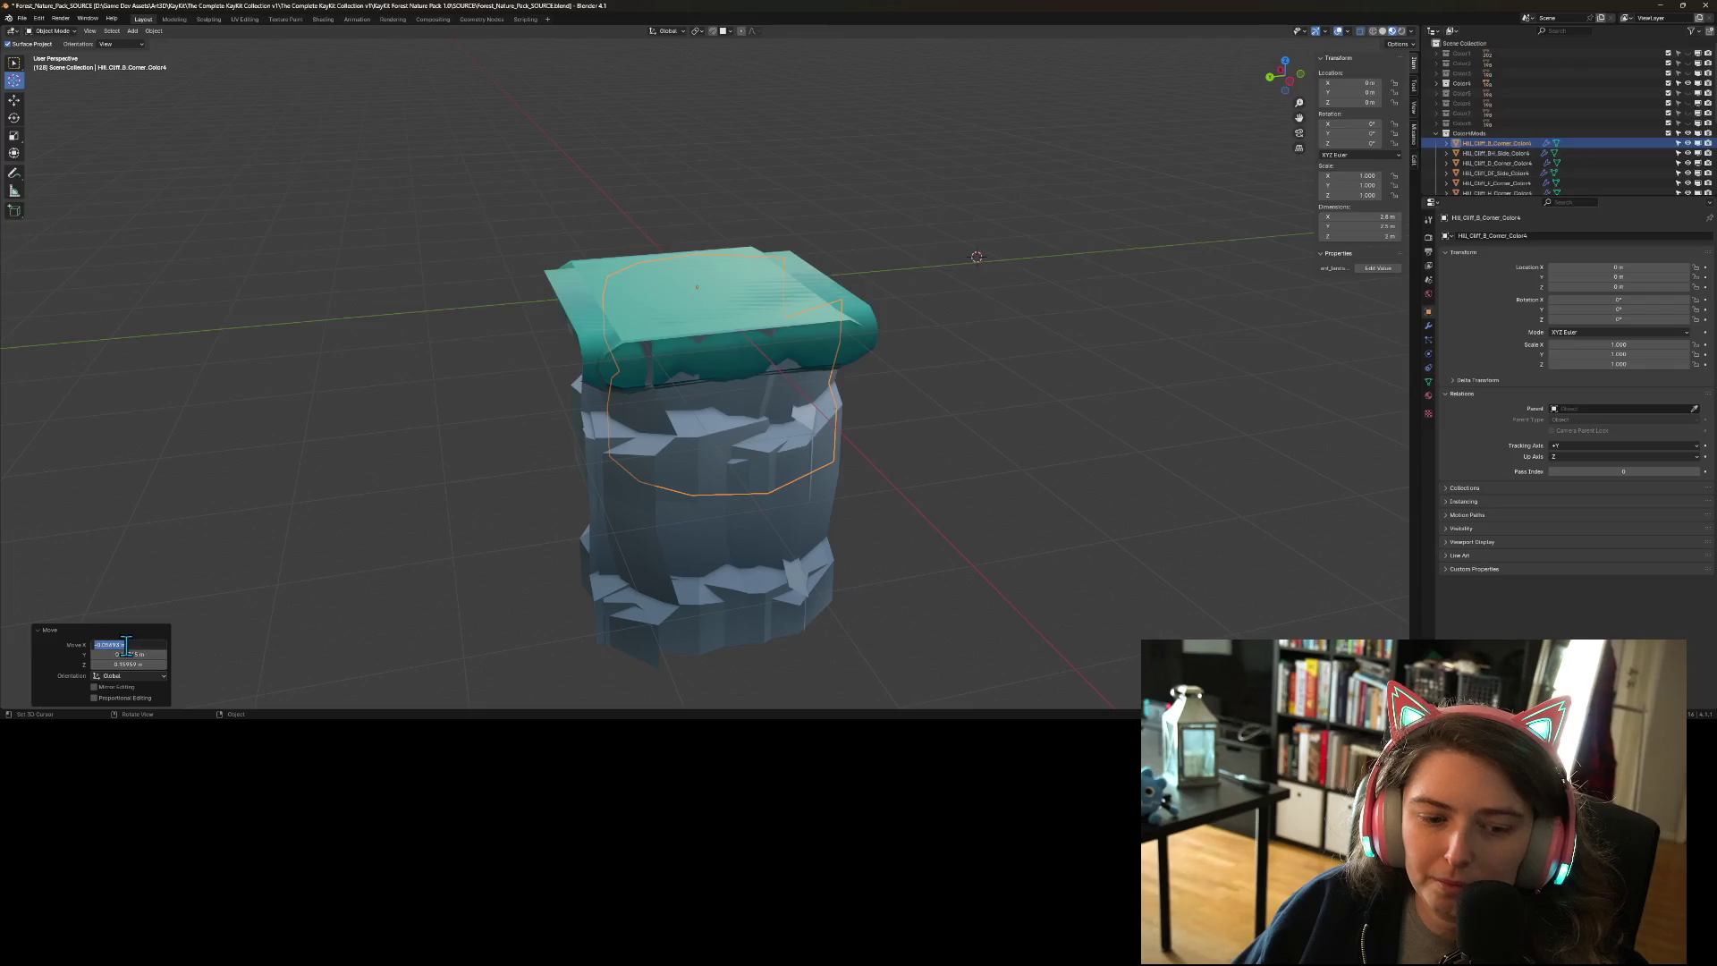
pyautogui.write('0')
pyautogui.press('Tab')
pyautogui.write('0')
pyautogui.press('Tab')
pyautogui.write('-')
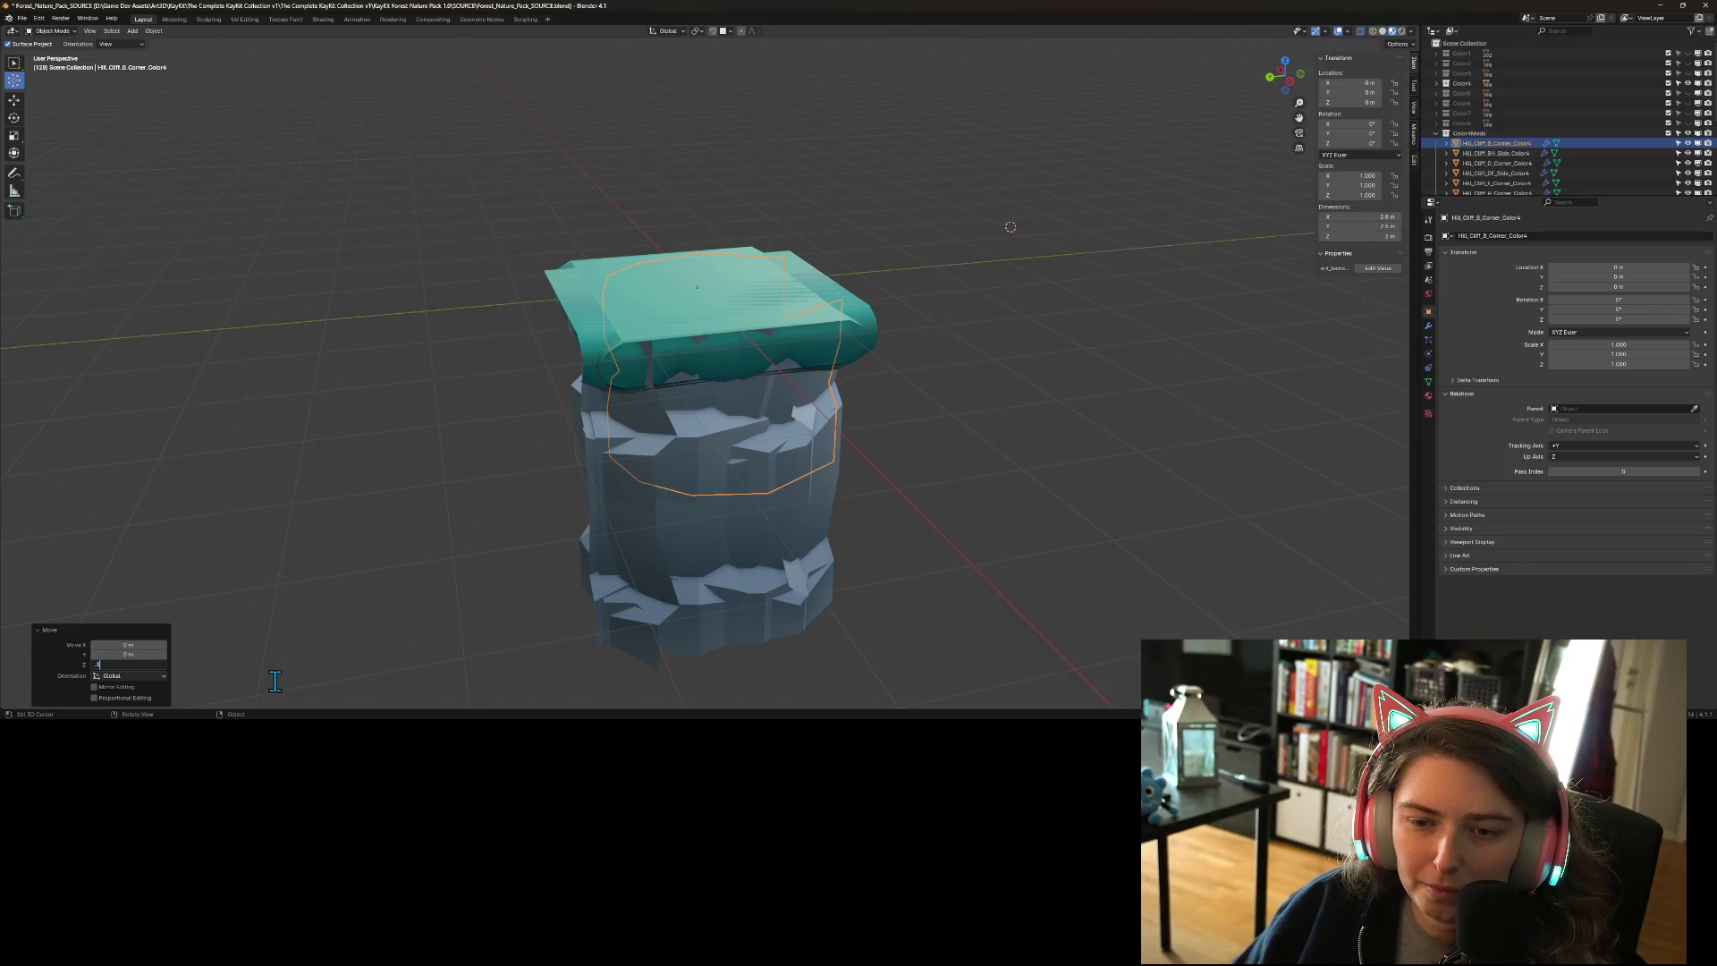
pyautogui.press('Return')
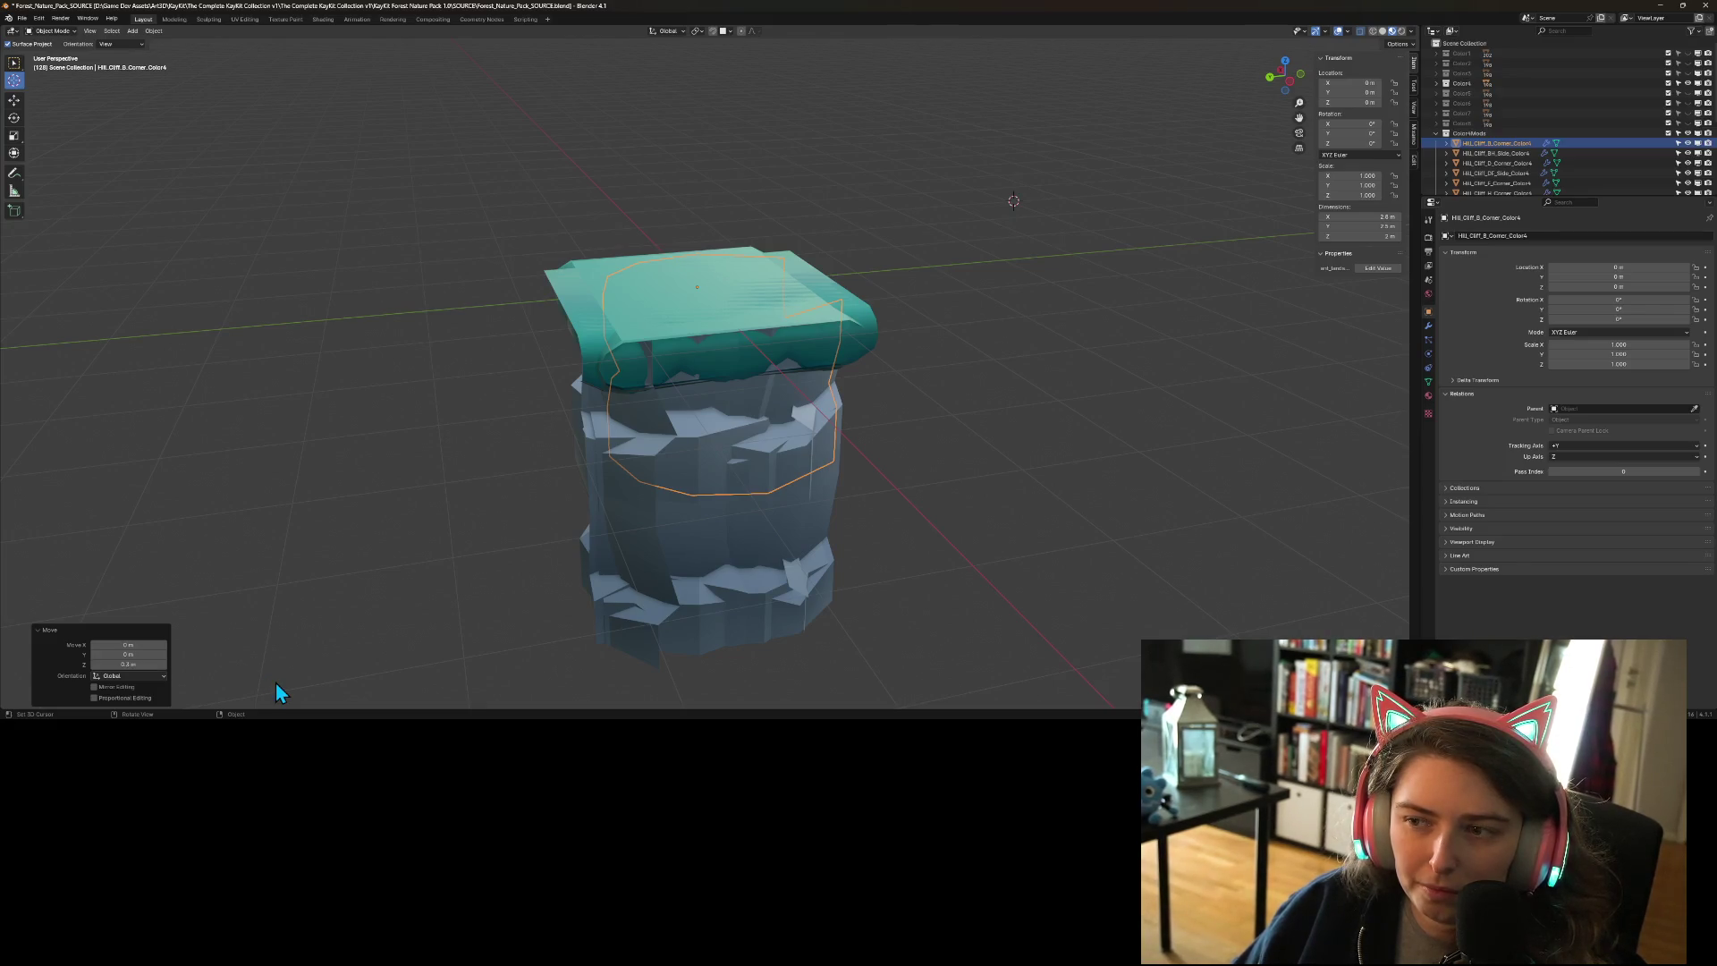
# - Check the rocks from a low side angle, then switch to front orthographic view
pyautogui.scroll(-5, 274, 679)
pyautogui.moveTo(519, 626)
pyautogui.mouseDown()
pyautogui.moveTo(472, 583)
pyautogui.moveTo(481, 601)
pyautogui.mouseUp()
pyautogui.press('KP_1')
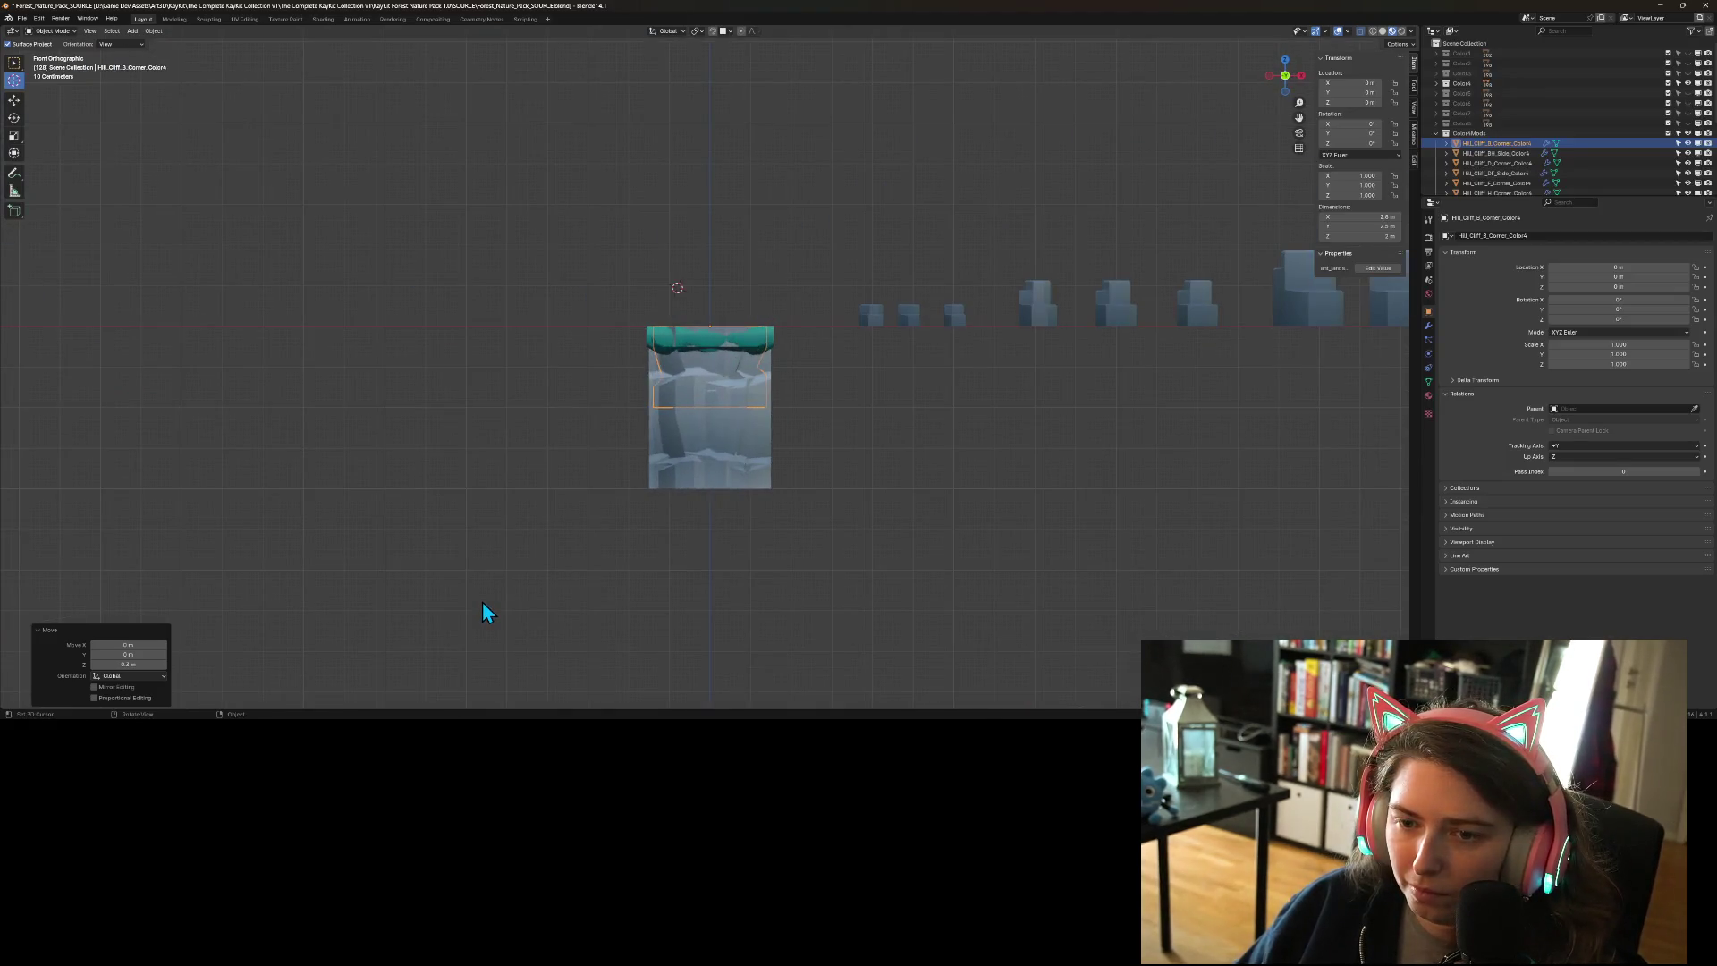
# - Give the cliff corner piece's move a Z offset of 0.03 m
pyautogui.scroll(3, 658, 454)
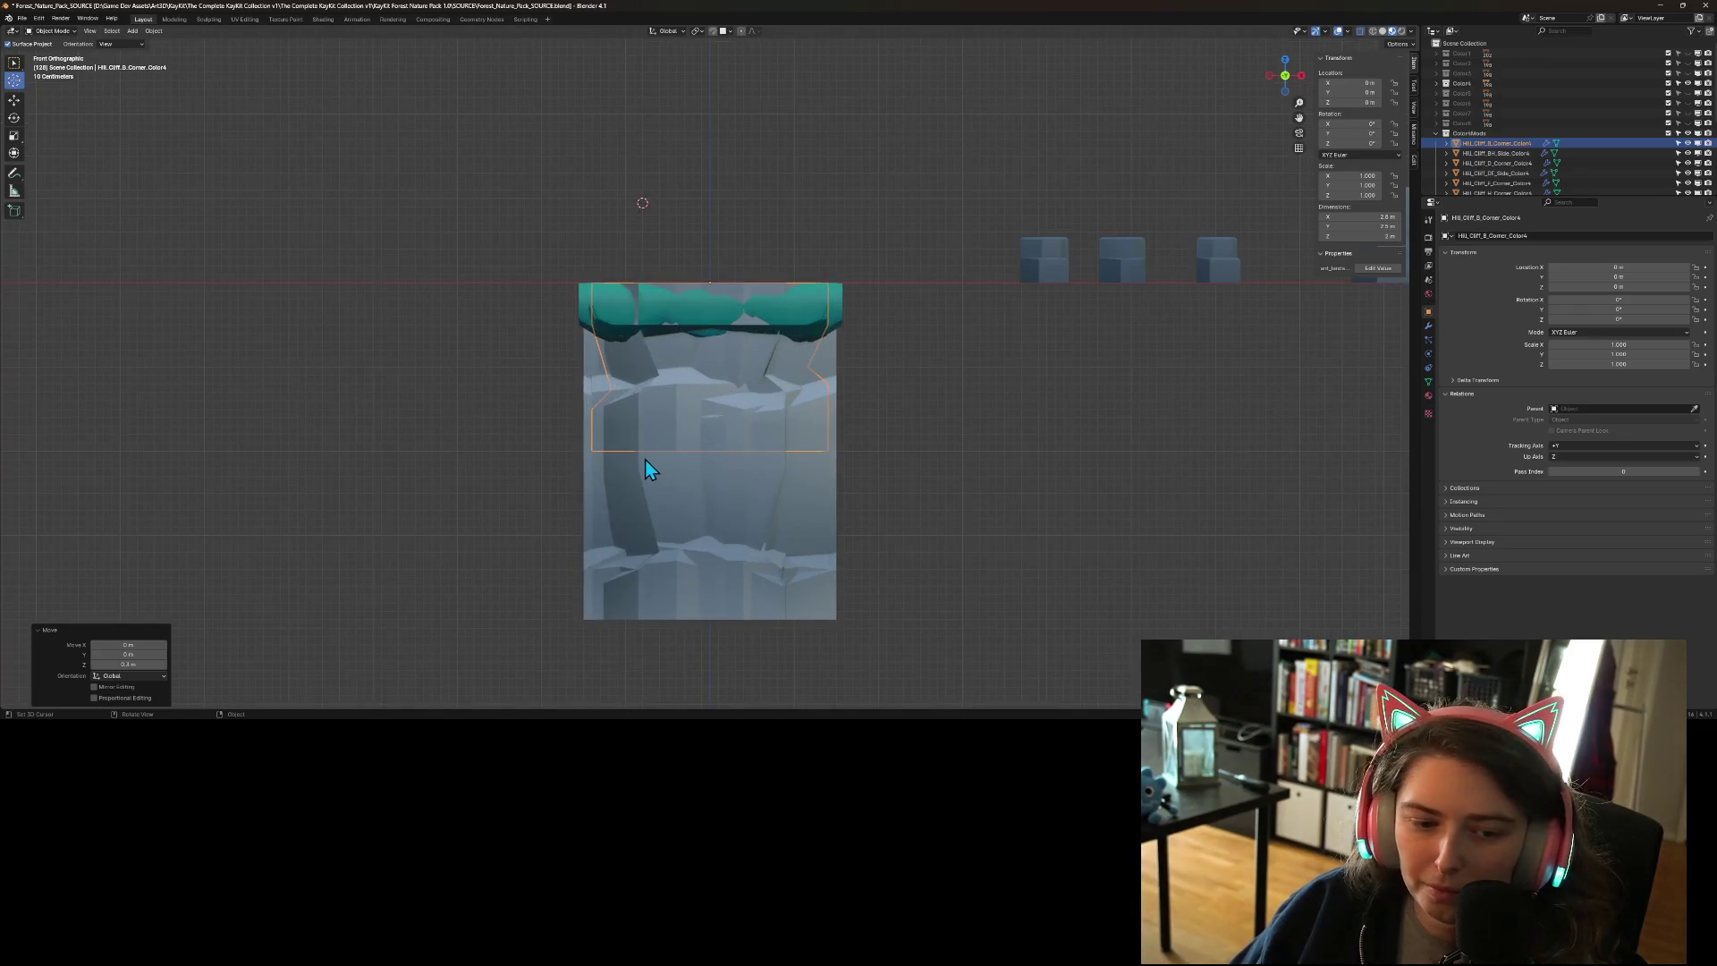
pyautogui.moveTo(582, 399); pyautogui.dragTo(591, 486)
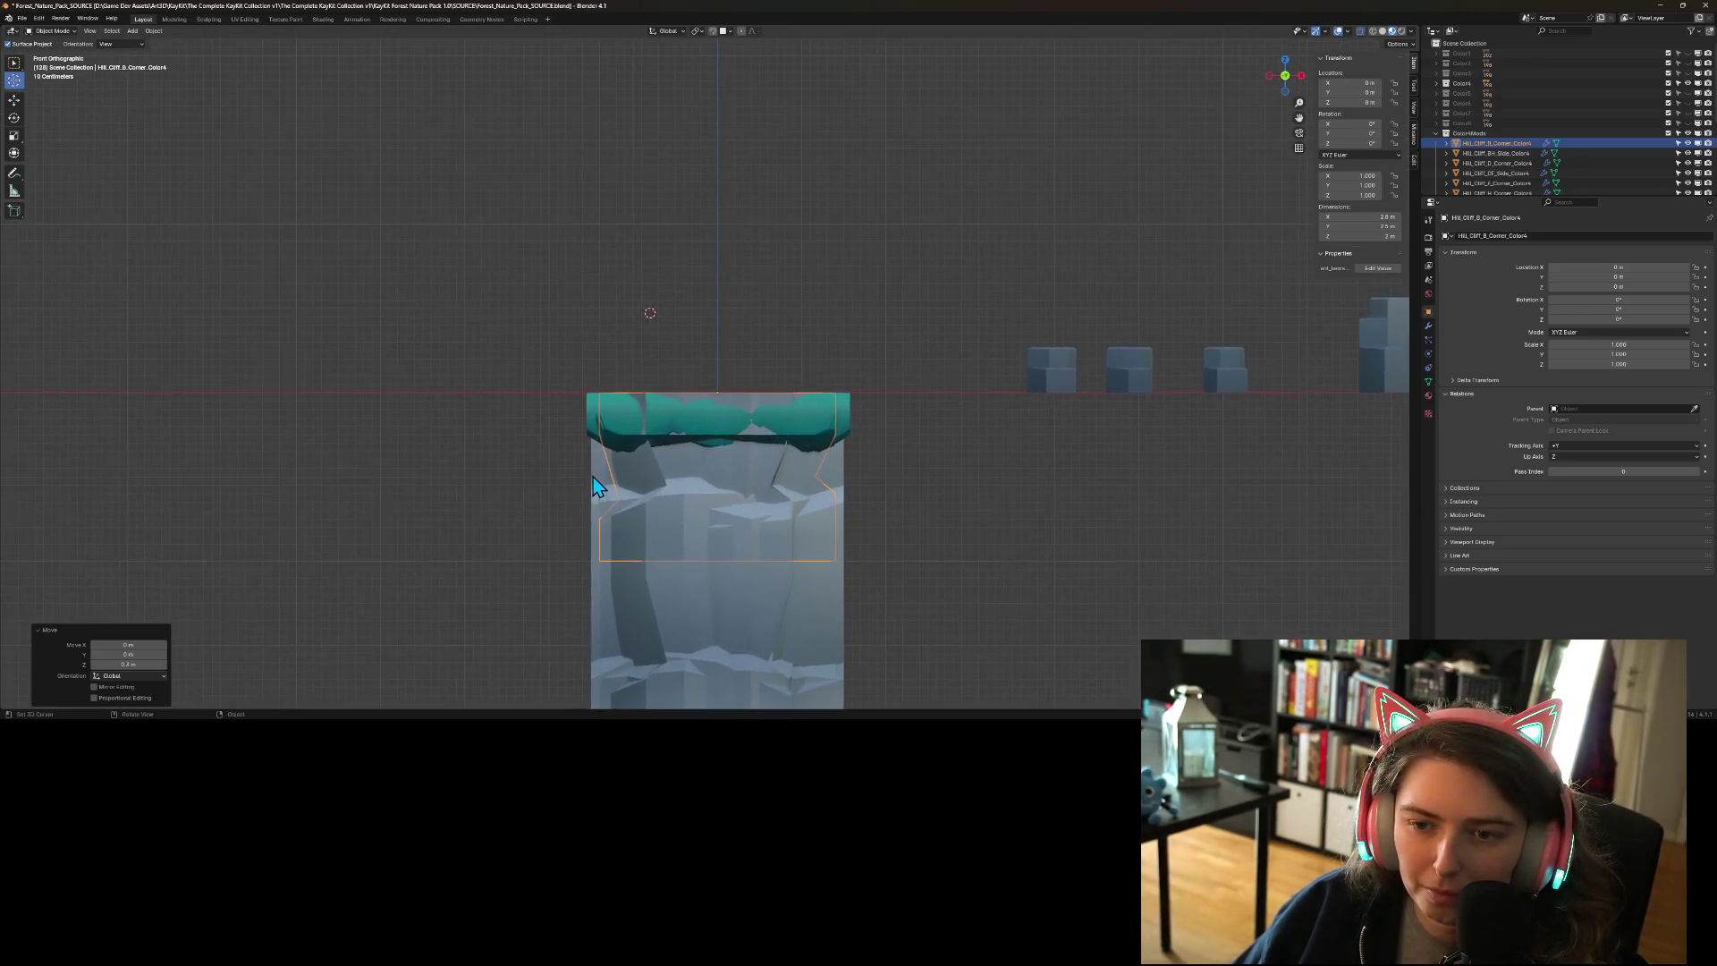
pyautogui.scroll(1, 593, 476)
pyautogui.click(128, 664)
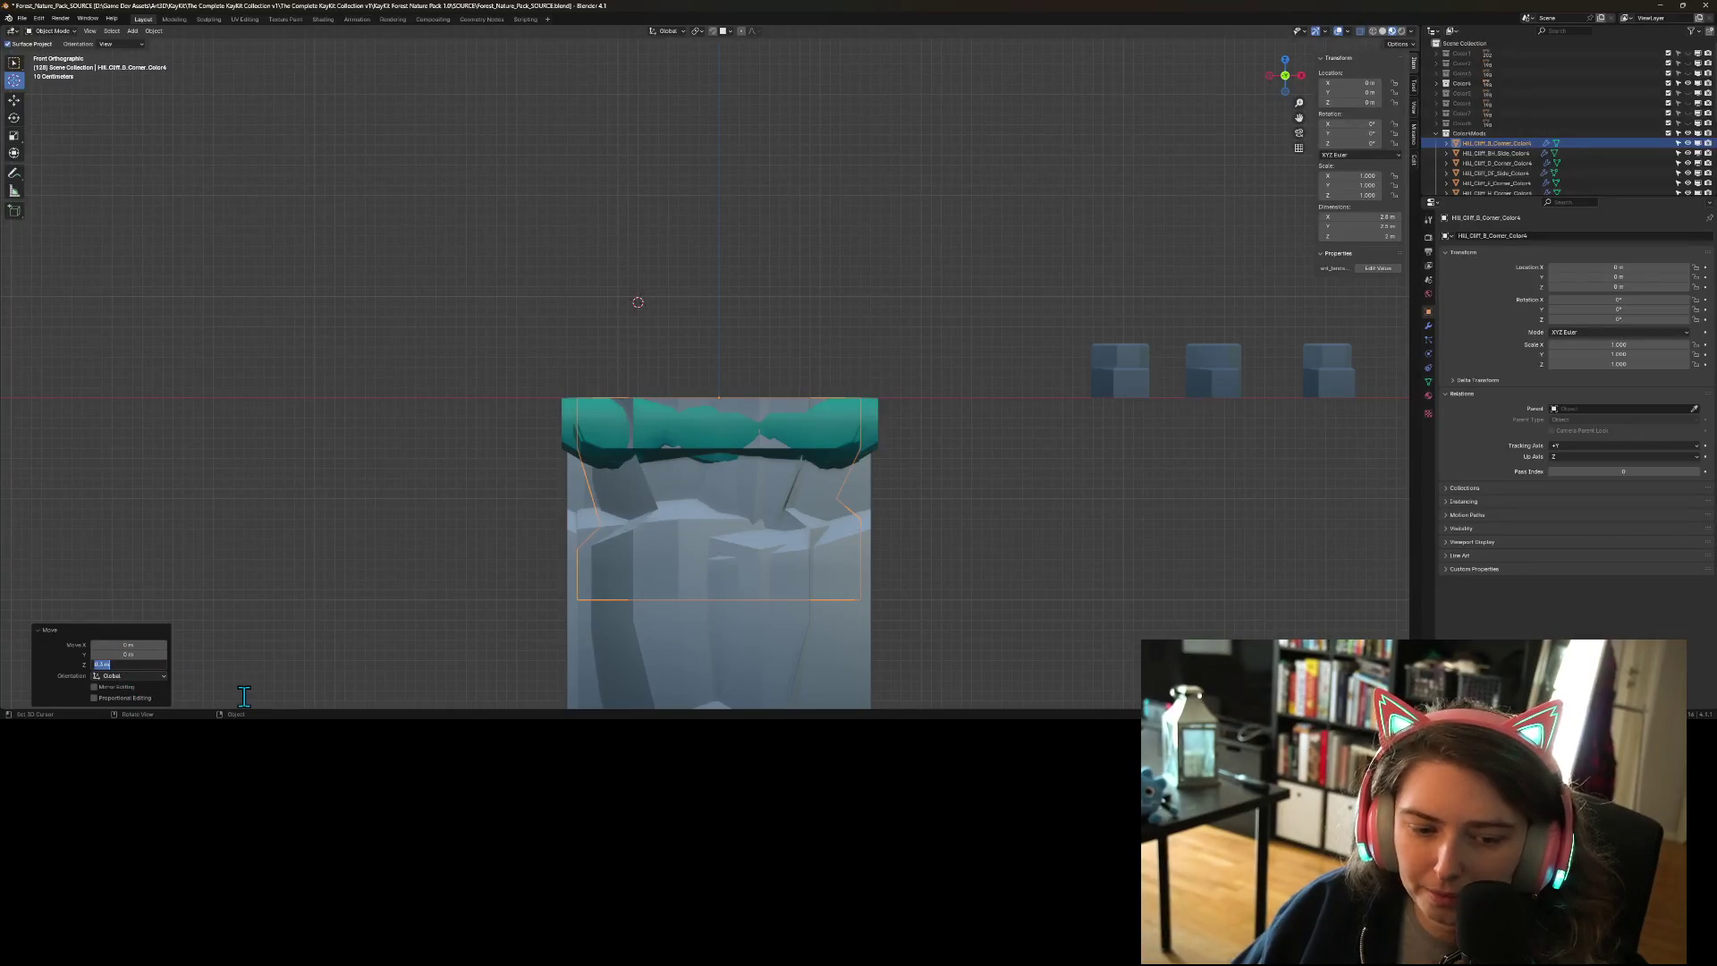
pyautogui.write('-.03')
pyautogui.press('Return')
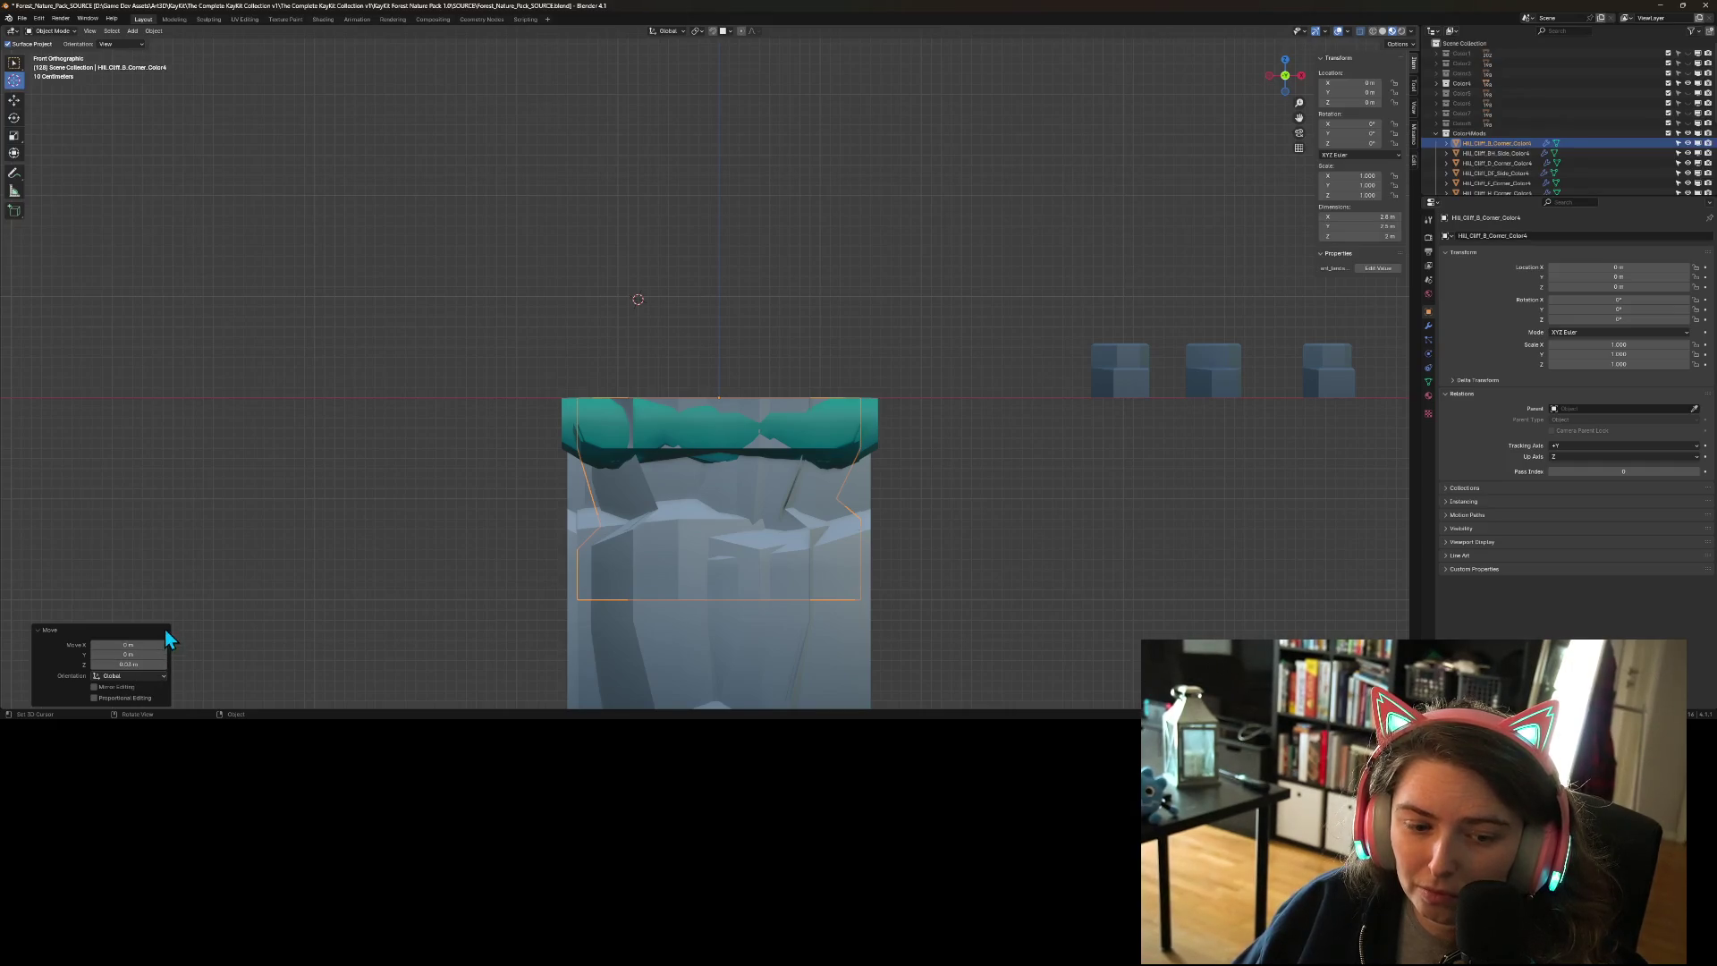
# - Switch the move orientation to Cursor, then back to Global
pyautogui.click(134, 677)
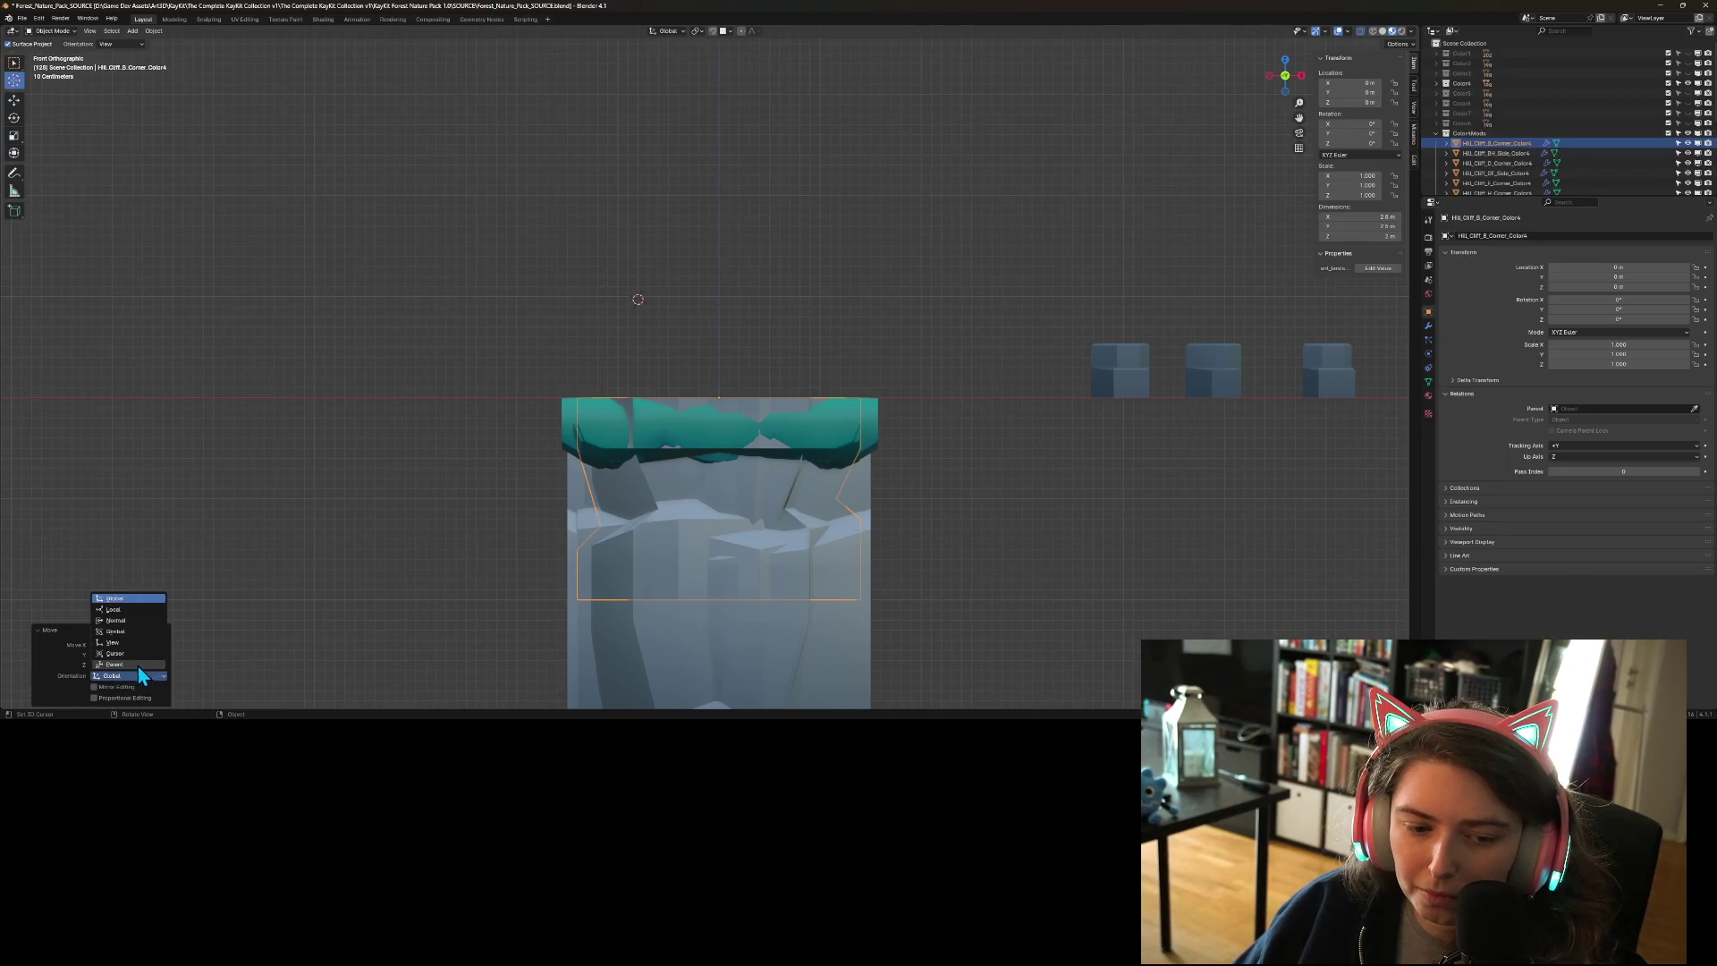
pyautogui.click(128, 656)
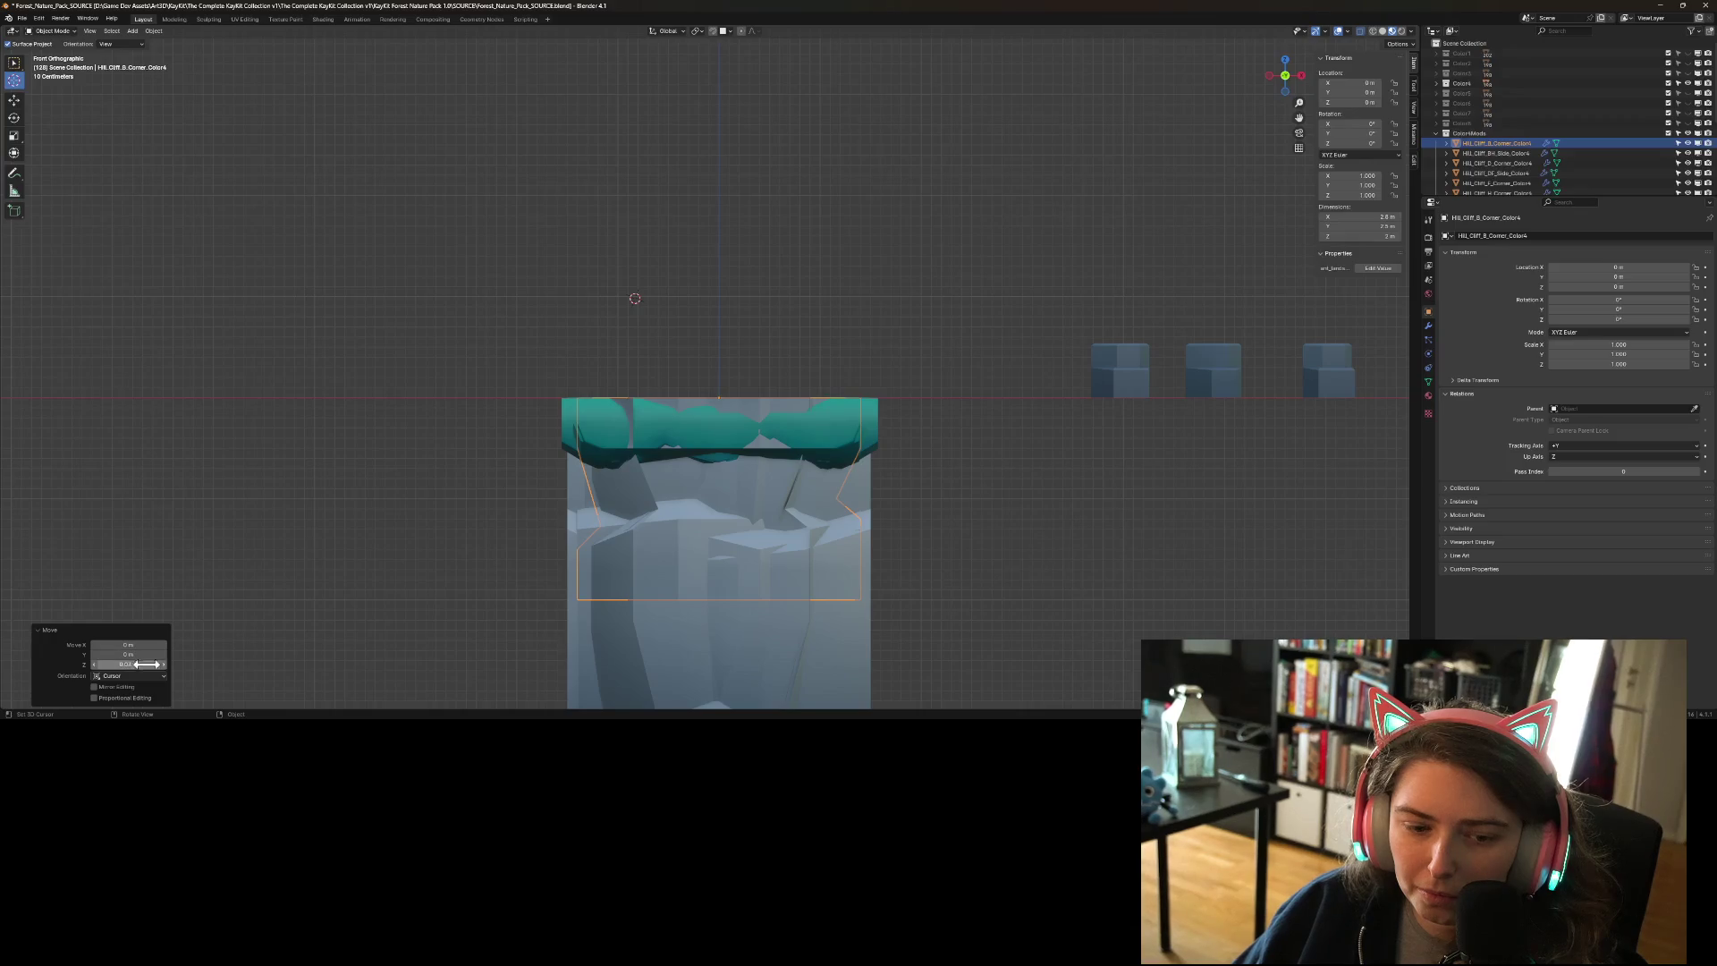
pyautogui.click(134, 677)
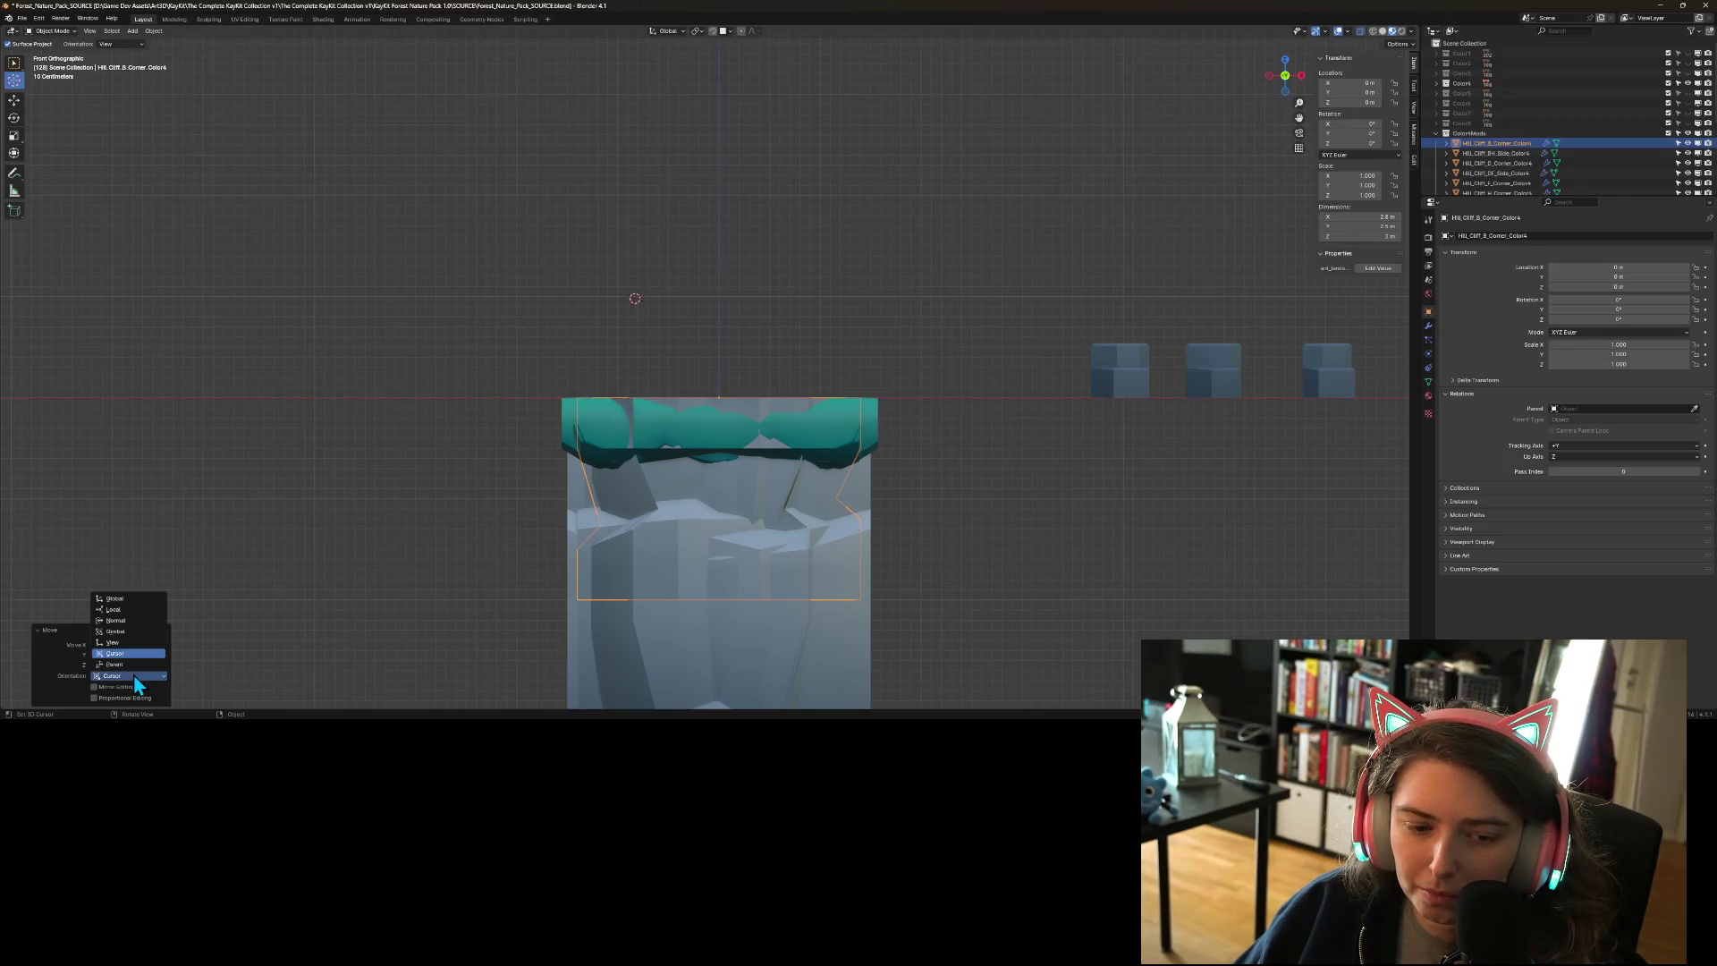
pyautogui.click(131, 599)
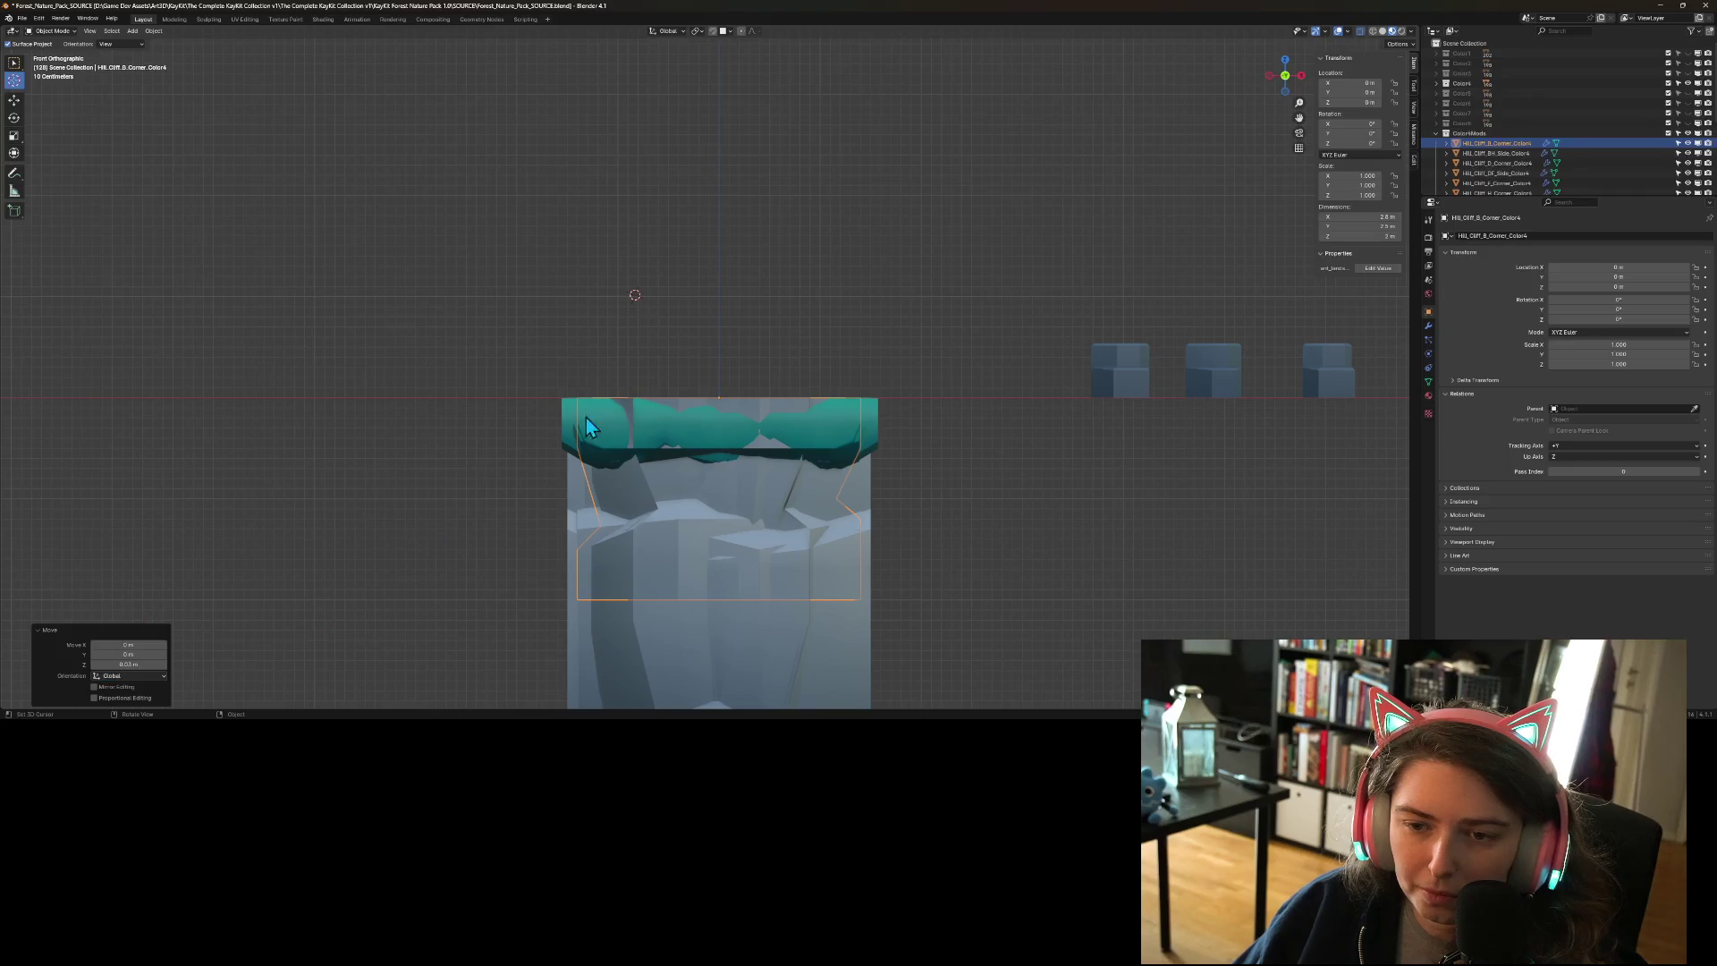
# - Place the 3D cursor at the cliff's top edge and orbit to a perspective view
pyautogui.keyDown('shift'); pyautogui.rightClick(718, 397); pyautogui.keyUp('shift')
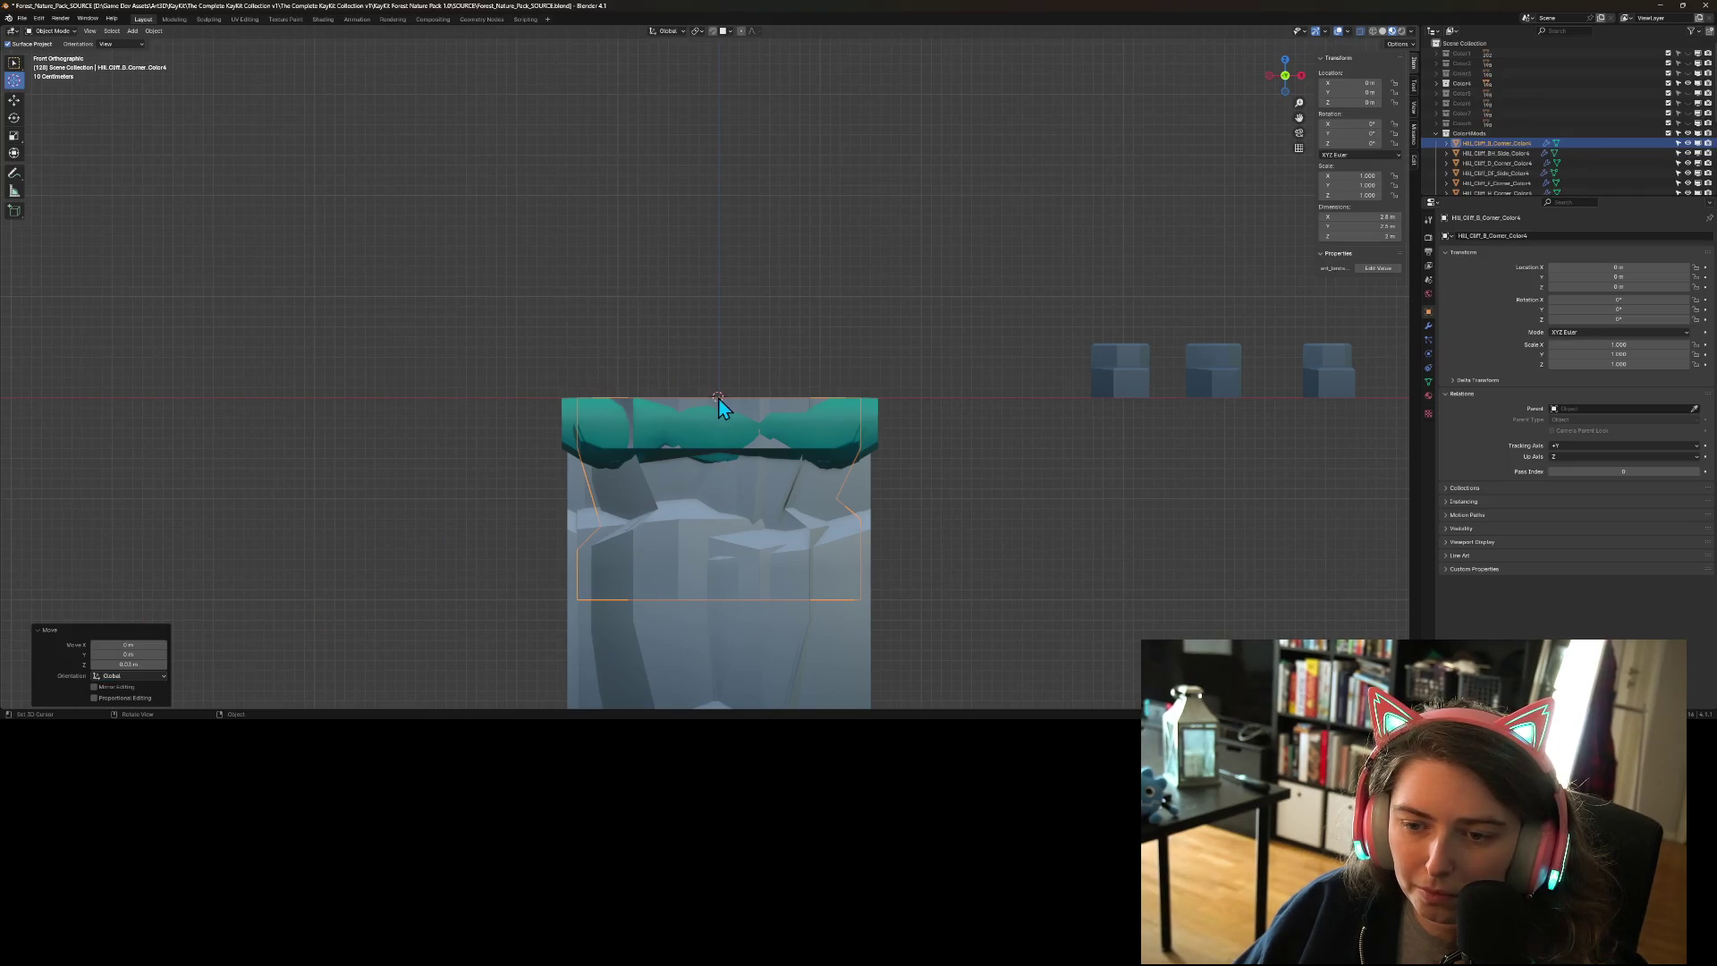
pyautogui.scroll(-3, 721, 435)
pyautogui.moveTo(721, 435); pyautogui.dragTo(720, 526)
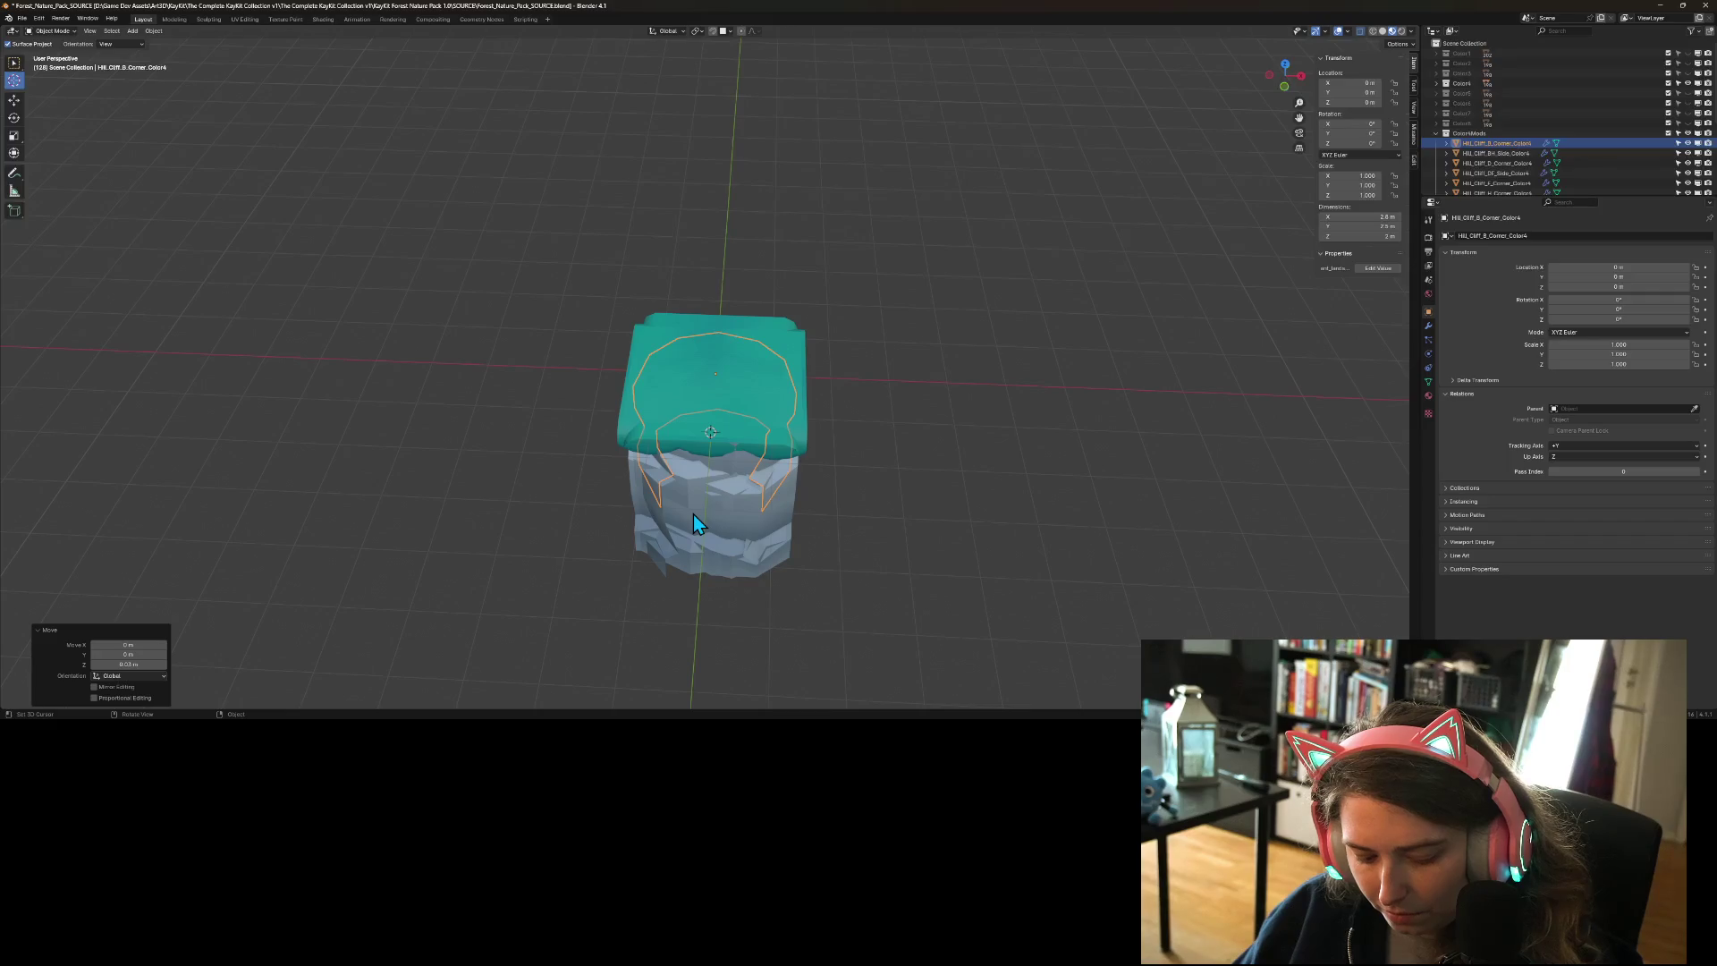
# - Copy the Hill_Cliff_B_Corner_Colors piece, then frame it and orbit around it
pyautogui.hotkey('ctrl', 'c')
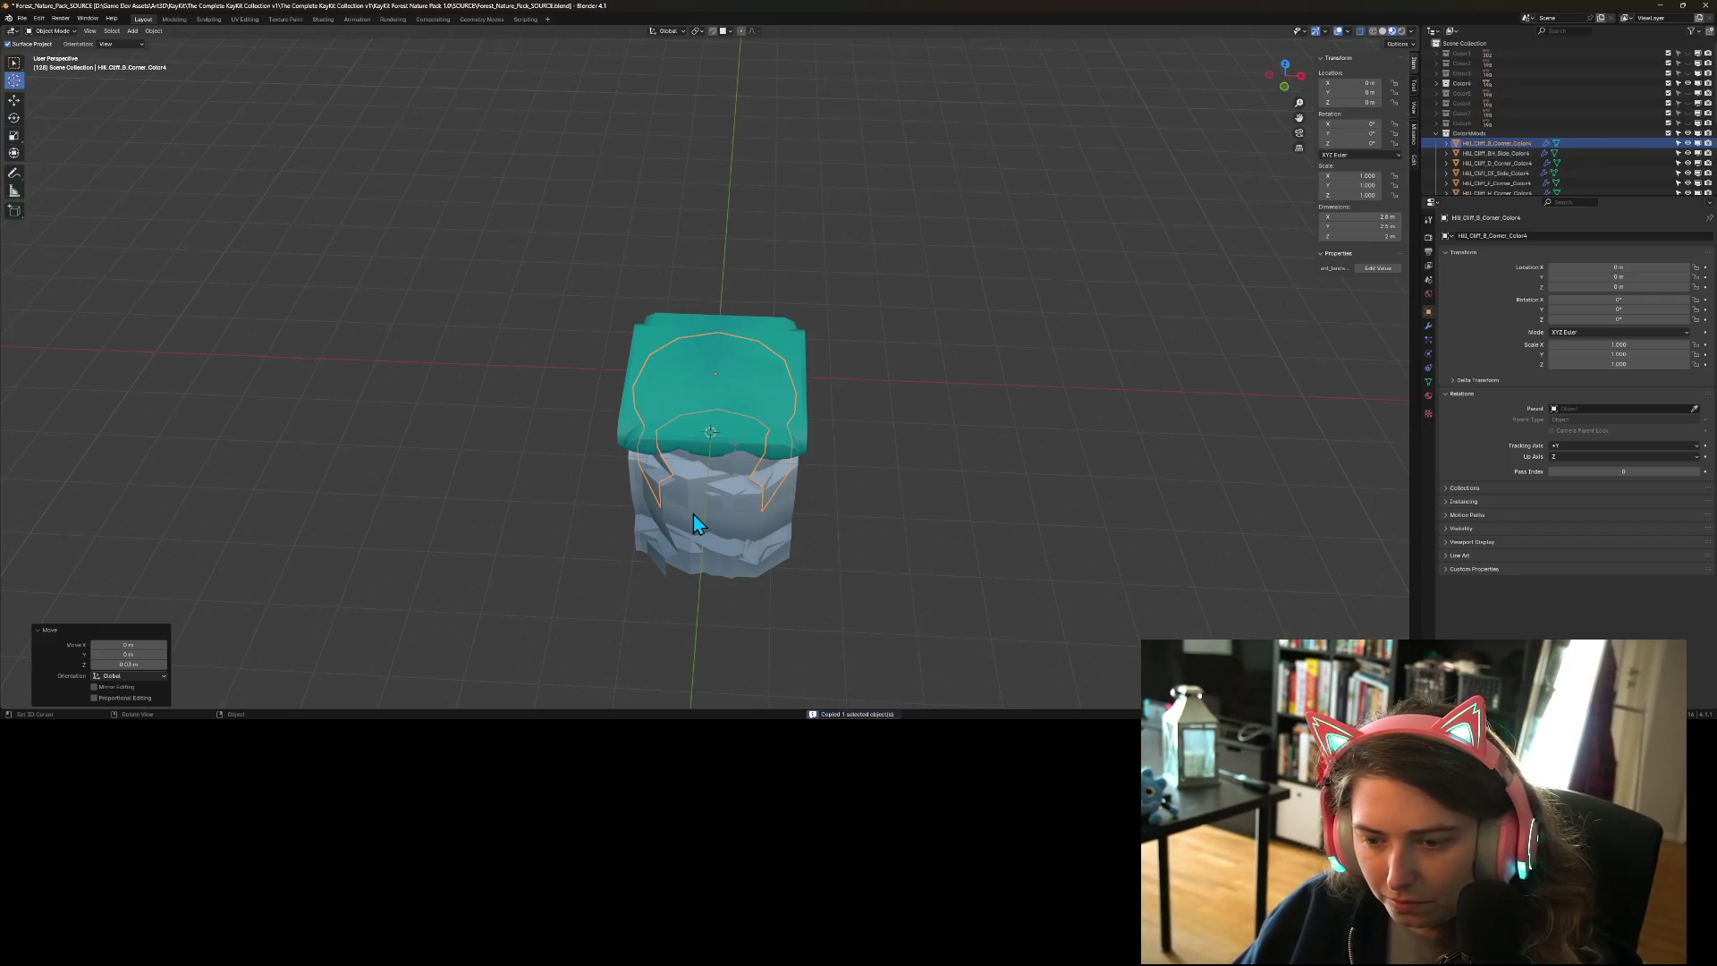
pyautogui.scroll(-10, 688, 517)
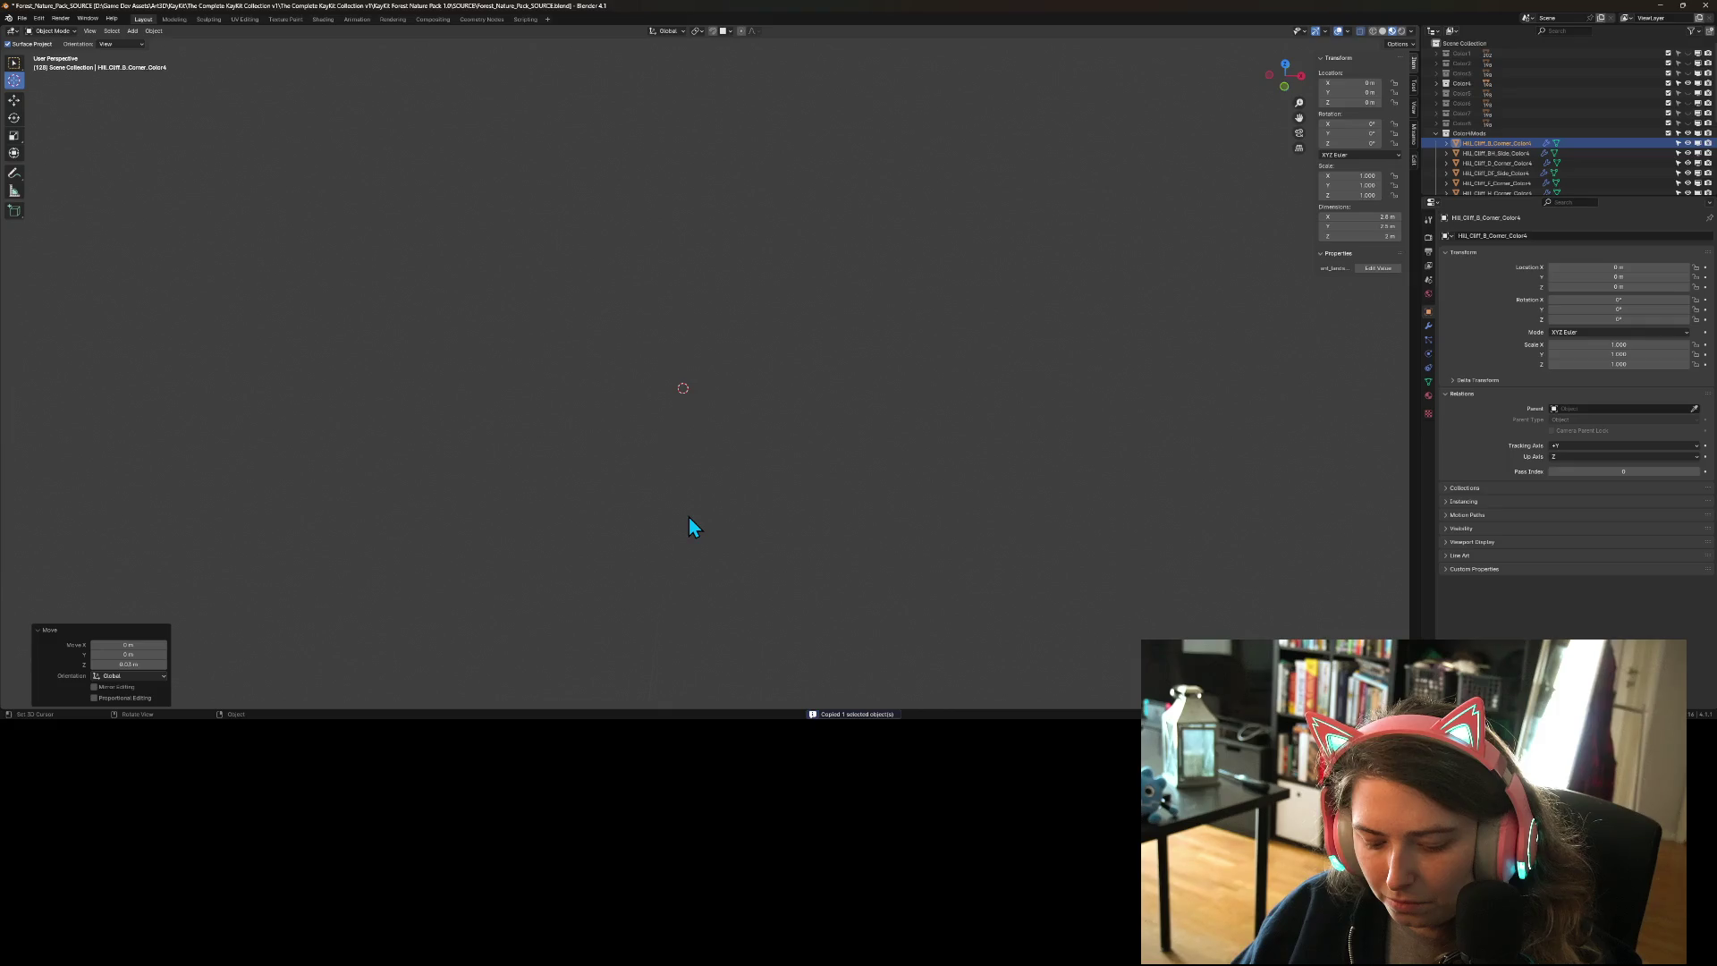
pyautogui.press('KP_Decimal')
pyautogui.moveTo(653, 405)
pyautogui.mouseDown()
pyautogui.moveTo(775, 393)
pyautogui.moveTo(753, 415)
pyautogui.mouseUp()
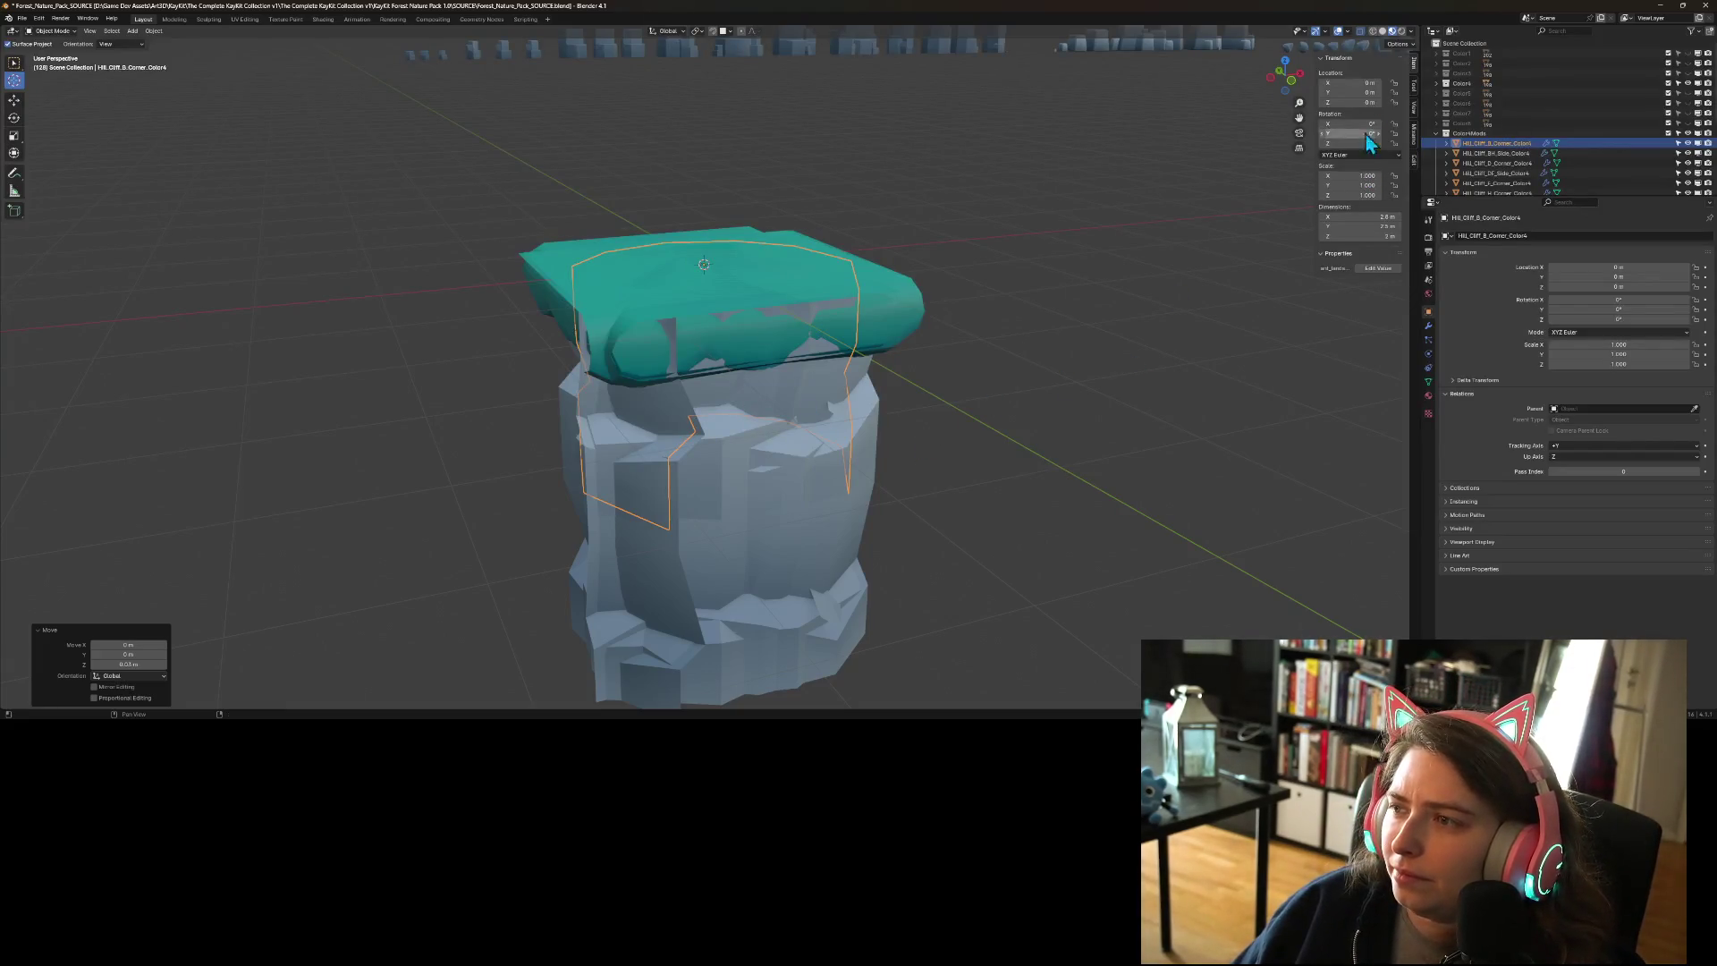
# - Review the viewport shading and overlay settings
pyautogui.click(1411, 34)
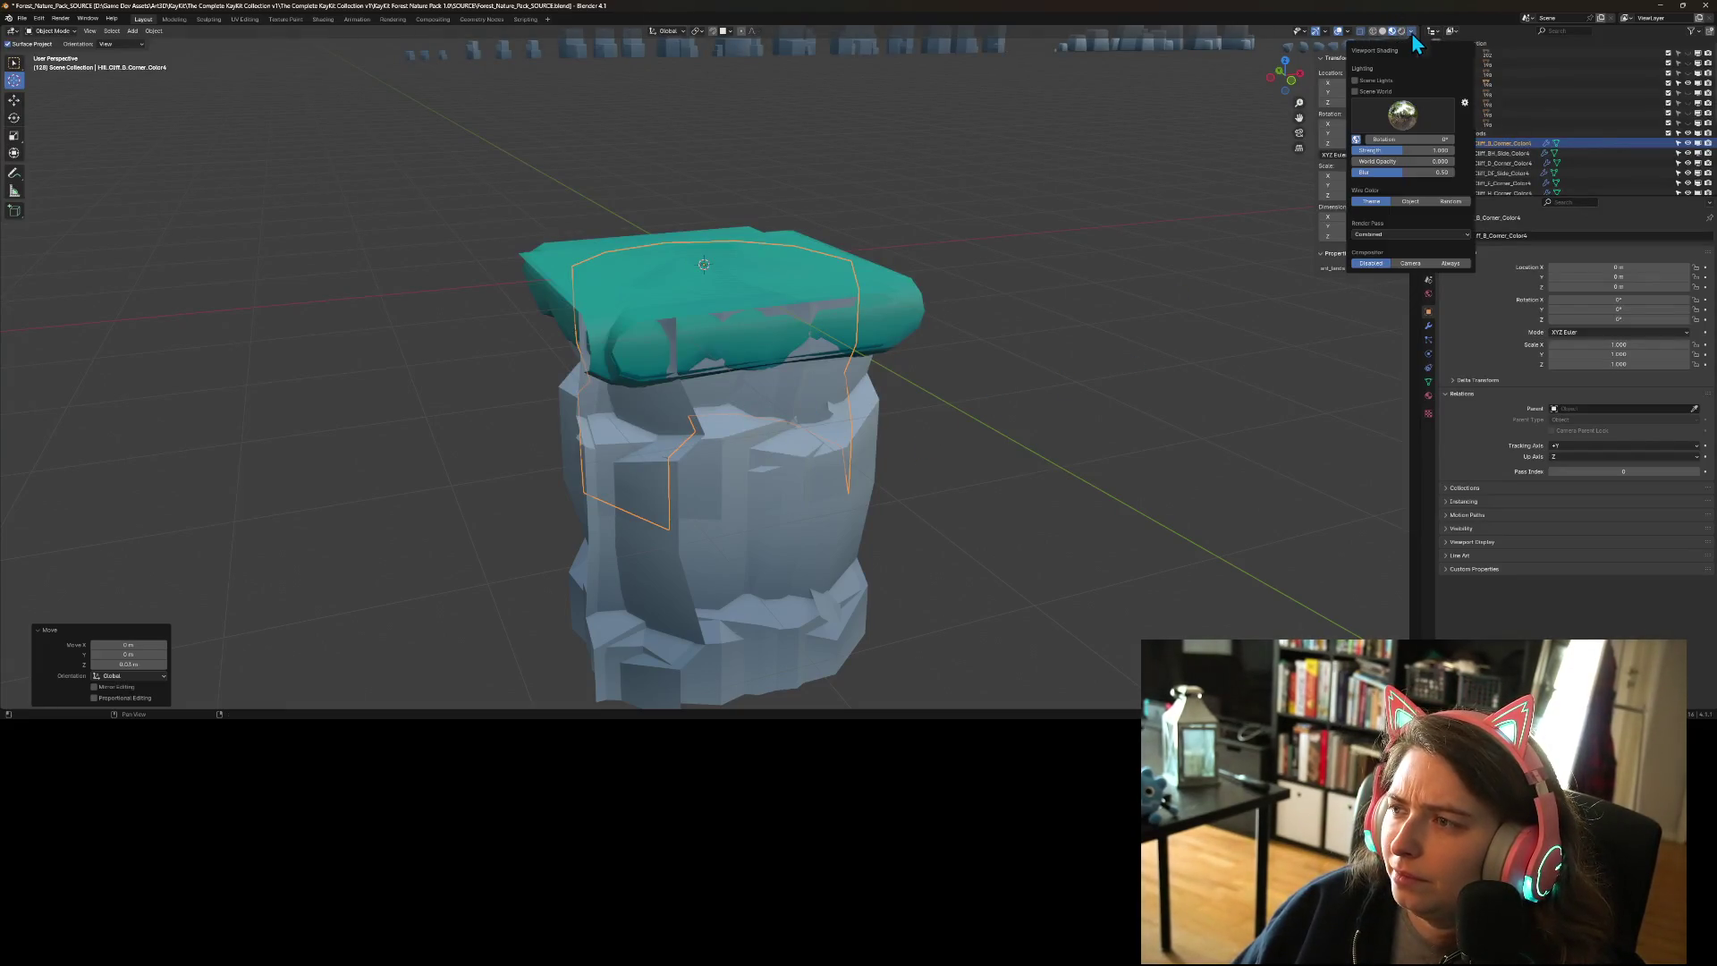
pyautogui.click(1349, 32)
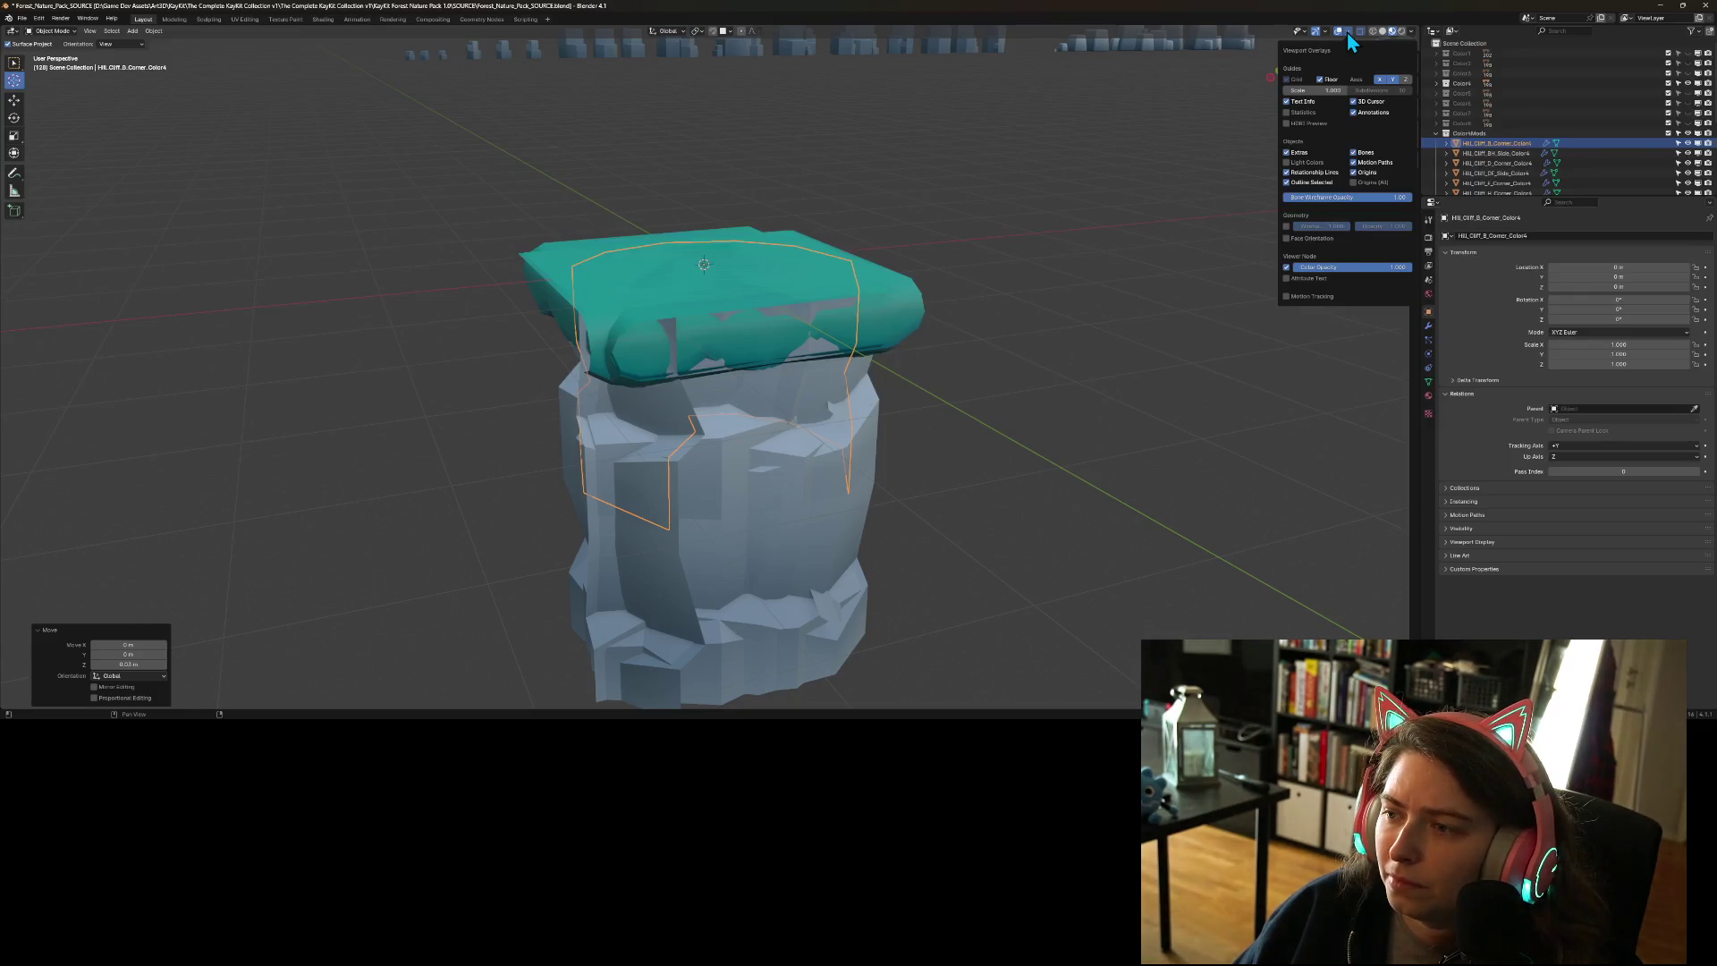
pyautogui.press('n')
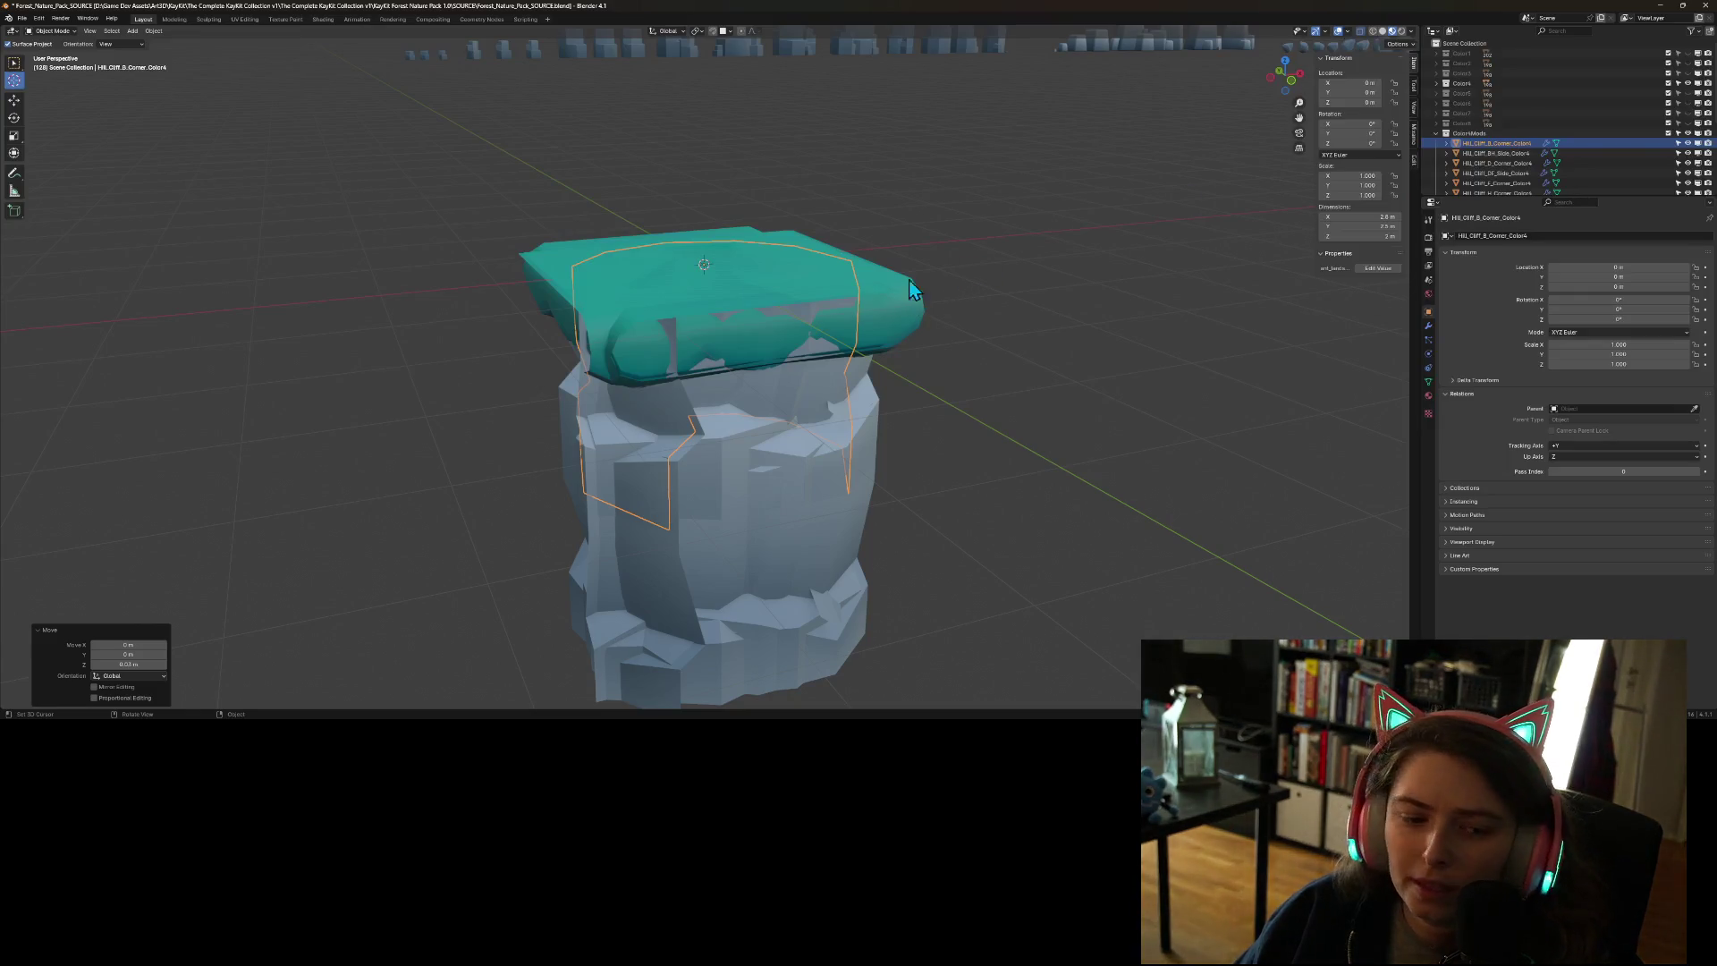
# - Switch to Front Orthographic view and enlarge the outliner to select the cliff pieces
pyautogui.scroll(-5, 525, 447)
pyautogui.moveTo(524, 440)
pyautogui.mouseDown()
pyautogui.moveTo(619, 510)
pyautogui.moveTo(587, 491)
pyautogui.mouseUp()
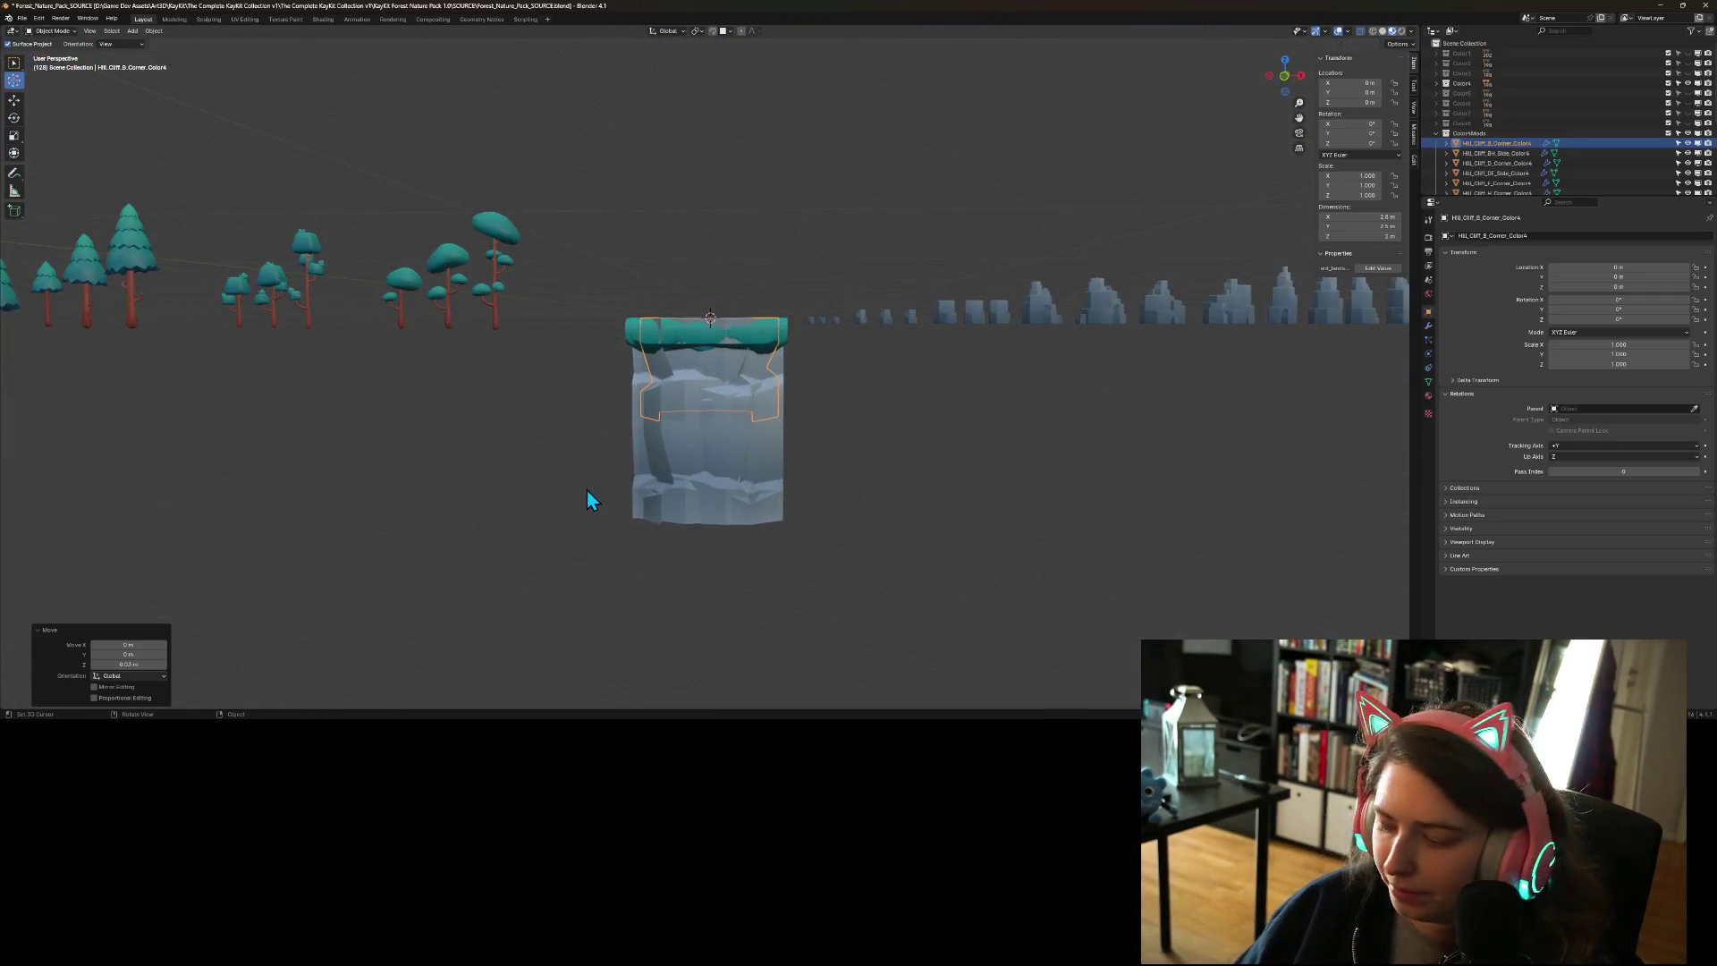
pyautogui.press('KP_1')
pyautogui.scroll(5, 764, 360)
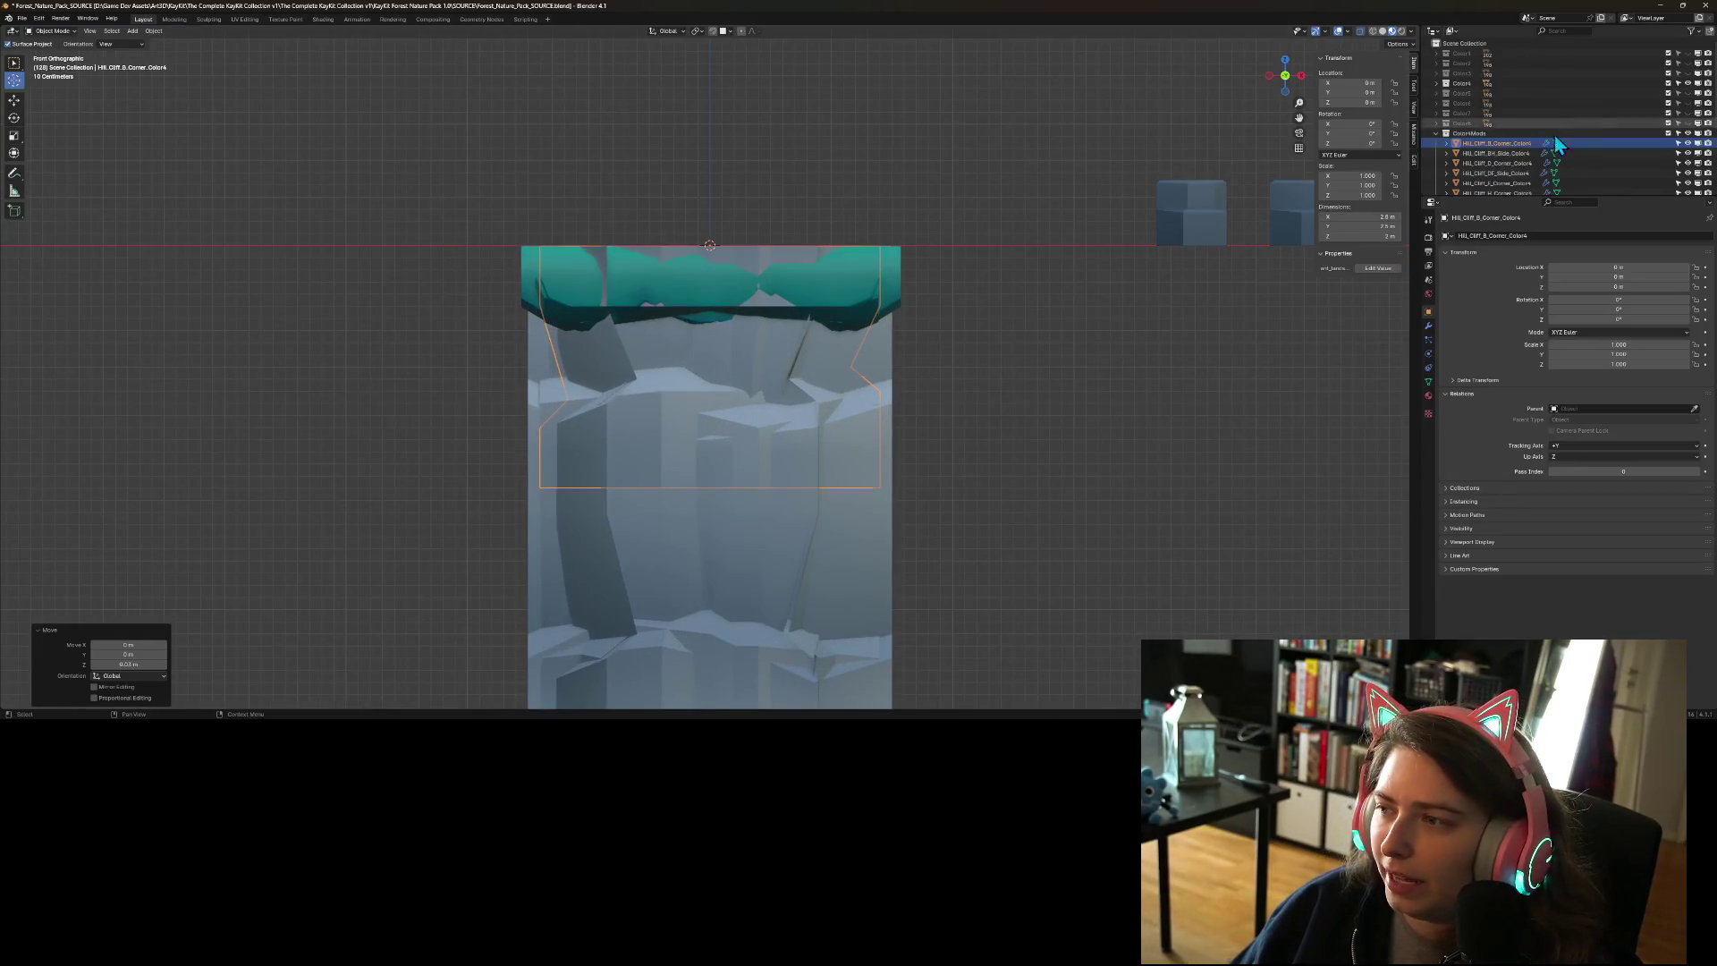
pyautogui.scroll(-5, 1506, 154)
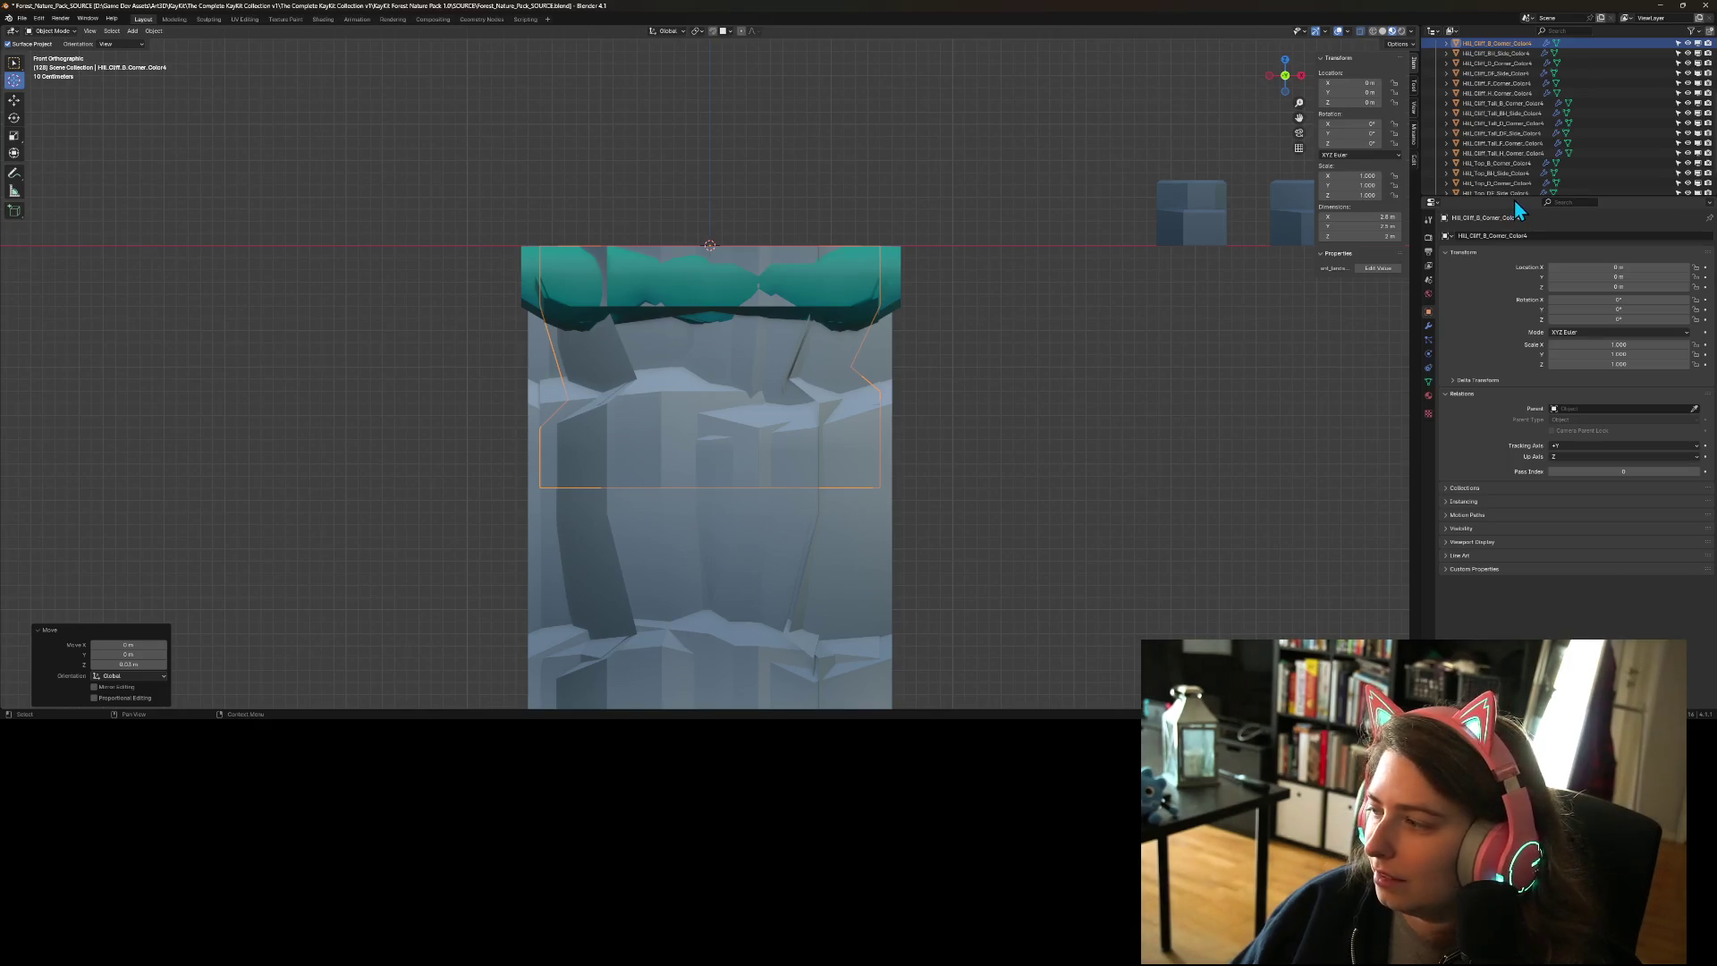
pyautogui.moveTo(1515, 200); pyautogui.dragTo(1514, 417)
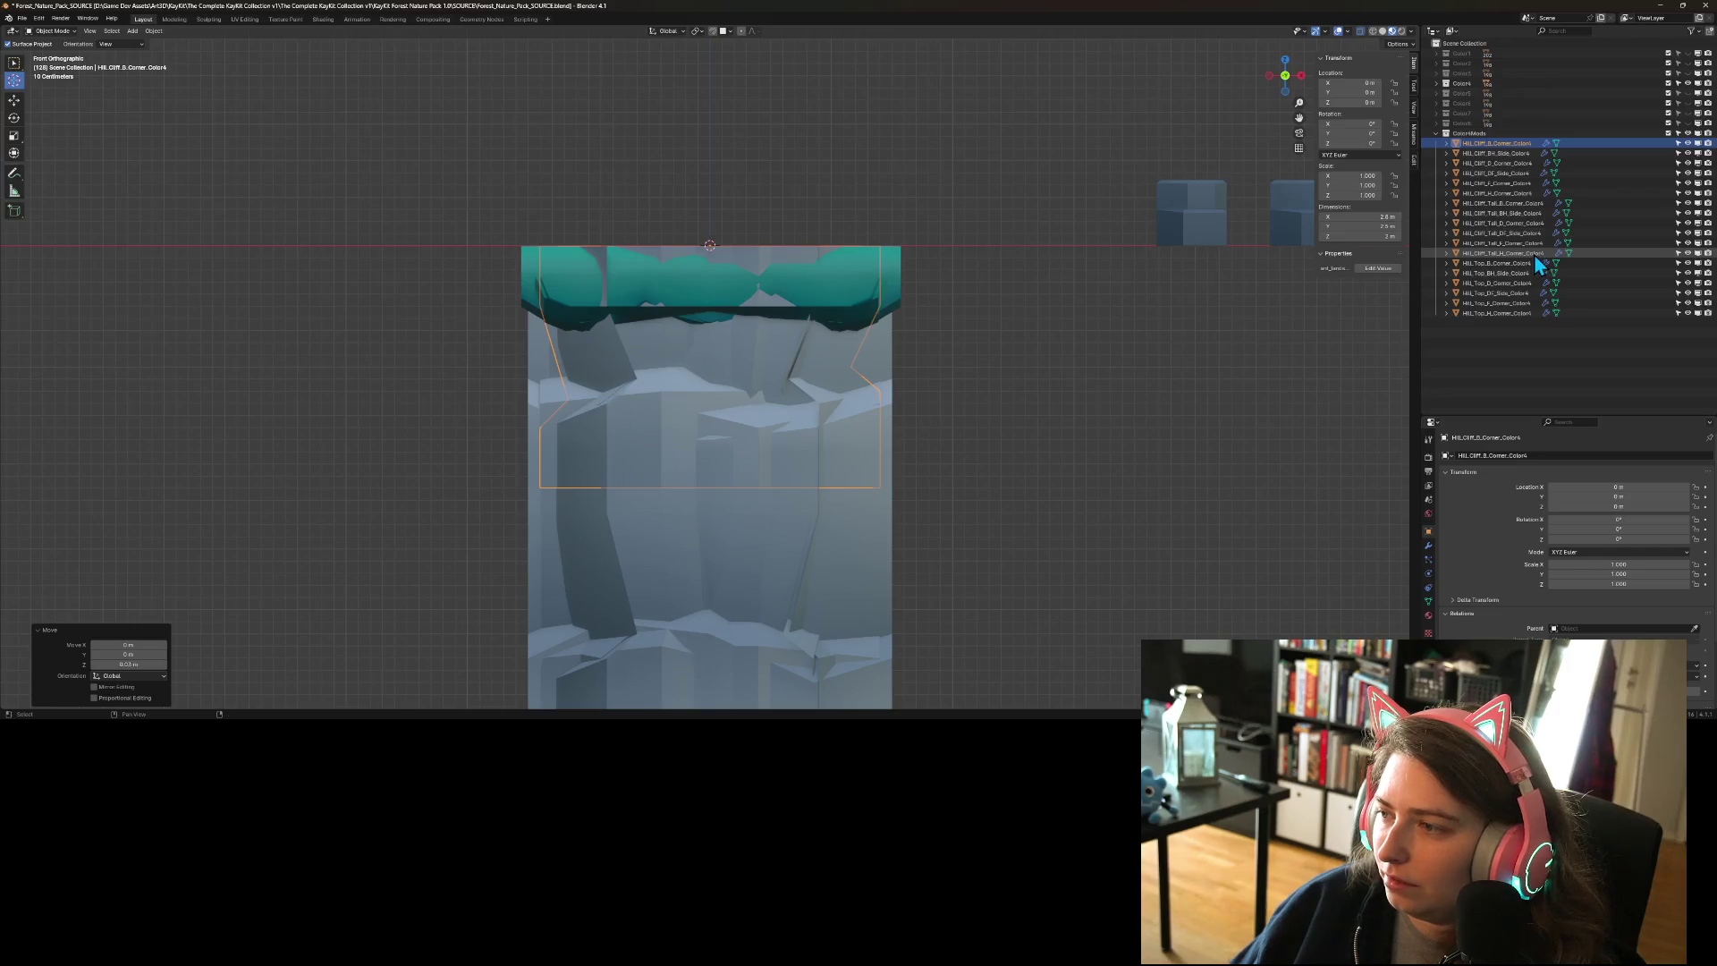
pyautogui.keyDown('shift'); pyautogui.click(1523, 254); pyautogui.keyUp('shift')
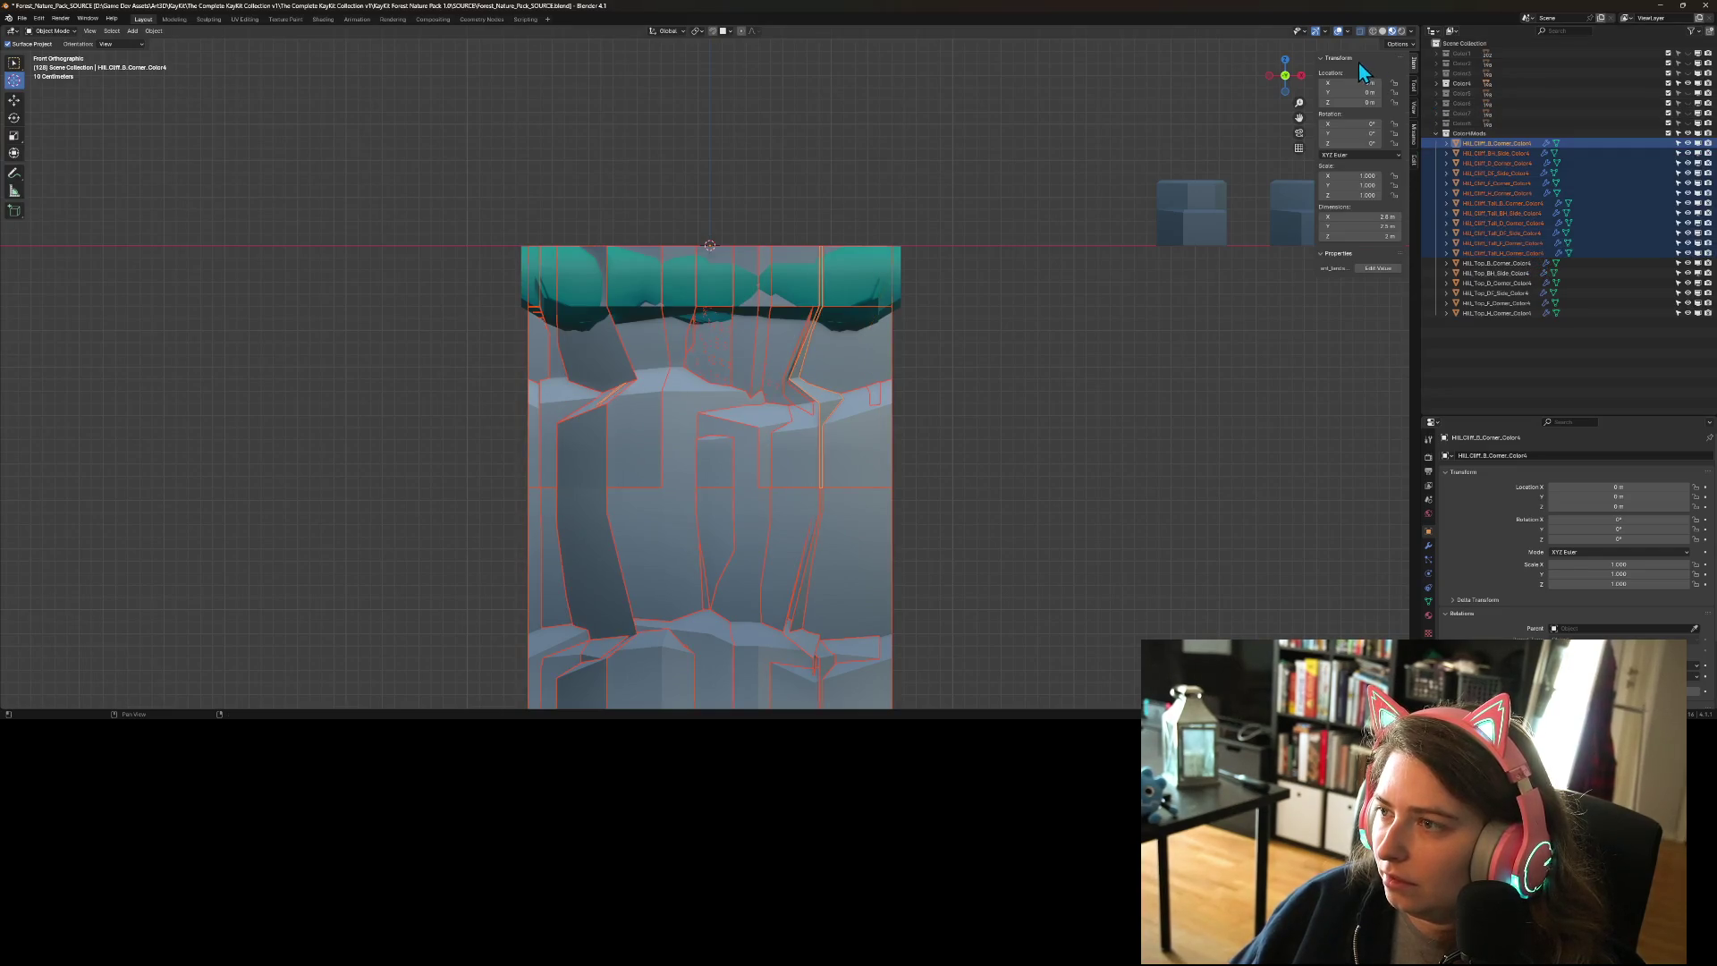
# - Switch to wireframe shading and raise the selected cliff pieces vertically to Z 3.7097 m
pyautogui.click(1374, 32)
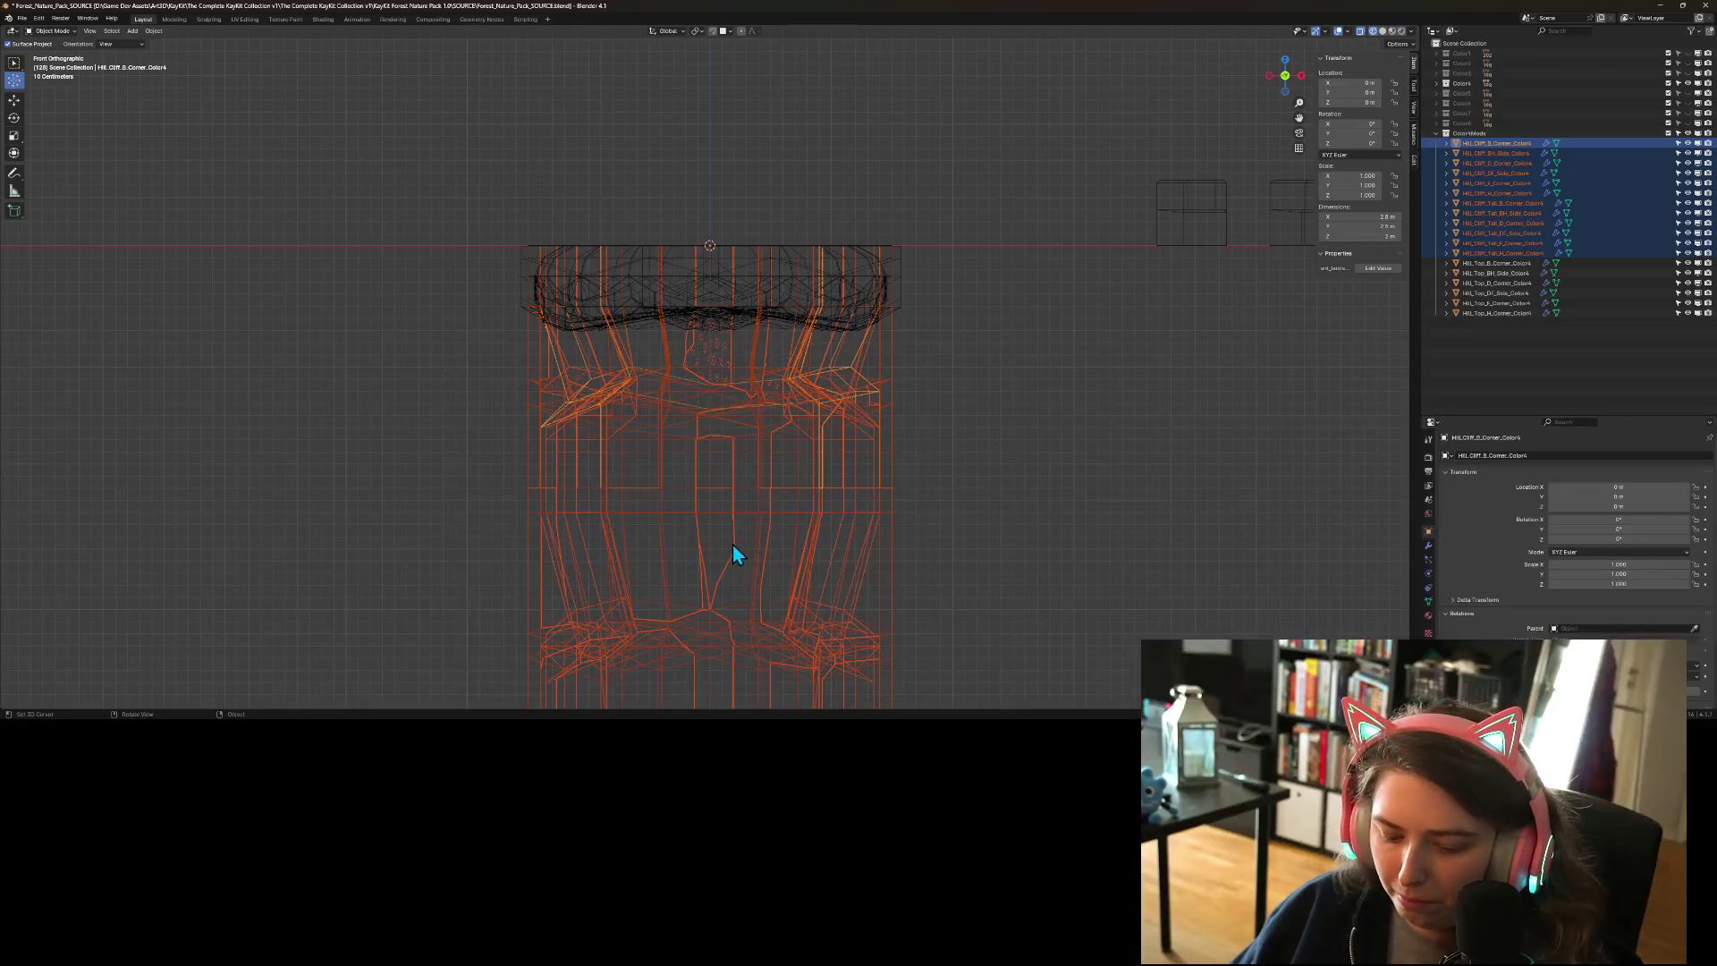
pyautogui.press('g')
pyautogui.press('z')
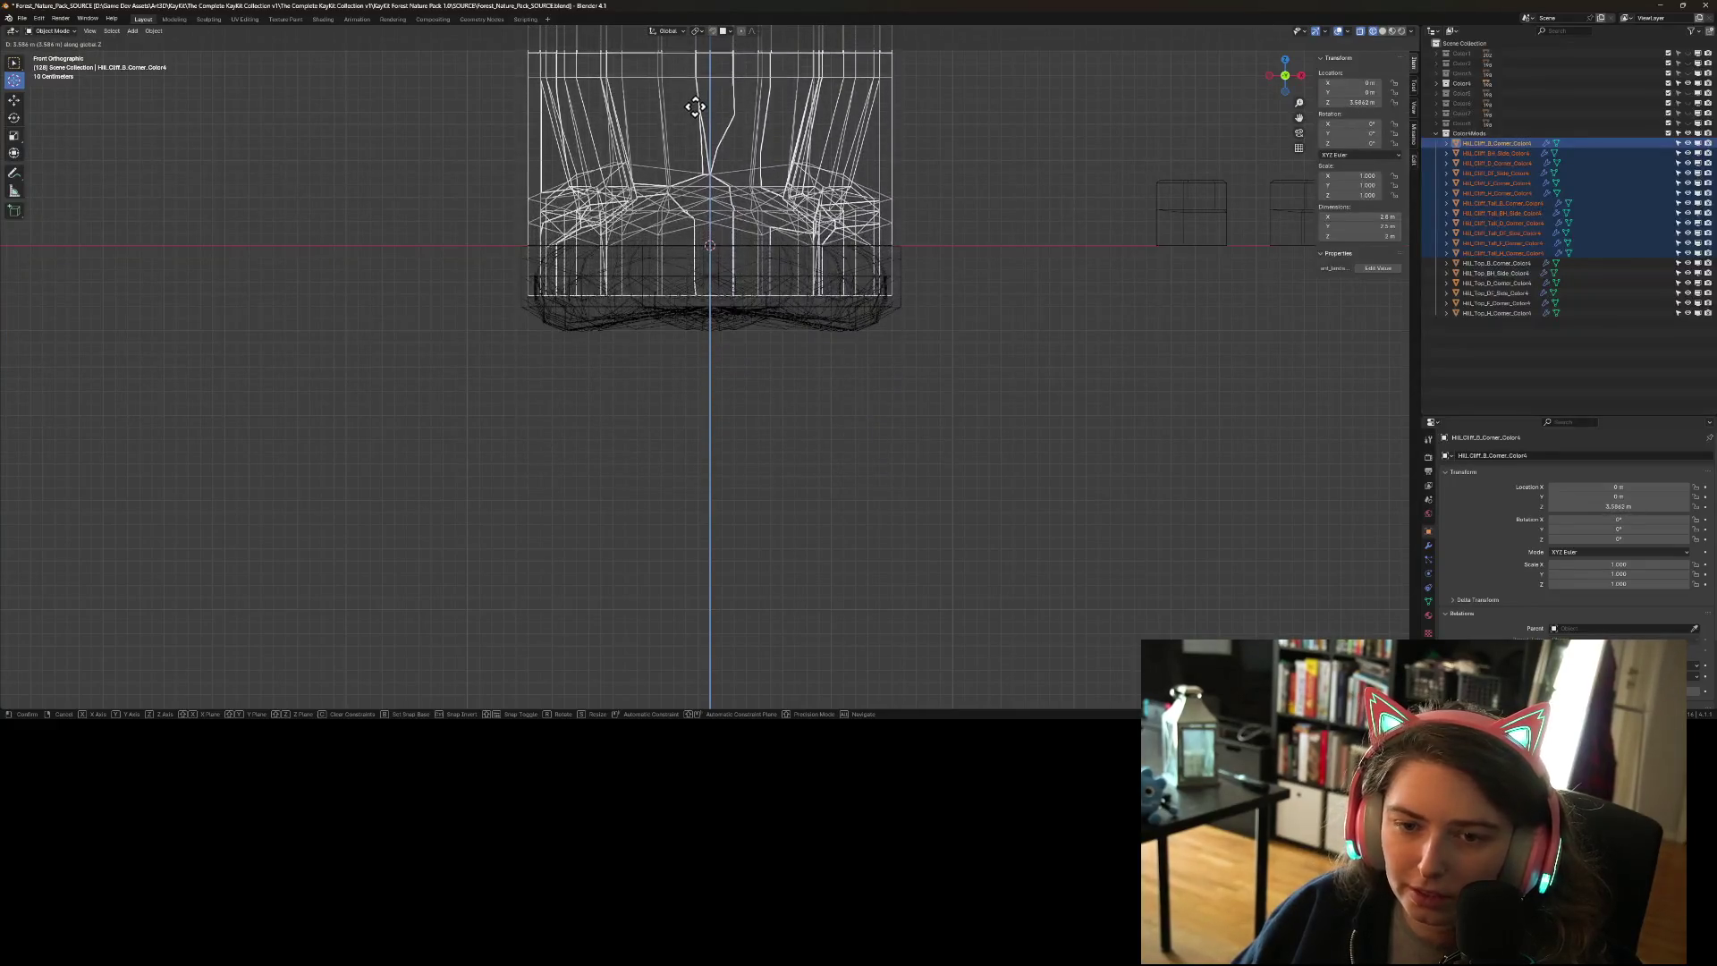
pyautogui.click(696, 94)
# - Nudge the cliff pieces slightly down along Z and orbit to a higher view
pyautogui.scroll(3, 773, 228)
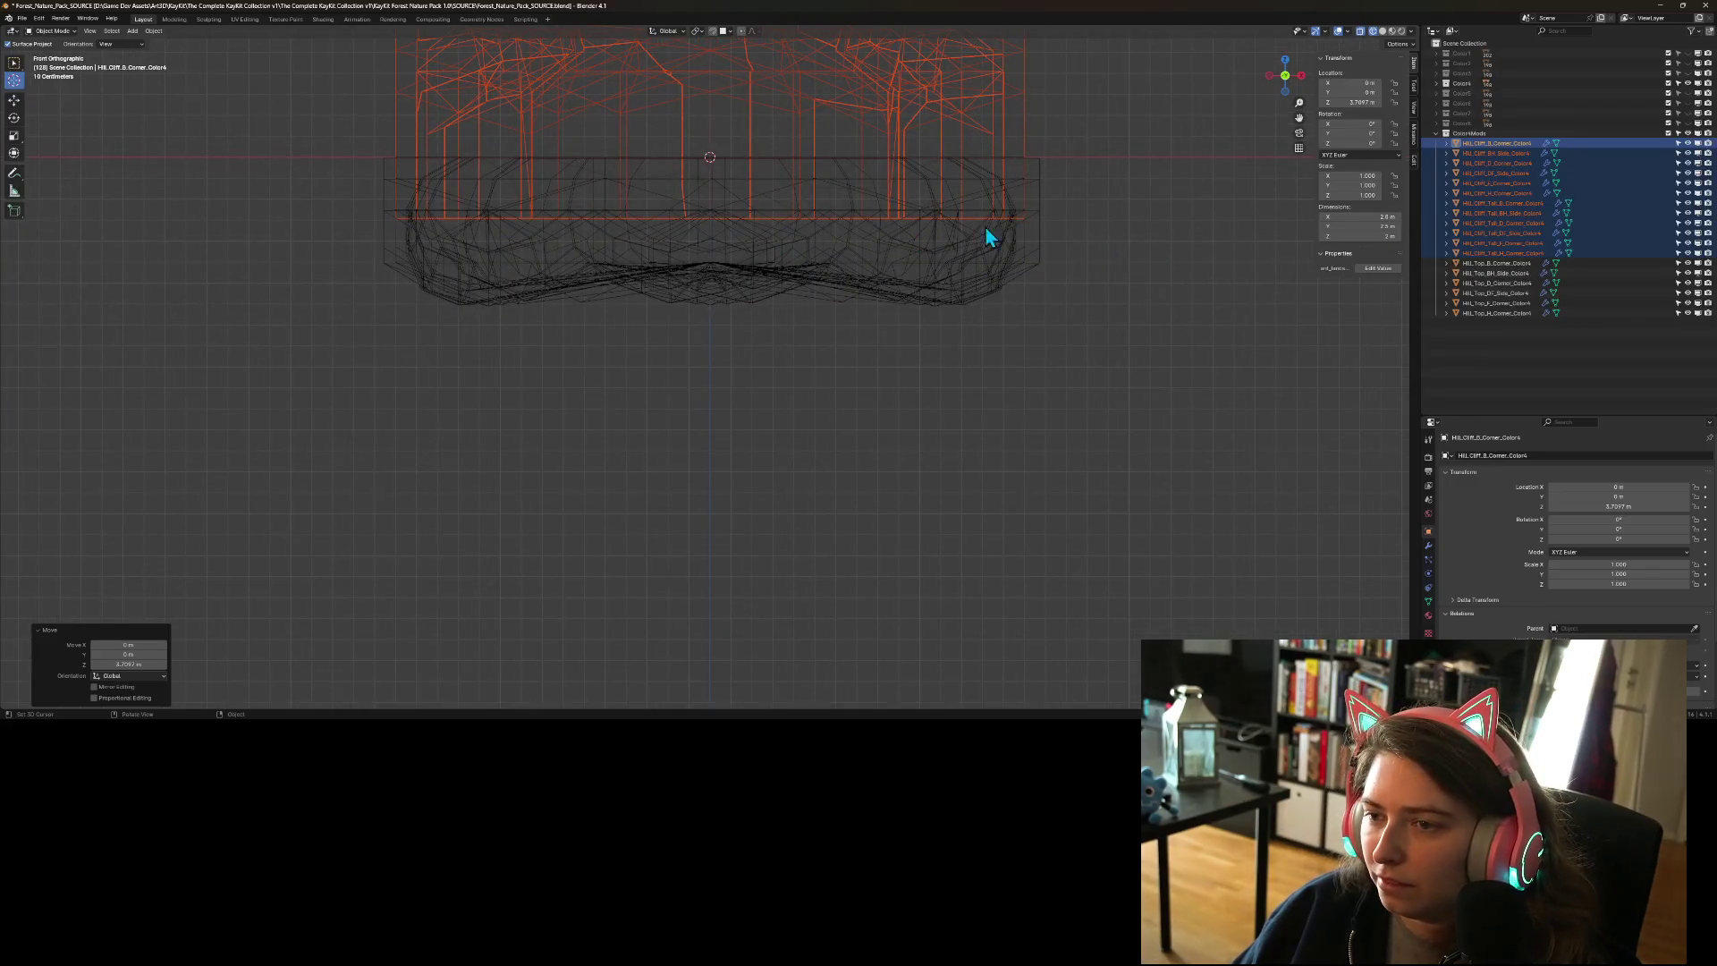
pyautogui.scroll(2, 1009, 206)
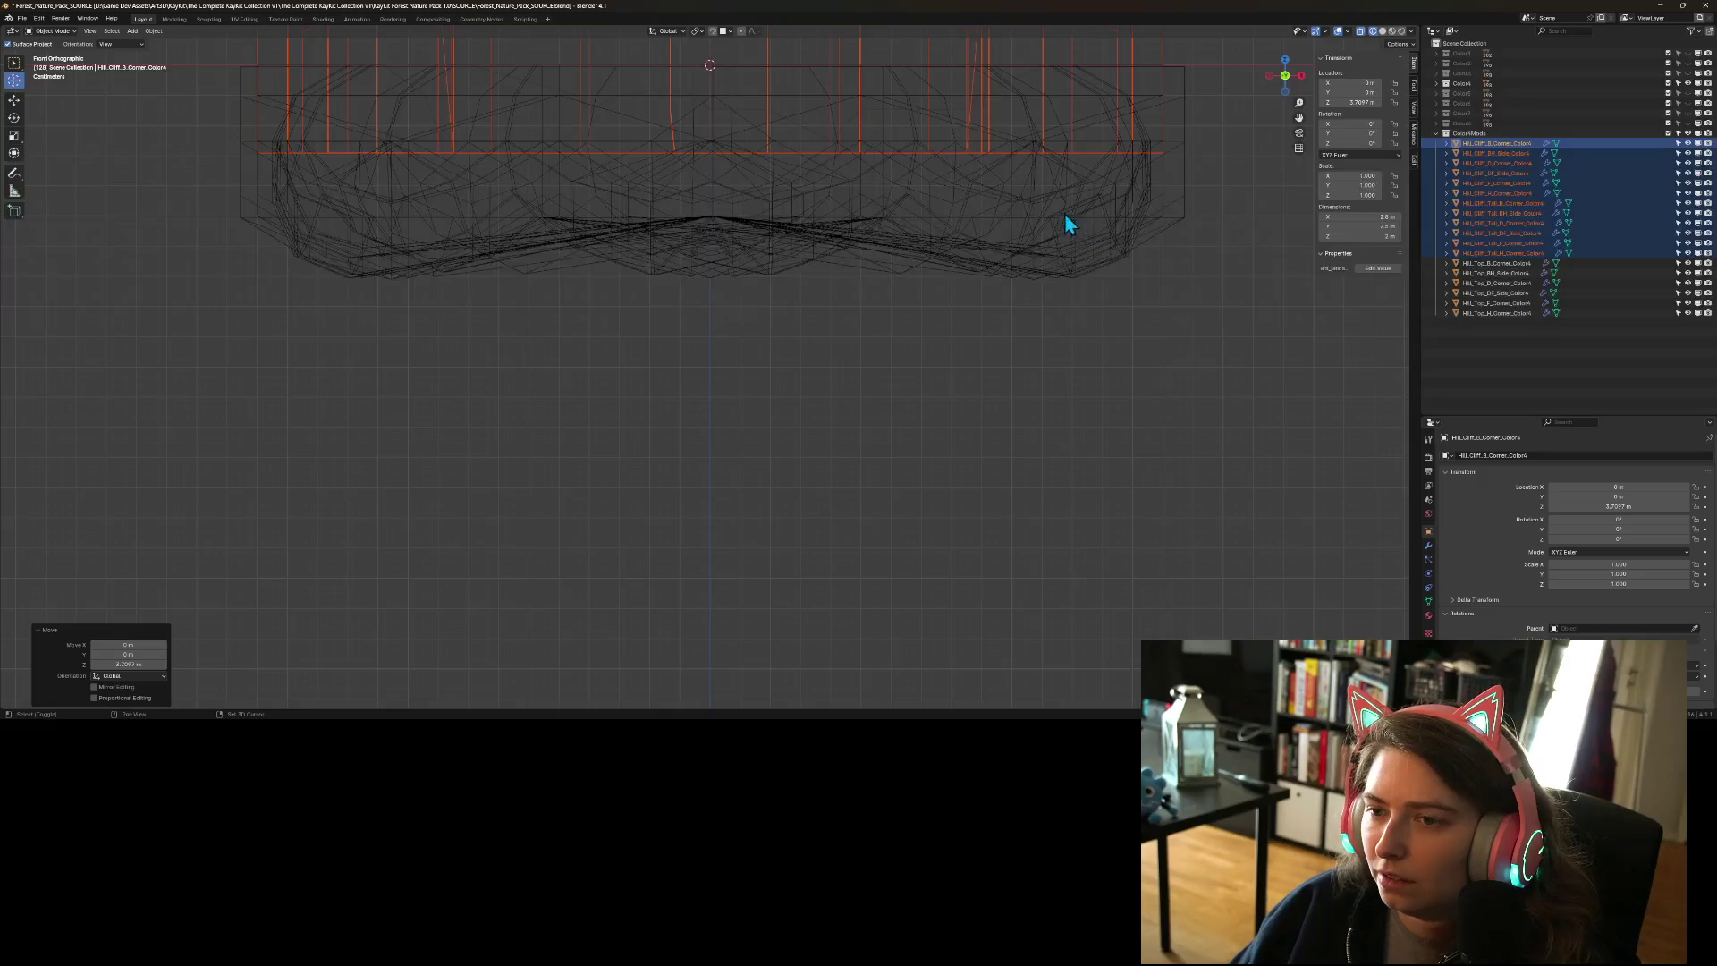
pyautogui.scroll(4, 1069, 224)
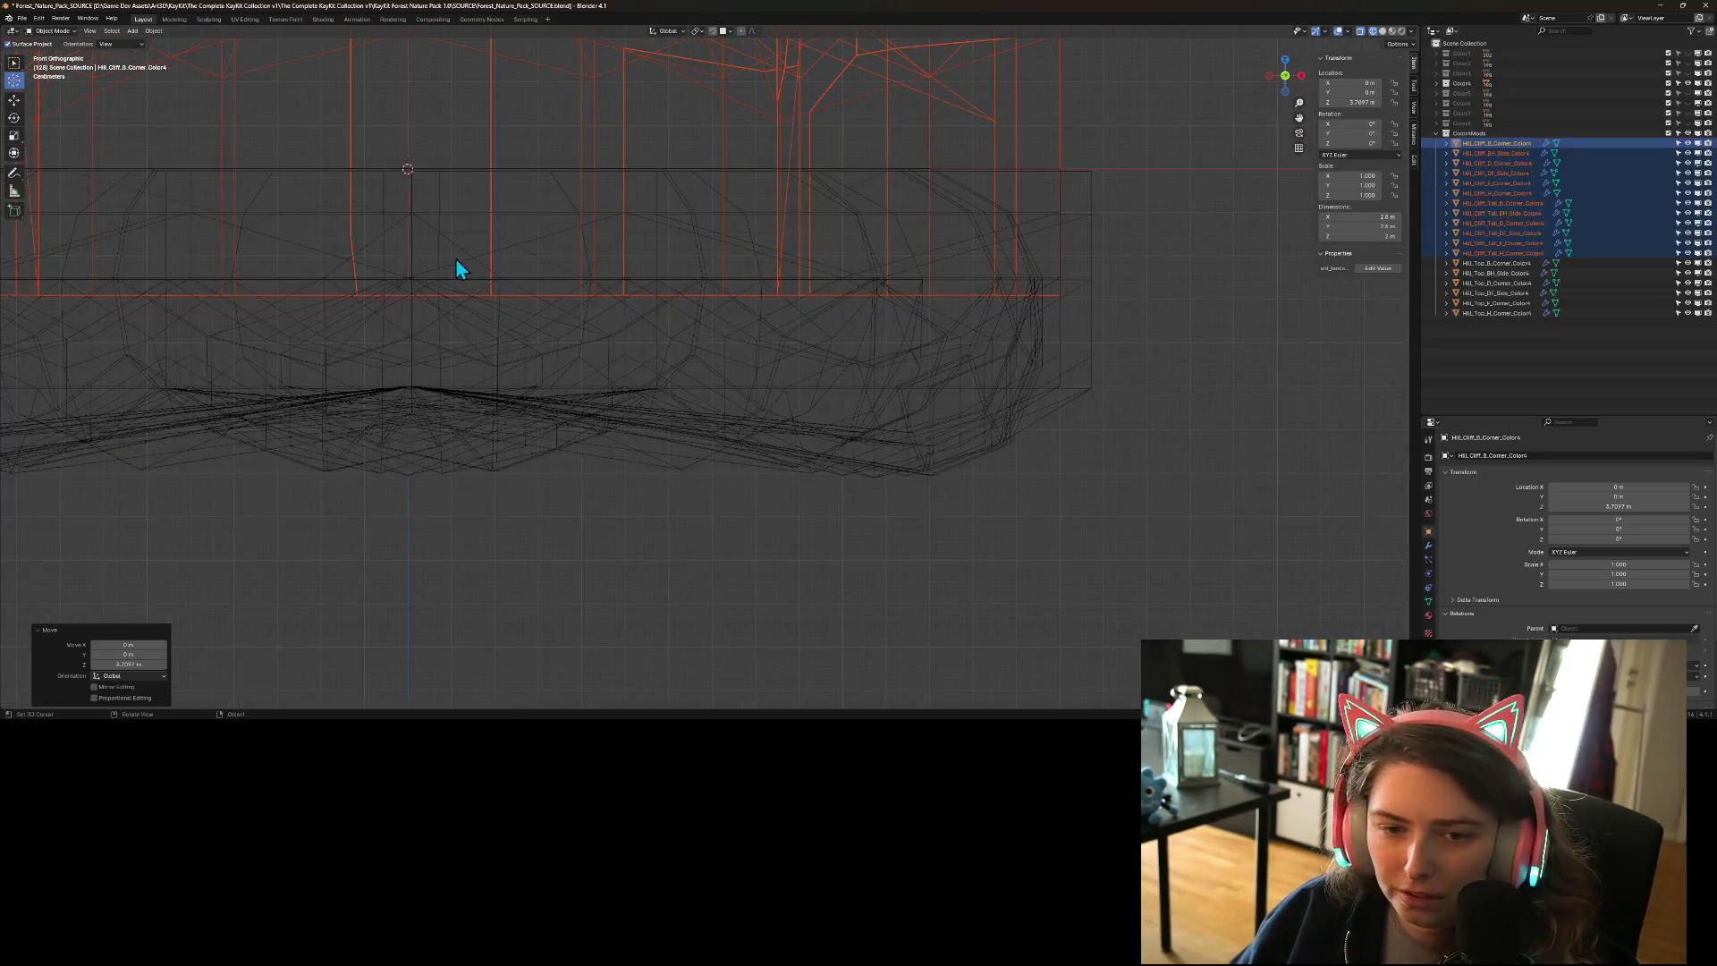
pyautogui.press('g')
pyautogui.press('z')
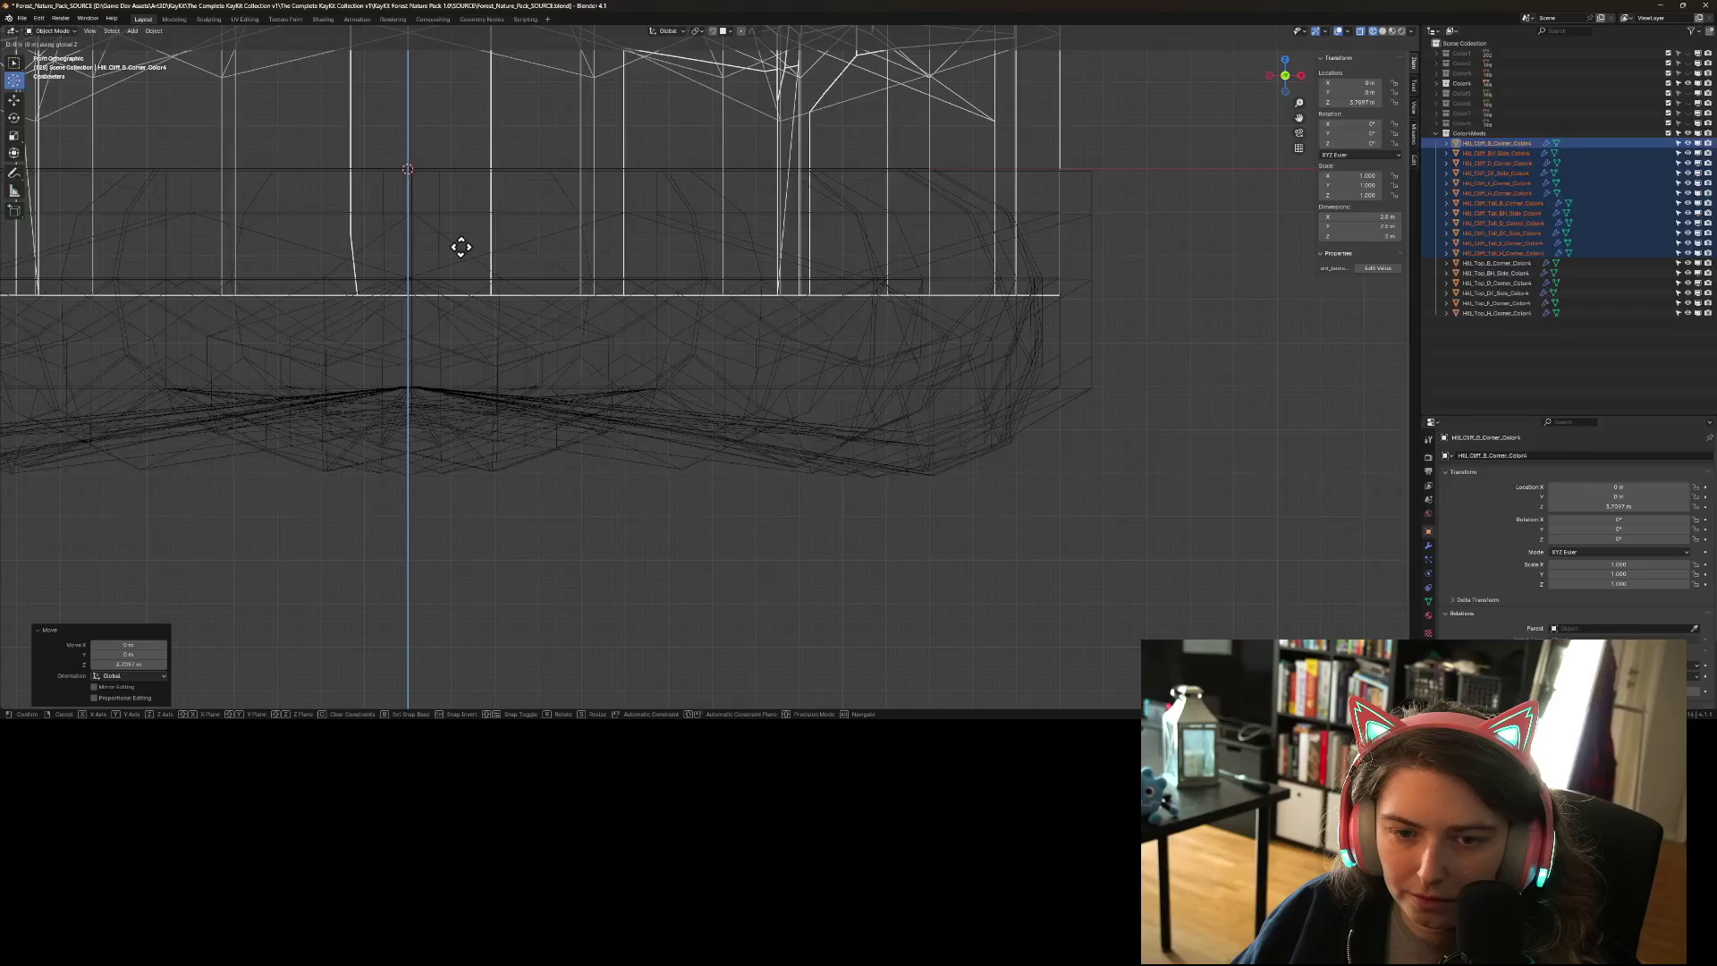
pyautogui.click(456, 255)
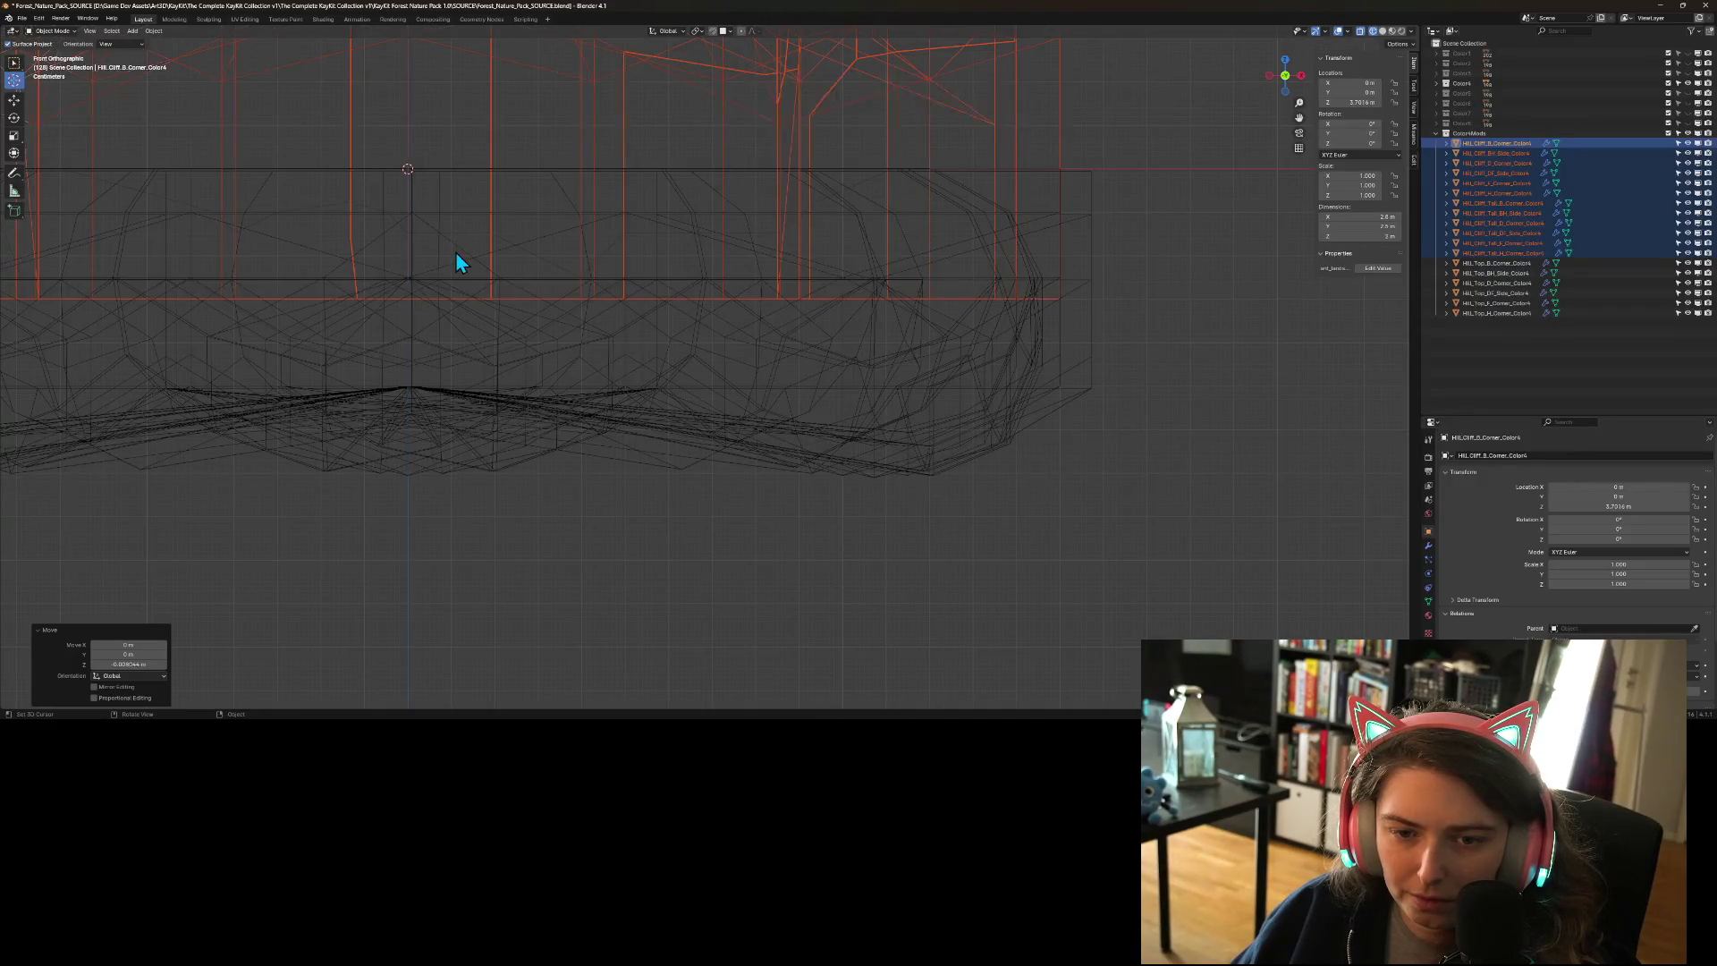
pyautogui.scroll(-8, 502, 352)
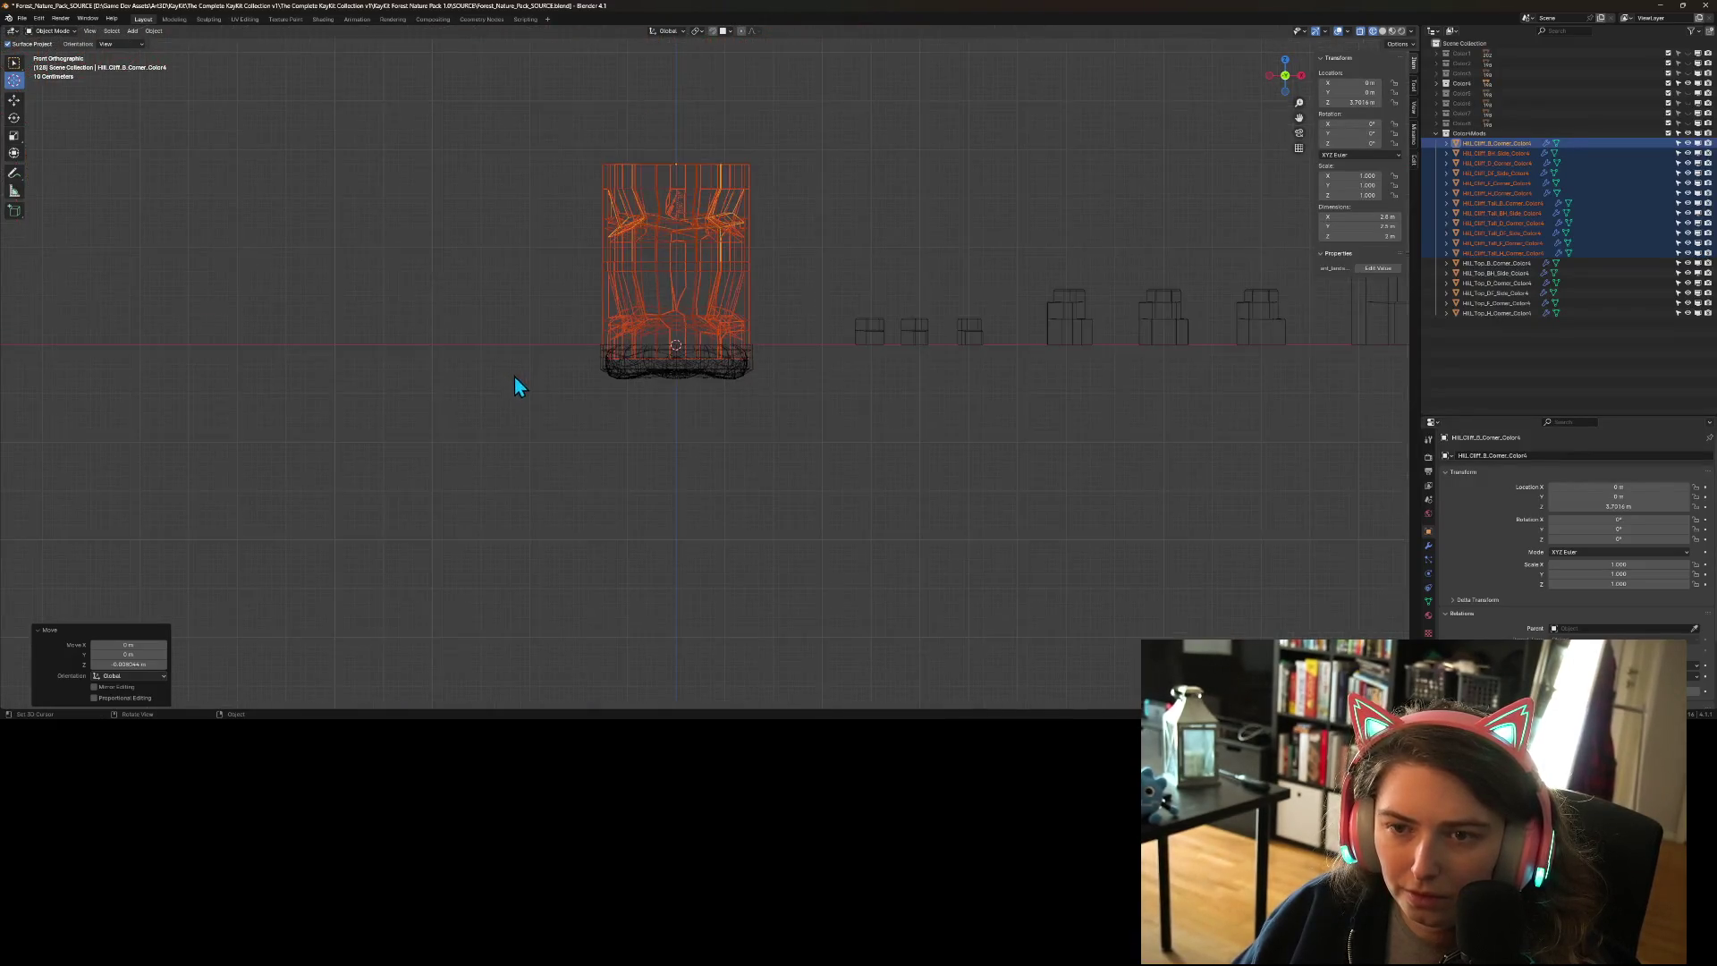
pyautogui.moveTo(577, 392)
pyautogui.mouseDown()
pyautogui.moveTo(680, 427)
pyautogui.moveTo(587, 404)
pyautogui.mouseUp()
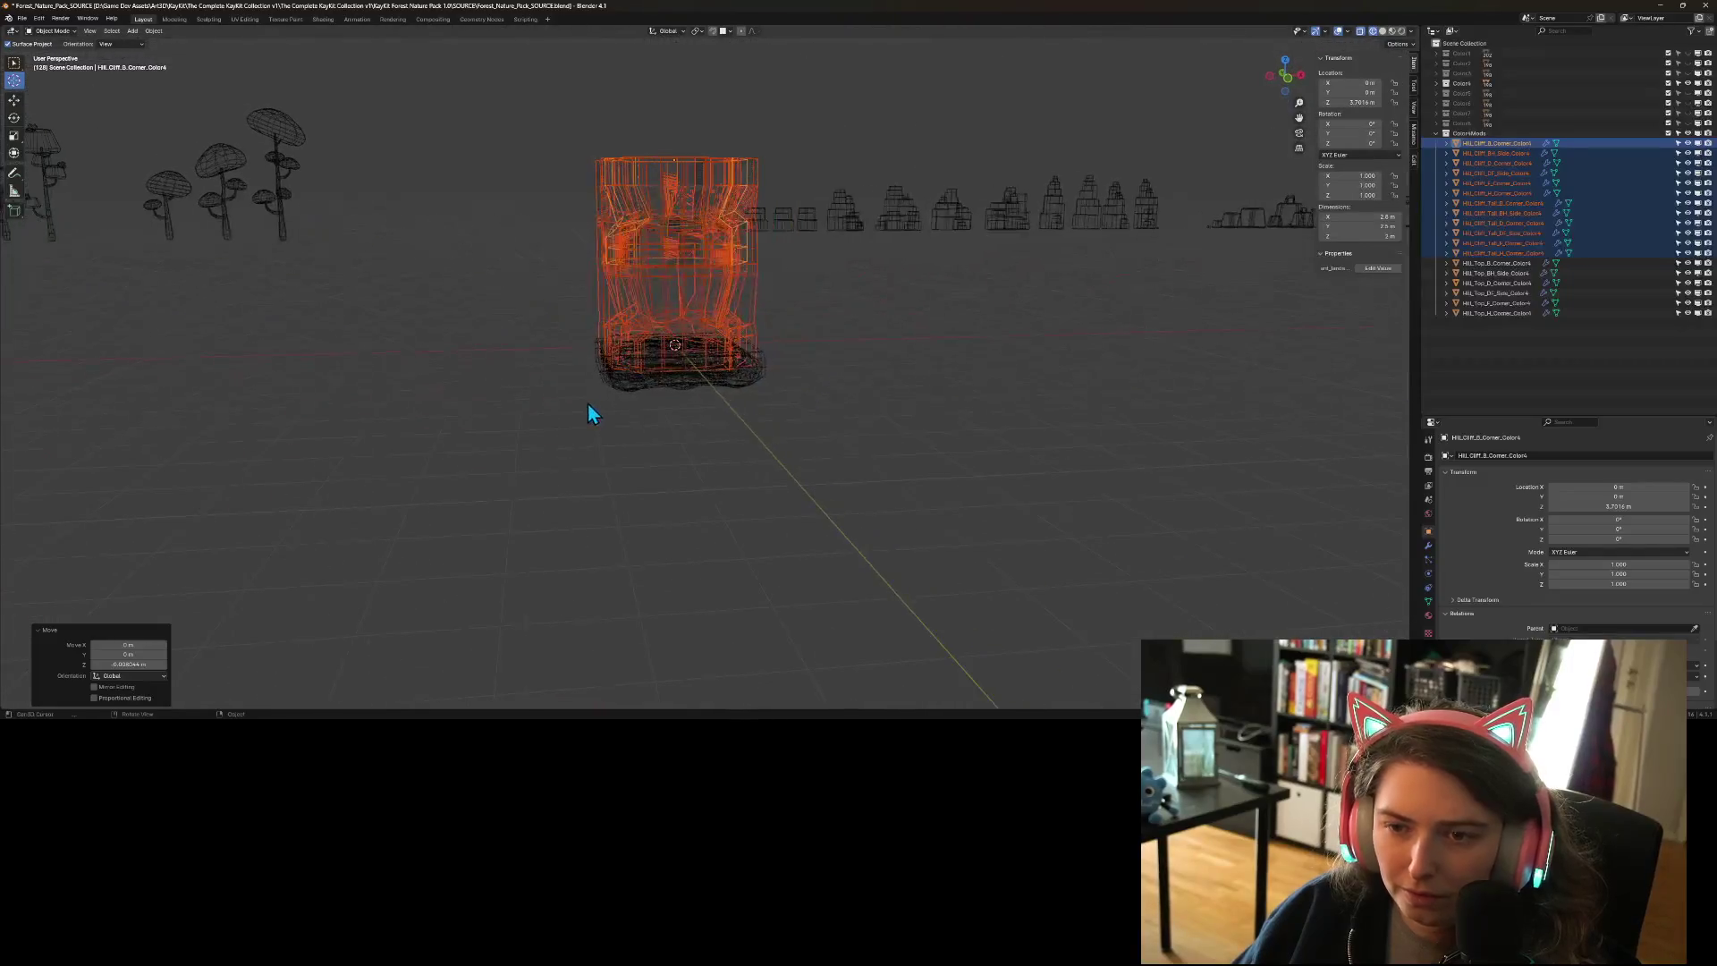
# - Select the H corner through B corner pieces and move them vertically in front view
pyautogui.click(1508, 195)
pyautogui.keyDown('shift'); pyautogui.click(1520, 143); pyautogui.keyUp('shift')
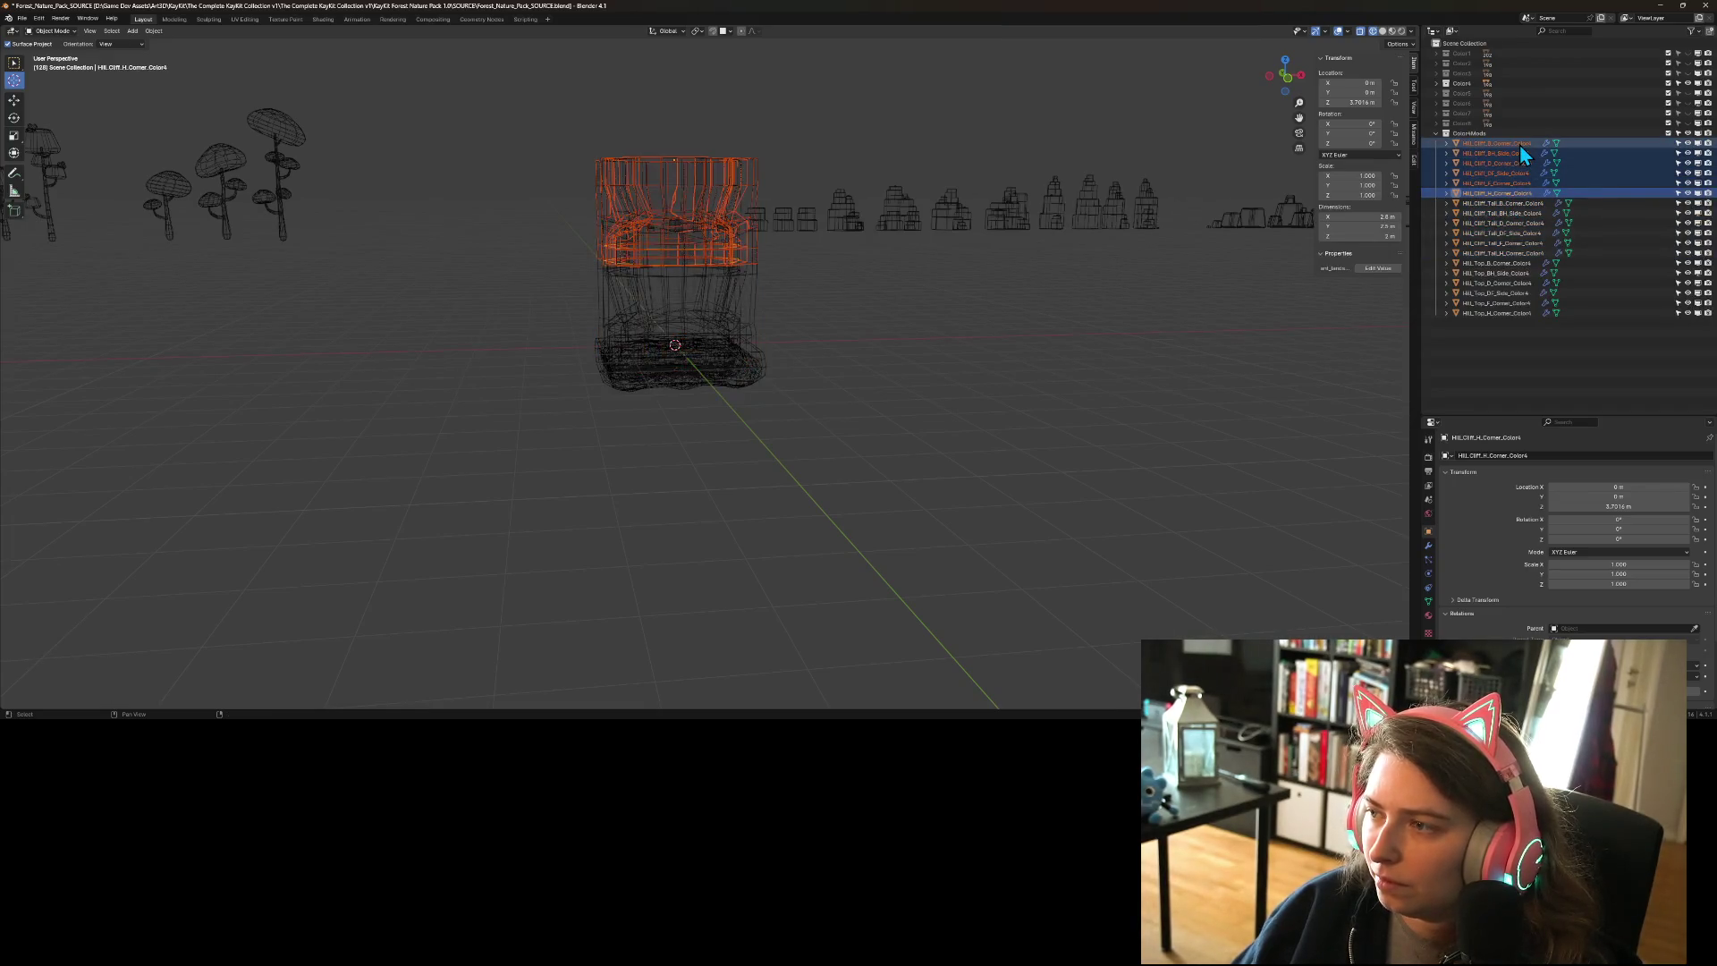
pyautogui.press('KP_1')
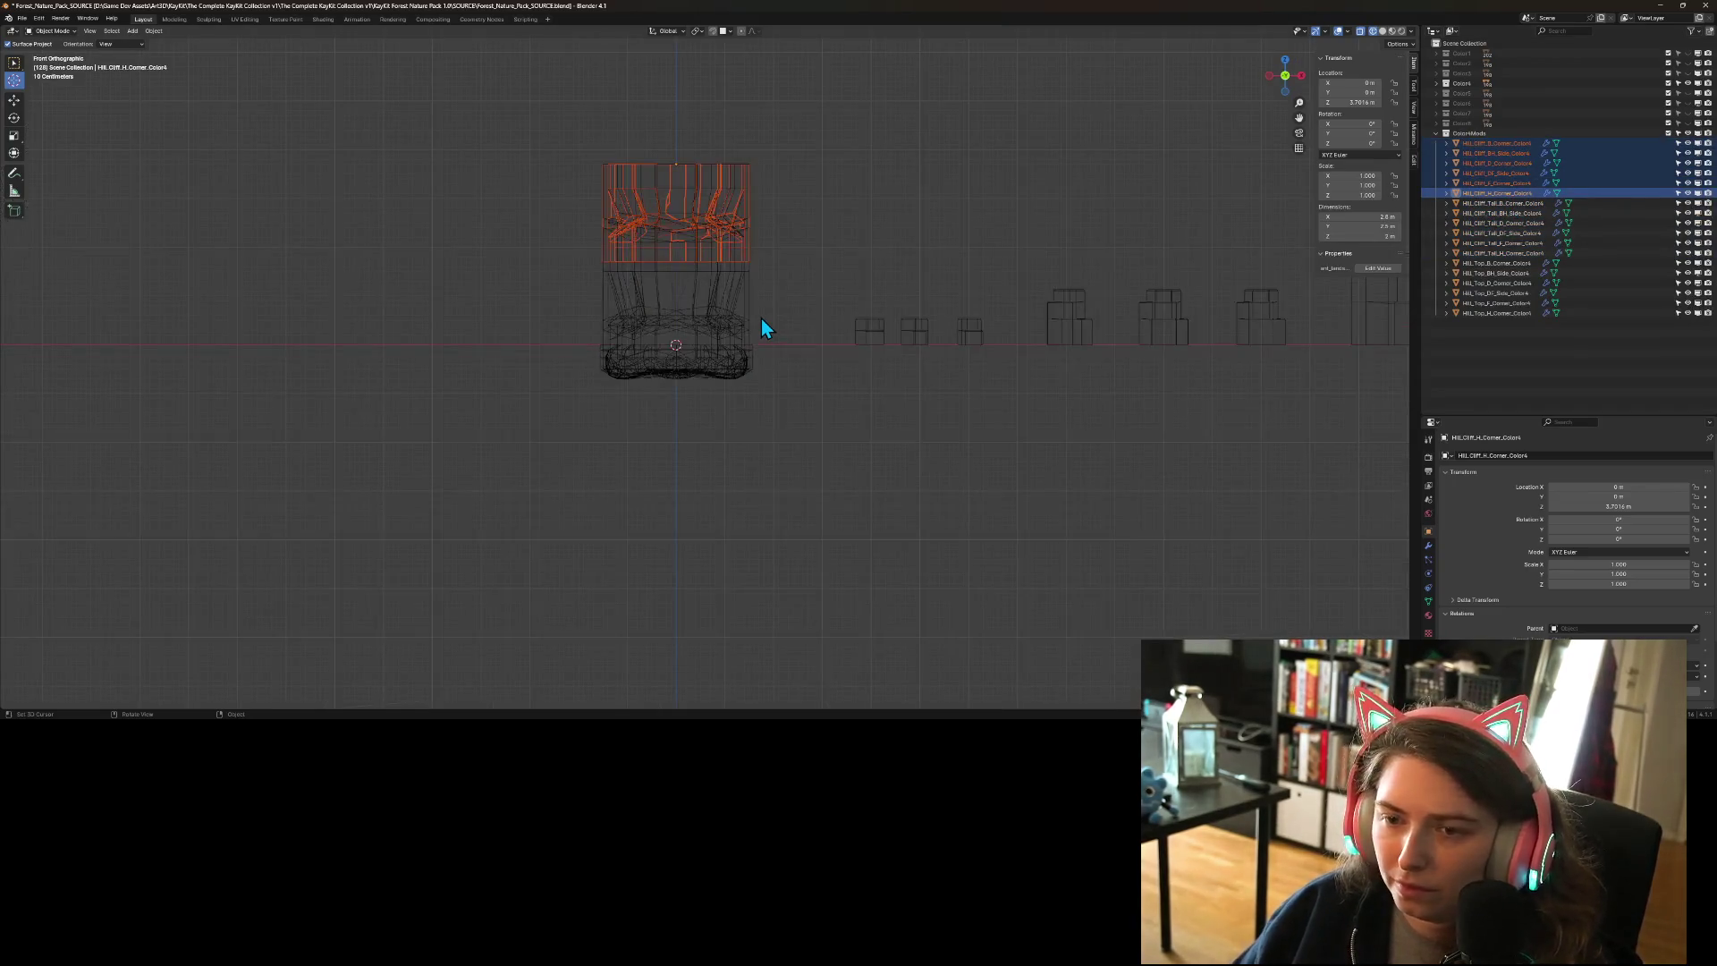
pyautogui.scroll(4, 741, 378)
pyautogui.press('g')
pyautogui.press('z')
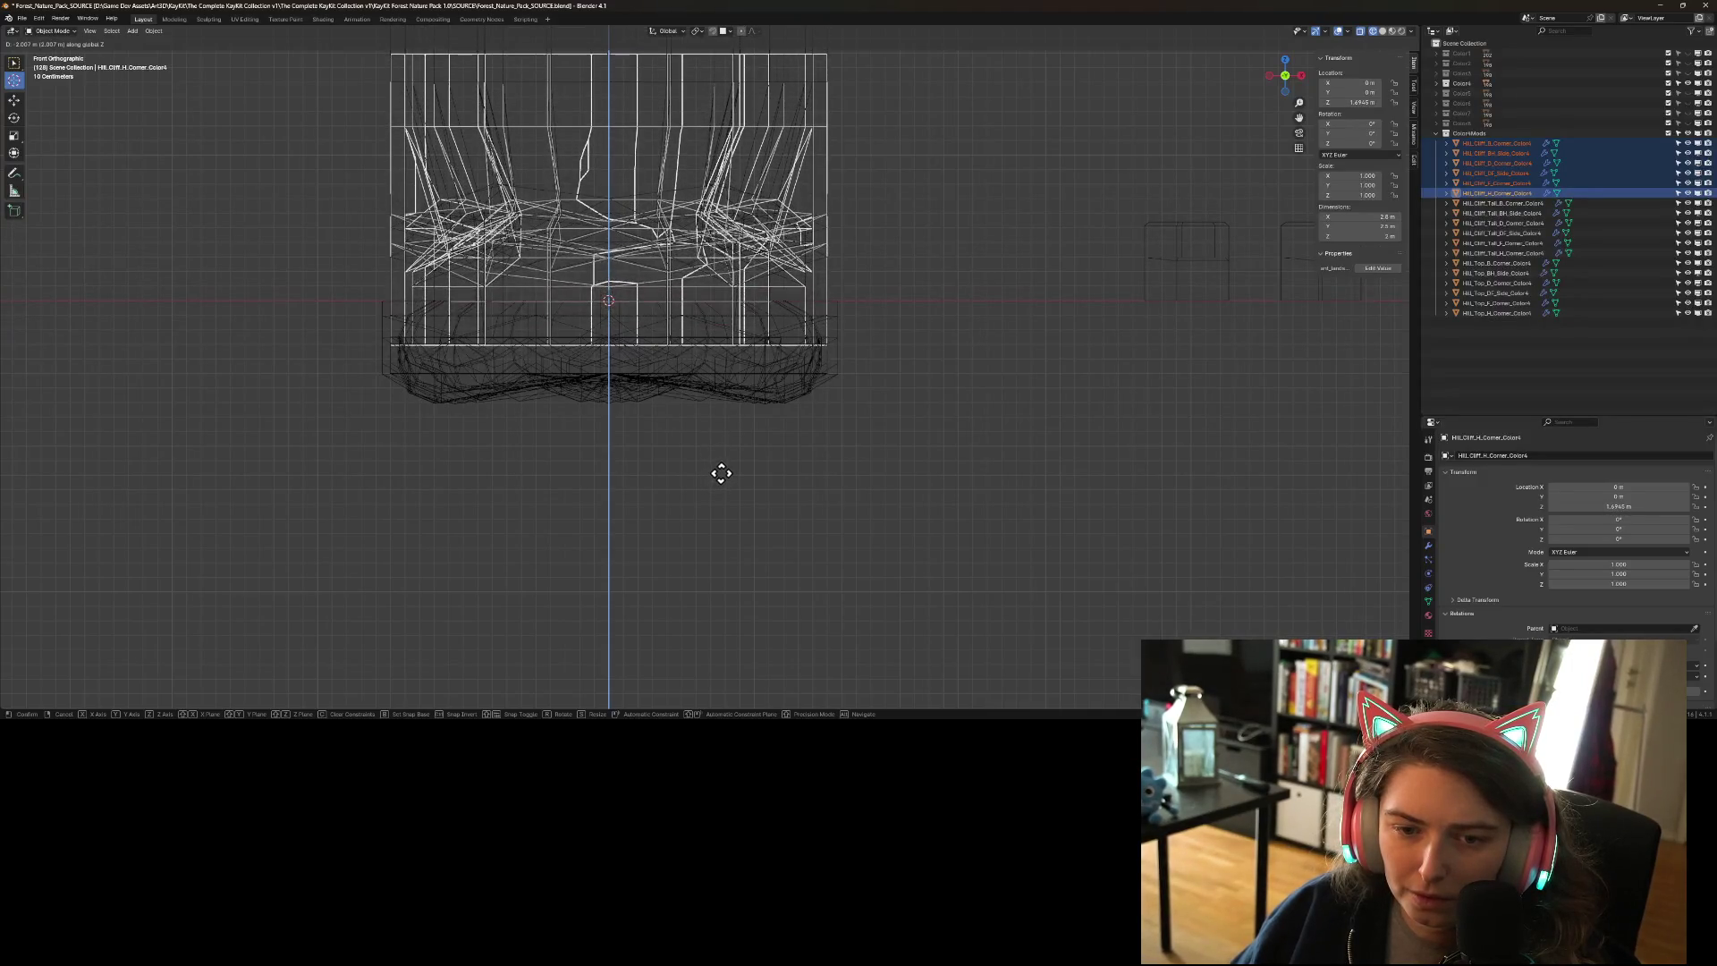
pyautogui.click(721, 473)
# - Move the selected cliff pieces vertically again to Z 0.006619 m
pyautogui.scroll(4, 488, 410)
pyautogui.press('g')
pyautogui.press('z')
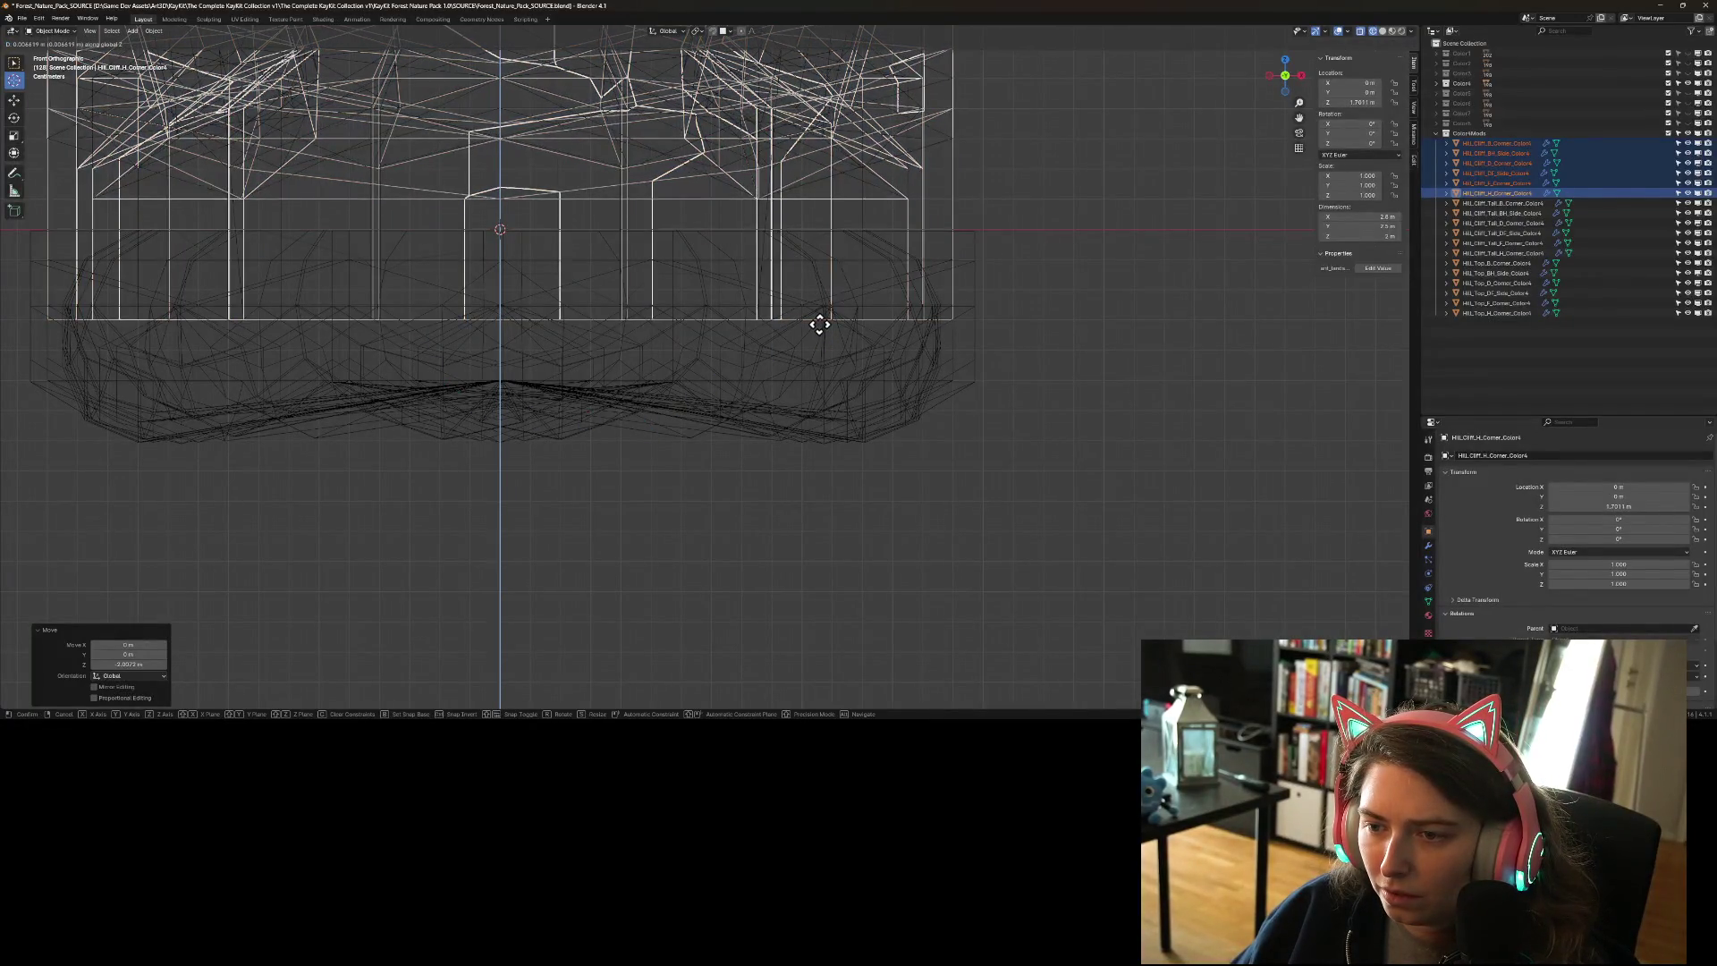
pyautogui.click(819, 323)
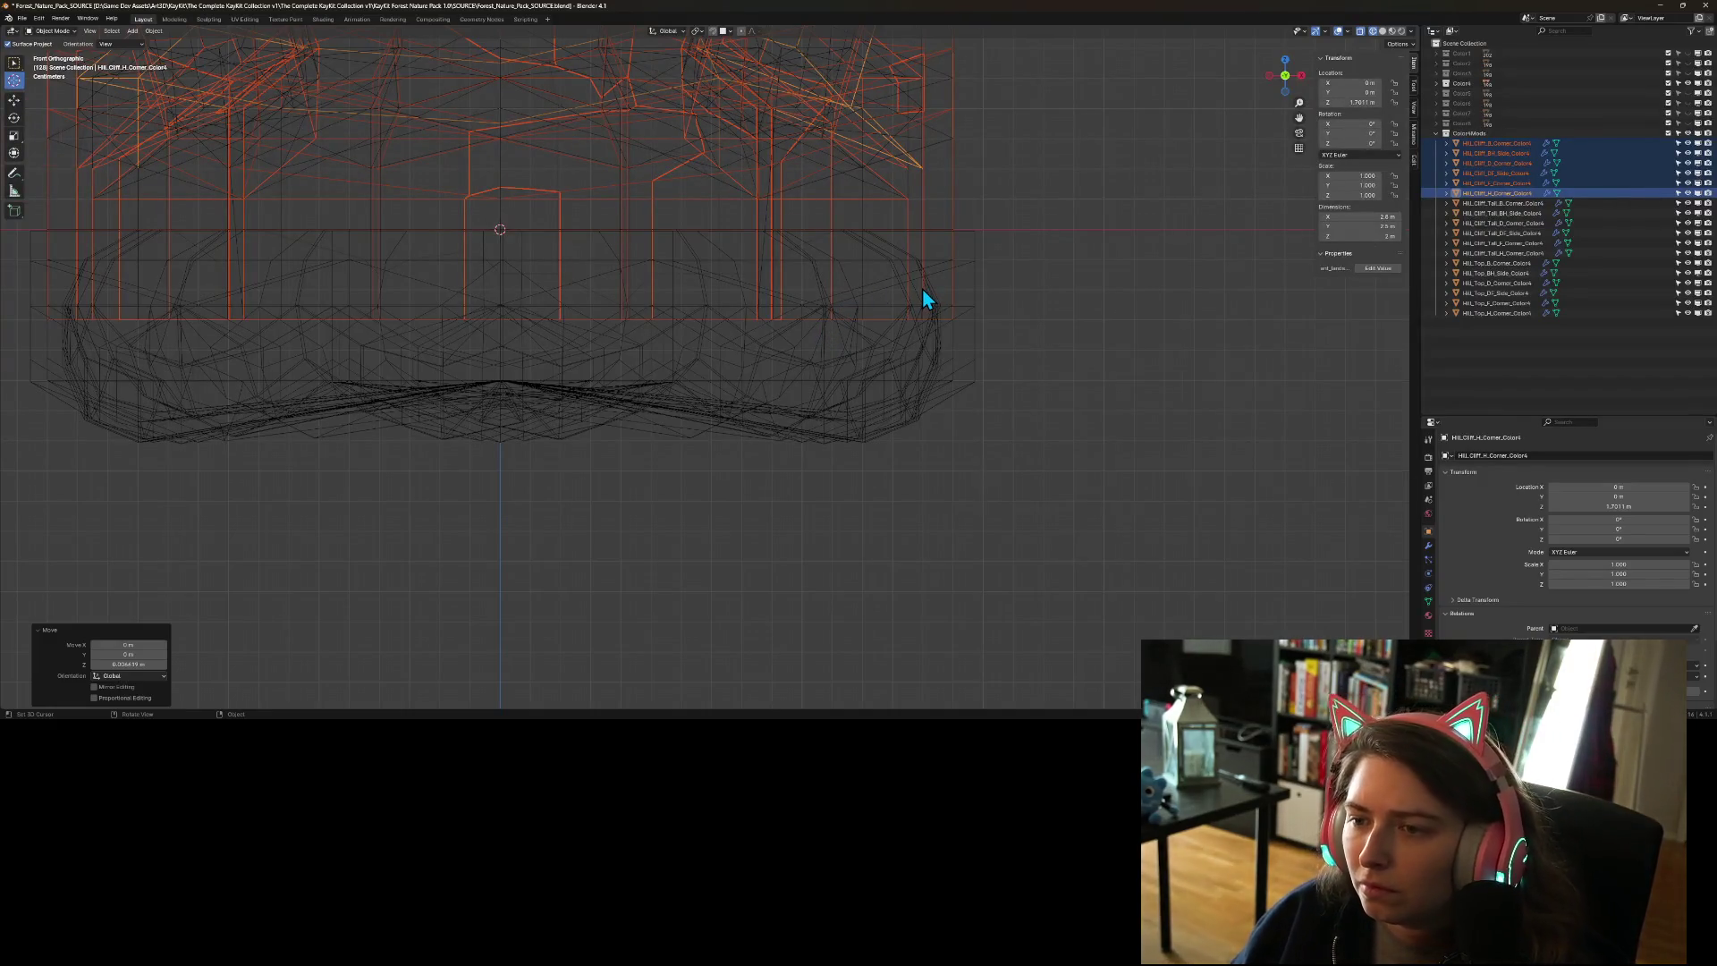
# - Frame the cliff pieces from a lower angle and select the HILL_Top_F_Corner_Color4 piece
pyautogui.scroll(4, 924, 288)
pyautogui.scroll(-5, 923, 291)
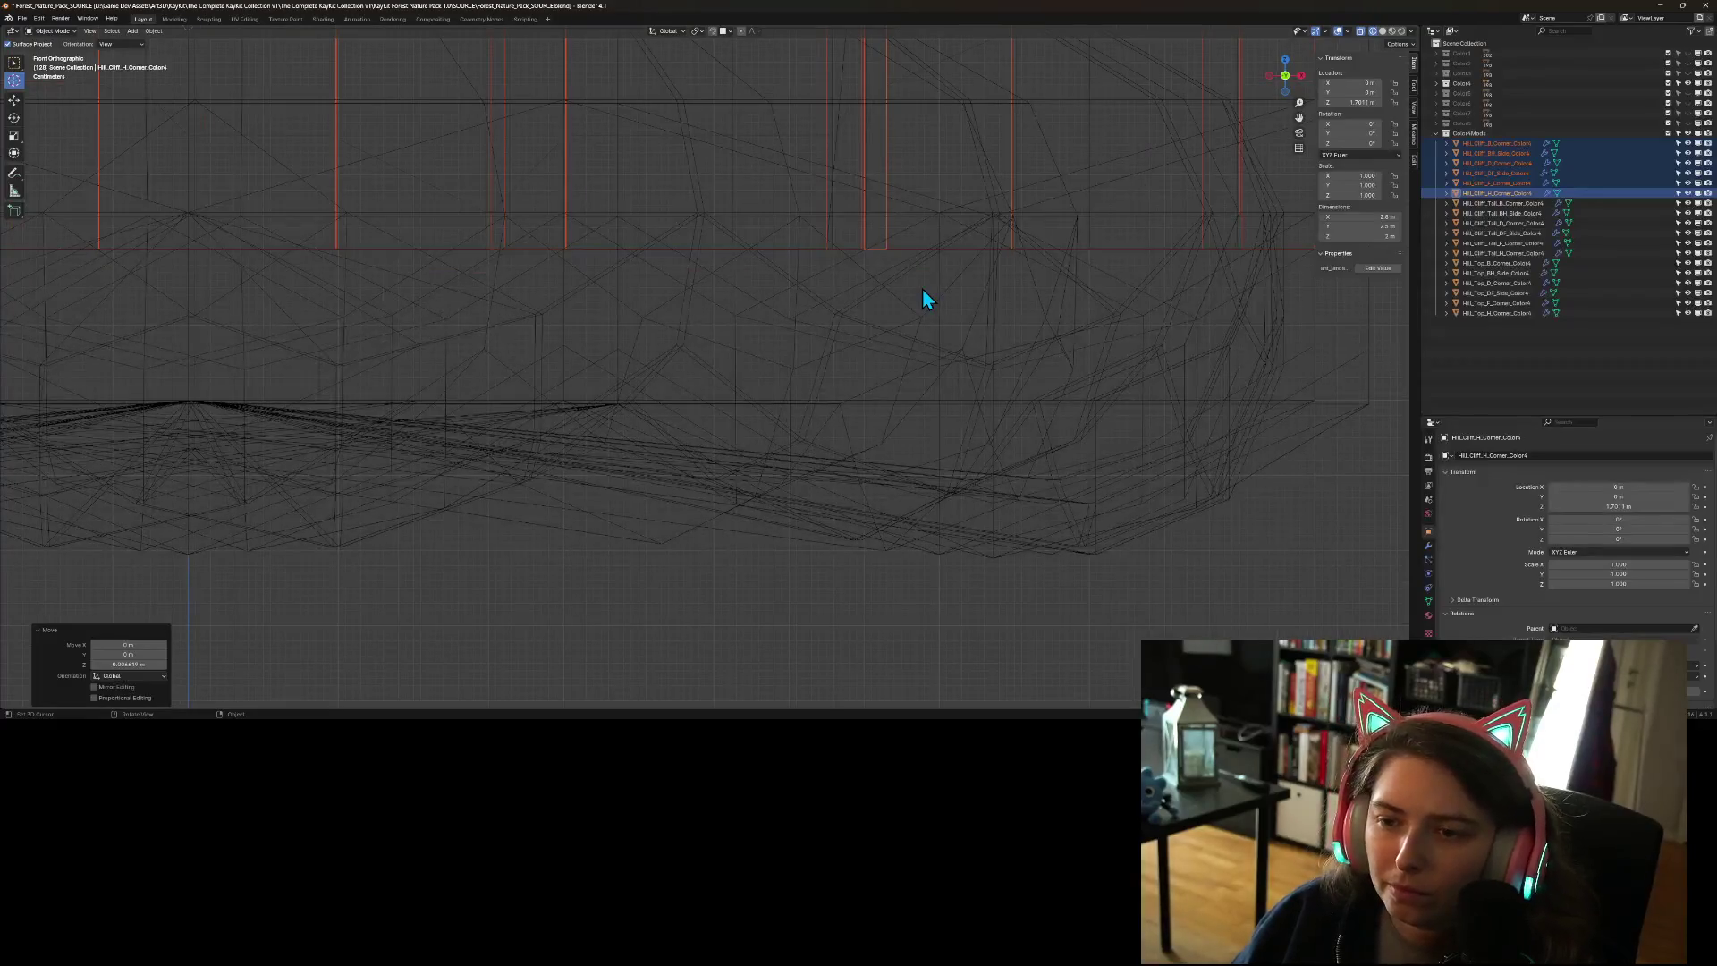
pyautogui.scroll(-4, 828, 265)
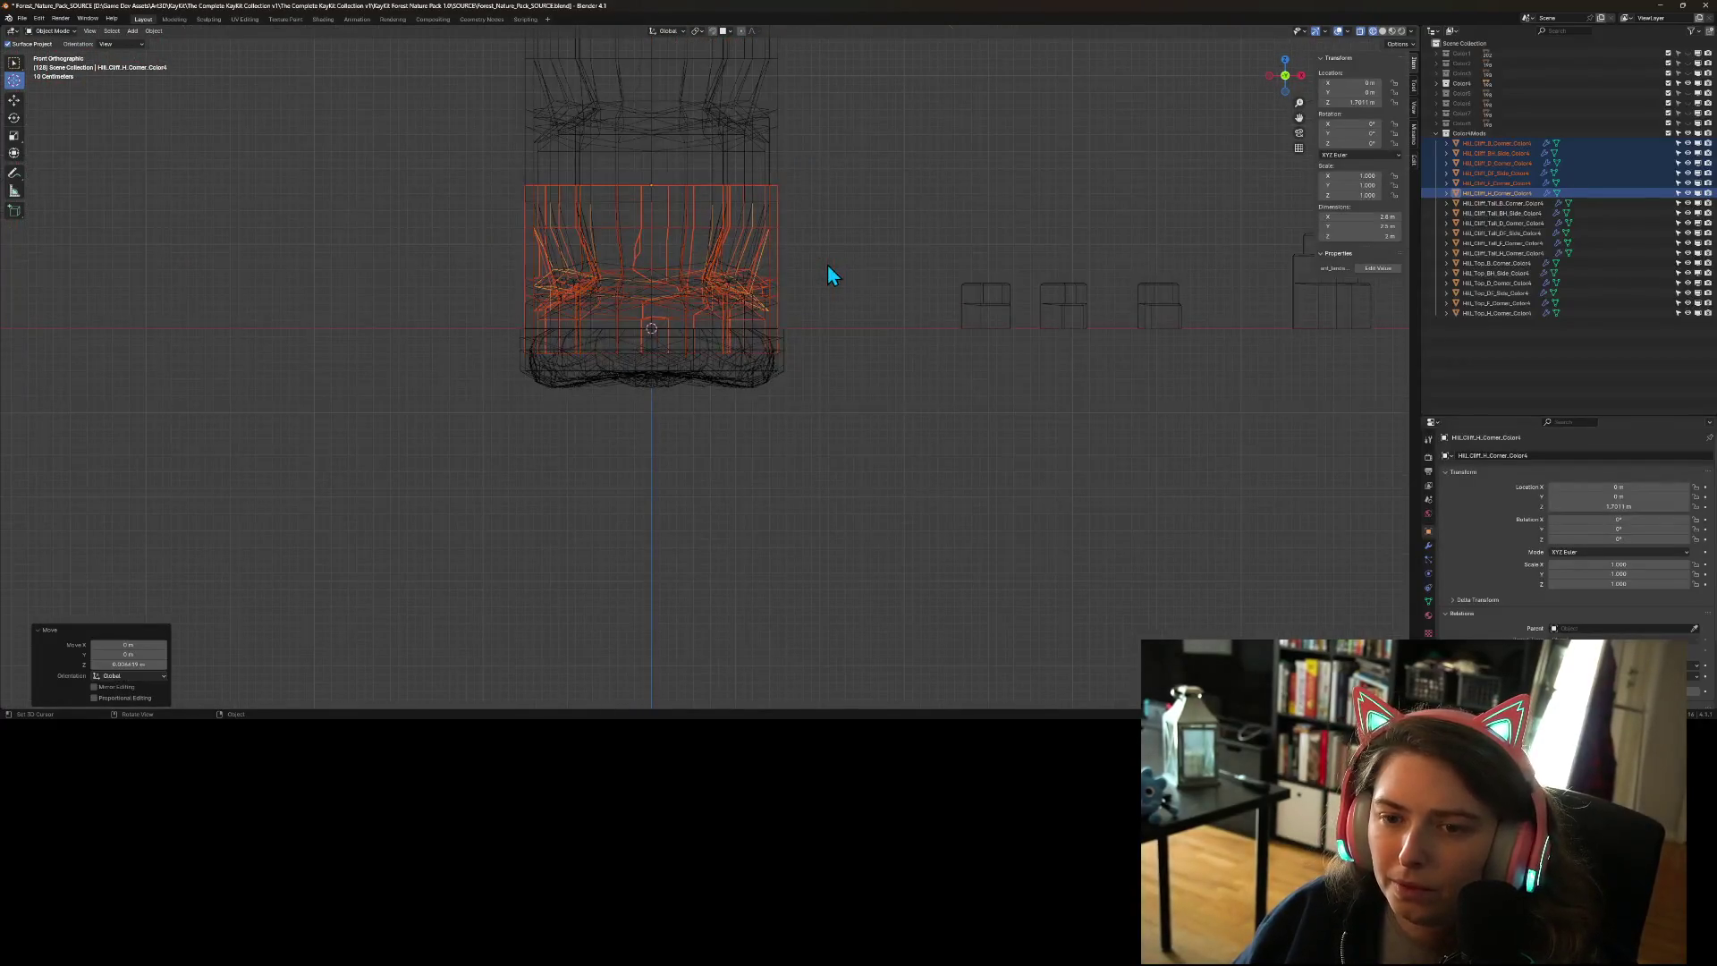
pyautogui.press('Tab')
pyautogui.press('Tab')
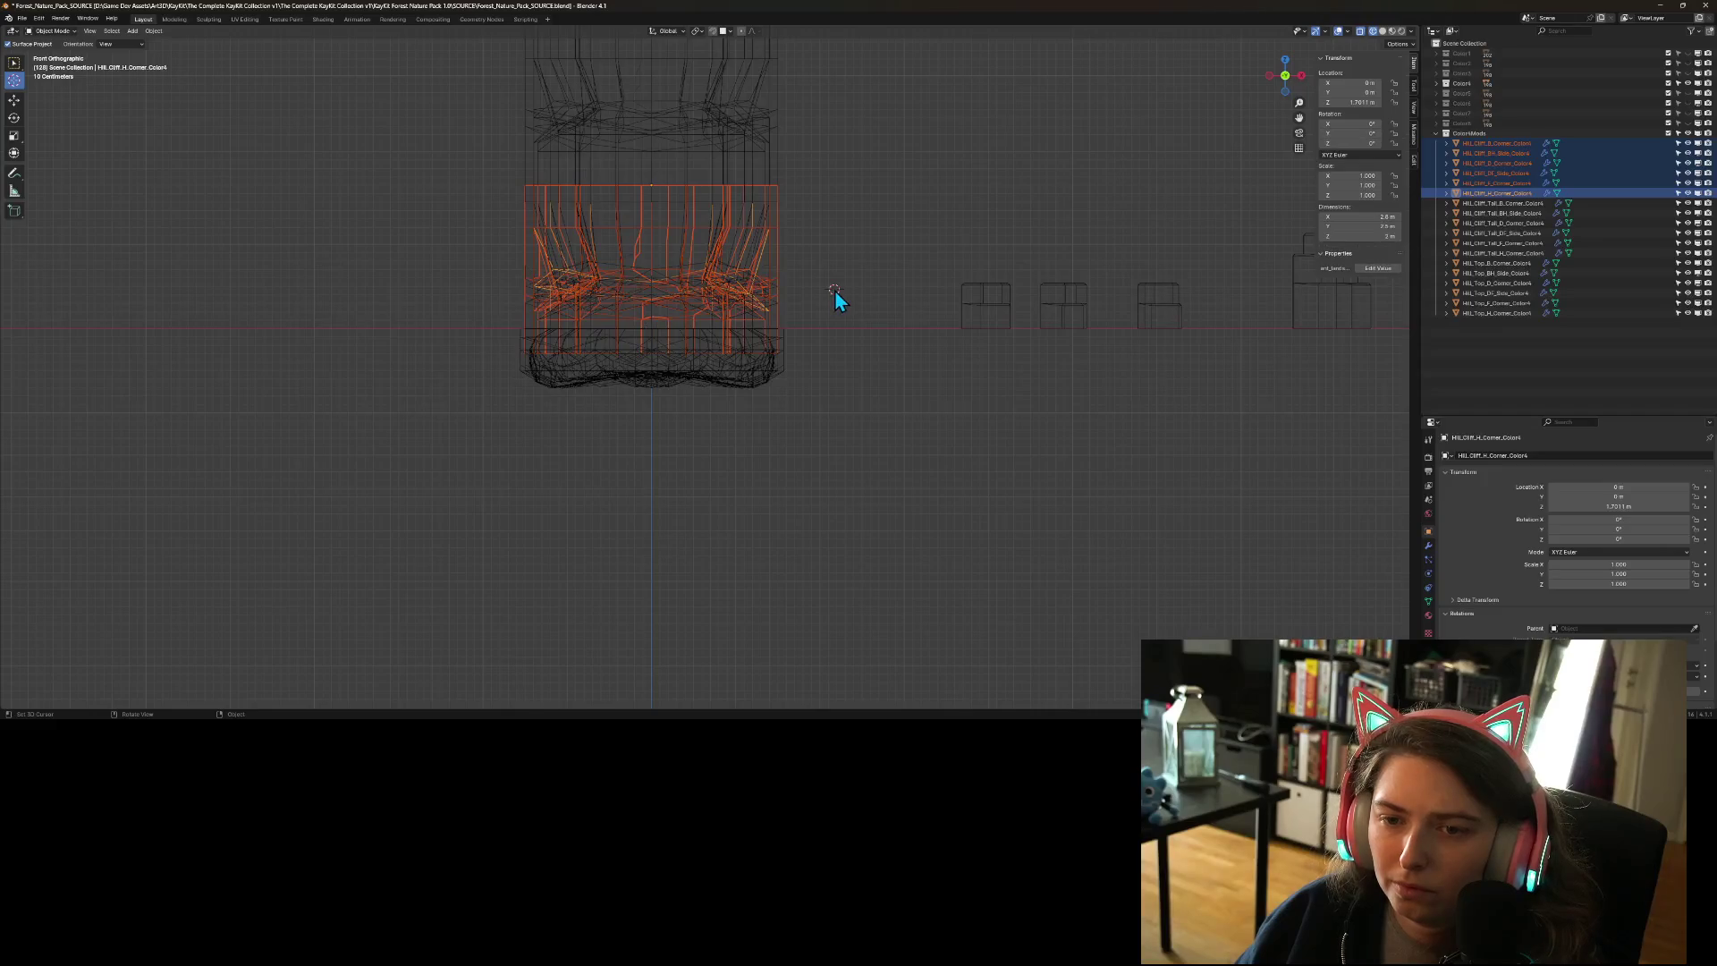
pyautogui.scroll(-3, 803, 312)
pyautogui.moveTo(803, 312); pyautogui.dragTo(866, 345)
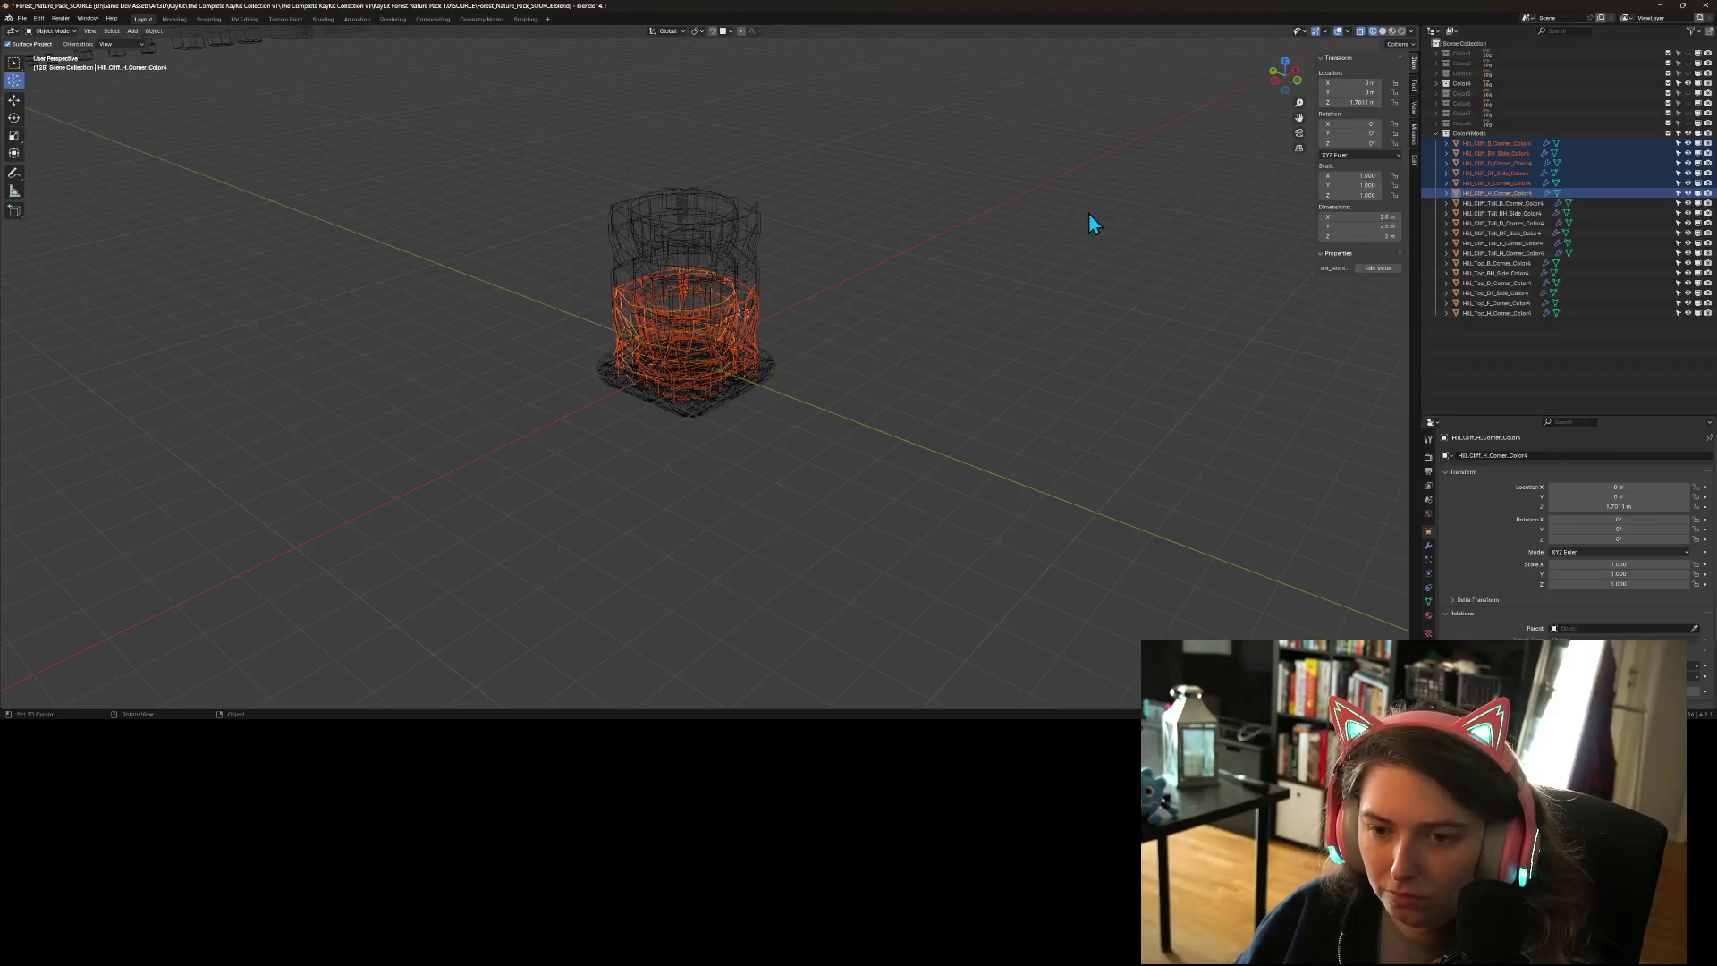
pyautogui.scroll(-6, 1088, 213)
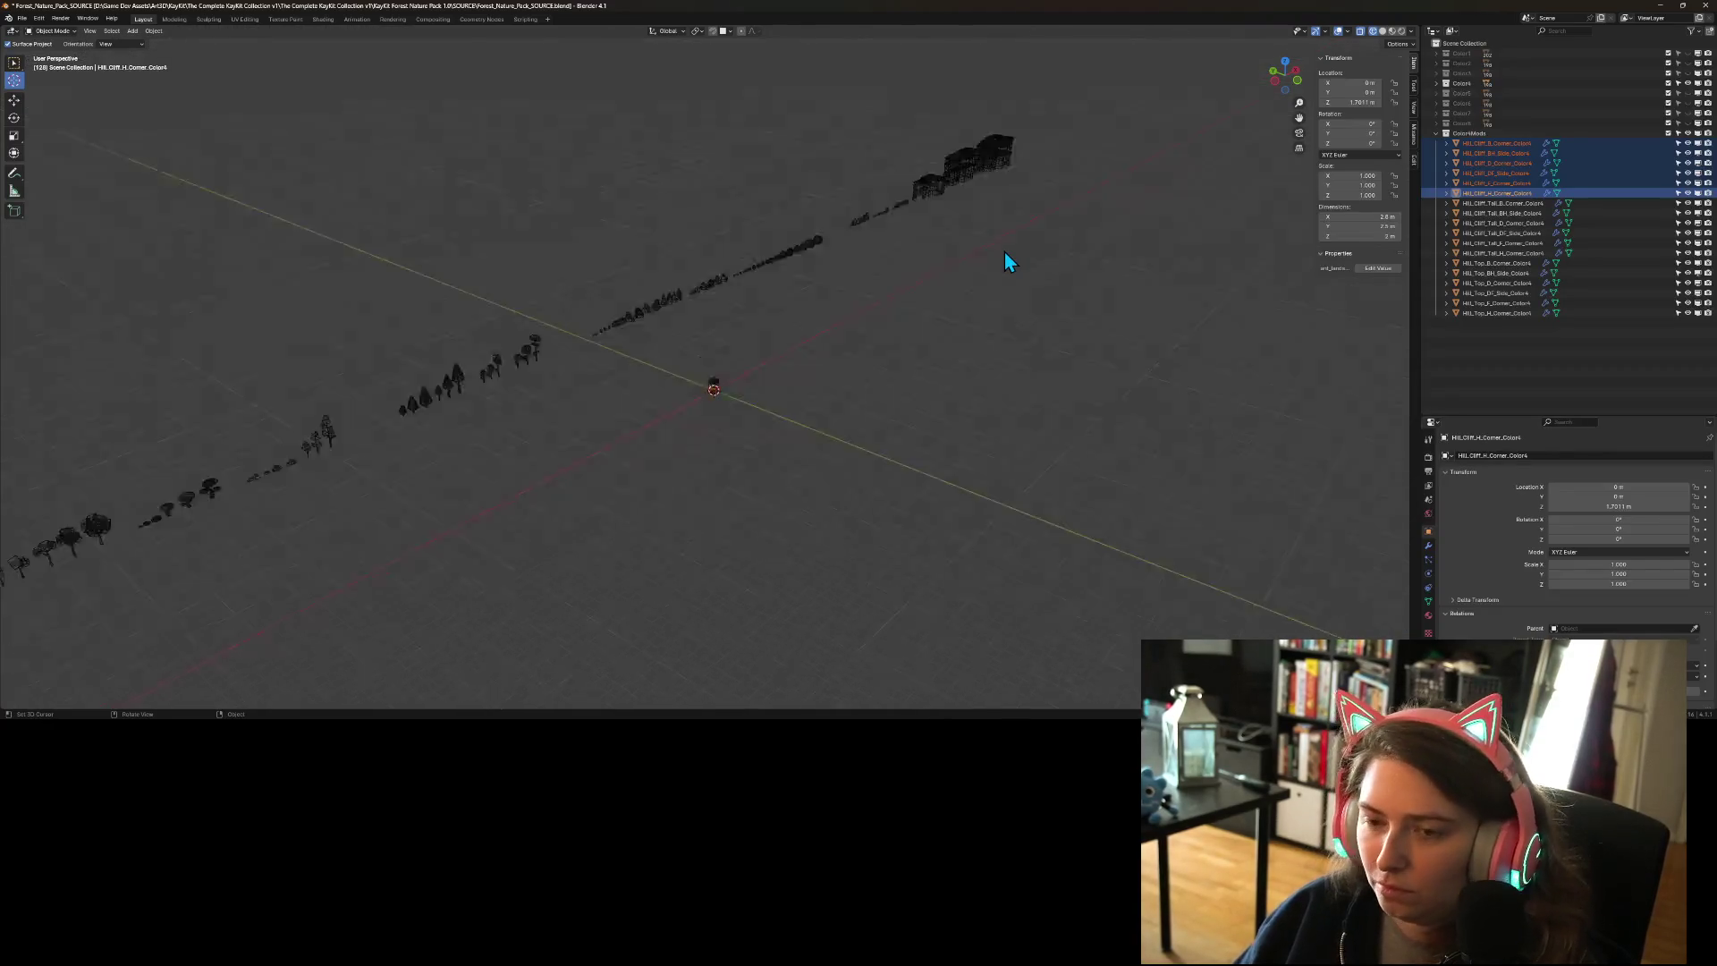
pyautogui.press('KP_Decimal')
pyautogui.scroll(-2, 952, 272)
pyautogui.moveTo(852, 414)
pyautogui.mouseDown()
pyautogui.moveTo(787, 395)
pyautogui.moveTo(839, 387)
pyautogui.mouseUp()
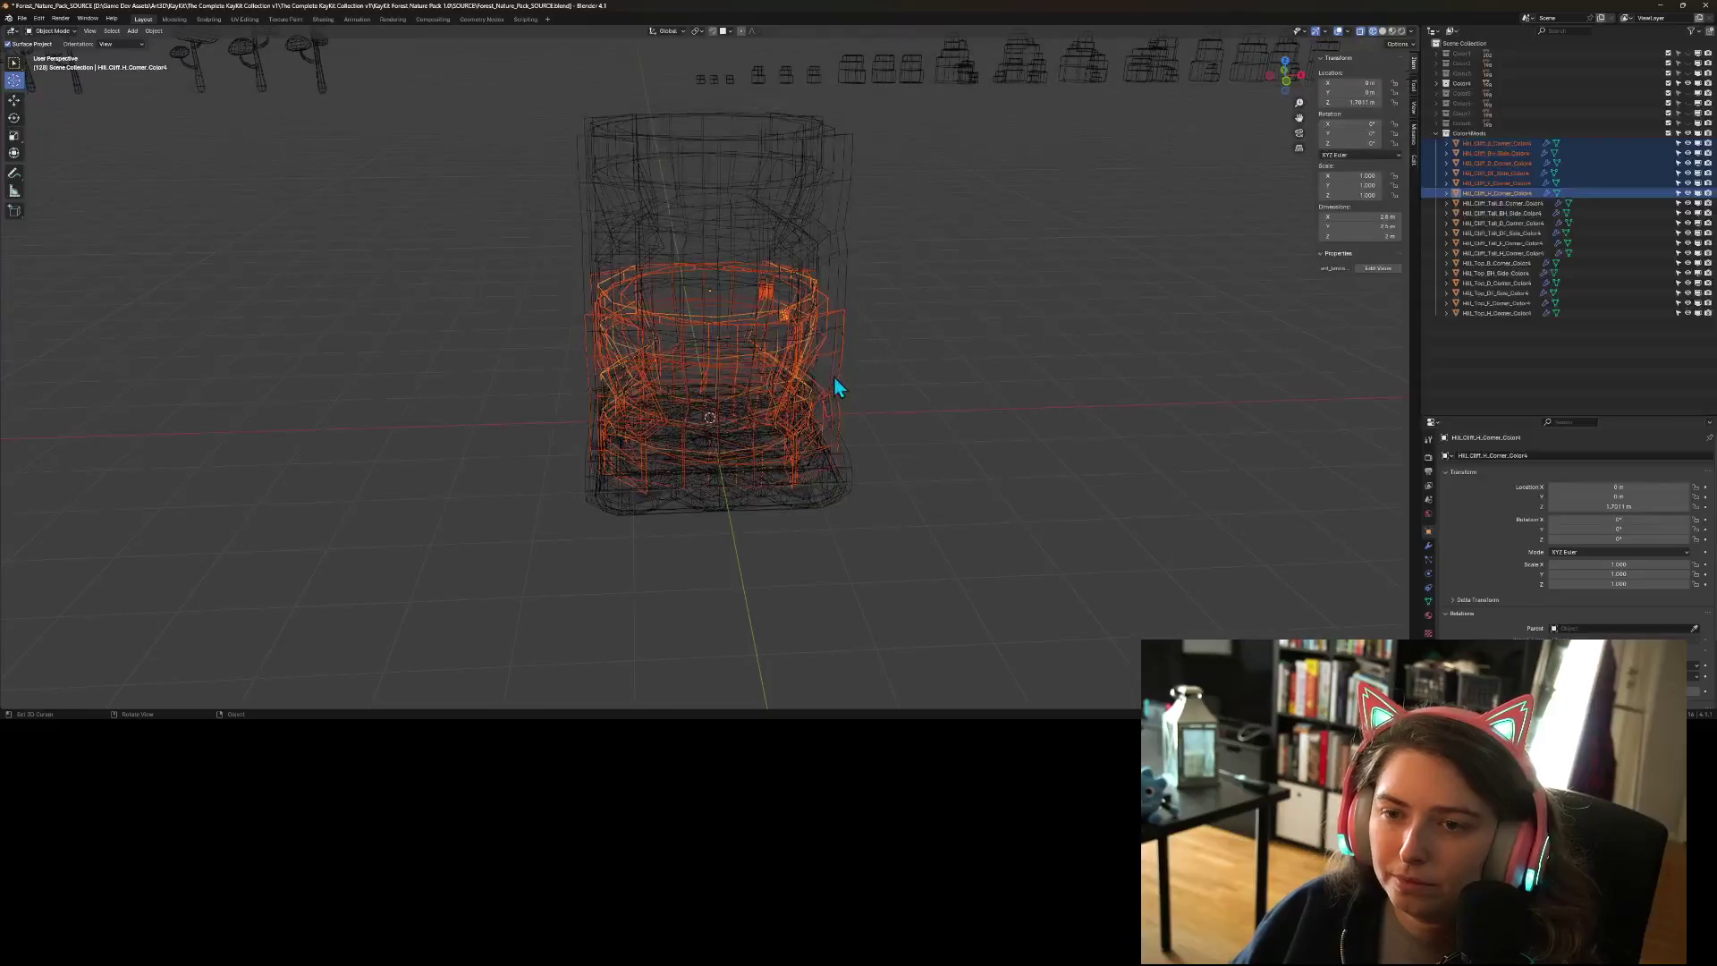
pyautogui.click(1496, 302)
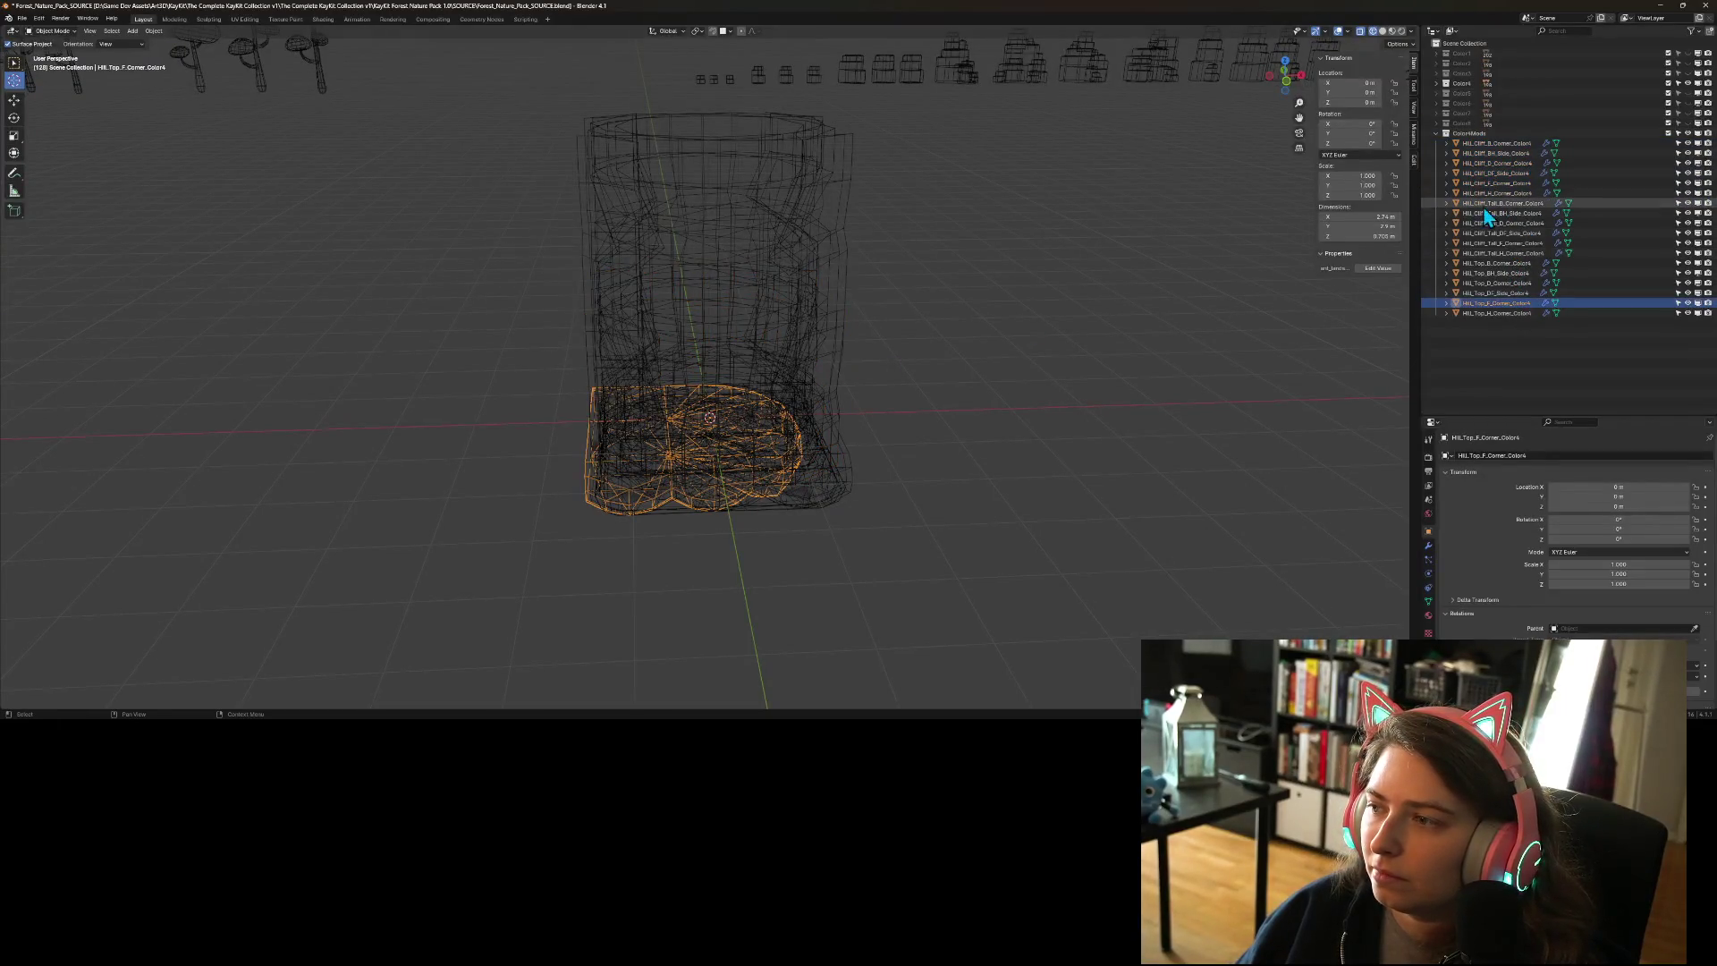
# - Save, then set origin to 3D cursor for the B corner, BH side, D corner and DF side pieces
pyautogui.hotkey('ctrl', 's')
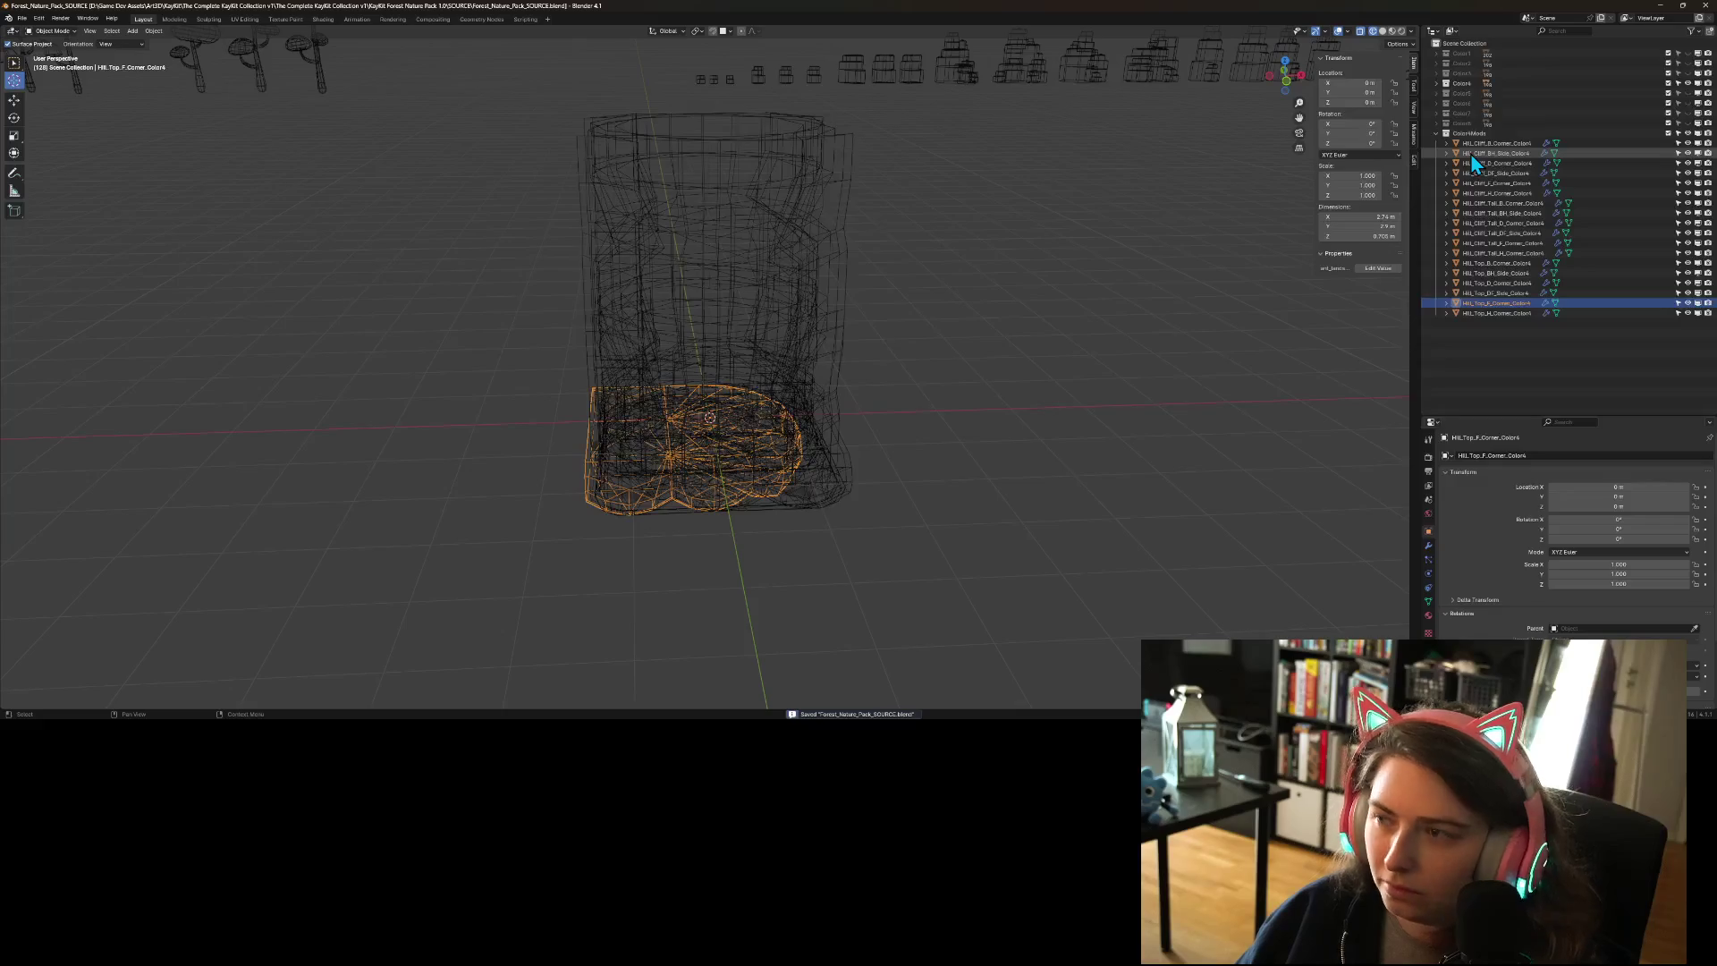
pyautogui.click(1483, 143)
pyautogui.rightClick(625, 347)
pyautogui.moveTo(627, 345)
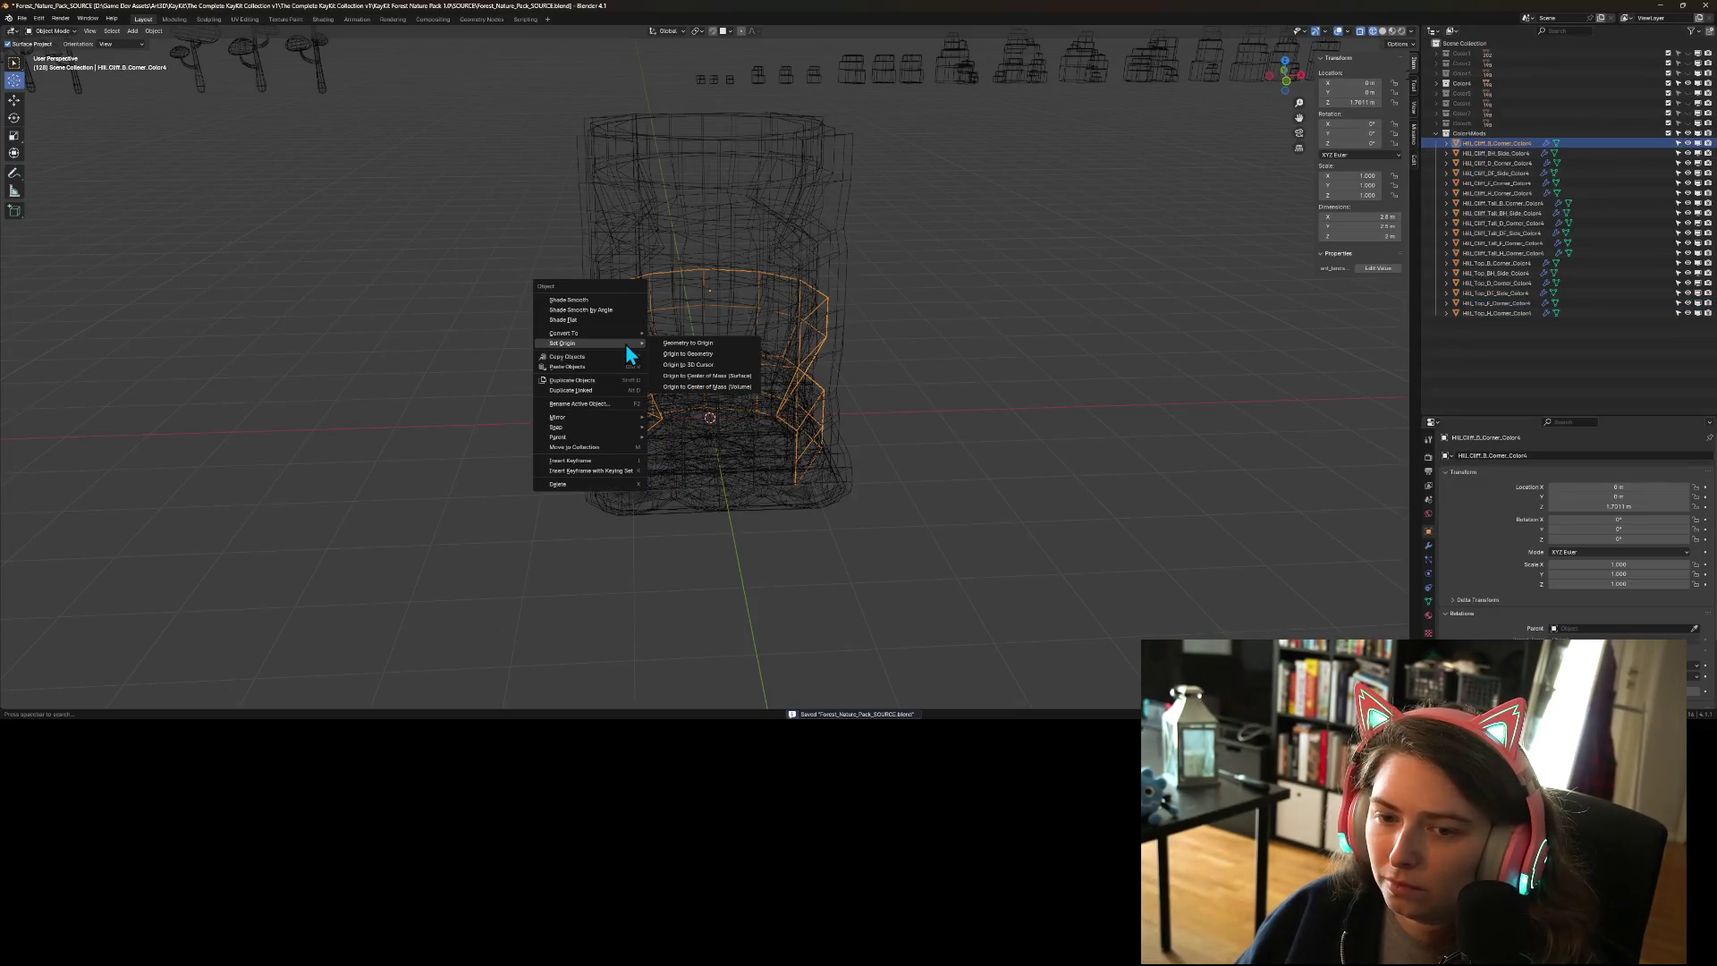
pyautogui.click(719, 367)
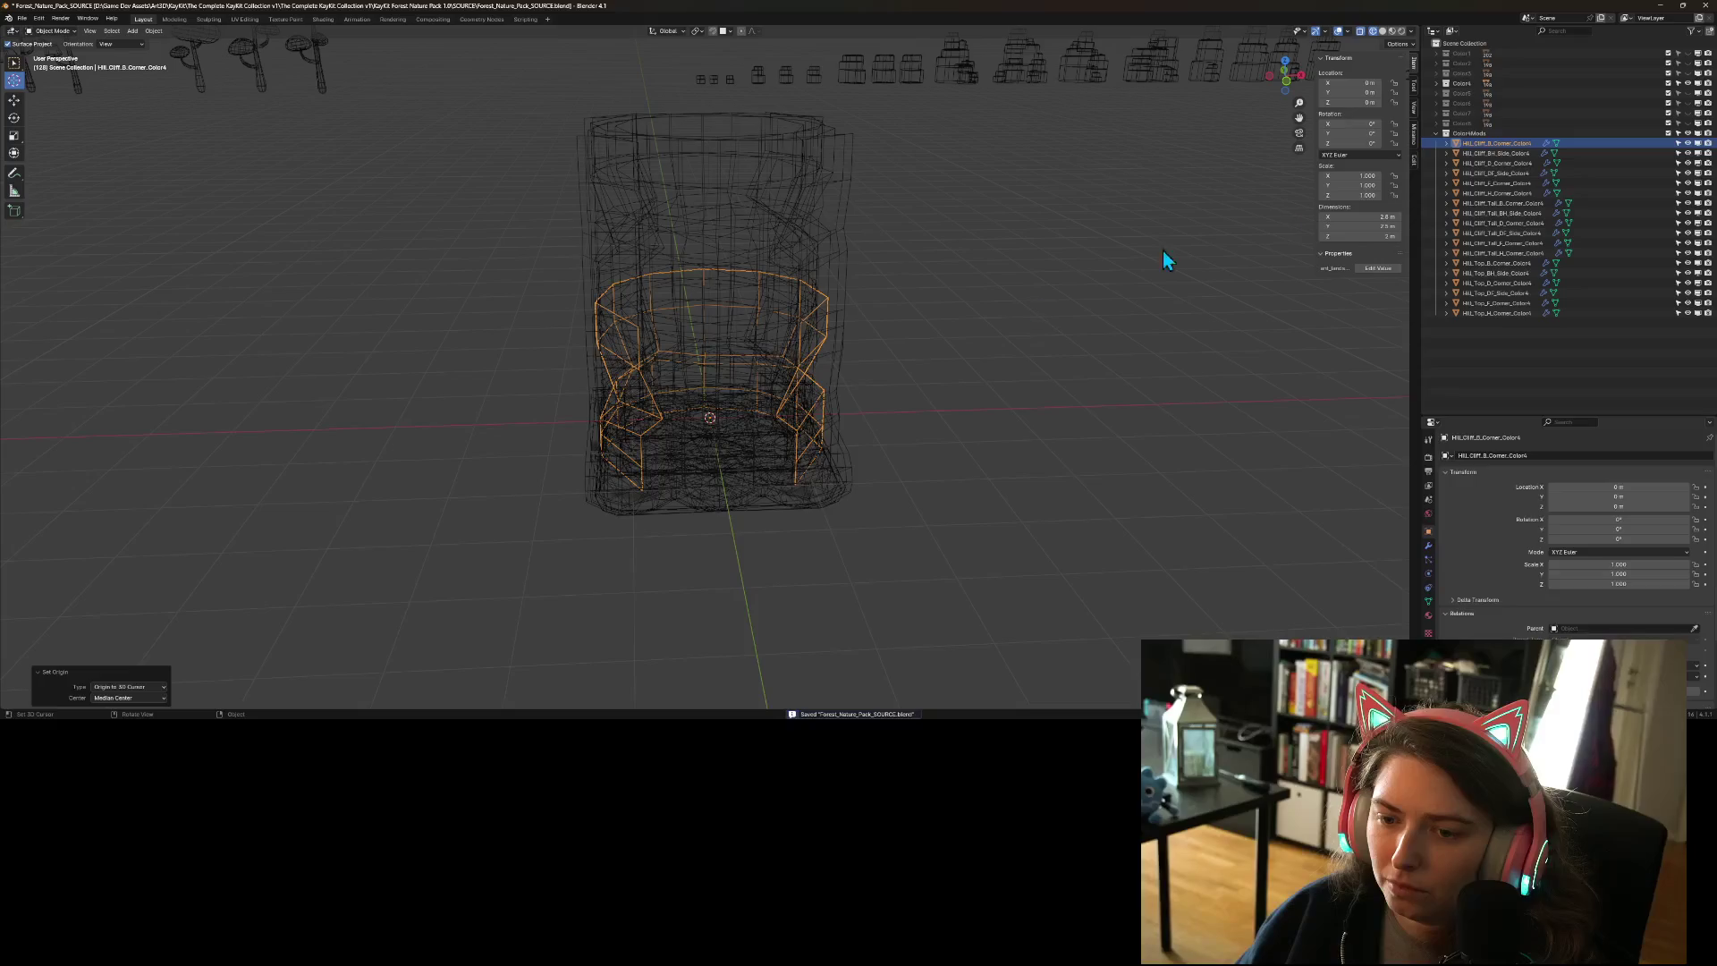
pyautogui.click(1488, 153)
pyautogui.rightClick(638, 387)
pyautogui.moveTo(642, 385)
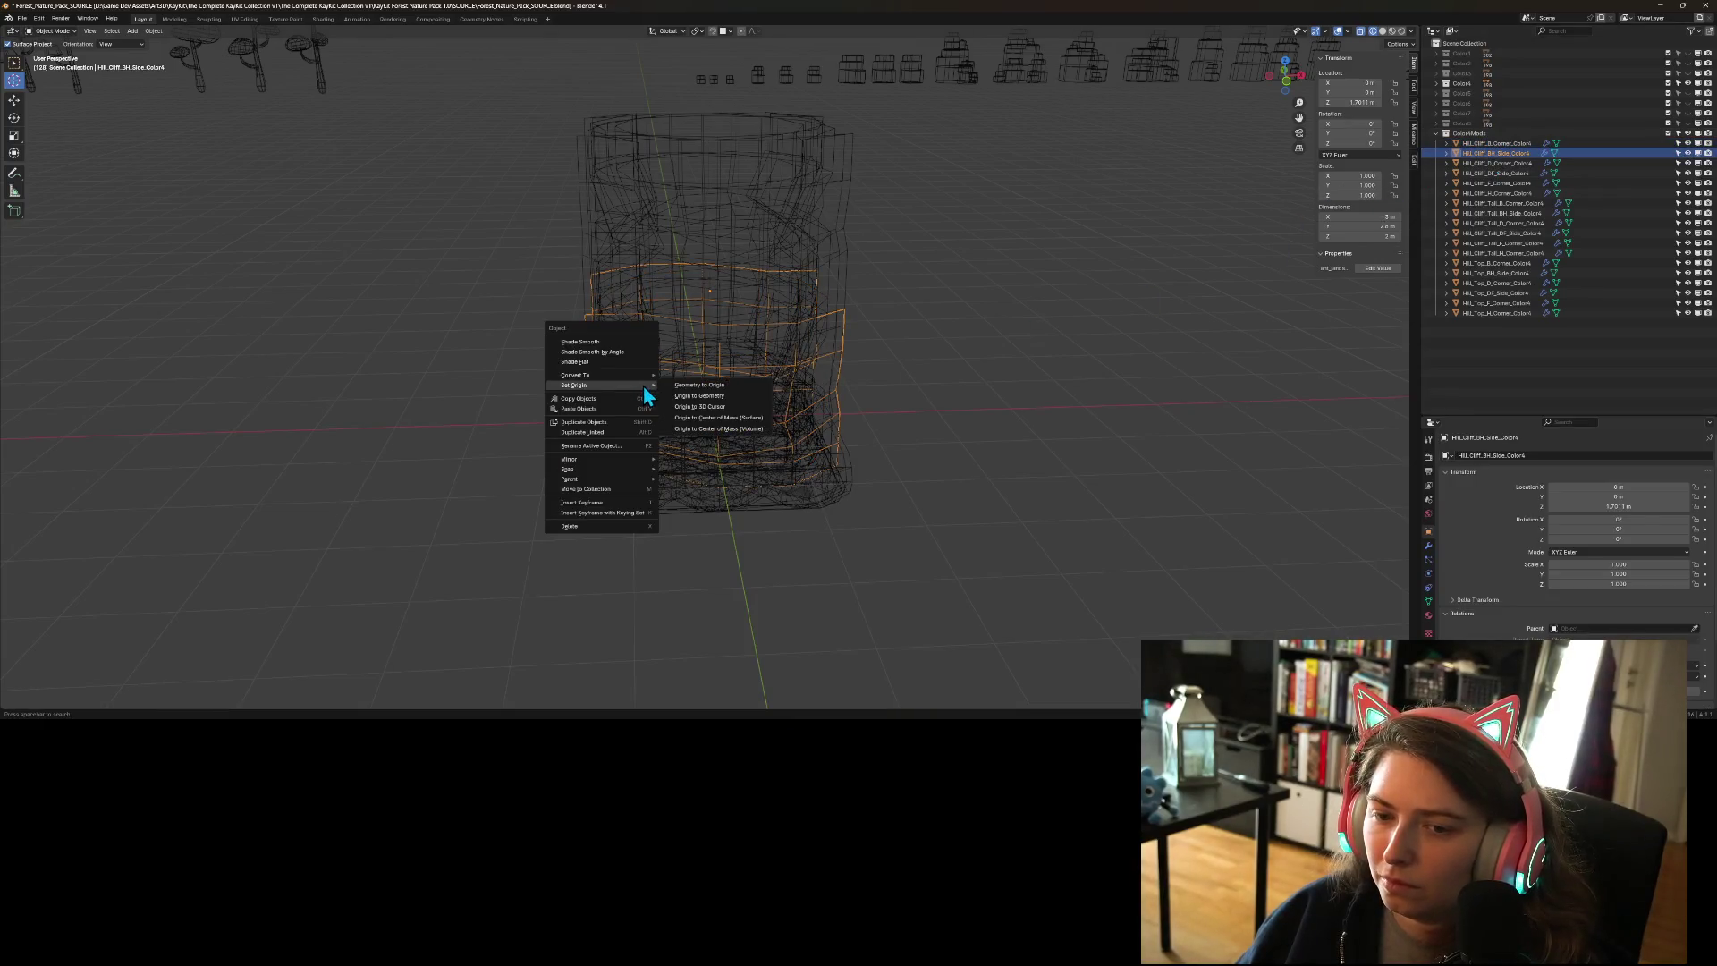
pyautogui.click(701, 407)
pyautogui.click(1532, 164)
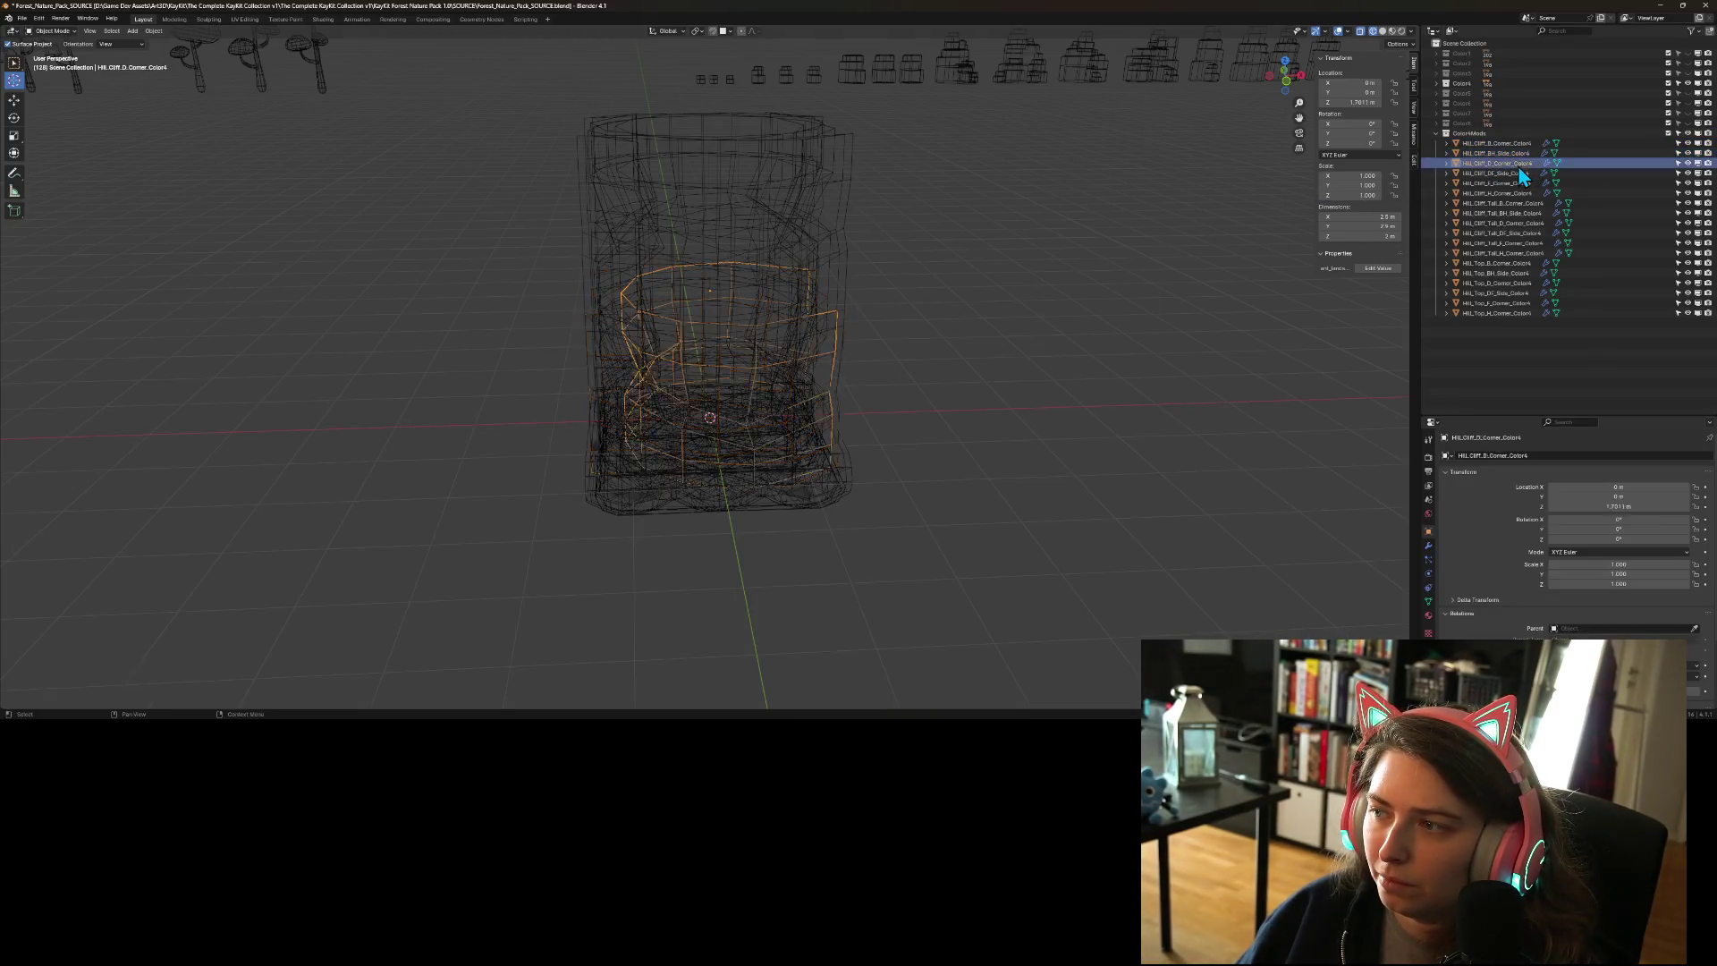
pyautogui.rightClick(750, 302)
pyautogui.moveTo(750, 302)
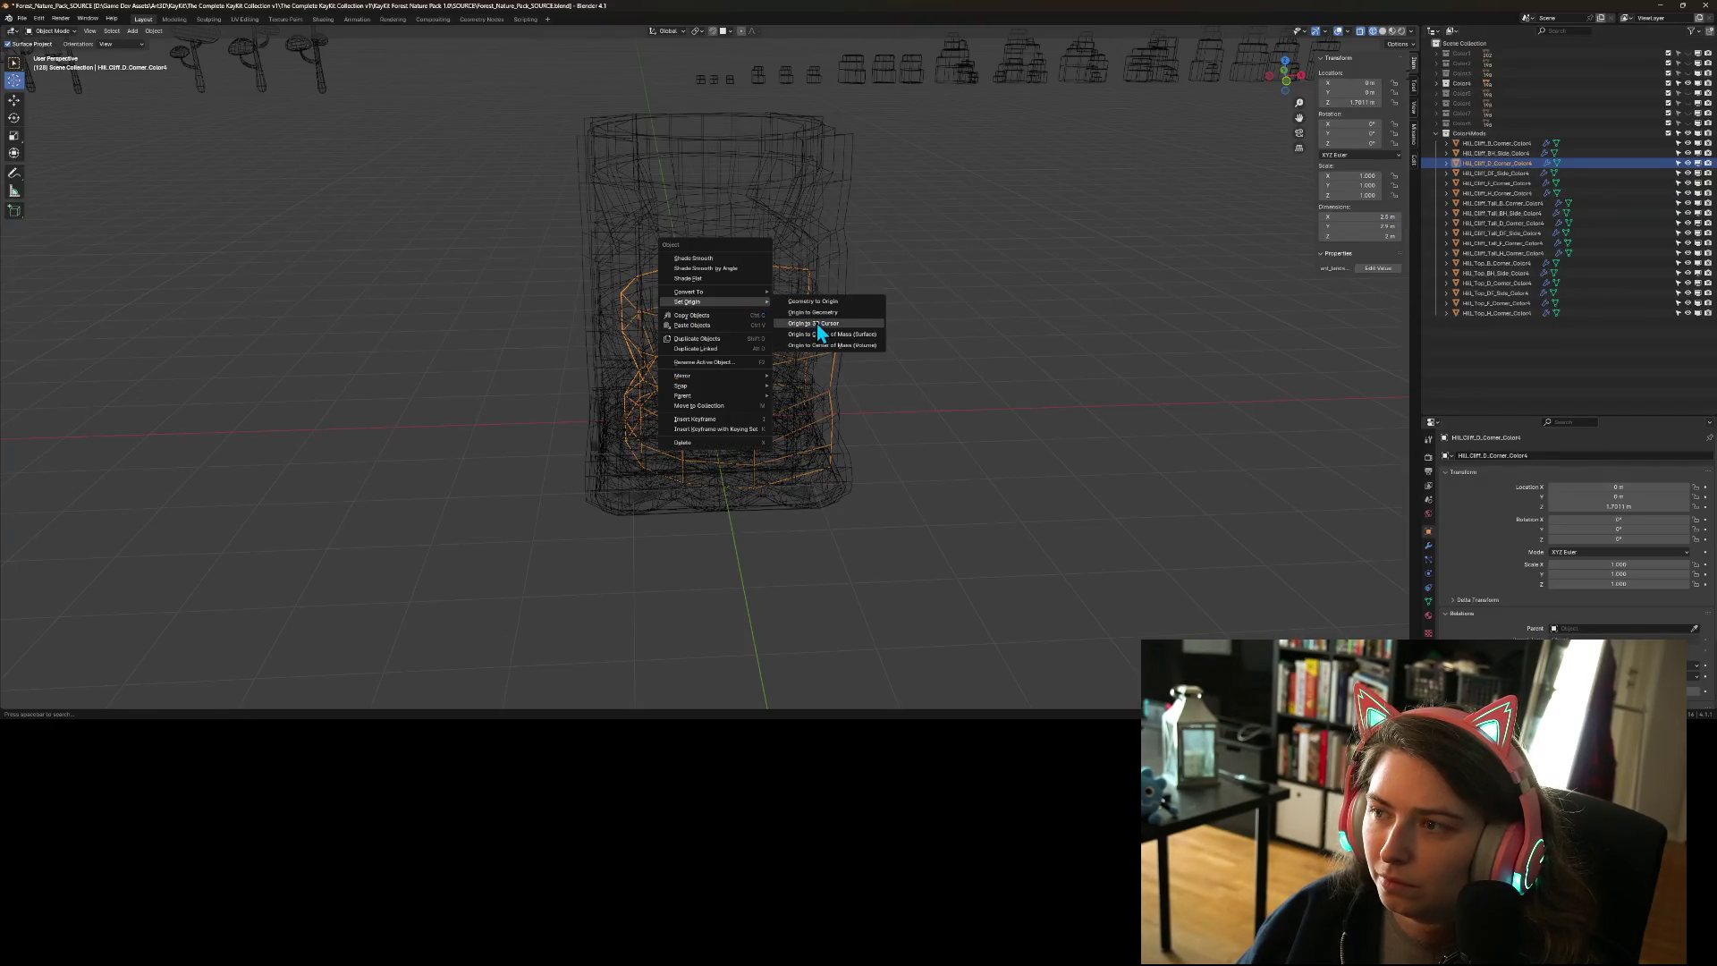
pyautogui.click(818, 323)
pyautogui.click(1484, 172)
pyautogui.rightClick(817, 351)
pyautogui.moveTo(796, 346)
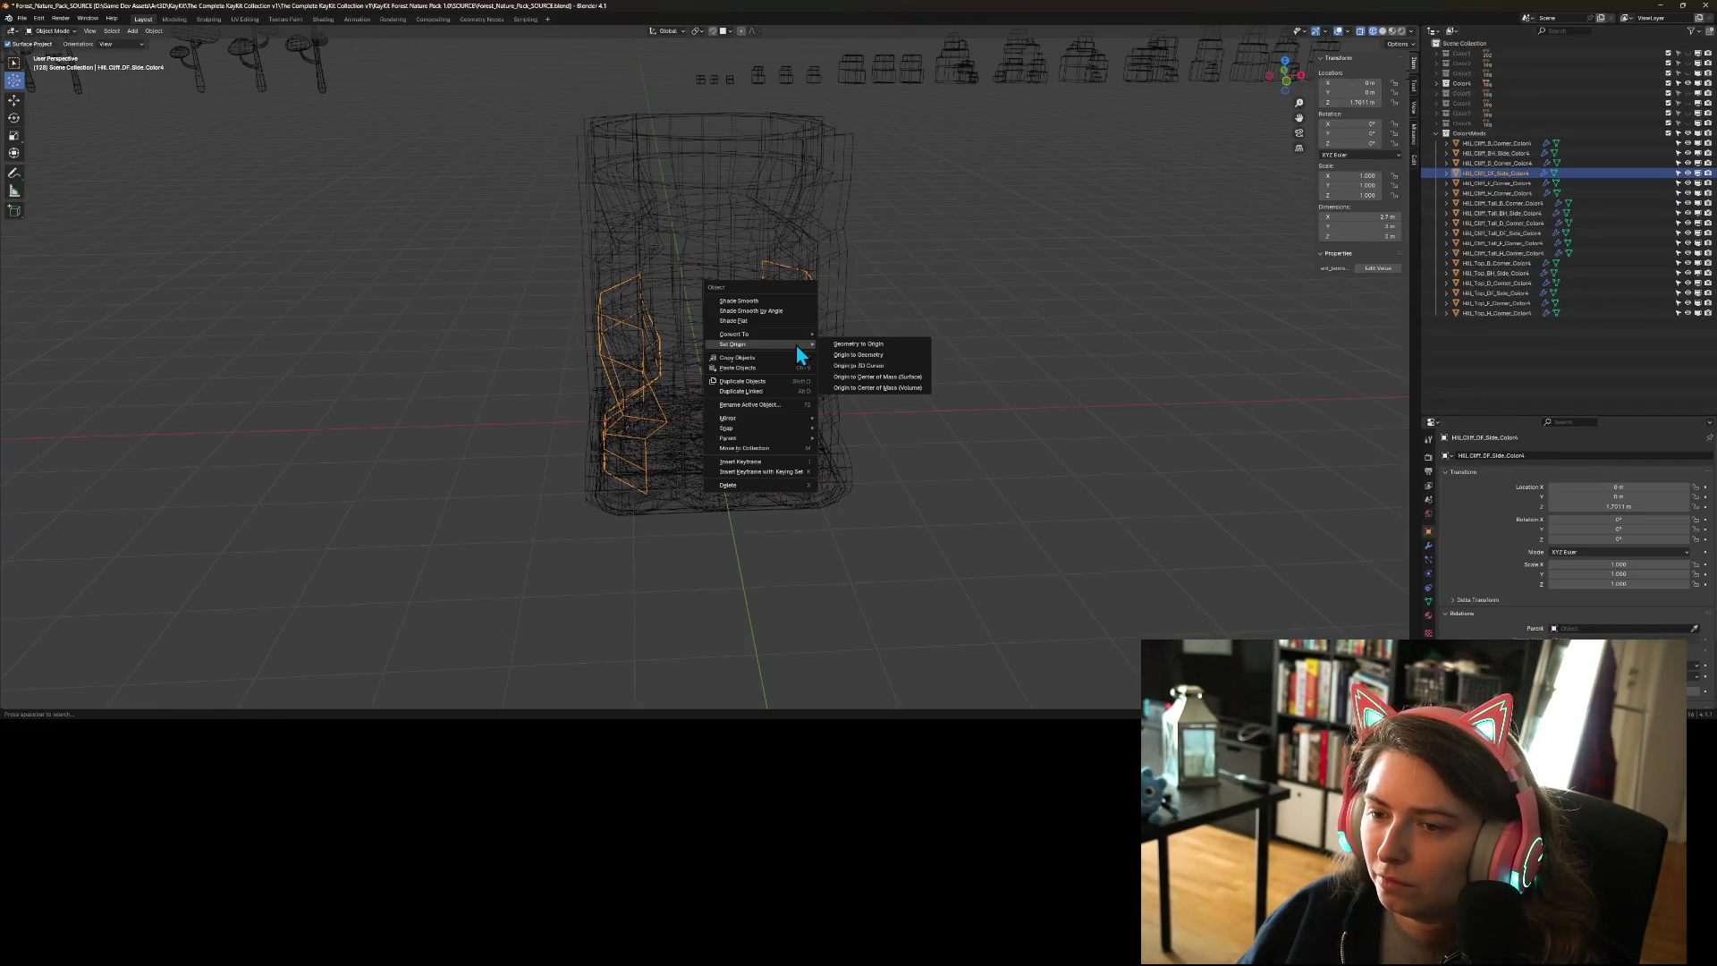
pyautogui.click(874, 369)
# - Set origin to 3D cursor for the F corner, H corner, Tall B corner and Tall BH side pieces
pyautogui.click(1488, 183)
pyautogui.rightClick(647, 399)
pyautogui.moveTo(648, 399)
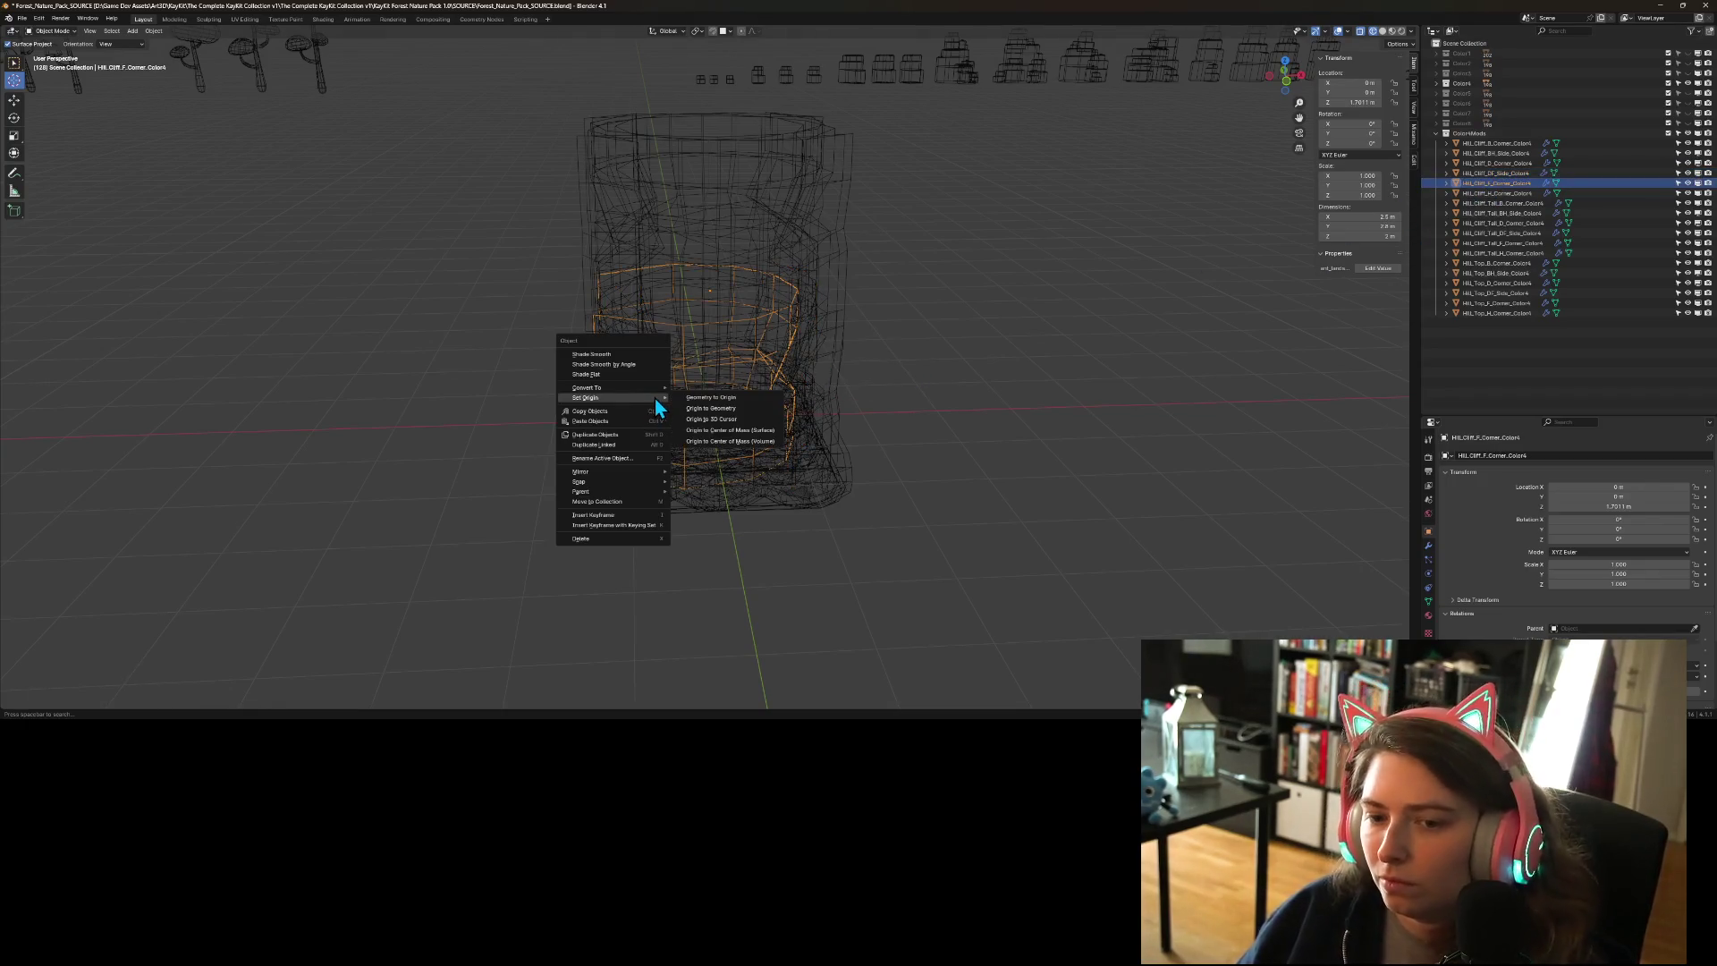
pyautogui.click(715, 419)
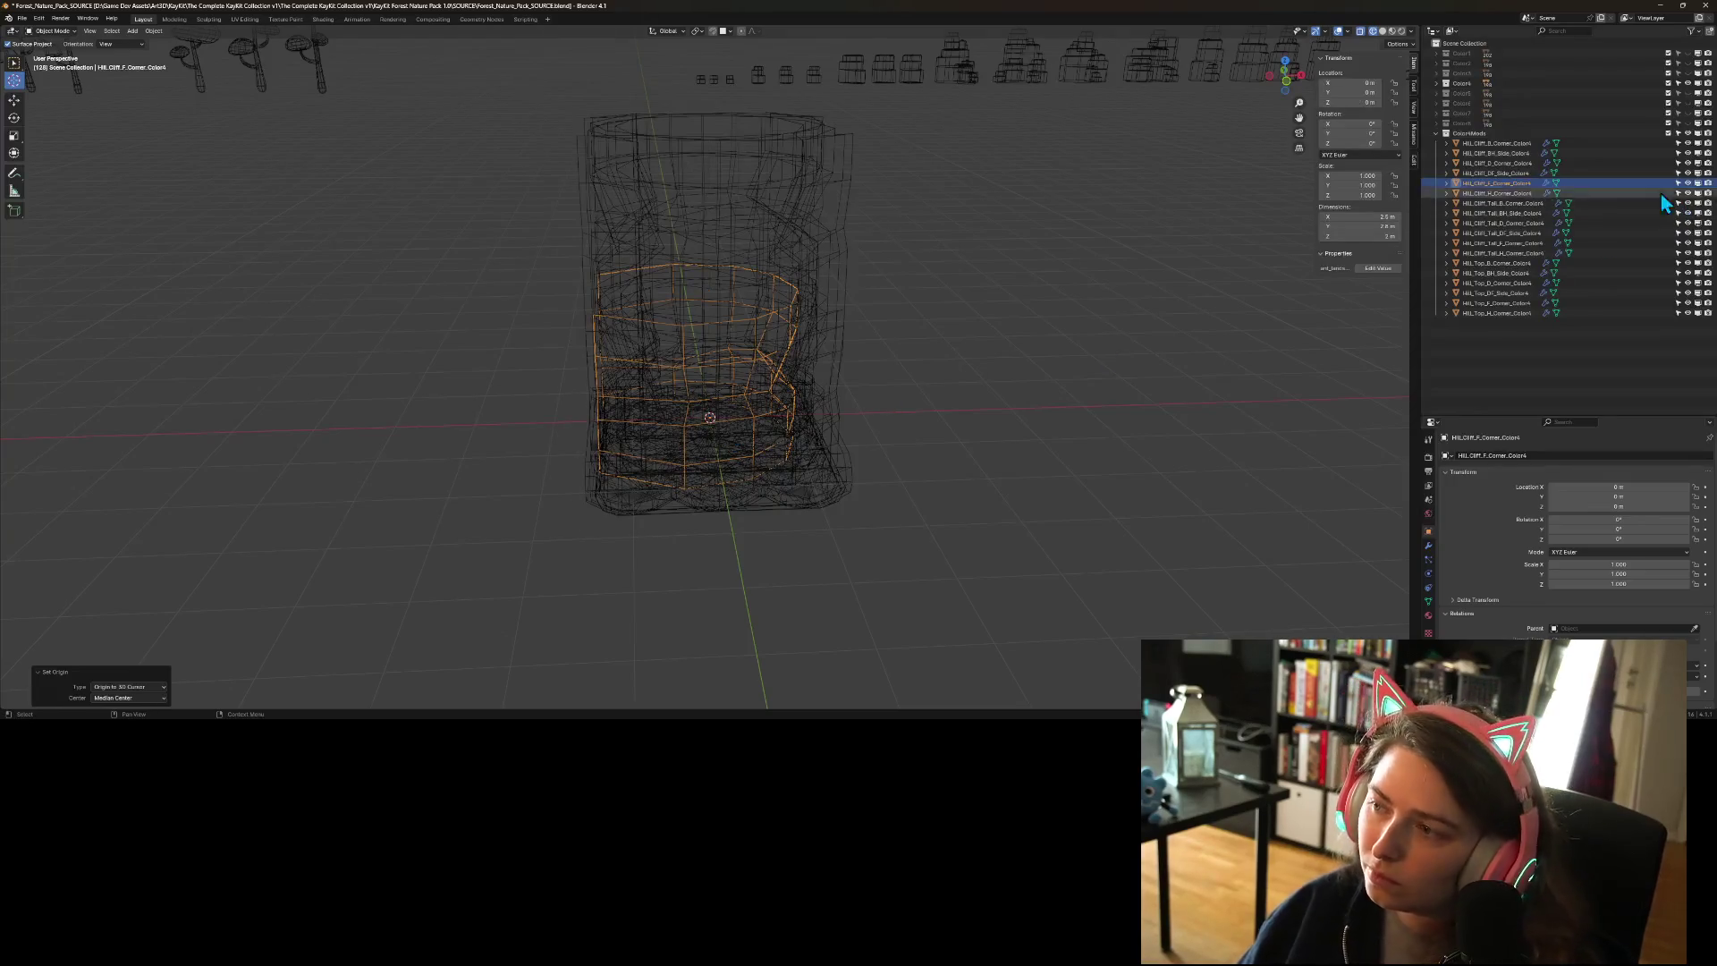
pyautogui.click(1521, 193)
pyautogui.rightClick(656, 393)
pyautogui.moveTo(655, 393)
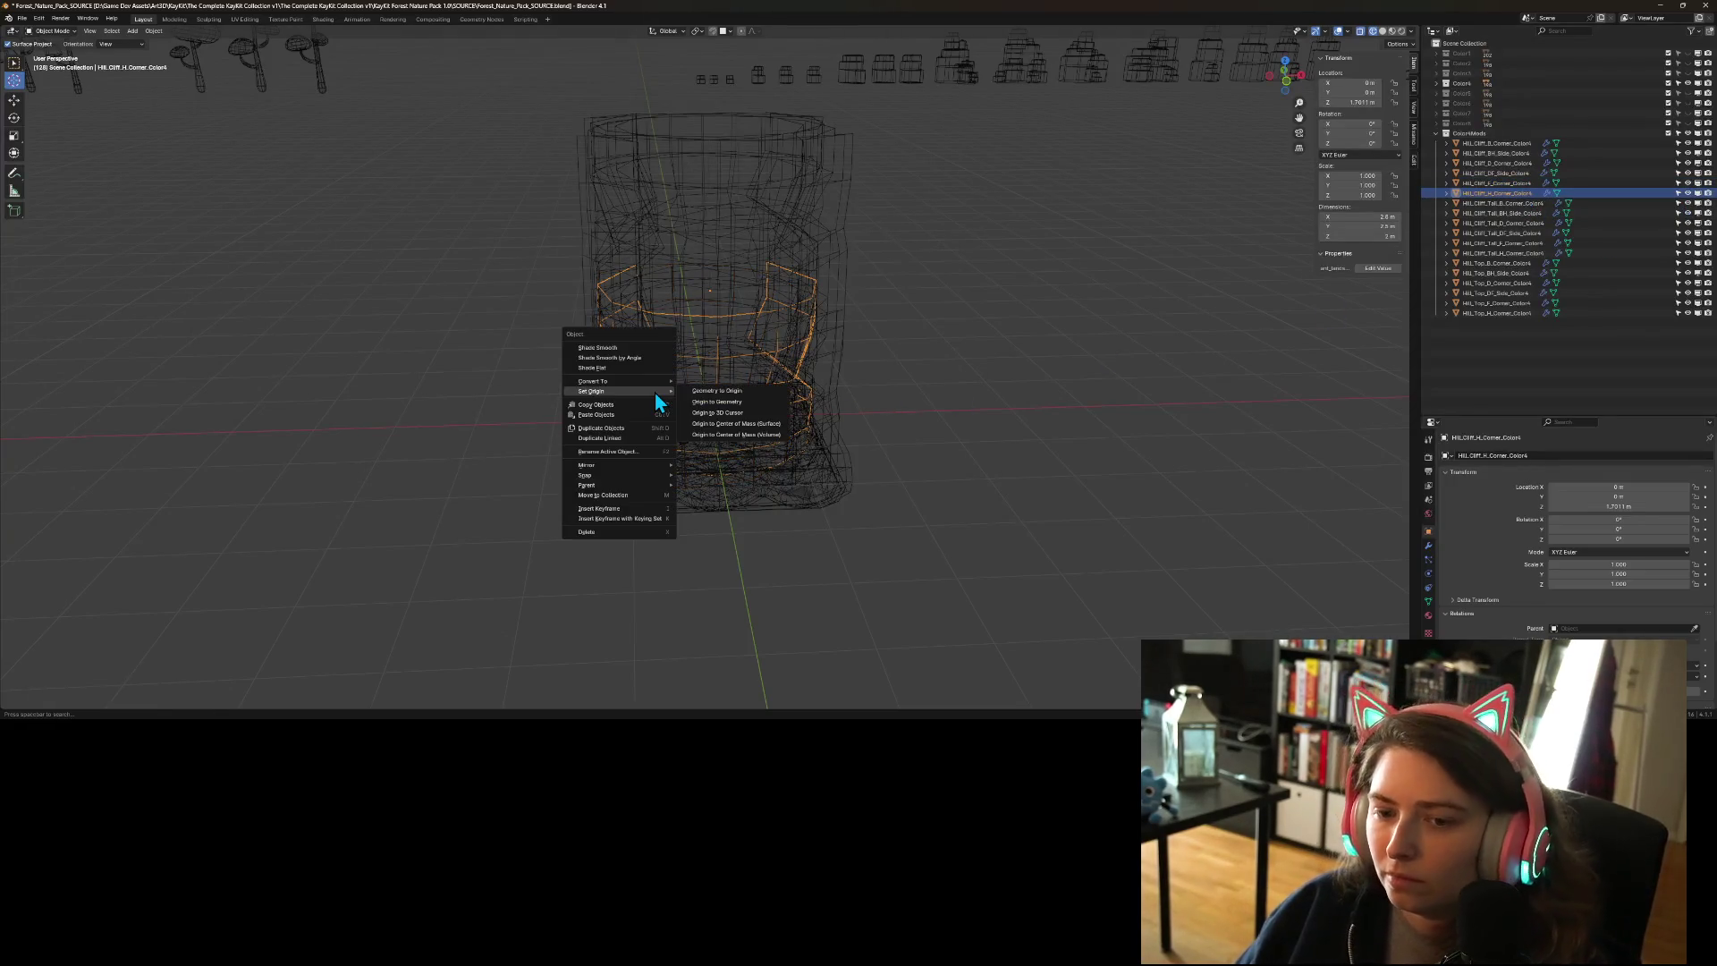
pyautogui.click(712, 413)
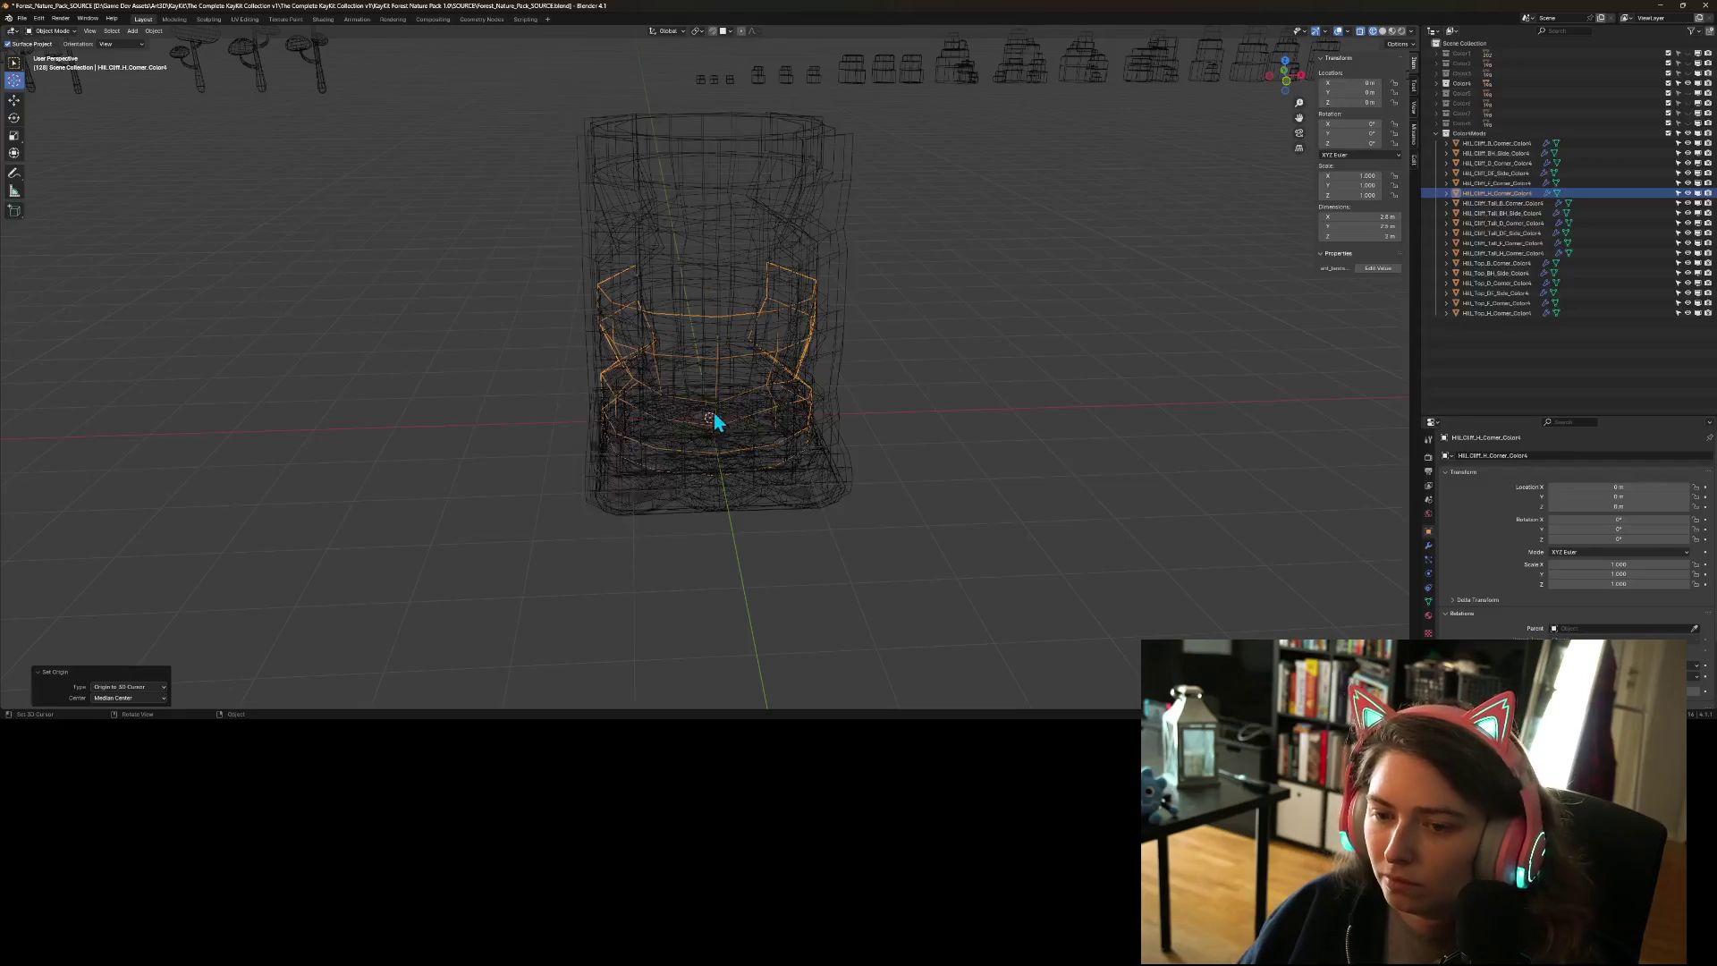
pyautogui.click(1490, 203)
pyautogui.rightClick(810, 314)
pyautogui.moveTo(816, 316)
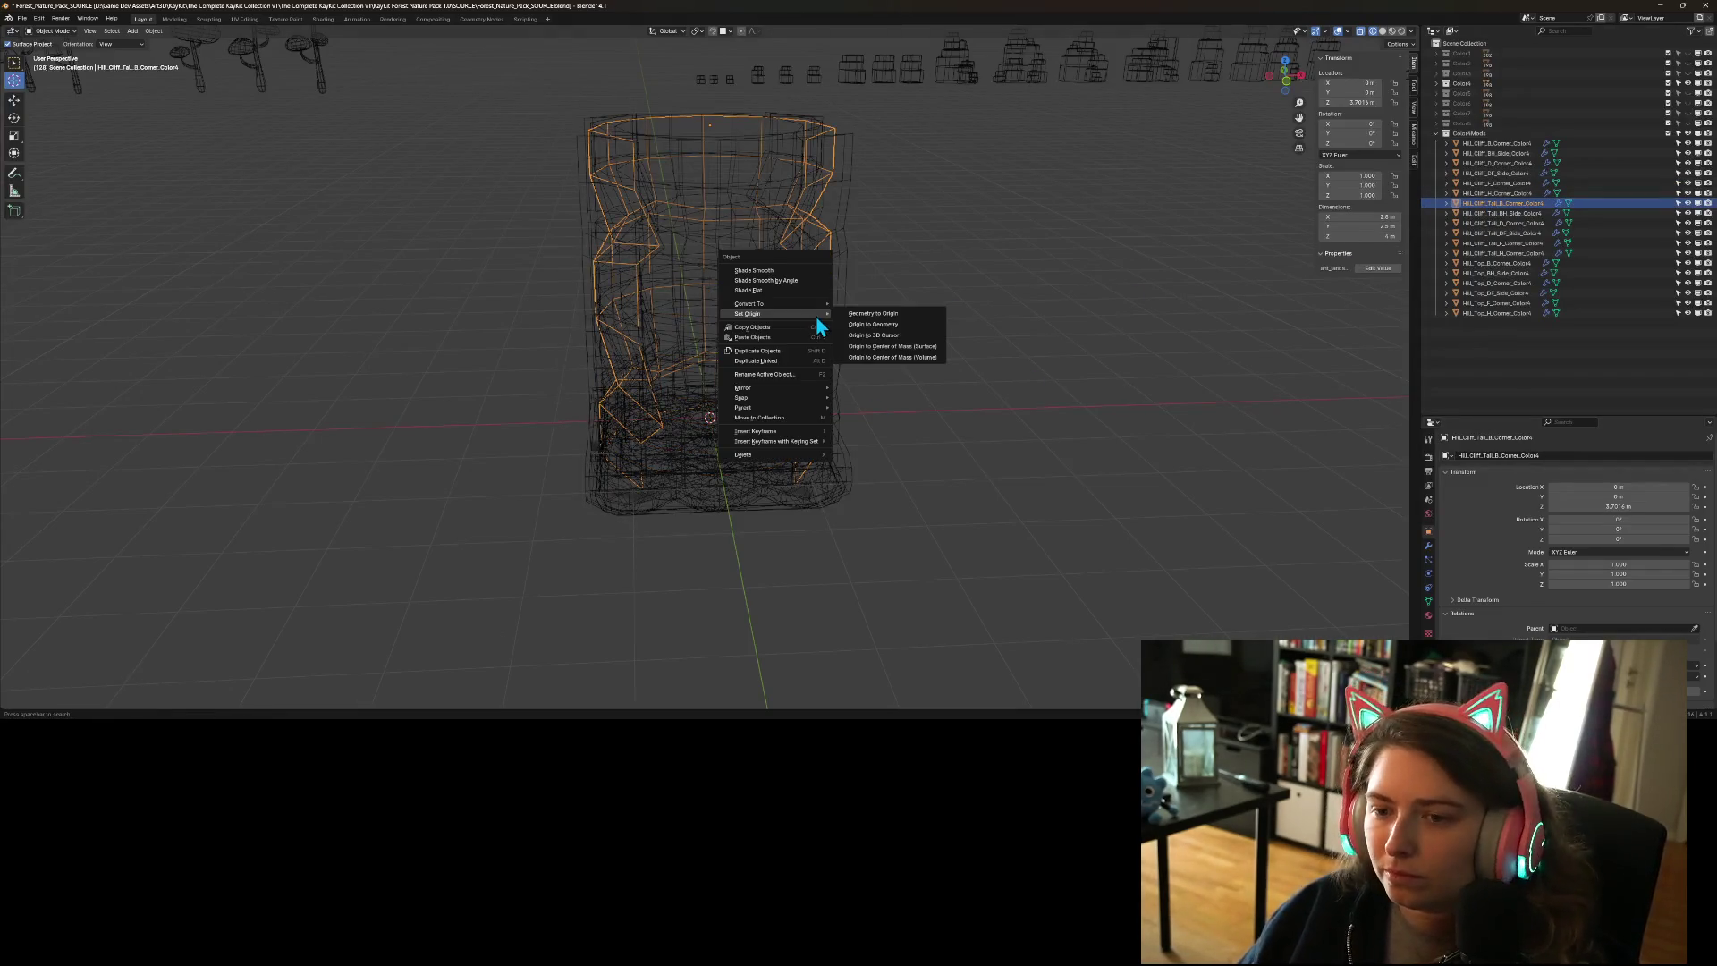
pyautogui.click(898, 336)
pyautogui.click(1506, 214)
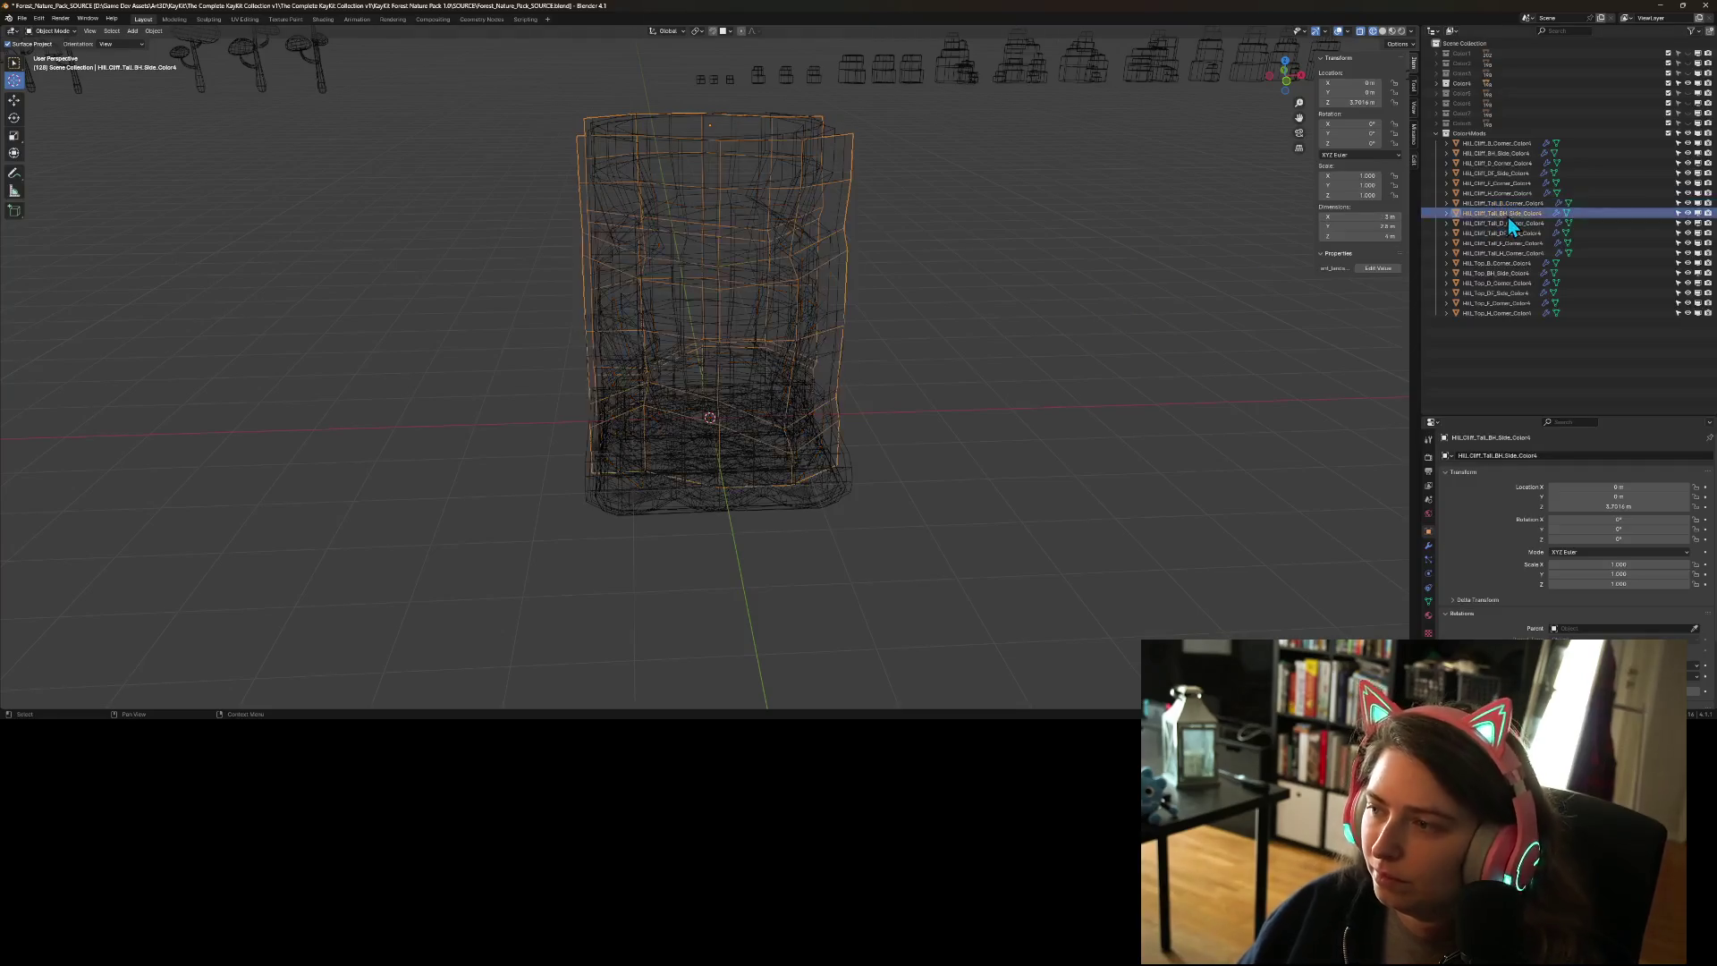
pyautogui.rightClick(792, 351)
pyautogui.moveTo(802, 351)
pyautogui.click(886, 365)
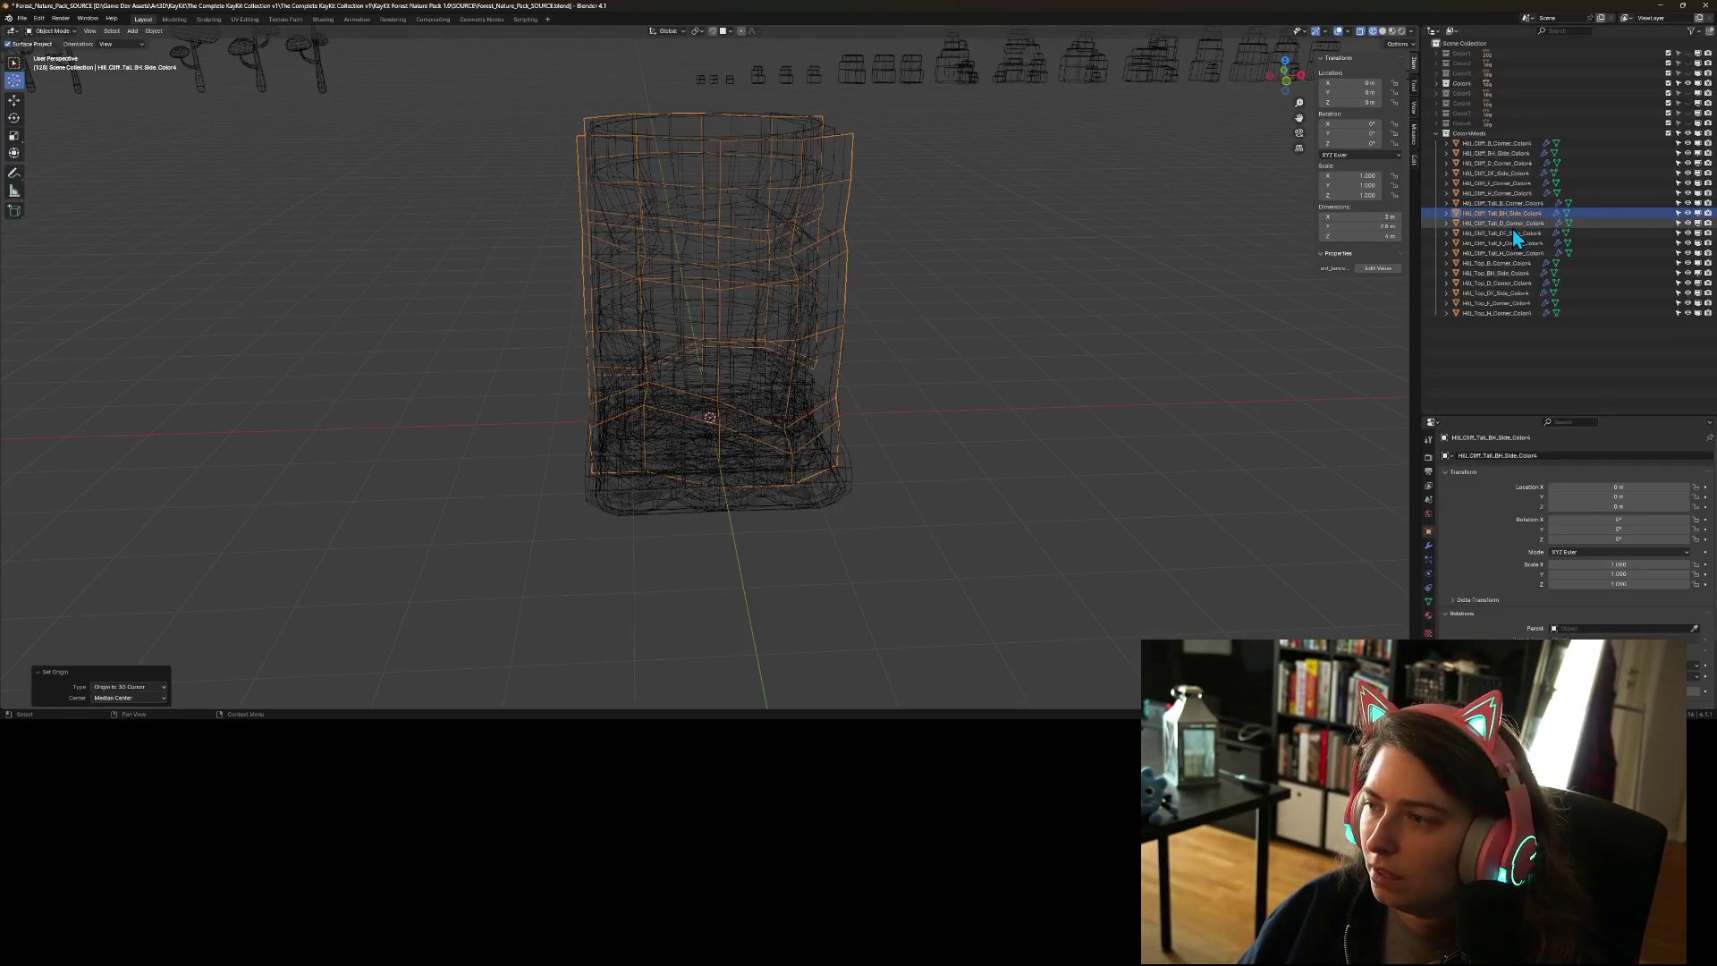
# - Set origin to 3D cursor for the Tall D, DF, F and H pieces, then save
pyautogui.click(1503, 223)
pyautogui.rightClick(830, 255)
pyautogui.moveTo(832, 259)
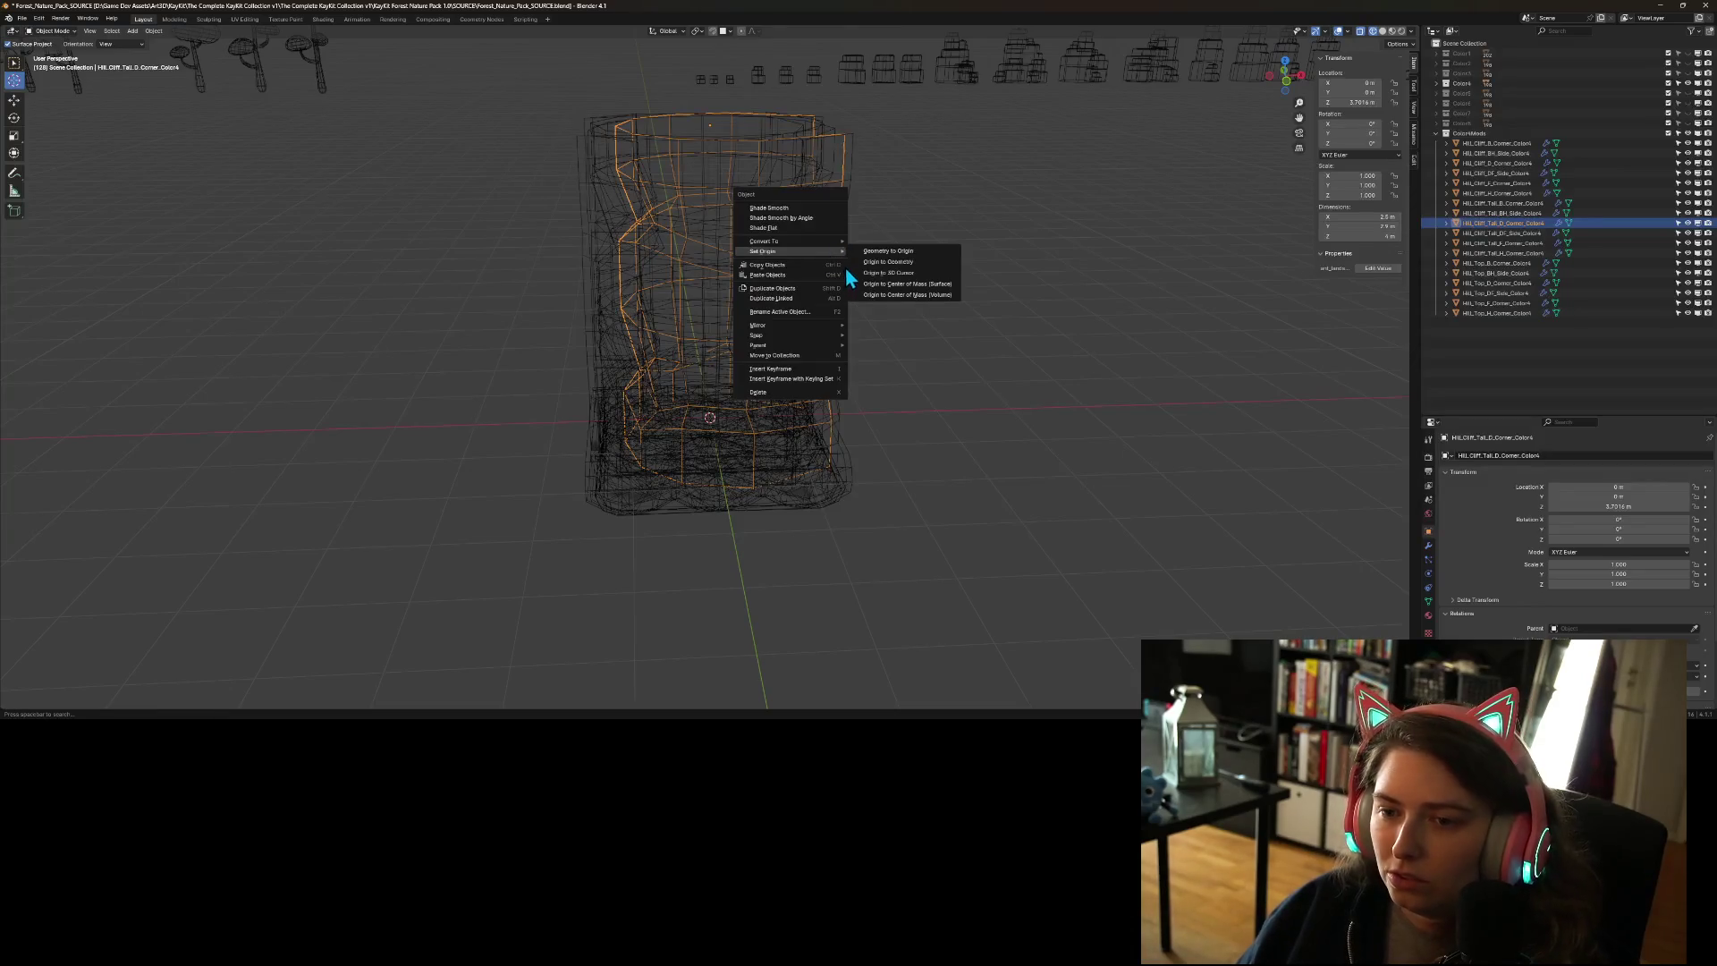
pyautogui.click(889, 283)
pyautogui.rightClick(798, 256)
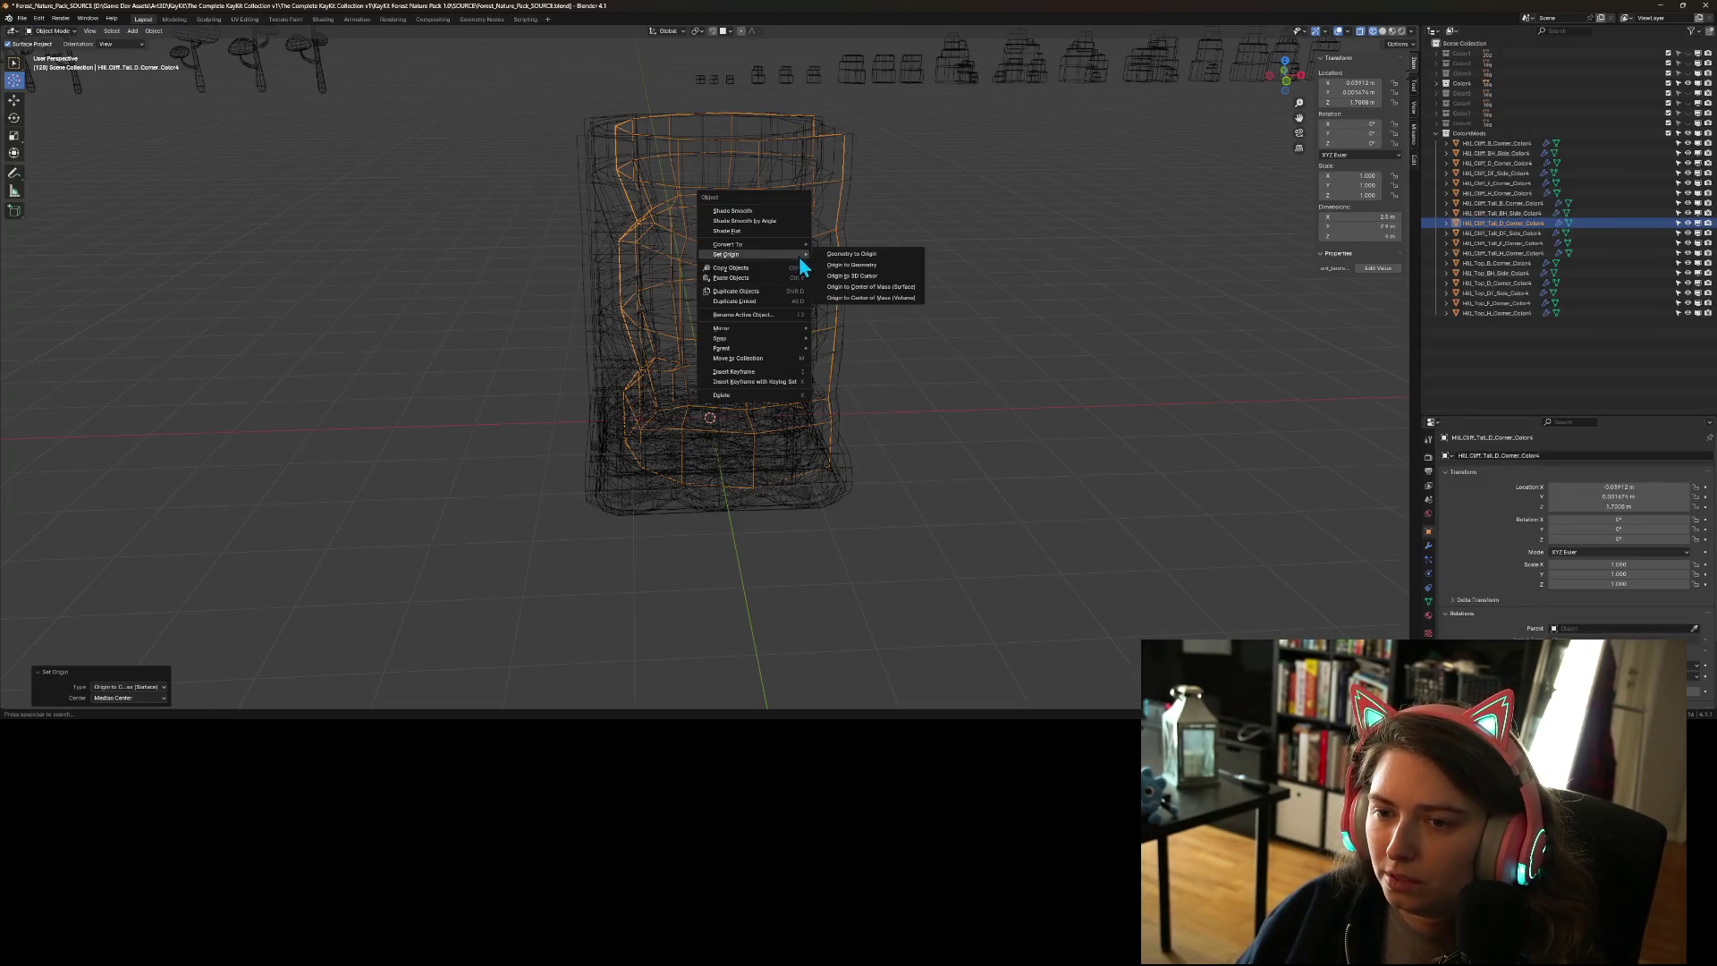
pyautogui.click(872, 271)
pyautogui.click(1503, 233)
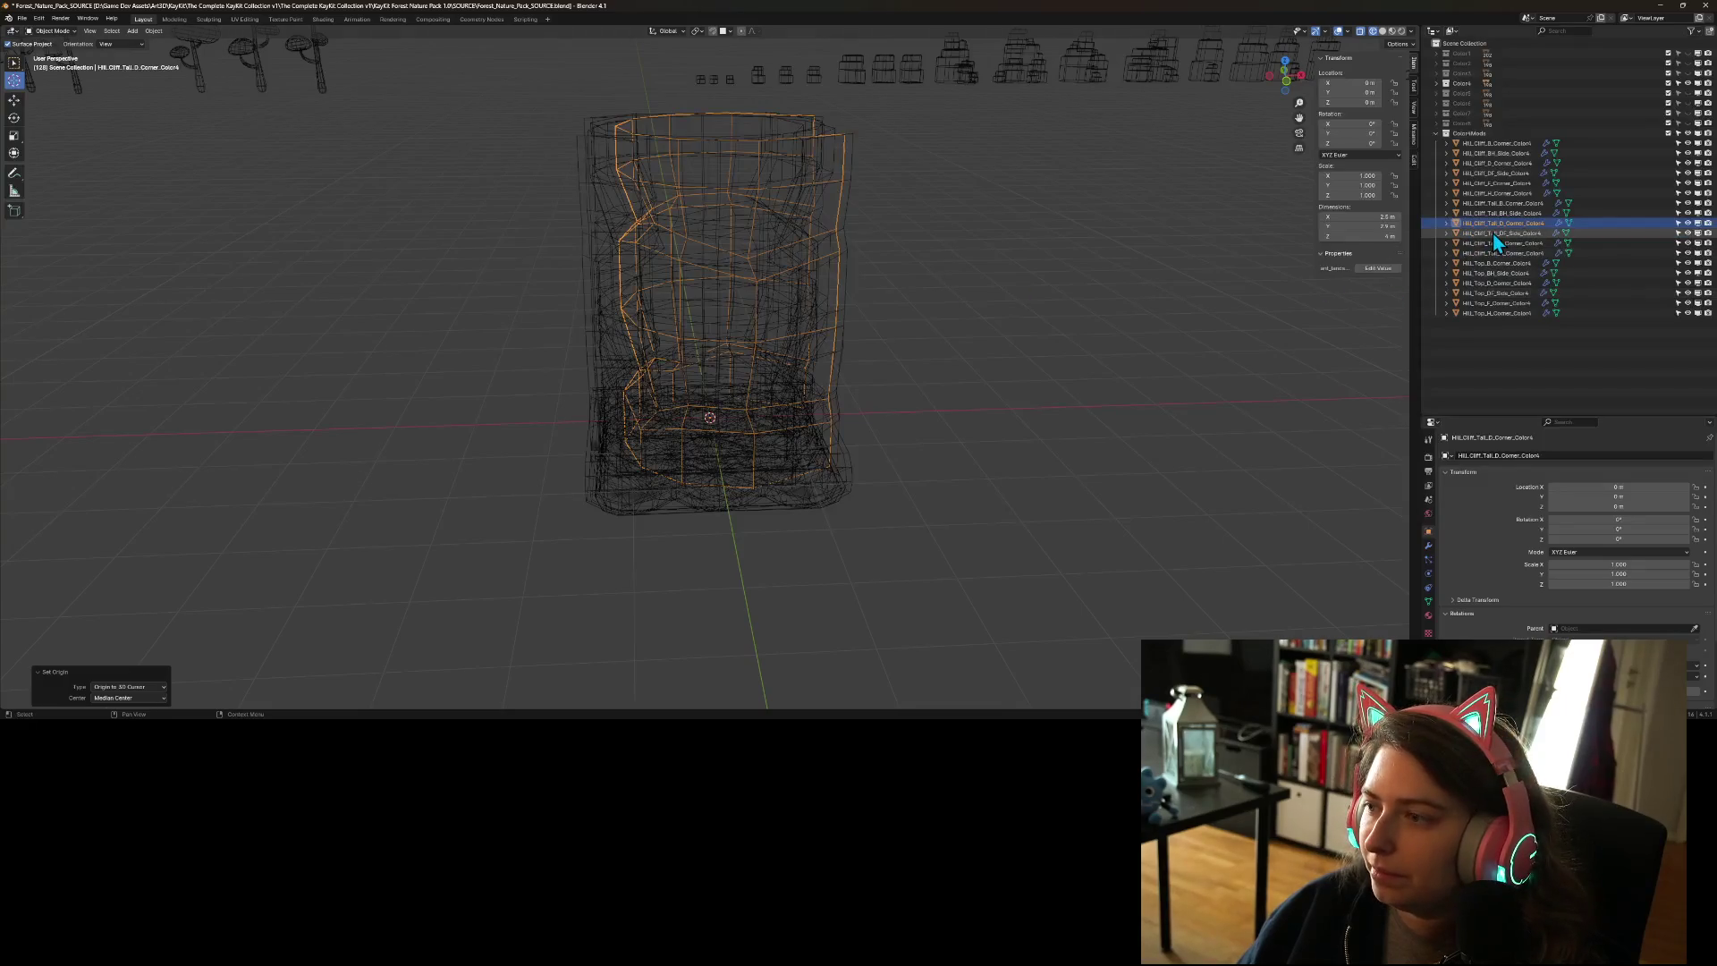
pyautogui.rightClick(689, 277)
pyautogui.moveTo(689, 277)
pyautogui.click(757, 309)
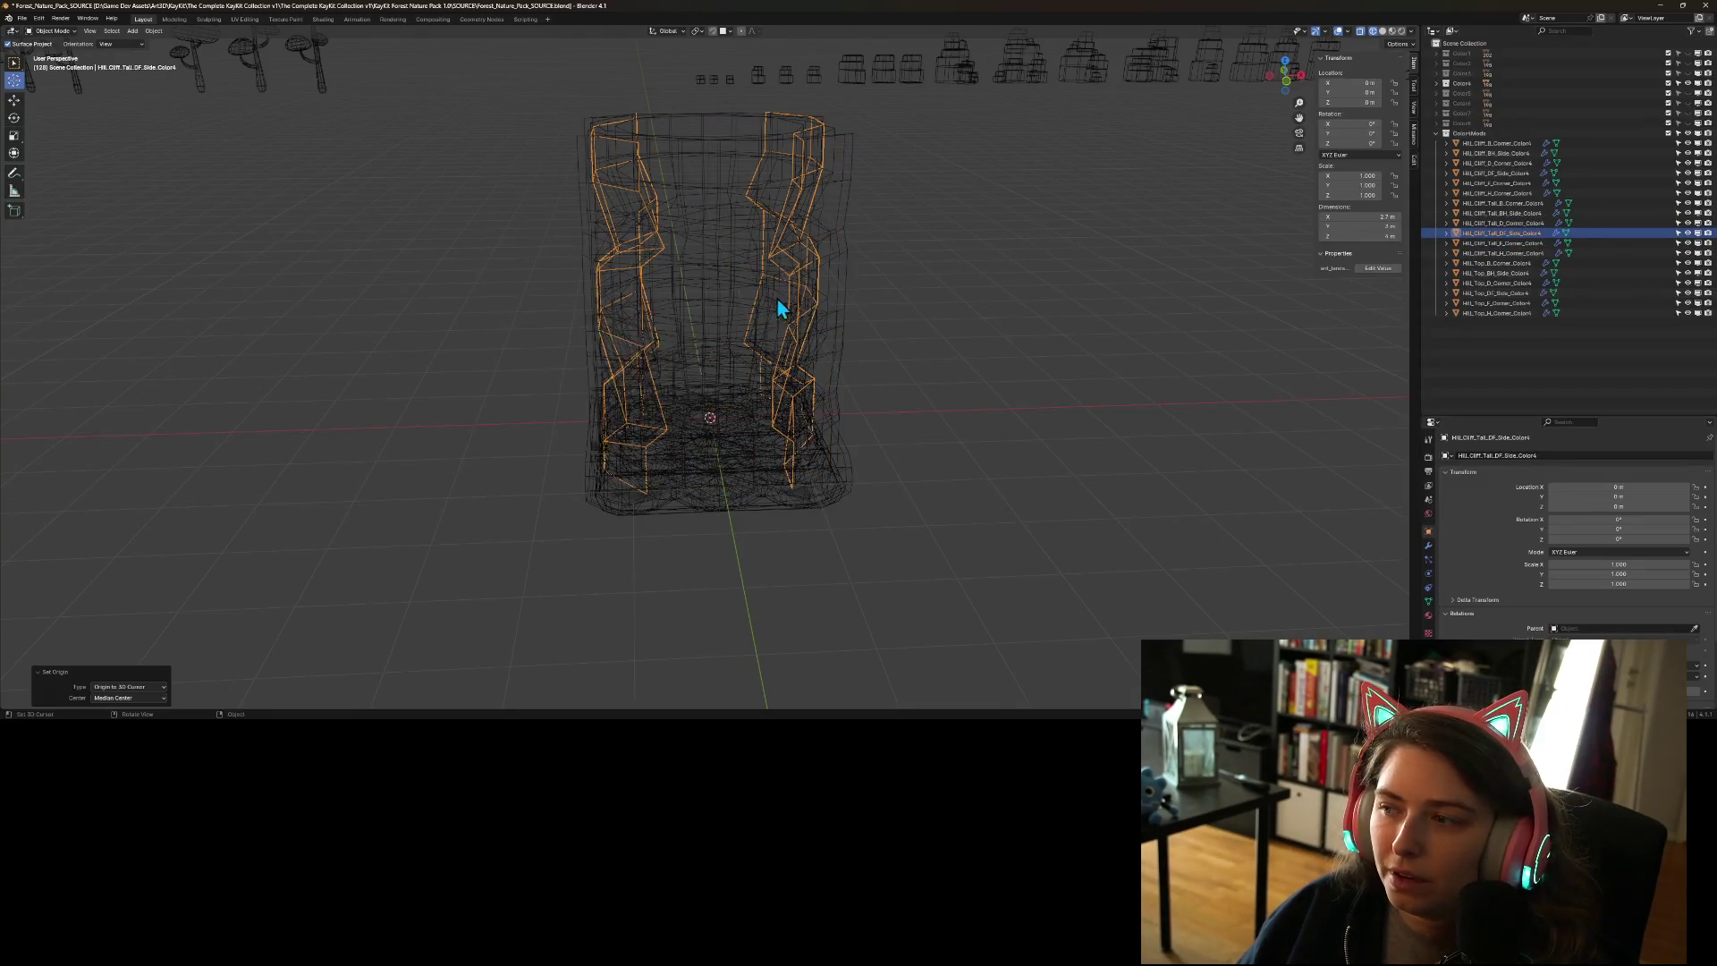
pyautogui.click(1508, 244)
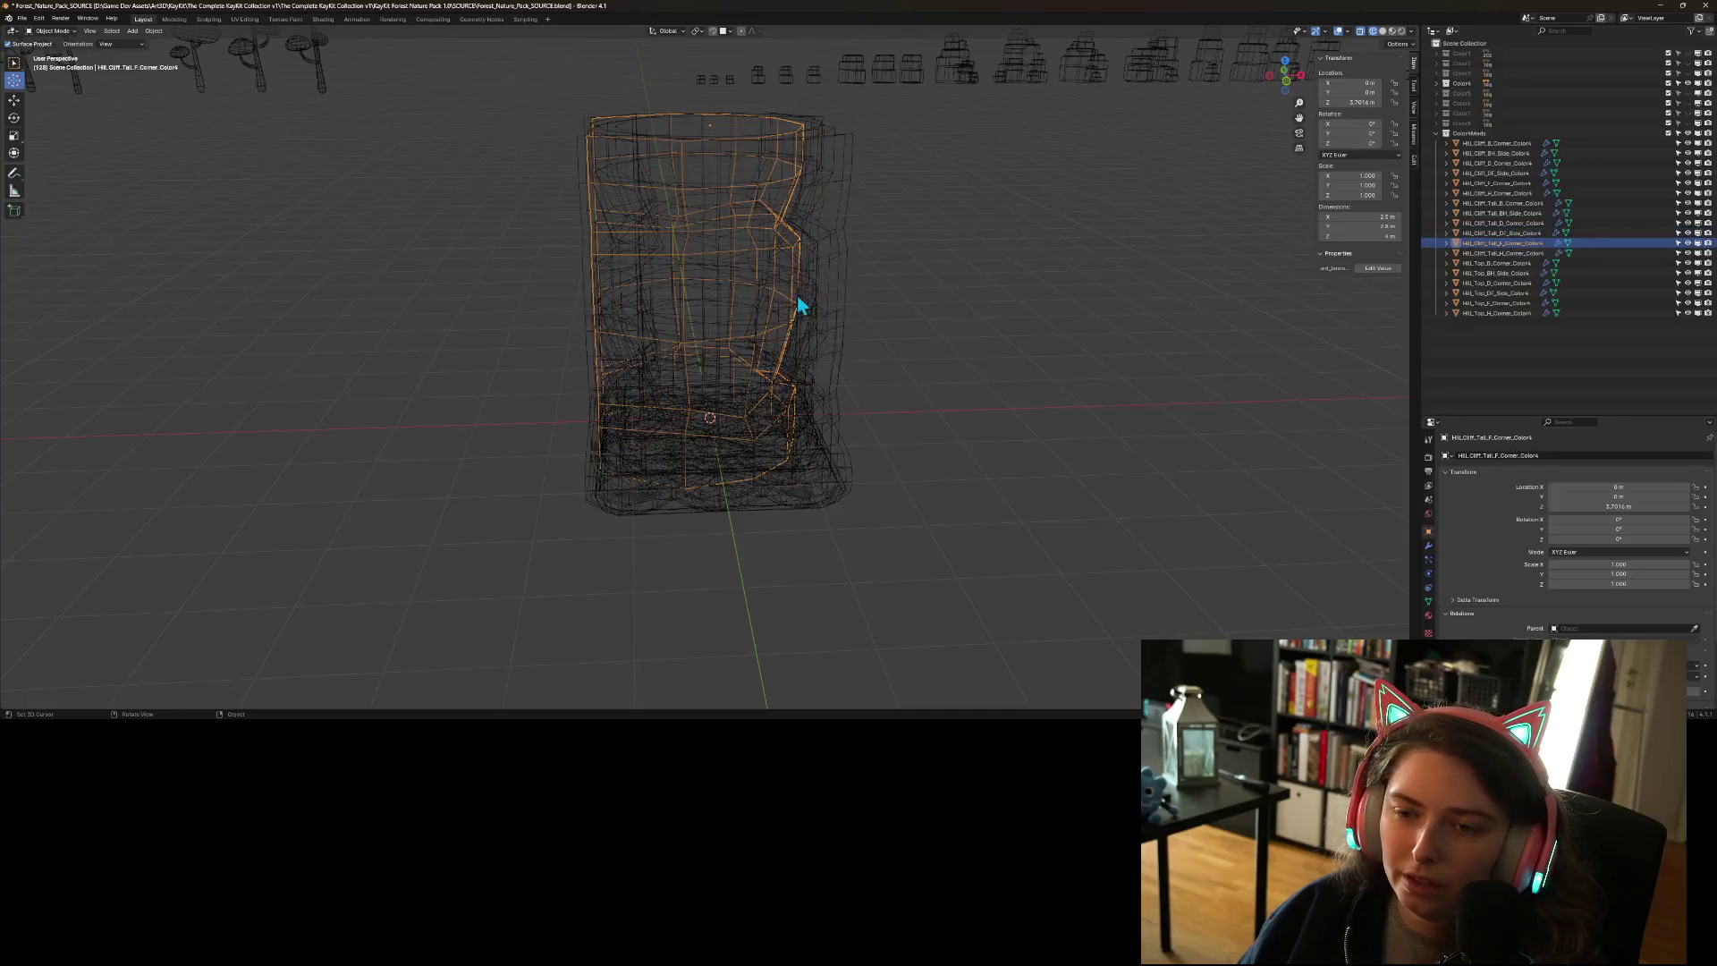
pyautogui.rightClick(771, 290)
pyautogui.moveTo(771, 290)
pyautogui.click(839, 312)
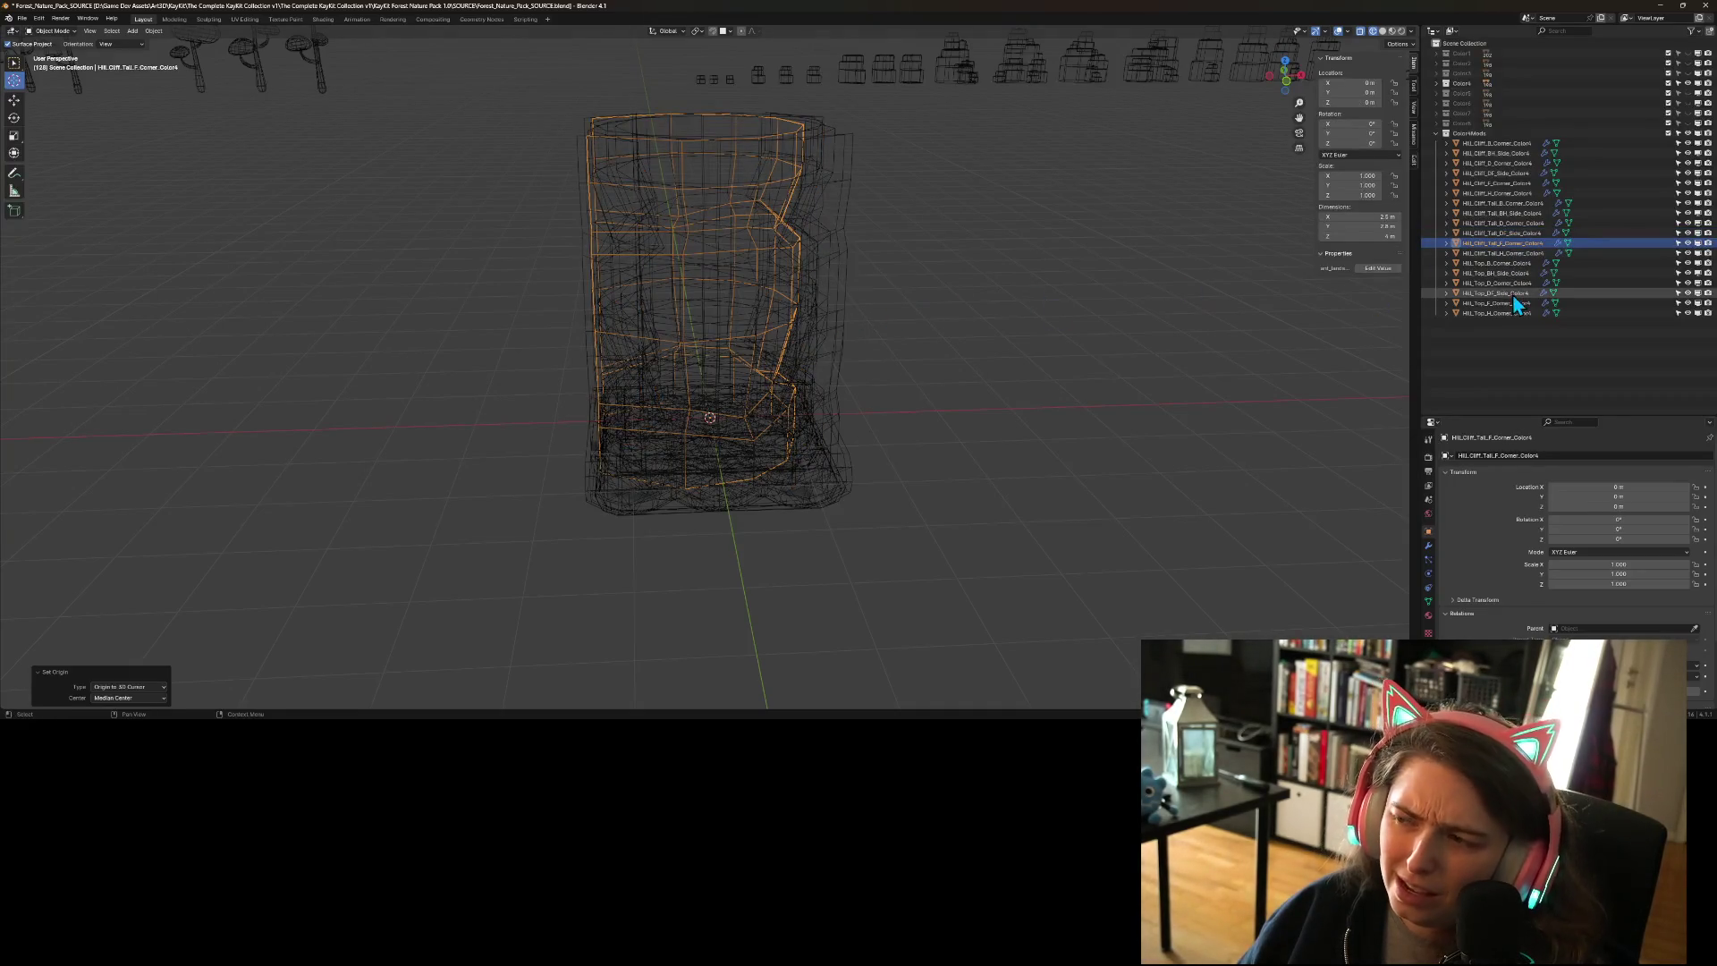
pyautogui.click(1510, 254)
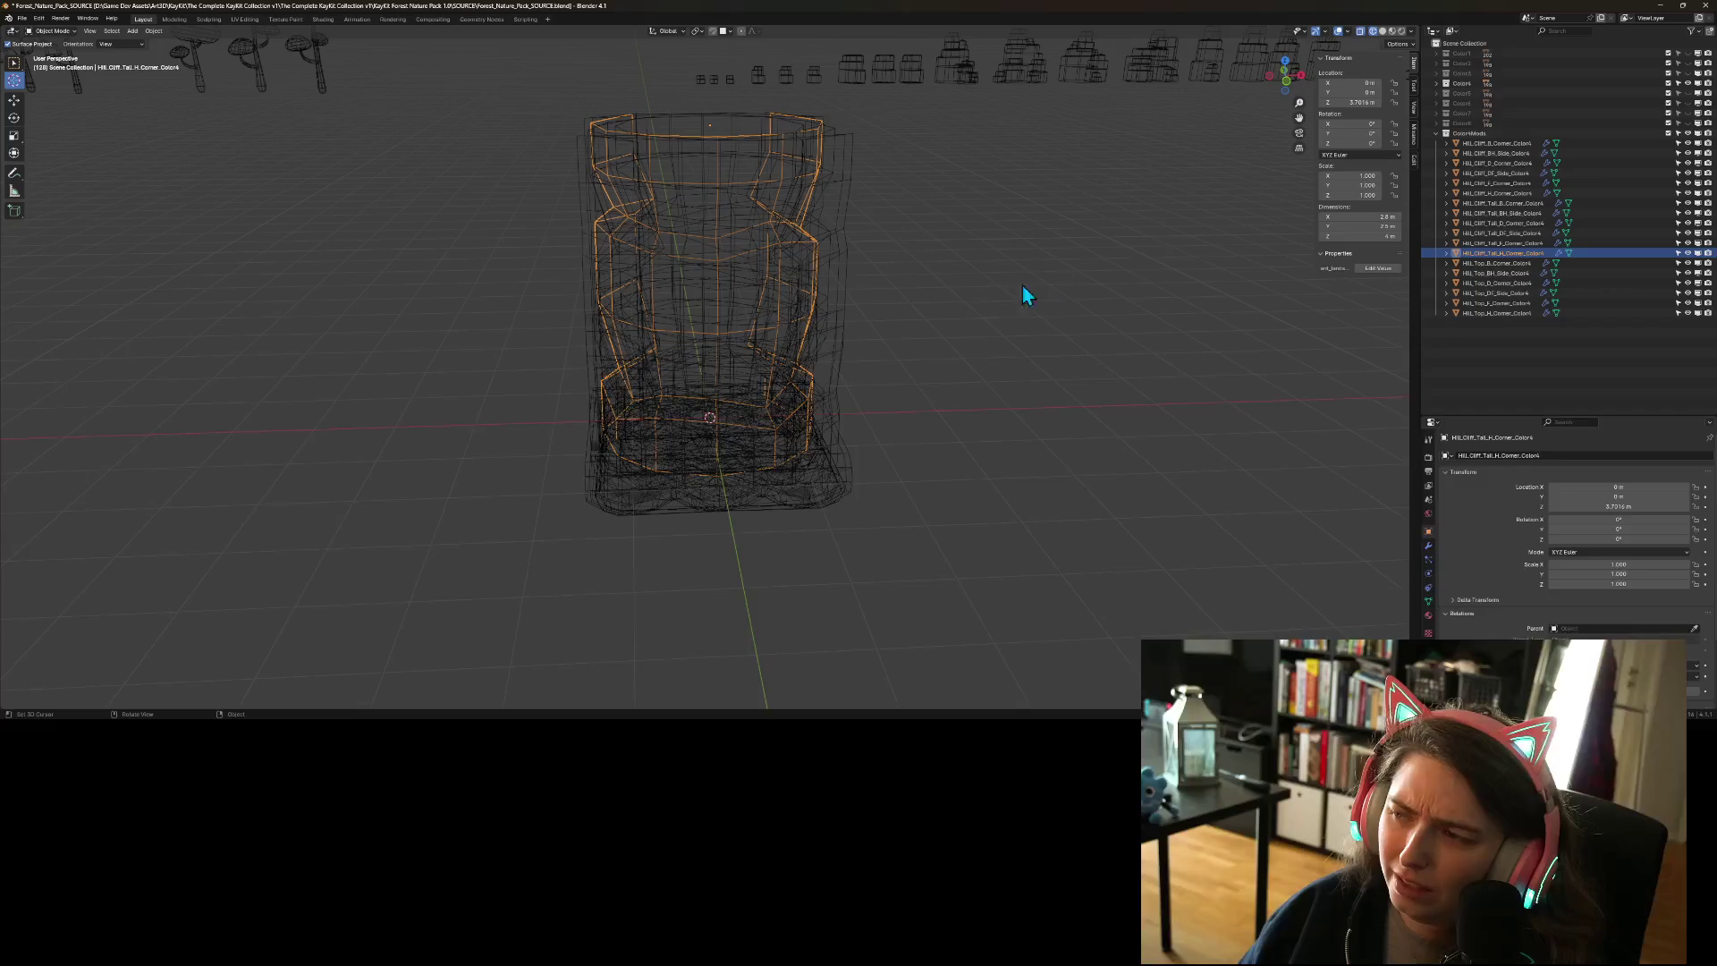
pyautogui.rightClick(776, 278)
pyautogui.moveTo(777, 277)
pyautogui.click(846, 298)
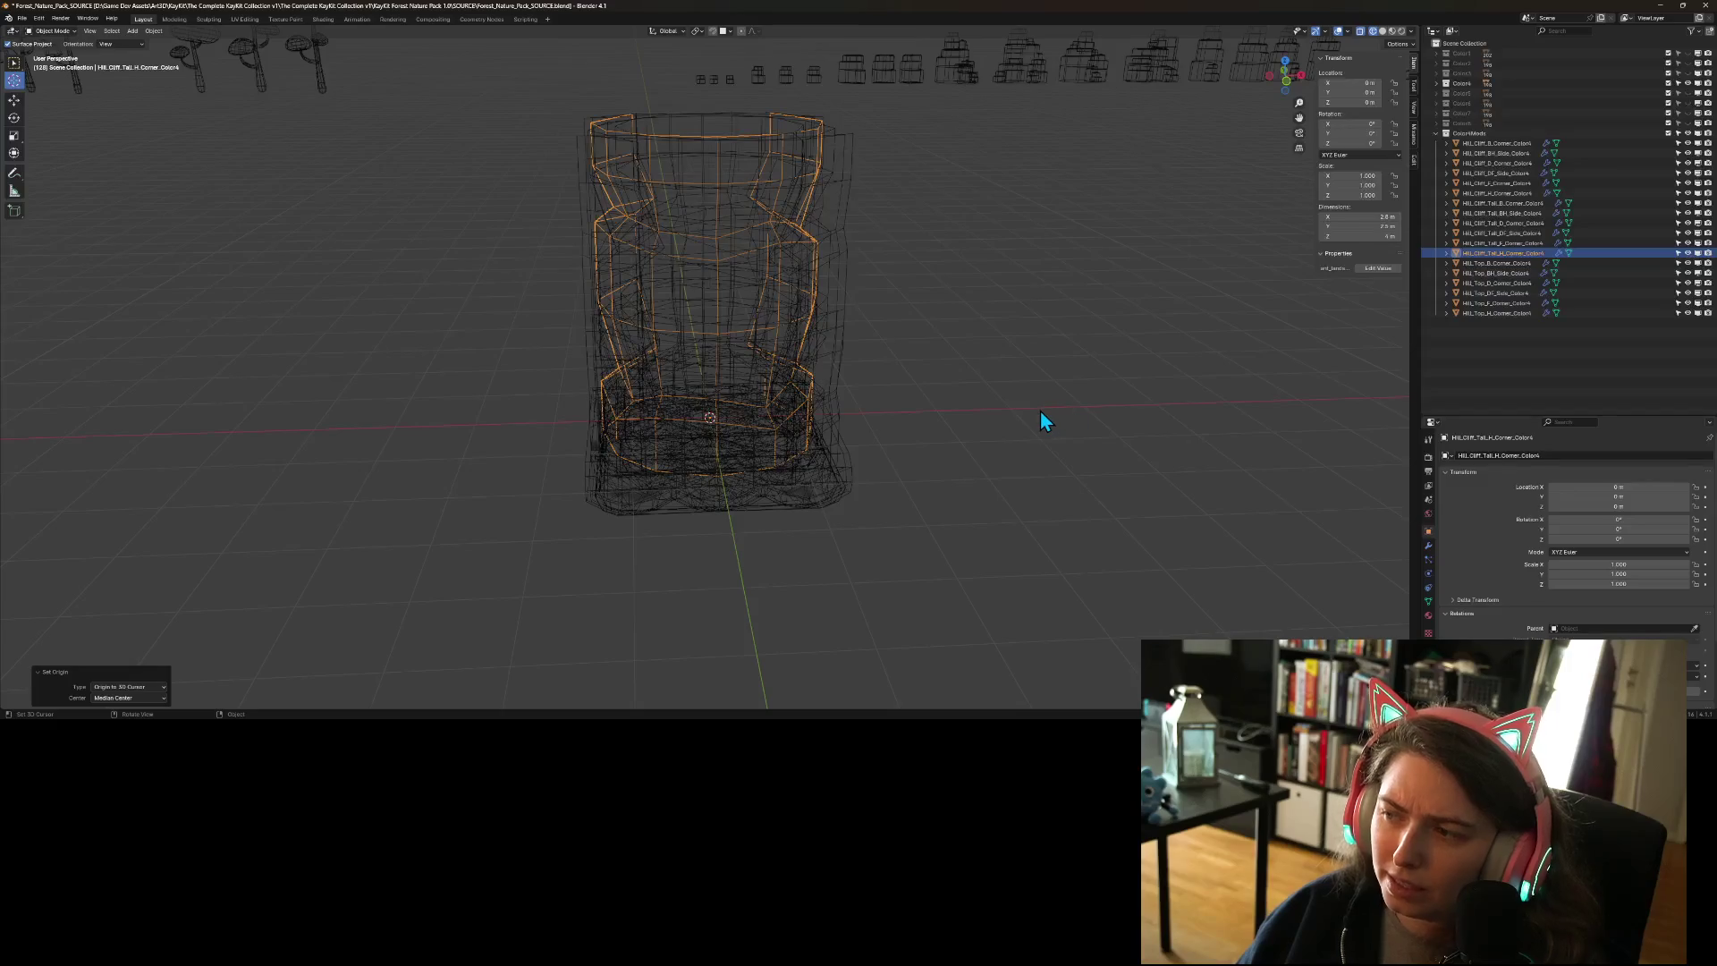
pyautogui.hotkey('ctrl', 's')
pyautogui.moveTo(924, 444)
pyautogui.mouseDown()
pyautogui.moveTo(1016, 464)
pyautogui.moveTo(1033, 487)
pyautogui.mouseUp()
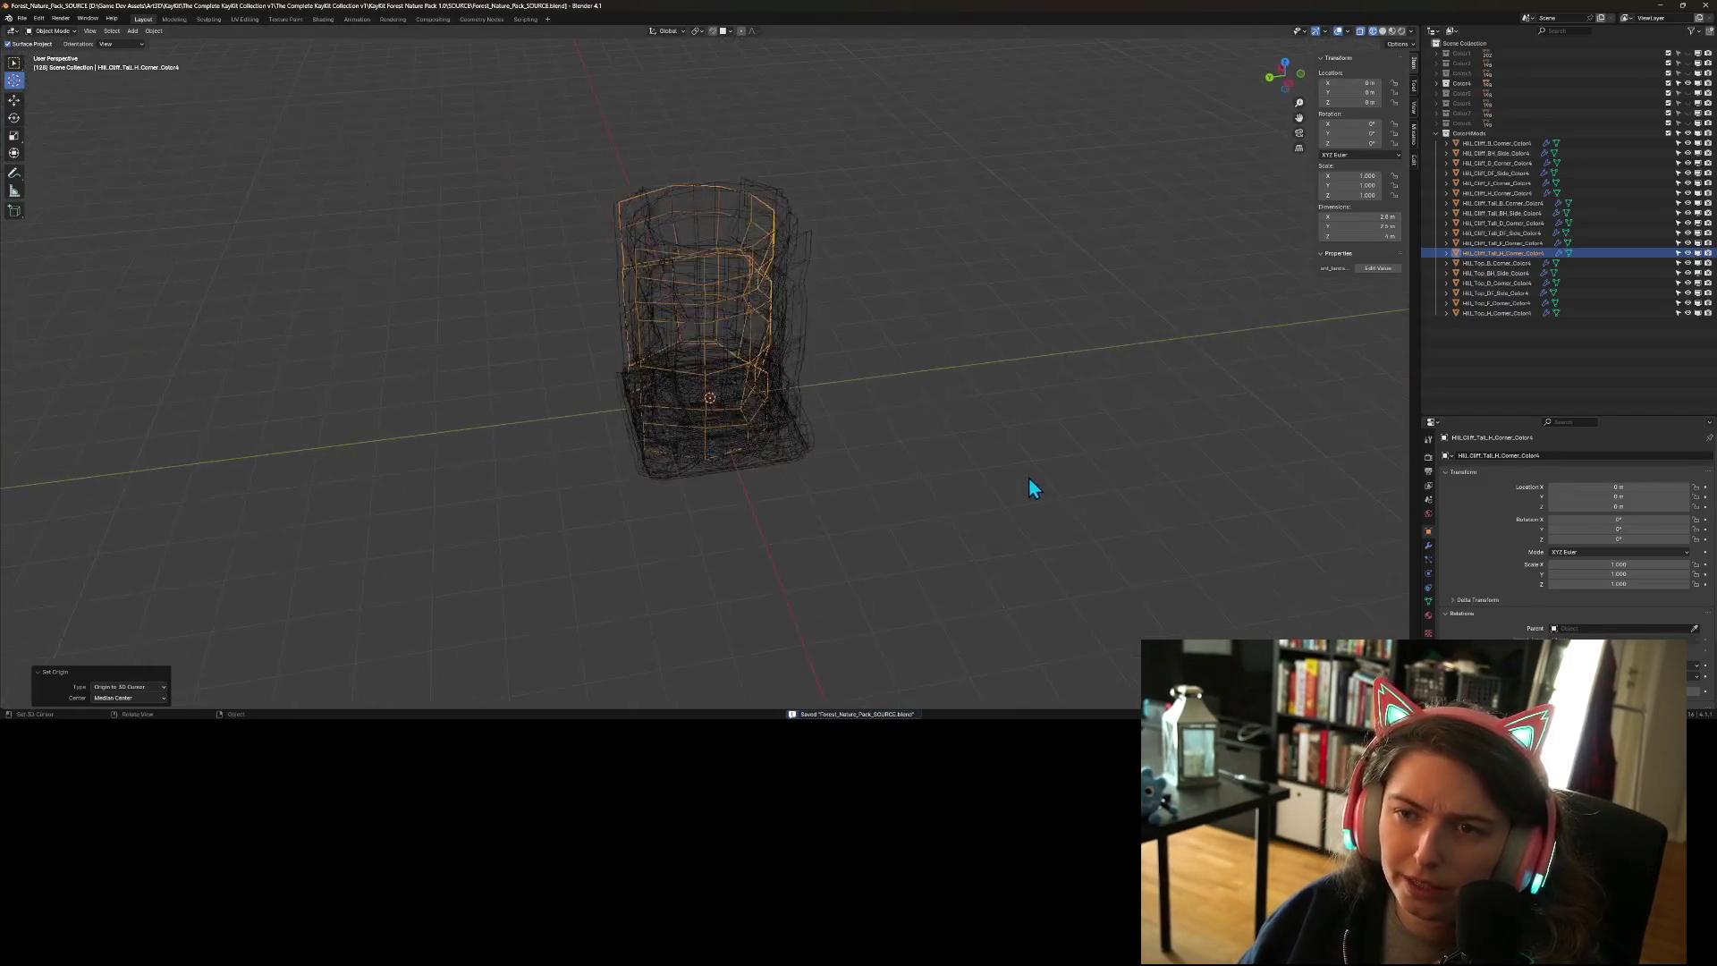
# - Batch-export the B corner through Tall H corner pieces as separate FBX files, then save
pyautogui.keyDown('shift'); pyautogui.click(1495, 148); pyautogui.keyUp('shift')
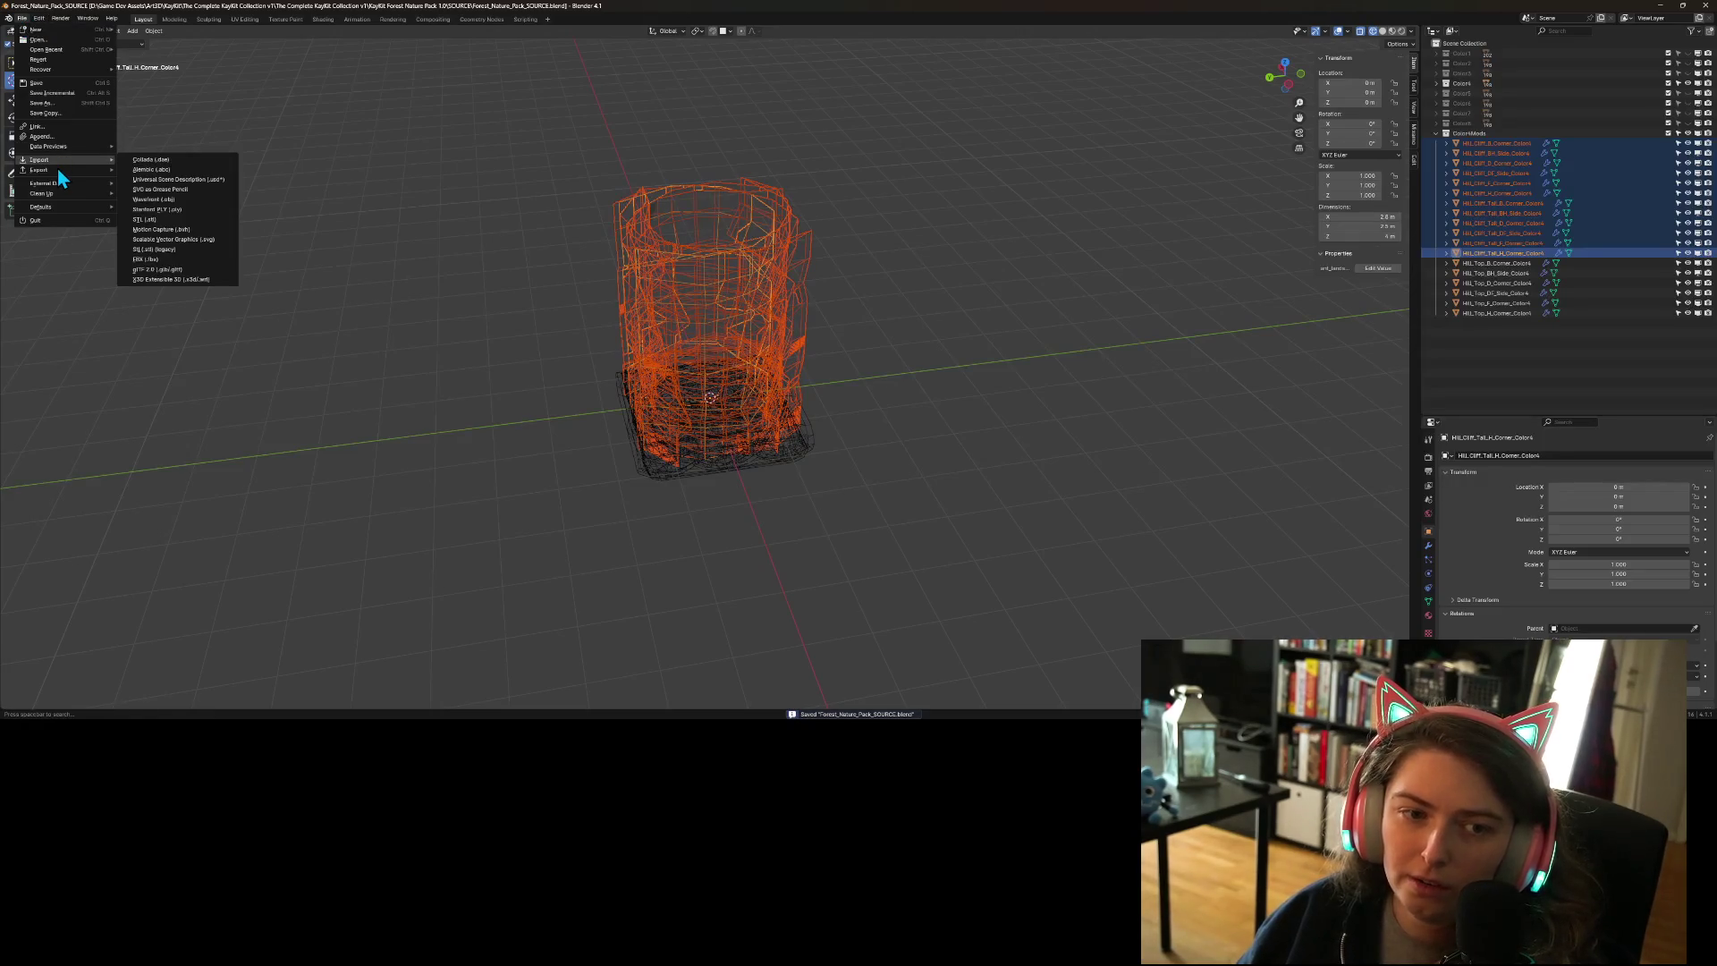
pyautogui.moveTo(58, 170)
pyautogui.click(197, 301)
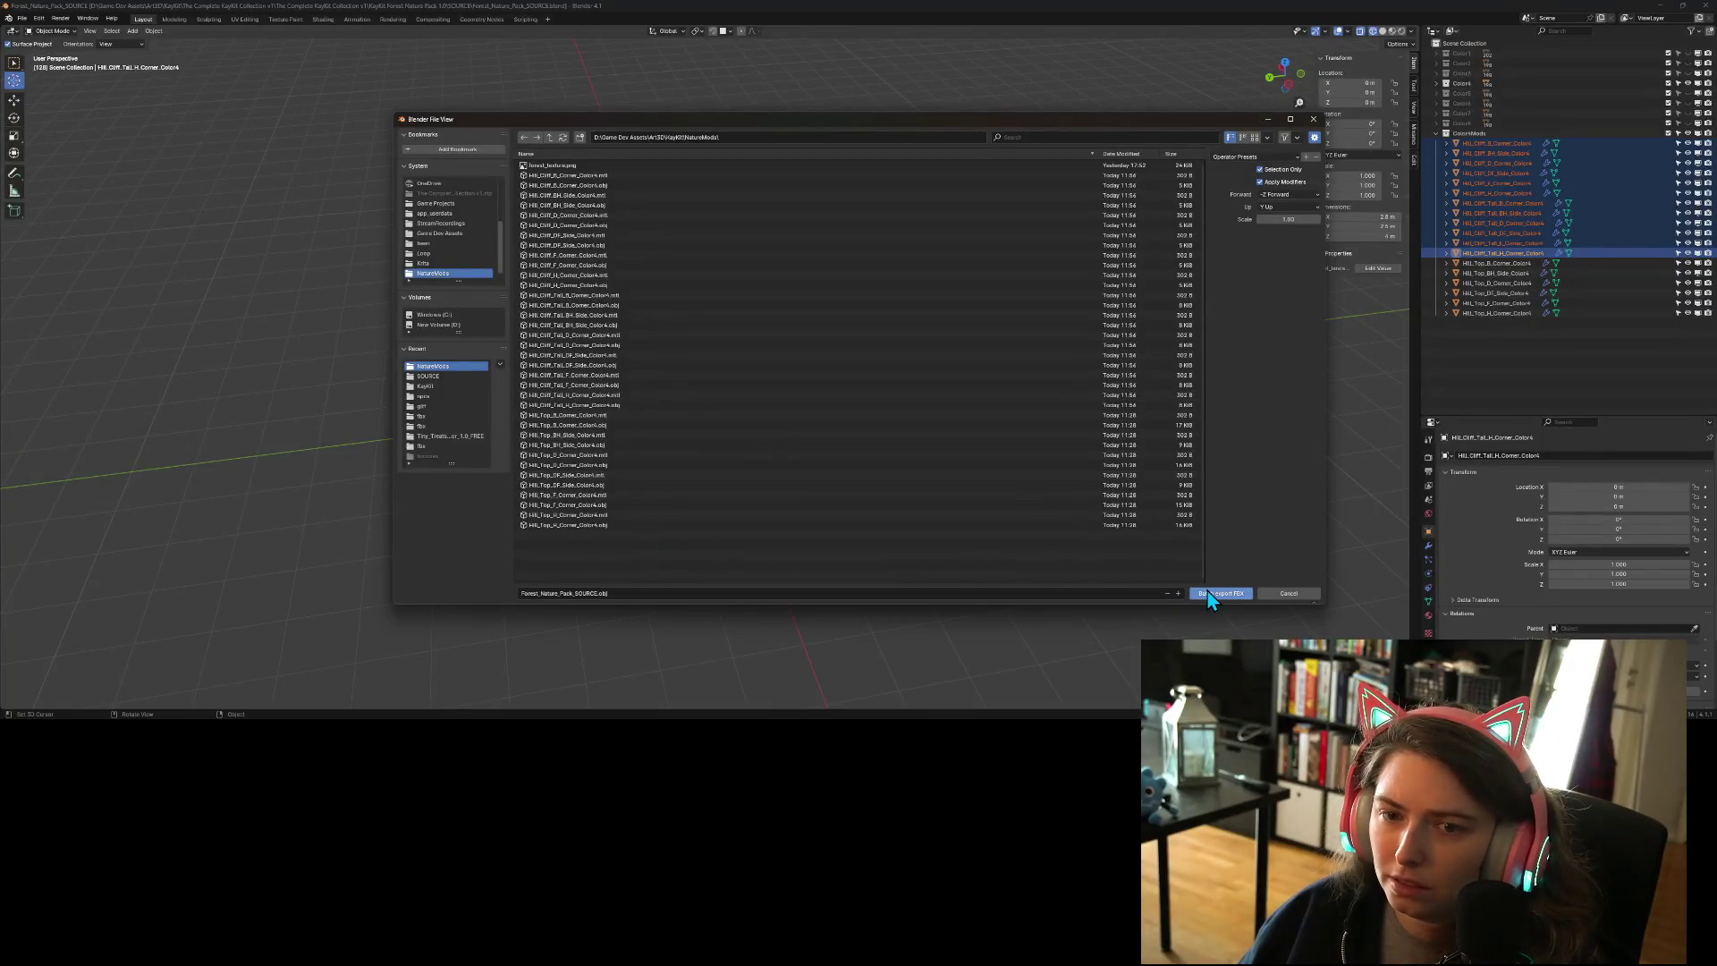
pyautogui.click(1231, 594)
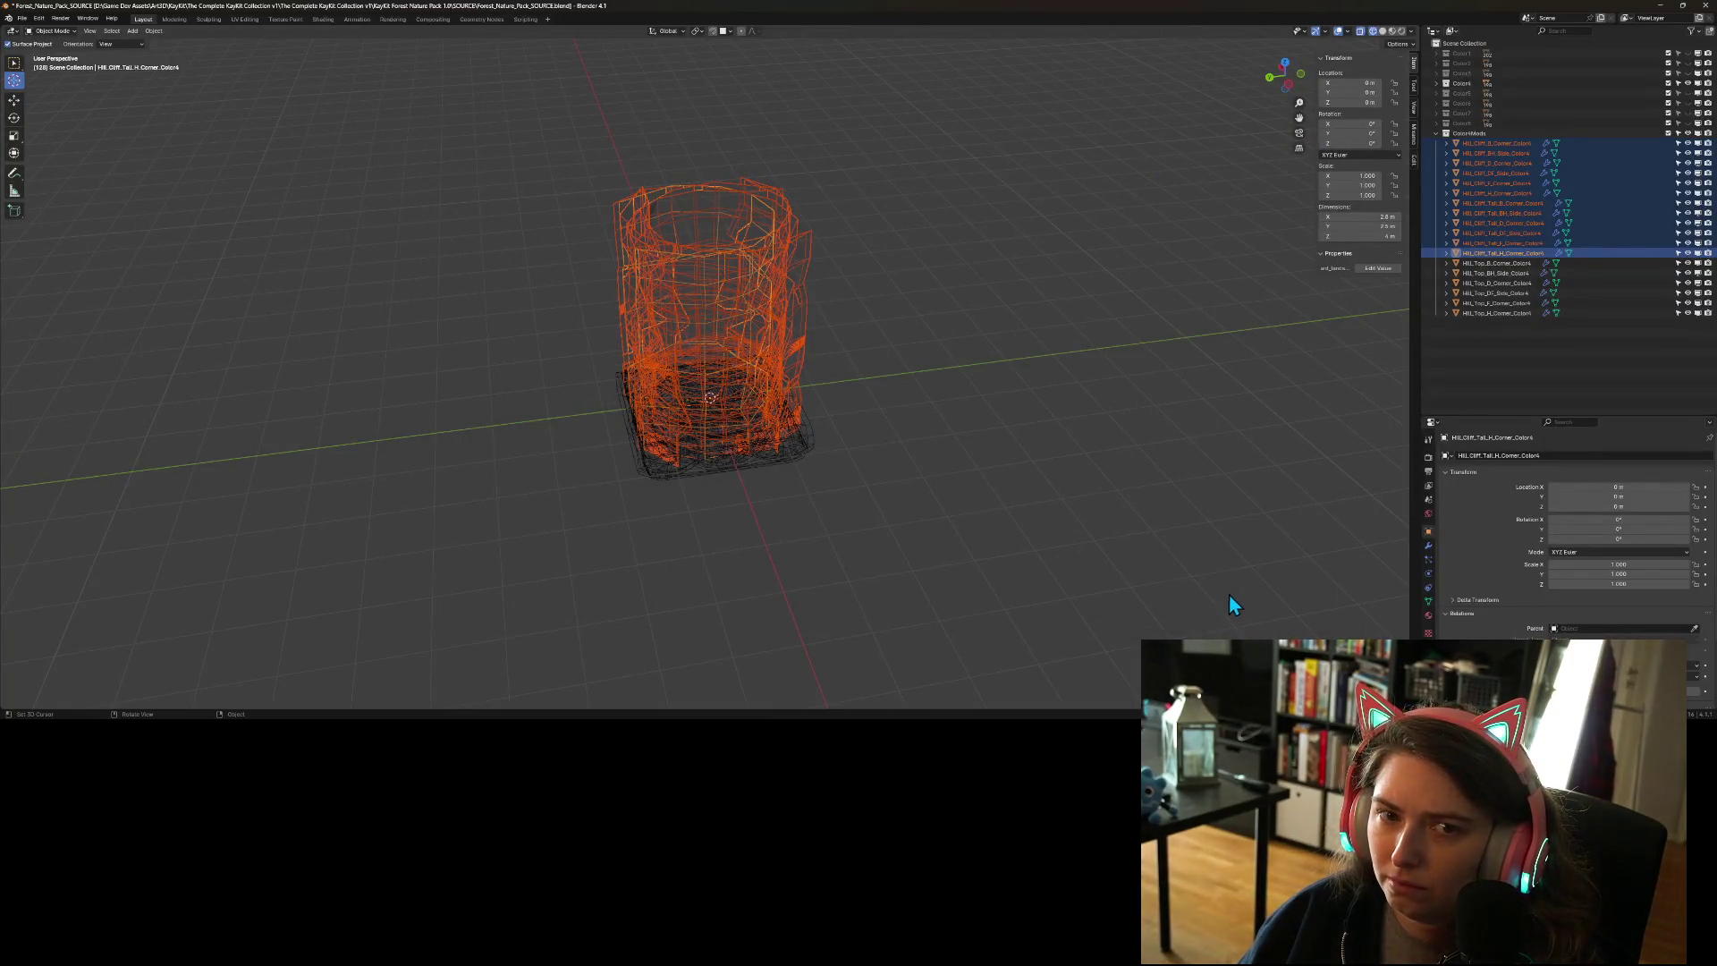
pyautogui.hotkey('ctrl', 's')
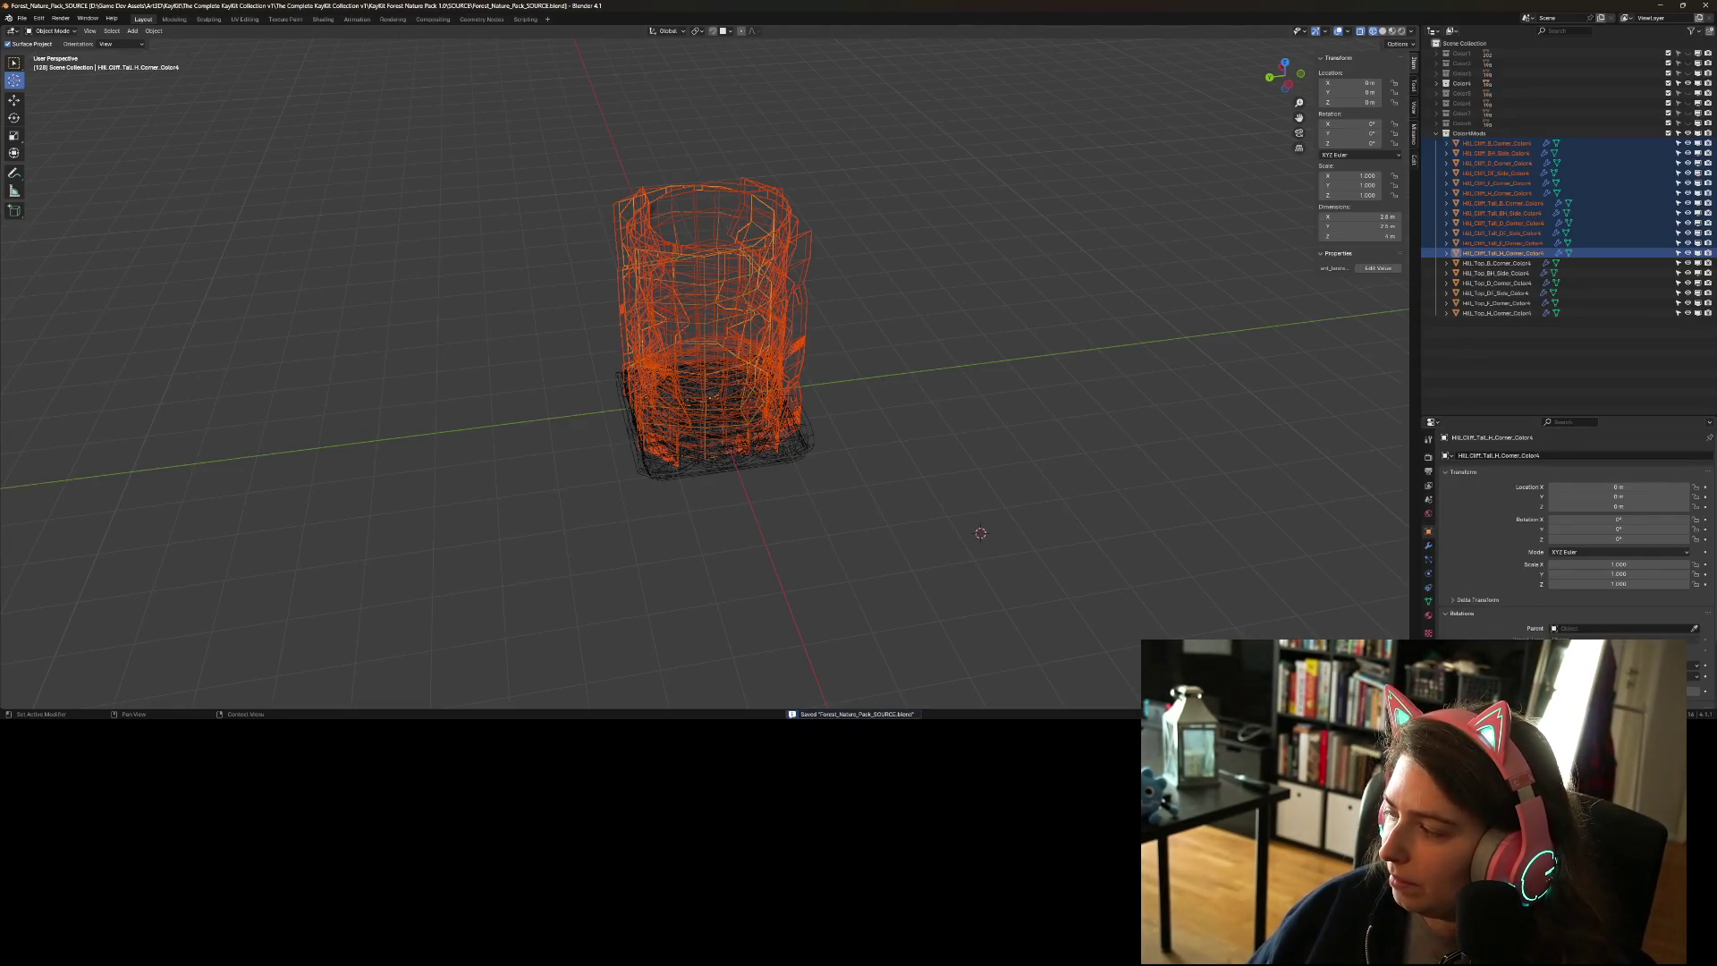
# - Paste the copied Hill_Cliff files into the Color4 folder, replacing the old ones, then minimize Blender
pyautogui.hotkey('alt', 'Tab')
pyautogui.hotkey('alt', 'Tab')
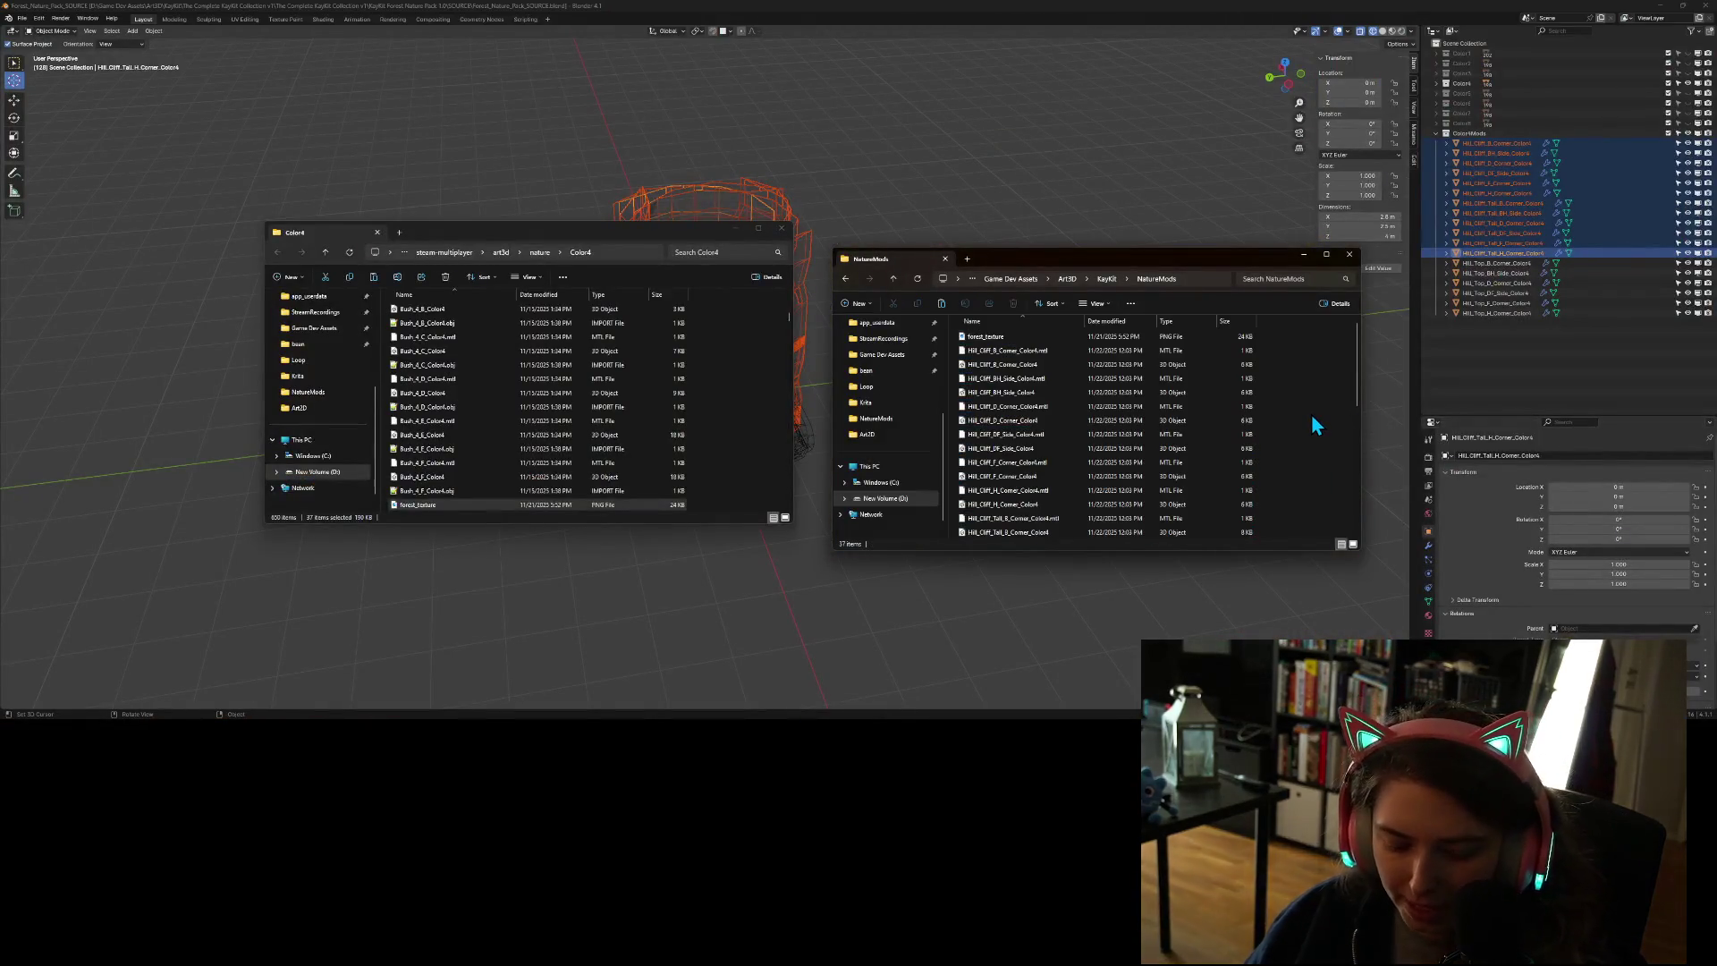
pyautogui.click(742, 424)
pyautogui.hotkey('ctrl', 'v')
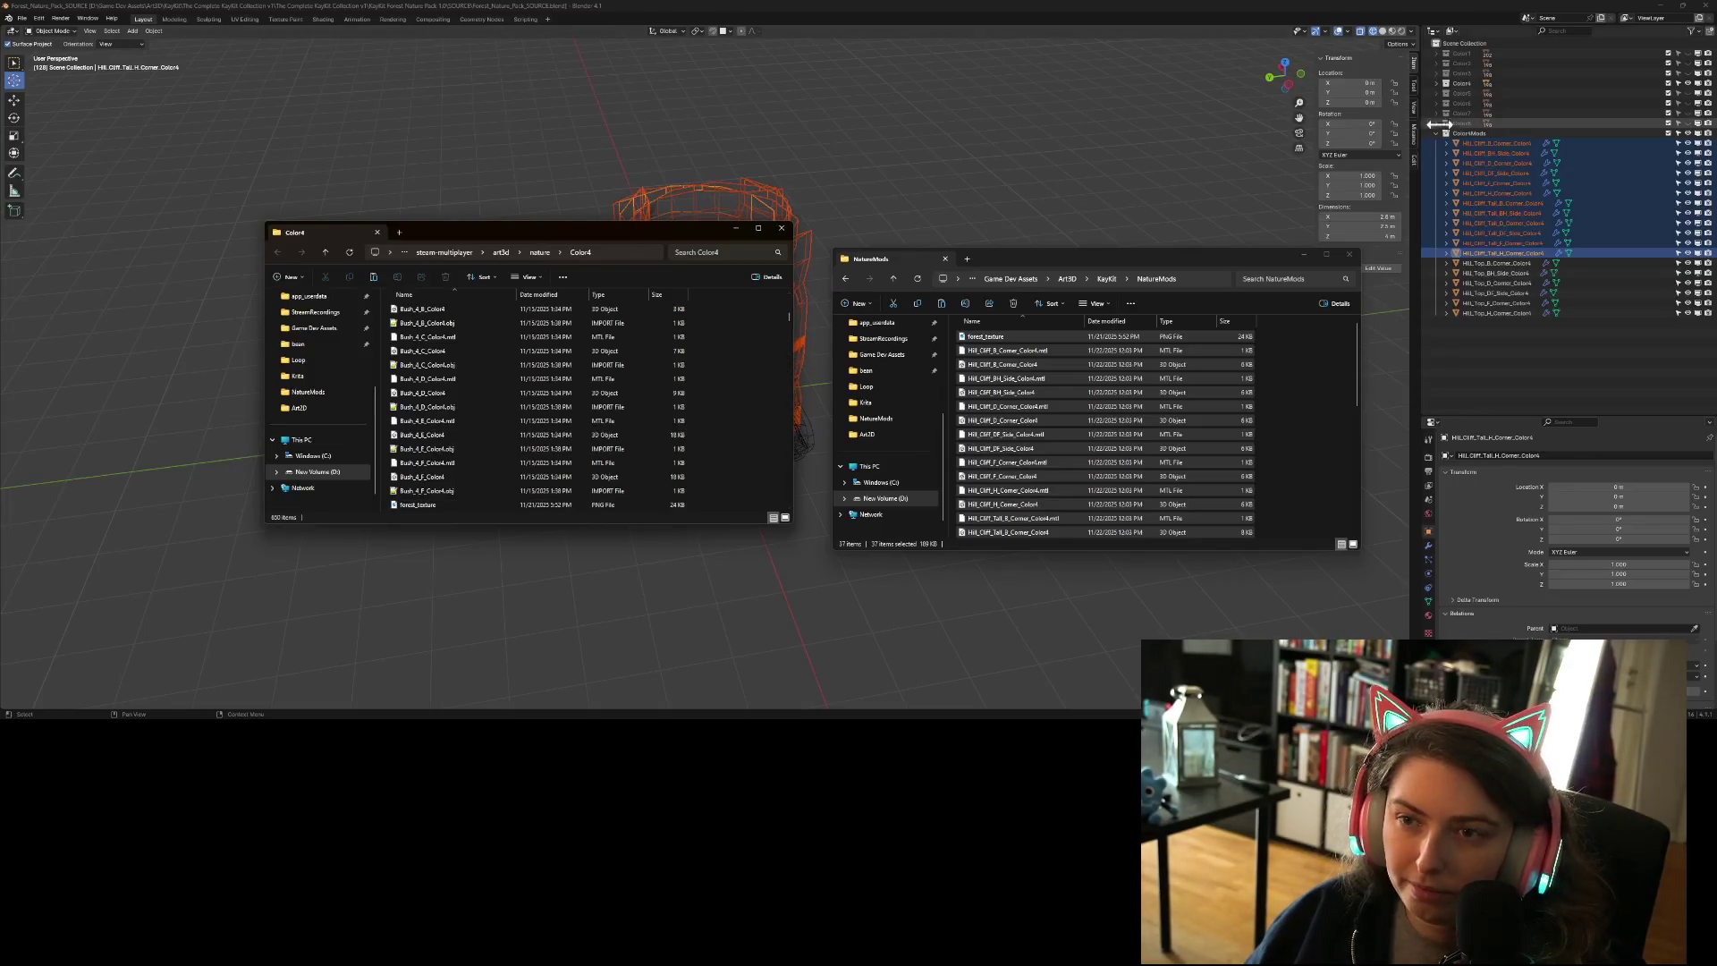
pyautogui.click(1677, 9)
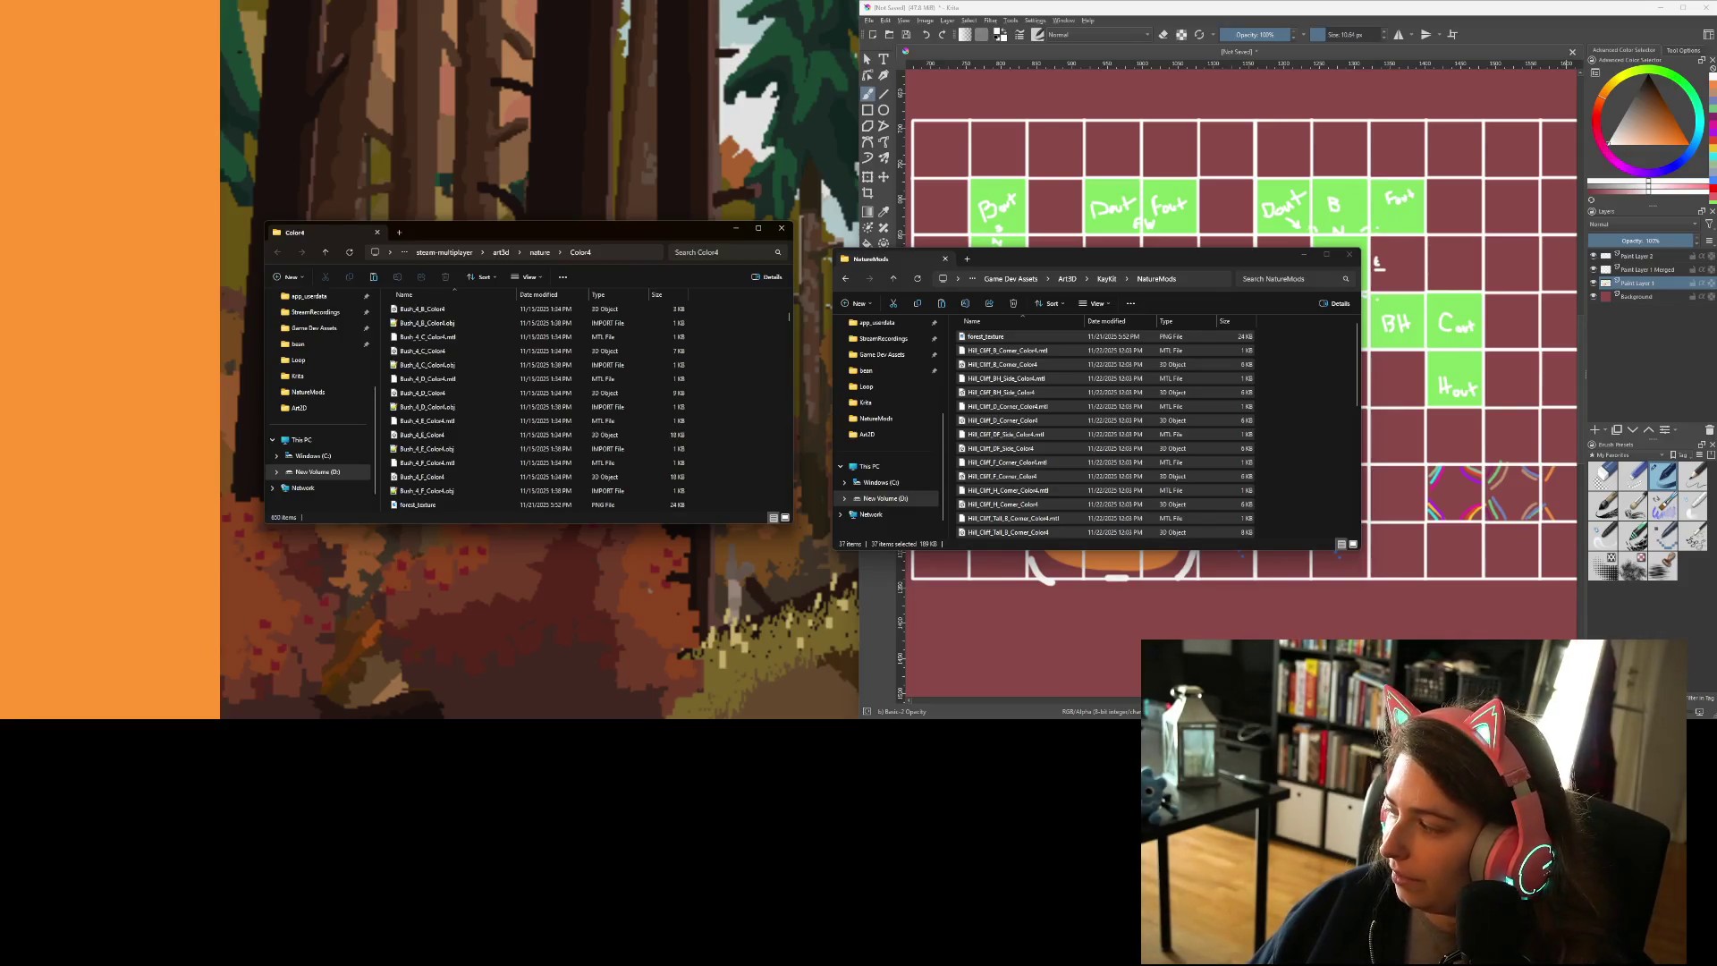
# - Inspect the reimported cliff piece in Godot's 3D view, then run the project
pyautogui.hotkey('alt', 'Tab')
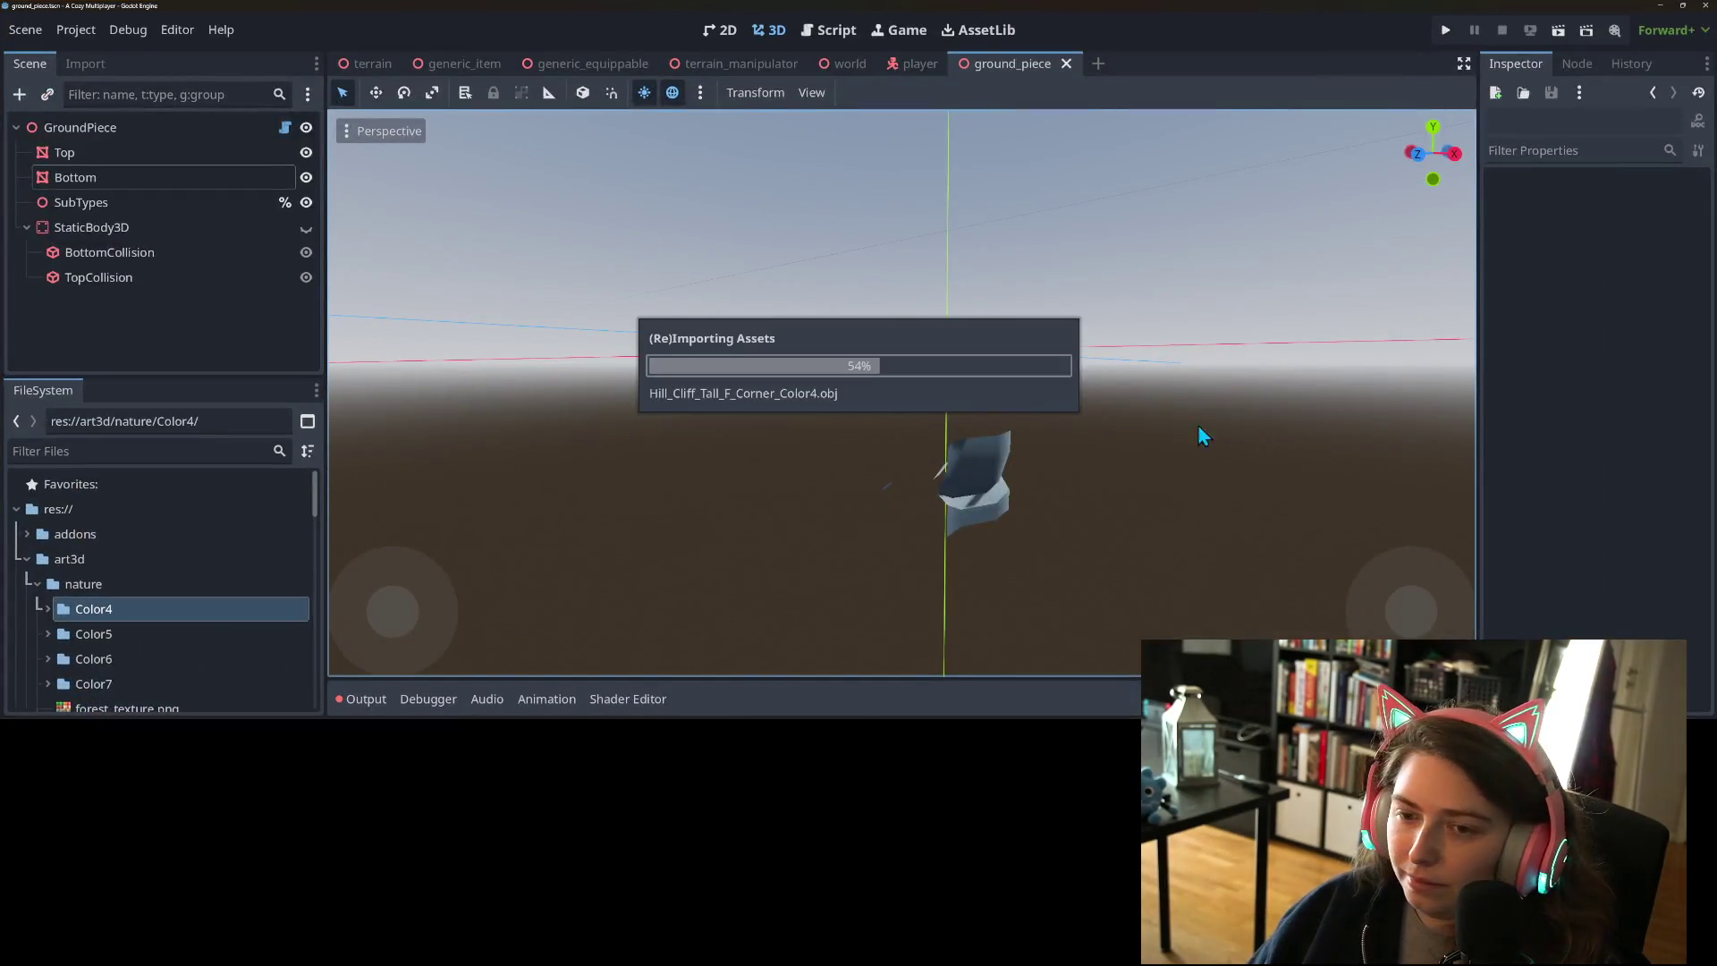
pyautogui.scroll(-4, 828, 404)
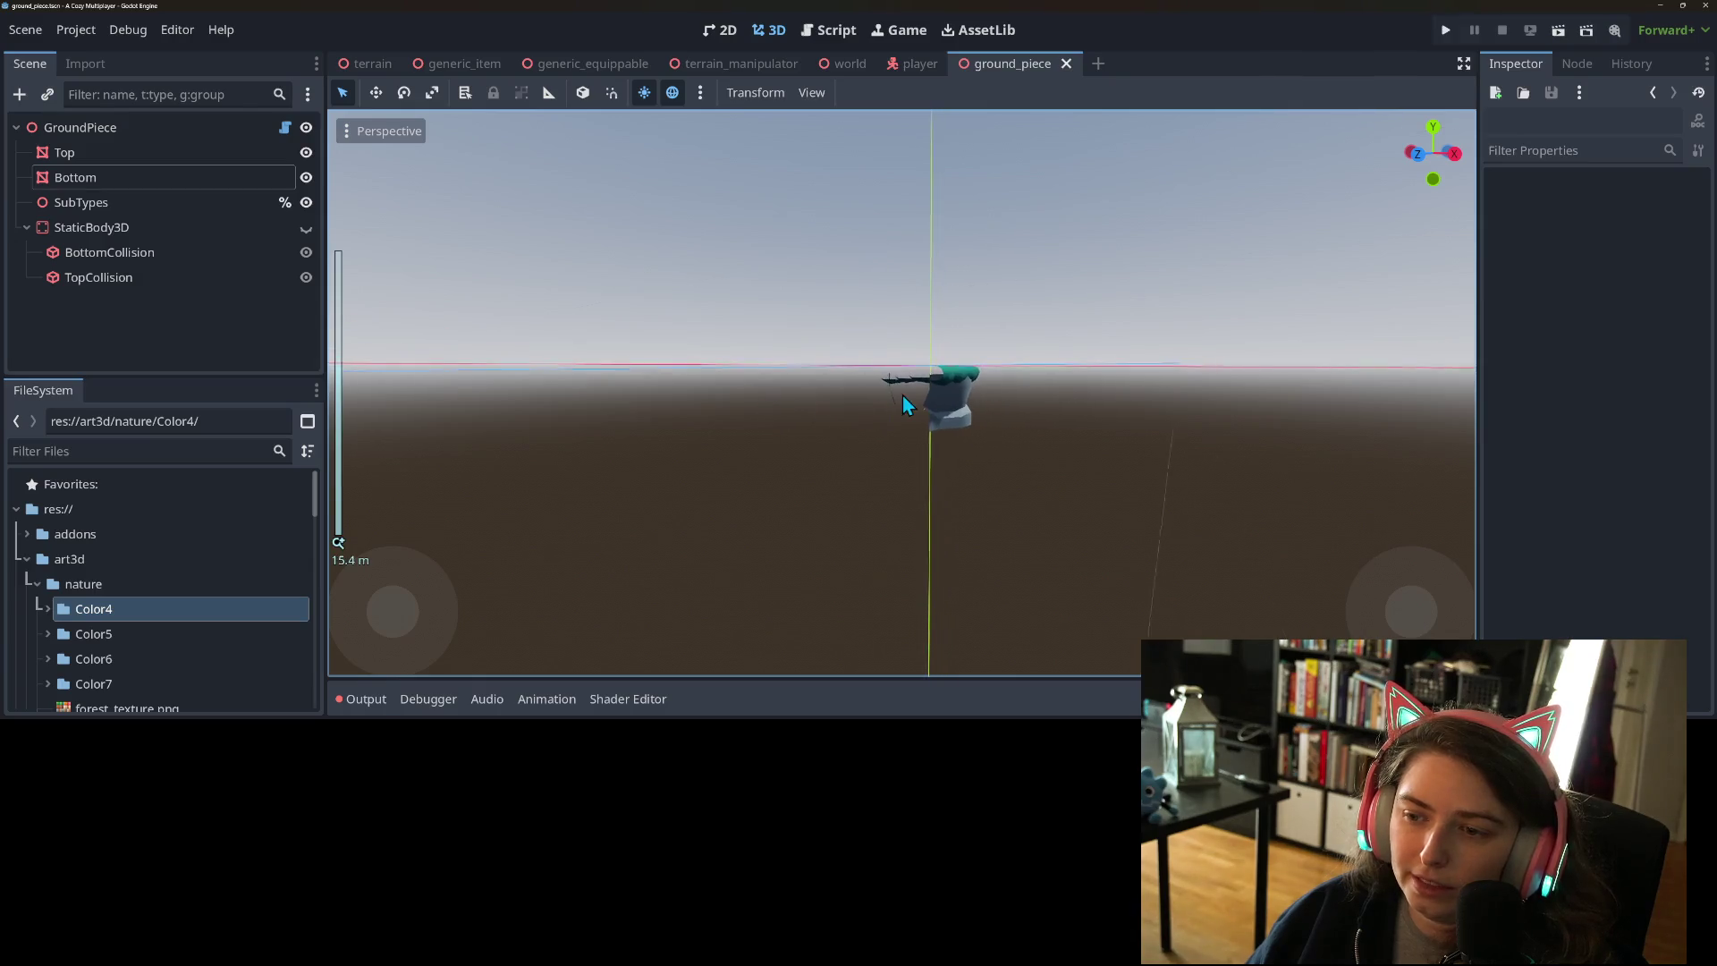
pyautogui.moveTo(837, 430)
pyautogui.mouseDown()
pyautogui.moveTo(766, 401)
pyautogui.moveTo(557, 431)
pyautogui.moveTo(464, 391)
pyautogui.moveTo(817, 433)
pyautogui.moveTo(1199, 435)
pyautogui.moveTo(1074, 508)
pyautogui.mouseUp()
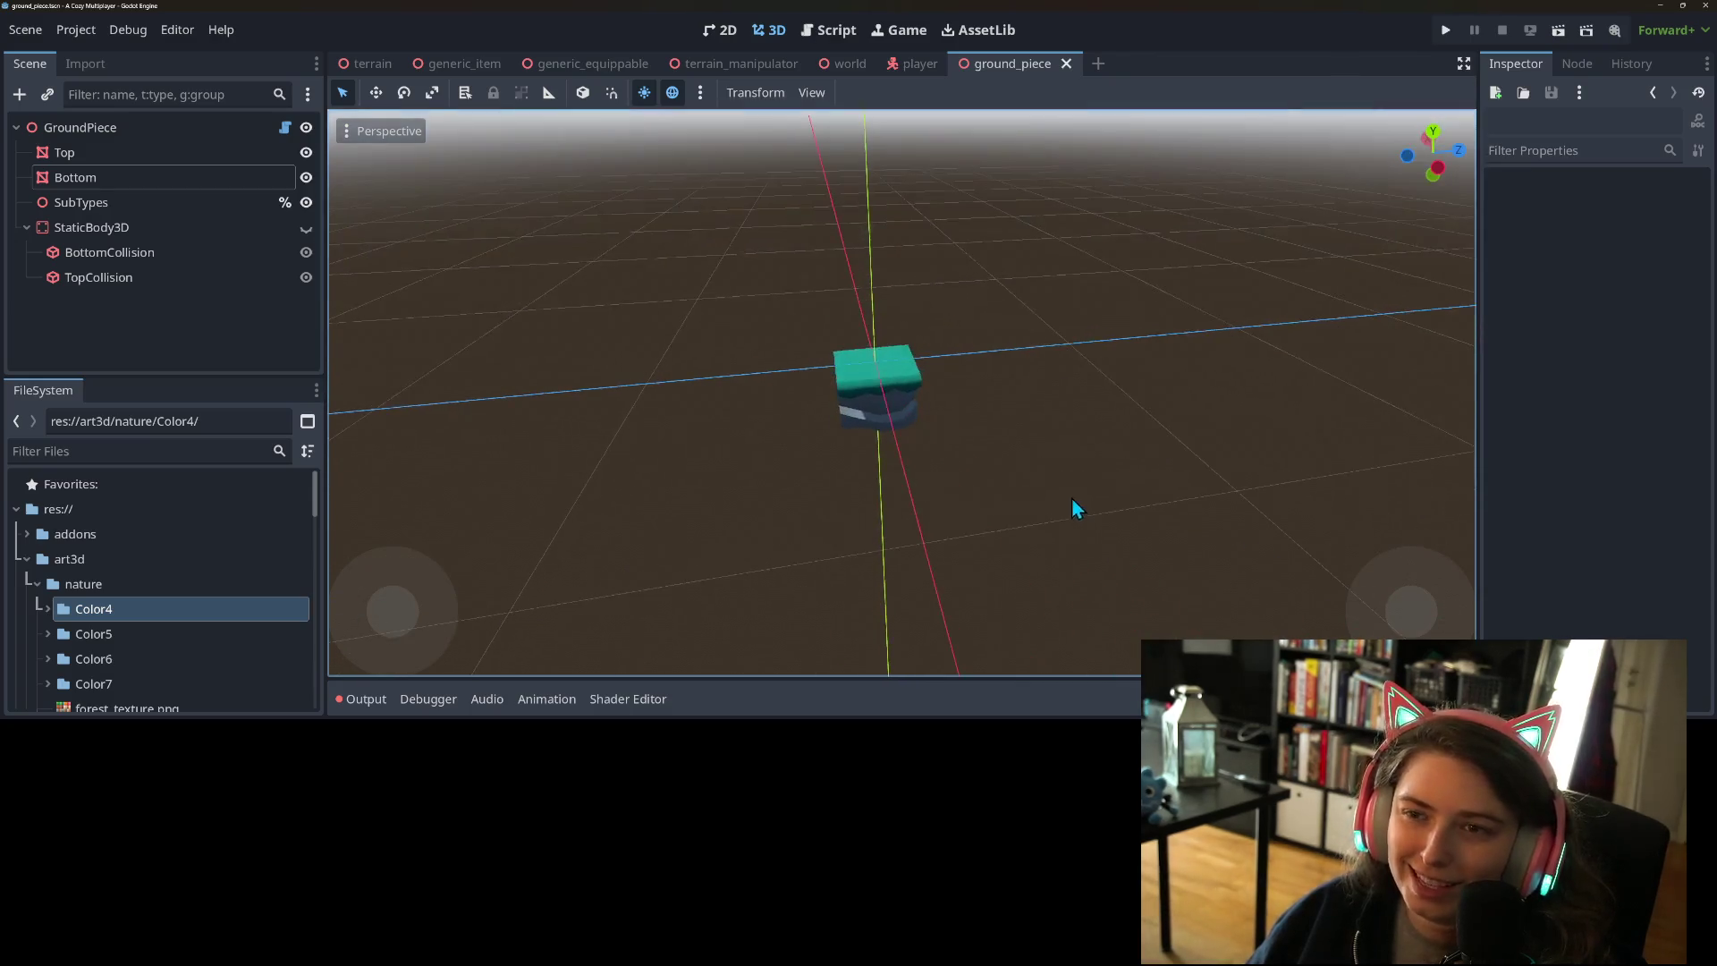
pyautogui.click(1460, 34)
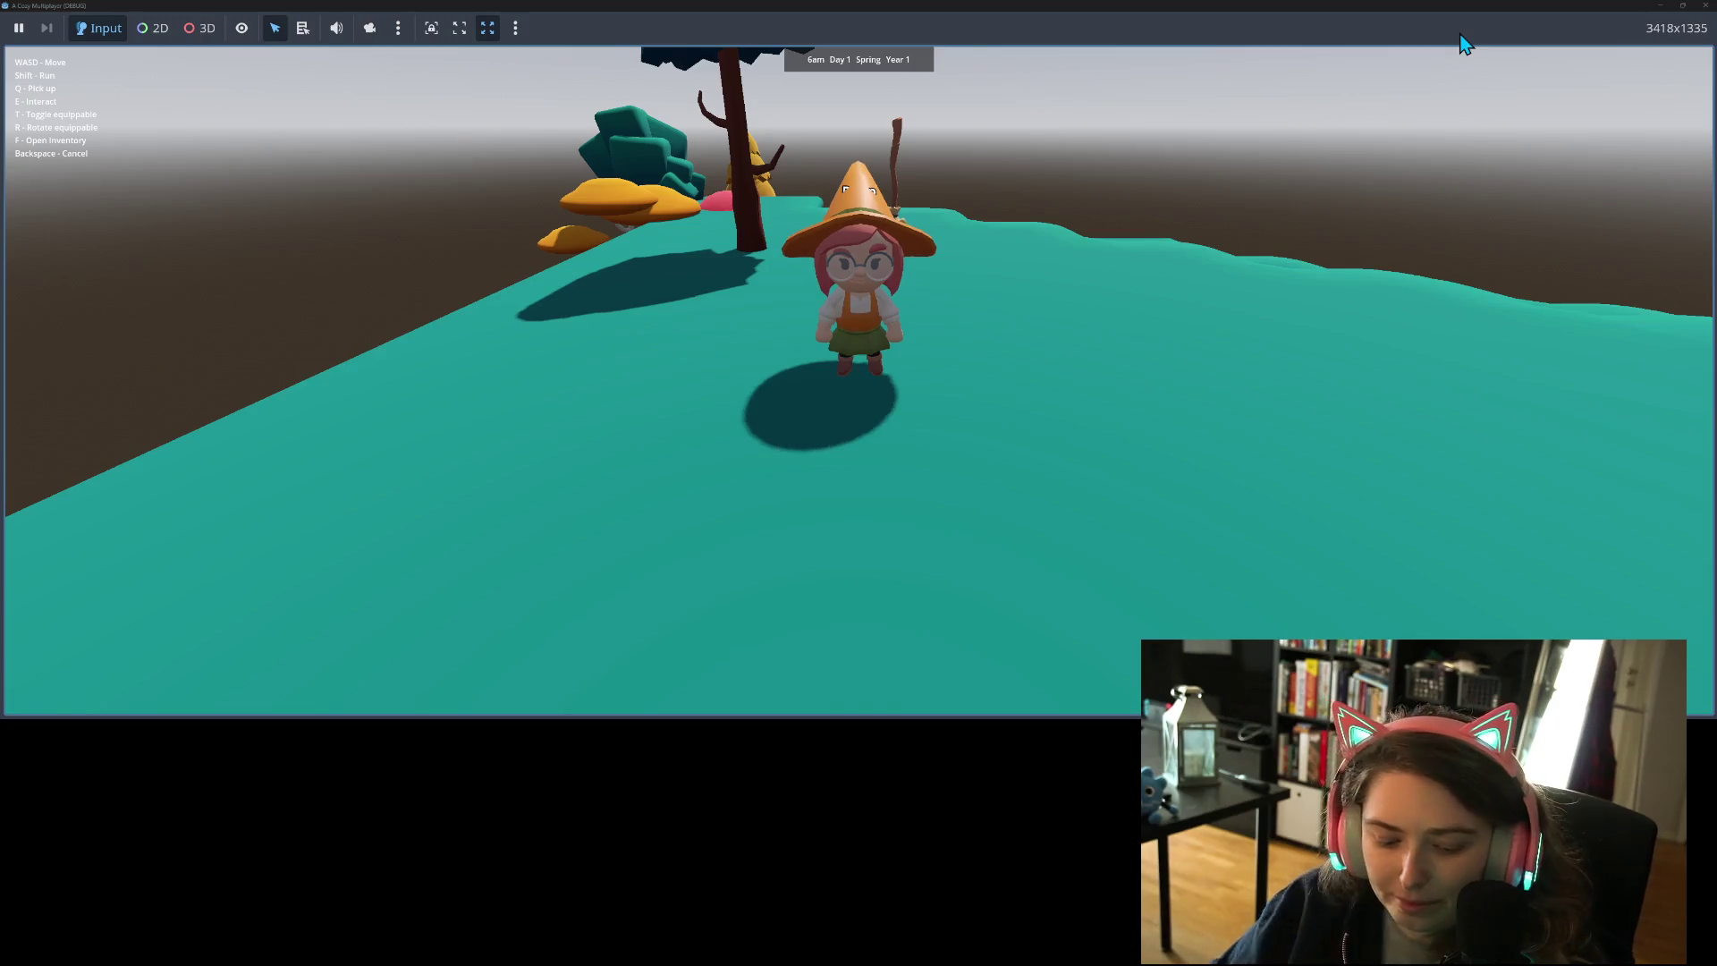
# - Walk the witch forward and back, then left until she reaches and circles a rock platform
pyautogui.press('w')
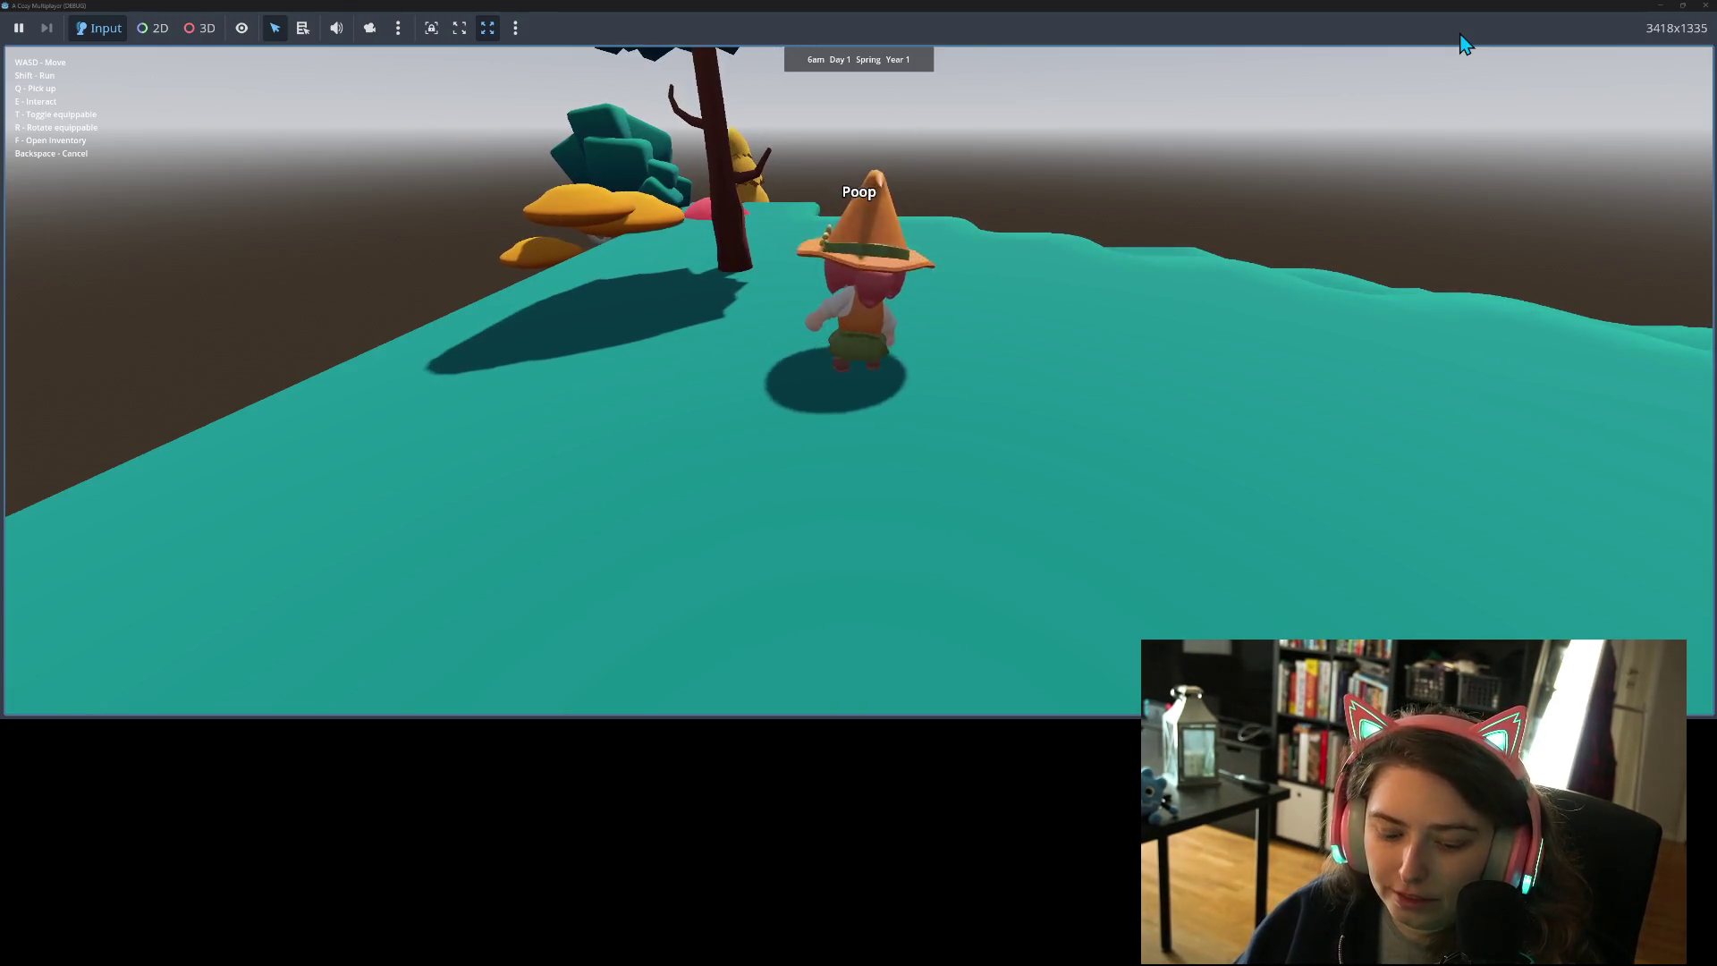
pyautogui.press('s')
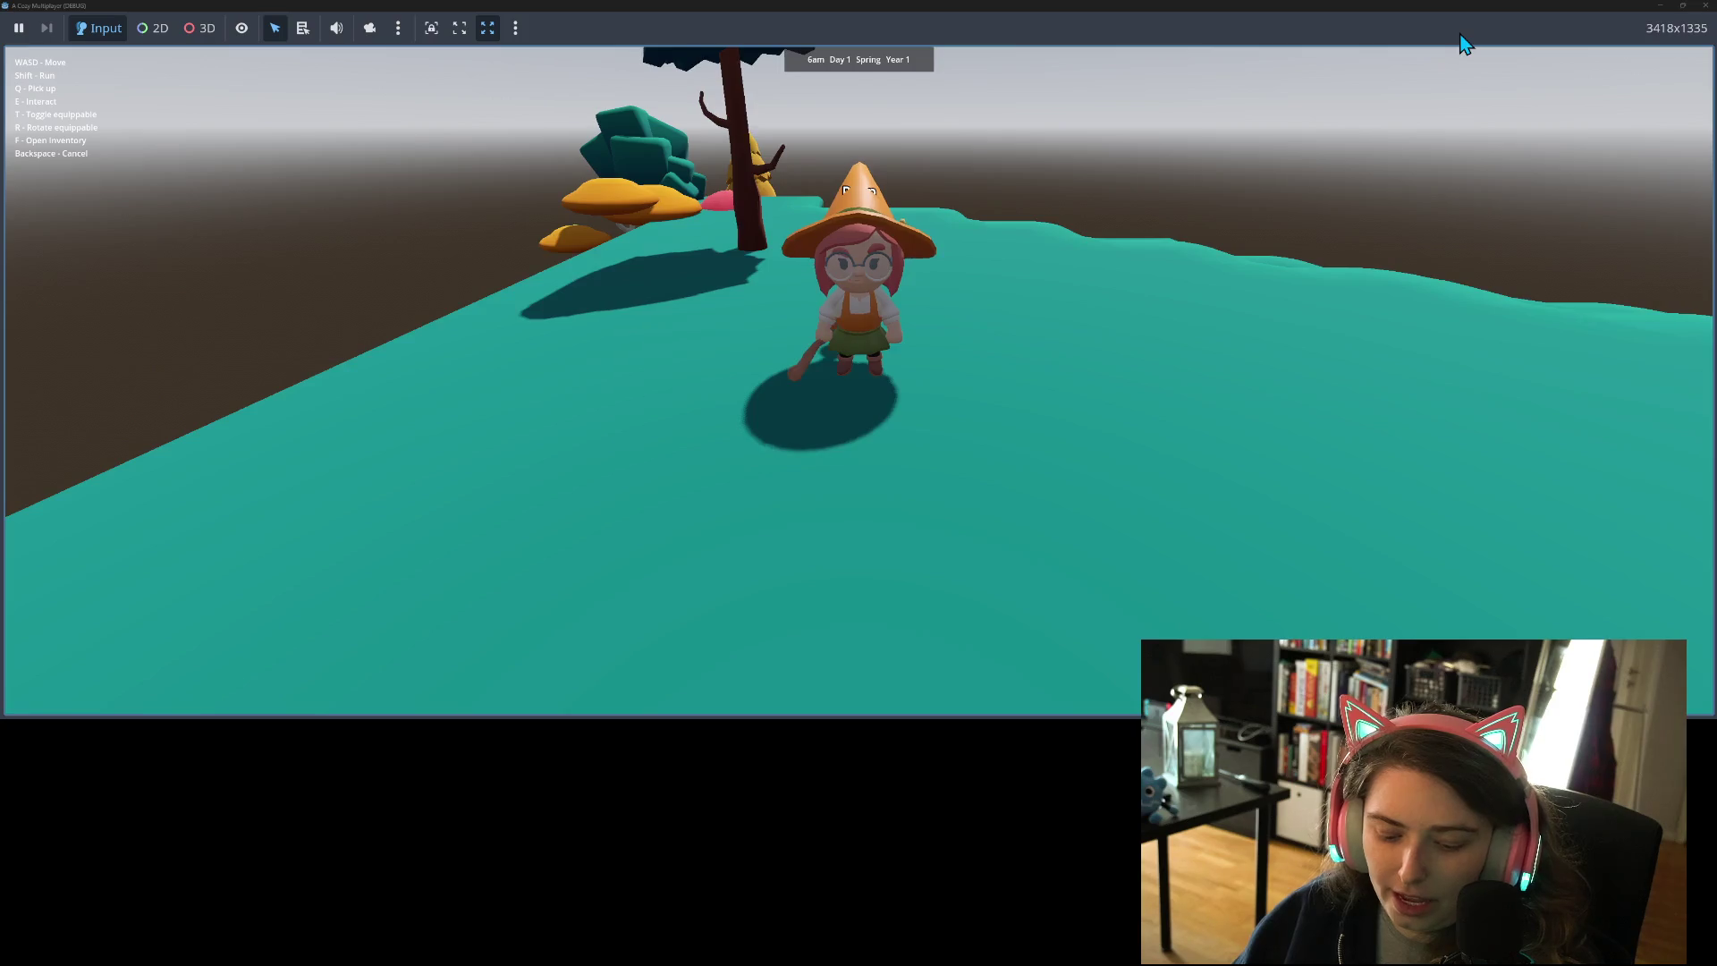
pyautogui.press('a')
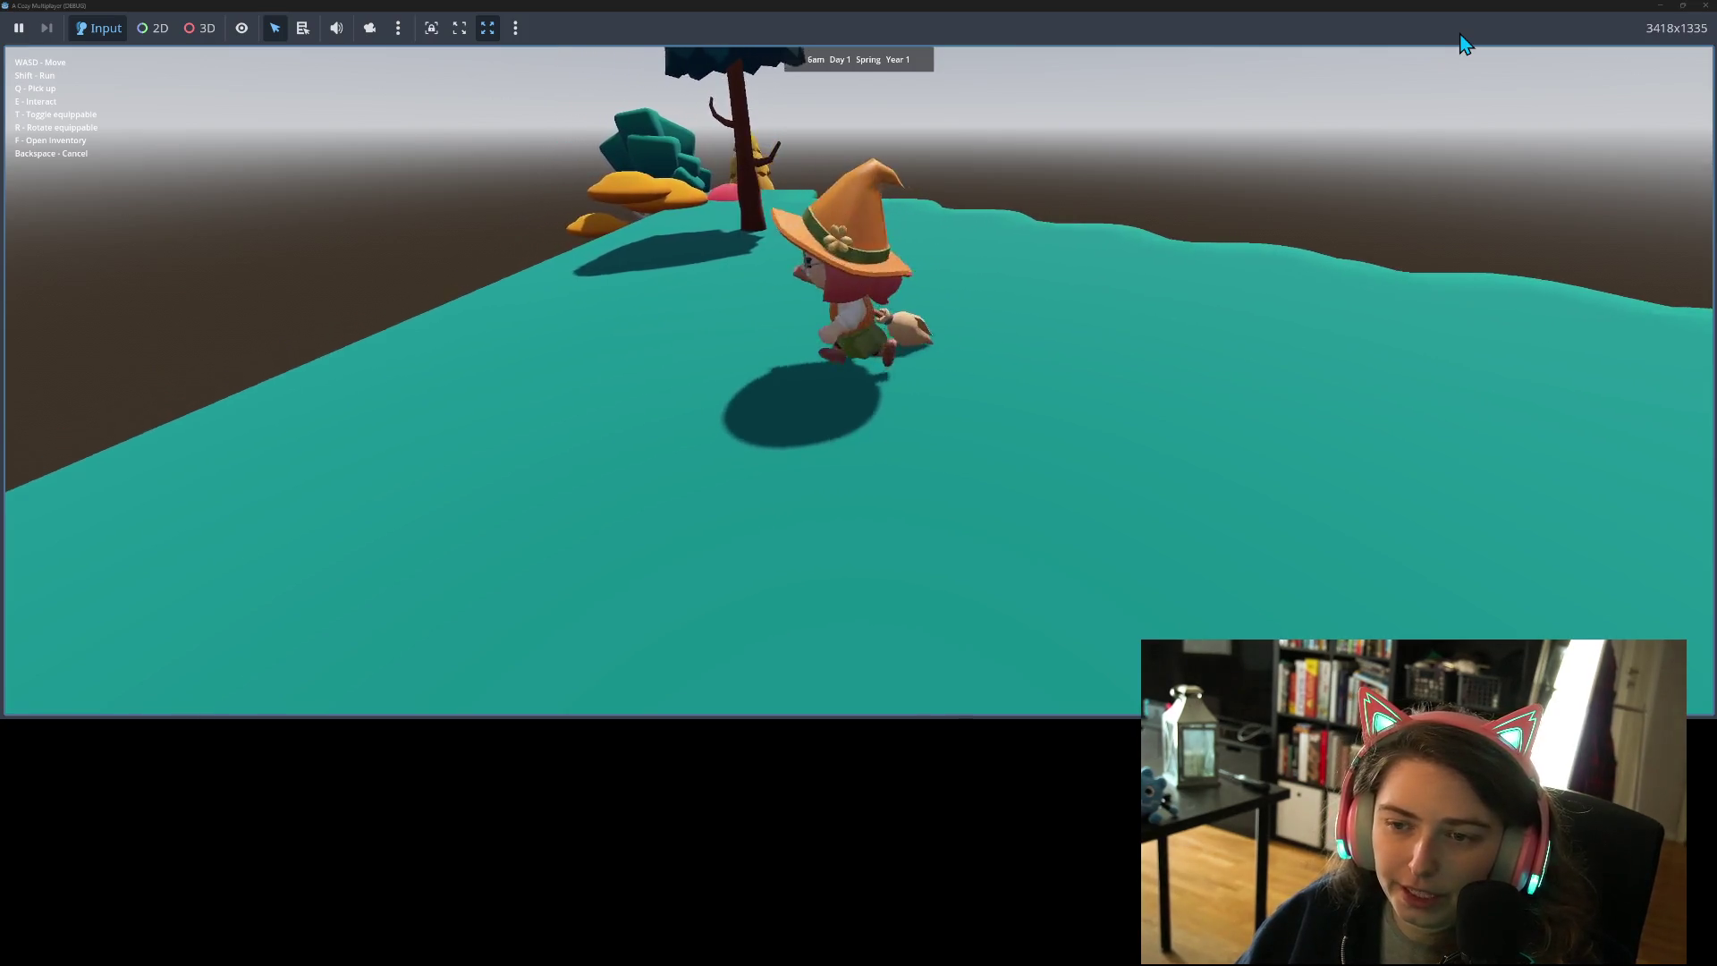
pyautogui.press('a')
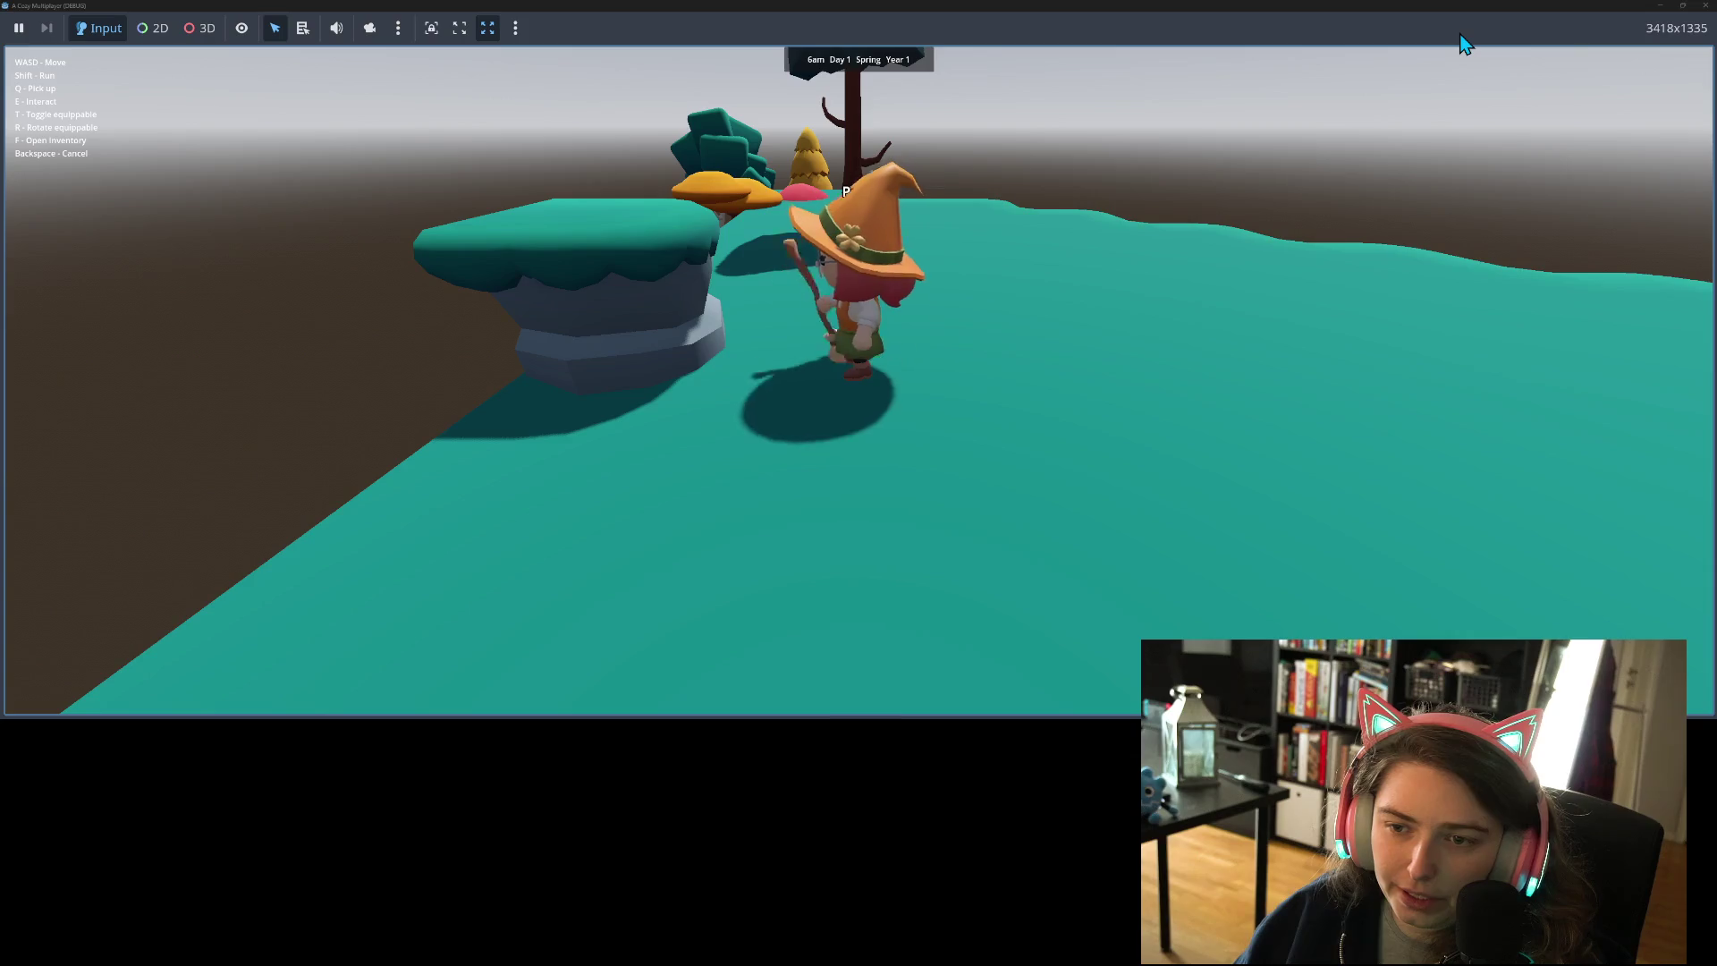
pyautogui.press('s')
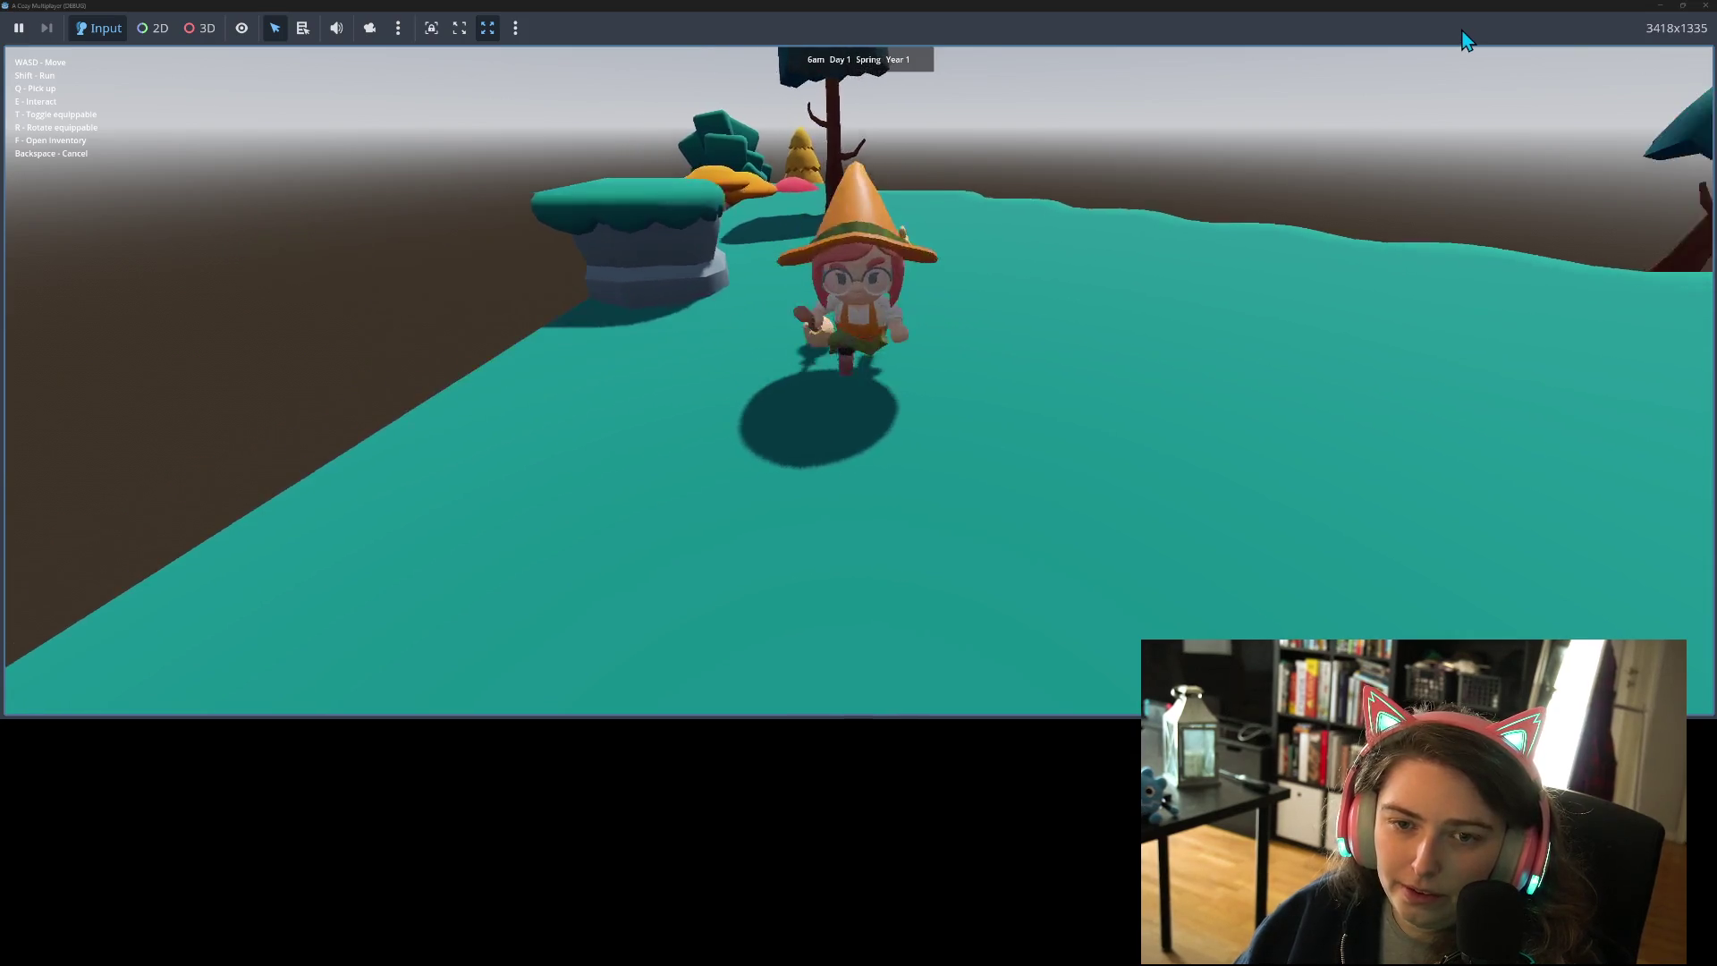
pyautogui.press('w')
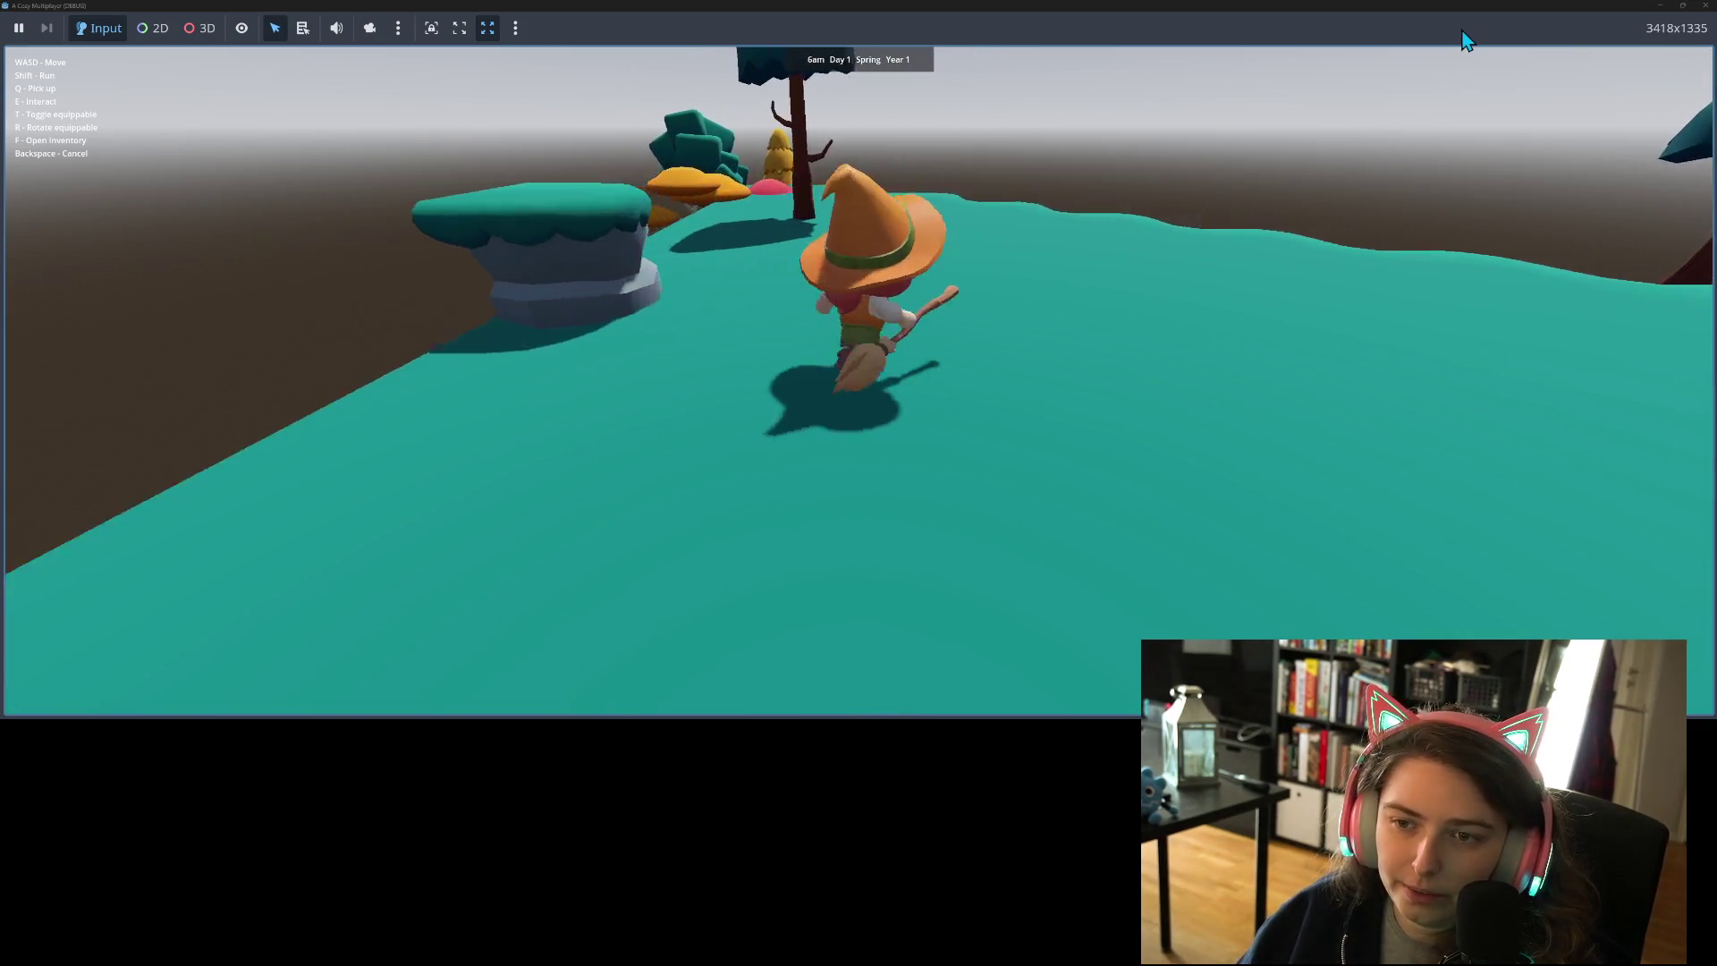
pyautogui.press('a')
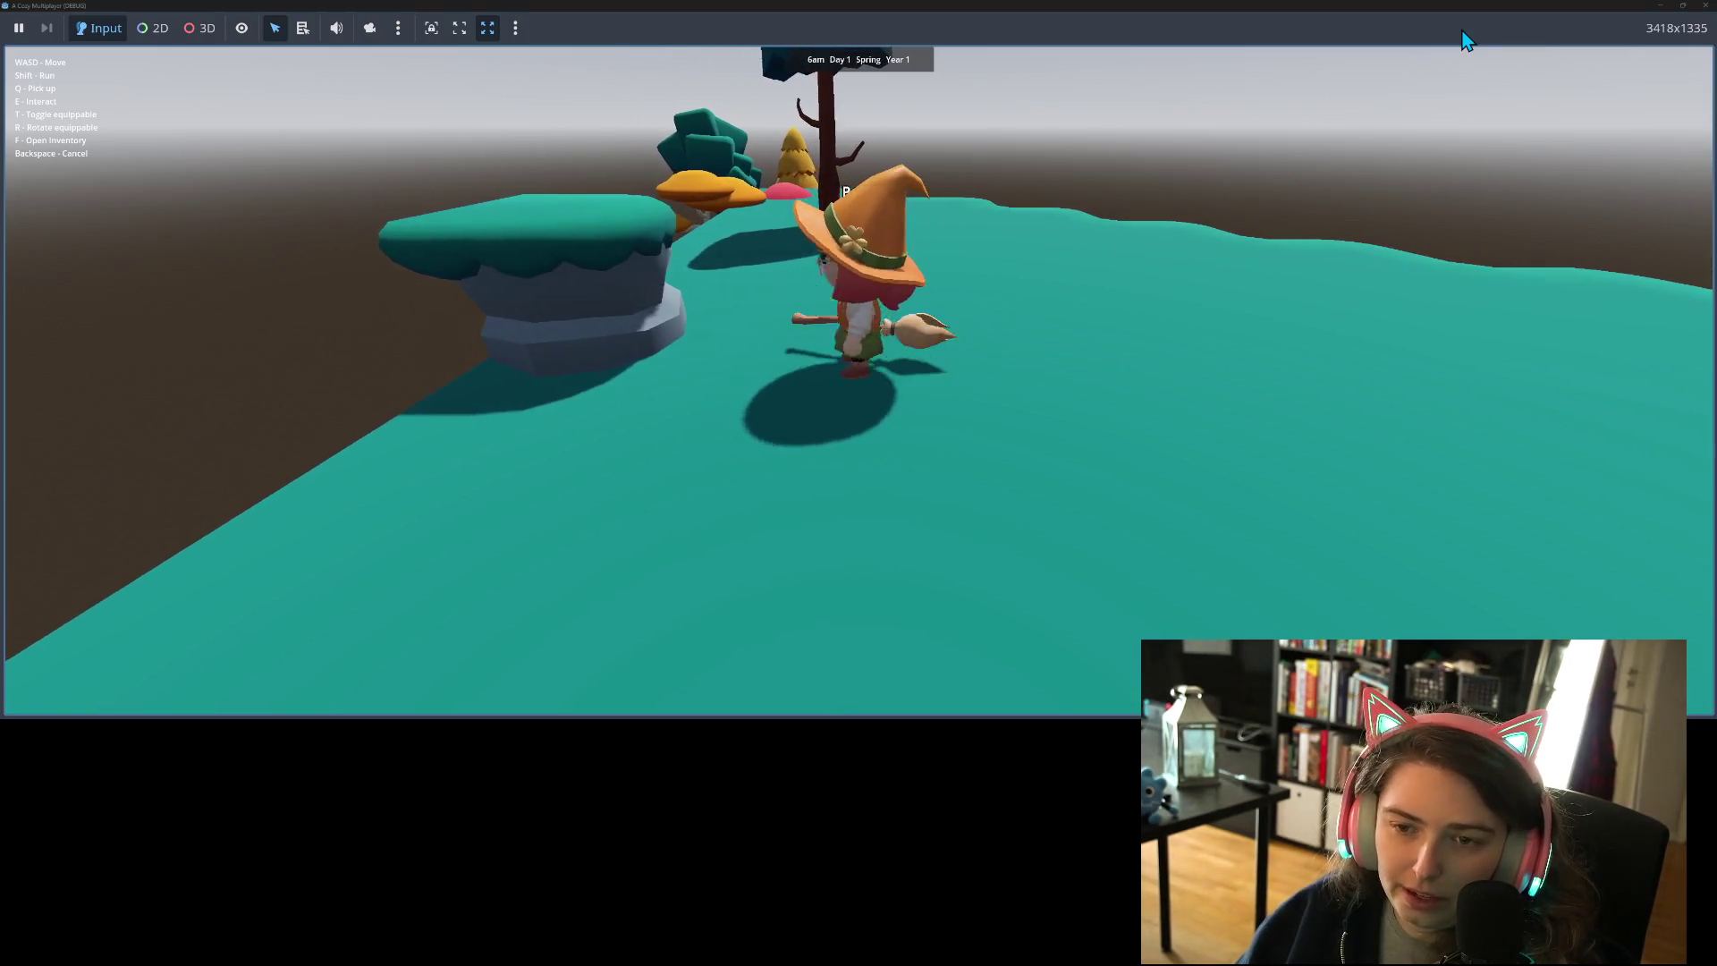
# - Bring the witch out from behind the rock, onto the round platform, then back to ground
pyautogui.press('d')
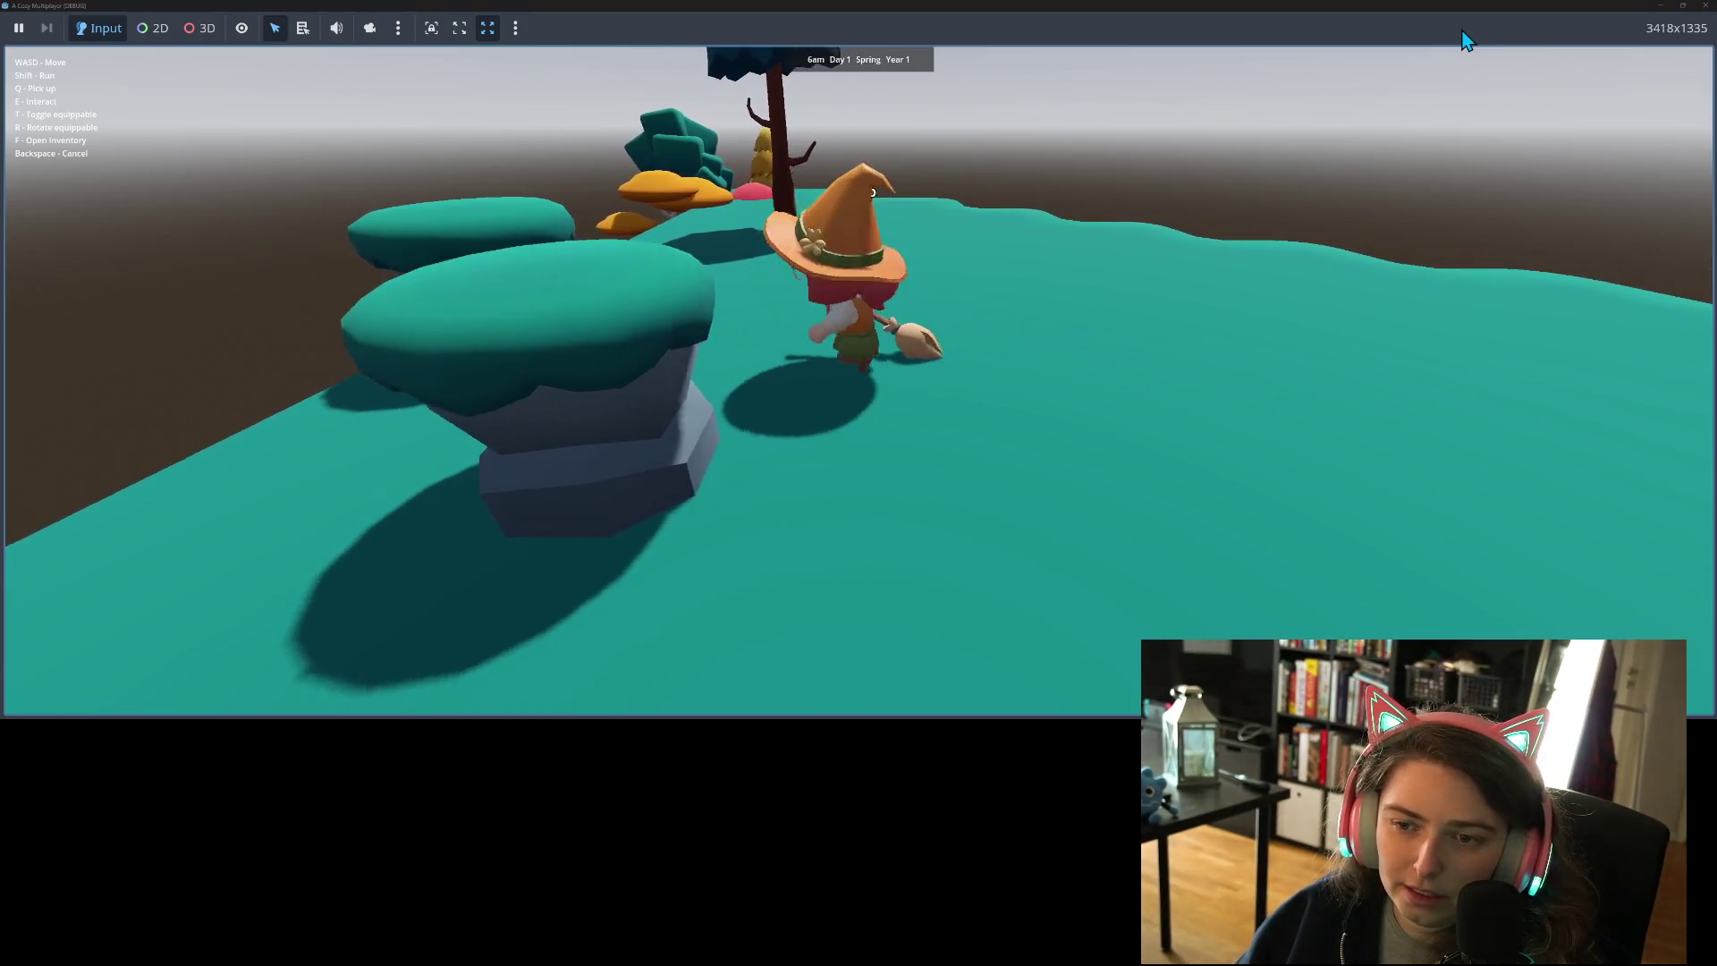
pyautogui.press('s')
pyautogui.press('a')
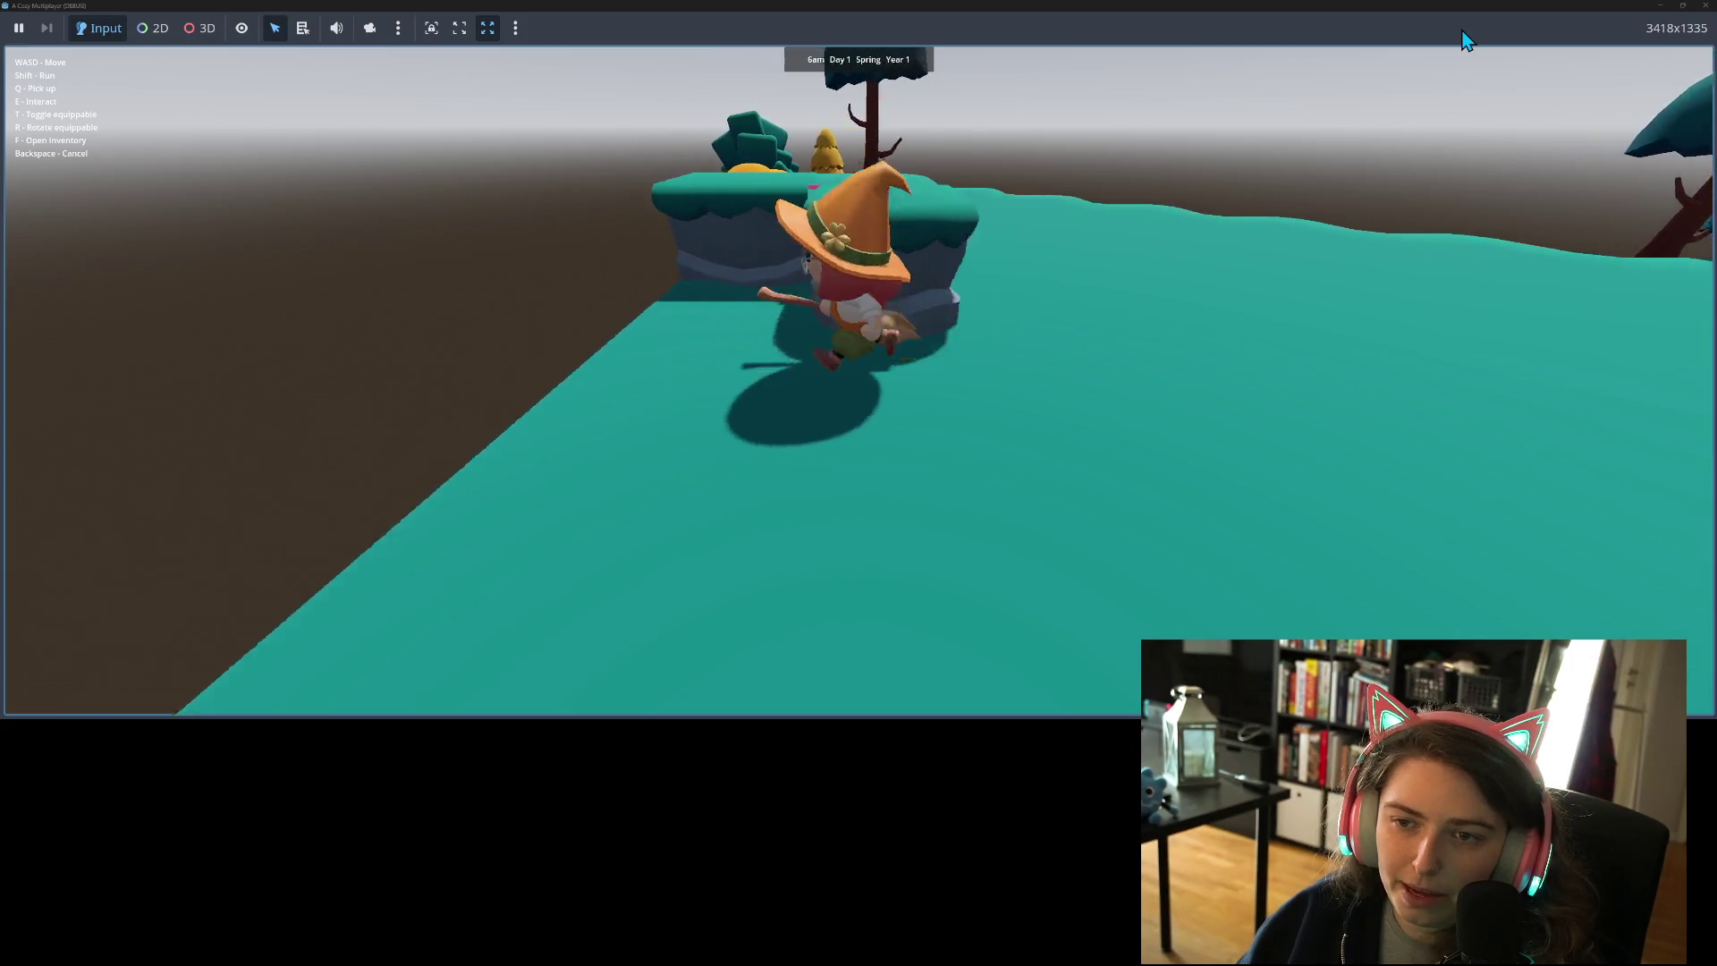
pyautogui.press('s')
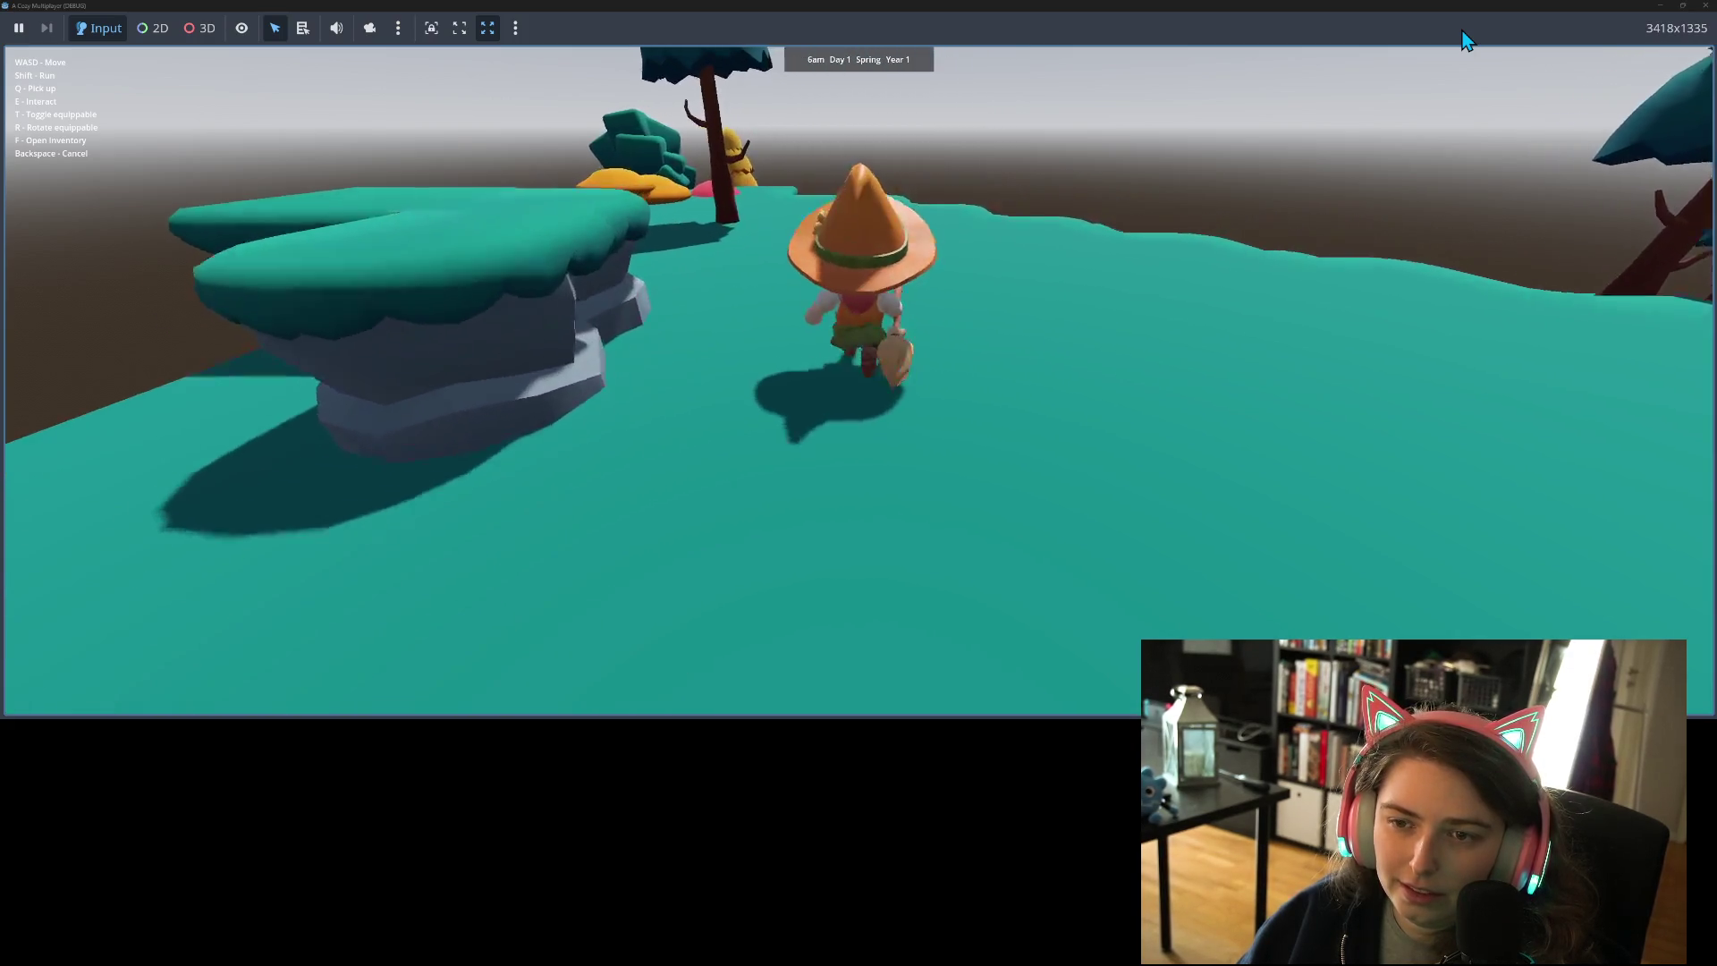
pyautogui.press('w')
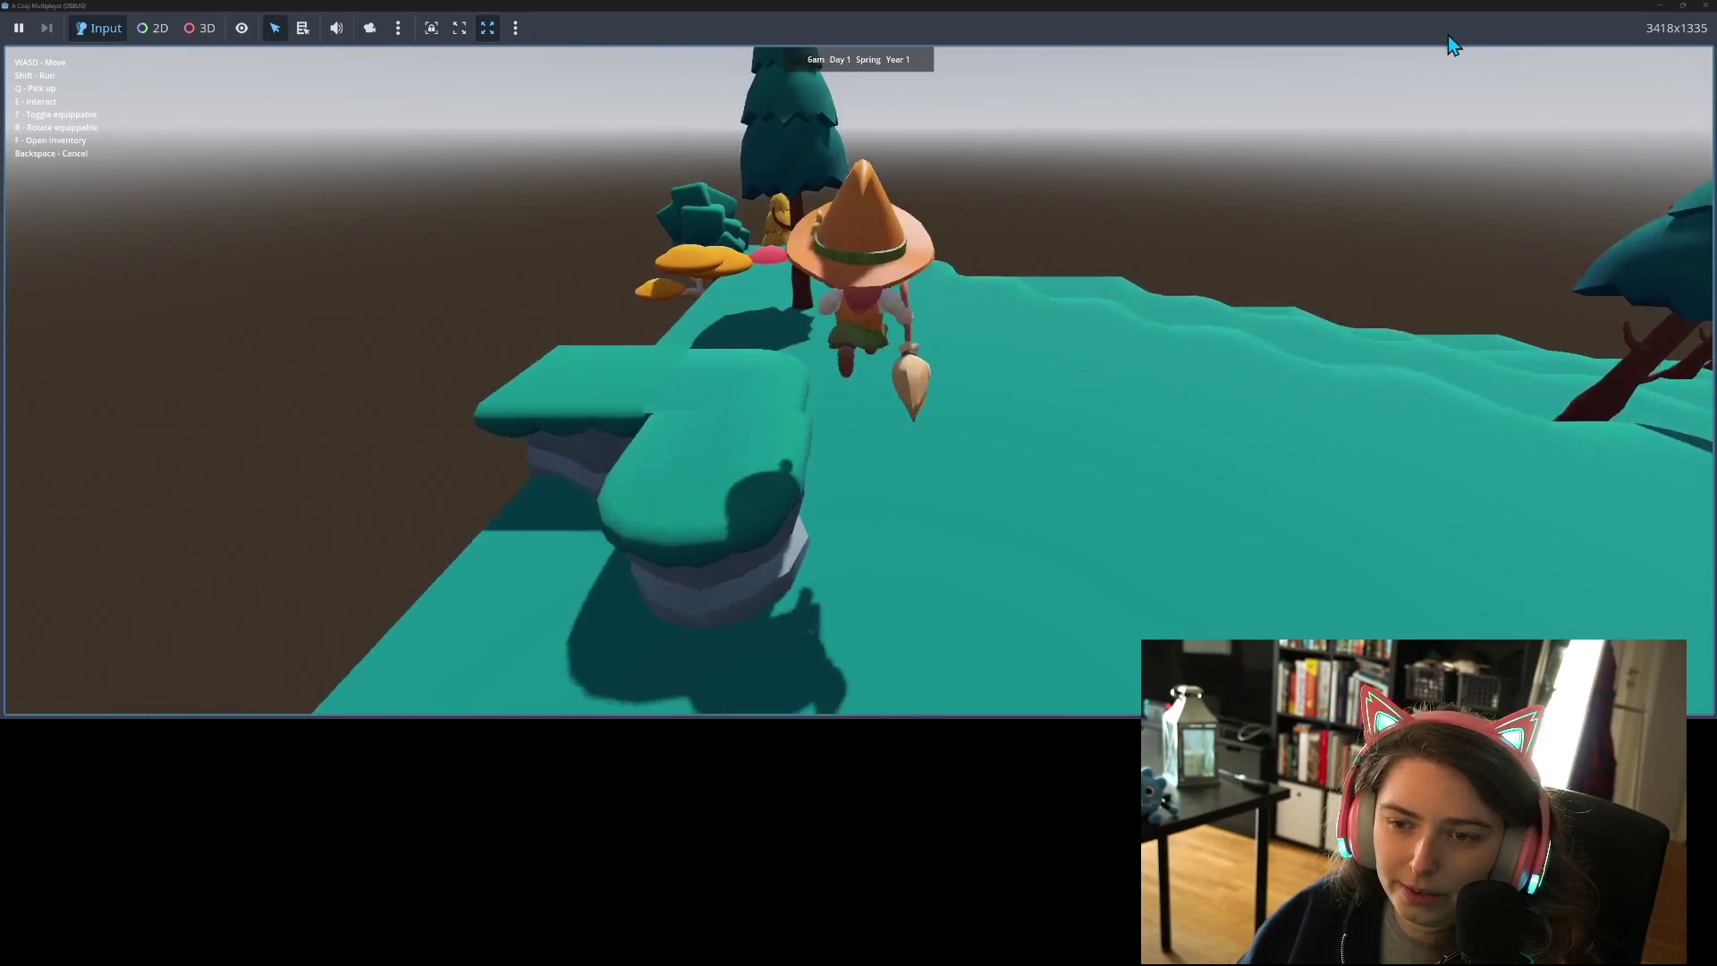
pyautogui.press('a')
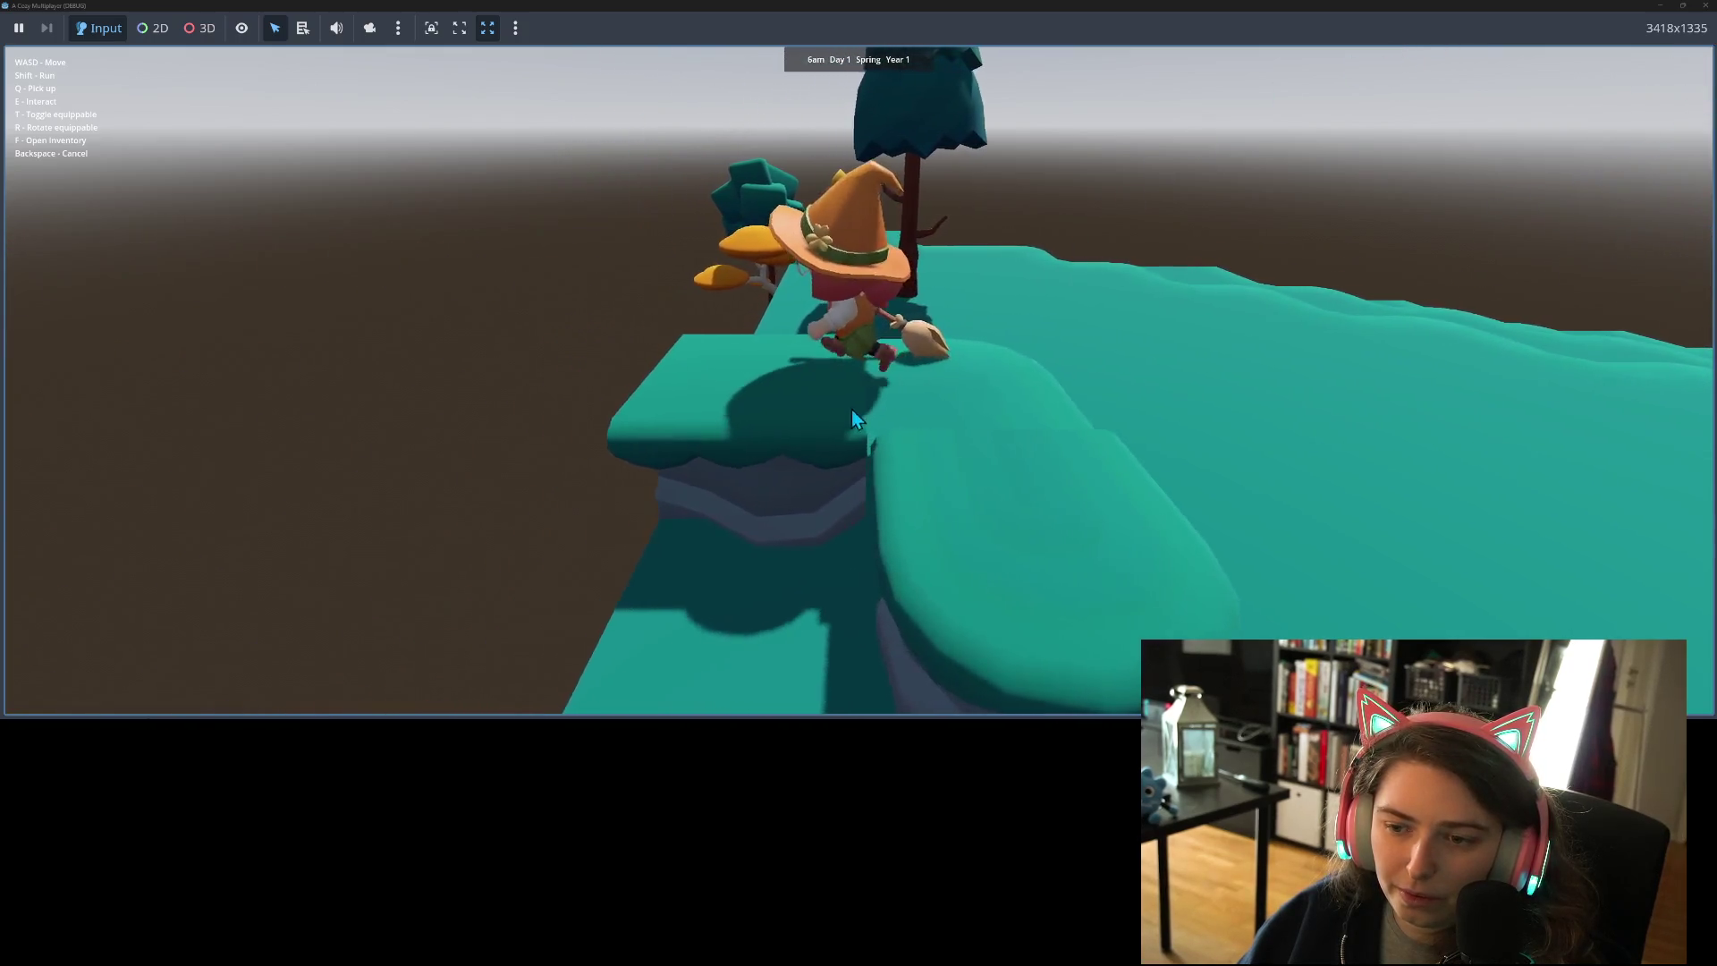
pyautogui.press('d')
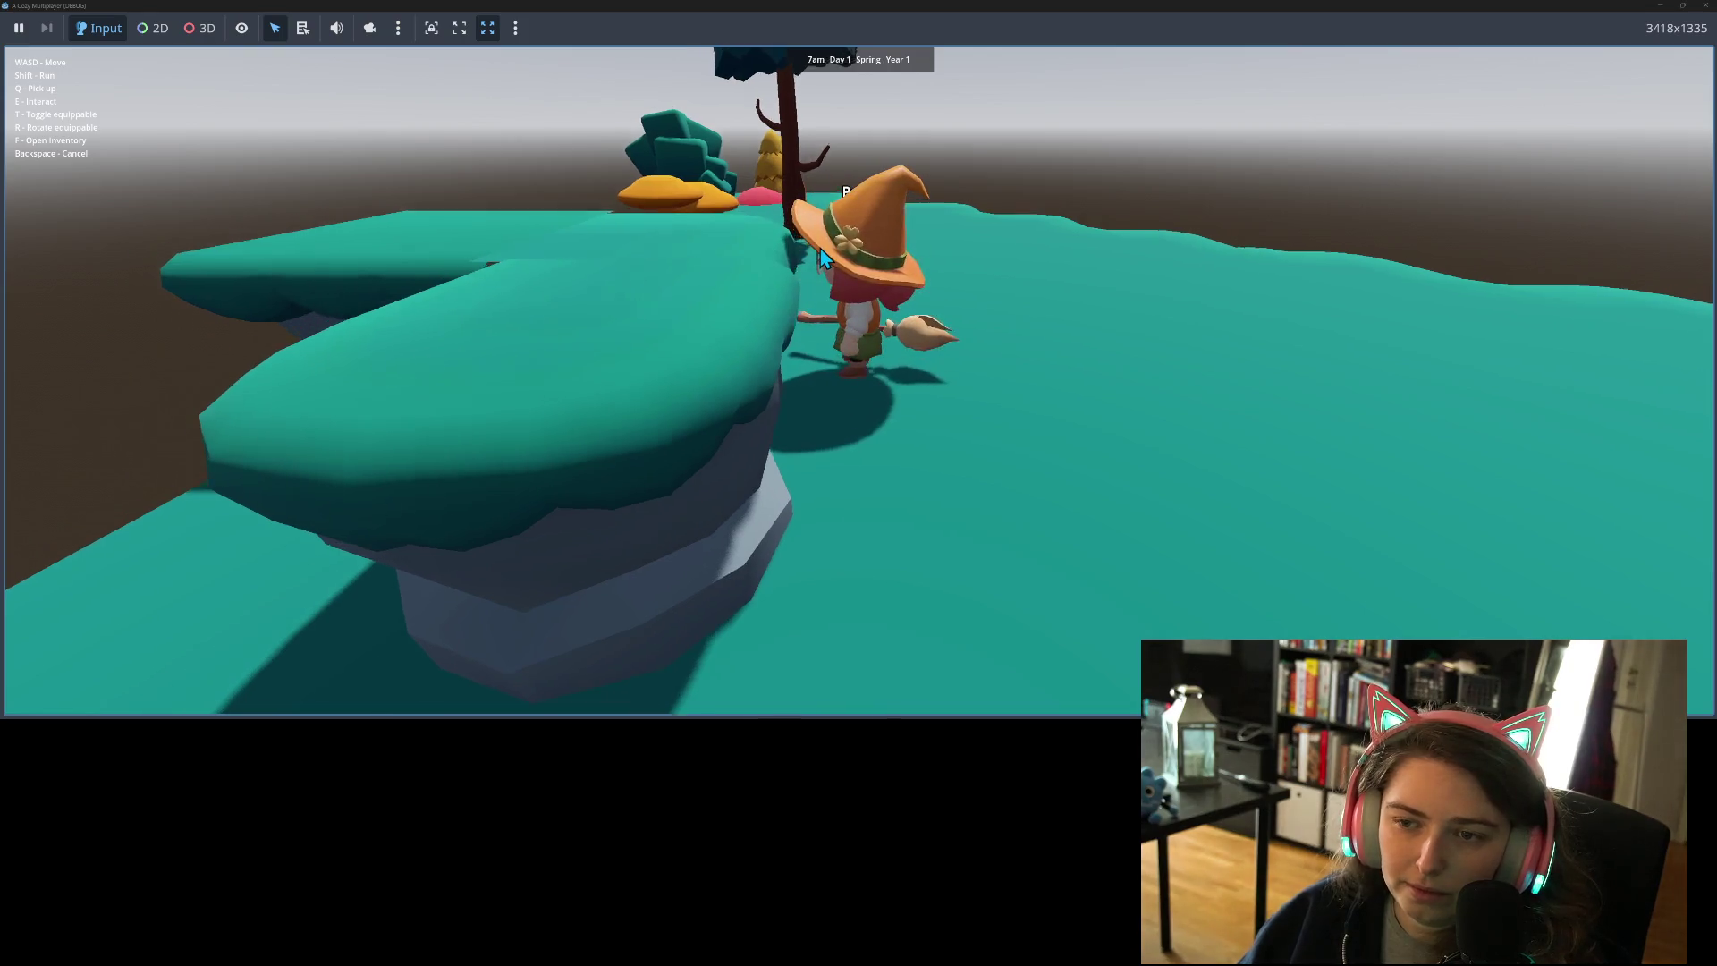
# - Head toward the tree, hop onto the raised ledge and drop off, then reach a rock pillar
pyautogui.press('w')
pyautogui.press('w')
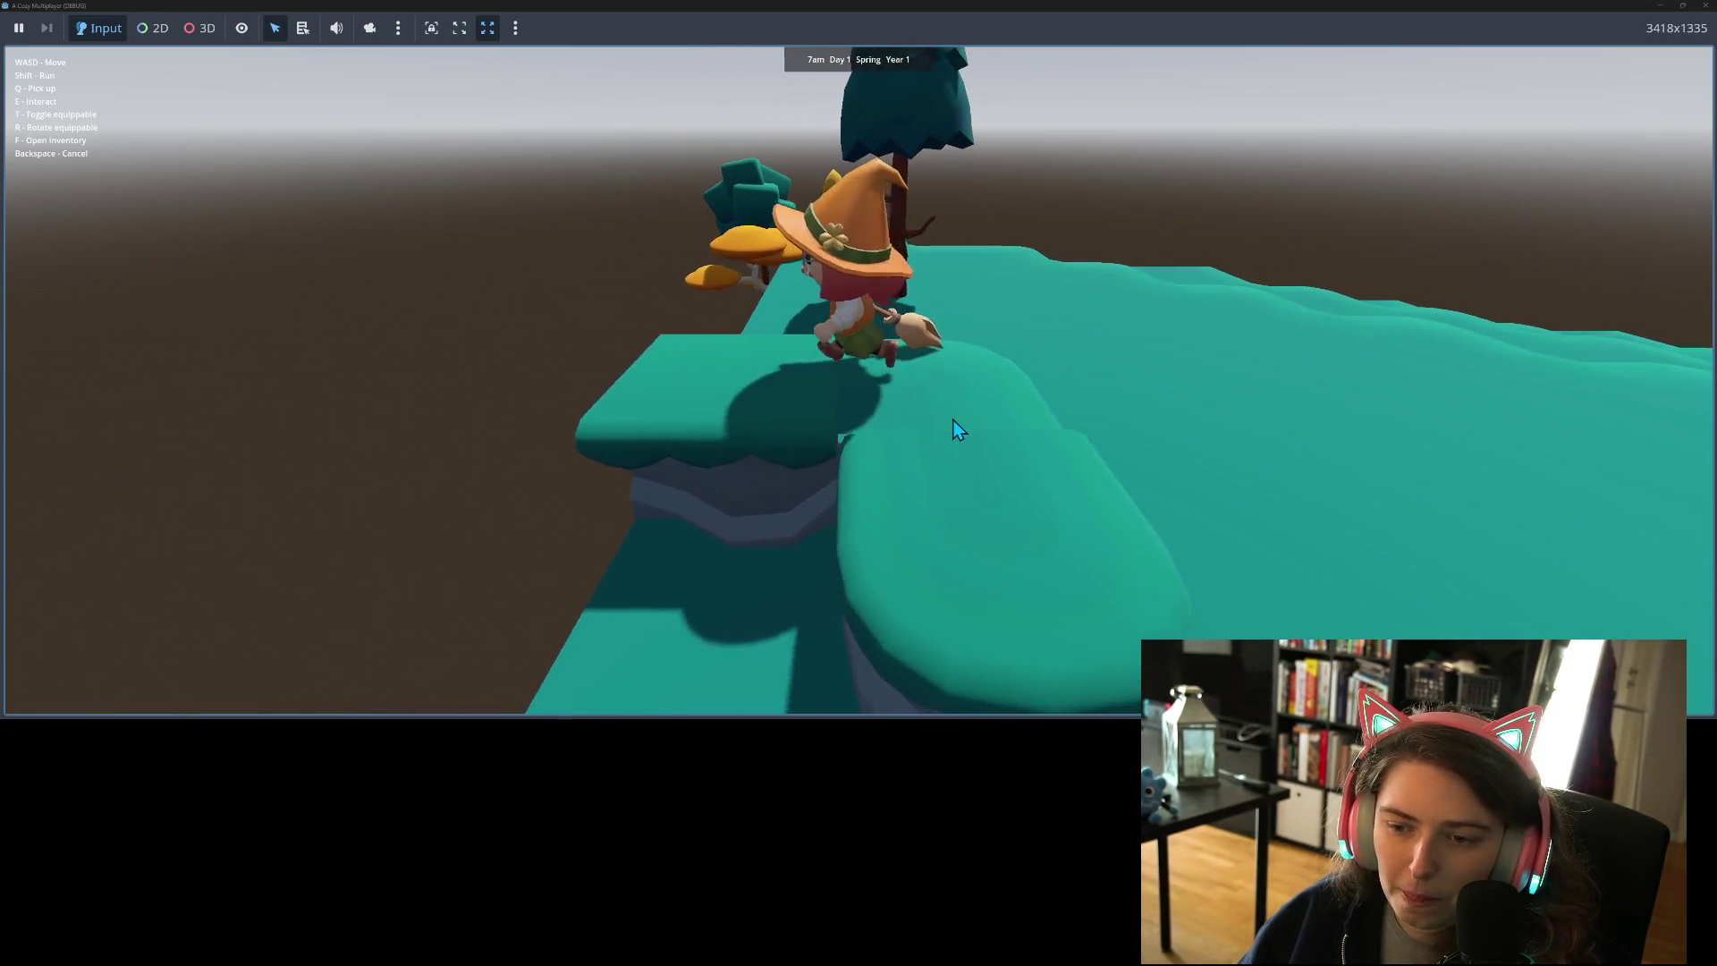
pyautogui.press('d')
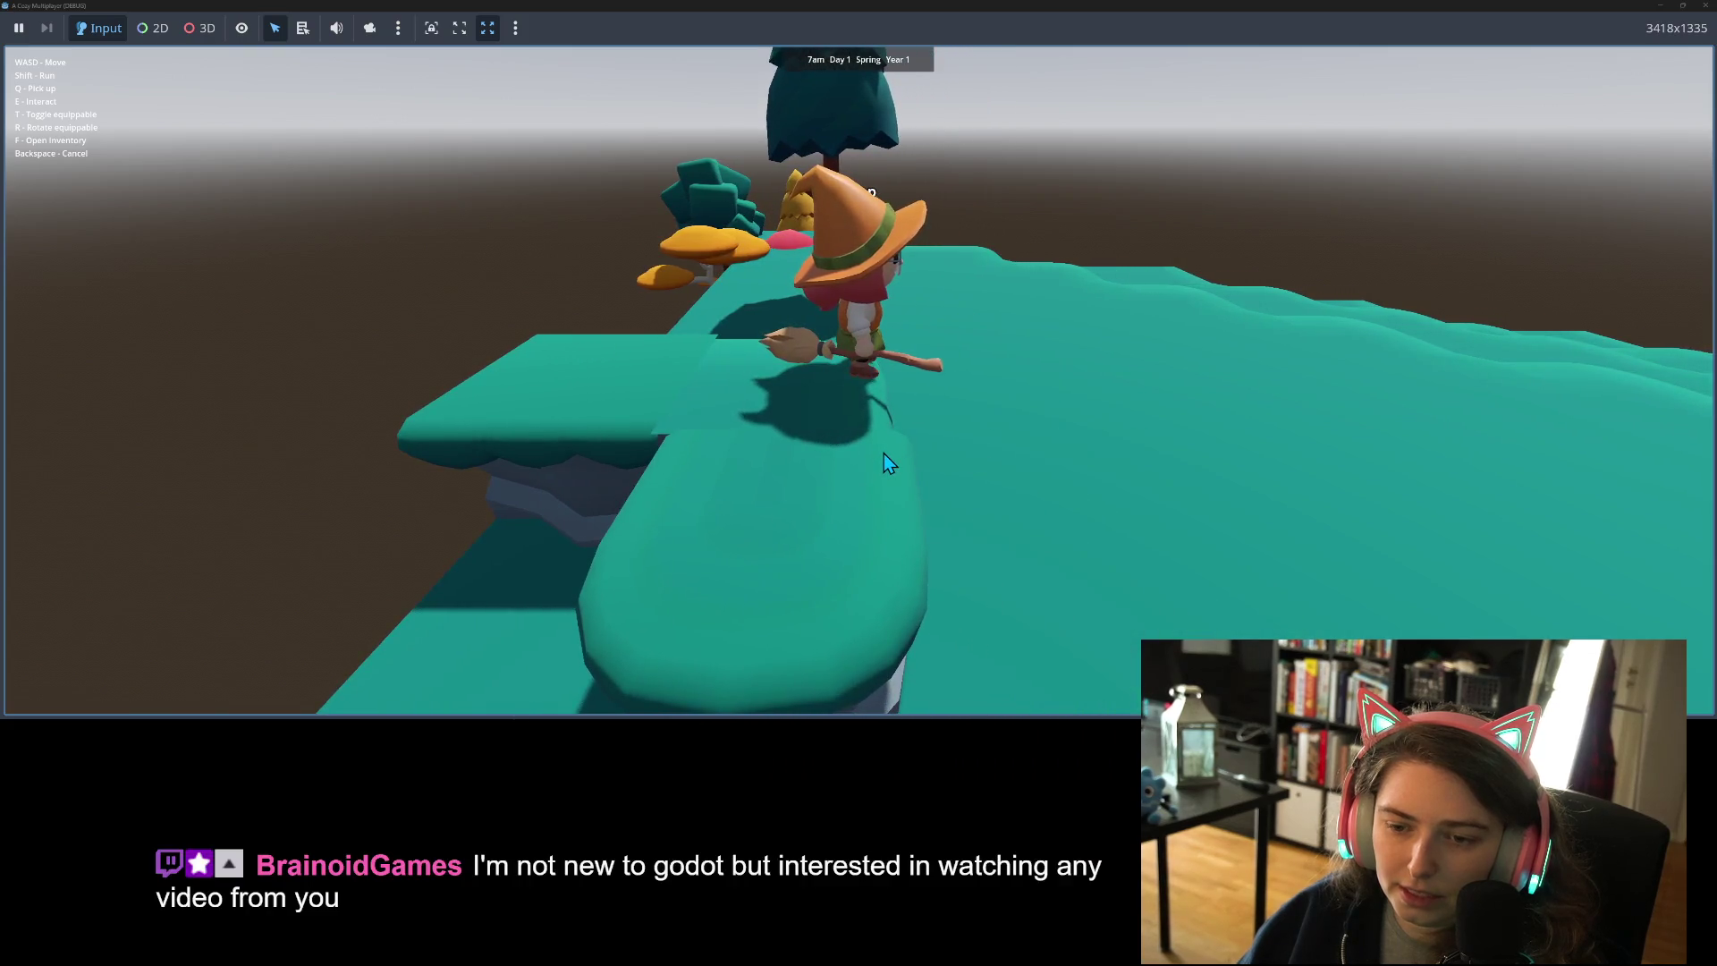
pyautogui.press('w')
pyautogui.press('a')
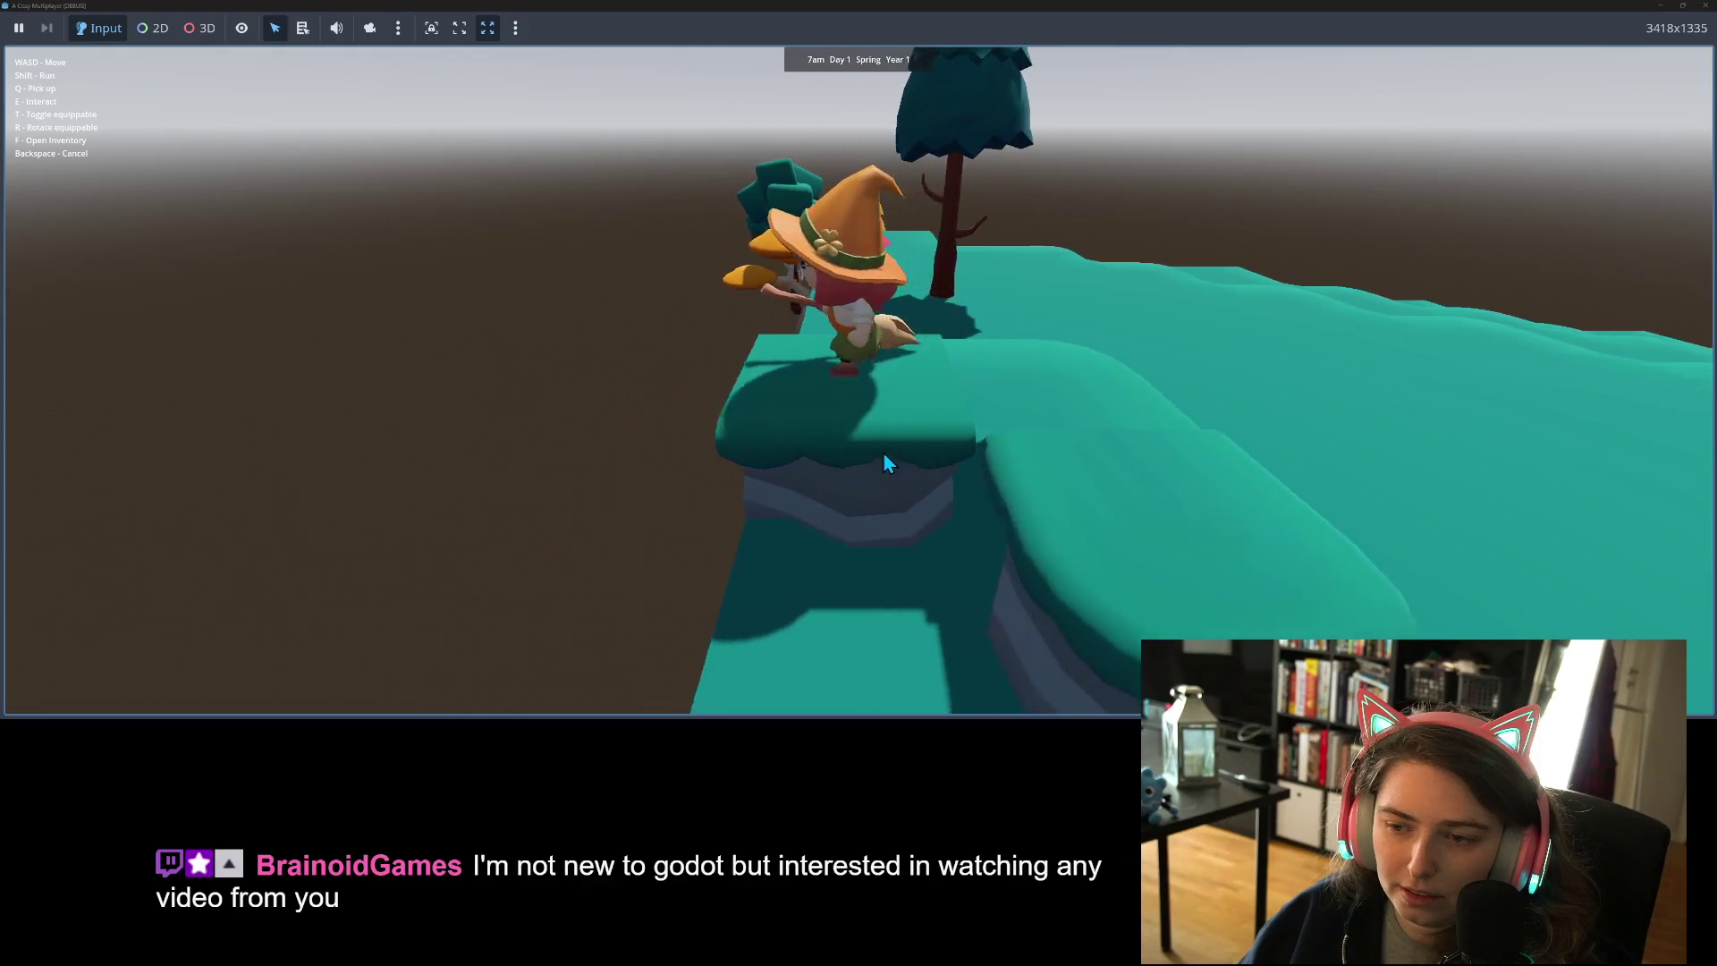
pyautogui.press('d')
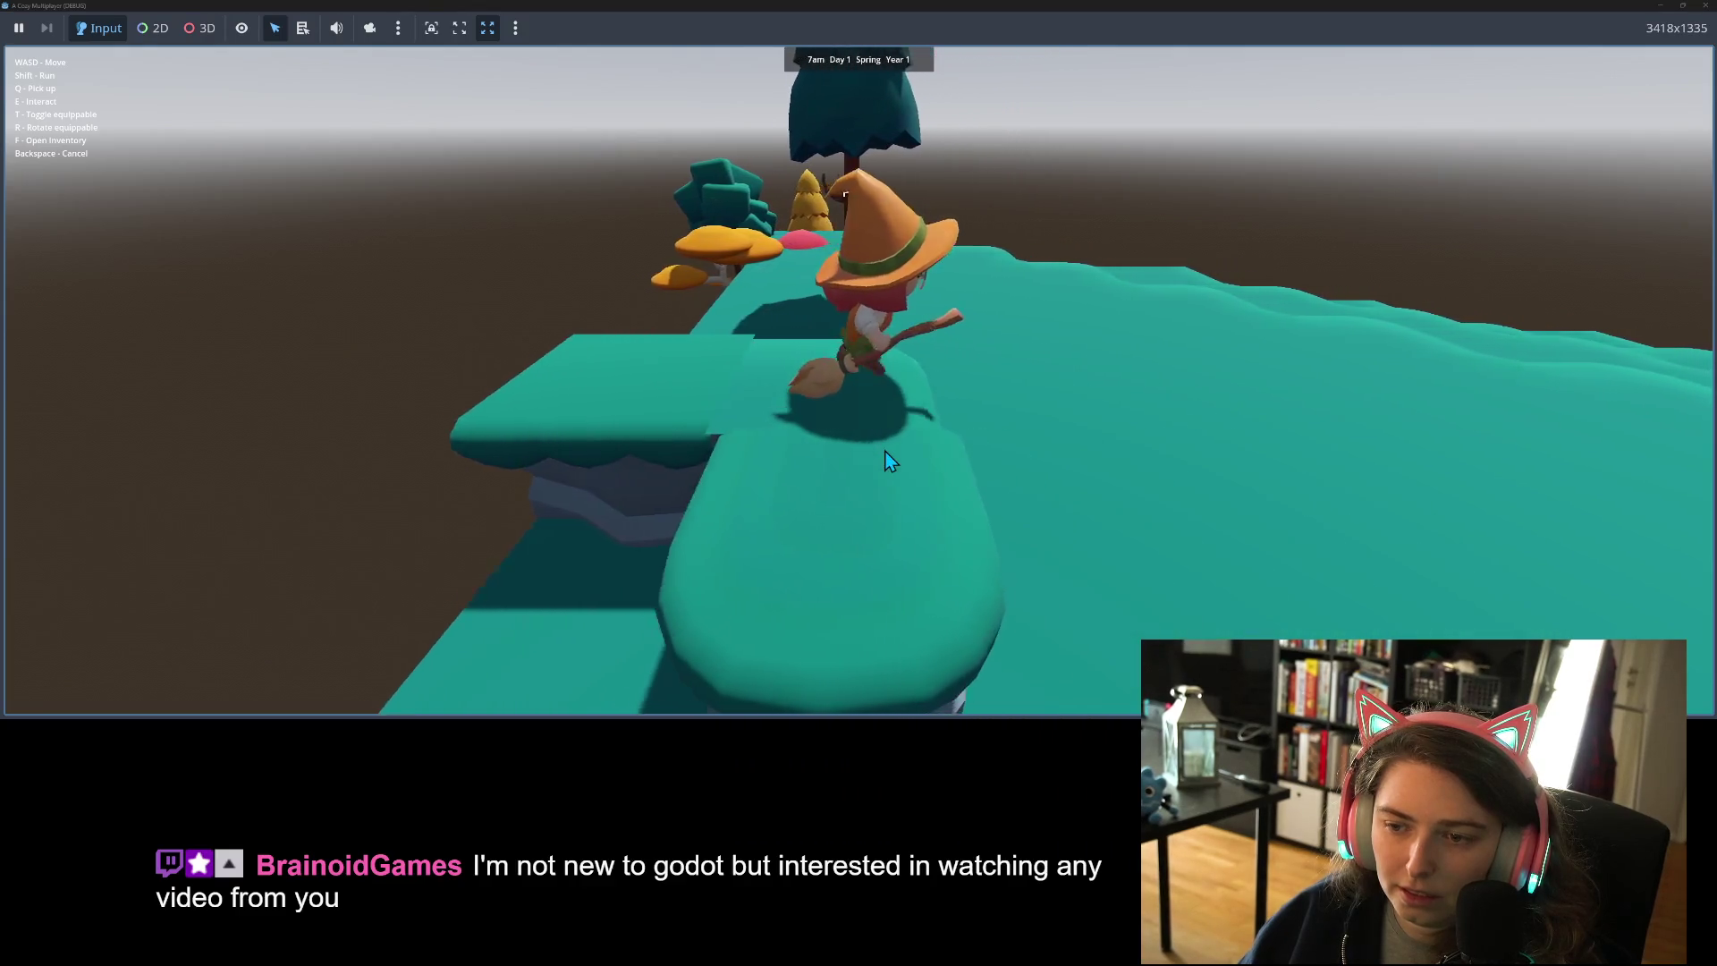
pyautogui.press('w')
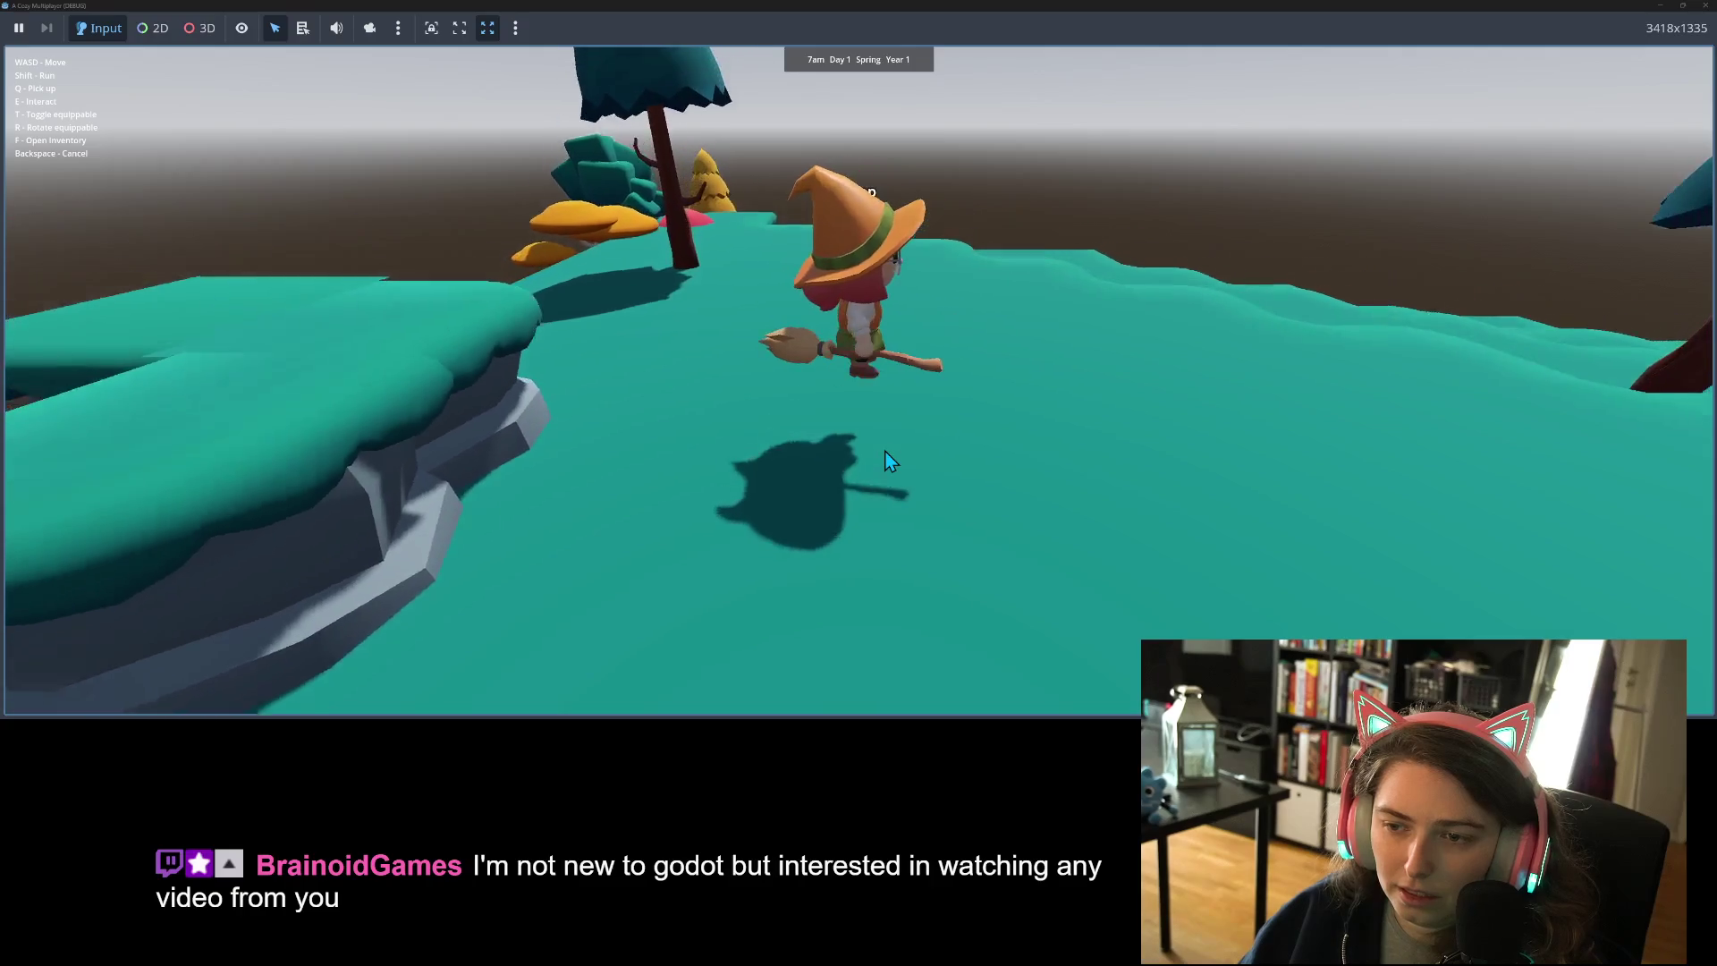
pyautogui.press('d')
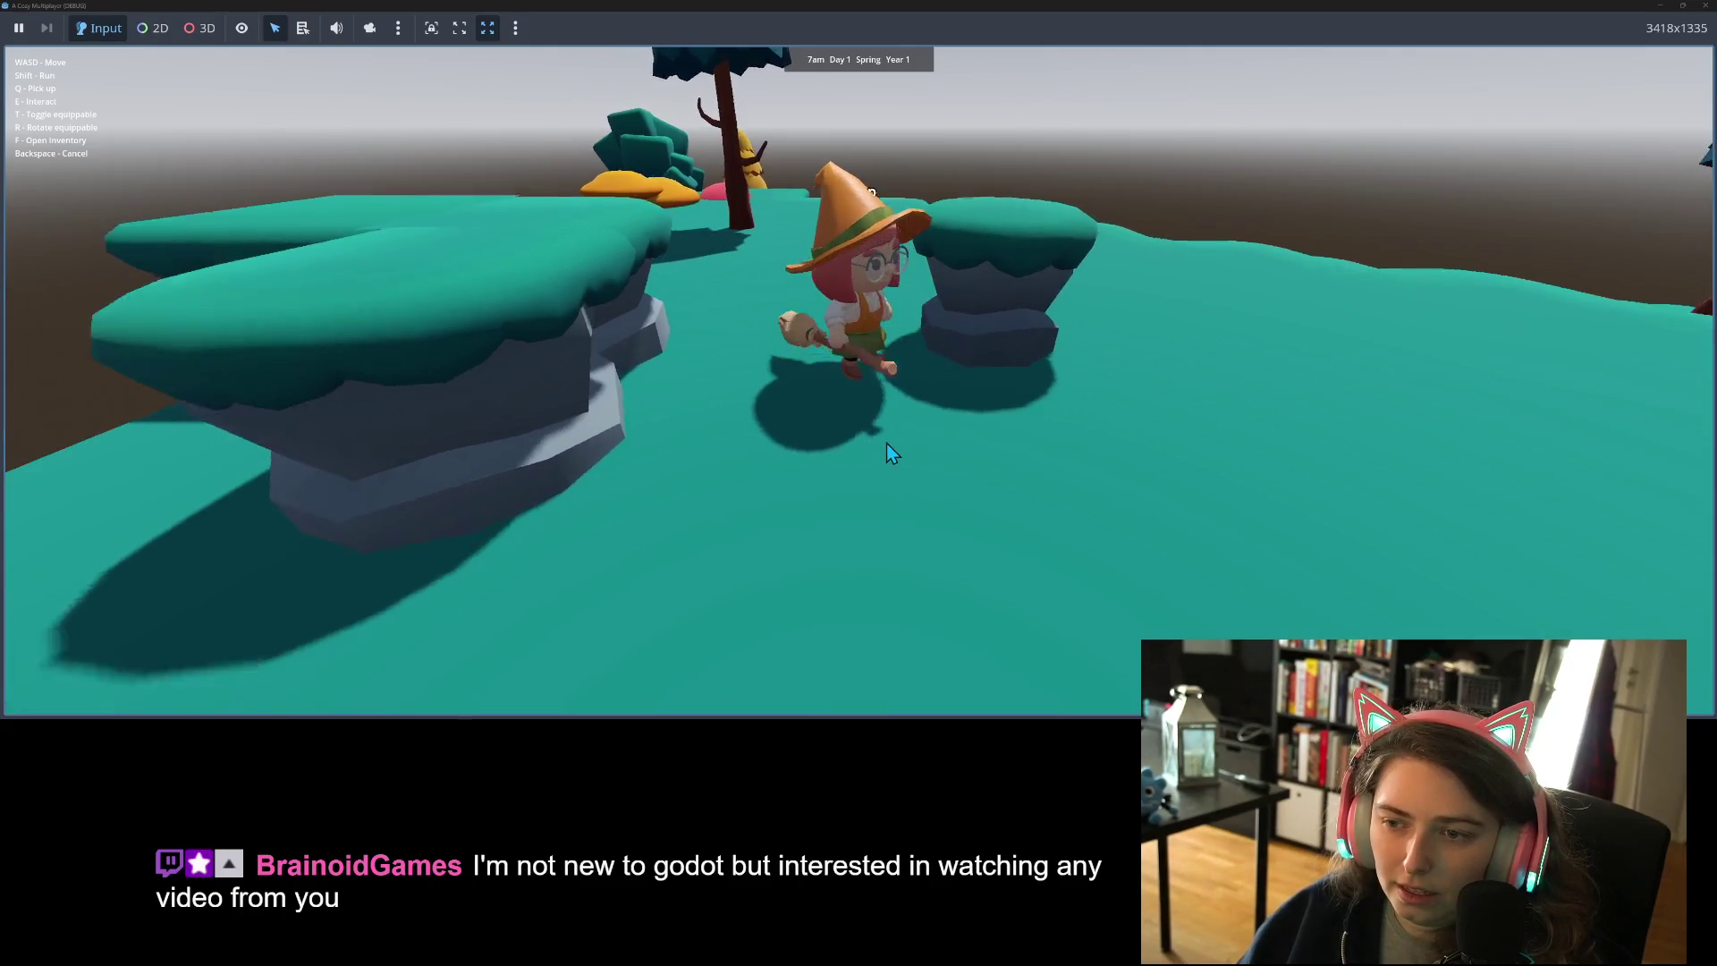
pyautogui.press('w')
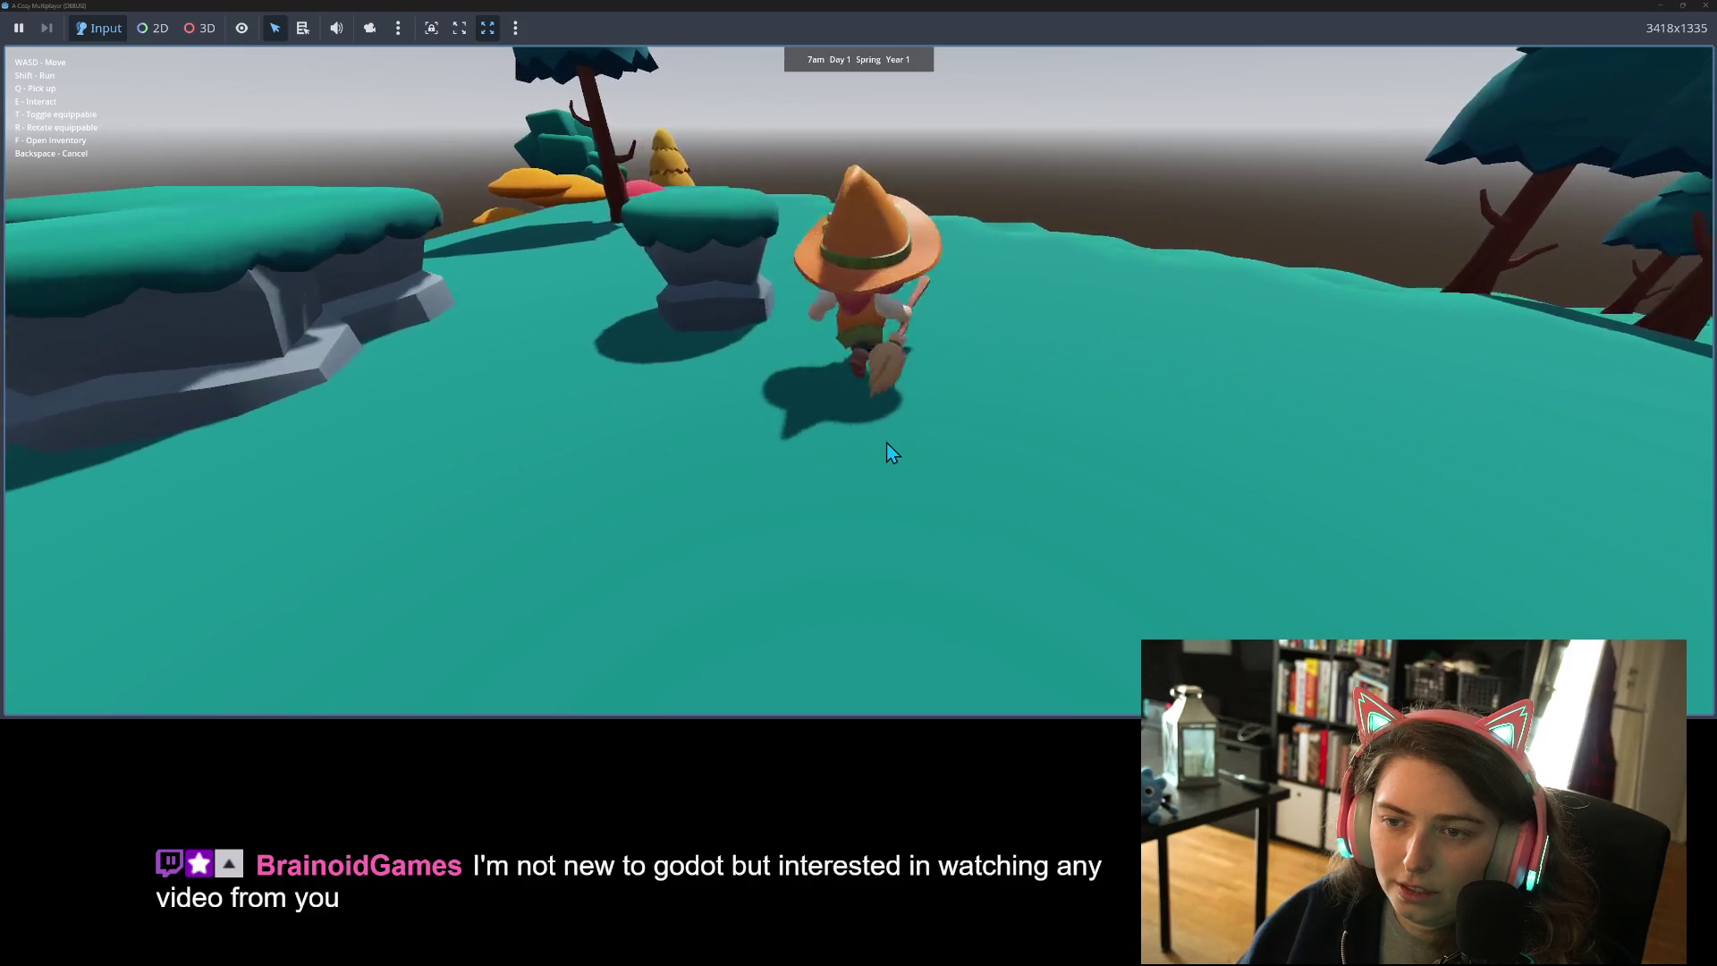
pyautogui.press('s')
# - Run the witch between the rock pillars, weaving left, right and back toward the camera
pyautogui.press('d')
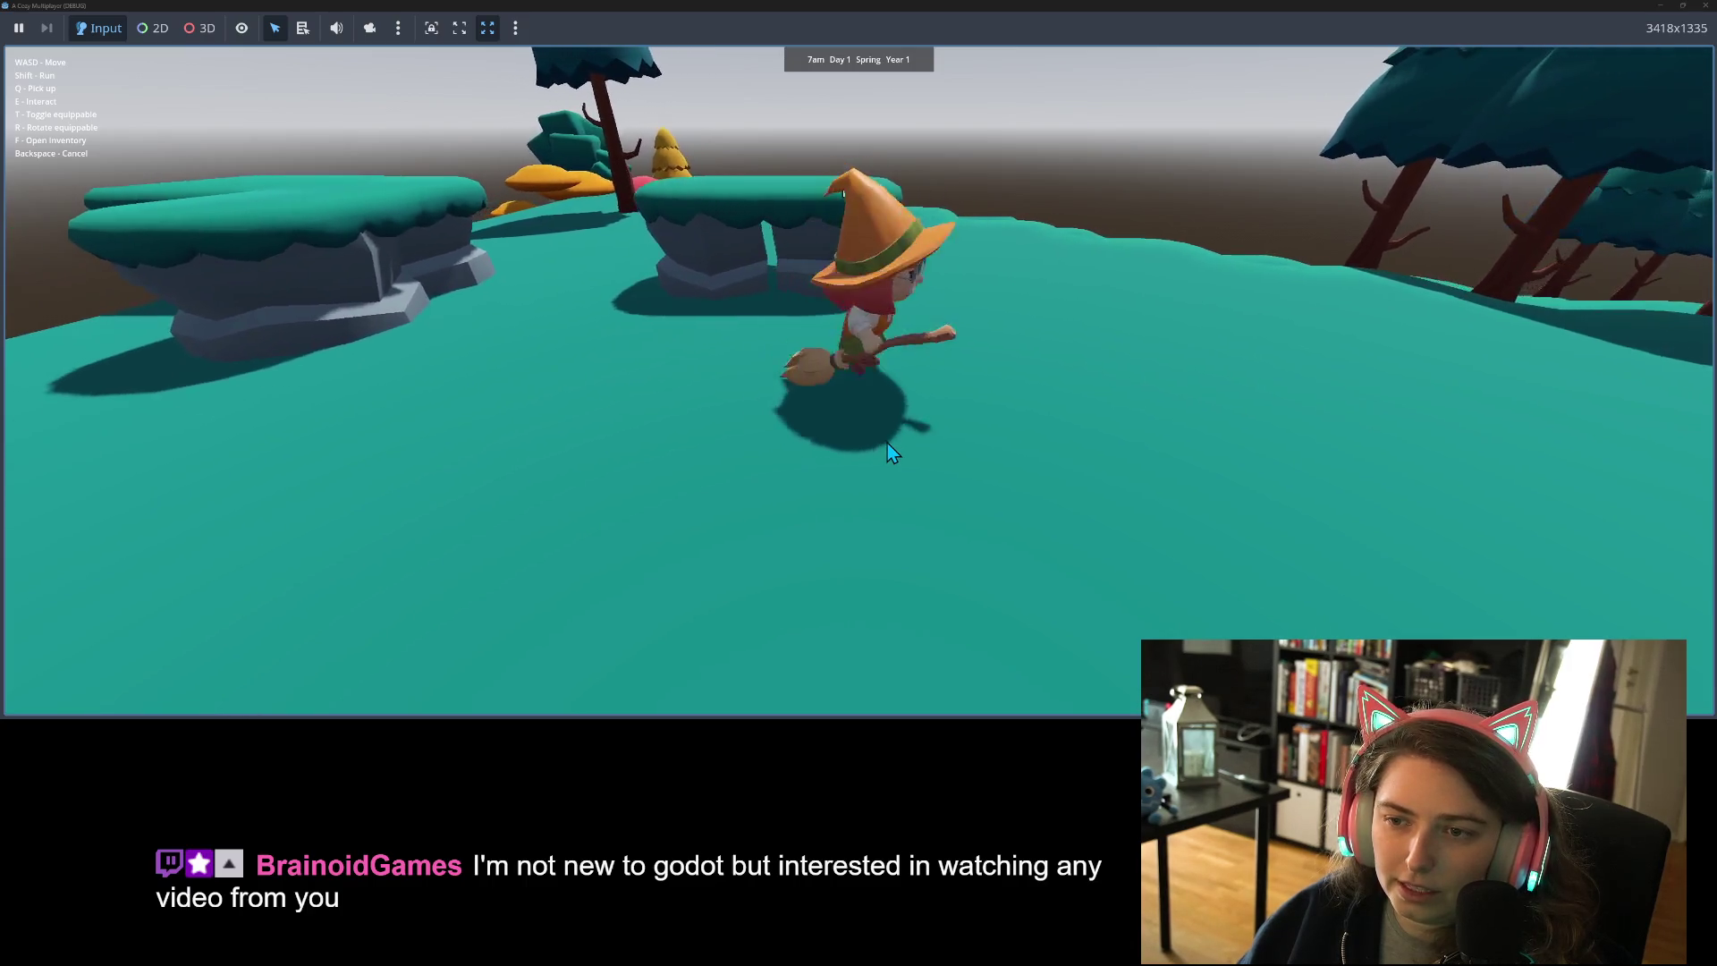
pyautogui.press('w')
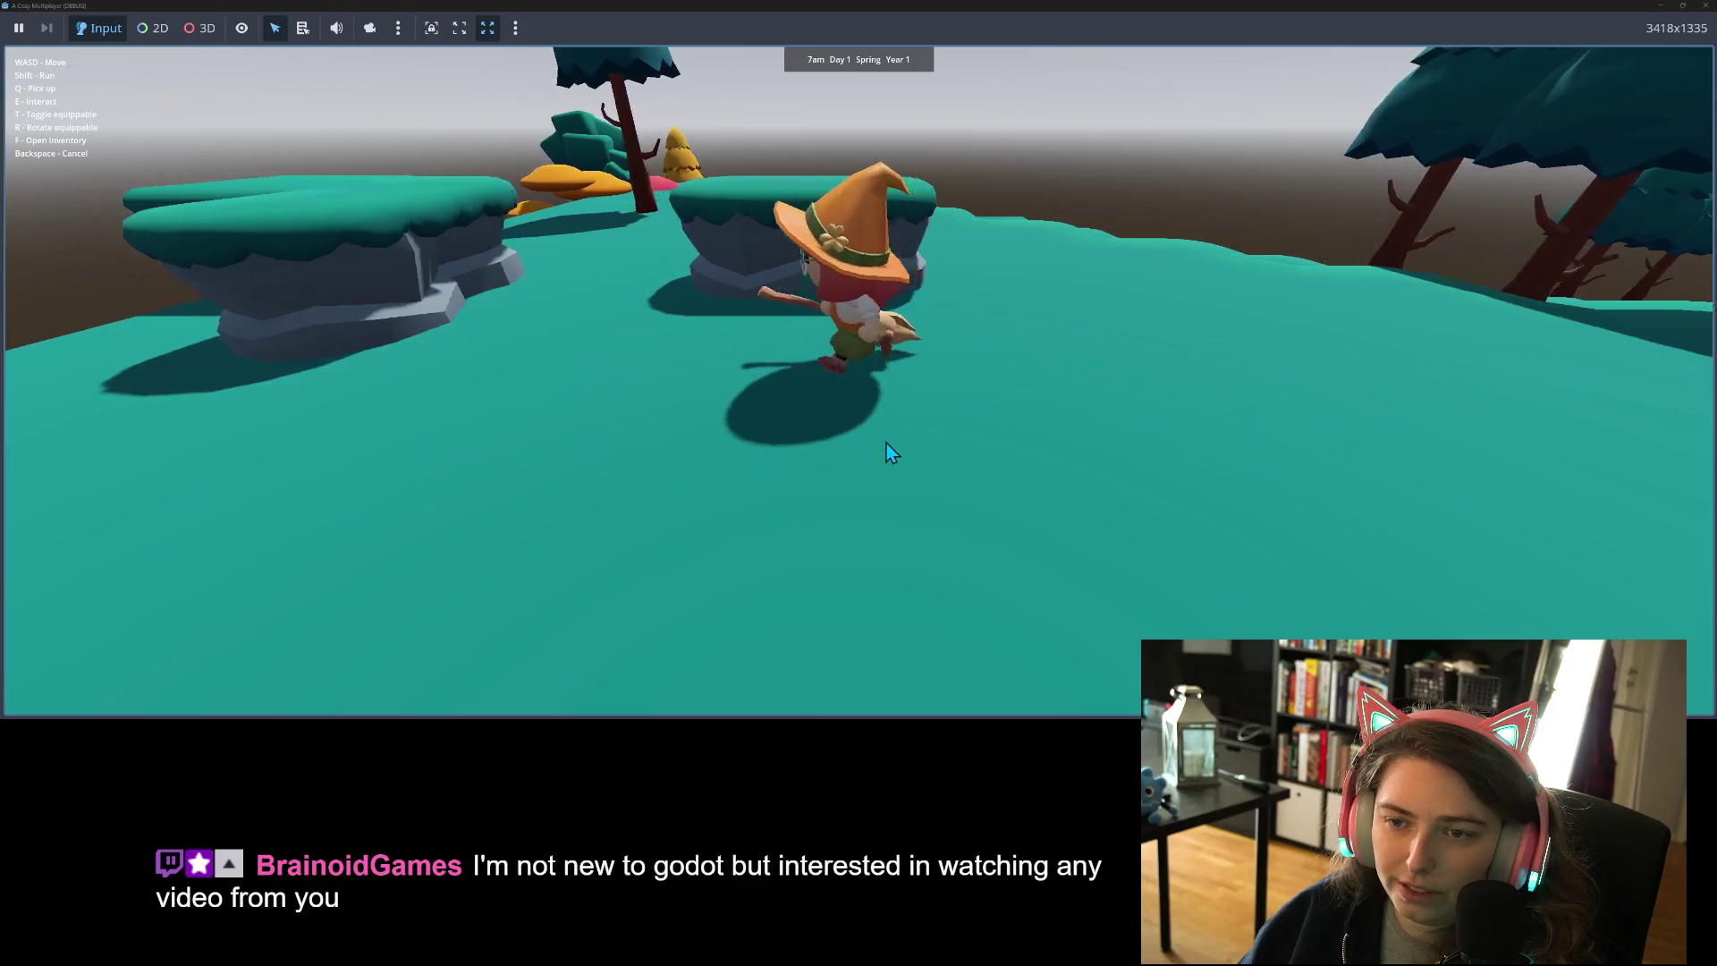
pyautogui.press('w')
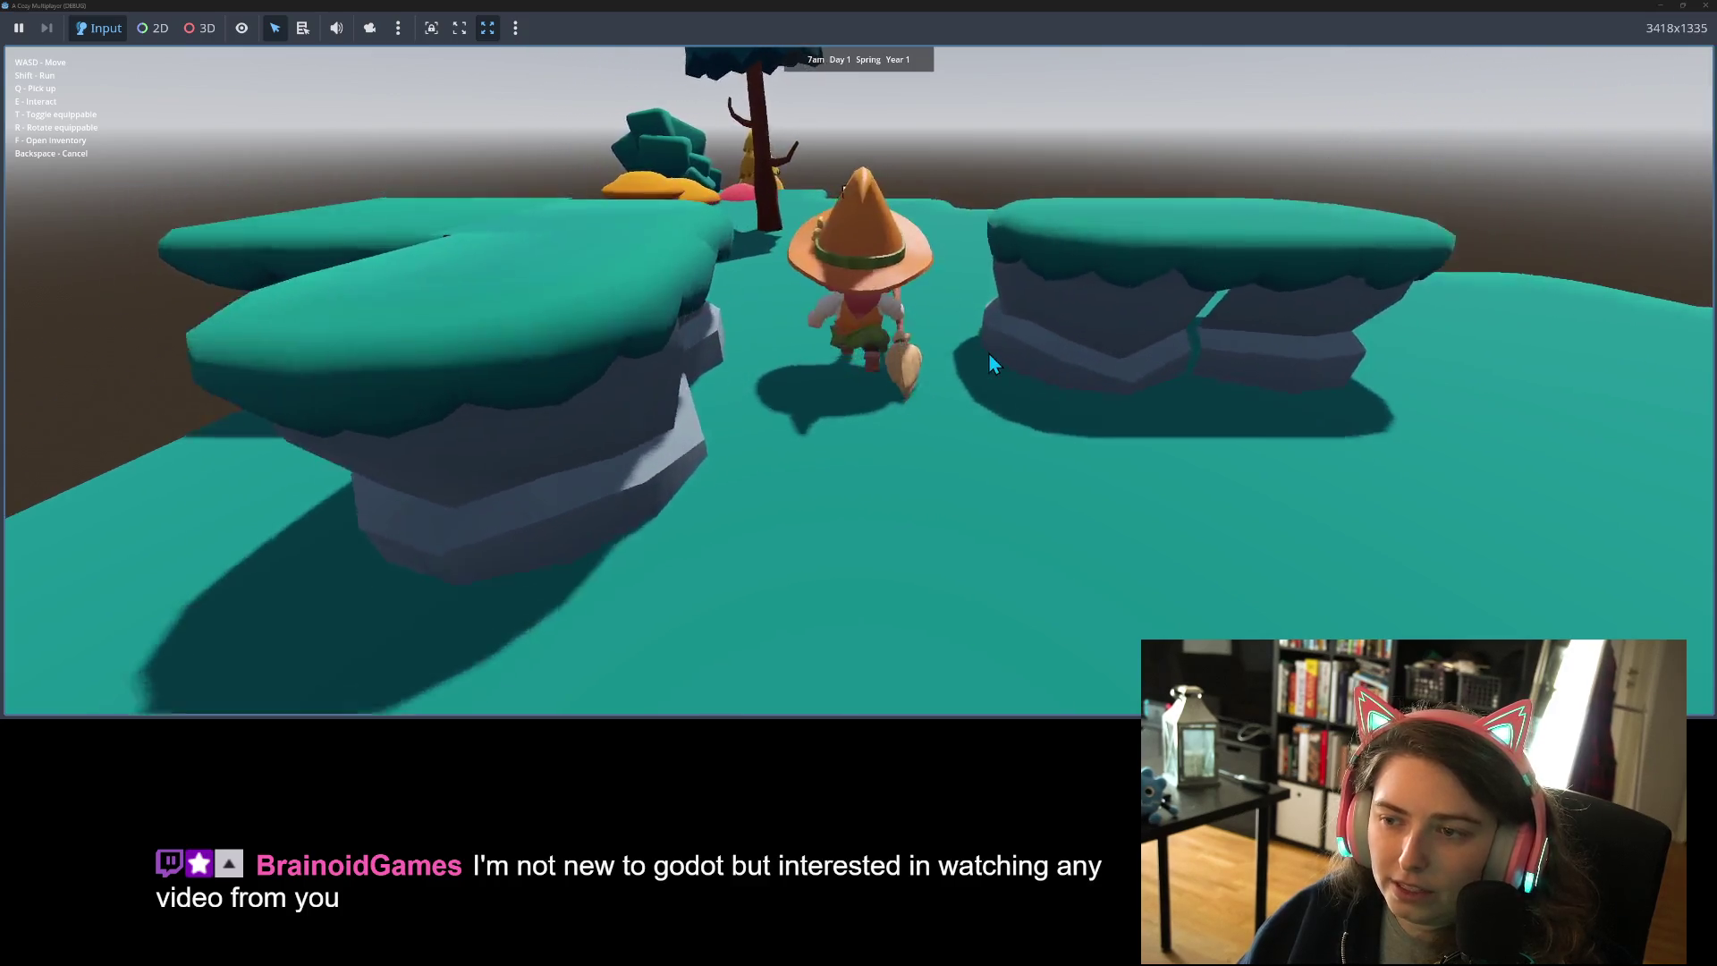
pyautogui.press('d')
pyautogui.press('a')
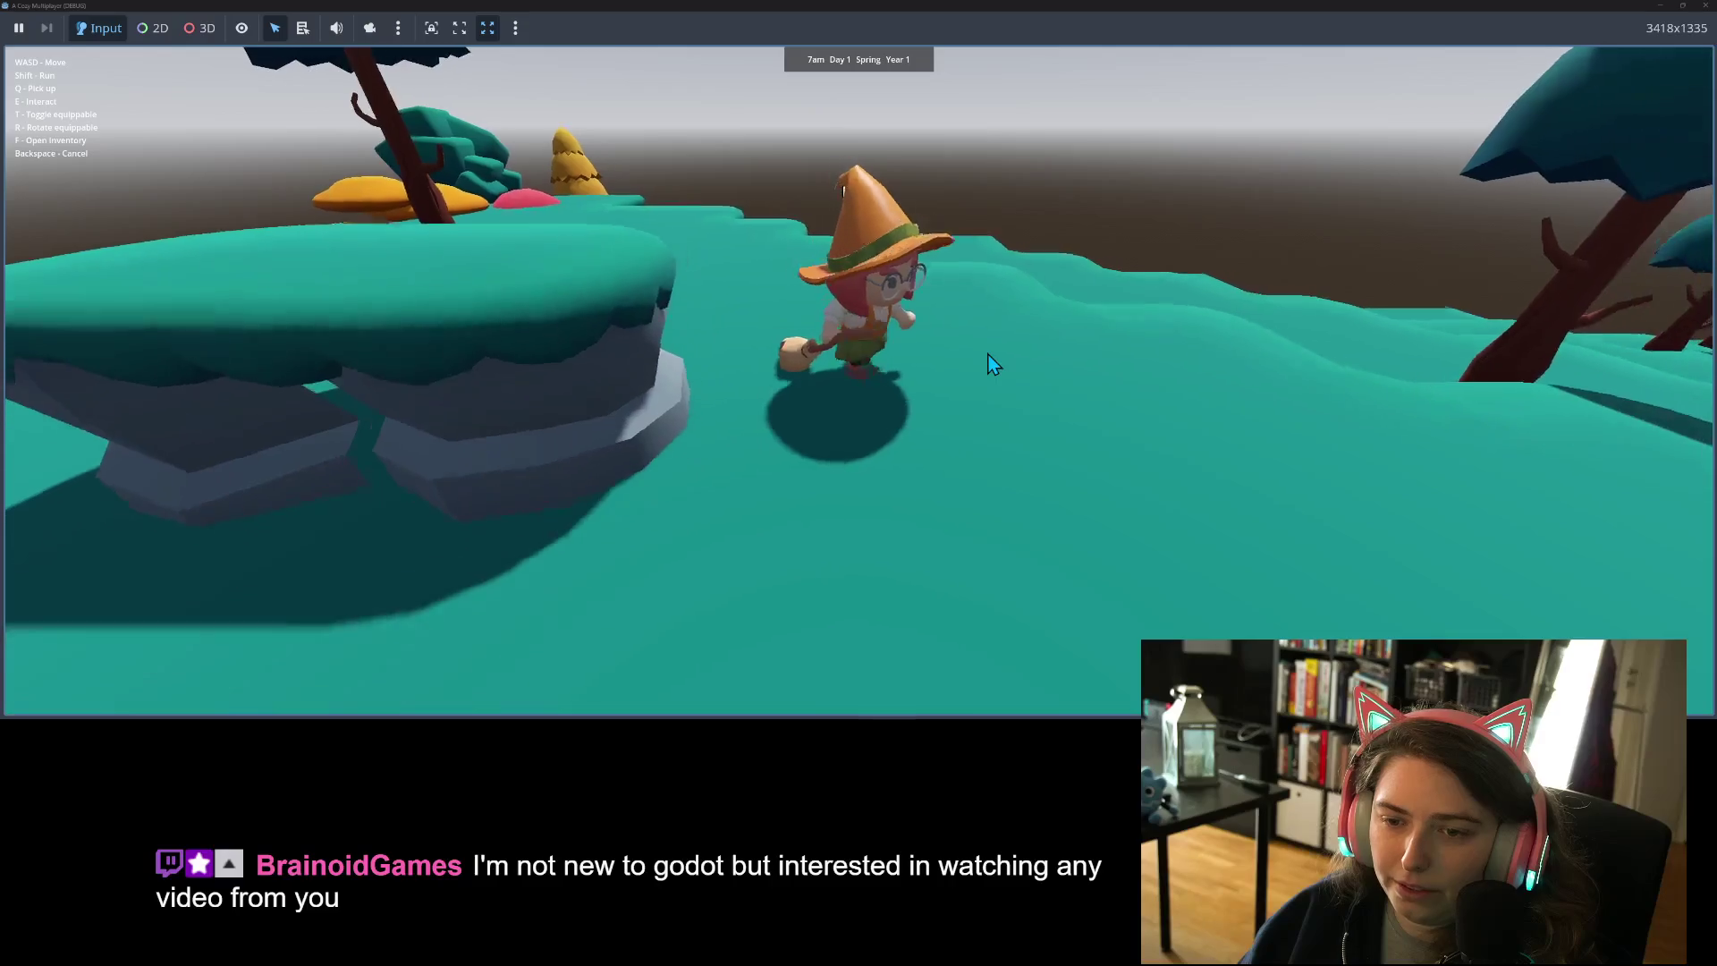
pyautogui.press('w')
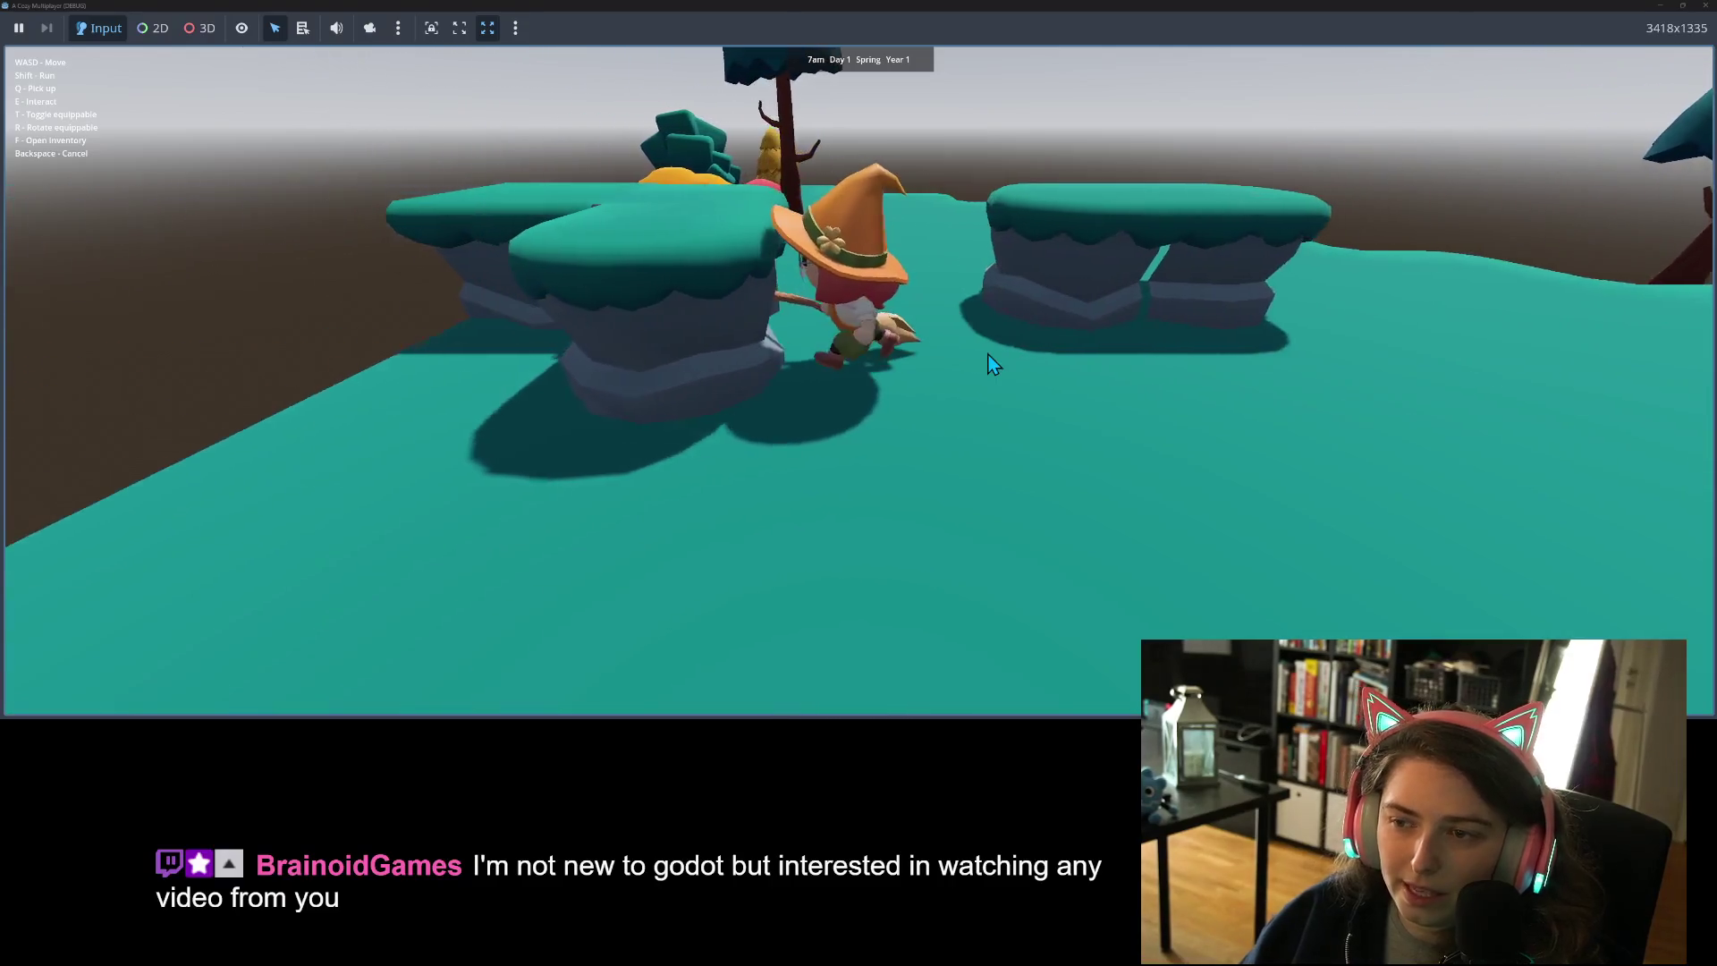
pyautogui.press('d')
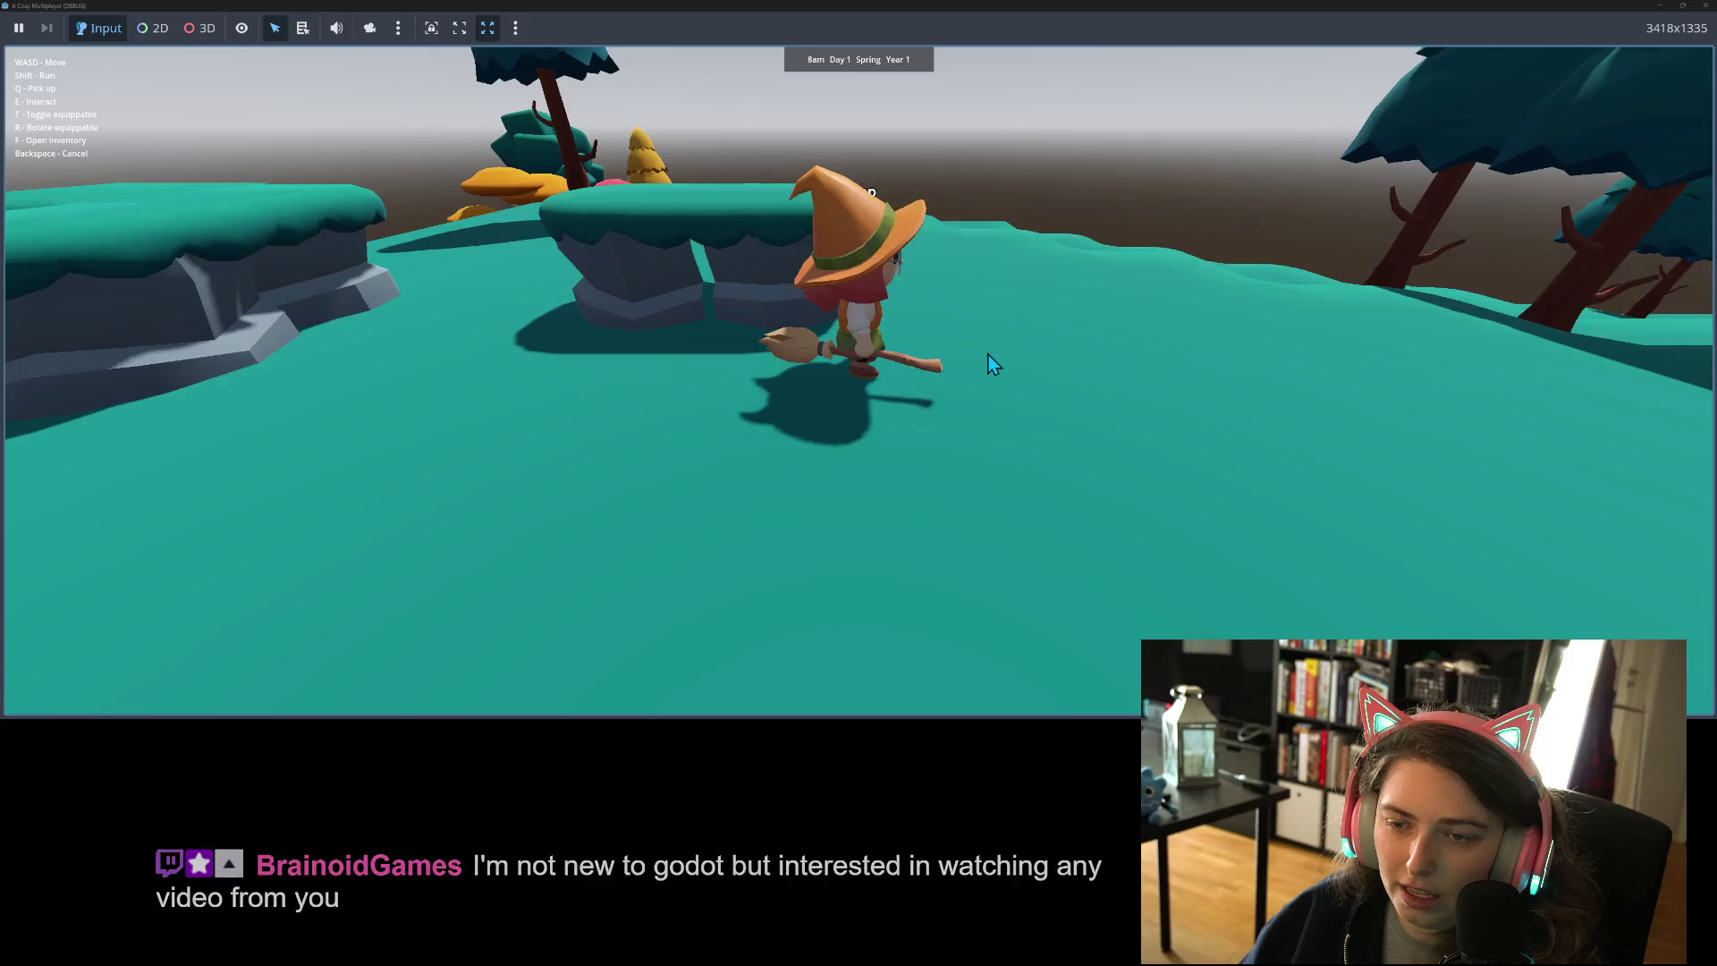
pyautogui.press('s')
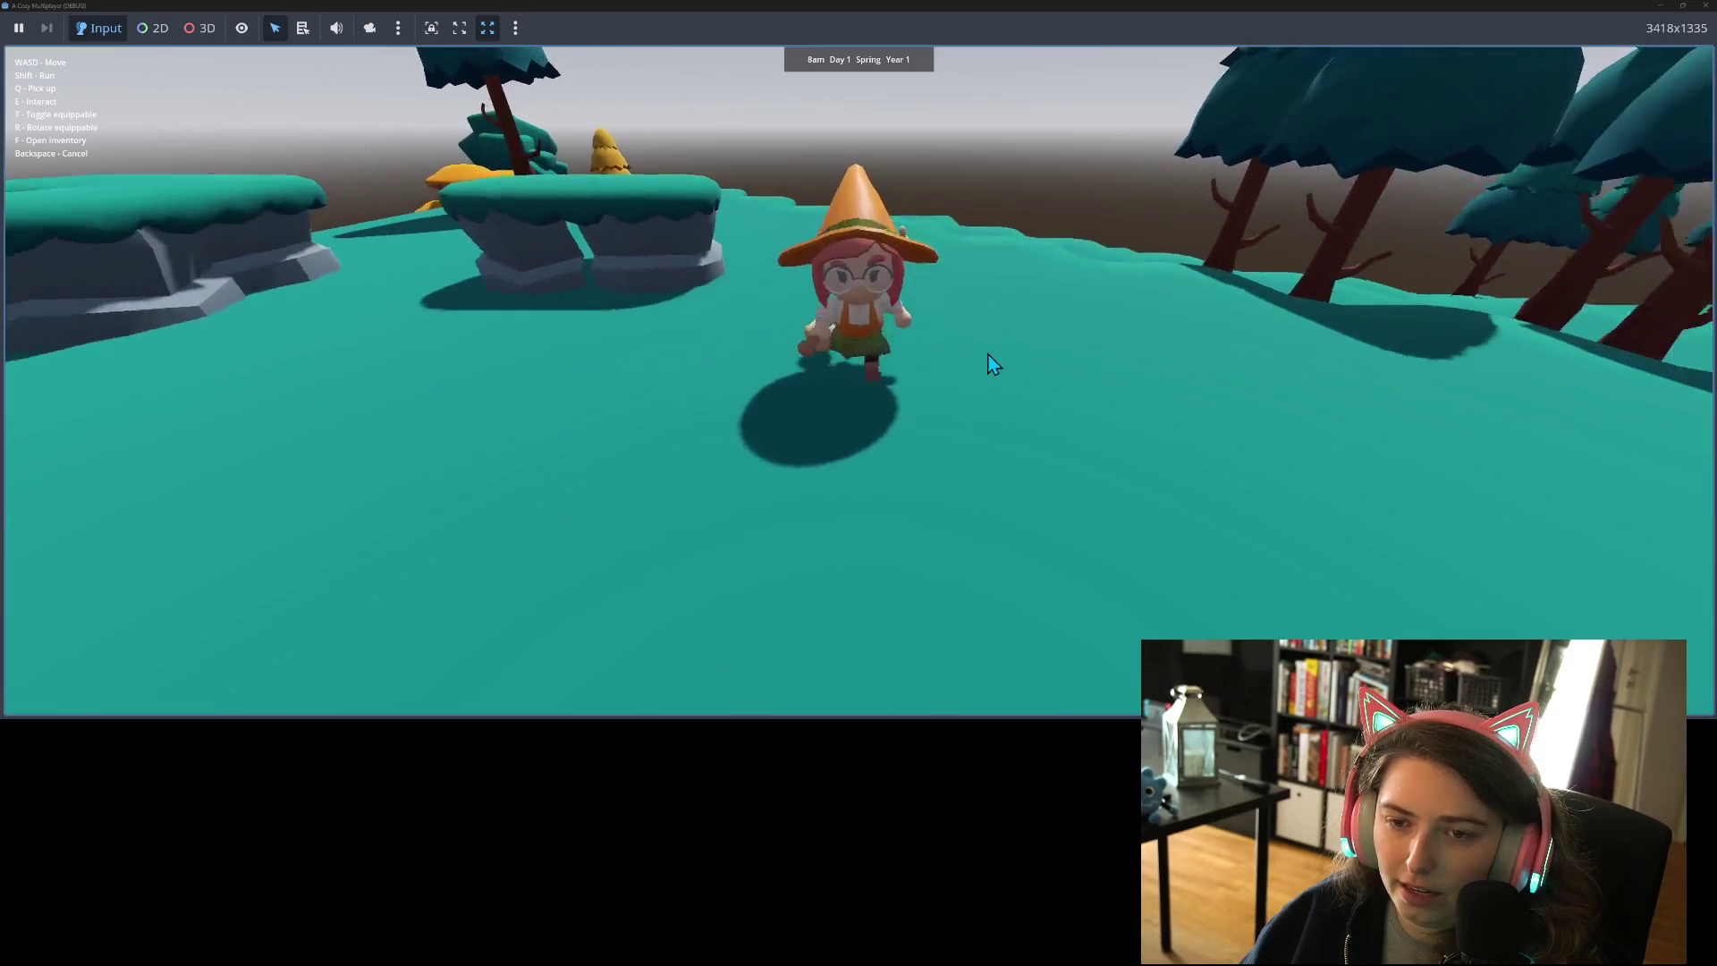
pyautogui.press('w')
# - Maneuver the witch left and right until she is close to the rock ledge
pyautogui.press('a')
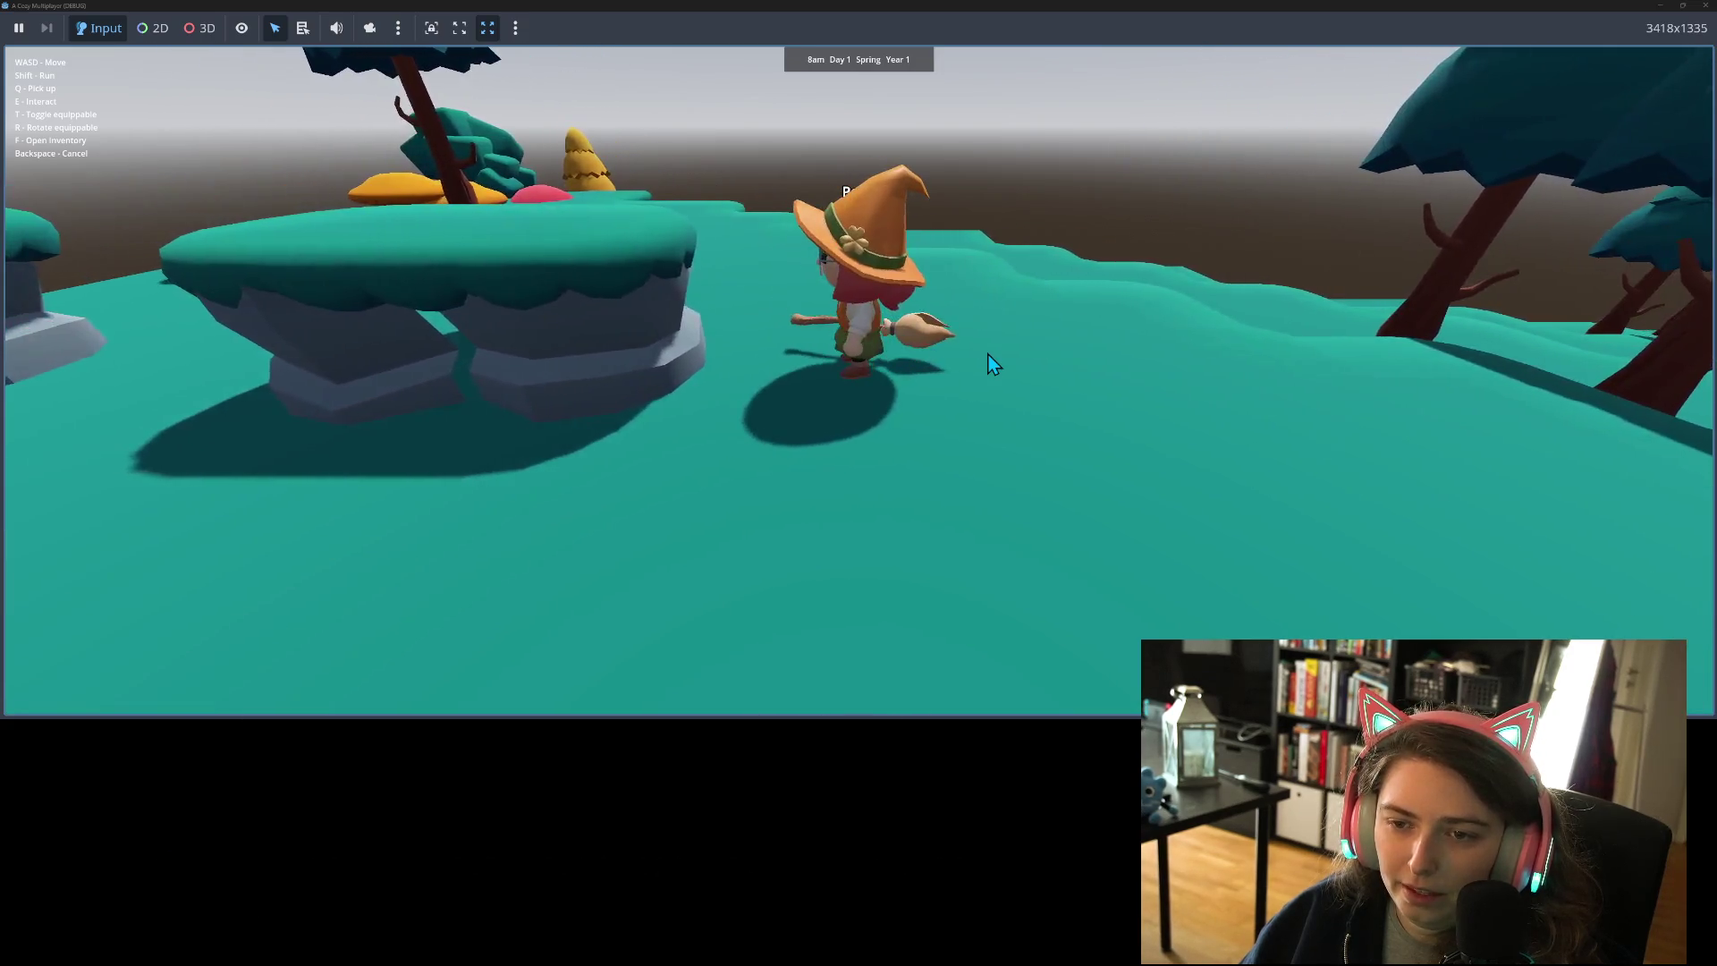
pyautogui.press('s')
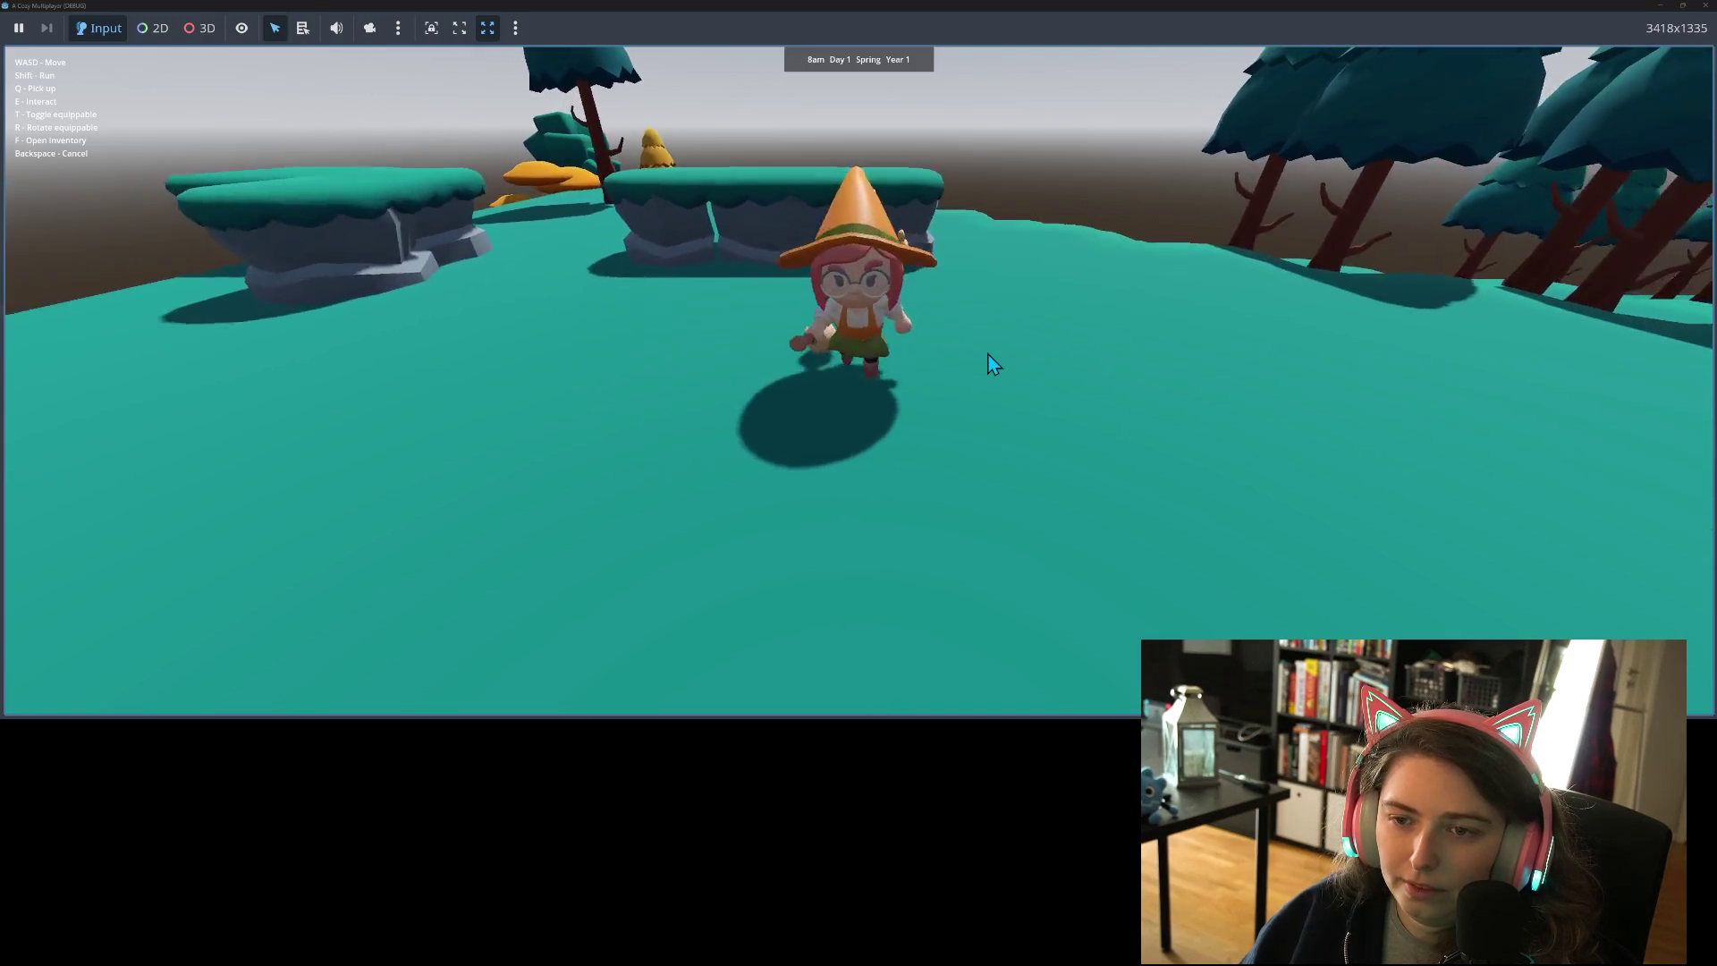
pyautogui.press('w')
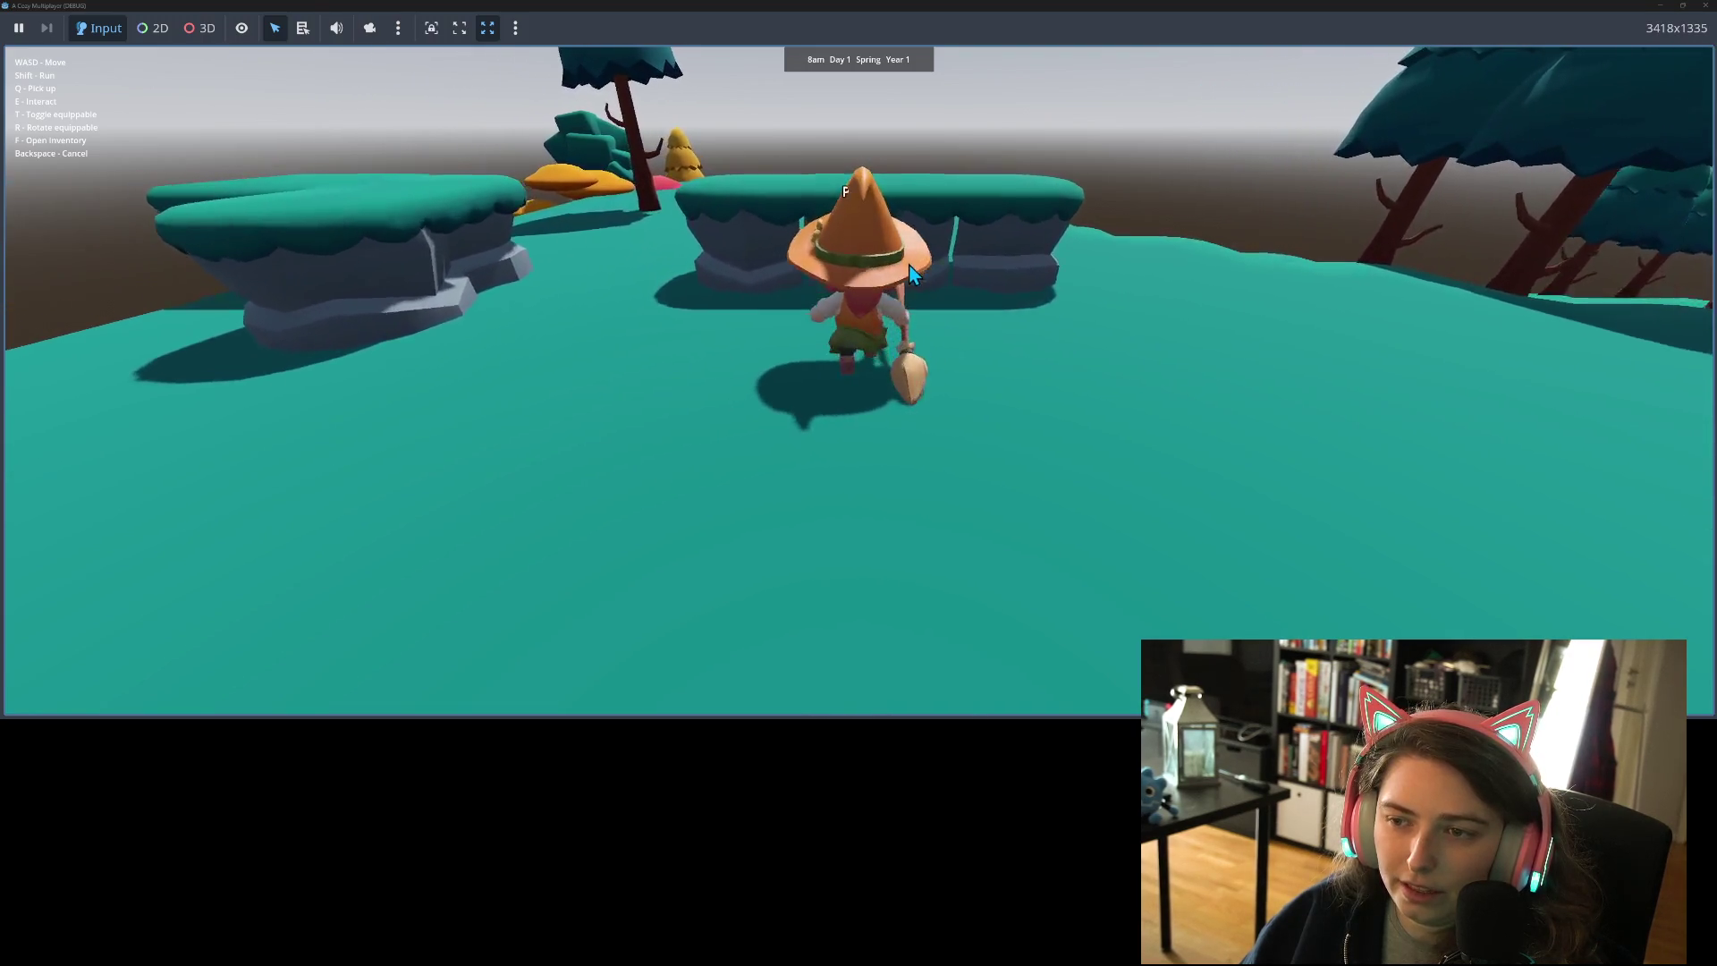
pyautogui.press('d')
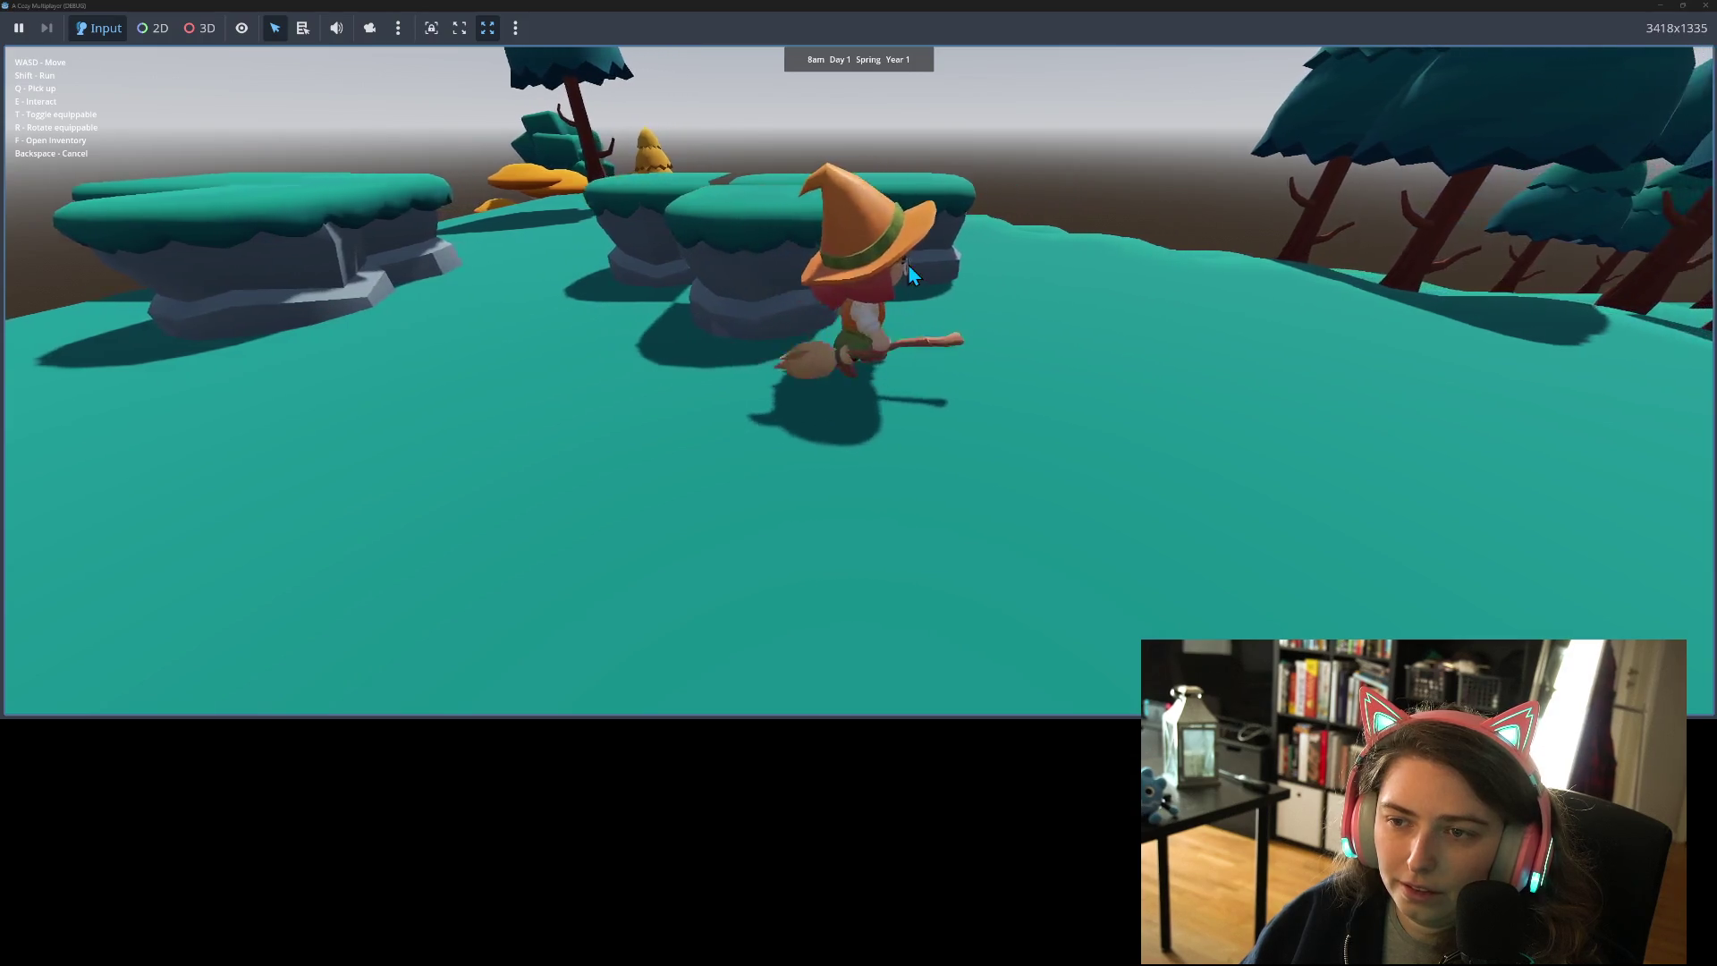
pyautogui.press('w')
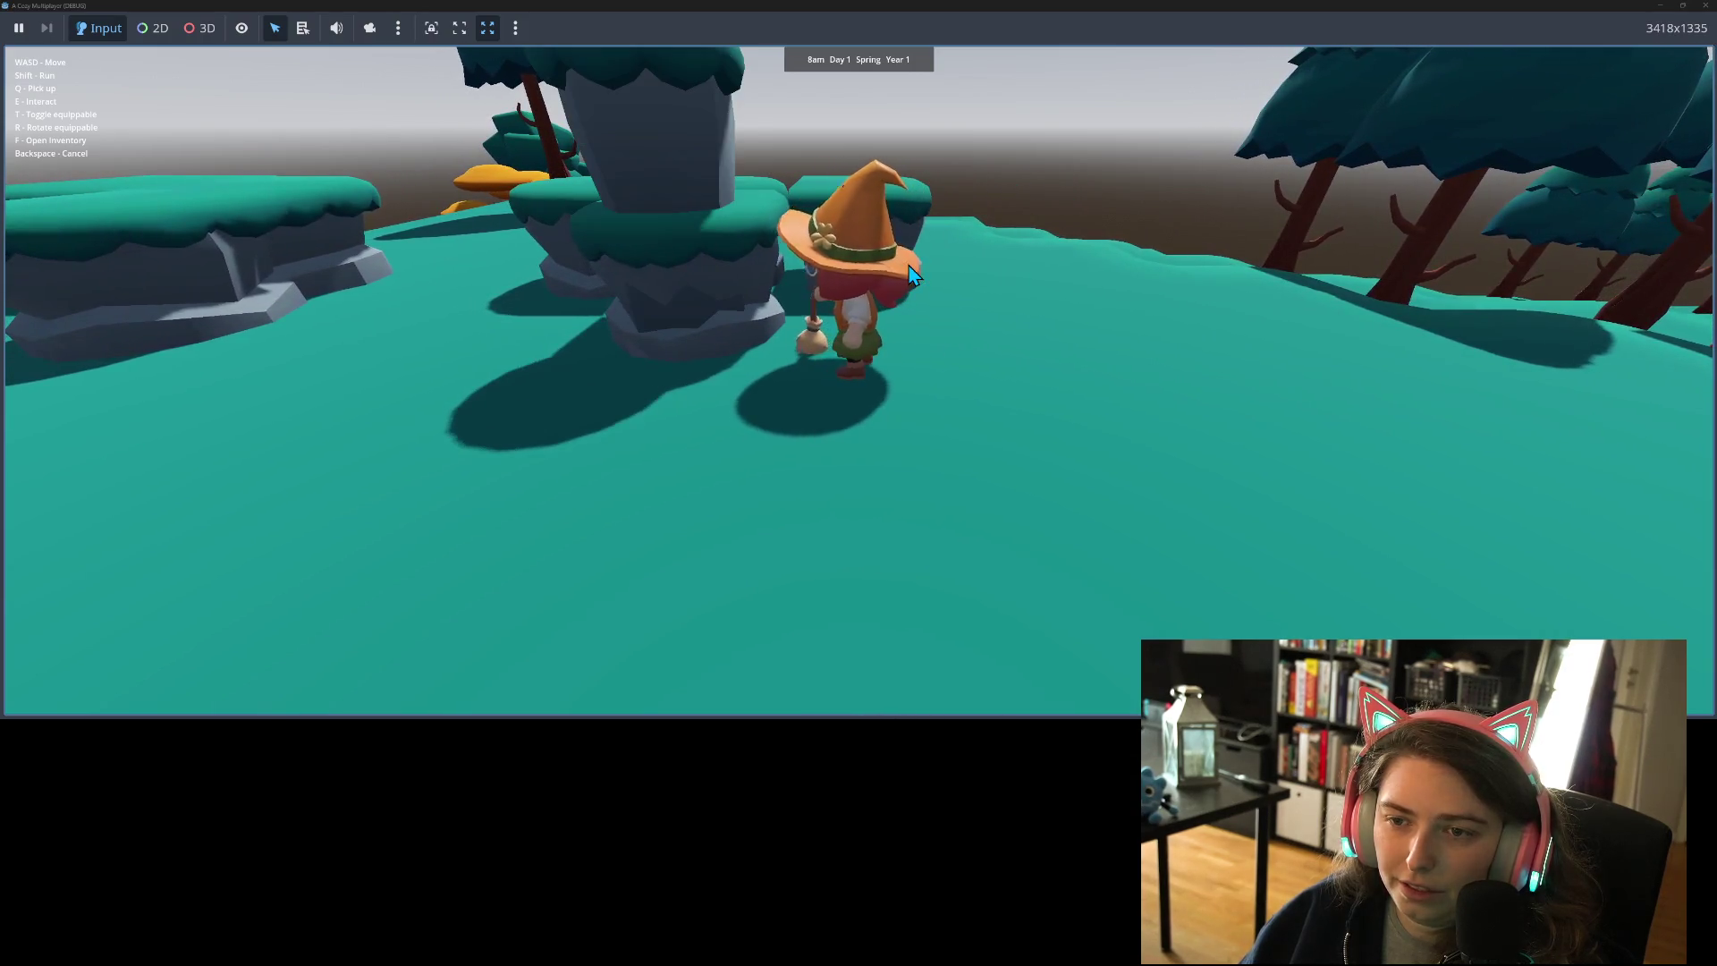
pyautogui.press('a')
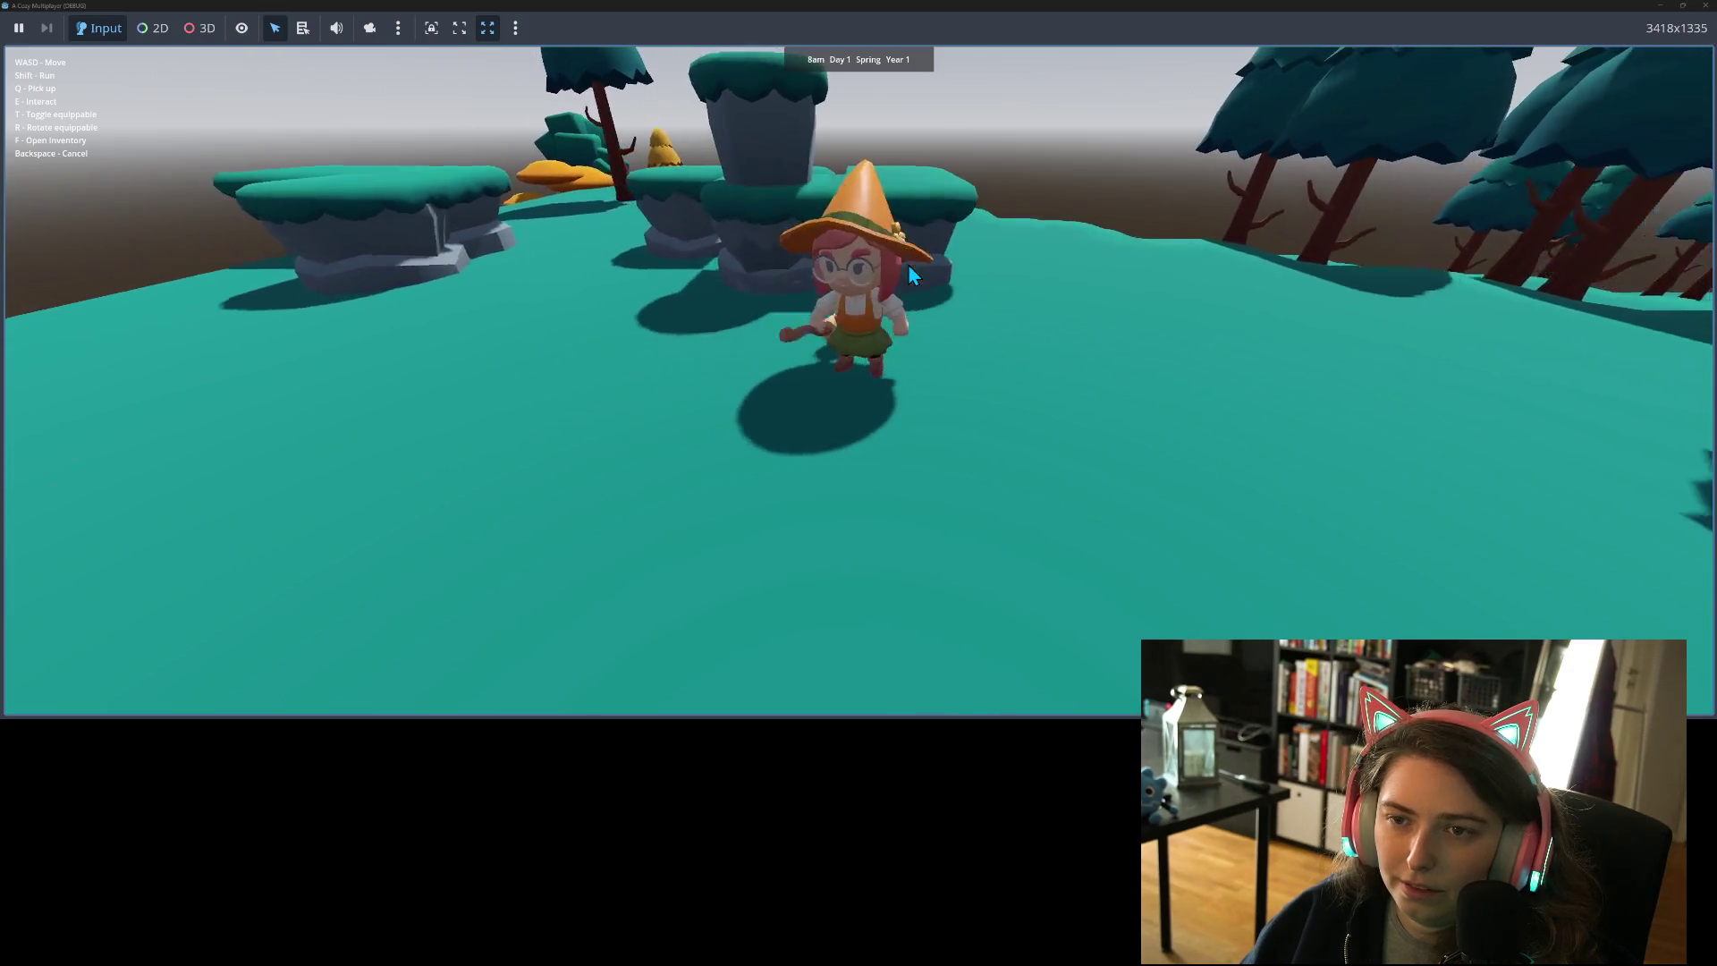
pyautogui.press('w')
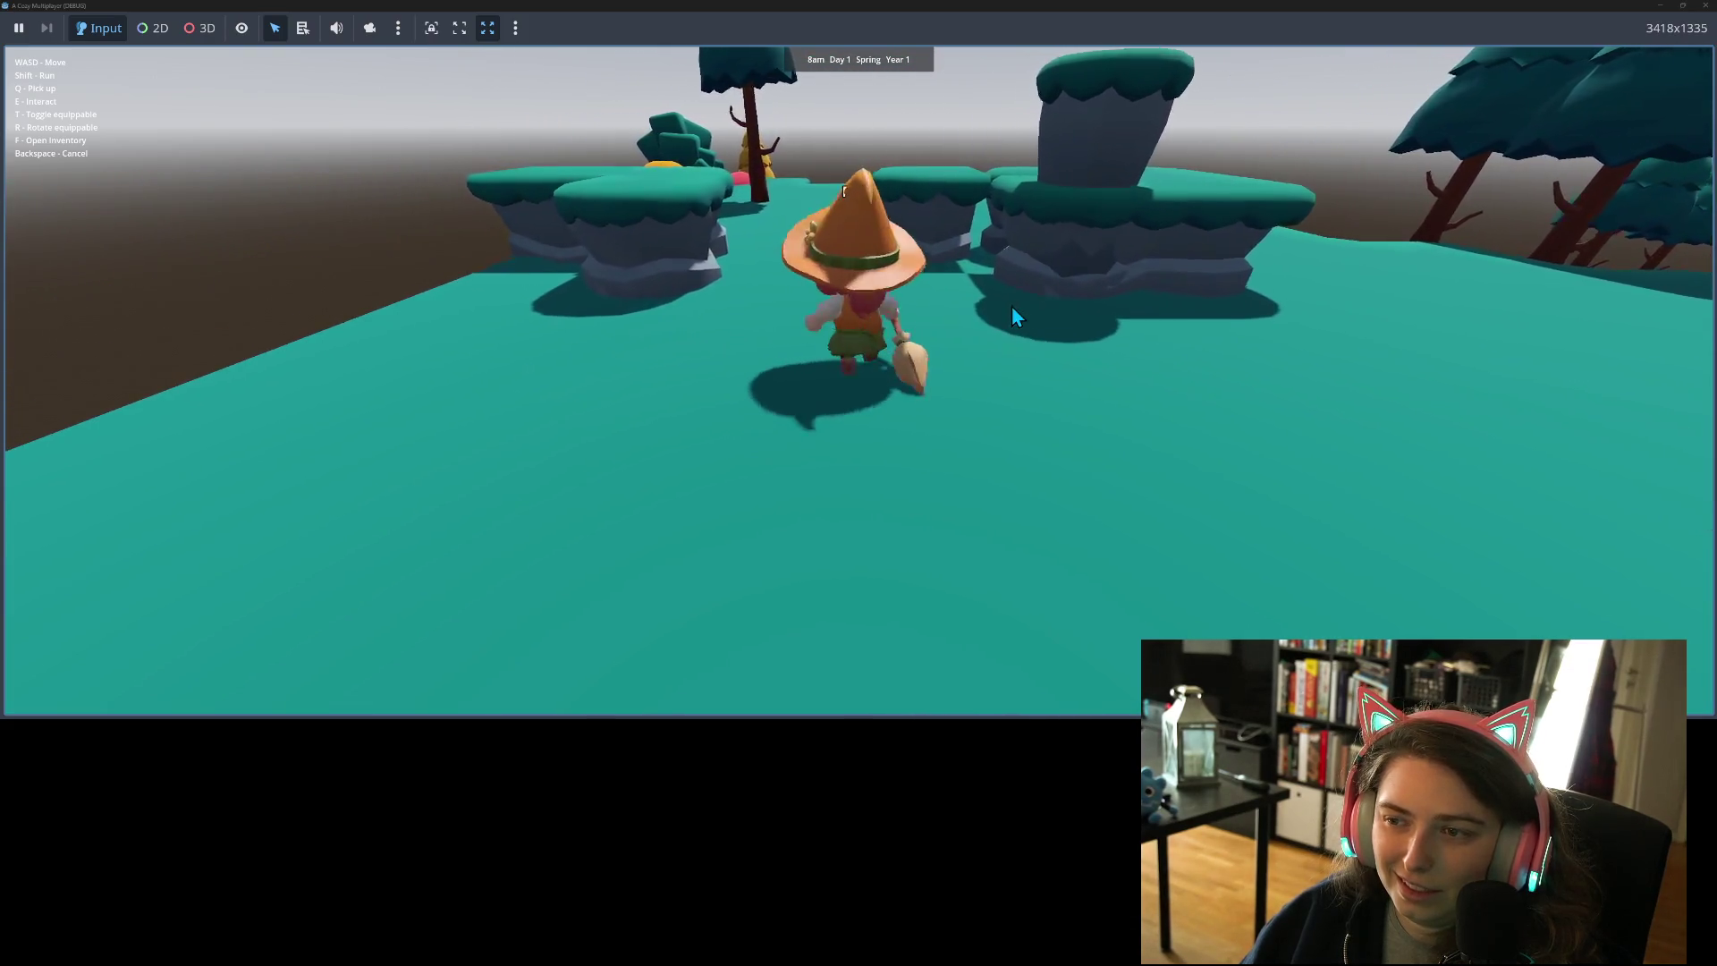
pyautogui.press('d')
# - Walk the witch along the ledge and up onto the stacked rock platform, then turn back
pyautogui.press('w')
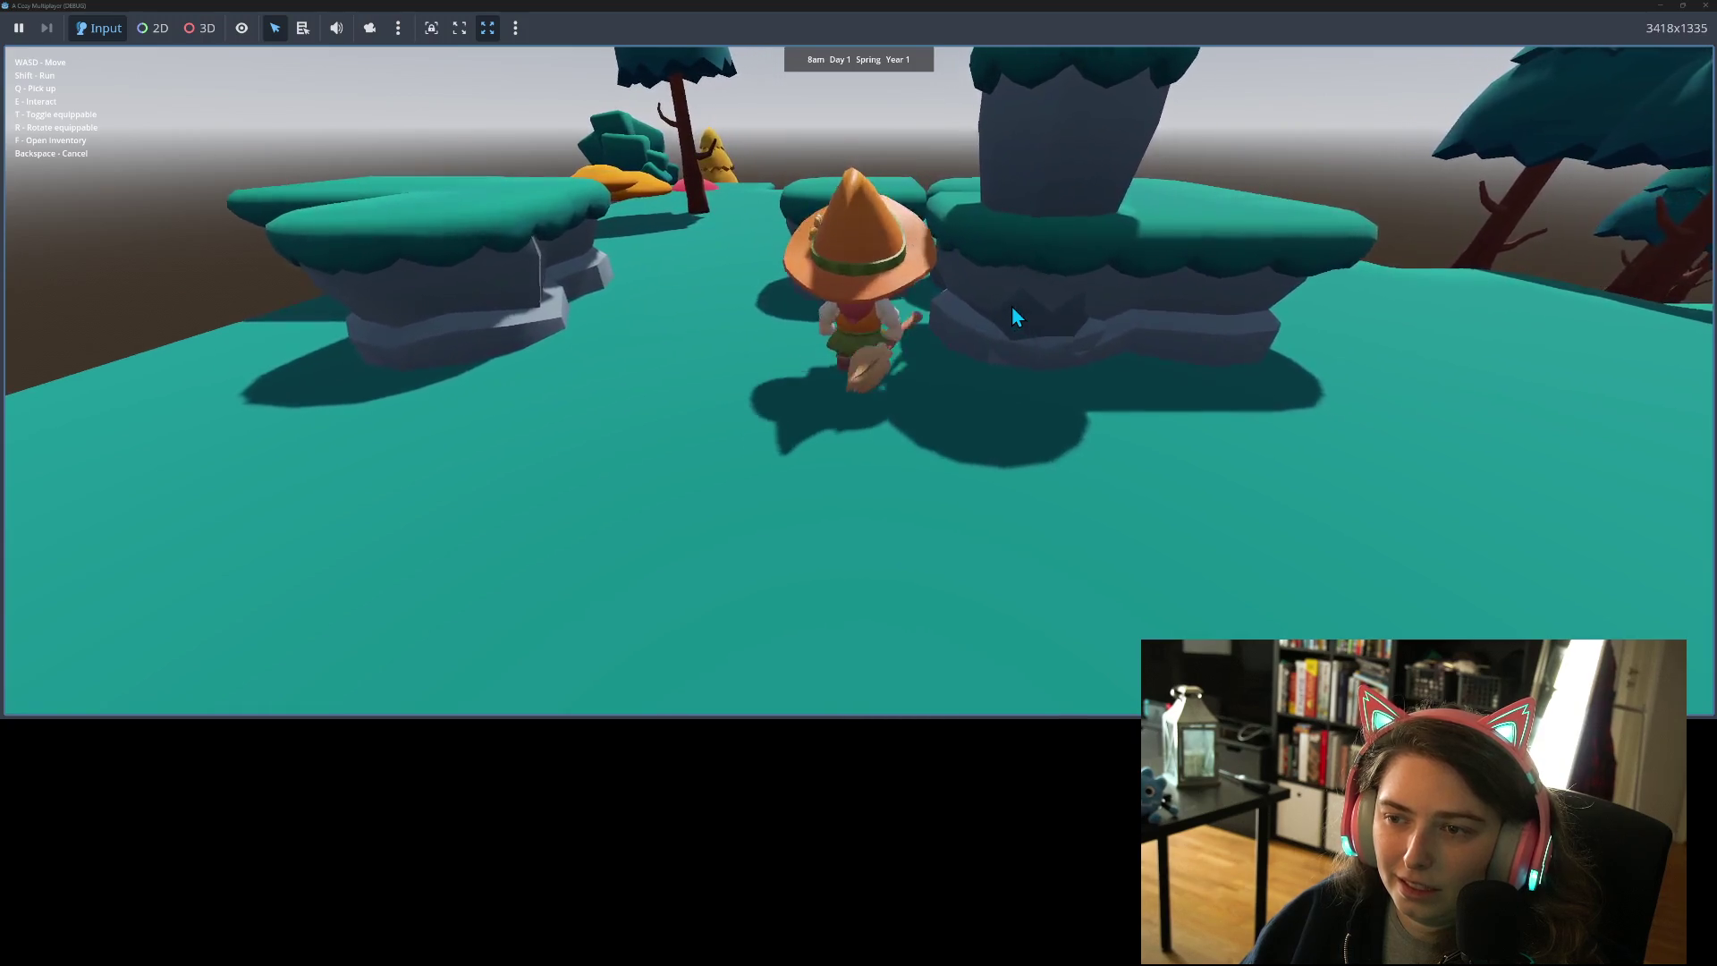
pyautogui.press('d')
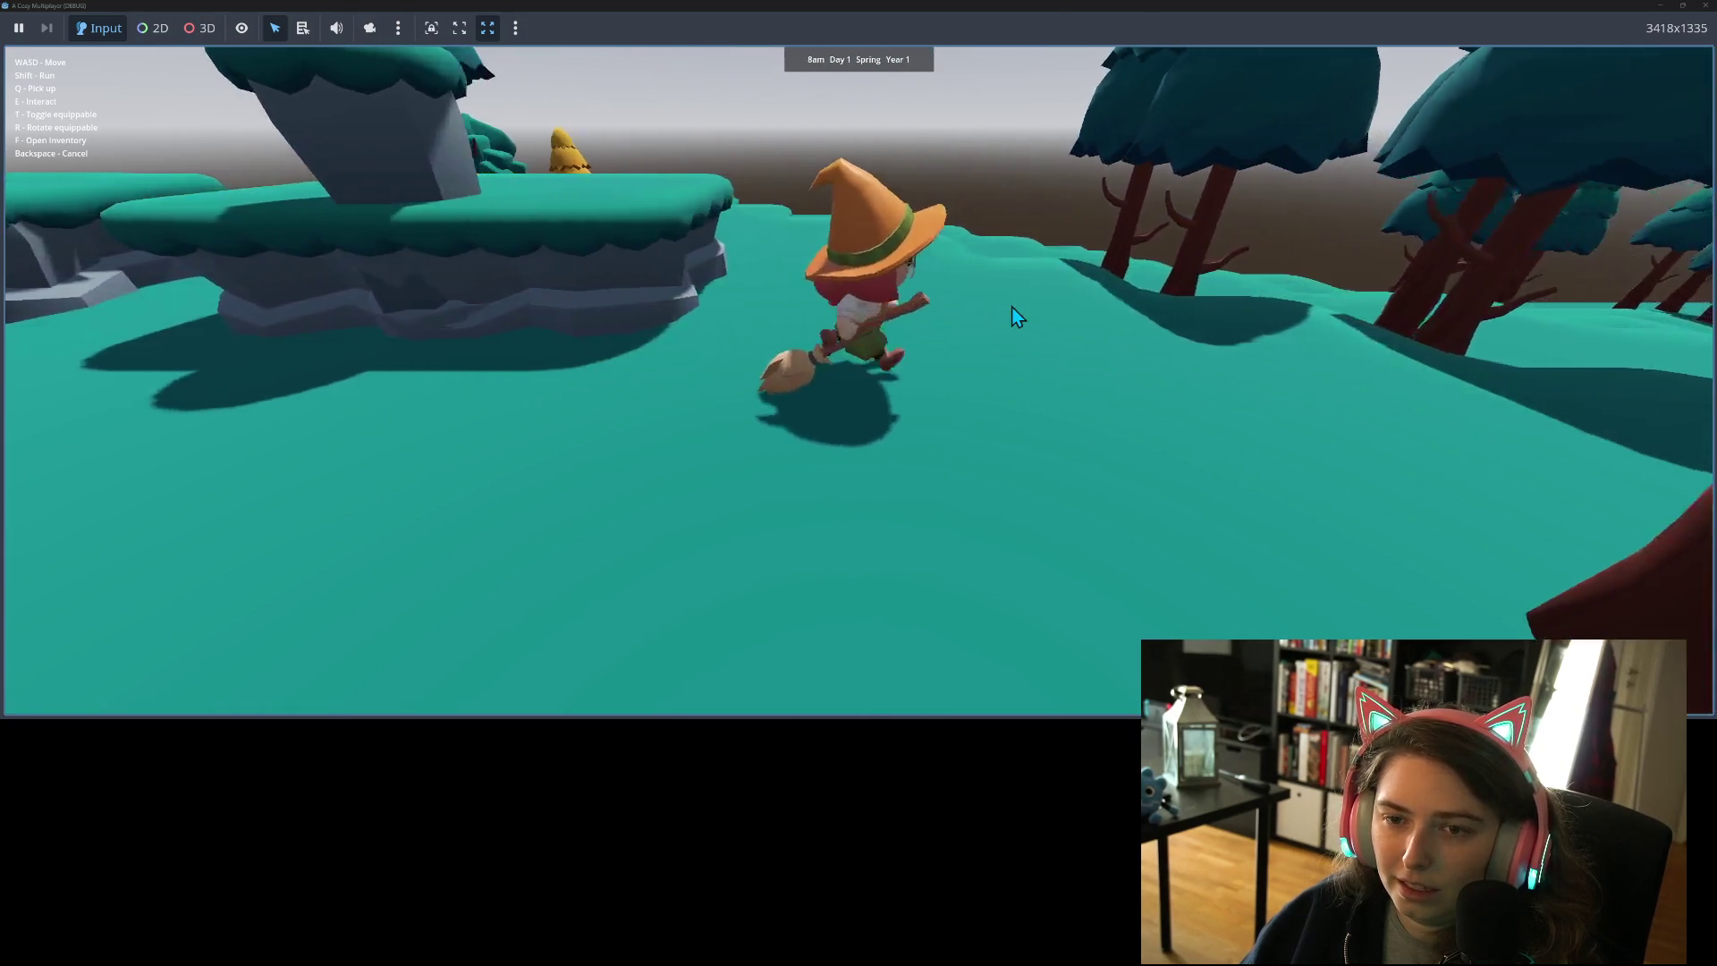
pyautogui.press('w')
pyautogui.press('a')
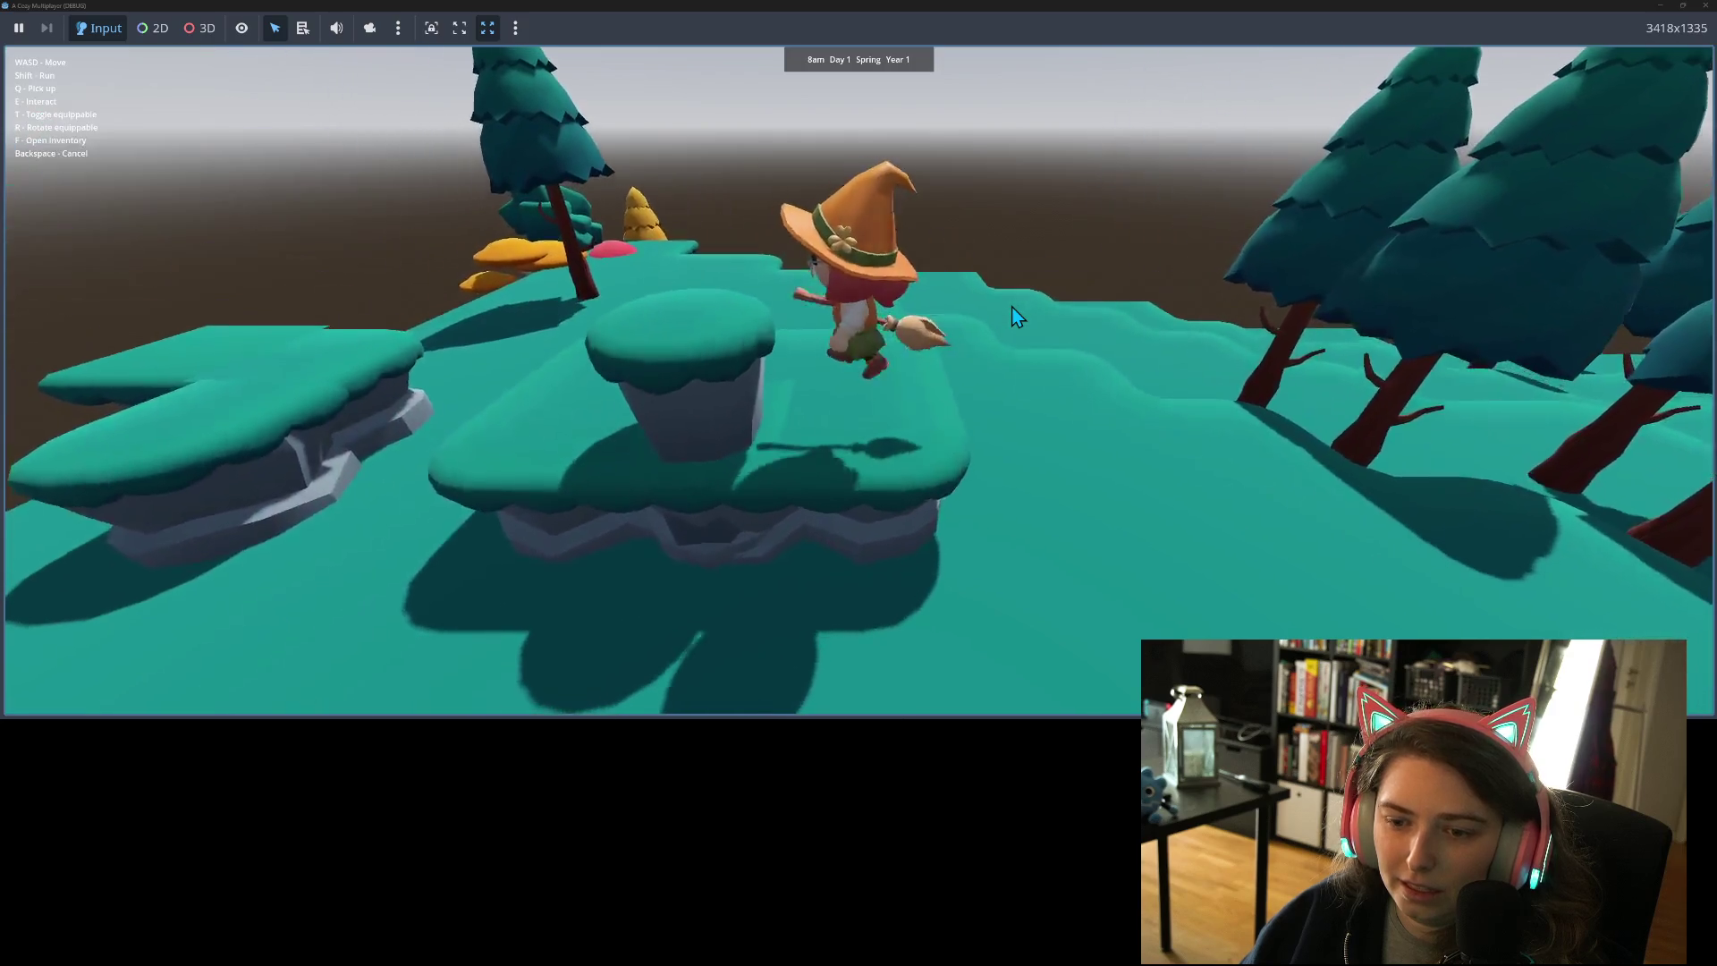
pyautogui.press('w')
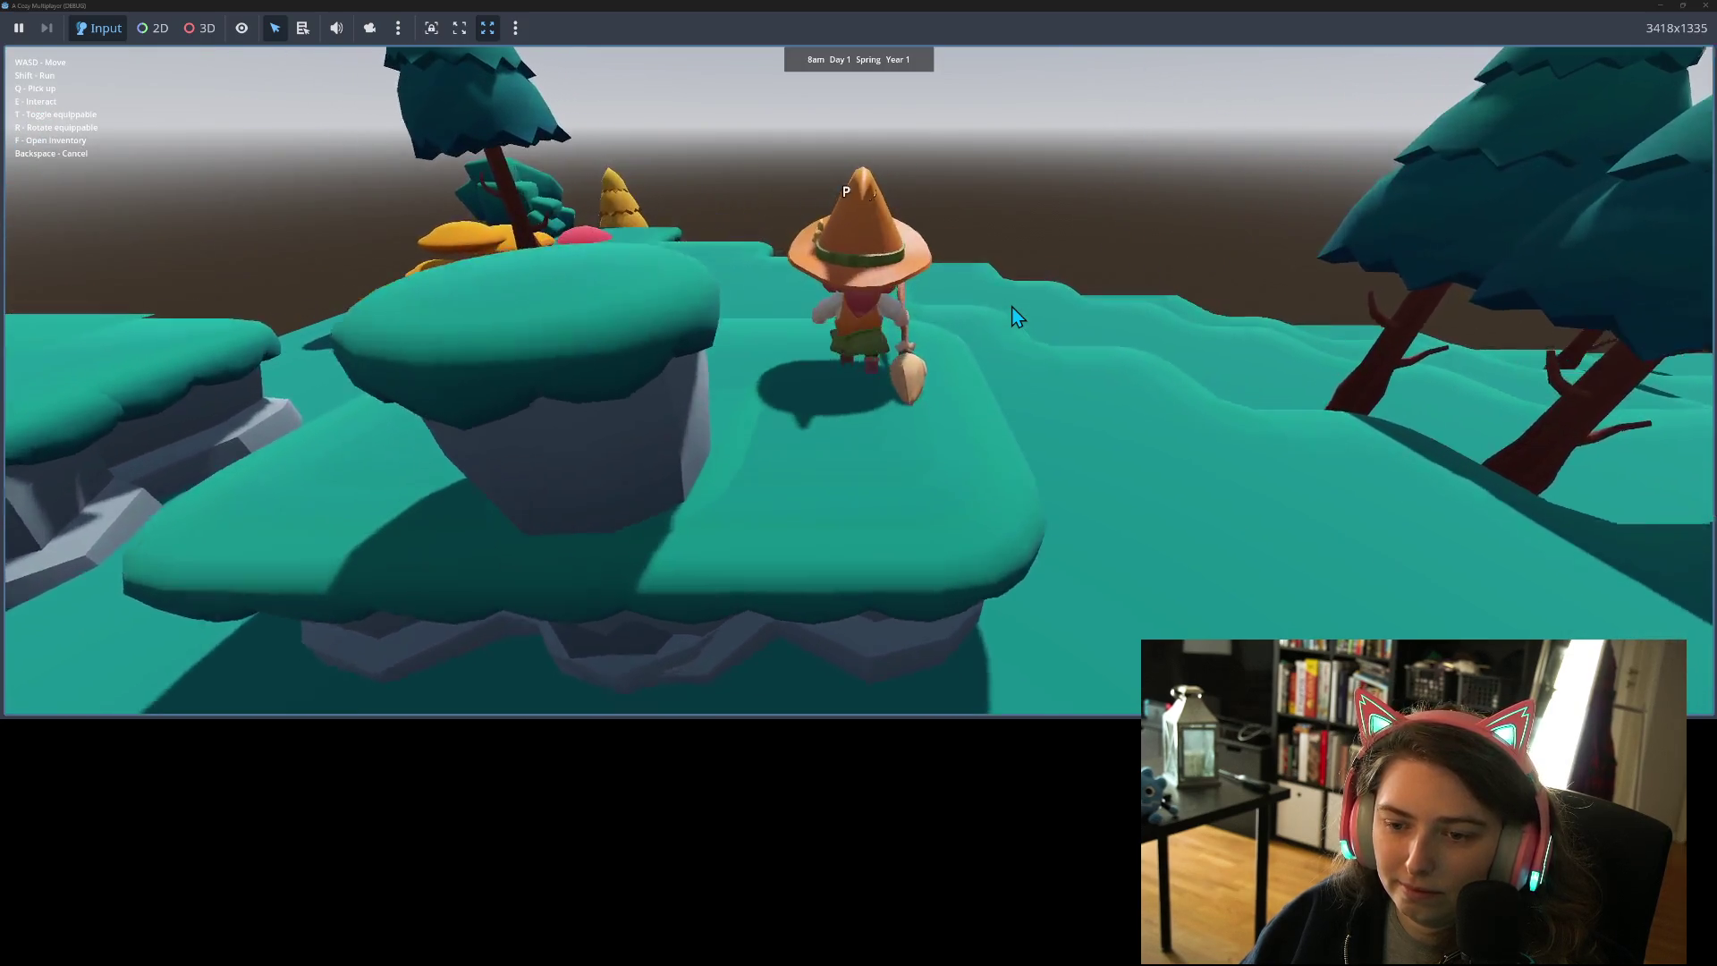
pyautogui.press('s')
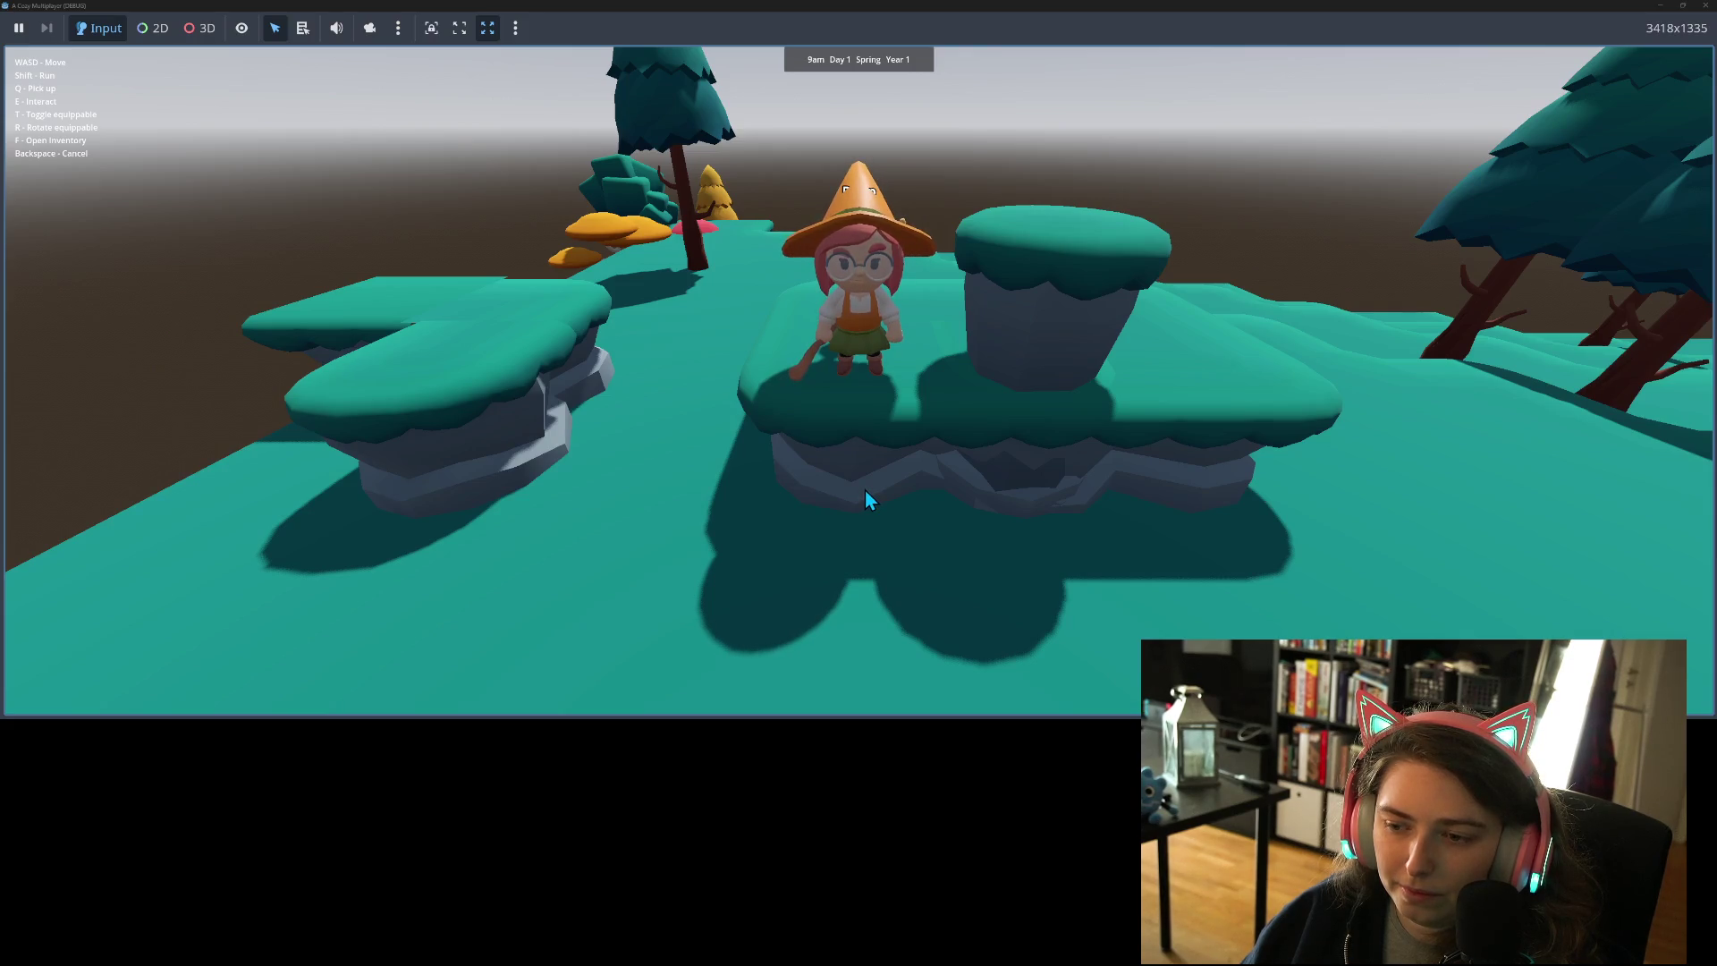
# - Step the witch off the platform and ride past the tree and small rock pillar
pyautogui.press('s')
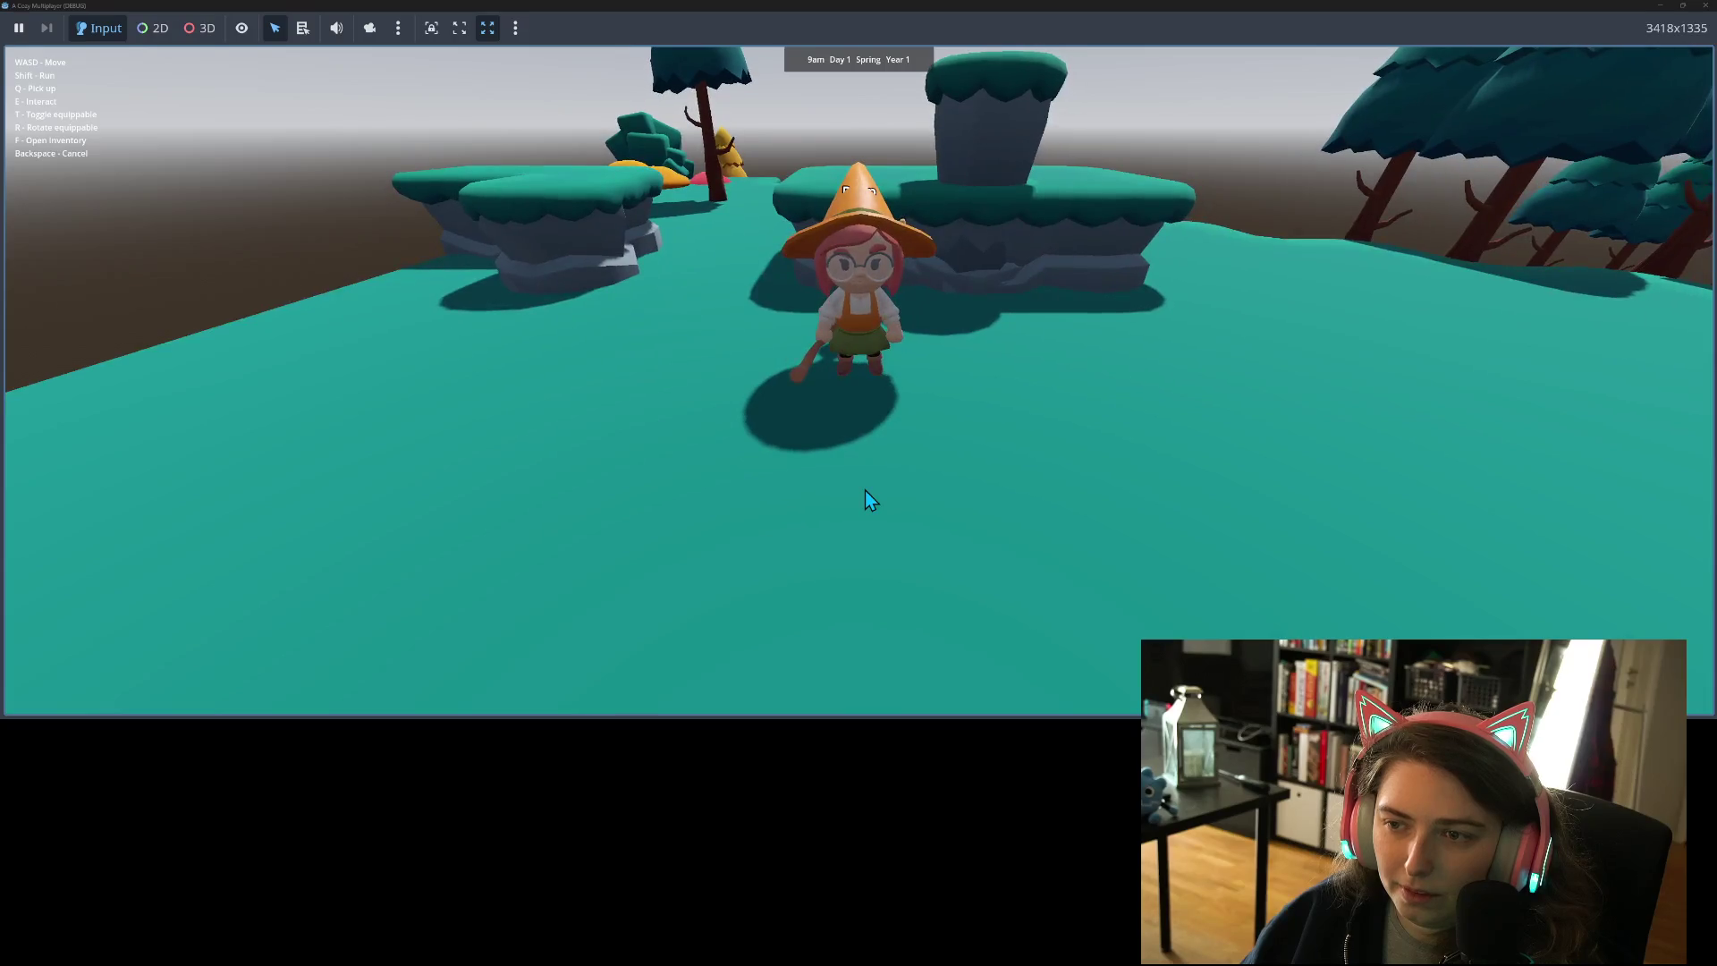
pyautogui.press('a')
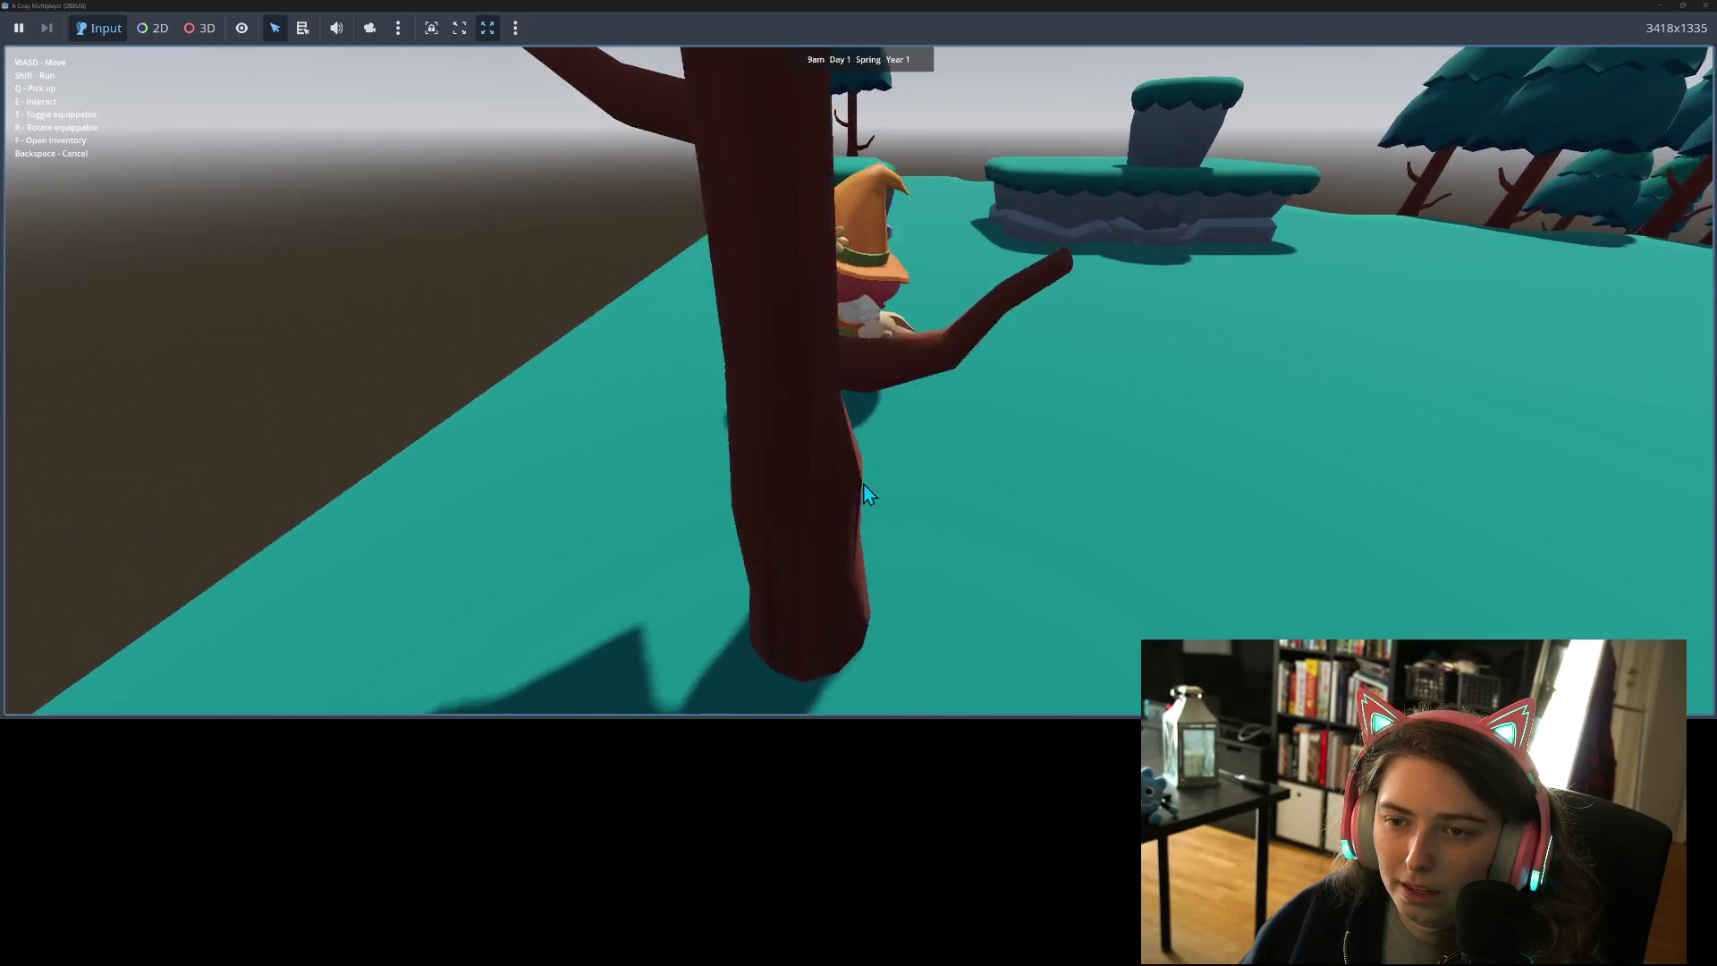
pyautogui.press('t')
pyautogui.press('w')
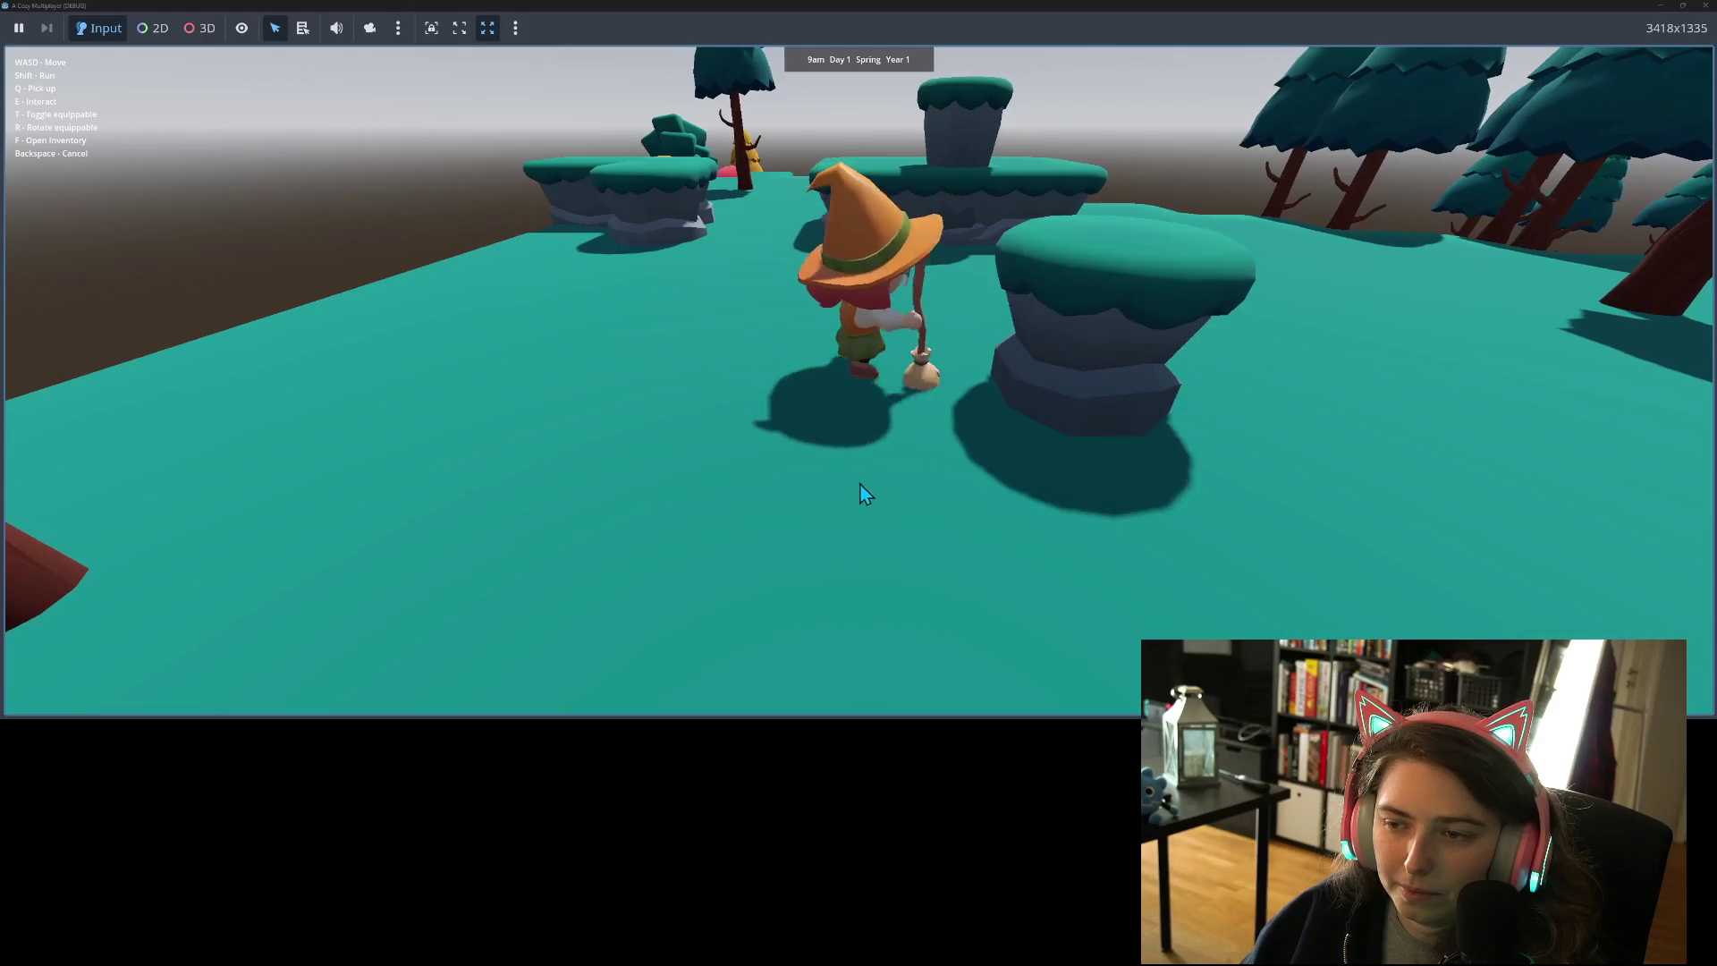
pyautogui.press('a')
pyautogui.press('a')
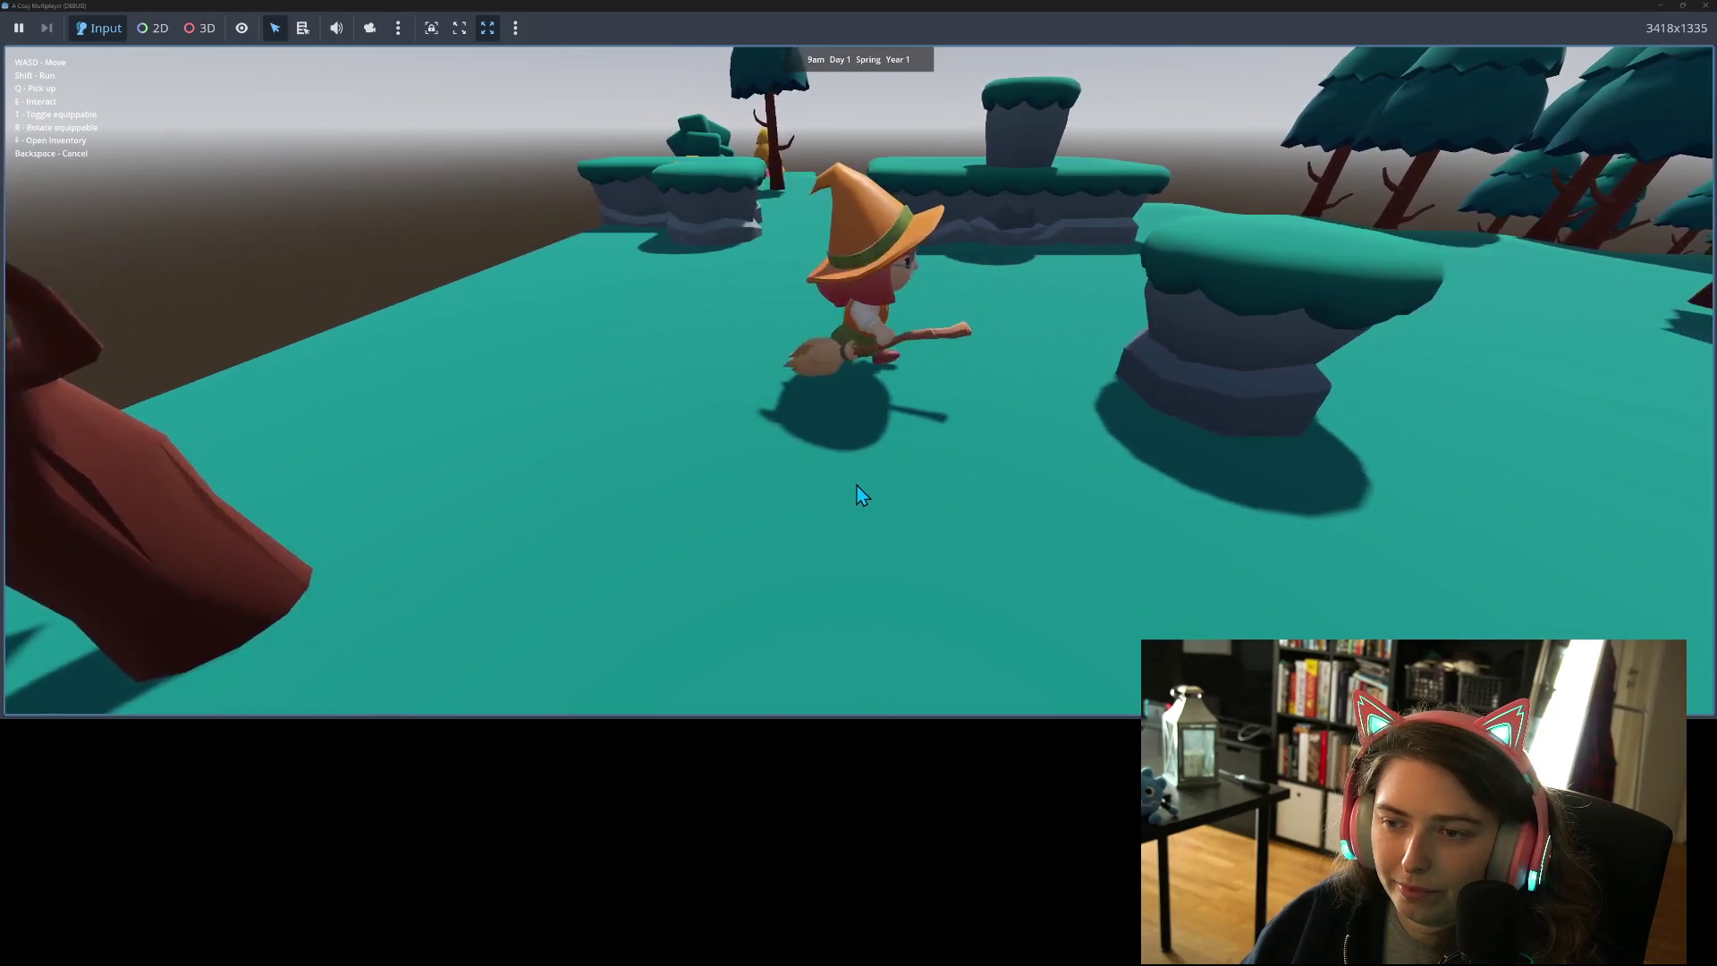
pyautogui.press('s')
pyautogui.press('a')
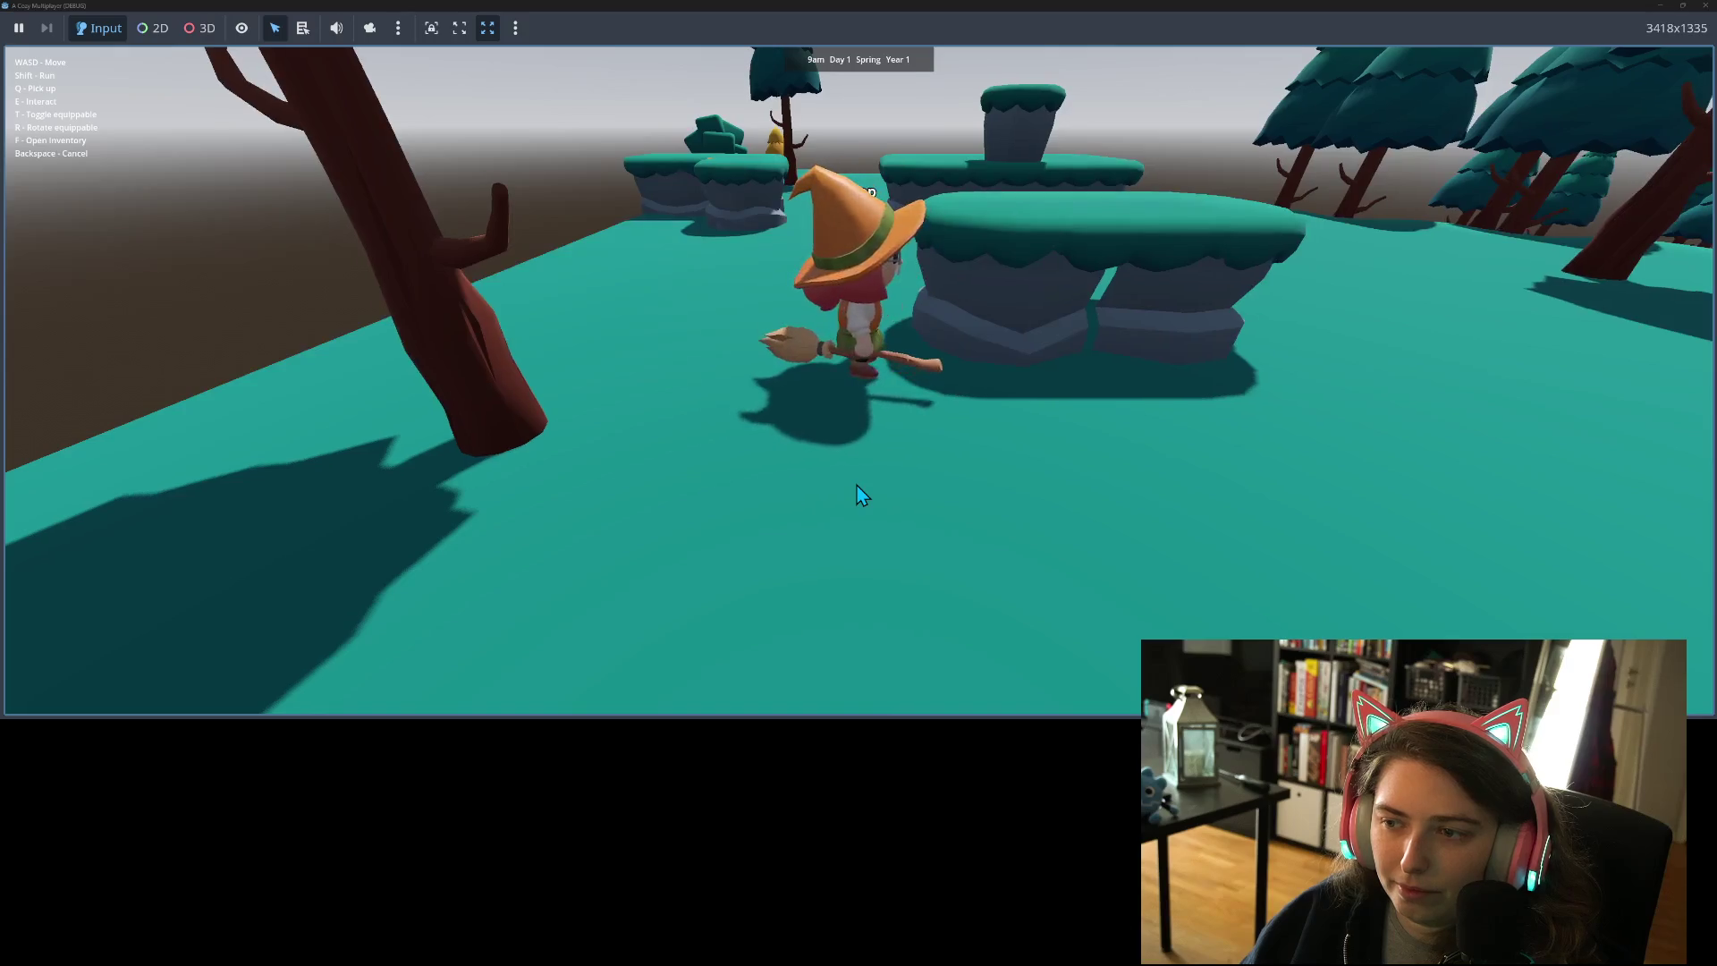
# - Walk the witch up to the rock platform and along its side
pyautogui.press('w')
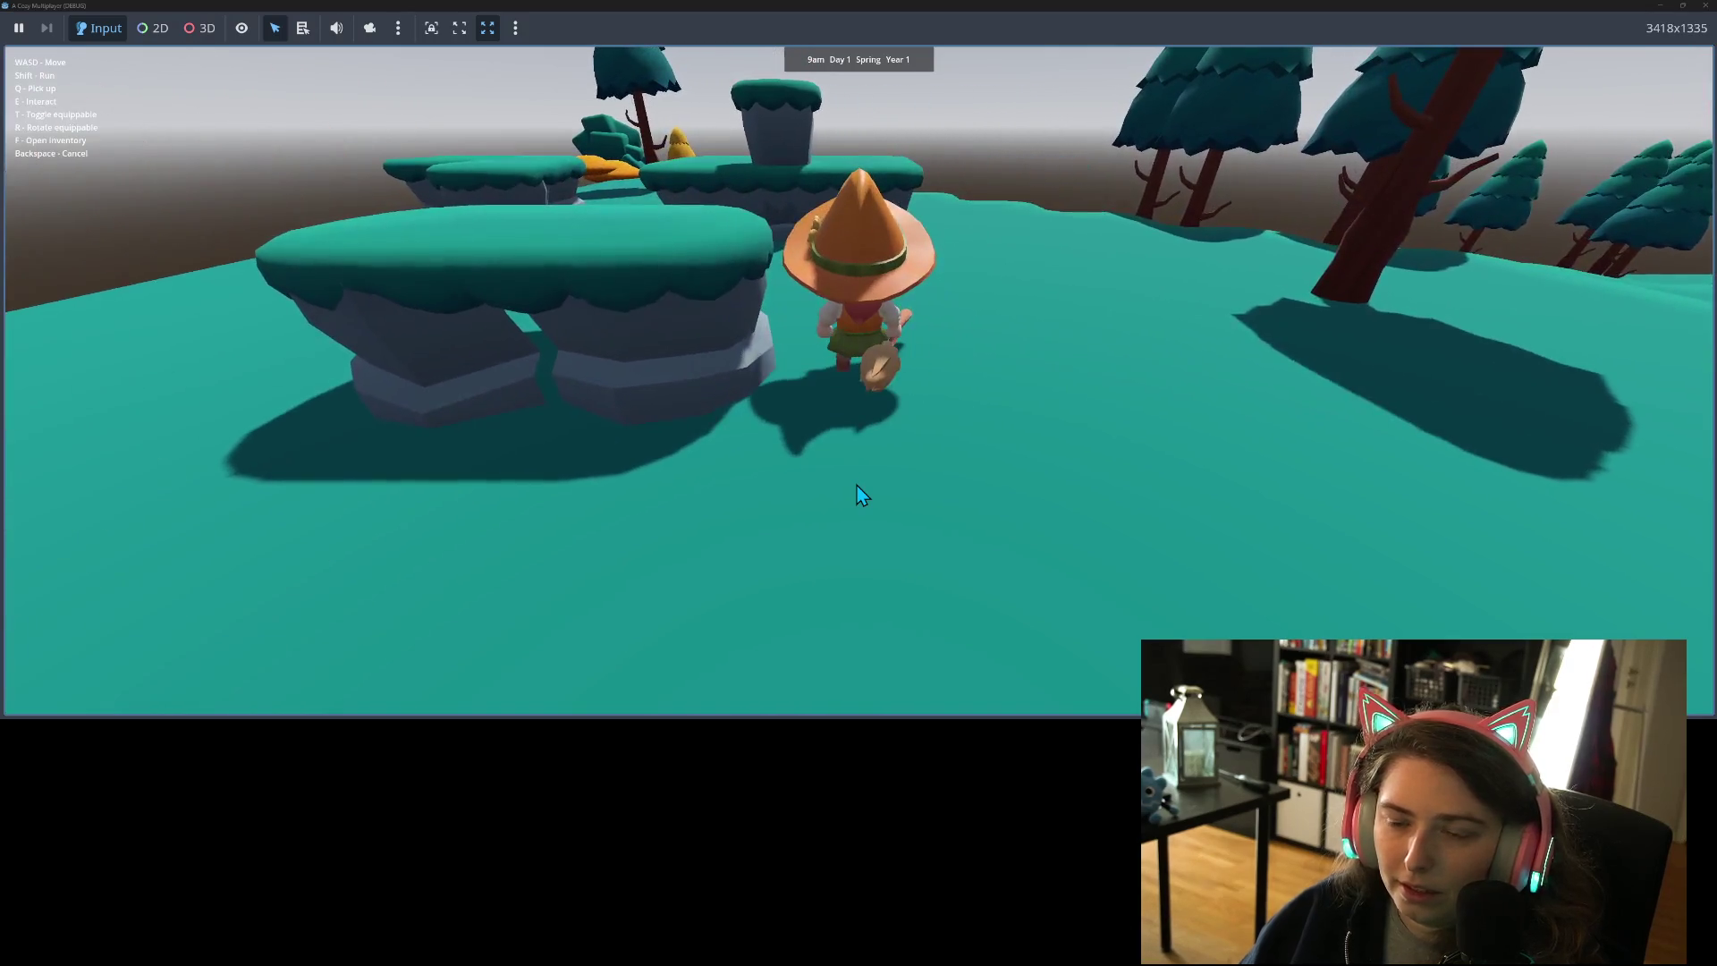
pyautogui.press('a')
pyautogui.press('w')
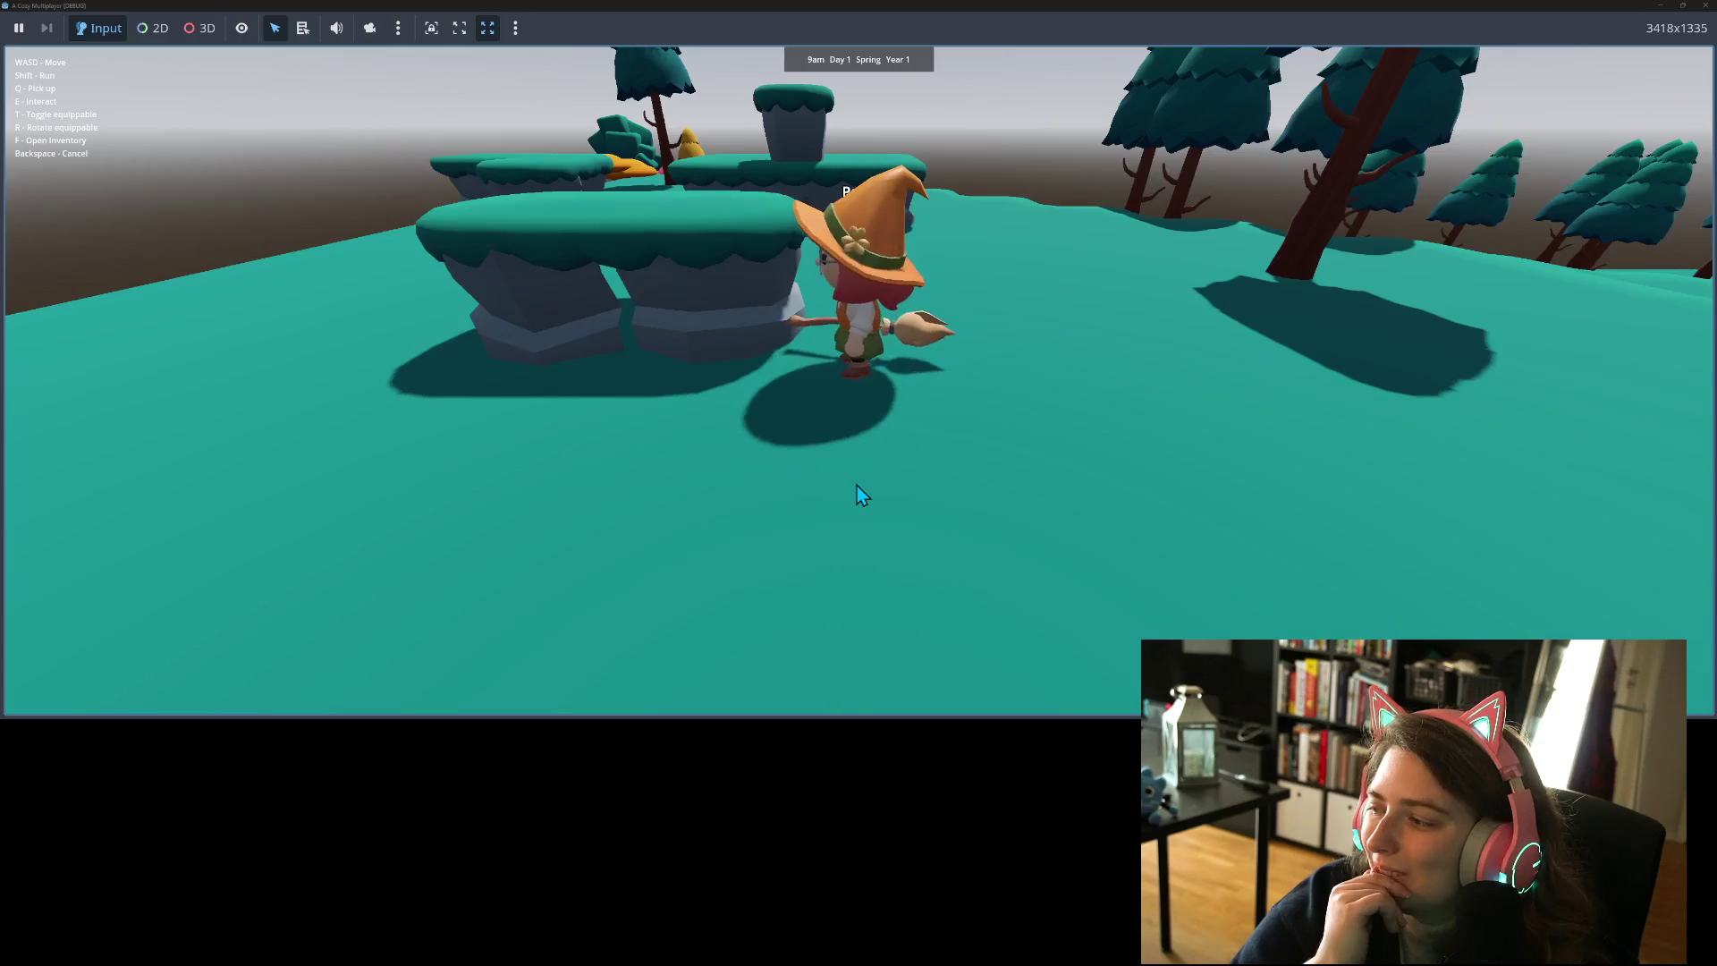
pyautogui.press('w')
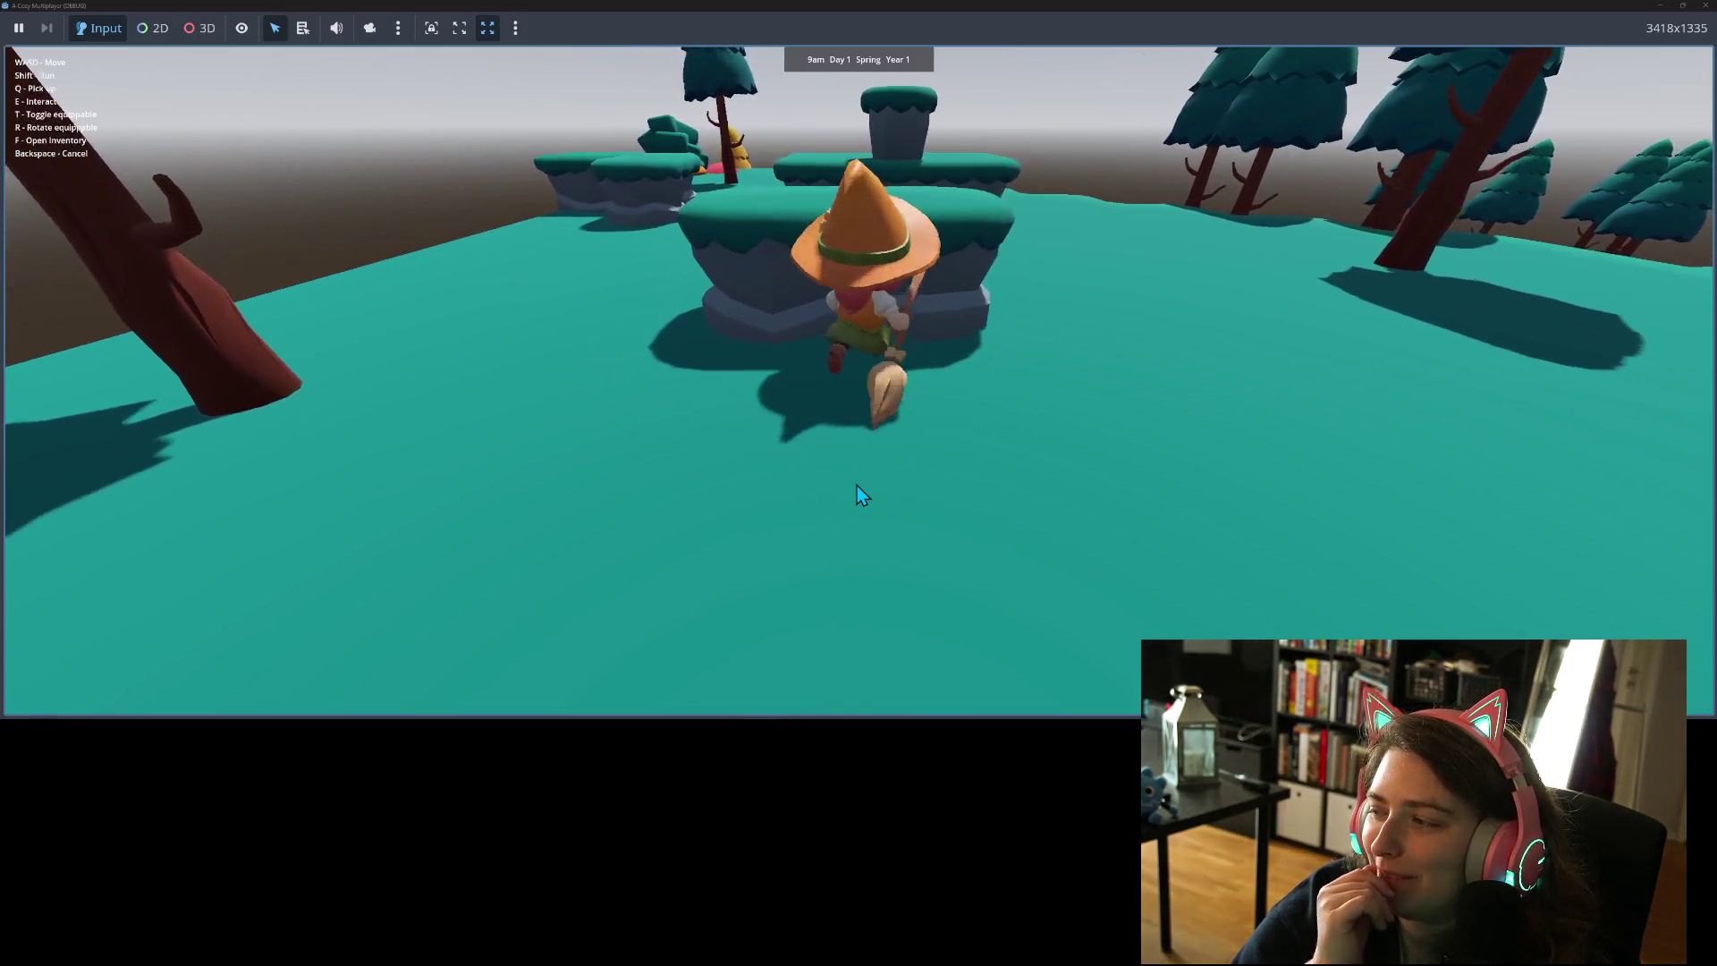
pyautogui.press('d')
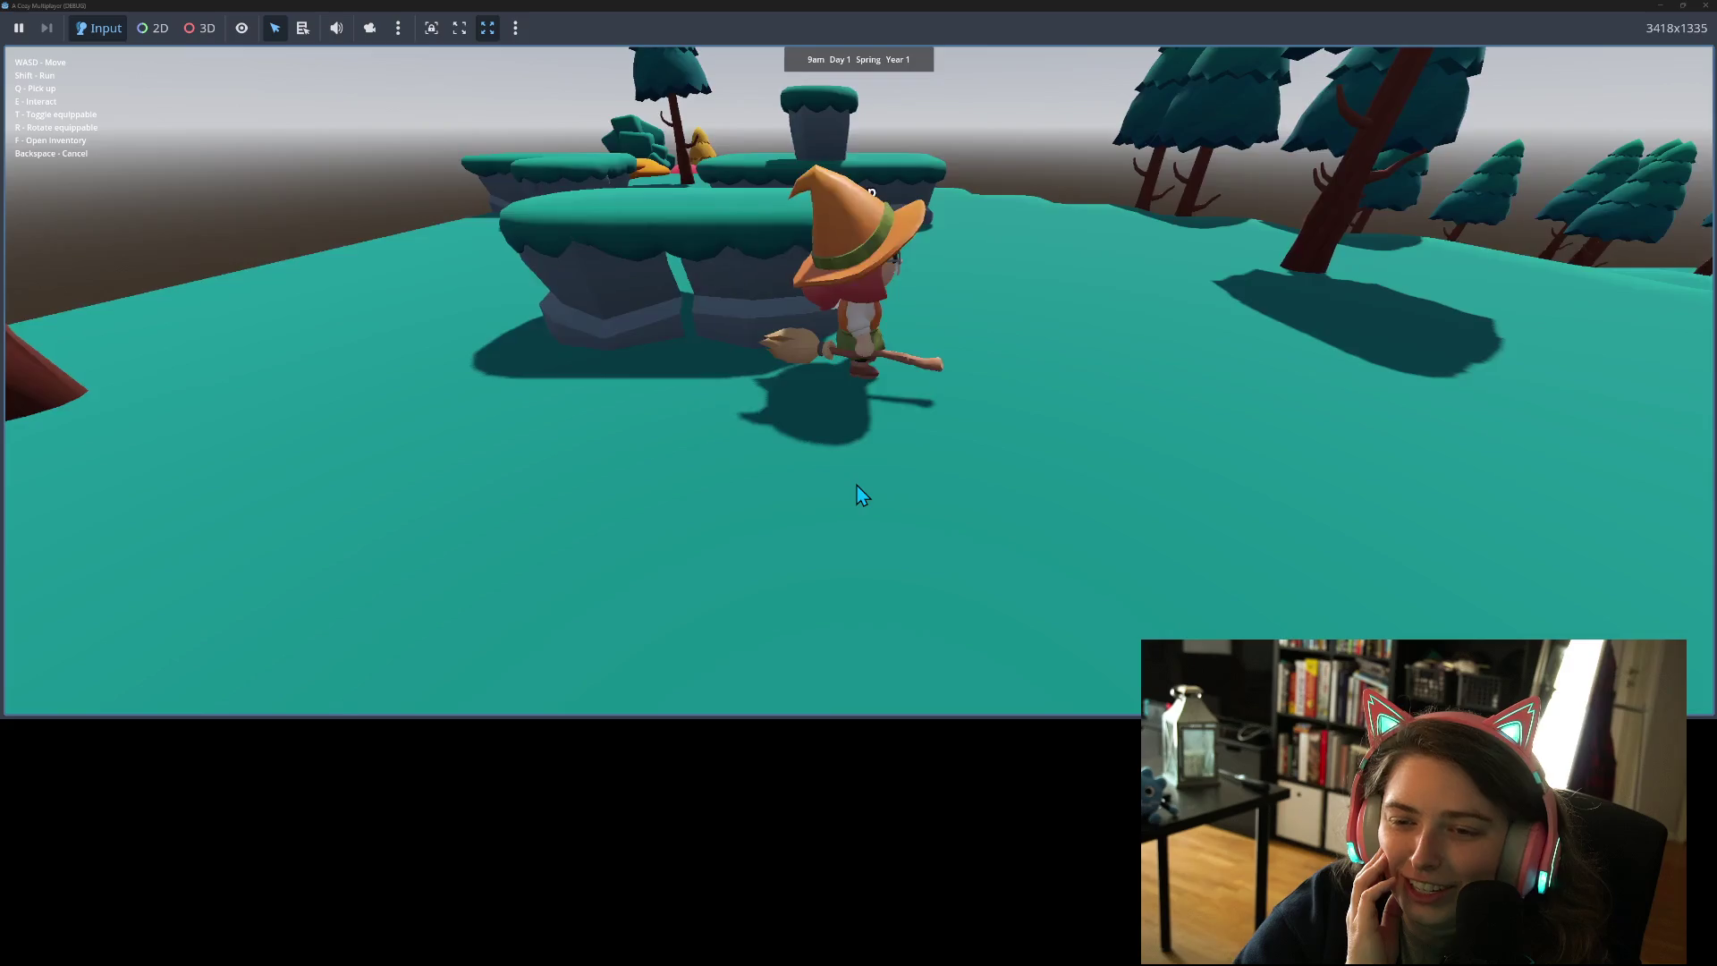
pyautogui.press('a')
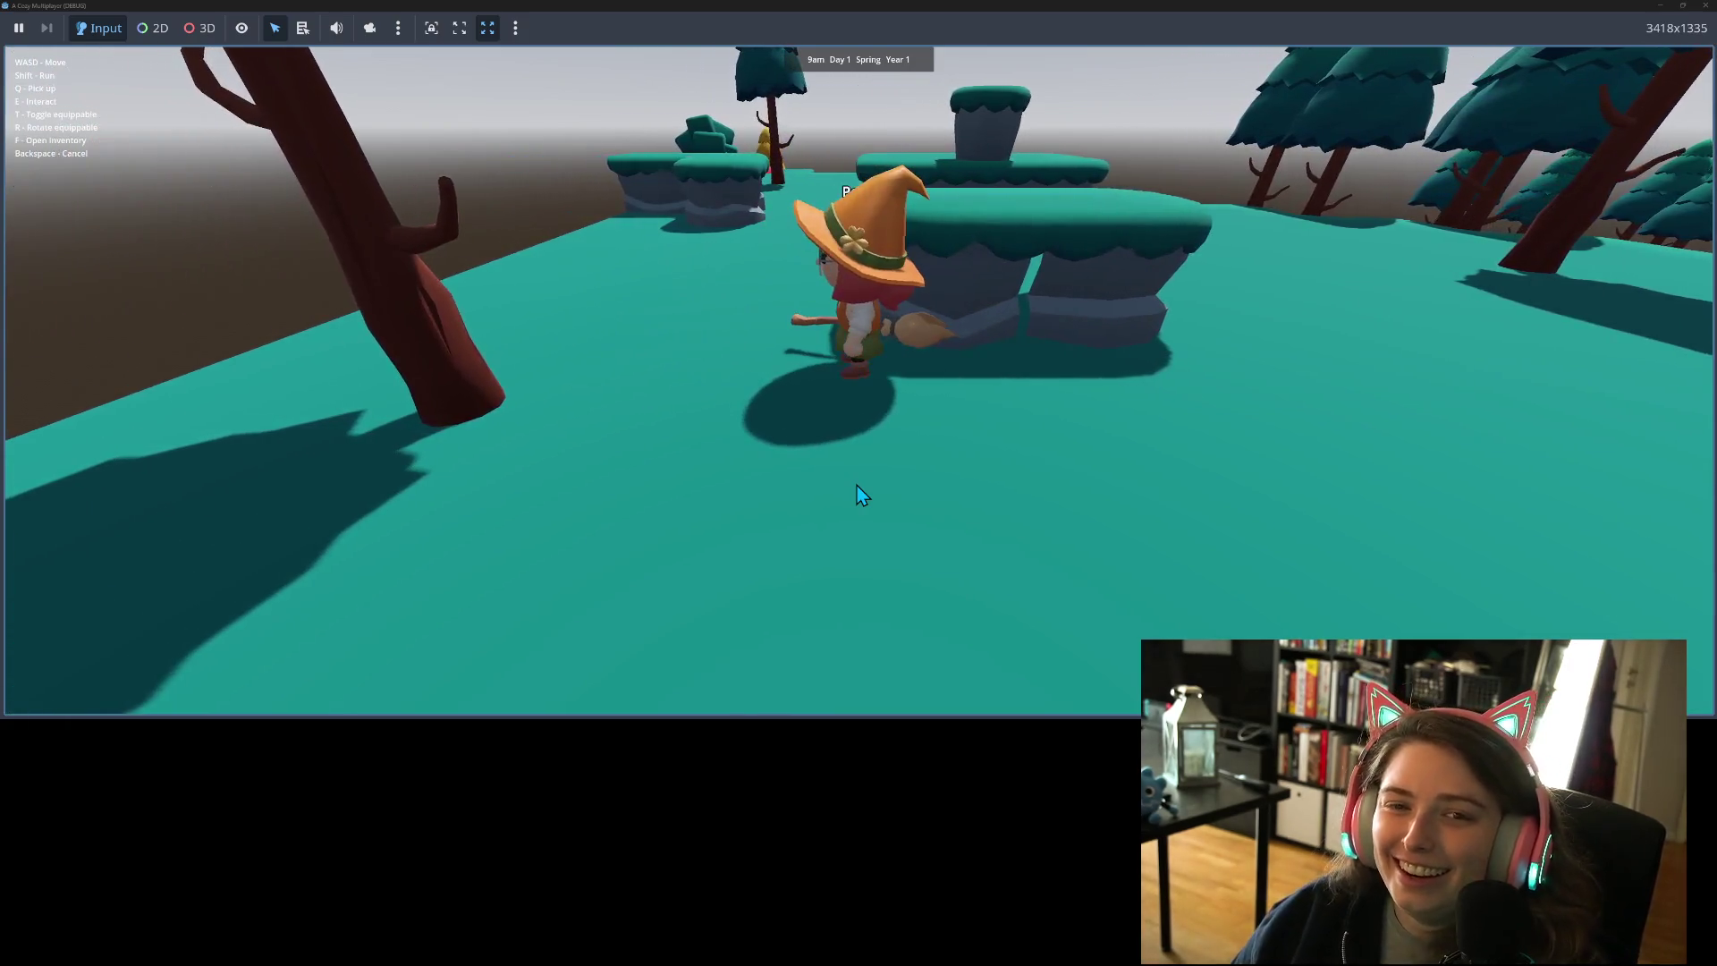
# - Move the witch back and forth beside the platforms and hop toward the left platforms
pyautogui.press('w')
pyautogui.press('a')
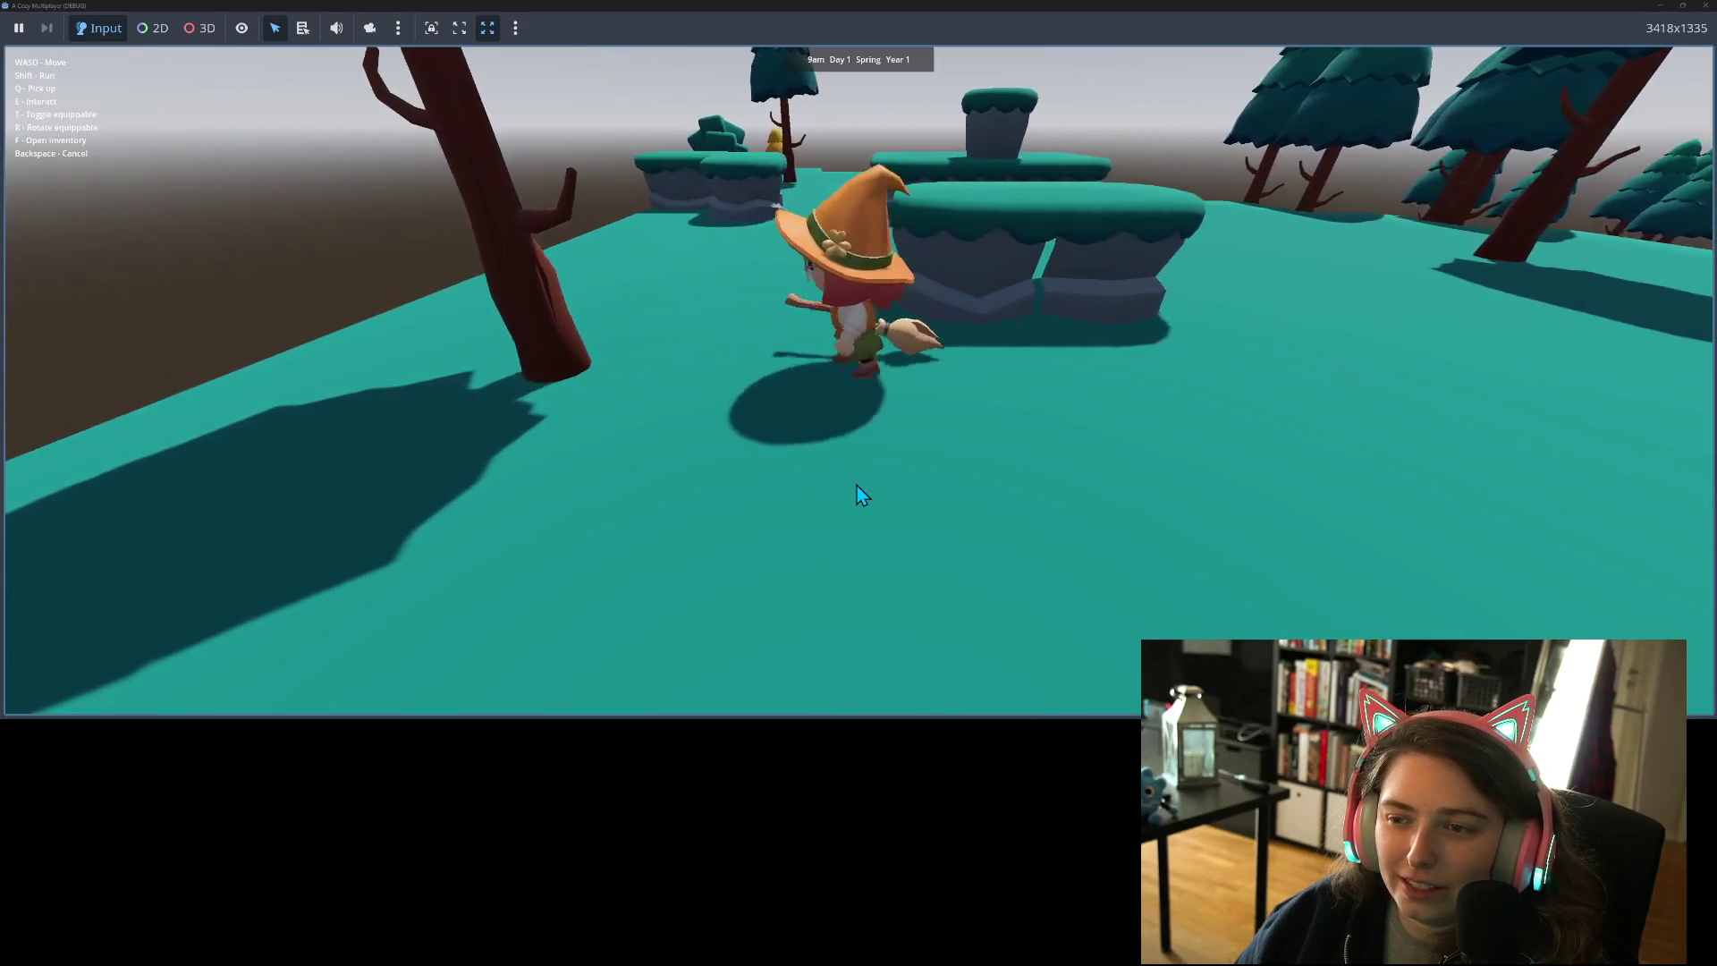
pyautogui.press('d')
pyautogui.press('a')
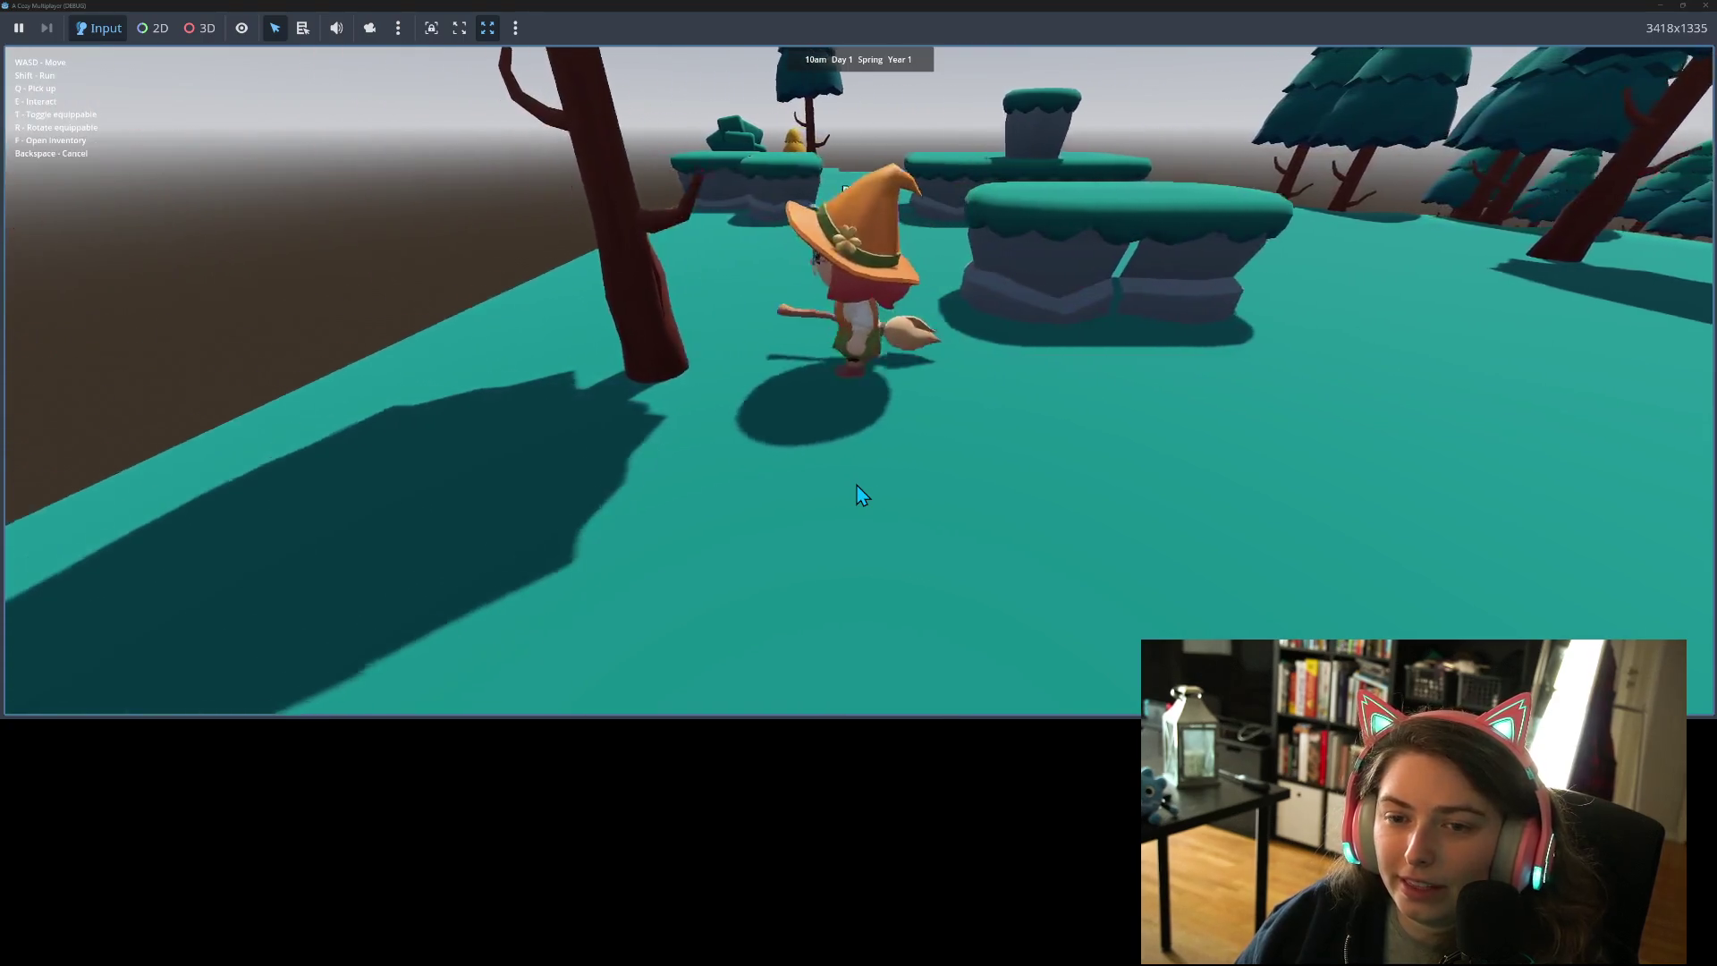
pyautogui.press('d')
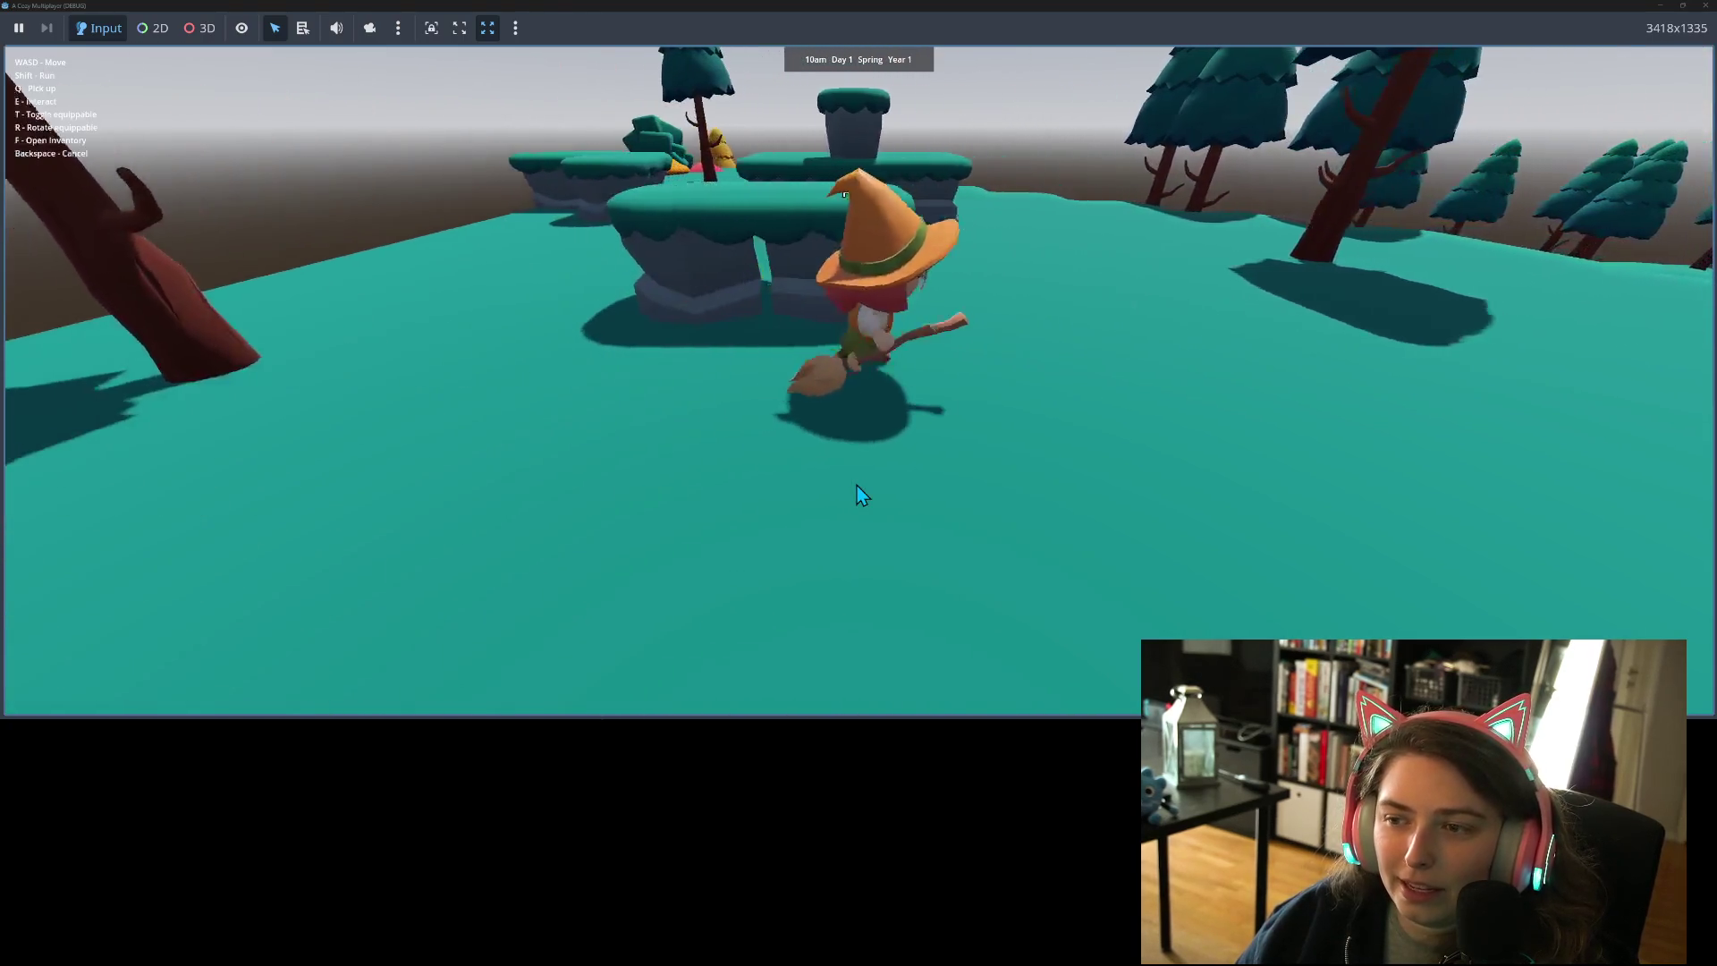
pyautogui.press('w')
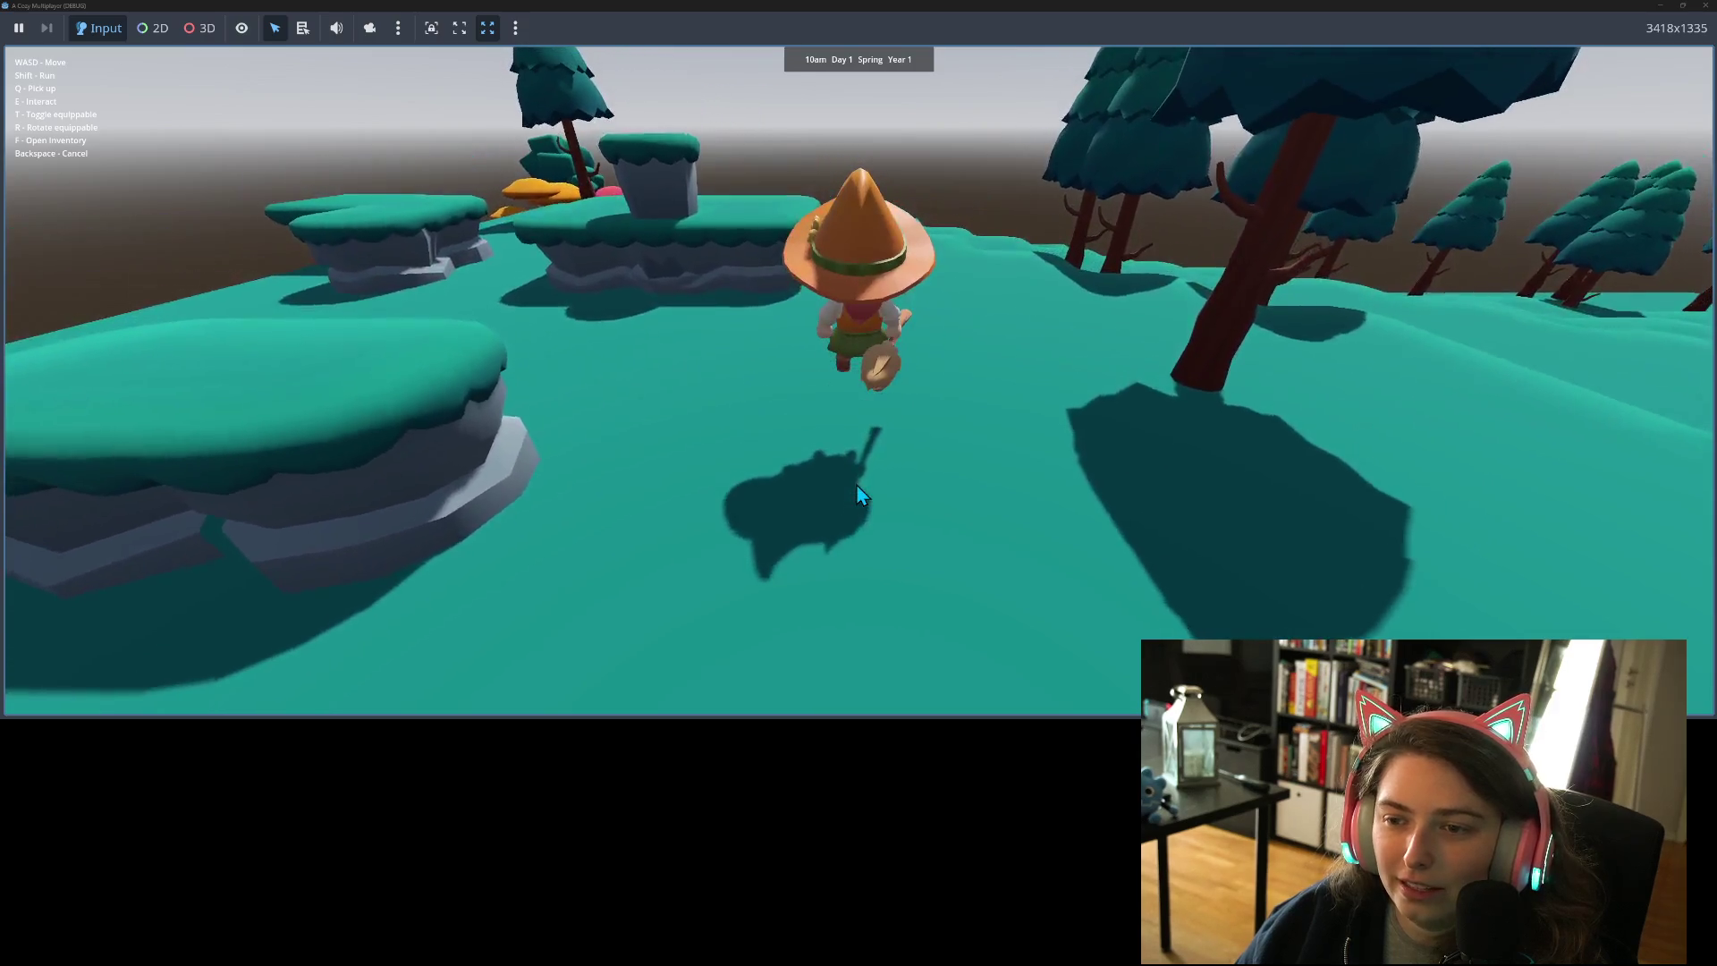
pyautogui.press('w')
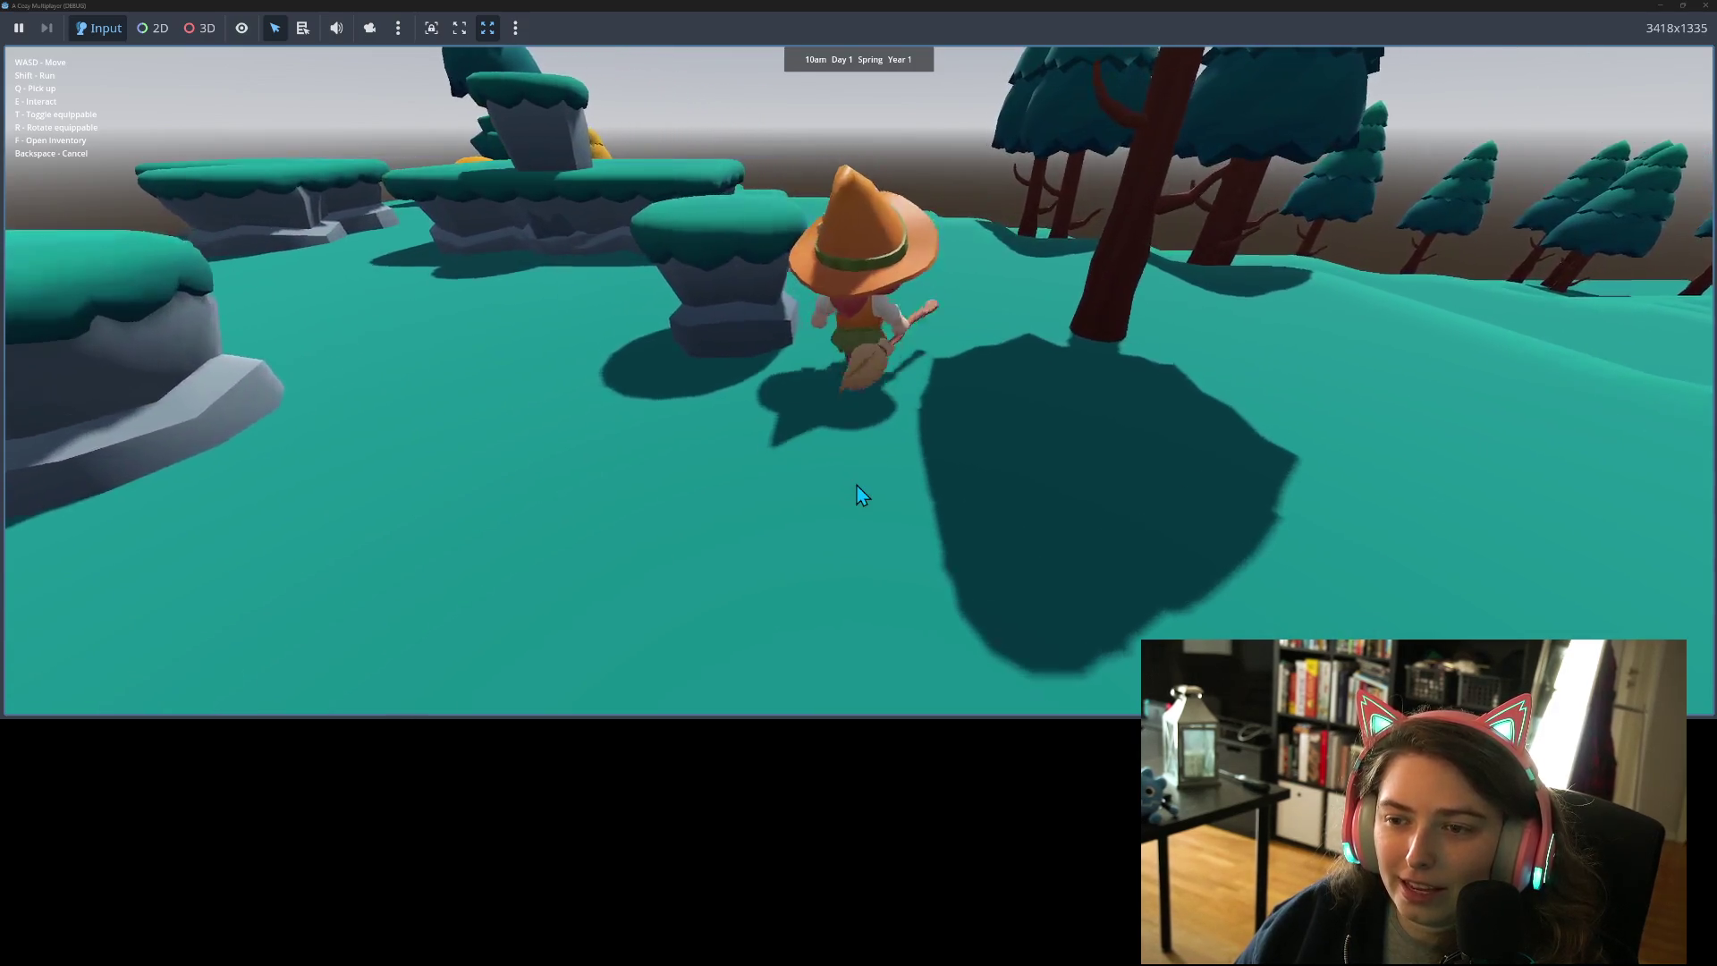
pyautogui.press('d')
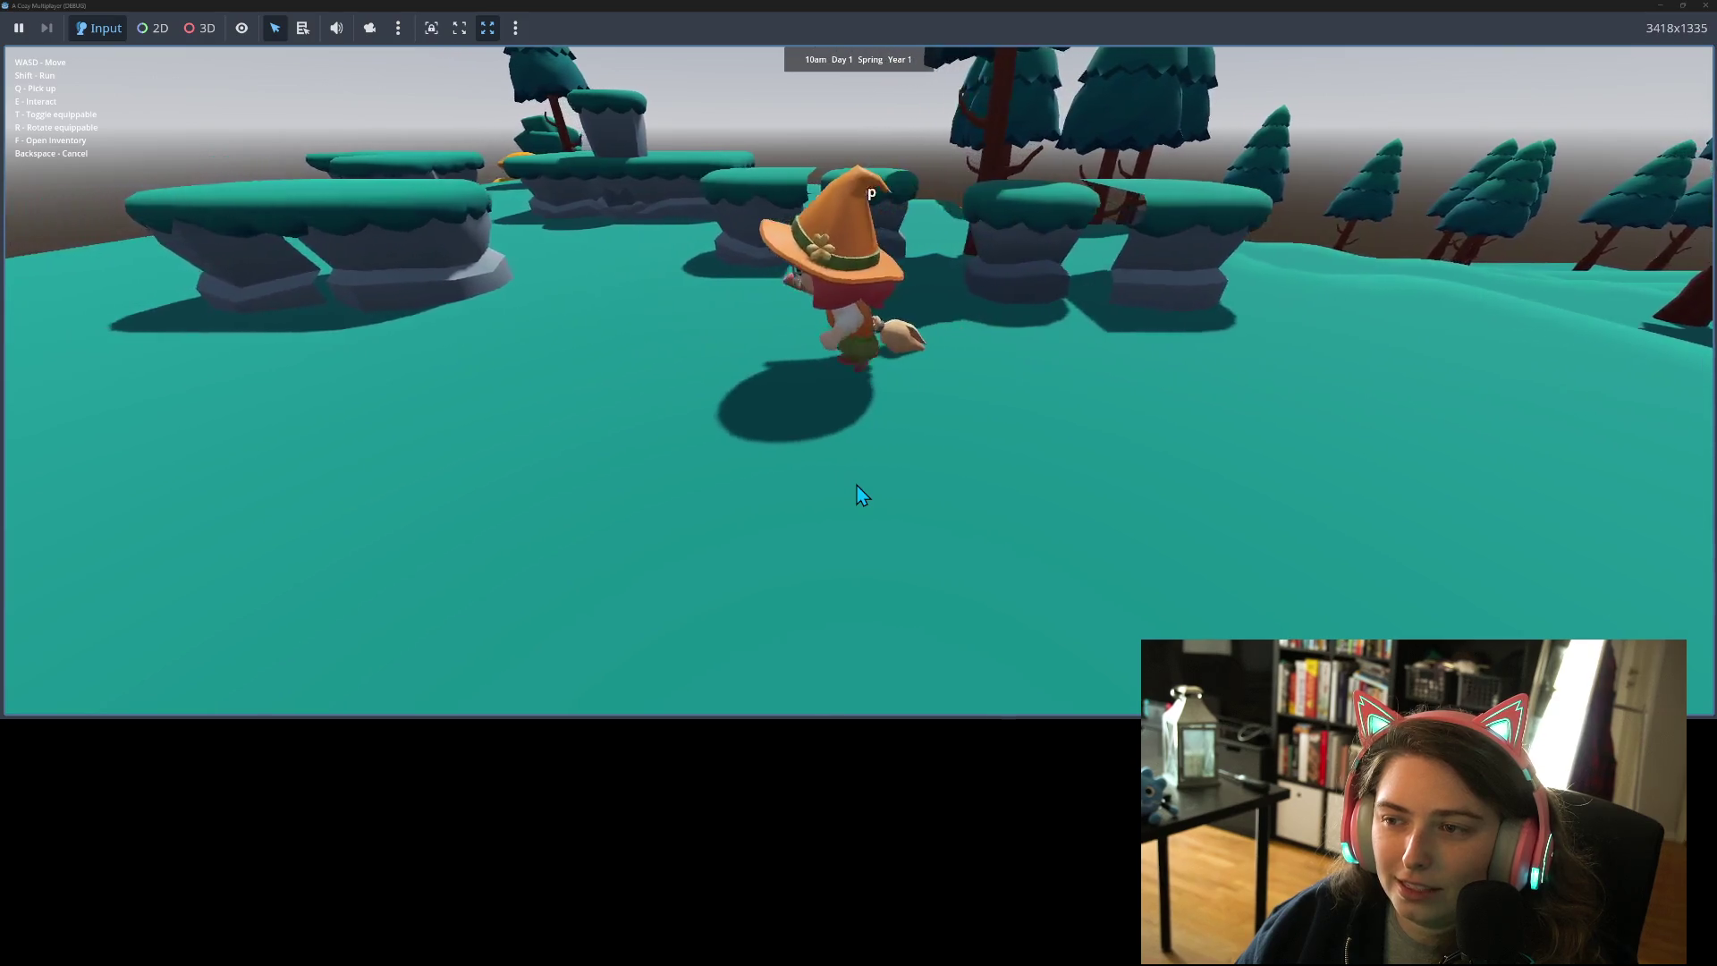
# - Walk the witch behind the rock platforms, going back and forth toward the trees
pyautogui.press('w')
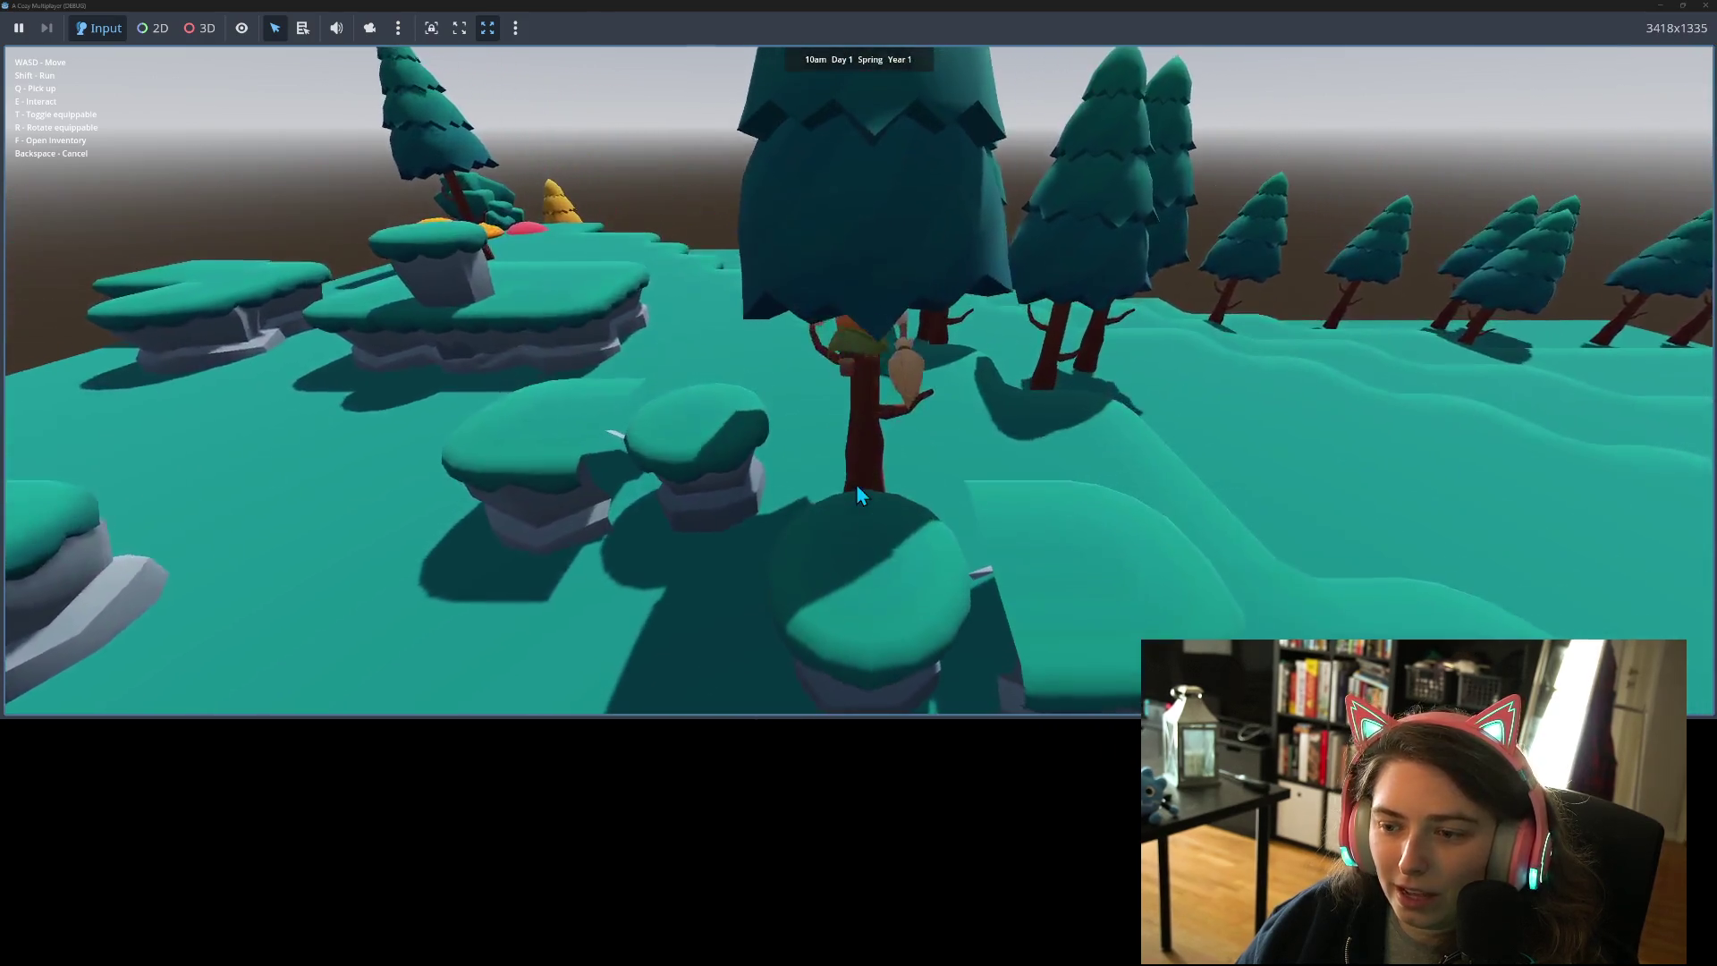
pyautogui.press('s')
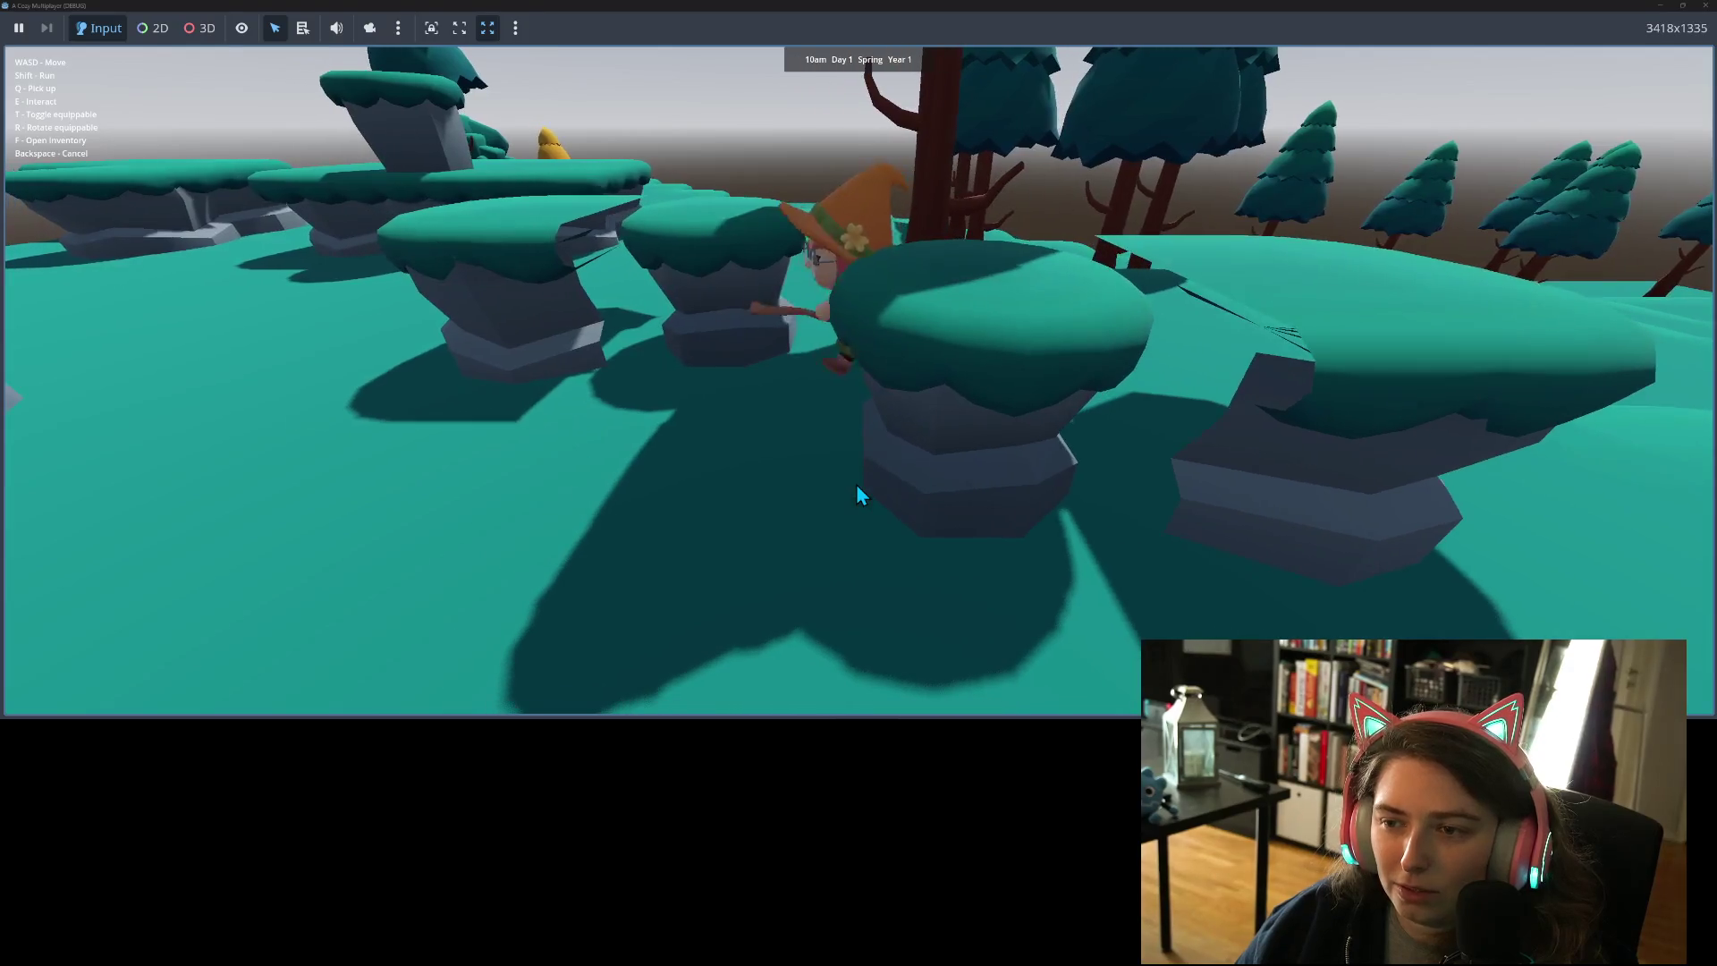
pyautogui.press('w')
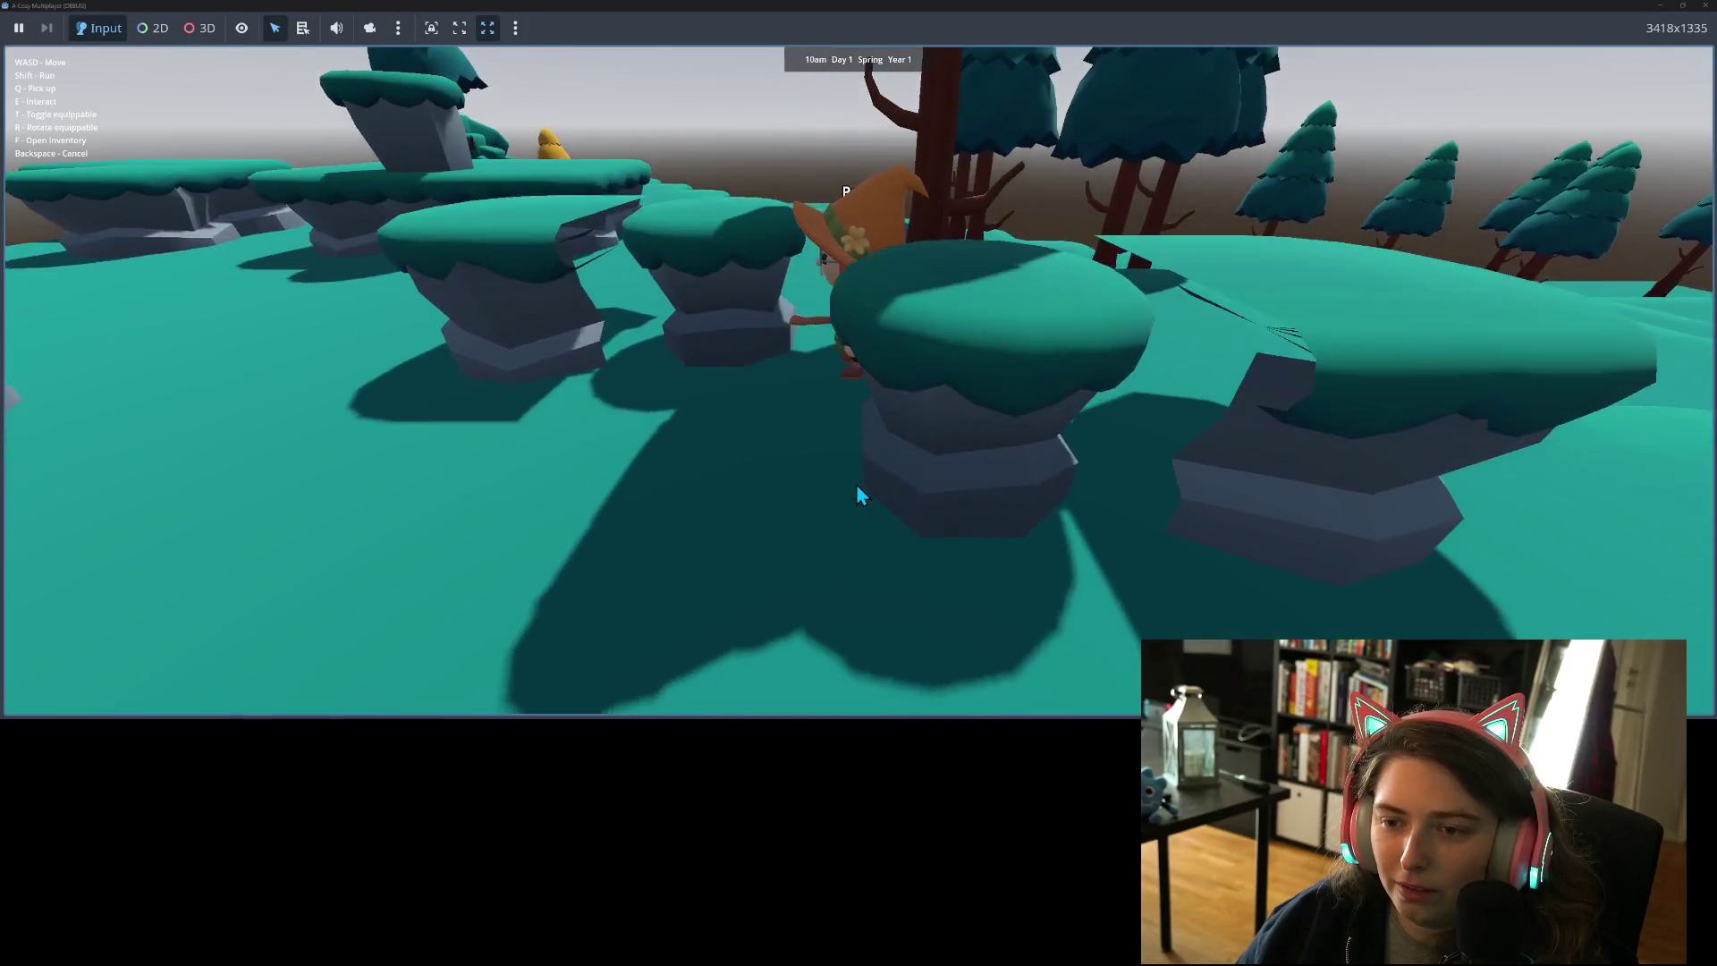
pyautogui.press('s')
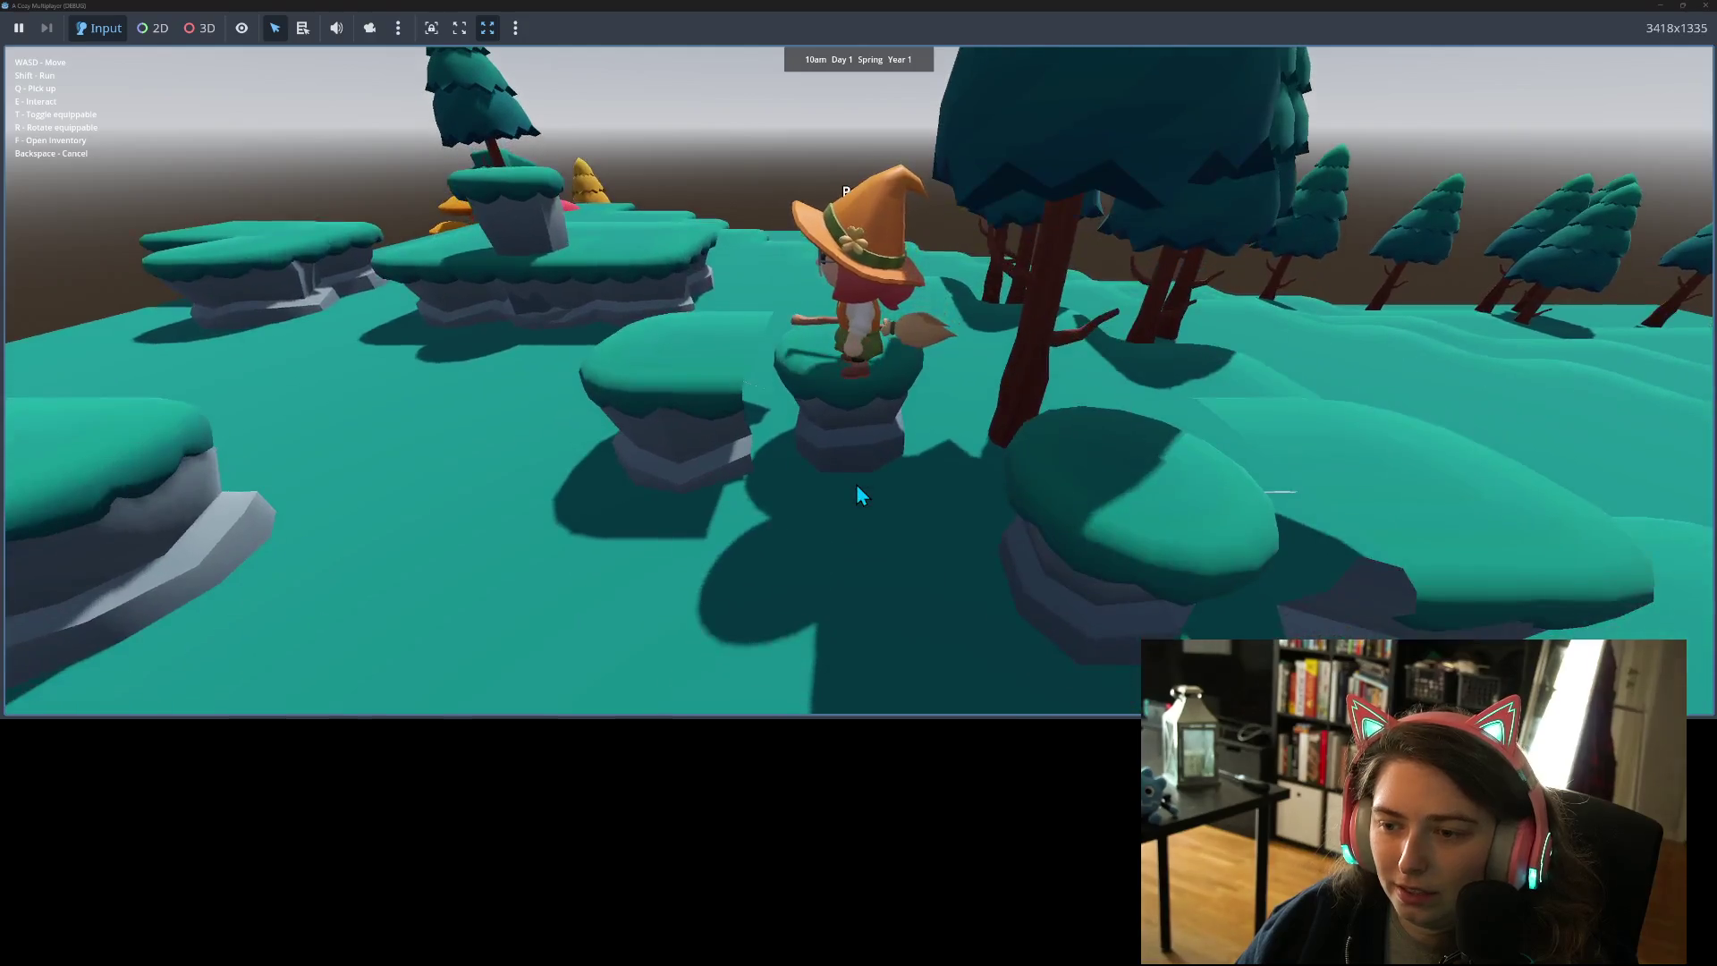
pyautogui.press('w')
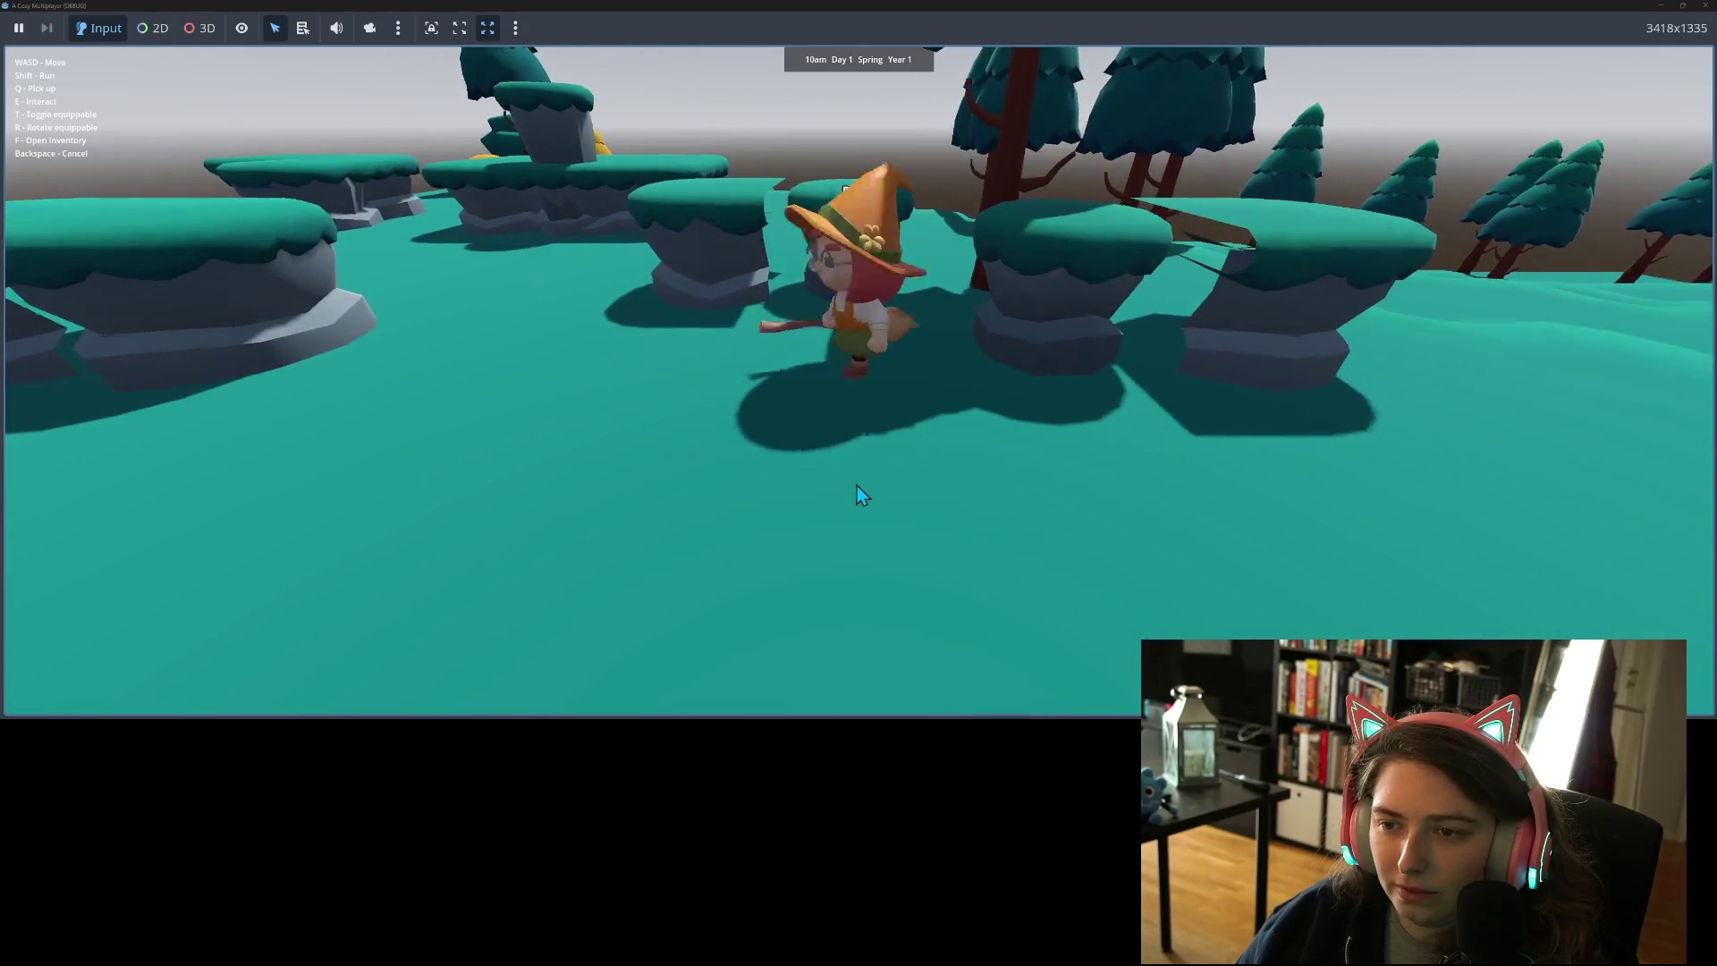
pyautogui.press('s')
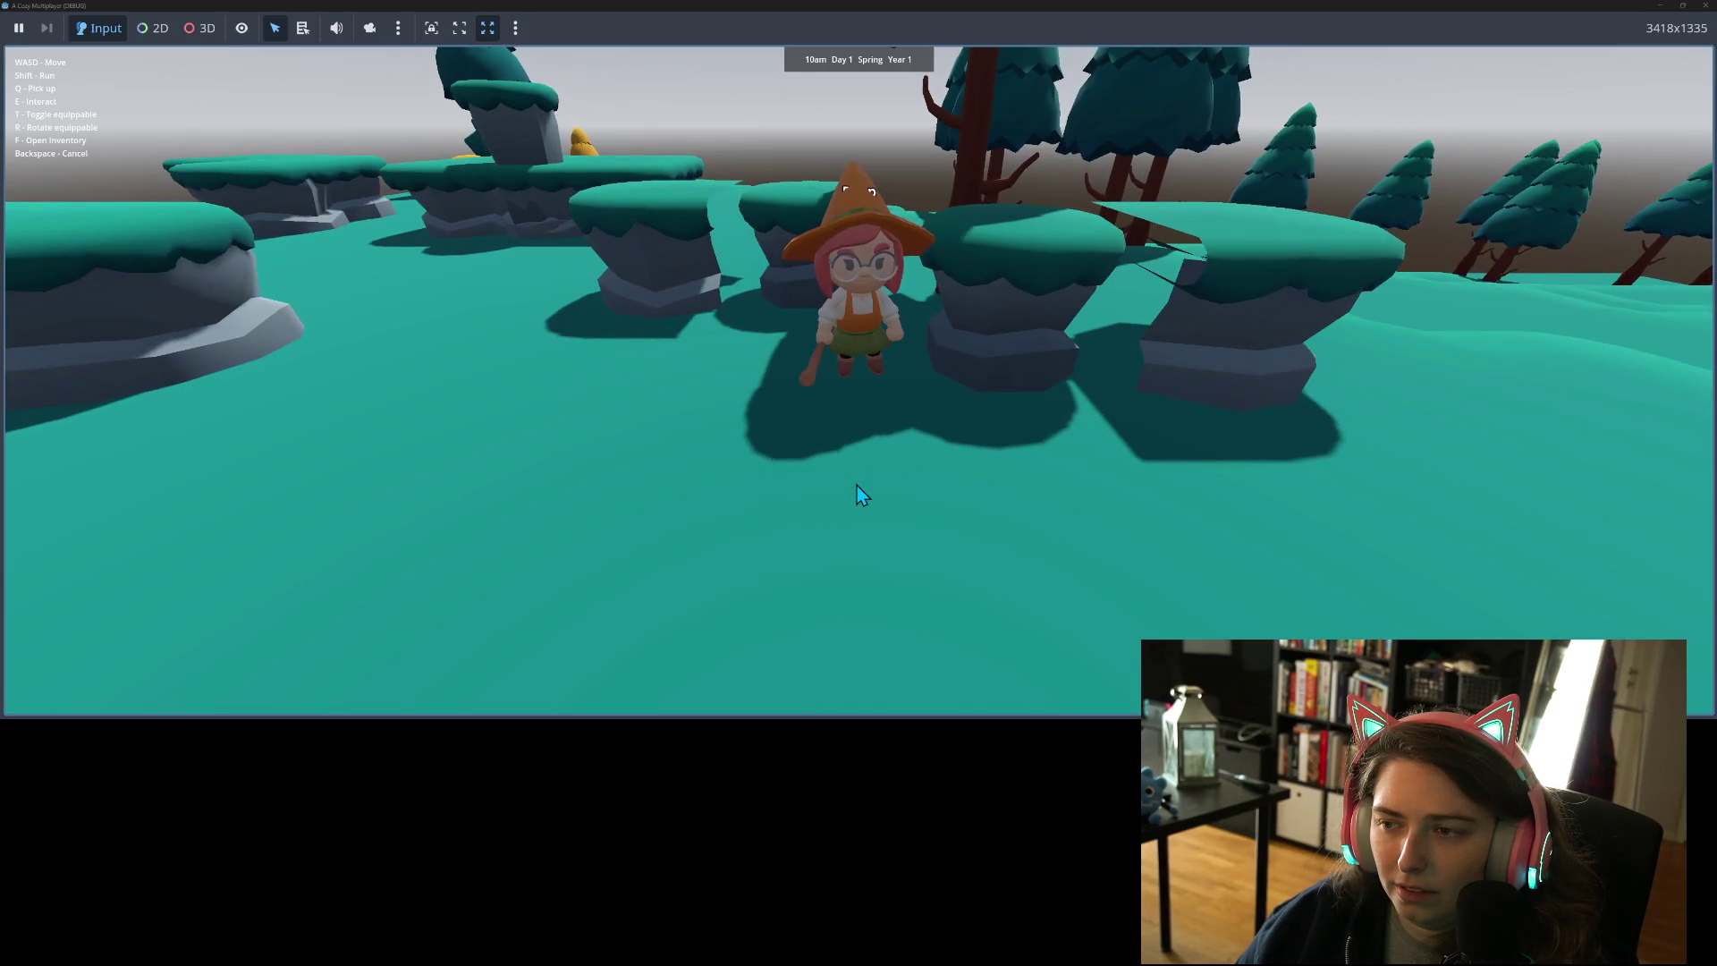
# - Walk the witch among the rock pillars and onto the front stump platform
pyautogui.press('s')
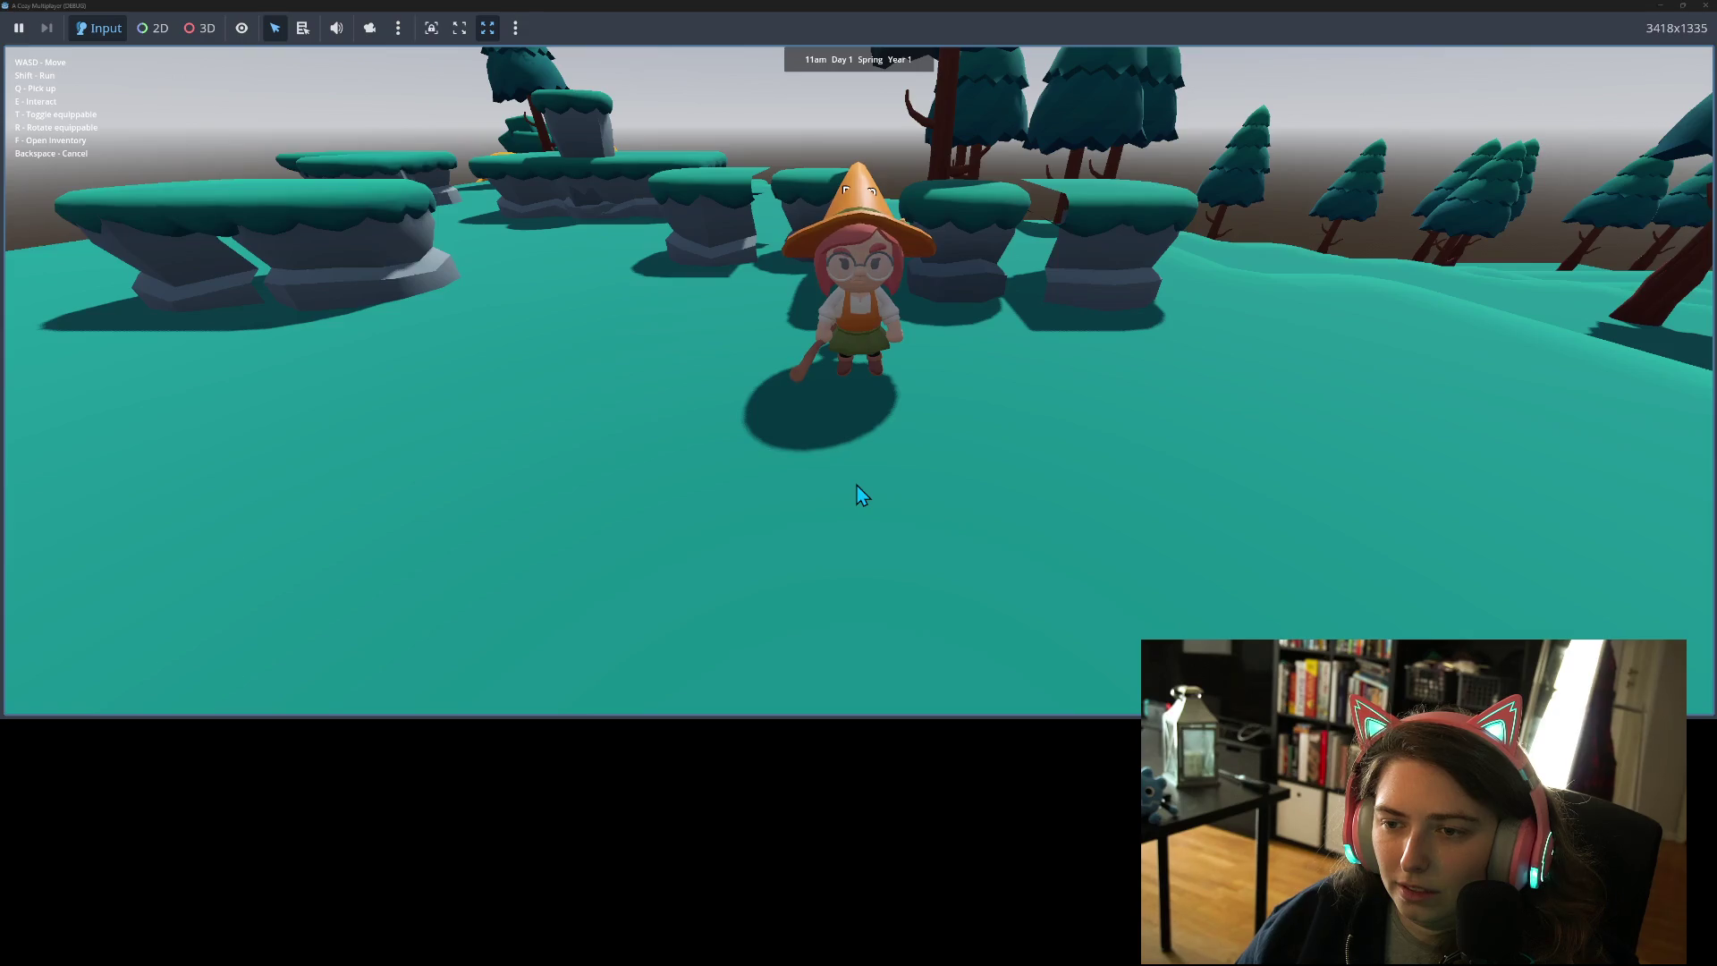
pyautogui.press('w')
pyautogui.press('w')
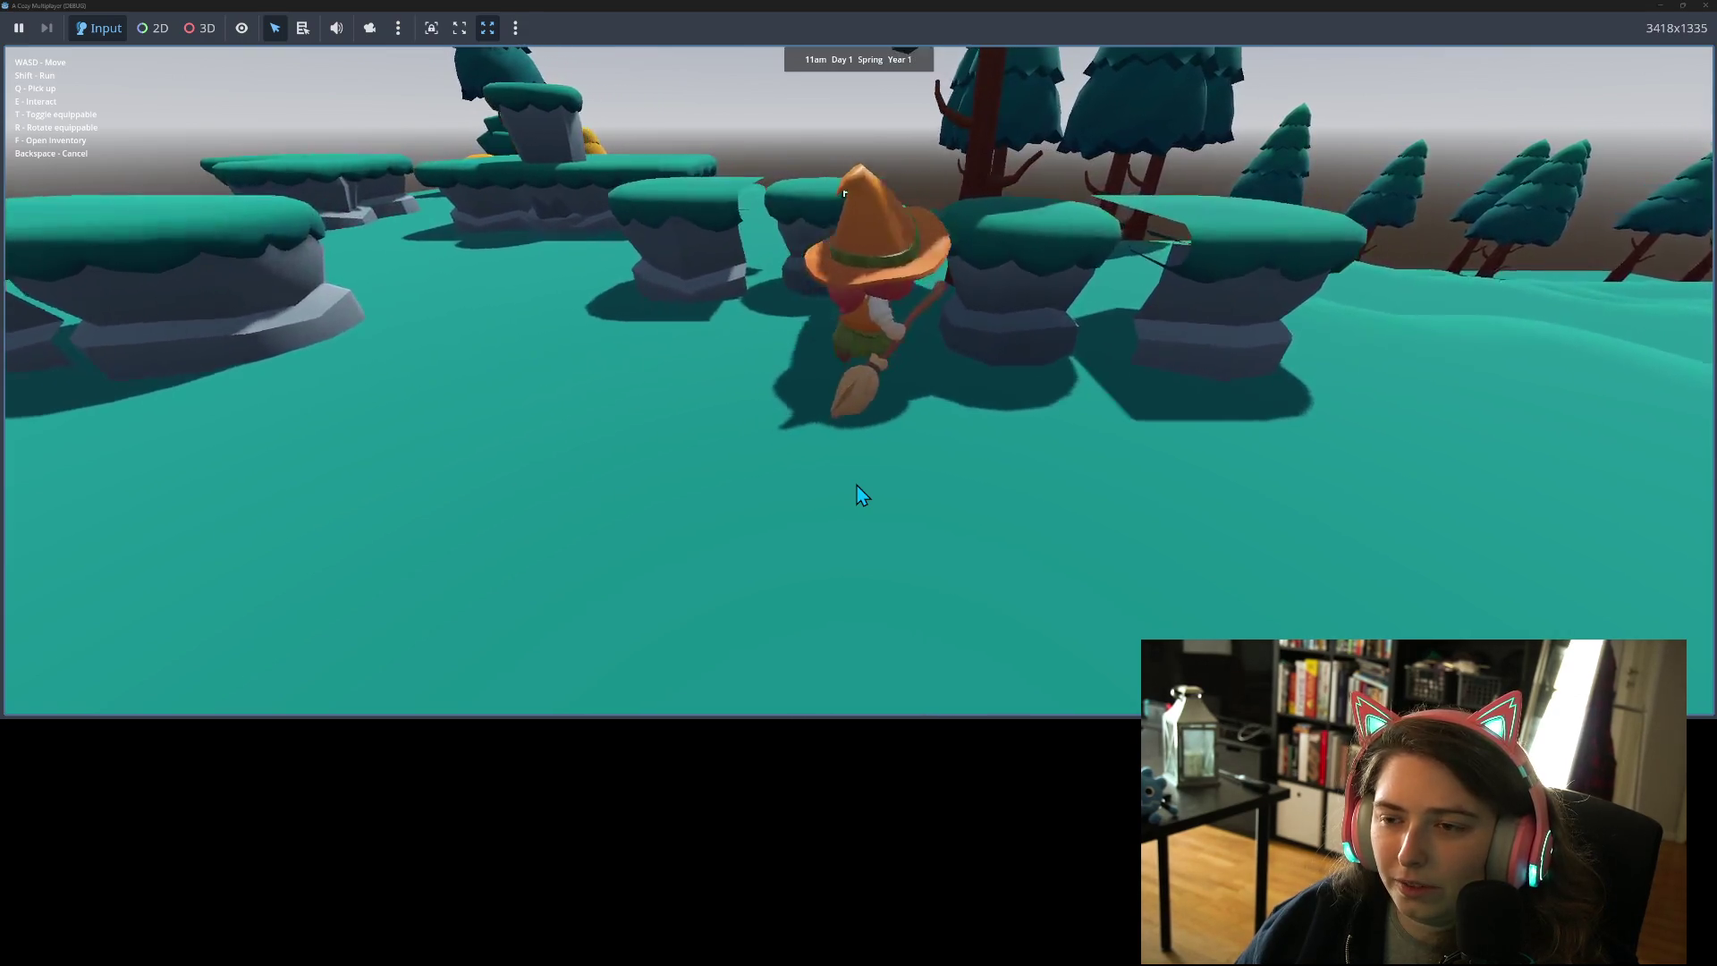
pyautogui.press('s')
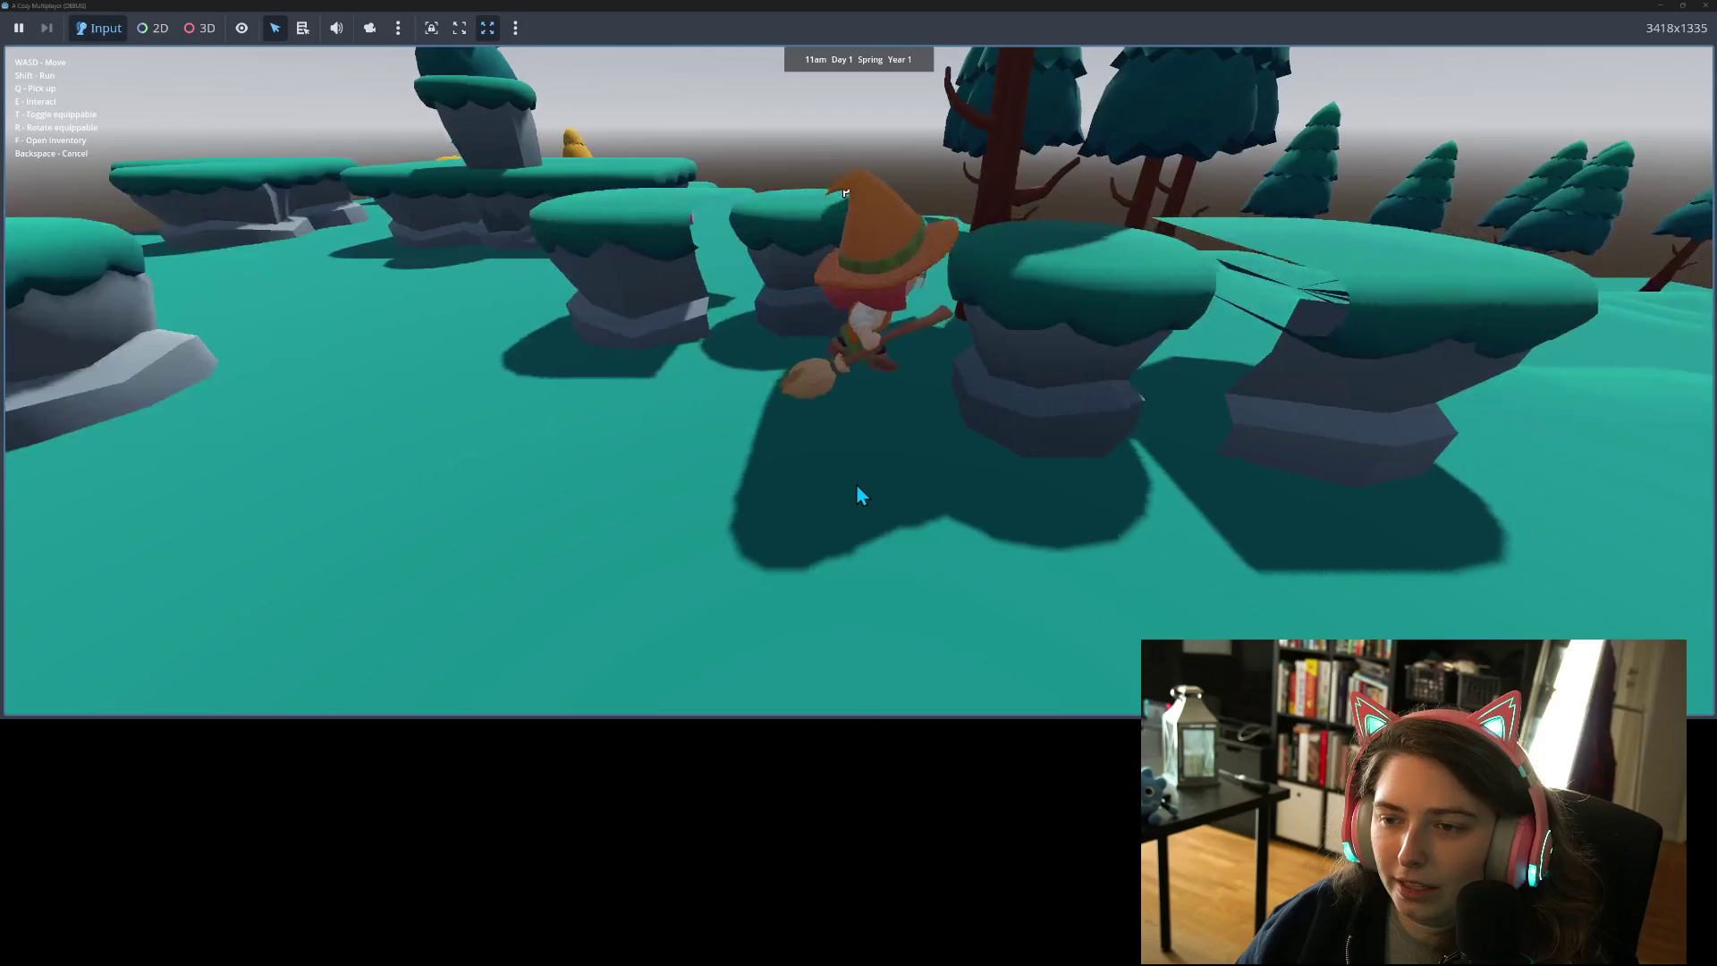
pyautogui.press('w')
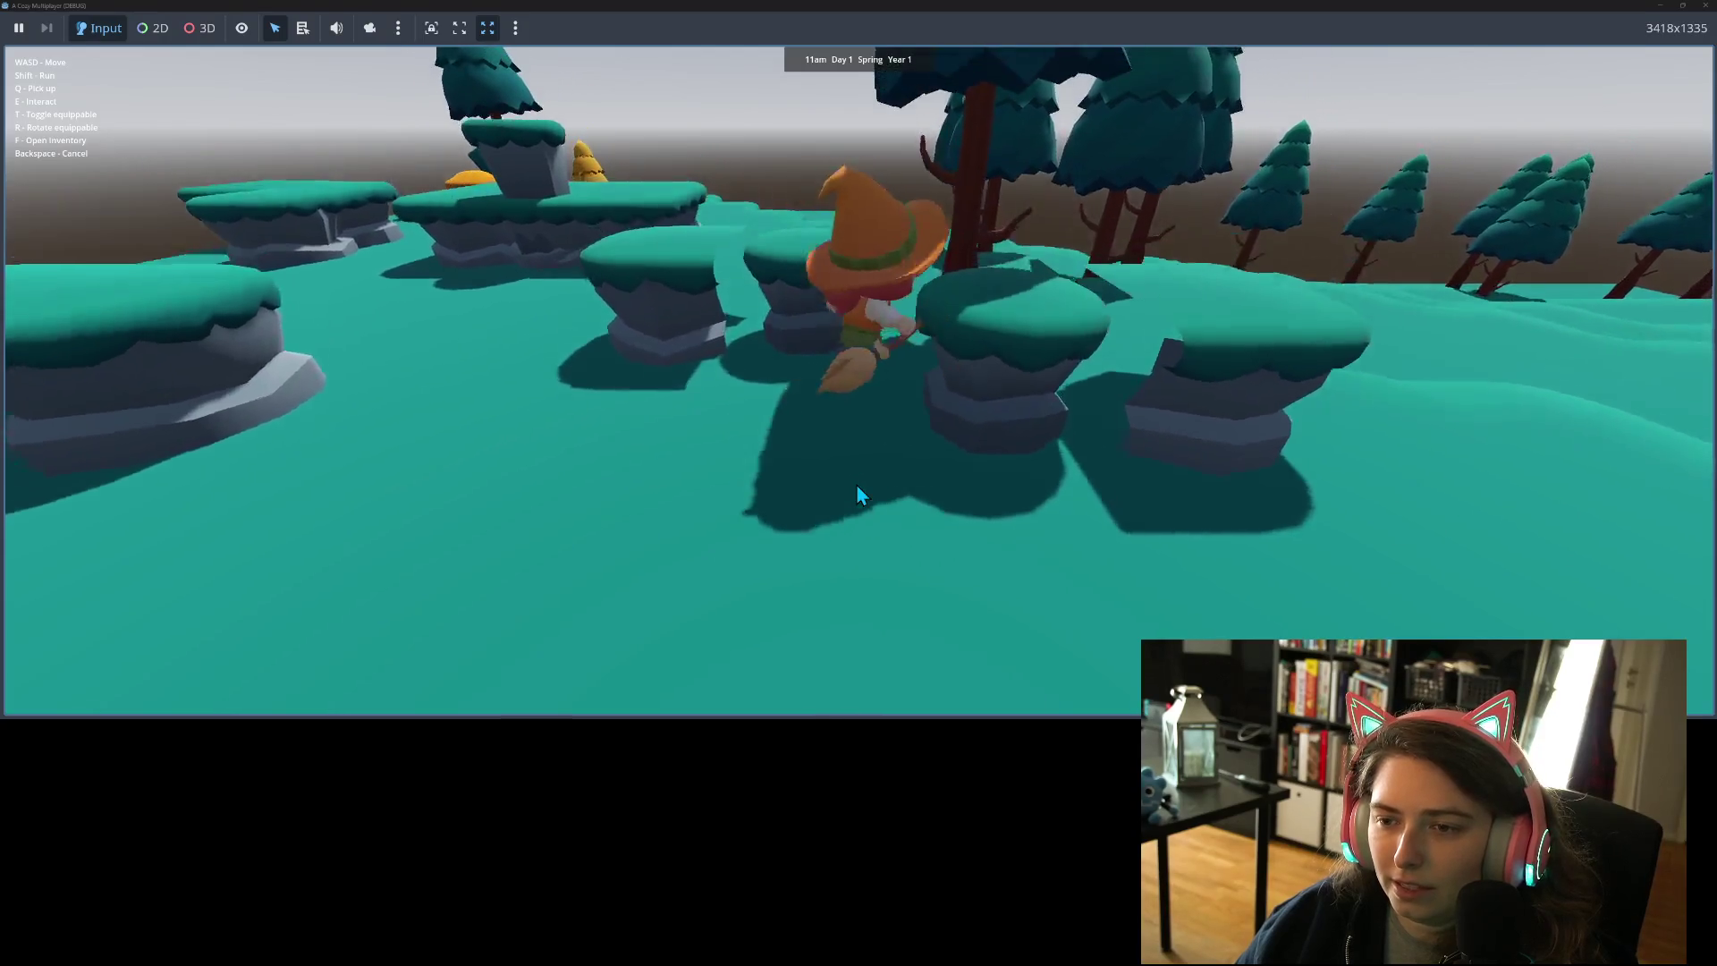
pyautogui.press('s')
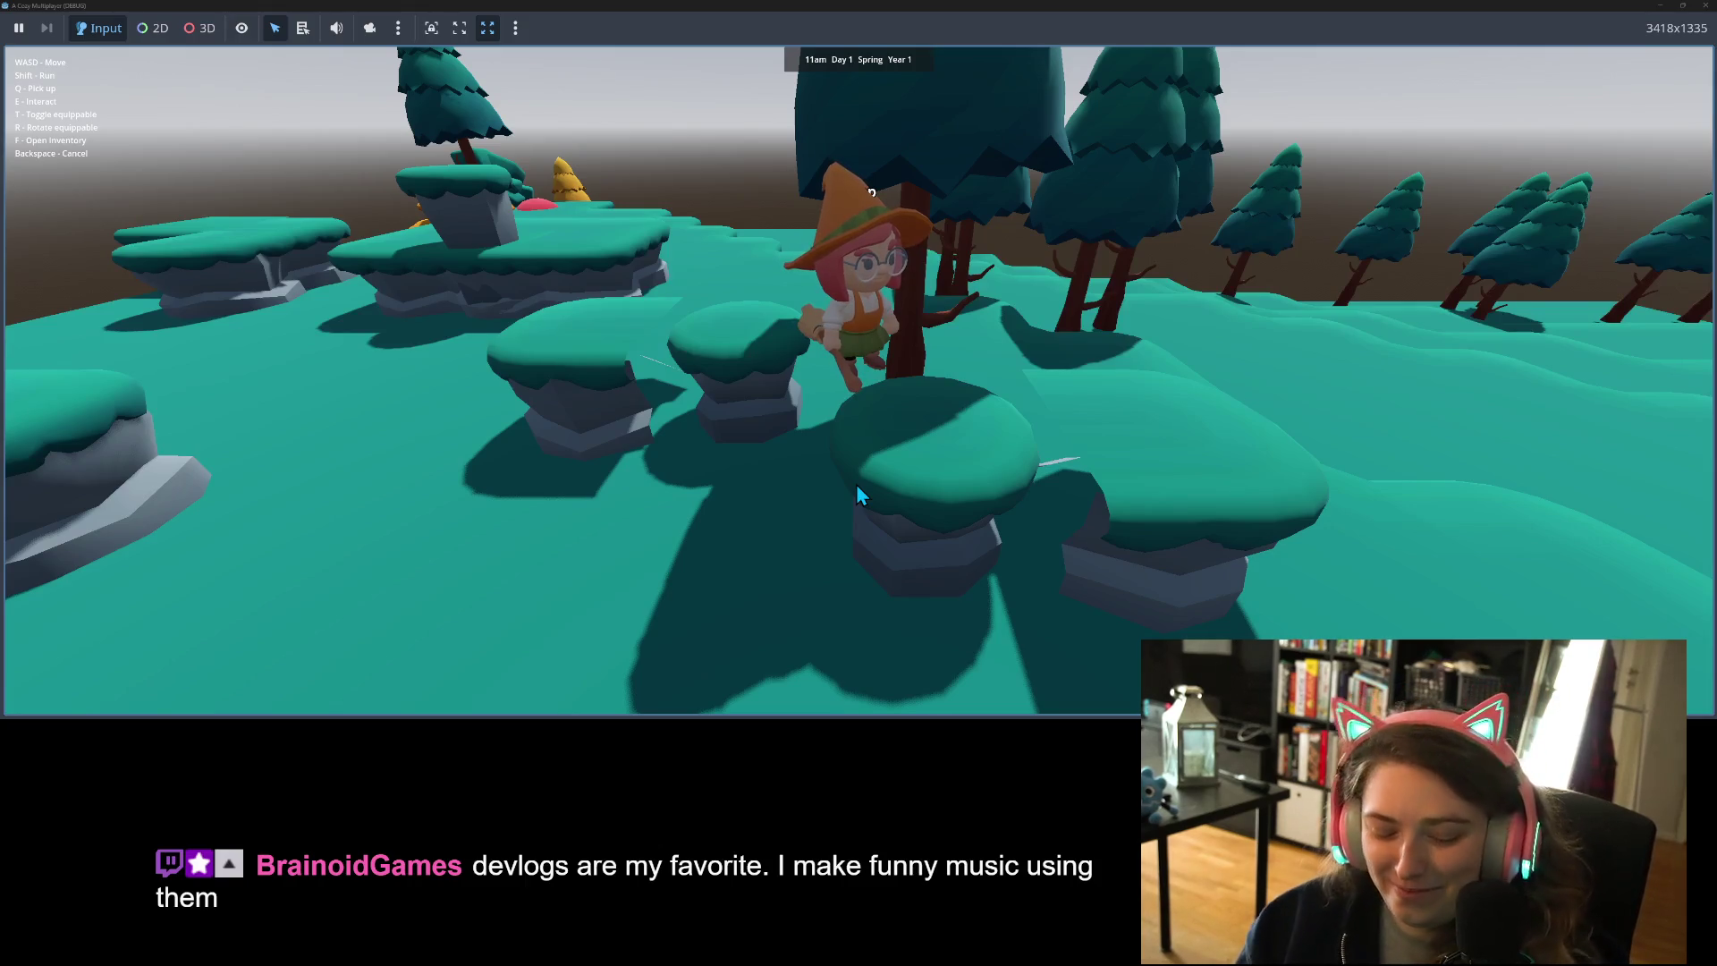
pyautogui.press('s')
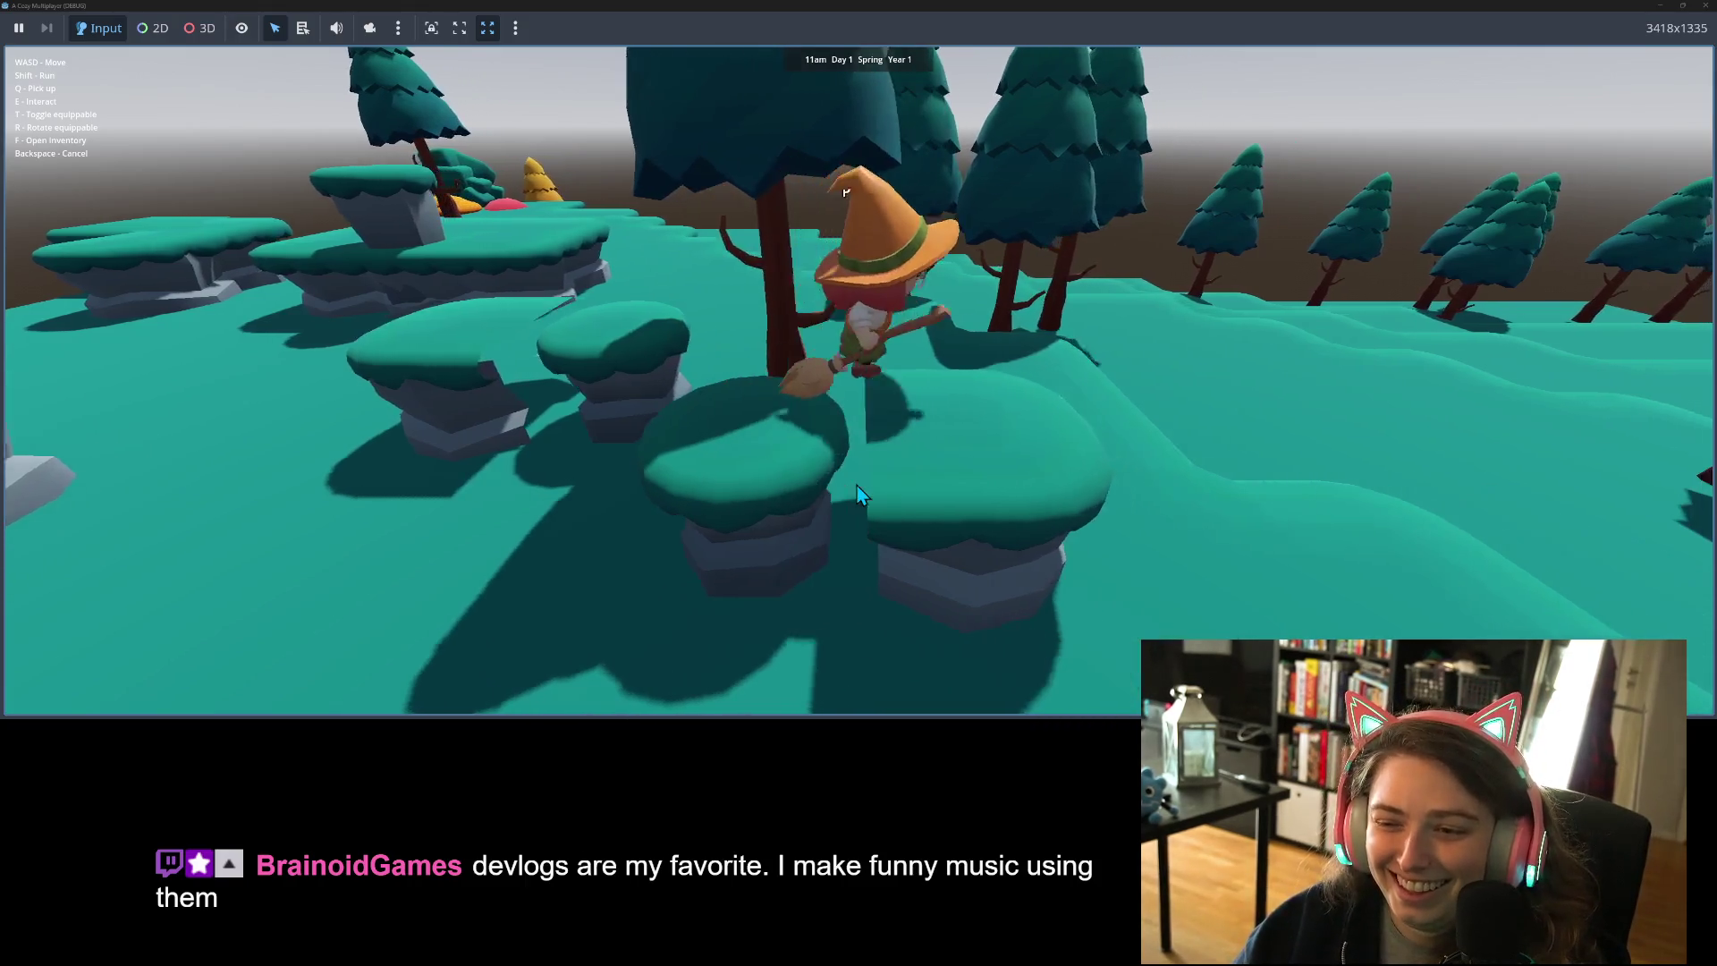
pyautogui.press('w')
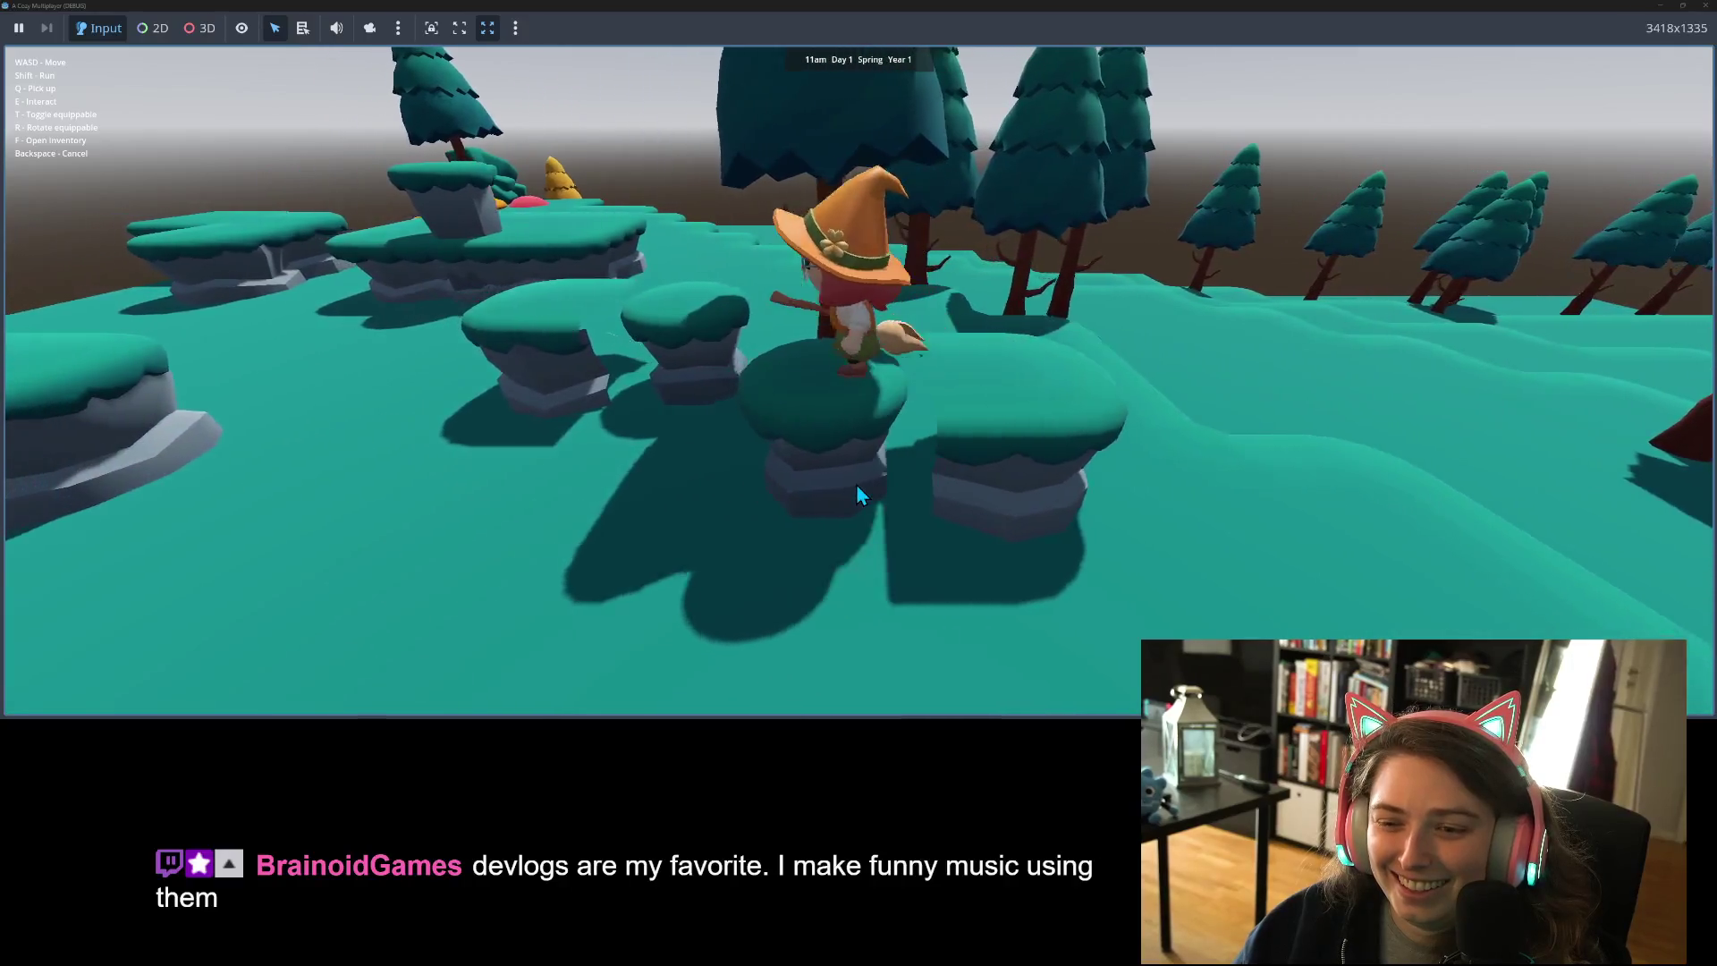
# - Move the character around the stump platforms, passing behind and out from the large stump
pyautogui.press('s')
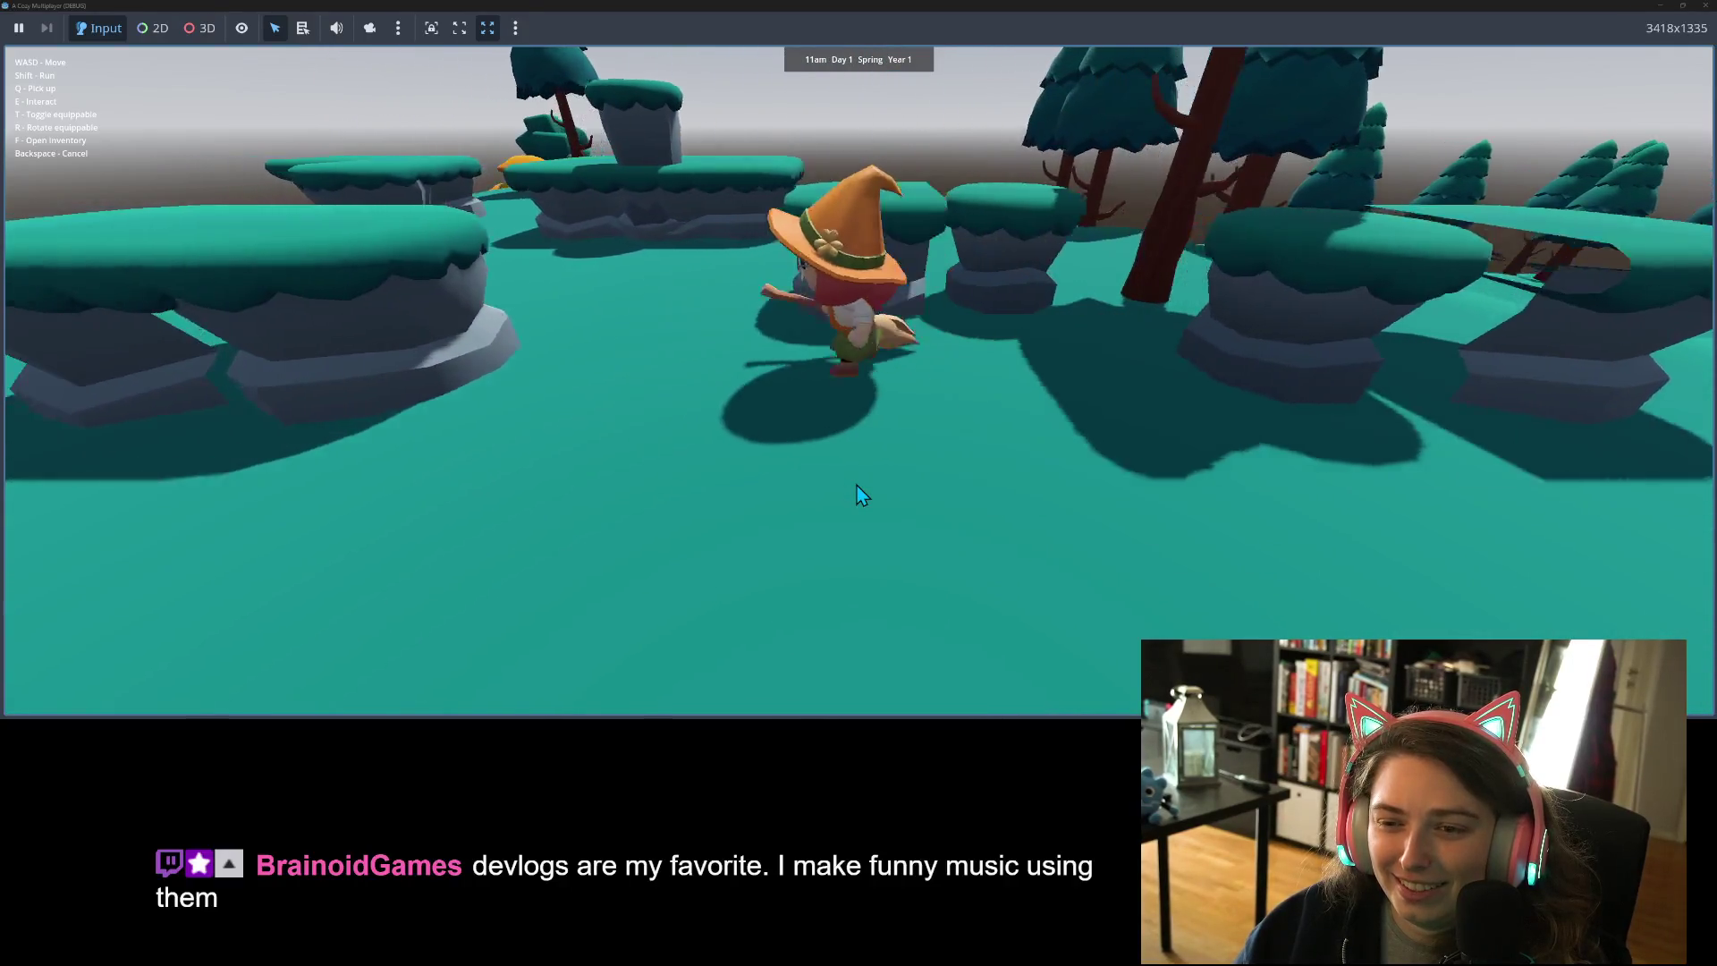
pyautogui.press('s')
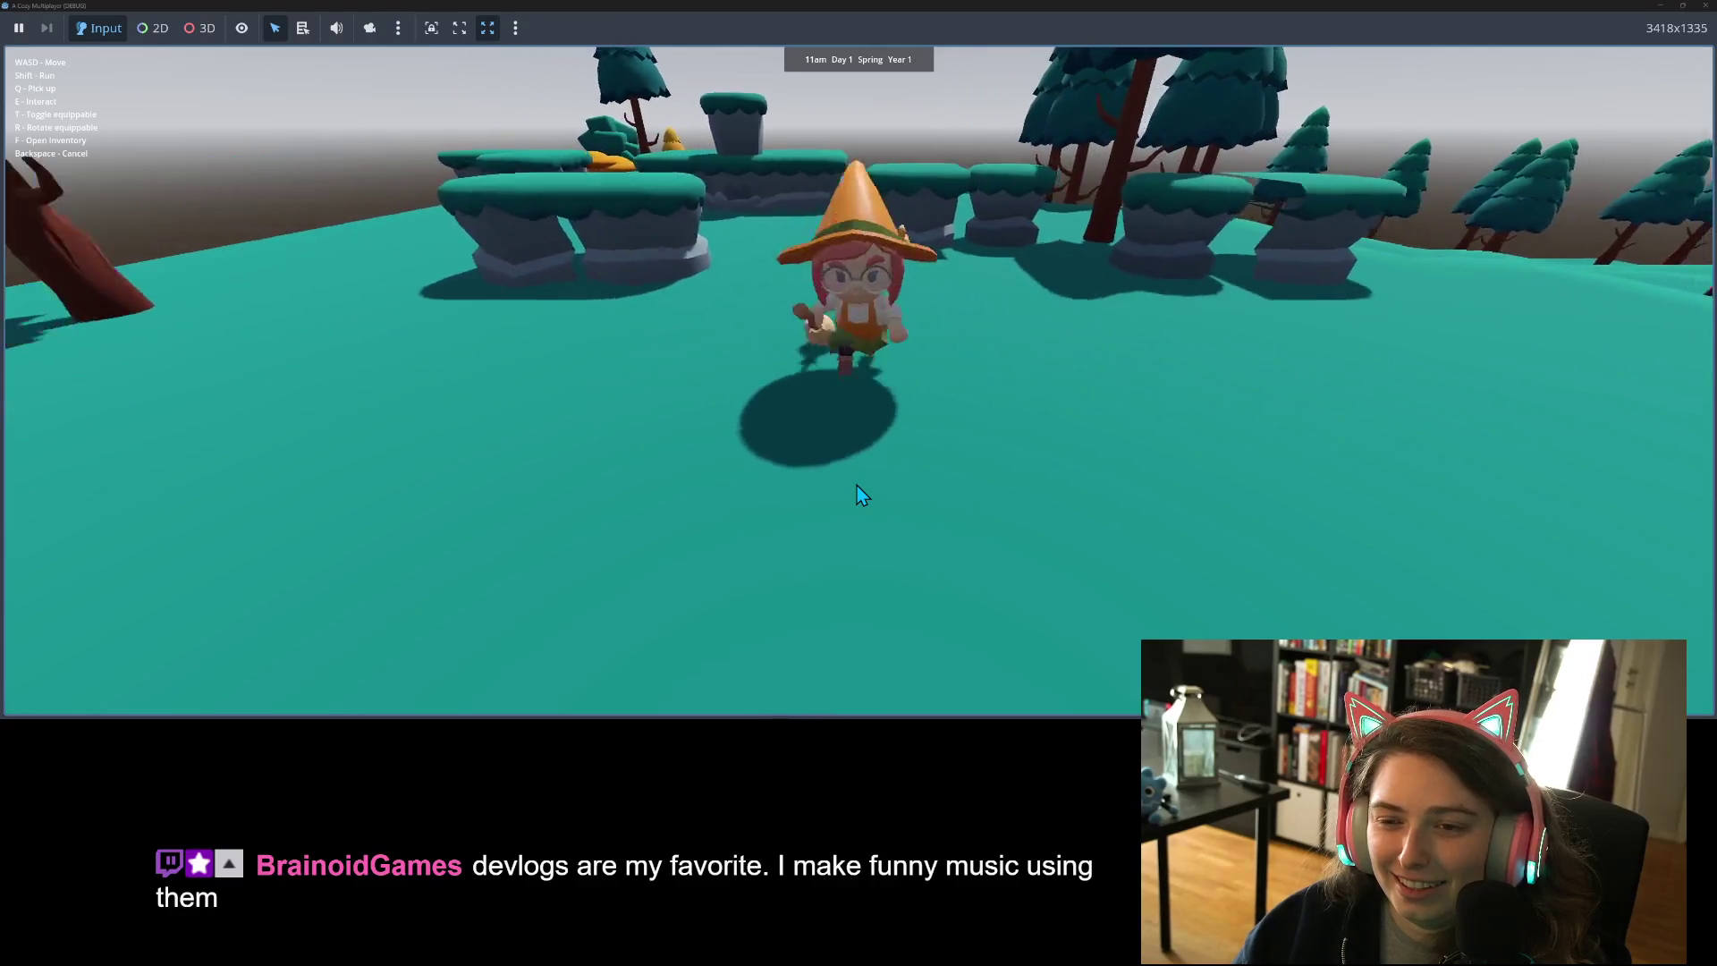
pyautogui.press('a')
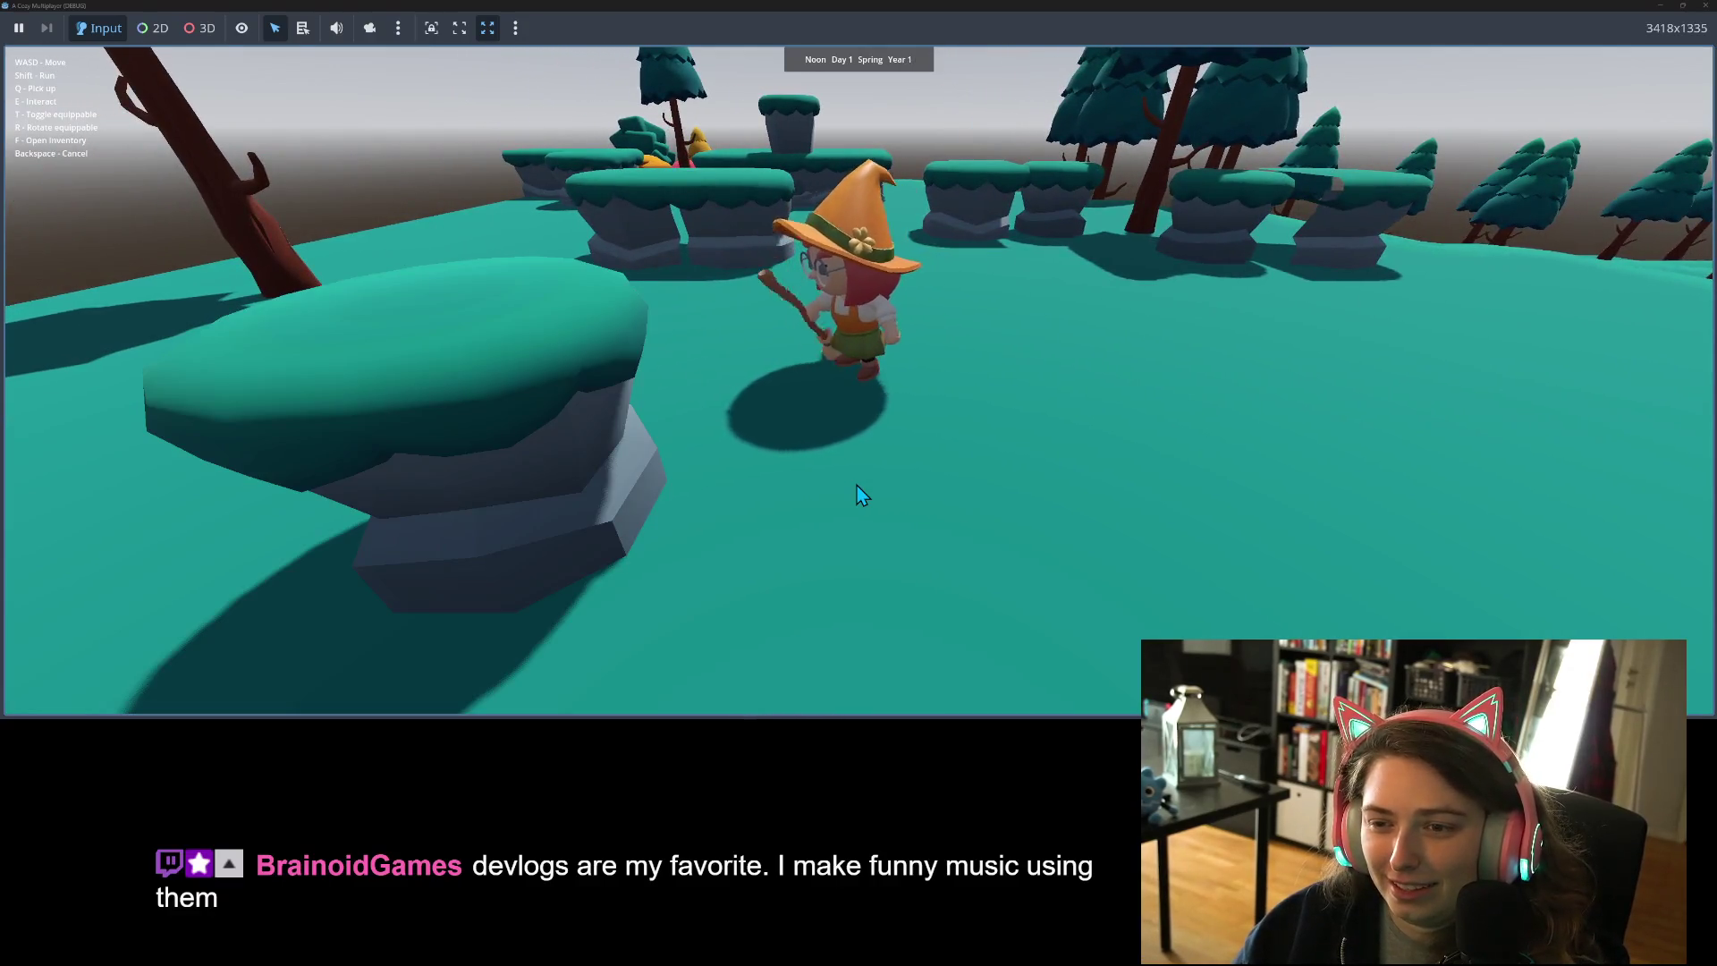
pyautogui.press('a')
pyautogui.press('w')
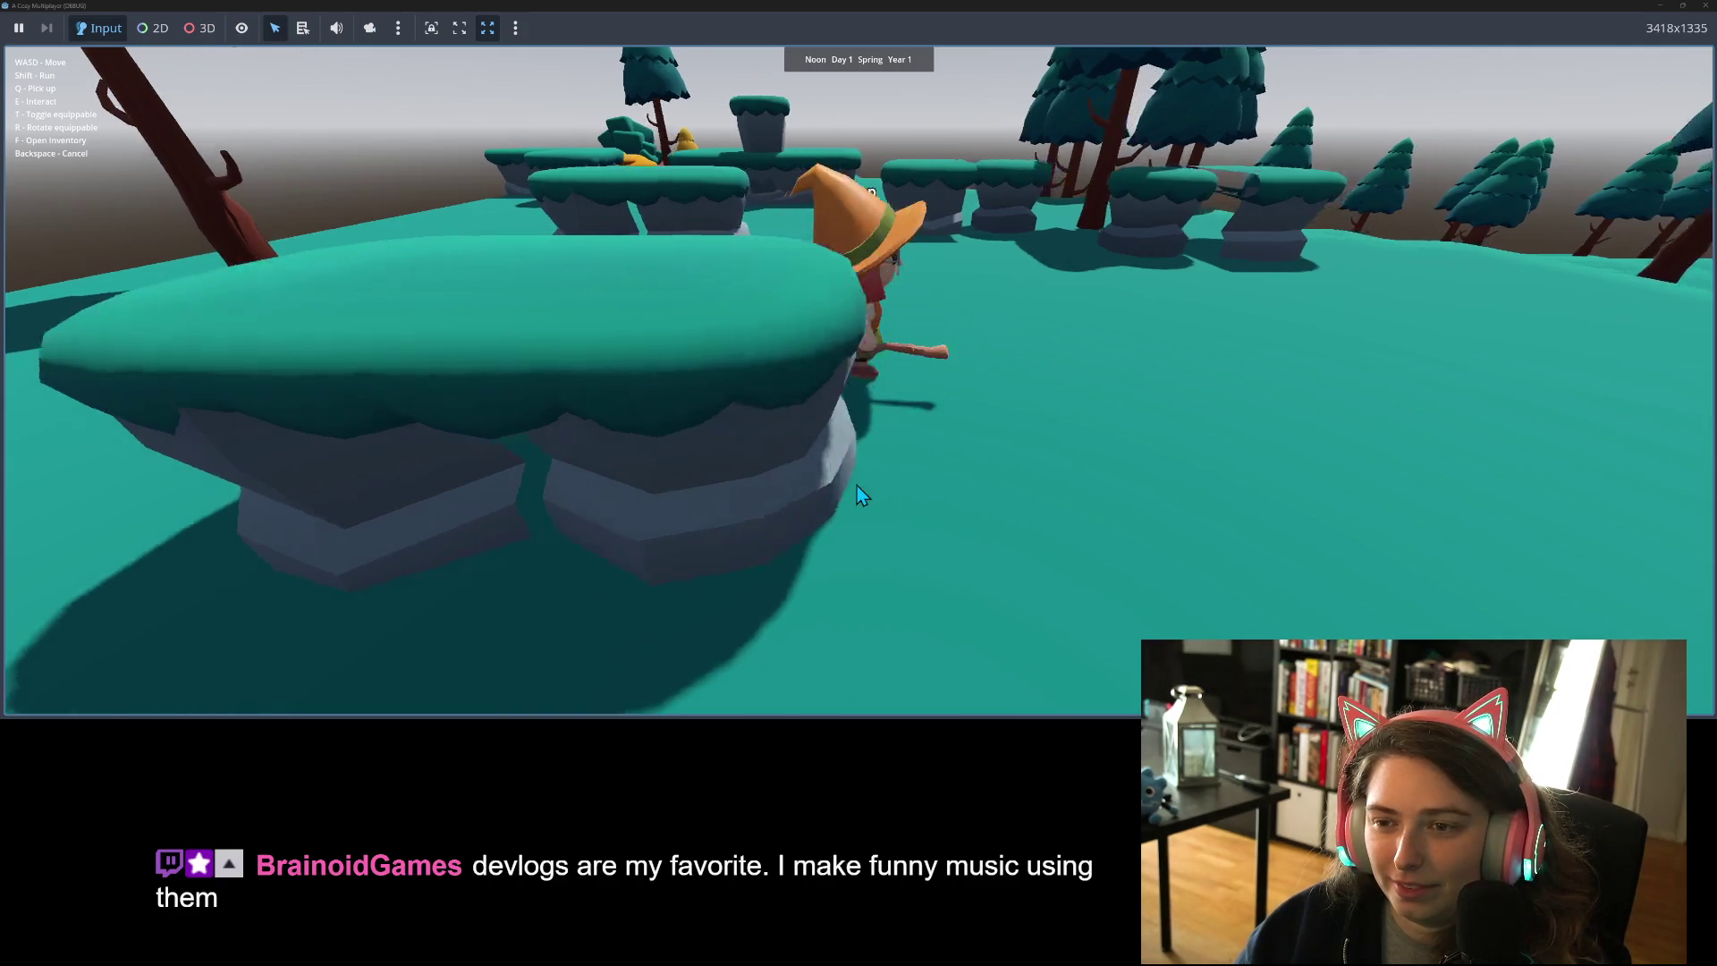
pyautogui.press('s')
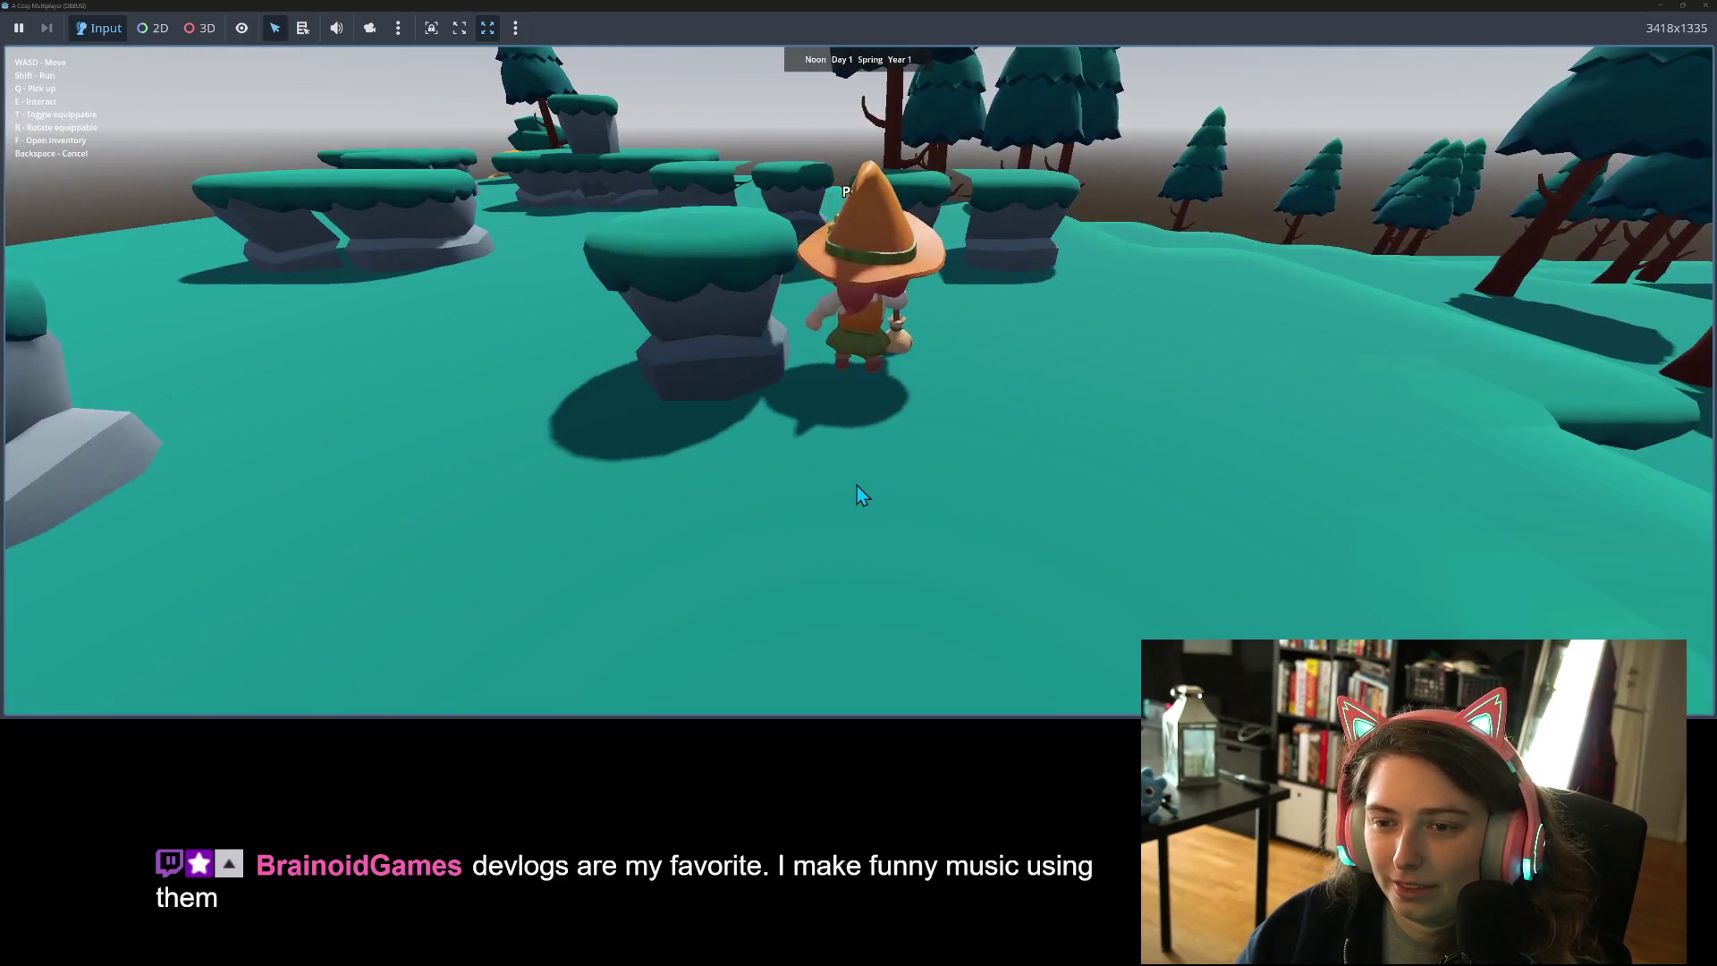
pyautogui.press('w')
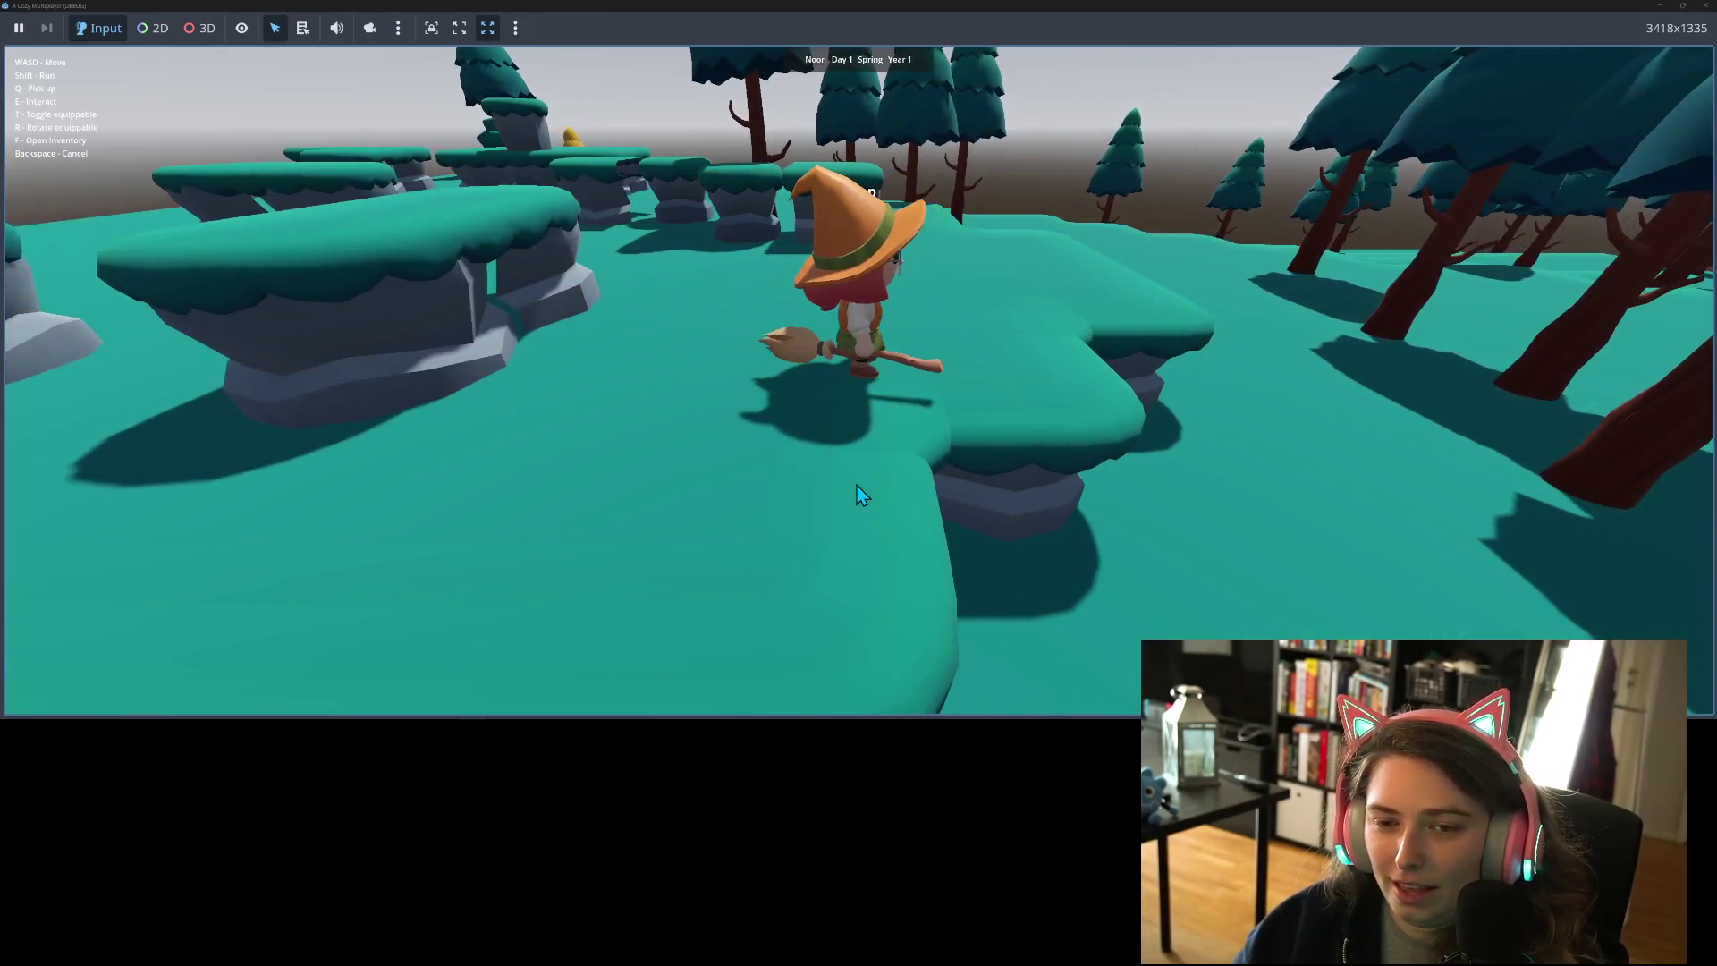
# - Walk the character past the rock platforms and across the grass into the rock pillars
pyautogui.press('a')
pyautogui.press('w')
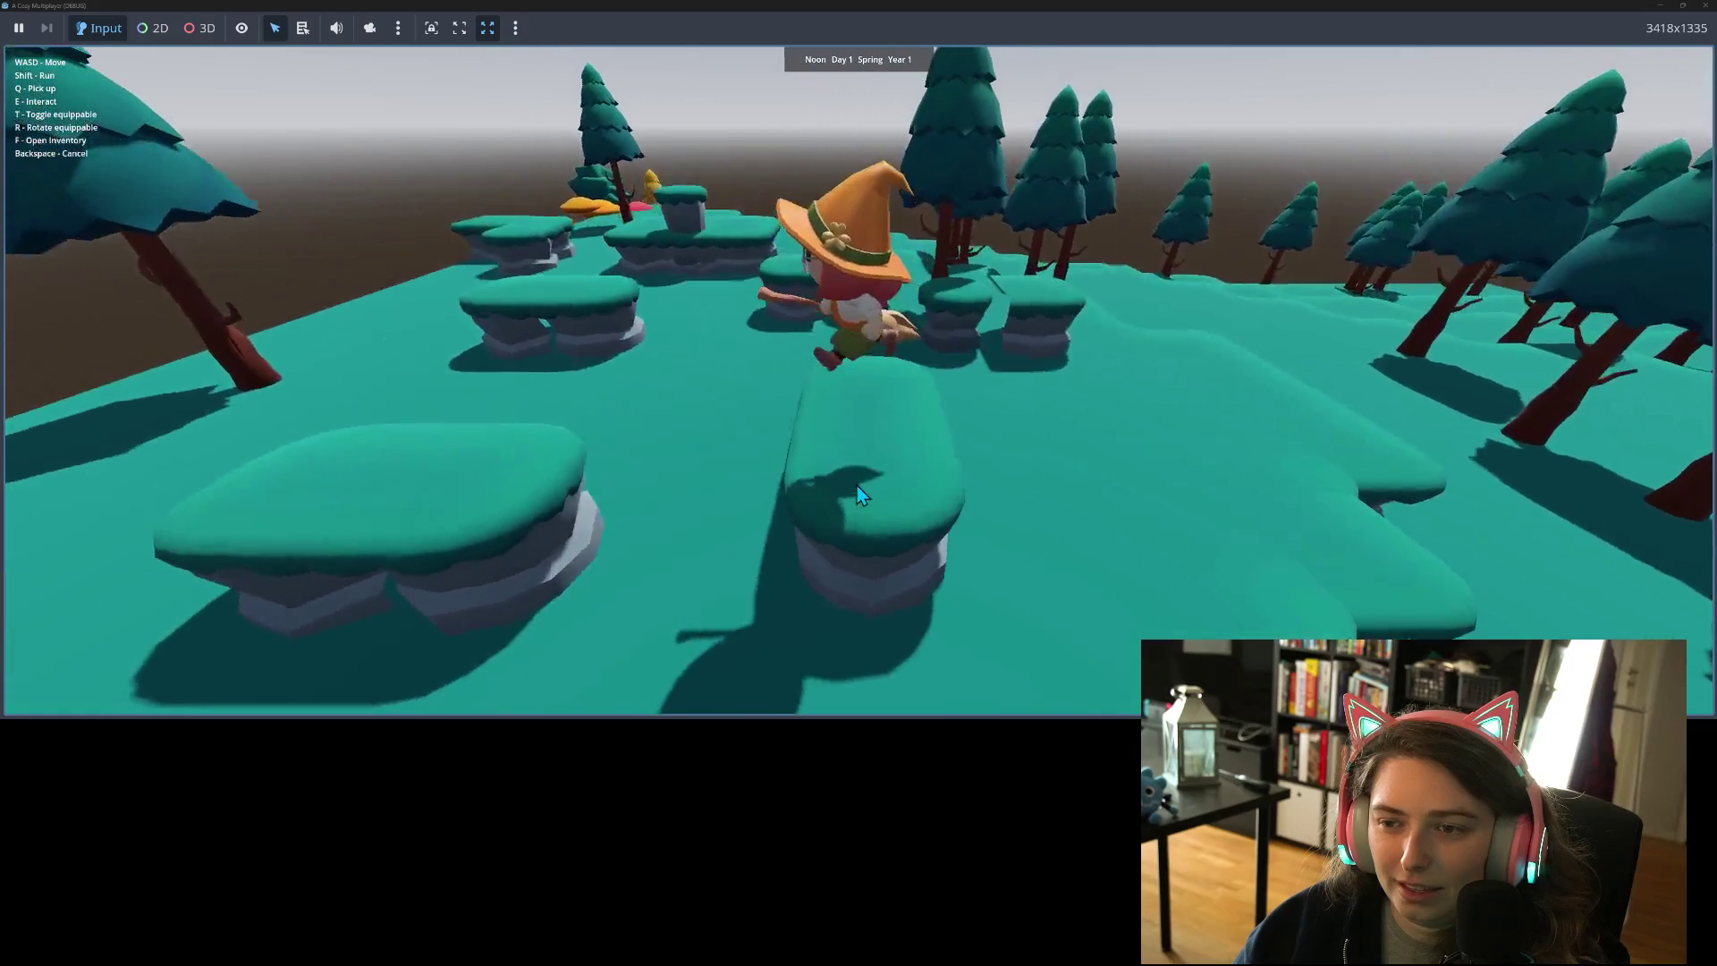
pyautogui.press('s')
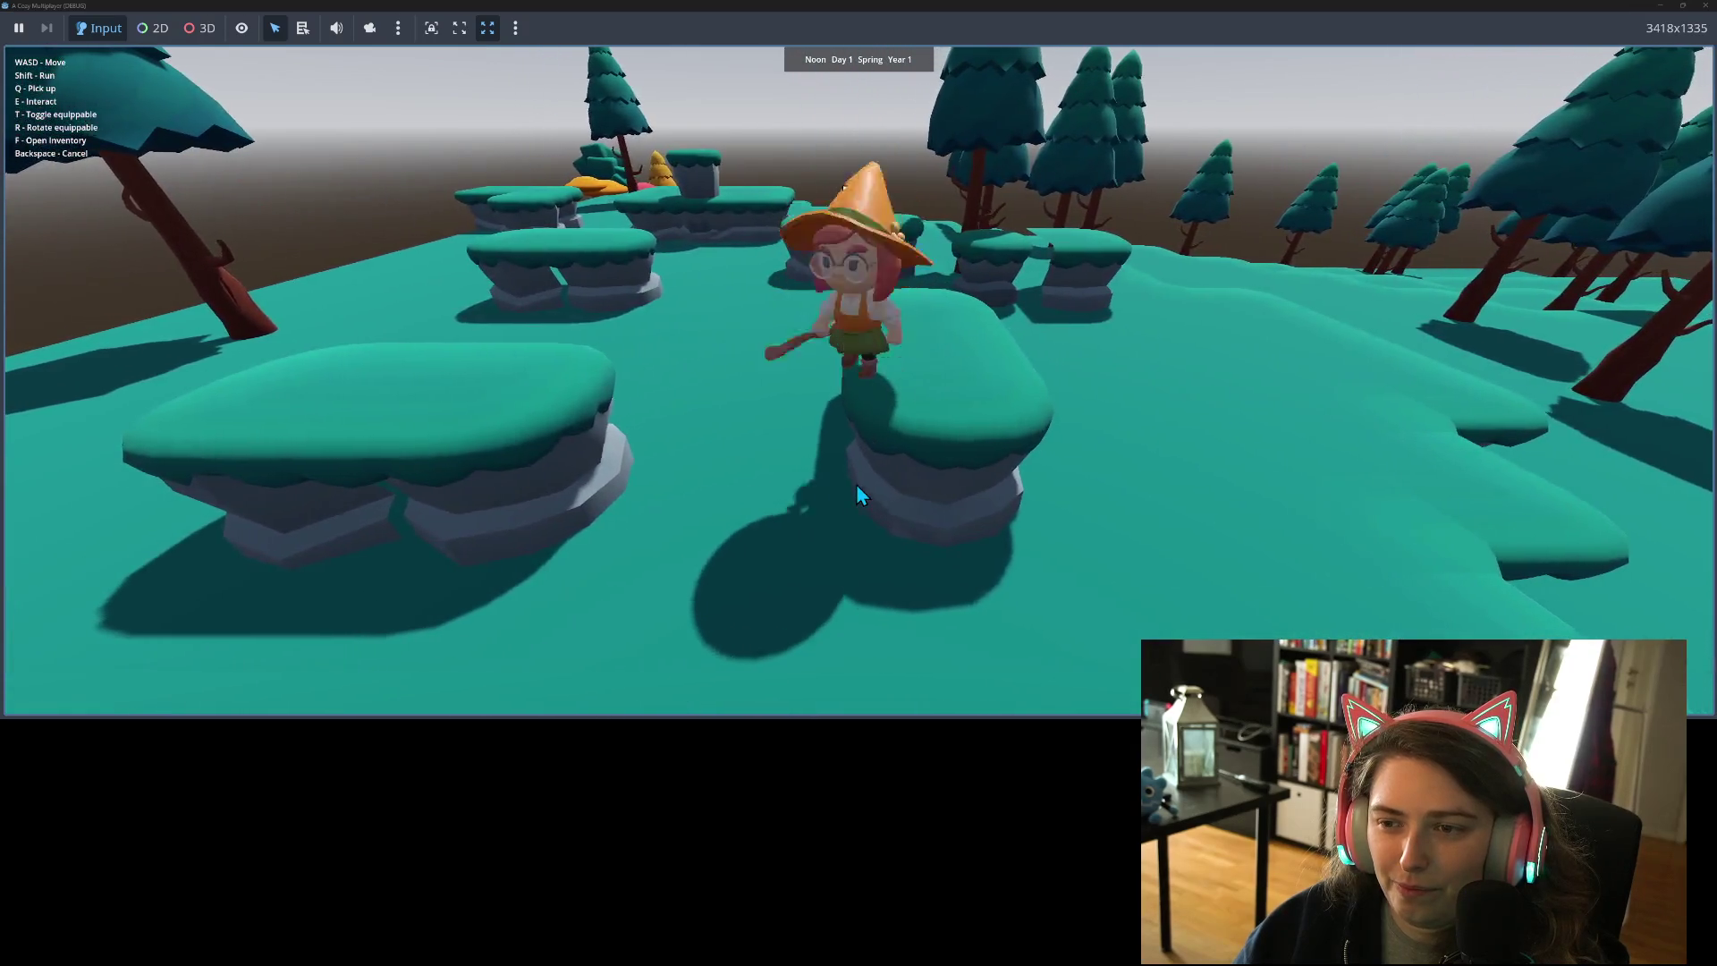
pyautogui.press('d')
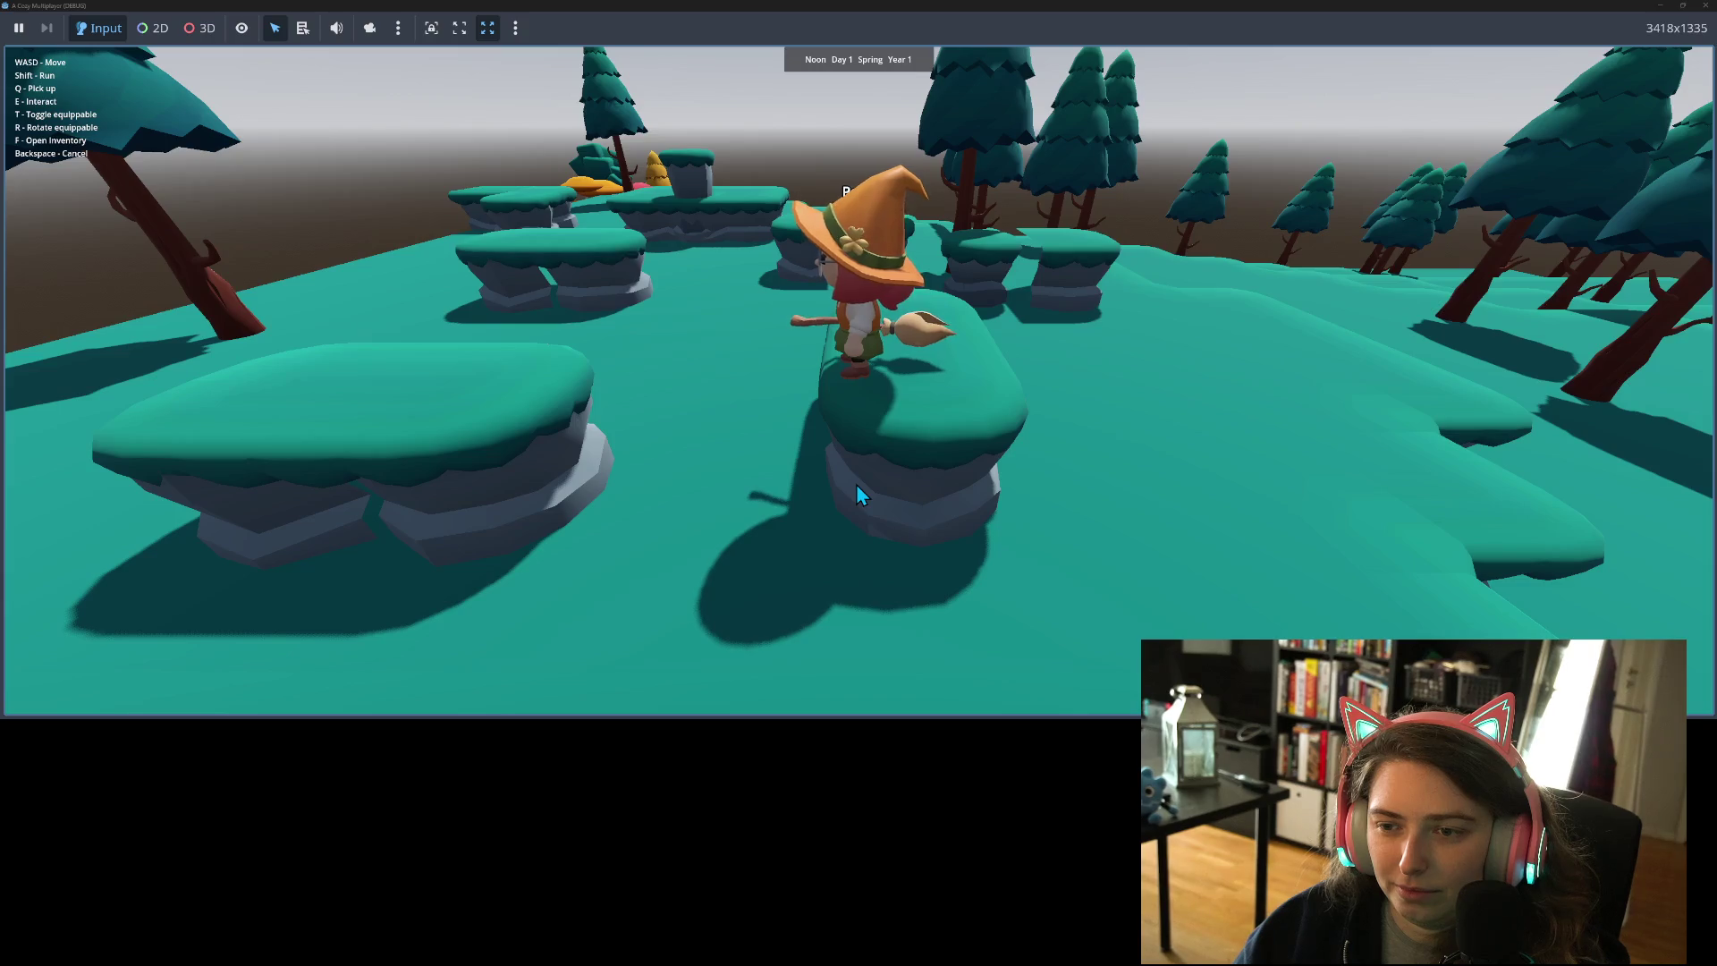
pyautogui.press('w')
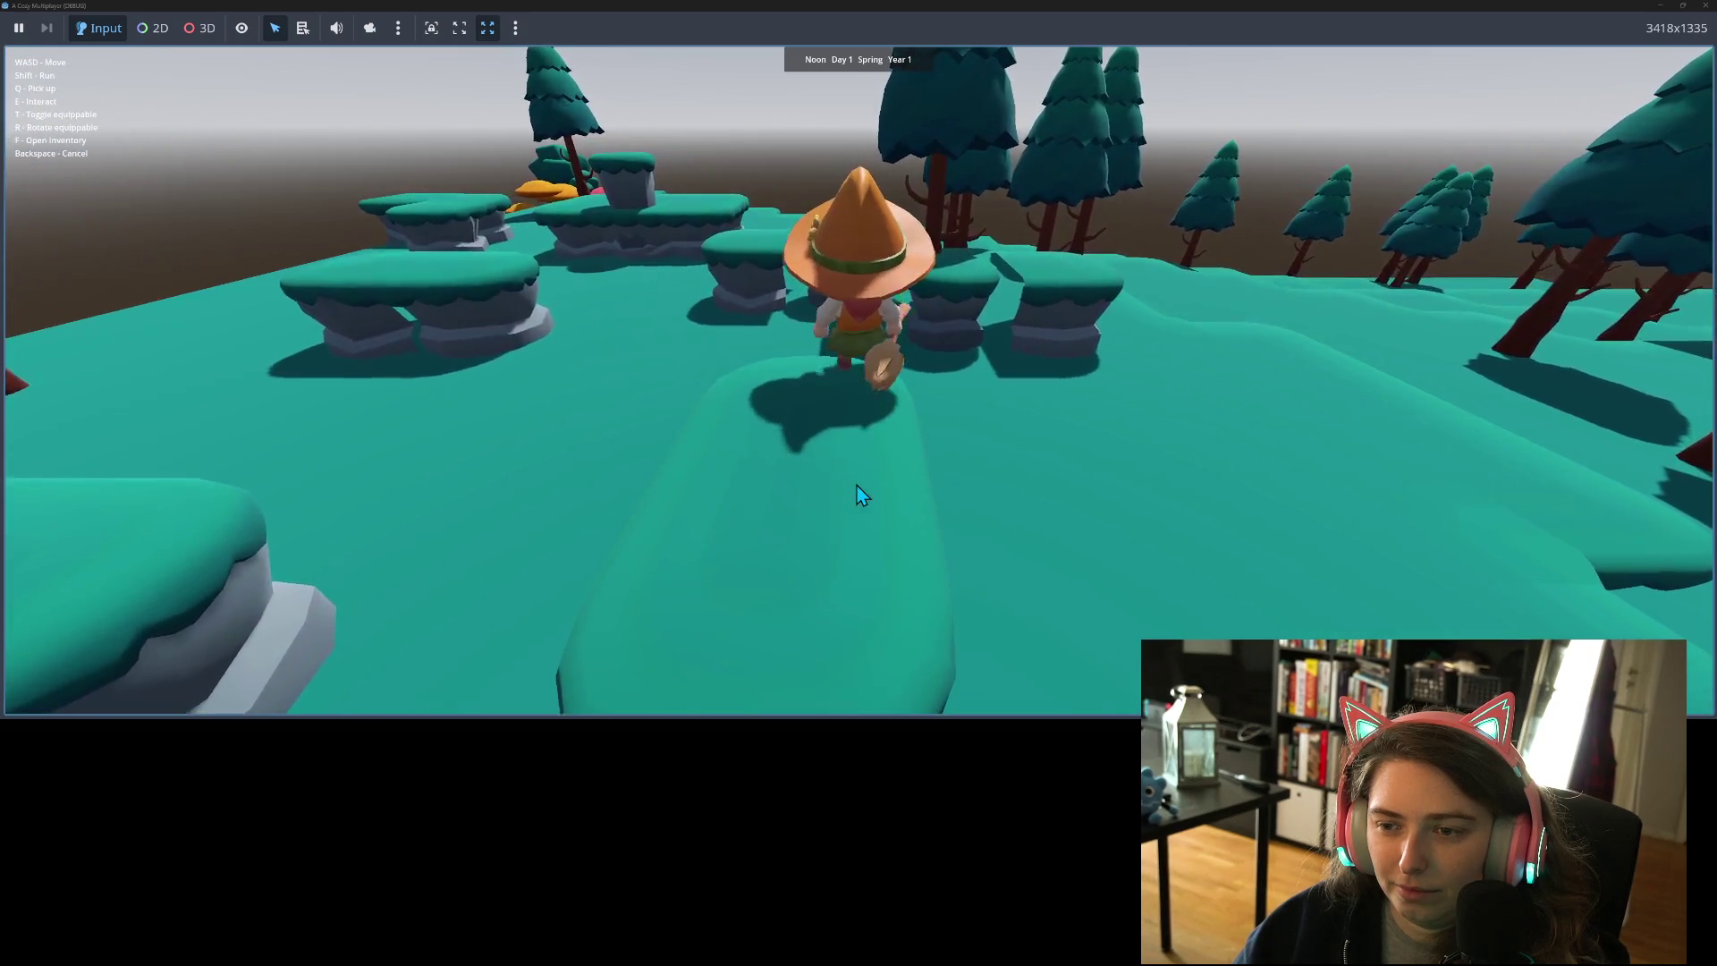
pyautogui.press('a')
pyautogui.press('a')
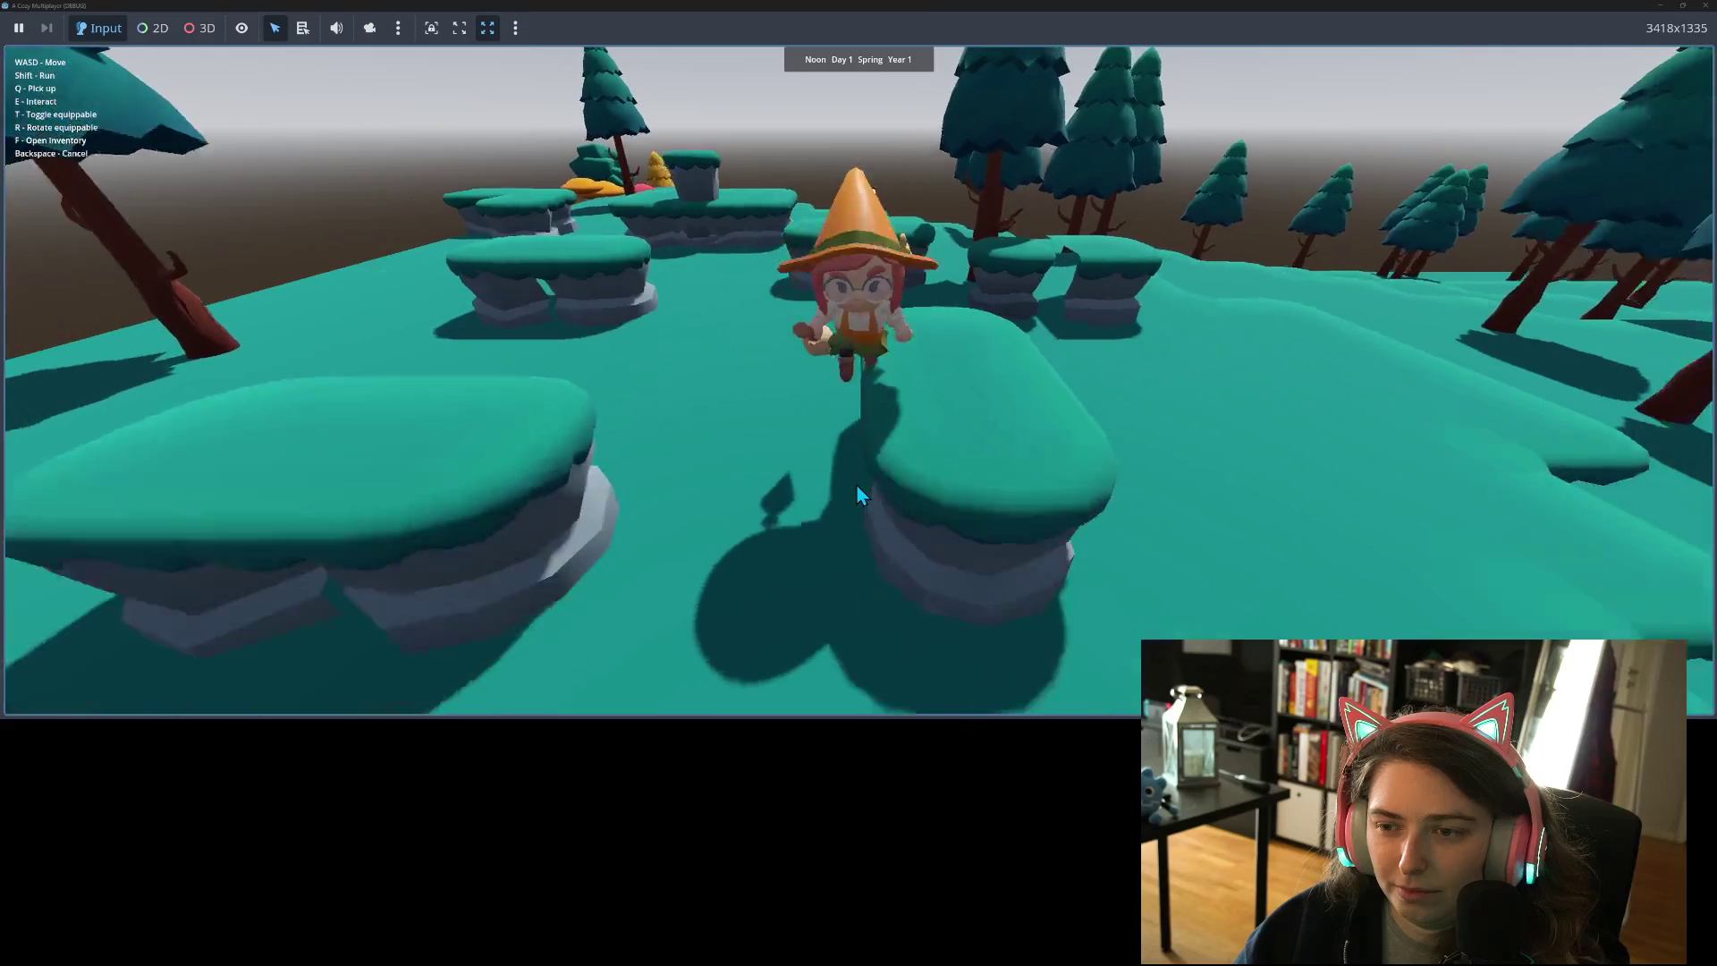
pyautogui.press('w')
pyautogui.press('a')
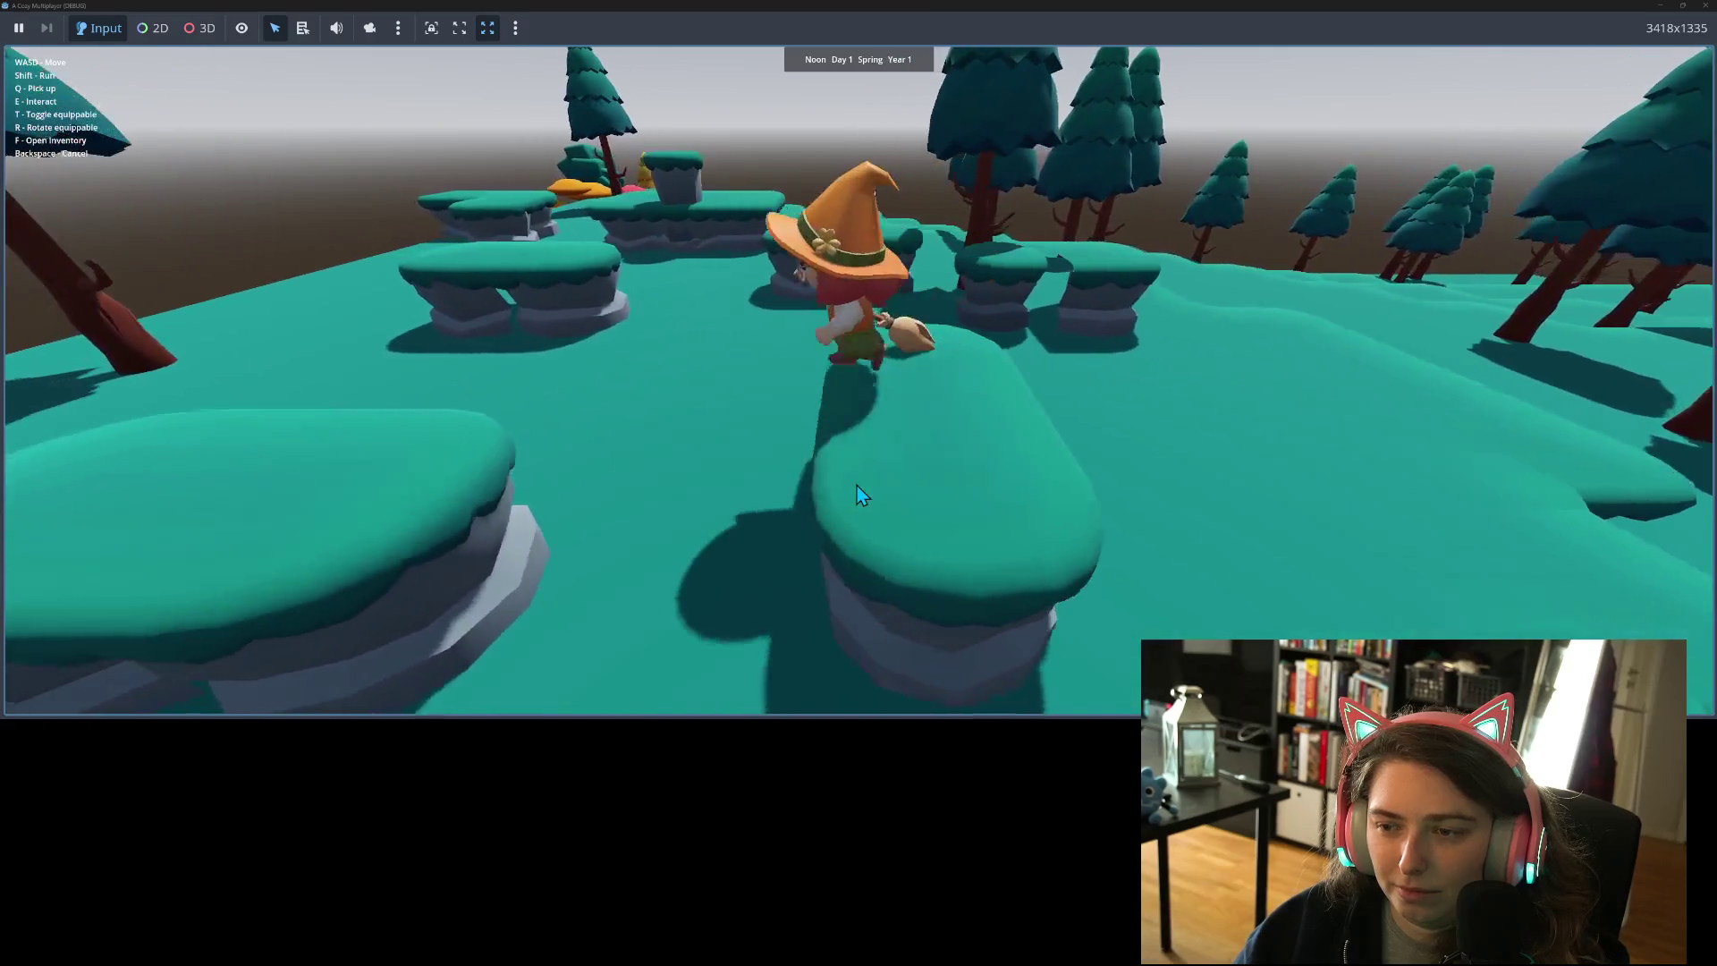
pyautogui.press('w')
pyautogui.press('a')
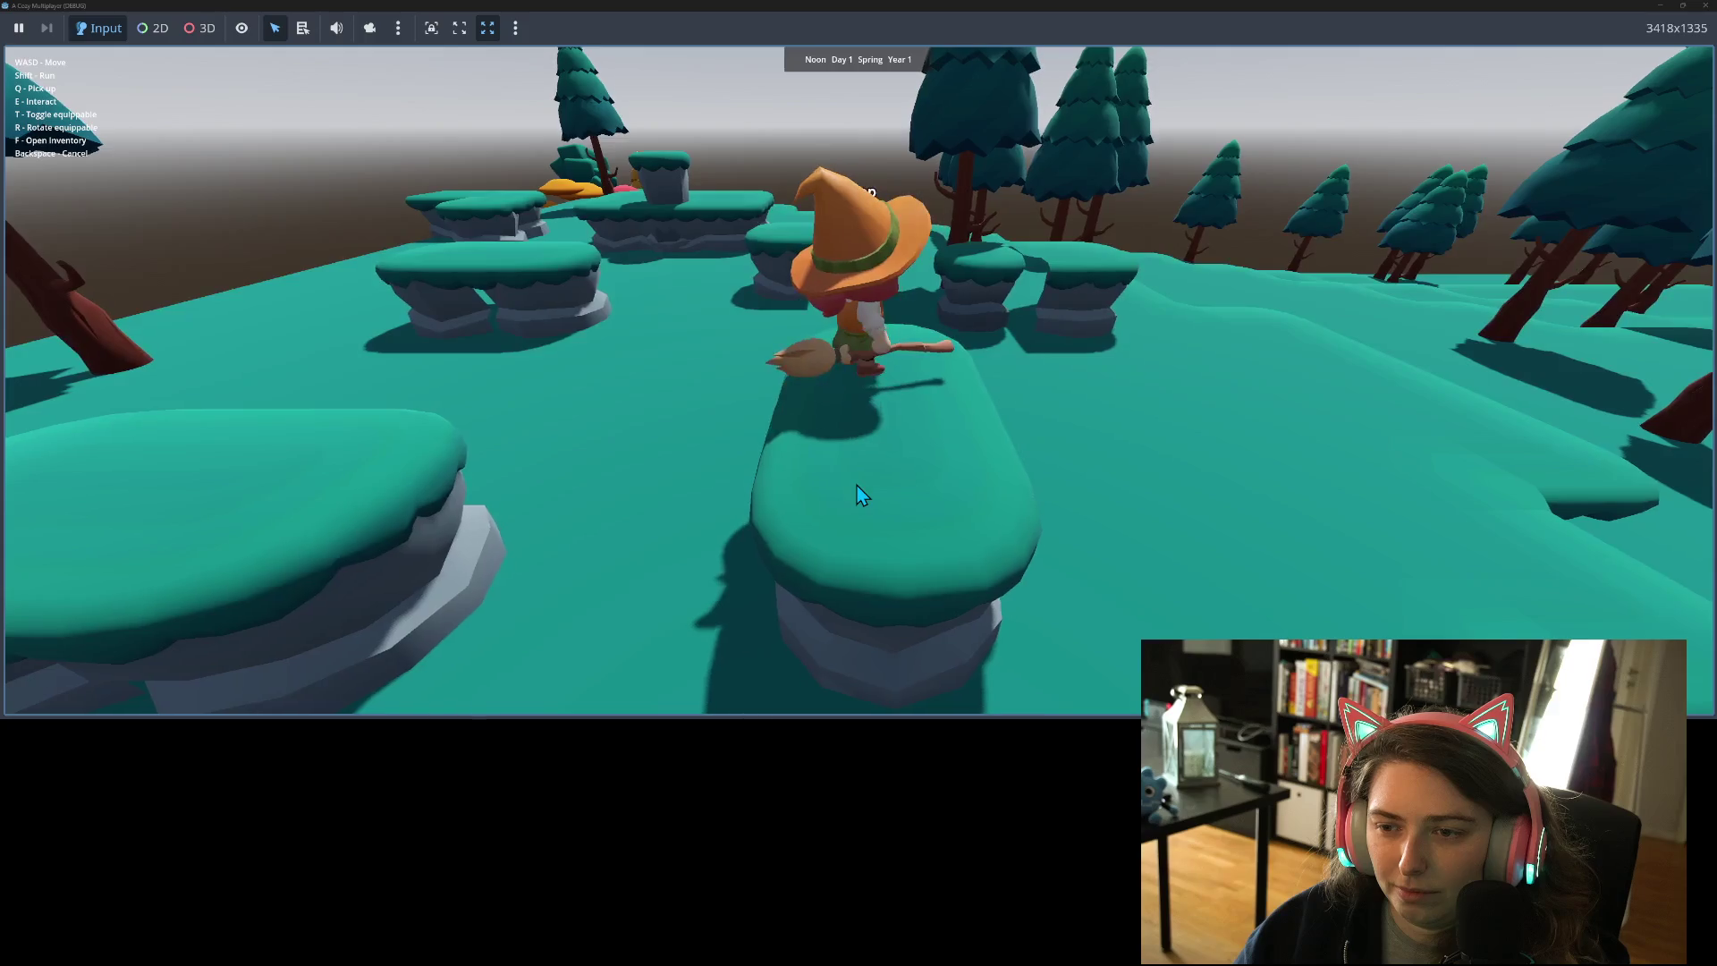
pyautogui.press('w')
pyautogui.press('w')
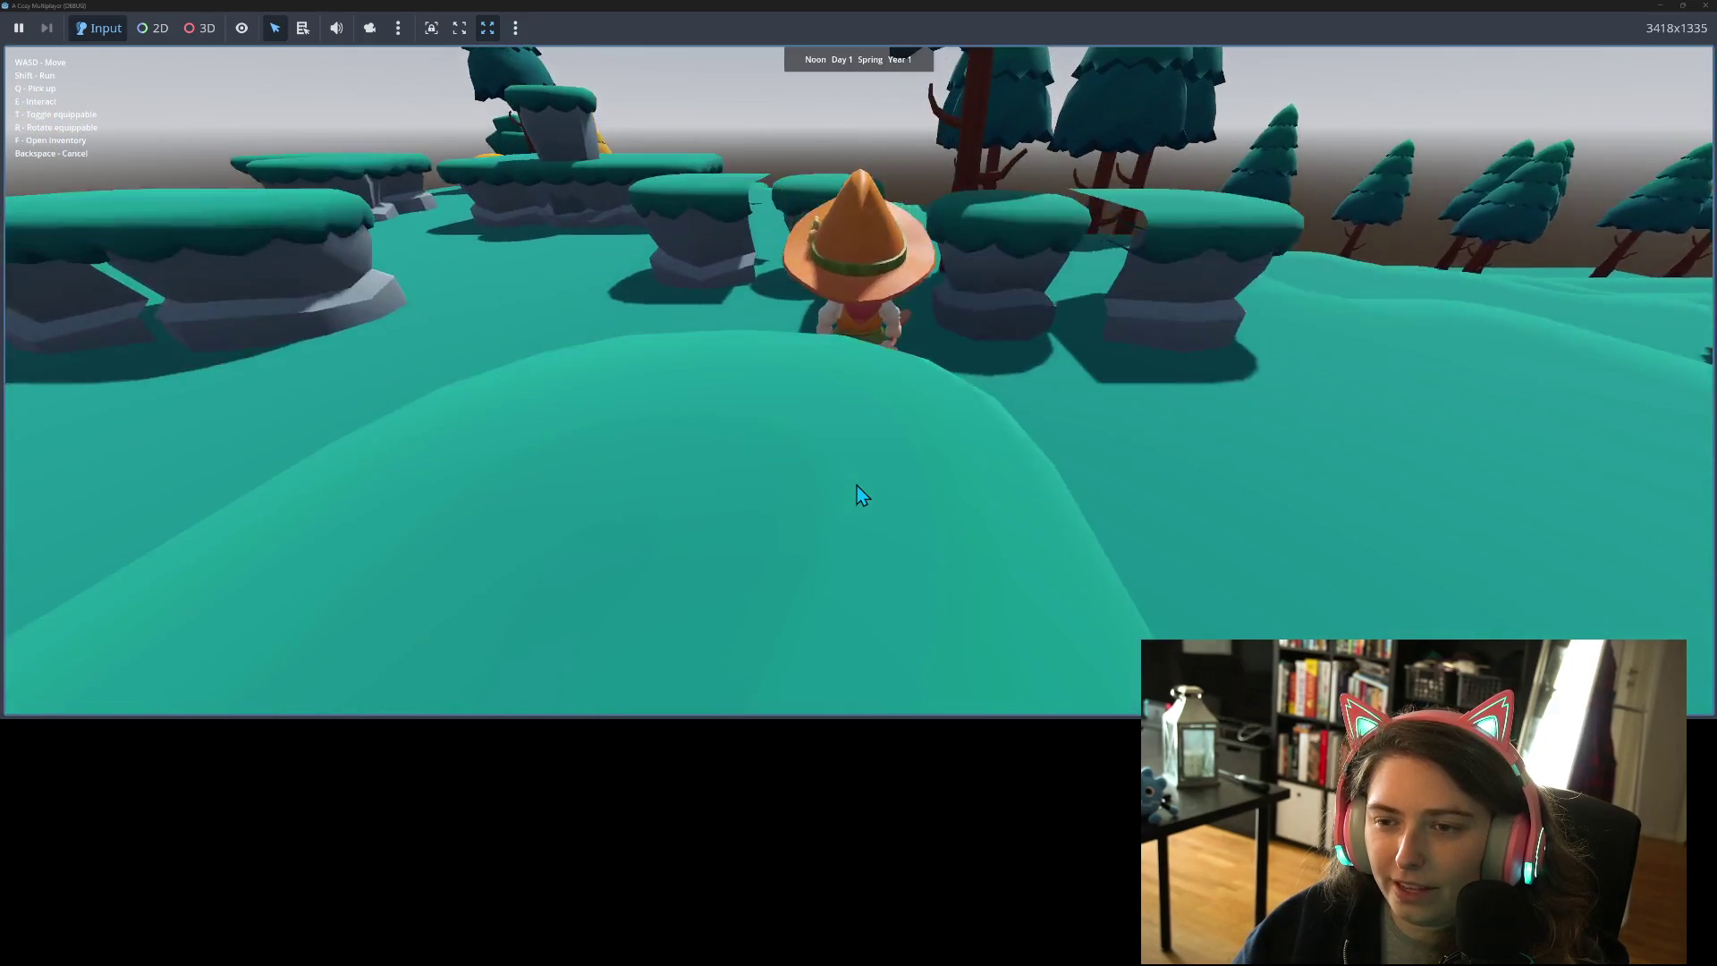
# - Hop the witch left and right between the neighbouring rock pillars
pyautogui.press('a')
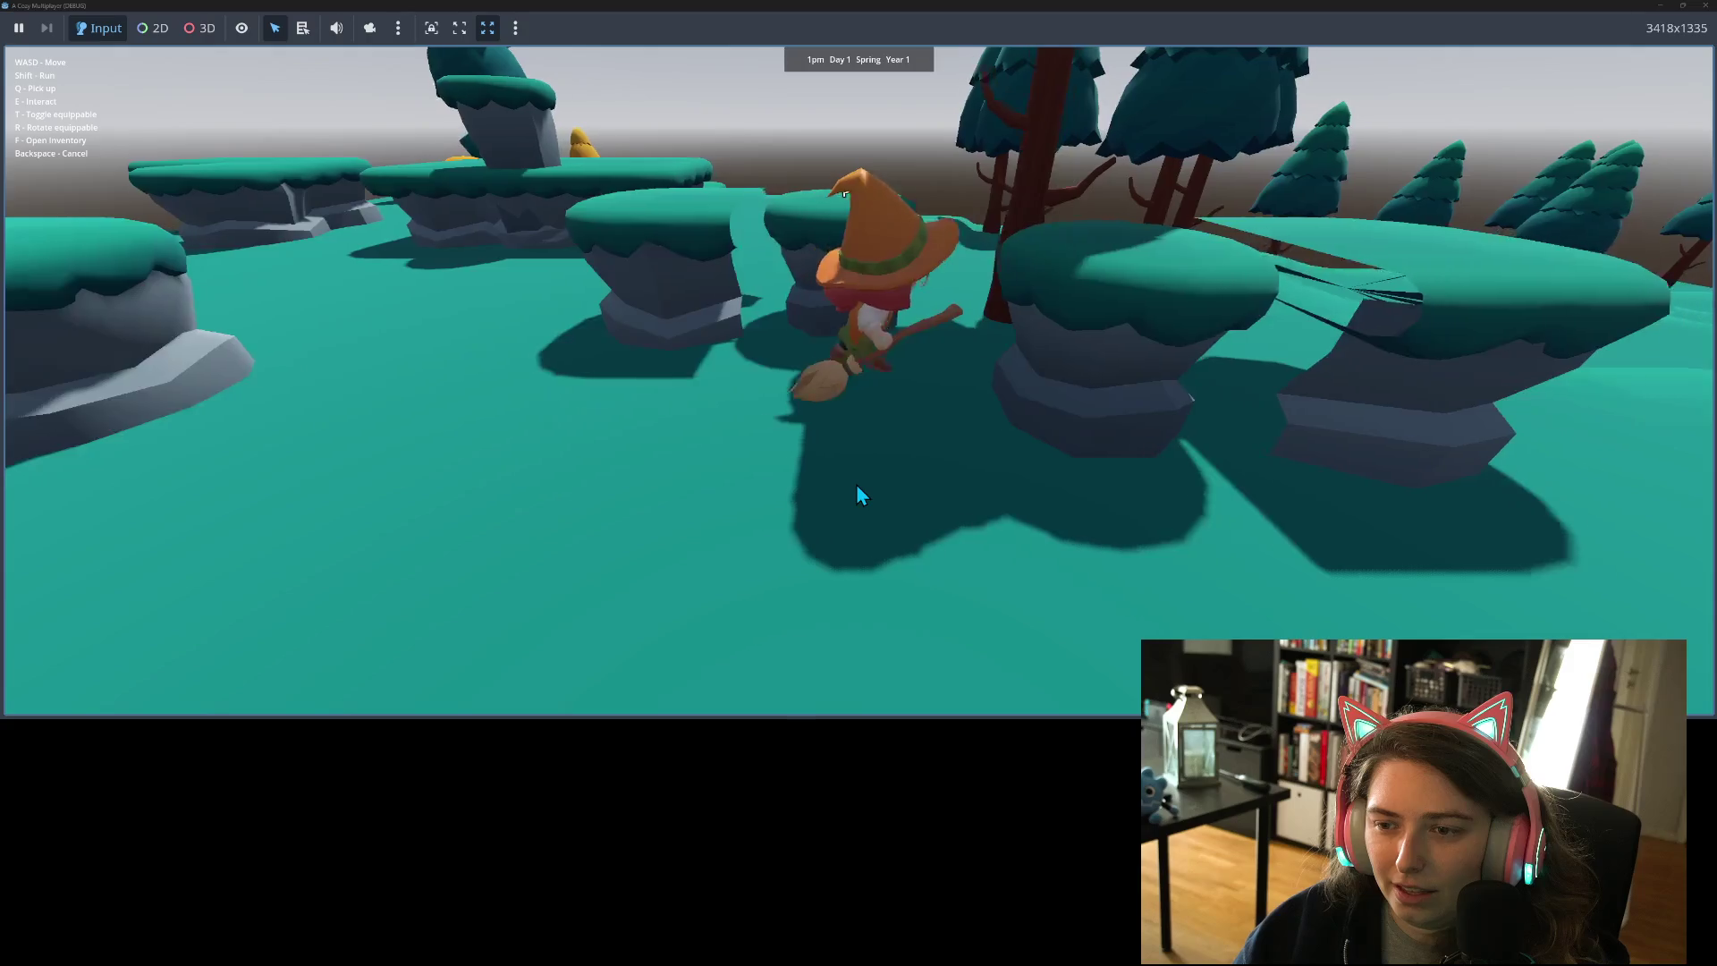
pyautogui.press('a')
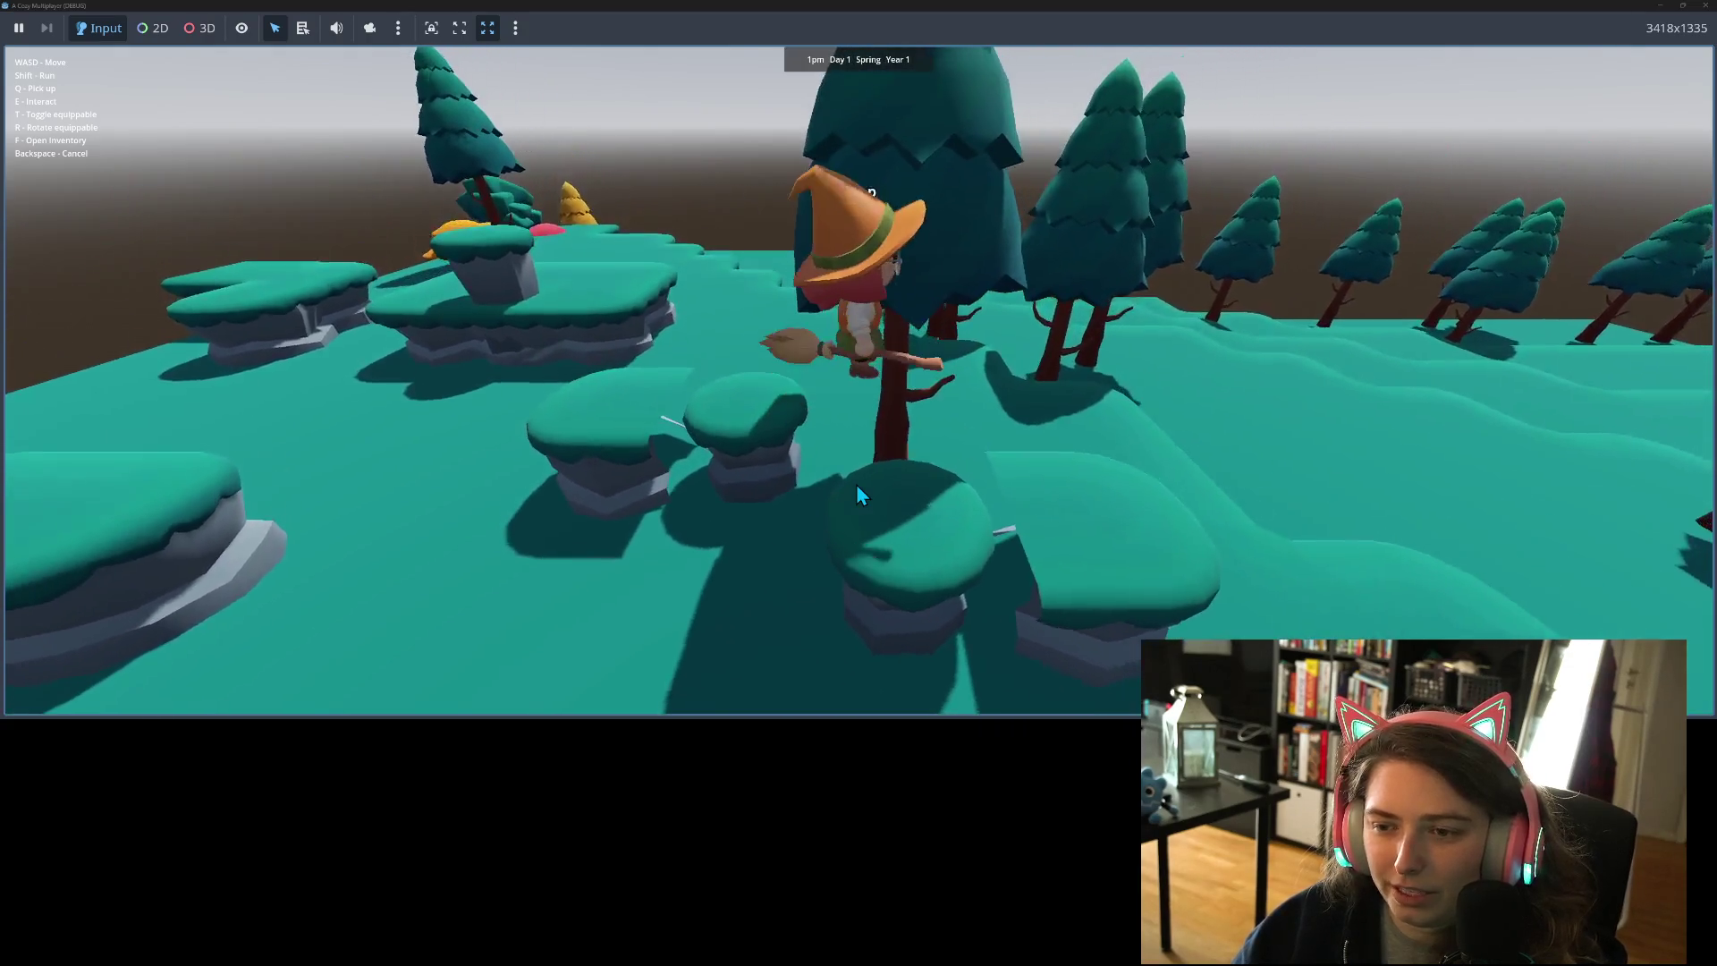
pyautogui.press('d')
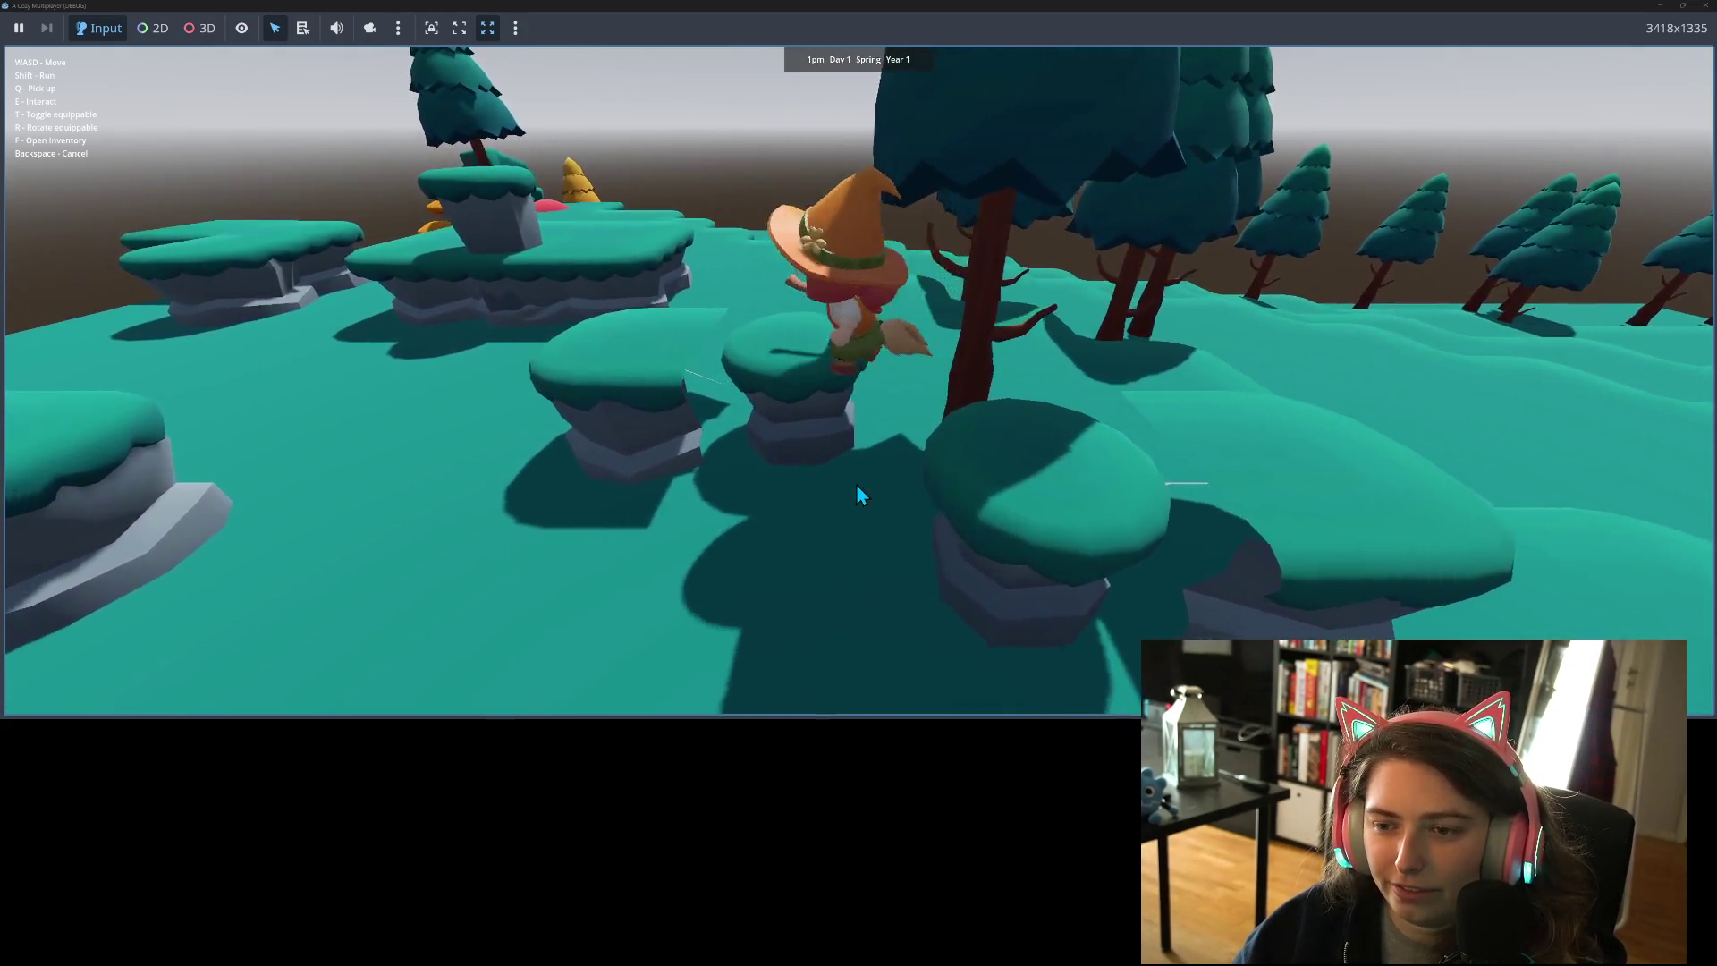
pyautogui.press('d')
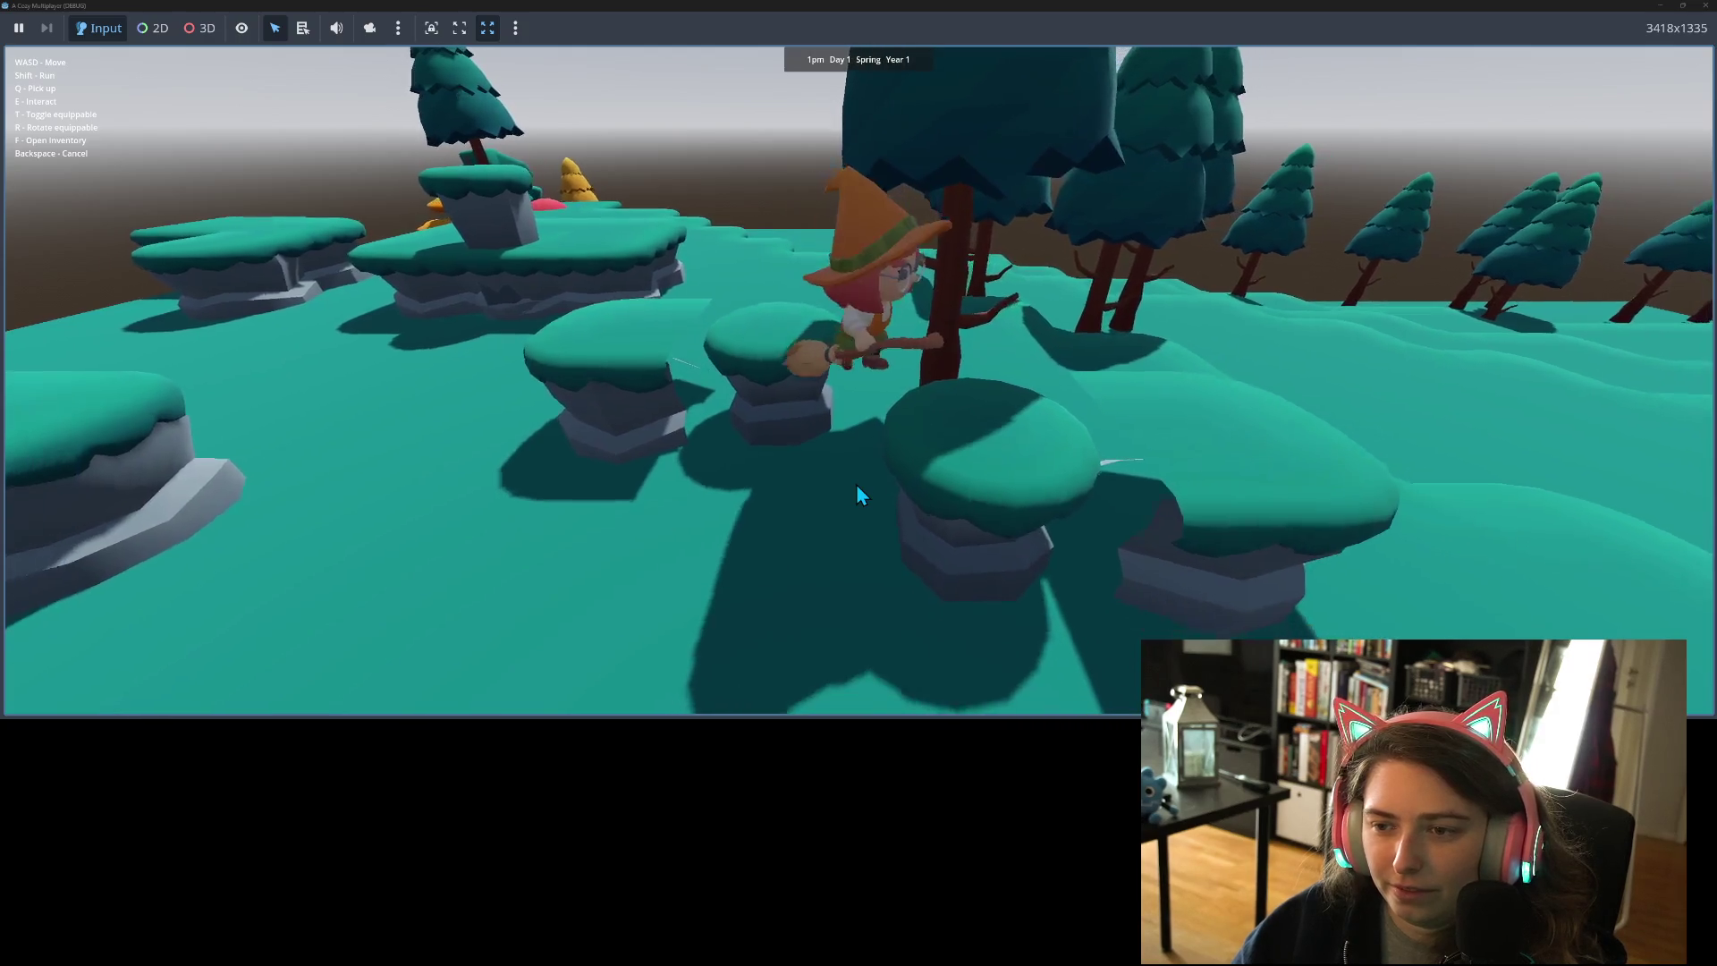
pyautogui.press('a')
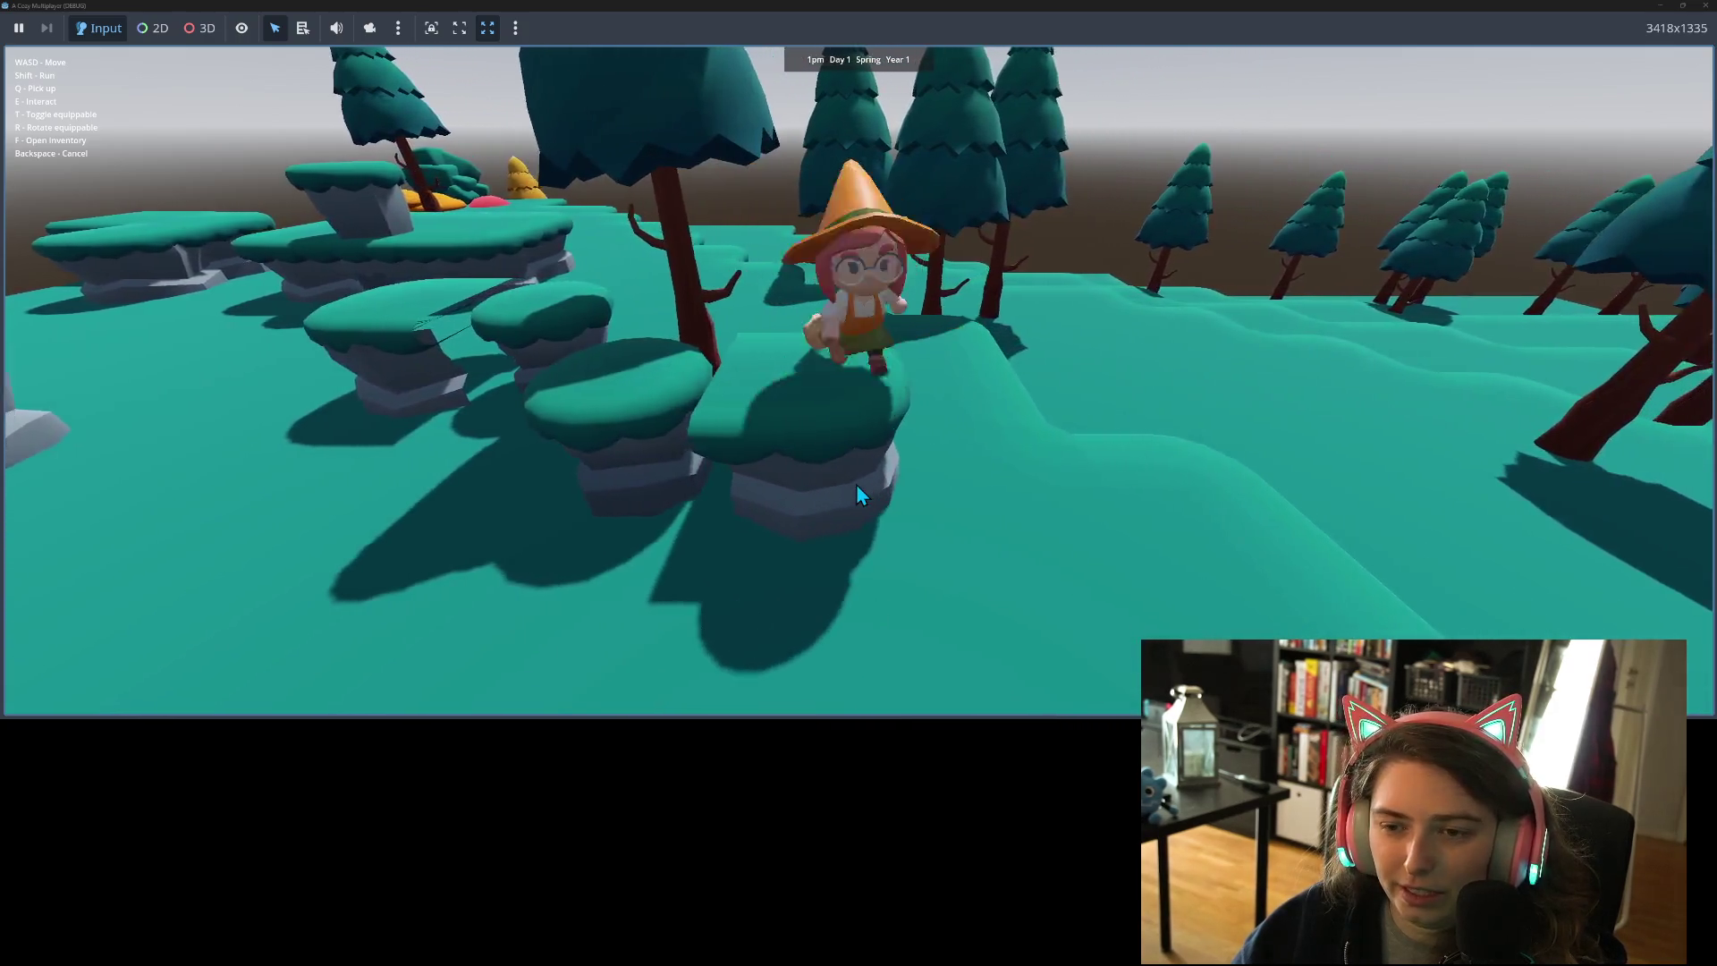
pyautogui.press('d')
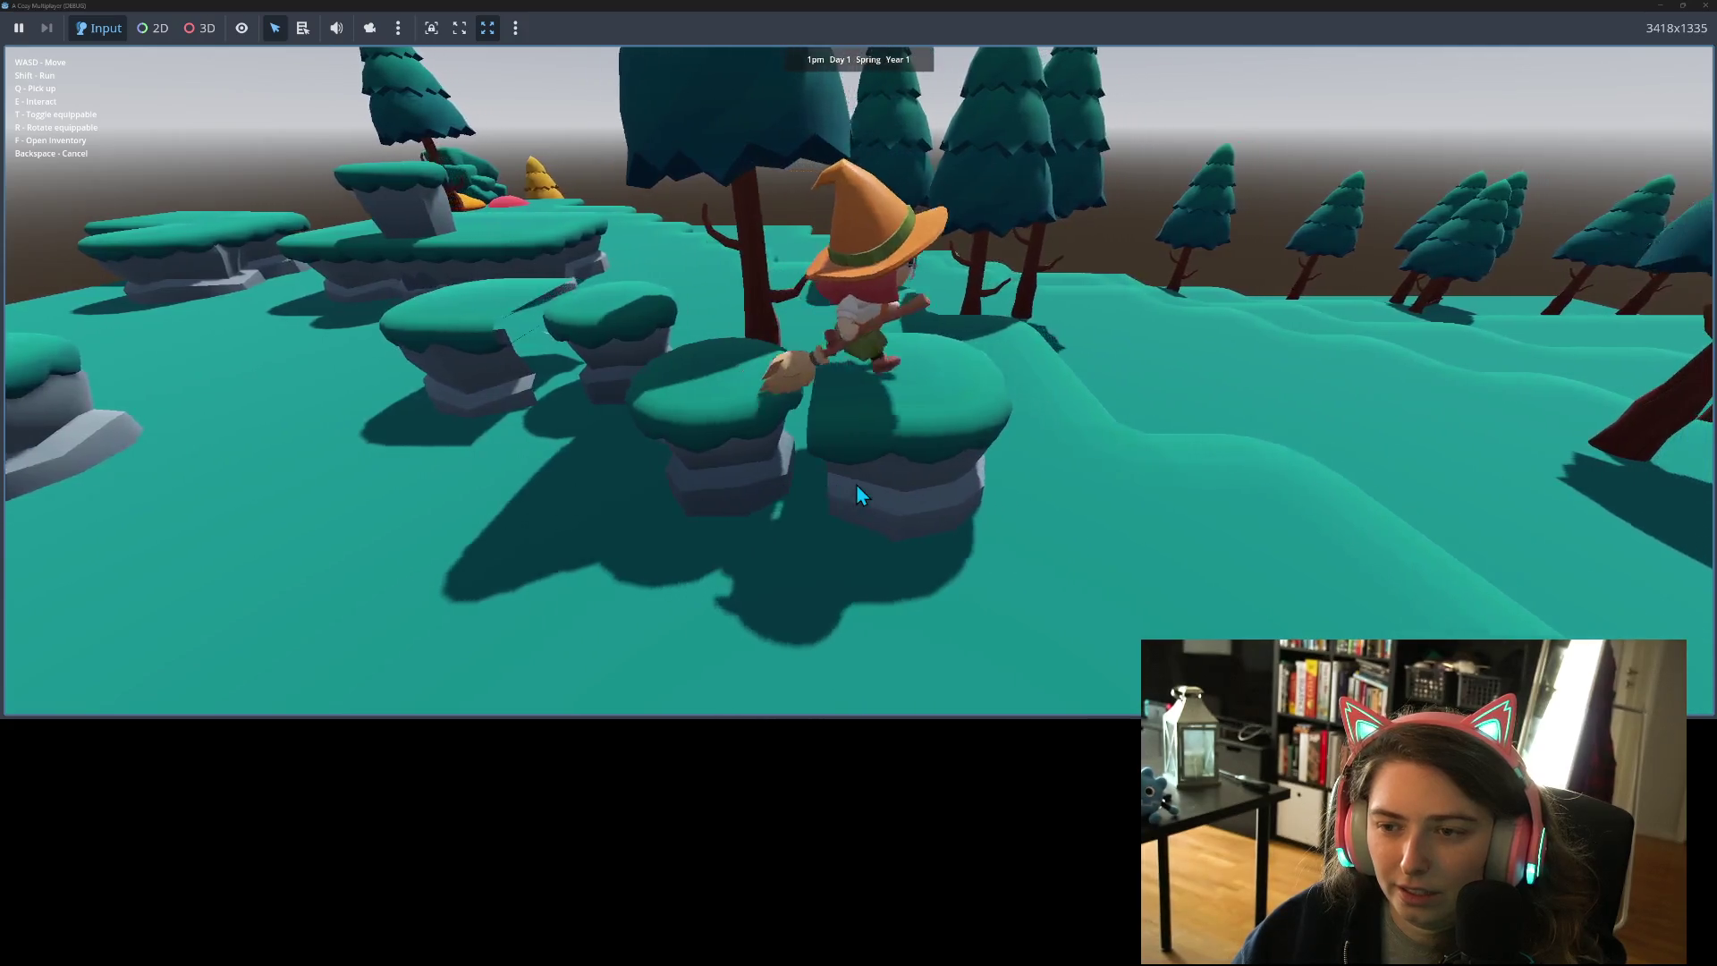
pyautogui.press('a')
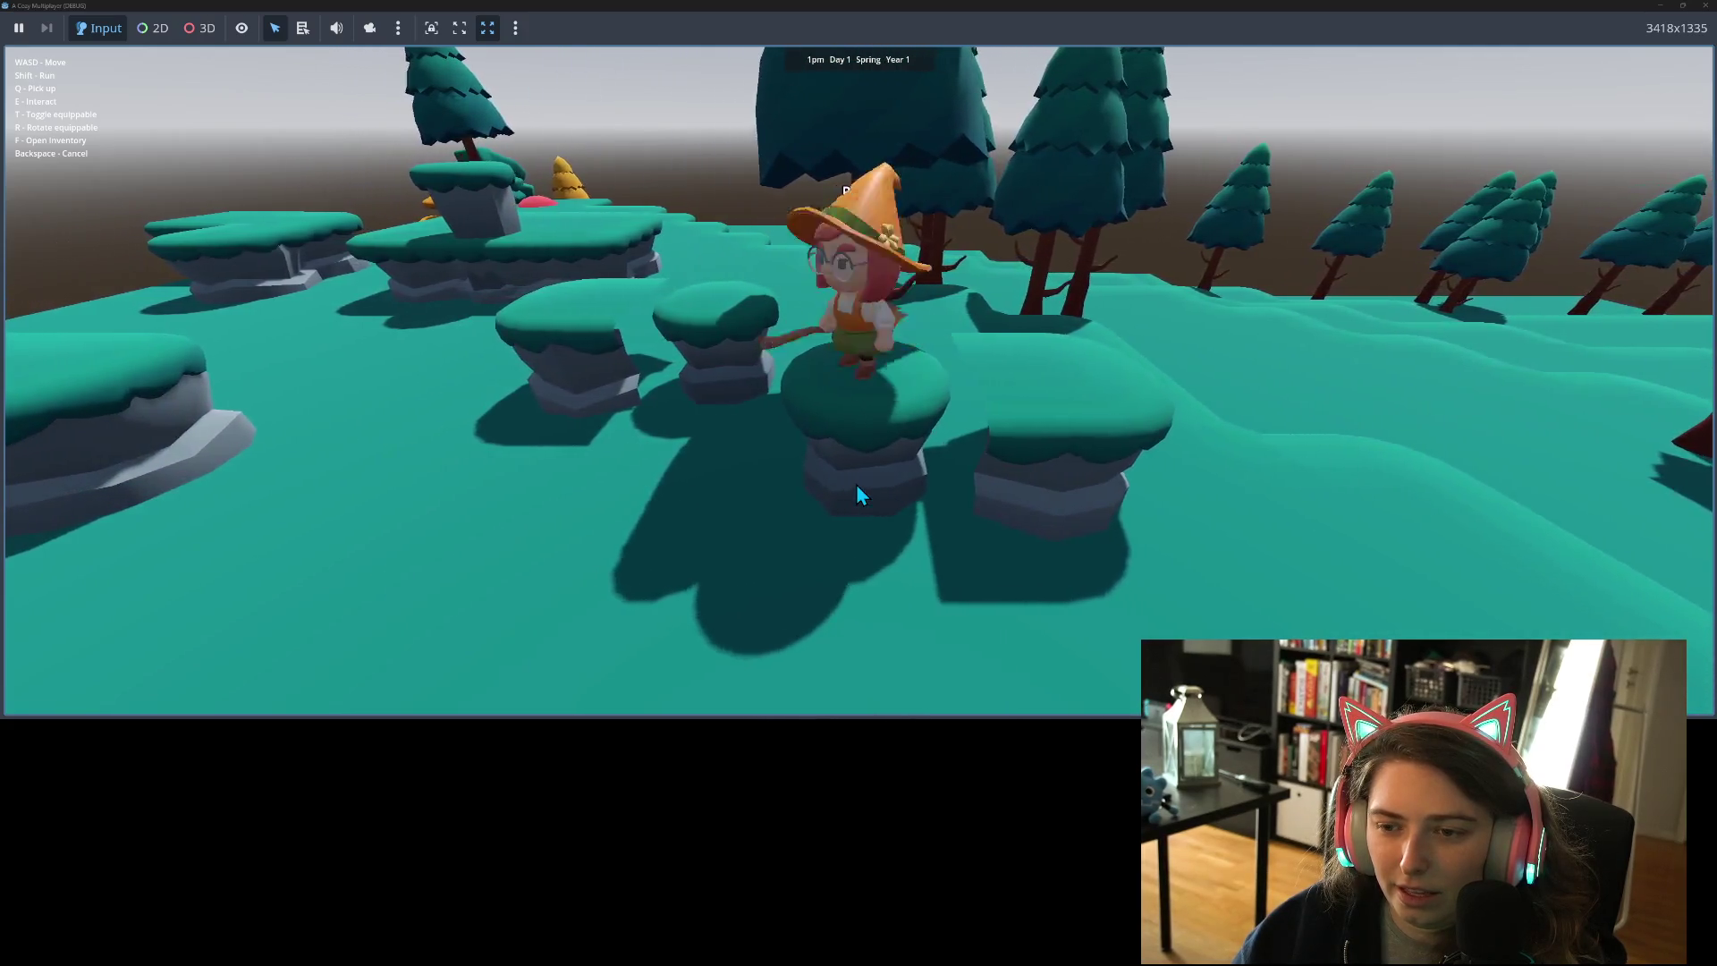
pyautogui.press('d')
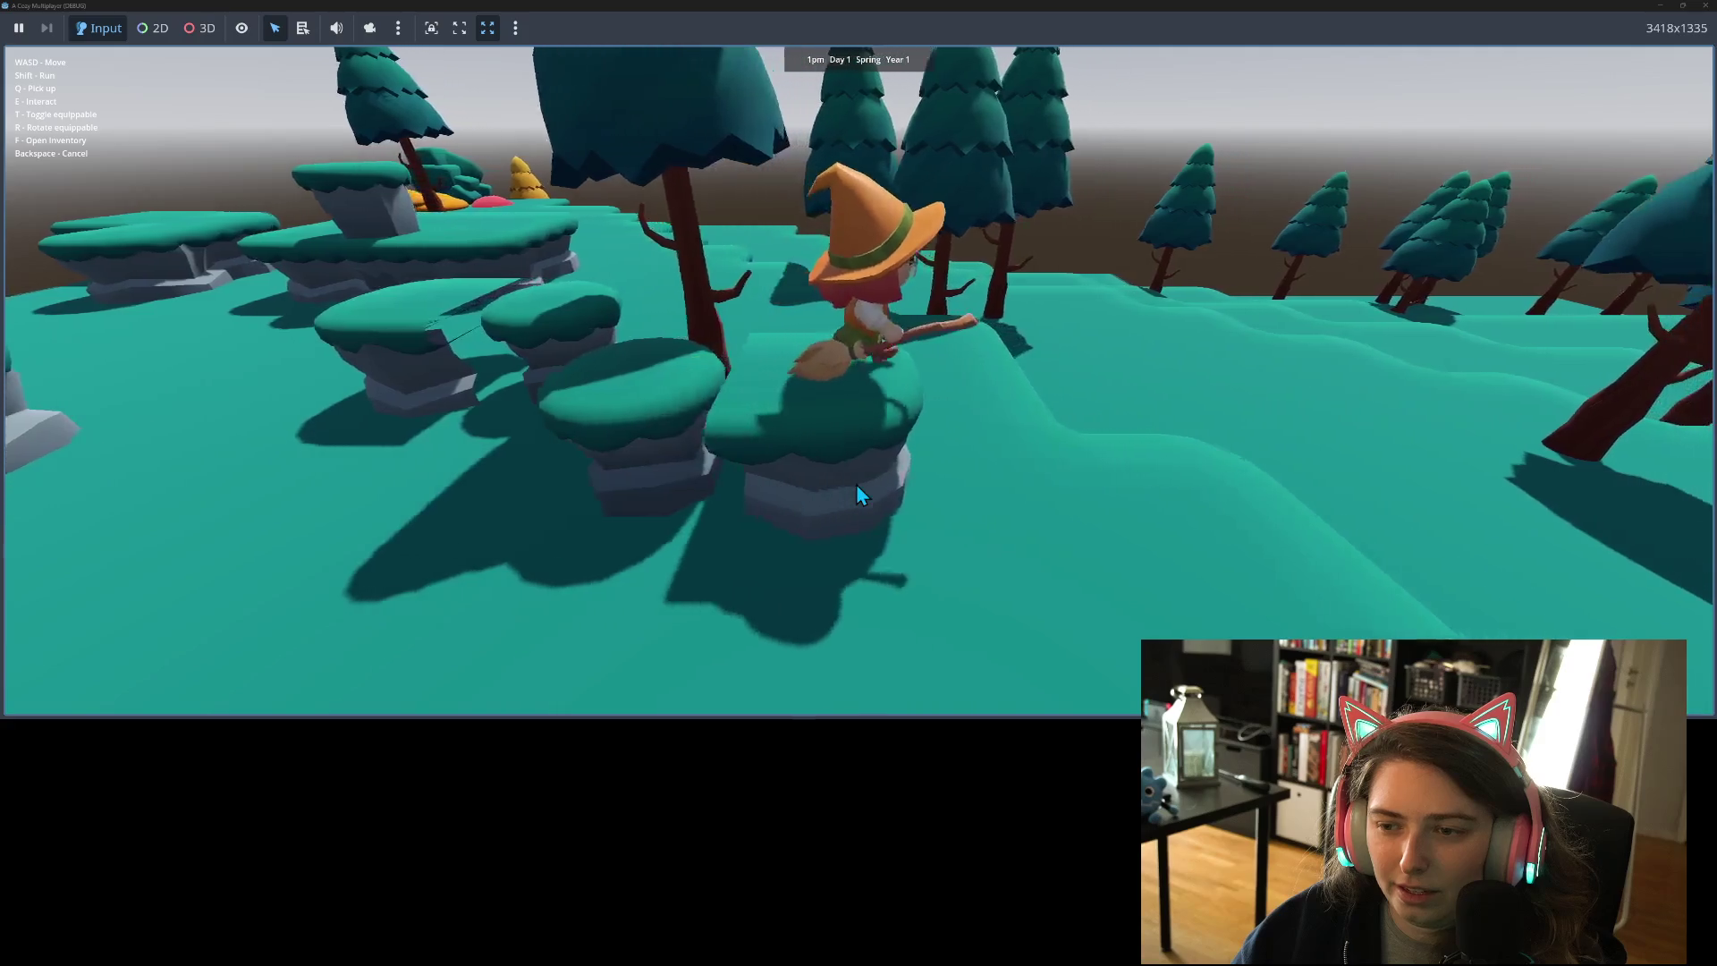
pyautogui.press('a')
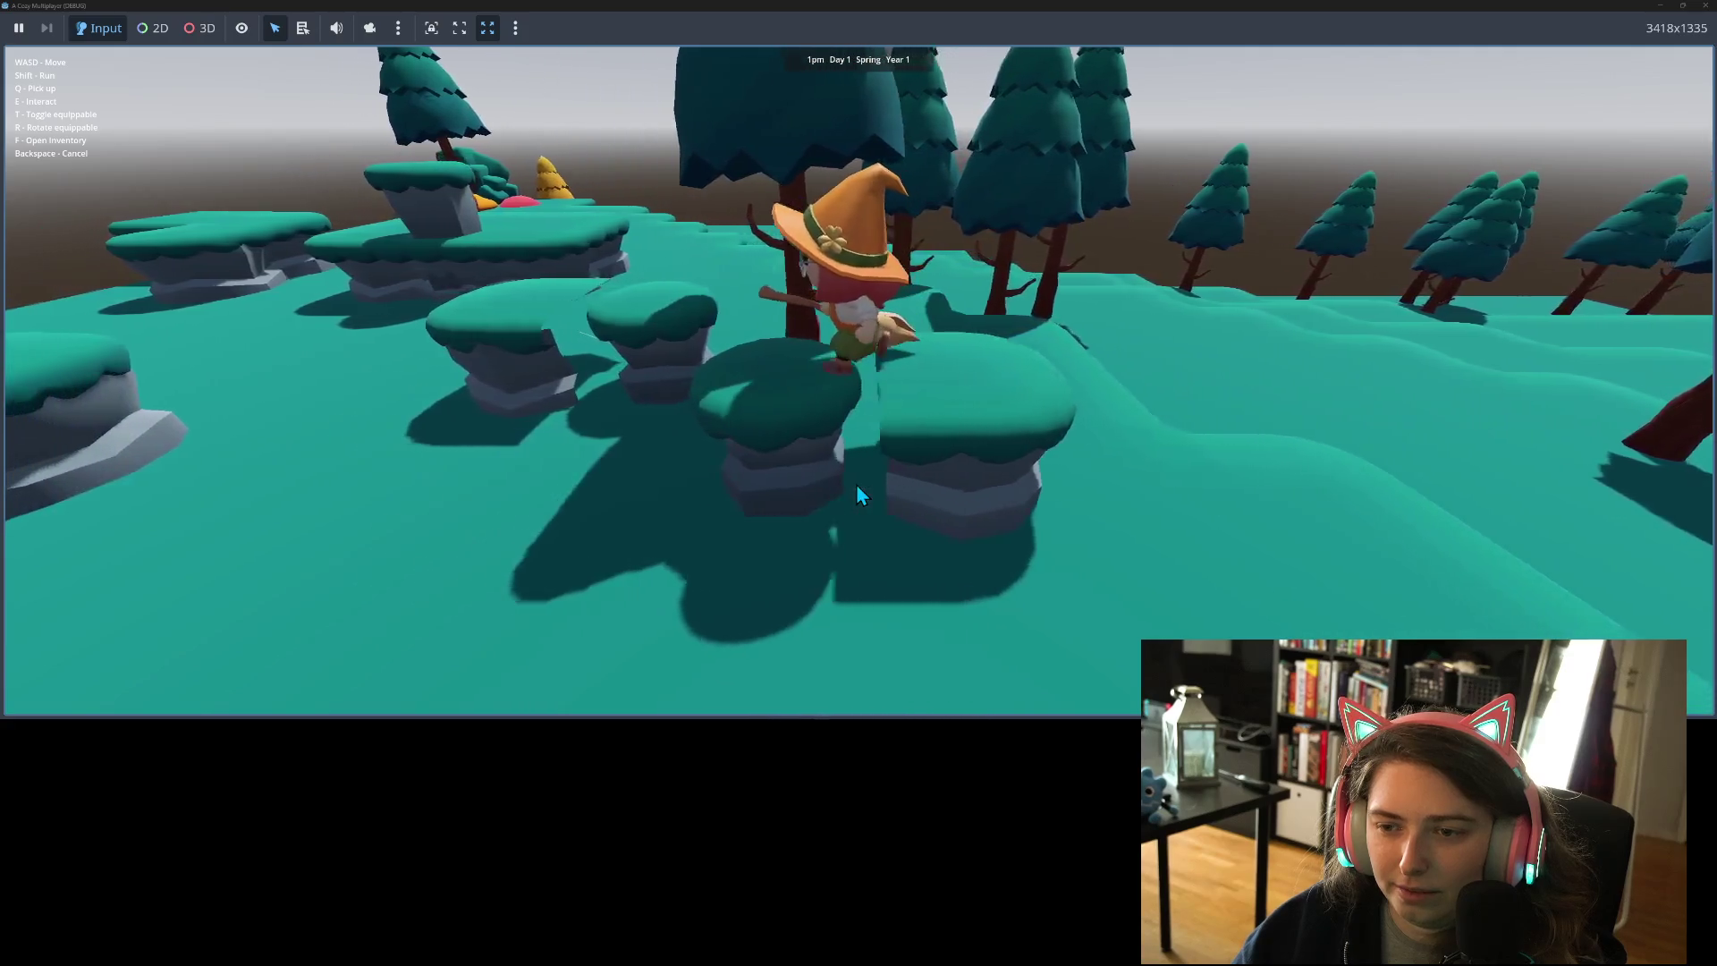
pyautogui.press('d')
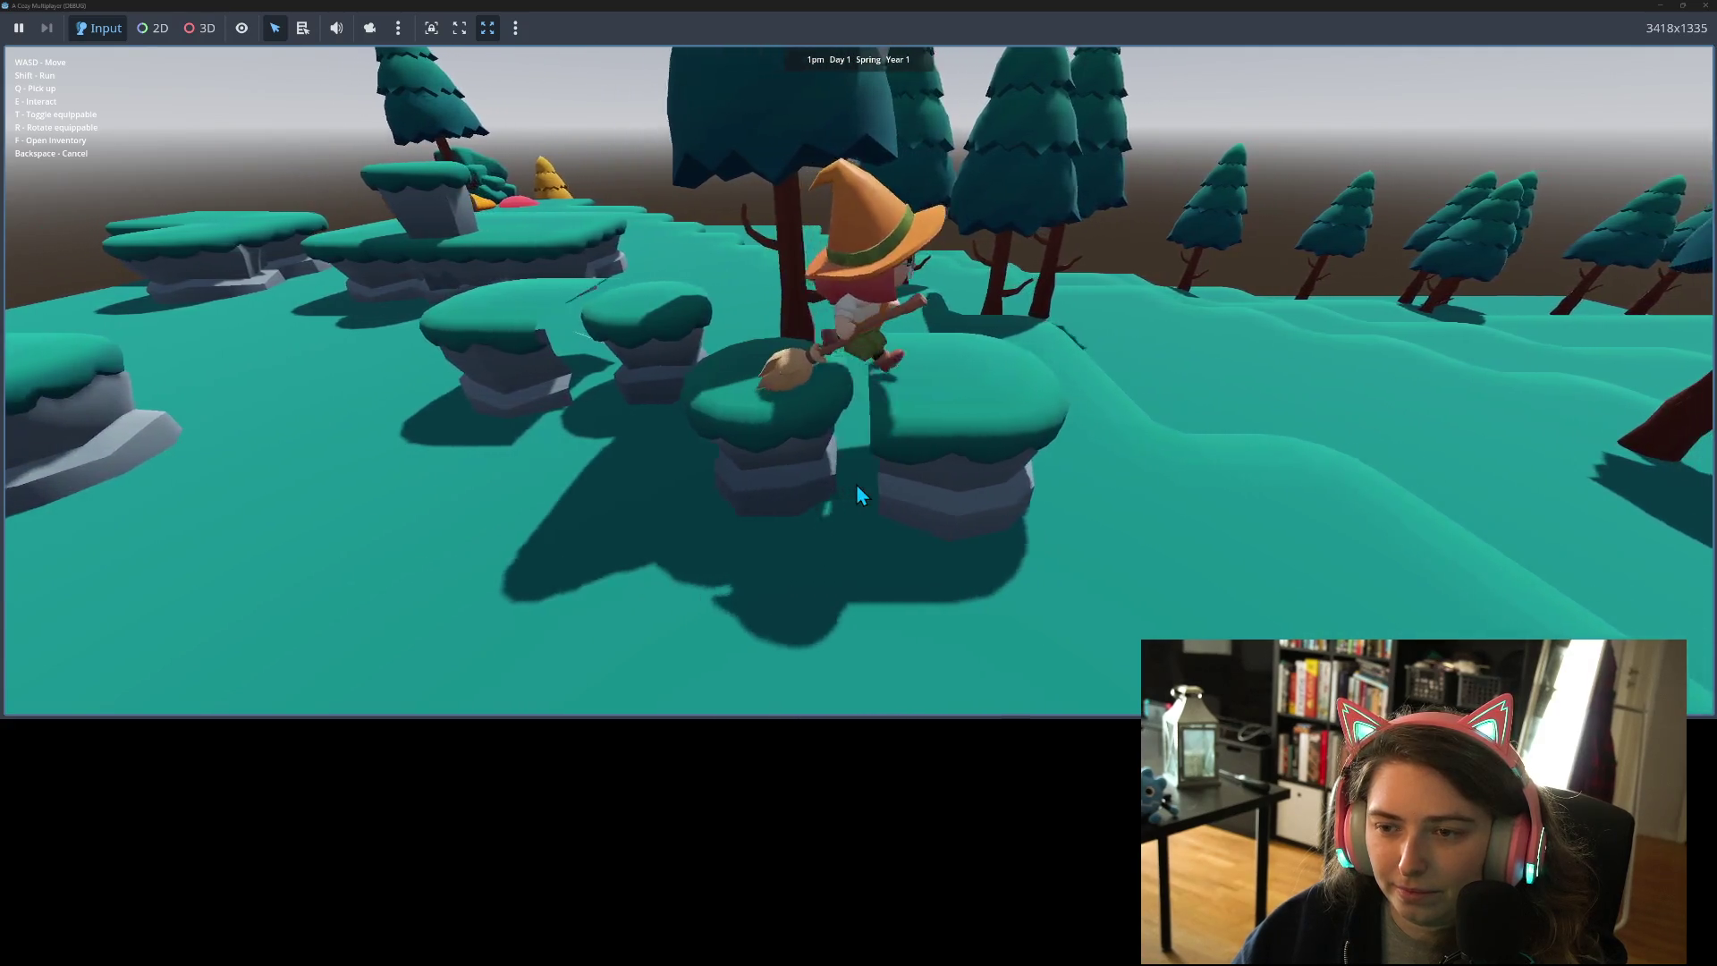
pyautogui.press('a')
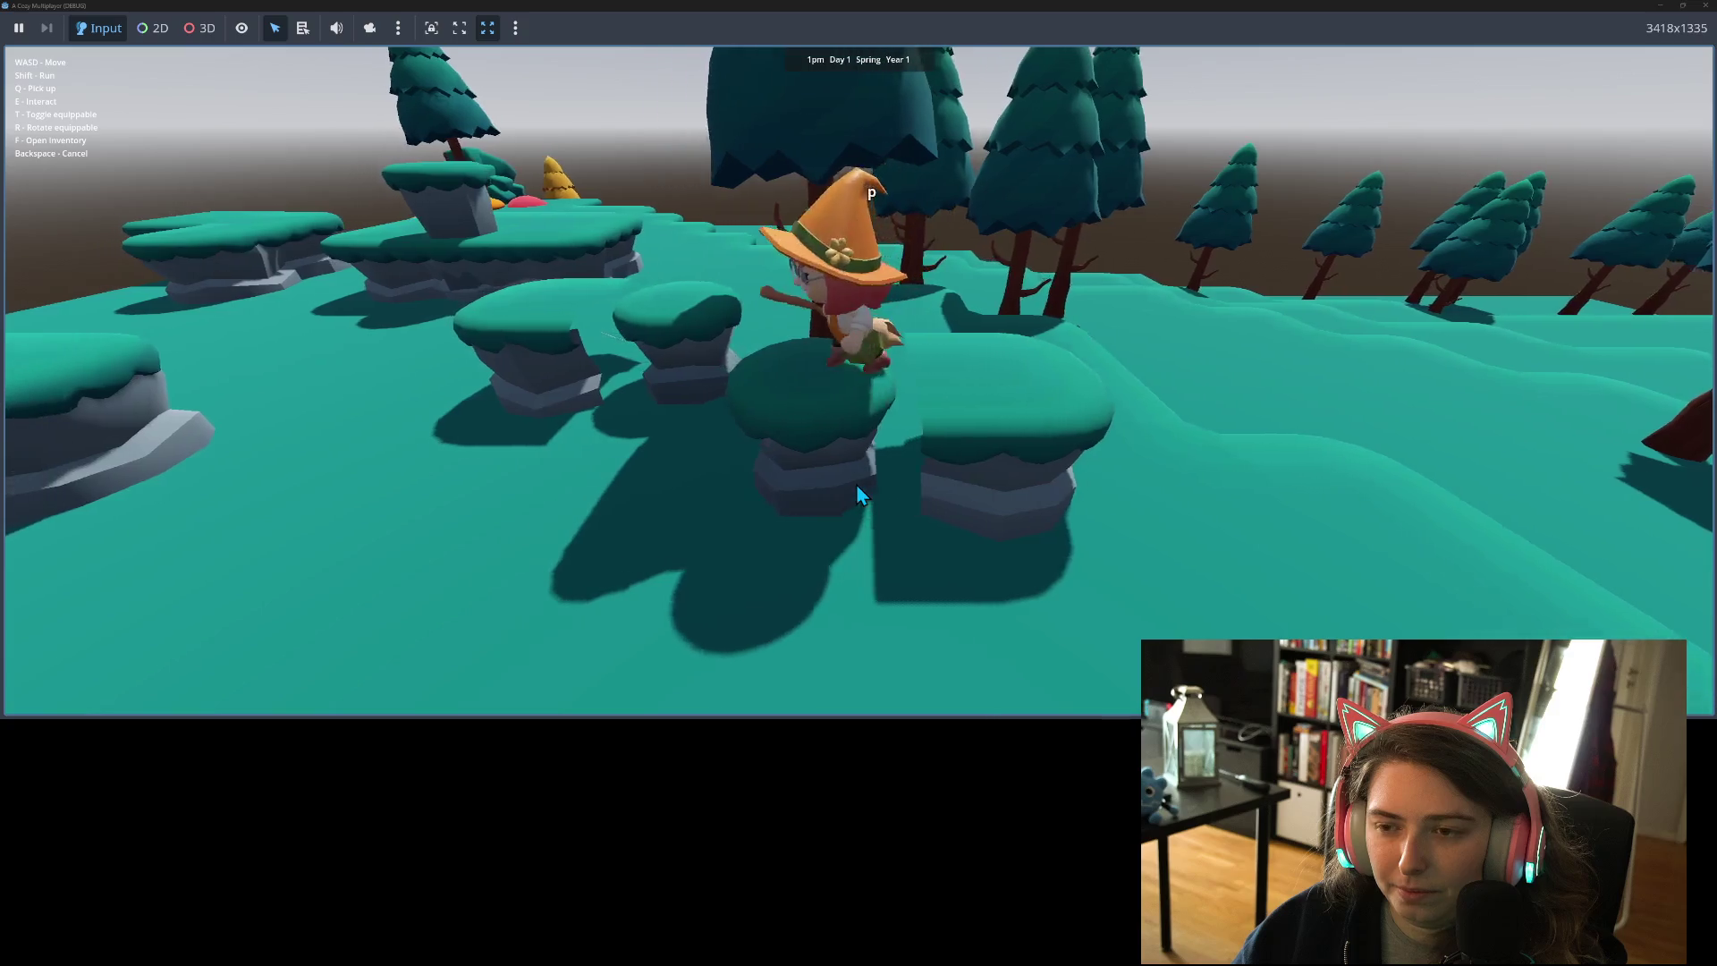
pyautogui.press('a')
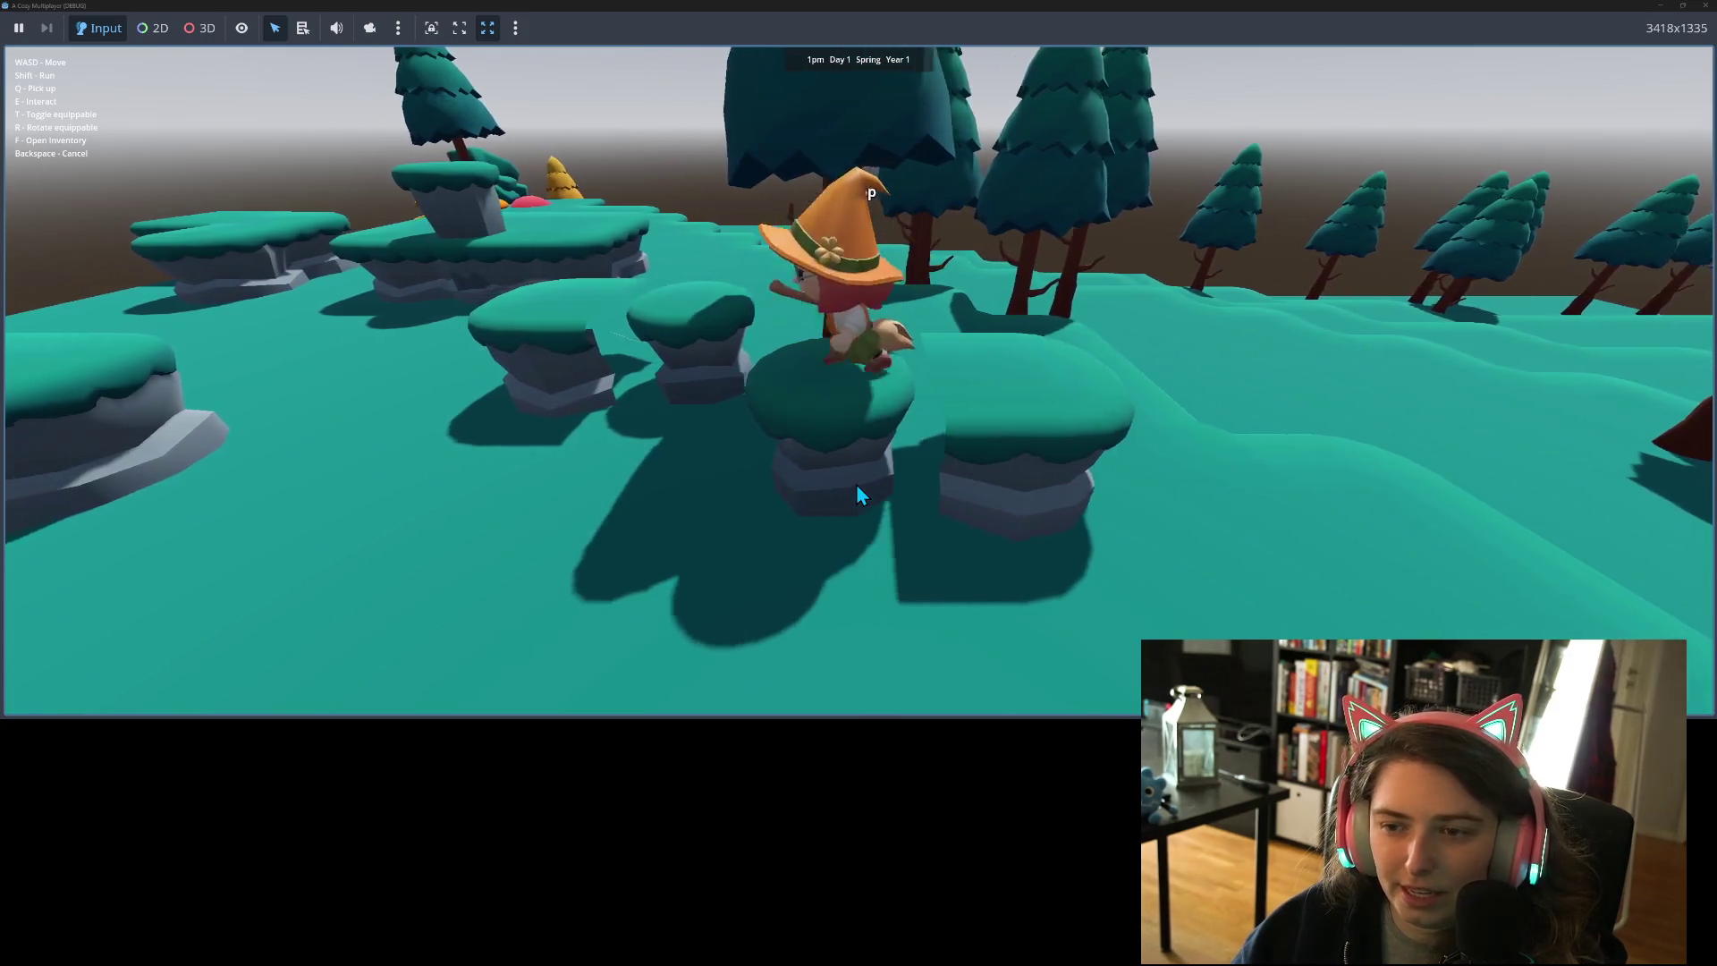
pyautogui.press('a')
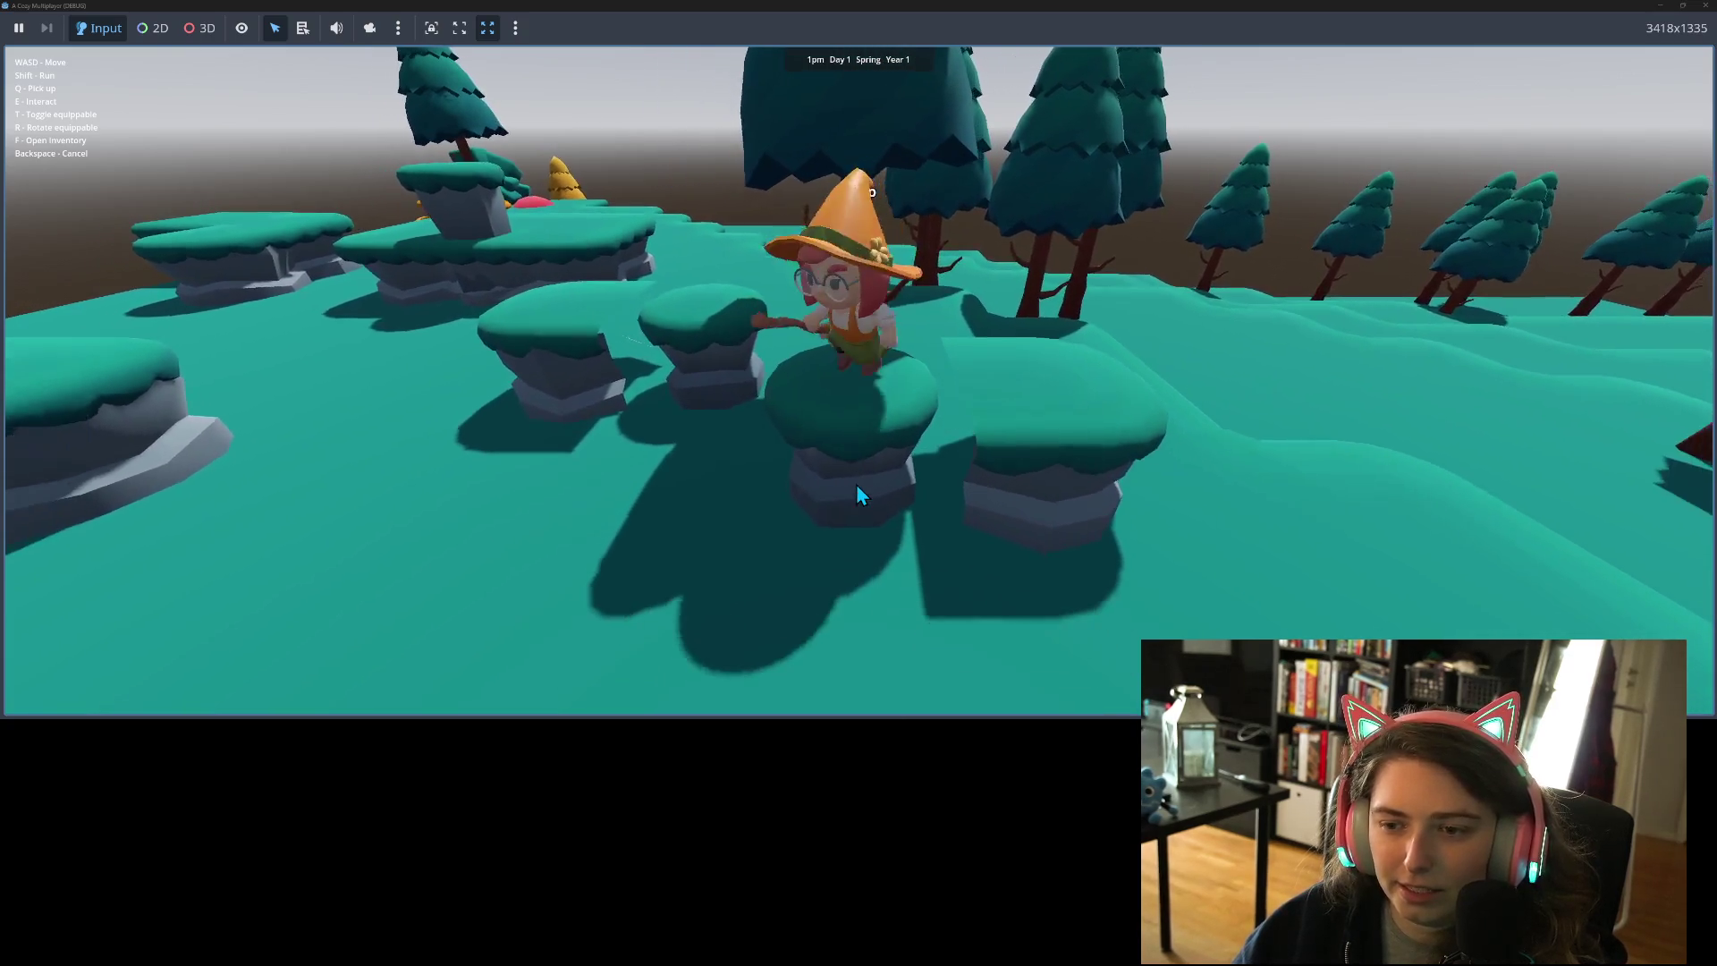
# - Walk forward and back across the stepping stones and onto the next pillar
pyautogui.press('s')
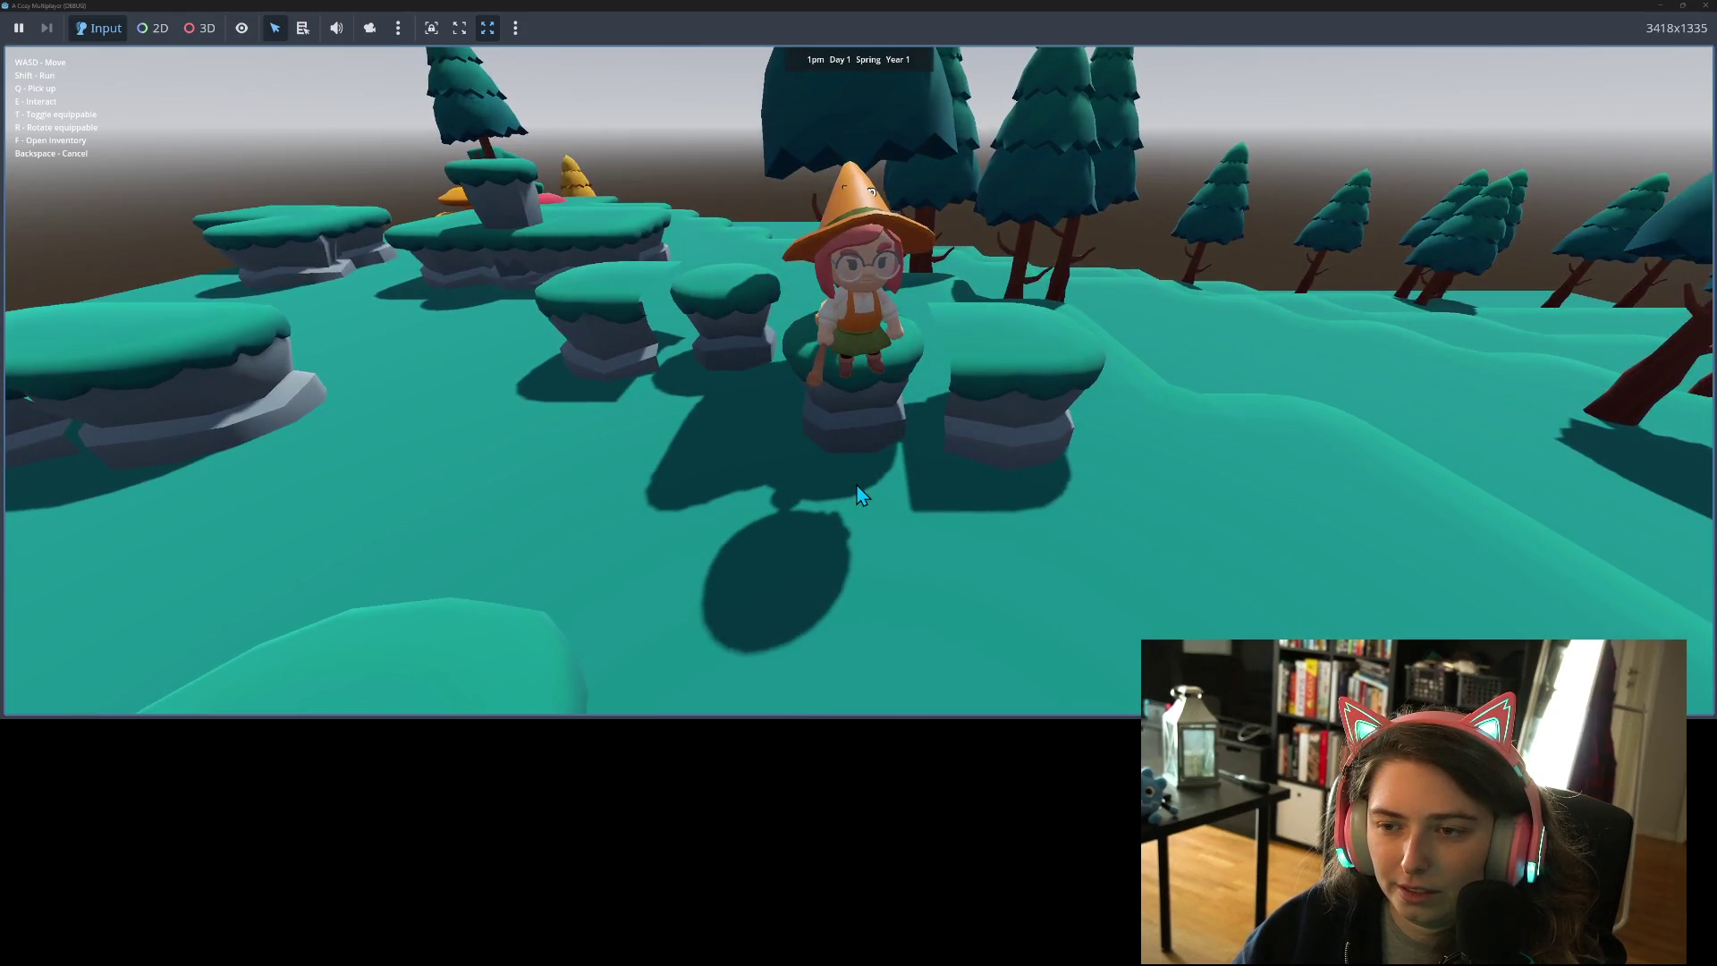
pyautogui.press('w')
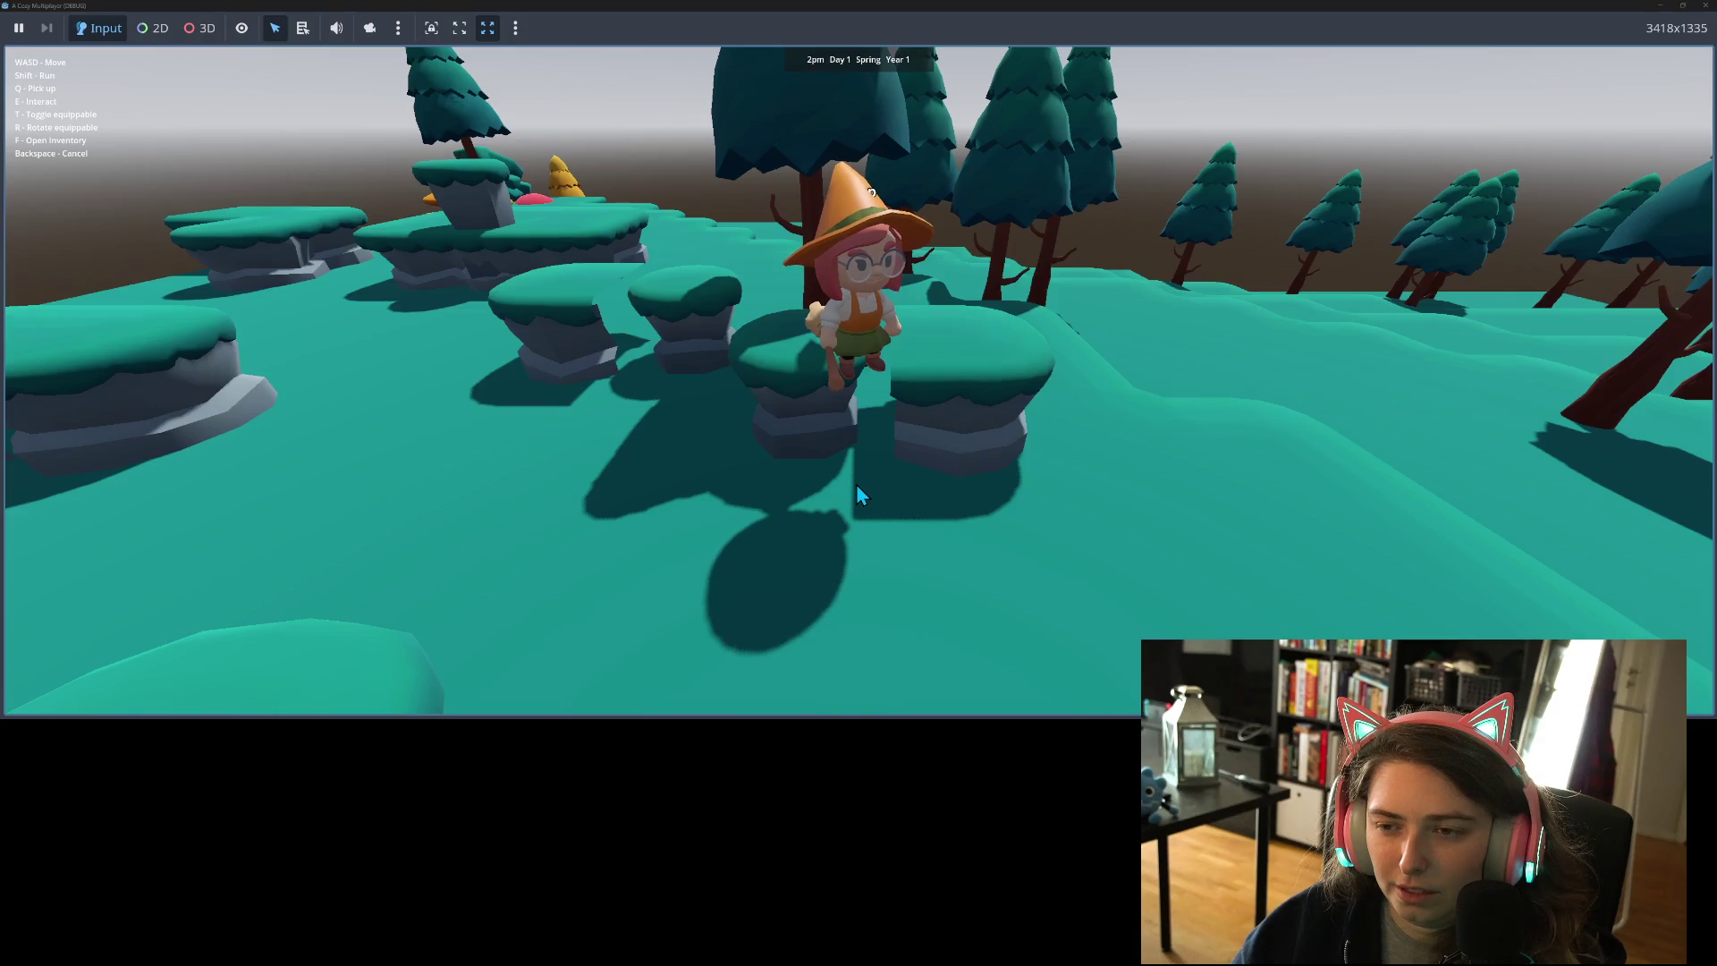
pyautogui.press('w')
pyautogui.press('w')
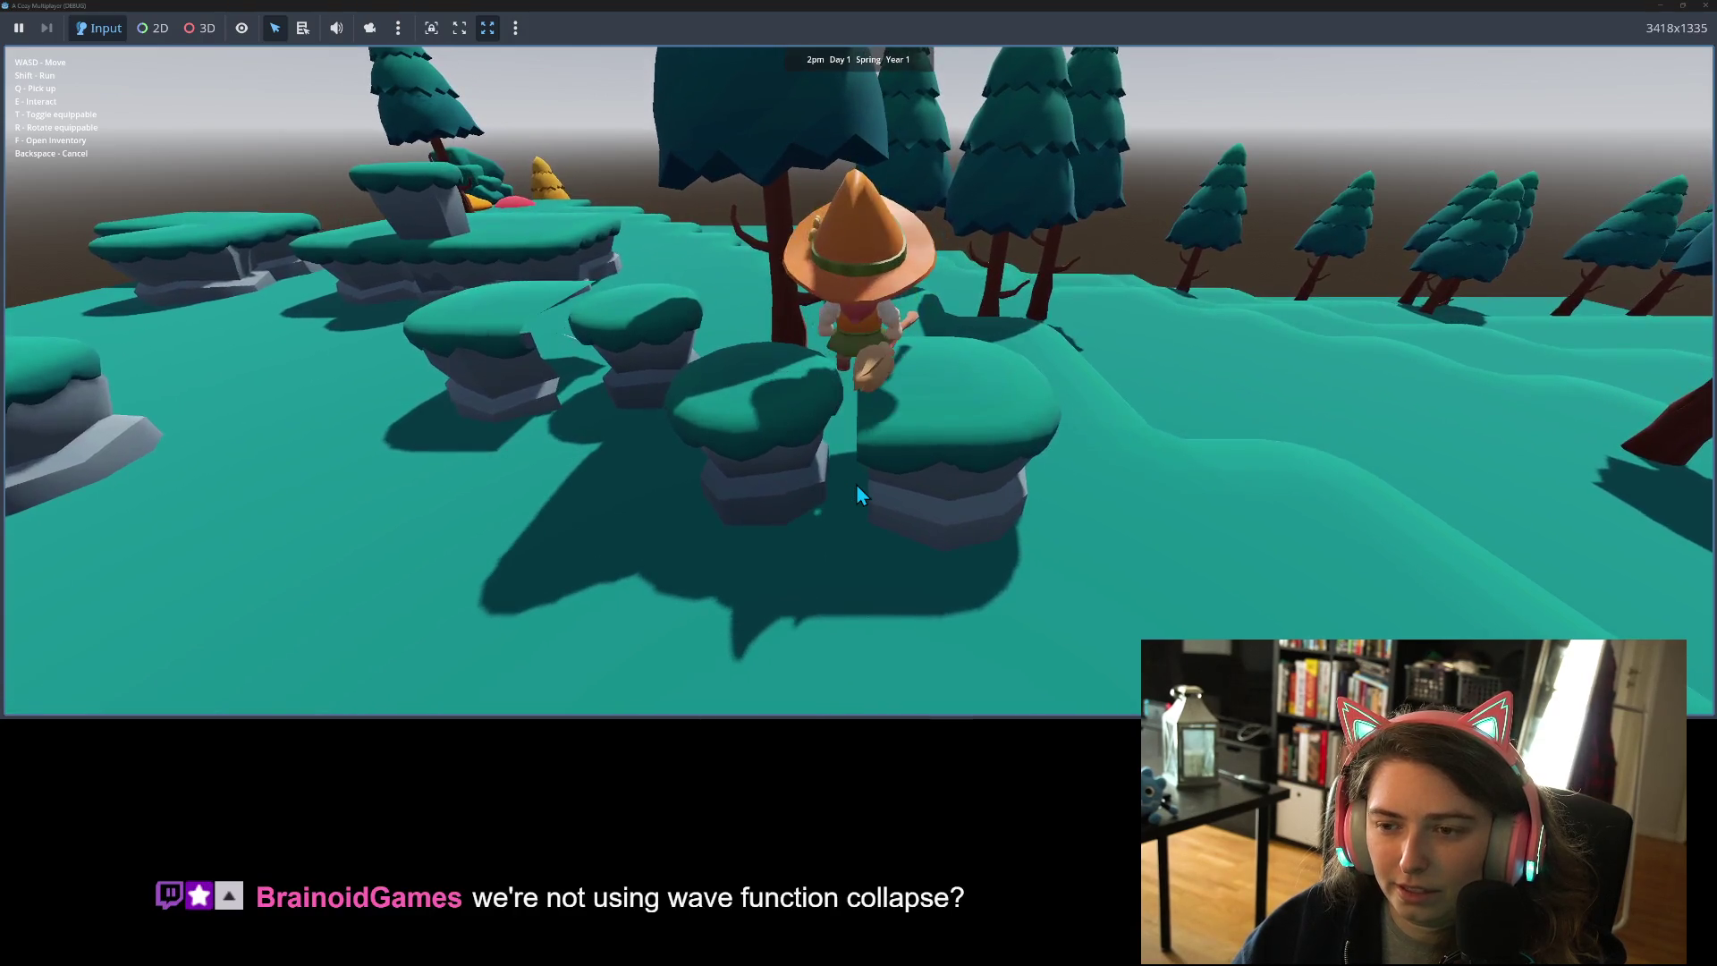
pyautogui.press('s')
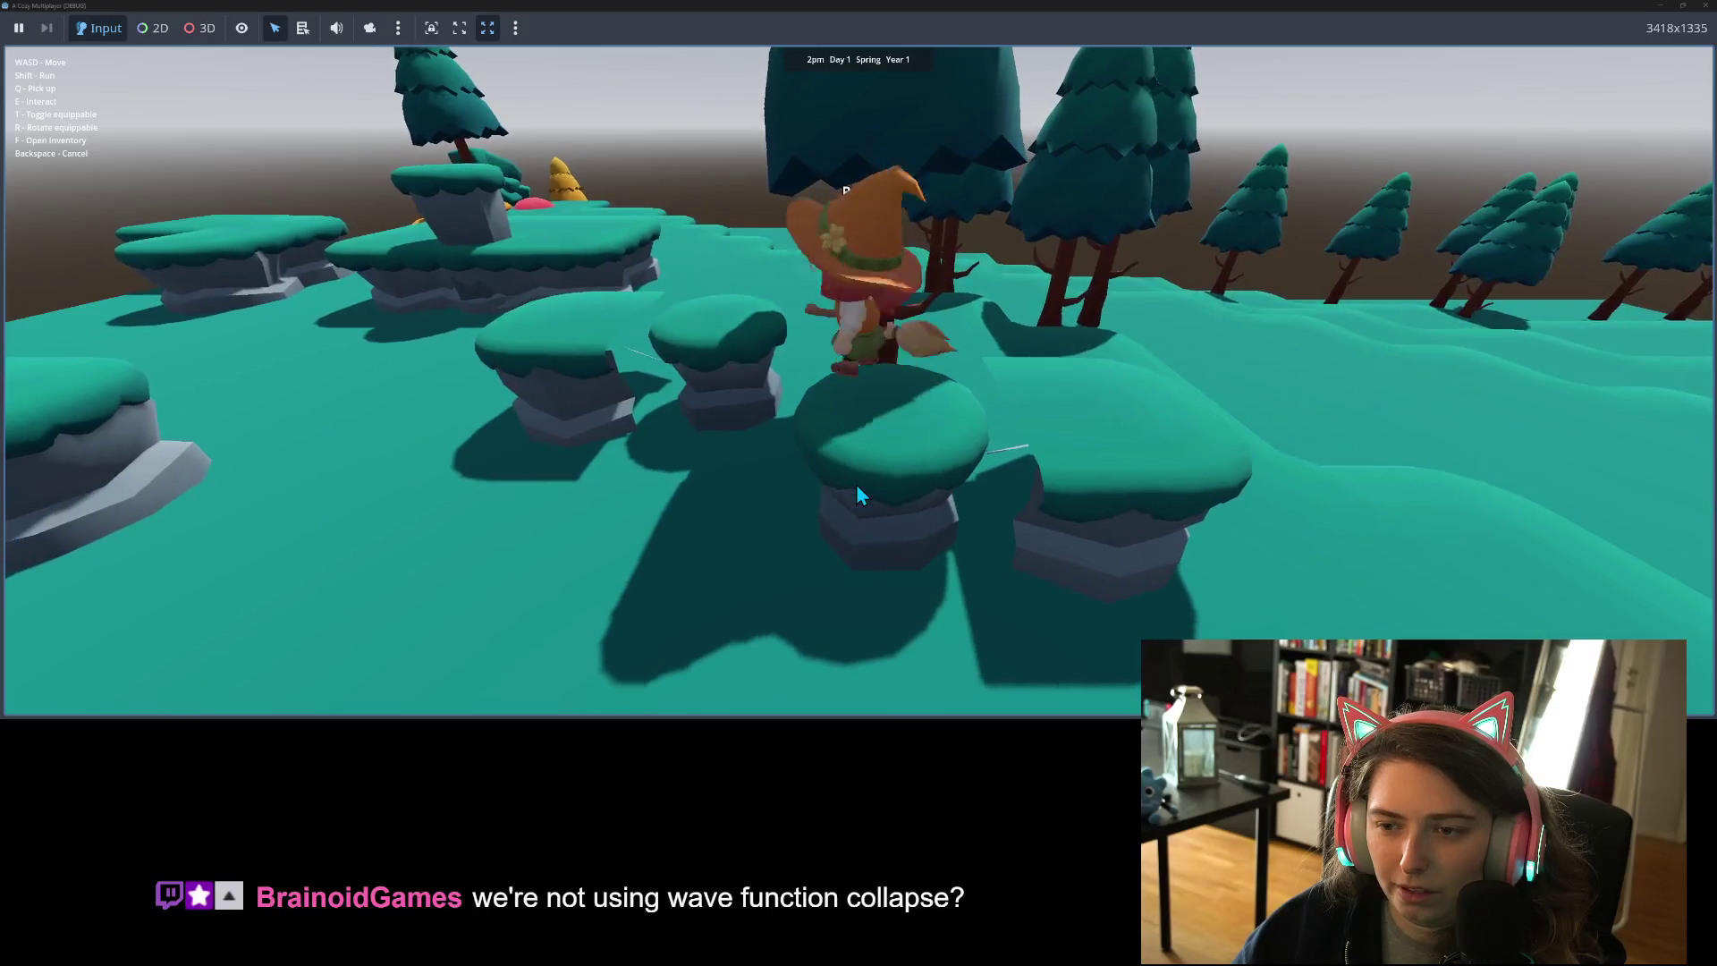
pyautogui.press('a')
pyautogui.press('w')
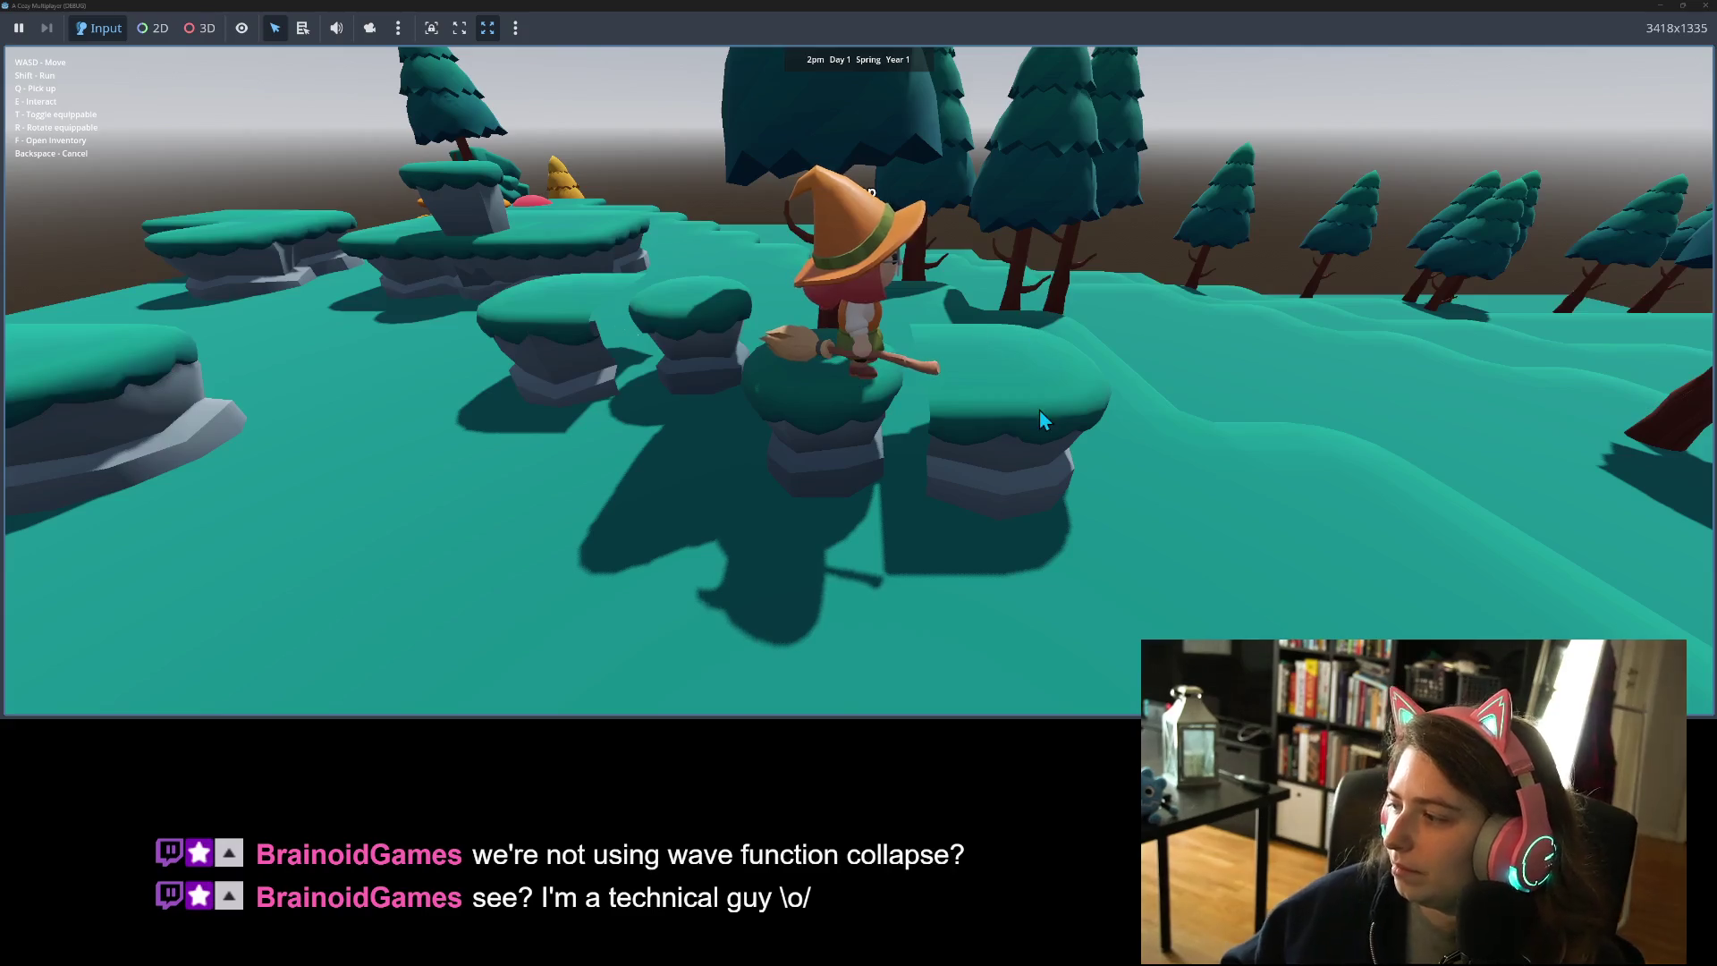
pyautogui.press('s')
pyautogui.press('a')
pyautogui.press('d')
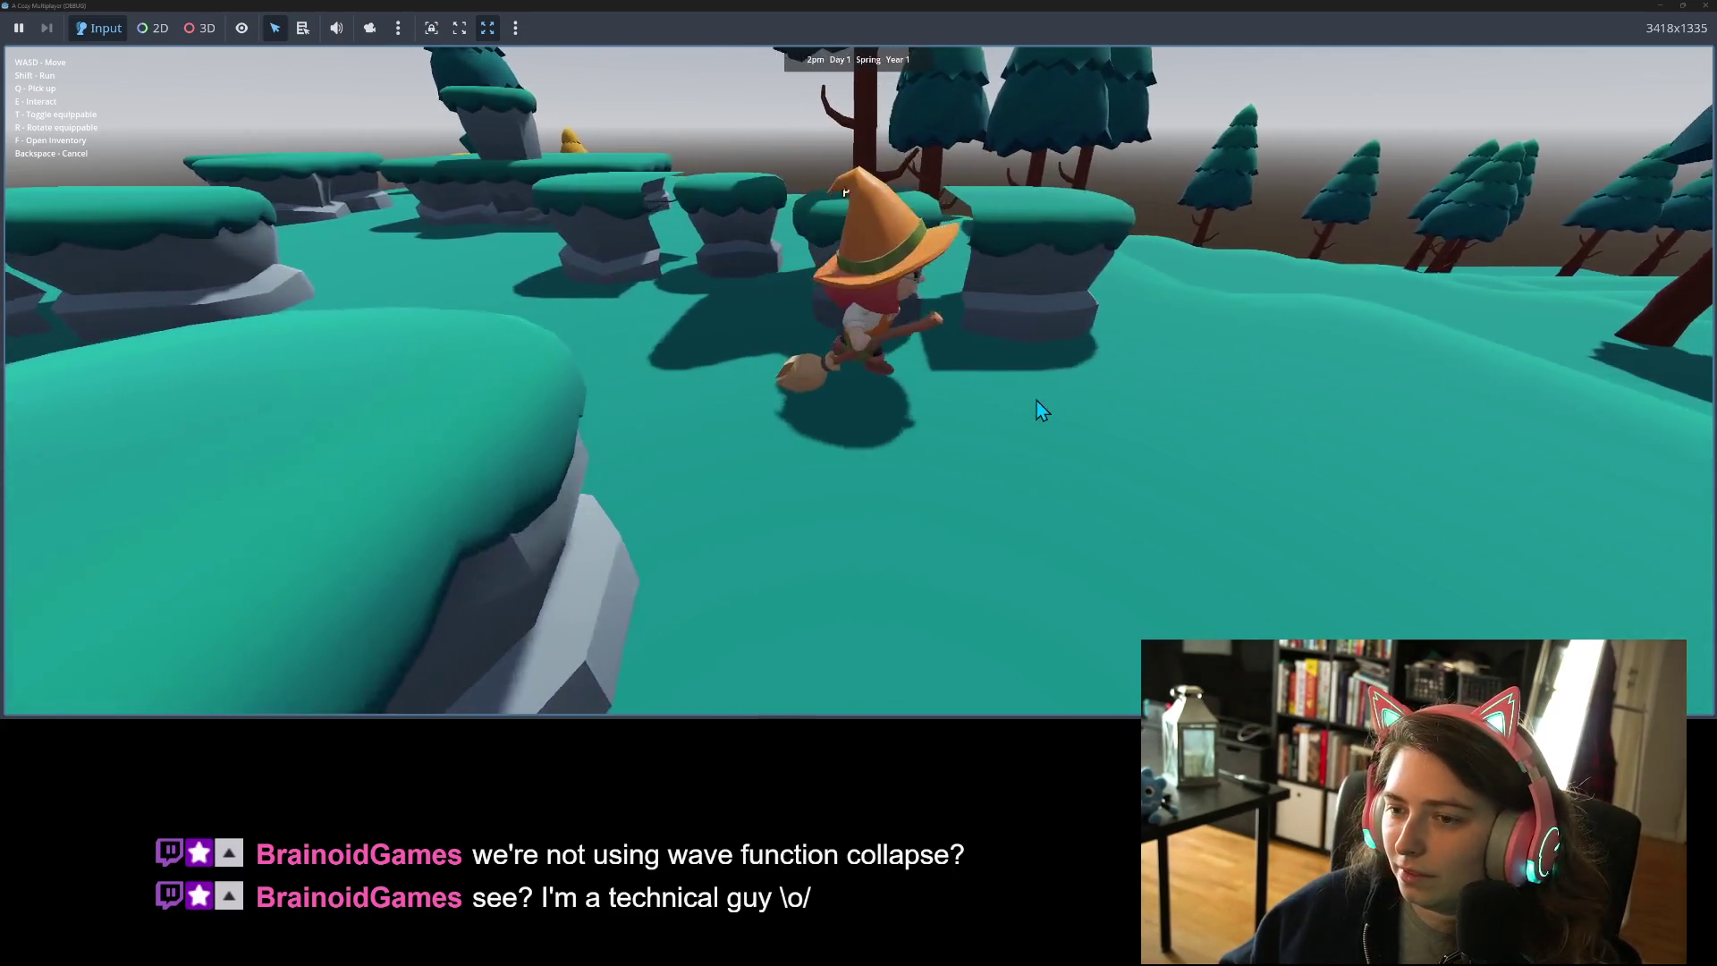
pyautogui.press('w')
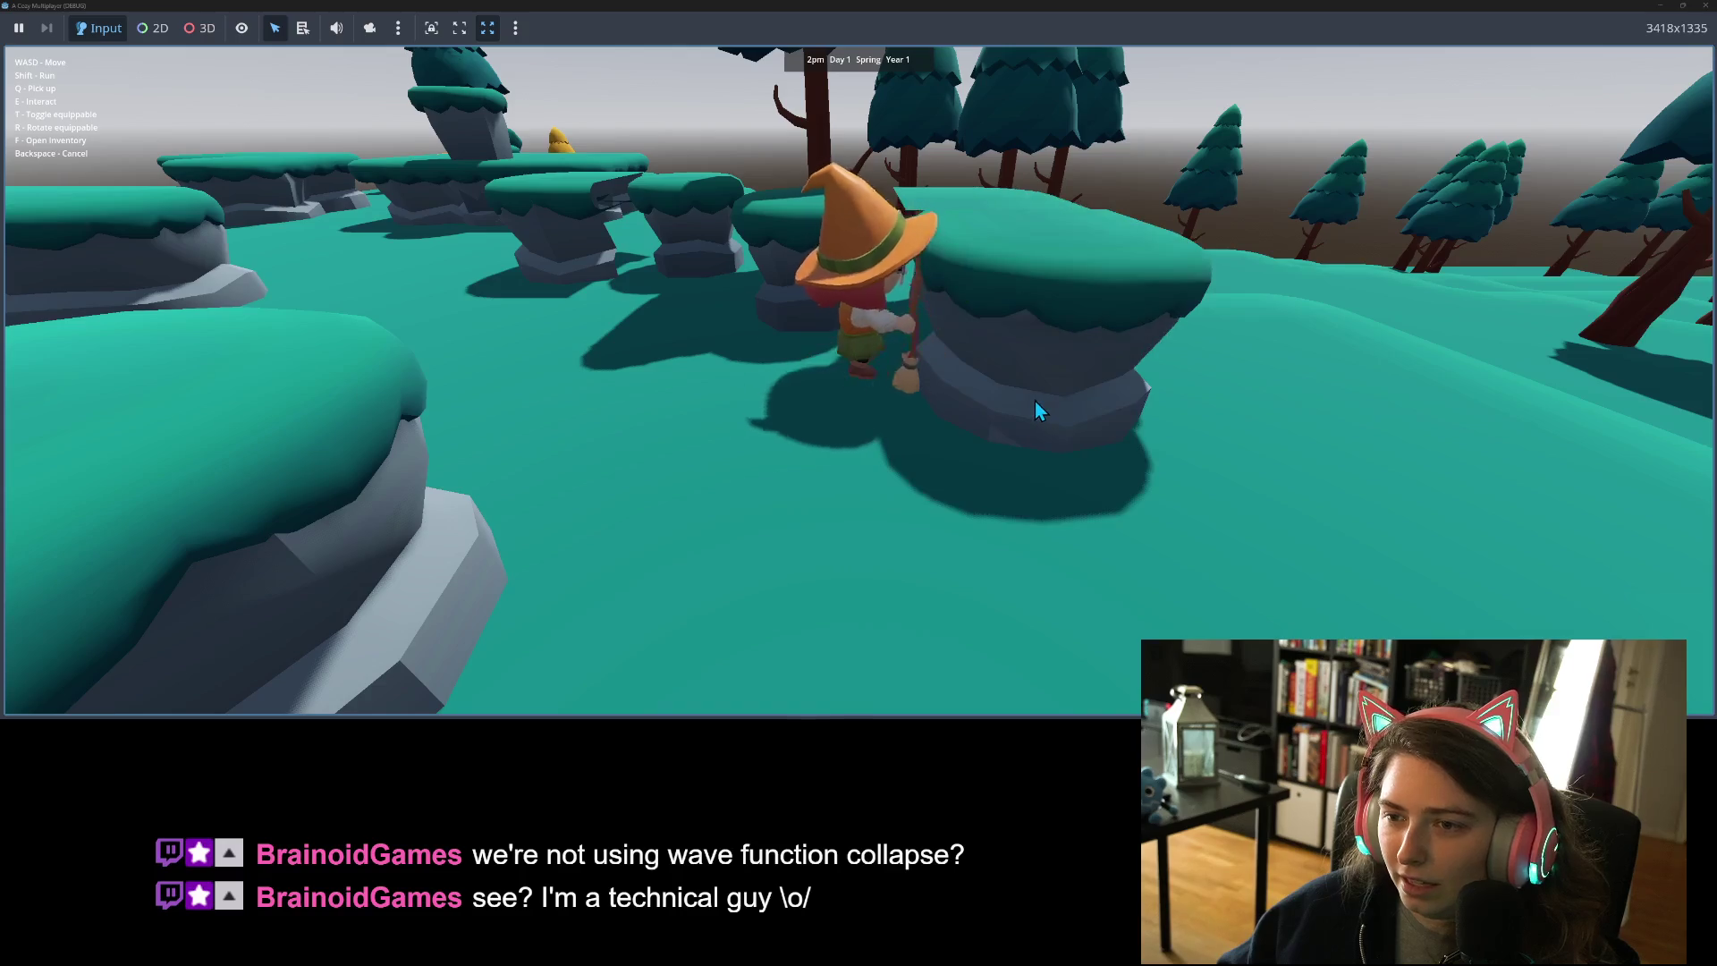
pyautogui.press('s')
pyautogui.press('w')
pyautogui.press('w')
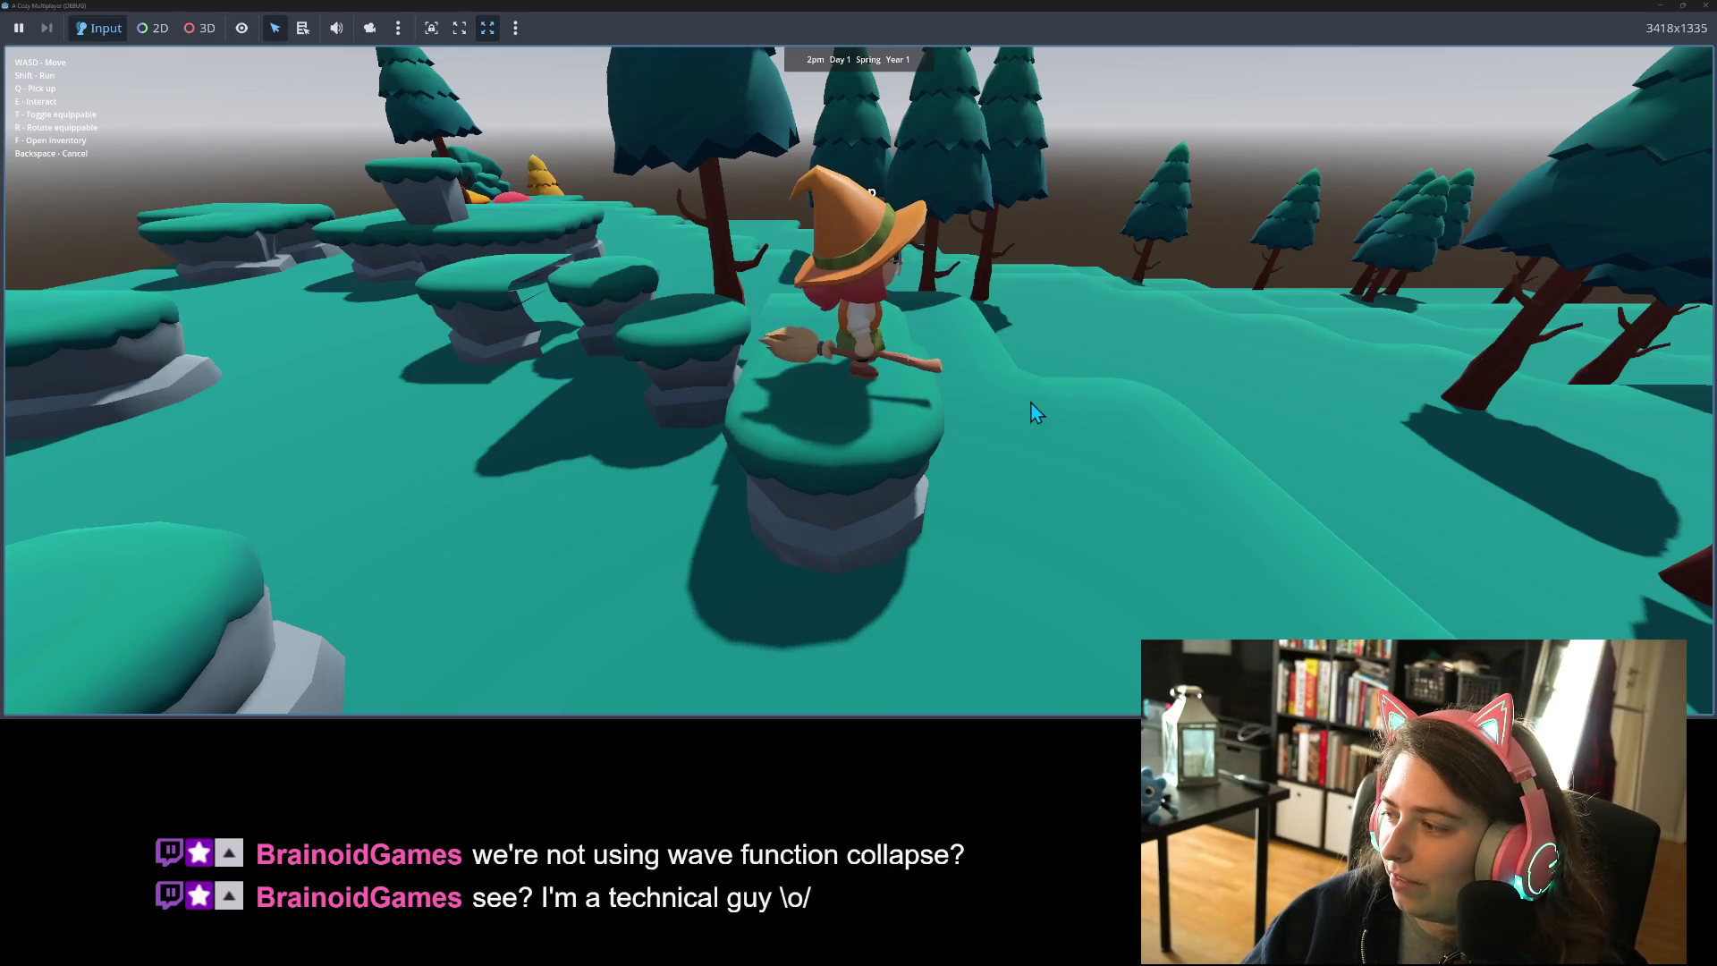
# - Drop onto the grass, hop onto a rock pillar ahead, then walk back toward the camera
pyautogui.press('w')
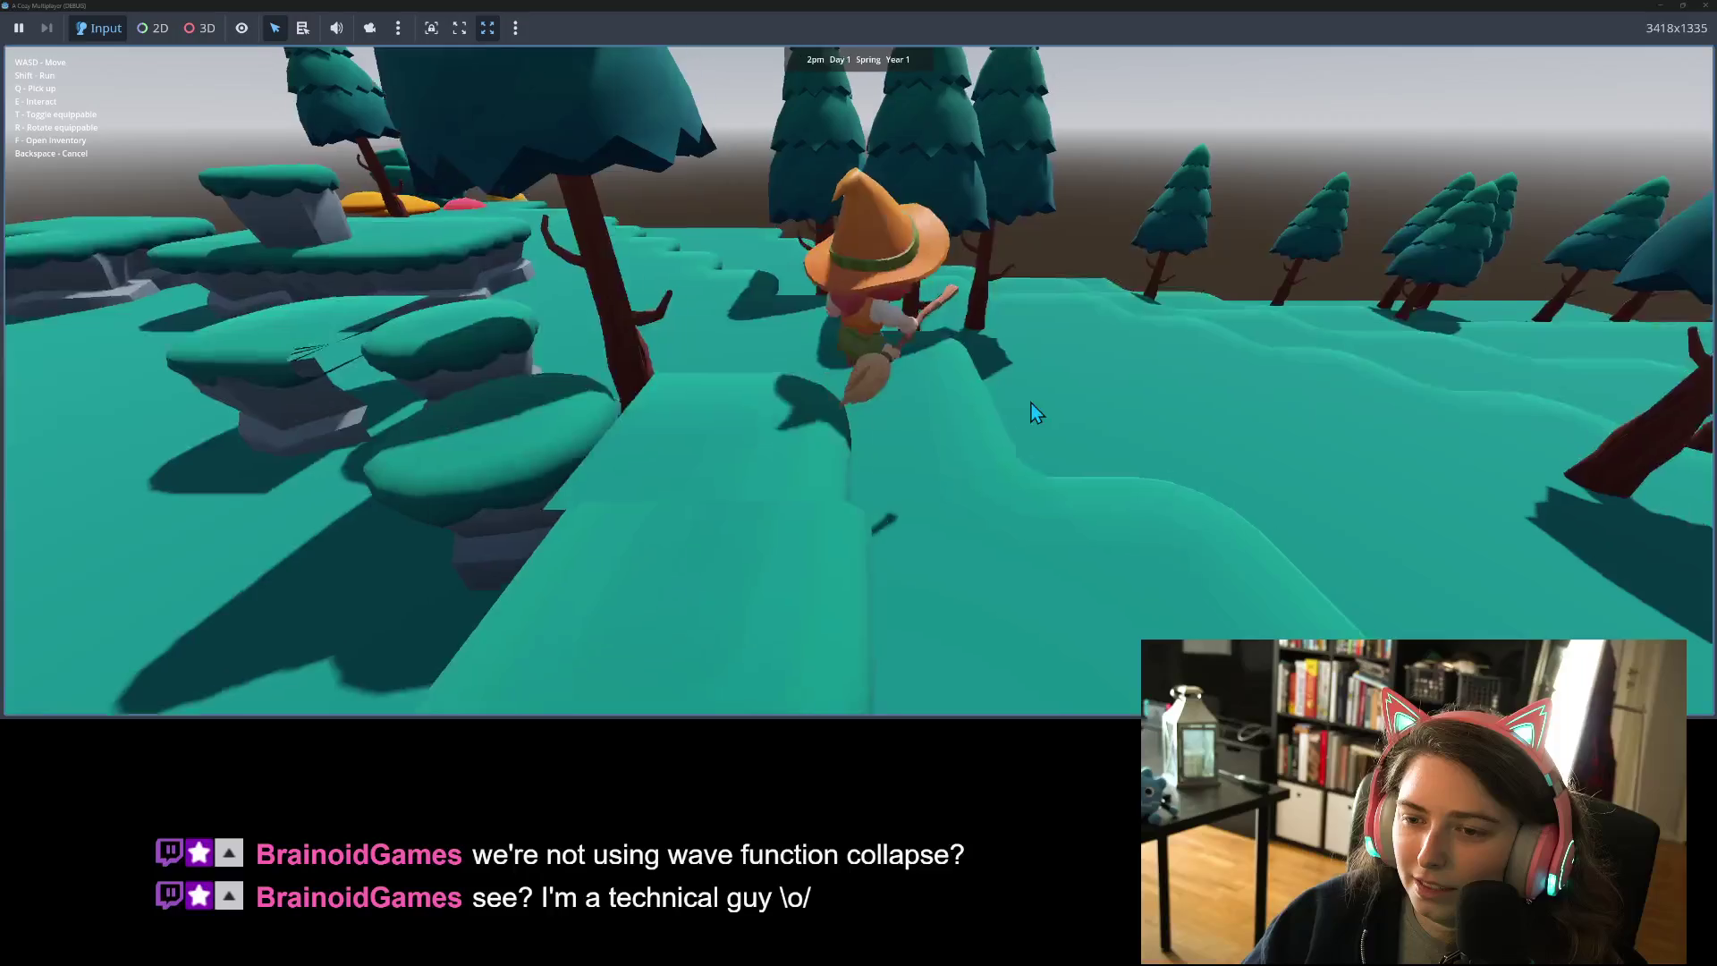
pyautogui.press('w')
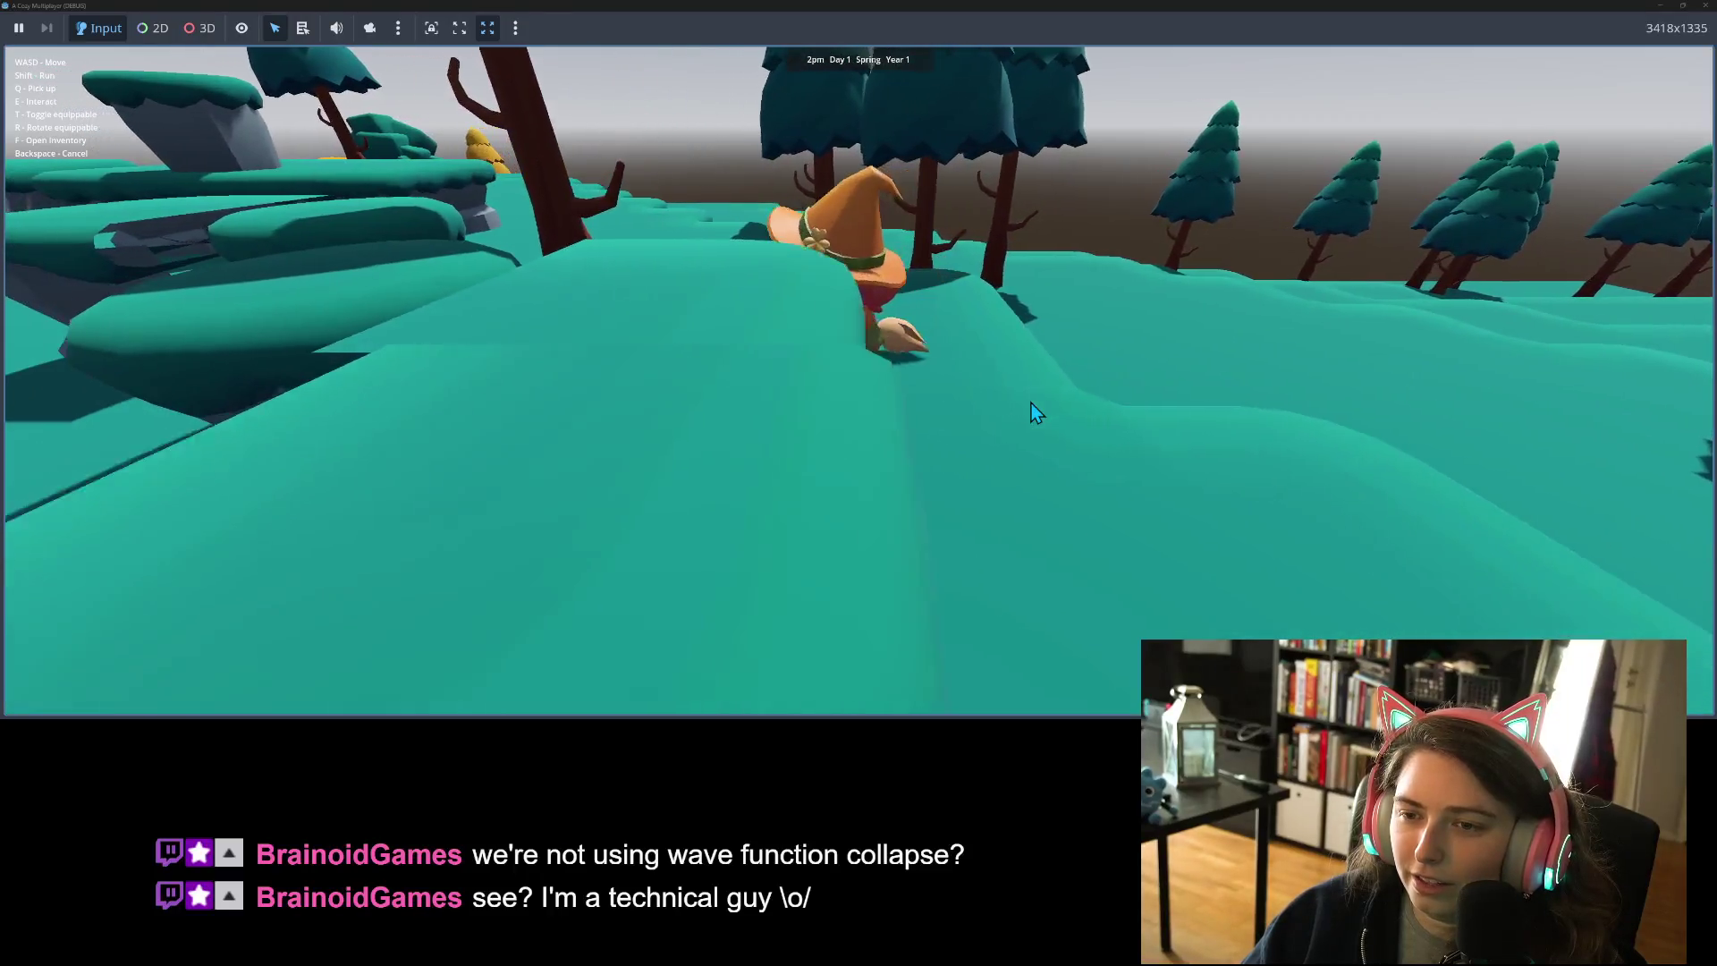
pyautogui.press('s')
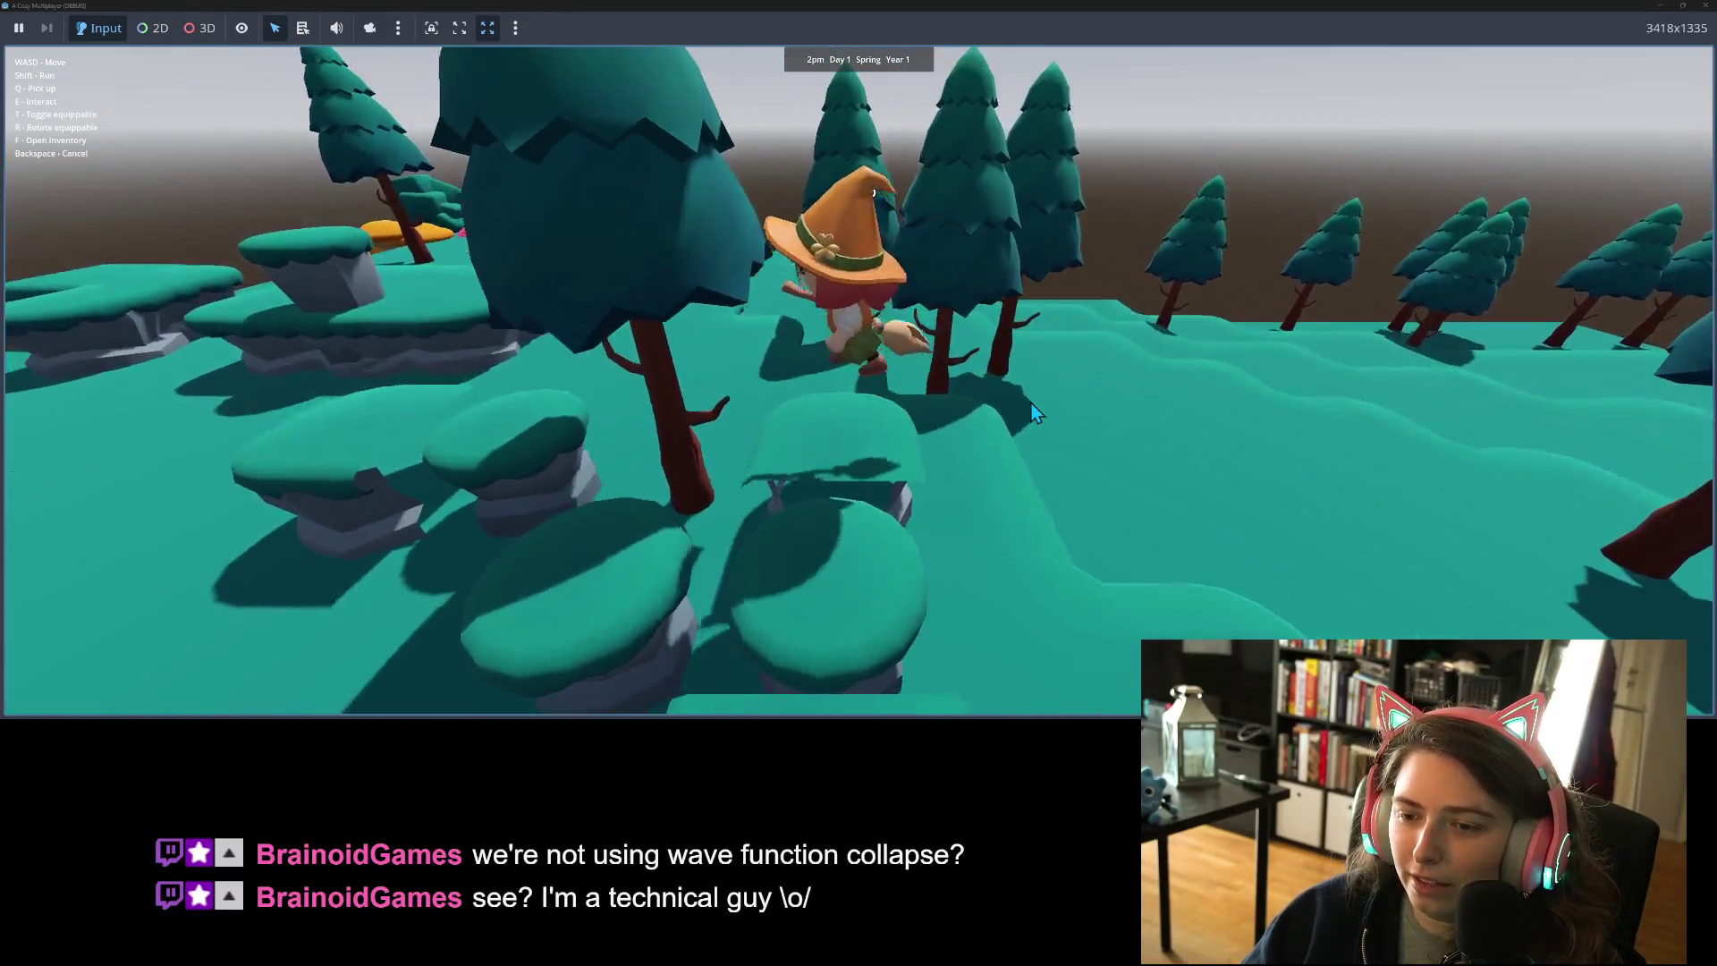
pyautogui.press('w')
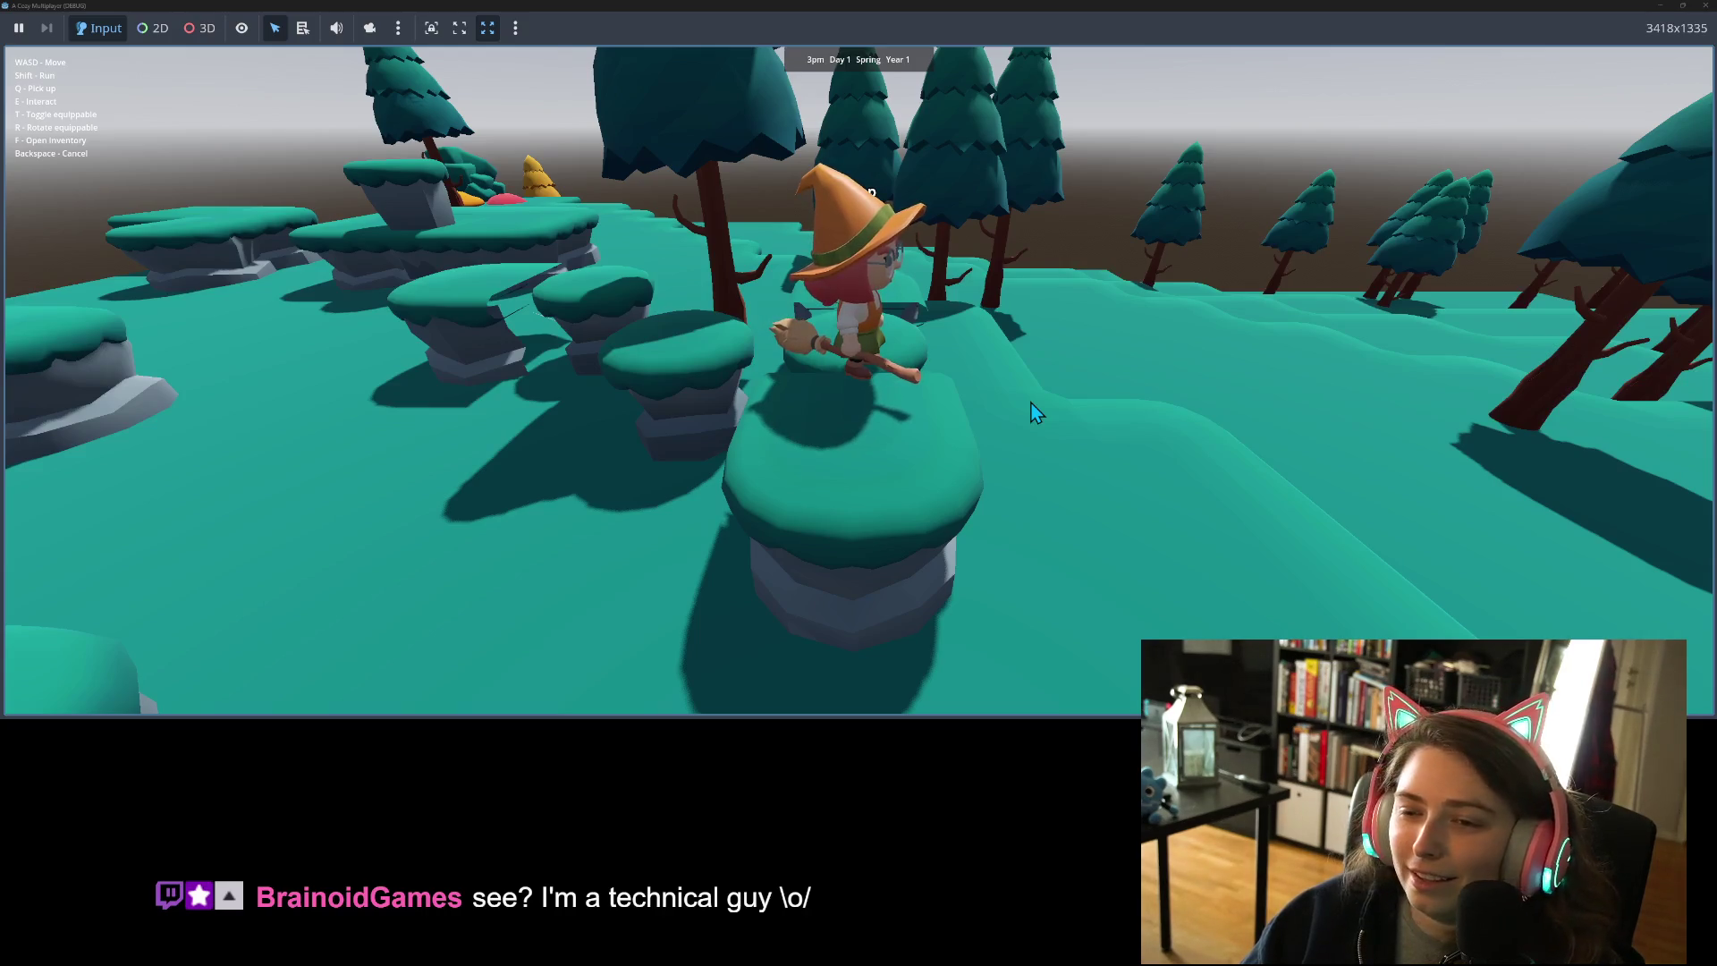
pyautogui.press('w')
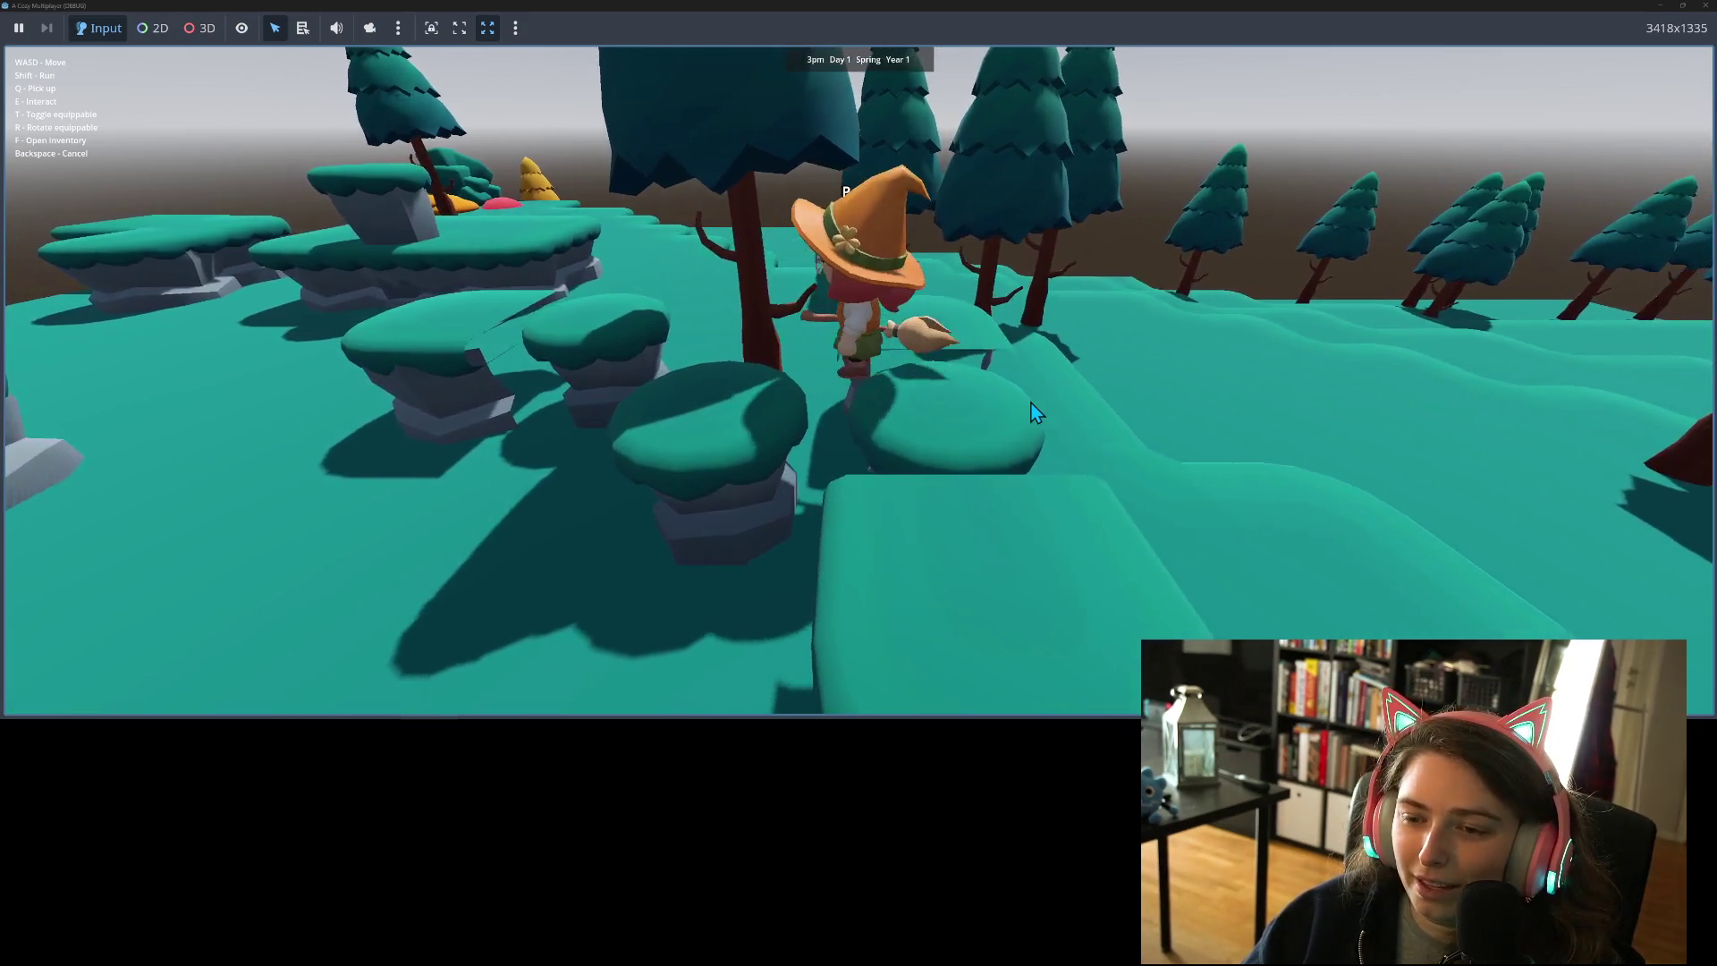
pyautogui.press('s')
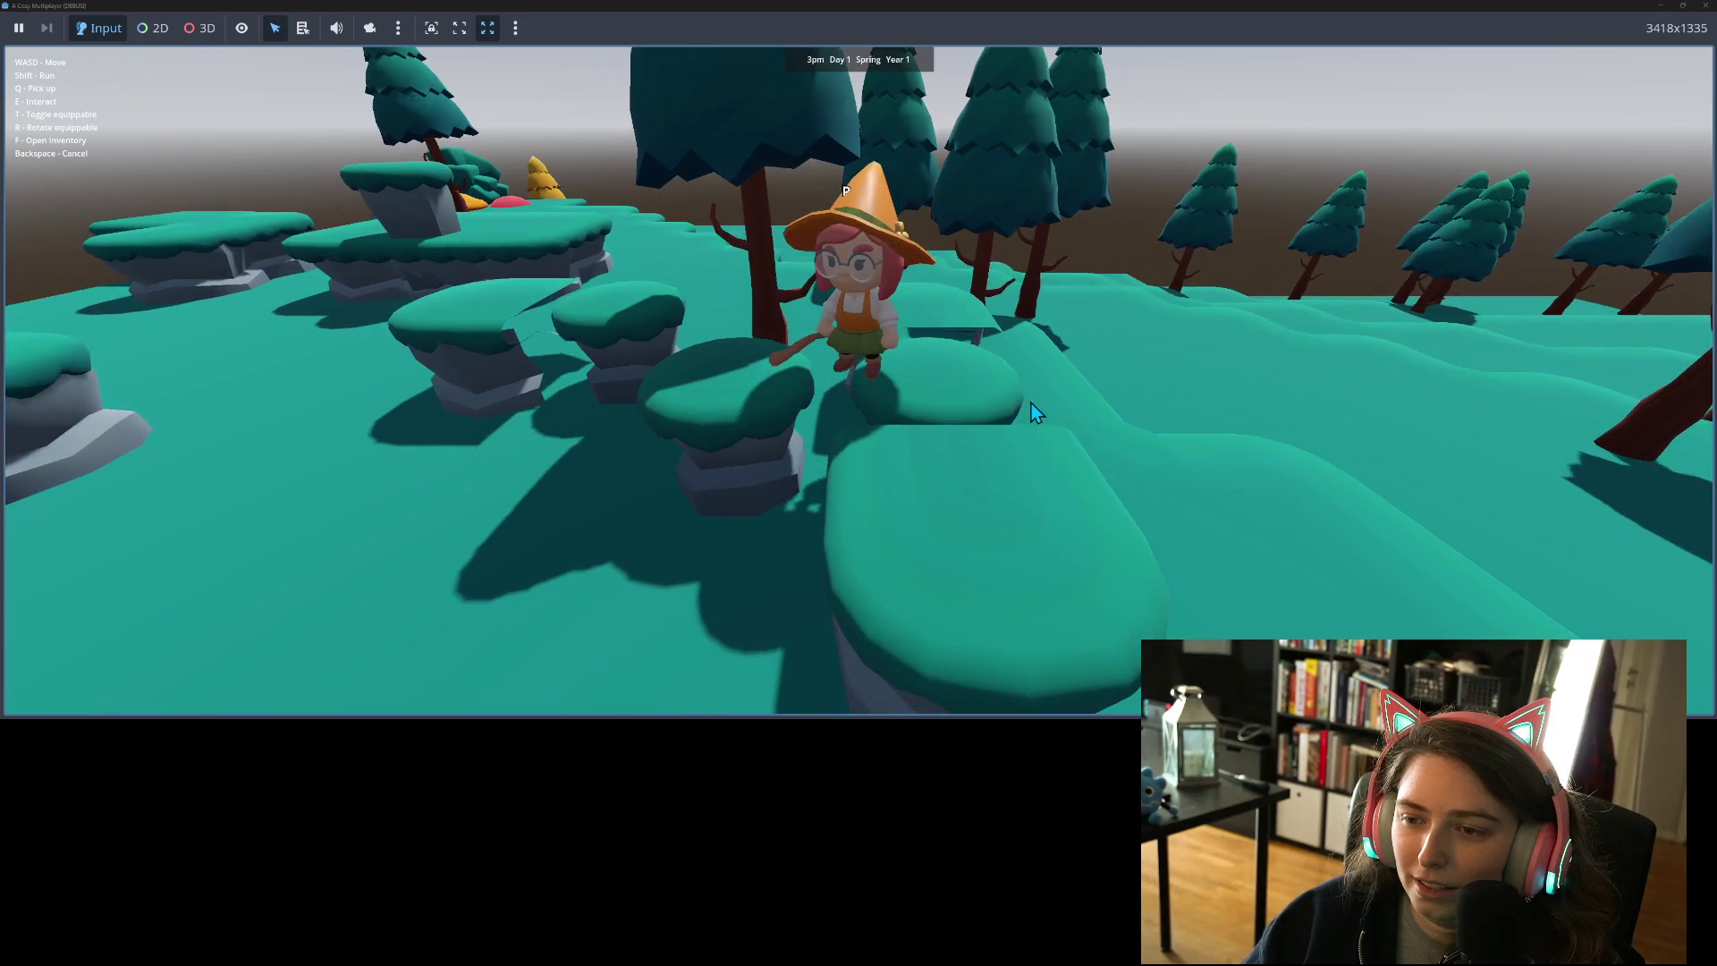
pyautogui.press('a')
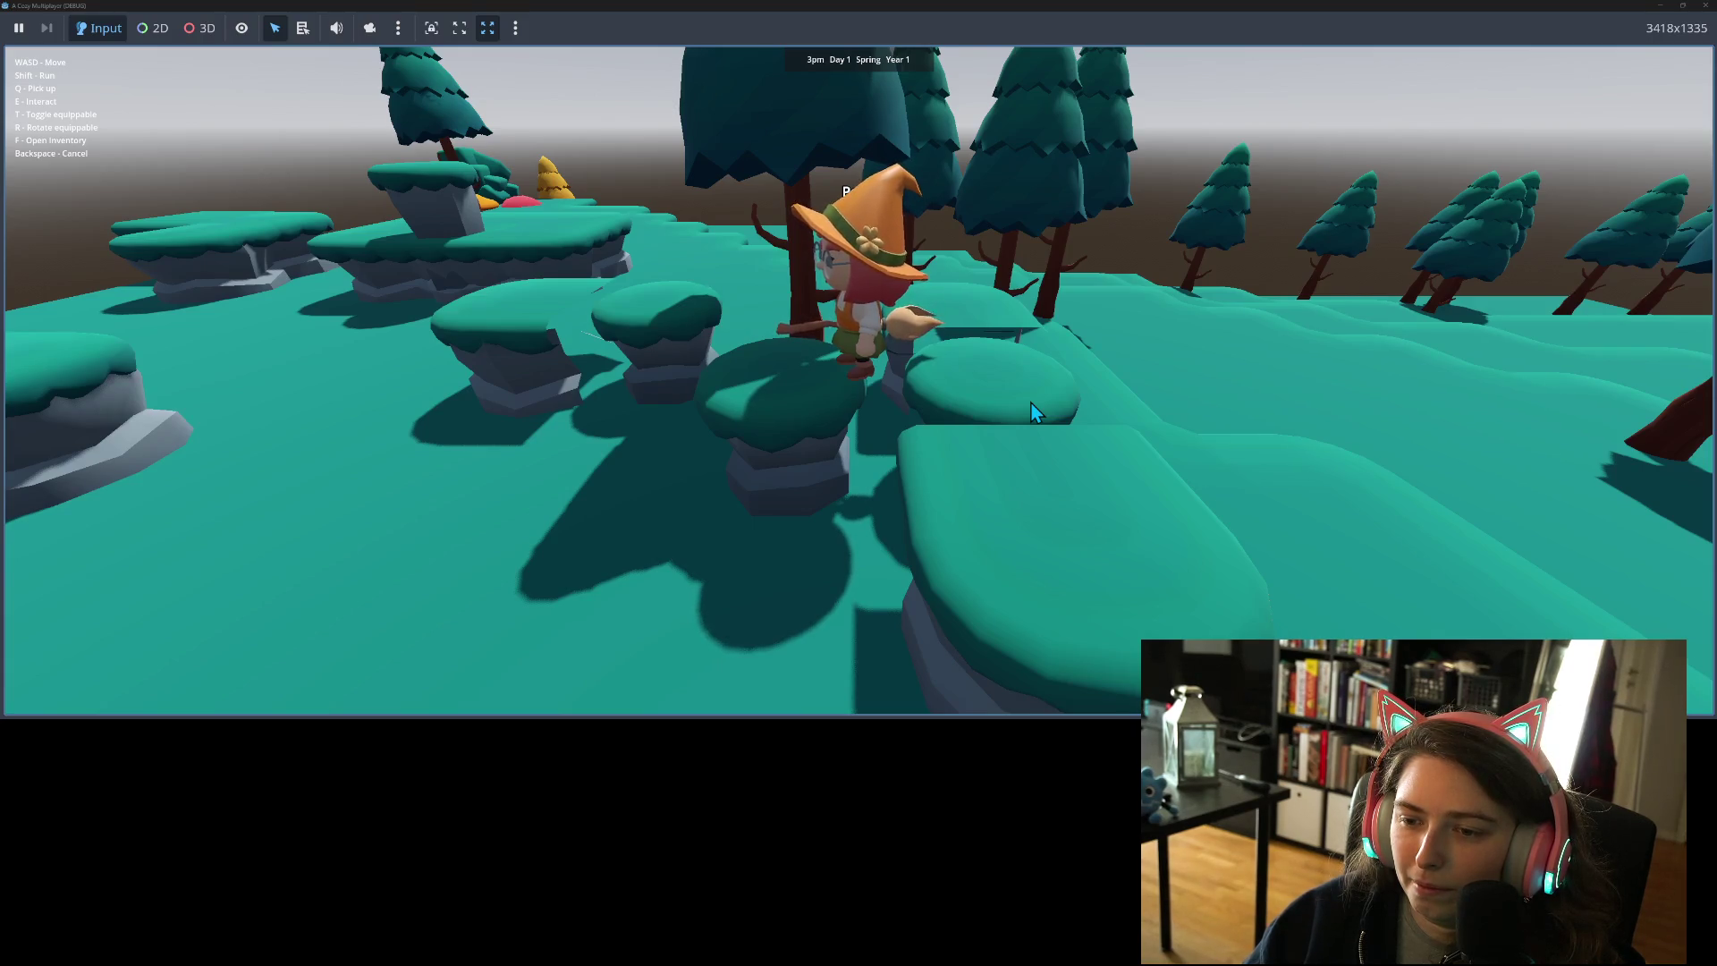
pyautogui.press('s')
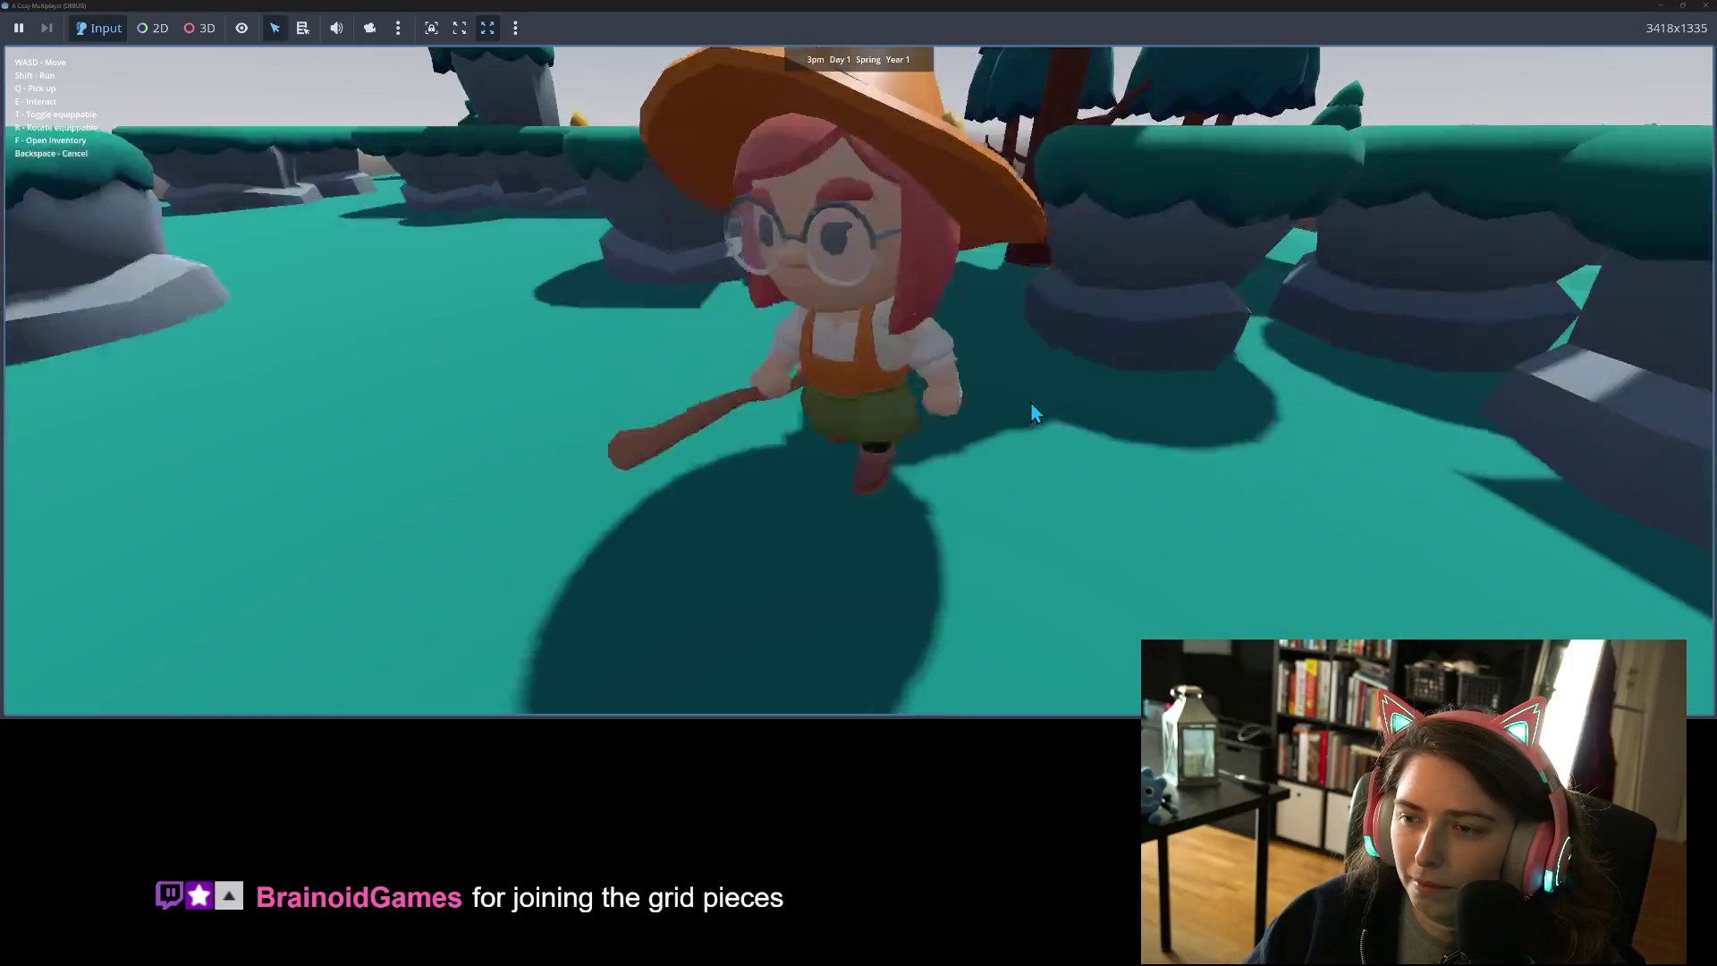
pyautogui.press('w')
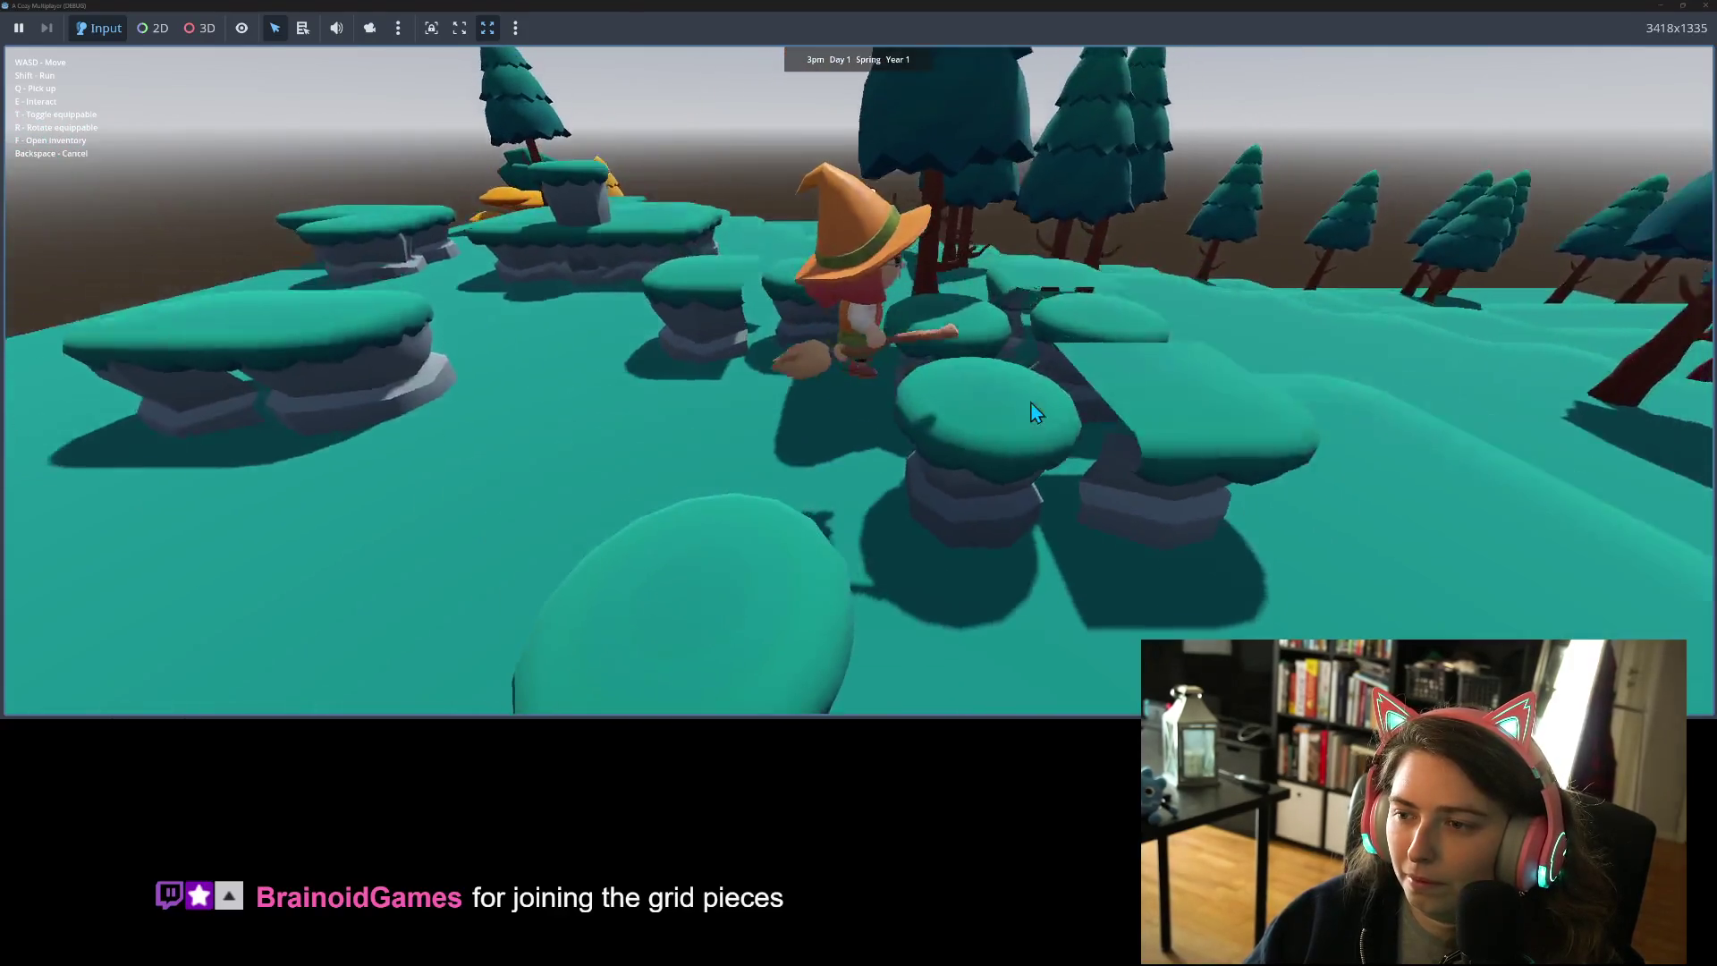
# - Cross the stacked platforms right and left, then hop back over the stepping stones
pyautogui.press('d')
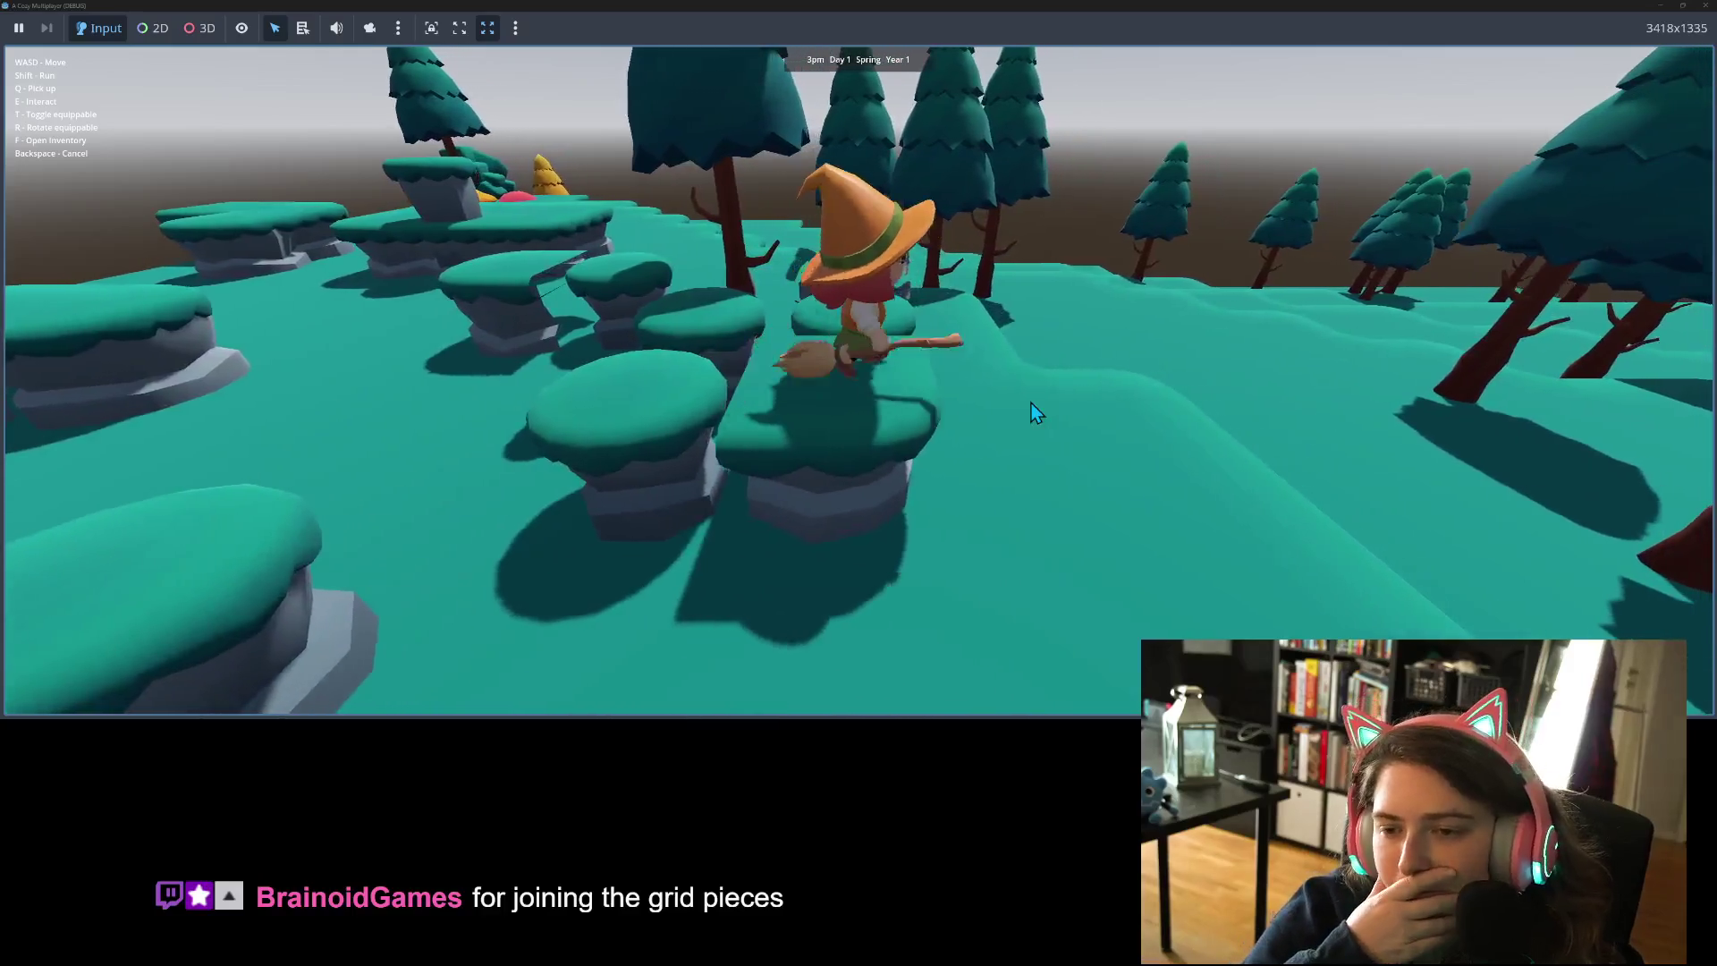
pyautogui.press('a')
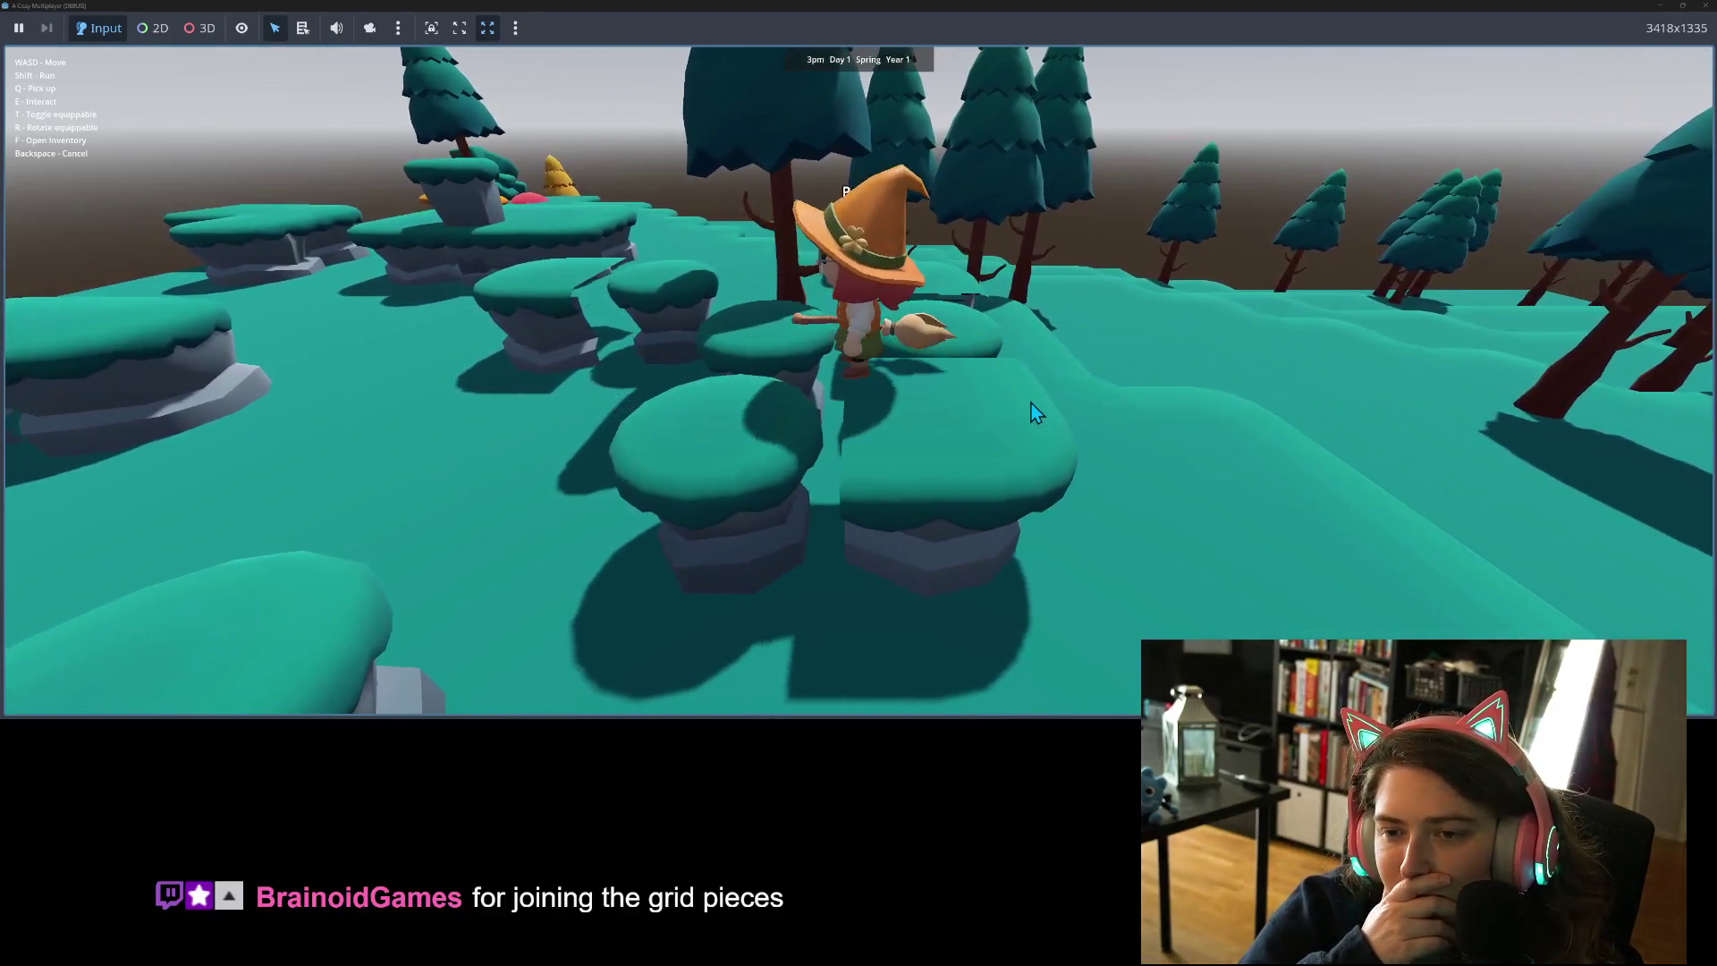
pyautogui.press('a')
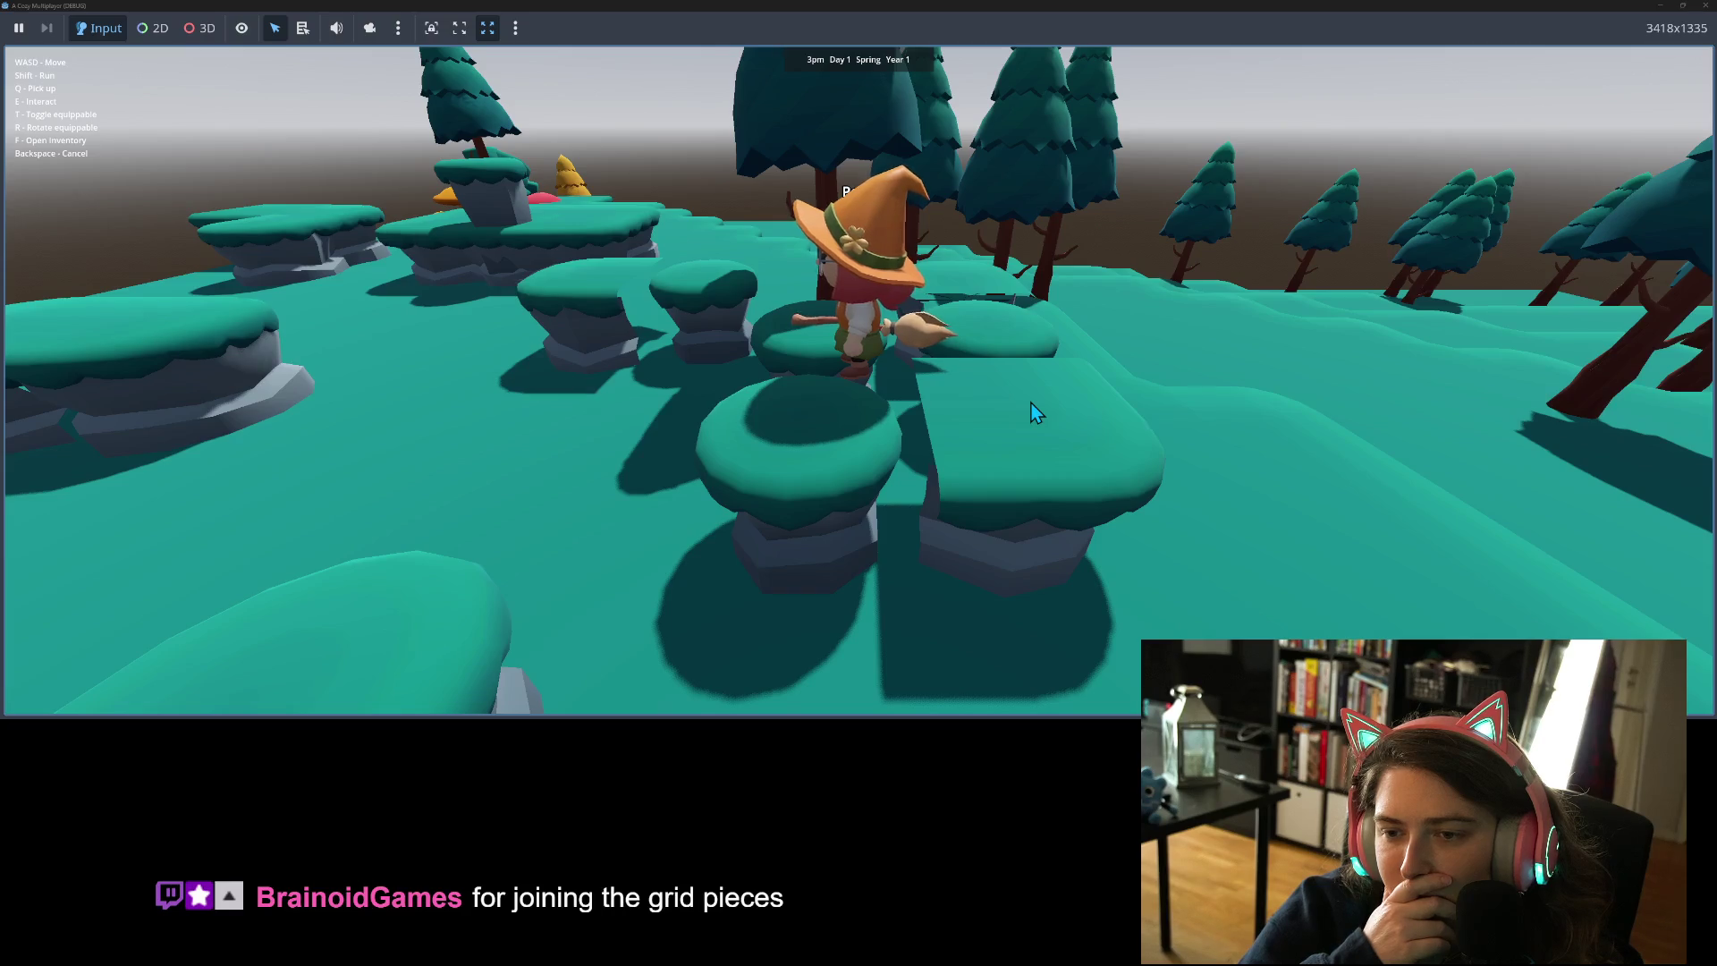
pyautogui.press('a')
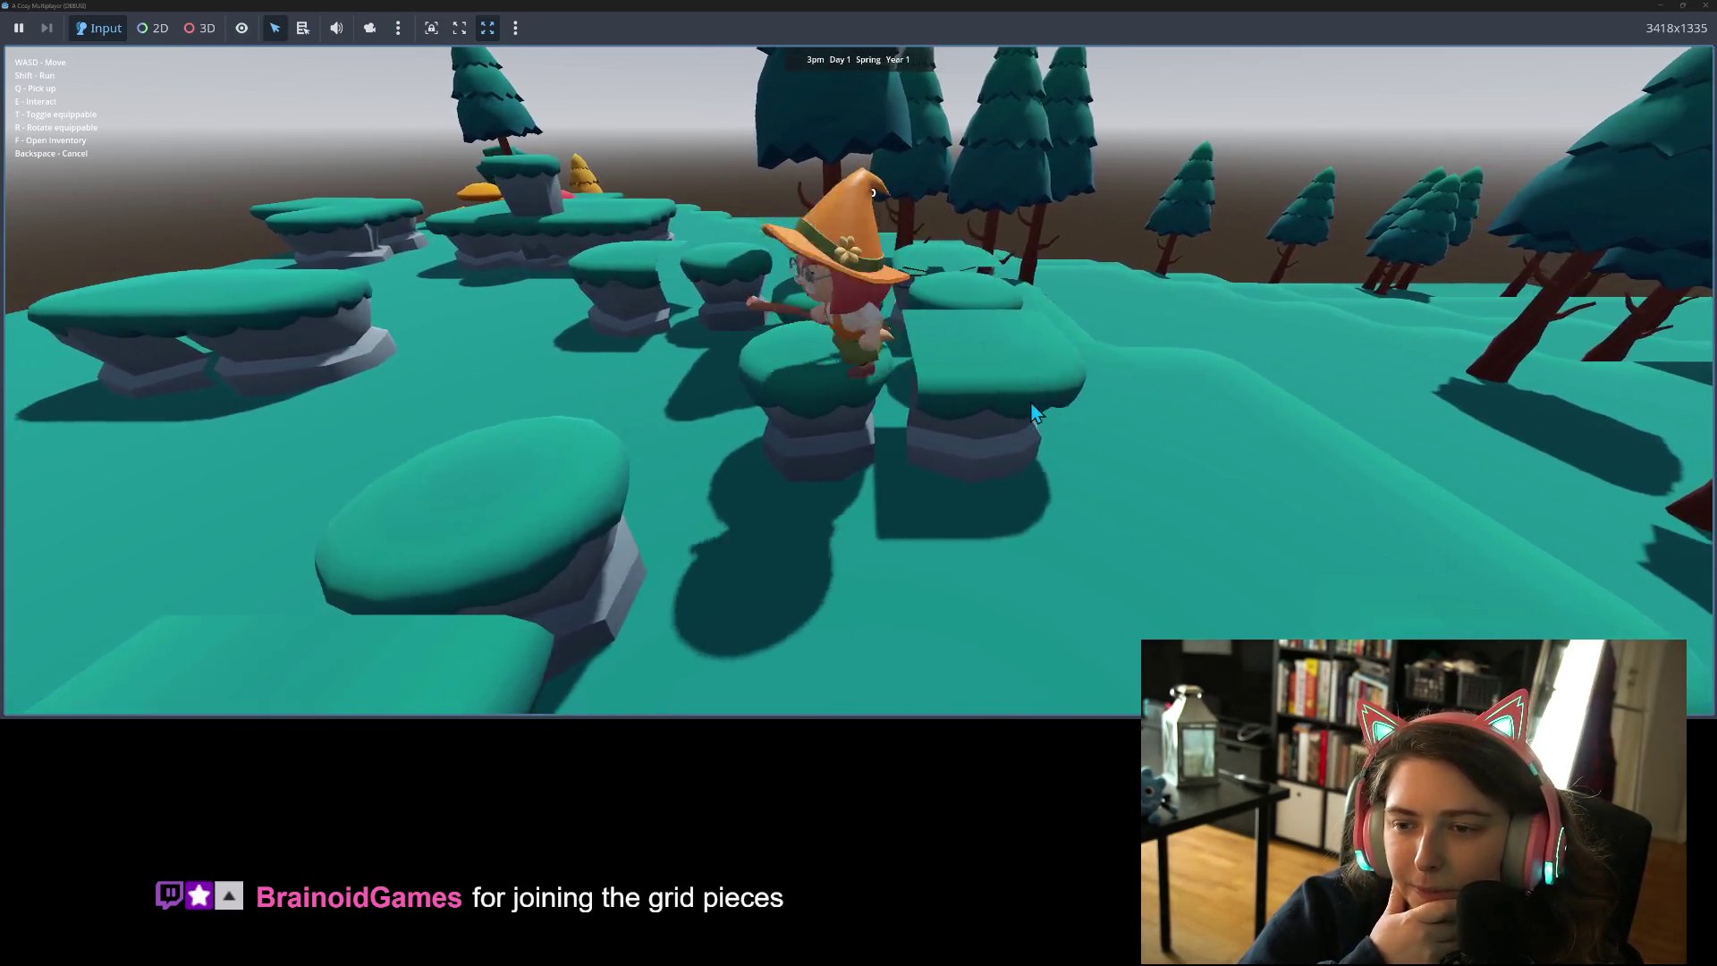
pyautogui.press('w')
pyautogui.press('w')
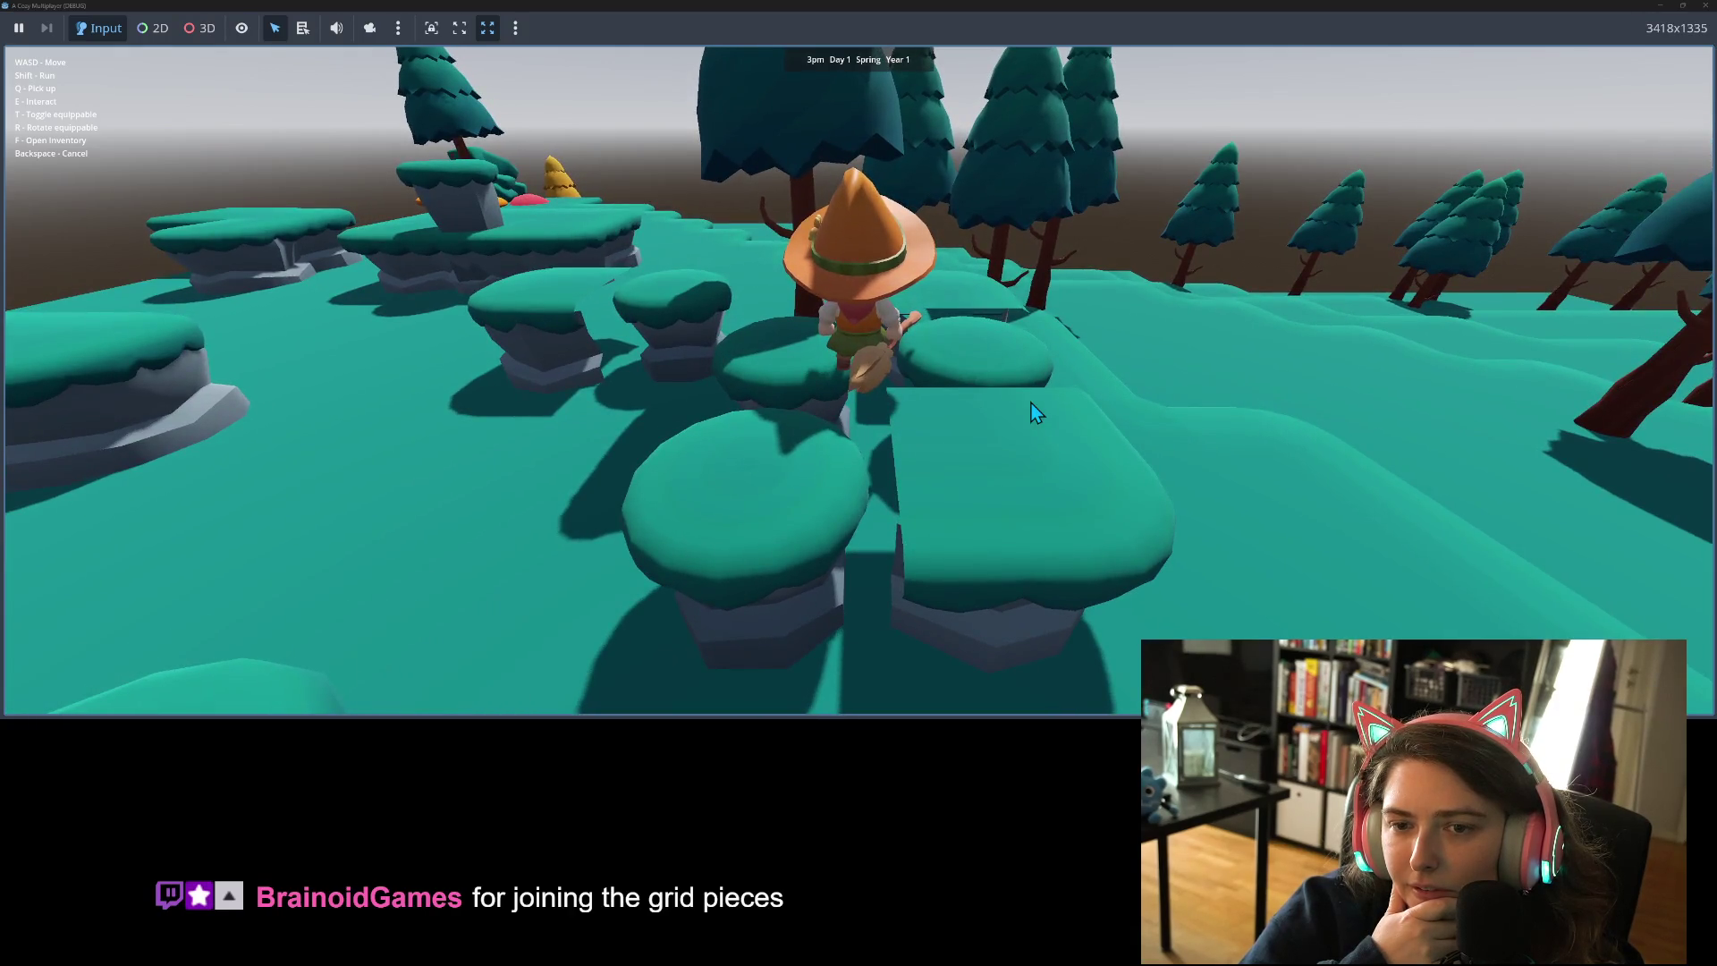
pyautogui.press('d')
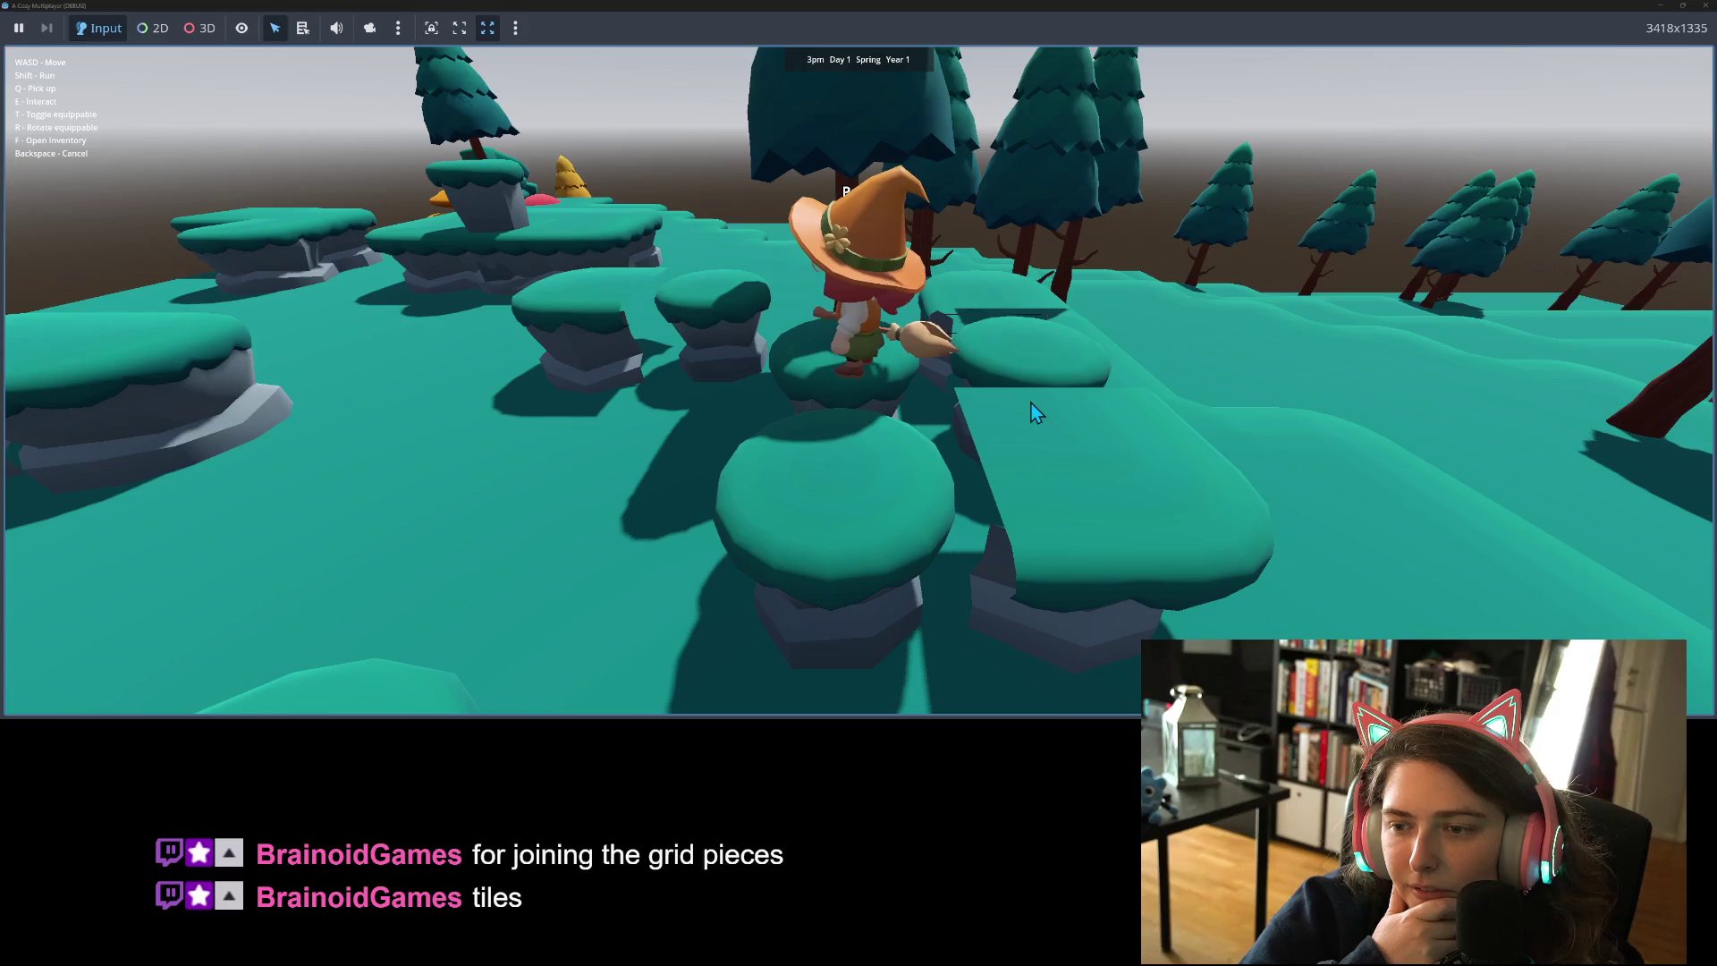
pyautogui.press('d')
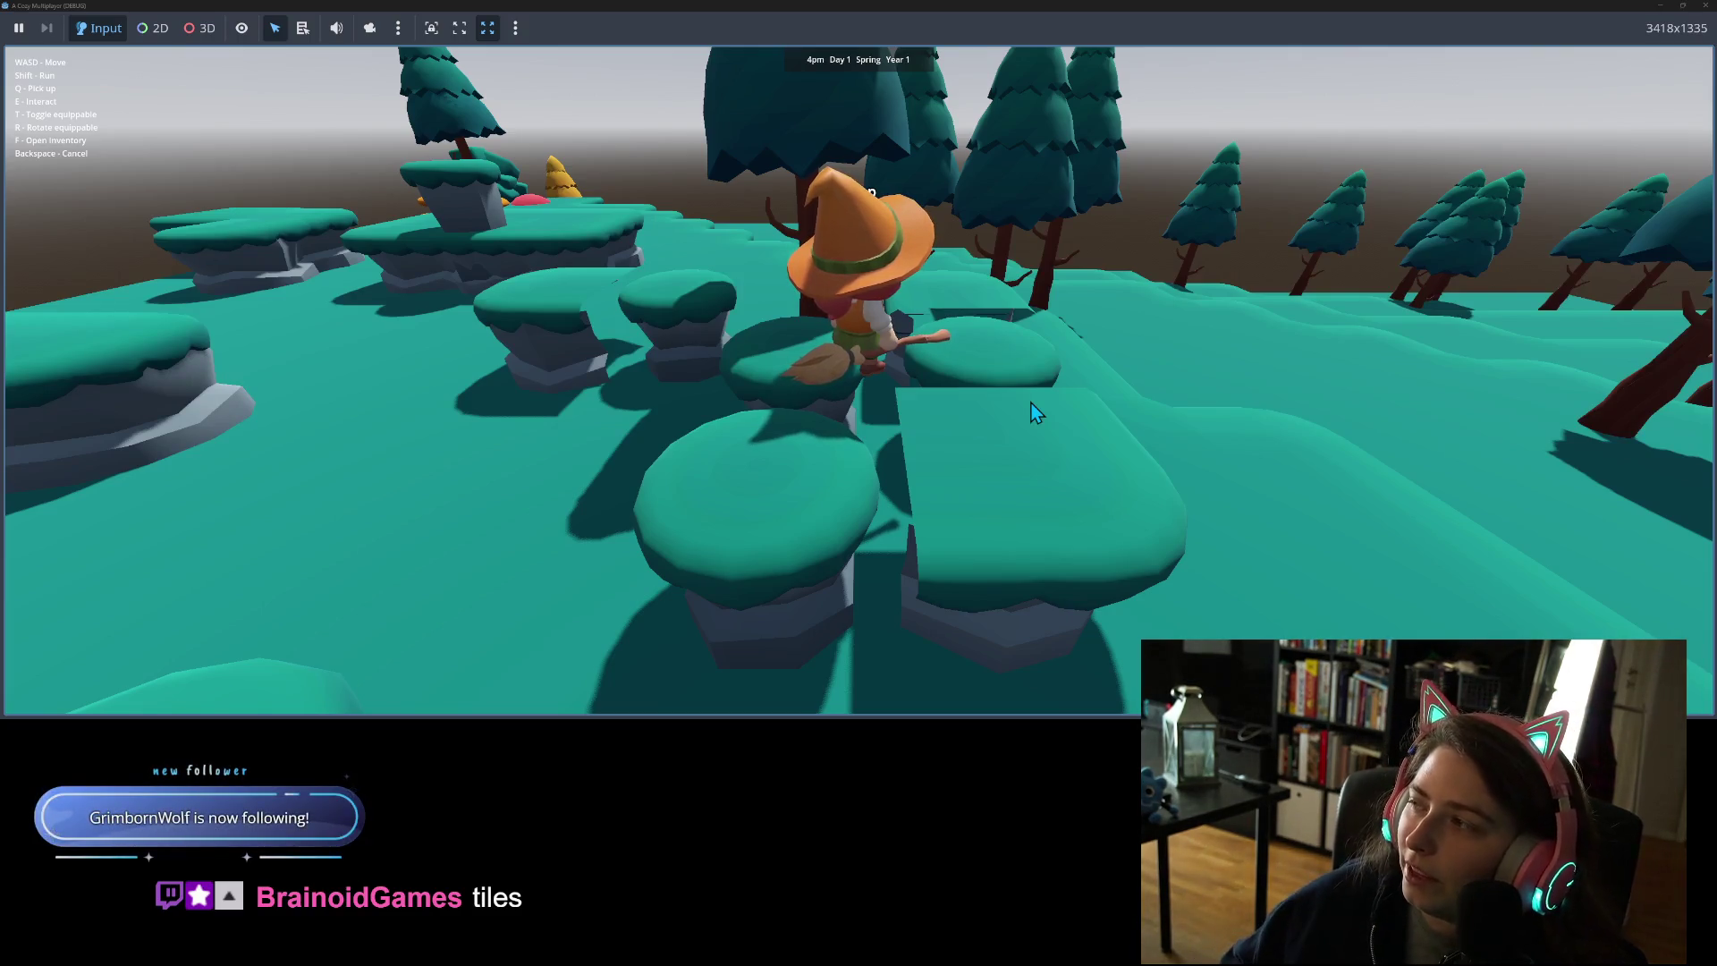
pyautogui.press('s')
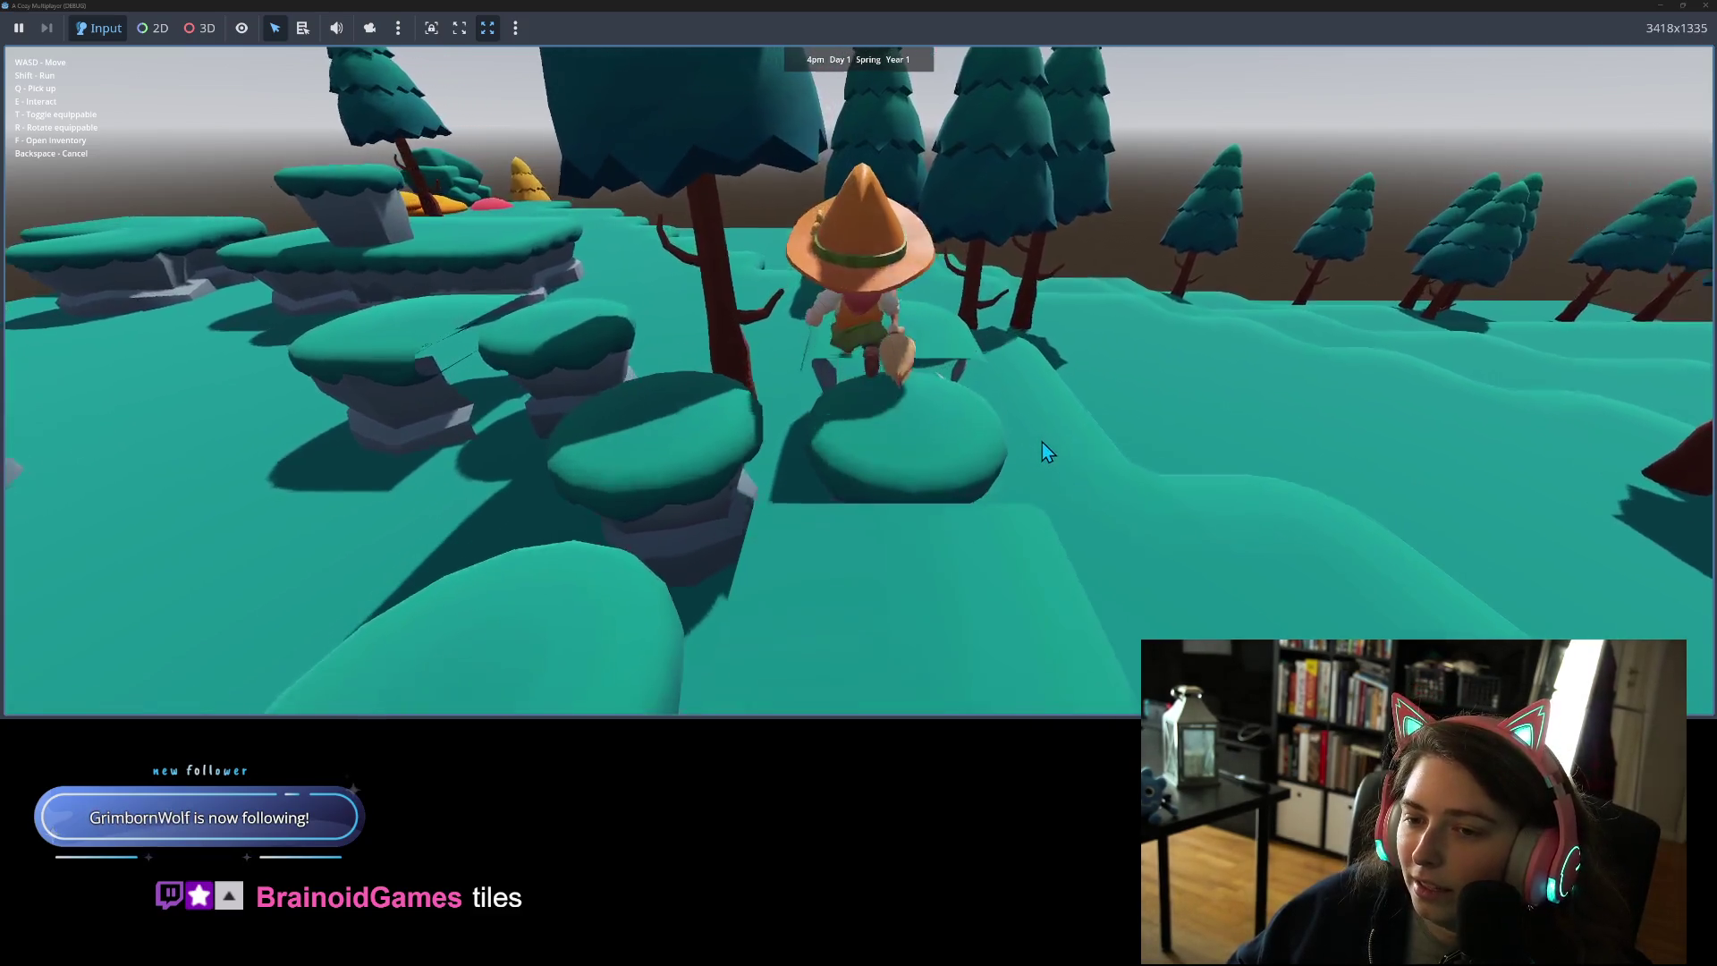
pyautogui.press('s')
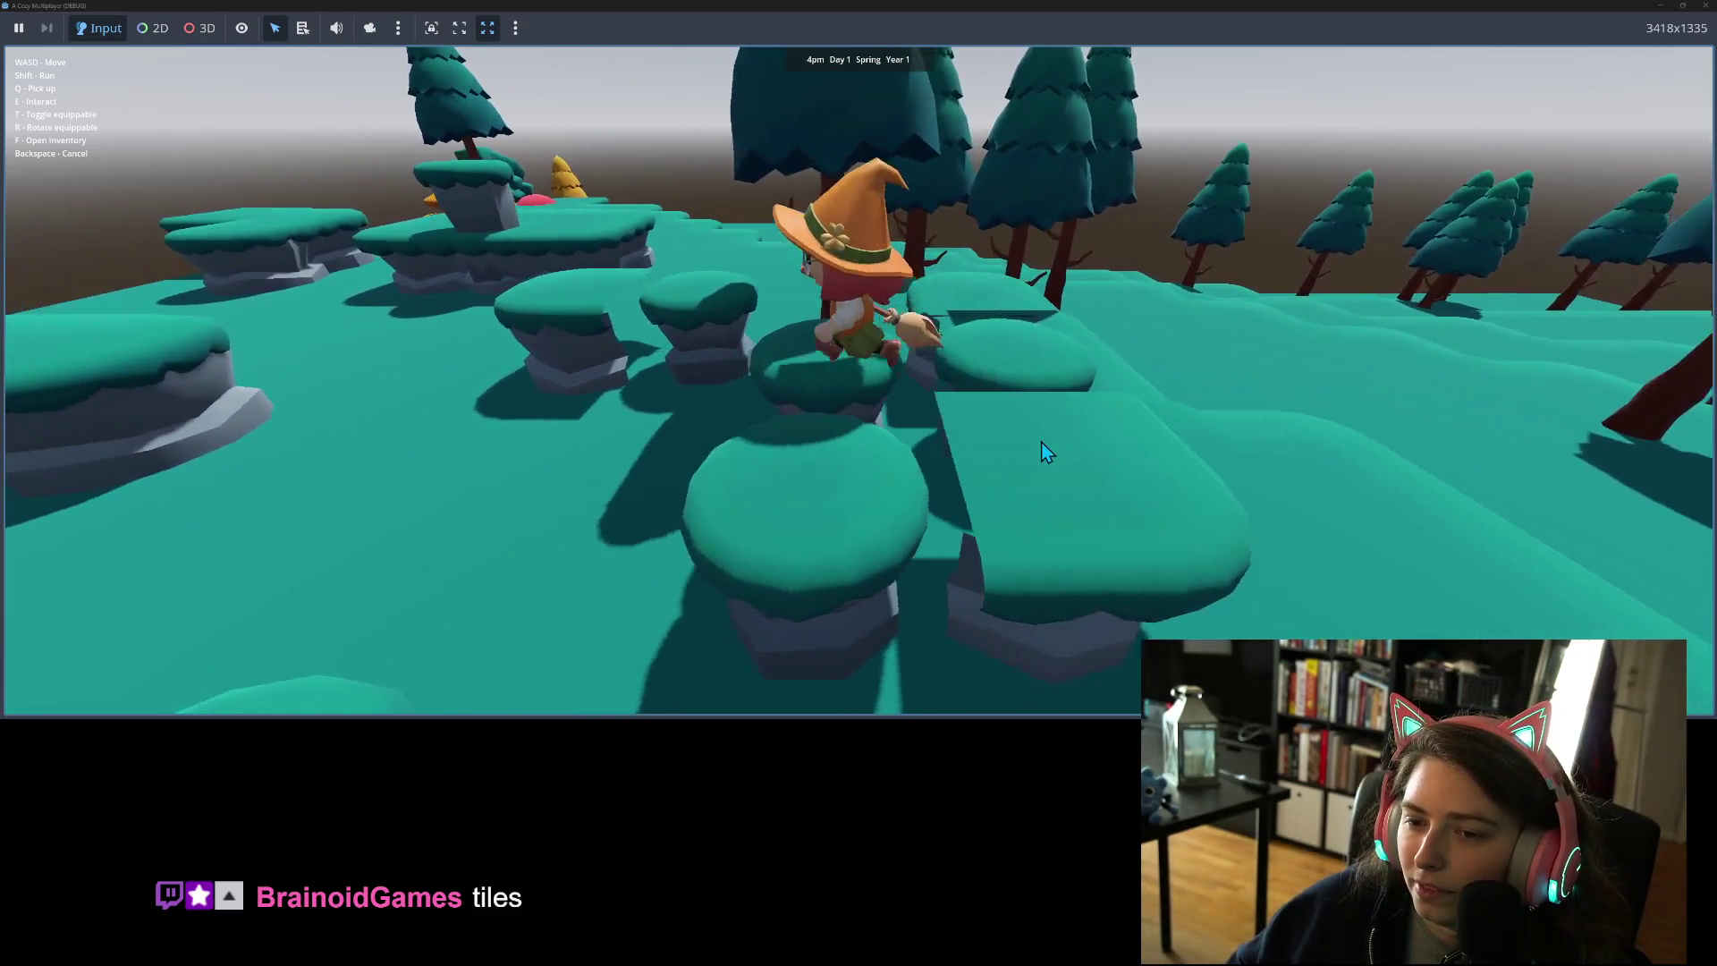
pyautogui.press('w')
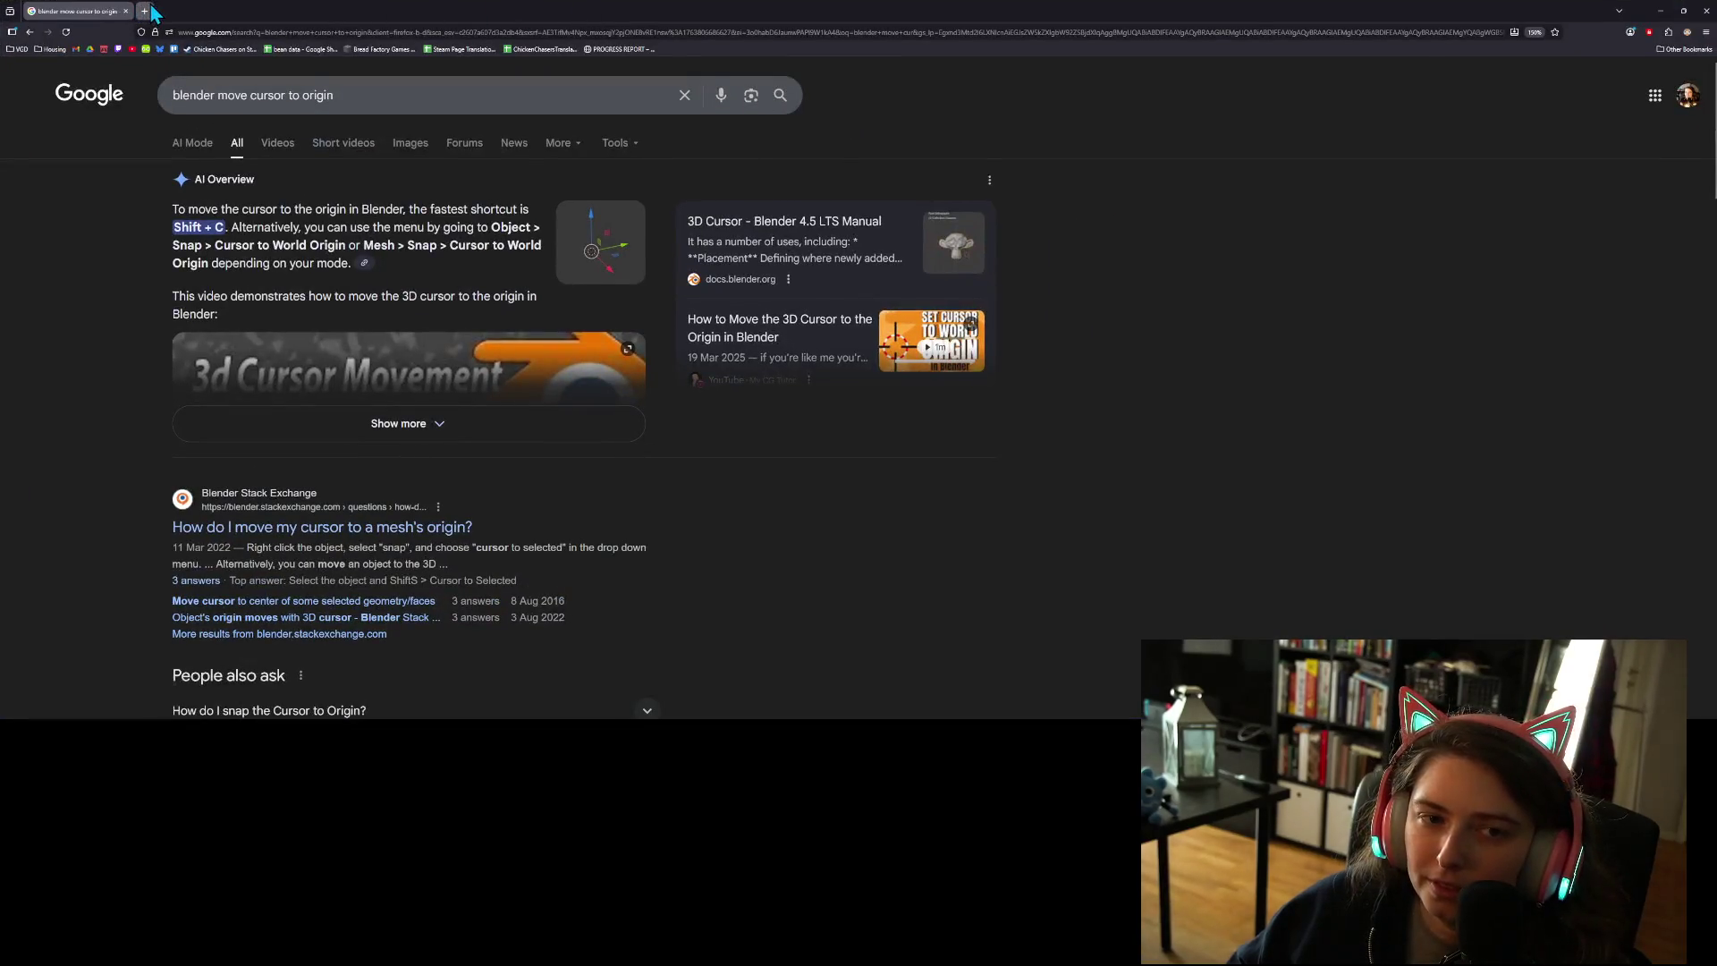
# - In a new tab, search 'wave func' and choose the wave function collapse suggestion
pyautogui.click(148, 11)
pyautogui.write('wave func')
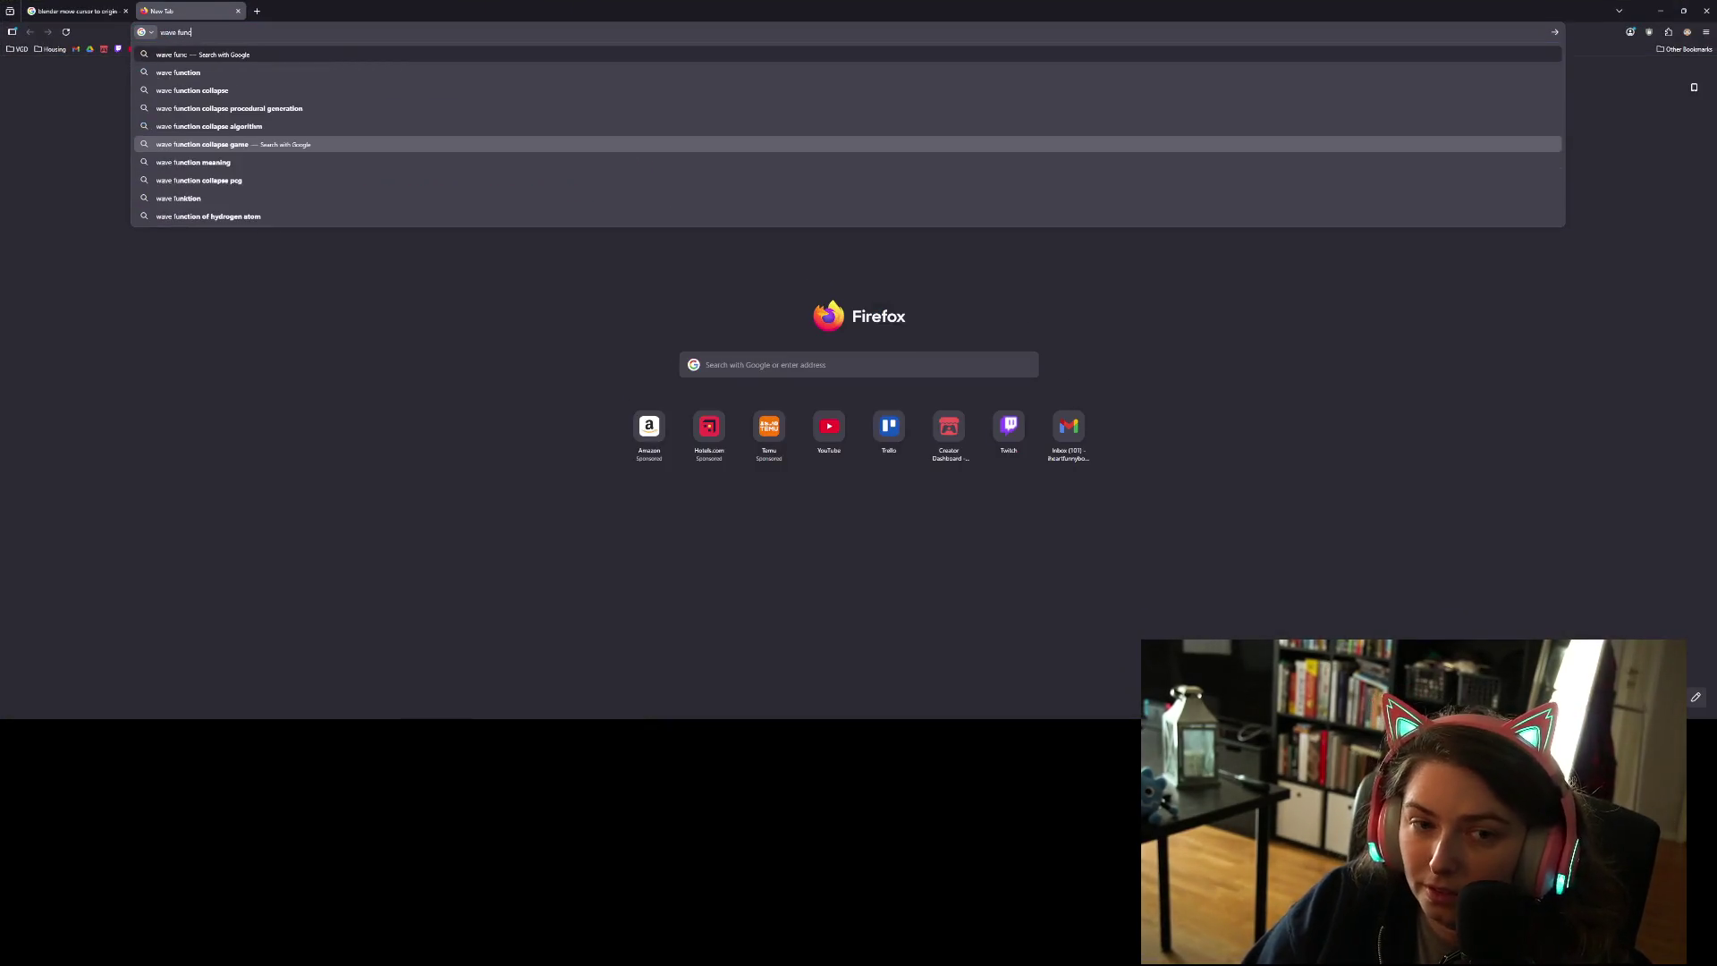
pyautogui.press('Down')
pyautogui.press('Return')
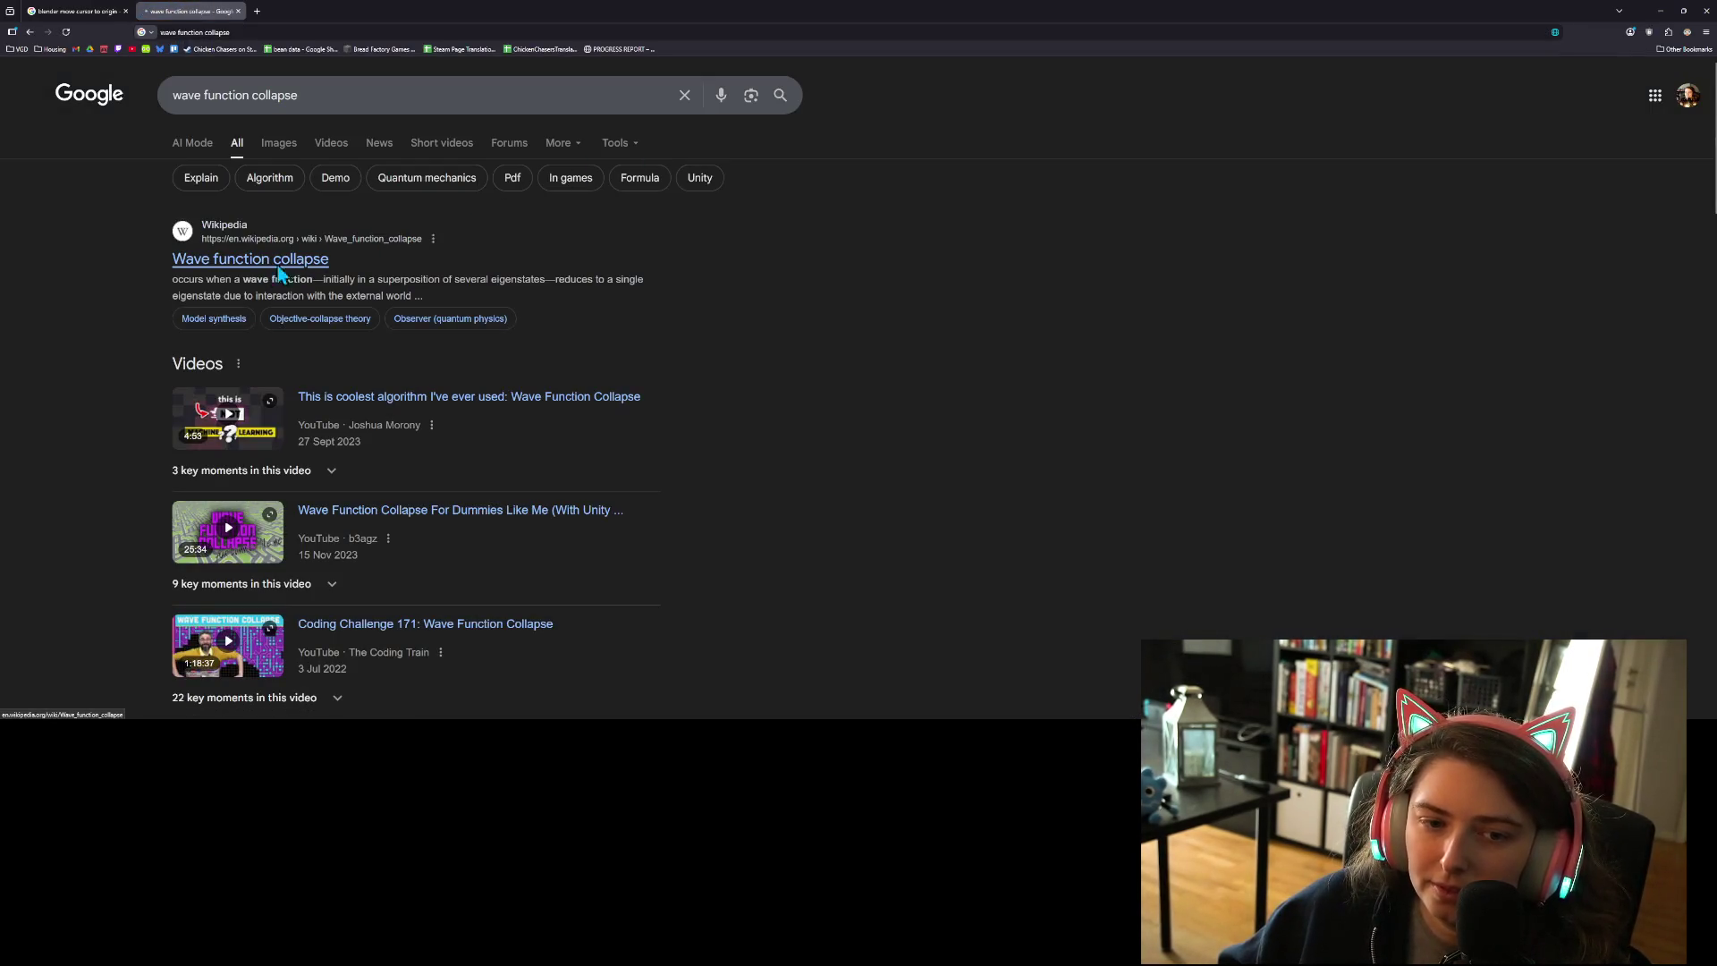
# - Open the Wikipedia 'Wave function collapse' result and scroll through the article
pyautogui.click(279, 268)
pyautogui.scroll(-2, 428, 488)
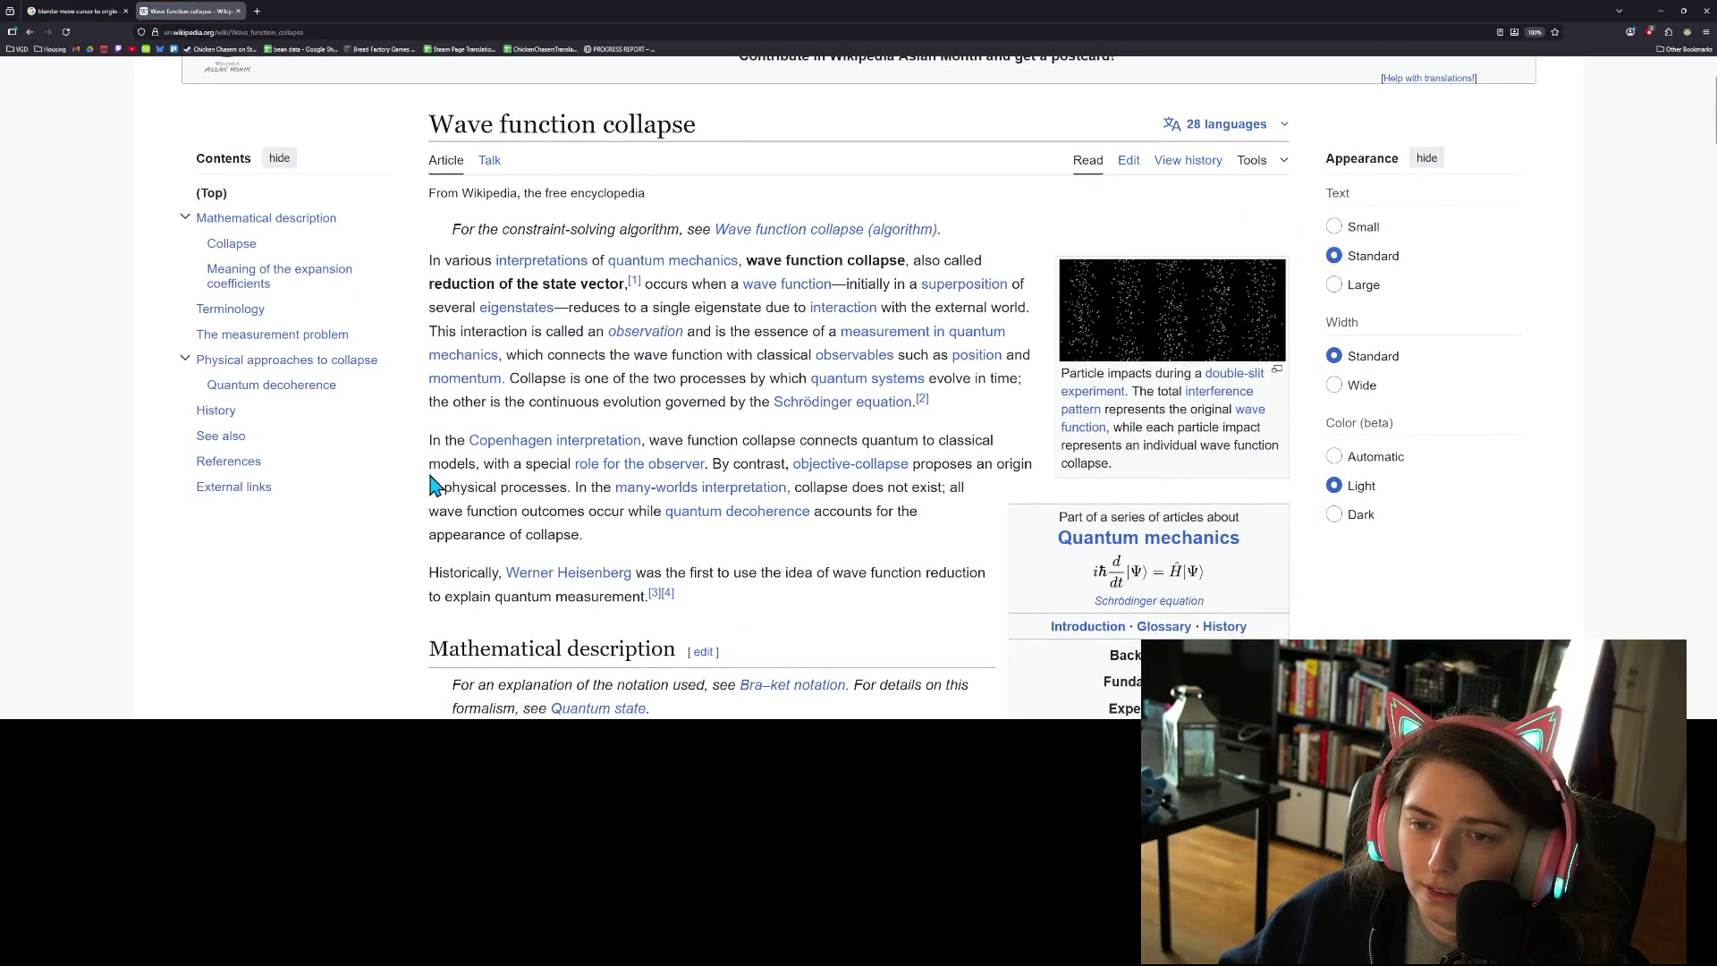
pyautogui.scroll(-1, 436, 487)
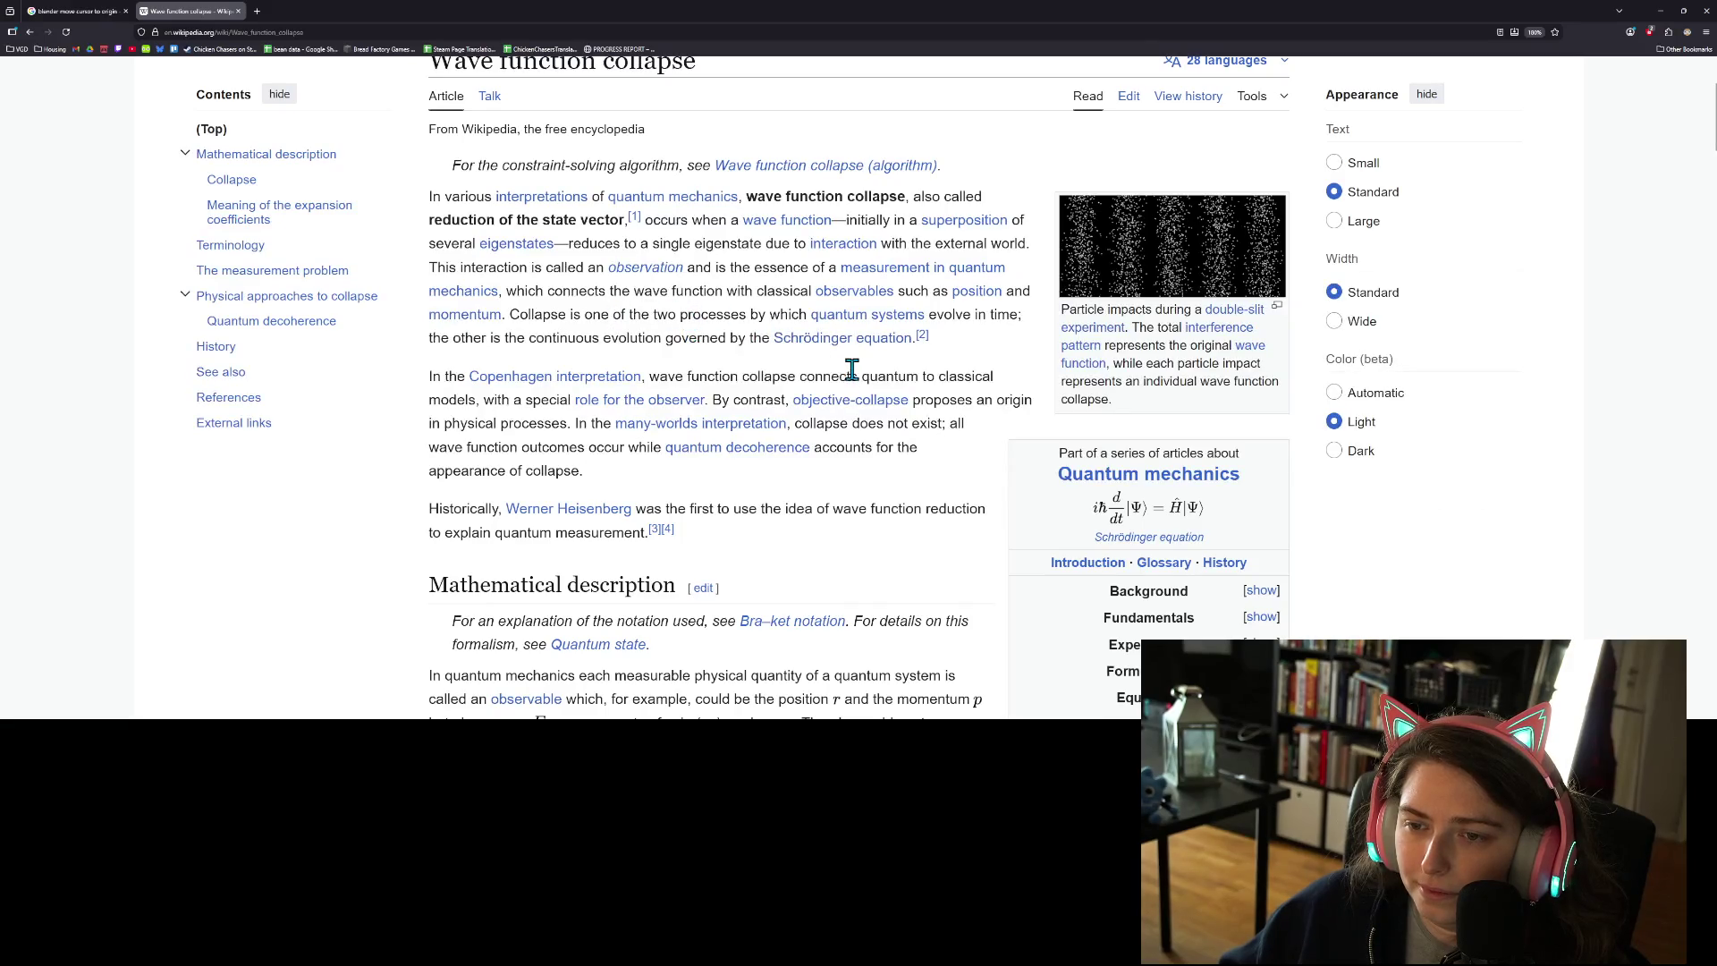
pyautogui.scroll(-2, 852, 369)
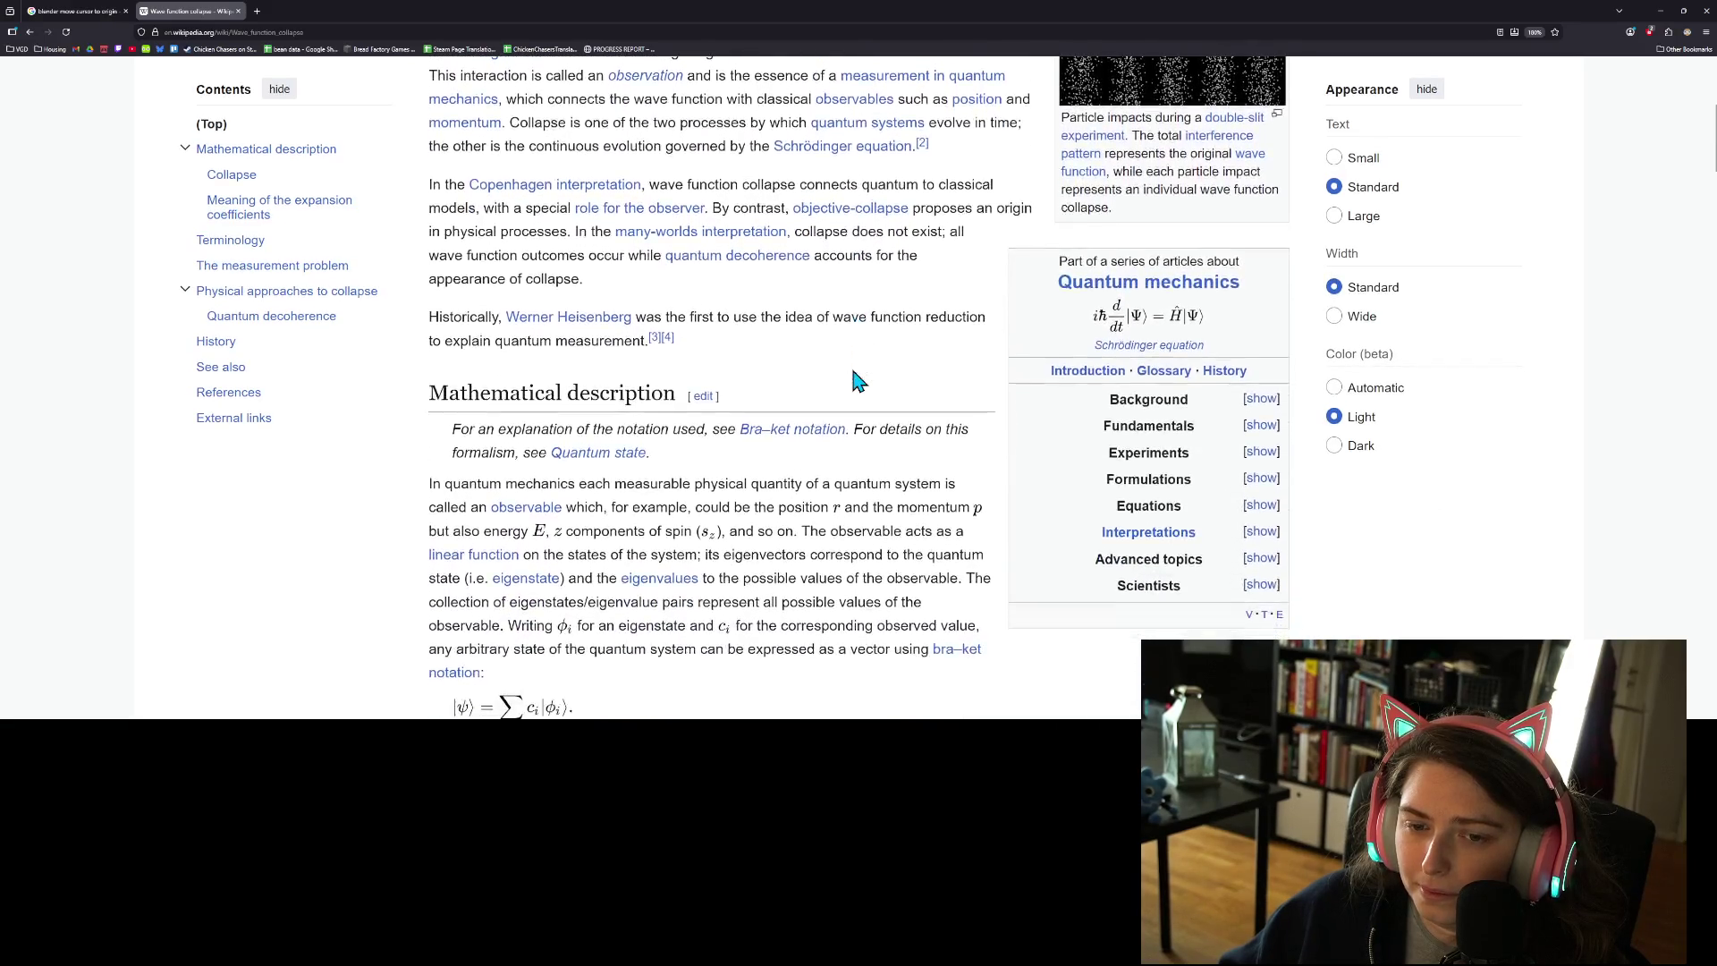
pyautogui.scroll(-6, 854, 380)
pyautogui.scroll(-8, 854, 380)
pyautogui.scroll(-5, 854, 380)
pyautogui.scroll(-5, 854, 380)
pyautogui.scroll(-10, 856, 380)
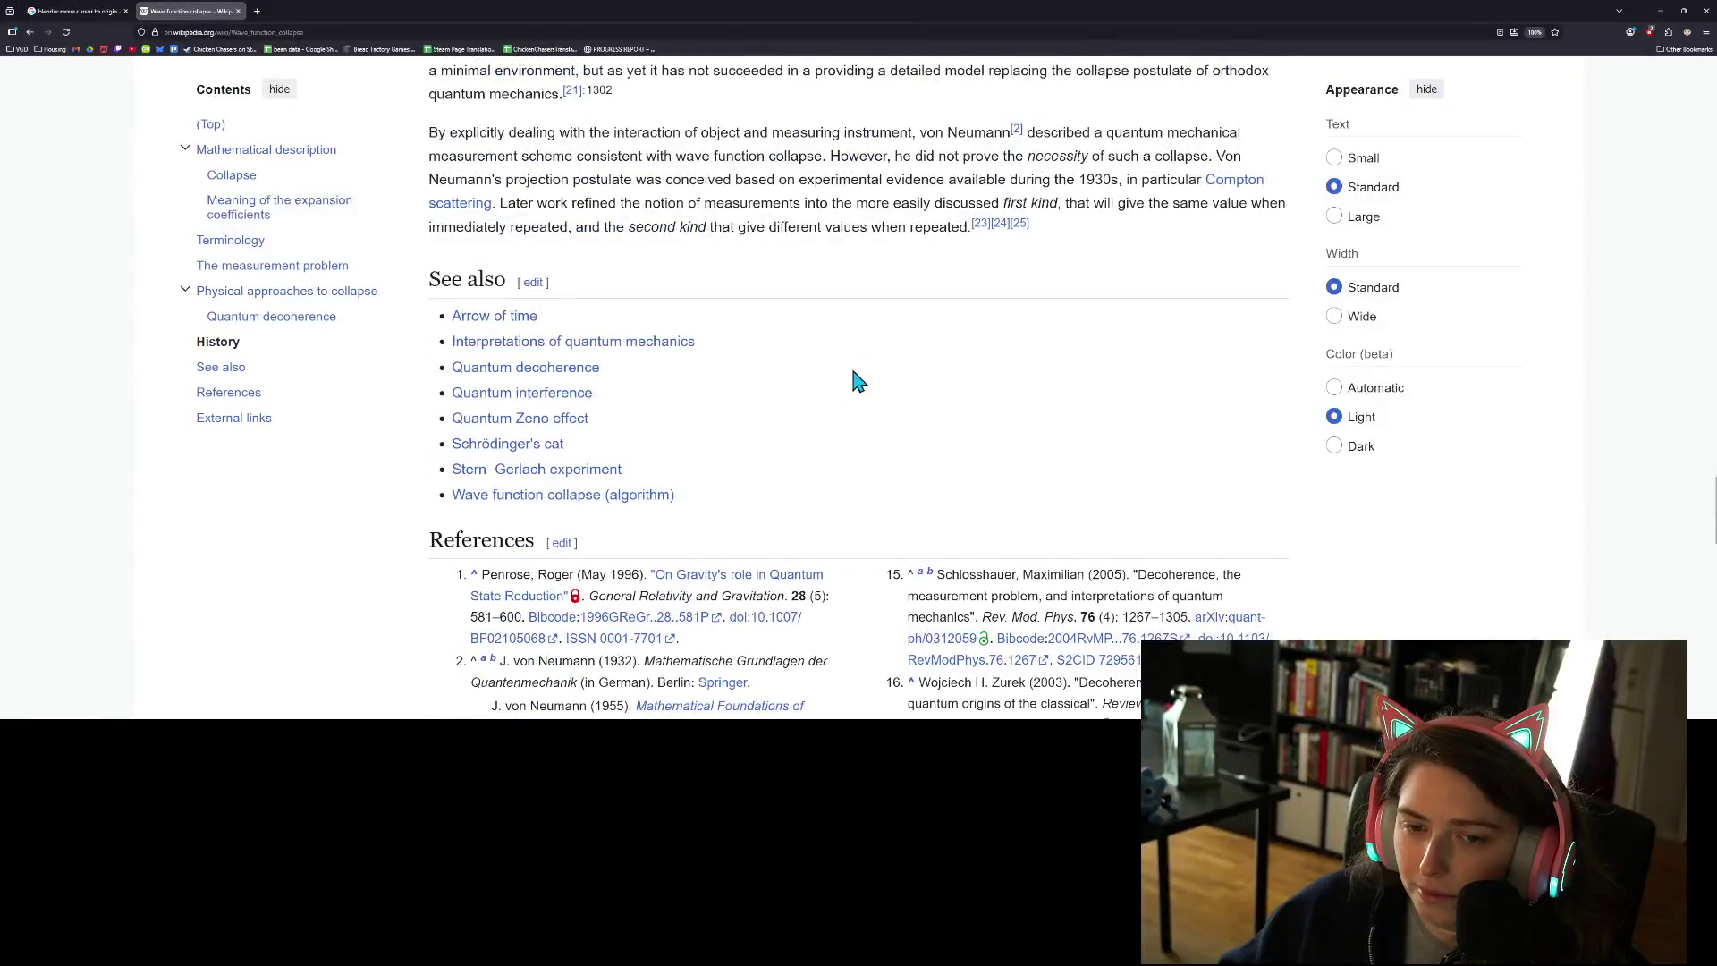
pyautogui.scroll(-2, 856, 380)
pyautogui.scroll(-1, 859, 380)
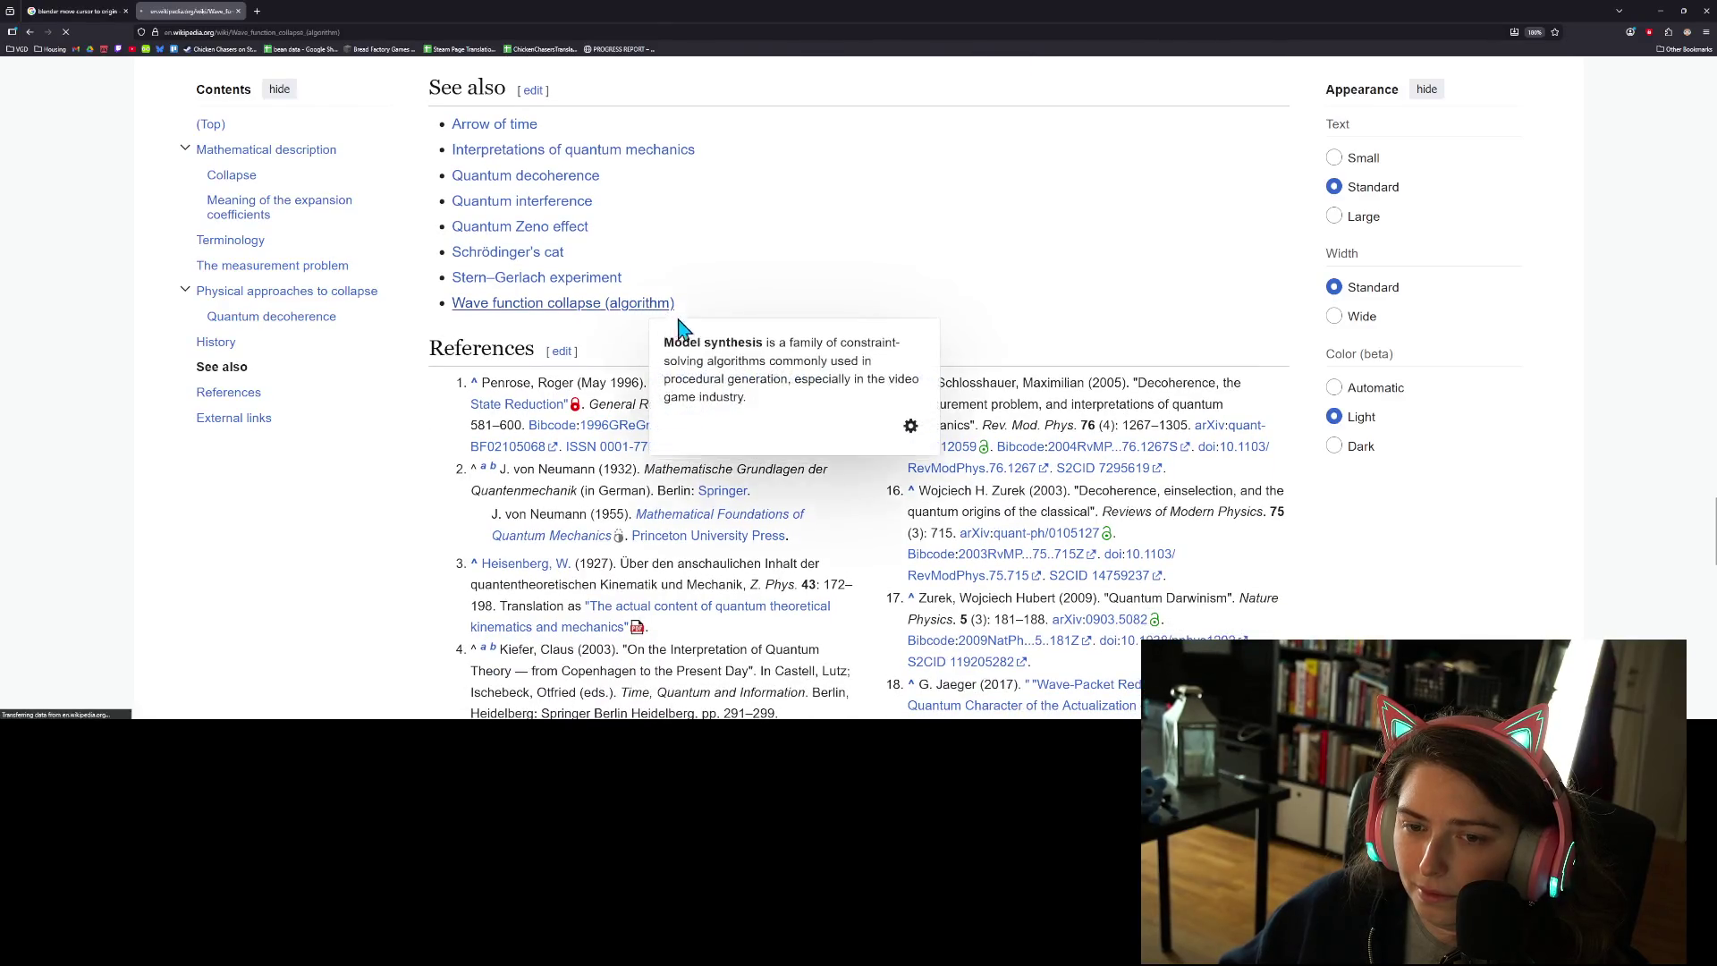
# - Follow the 'Wave function collapse (algorithm)' link, read Gumin's and Merrell's implementations, then minimize Firefox
pyautogui.click(632, 305)
pyautogui.scroll(-3, 762, 413)
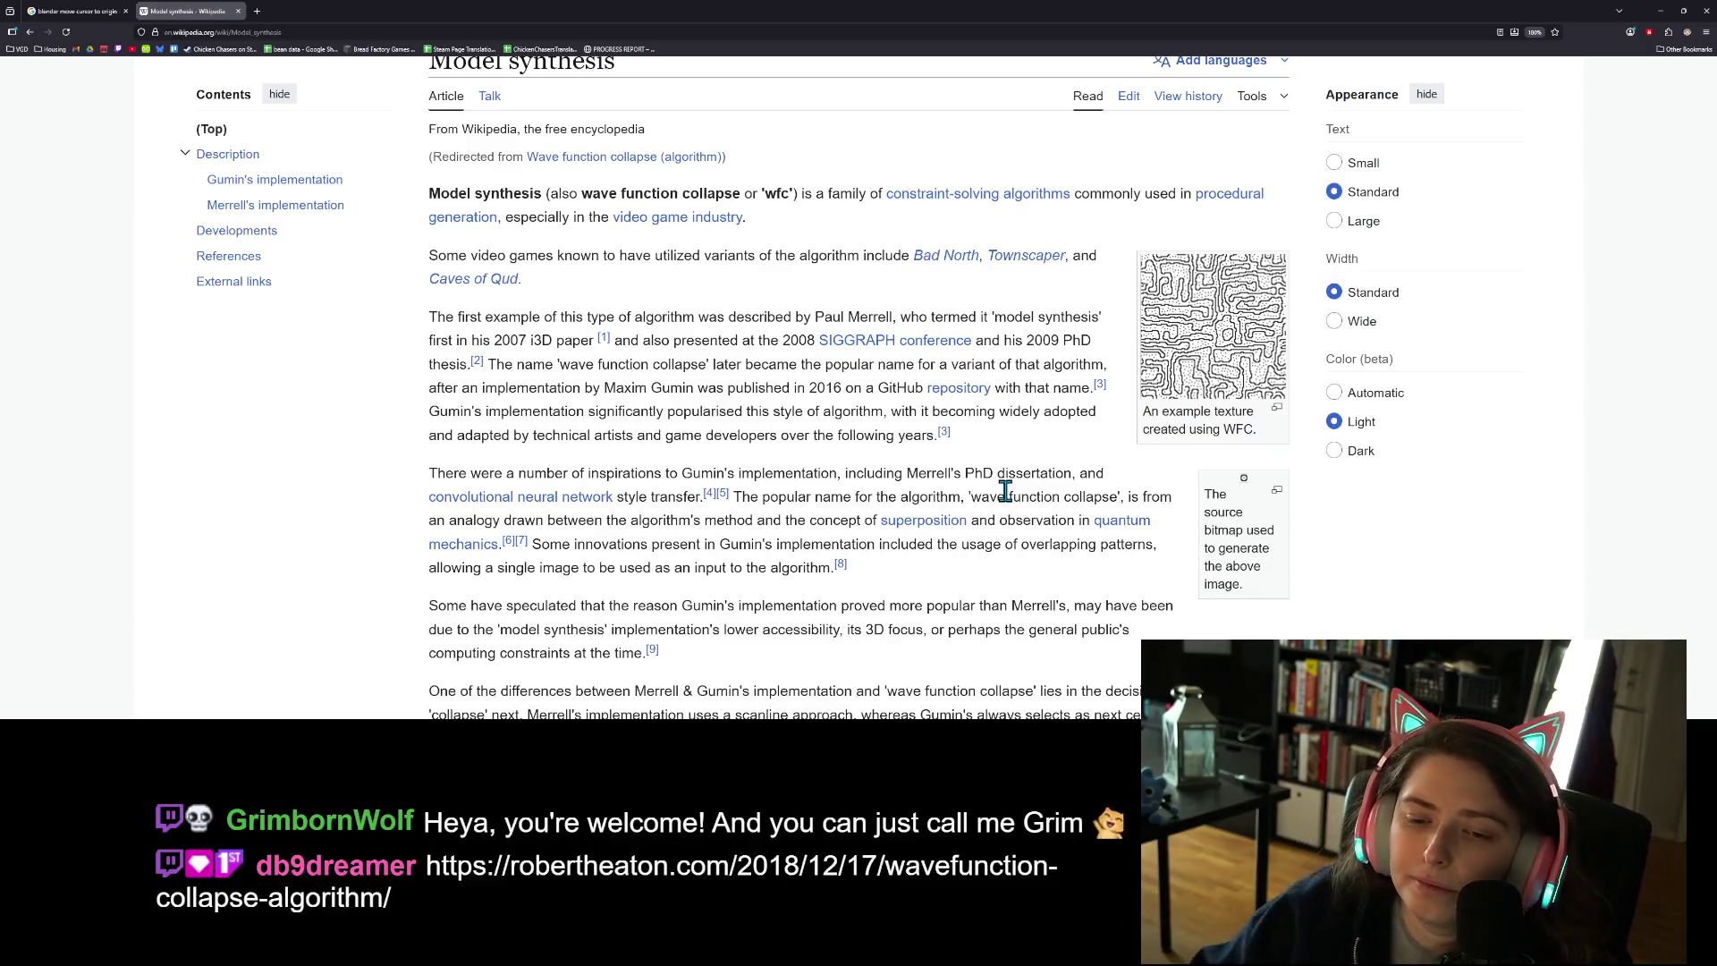
pyautogui.scroll(-3, 1008, 493)
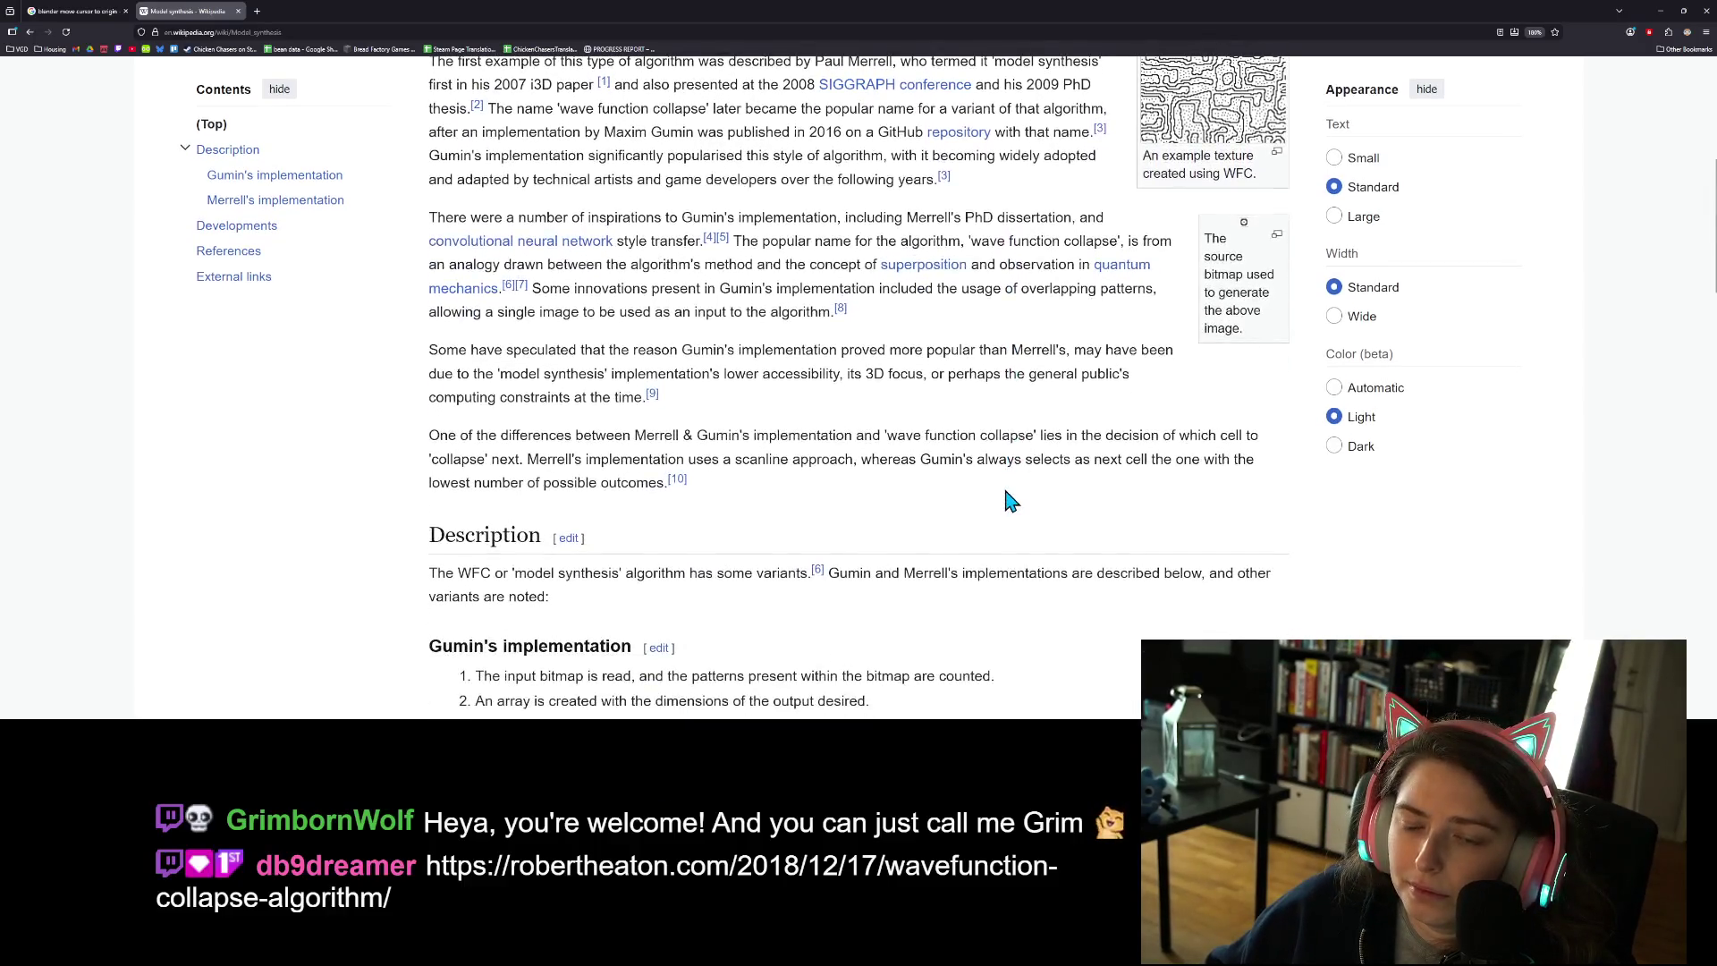
pyautogui.scroll(-2, 1010, 502)
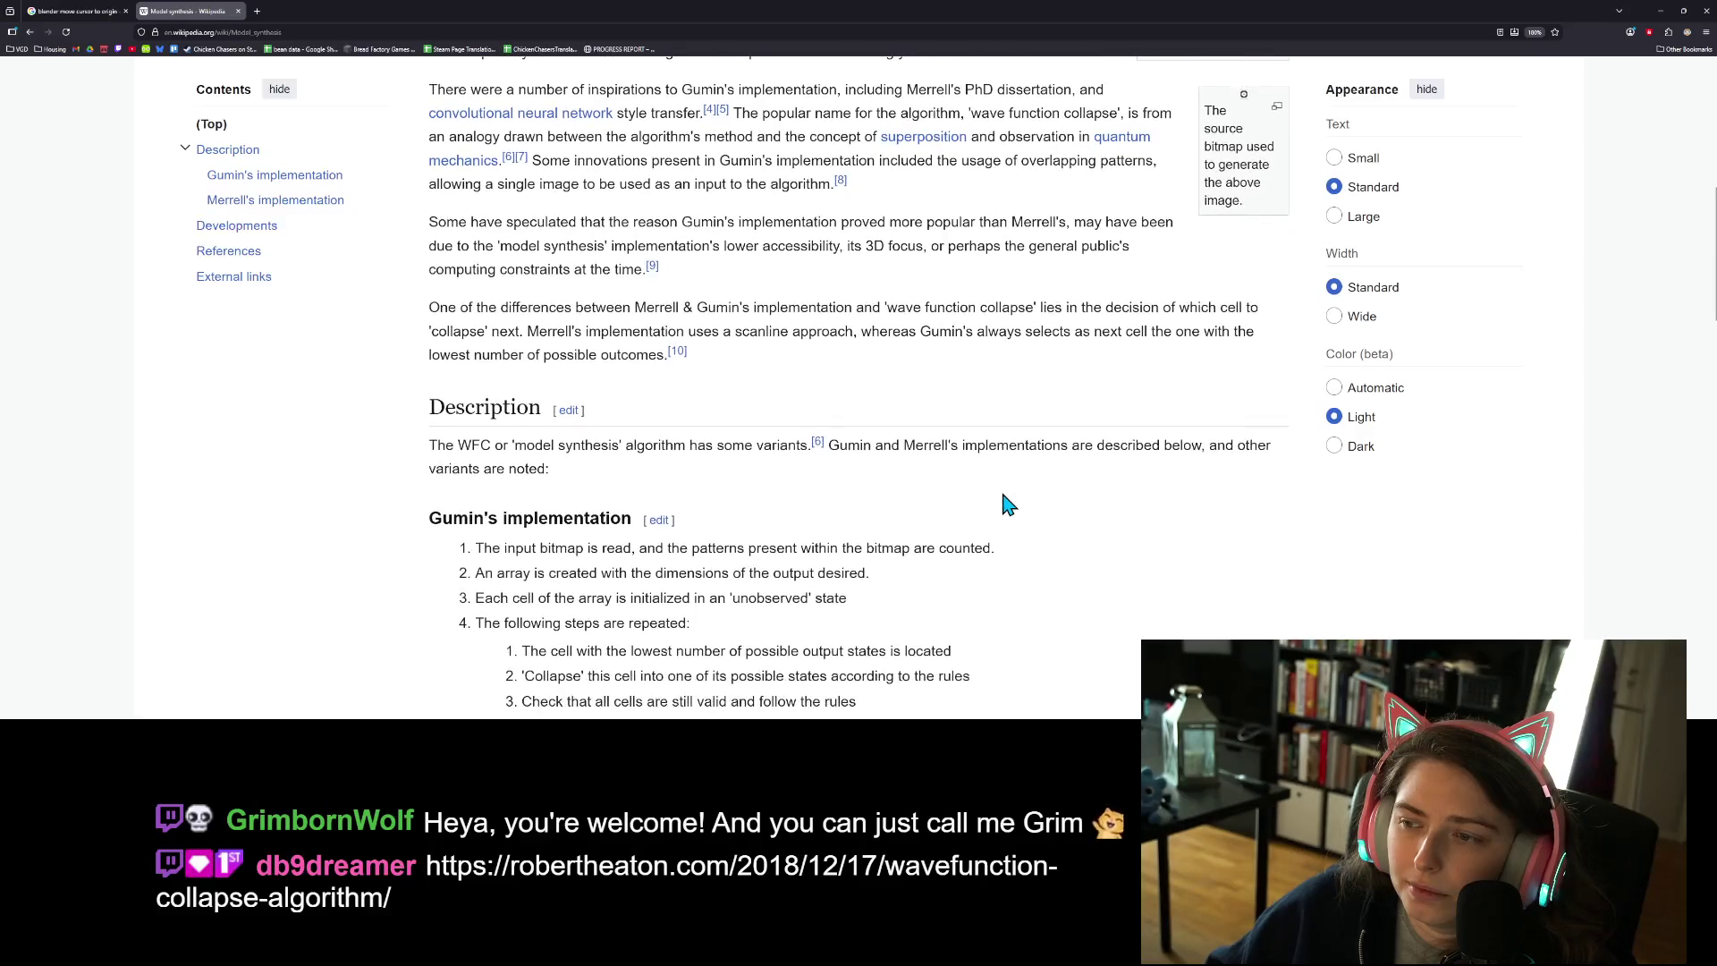
pyautogui.scroll(-3, 1008, 503)
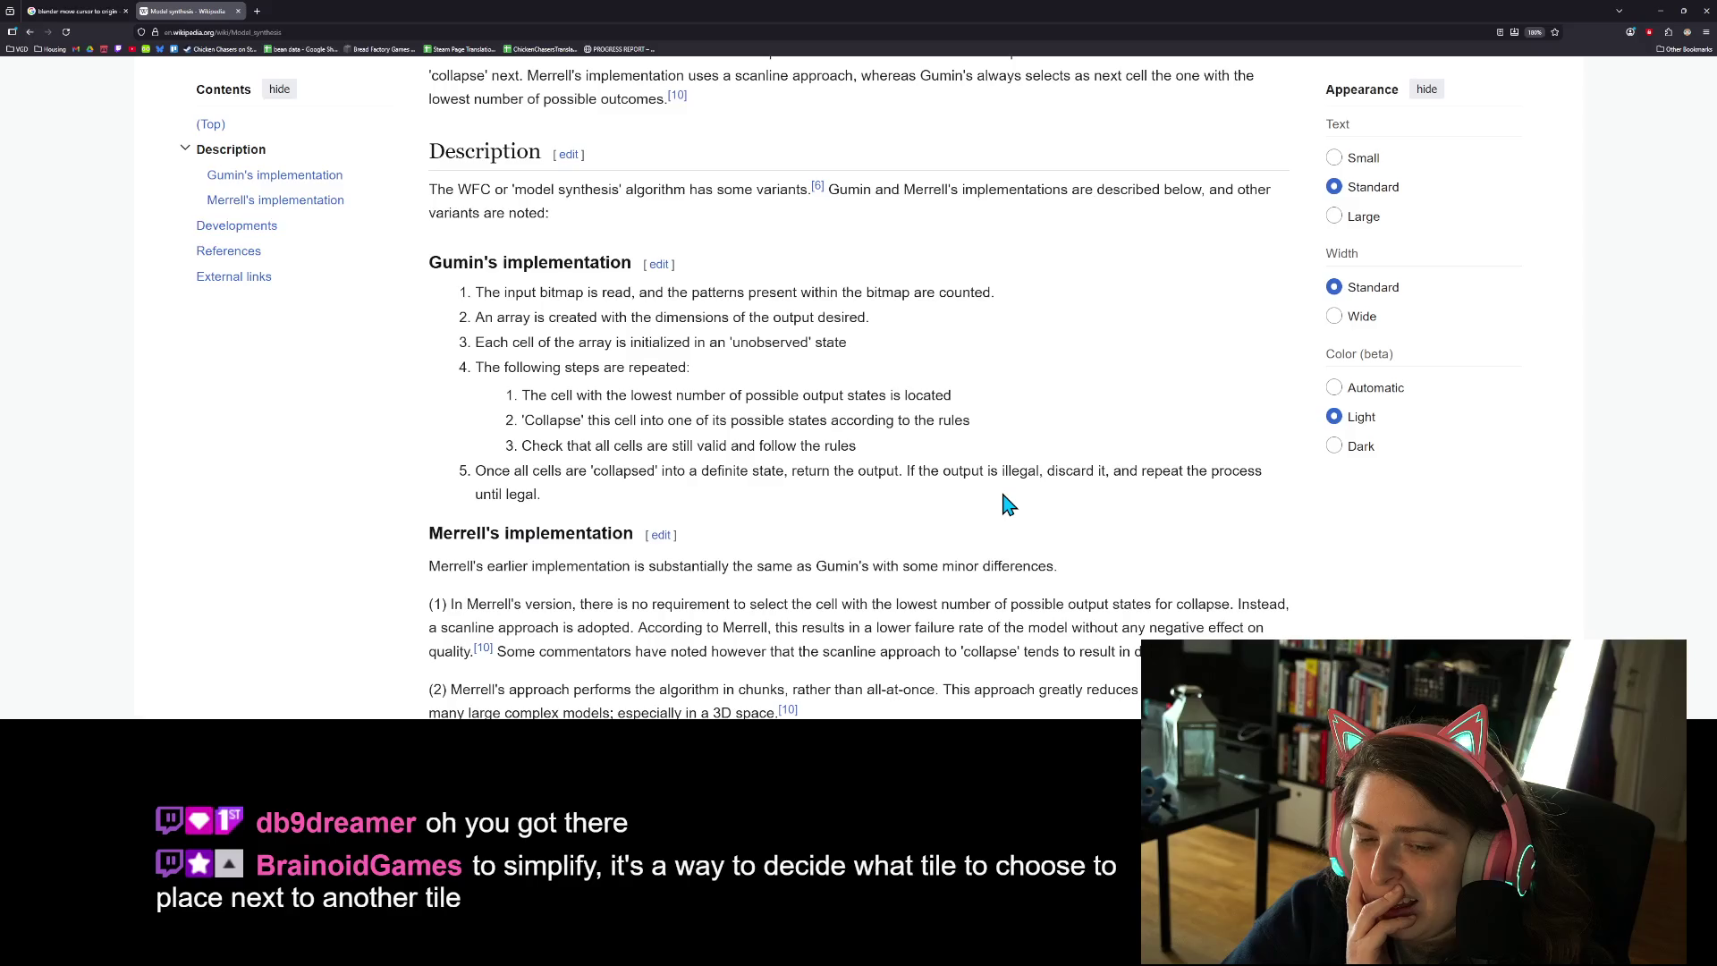
pyautogui.scroll(-4, 821, 483)
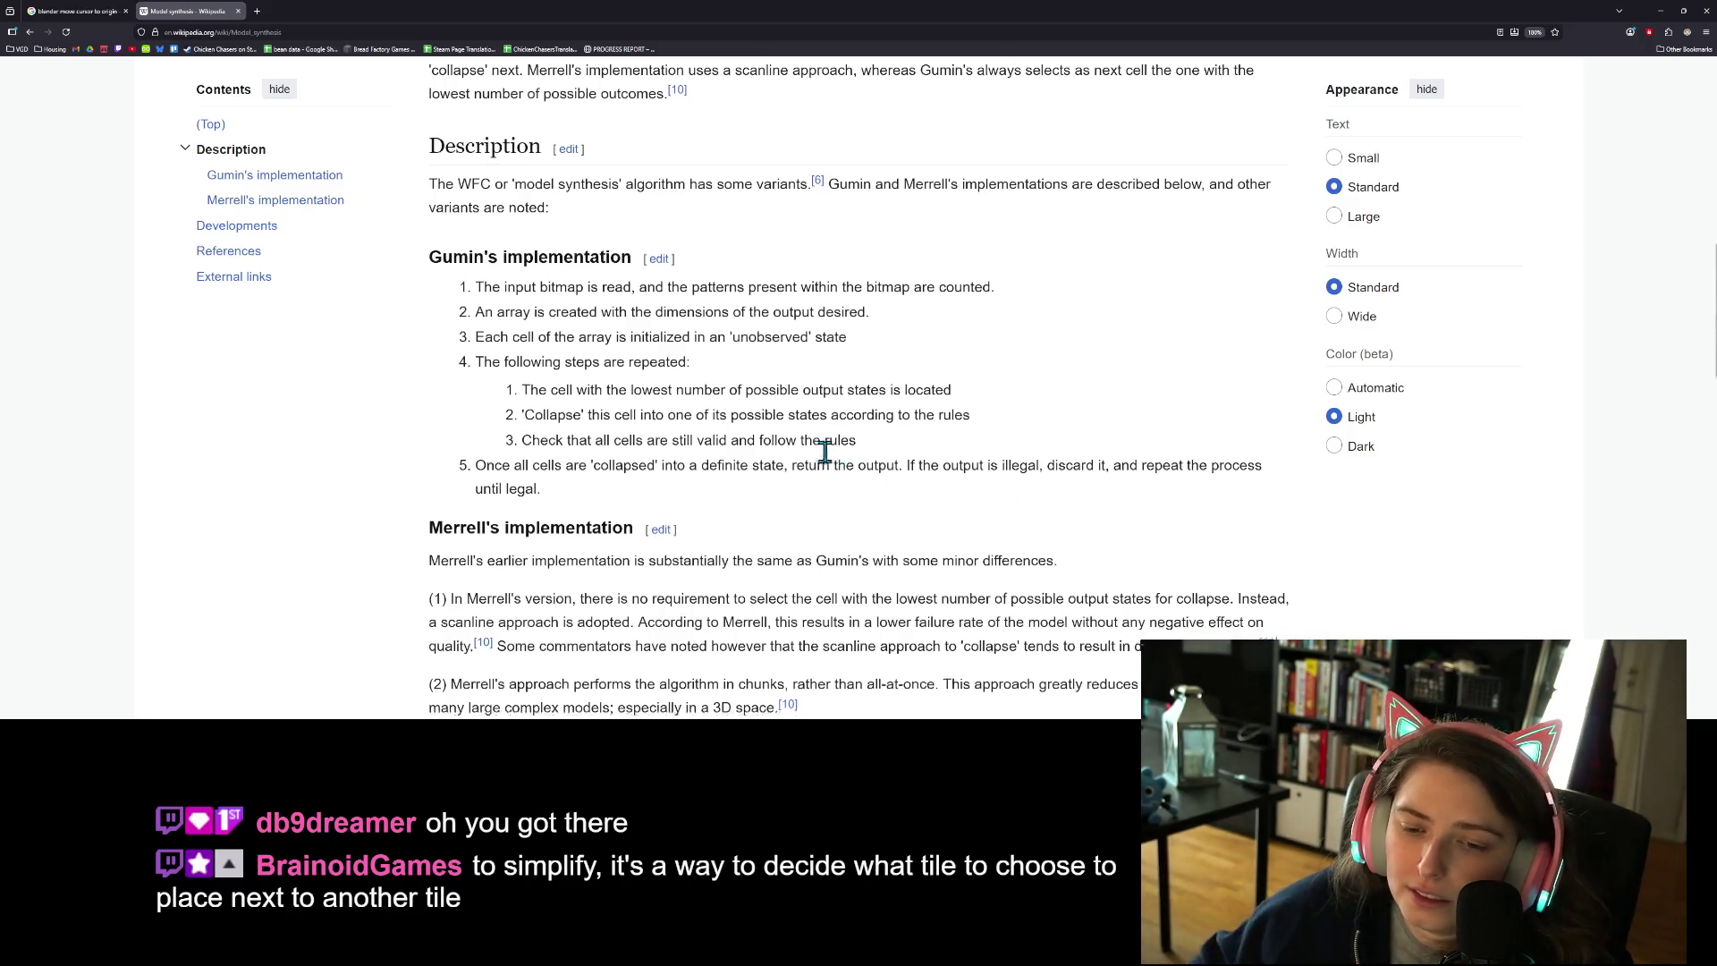
pyautogui.scroll(1, 821, 507)
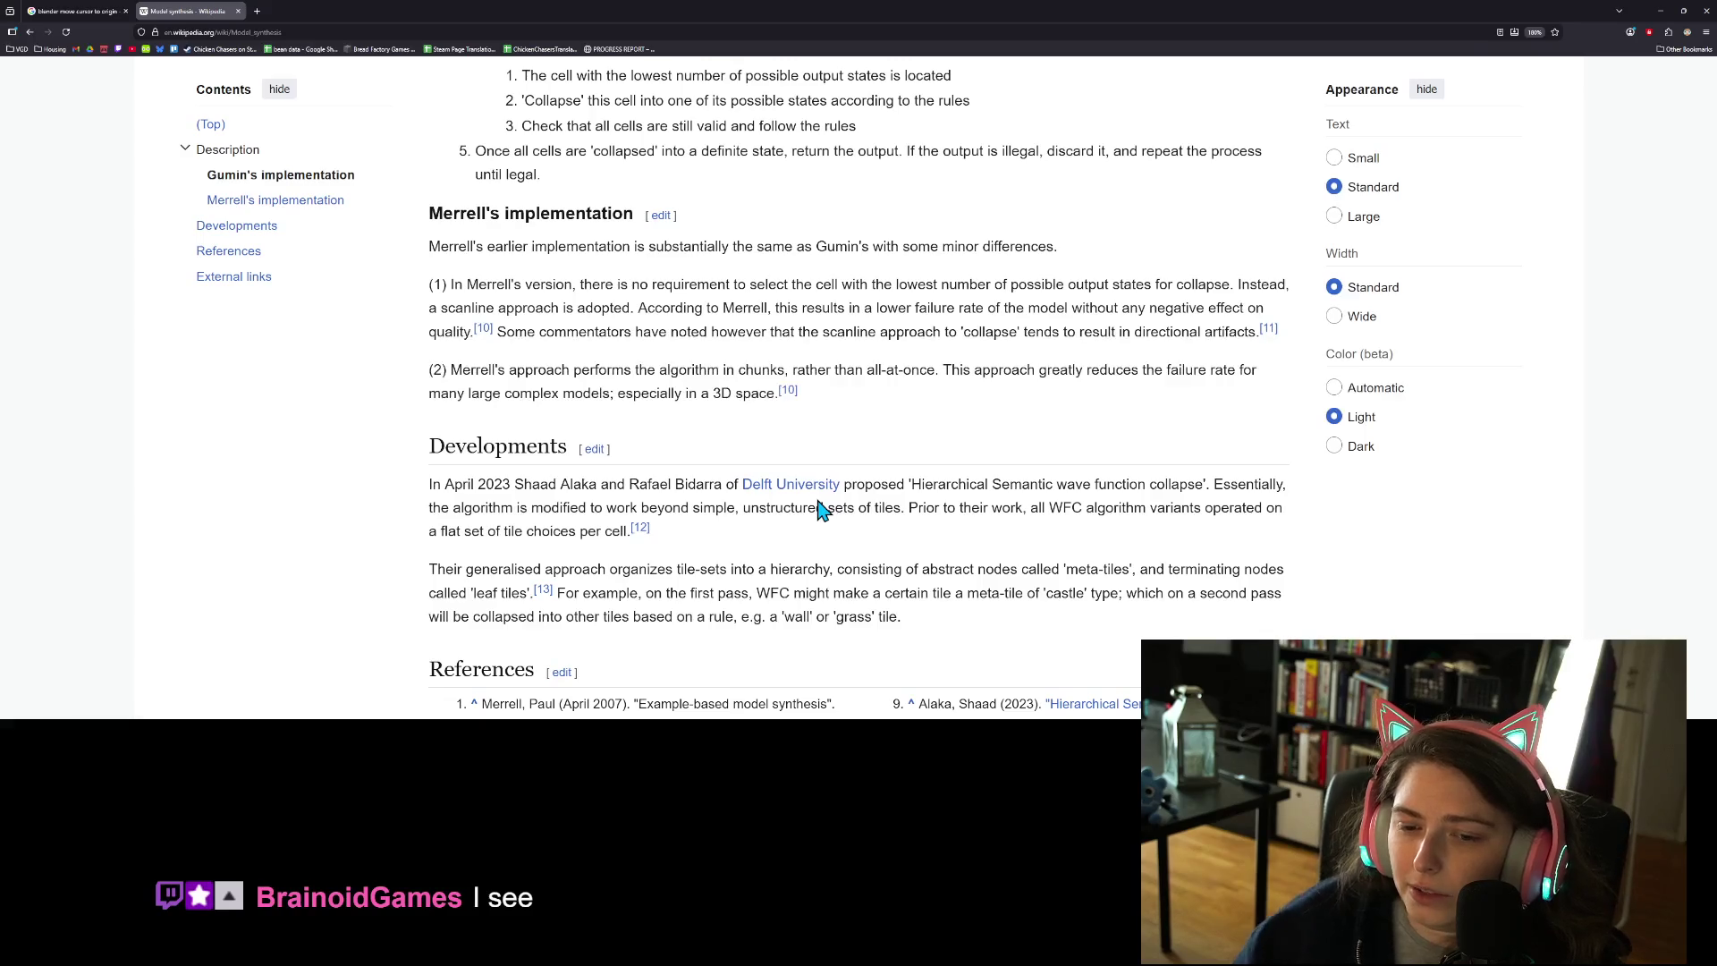
pyautogui.click(1661, 10)
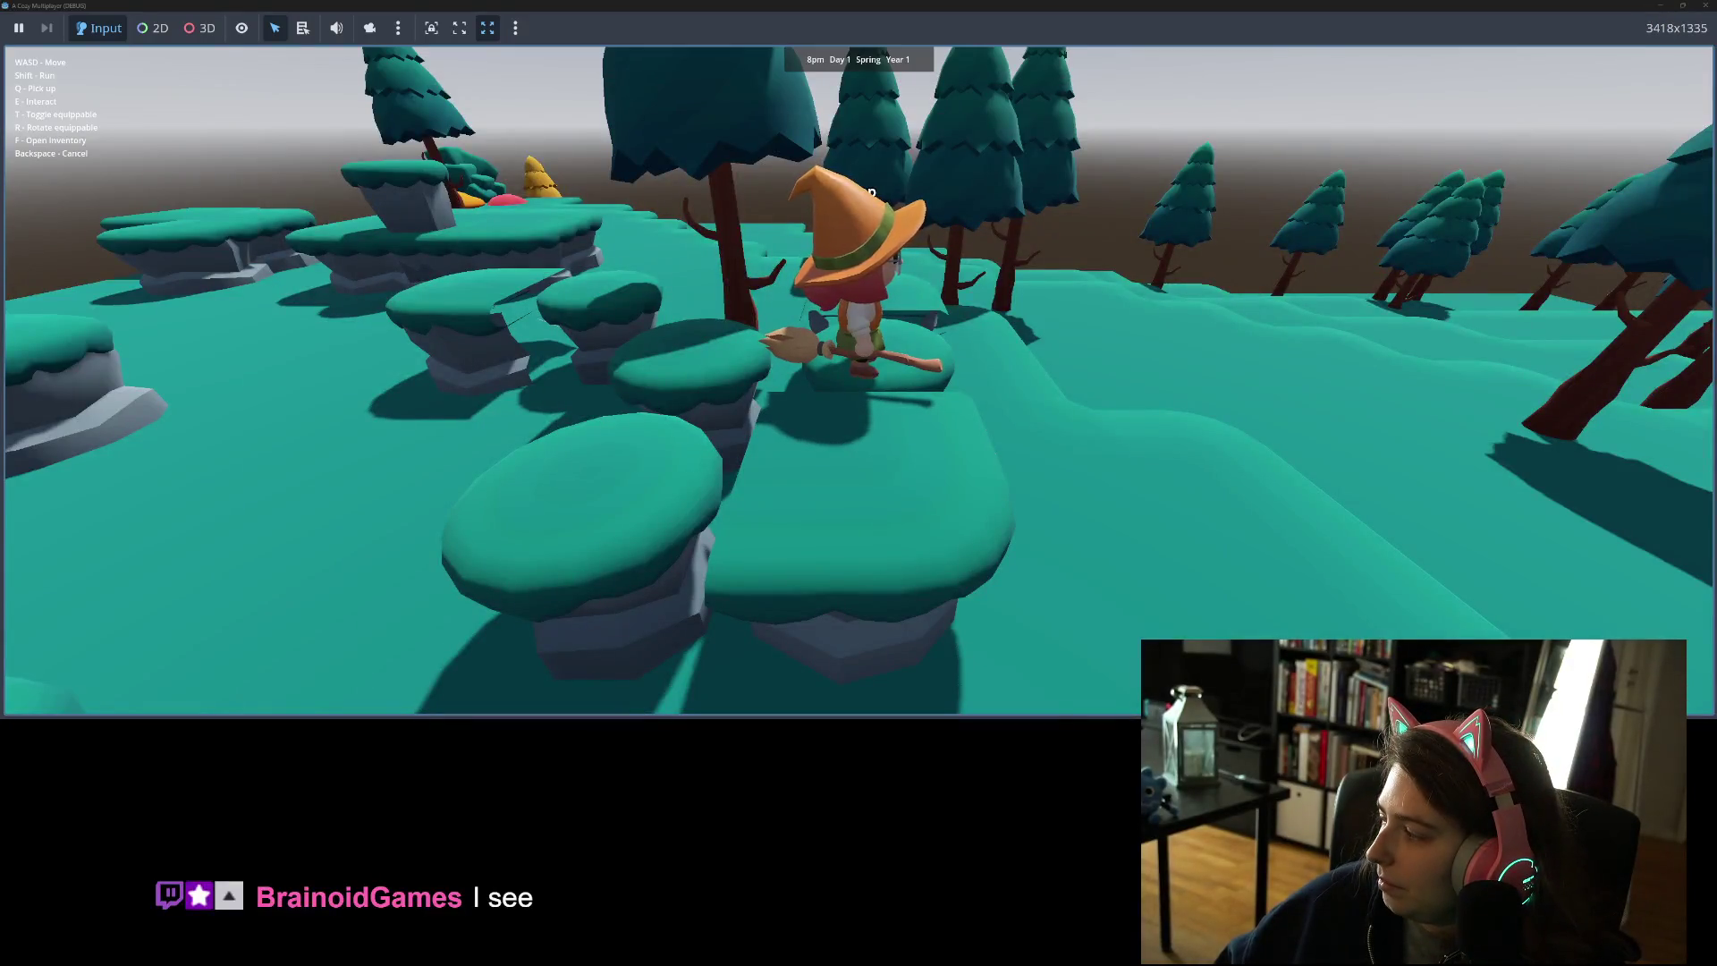
pyautogui.hotkey('alt', 'Tab')
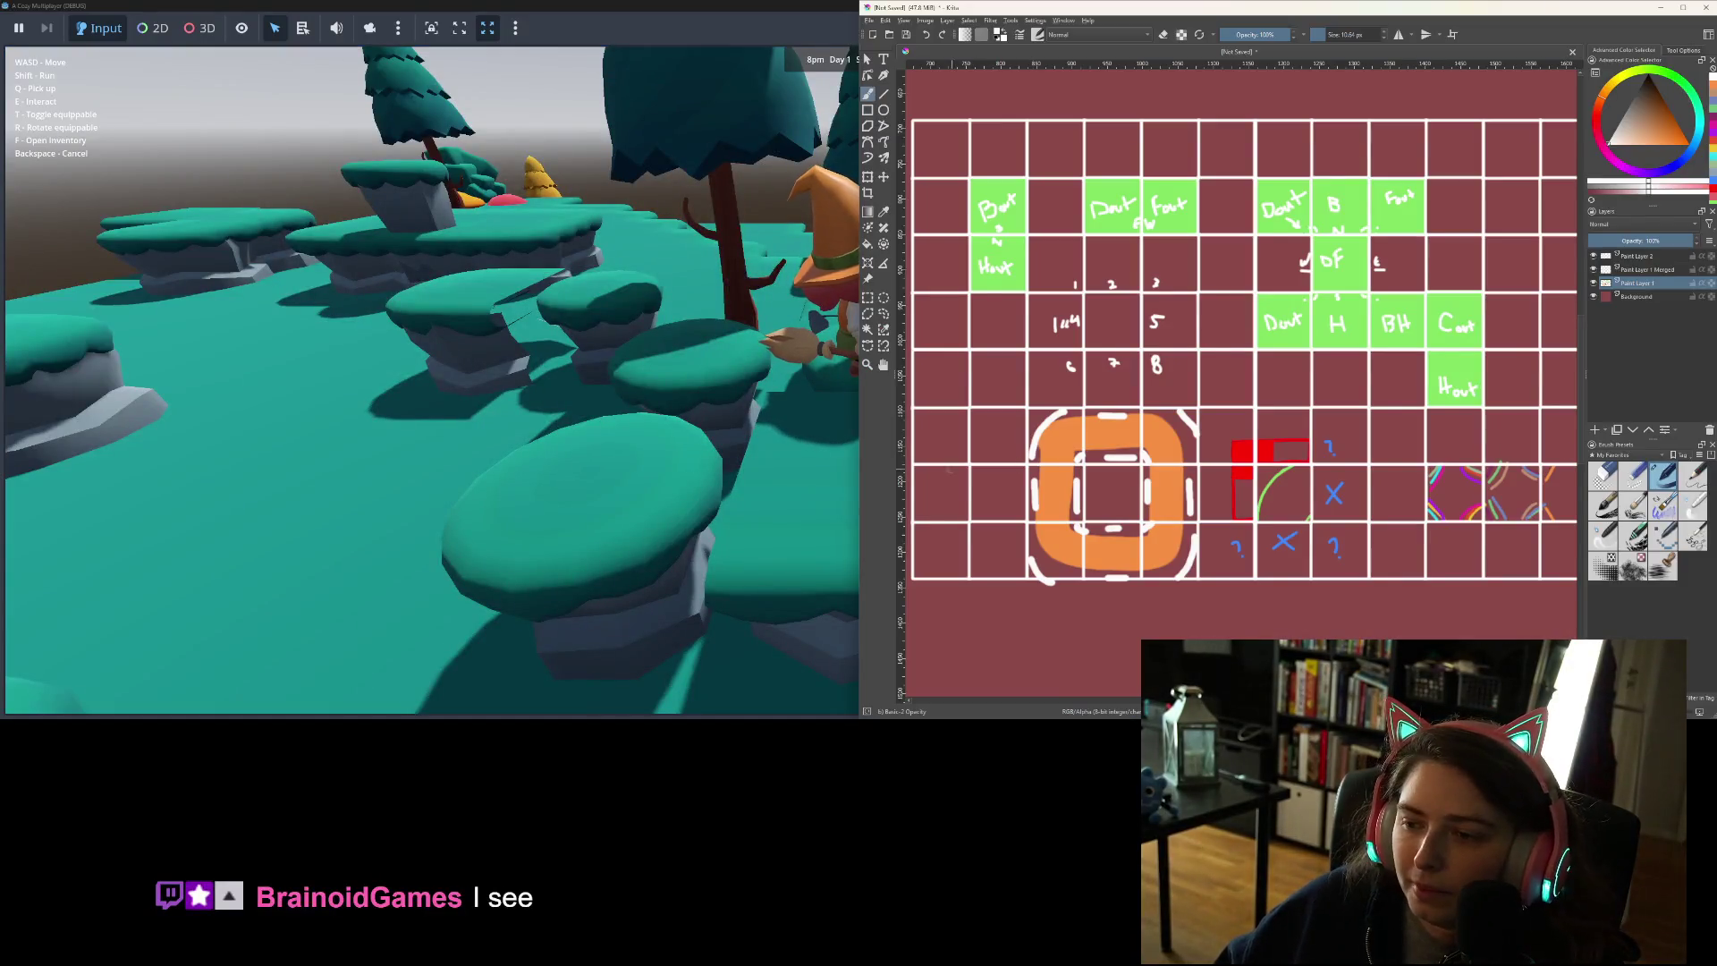
pyautogui.scroll(3, 1198, 336)
pyautogui.moveTo(1198, 337)
pyautogui.mouseDown()
pyautogui.moveTo(1506, 417)
pyautogui.moveTo(1399, 397)
pyautogui.mouseUp()
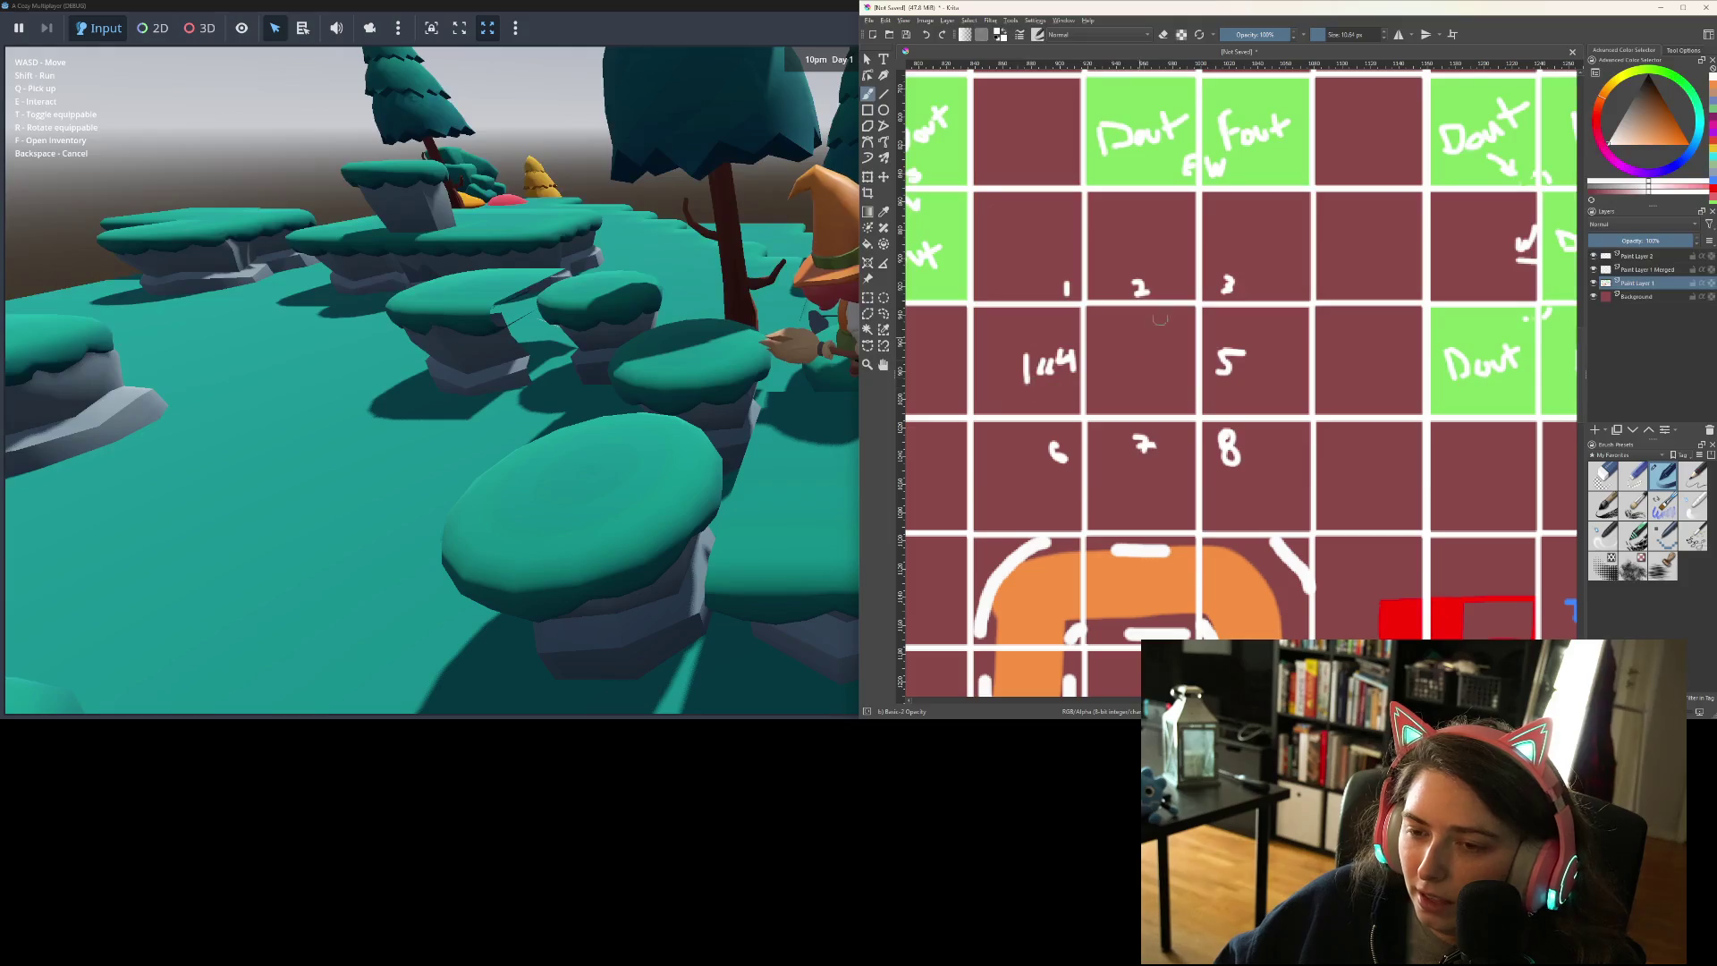
pyautogui.click(1662, 7)
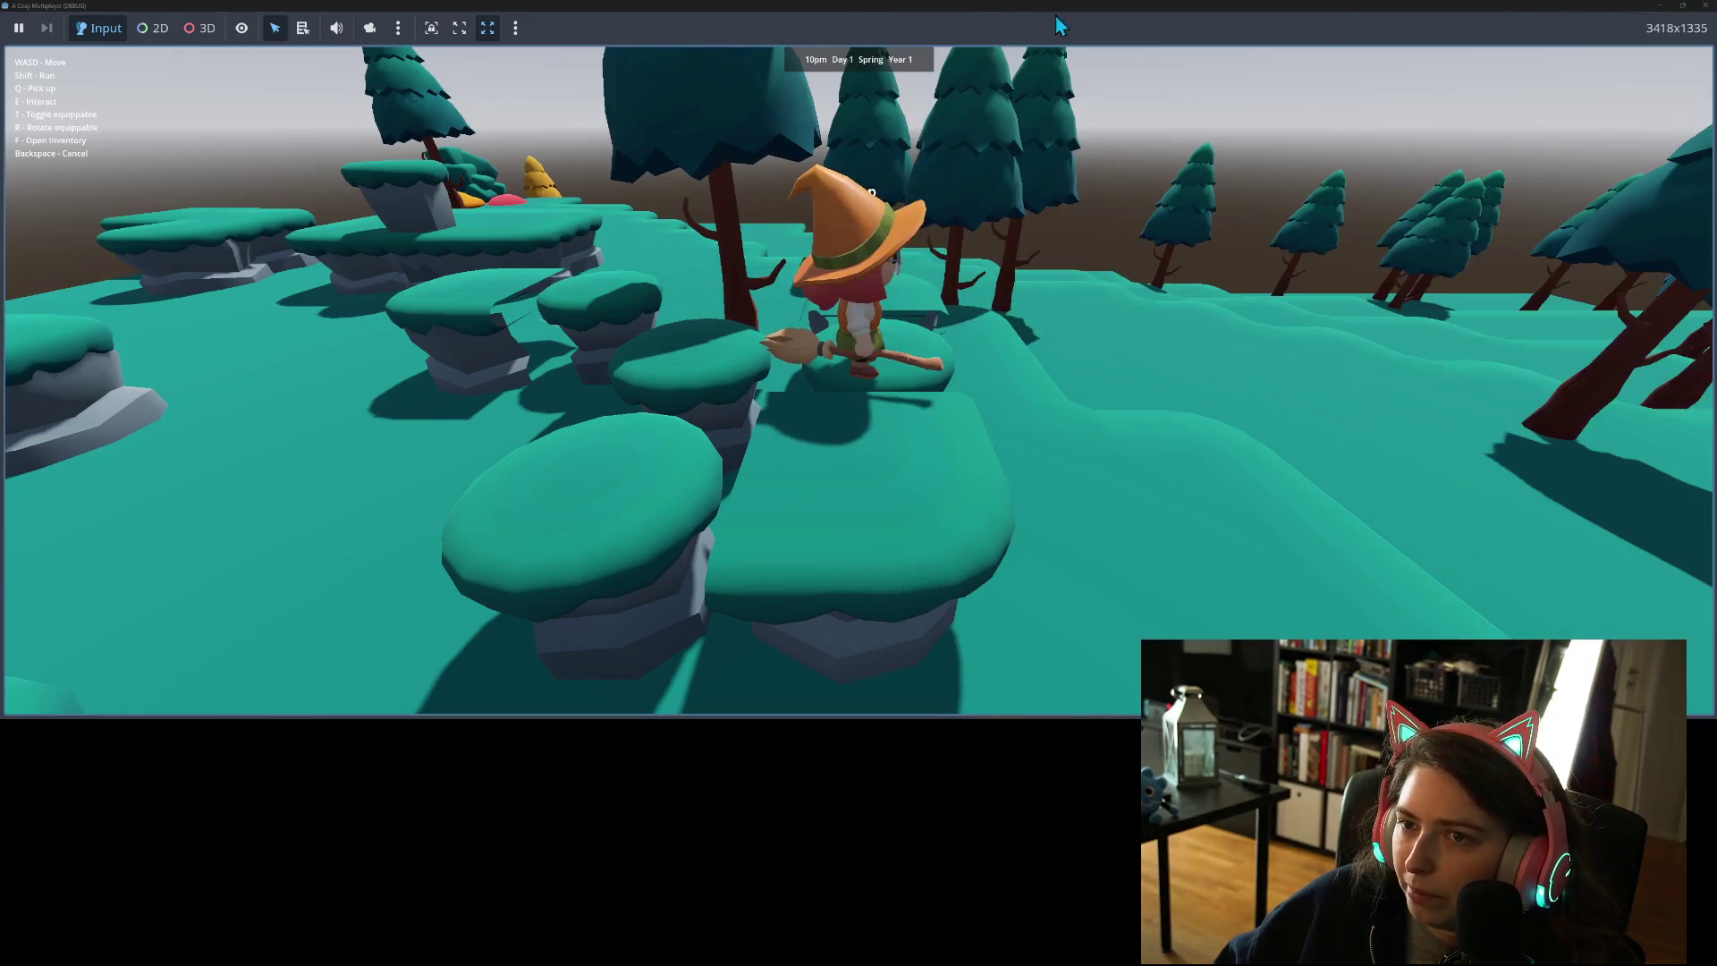
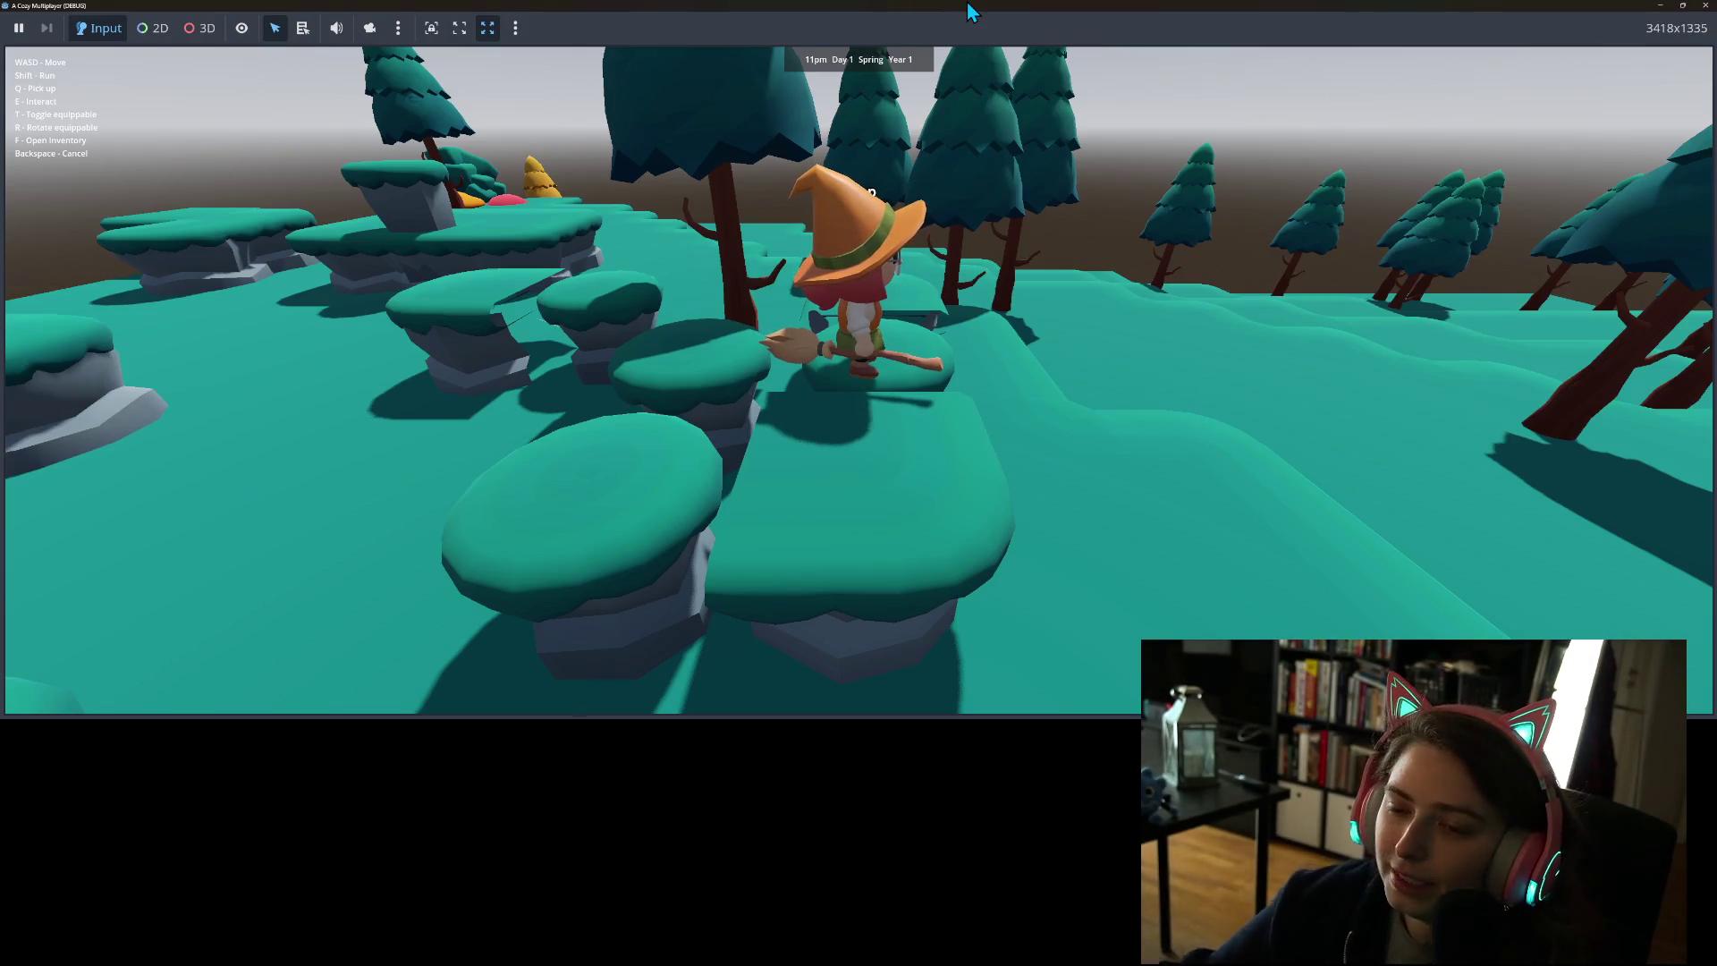
# - In the running game, walk the witch back and forth across the ground-piece platforms
pyautogui.click(1194, 202)
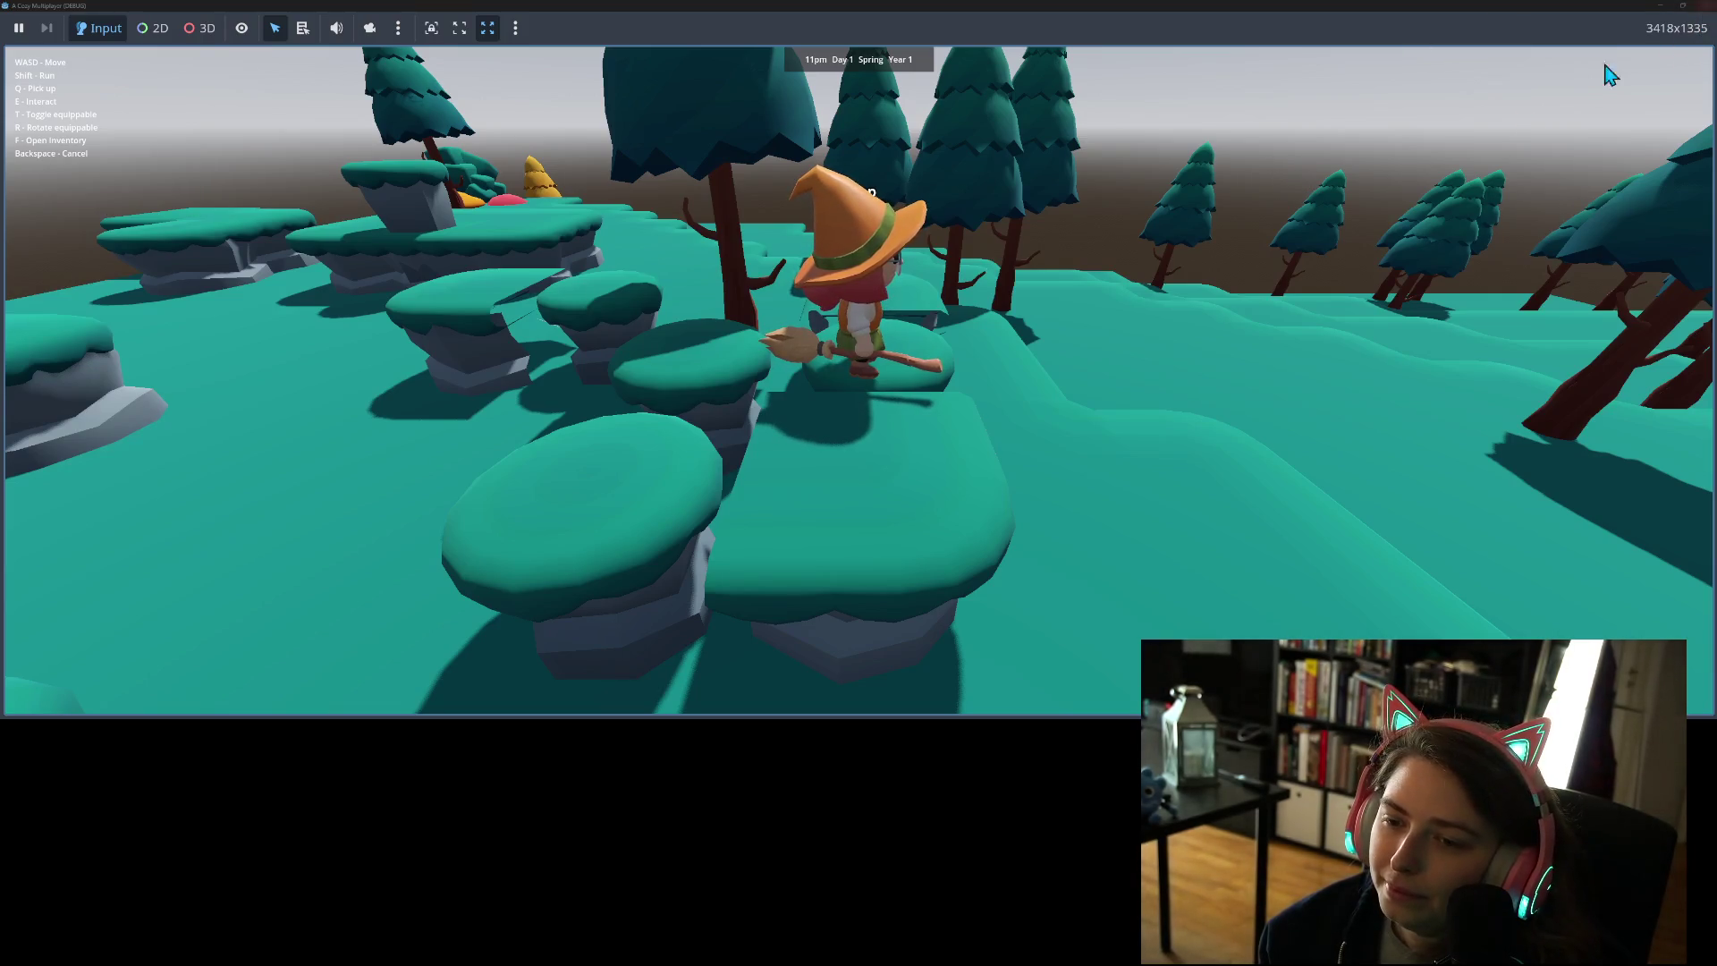
pyautogui.press('s')
pyautogui.press('w')
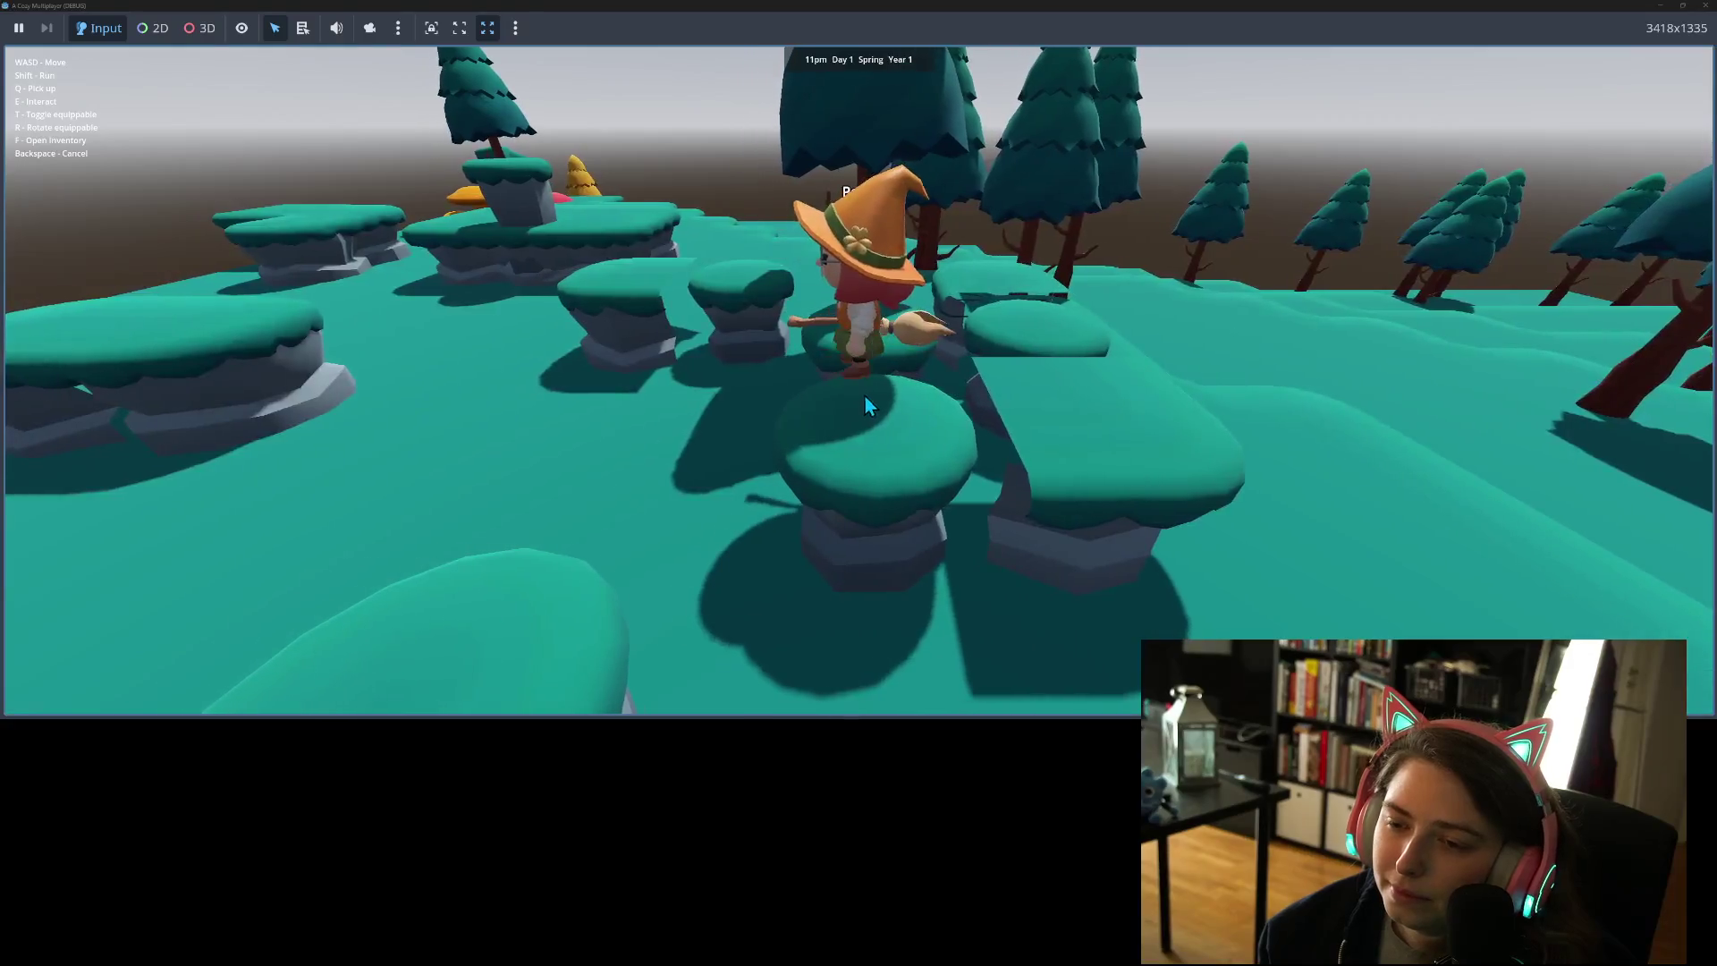
pyautogui.press('w')
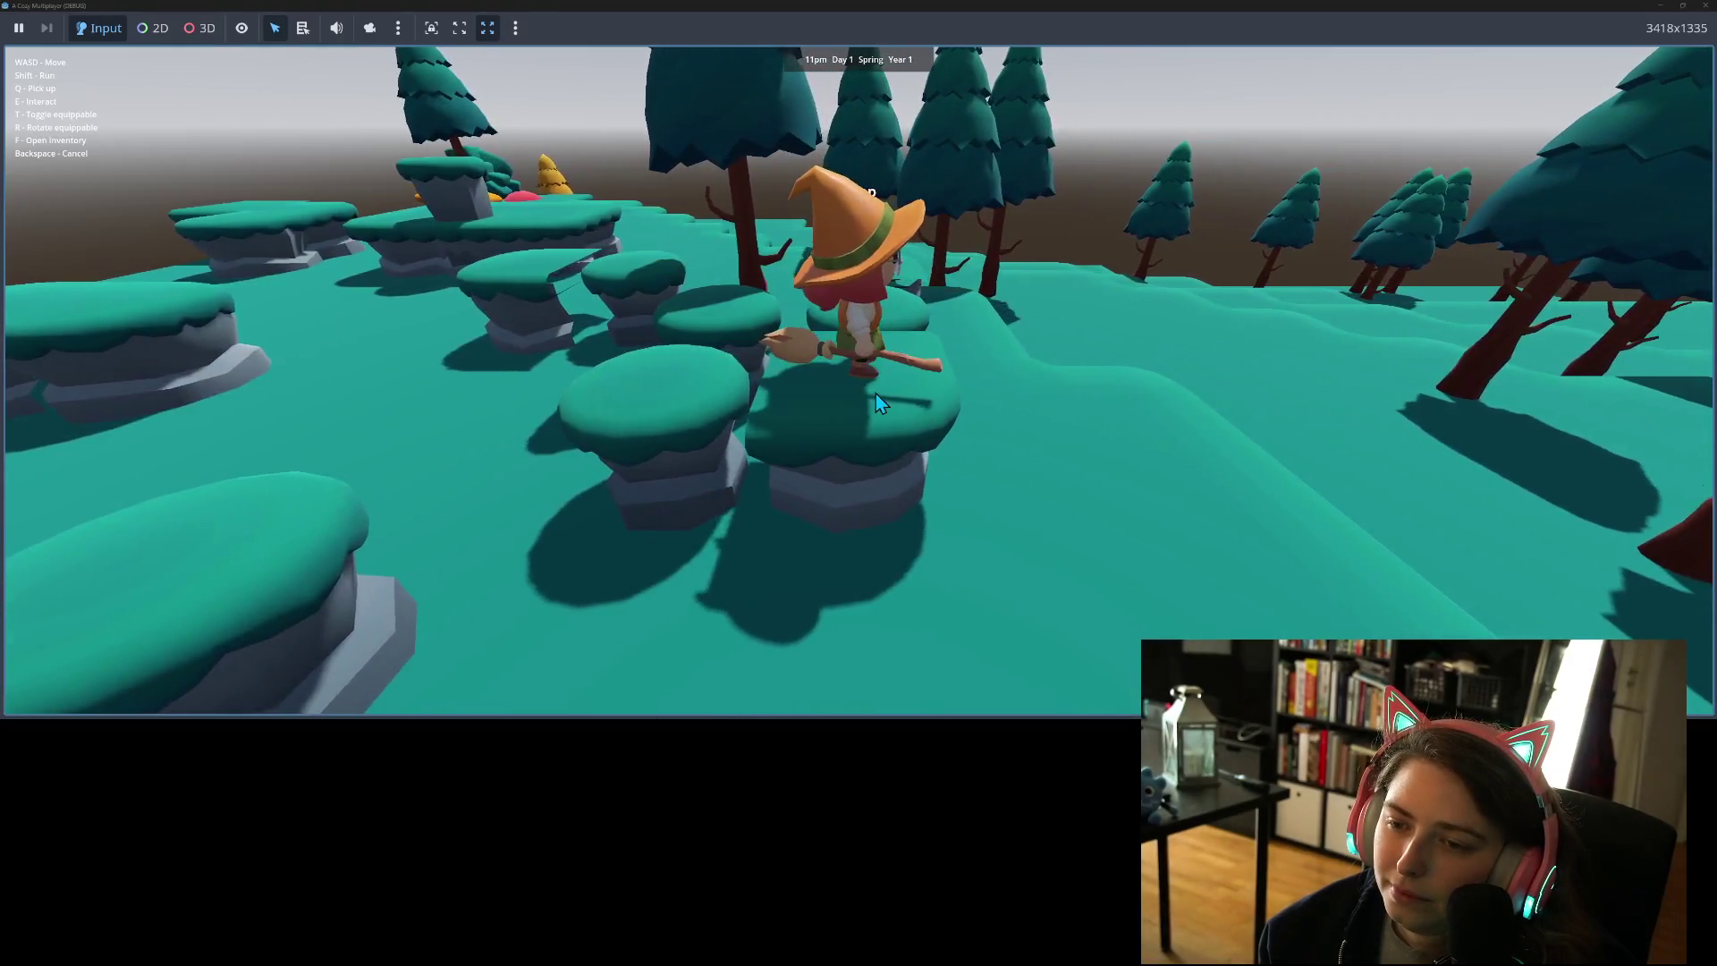
pyautogui.press('s')
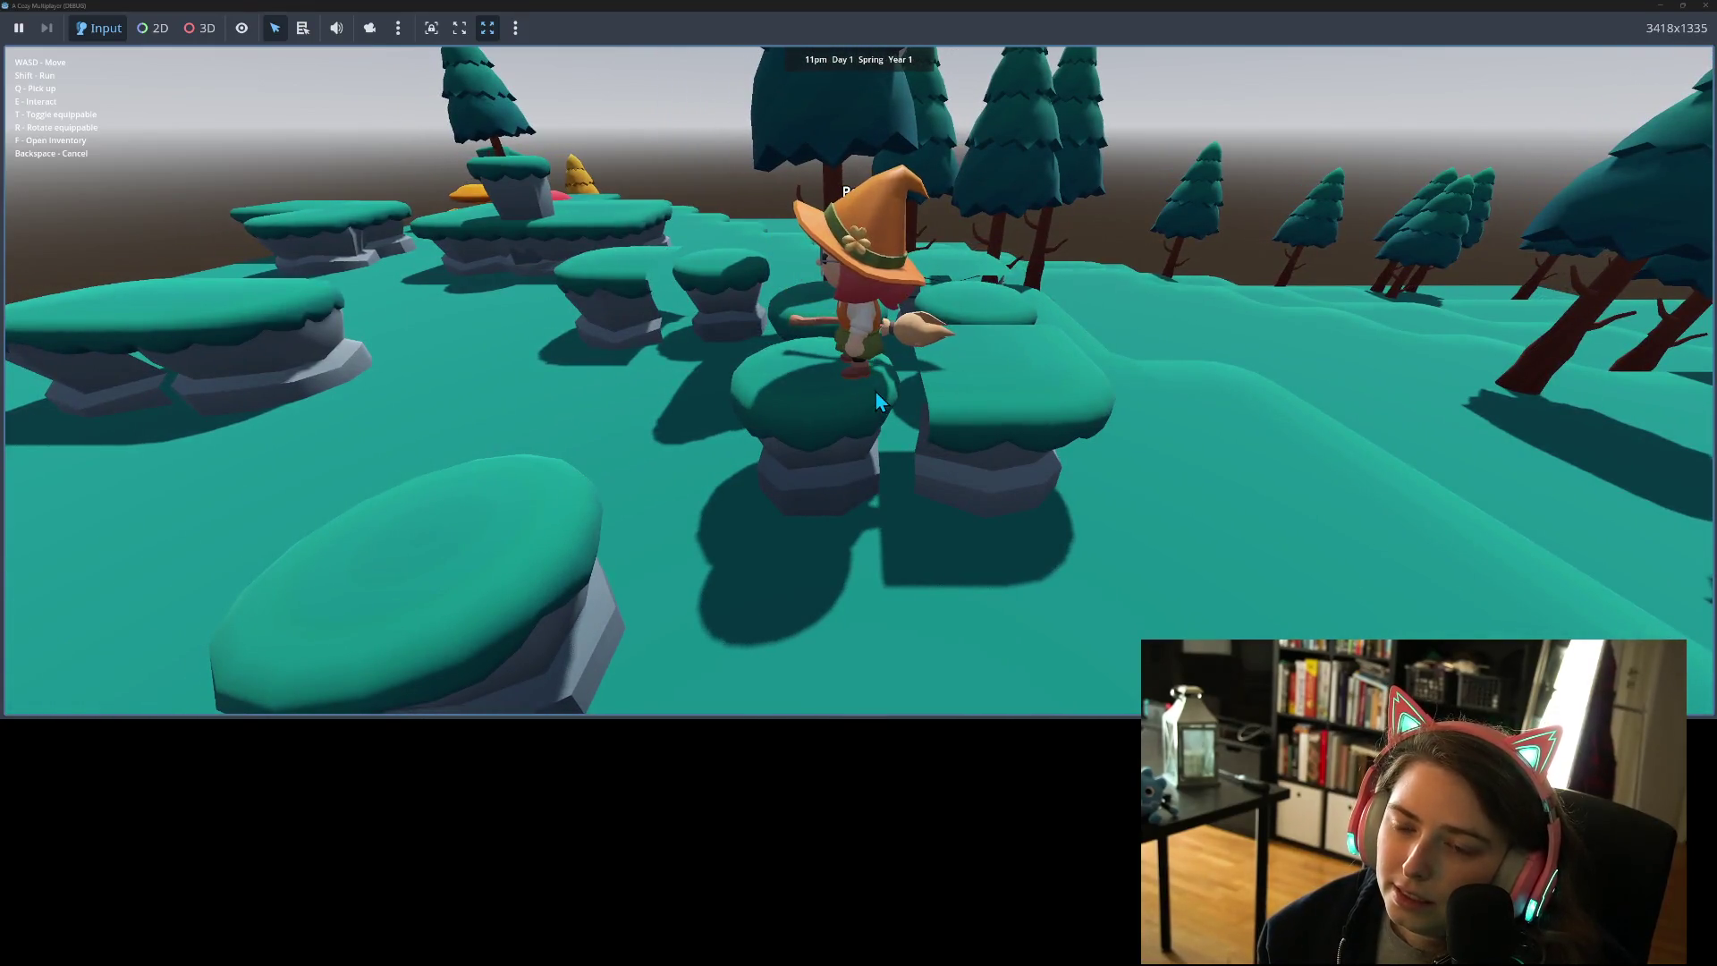
pyautogui.press('w')
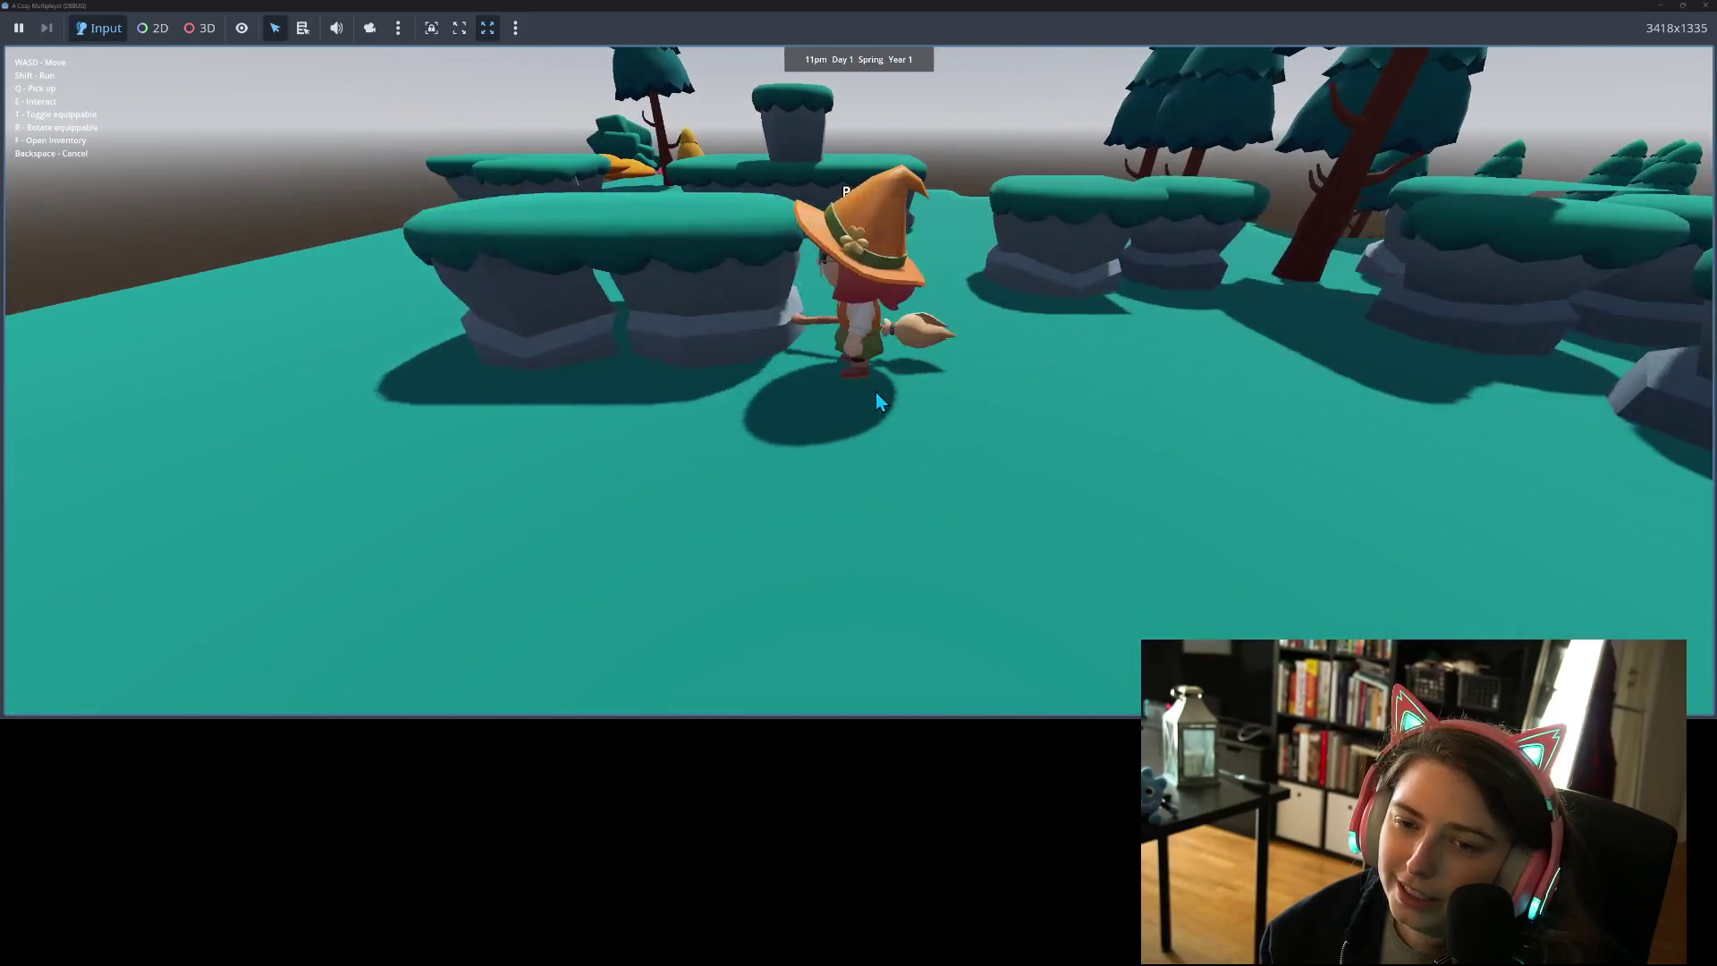
pyautogui.press('w')
pyautogui.press('w')
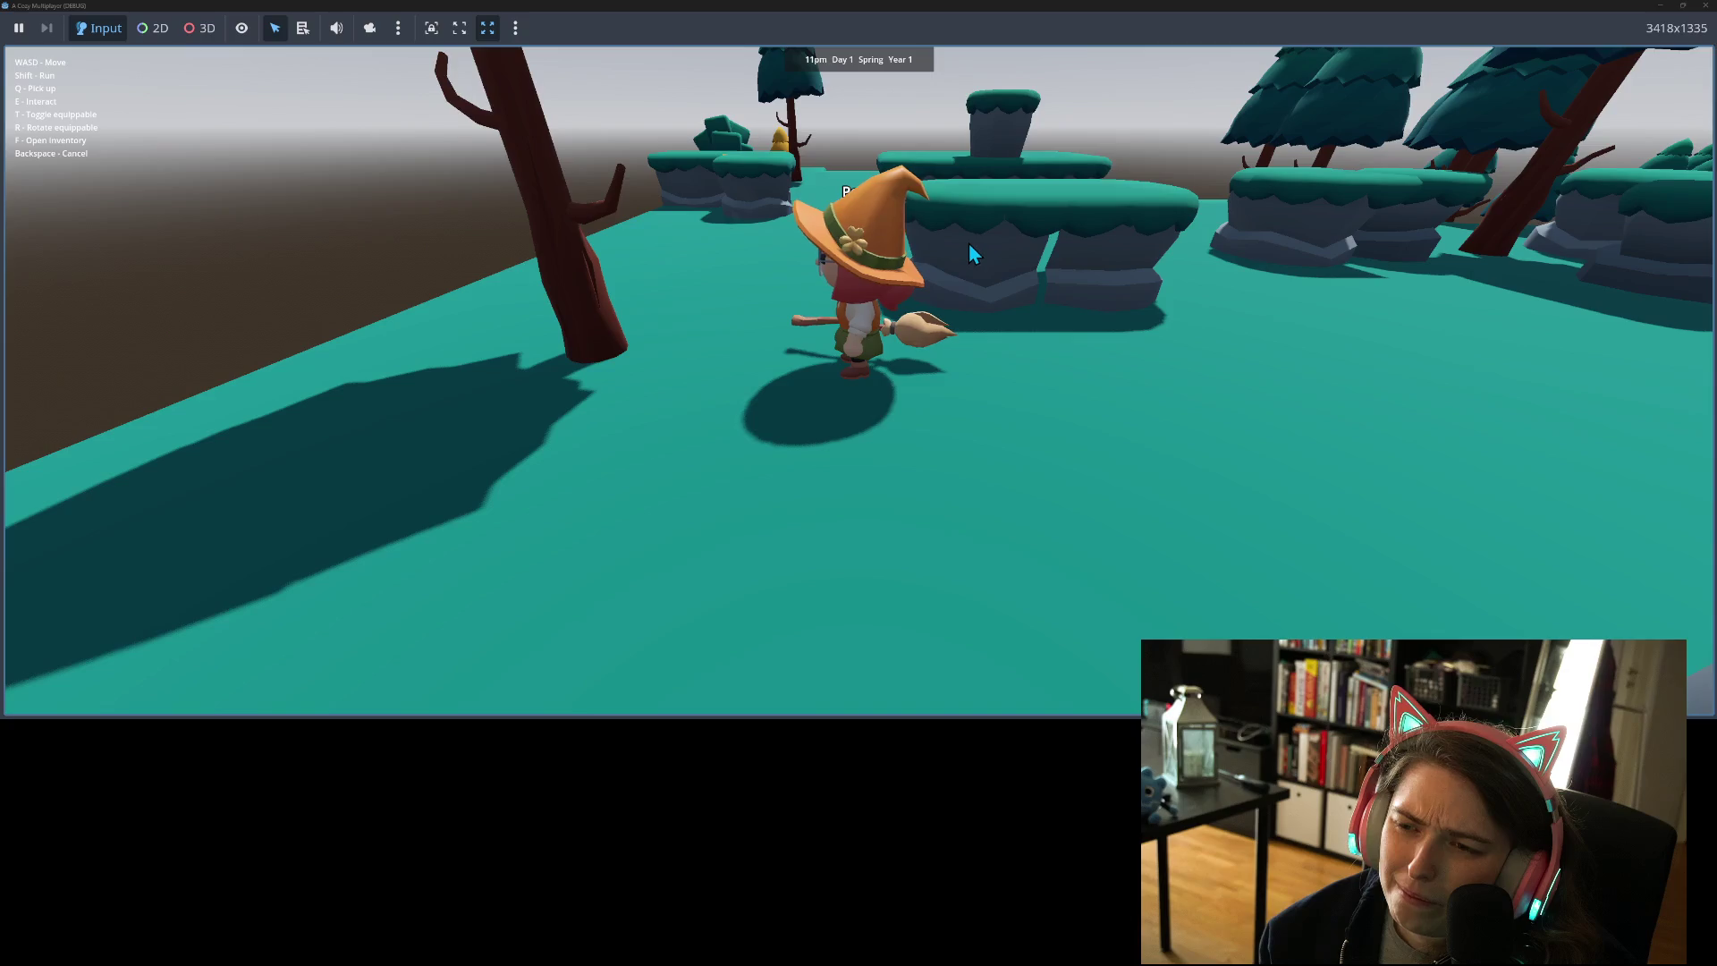
pyautogui.press('w')
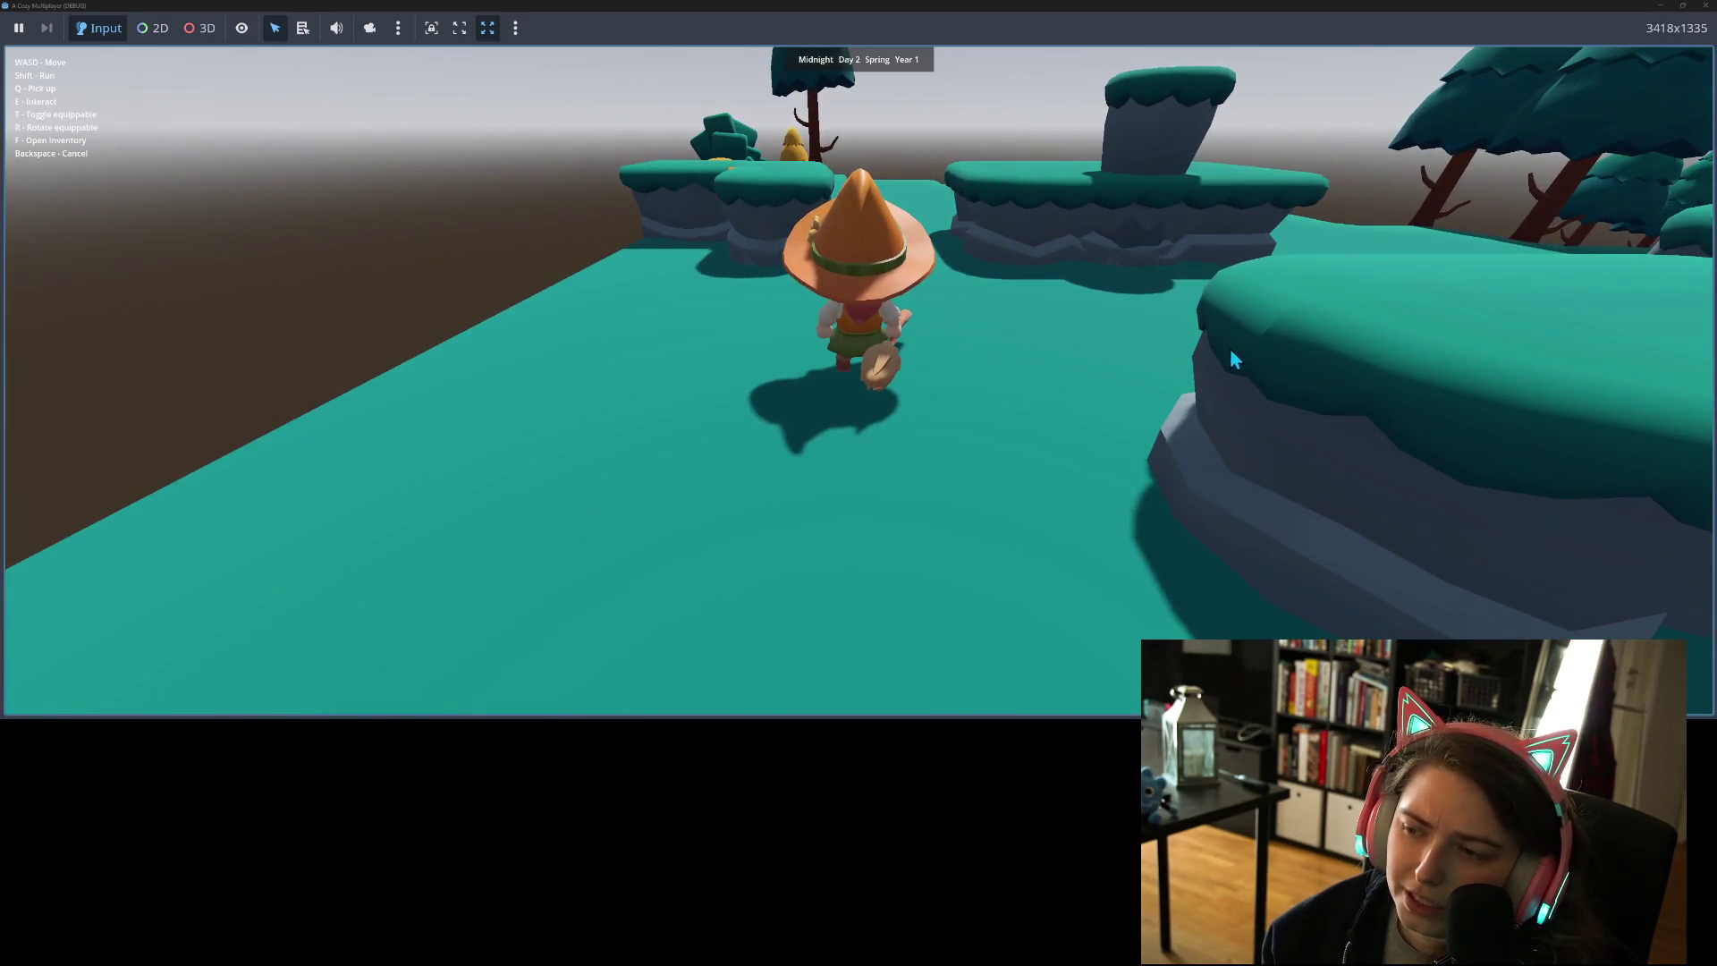
# - Run the witch left to the rock islands, hop onto one, then run behind the large island
pyautogui.press('a')
pyautogui.press('w')
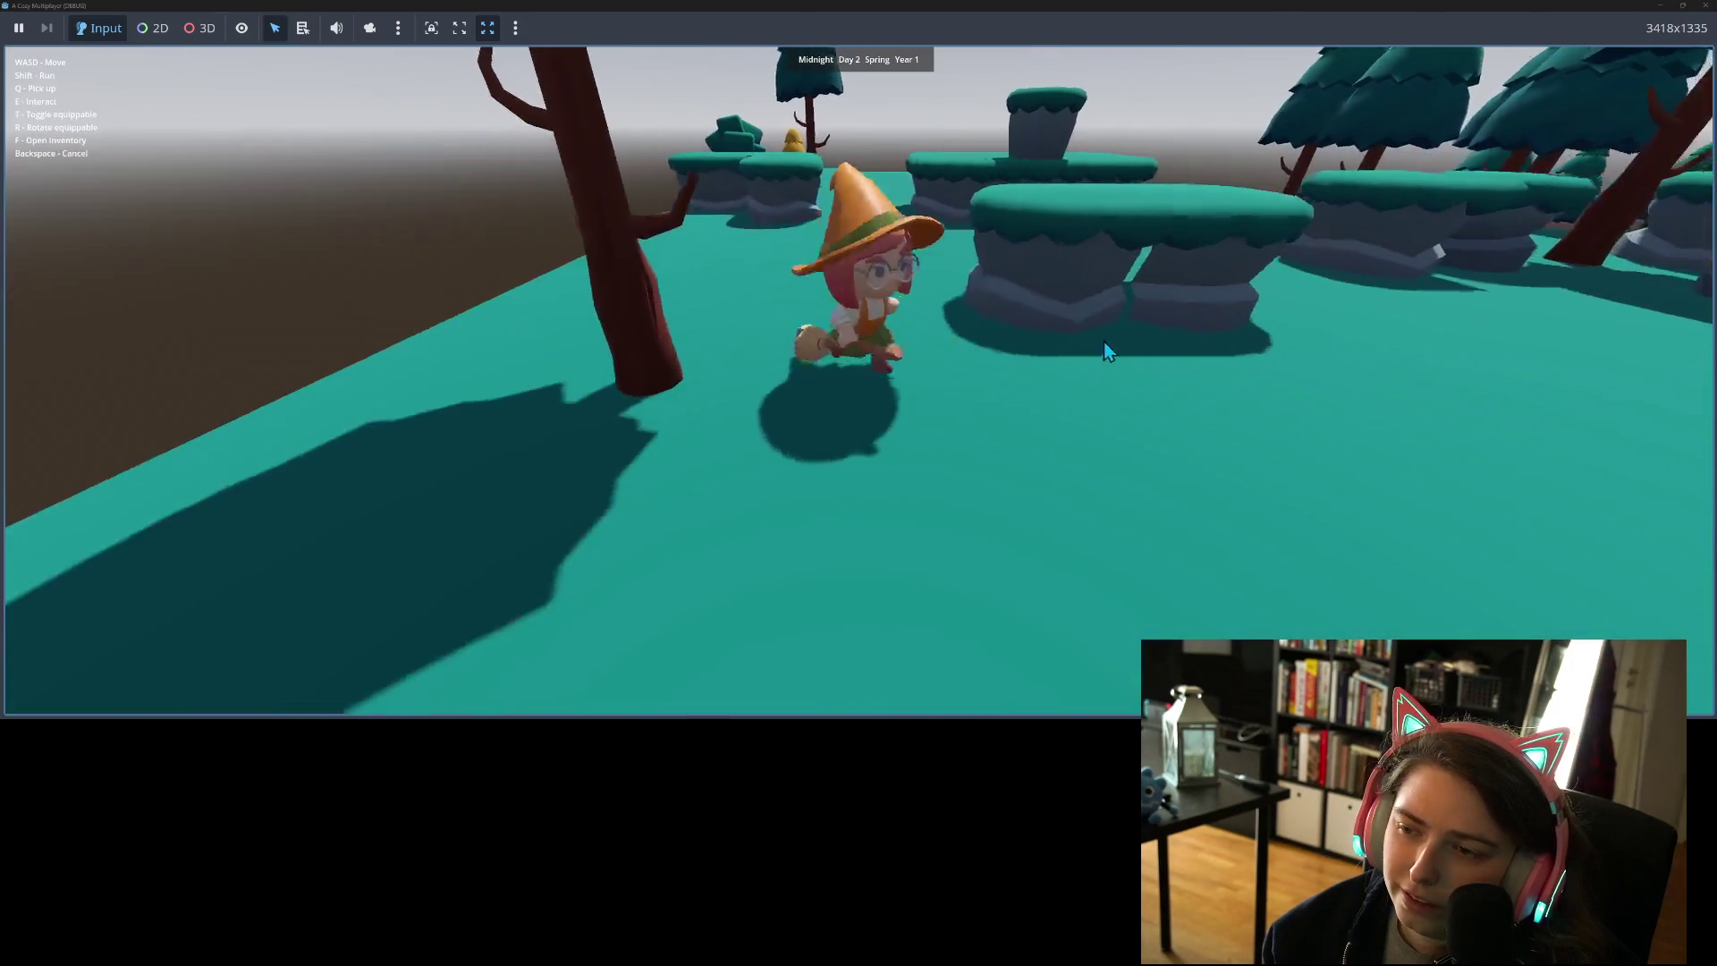
pyautogui.press('a')
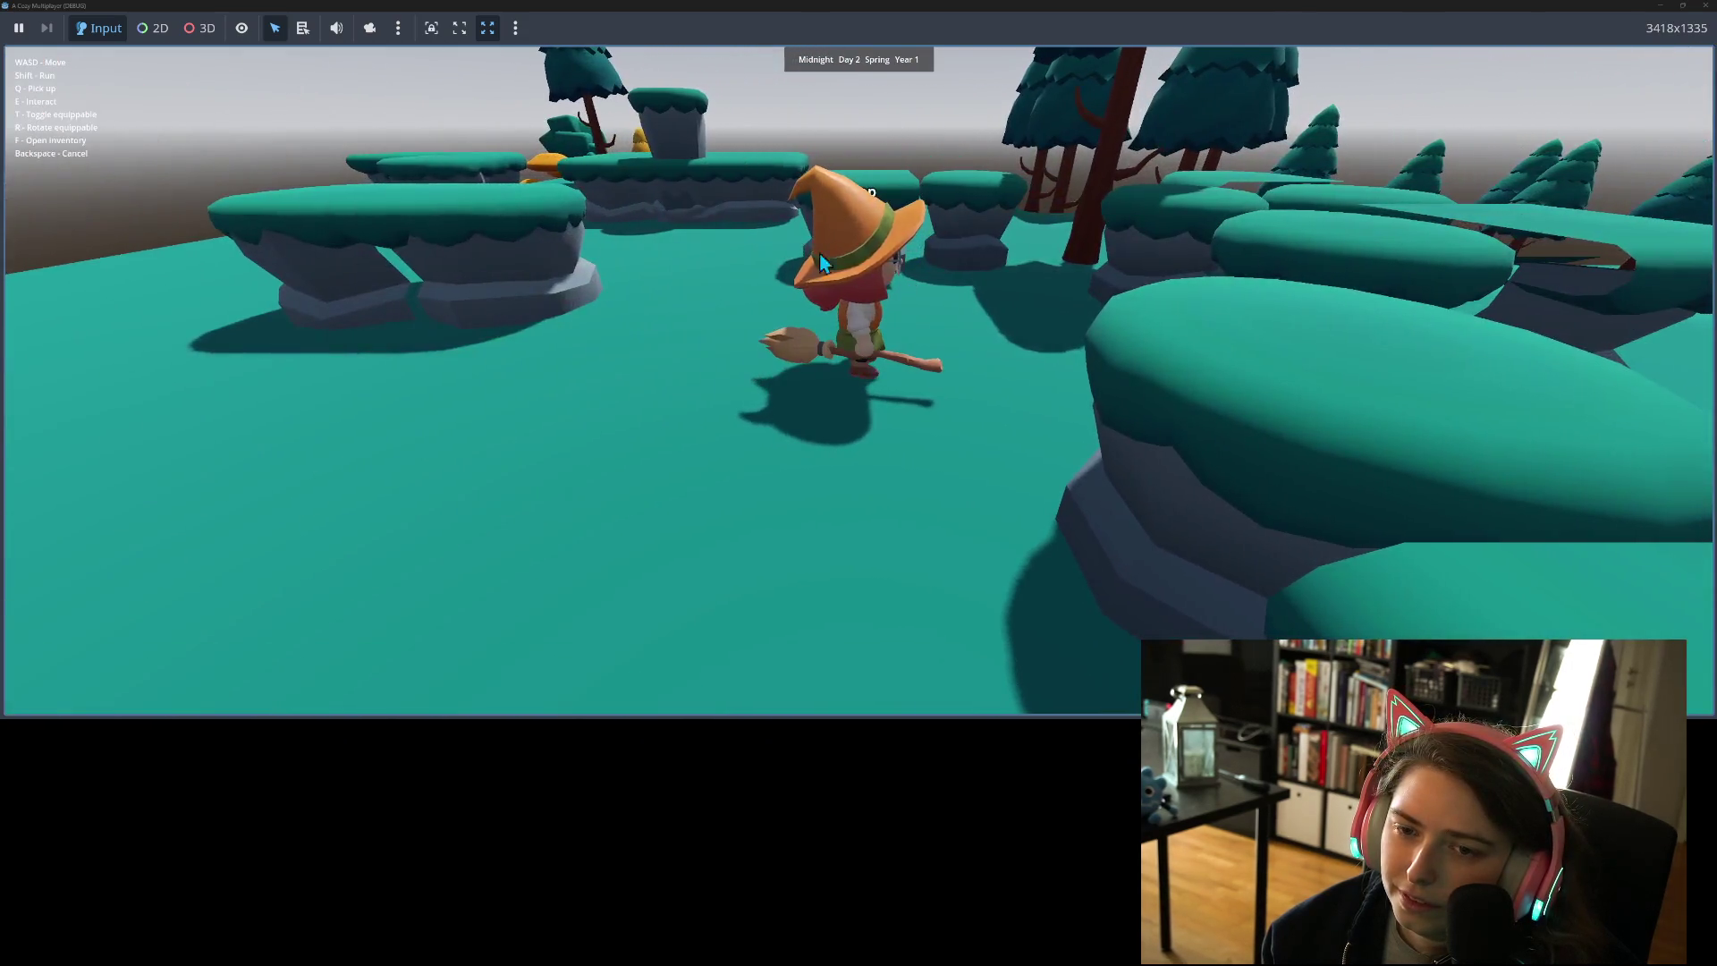
pyautogui.press('w')
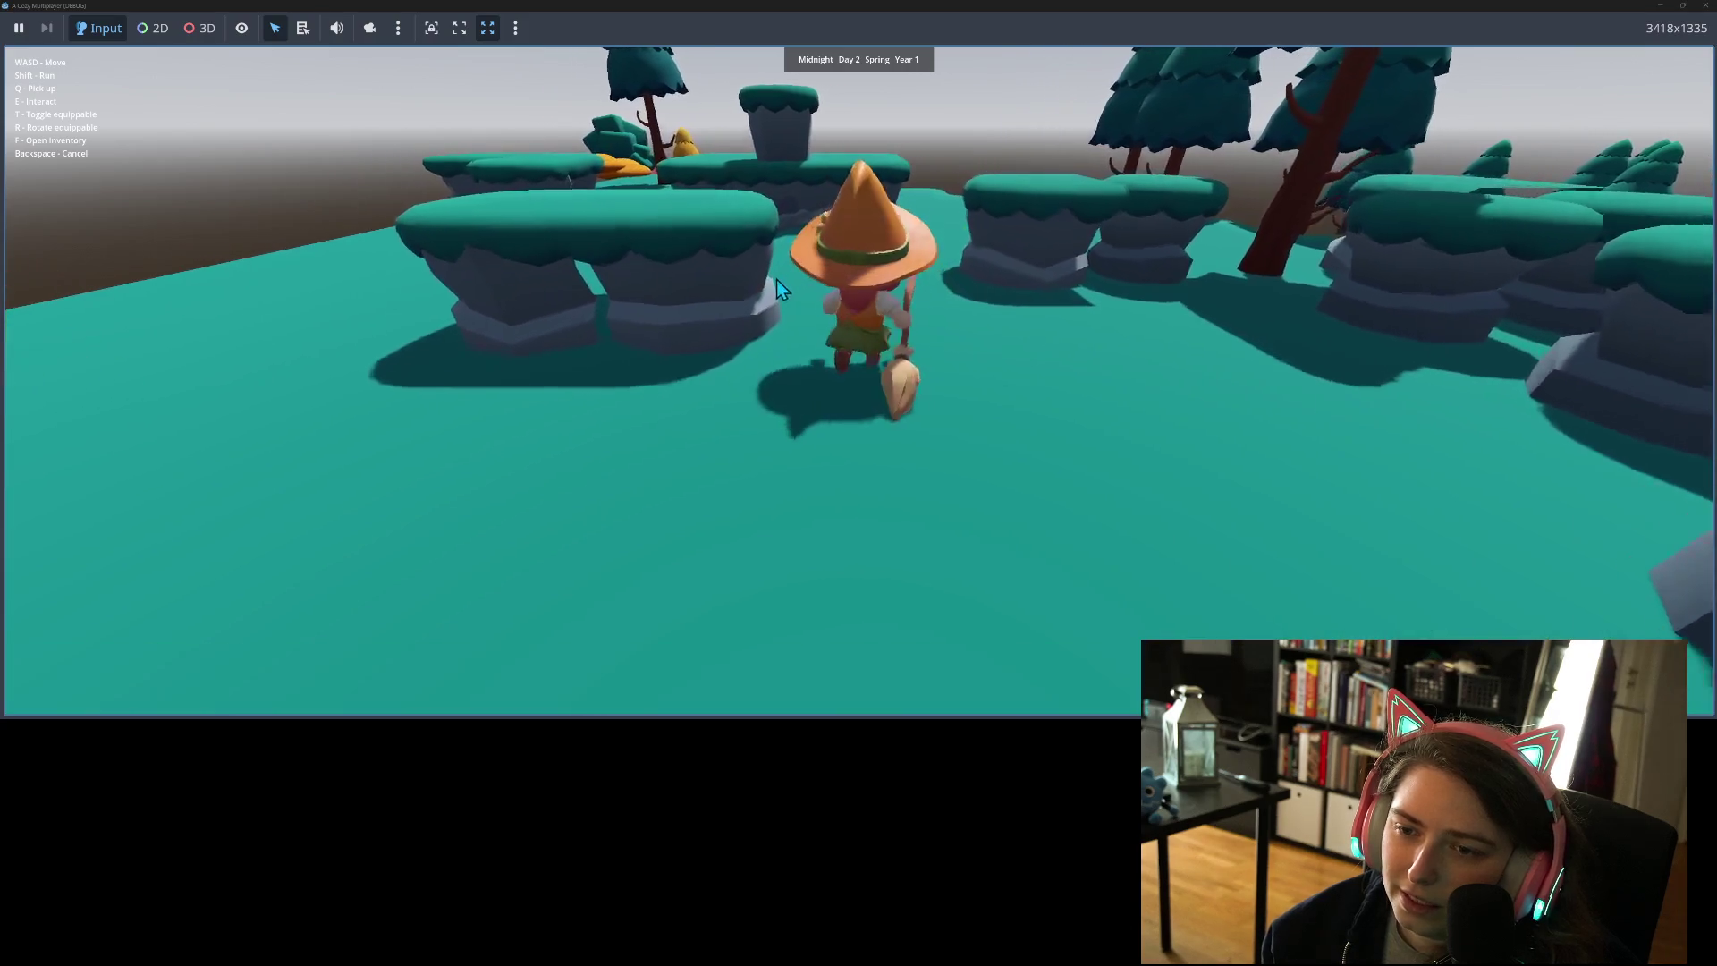
pyautogui.press('a')
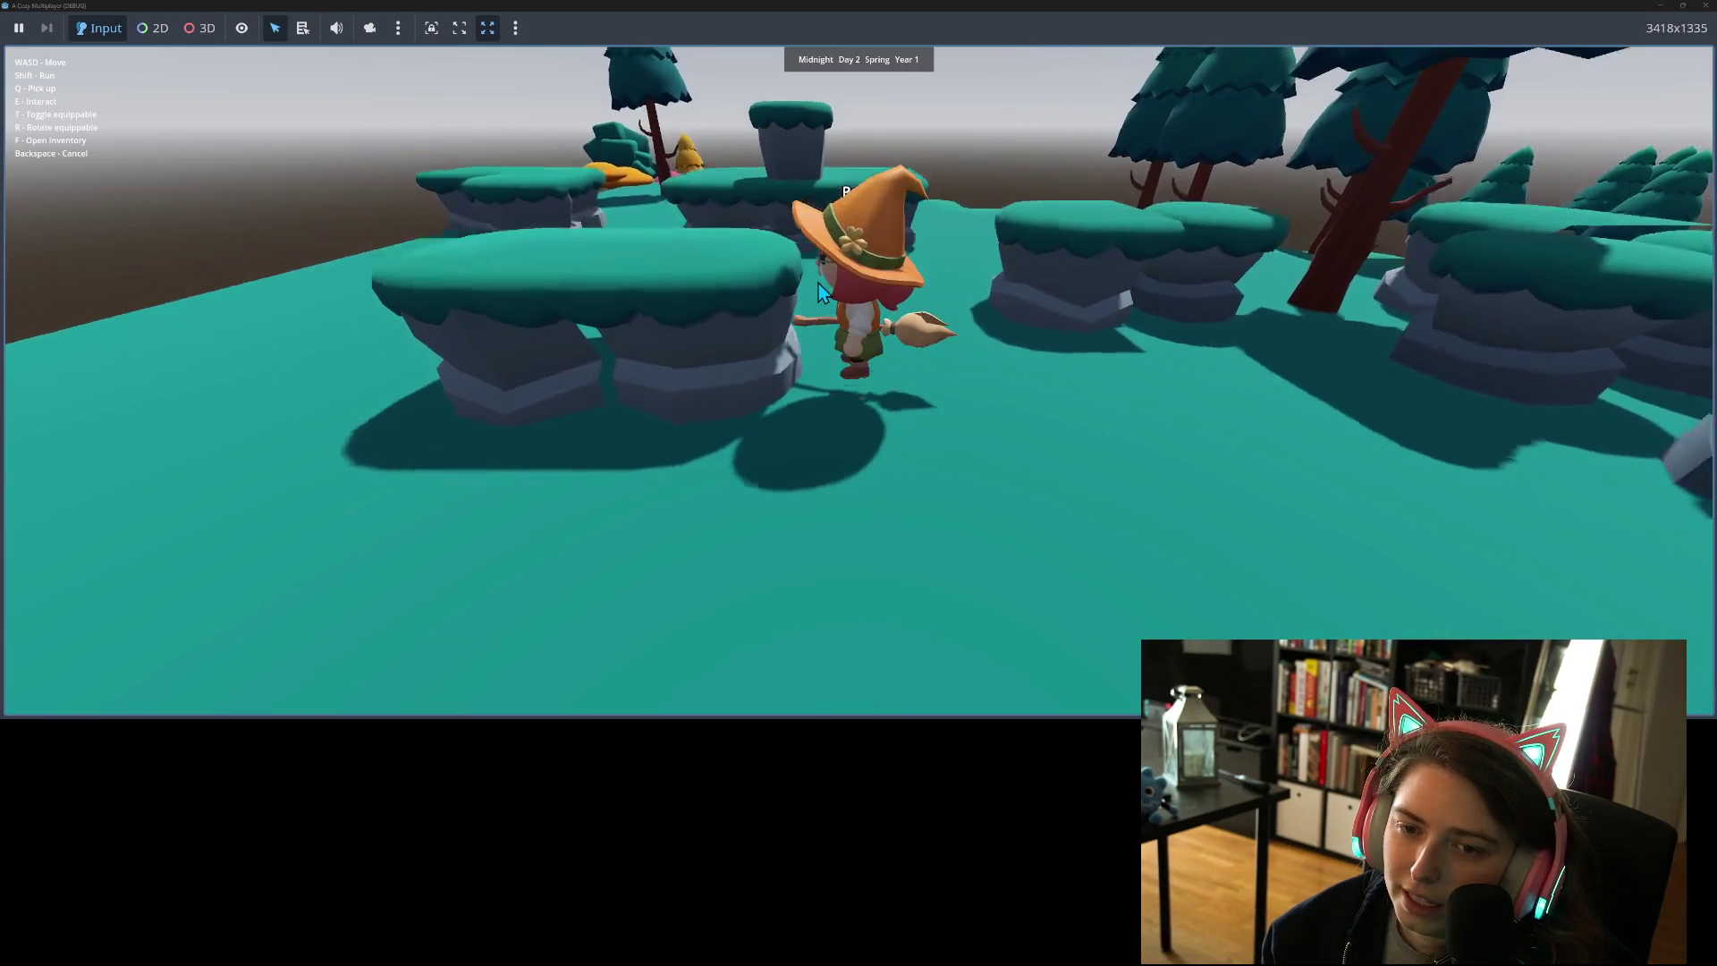
pyautogui.press('space')
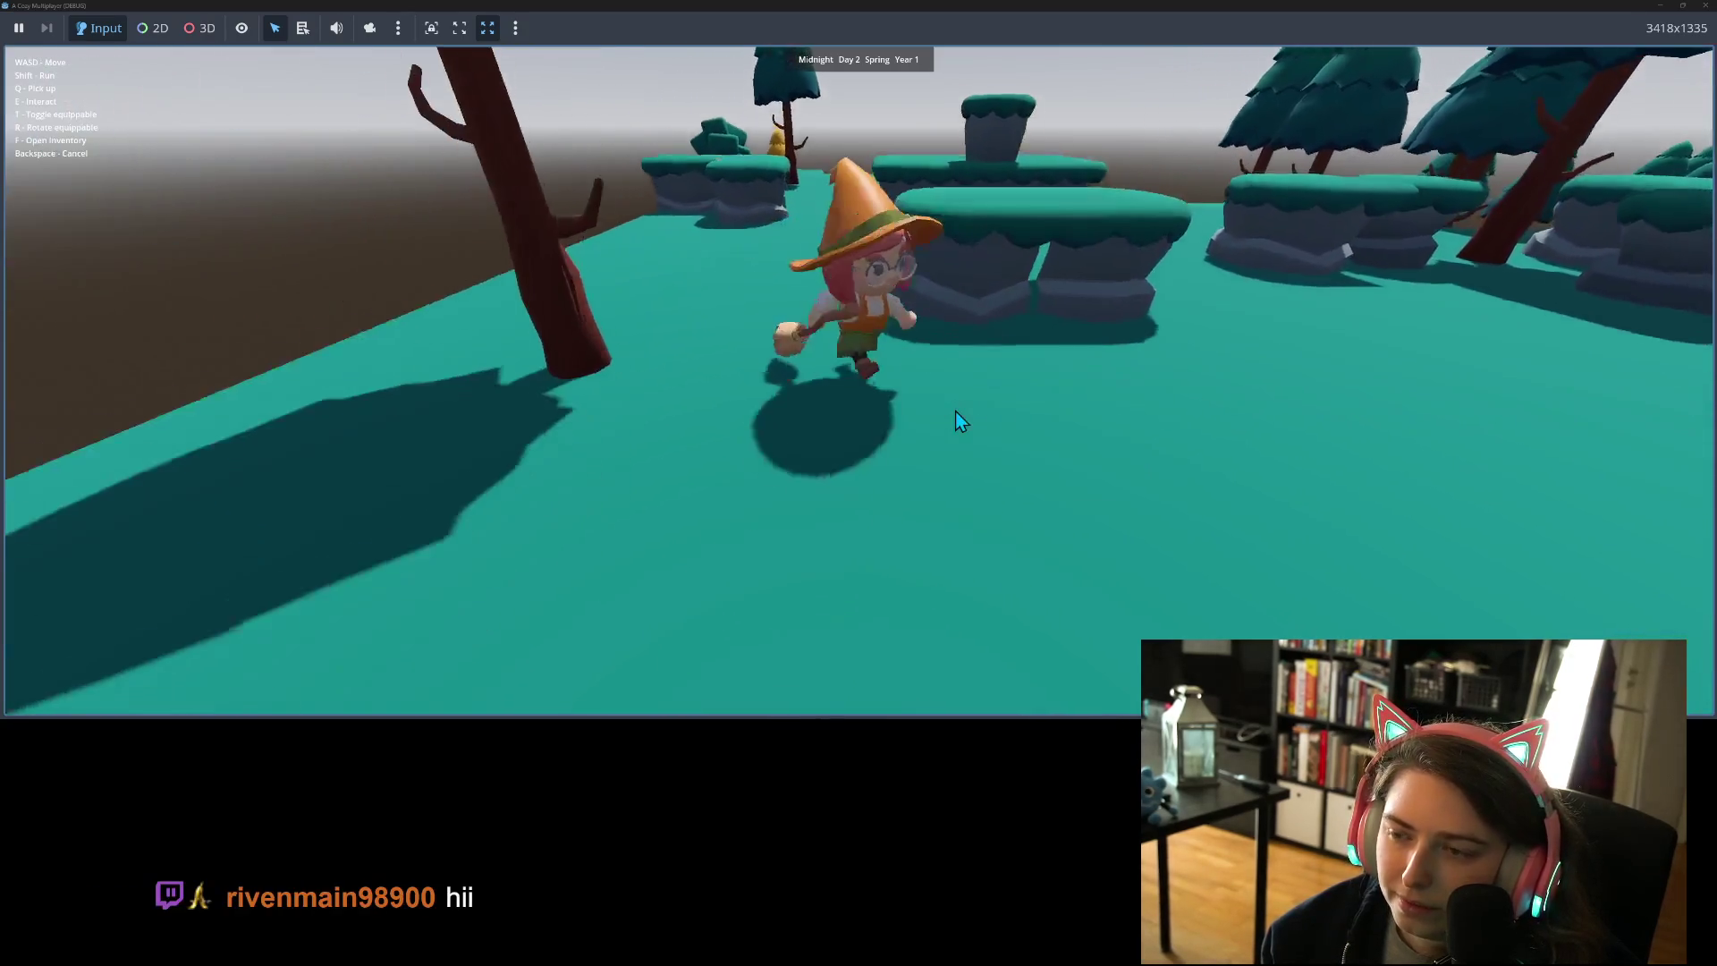
pyautogui.press('w')
pyautogui.press('d')
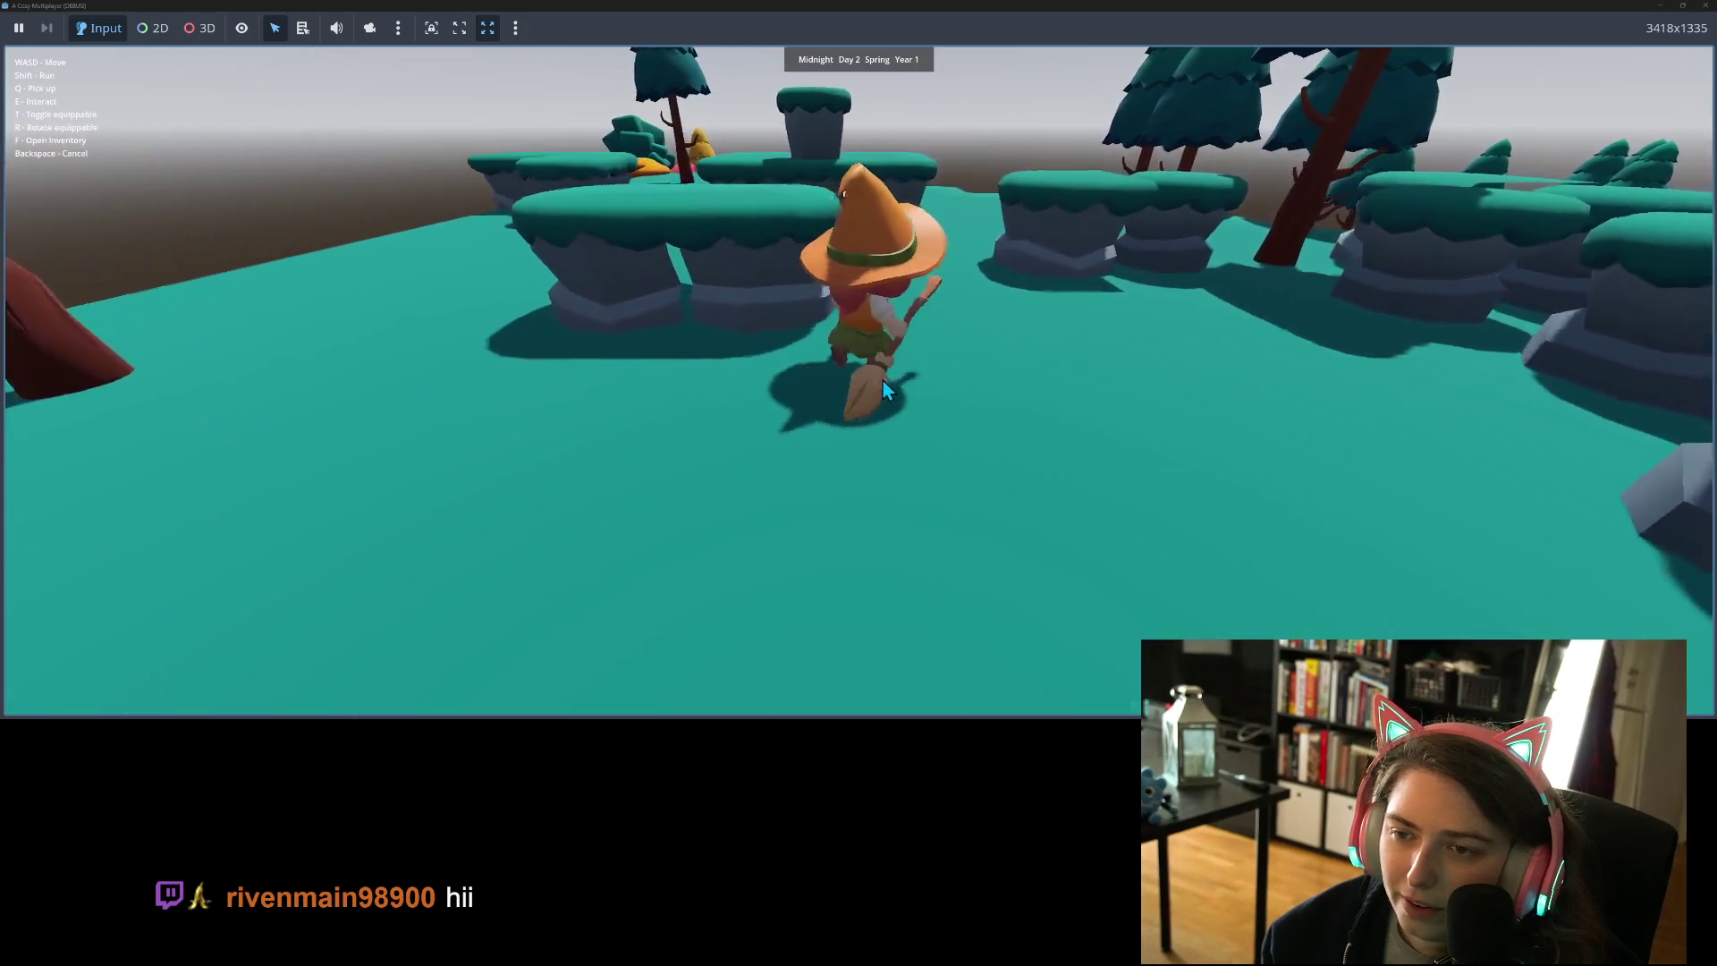
pyautogui.press('w')
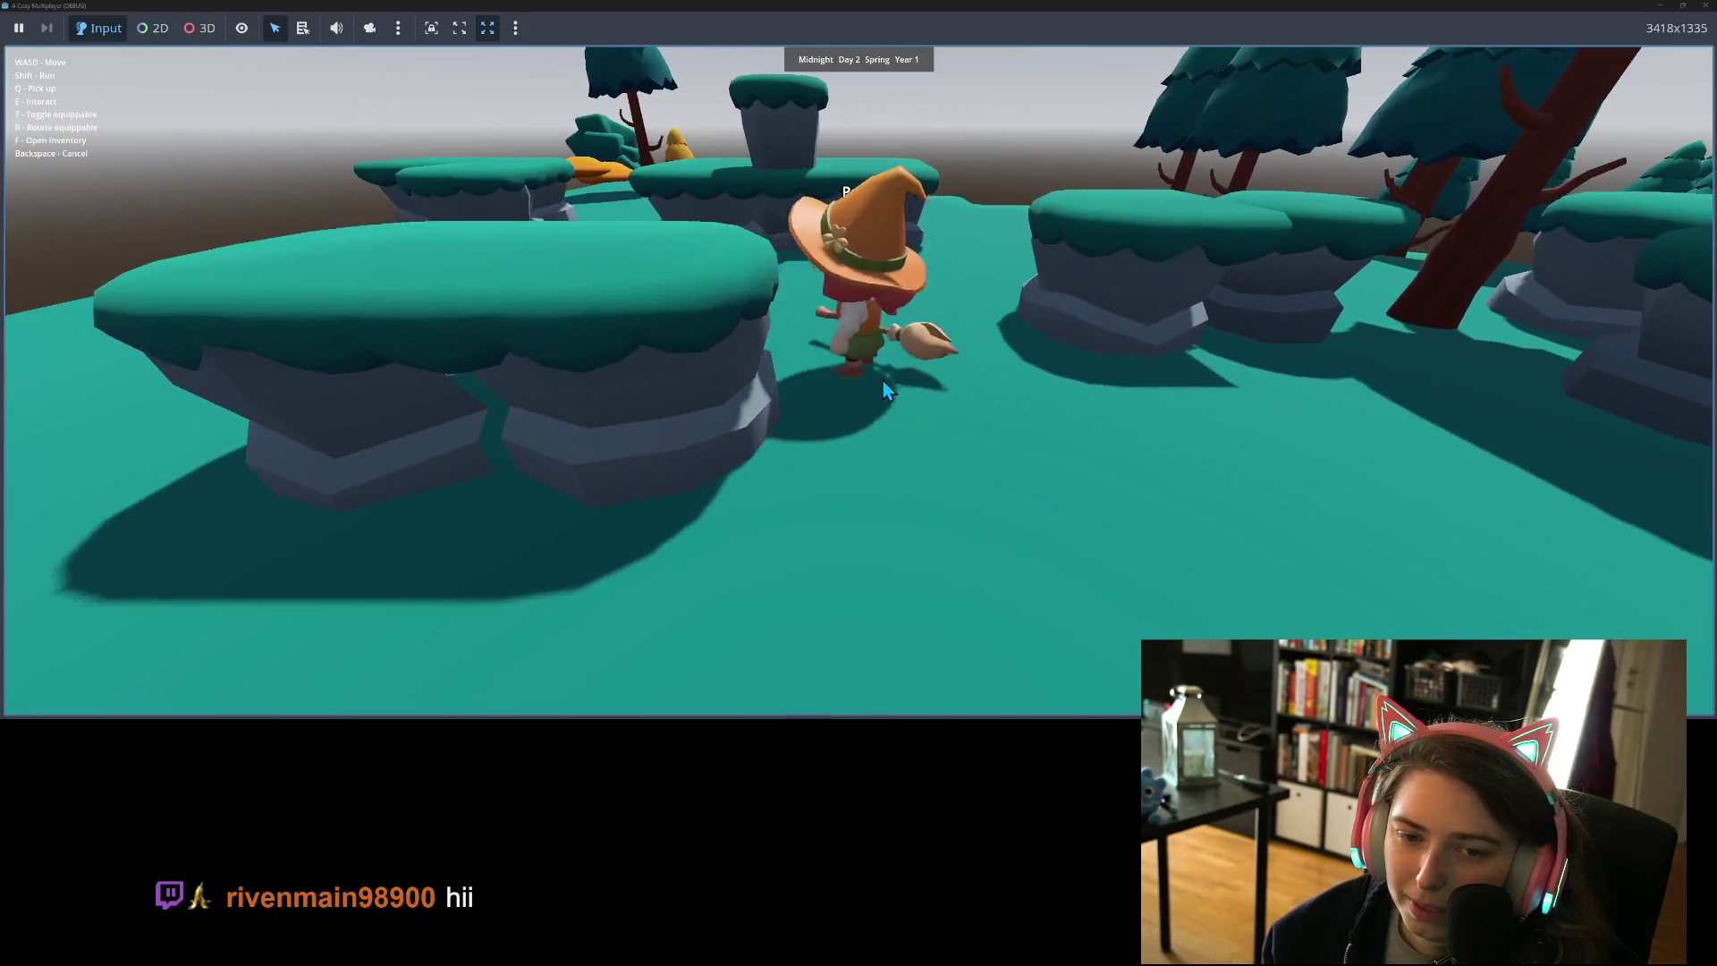
pyautogui.press('a')
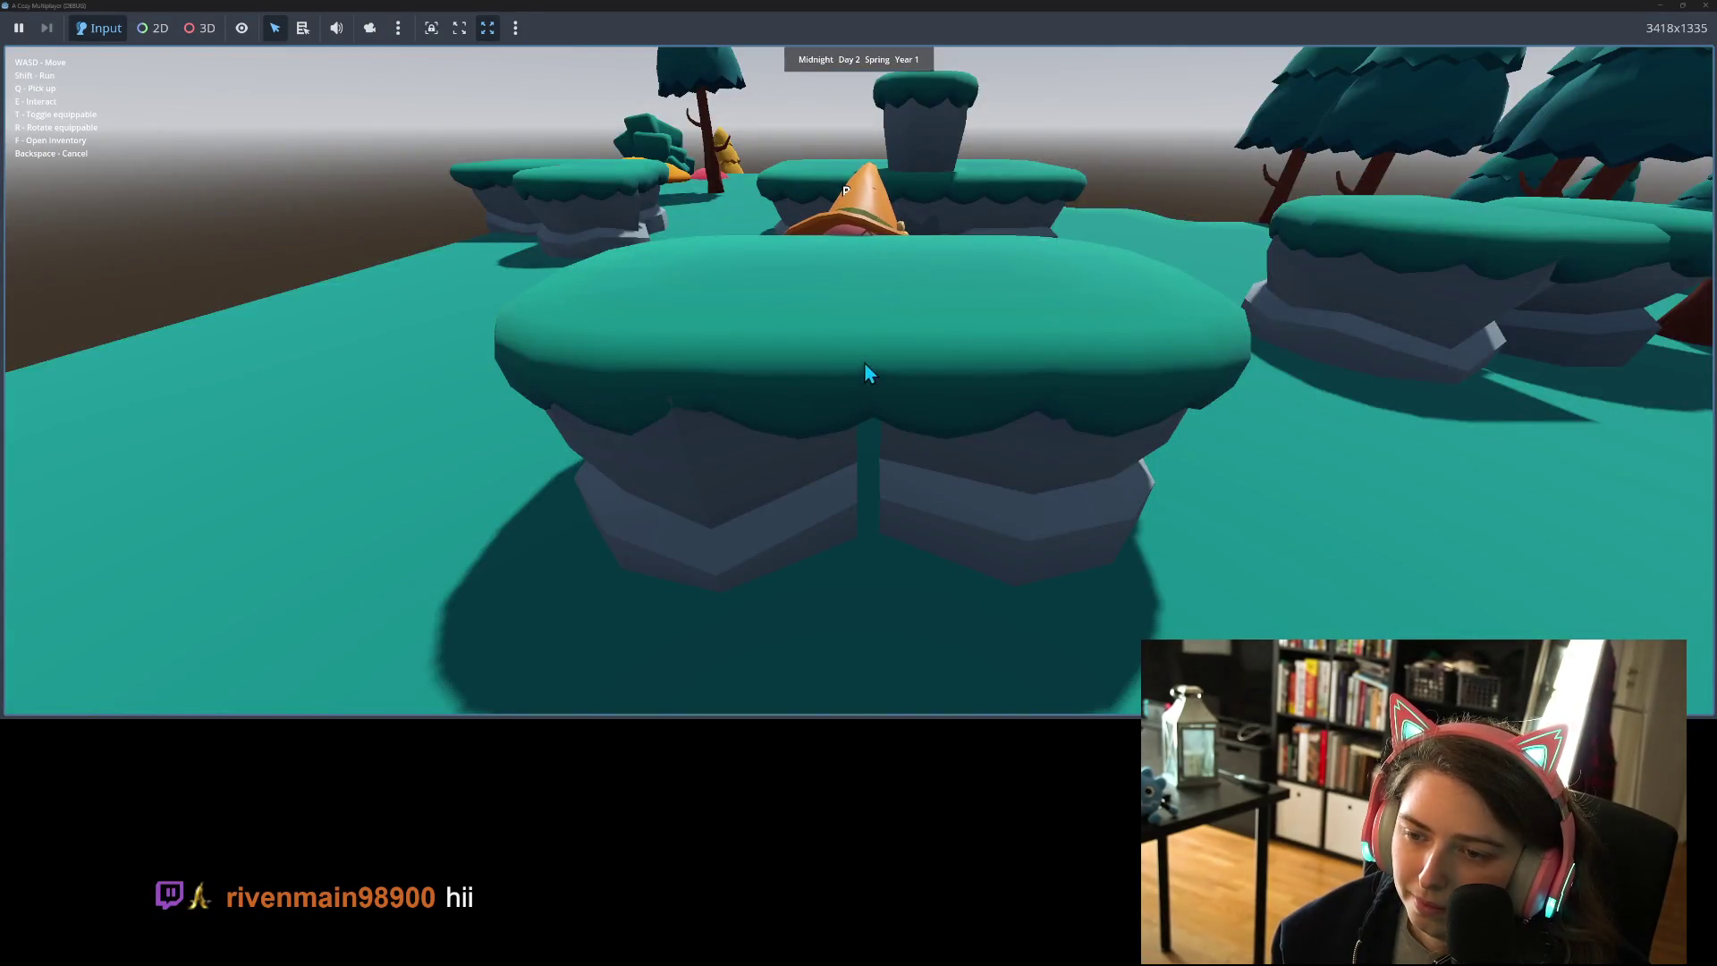
# - Bring the witch past the big island and through the gap between islands, then close the game
pyautogui.press('d')
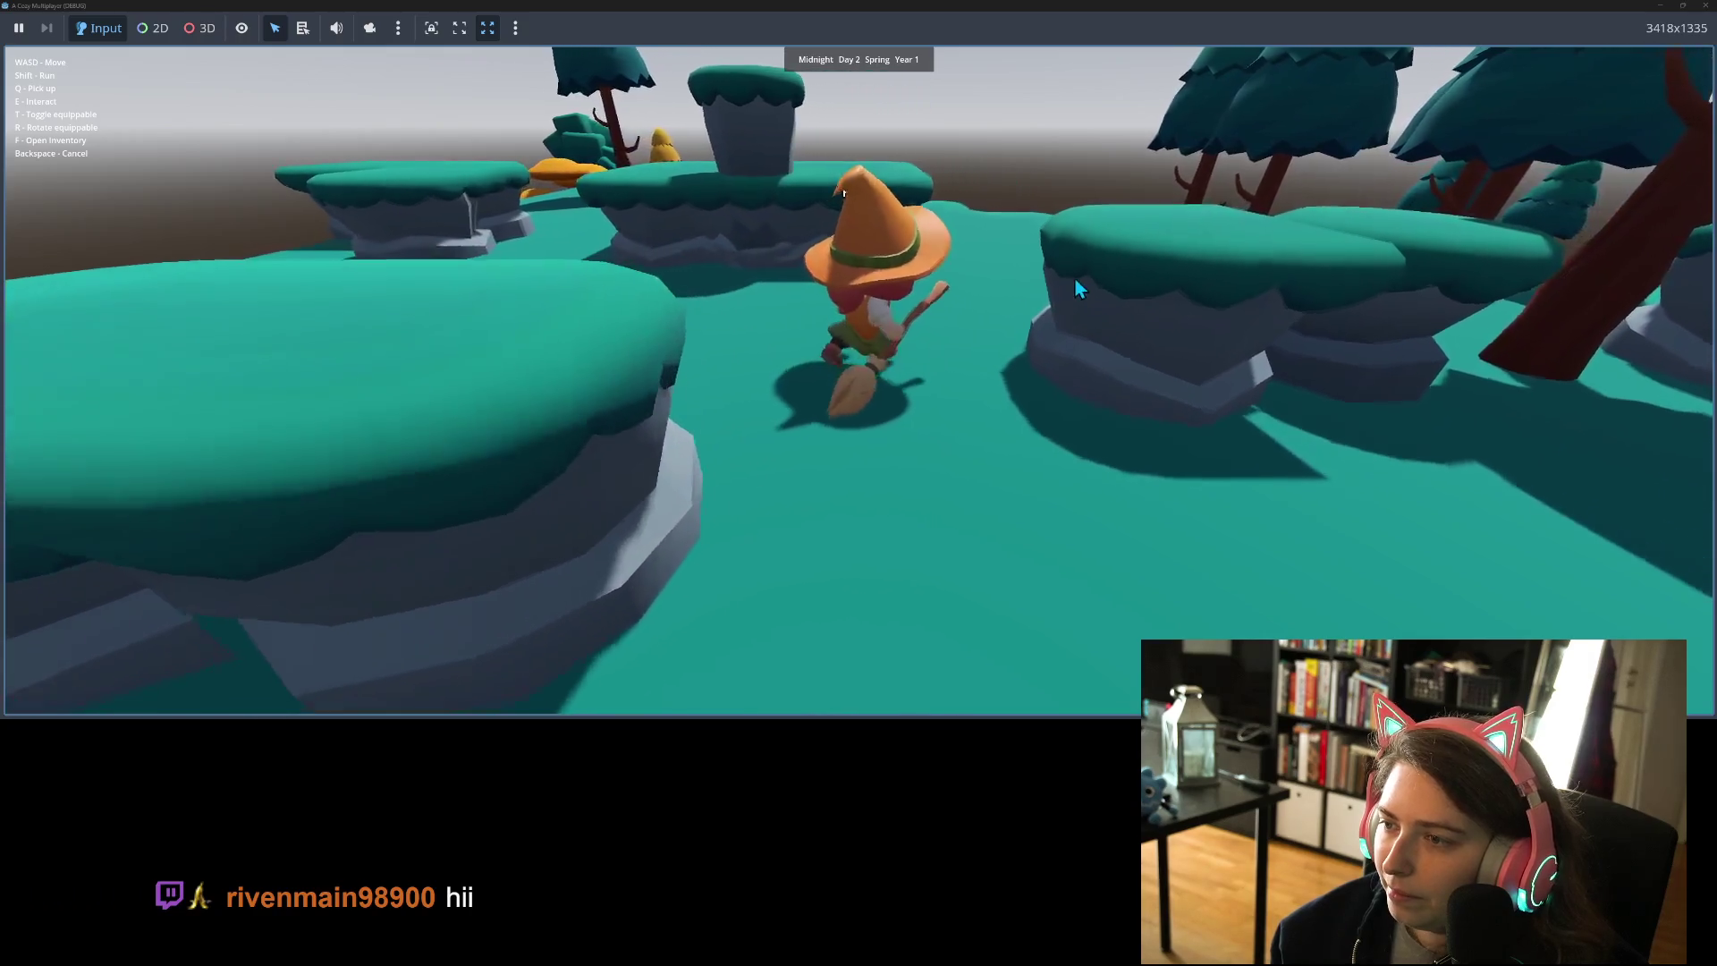
pyautogui.press('w')
pyautogui.press('s')
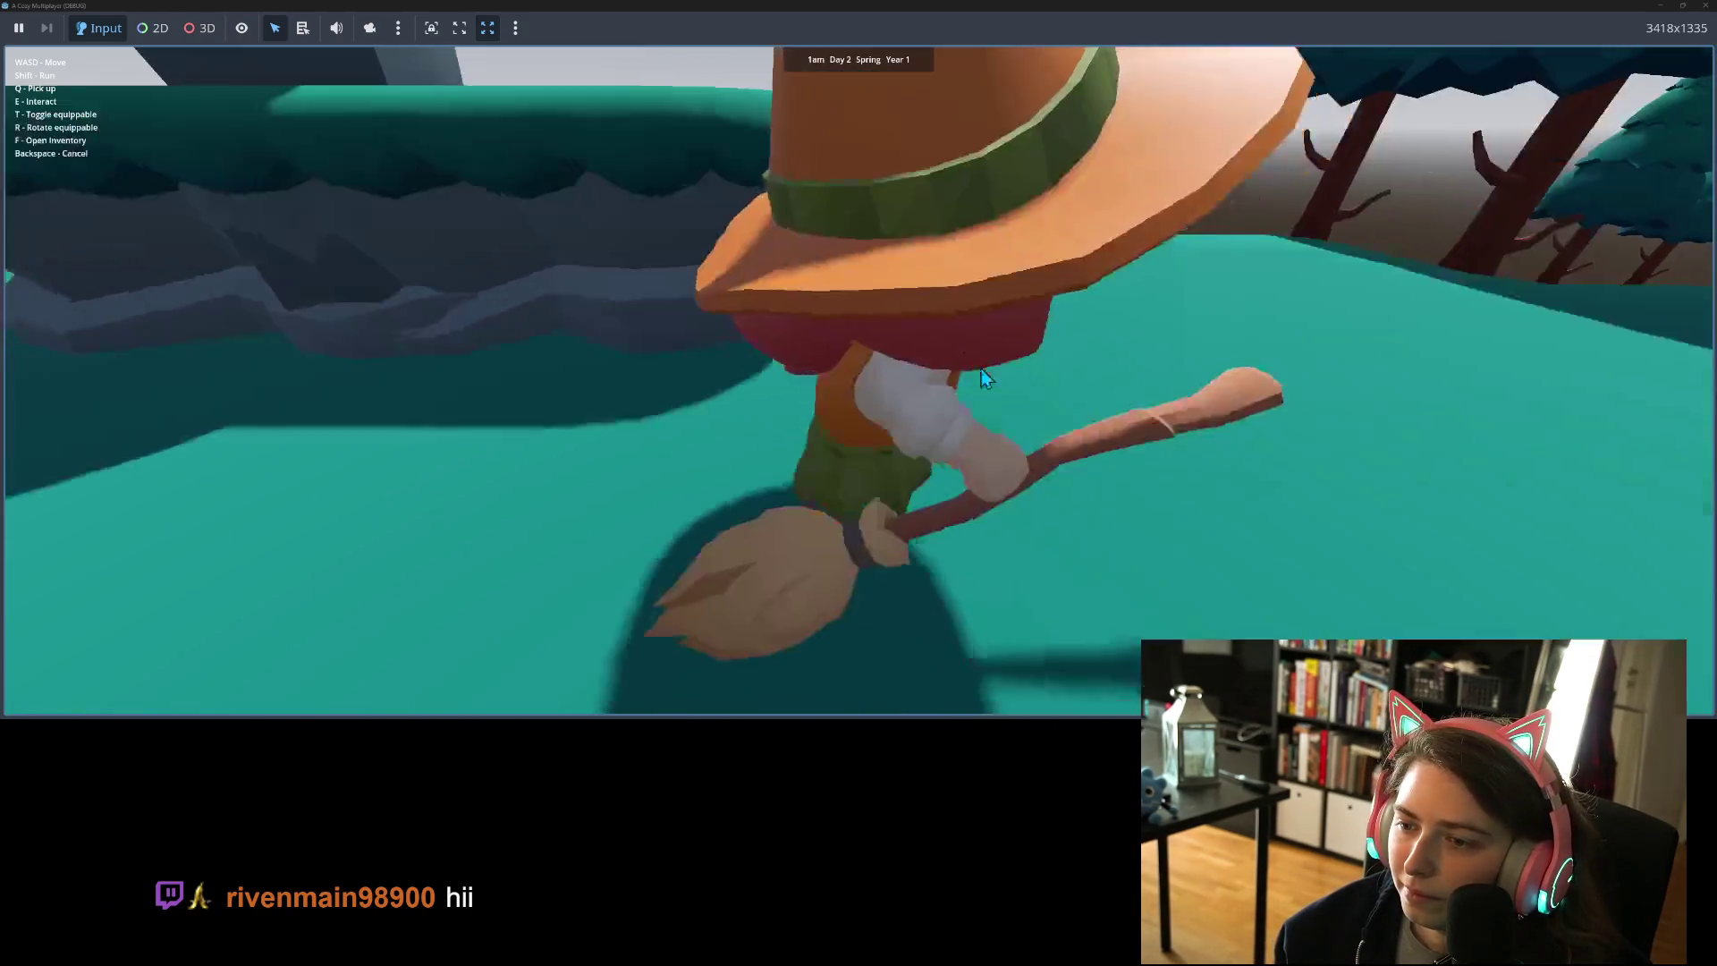
pyautogui.press('w')
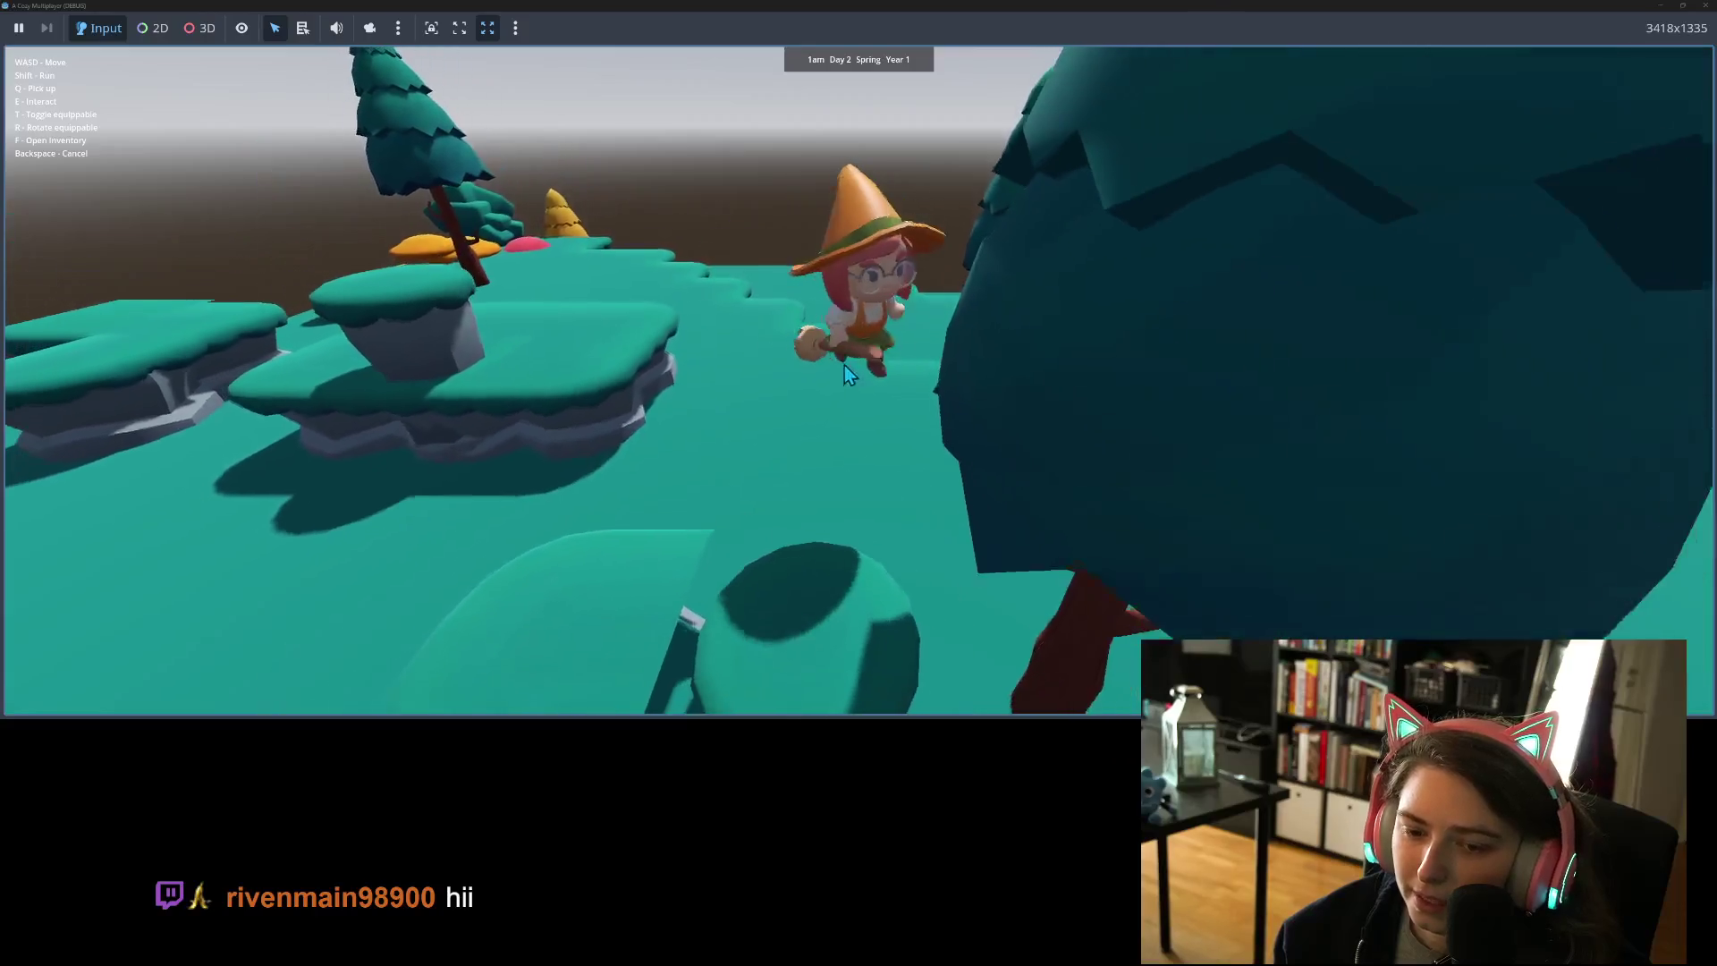
pyautogui.press('s')
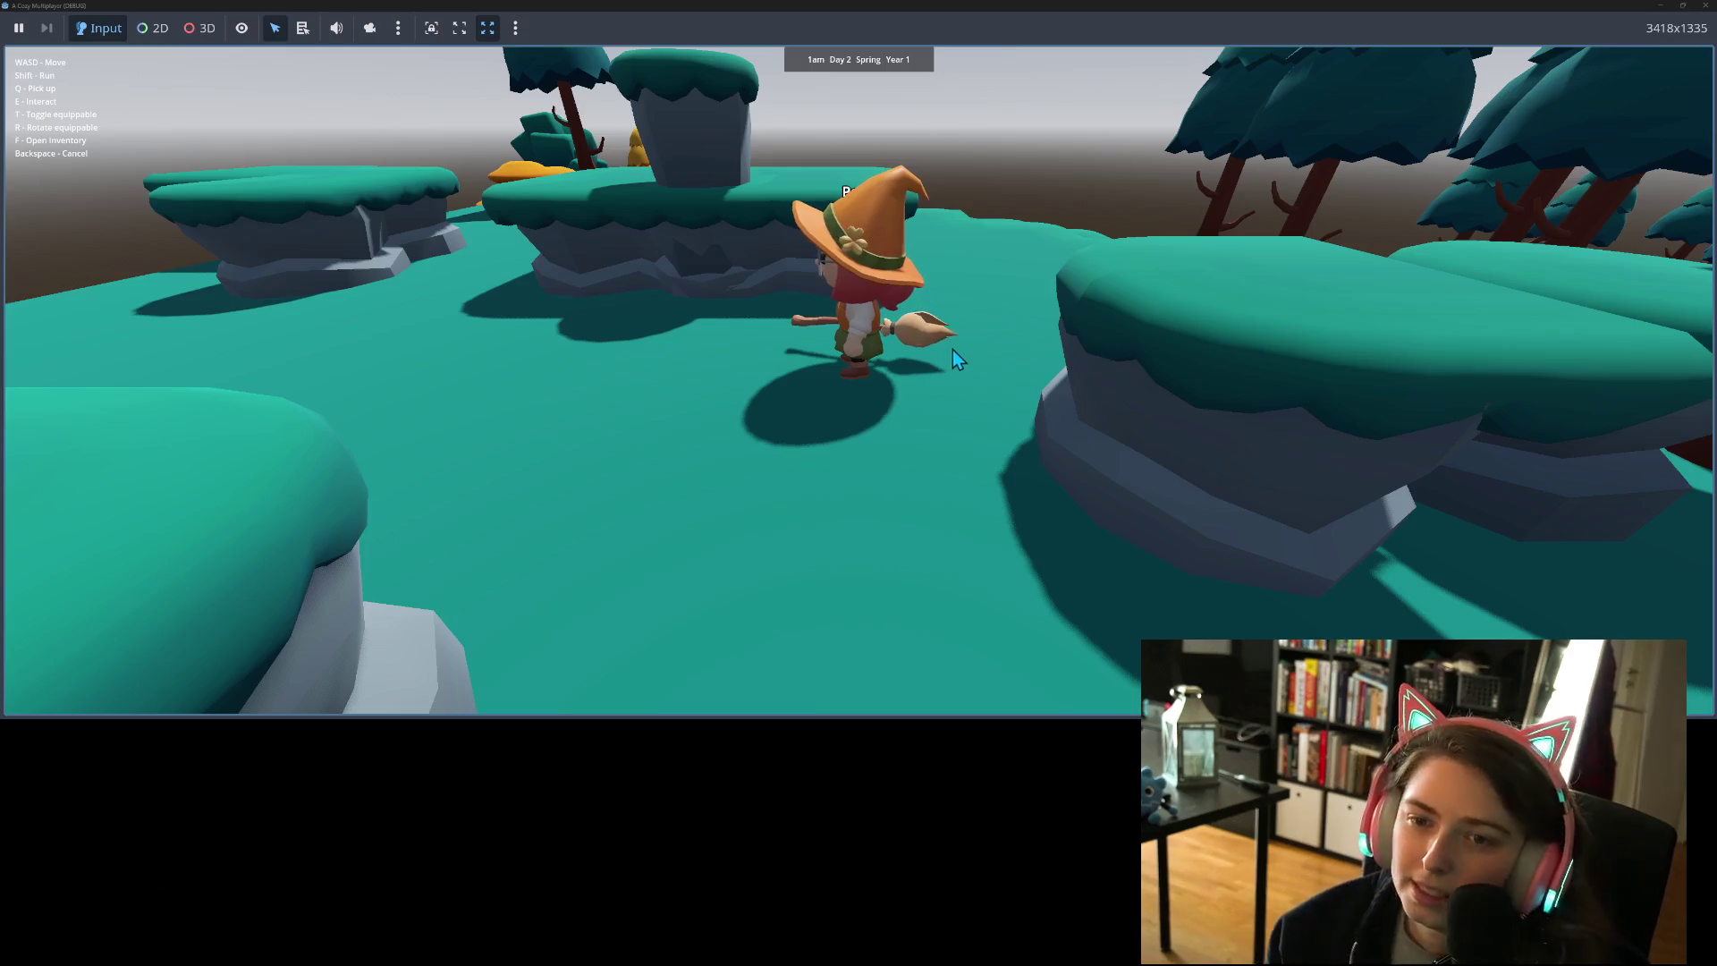
pyautogui.press('a')
pyautogui.press('w')
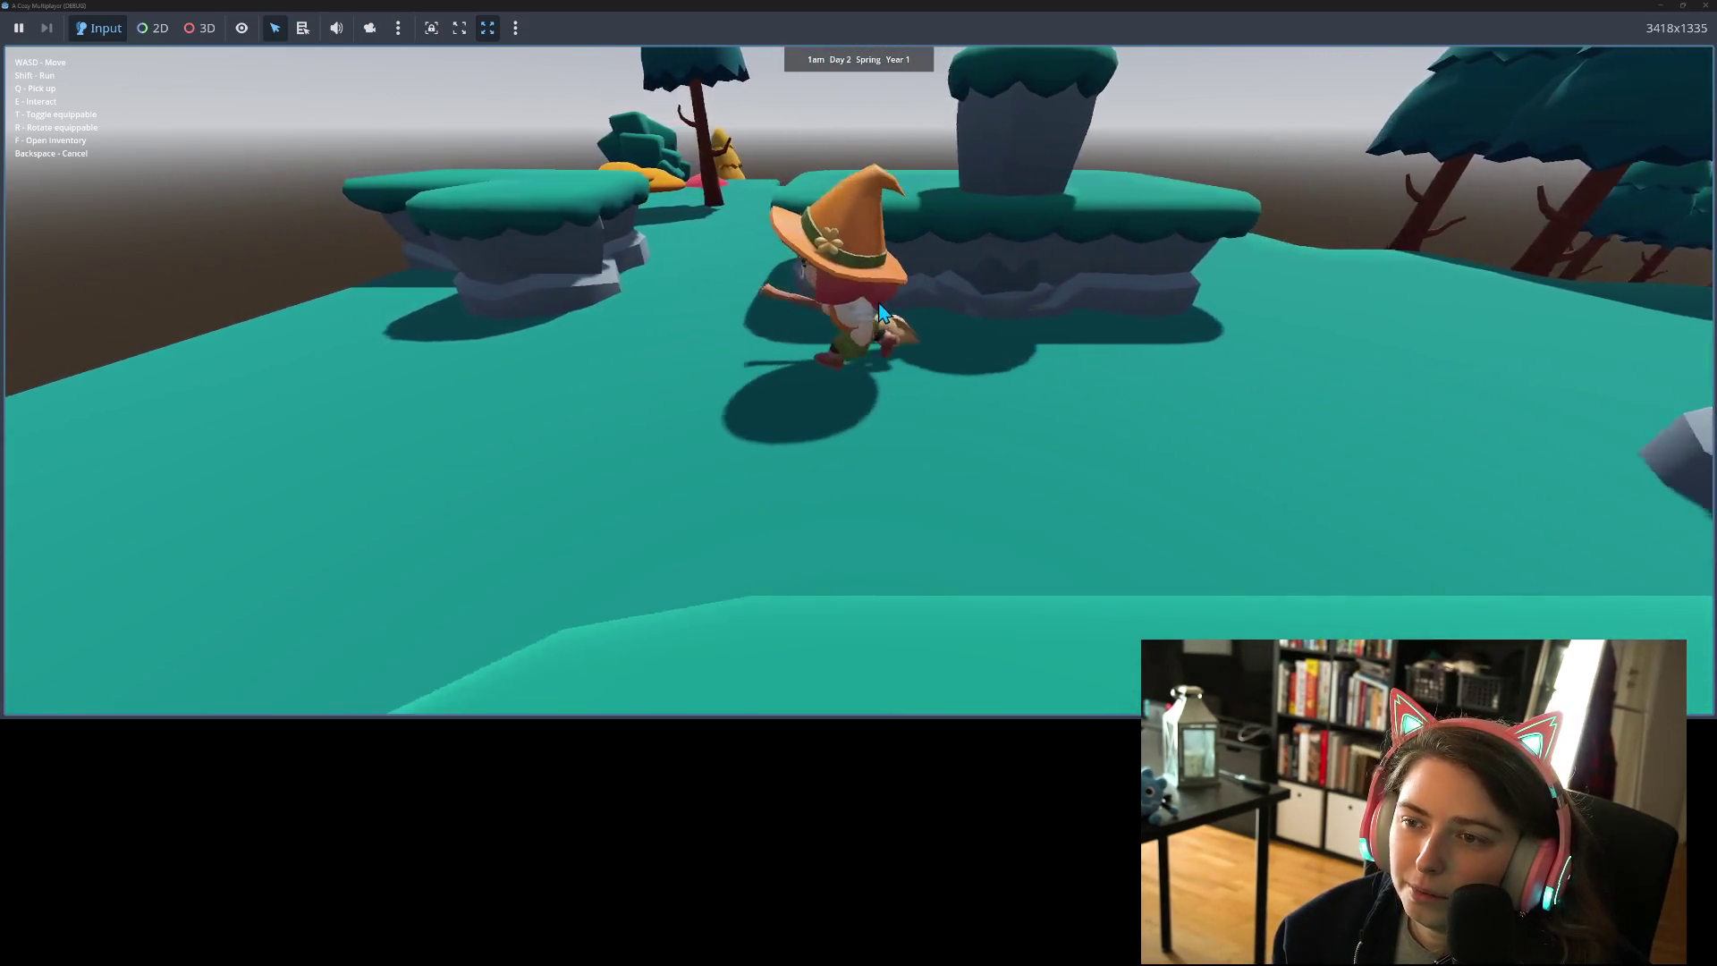
pyautogui.press('w')
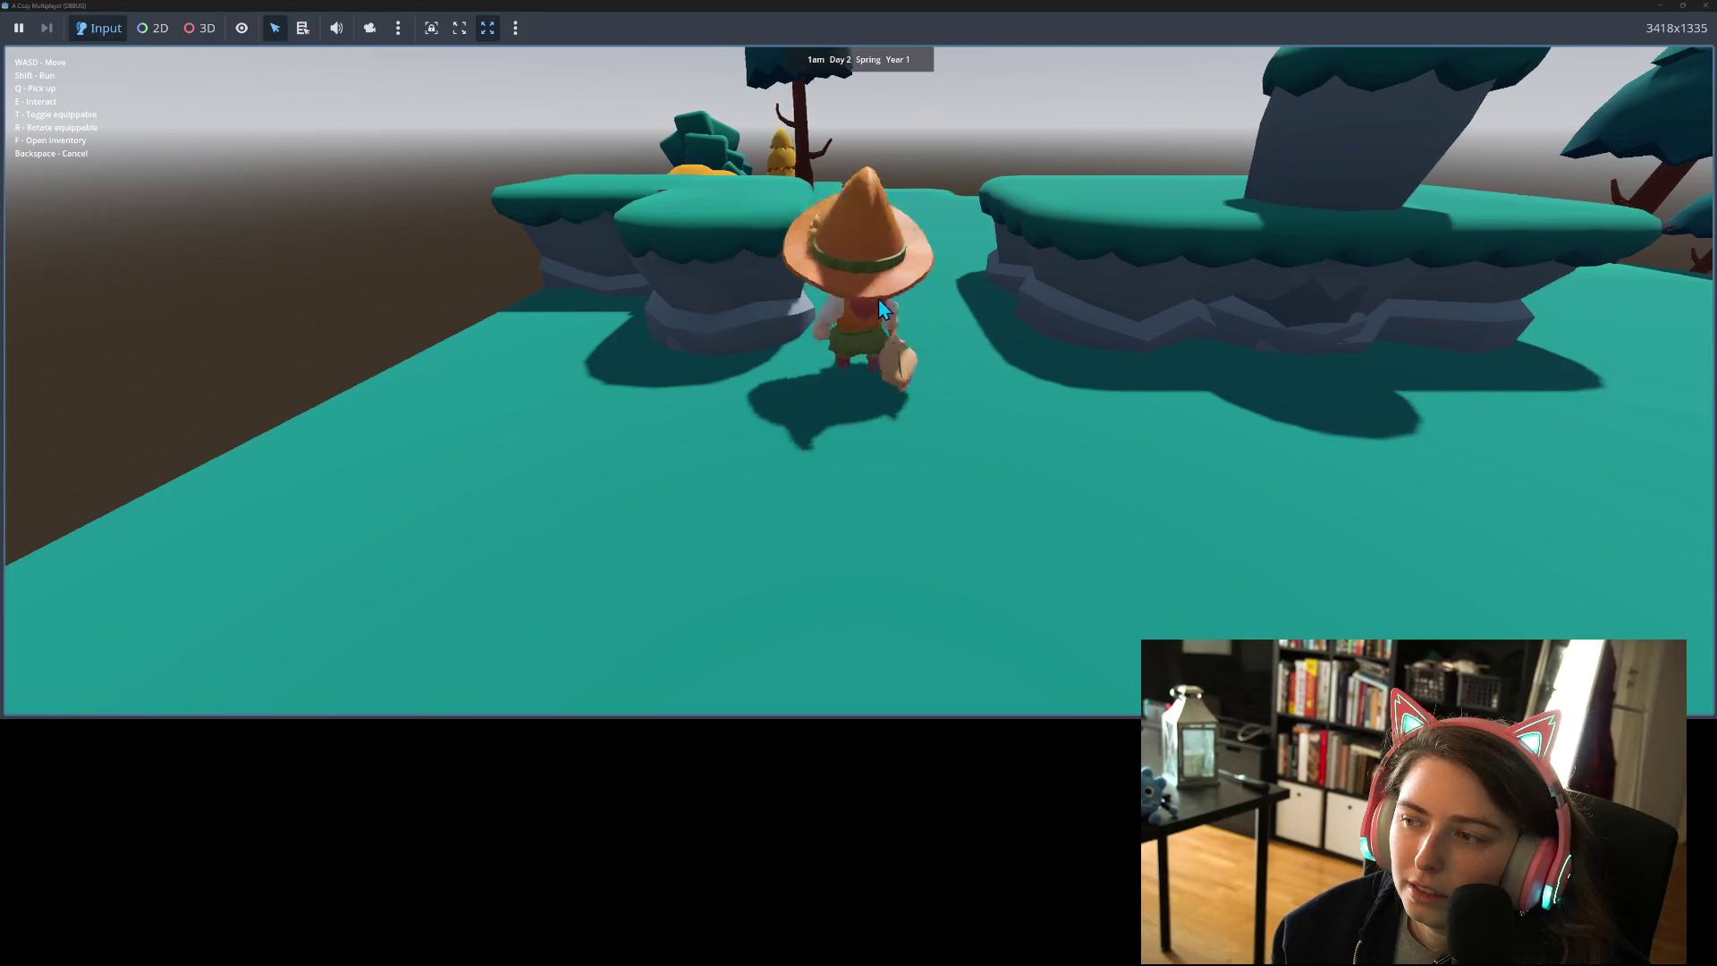
pyautogui.press('w')
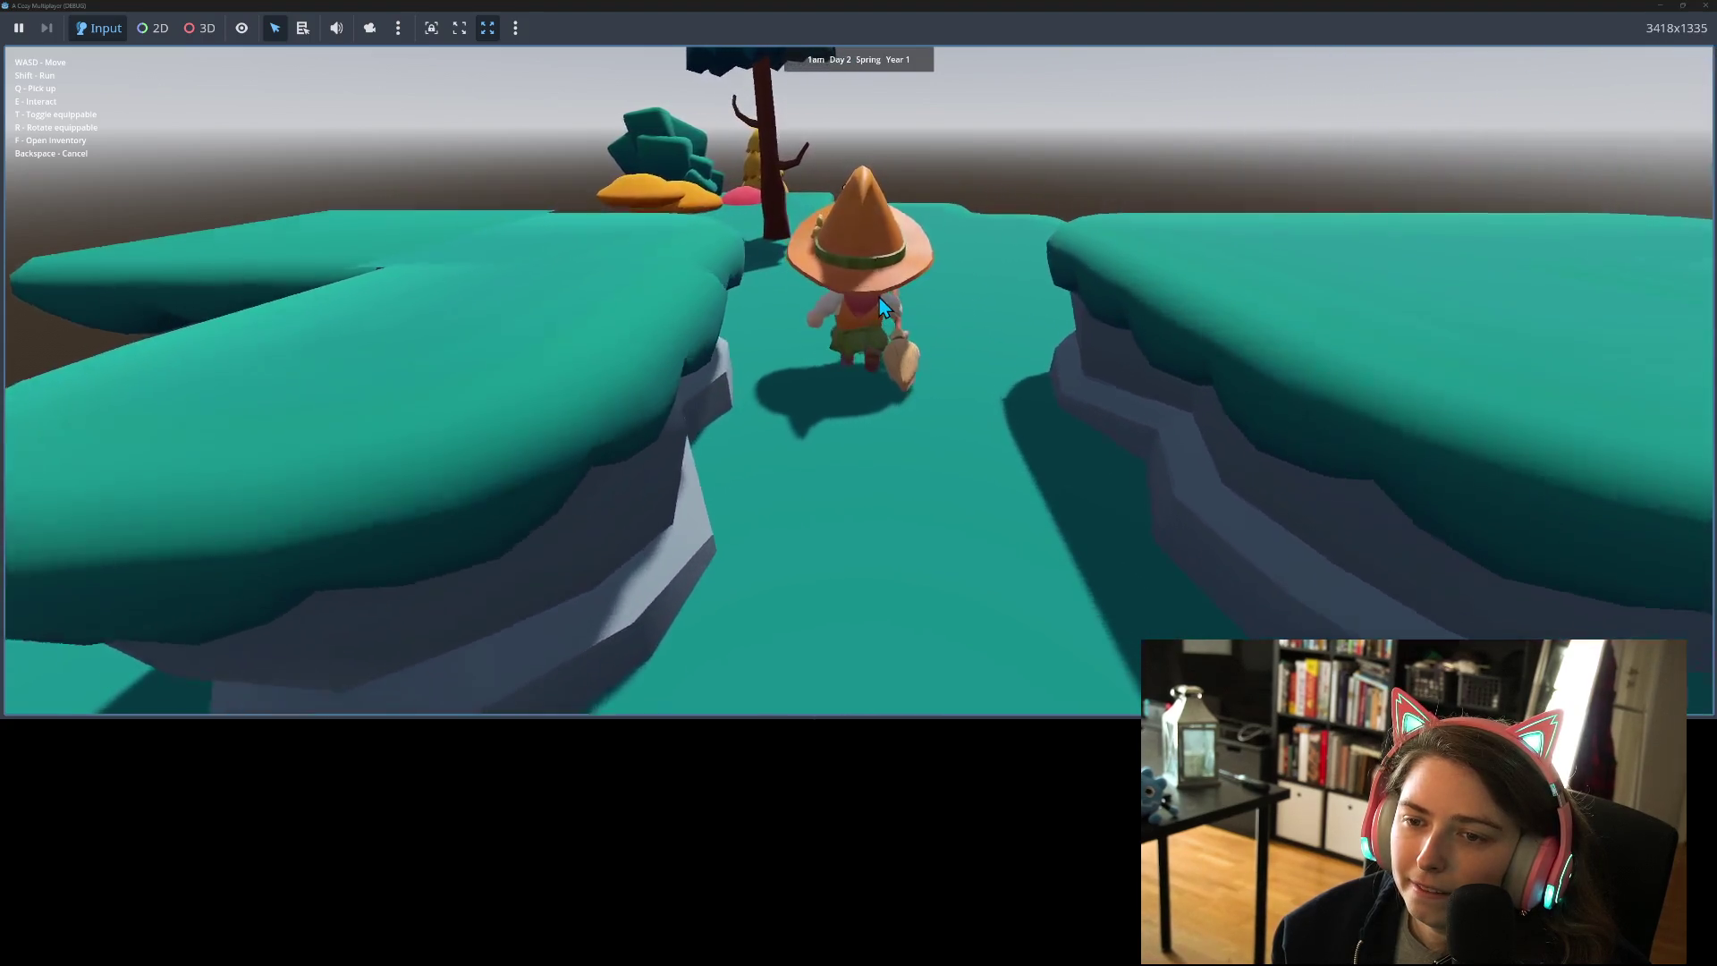
pyautogui.press('s')
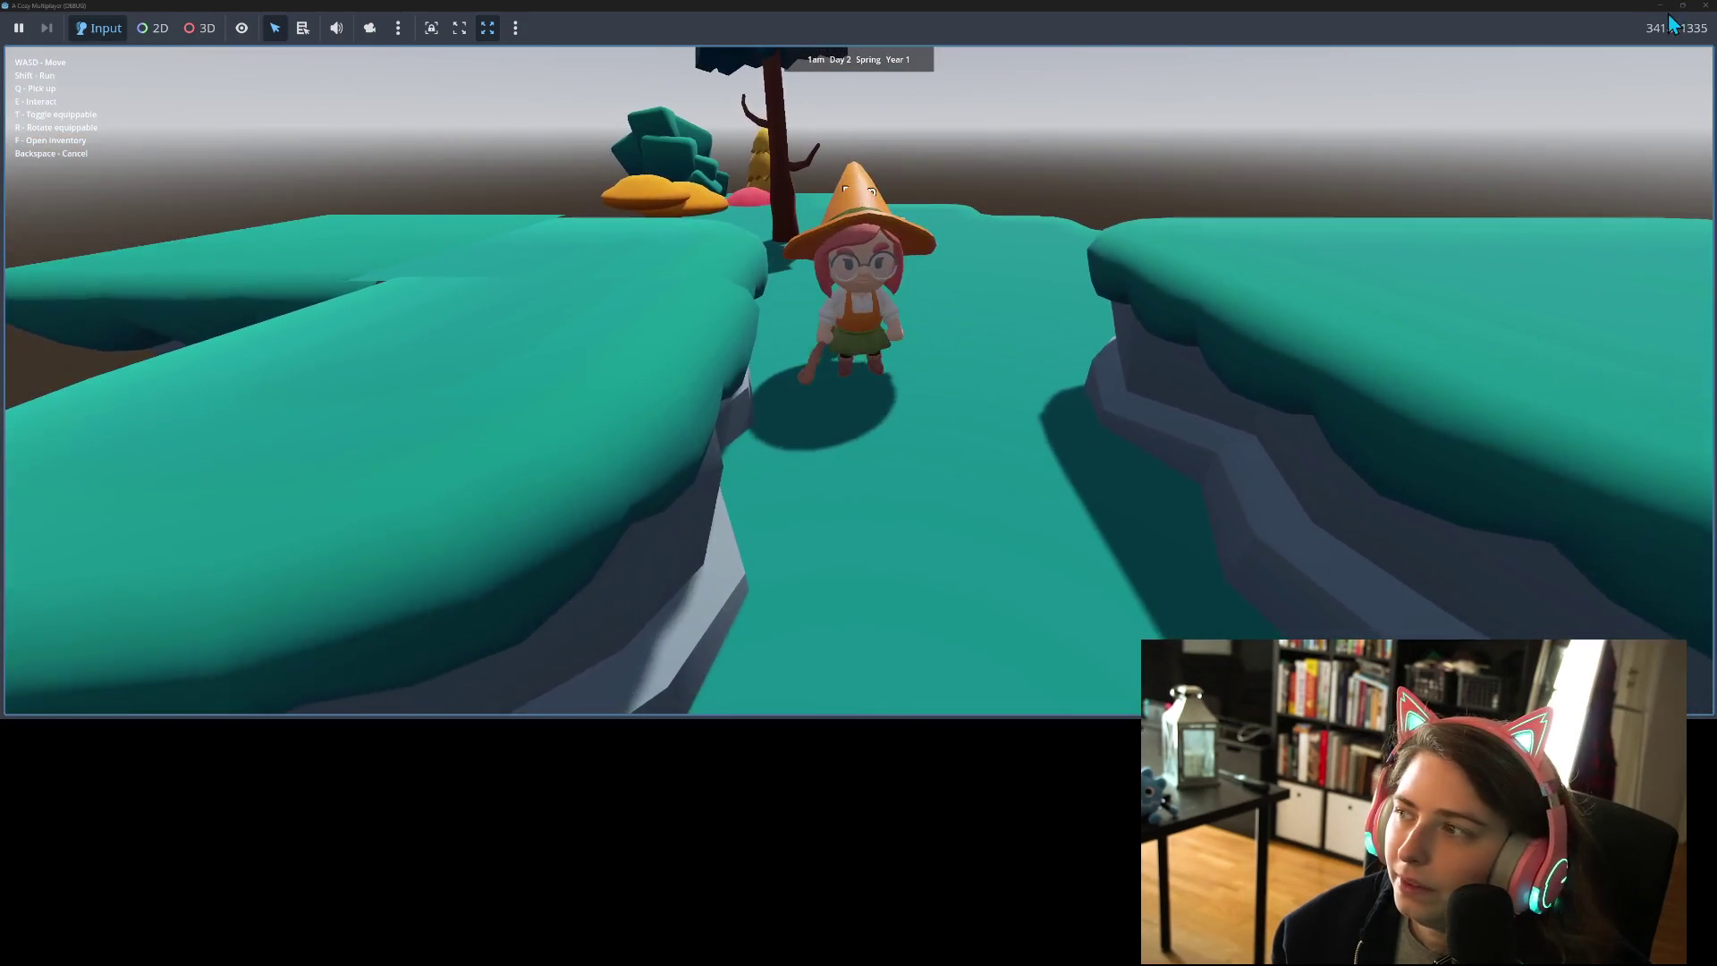
pyautogui.click(1706, 7)
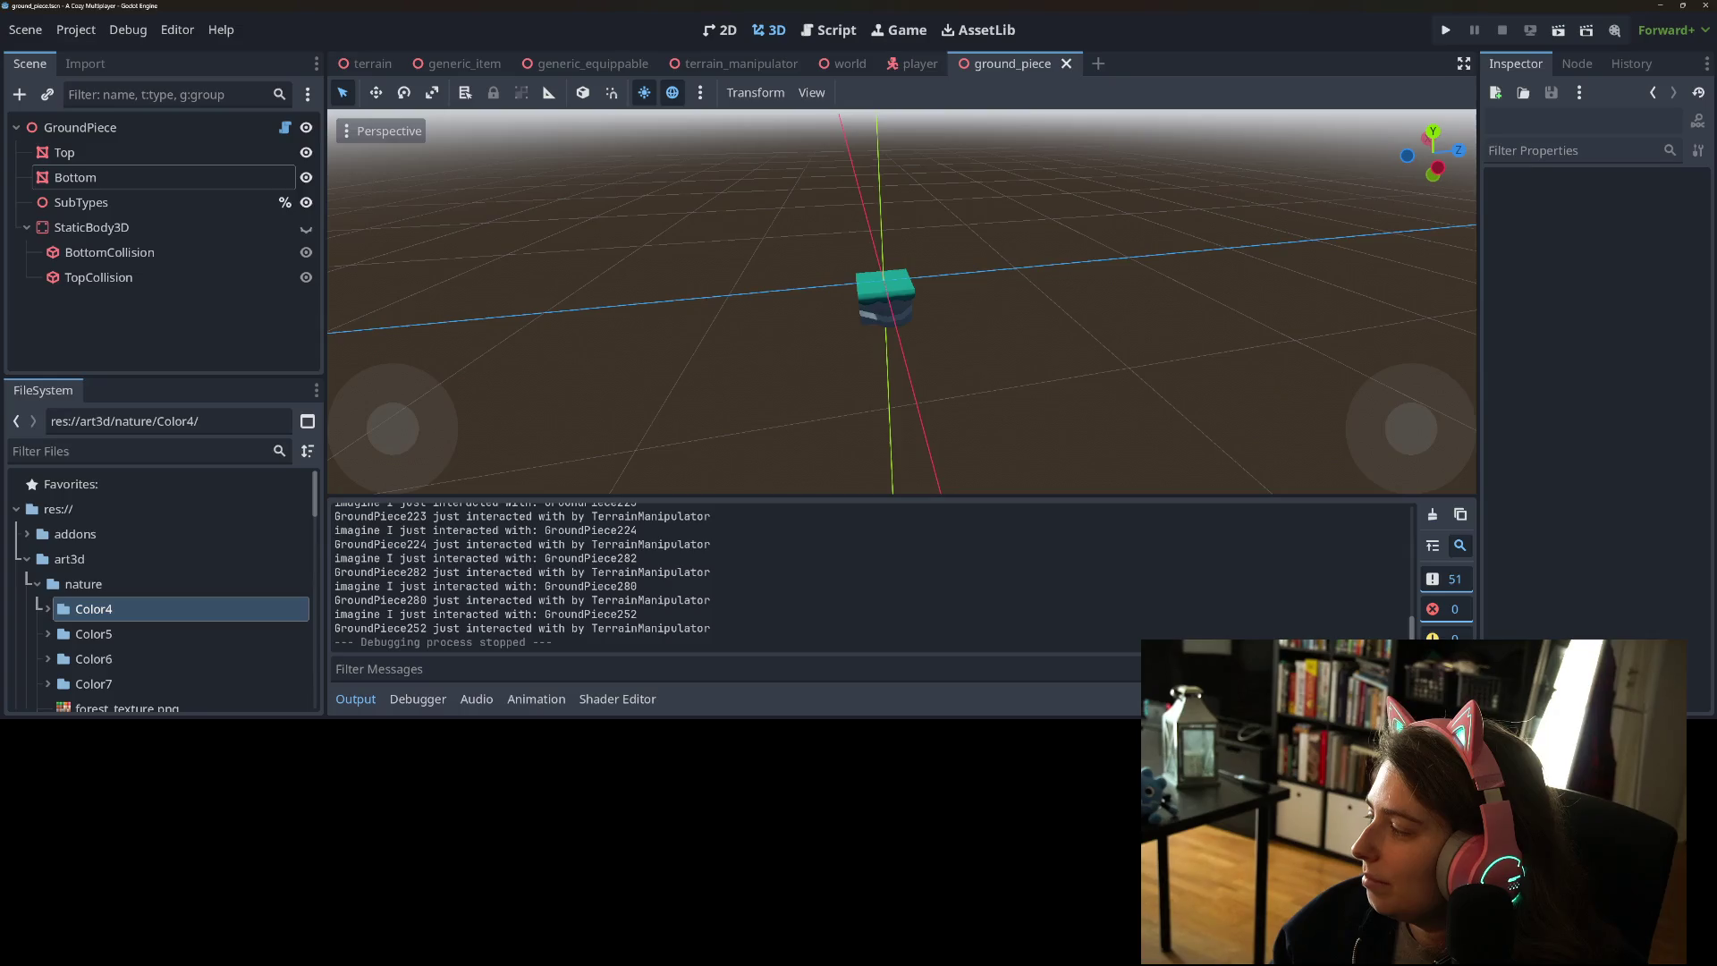
# - Switch from the Godot editor to the Blender window
pyautogui.hotkey('alt', 'Tab')
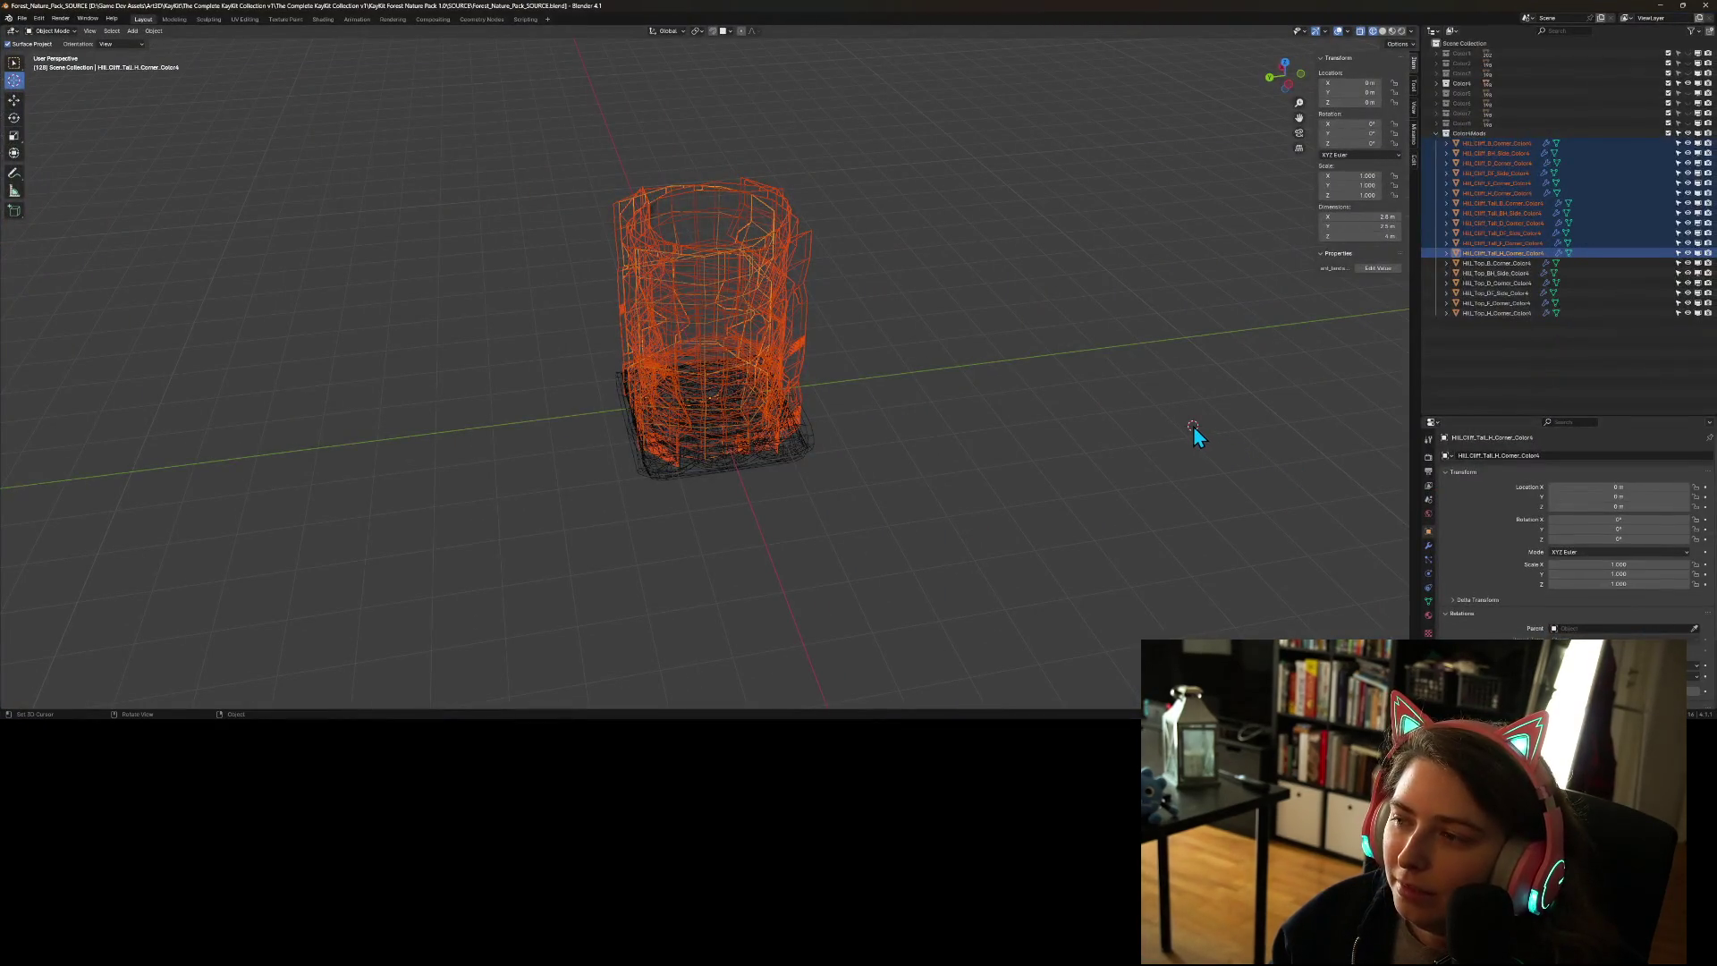
# - Deselect the cliff objects, reframe the 3D view, and select HIL_Top_BH_Side_Color4
pyautogui.click(1497, 340)
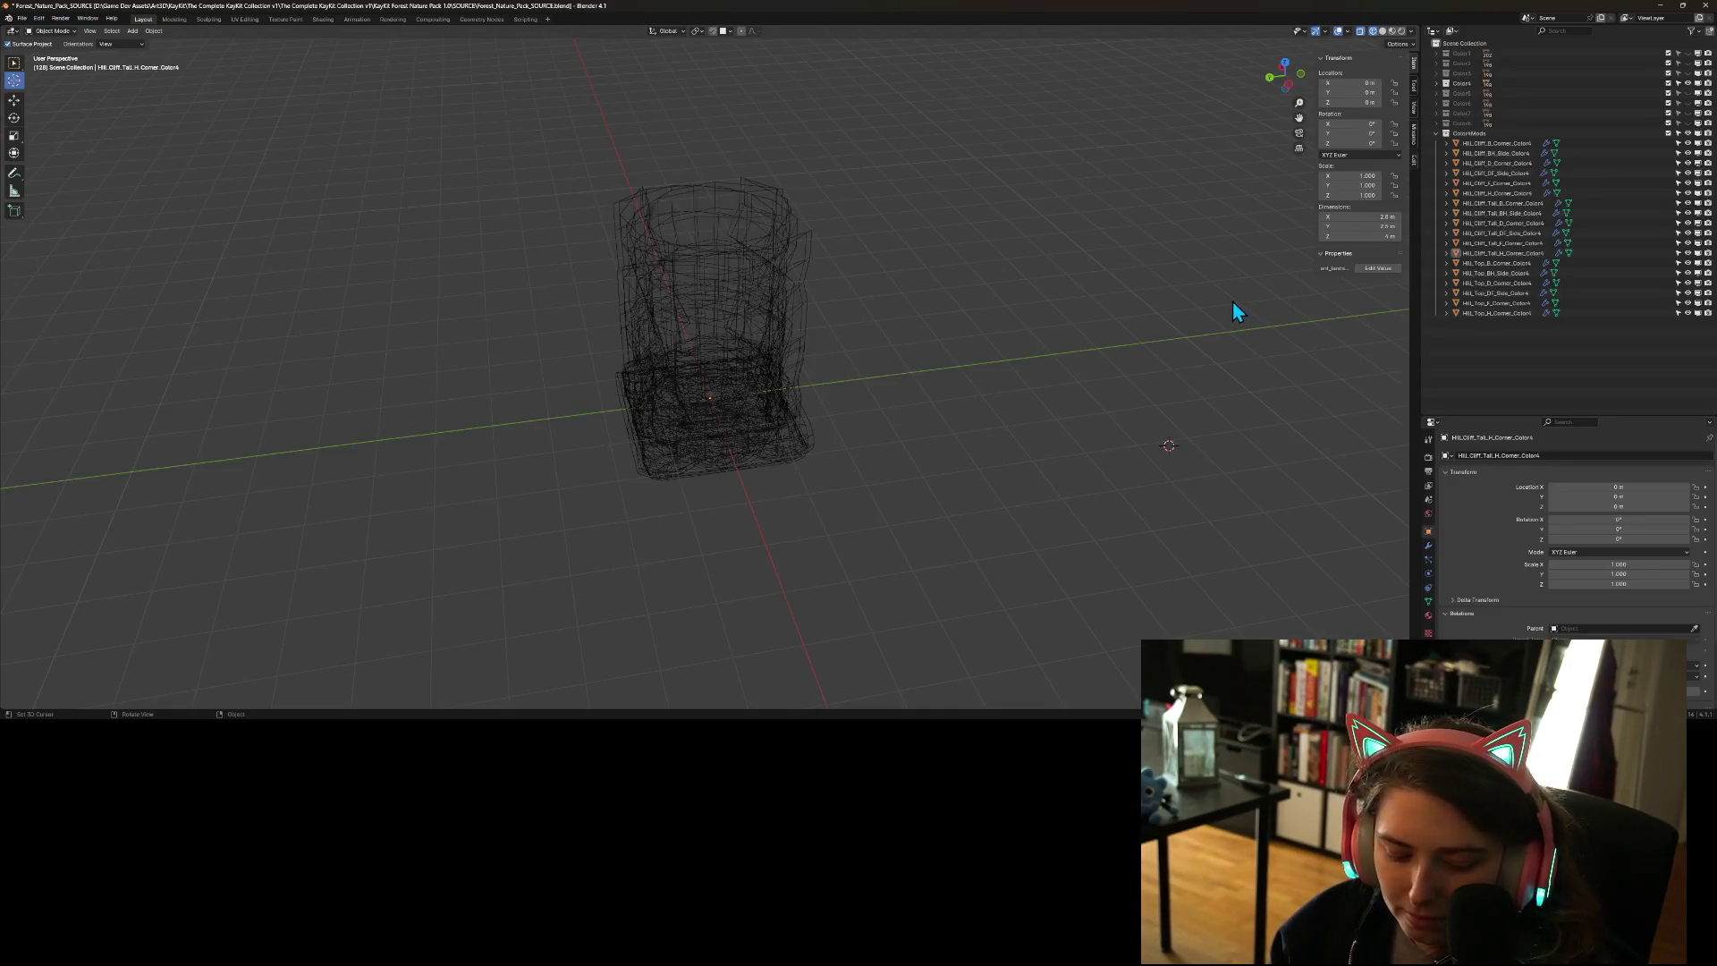
pyautogui.press('Home')
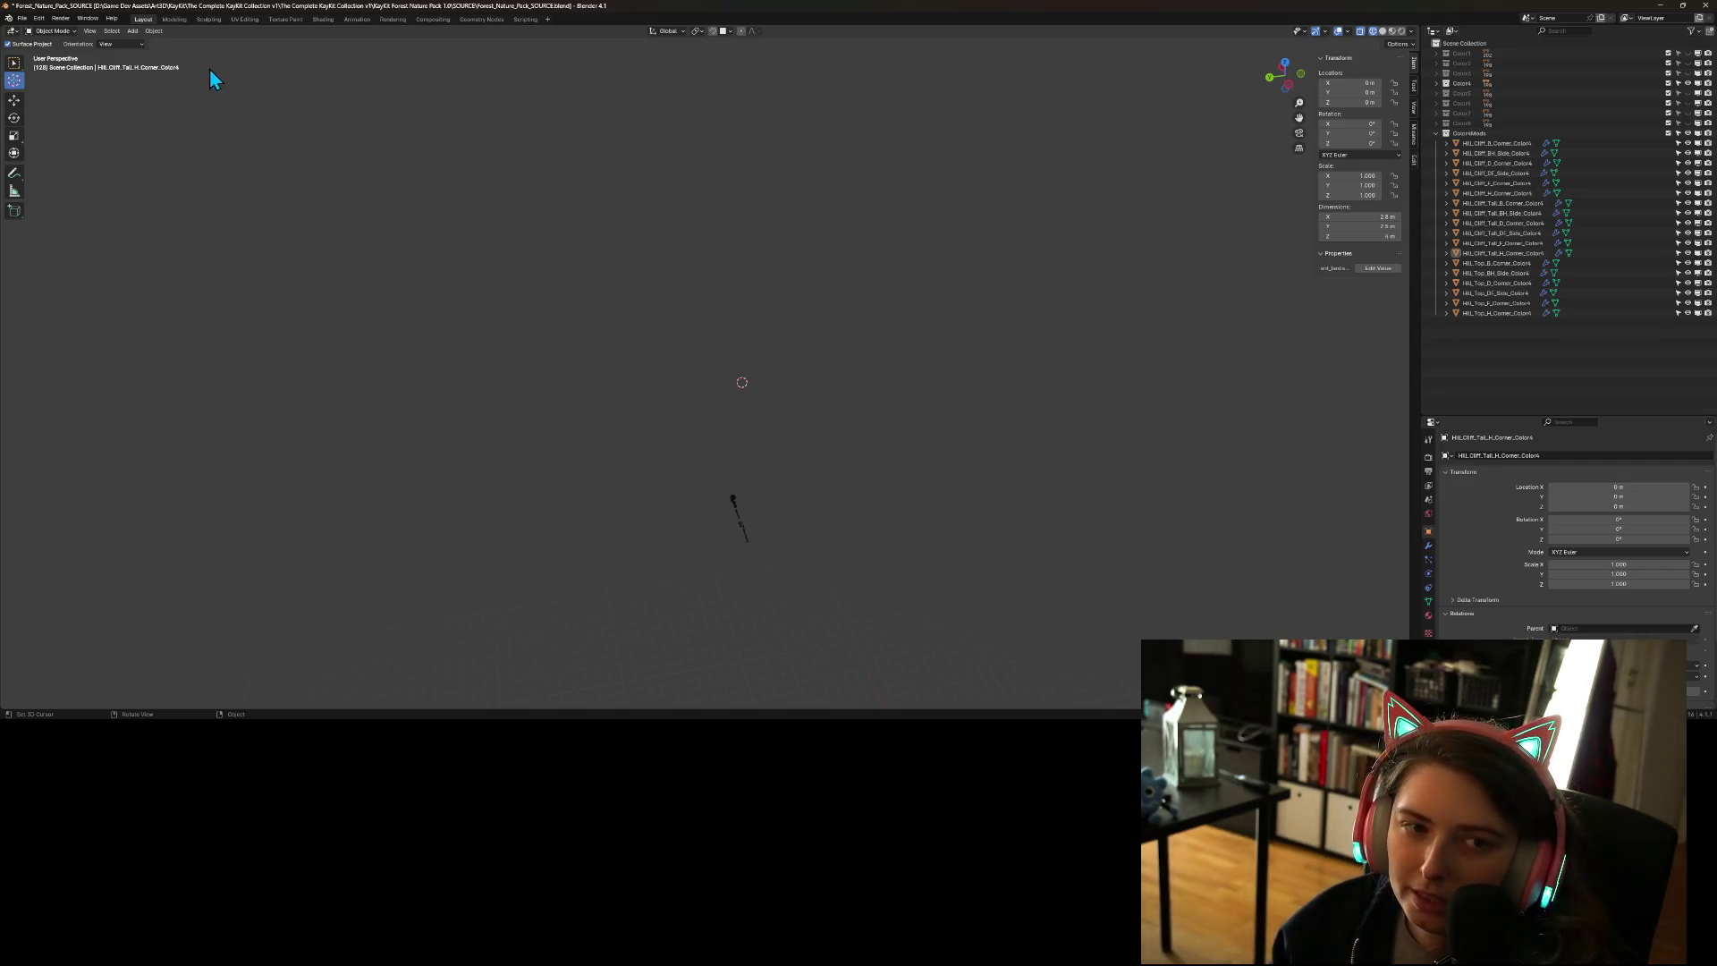
pyautogui.click(1469, 275)
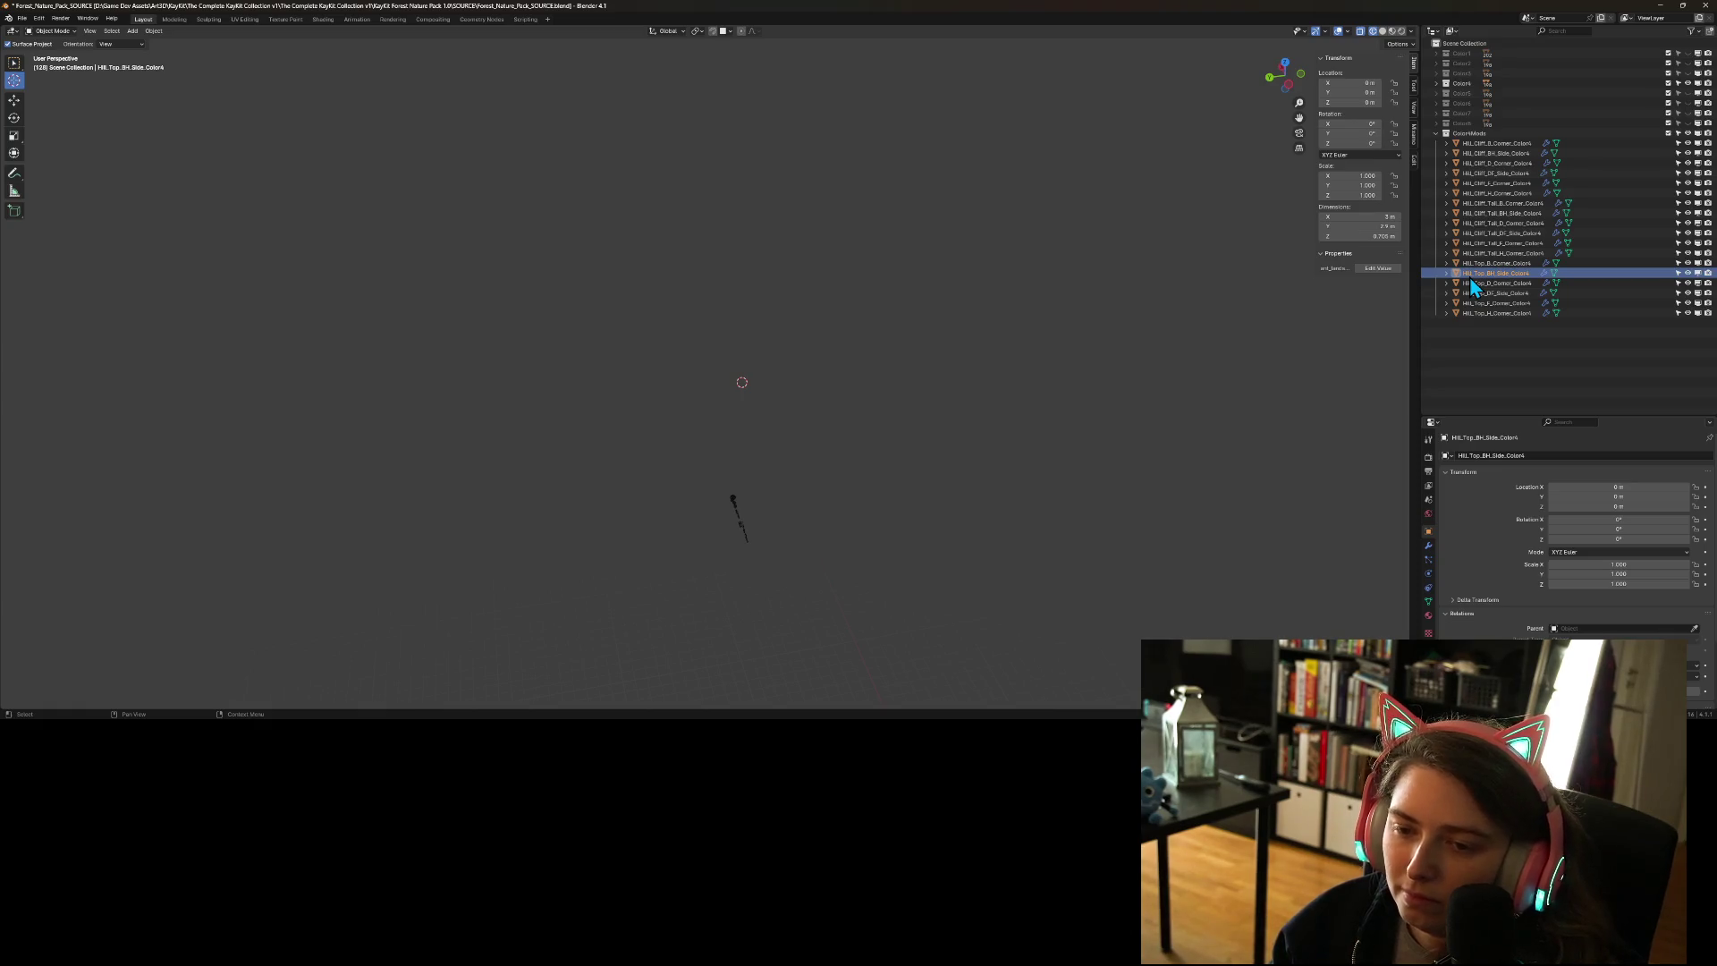
pyautogui.click(14, 60)
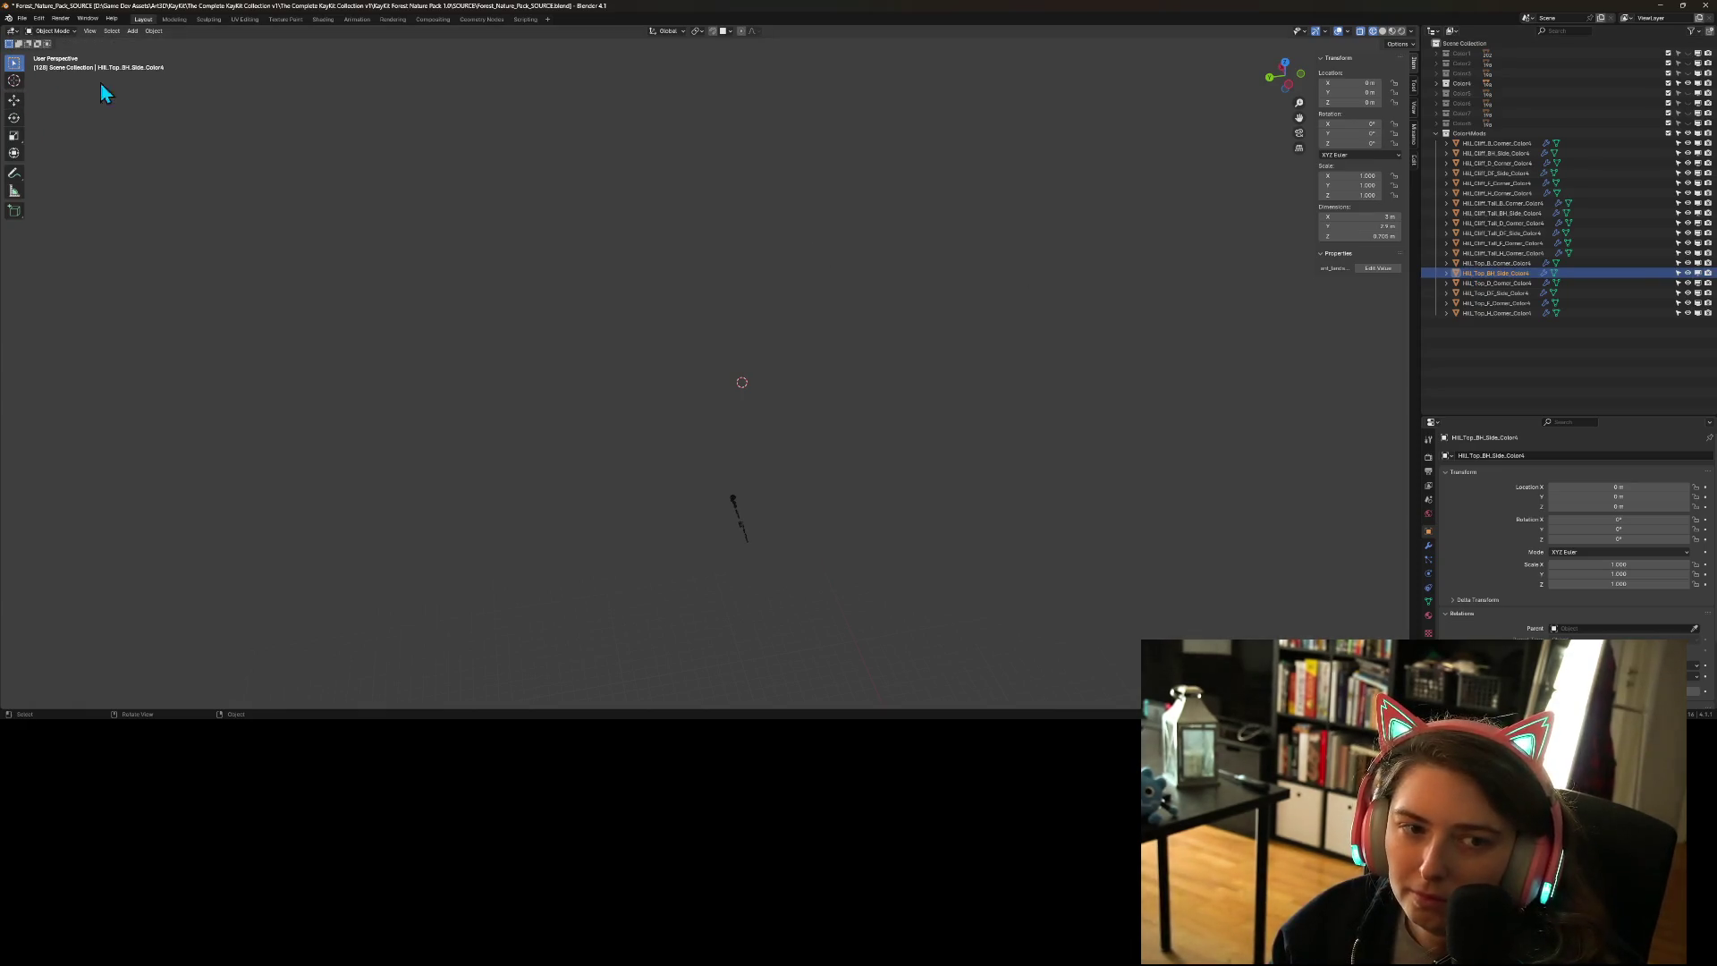
# - Select HIL_Cliff_F_Corner_Color4, frame and zoom in on it, then save the blend file
pyautogui.click(1503, 183)
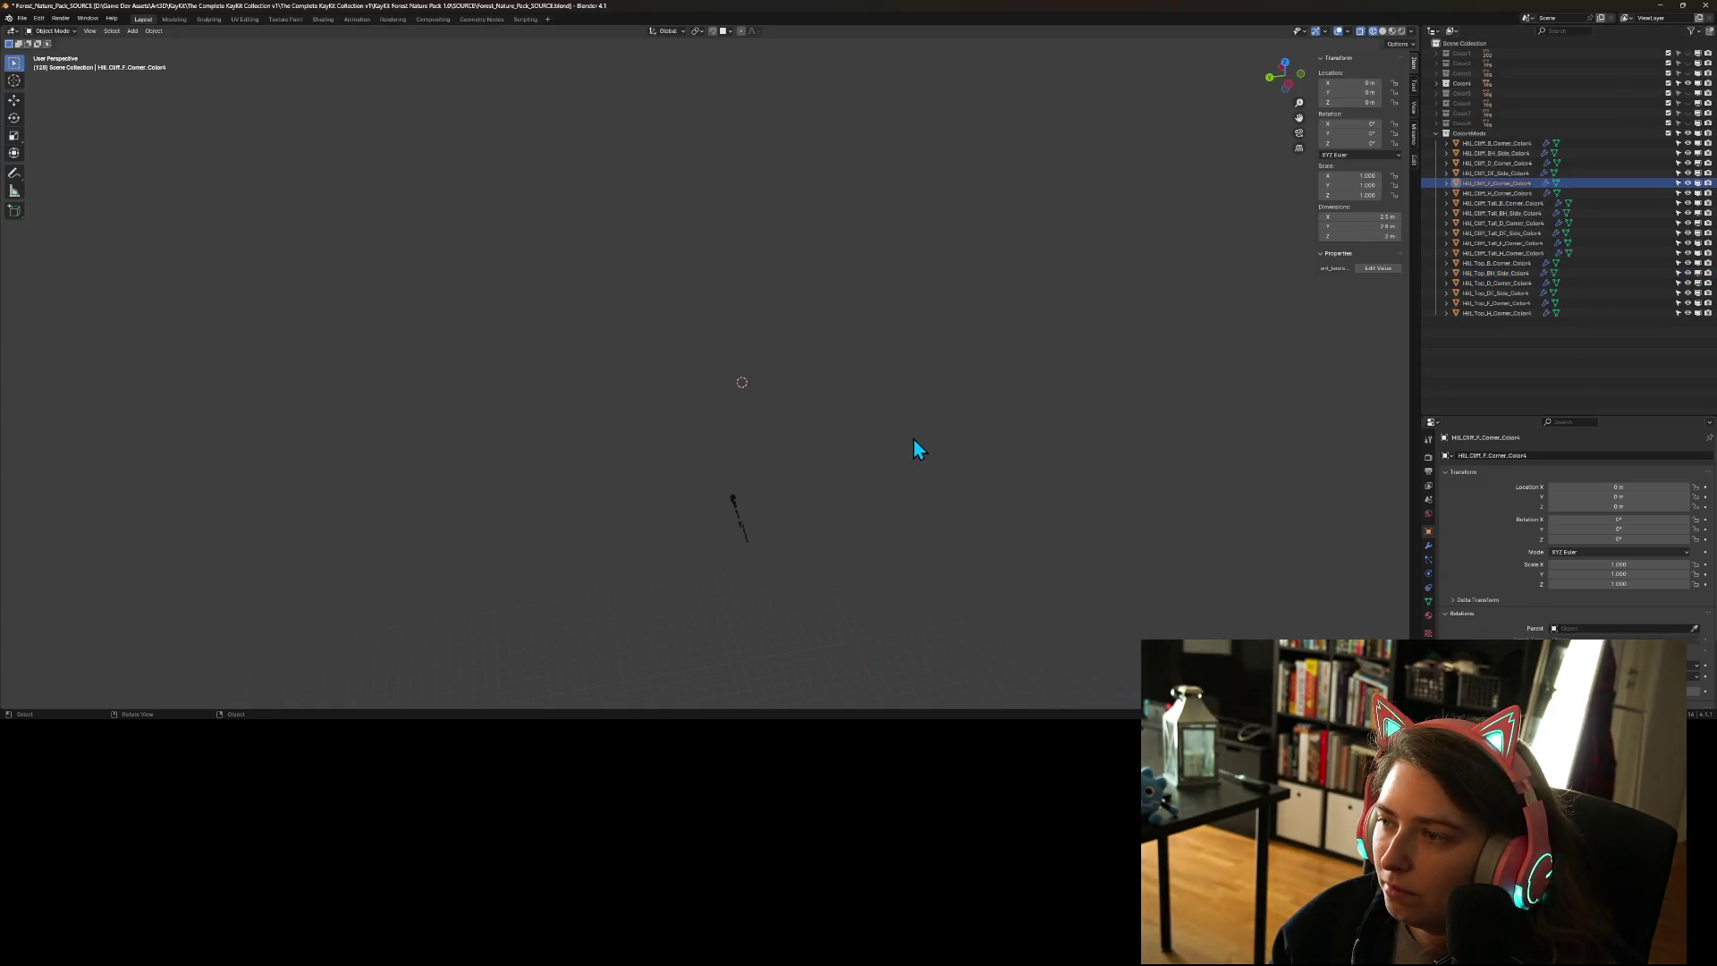
pyautogui.press('KP_Decimal')
pyautogui.scroll(-2, 791, 491)
pyautogui.scroll(-5, 790, 483)
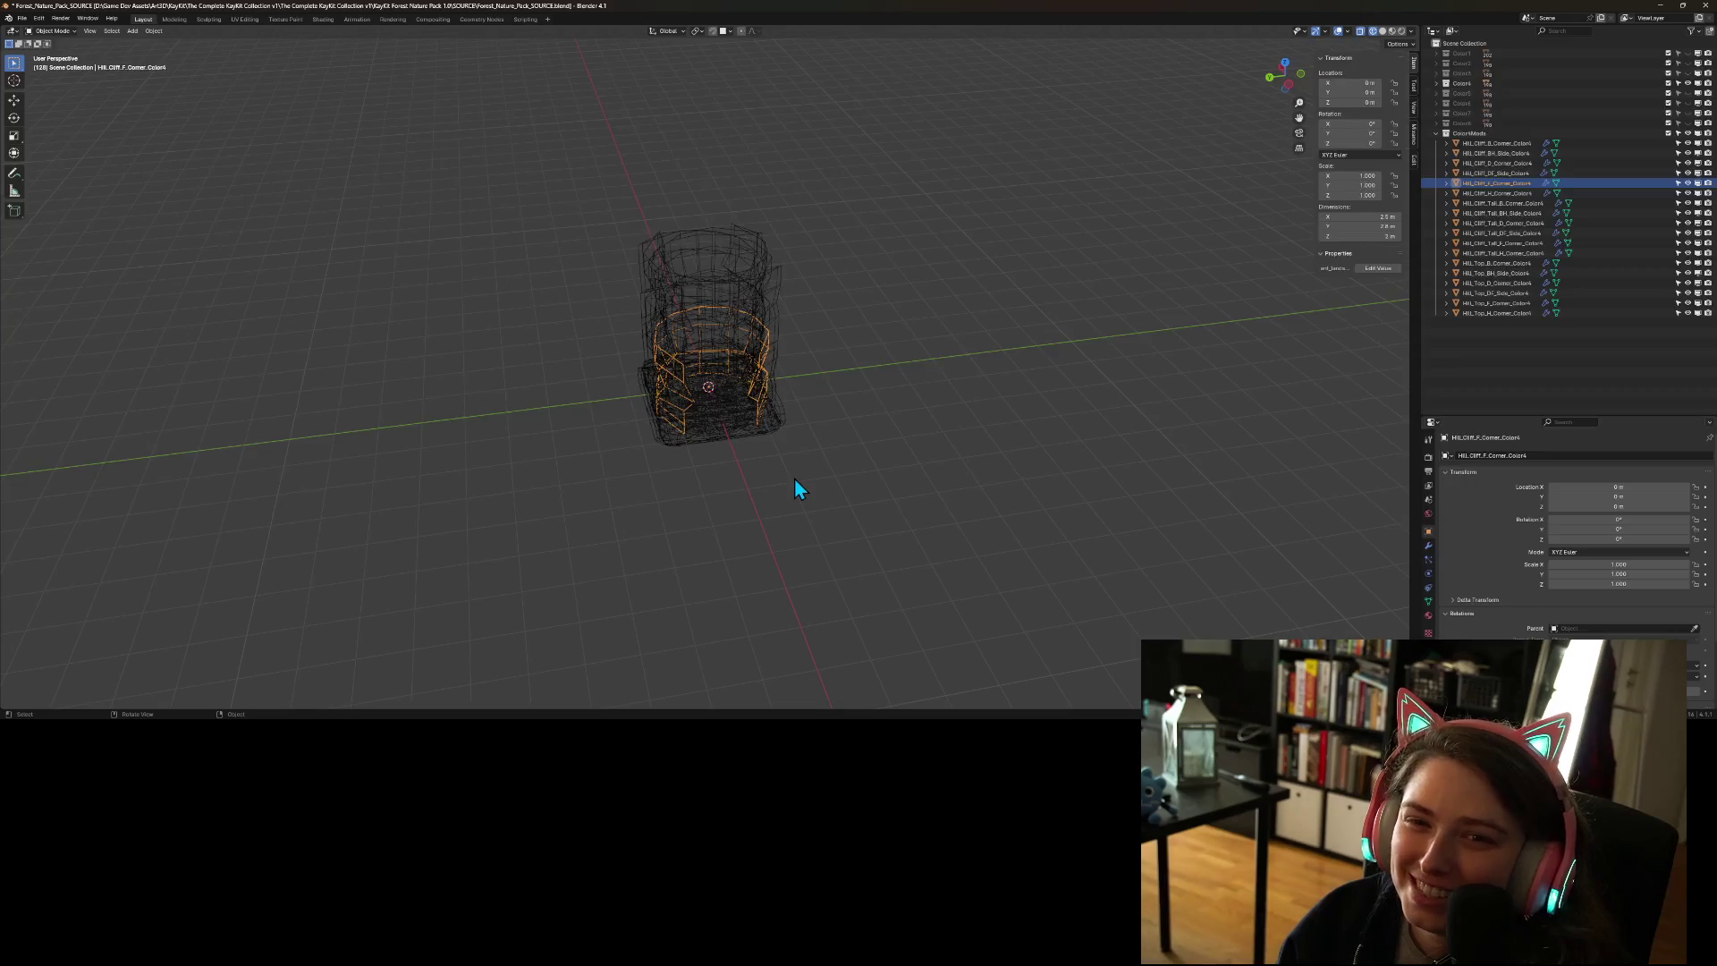
pyautogui.hotkey('ctrl', 's')
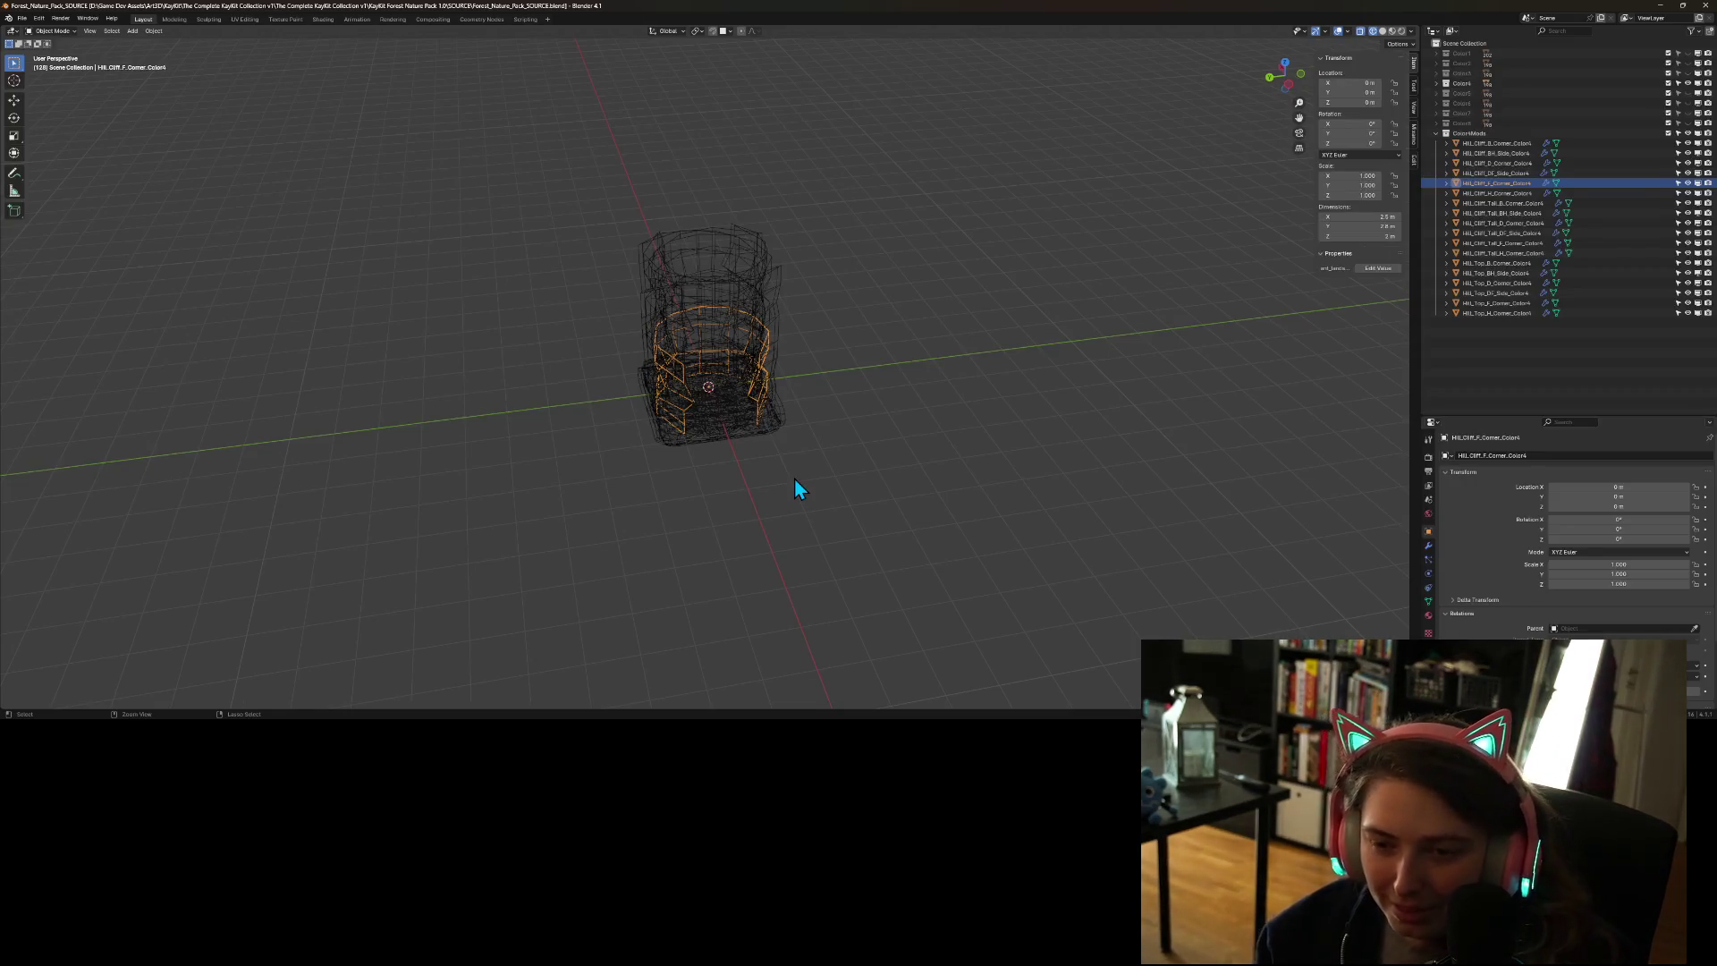
# - Orbit and zoom around the HIL_Cliff_F_Corner_Color4 model, ending in a straight-on view
pyautogui.scroll(3, 773, 490)
pyautogui.moveTo(775, 497)
pyautogui.mouseDown()
pyautogui.moveTo(828, 567)
pyautogui.moveTo(970, 537)
pyautogui.moveTo(1055, 571)
pyautogui.moveTo(924, 533)
pyautogui.moveTo(830, 653)
pyautogui.mouseUp()
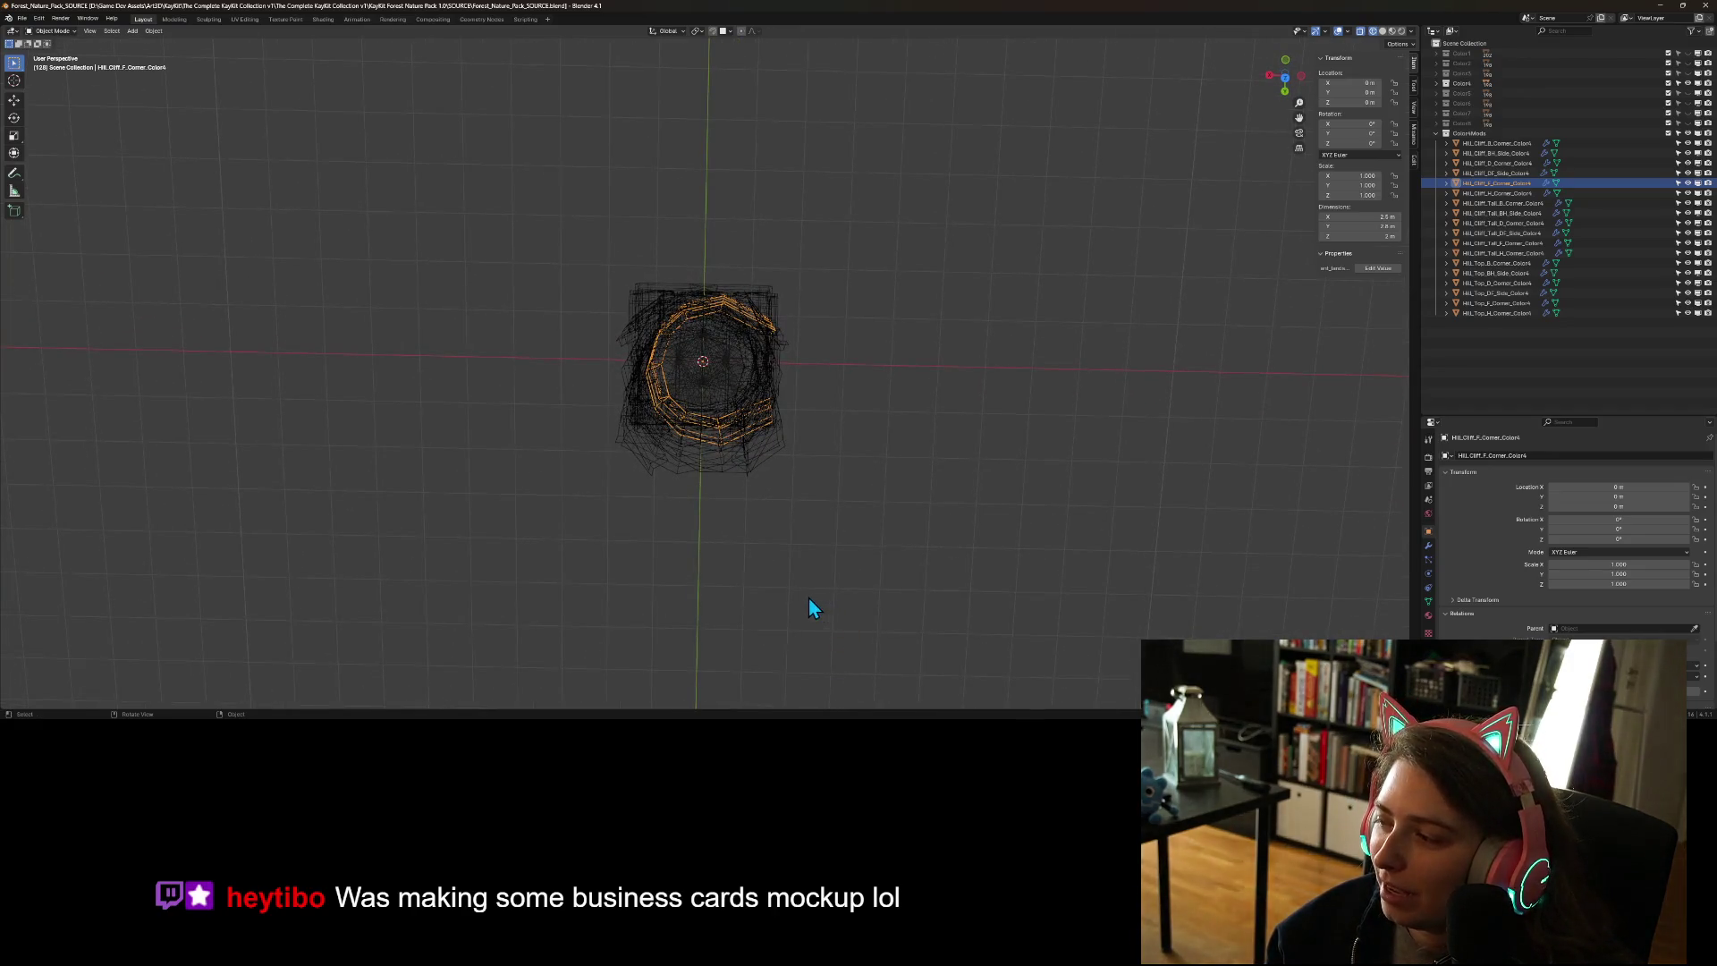
pyautogui.scroll(-2, 750, 565)
pyautogui.moveTo(749, 565)
pyautogui.mouseDown()
pyautogui.moveTo(760, 535)
pyautogui.moveTo(785, 560)
pyautogui.moveTo(799, 375)
pyautogui.moveTo(830, 479)
pyautogui.moveTo(959, 465)
pyautogui.moveTo(925, 480)
pyautogui.moveTo(964, 556)
pyautogui.moveTo(937, 571)
pyautogui.mouseUp()
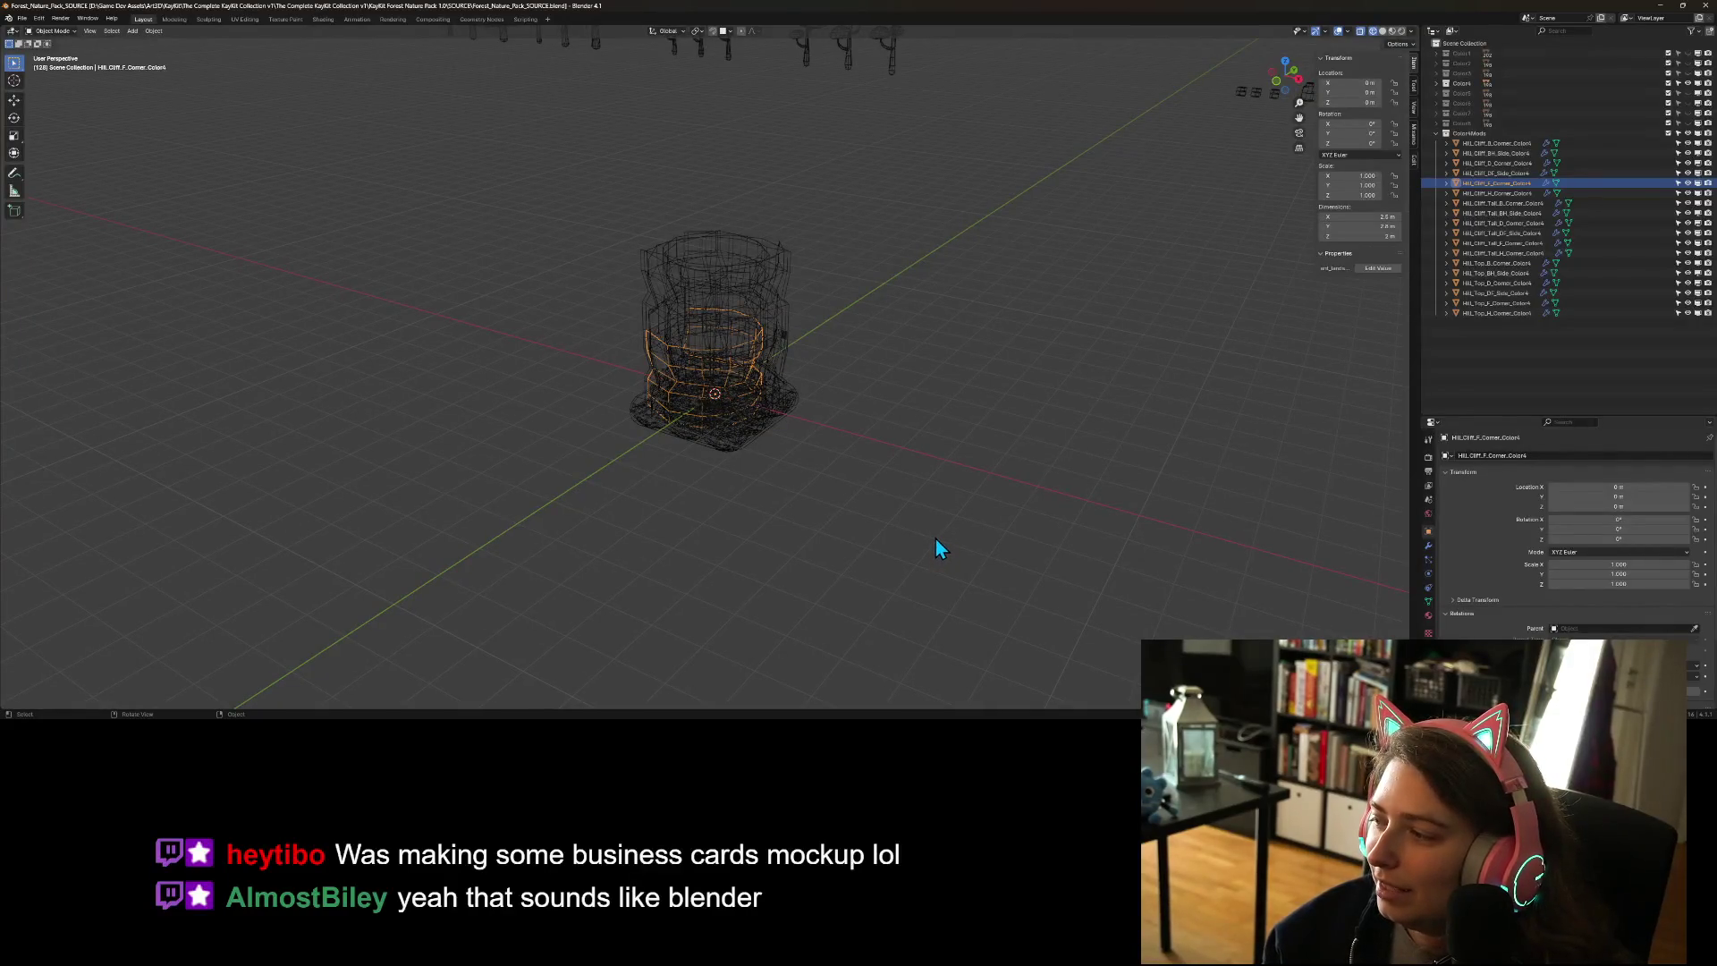
pyautogui.moveTo(935, 536)
pyautogui.mouseDown()
pyautogui.moveTo(857, 503)
pyautogui.moveTo(837, 518)
pyautogui.moveTo(939, 548)
pyautogui.moveTo(748, 564)
pyautogui.moveTo(748, 602)
pyautogui.moveTo(754, 509)
pyautogui.moveTo(774, 482)
pyautogui.mouseUp()
pyautogui.press('KP_1')
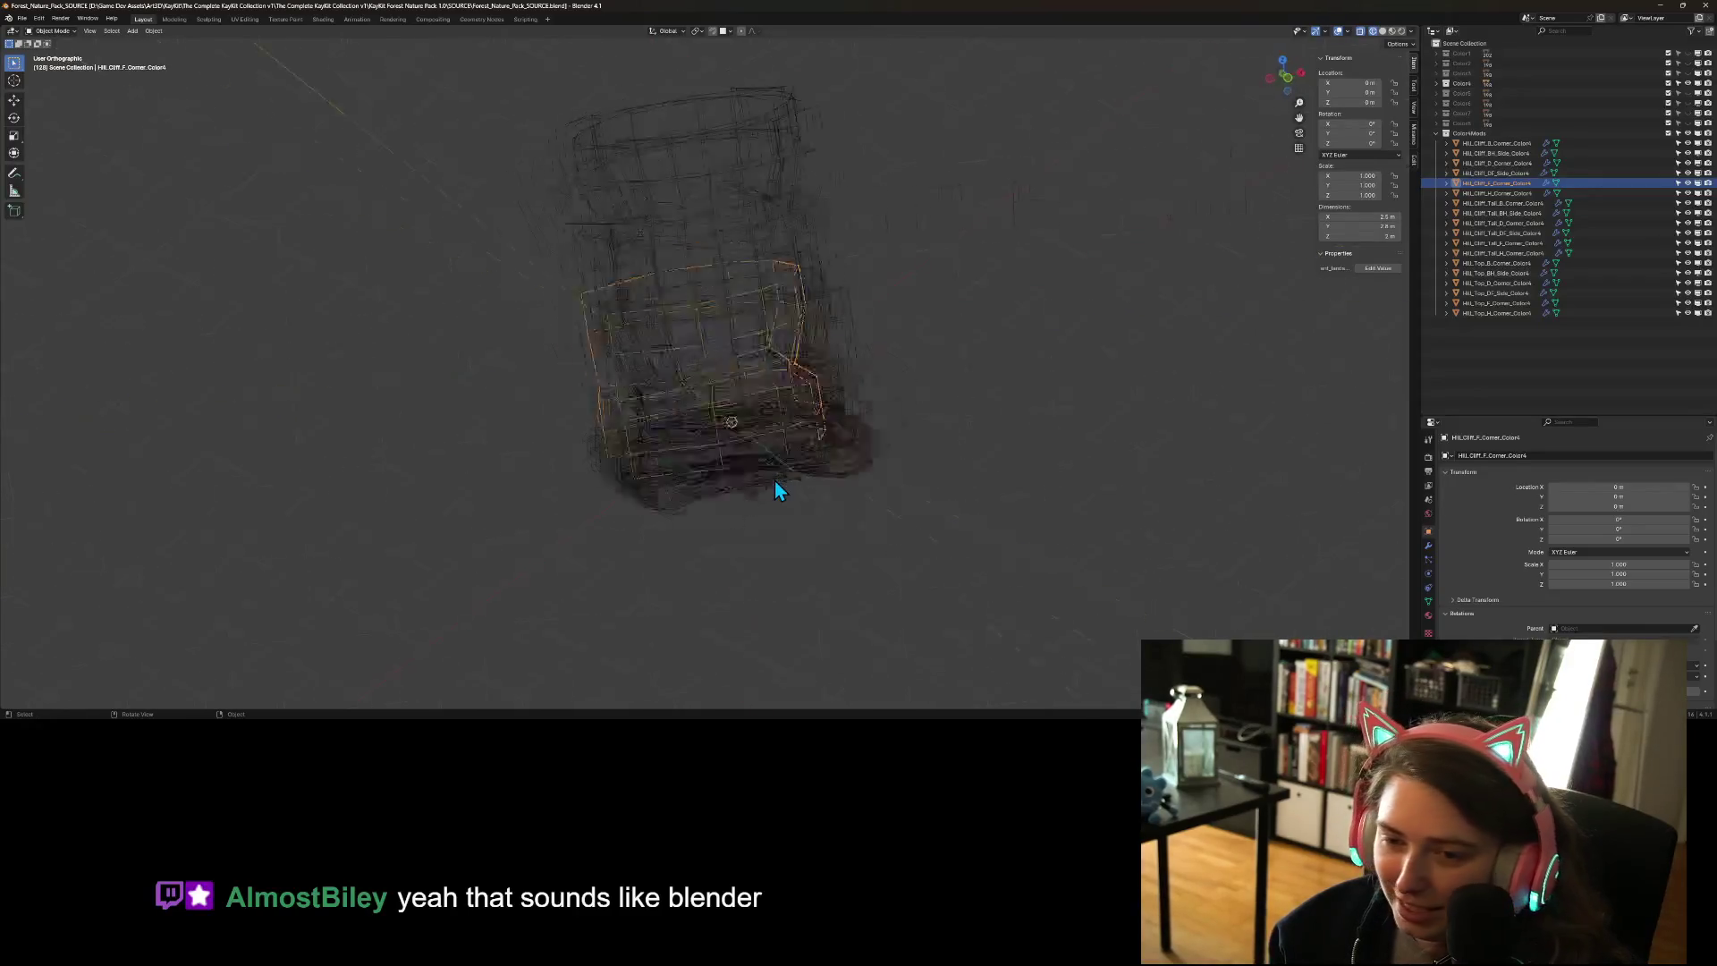
# - Switch to top orthographic view, then zoom and pan across the grid of cliff tiles
pyautogui.press('KP_7')
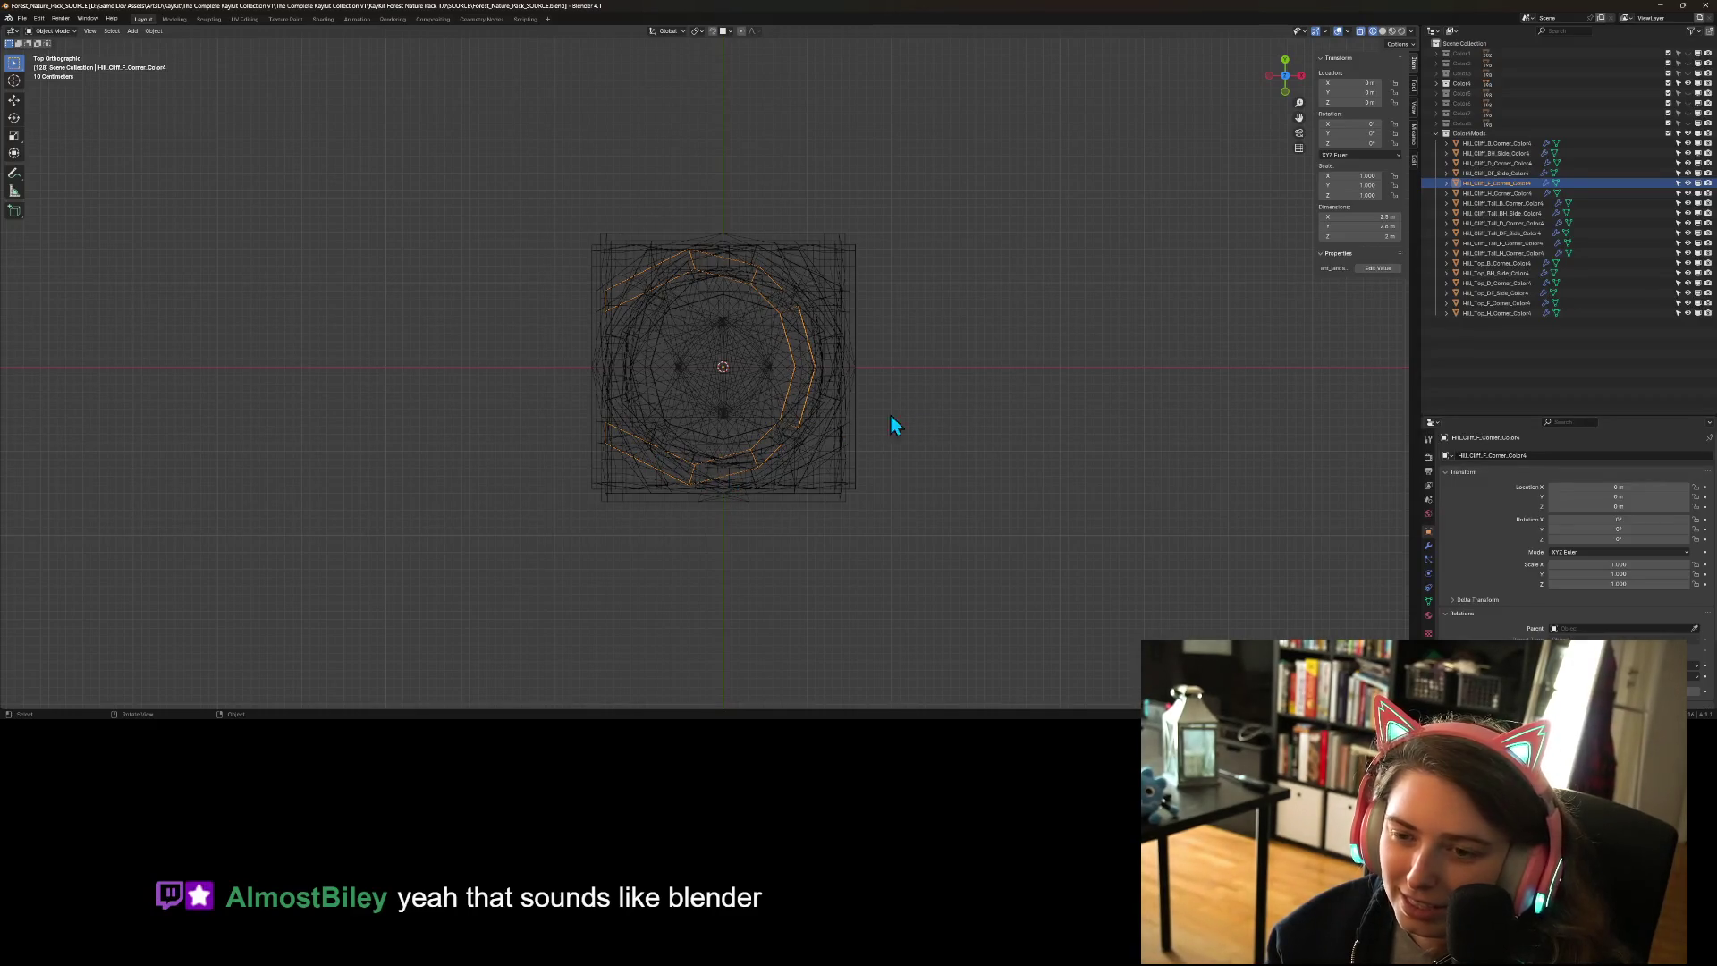
pyautogui.scroll(-10, 745, 434)
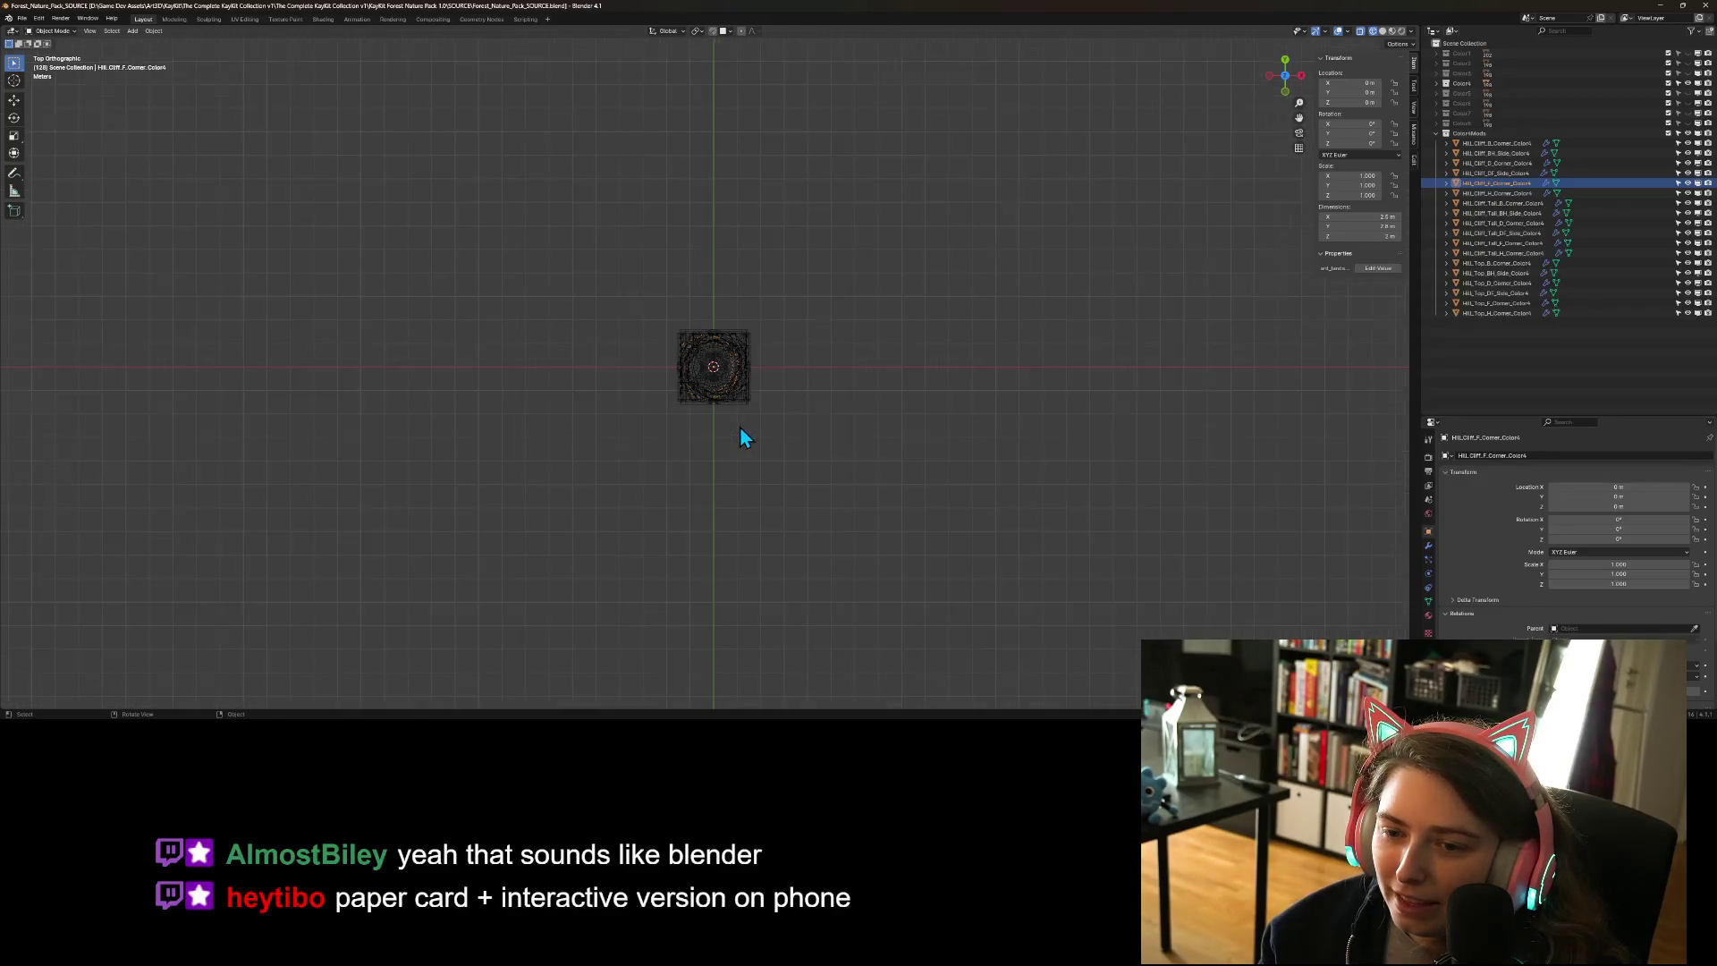
pyautogui.scroll(11, 745, 434)
pyautogui.scroll(3, 745, 435)
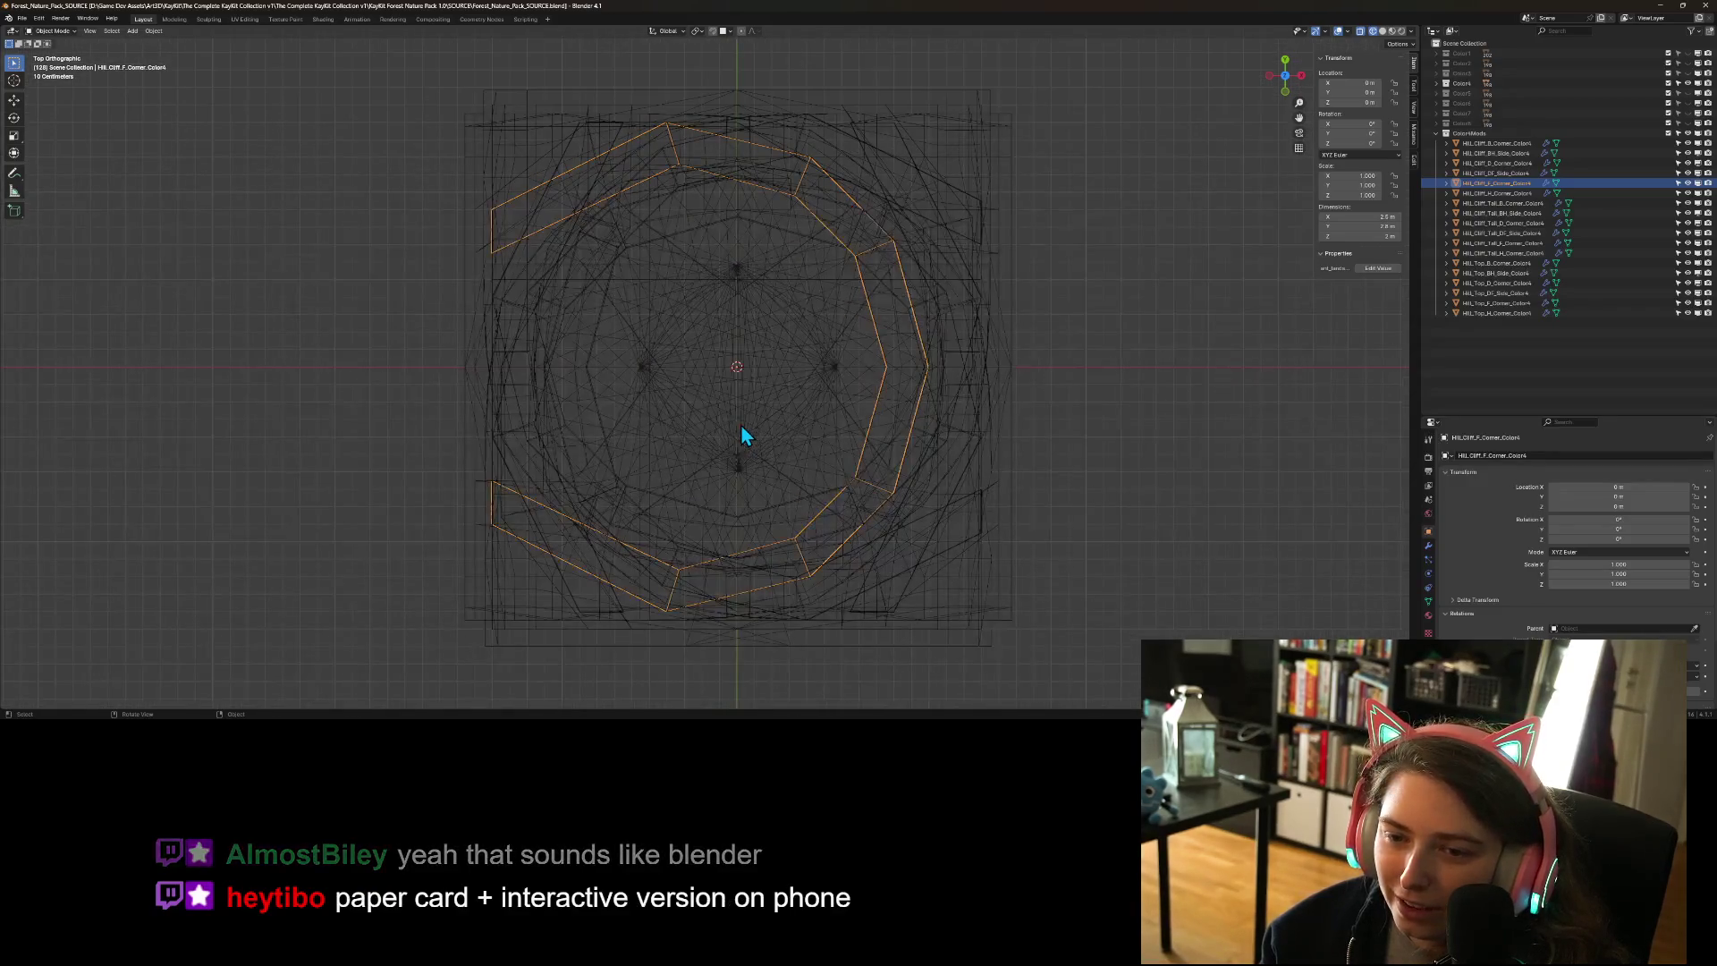
pyautogui.scroll(-15, 763, 423)
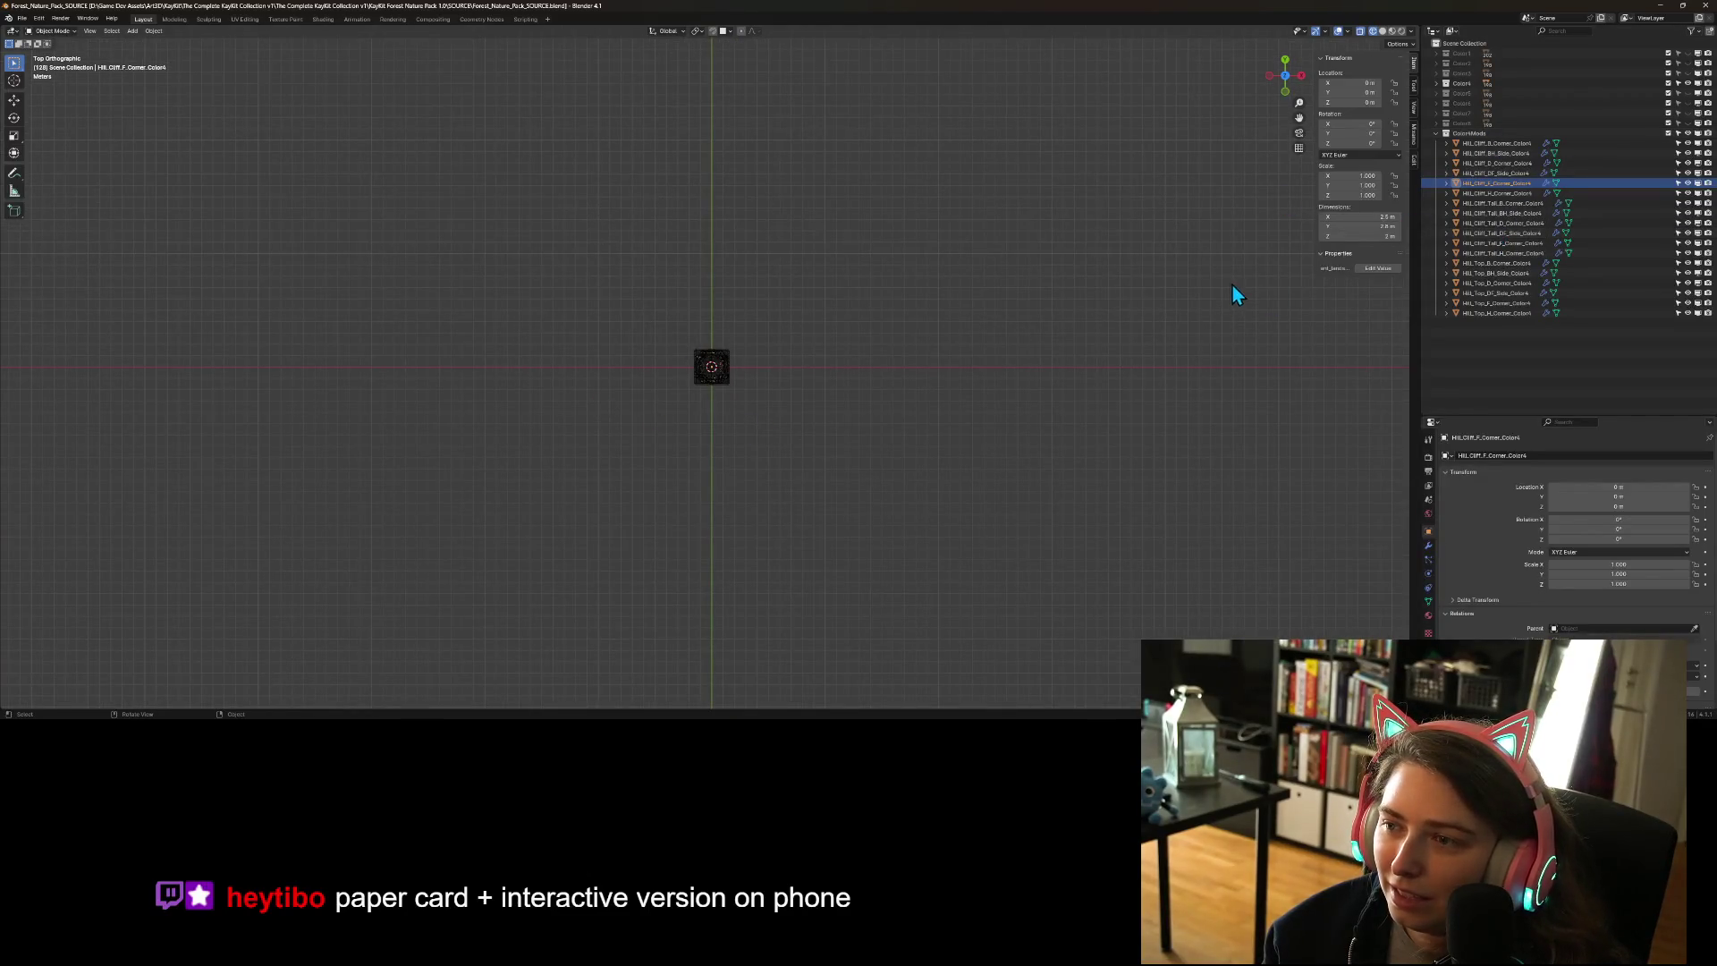
pyautogui.scroll(-5, 1226, 282)
pyautogui.scroll(5, 930, 416)
pyautogui.moveTo(1069, 349); pyautogui.dragTo(913, 406)
pyautogui.scroll(7, 886, 411)
pyautogui.scroll(8, 1049, 474)
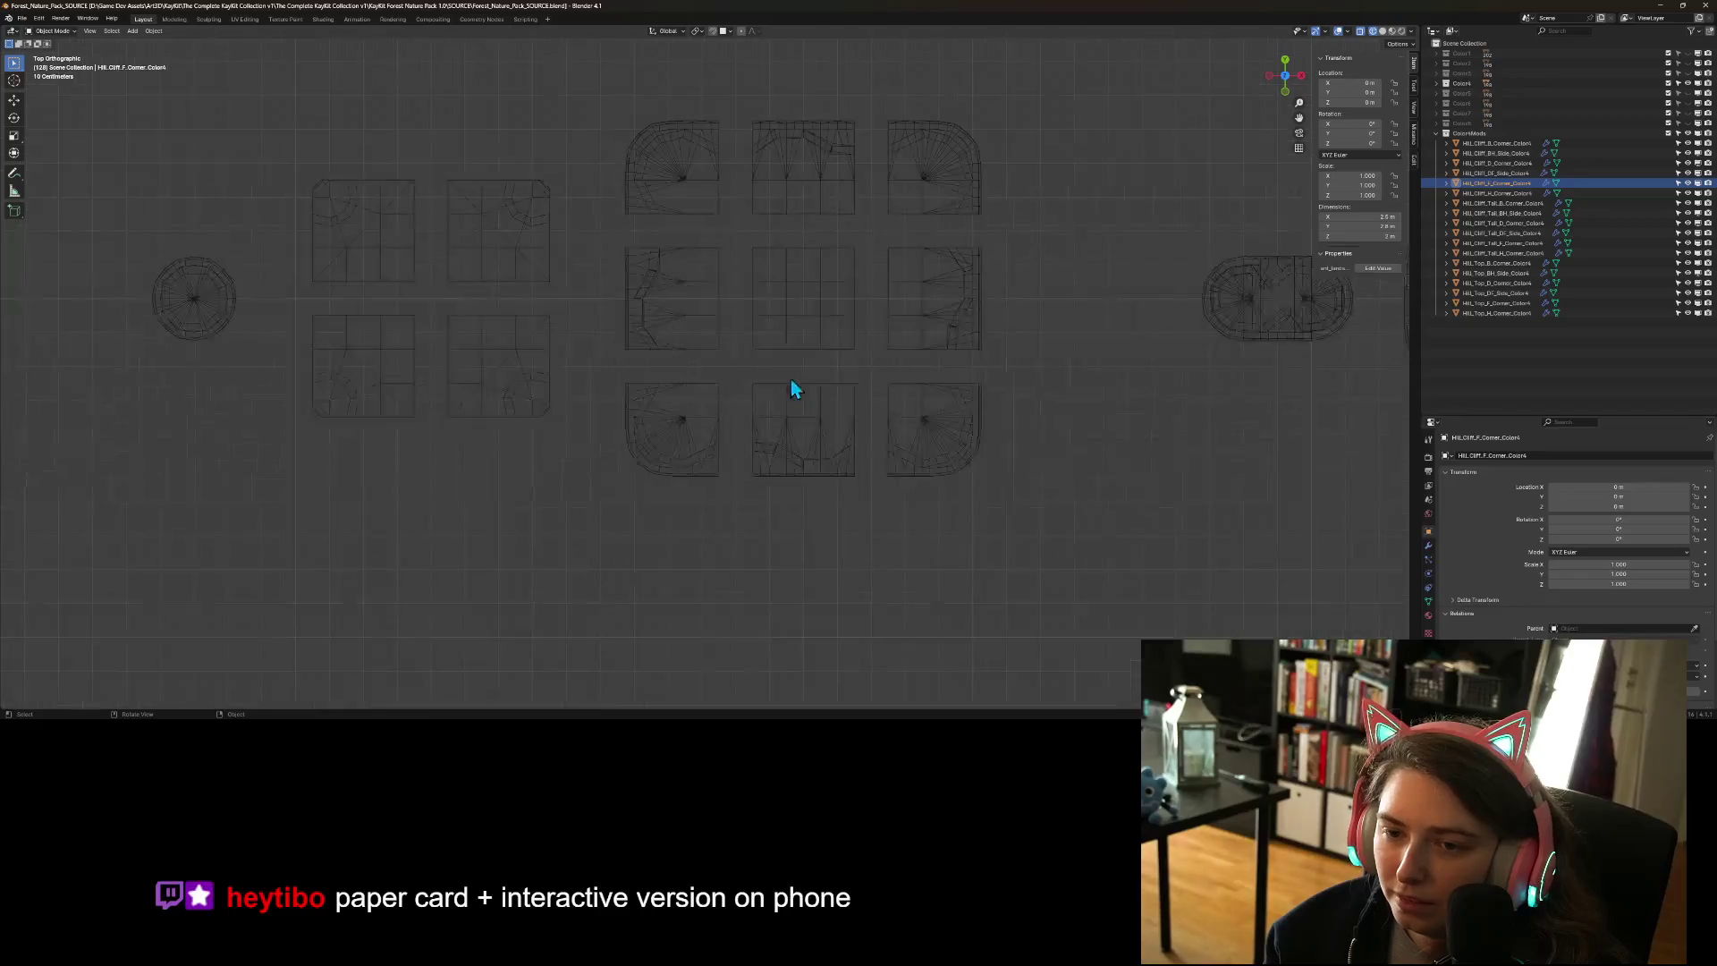
pyautogui.scroll(3, 791, 389)
pyautogui.moveTo(763, 405); pyautogui.dragTo(667, 428)
pyautogui.moveTo(825, 351)
pyautogui.mouseDown()
pyautogui.moveTo(803, 368)
pyautogui.moveTo(1172, 324)
pyautogui.moveTo(931, 340)
pyautogui.mouseUp()
pyautogui.scroll(3, 846, 342)
# - Check the tiles in perspective, return to top view, then switch back to Godot
pyautogui.moveTo(813, 360)
pyautogui.mouseDown()
pyautogui.moveTo(864, 365)
pyautogui.moveTo(871, 319)
pyautogui.moveTo(893, 334)
pyautogui.moveTo(751, 357)
pyautogui.moveTo(797, 334)
pyautogui.moveTo(765, 375)
pyautogui.mouseUp()
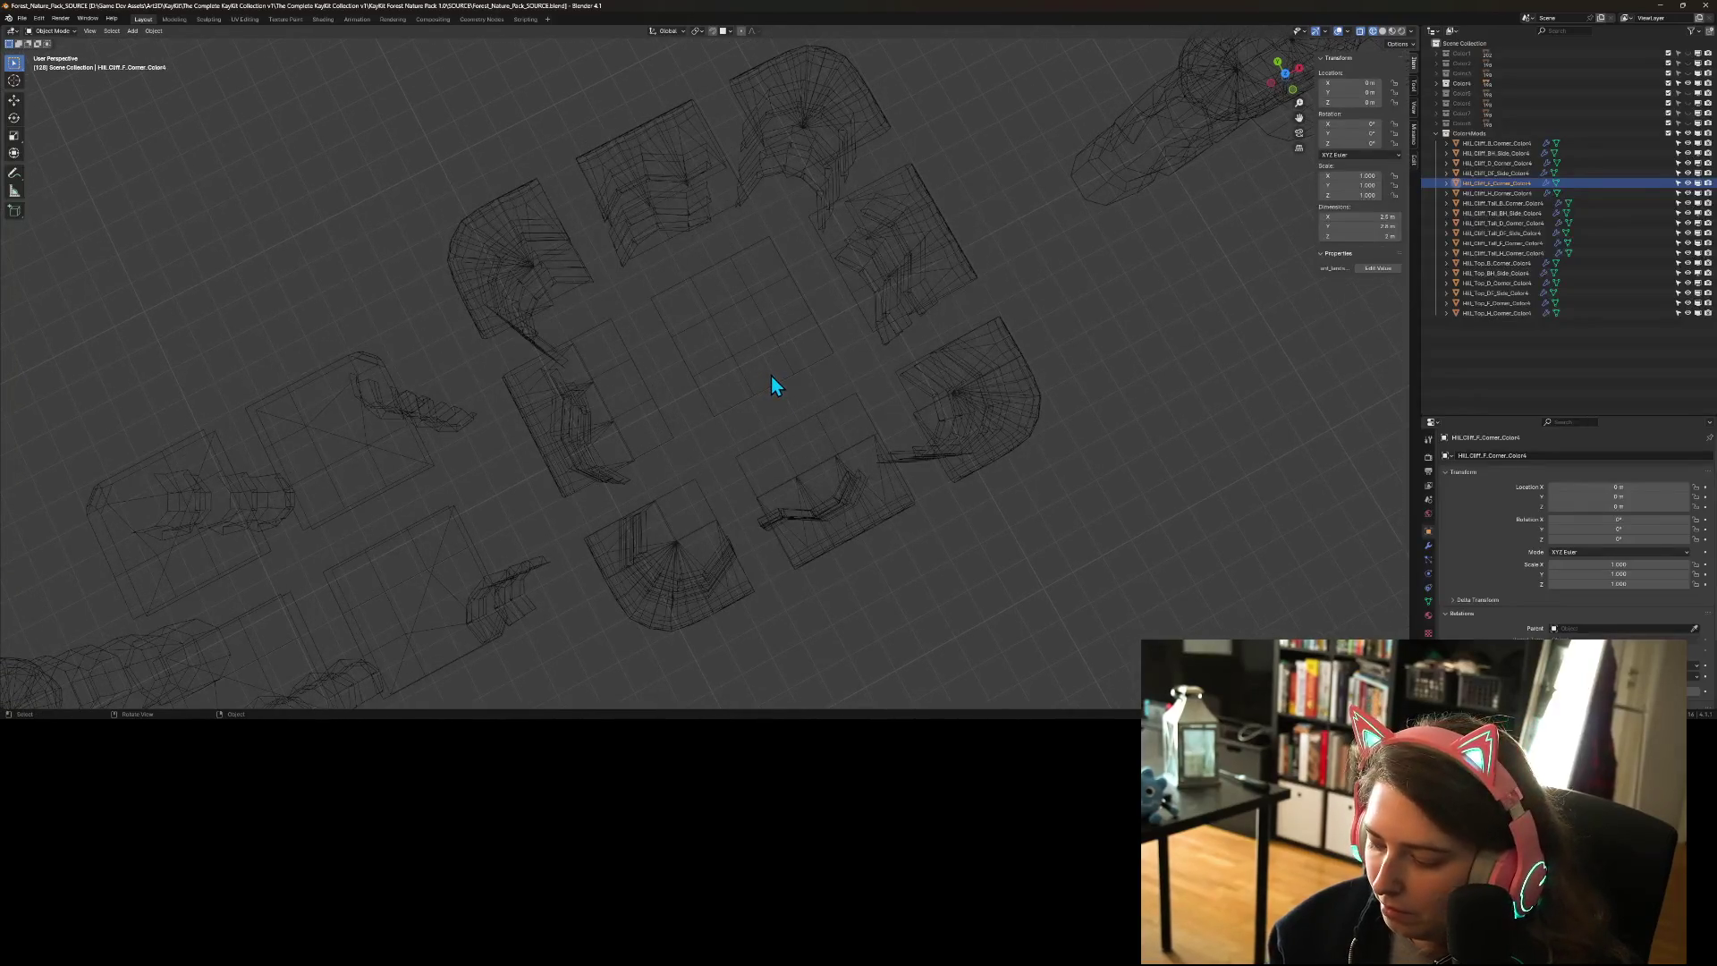
pyautogui.press('KP_7')
pyautogui.scroll(4, 670, 544)
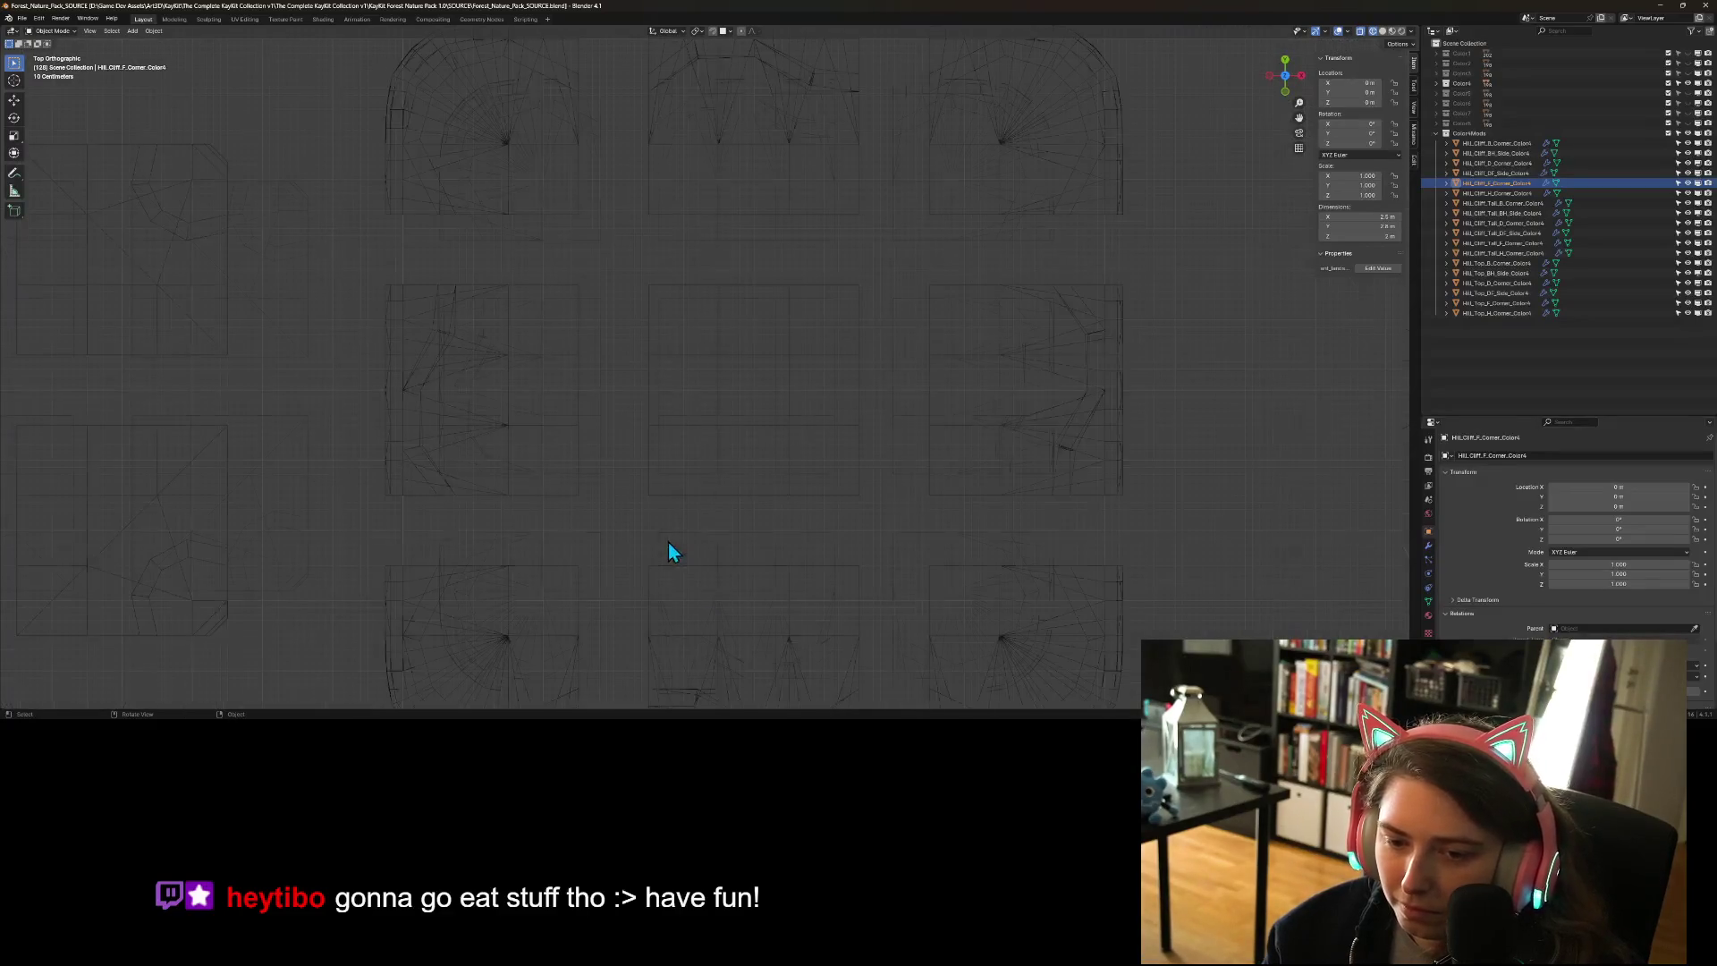
pyautogui.scroll(3, 669, 558)
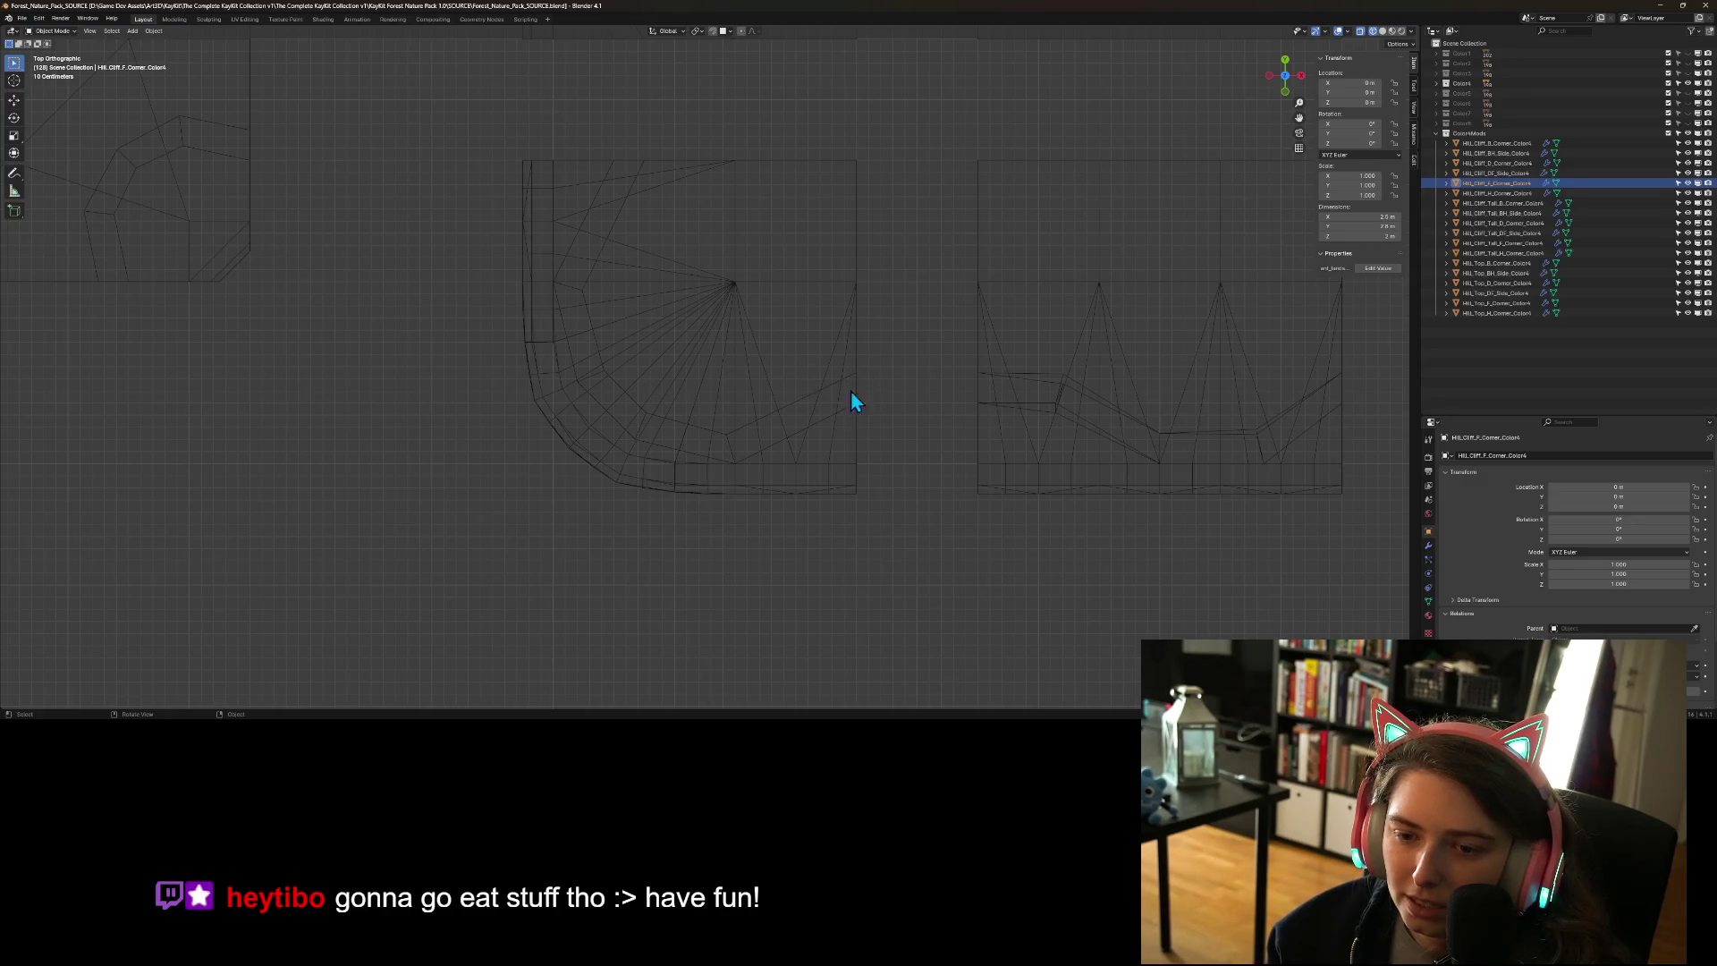
pyautogui.scroll(-3, 856, 400)
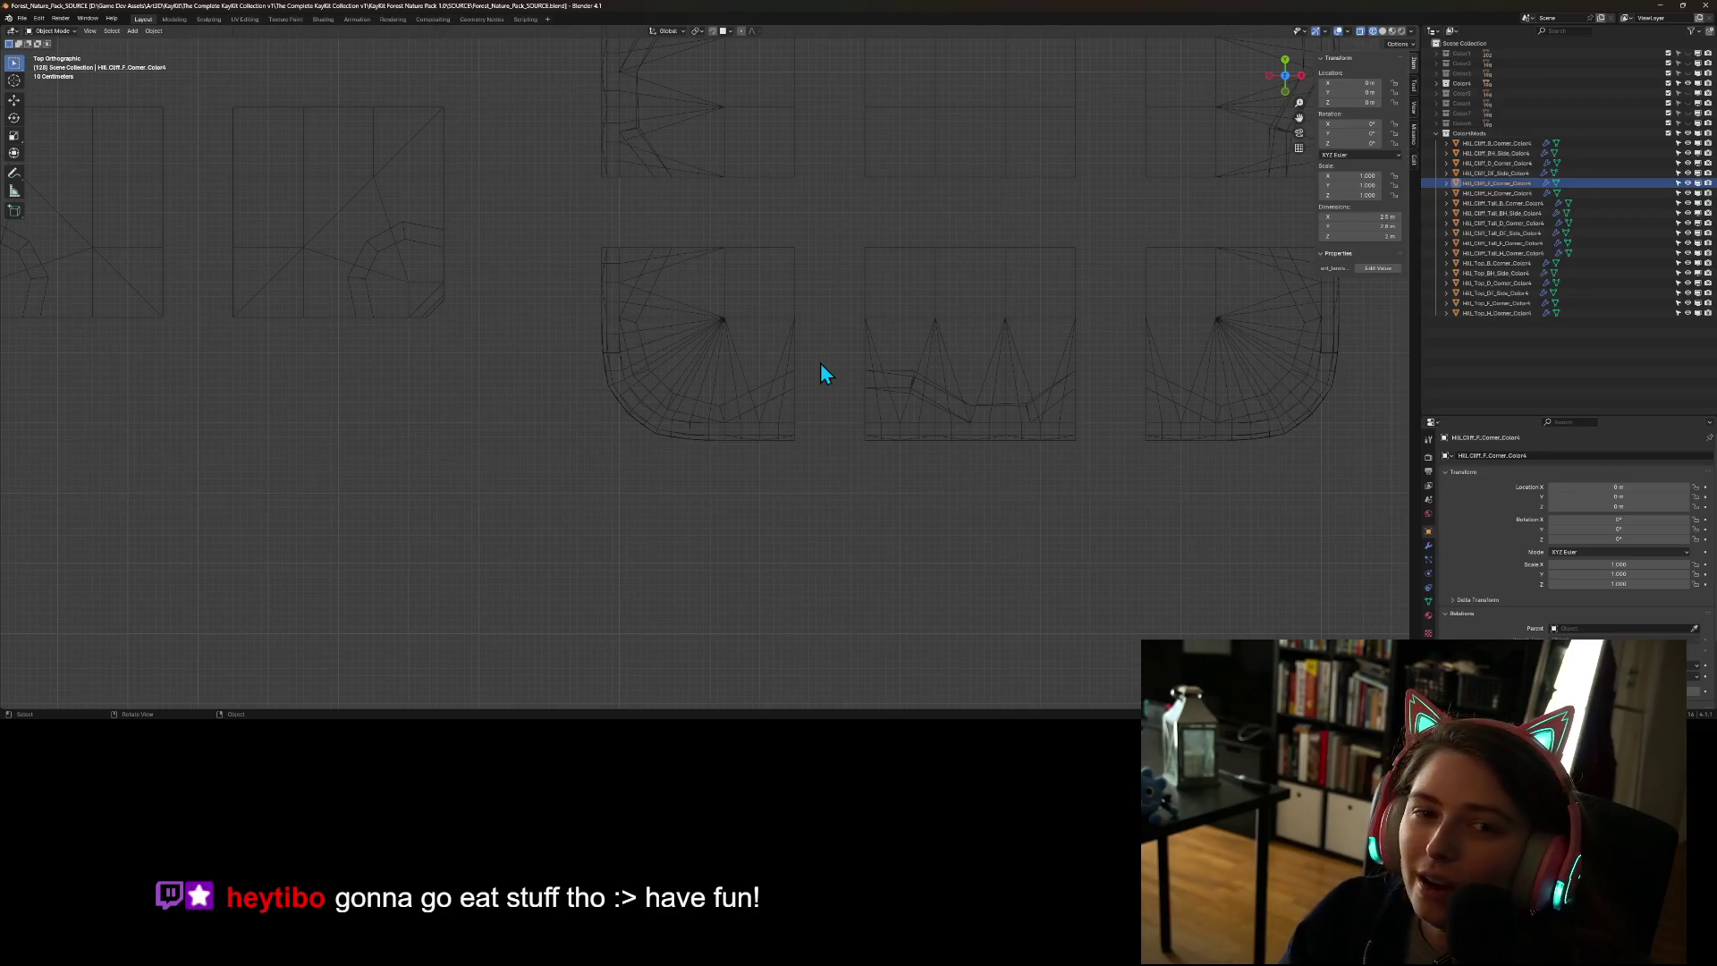
pyautogui.scroll(-5, 820, 363)
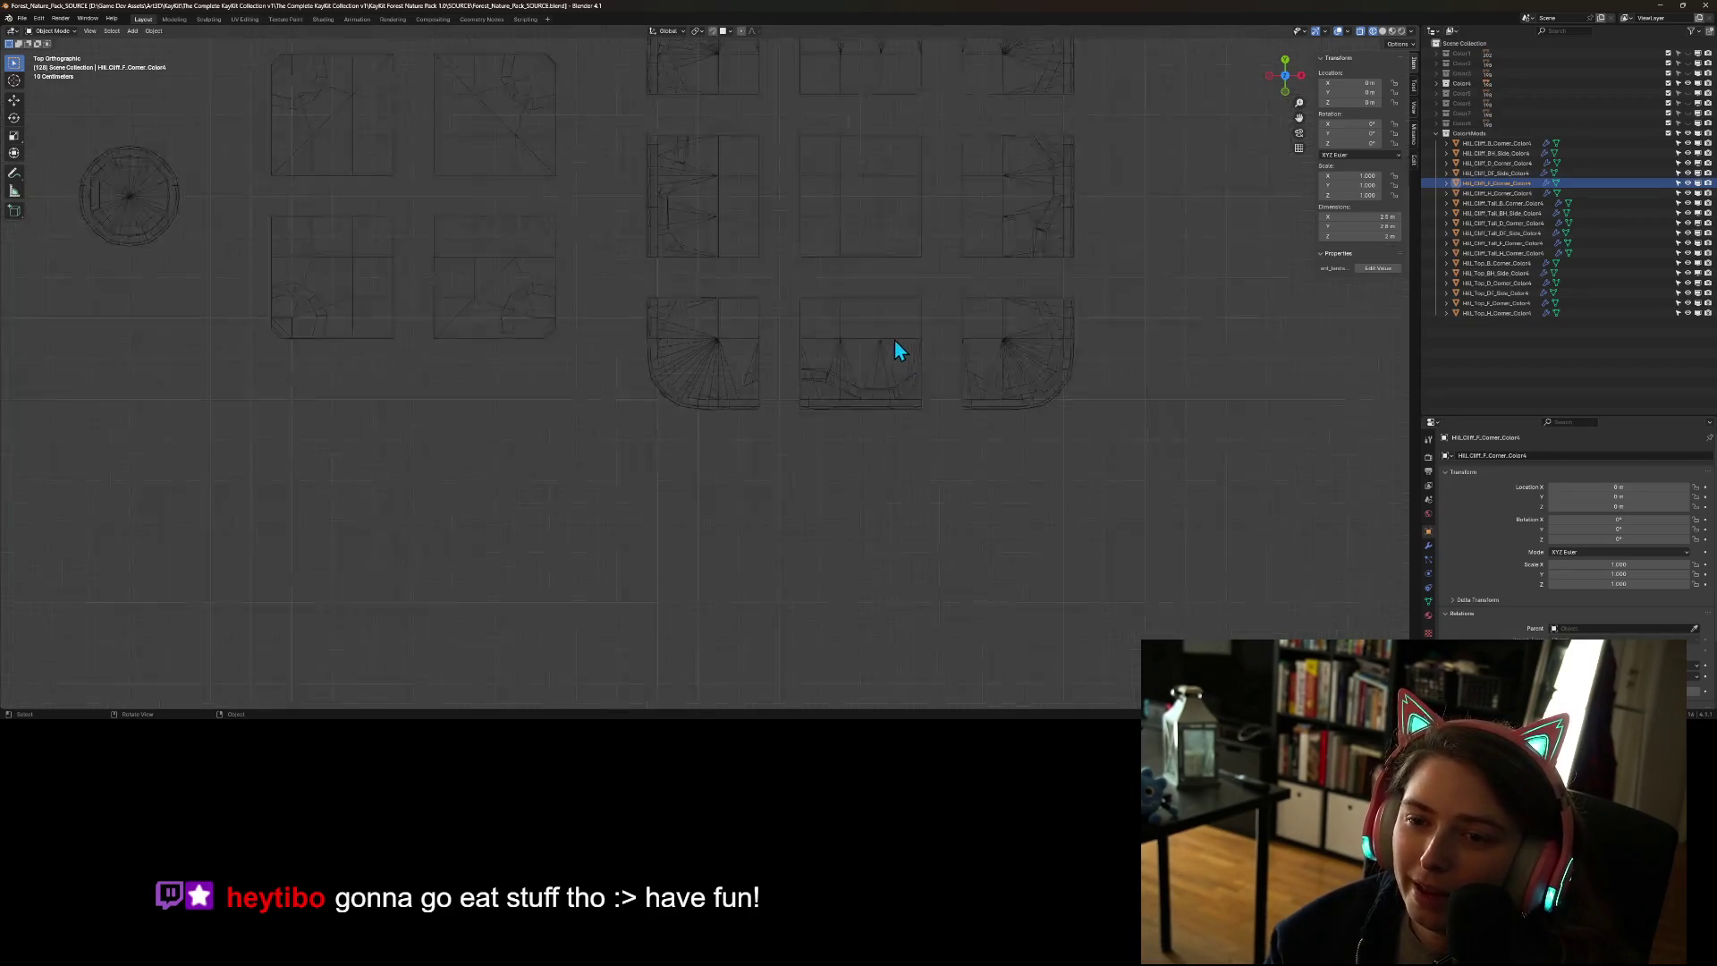
pyautogui.scroll(3, 990, 540)
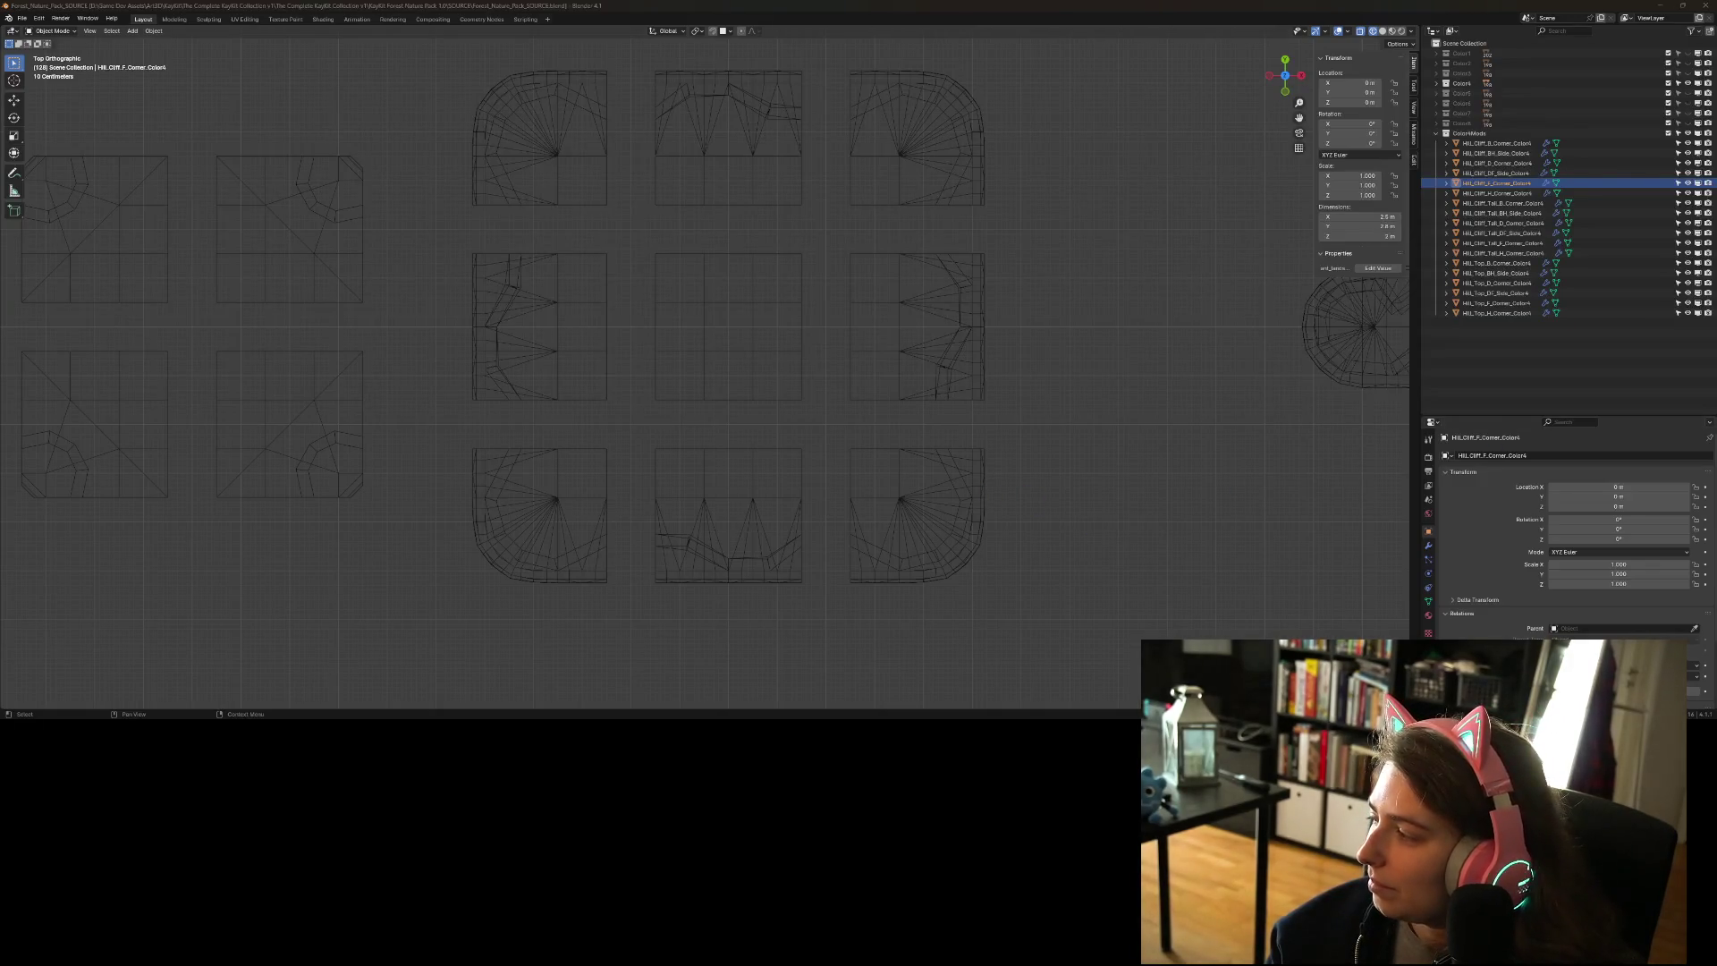
pyautogui.hotkey('alt', 'Tab')
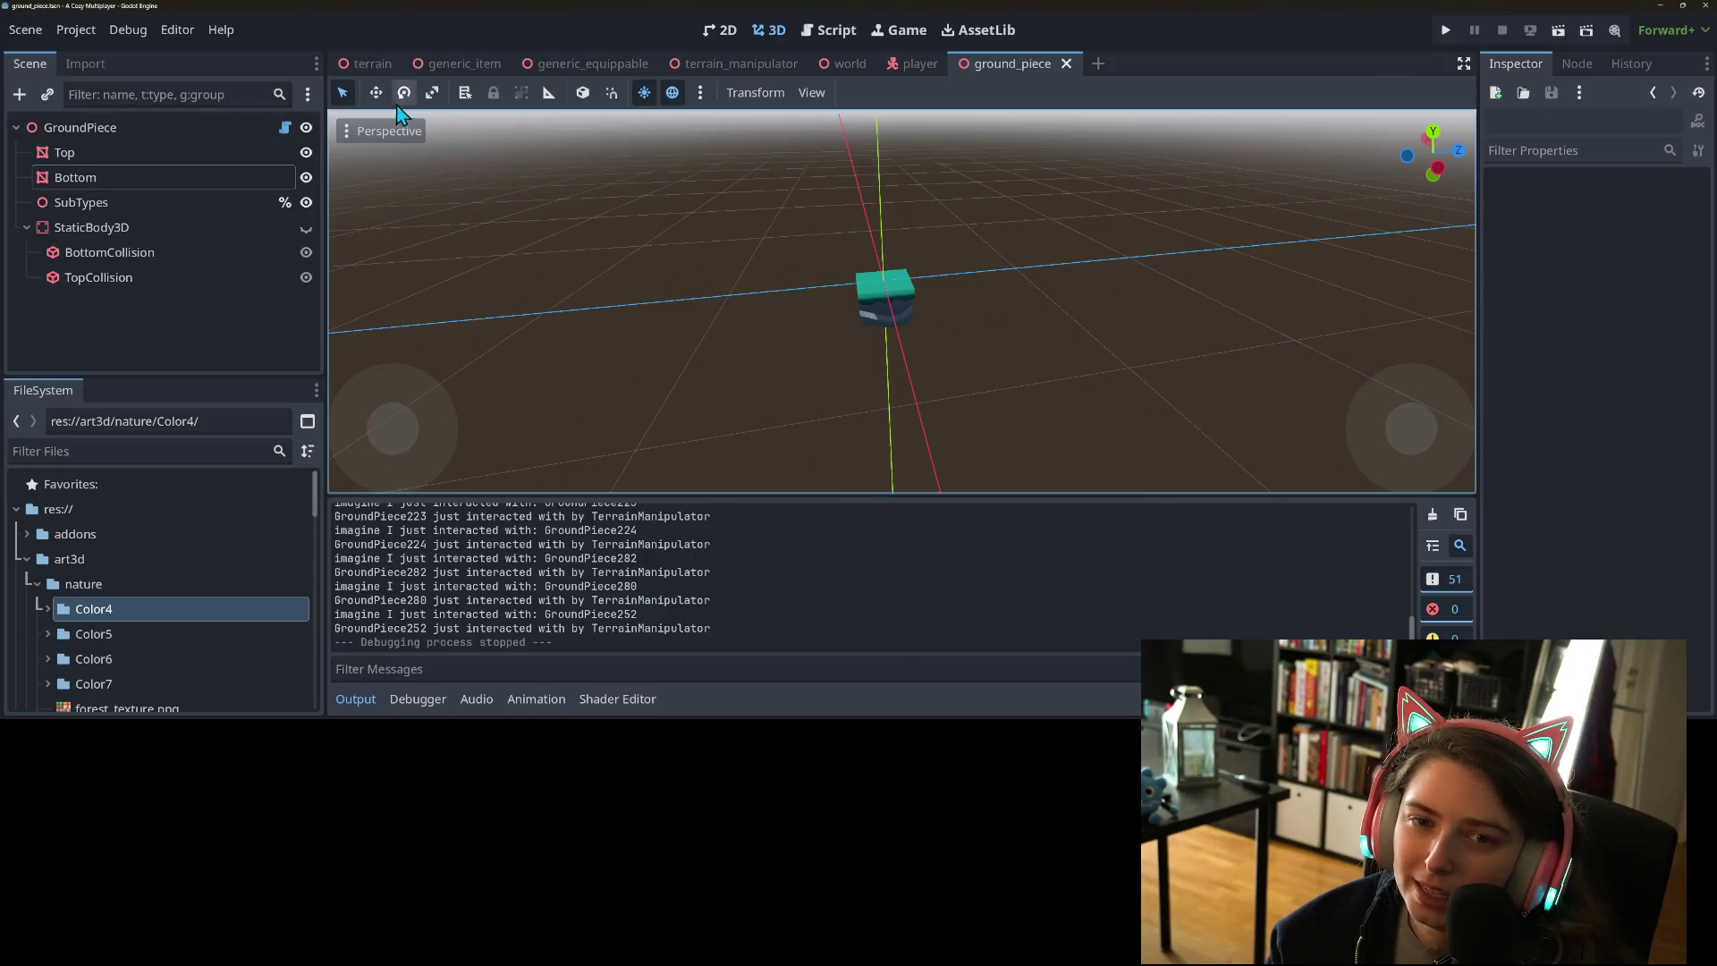
# - Open the terrain scene and zoom and orbit around its stepped terrain
pyautogui.click(372, 63)
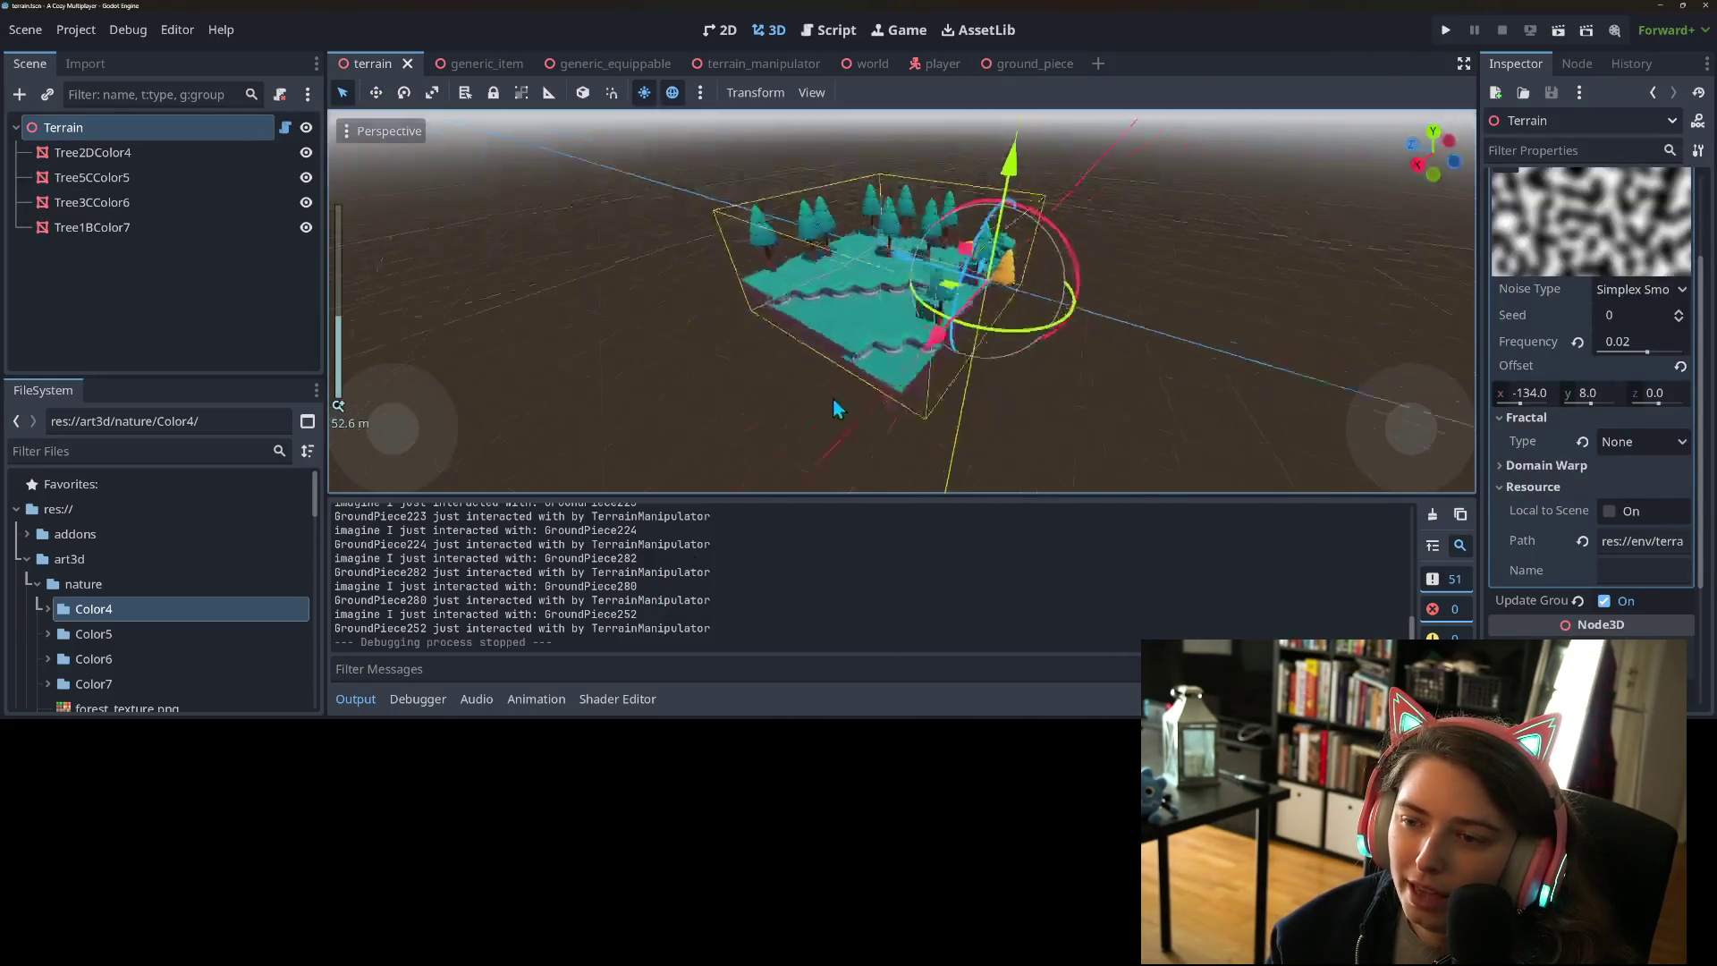
pyautogui.scroll(5, 787, 409)
pyautogui.scroll(-6, 879, 416)
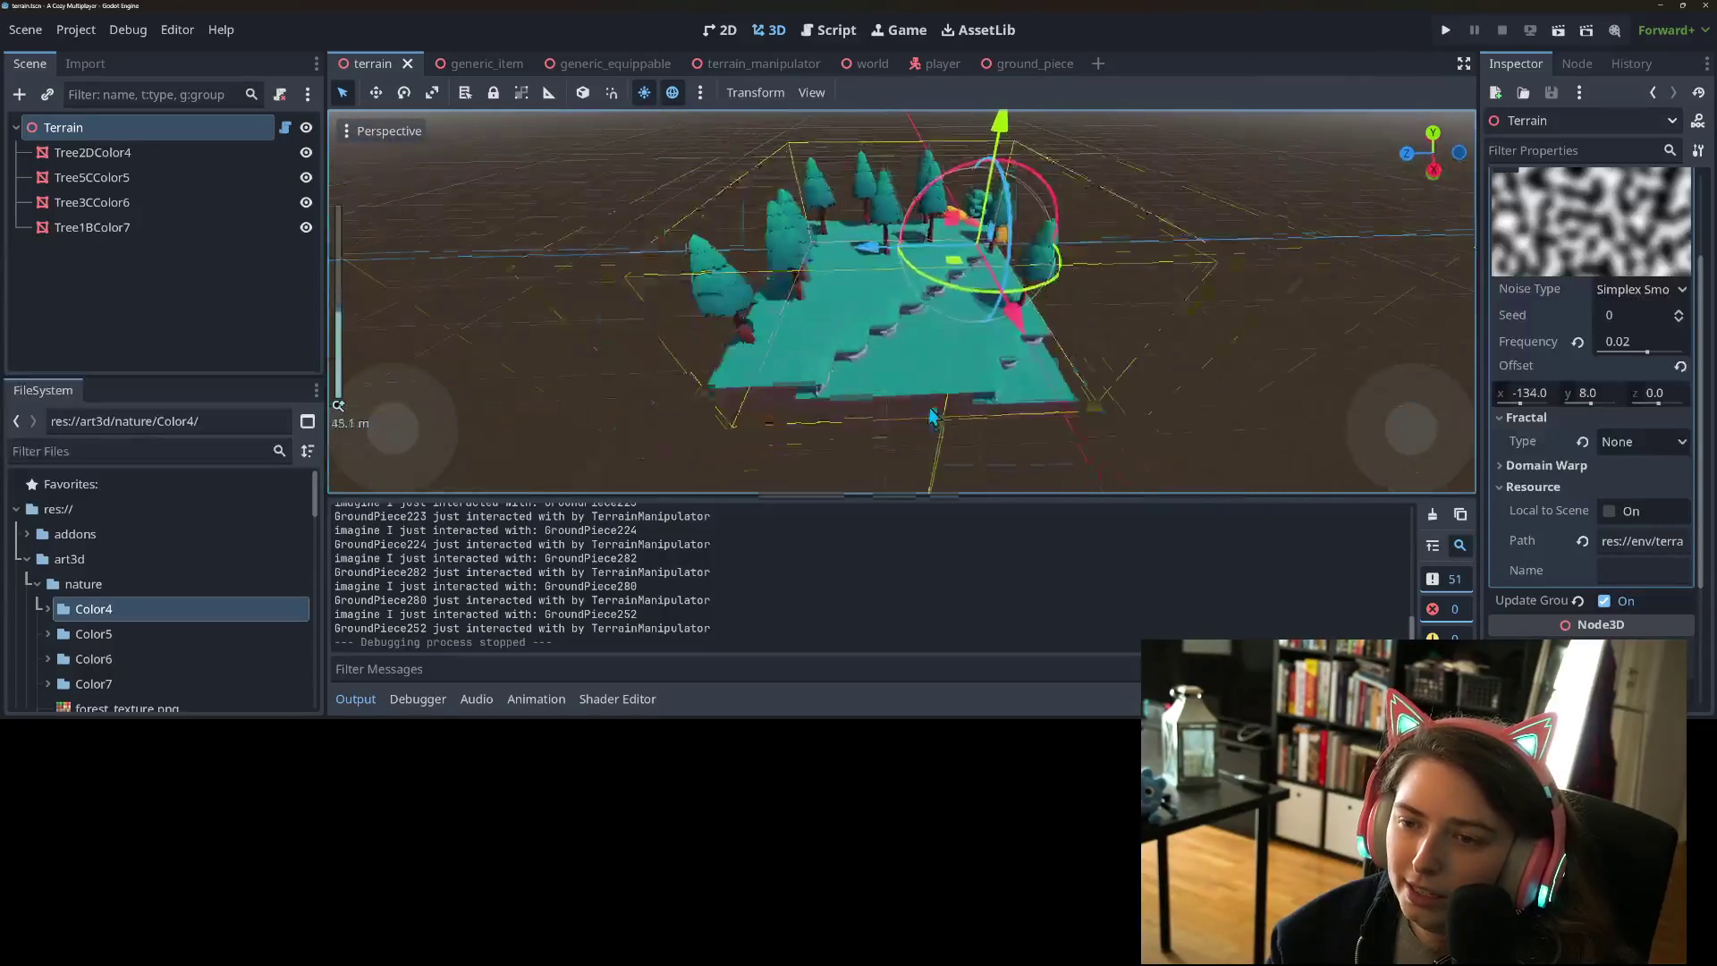
pyautogui.scroll(3, 916, 436)
pyautogui.scroll(4, 916, 437)
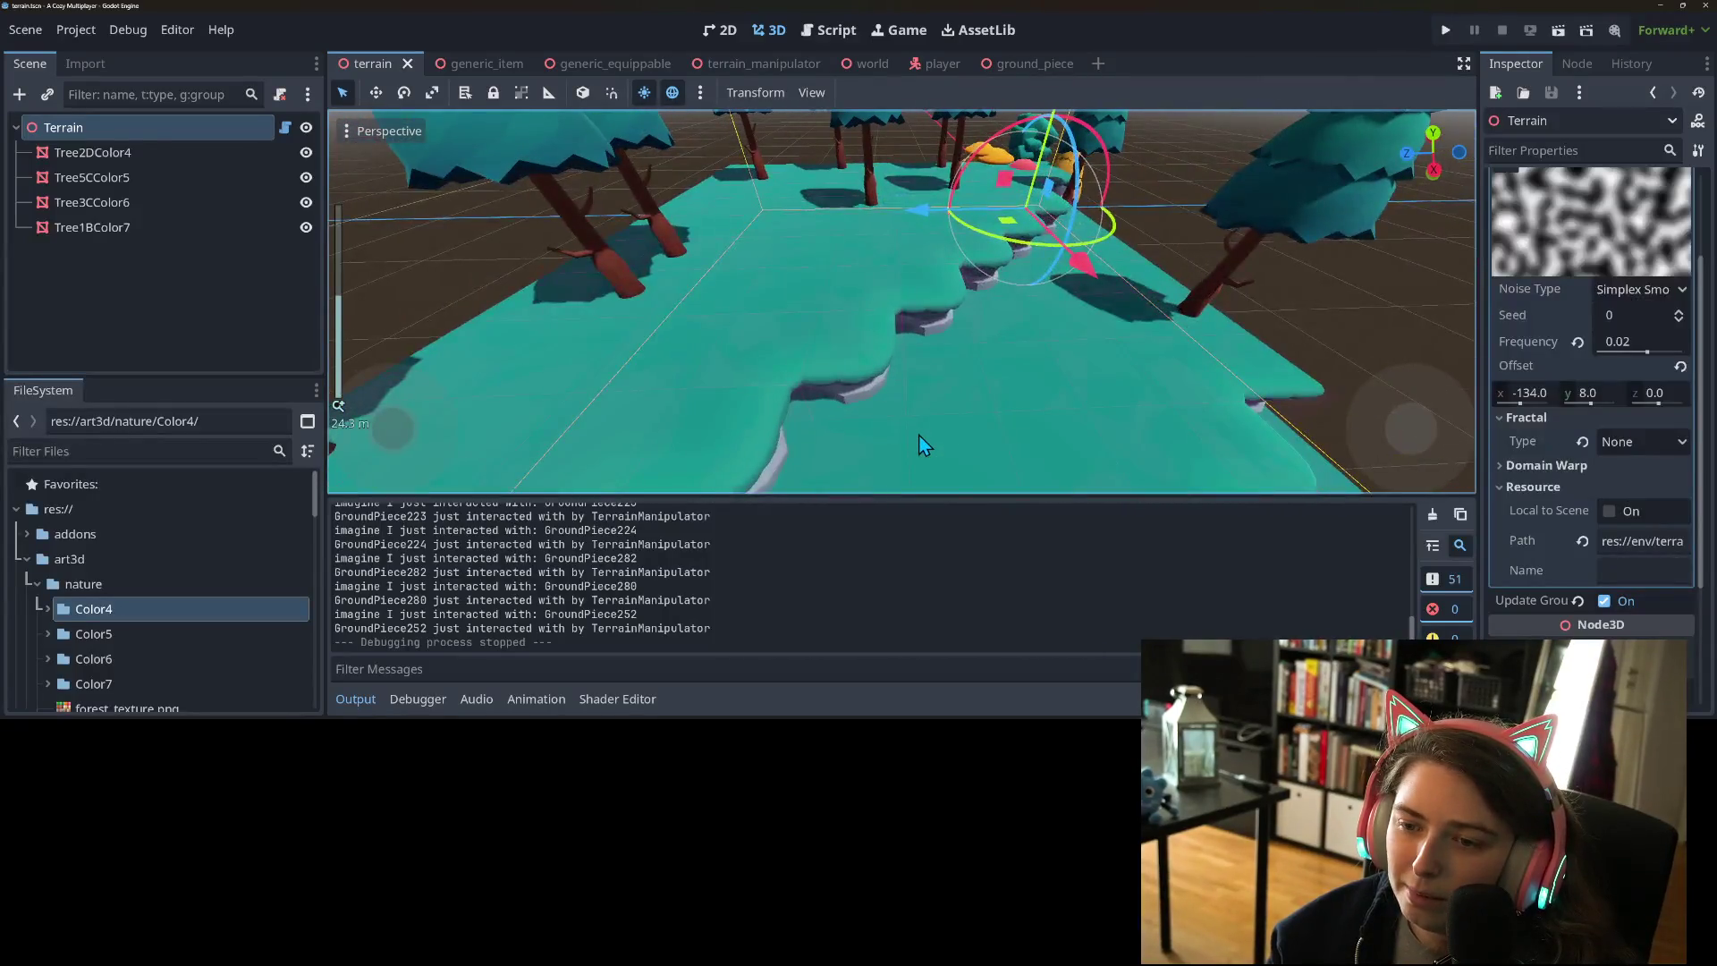
pyautogui.scroll(3, 898, 439)
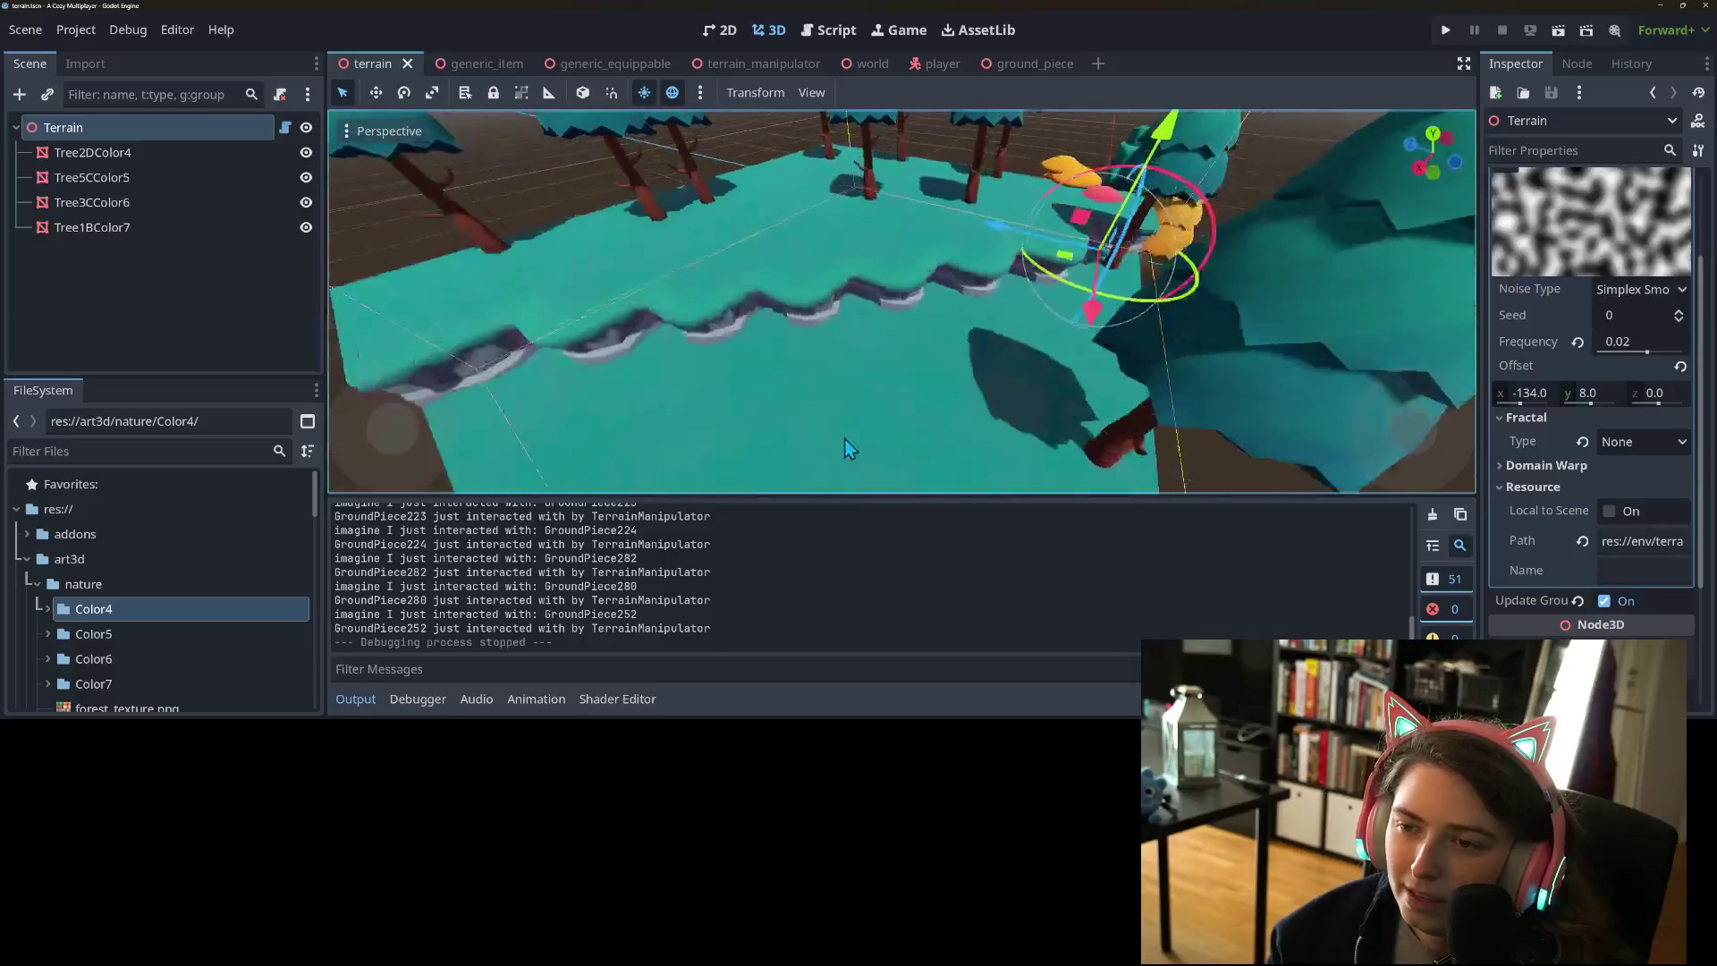
pyautogui.scroll(-5, 844, 438)
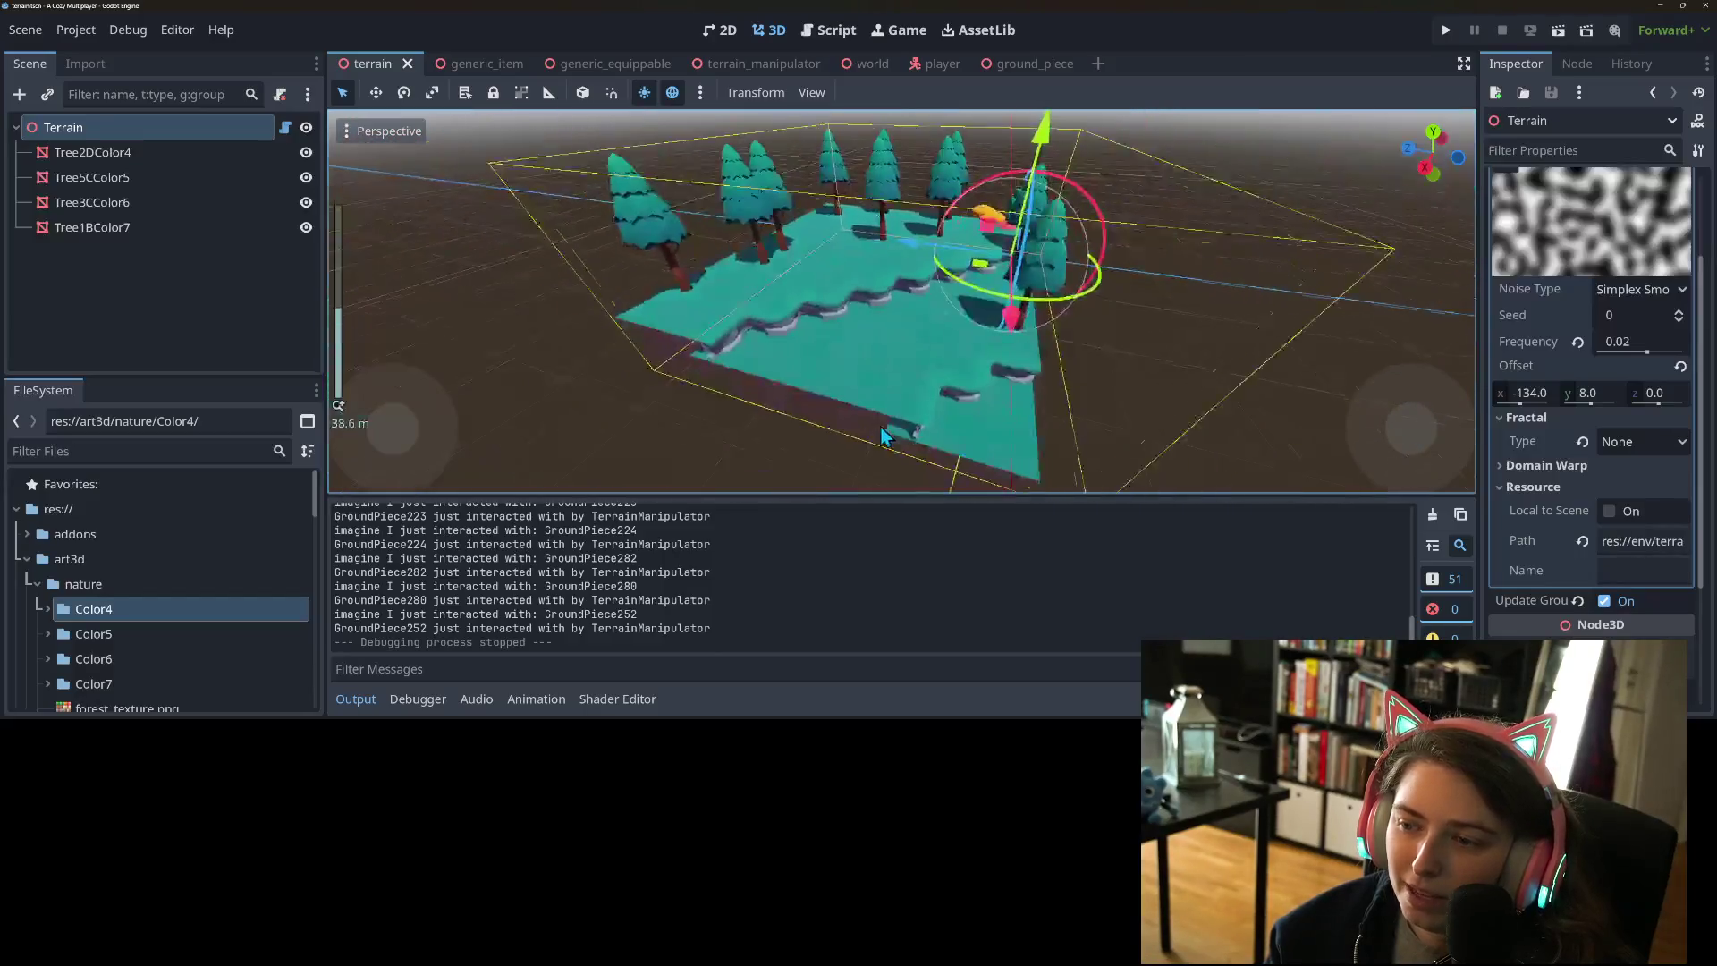
pyautogui.scroll(5, 895, 434)
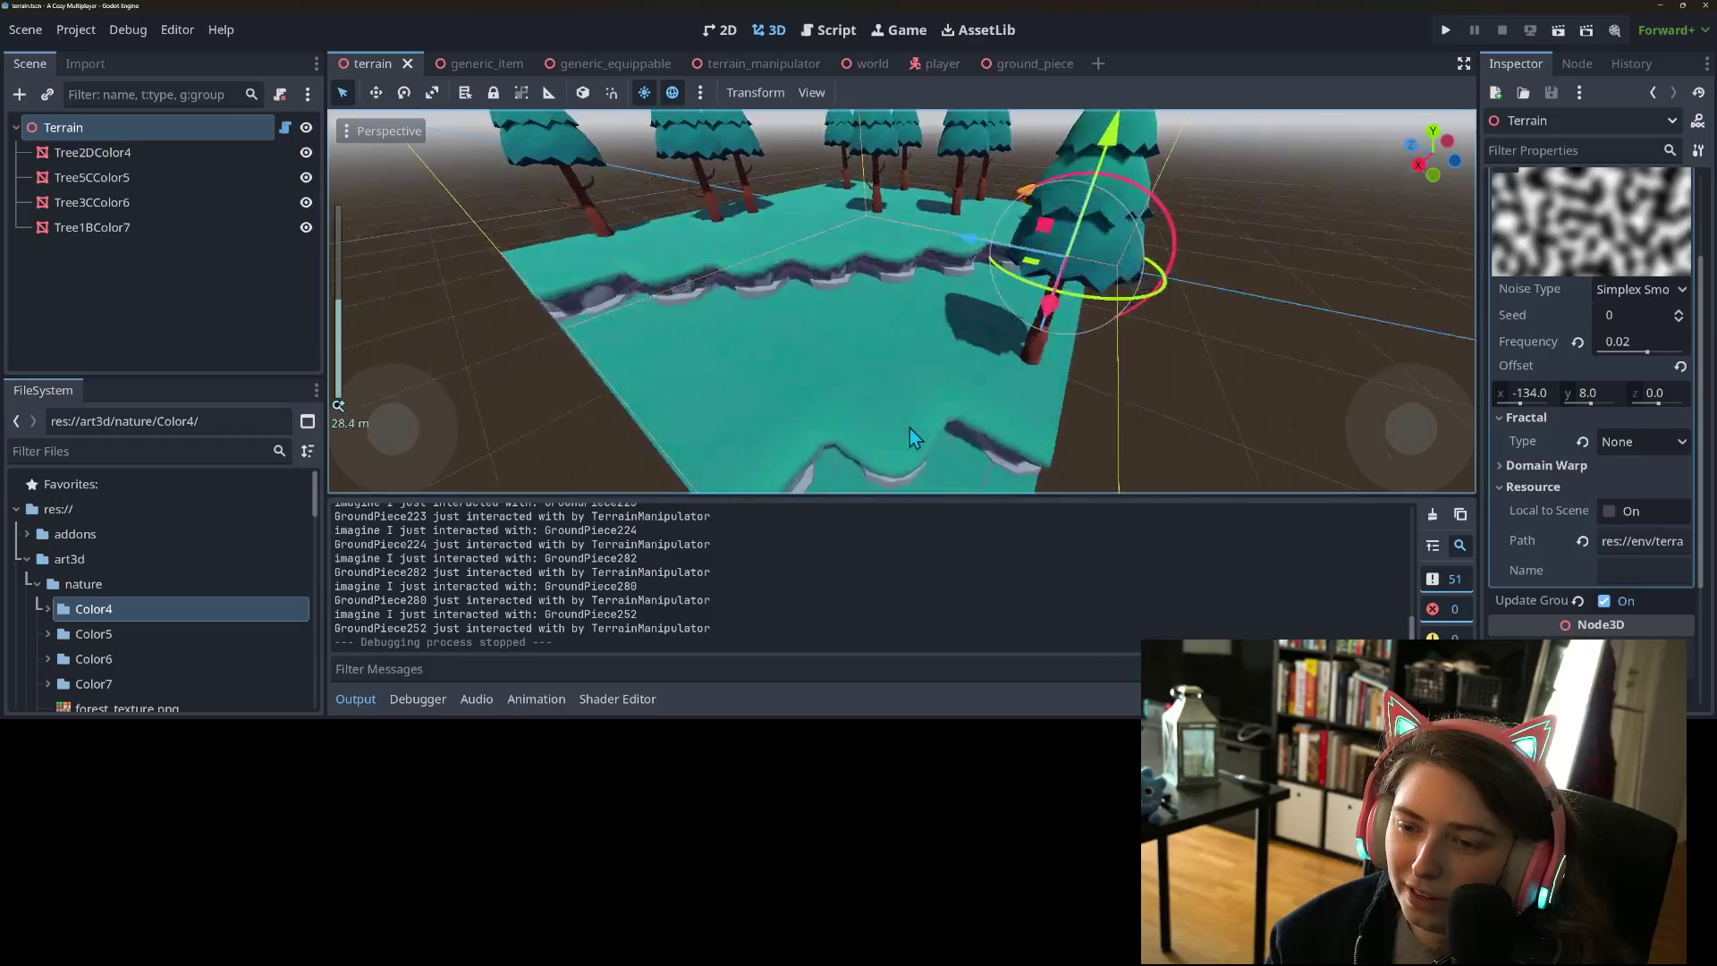
pyautogui.moveTo(910, 427)
pyautogui.mouseDown()
pyautogui.moveTo(907, 404)
pyautogui.moveTo(900, 437)
pyautogui.moveTo(961, 448)
pyautogui.mouseUp()
pyautogui.scroll(2, 964, 450)
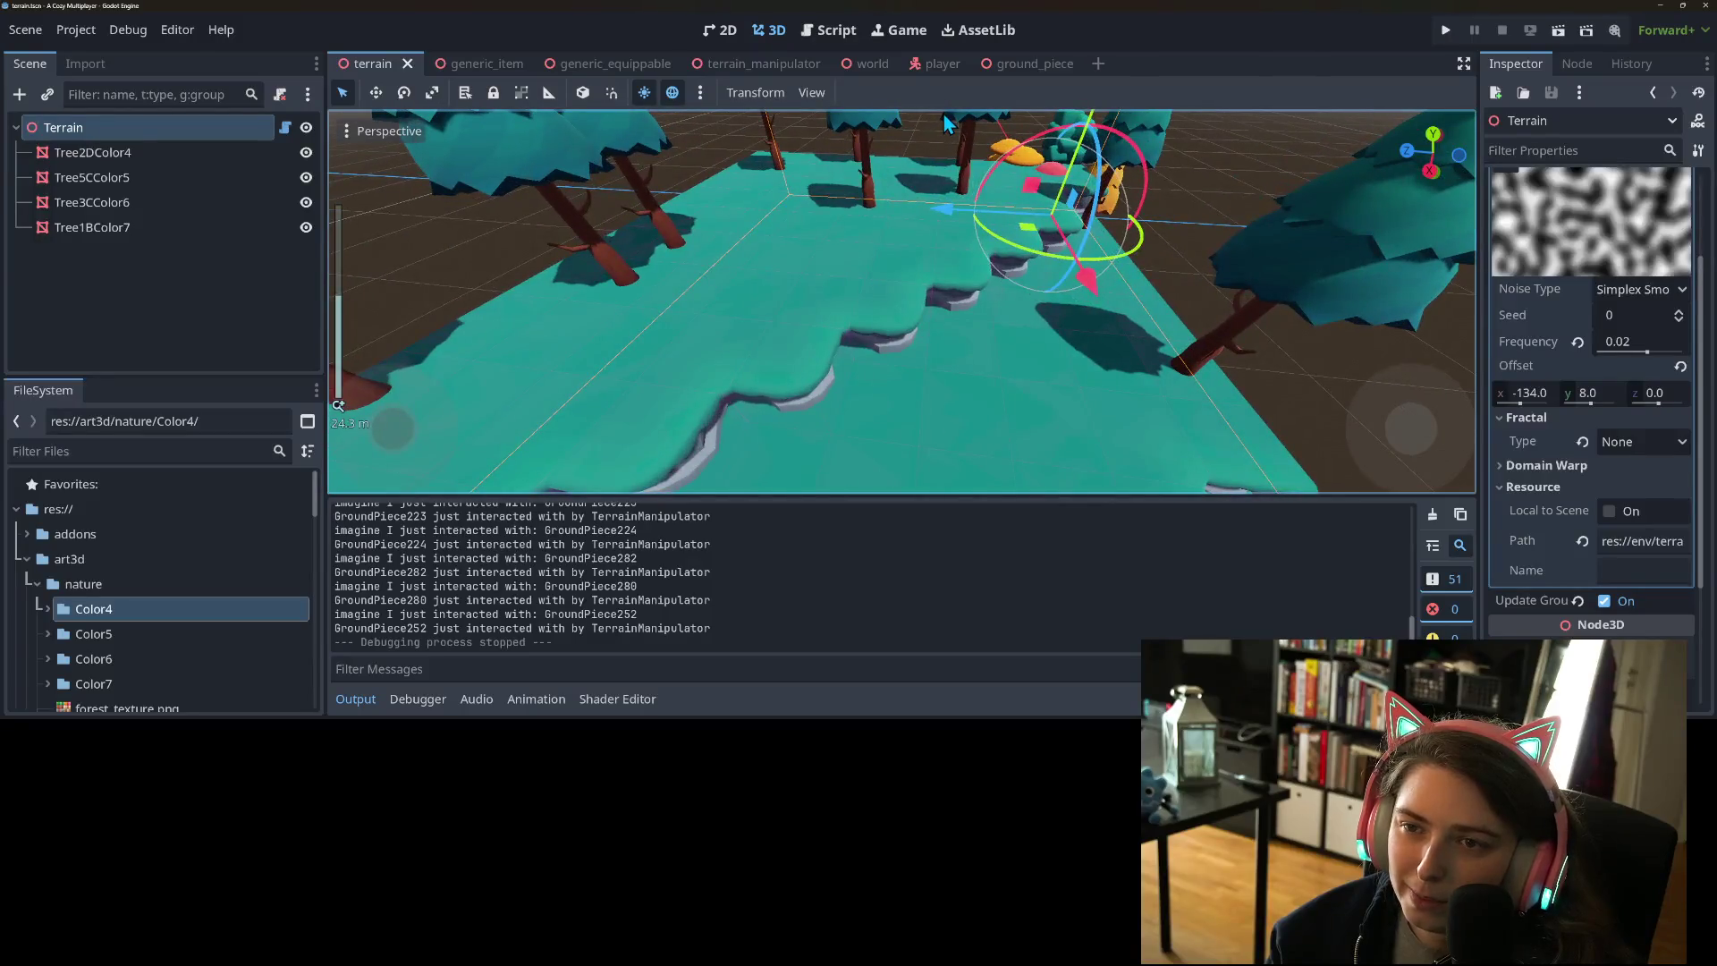
# - Open the world scene and inspect the terrain steps among the pine trees, then minimize Godot
pyautogui.click(1040, 77)
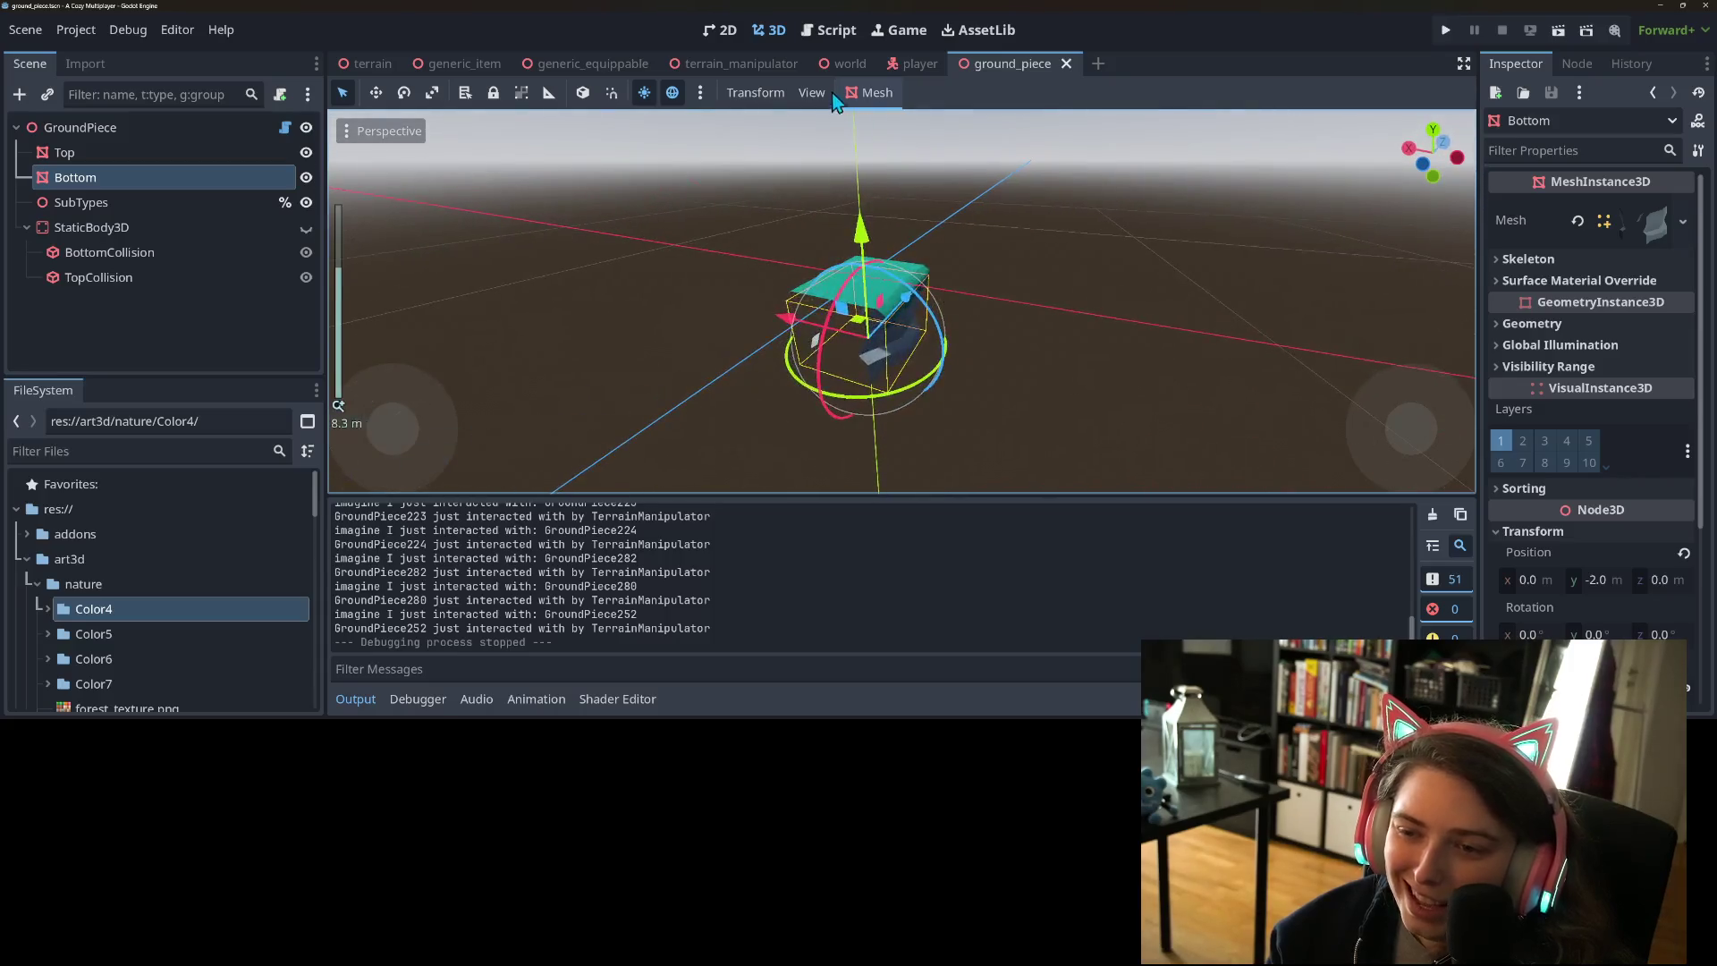
pyautogui.click(850, 63)
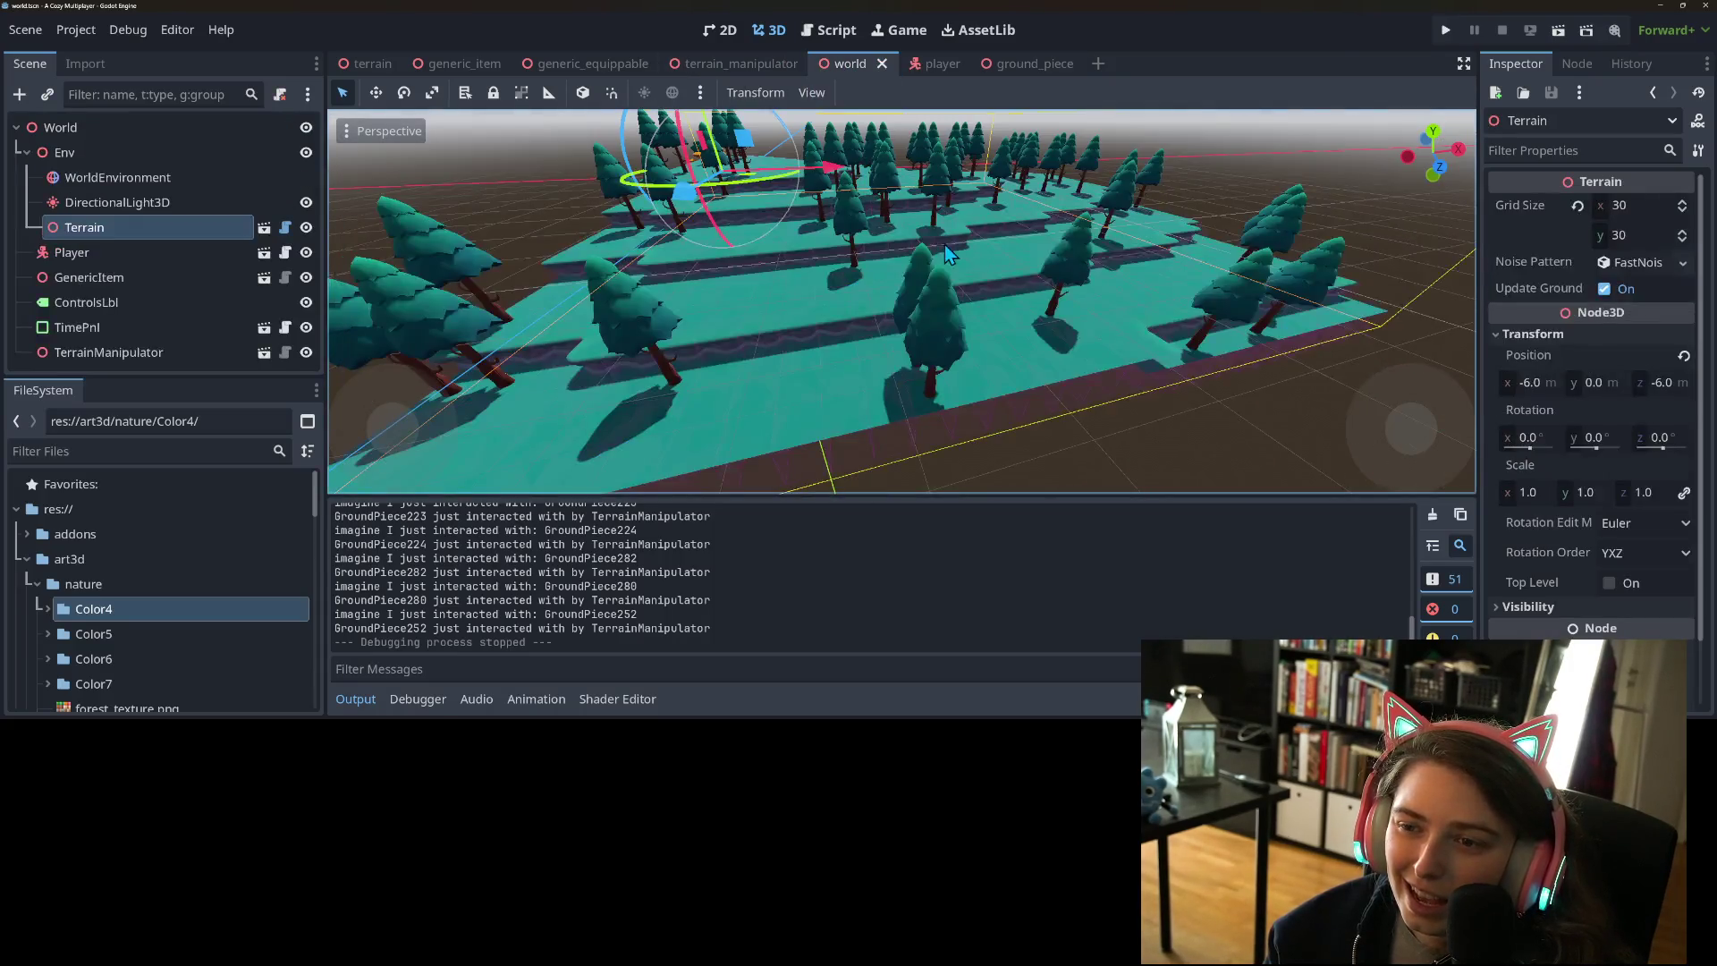
pyautogui.scroll(-3, 944, 244)
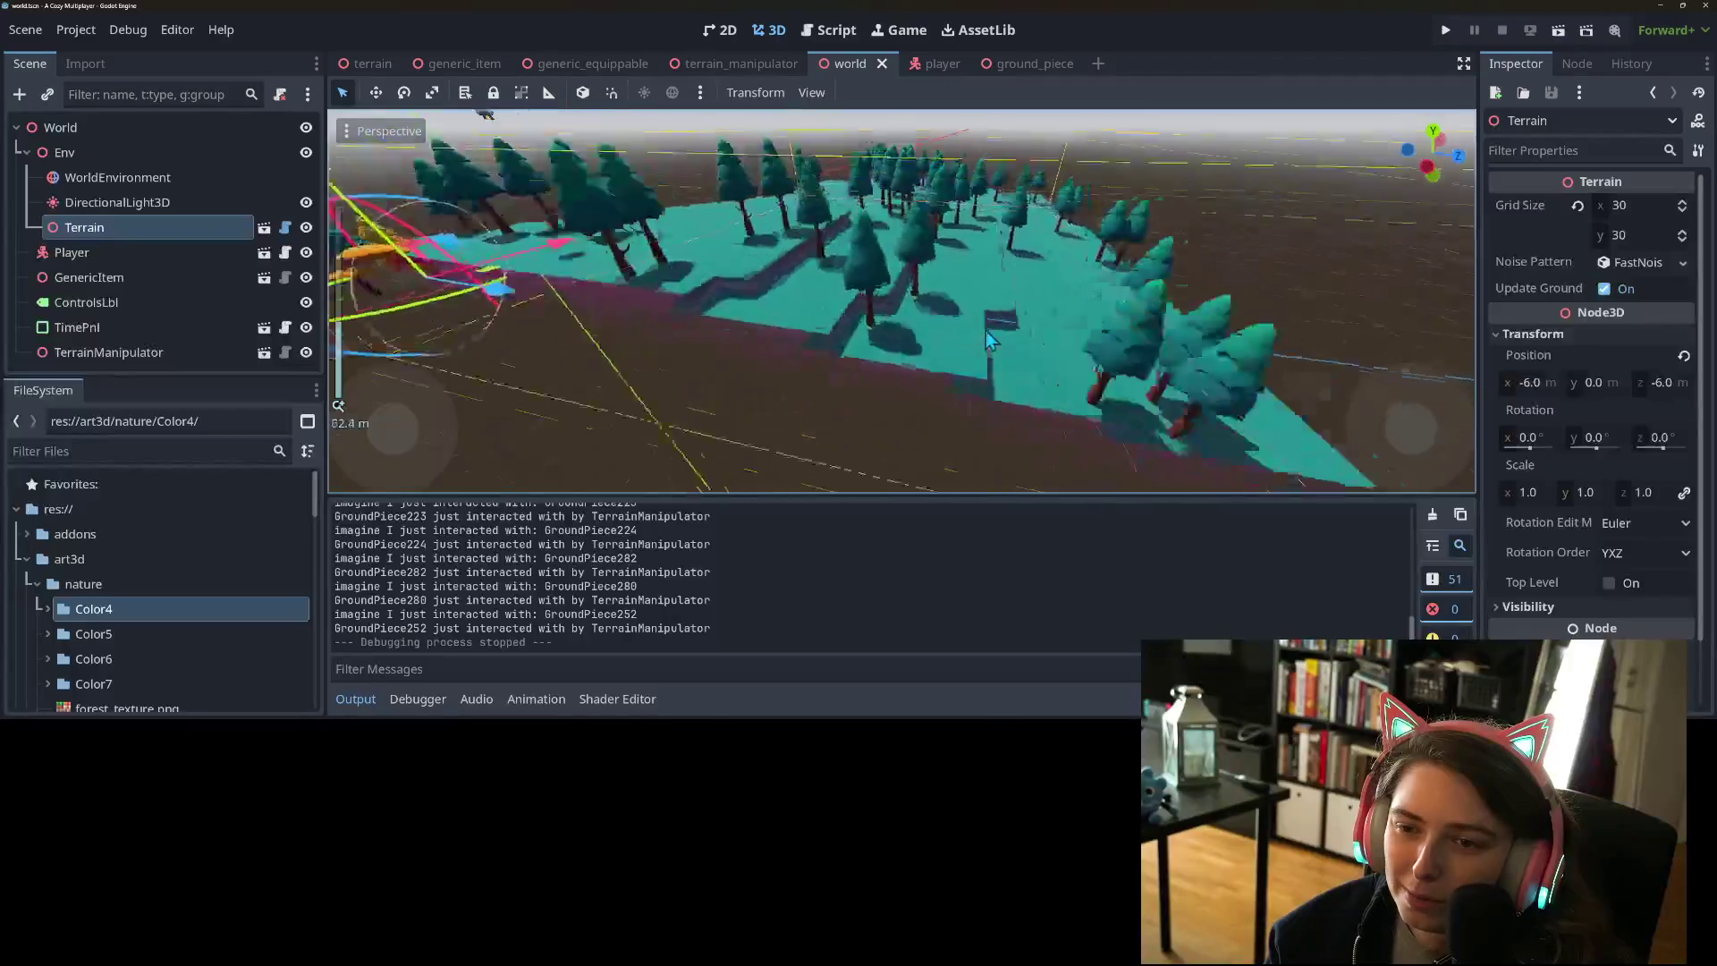
pyautogui.moveTo(988, 338)
pyautogui.mouseDown()
pyautogui.moveTo(958, 335)
pyautogui.moveTo(939, 357)
pyautogui.mouseUp()
pyautogui.moveTo(1078, 402)
pyautogui.mouseDown()
pyautogui.moveTo(996, 360)
pyautogui.moveTo(794, 376)
pyautogui.moveTo(823, 346)
pyautogui.moveTo(929, 380)
pyautogui.moveTo(808, 394)
pyautogui.mouseUp()
pyautogui.scroll(5, 798, 385)
pyautogui.scroll(-2, 930, 386)
pyautogui.scroll(3, 809, 385)
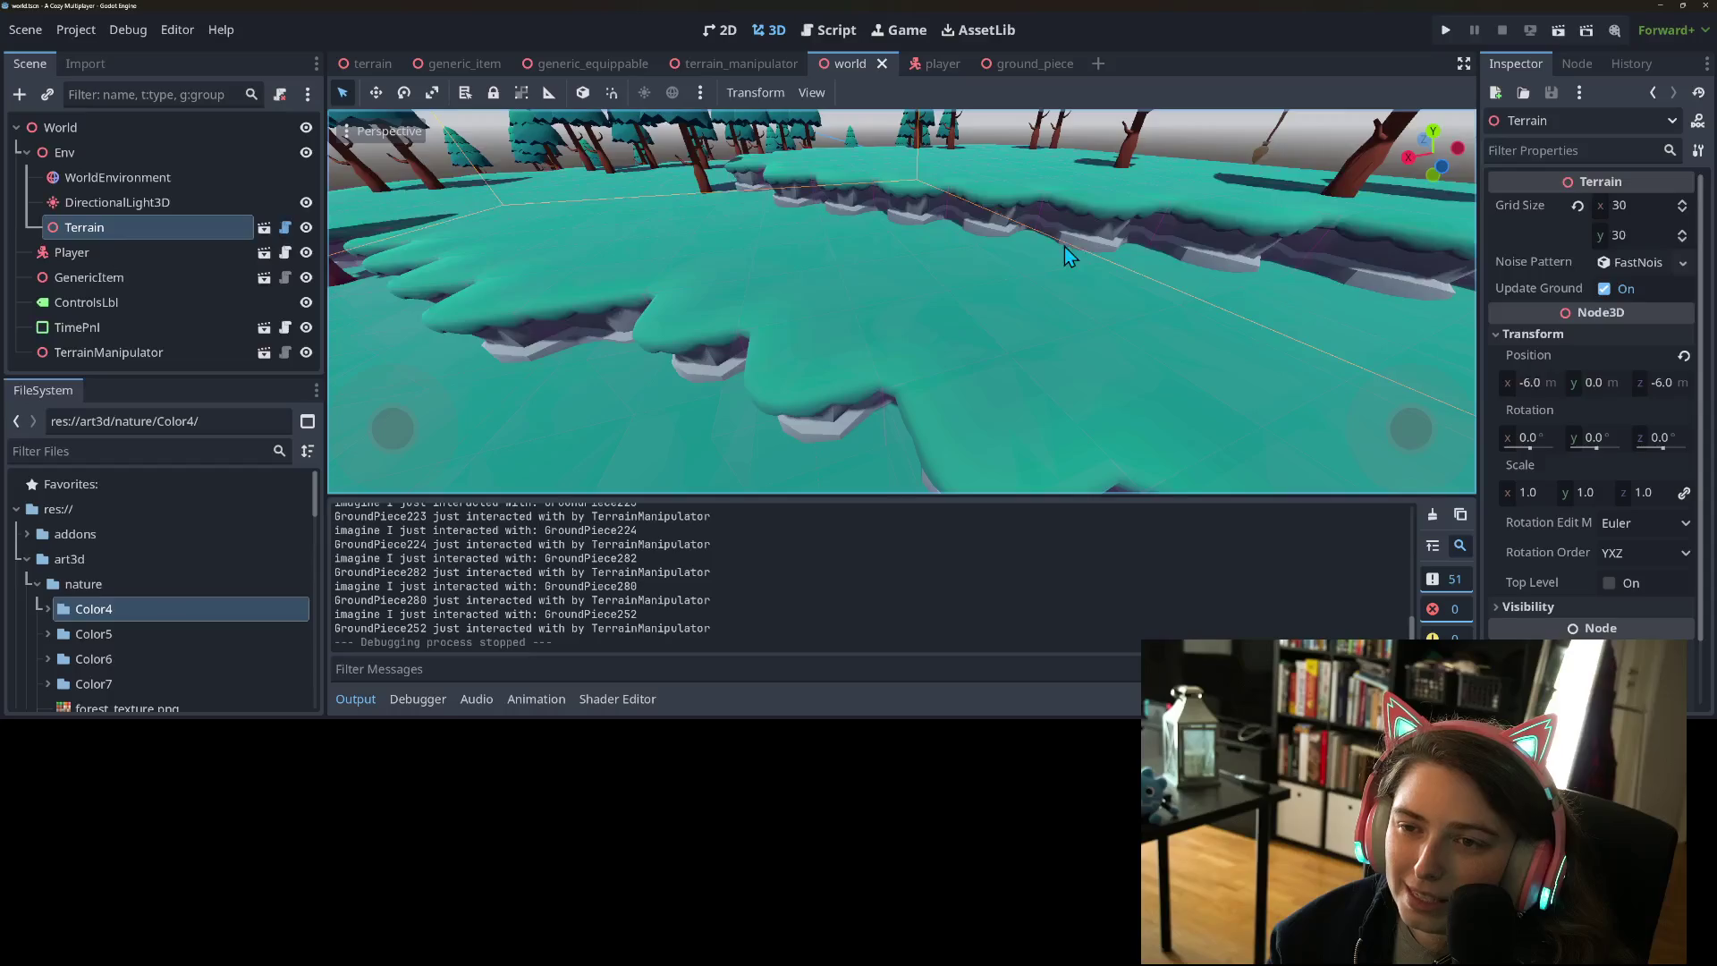
pyautogui.scroll(-4, 995, 338)
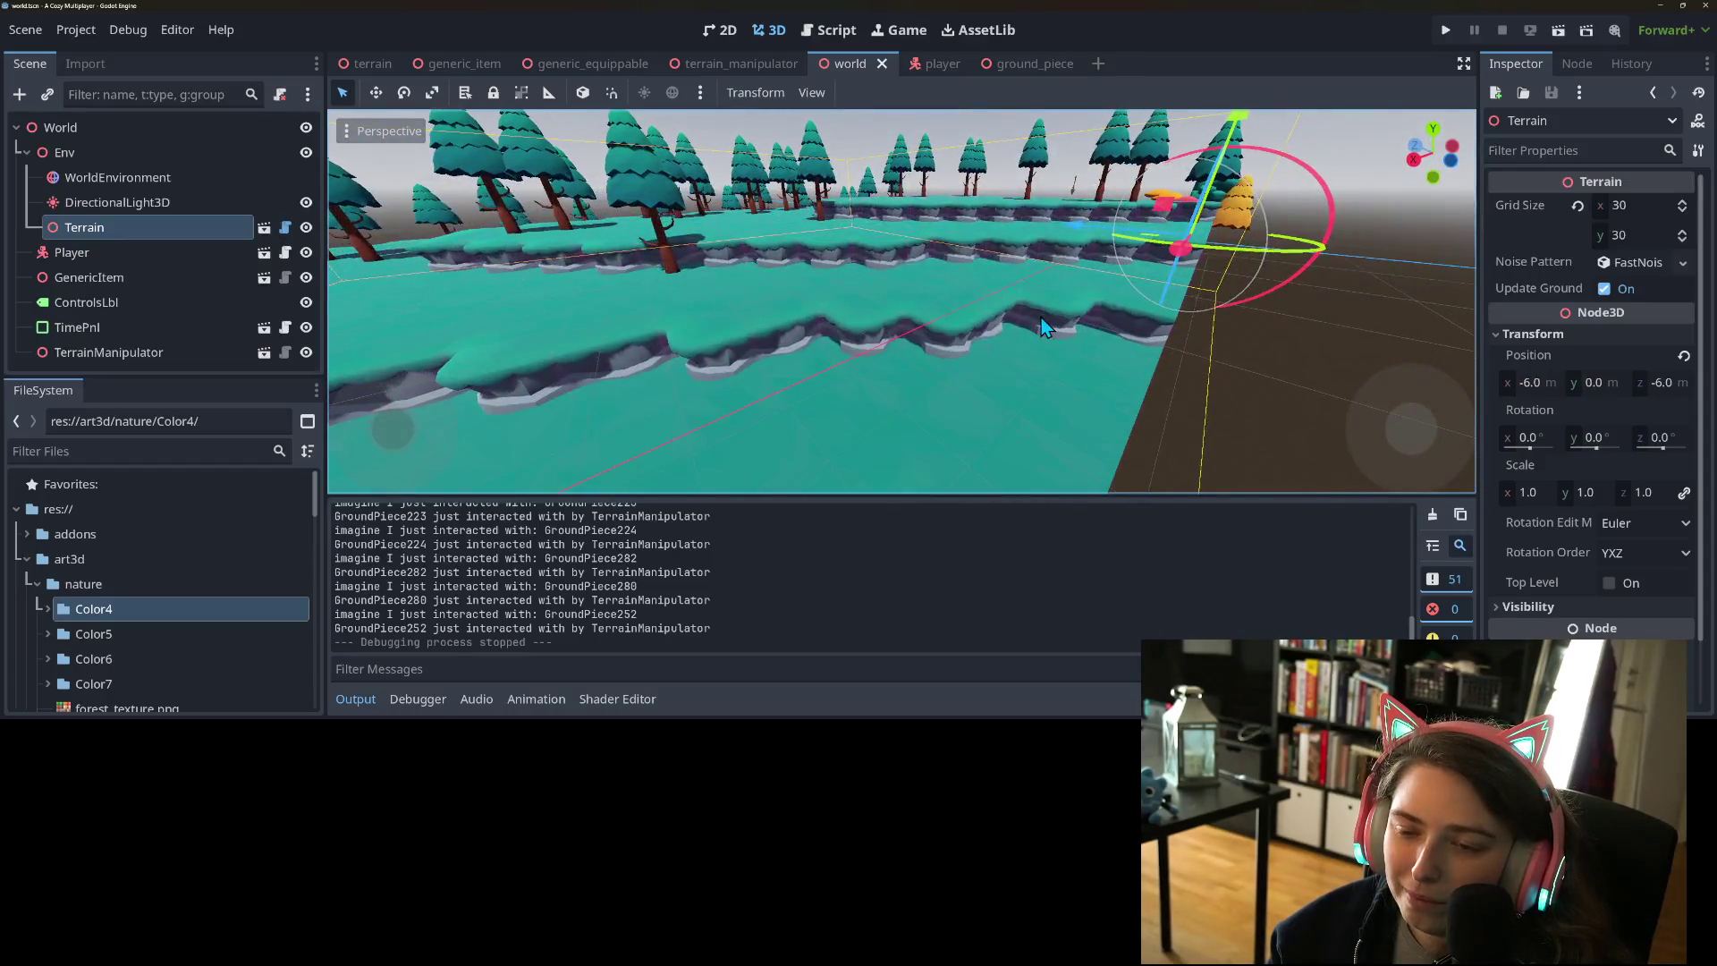
pyautogui.moveTo(1045, 316)
pyautogui.mouseDown()
pyautogui.moveTo(1112, 335)
pyautogui.moveTo(1070, 337)
pyautogui.moveTo(1081, 298)
pyautogui.mouseUp()
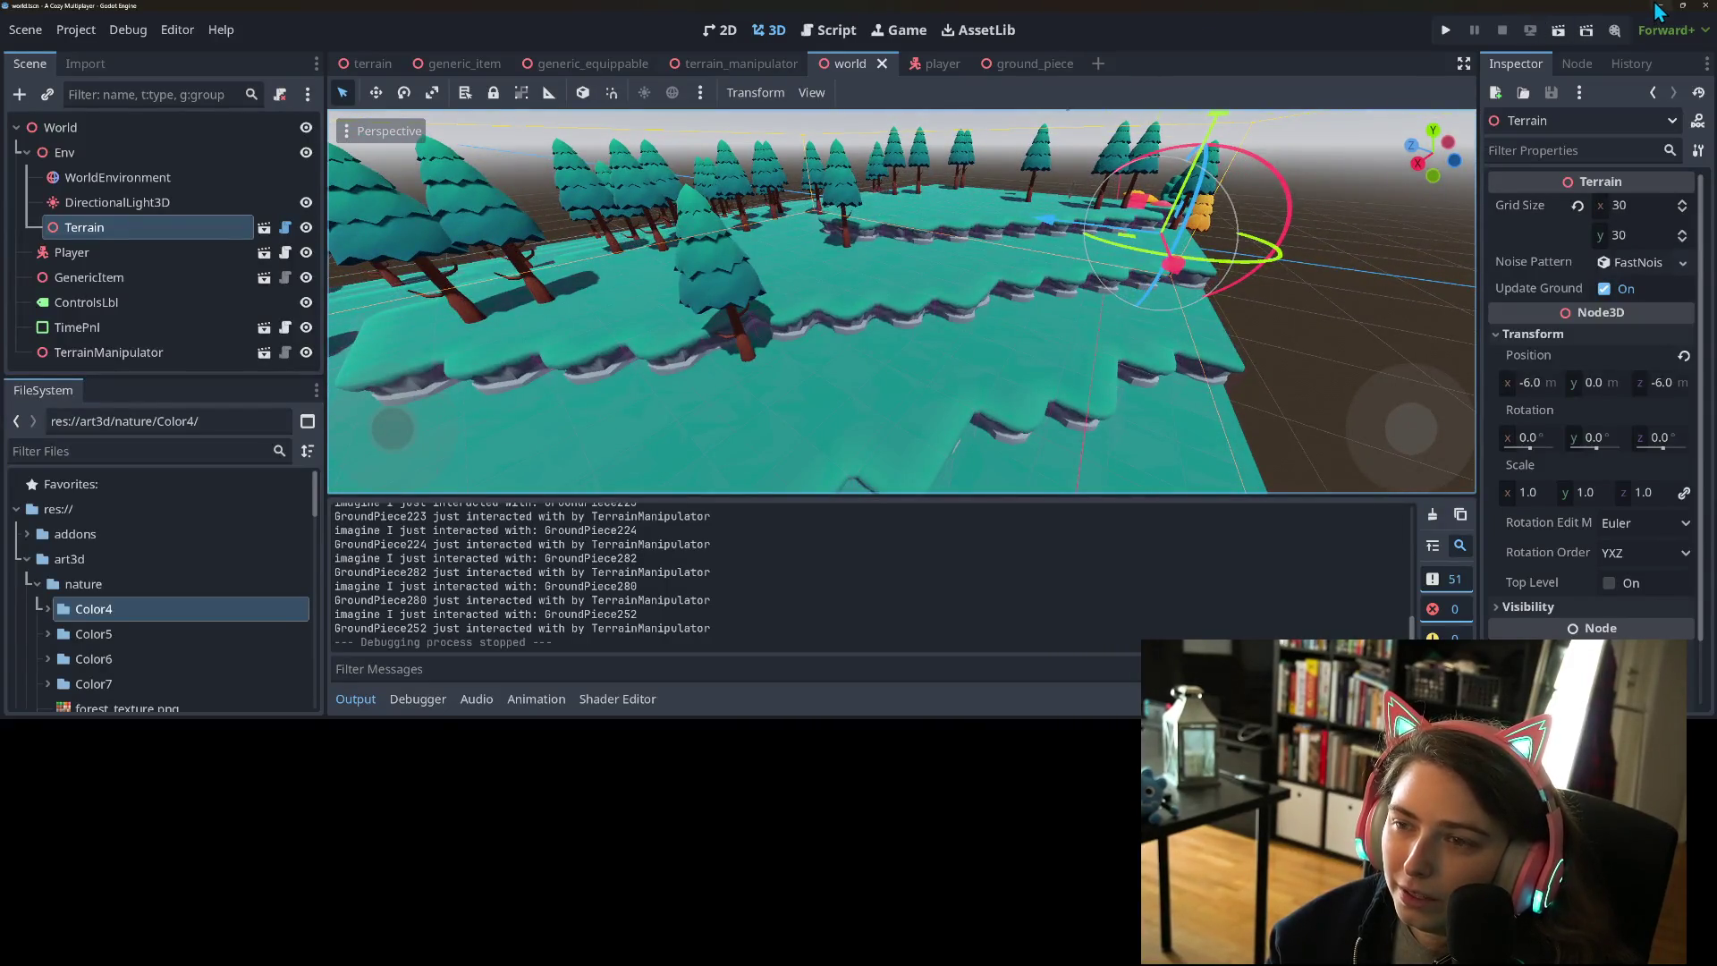
pyautogui.click(1658, 7)
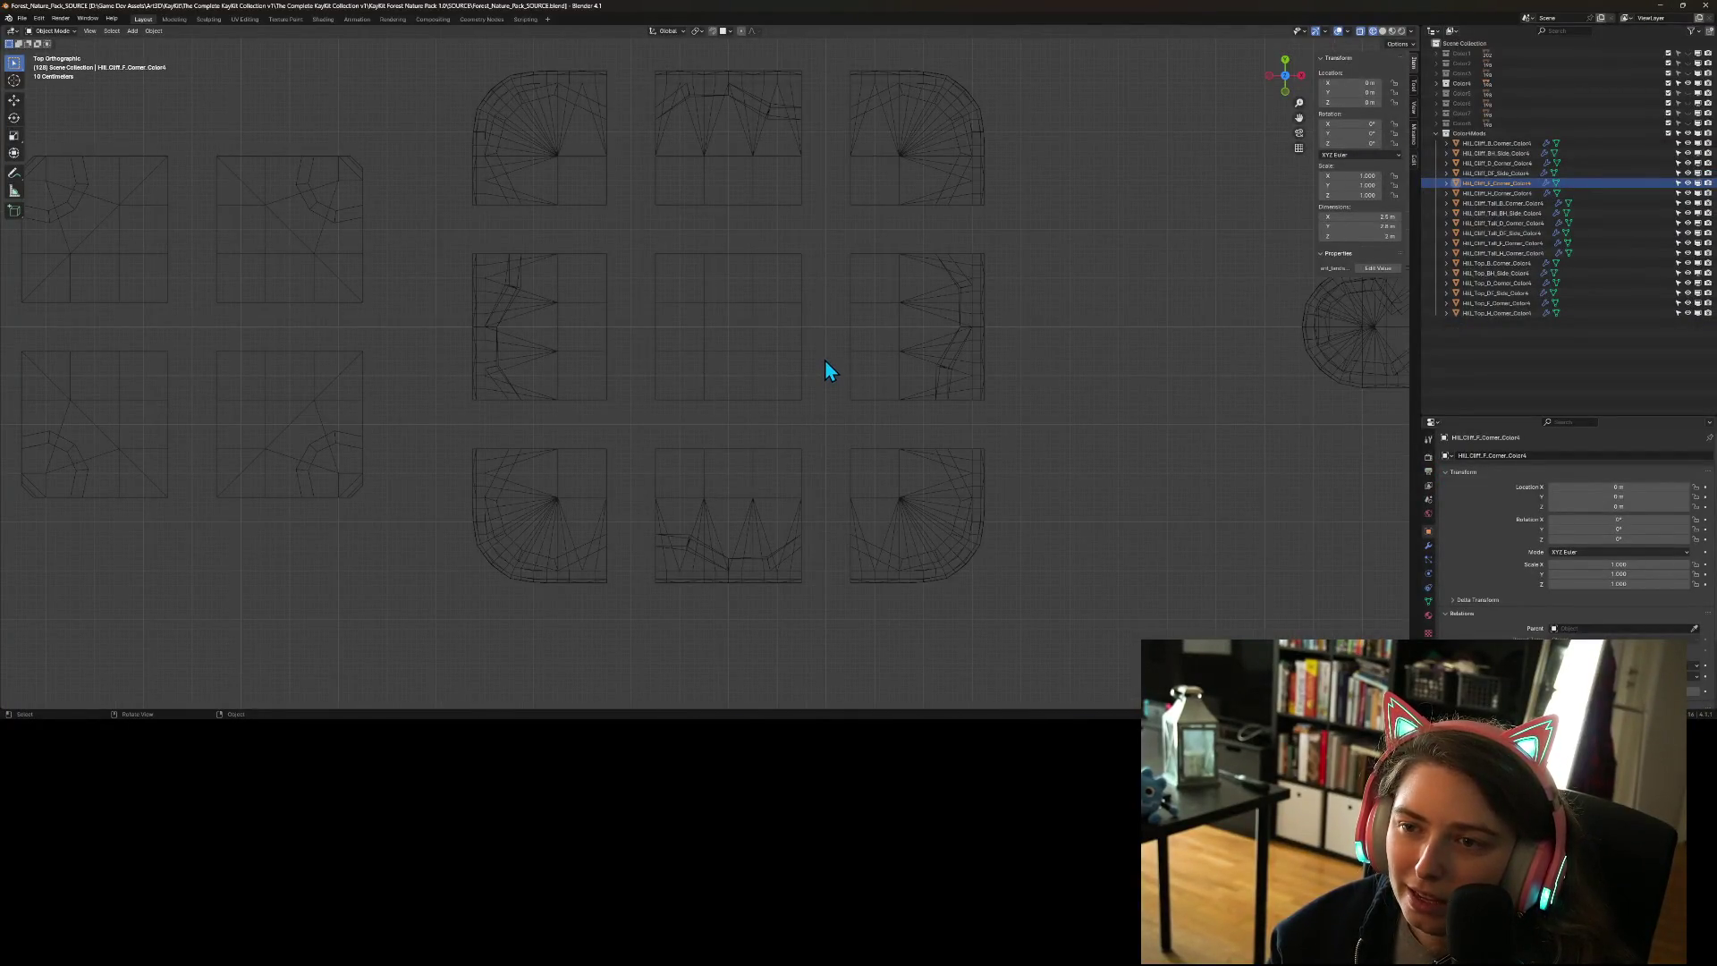
# - Inspect the top and cliff pieces of the middle-left, upper-left and top-middle tiles
pyautogui.moveTo(650, 237)
pyautogui.mouseDown()
pyautogui.moveTo(743, 342)
pyautogui.moveTo(800, 322)
pyautogui.moveTo(792, 311)
pyautogui.mouseUp()
pyautogui.moveTo(763, 486); pyautogui.dragTo(832, 399)
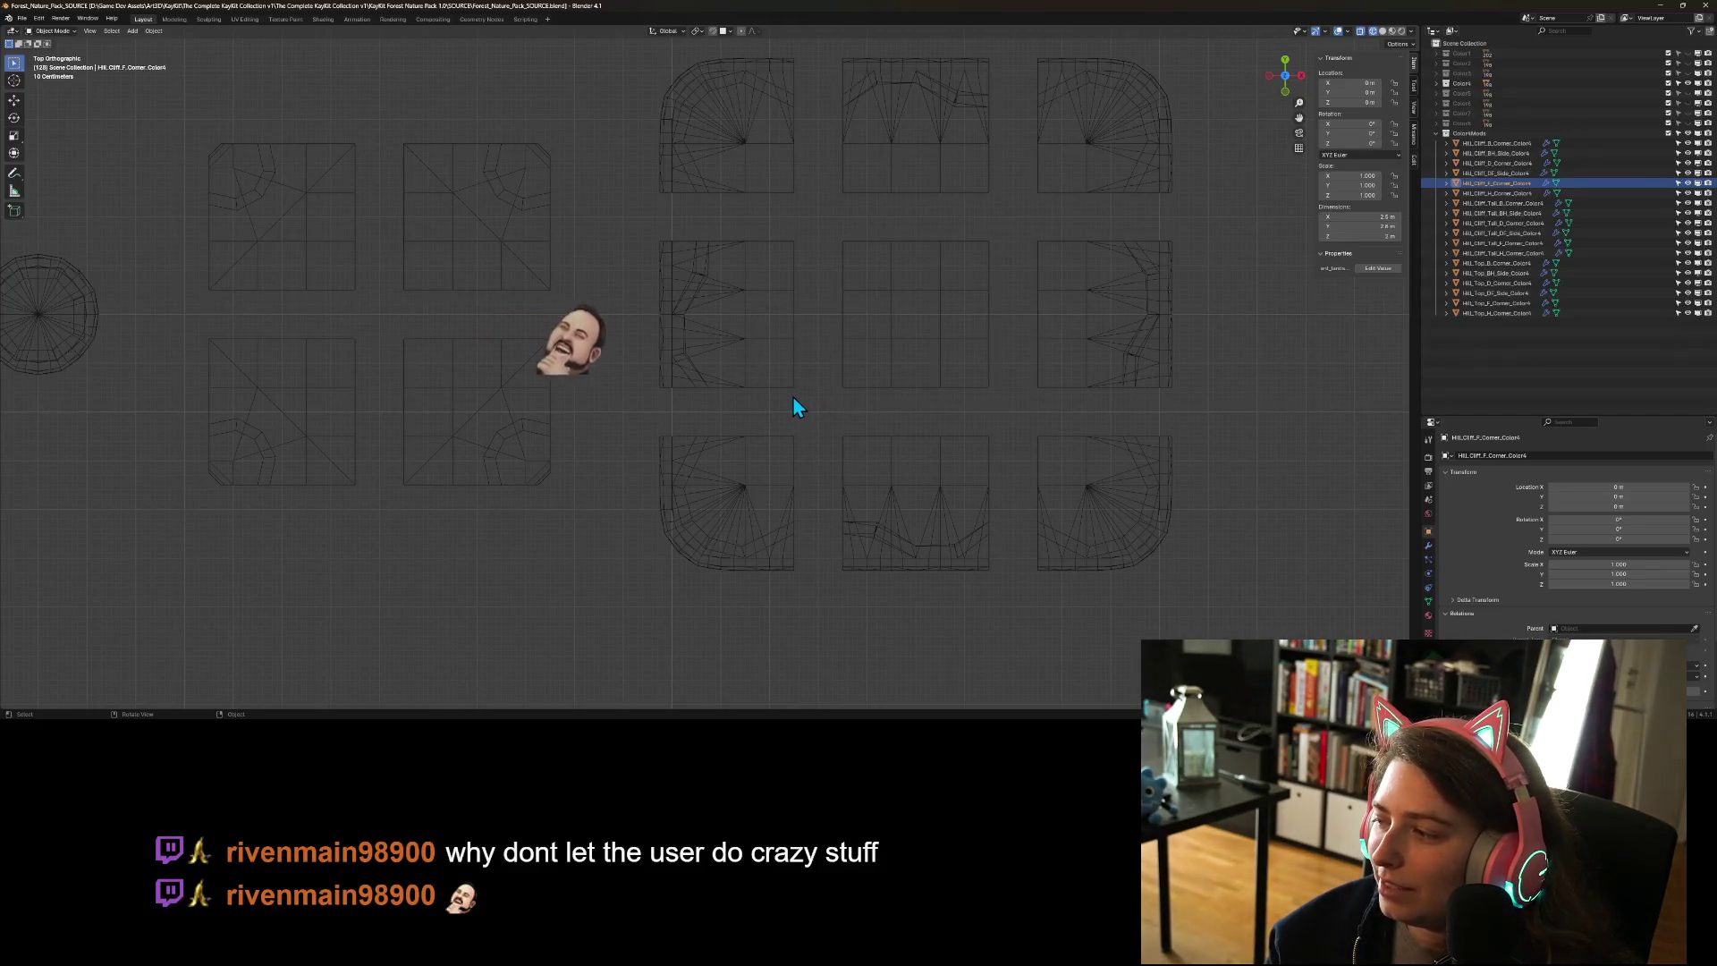
pyautogui.click(680, 381)
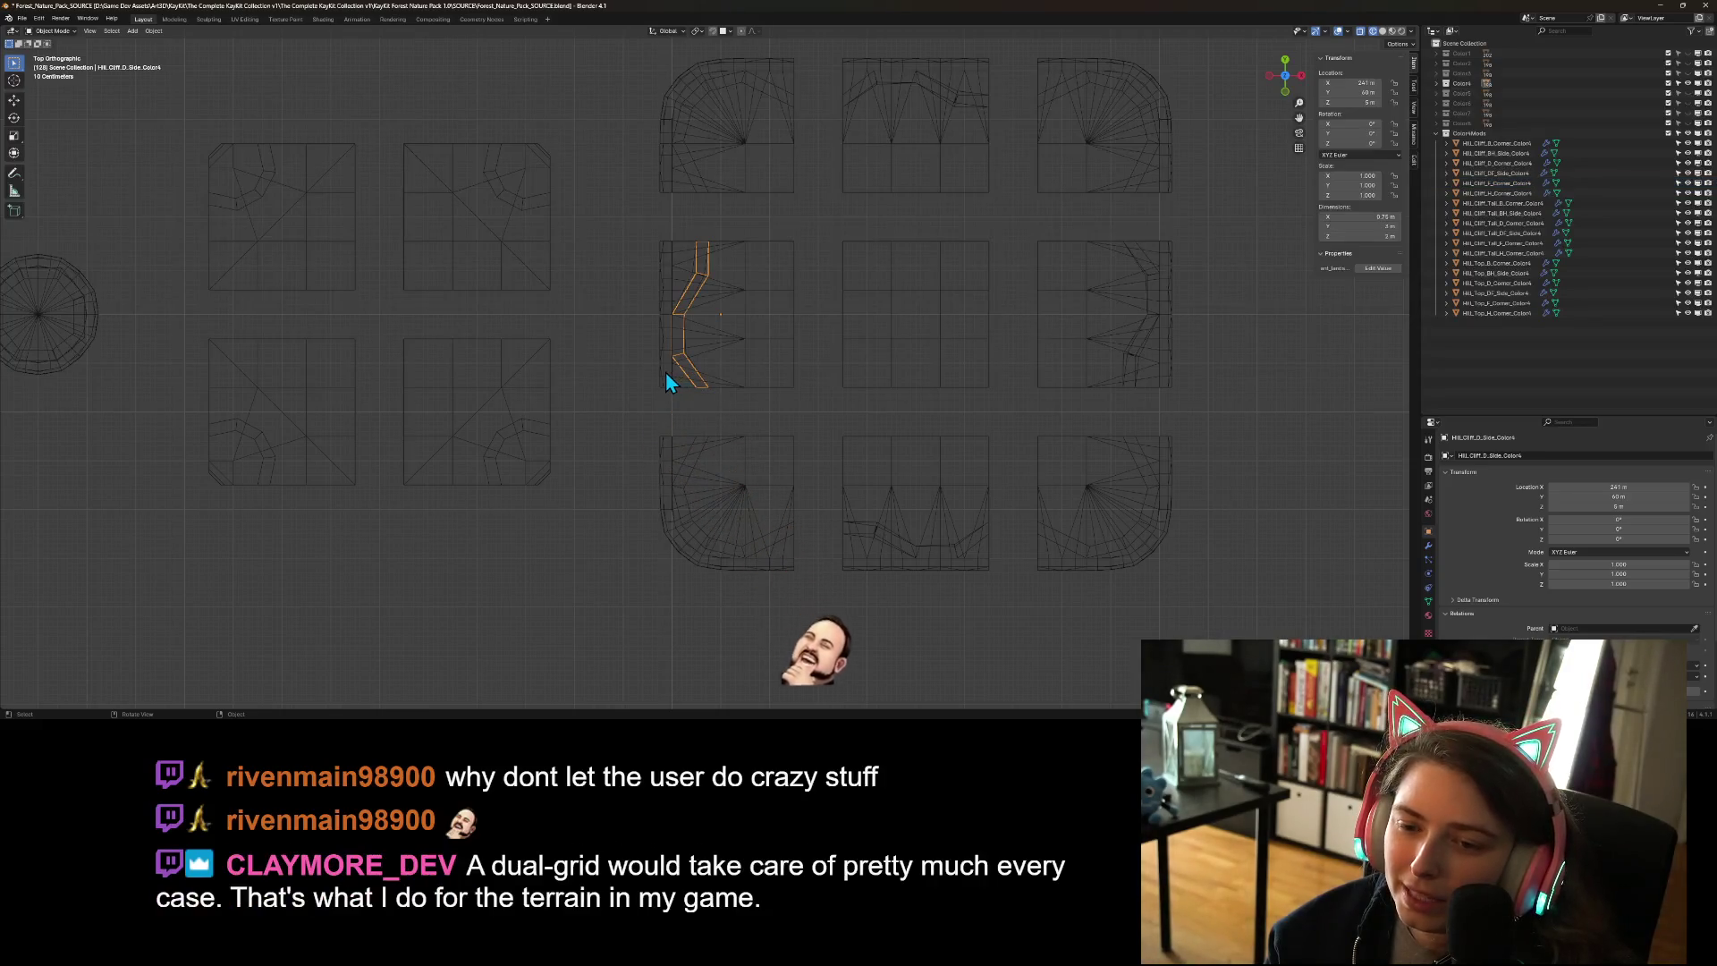
pyautogui.click(681, 374)
pyautogui.click(710, 343)
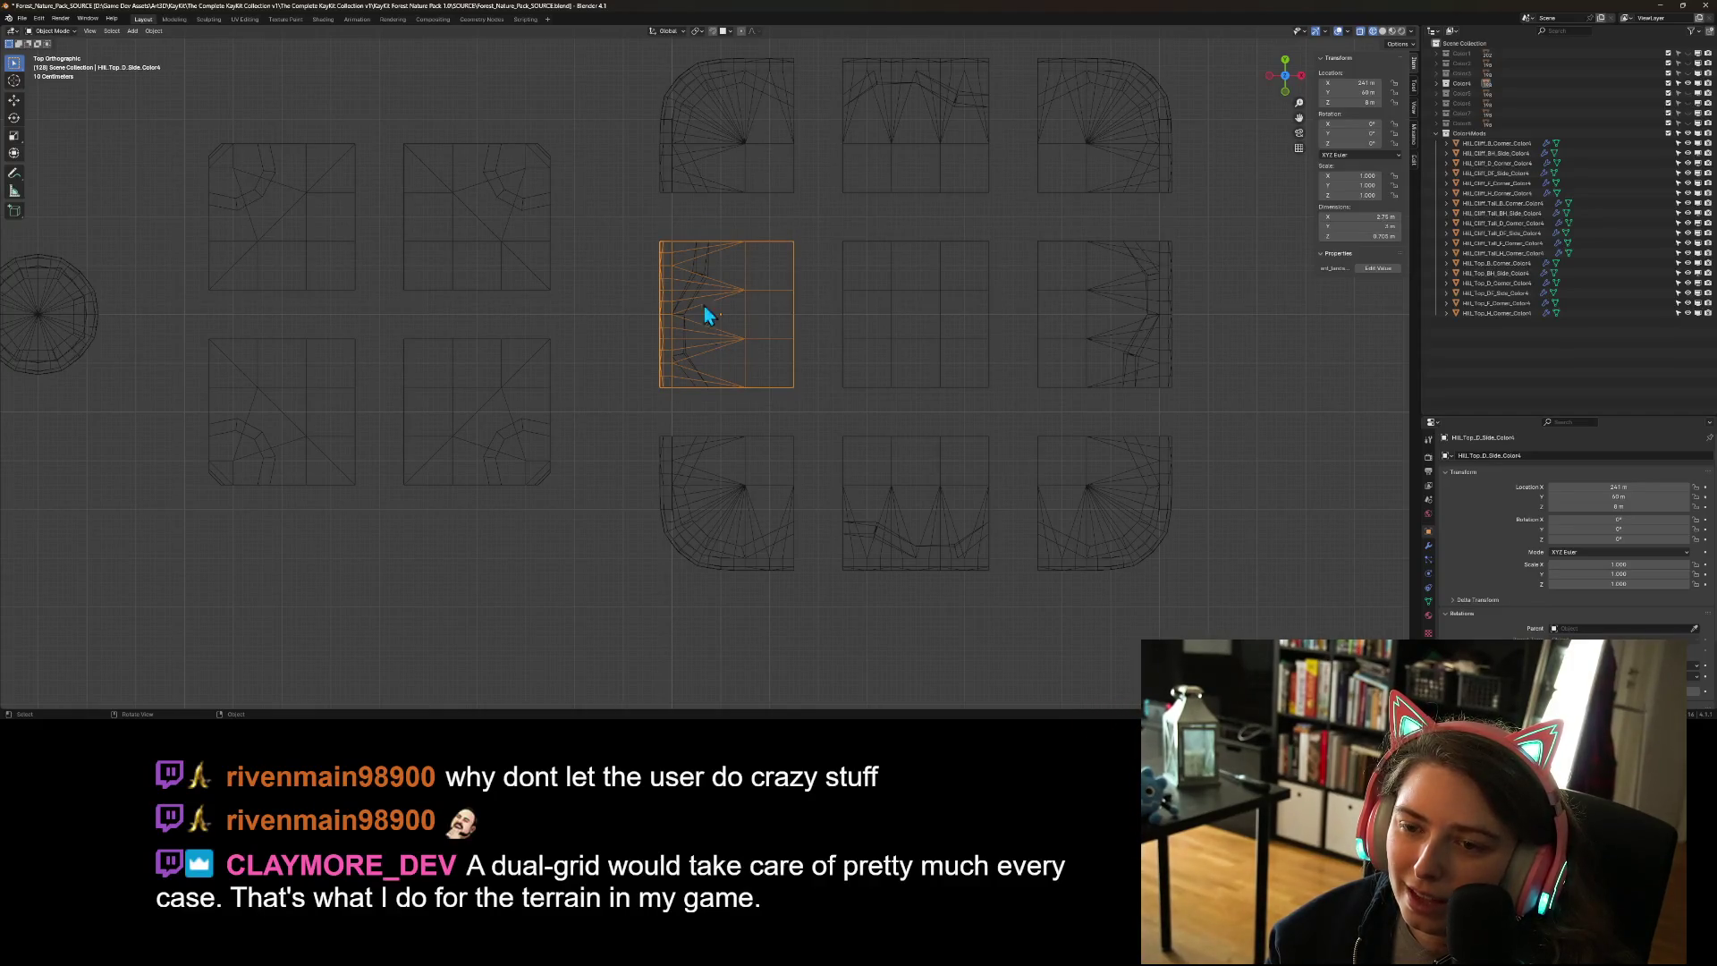
pyautogui.click(717, 165)
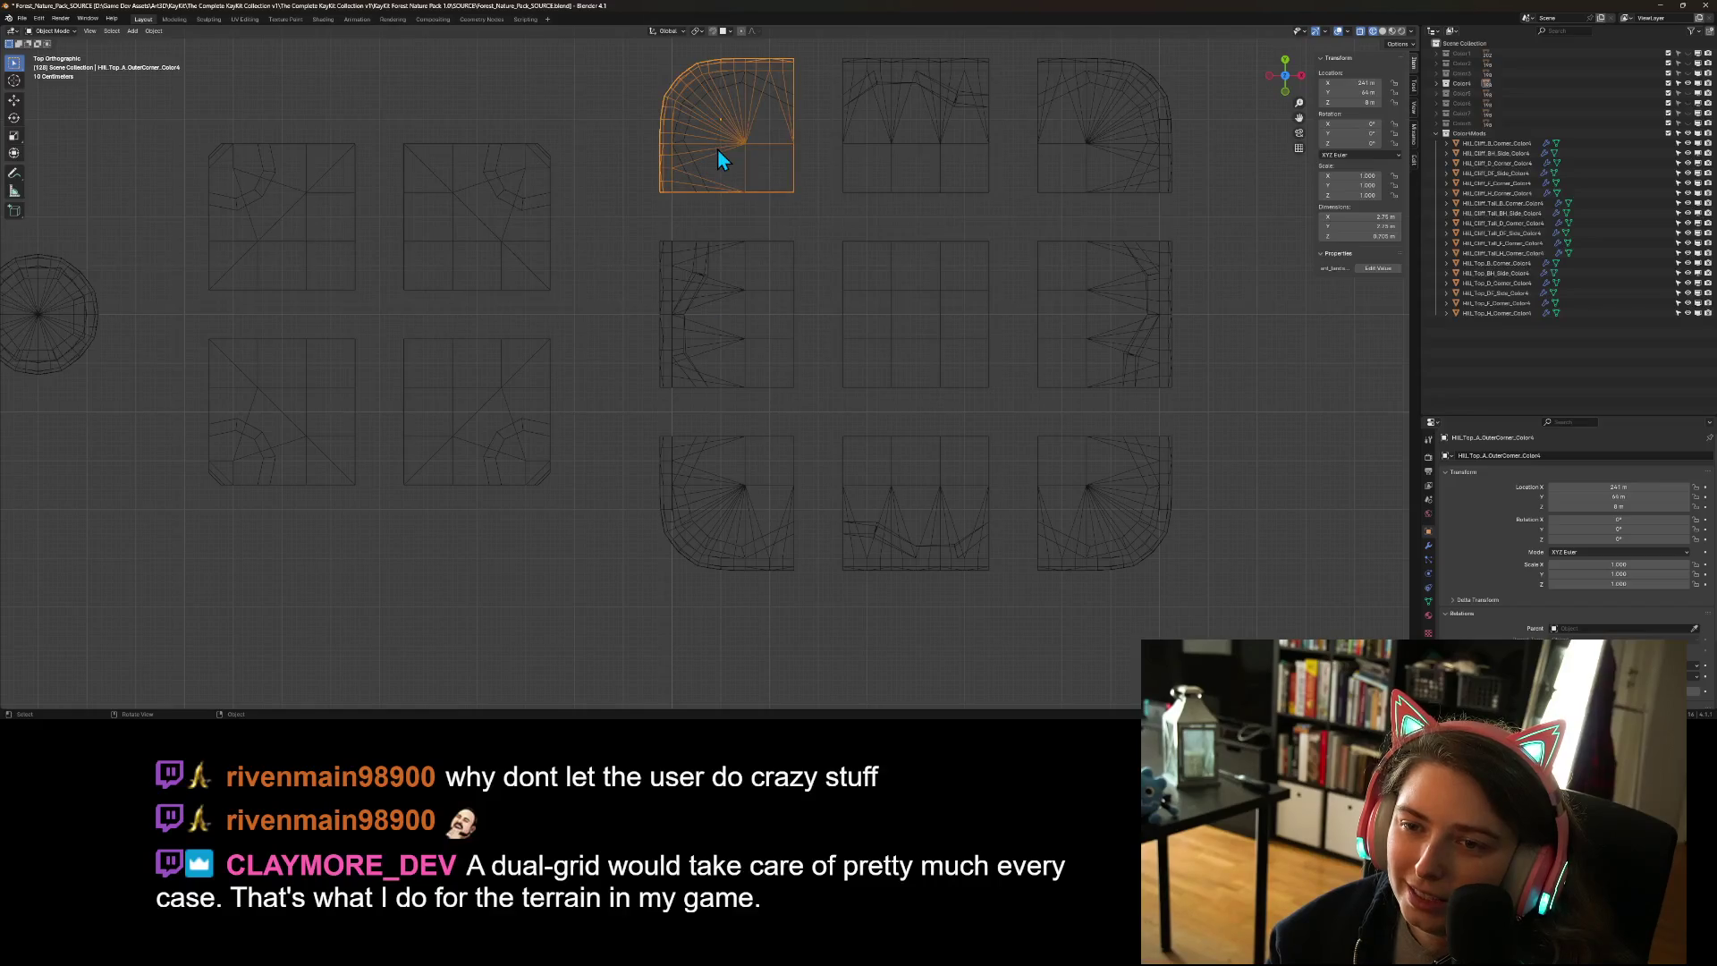
pyautogui.click(690, 162)
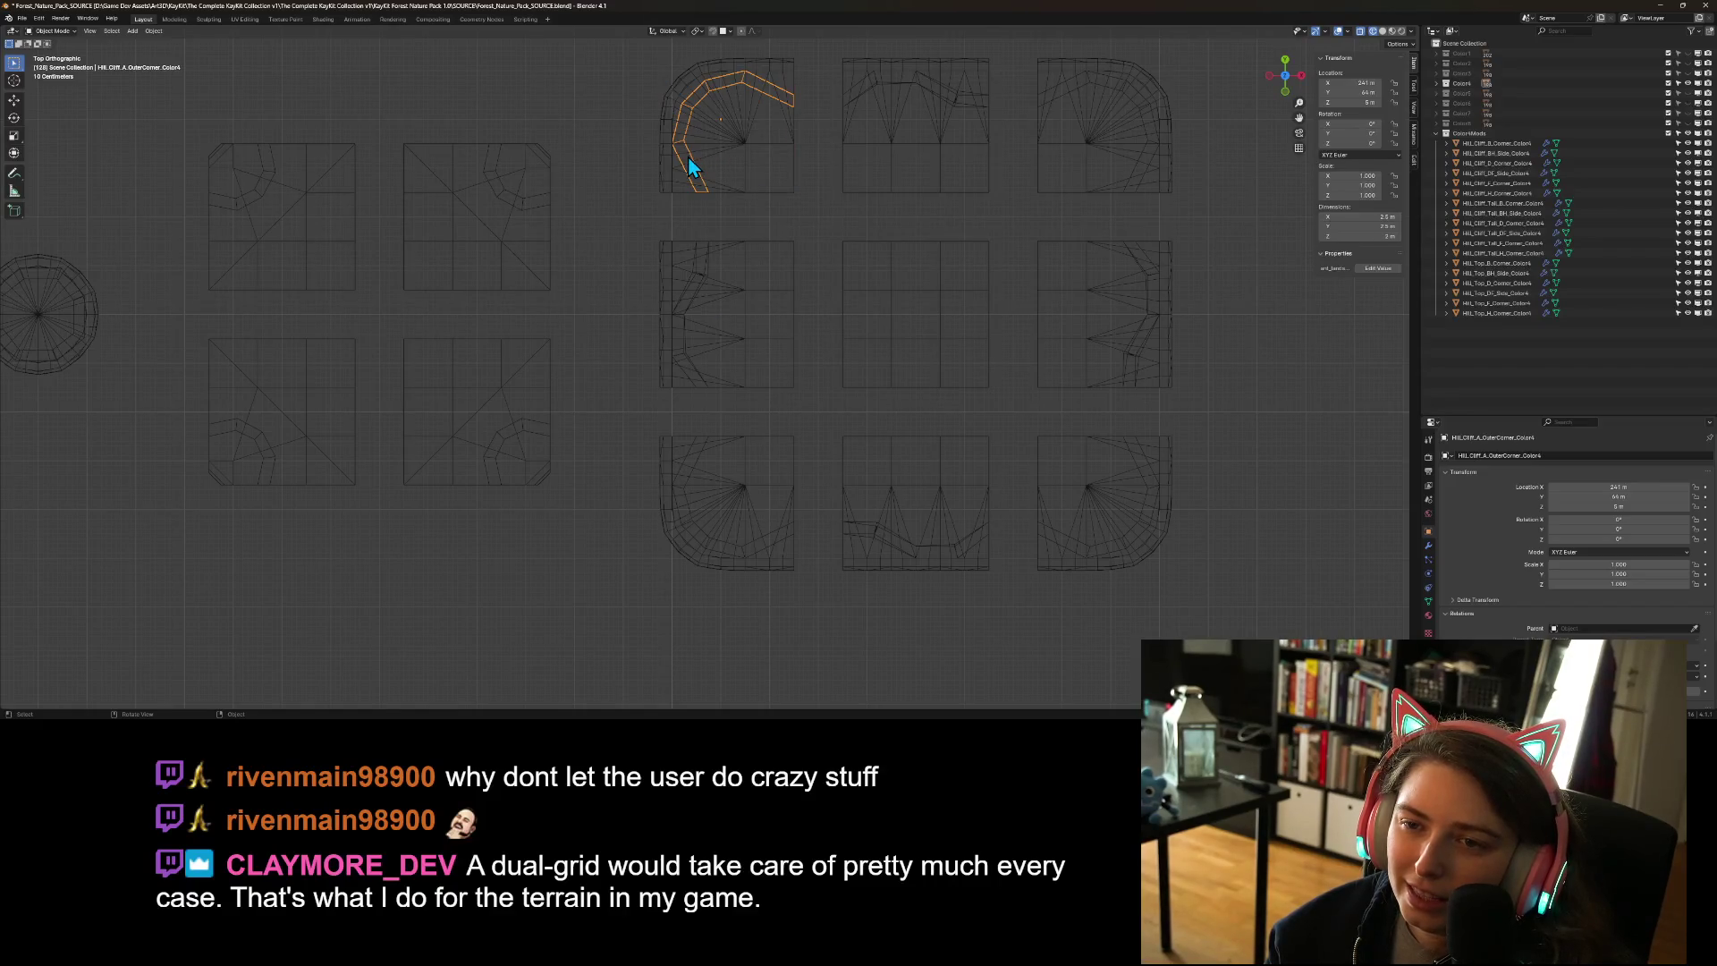
pyautogui.click(878, 114)
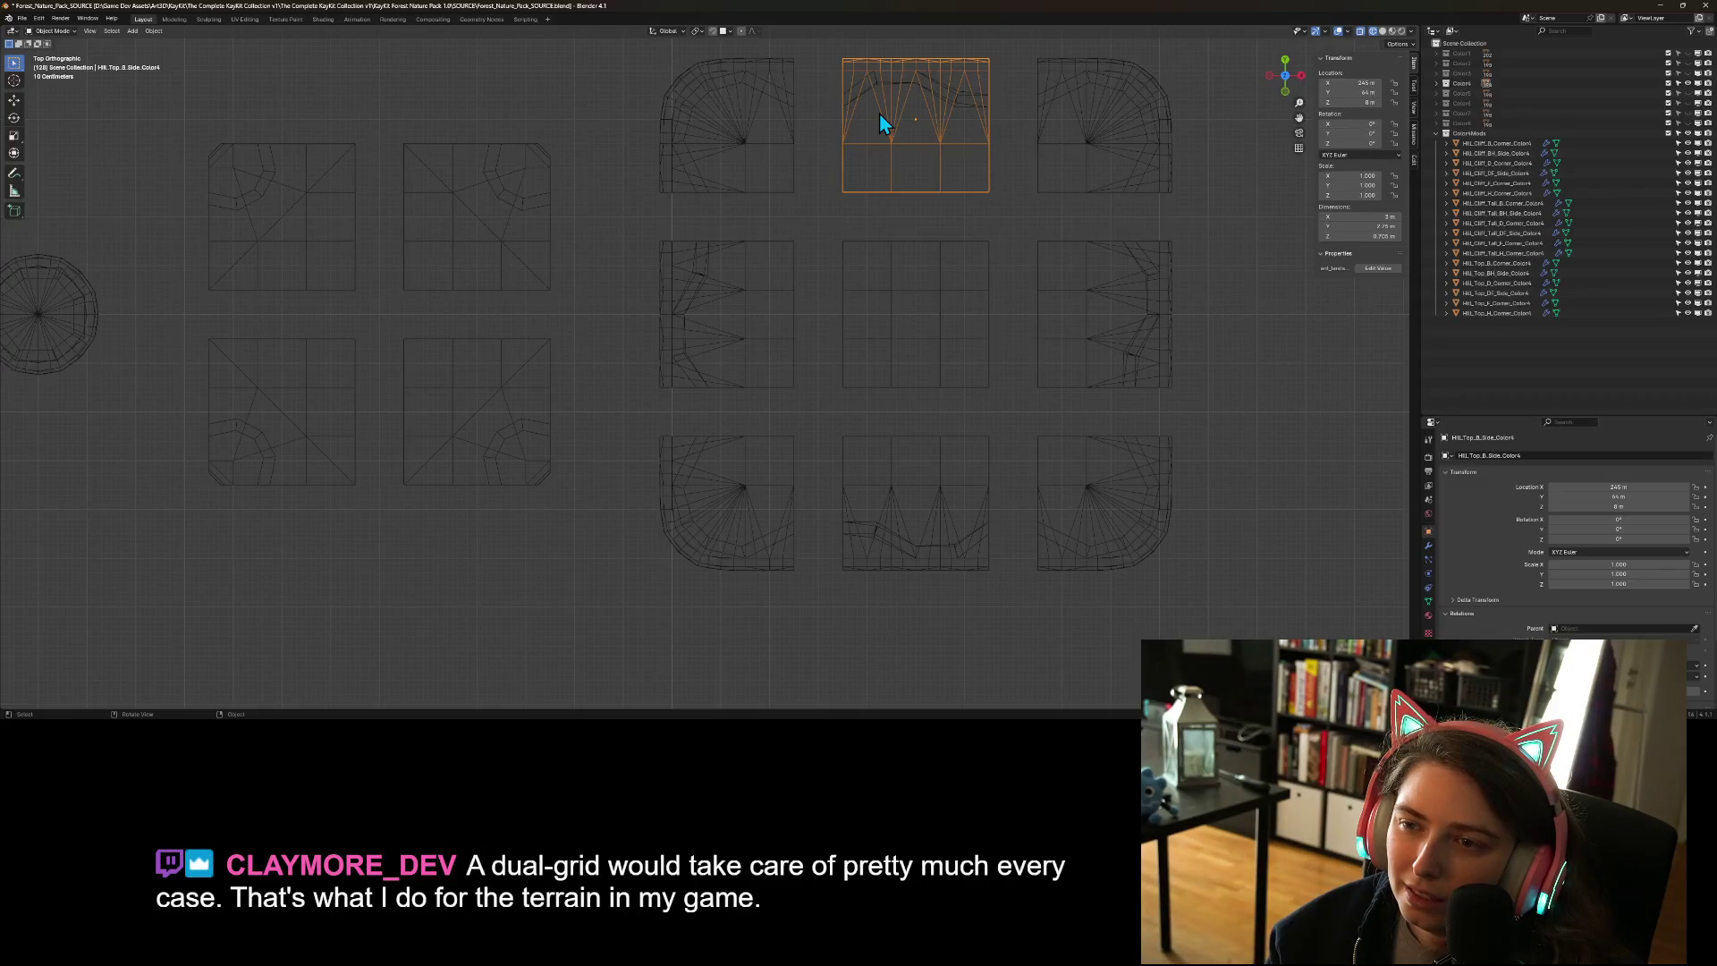
# - Box-select all nine tiles of the 3x3 grid and start duplicating them
pyautogui.scroll(-3, 886, 322)
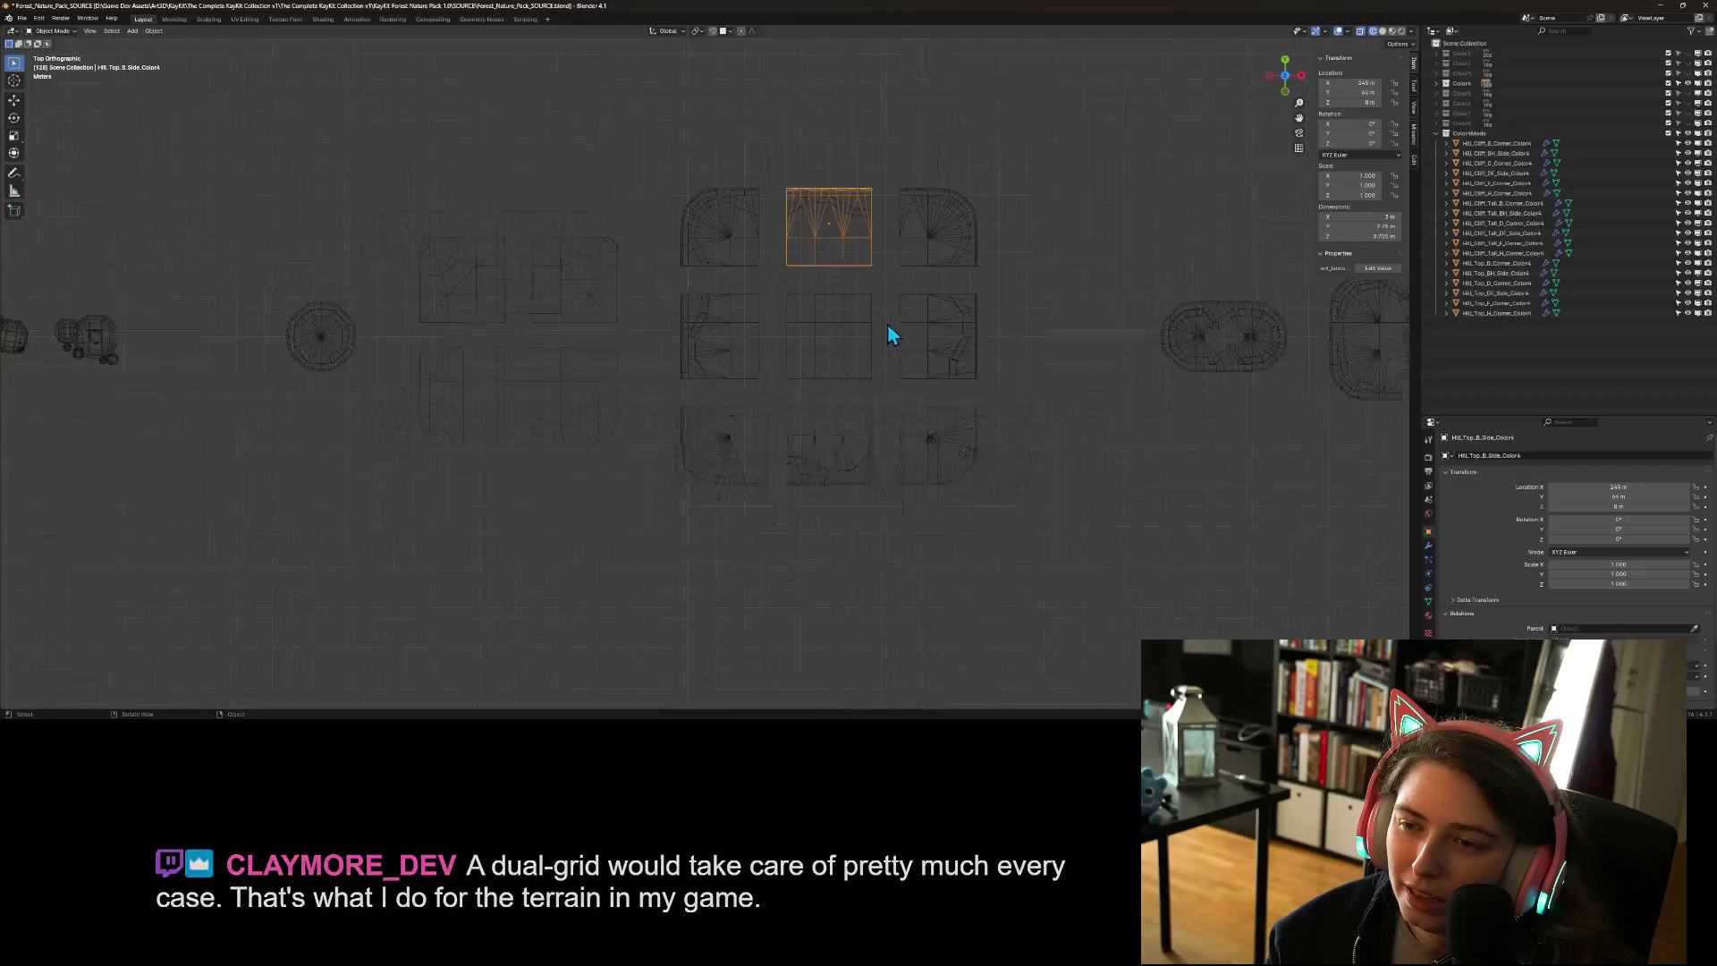
pyautogui.moveTo(653, 145); pyautogui.dragTo(1043, 525)
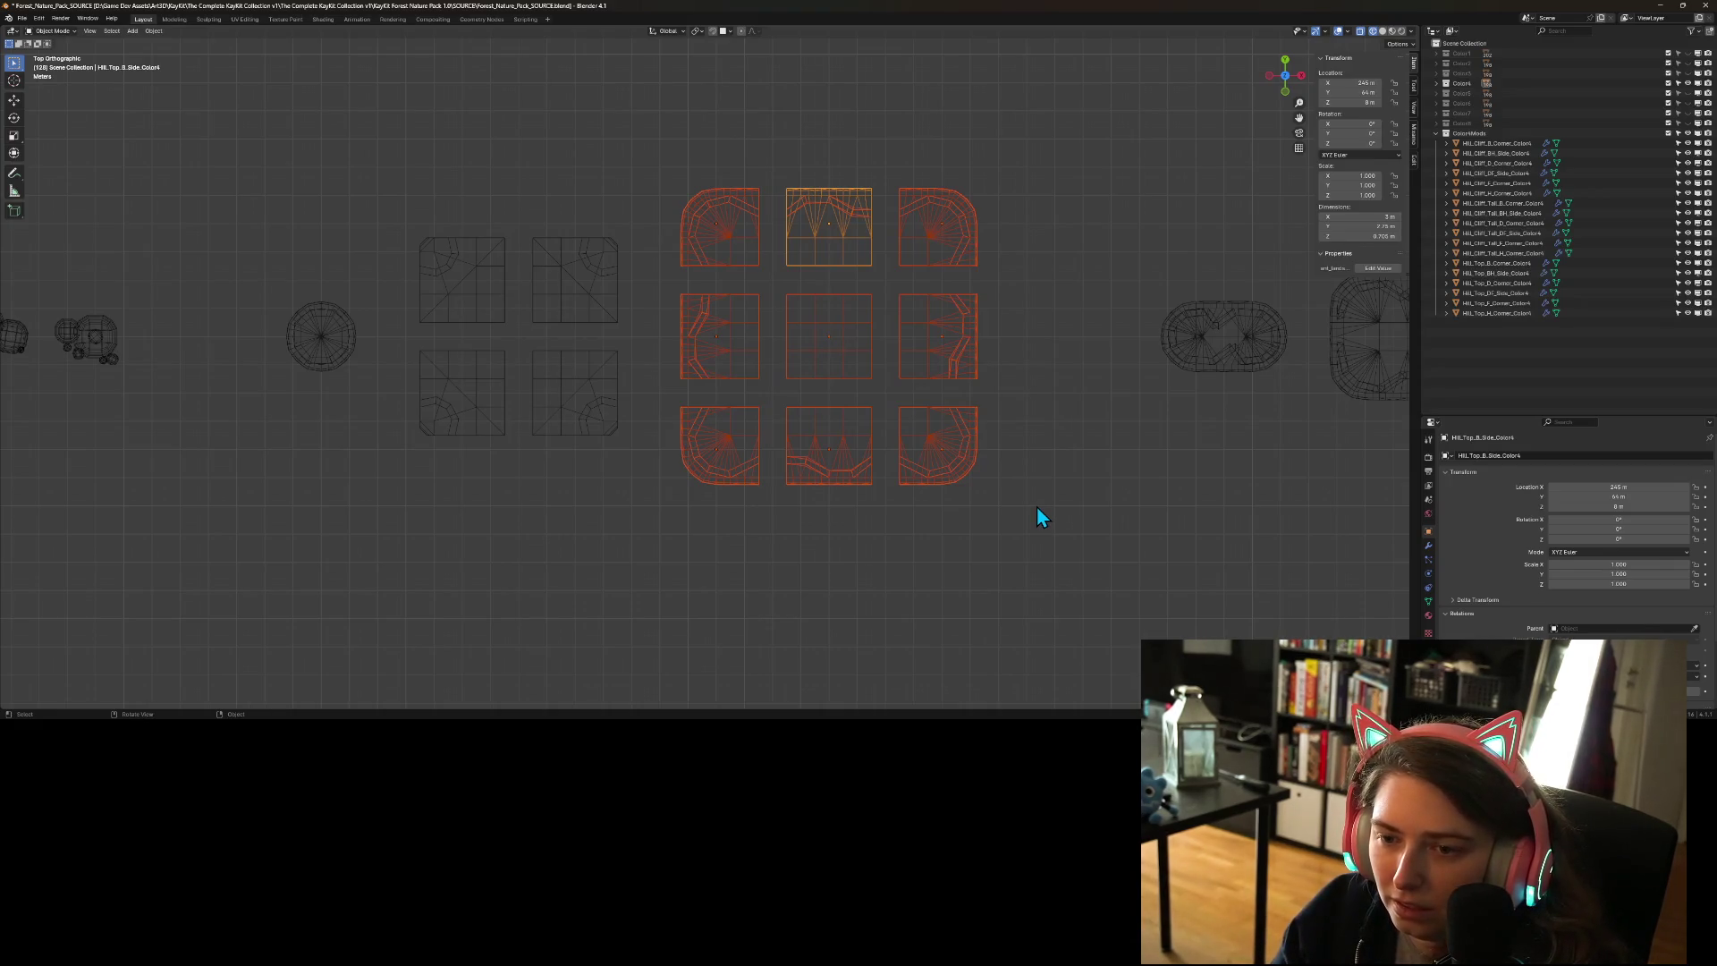
pyautogui.hotkey('shift', 'd')
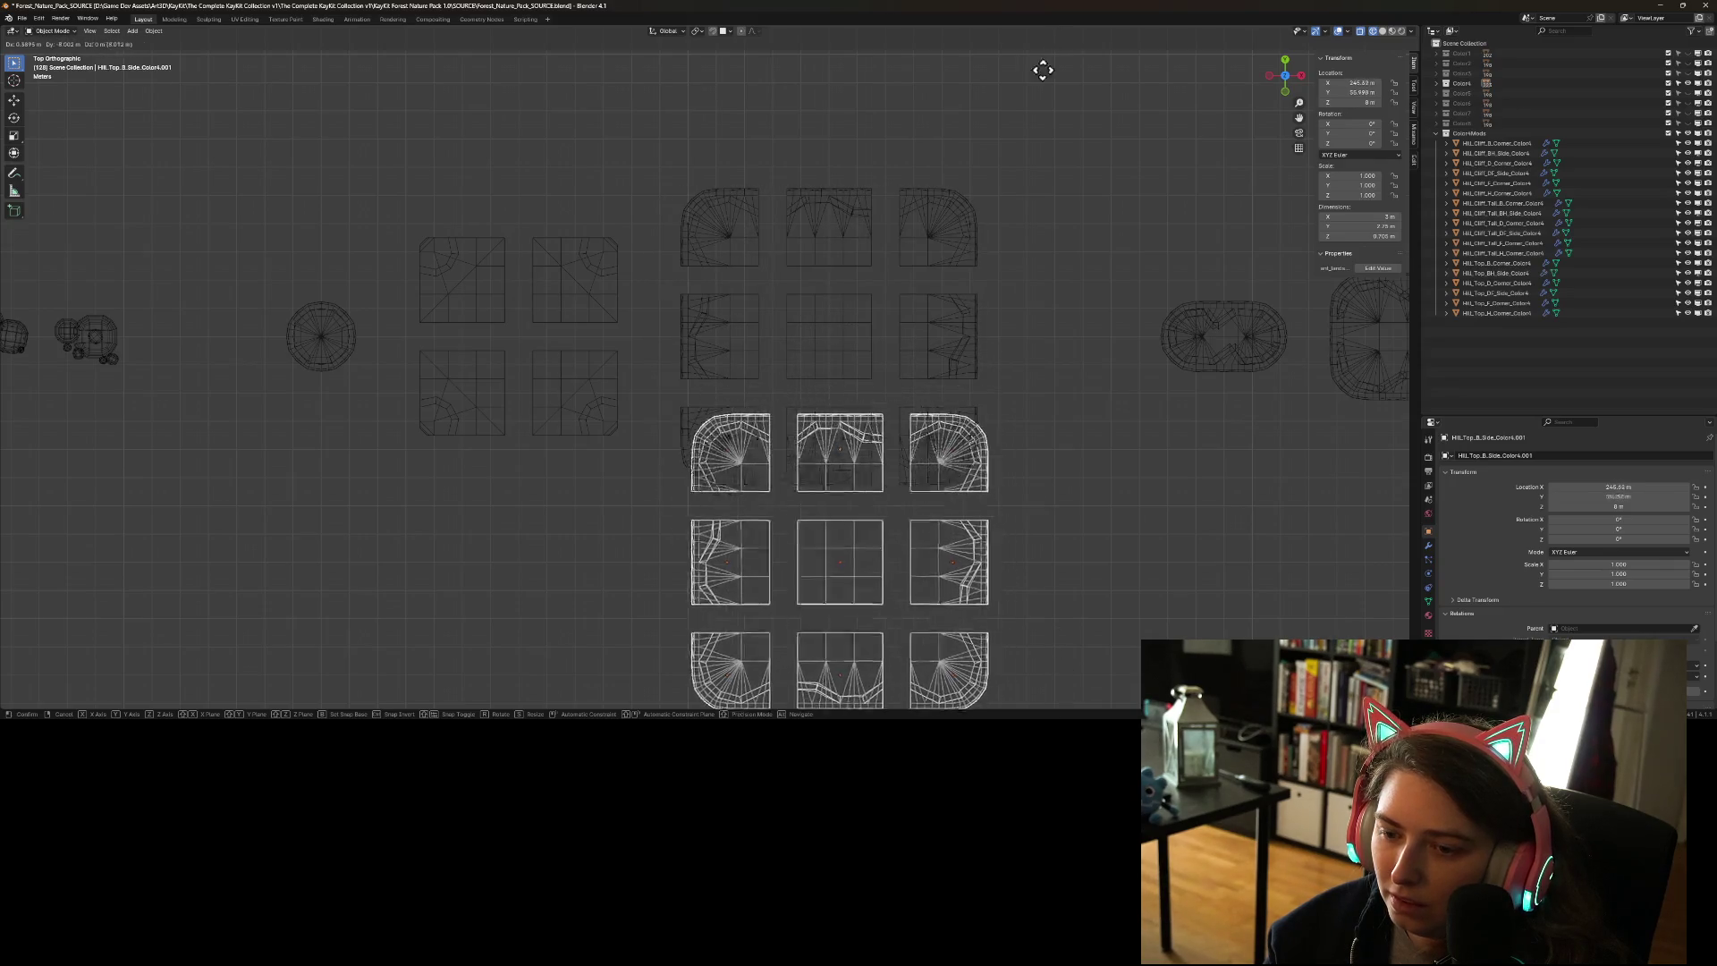
# - Place the duplicated grid below the original and move the copies' geometry to their origins
pyautogui.click(1042, 208)
pyautogui.scroll(-3, 1046, 268)
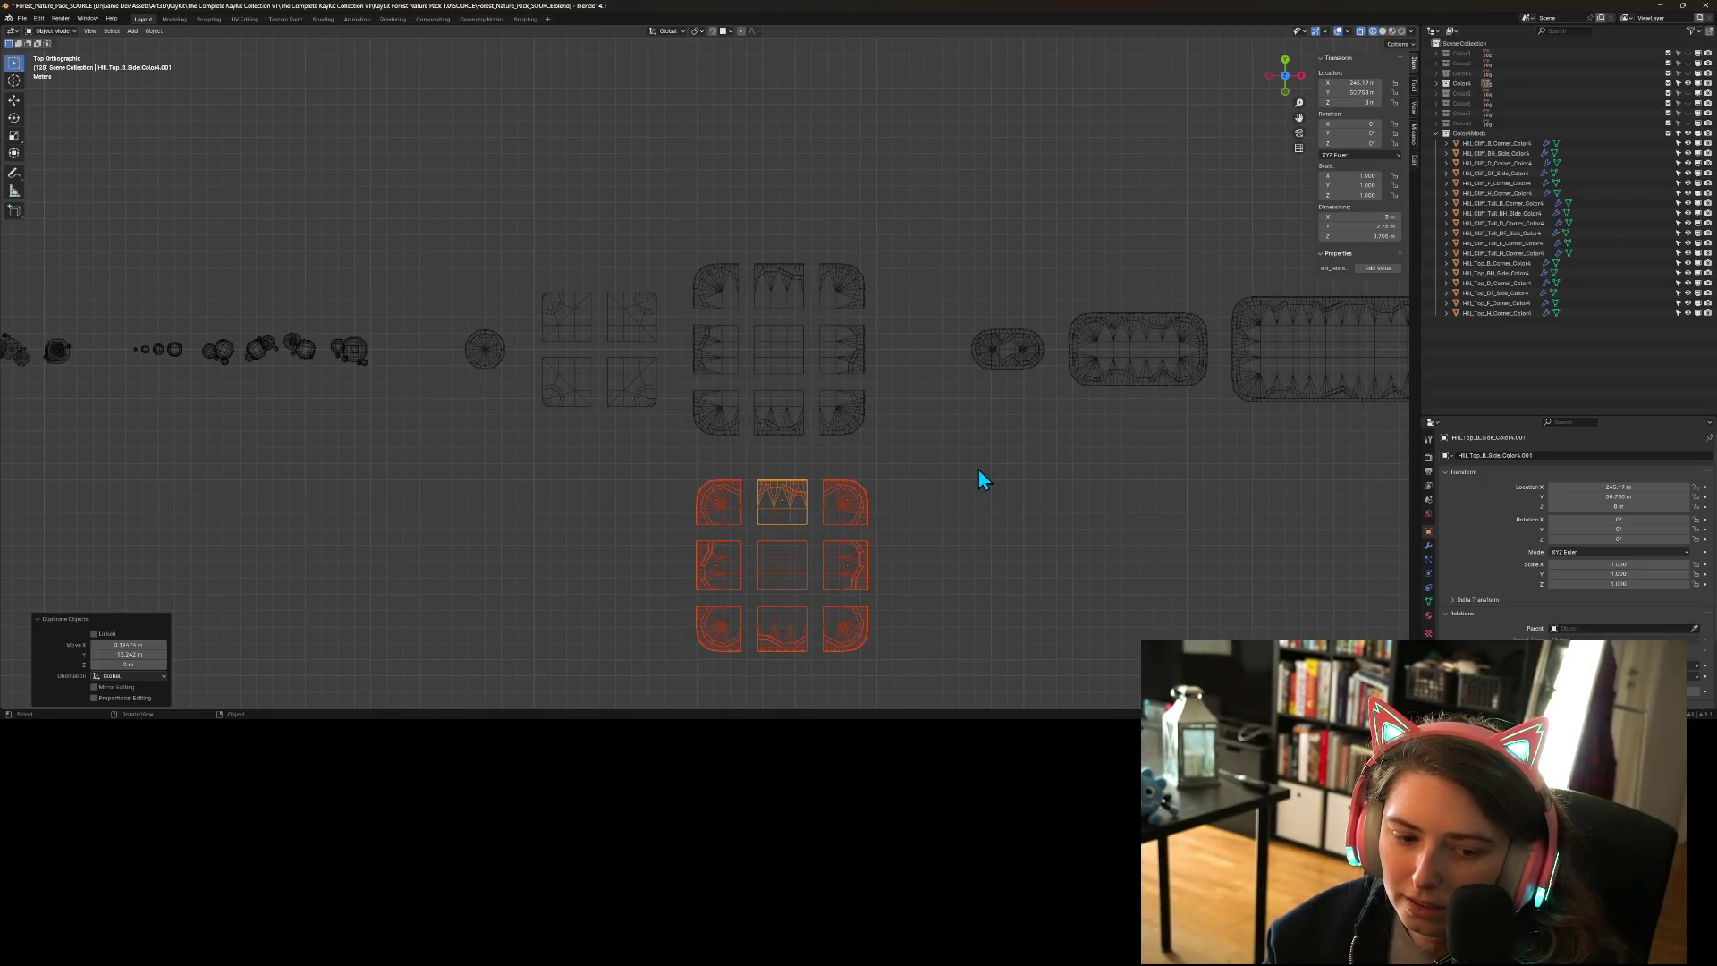
pyautogui.rightClick(931, 536)
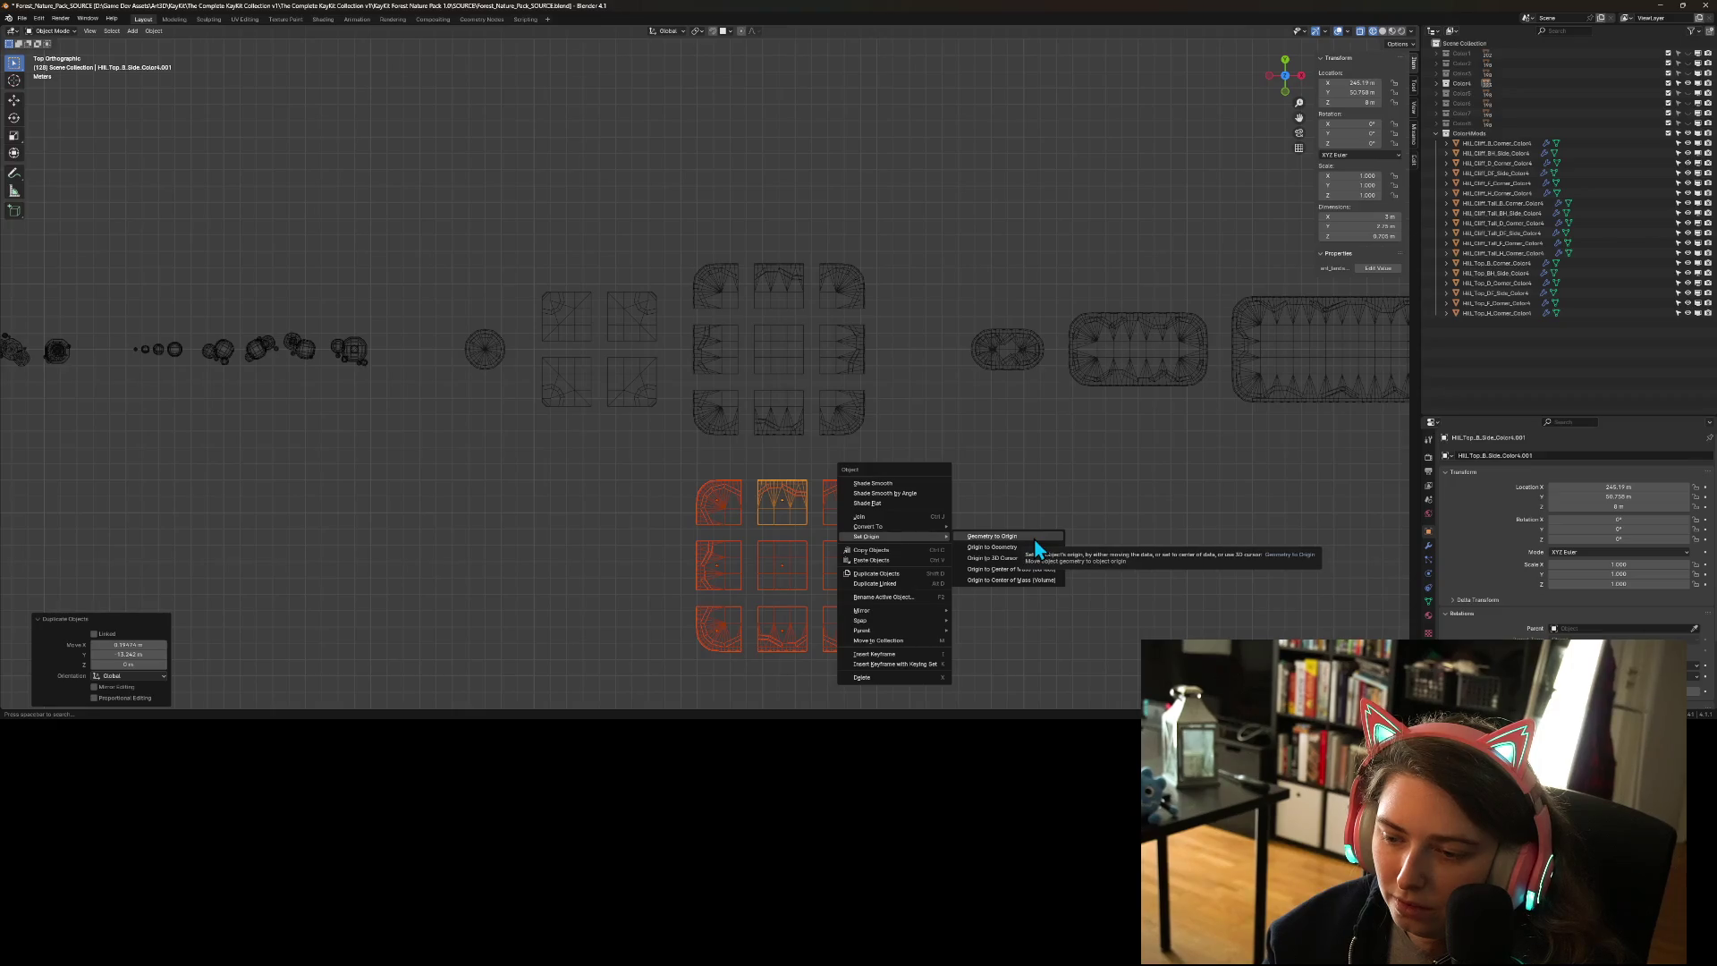
pyautogui.click(1034, 539)
# - Undo the geometry-to-origin change and move the copied tiles into a new Basic_Moved collection
pyautogui.hotkey('ctrl', 'z')
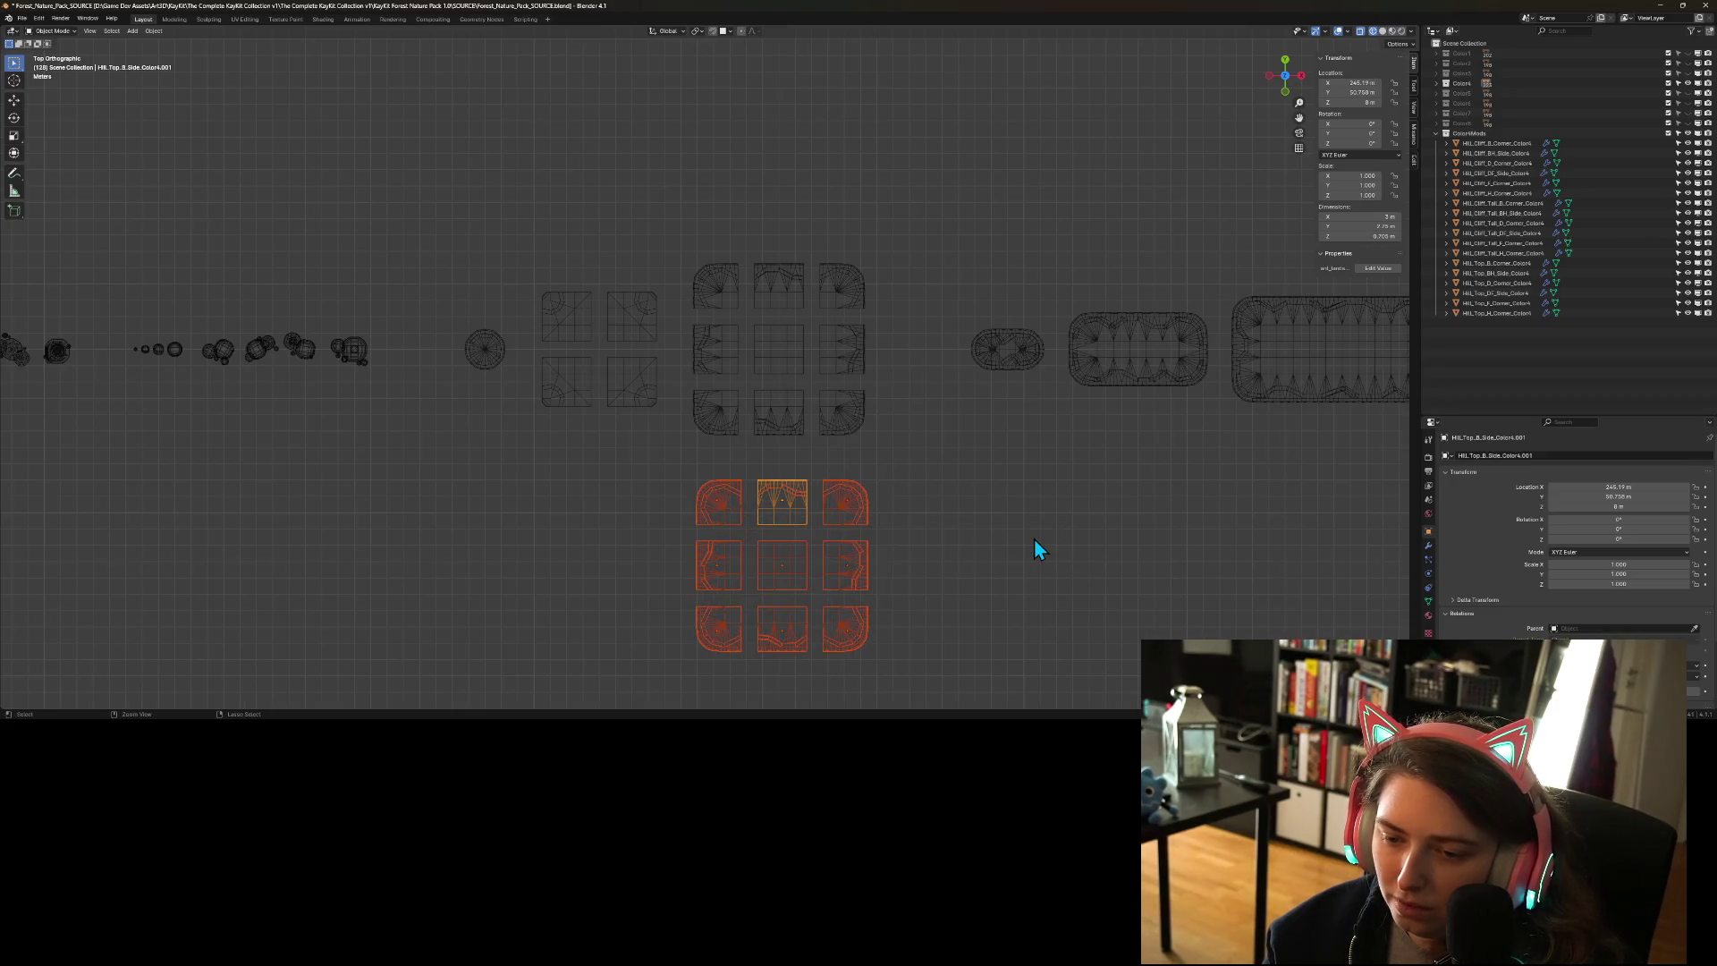
pyautogui.rightClick(887, 530)
pyautogui.moveTo(888, 530)
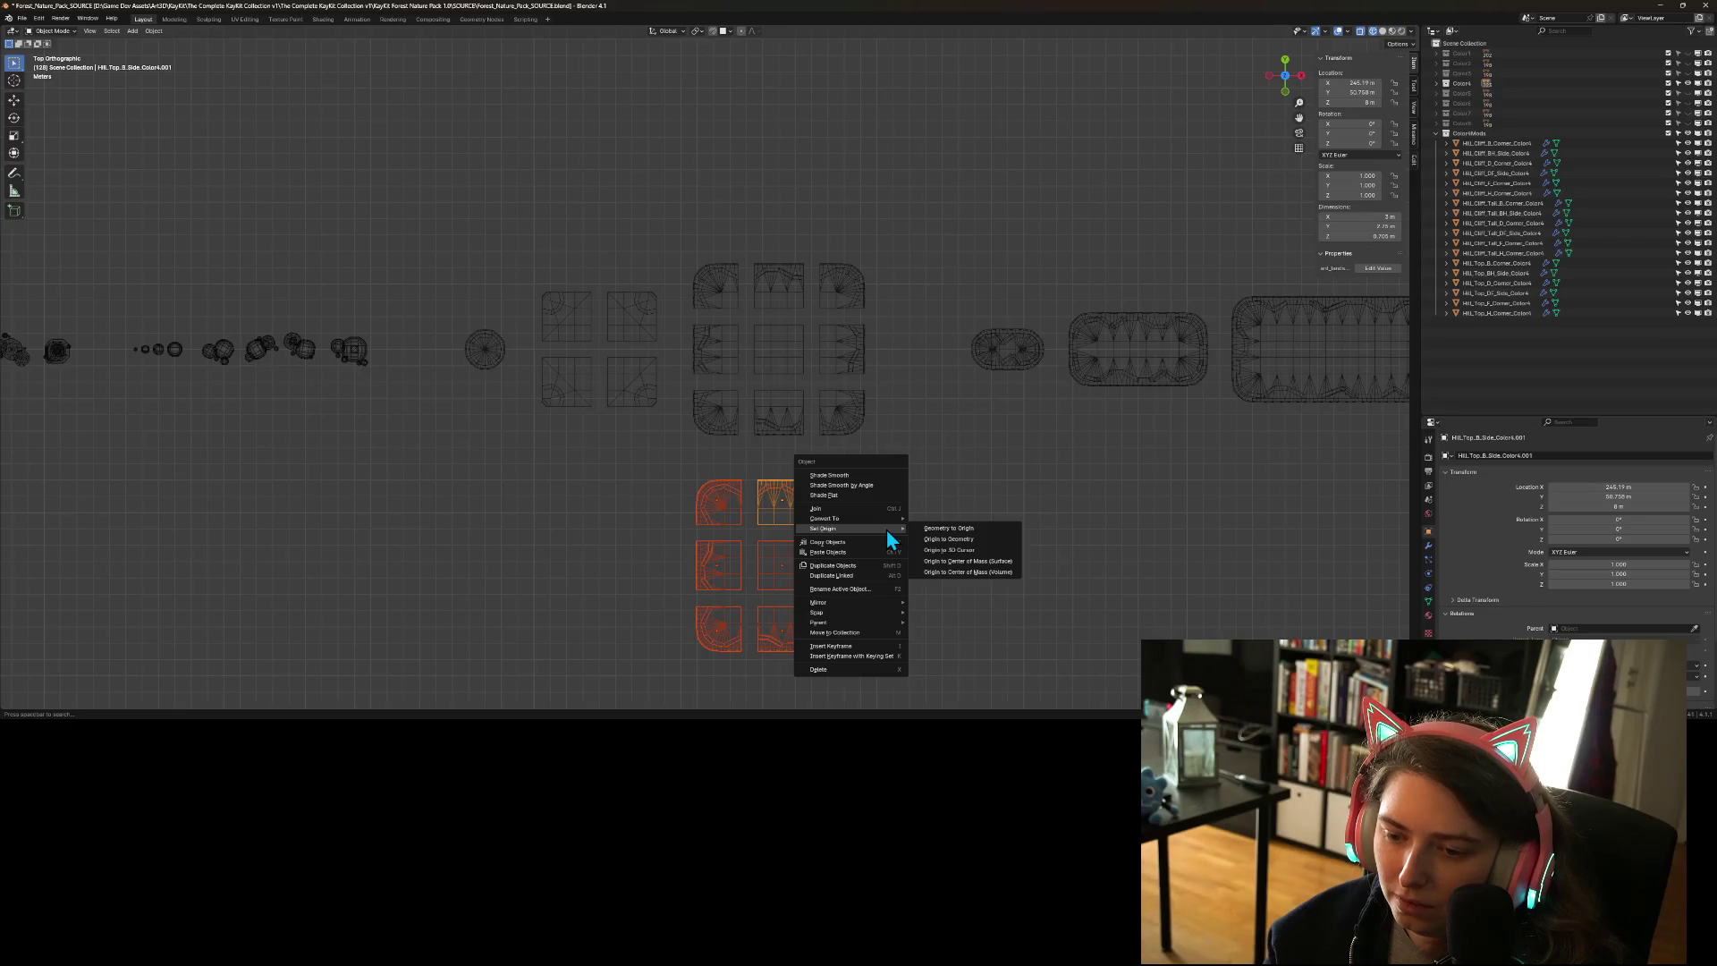
pyautogui.moveTo(880, 622)
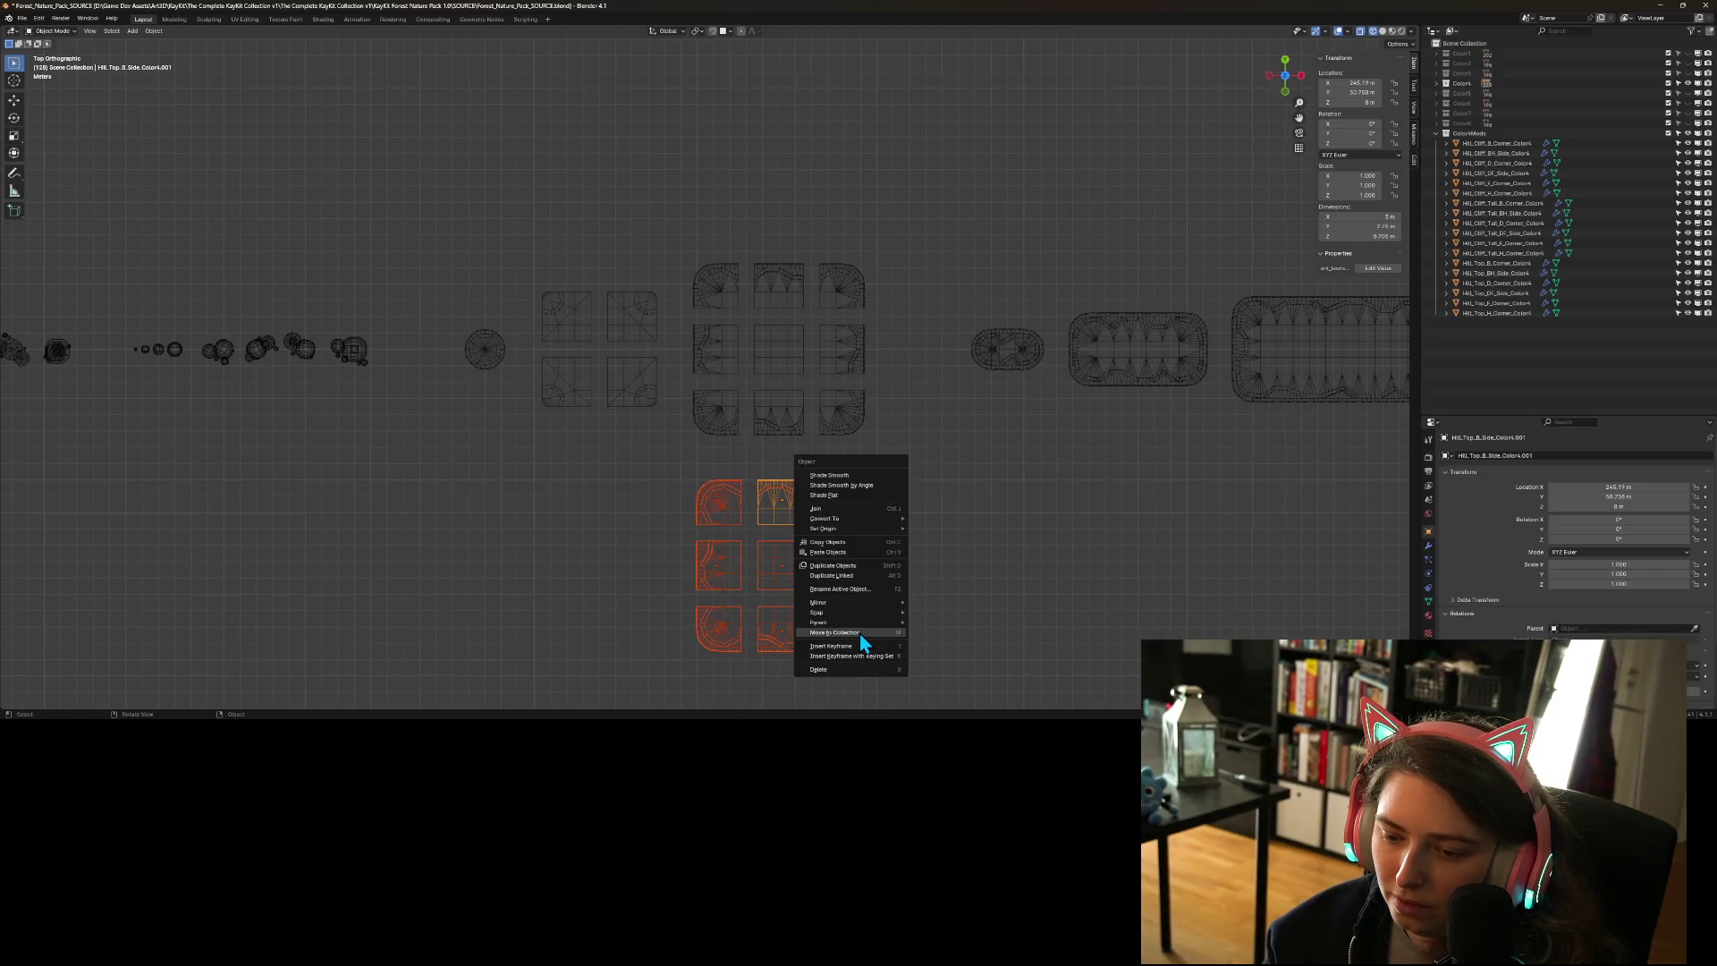
pyautogui.click(860, 634)
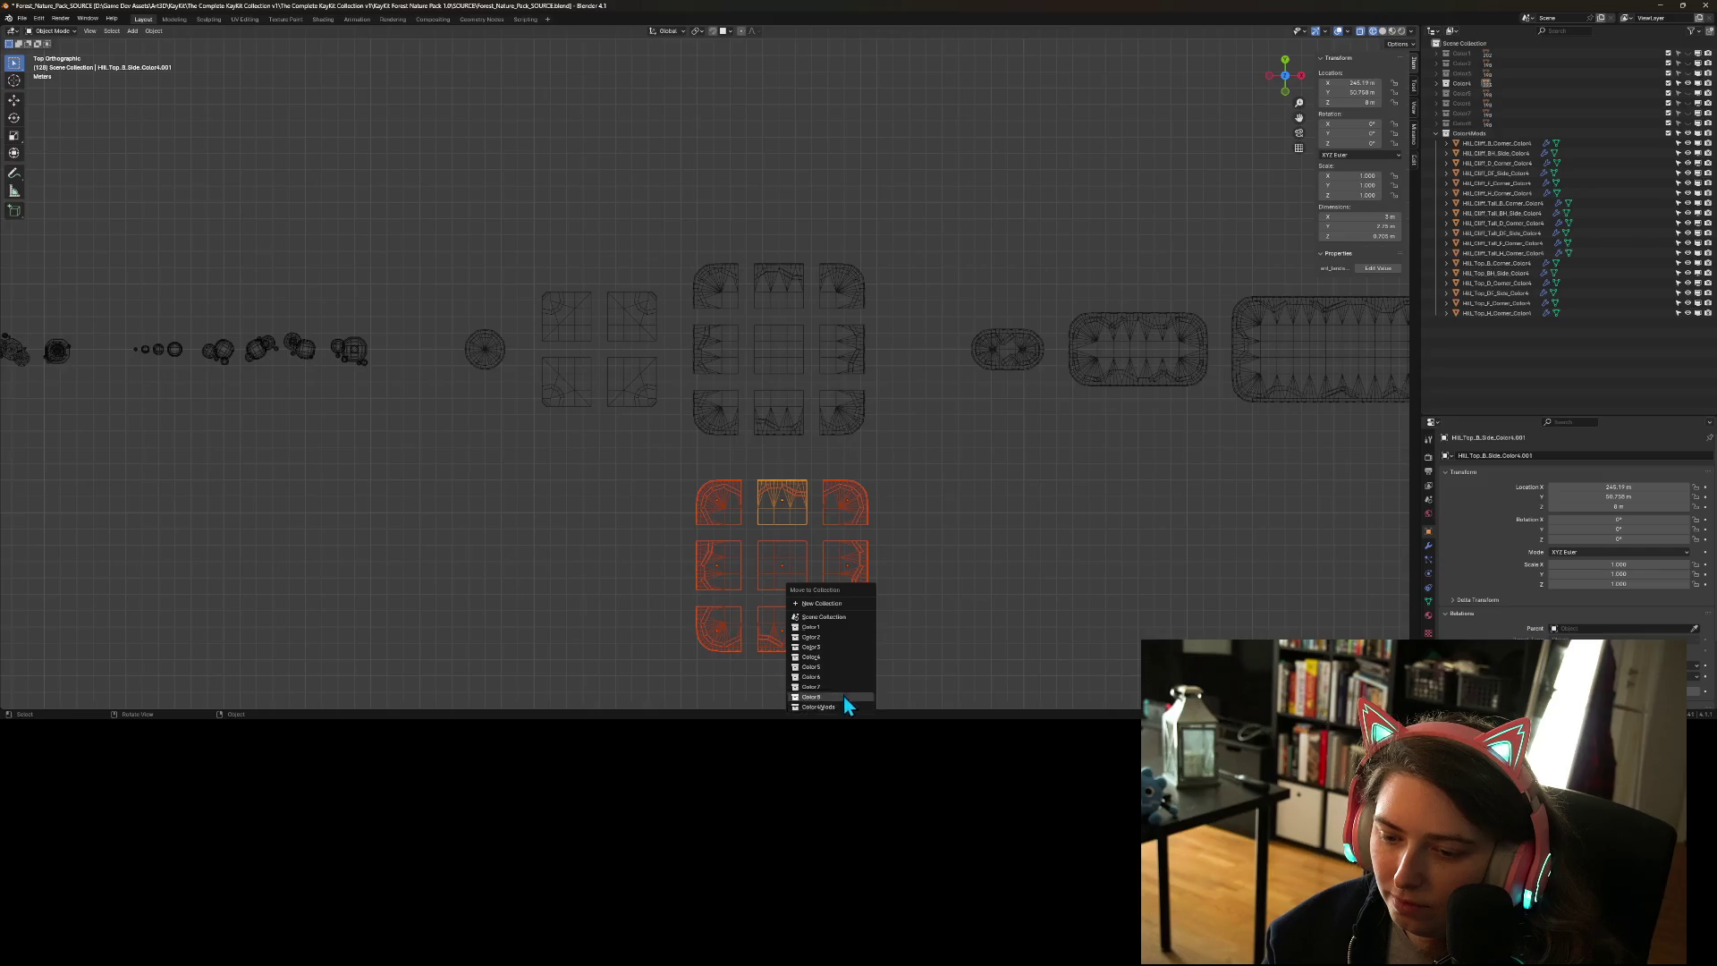
pyautogui.click(835, 602)
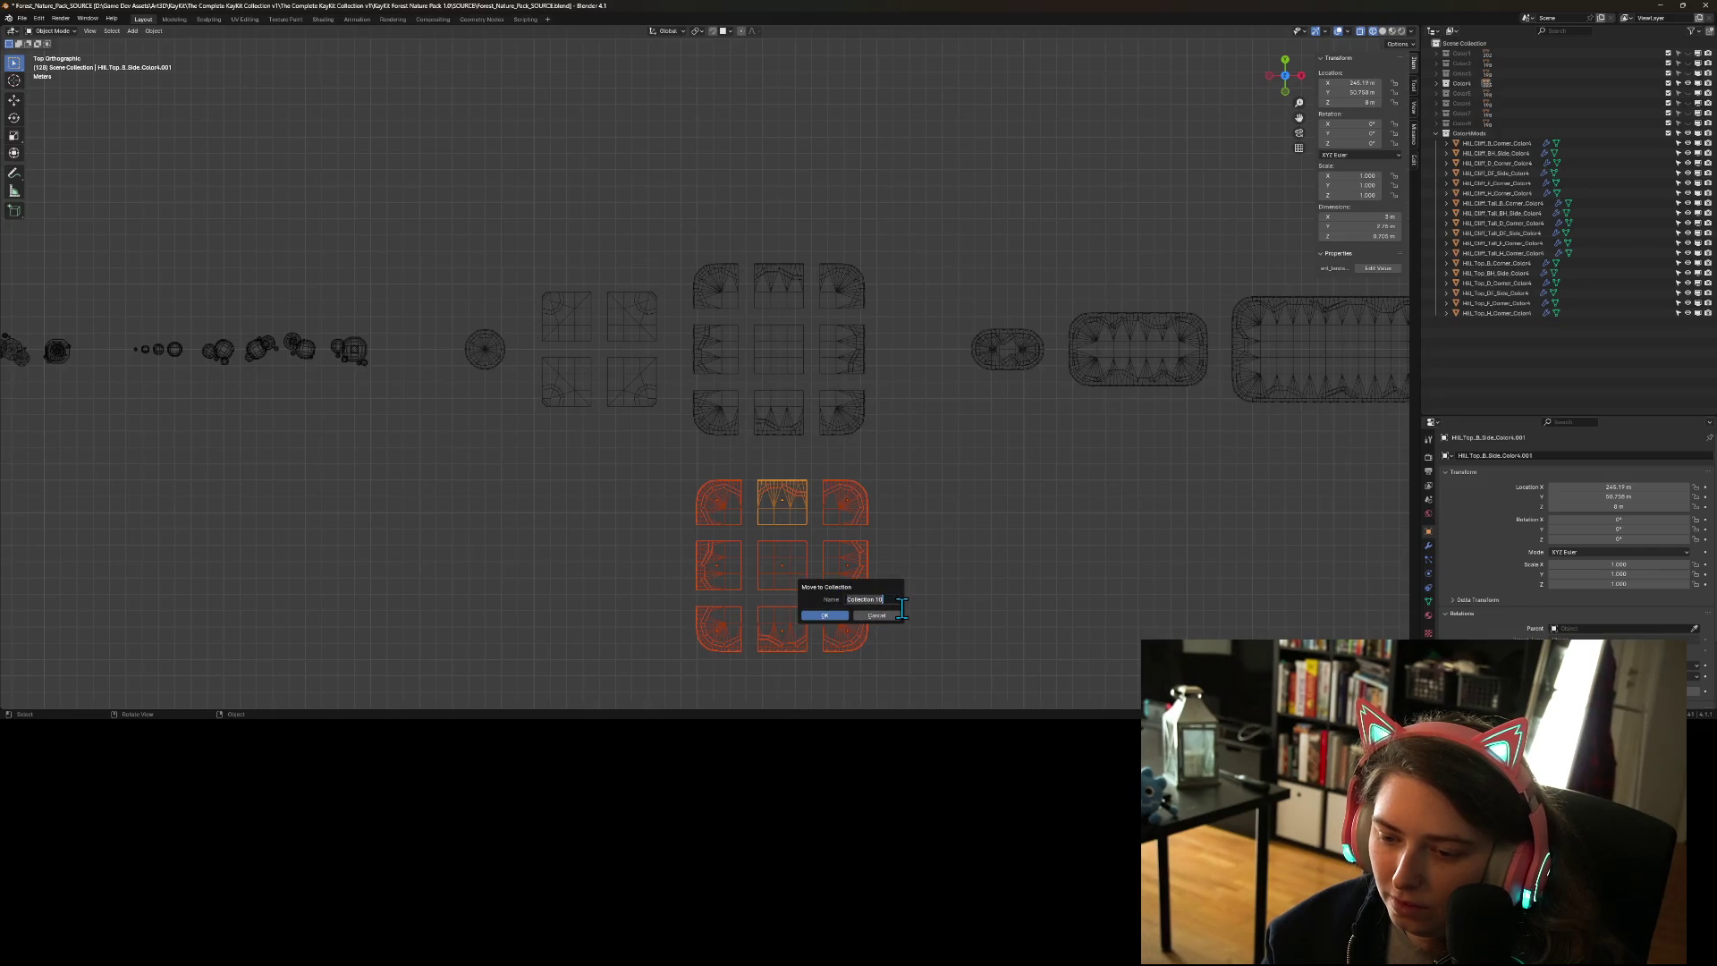
pyautogui.write('H')
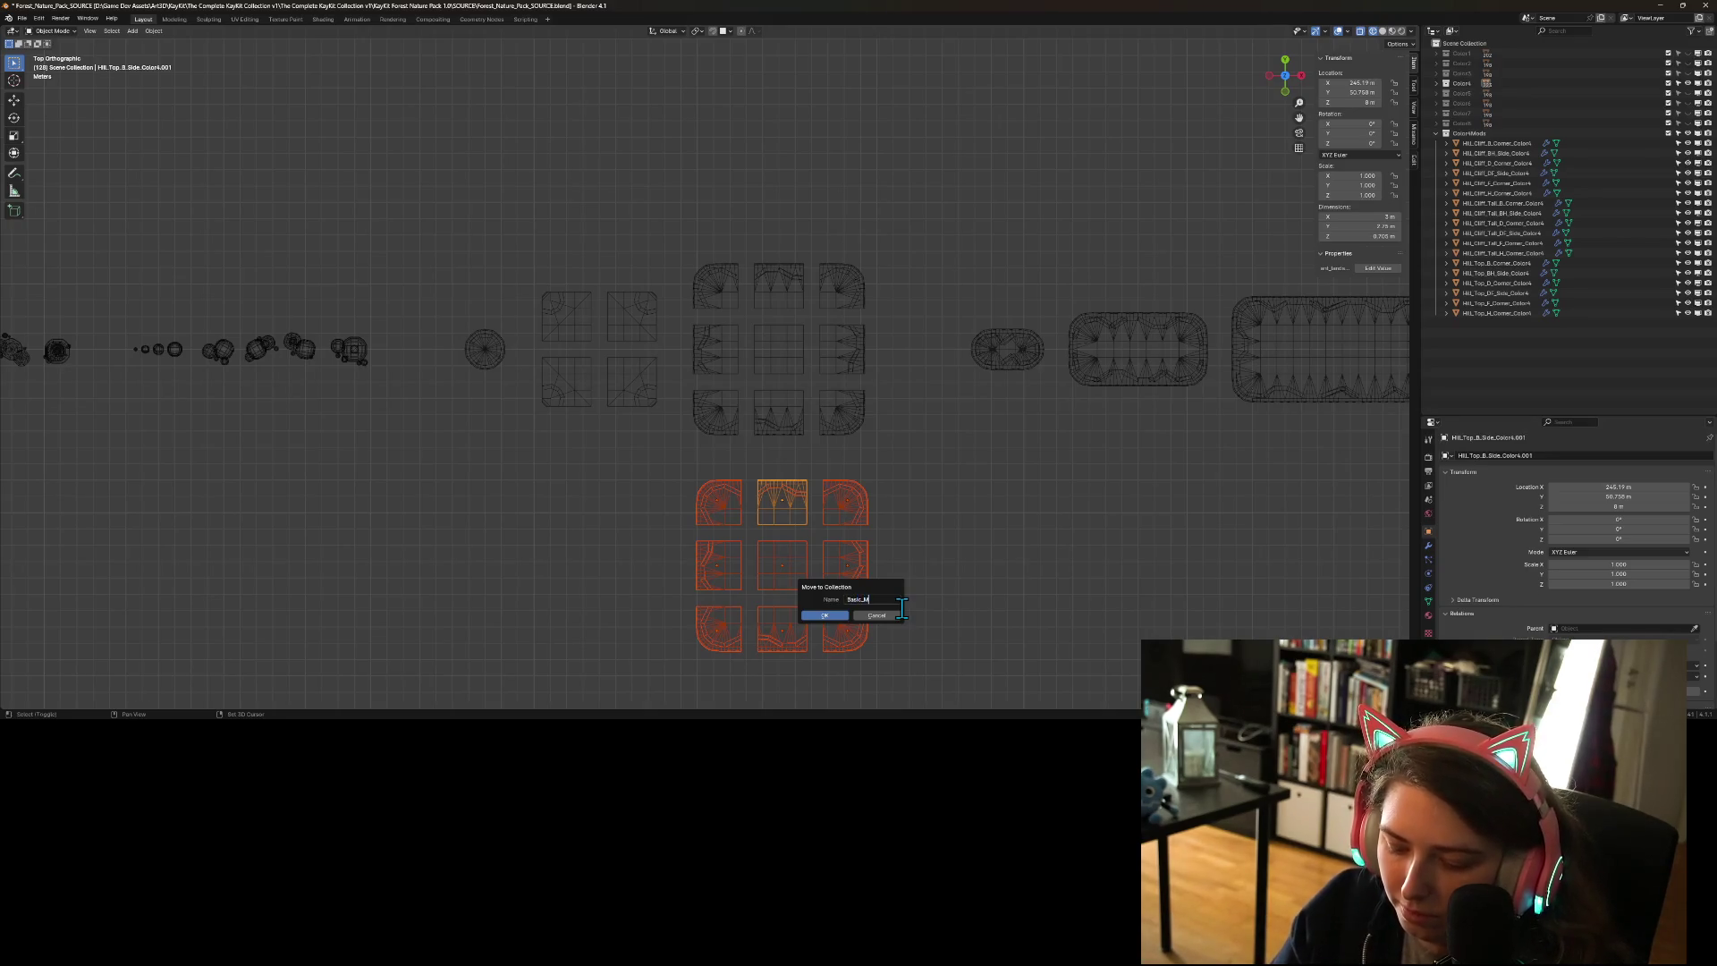
pyautogui.click(823, 615)
pyautogui.click(1511, 324)
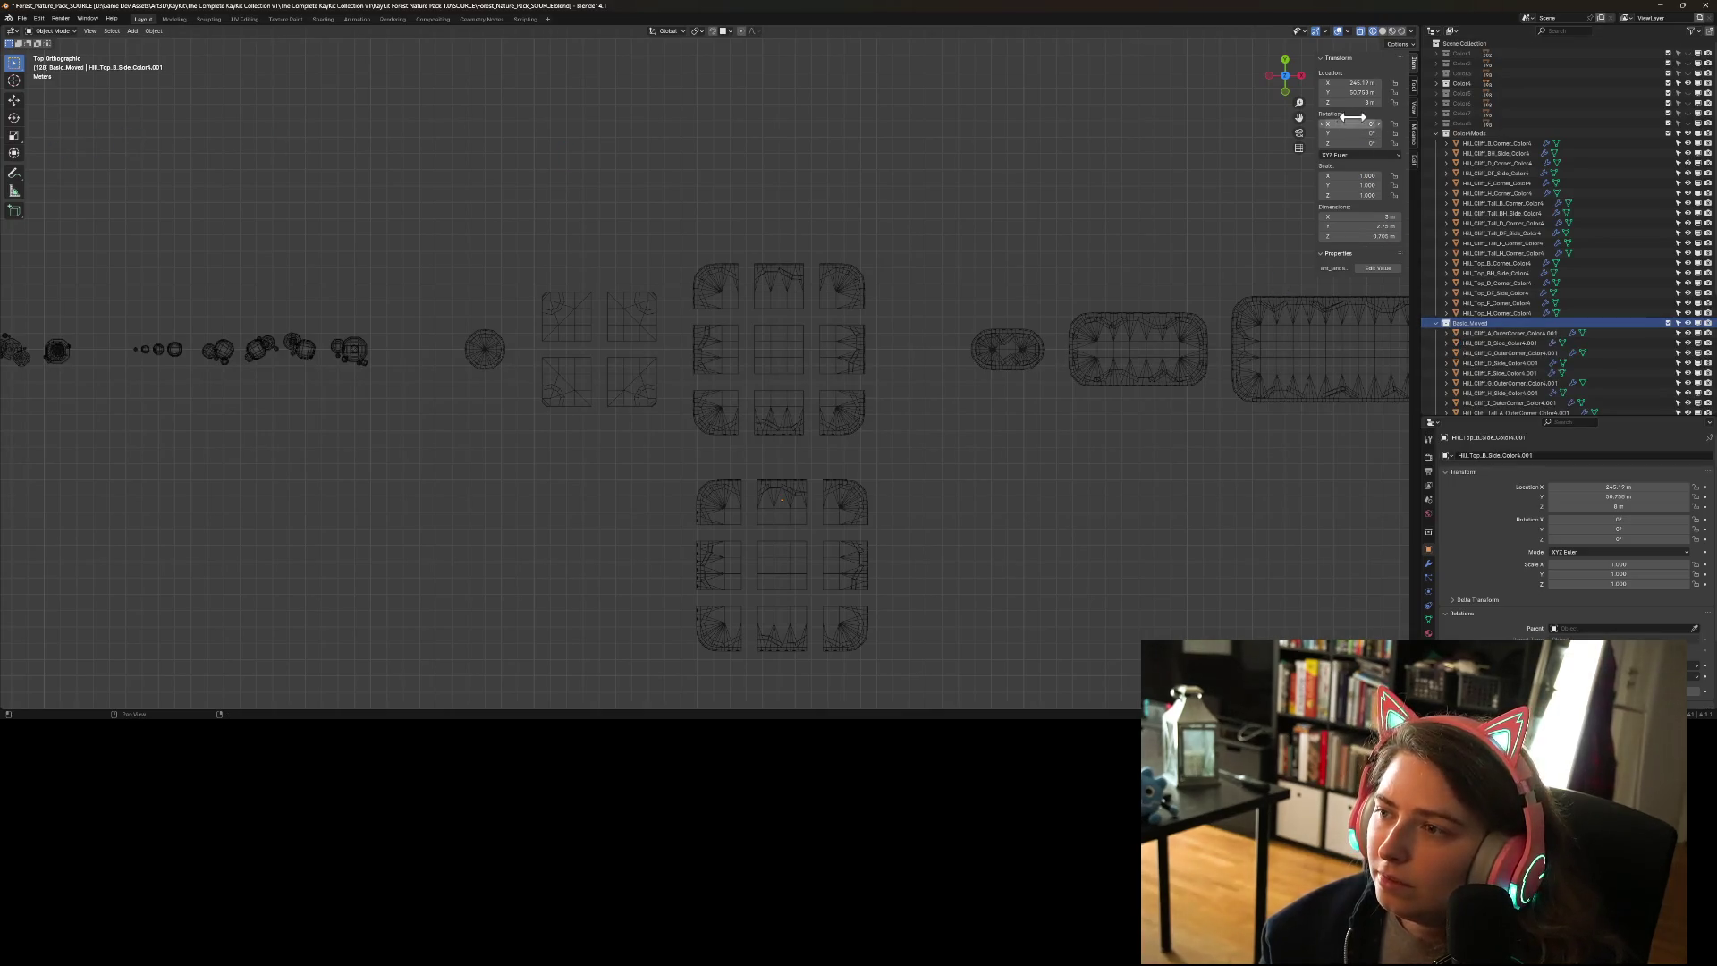
# - Set the copied top-middle tile's Location X and Y to 0
pyautogui.click(1361, 82)
pyautogui.press('Tab')
pyautogui.write('0')
pyautogui.press('Tab')
pyautogui.press('Return')
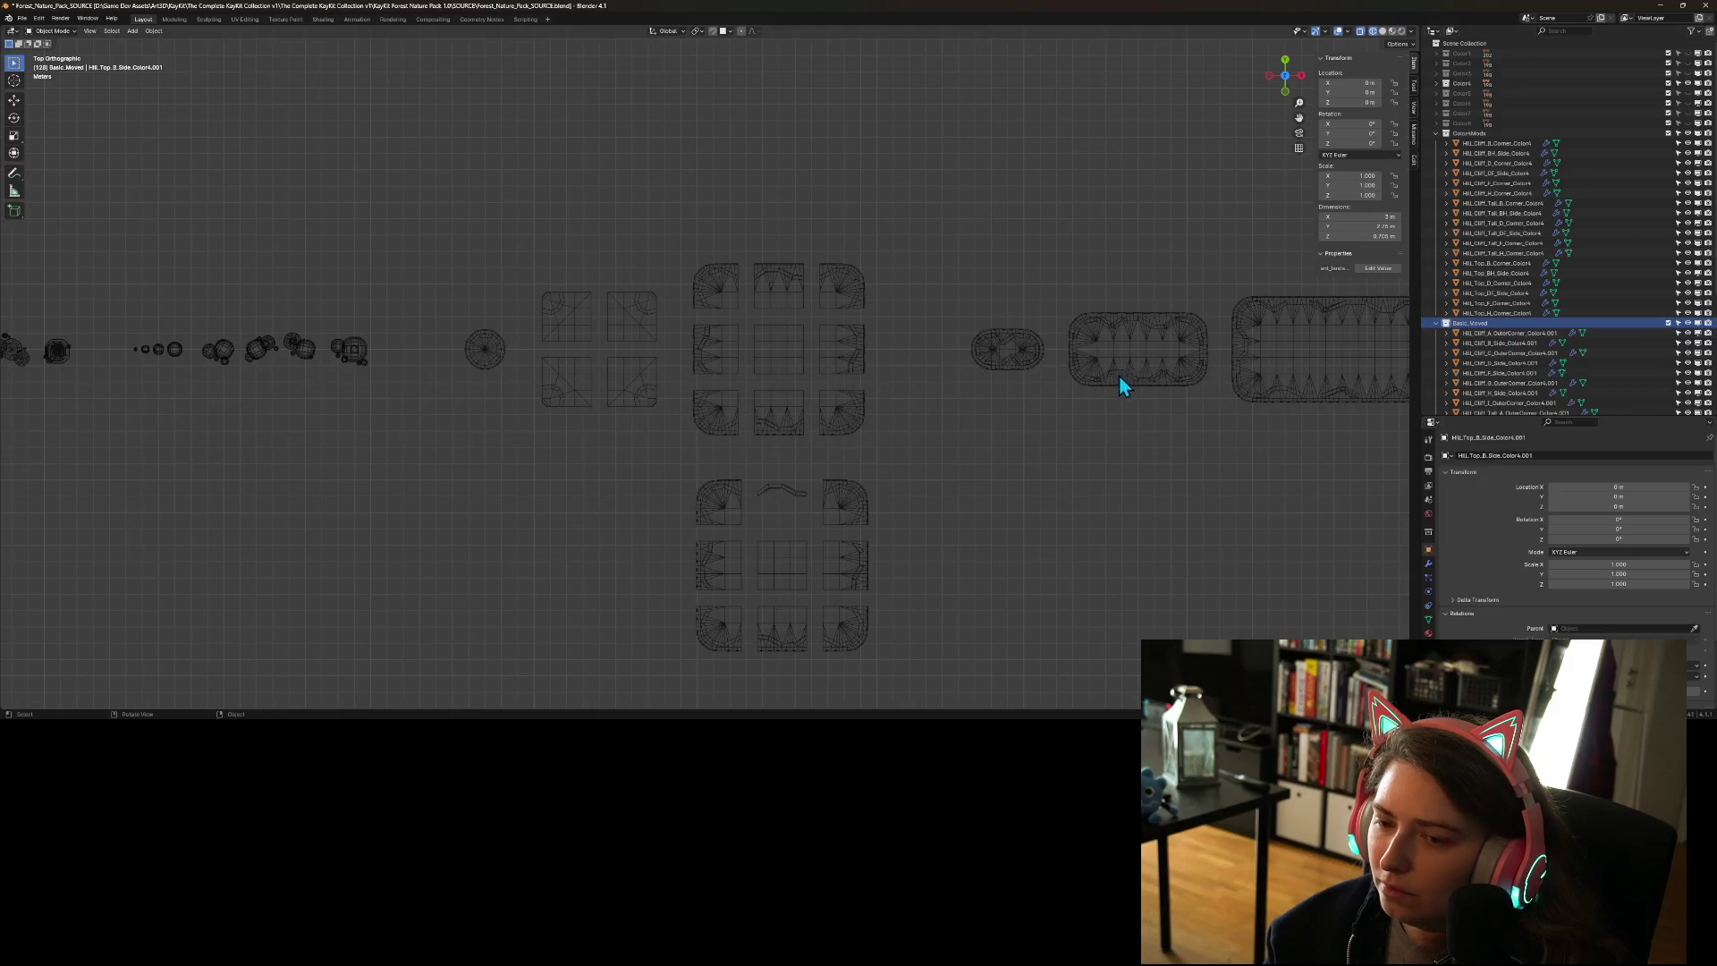
pyautogui.scroll(-3, 1119, 380)
pyautogui.scroll(5, 897, 494)
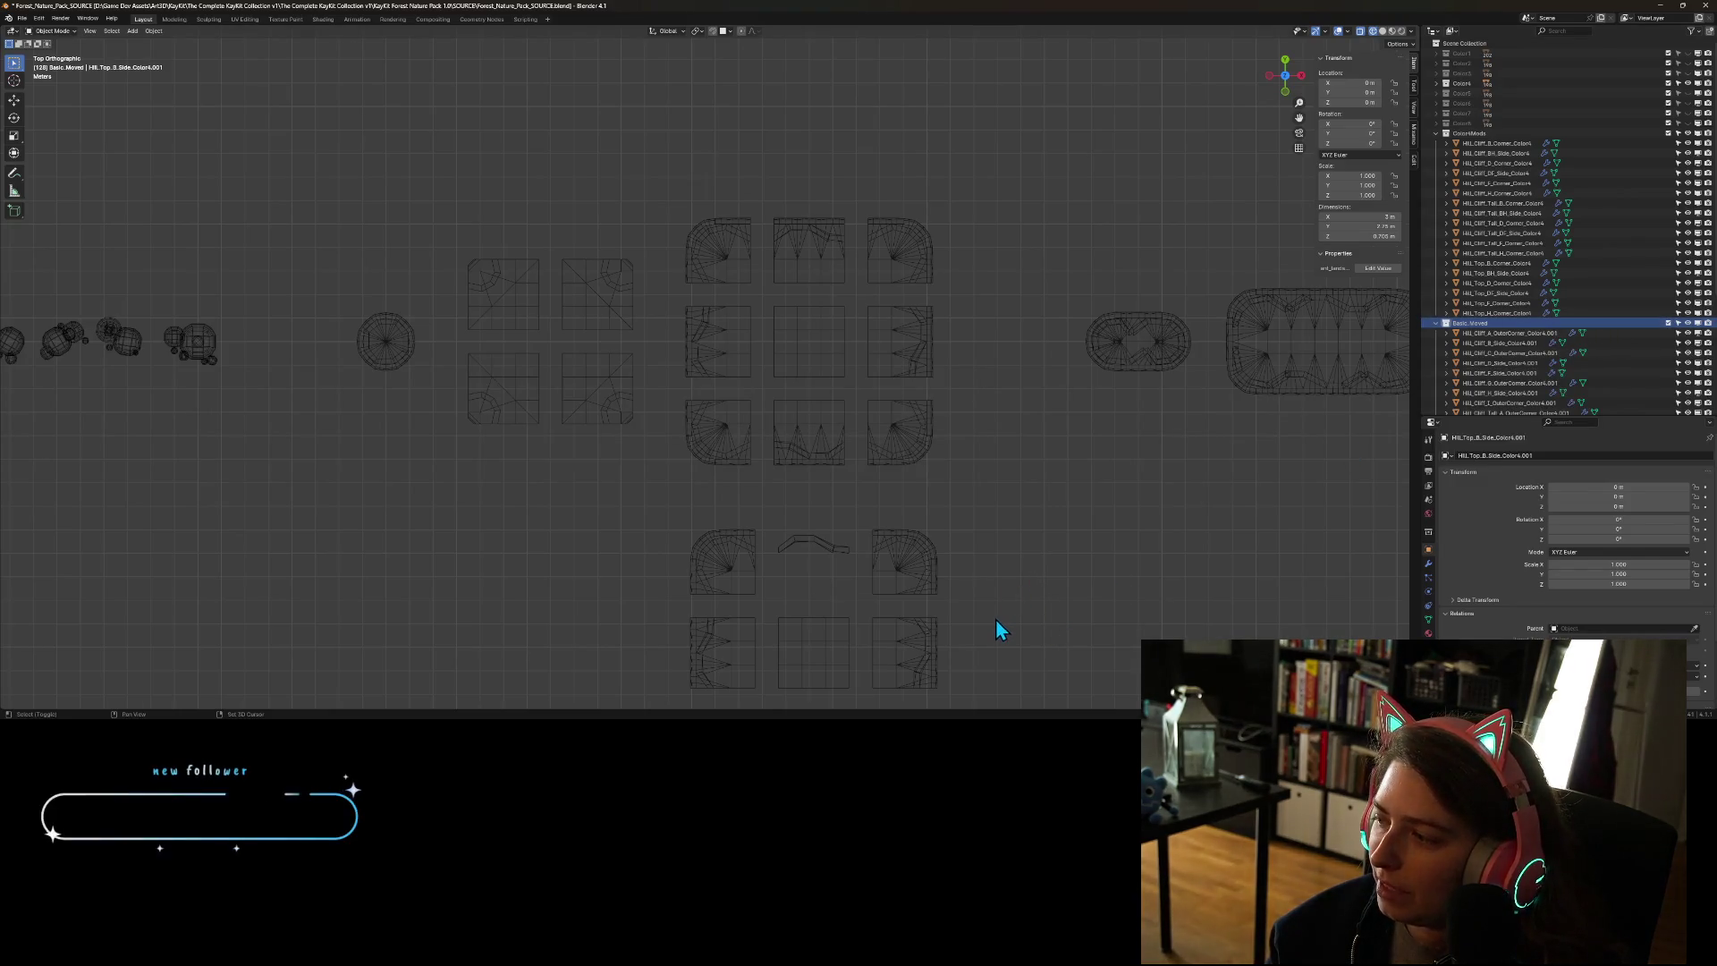
pyautogui.keyDown('shift'); pyautogui.scroll(-4, 995, 619); pyautogui.keyUp('shift')
pyautogui.scroll(2, 962, 424)
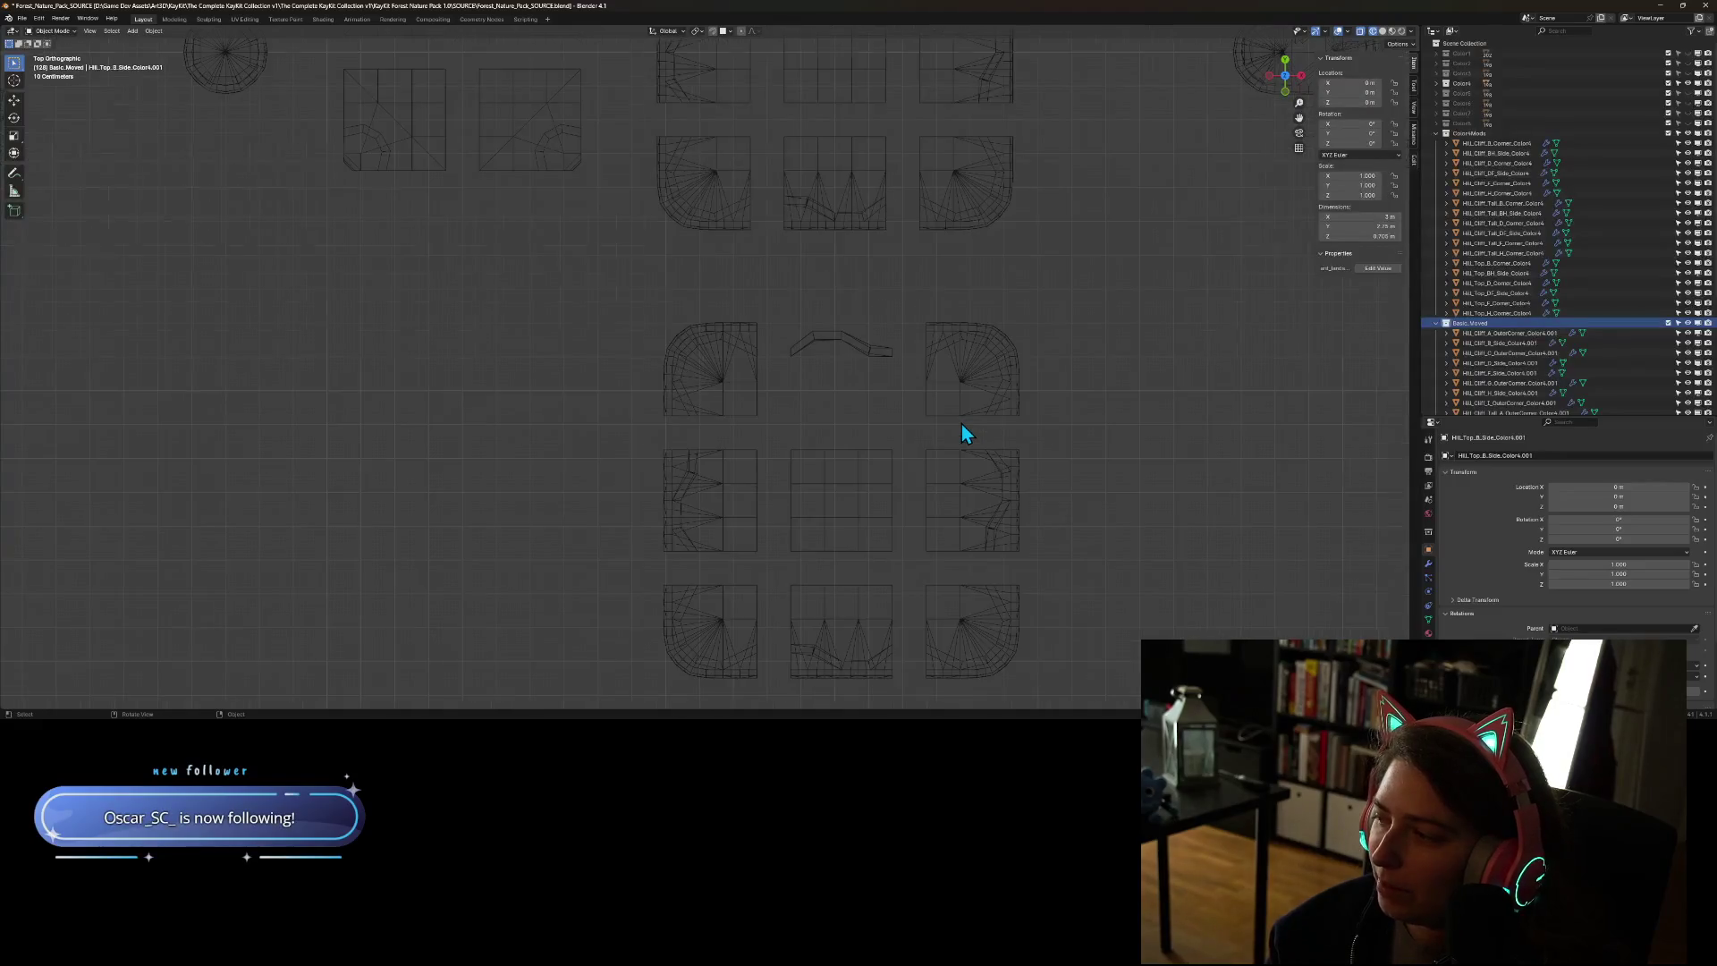
# - Select every copied tile in Basic_Moved, set Location X and Y to 0, then deselect
pyautogui.click(1499, 334)
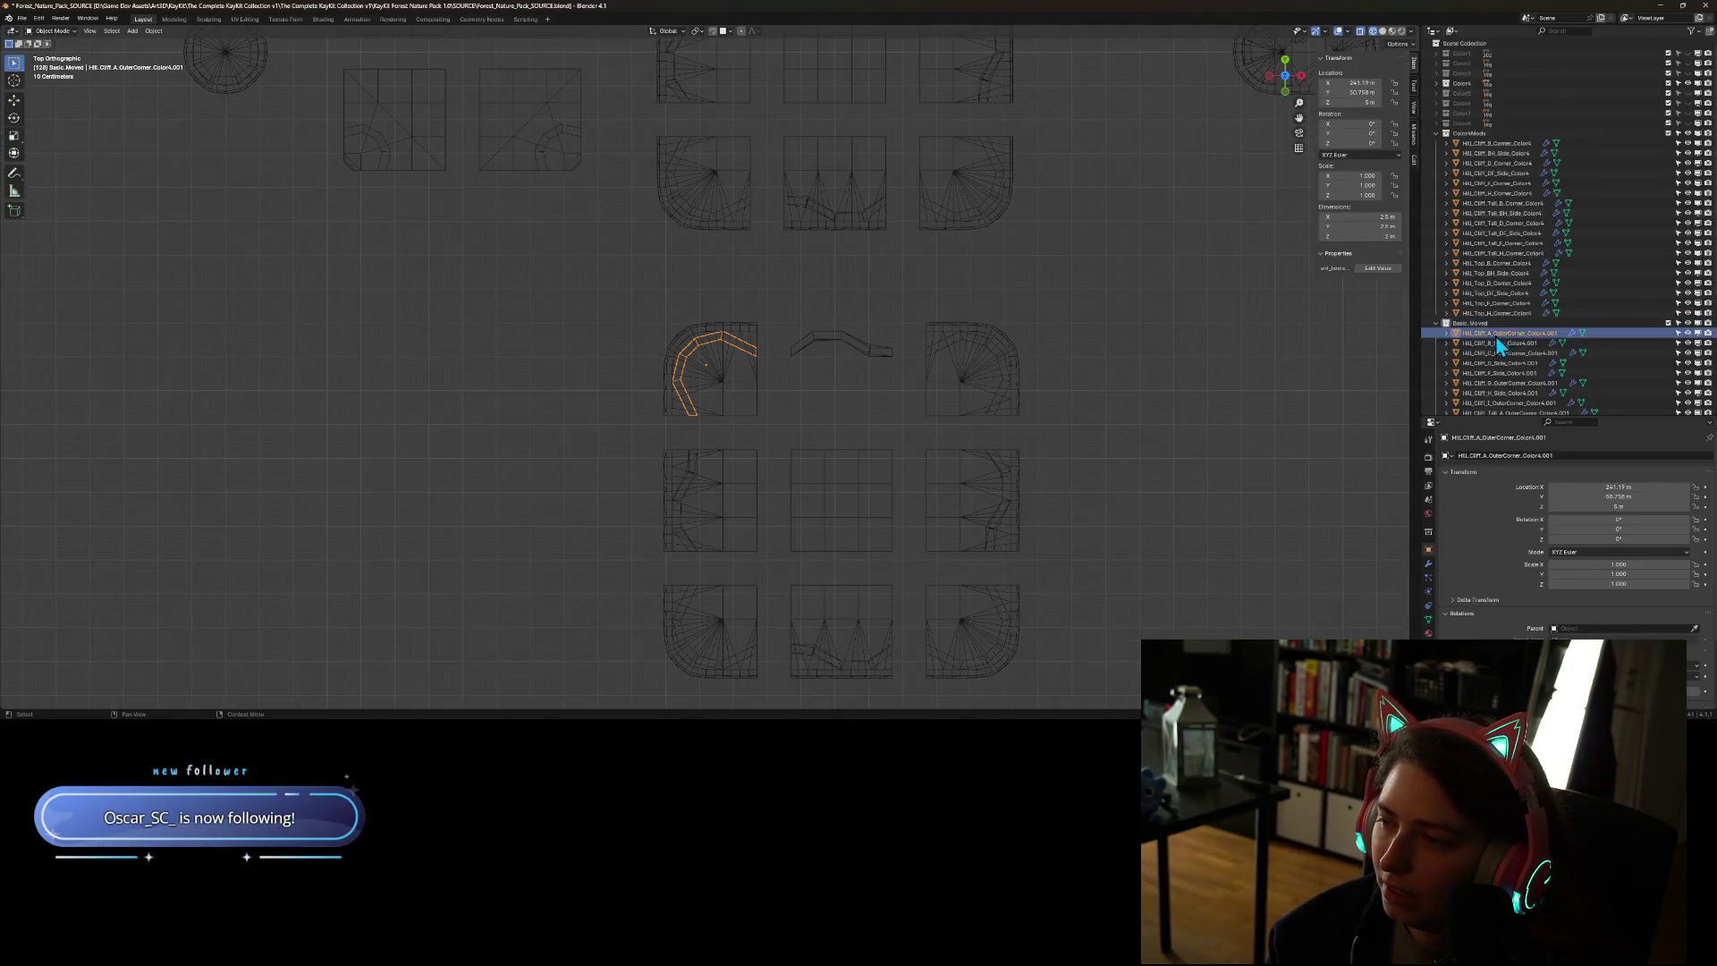
pyautogui.scroll(-5, 1496, 344)
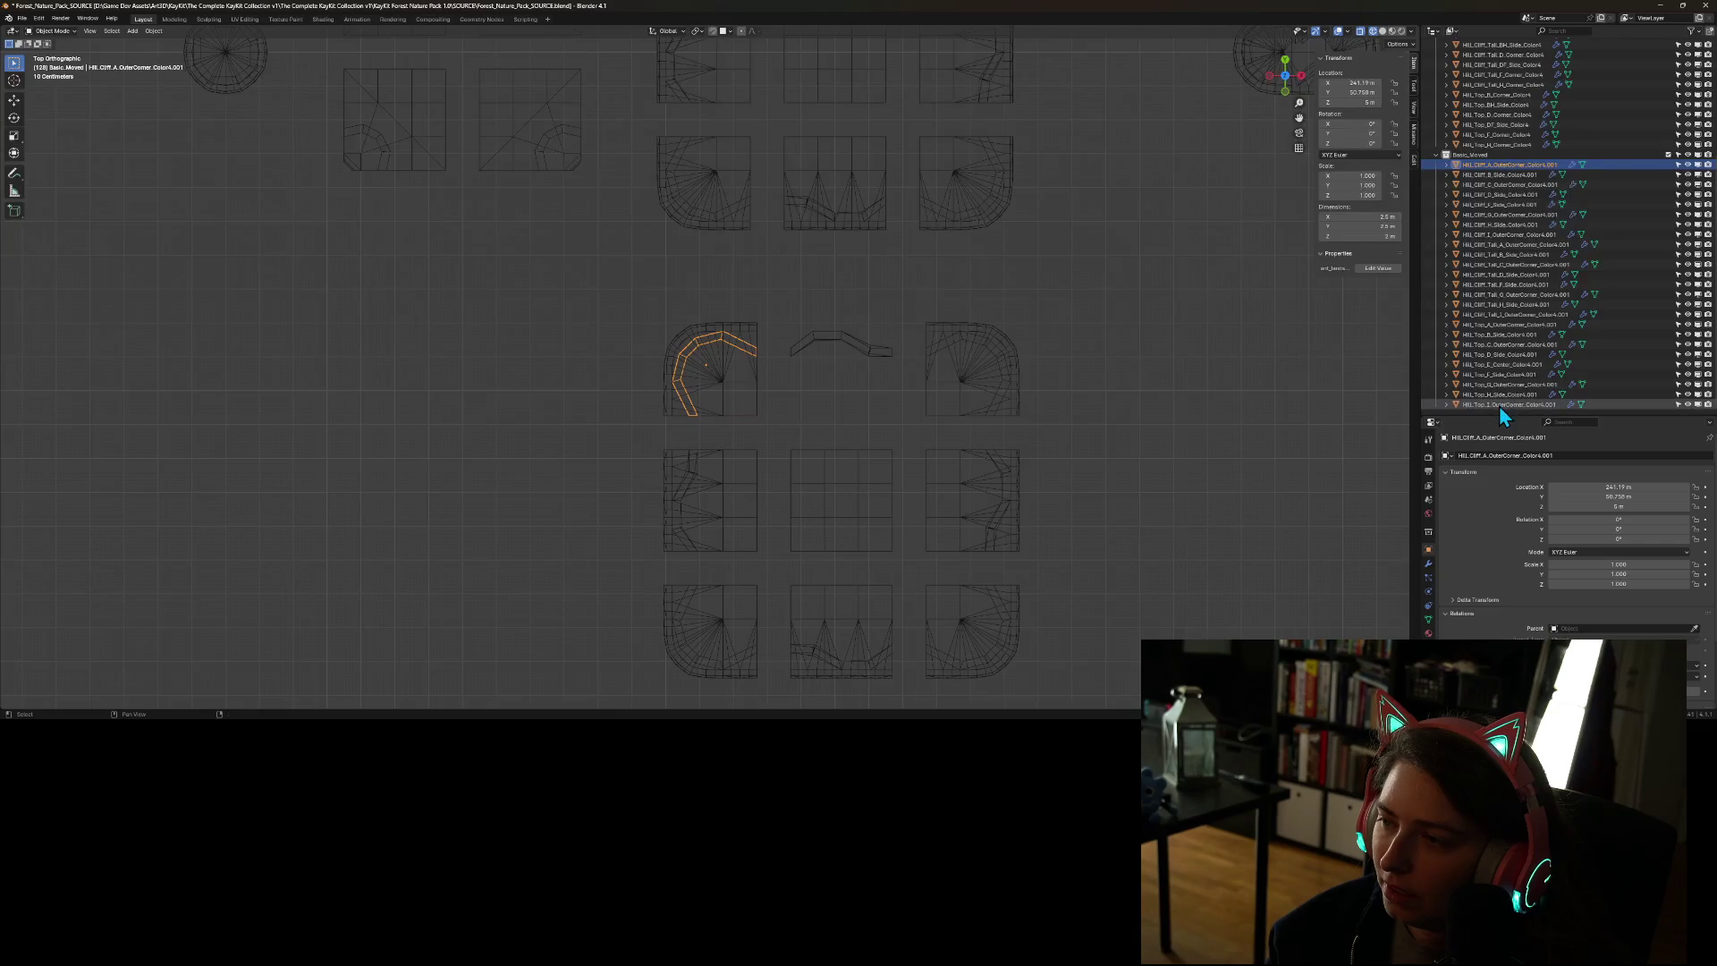
pyautogui.keyDown('shift'); pyautogui.click(1501, 404); pyautogui.keyUp('shift')
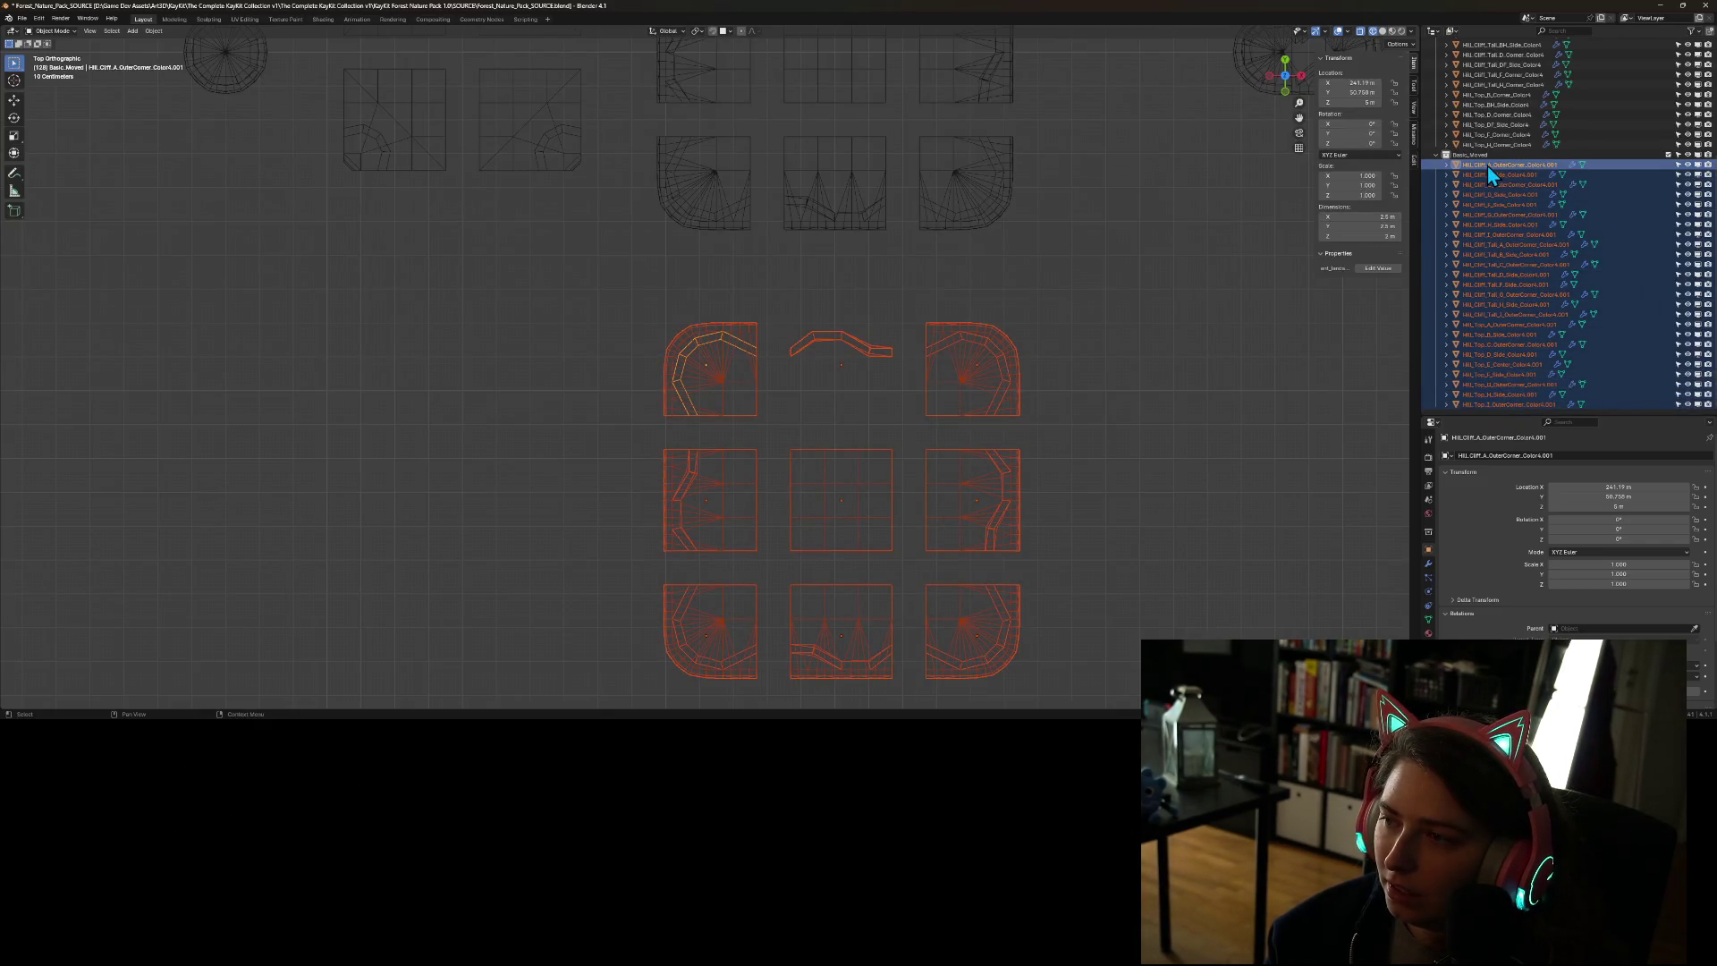
pyautogui.click(1350, 83)
pyautogui.write('0')
pyautogui.press('Tab')
pyautogui.press('Tab')
pyautogui.write('0')
pyautogui.press('Return')
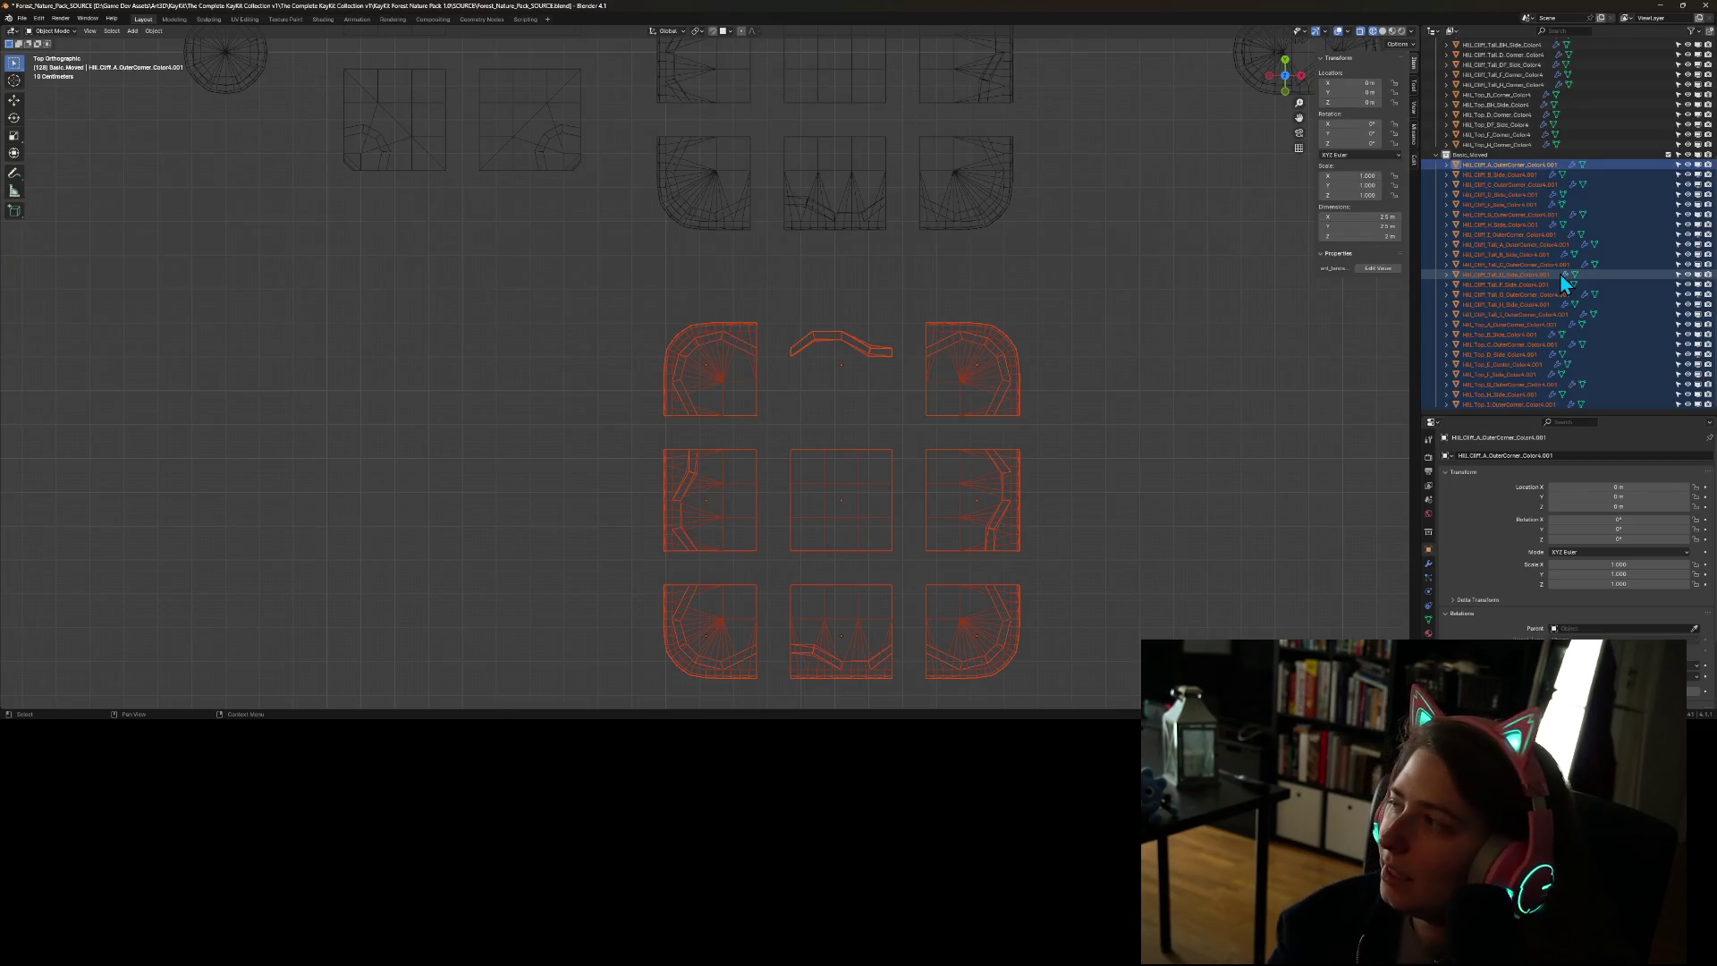
pyautogui.scroll(-5, 1115, 557)
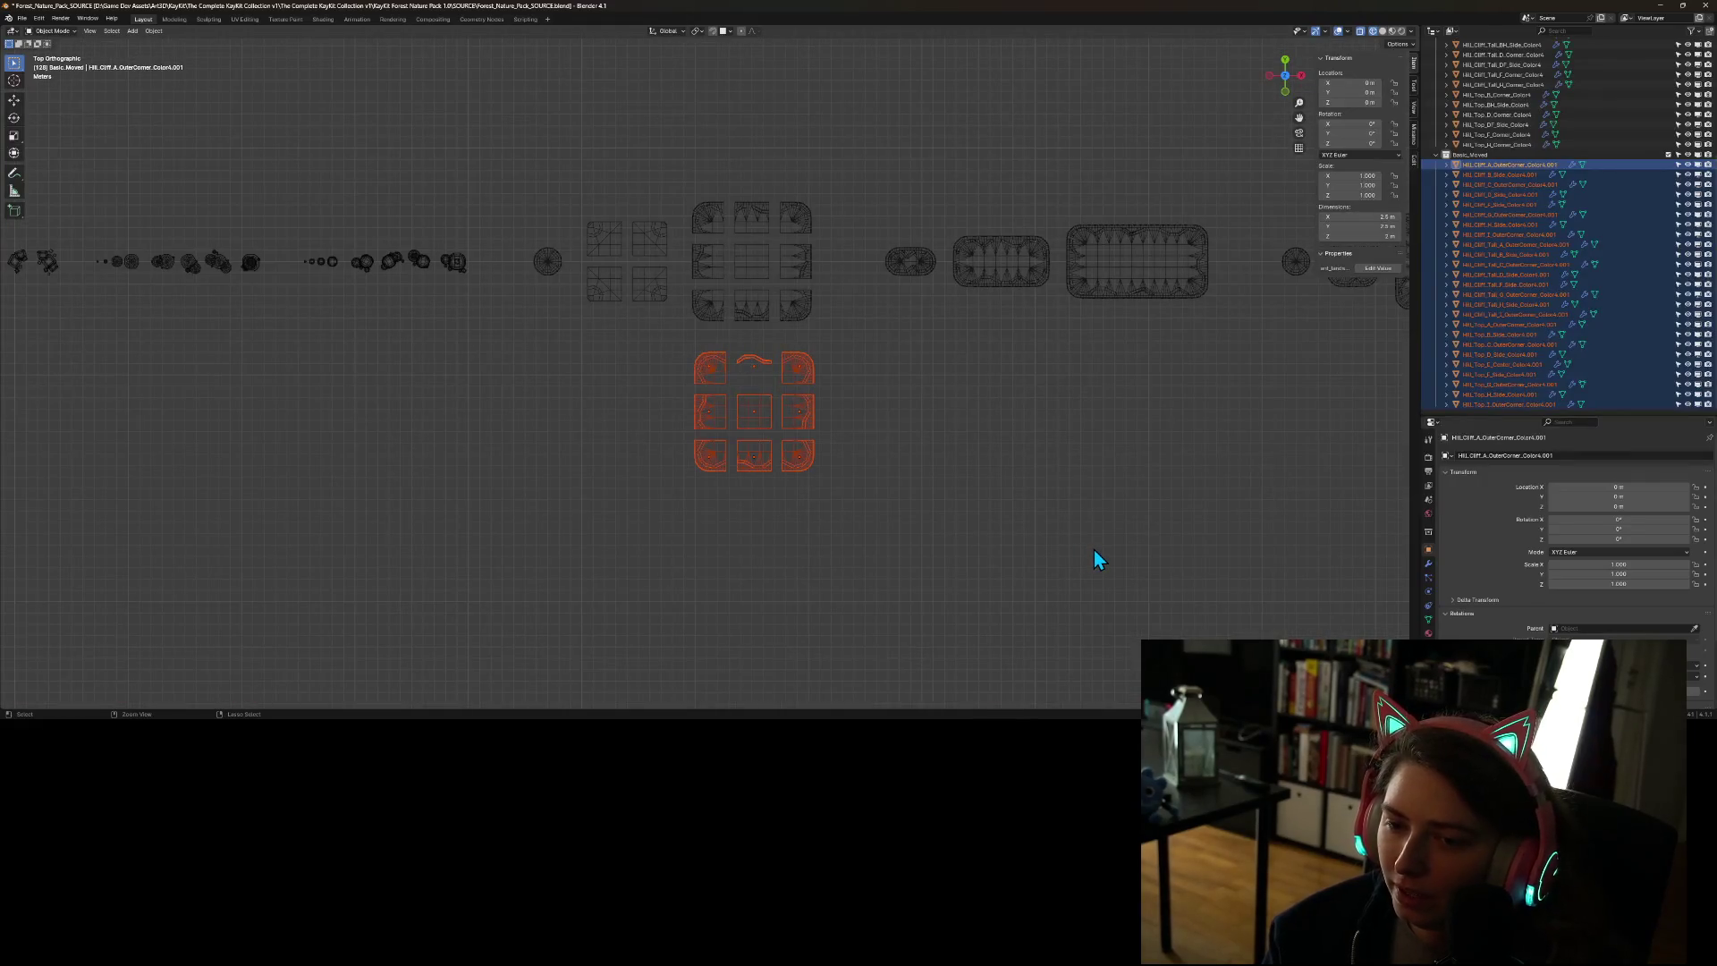
pyautogui.click(990, 515)
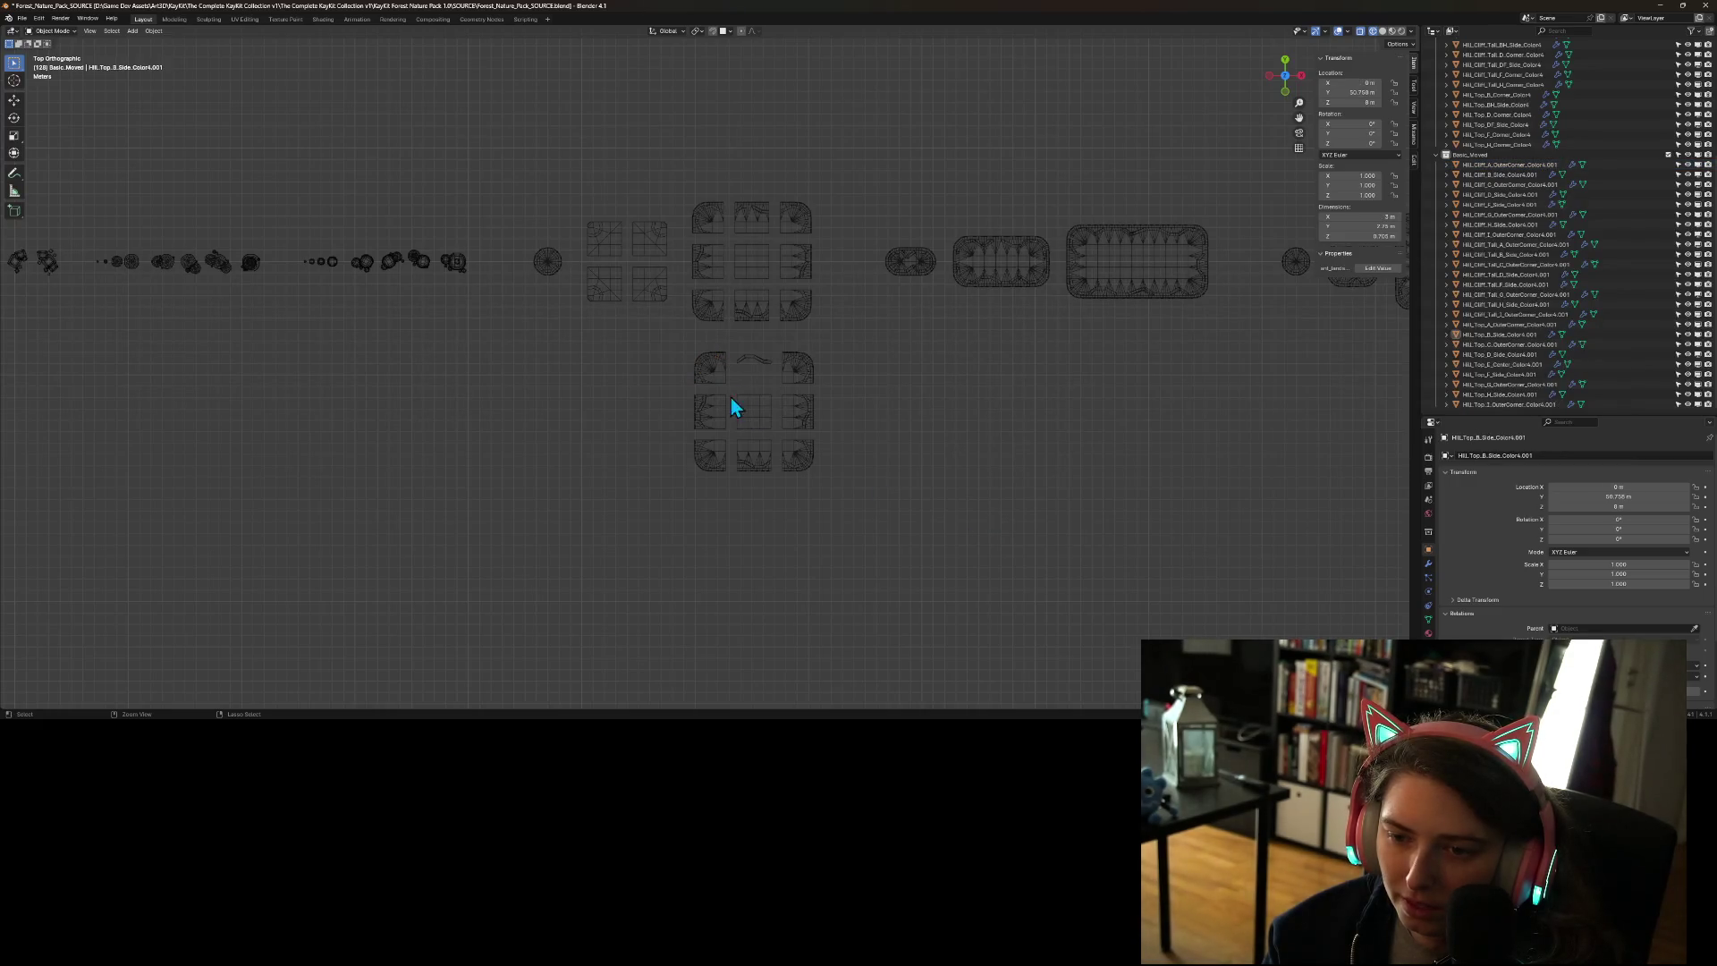
# - Undo the tiles' location reset and drop the selected tile onto the world origin
pyautogui.hotkey('ctrl', 'z')
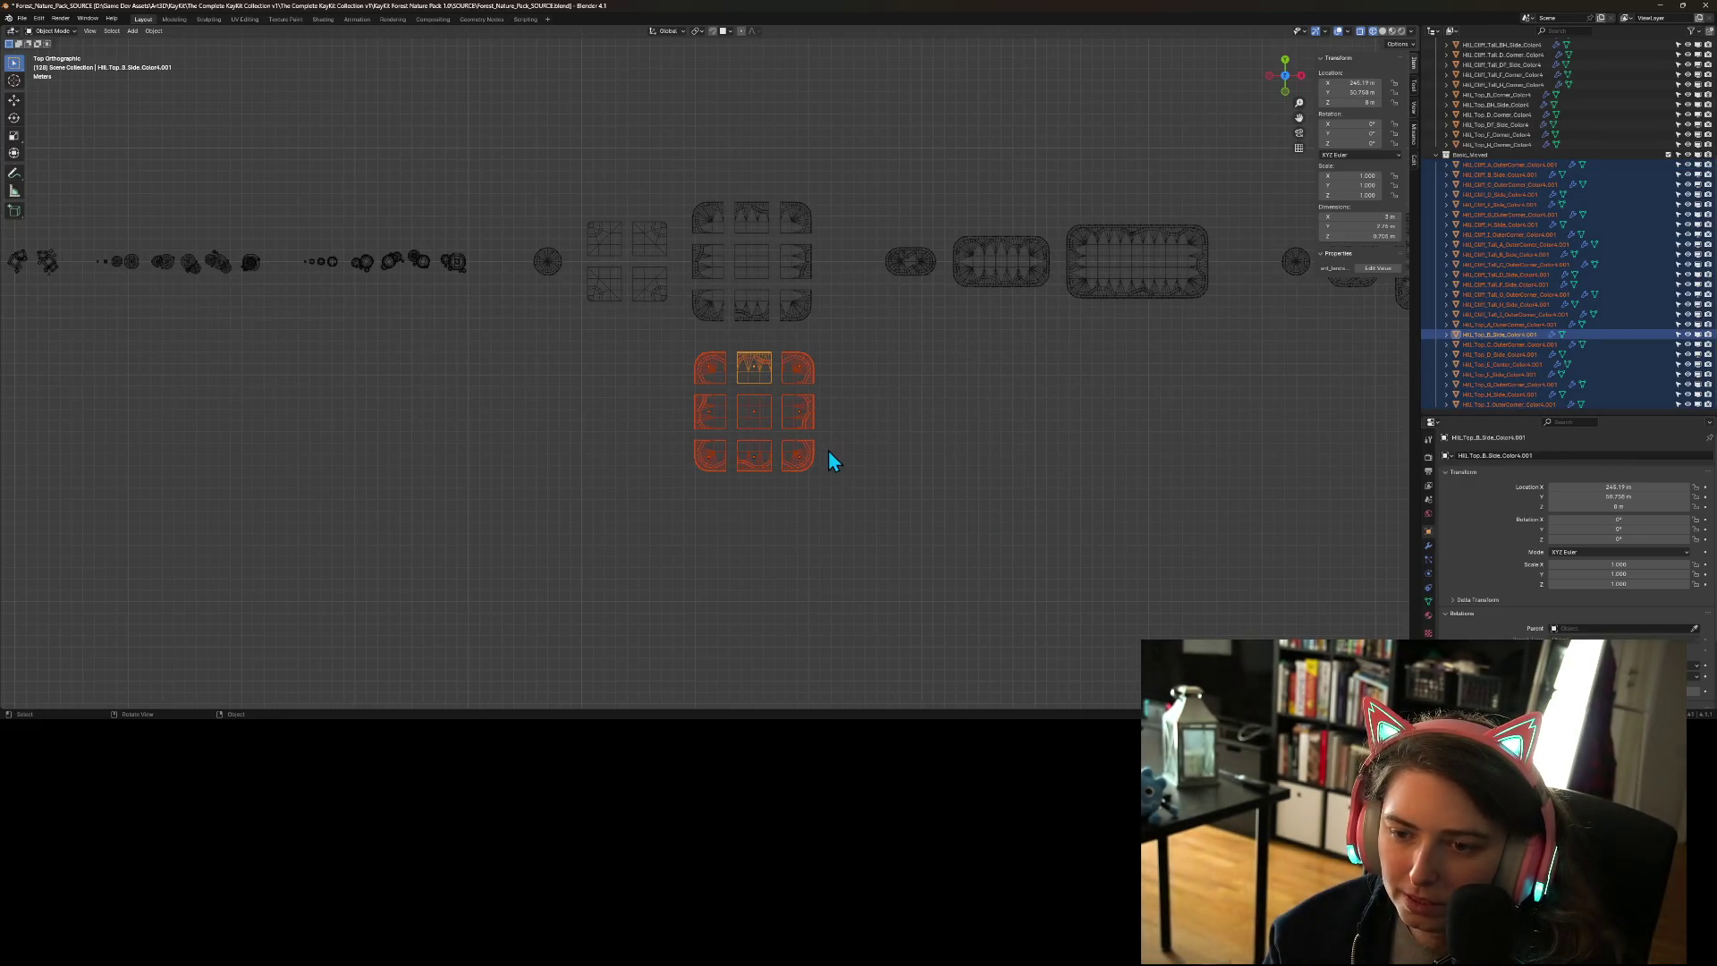
pyautogui.scroll(-6, 904, 449)
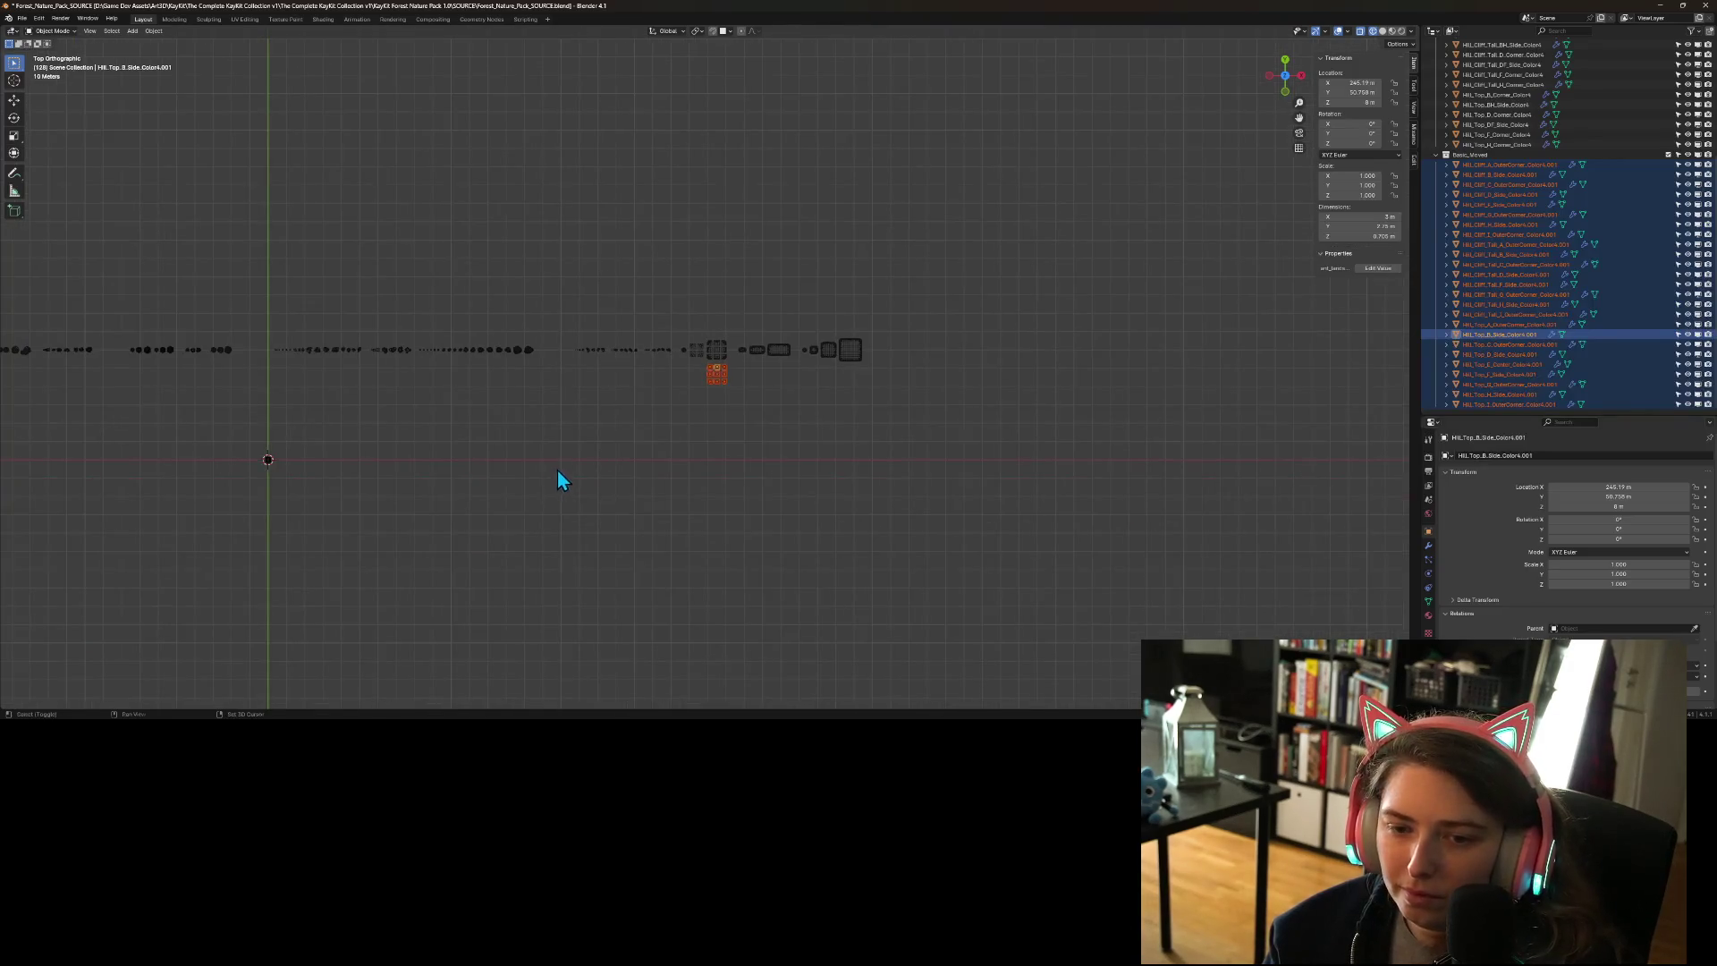
pyautogui.moveTo(560, 480); pyautogui.dragTo(1031, 358)
pyautogui.scroll(1, 1033, 358)
pyautogui.press('g')
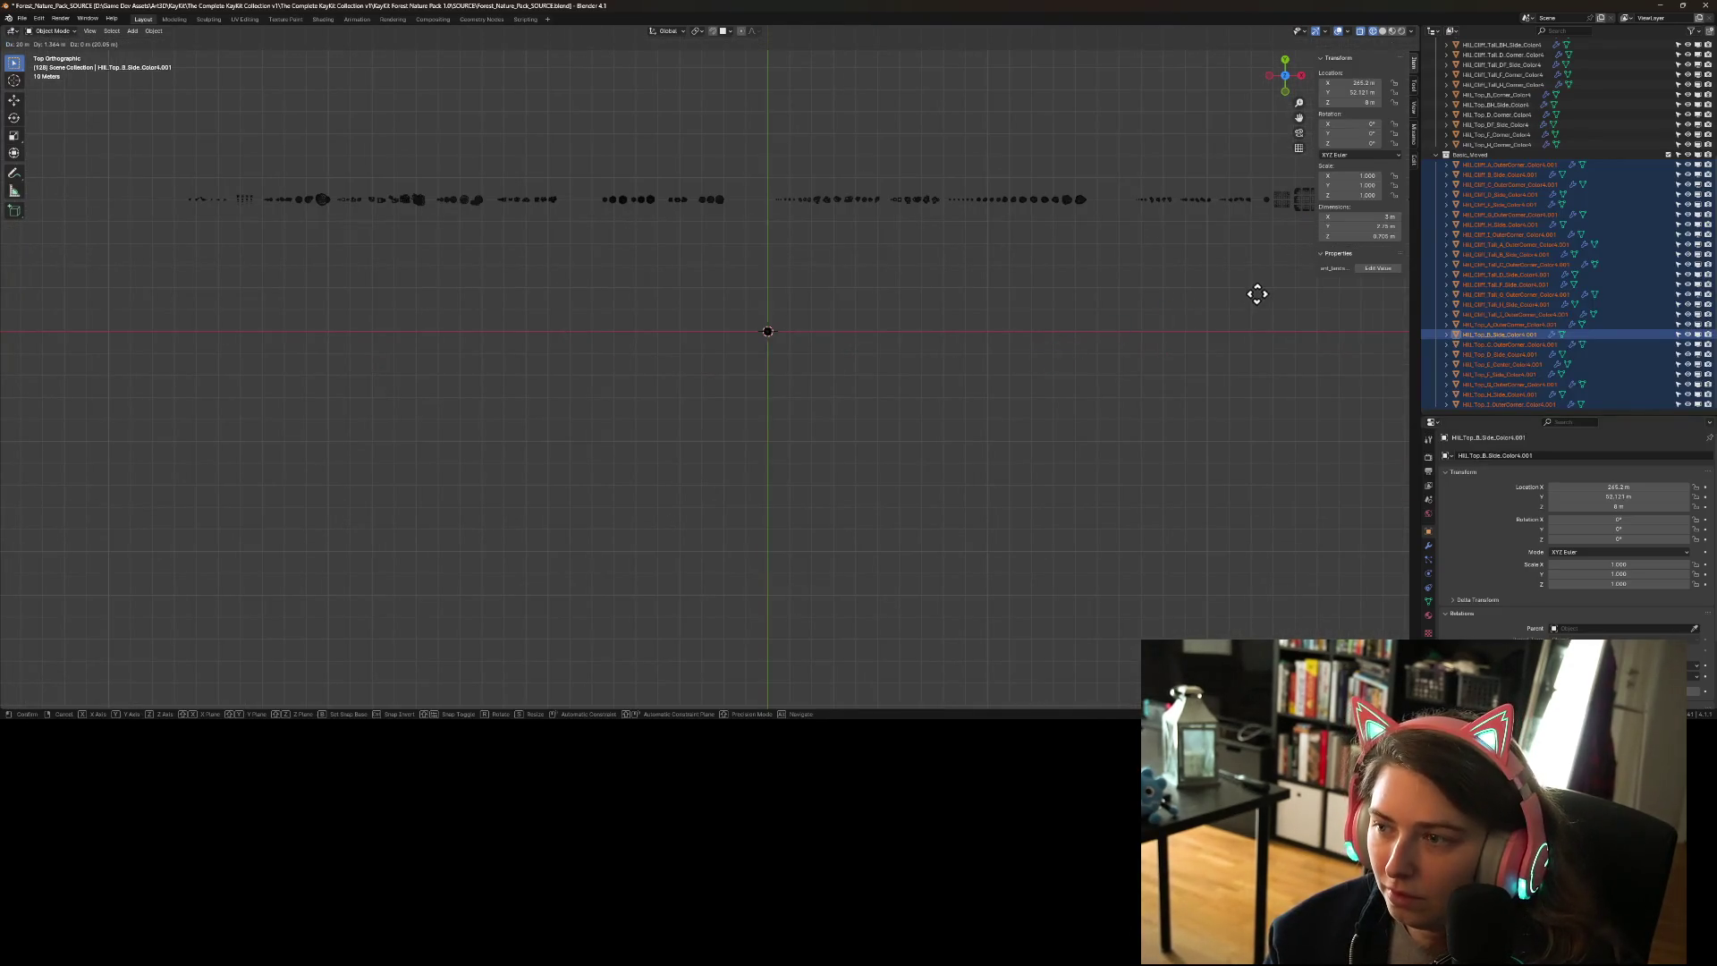
pyautogui.click(673, 401)
# - Move the remaining hill tiles into the 3×3 grid around the origin and deselect them
pyautogui.scroll(5, 767, 337)
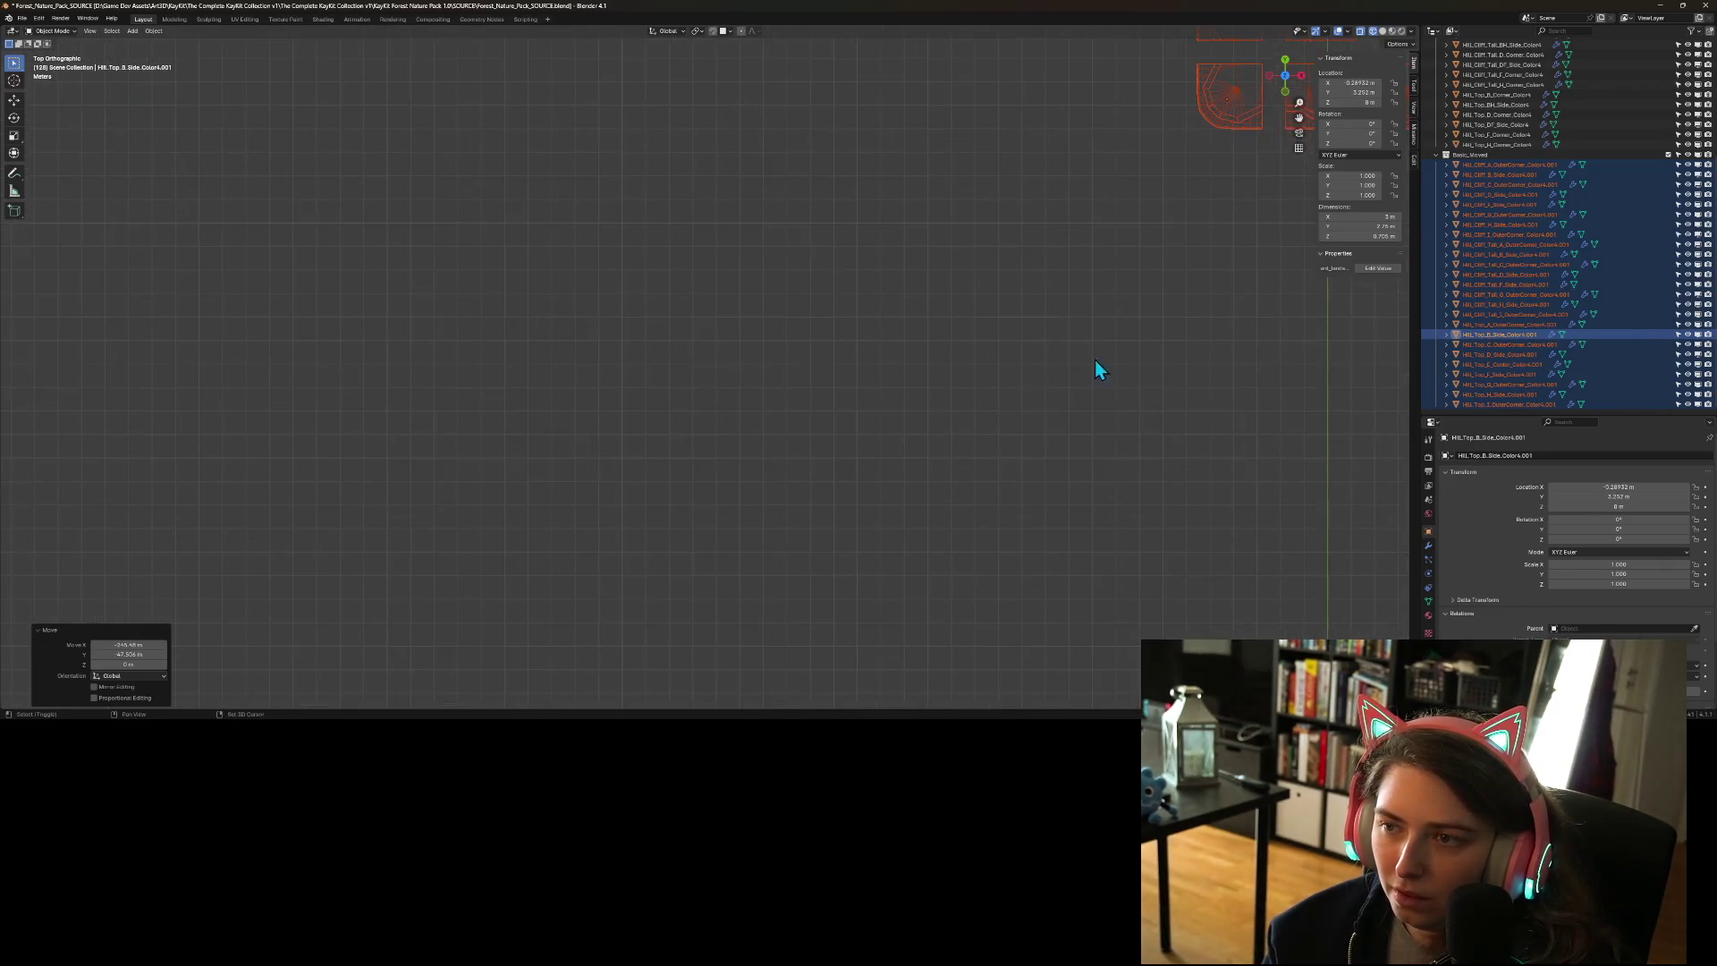
pyautogui.scroll(3, 927, 460)
pyautogui.press('g')
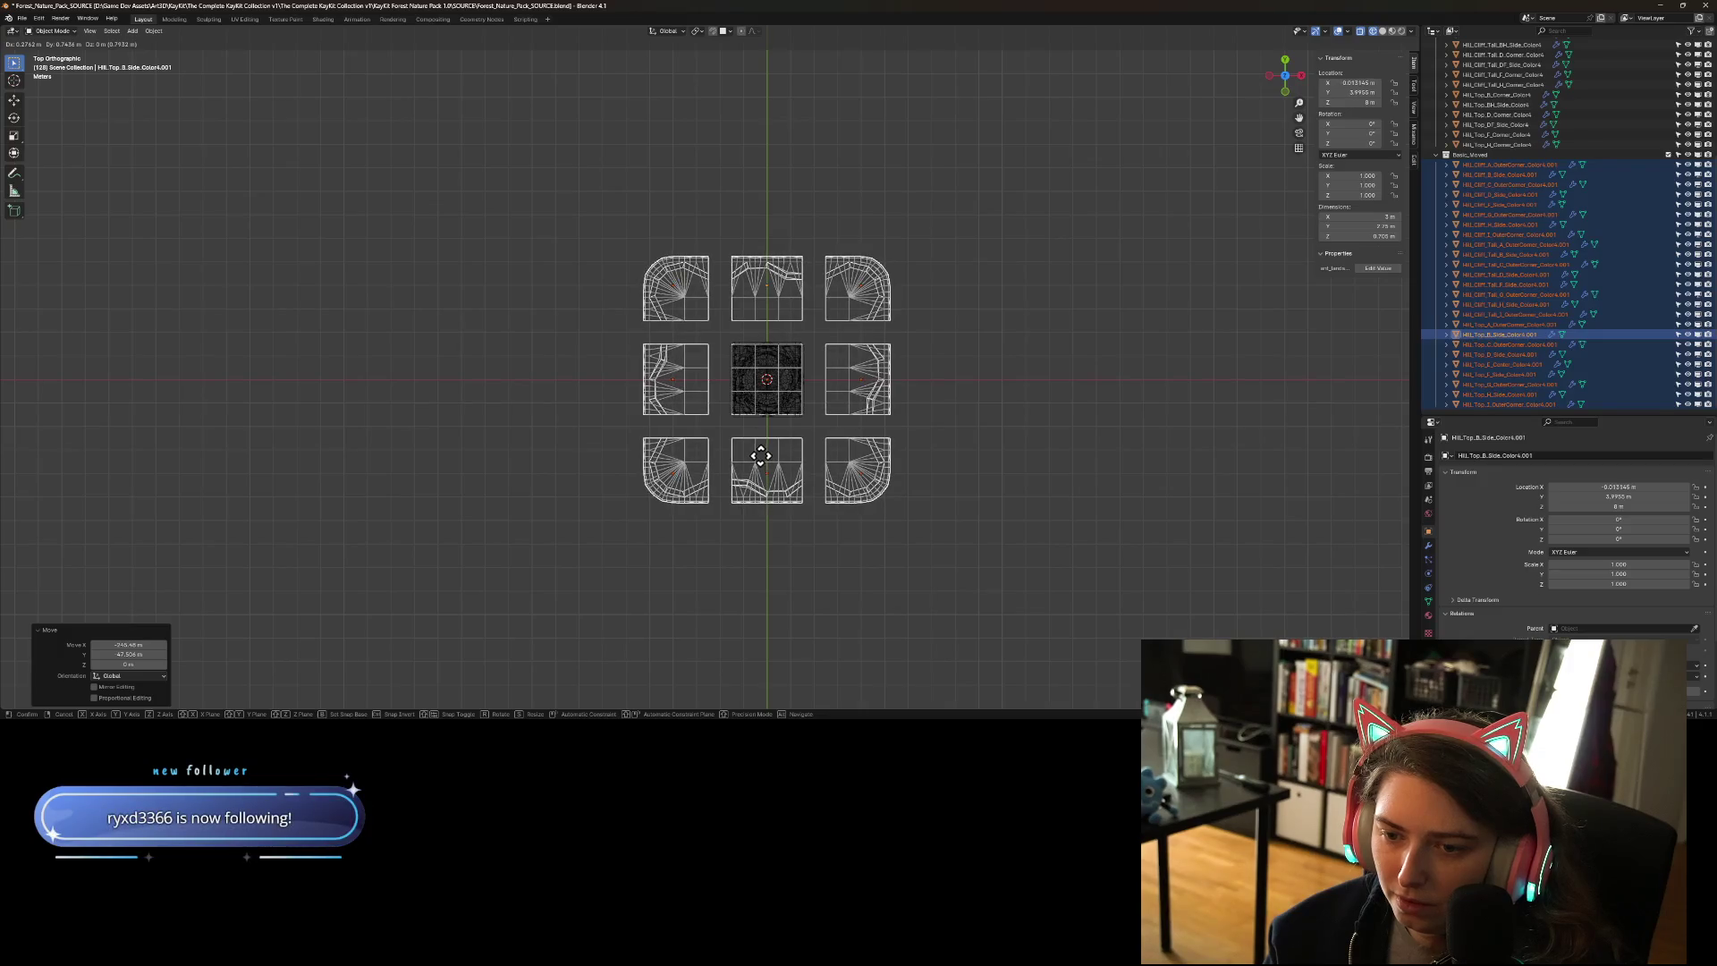
pyautogui.click(763, 460)
pyautogui.click(850, 512)
pyautogui.moveTo(880, 539)
pyautogui.mouseDown()
pyautogui.moveTo(899, 469)
pyautogui.moveTo(837, 401)
pyautogui.moveTo(867, 465)
pyautogui.mouseUp()
# - Raise one cliff side piece straight up along Z above the other pieces
pyautogui.scroll(2, 881, 487)
pyautogui.scroll(-5, 893, 502)
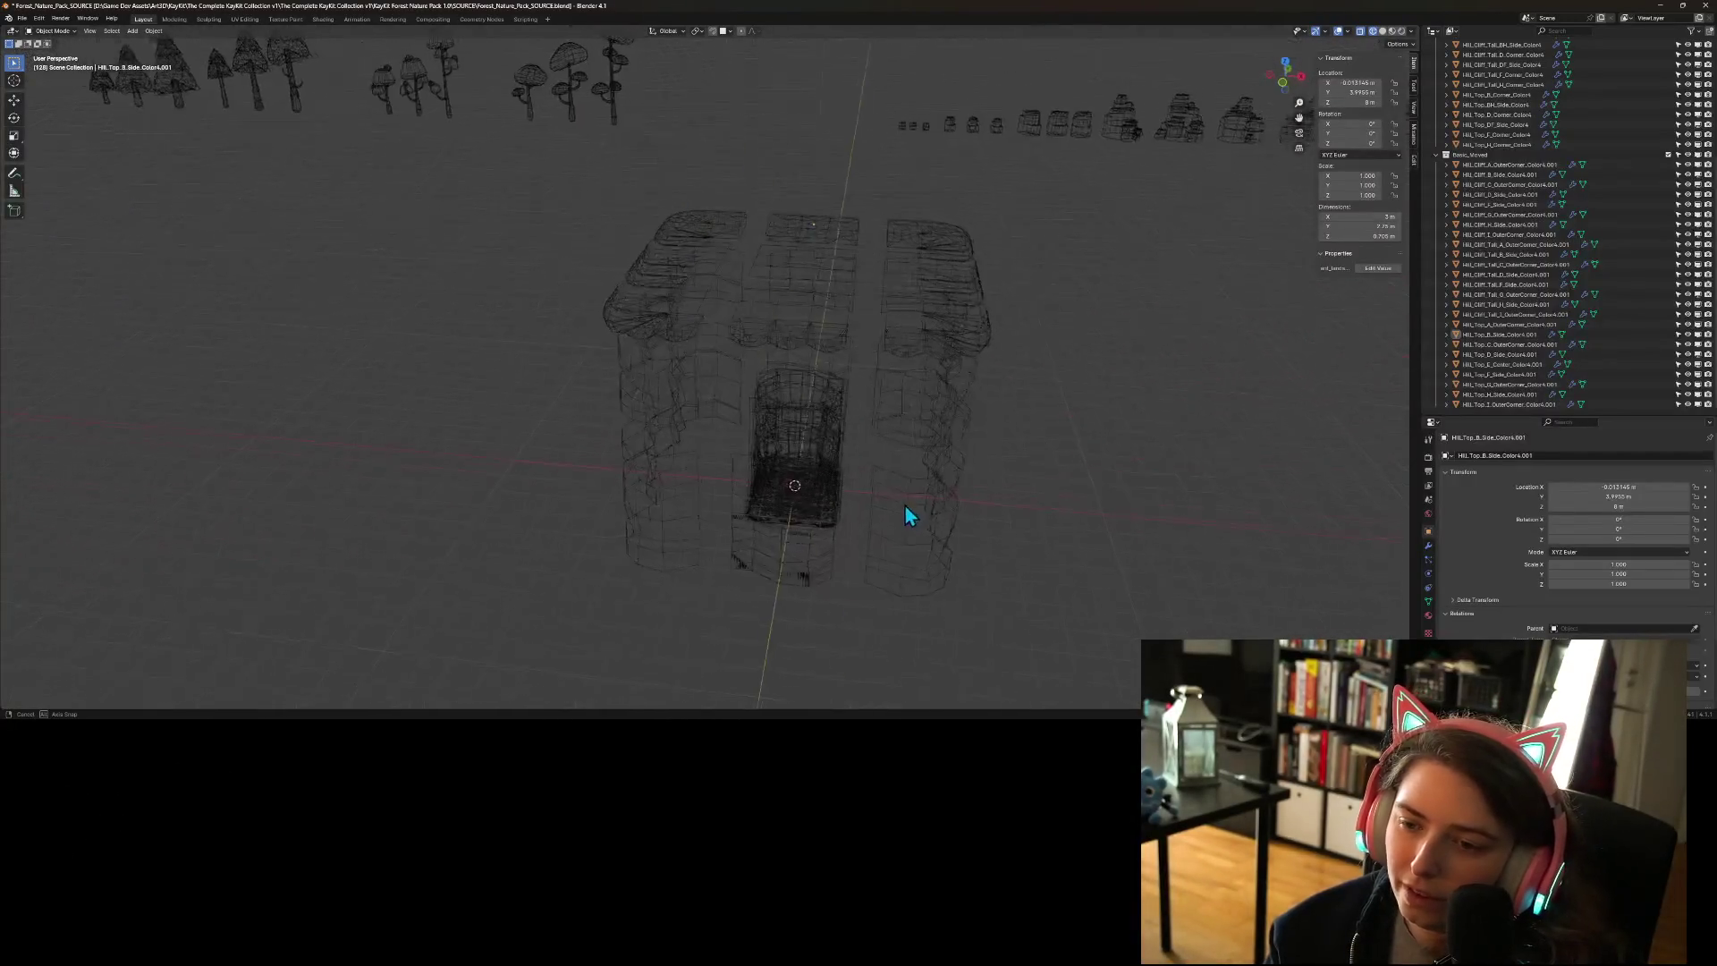
pyautogui.moveTo(862, 438)
pyautogui.mouseDown()
pyautogui.moveTo(954, 482)
pyautogui.moveTo(931, 463)
pyautogui.moveTo(1017, 468)
pyautogui.moveTo(967, 520)
pyautogui.moveTo(978, 511)
pyautogui.moveTo(929, 485)
pyautogui.mouseUp()
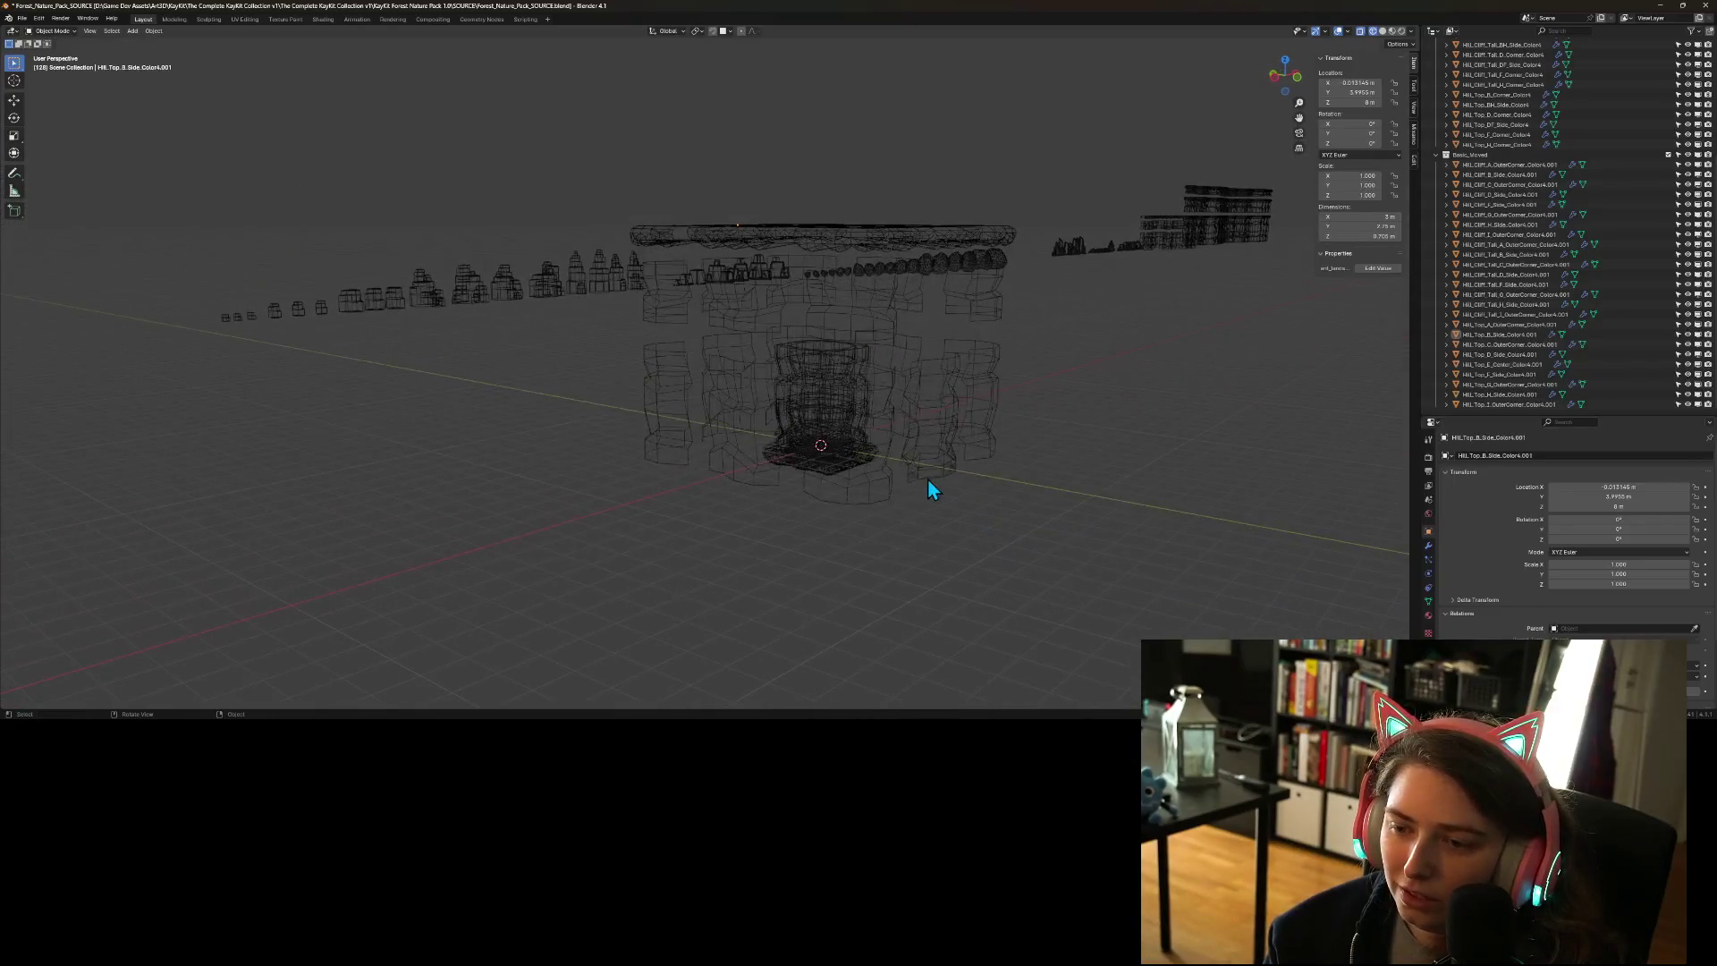
pyautogui.click(924, 483)
pyautogui.press('g')
pyautogui.press('z')
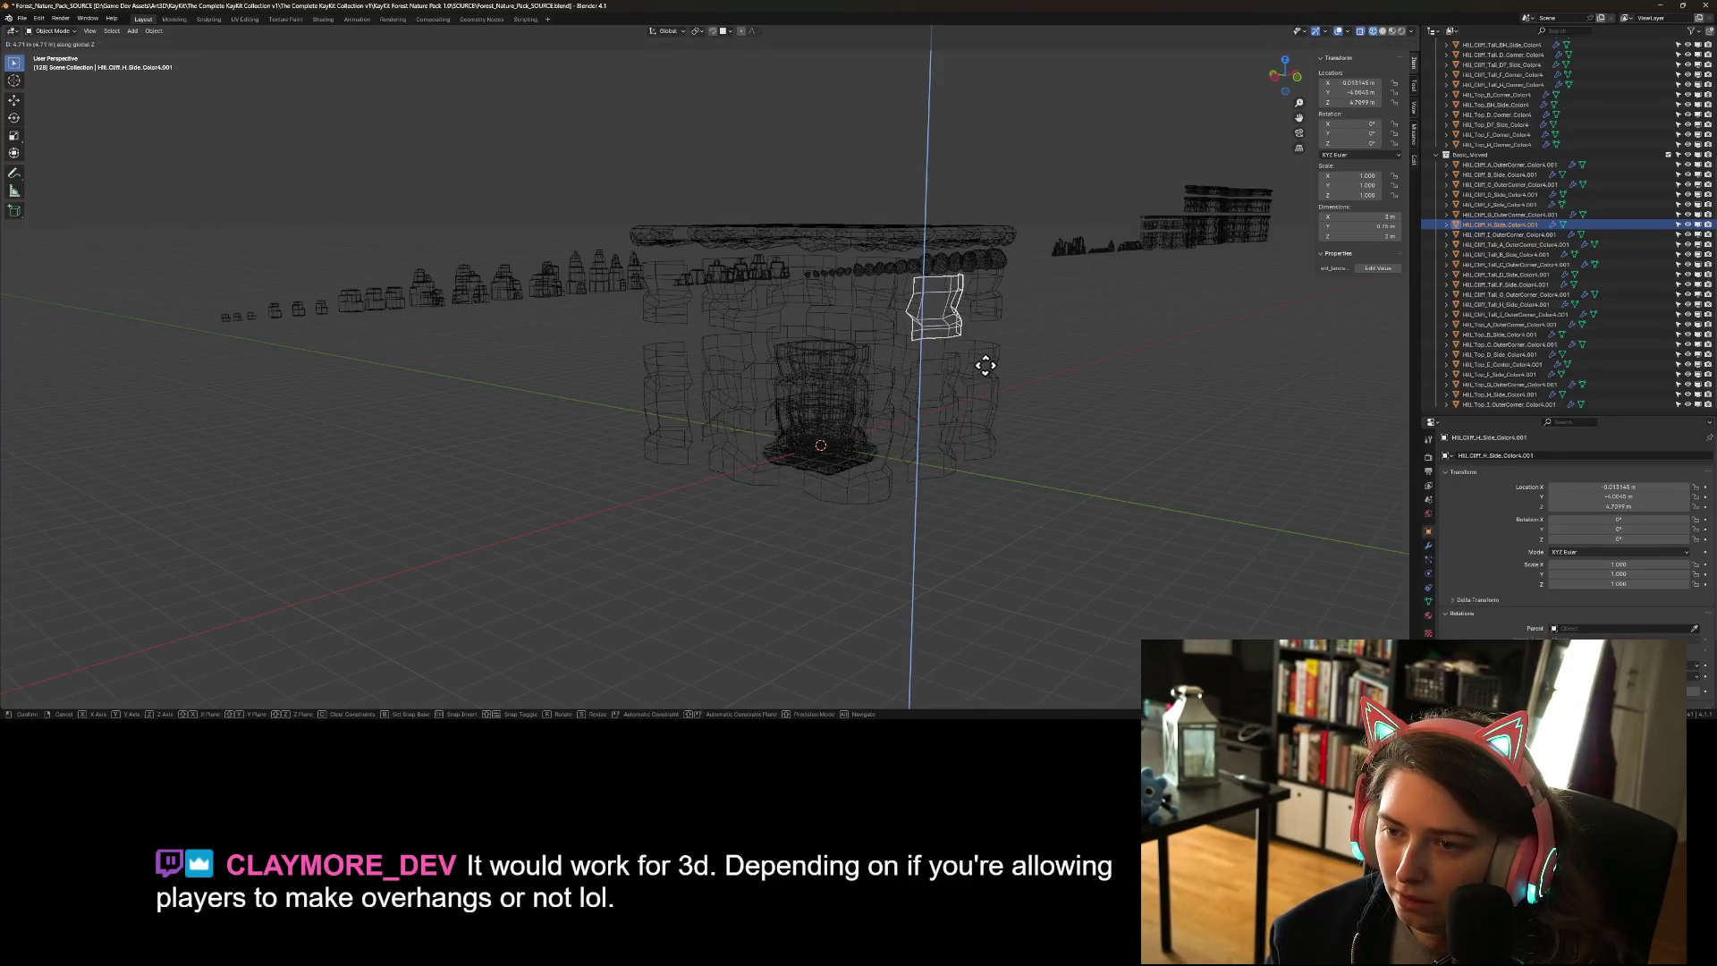
pyautogui.click(983, 376)
# - Deselect, view the pieces from the front, then switch to the browser's Model synthesis article
pyautogui.click(1130, 563)
pyautogui.moveTo(1130, 561); pyautogui.dragTo(1081, 555)
pyautogui.hotkey('alt', 'Tab')
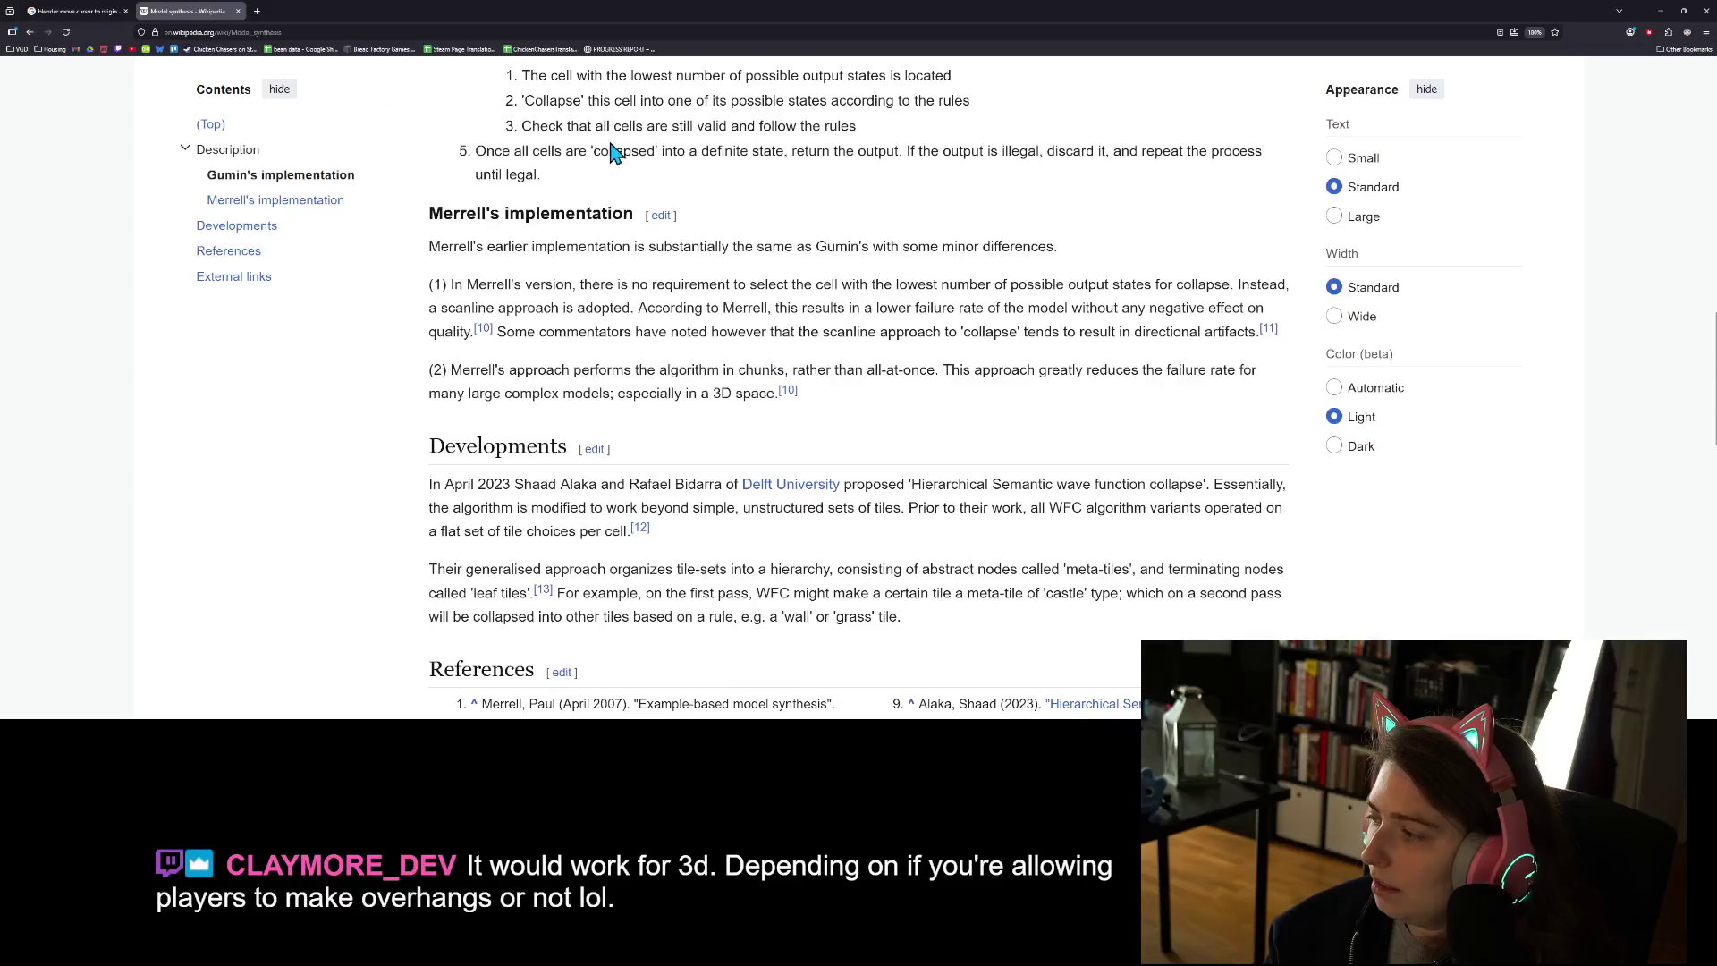
# - Open a new blank tab beside the Wikipedia Model synthesis article
pyautogui.click(257, 11)
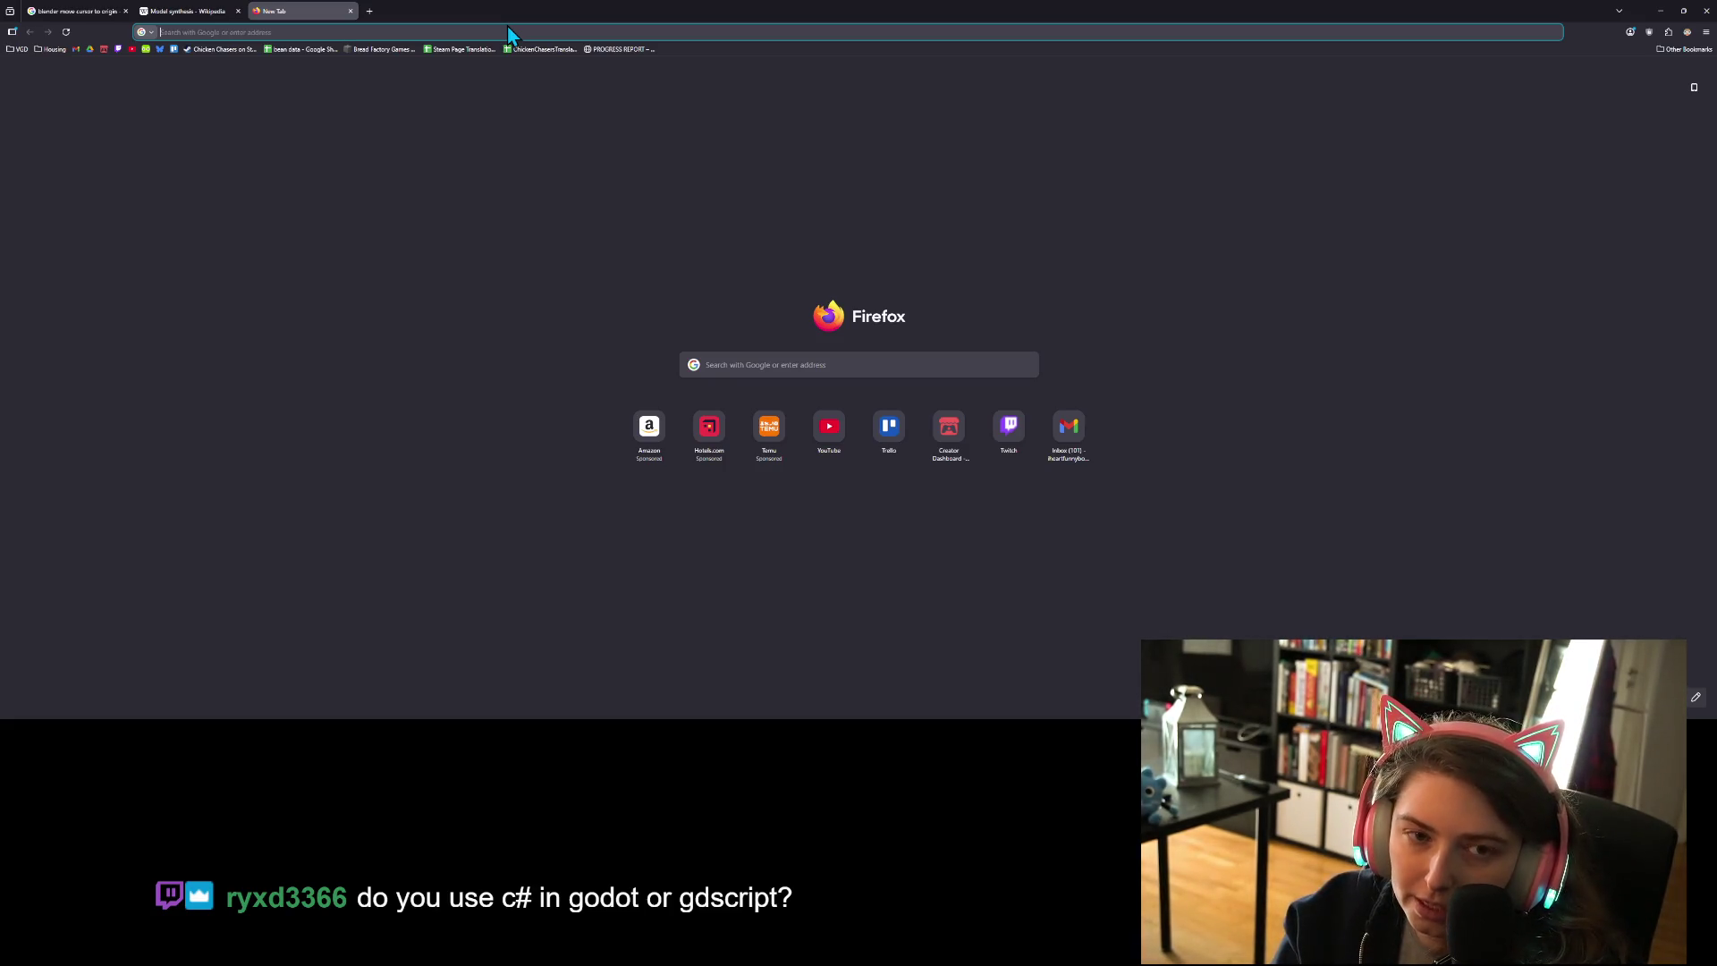
# - Search for 'dual grid in 3d' and scroll through the results
pyautogui.write('dual grid')
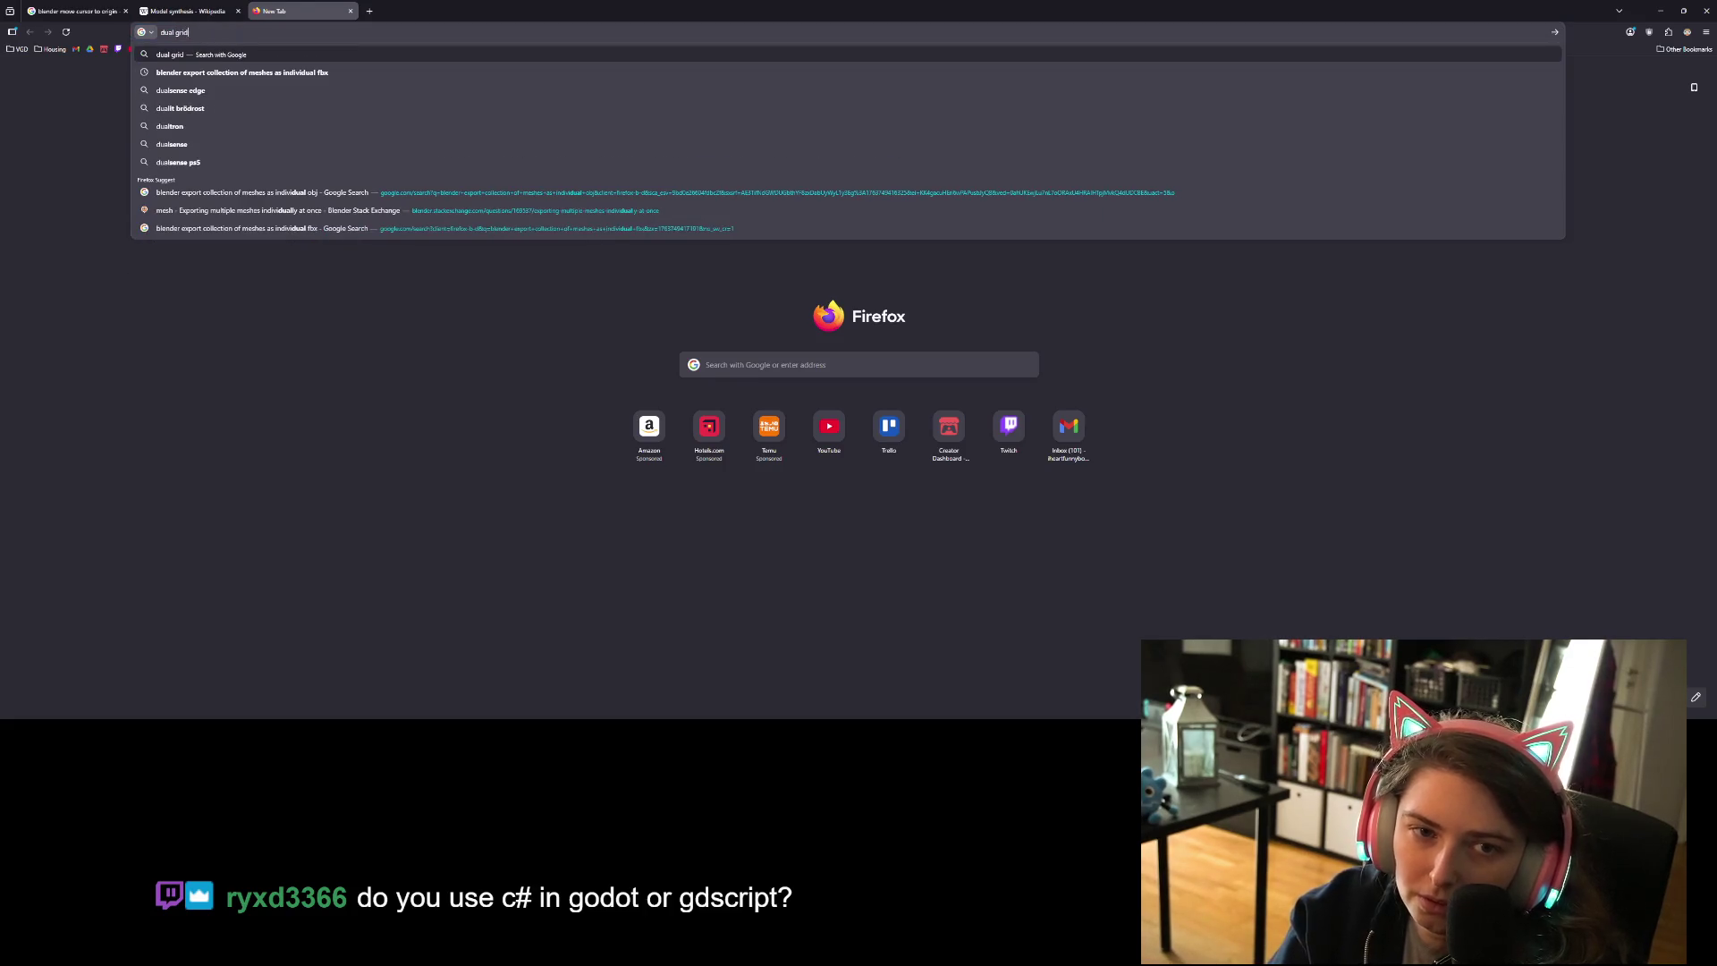
pyautogui.write(' in 3d')
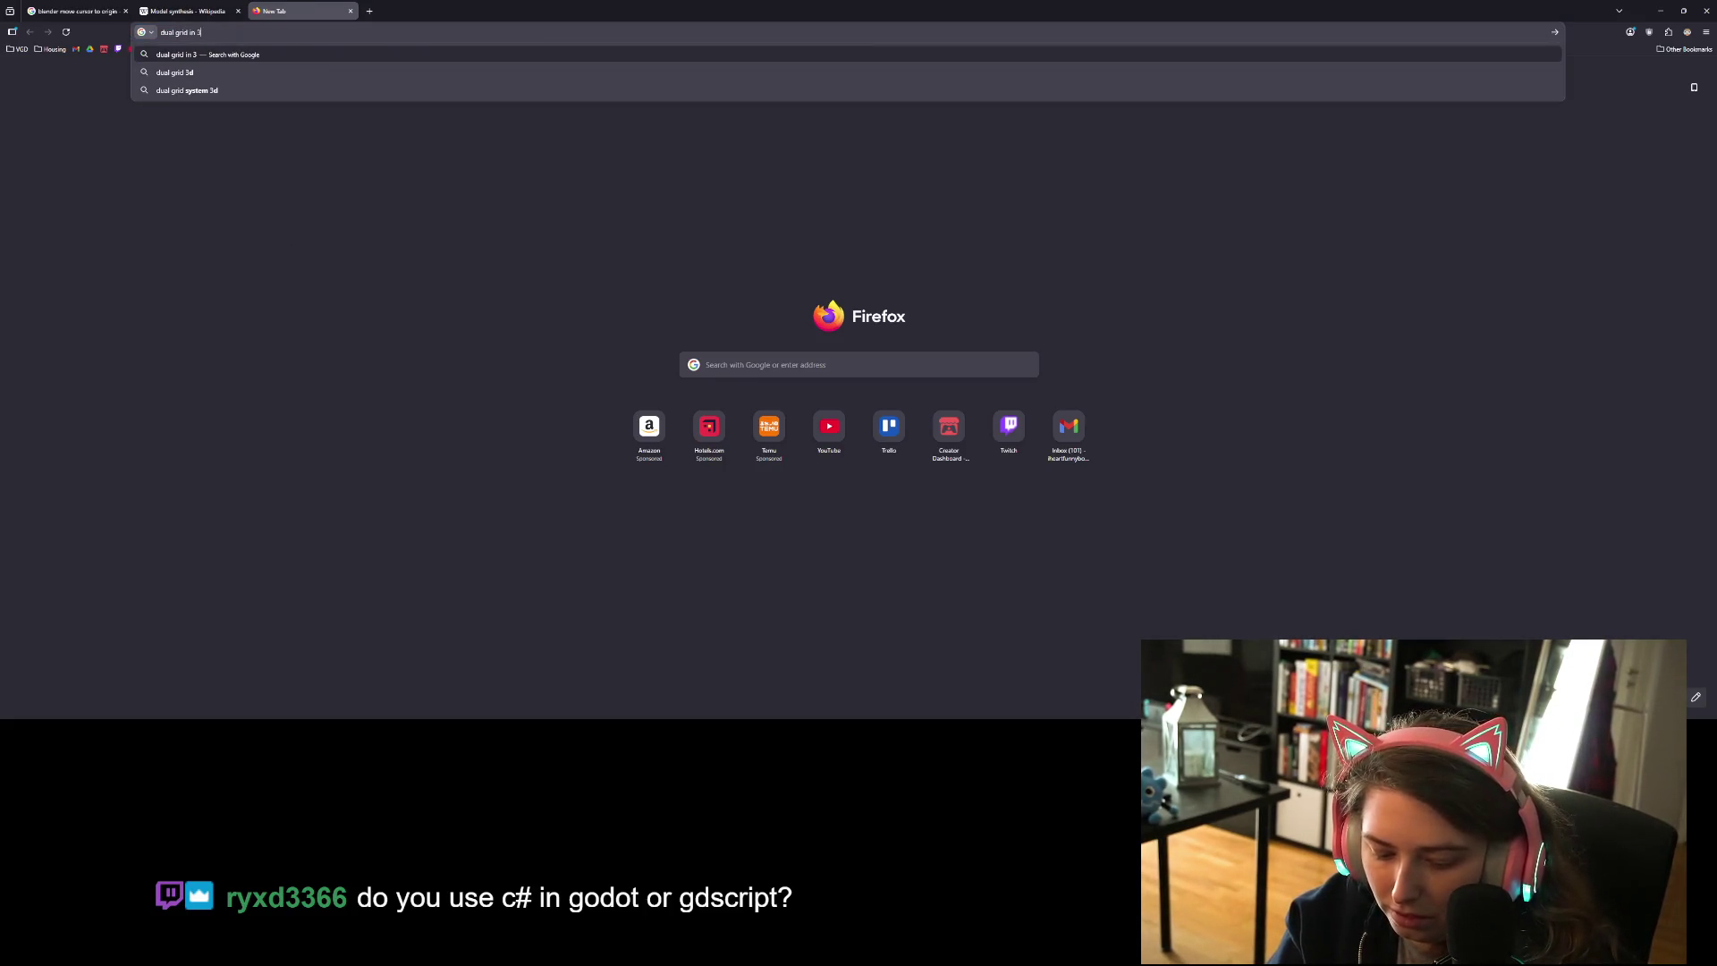
pyautogui.press('Return')
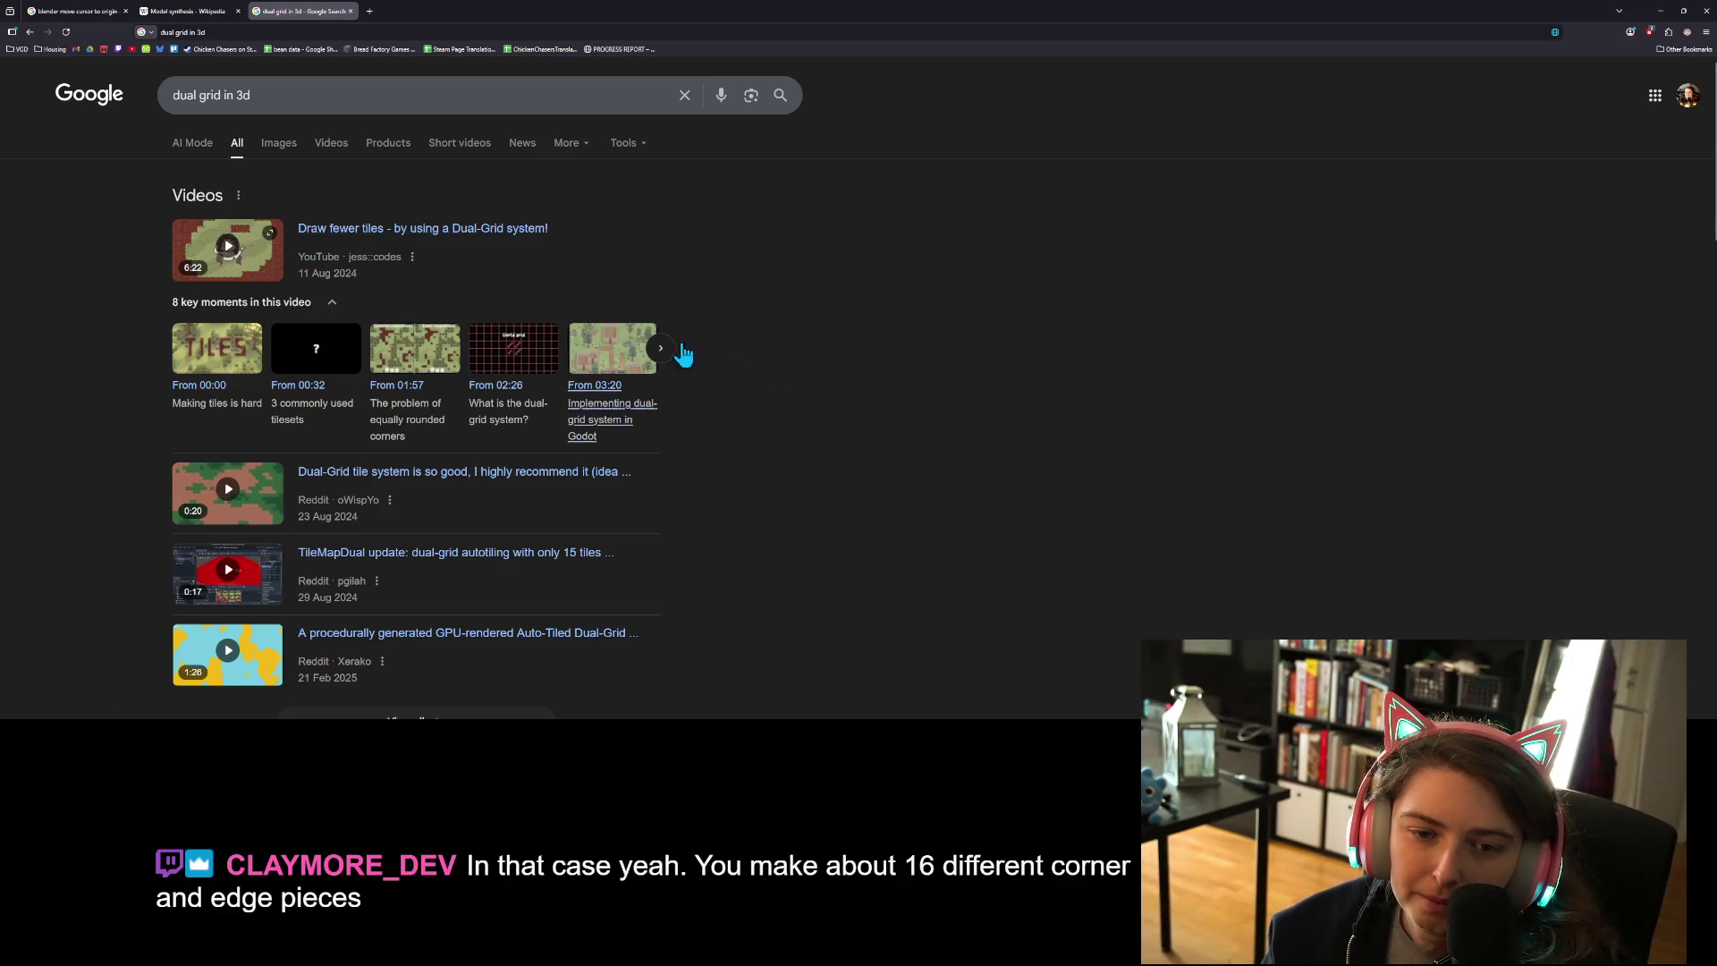
pyautogui.scroll(-1, 797, 377)
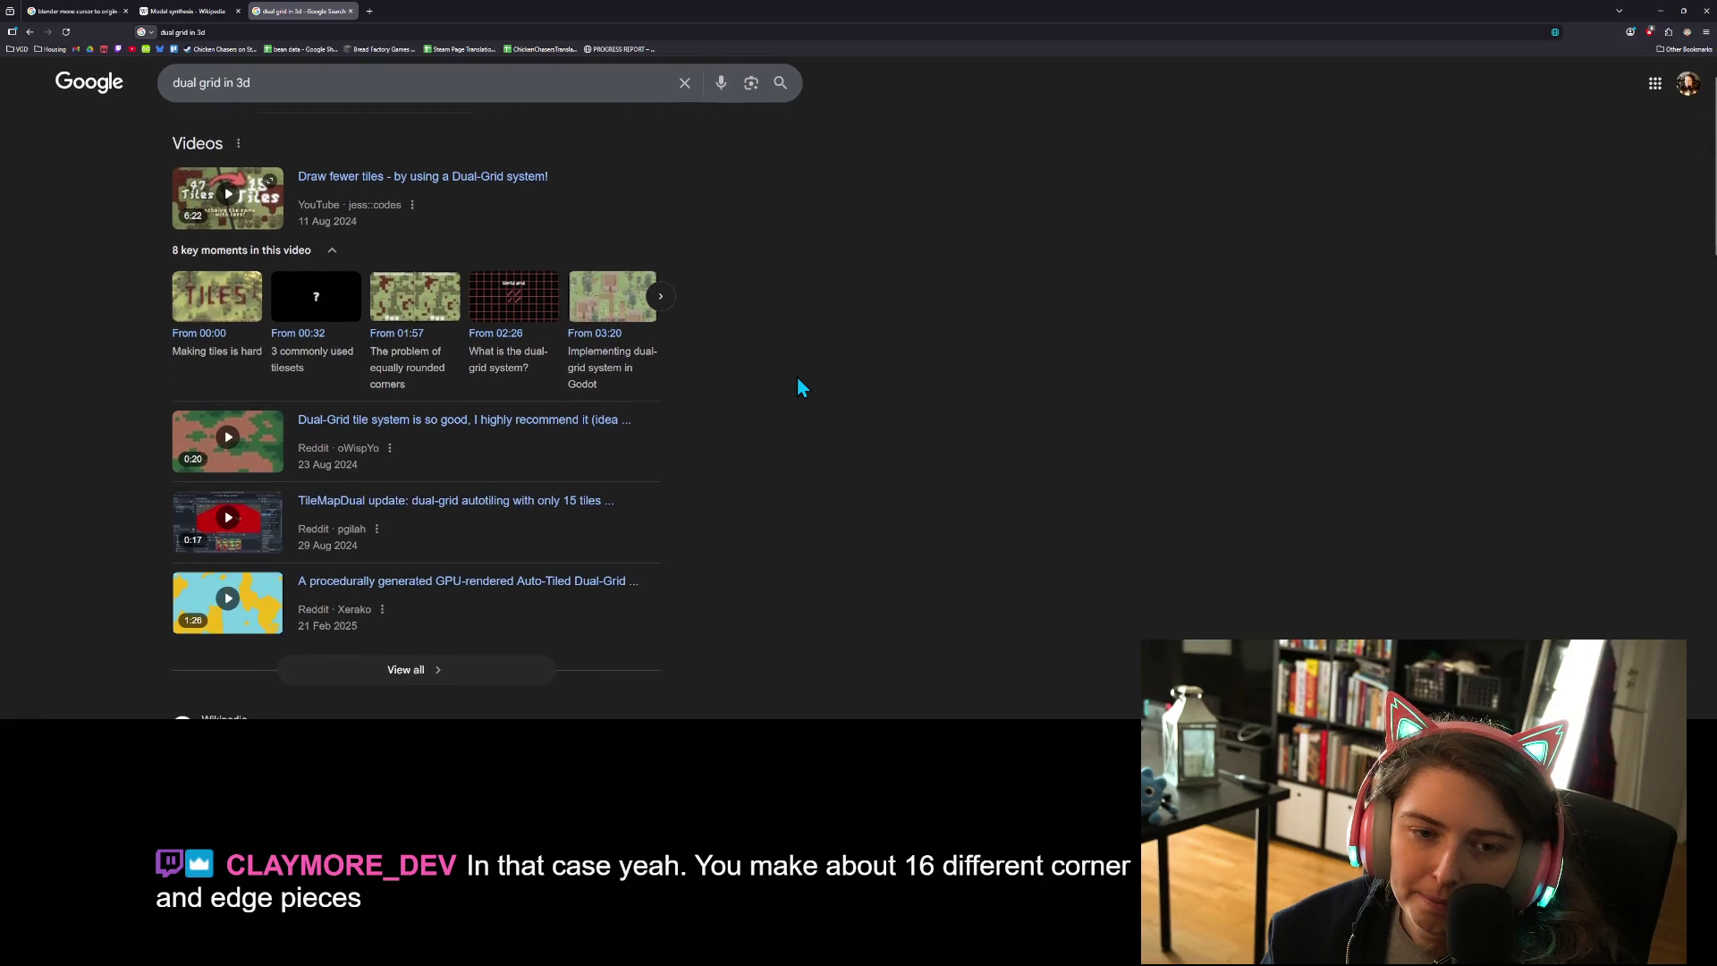
pyautogui.scroll(-3, 797, 379)
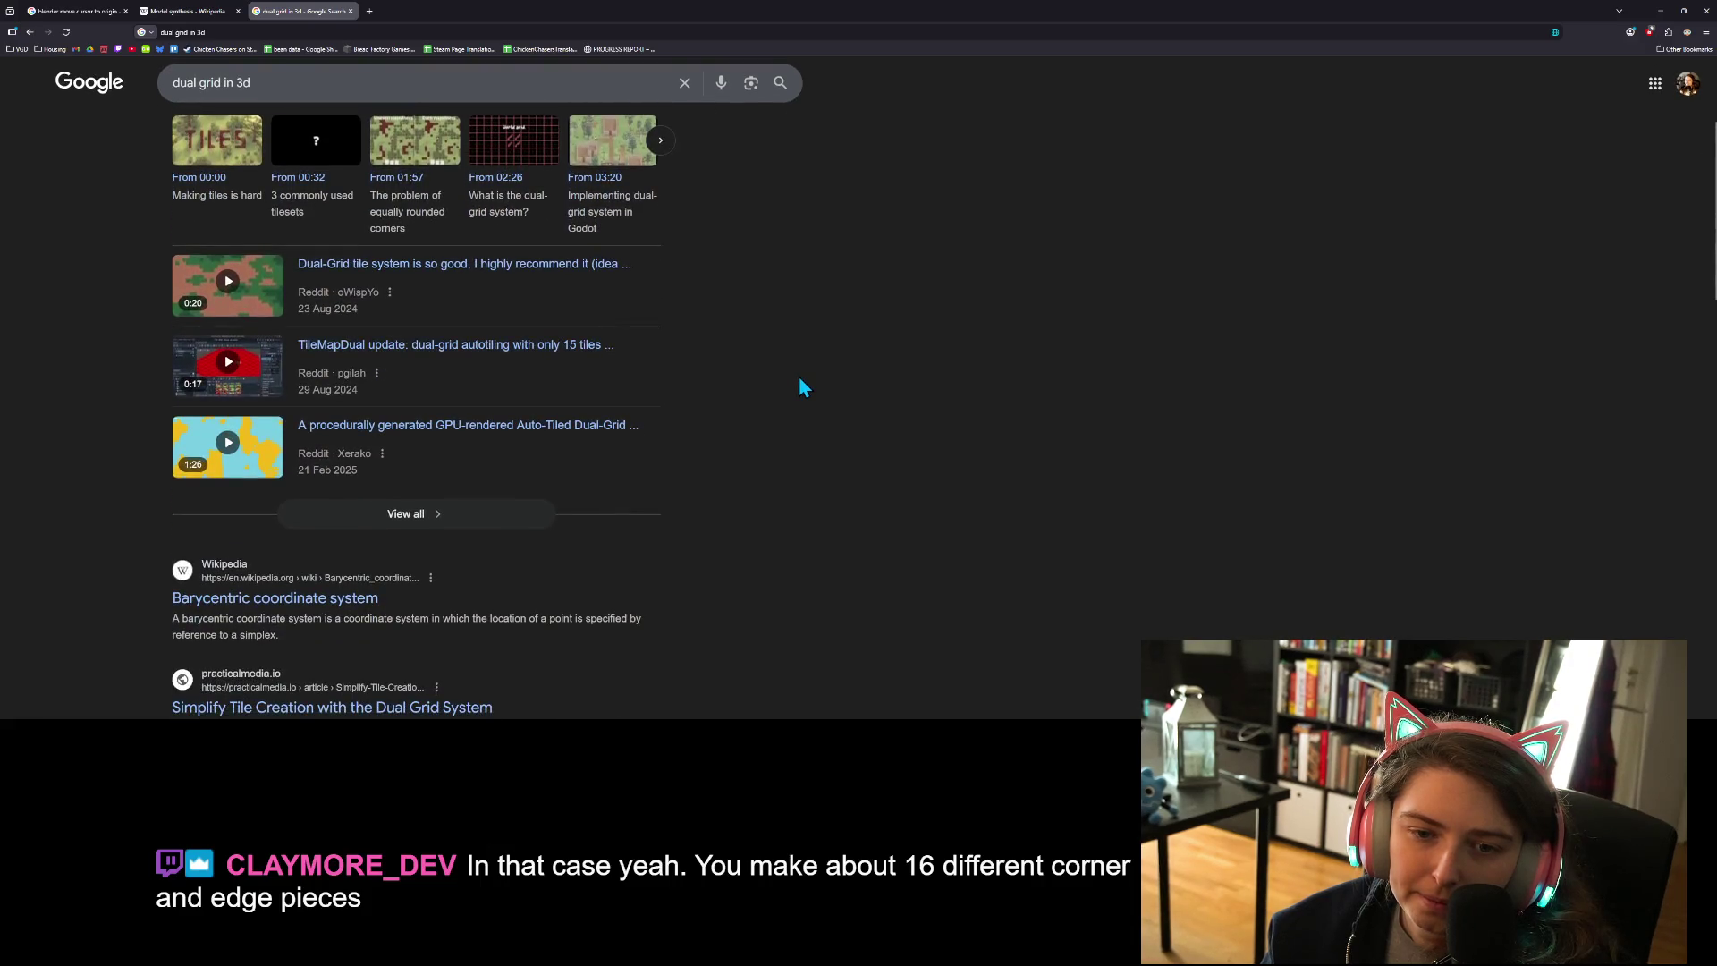
pyautogui.scroll(-1, 800, 382)
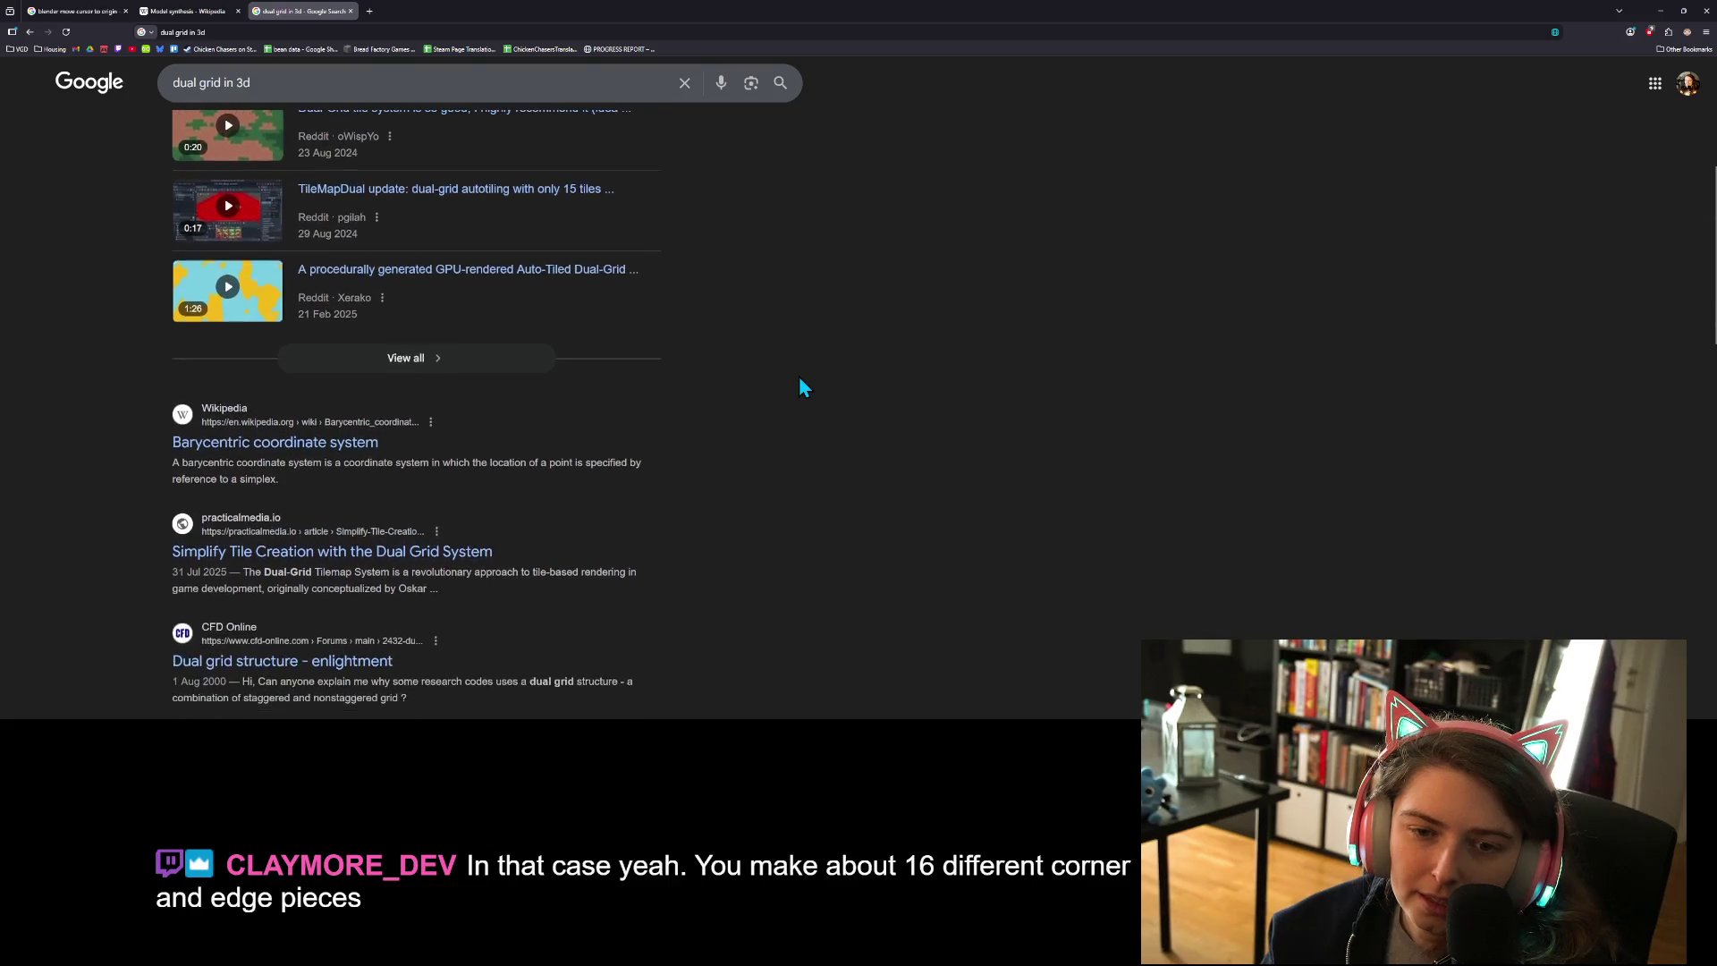
pyautogui.scroll(-3, 800, 386)
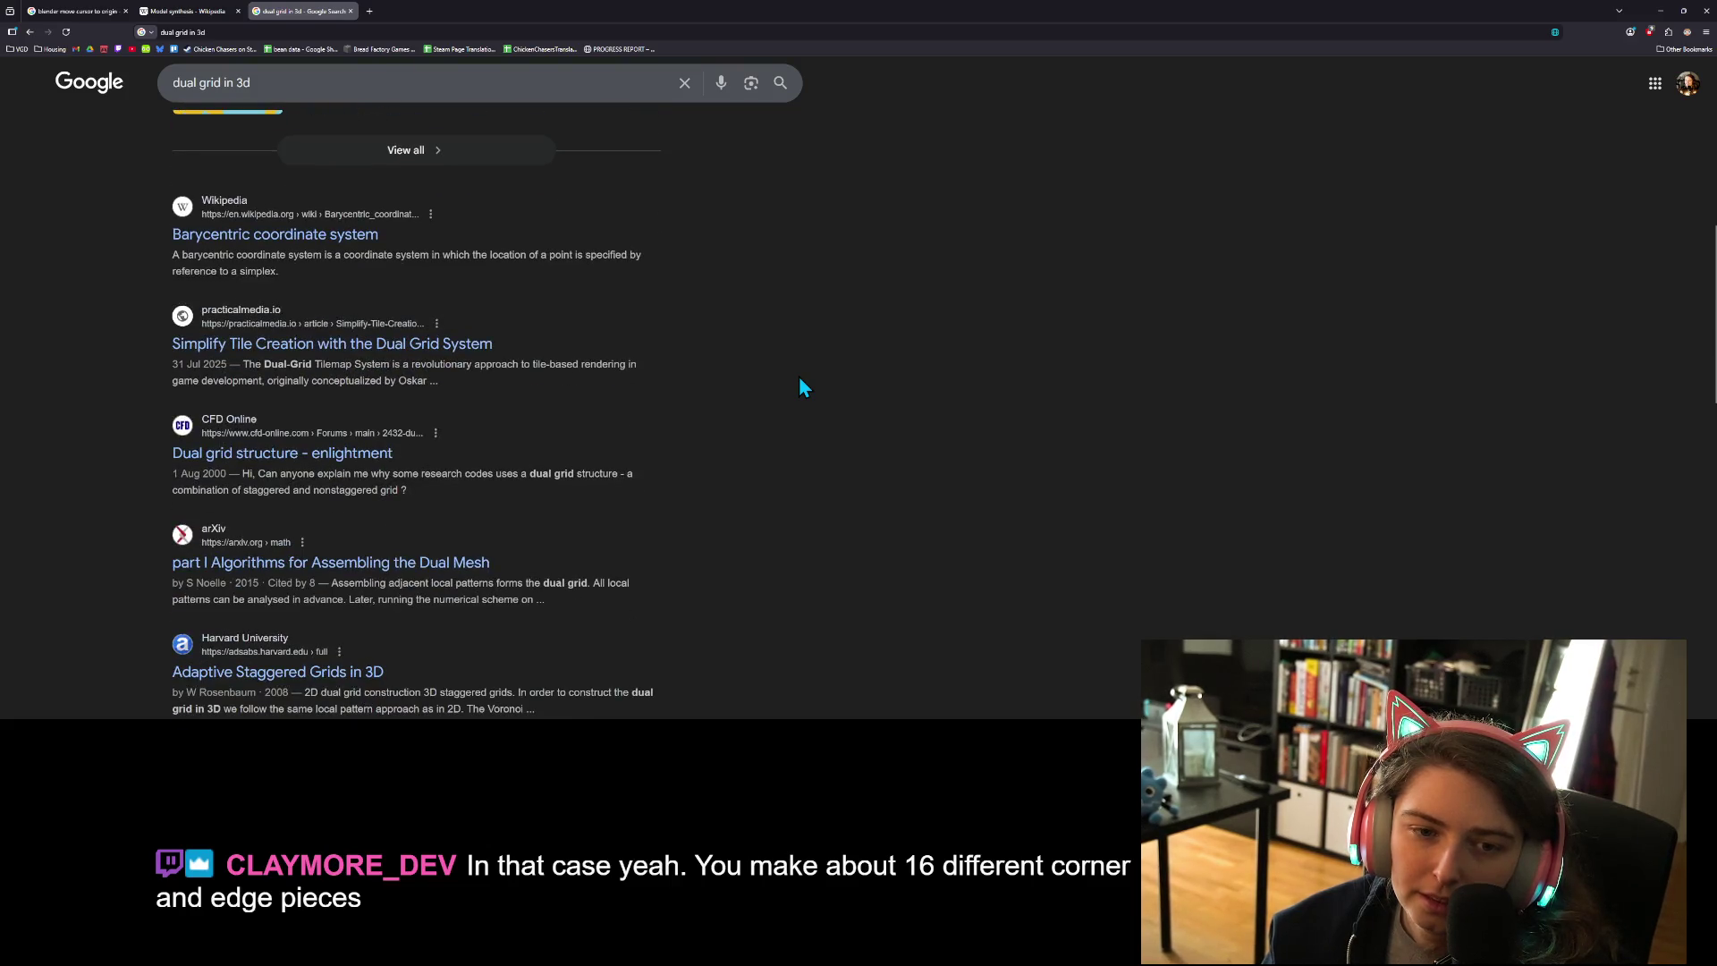
pyautogui.scroll(3, 800, 379)
pyautogui.scroll(-3, 800, 380)
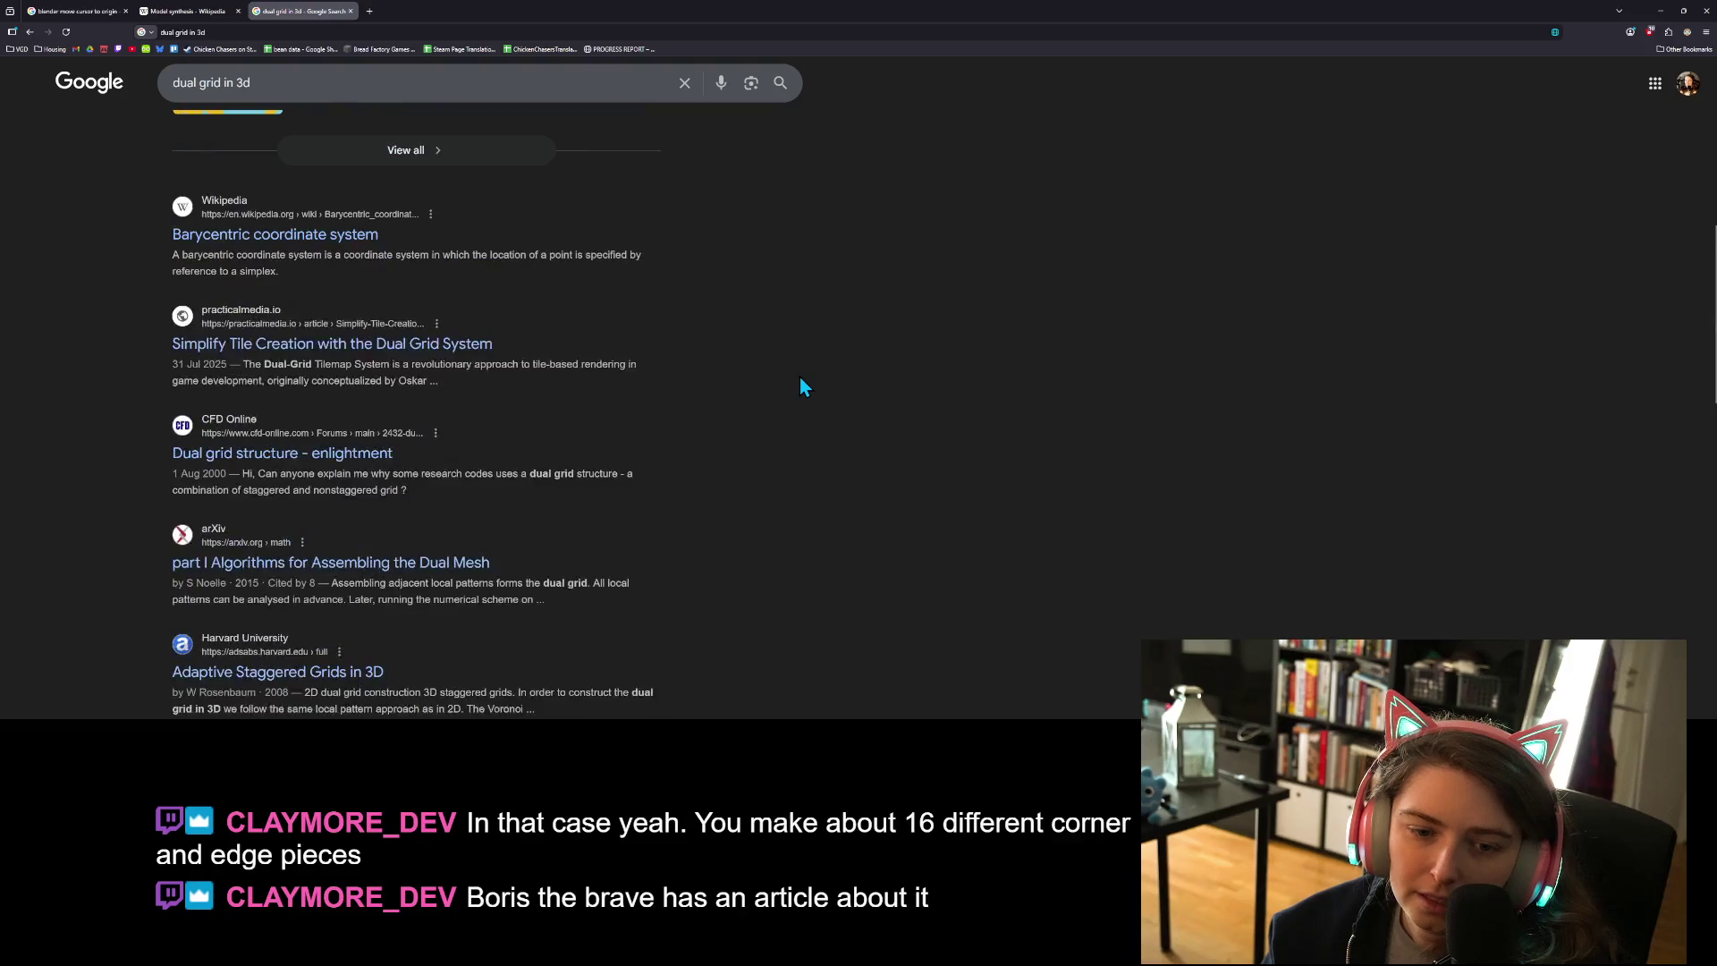
pyautogui.scroll(-1, 800, 384)
pyautogui.scroll(-2, 668, 349)
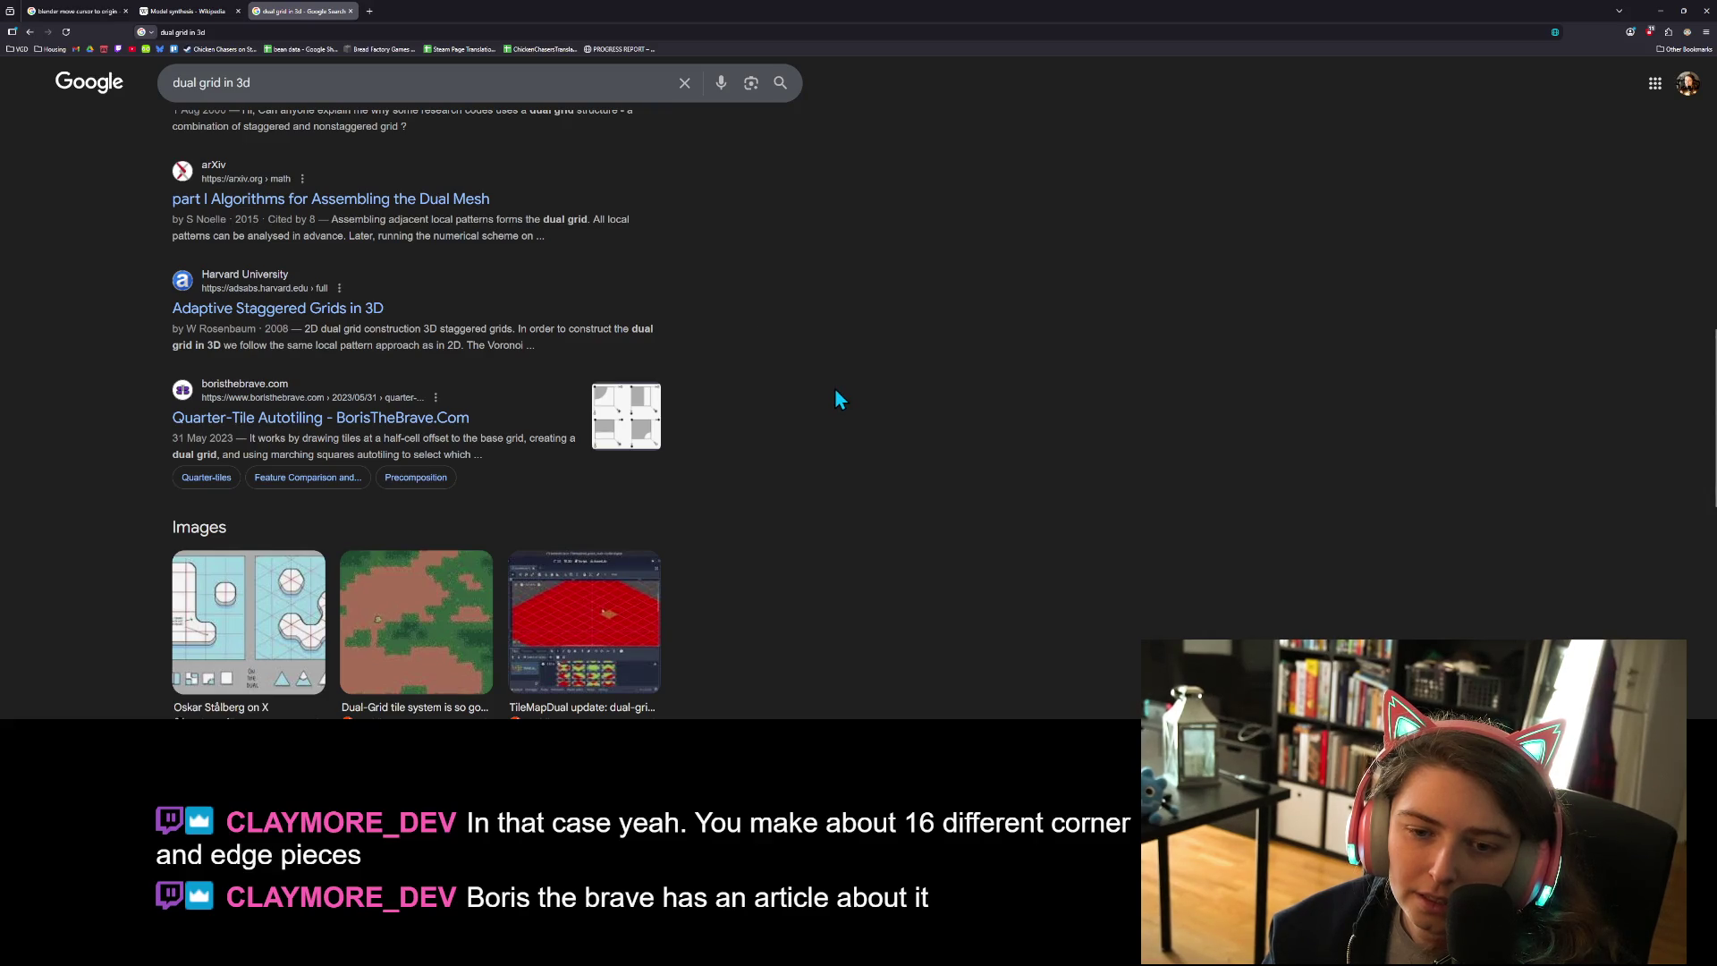
pyautogui.scroll(-3, 836, 393)
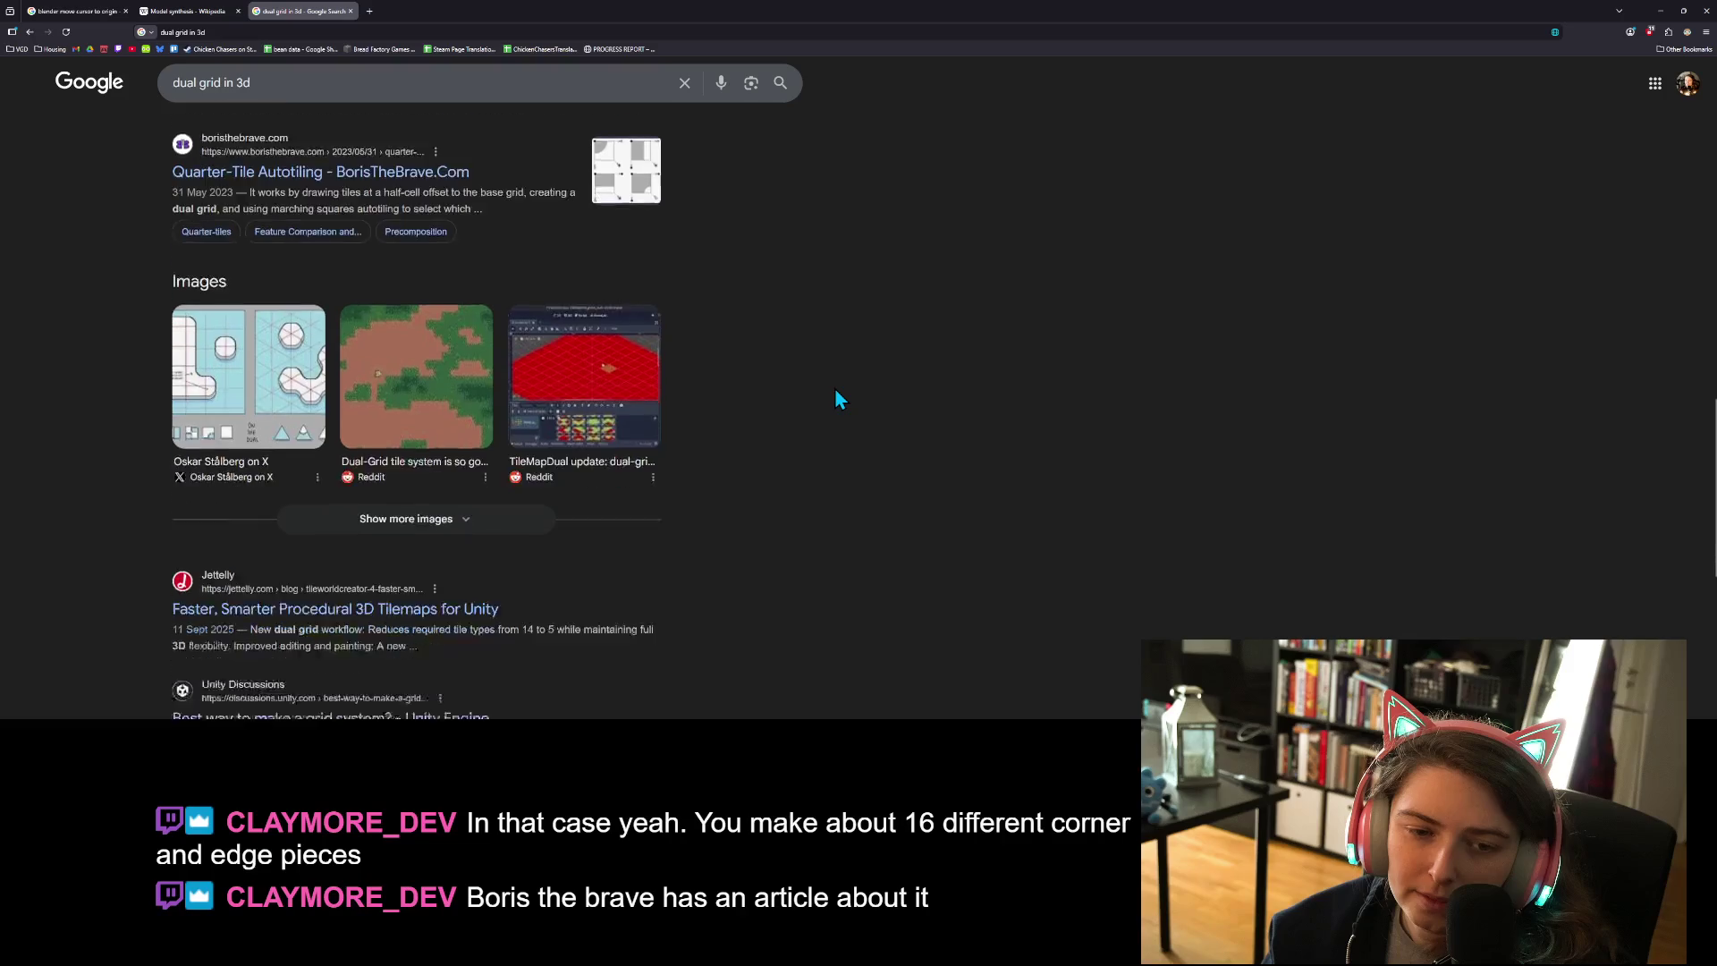
# - Refine the query to 'dual grid for 3d game', then to 'dual grid for 3d tile map'
pyautogui.doubleClick(229, 83)
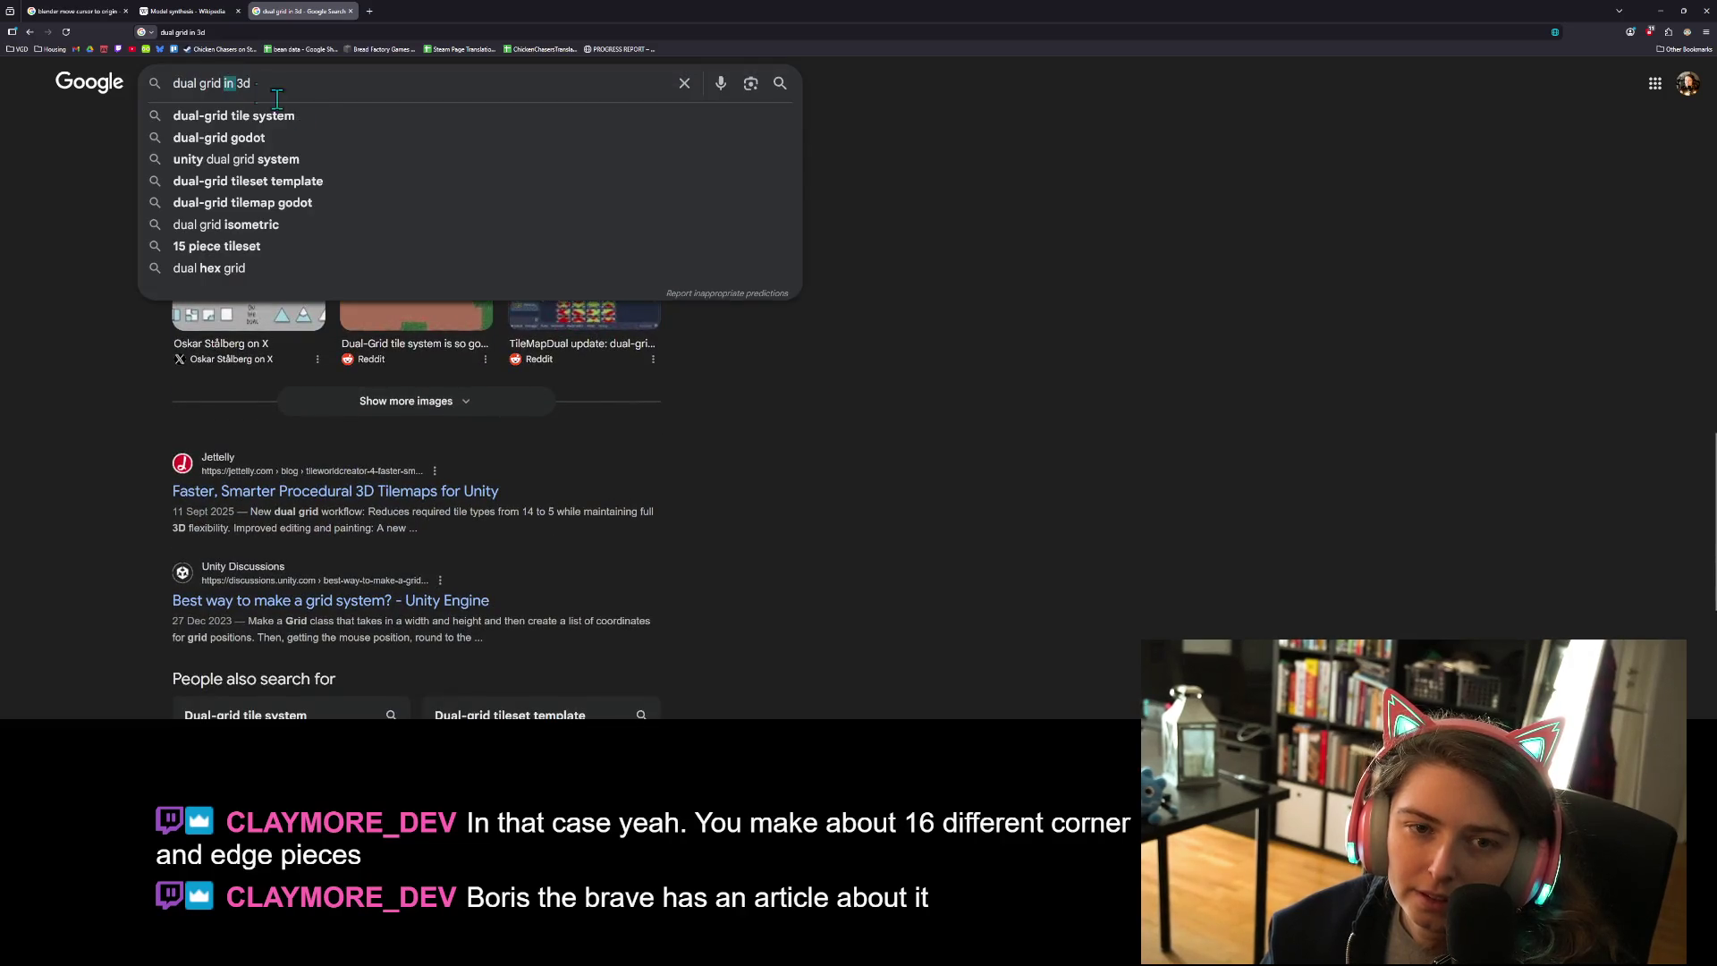
pyautogui.write('for')
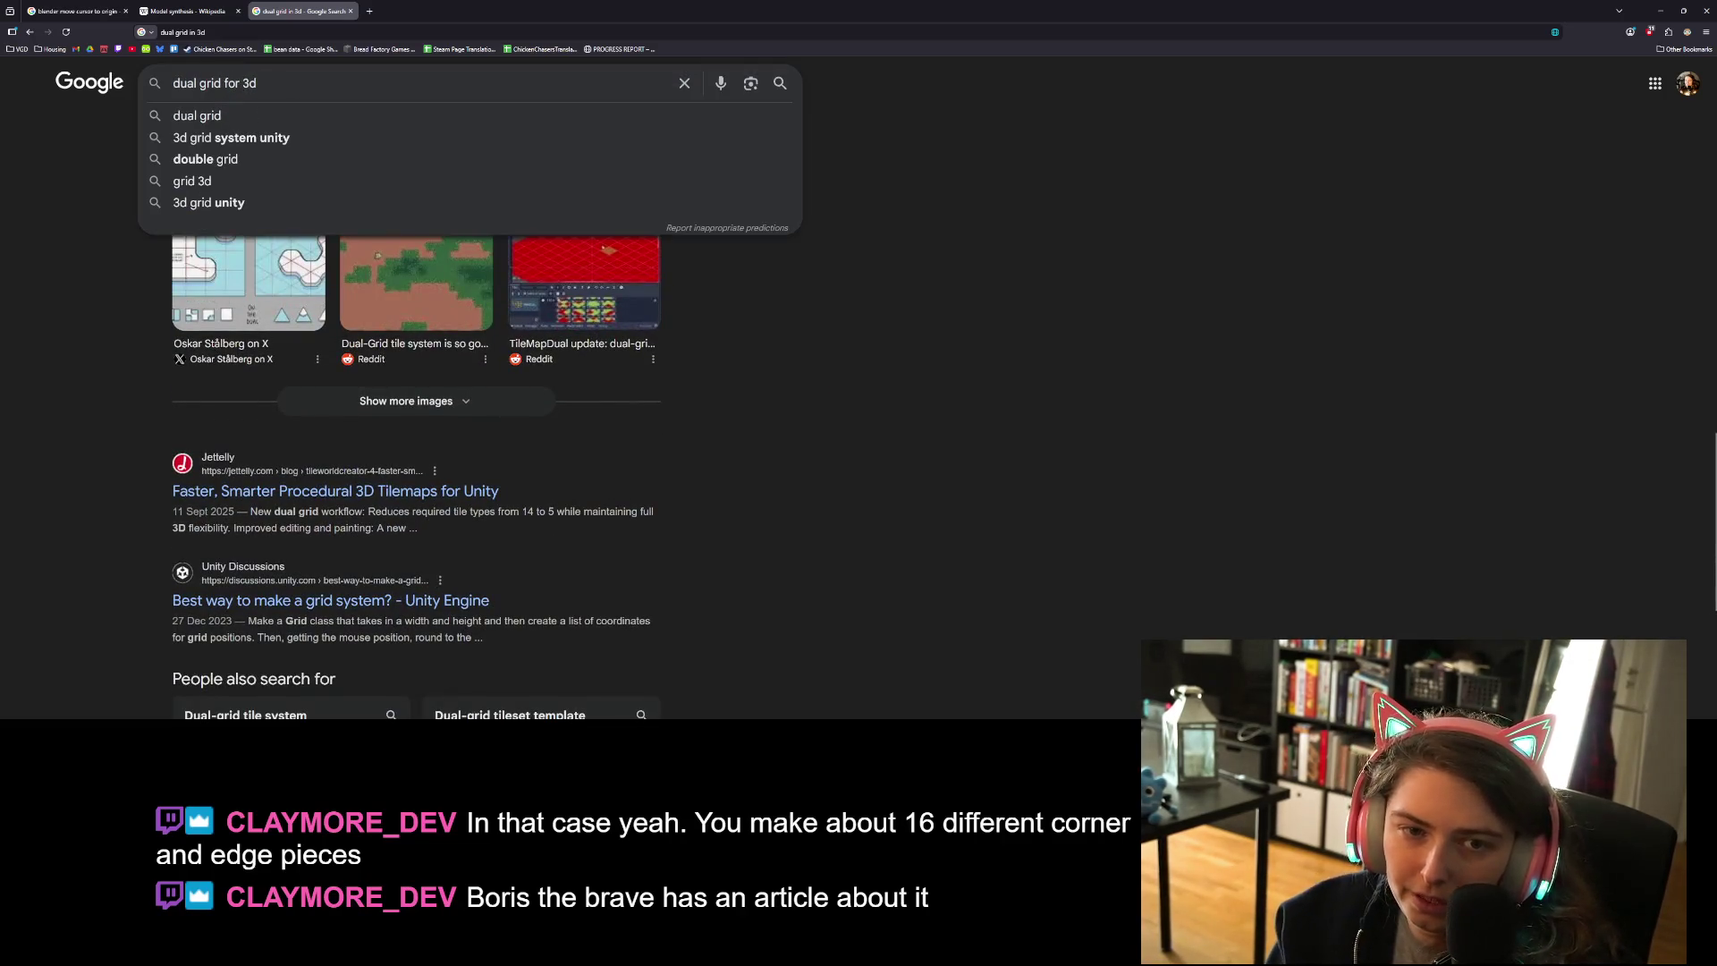
pyautogui.write(' 3d game')
pyautogui.press('Return')
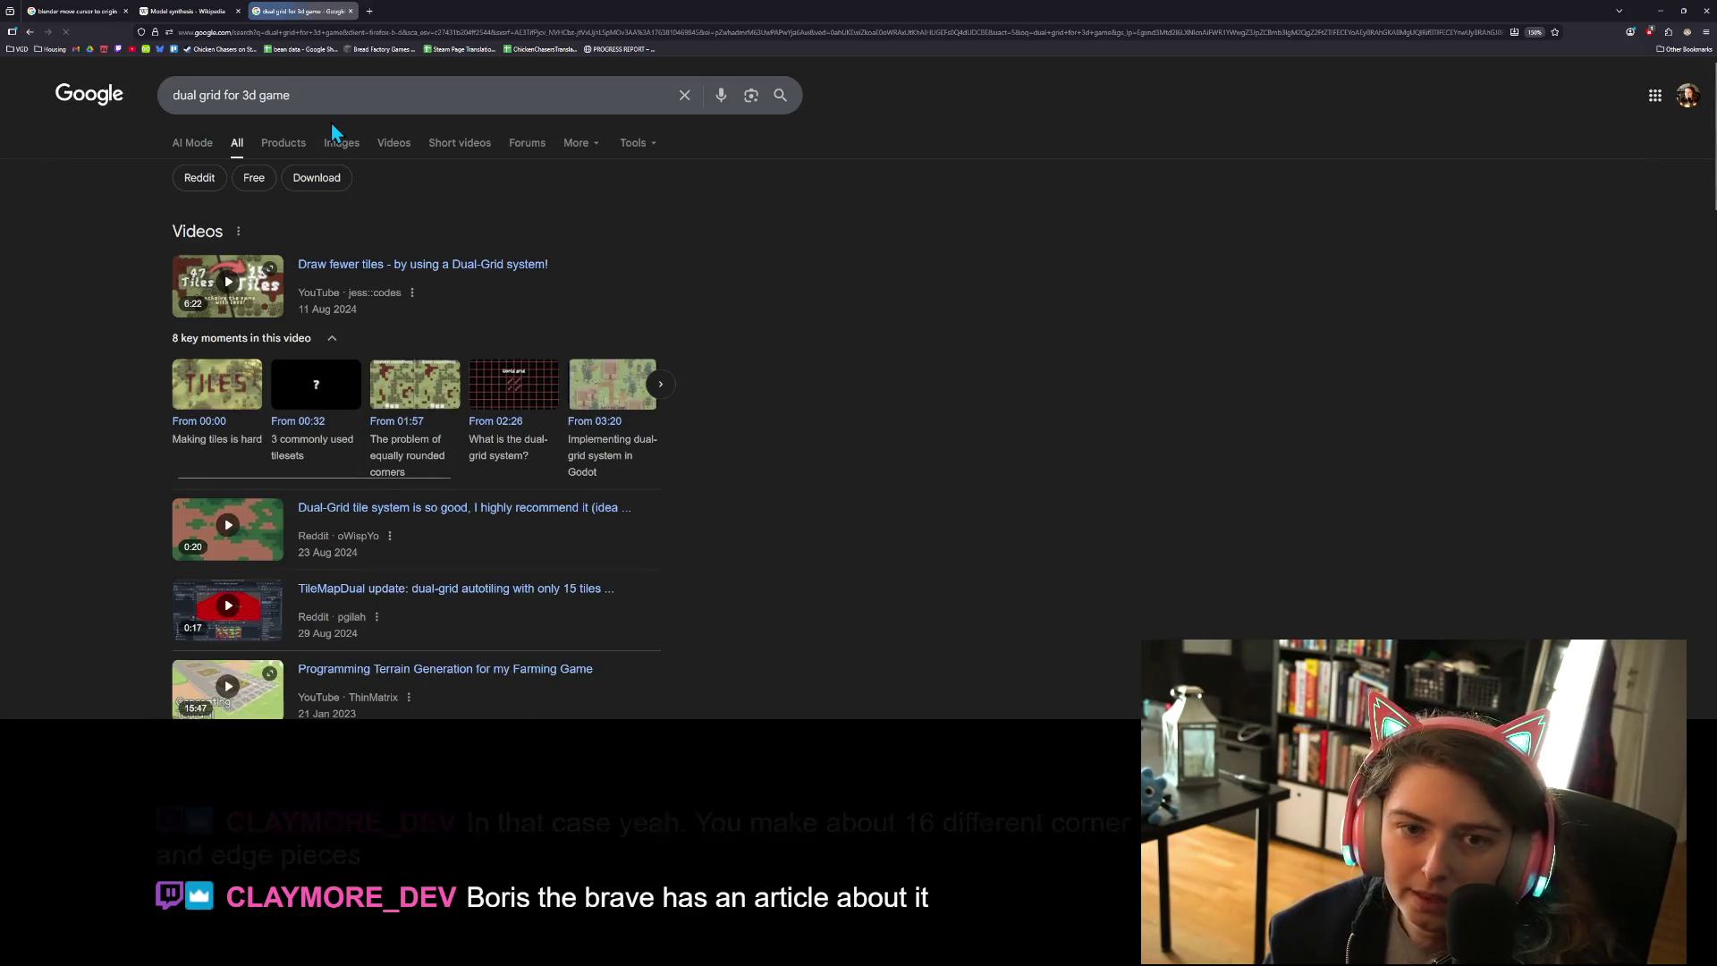
pyautogui.doubleClick(274, 94)
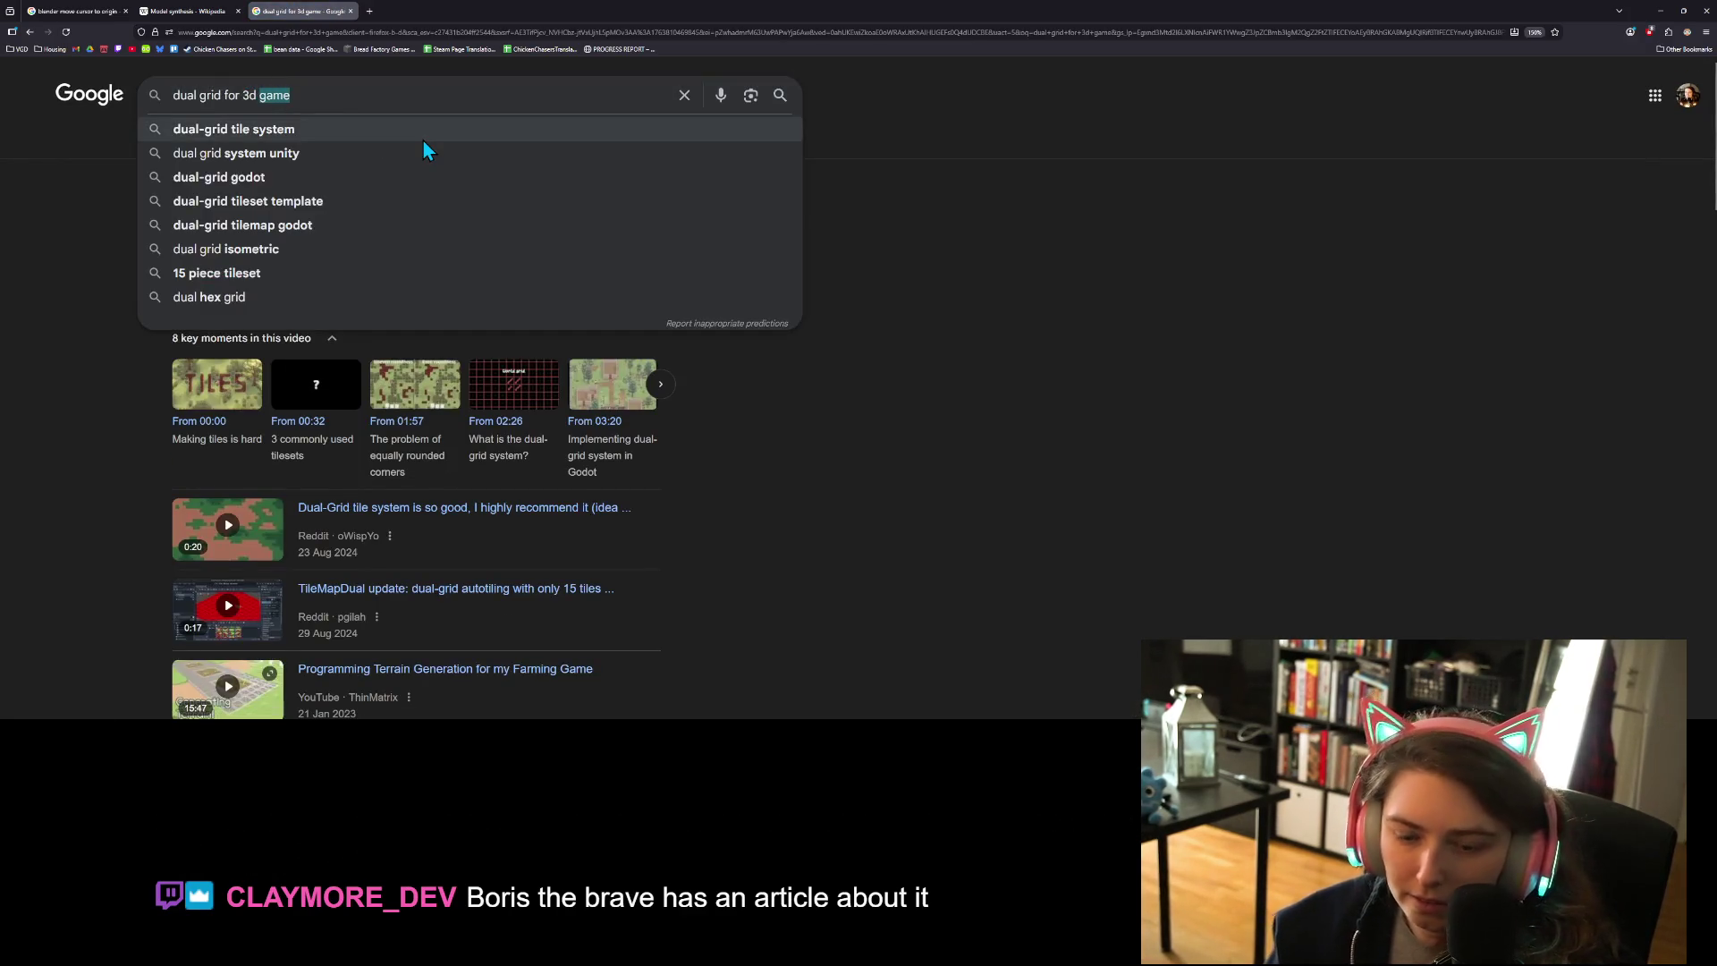
pyautogui.write('tile map')
pyautogui.press('Return')
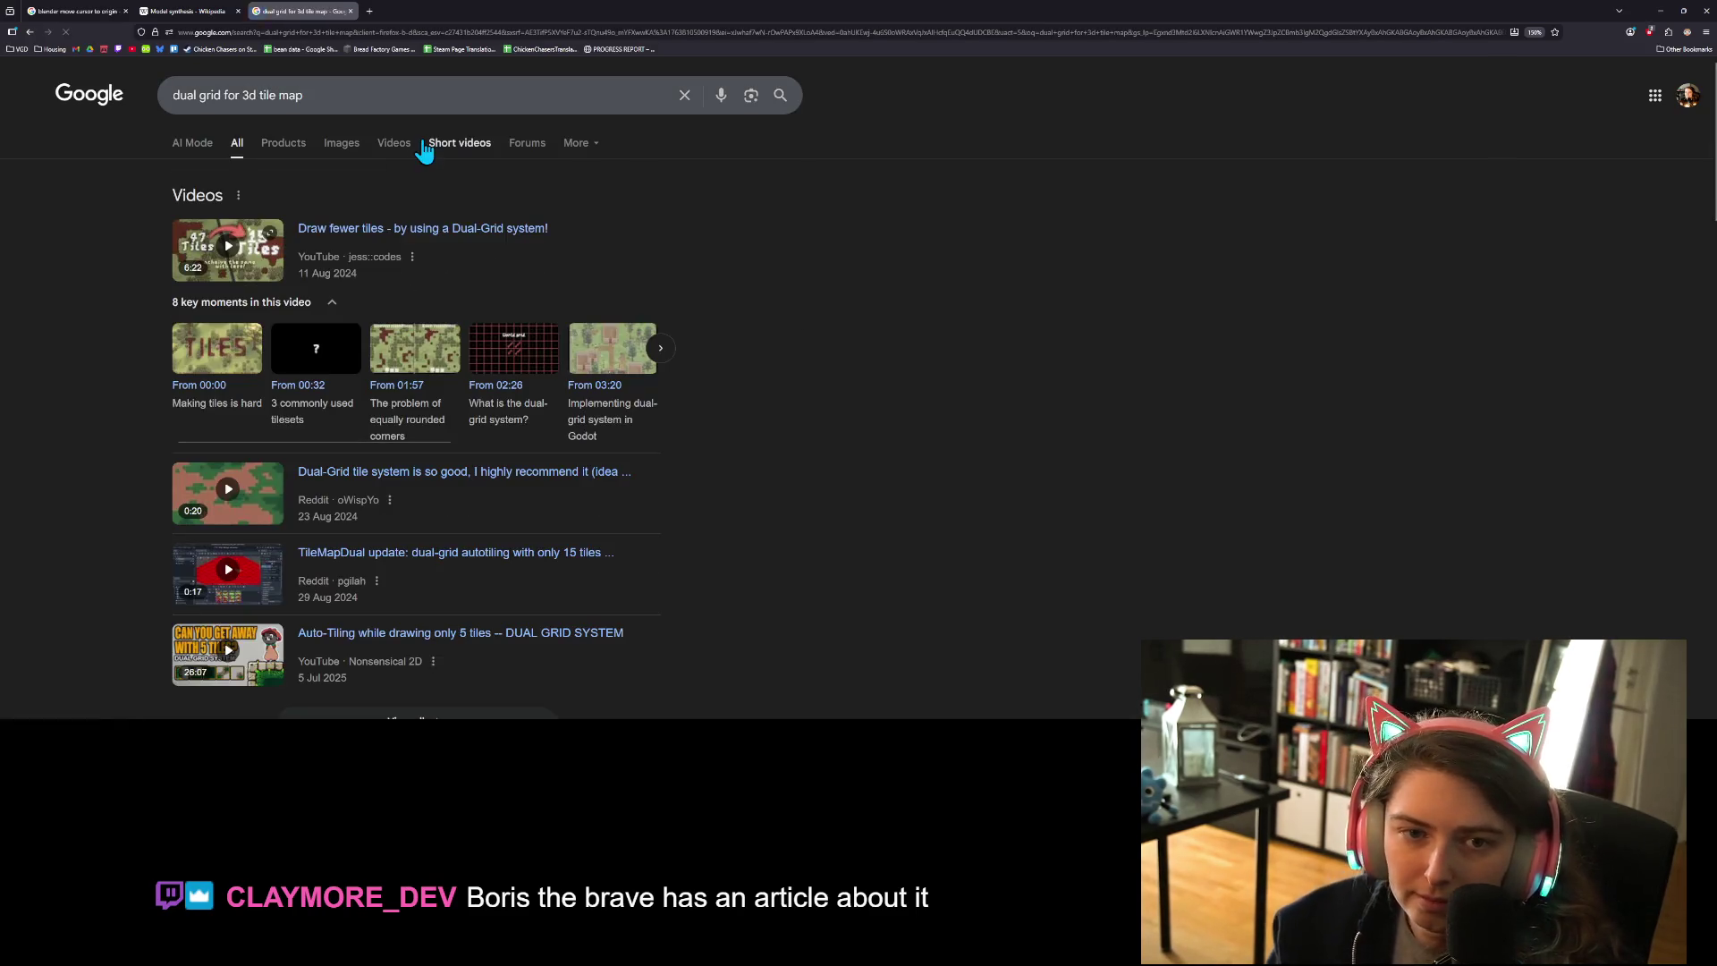
# - Scroll the results and open the BorisTheBrave 'Quarter-Tile Autotiling' article
pyautogui.scroll(-3, 814, 371)
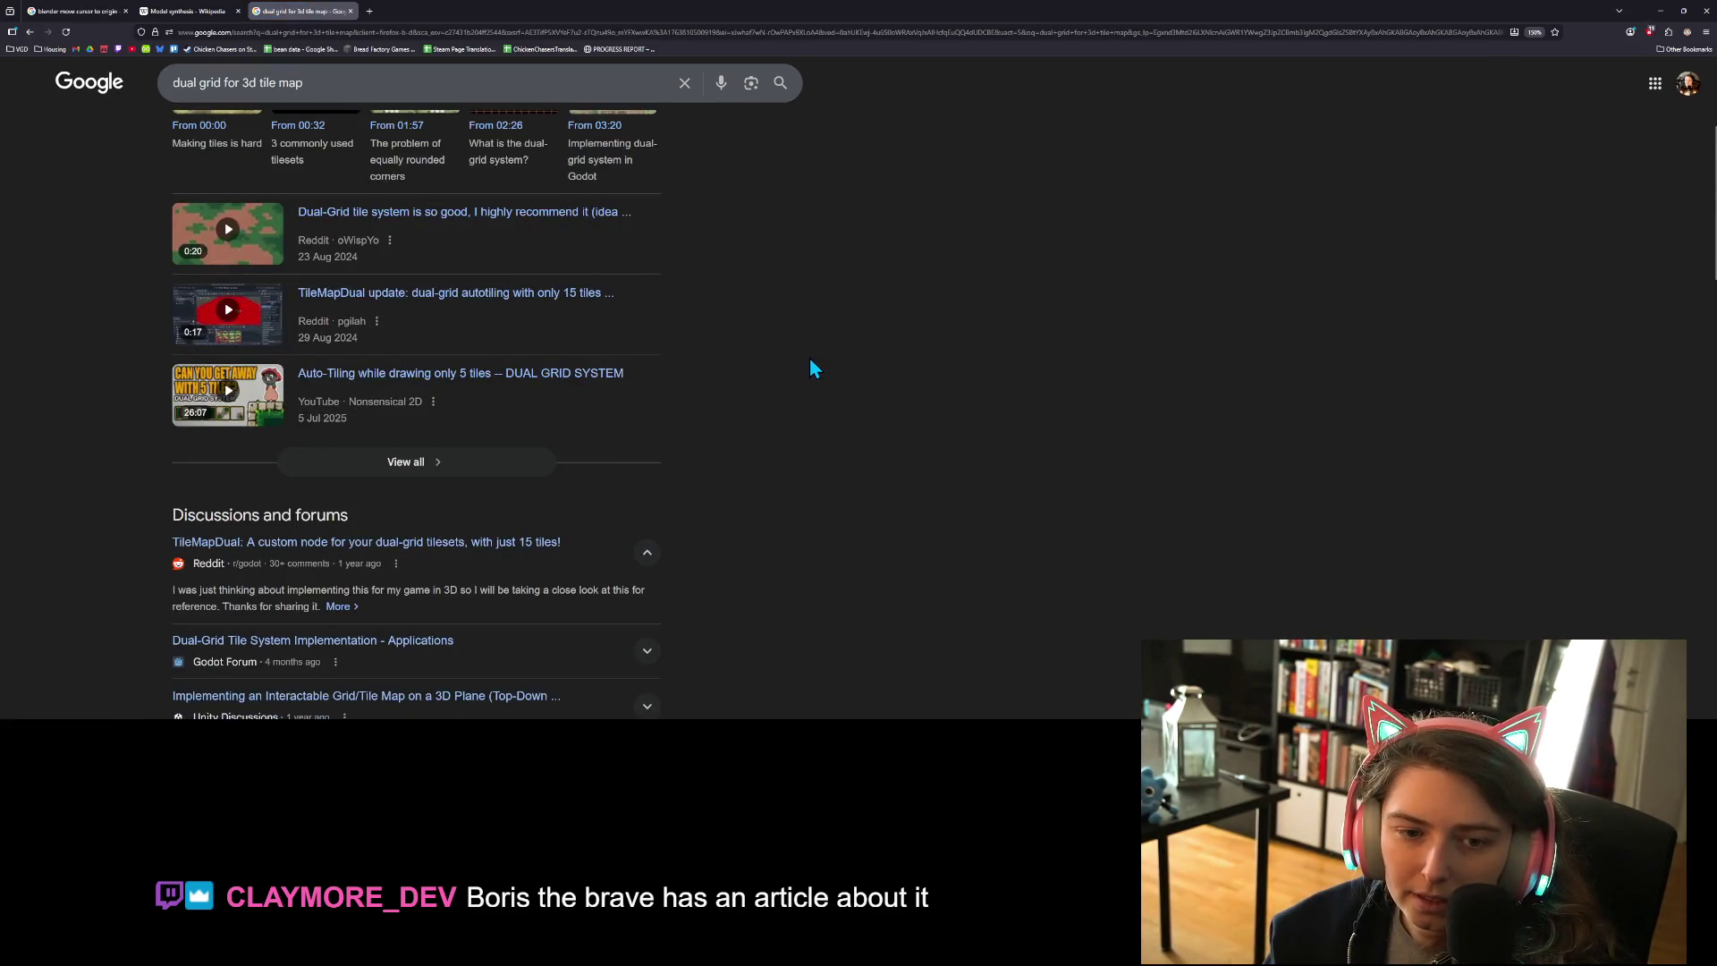
pyautogui.scroll(-2, 814, 368)
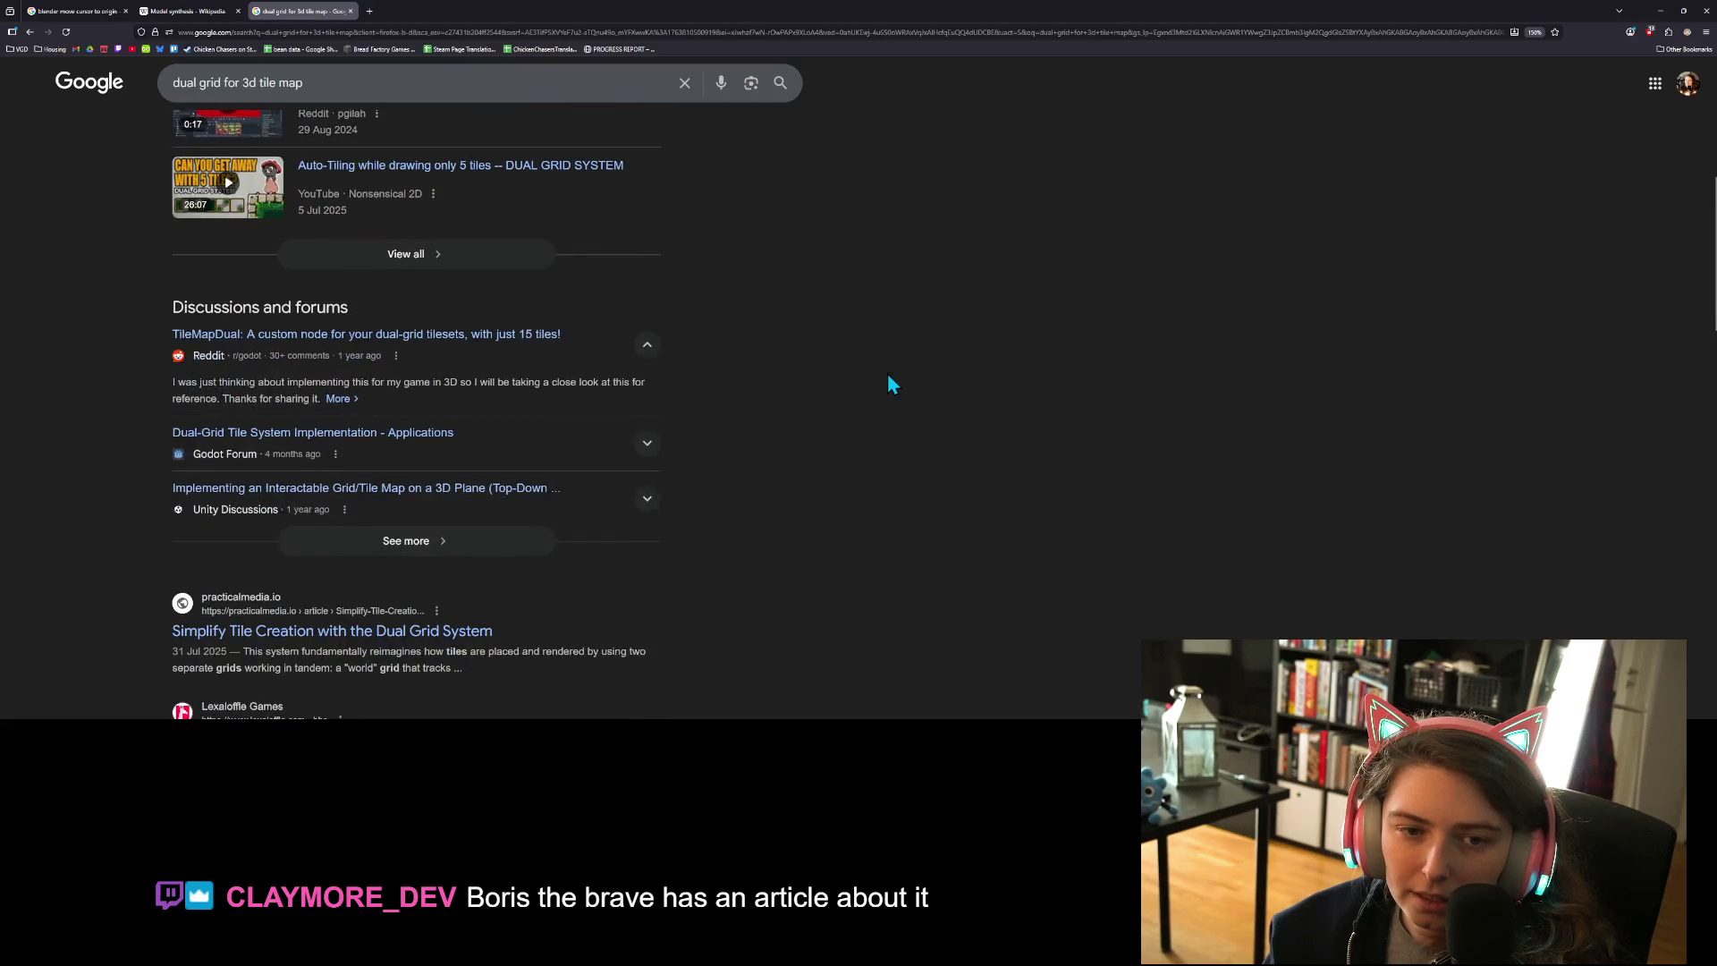
pyautogui.scroll(-2, 938, 414)
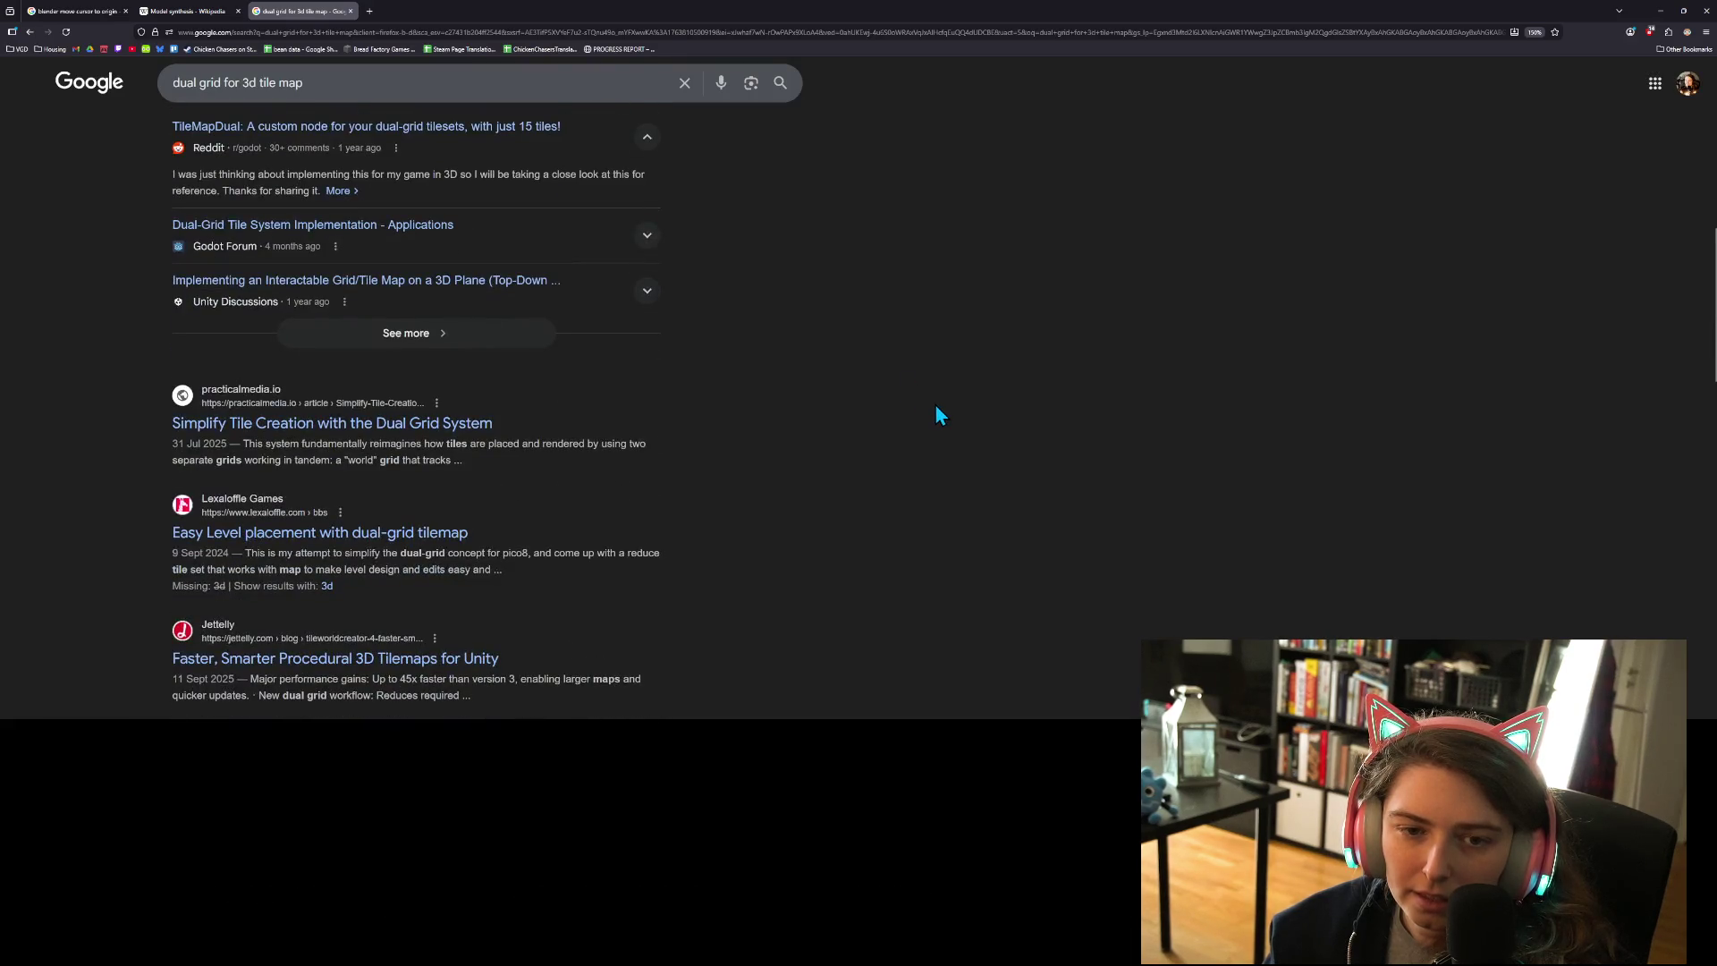
pyautogui.scroll(-1, 937, 413)
pyautogui.scroll(-2, 937, 413)
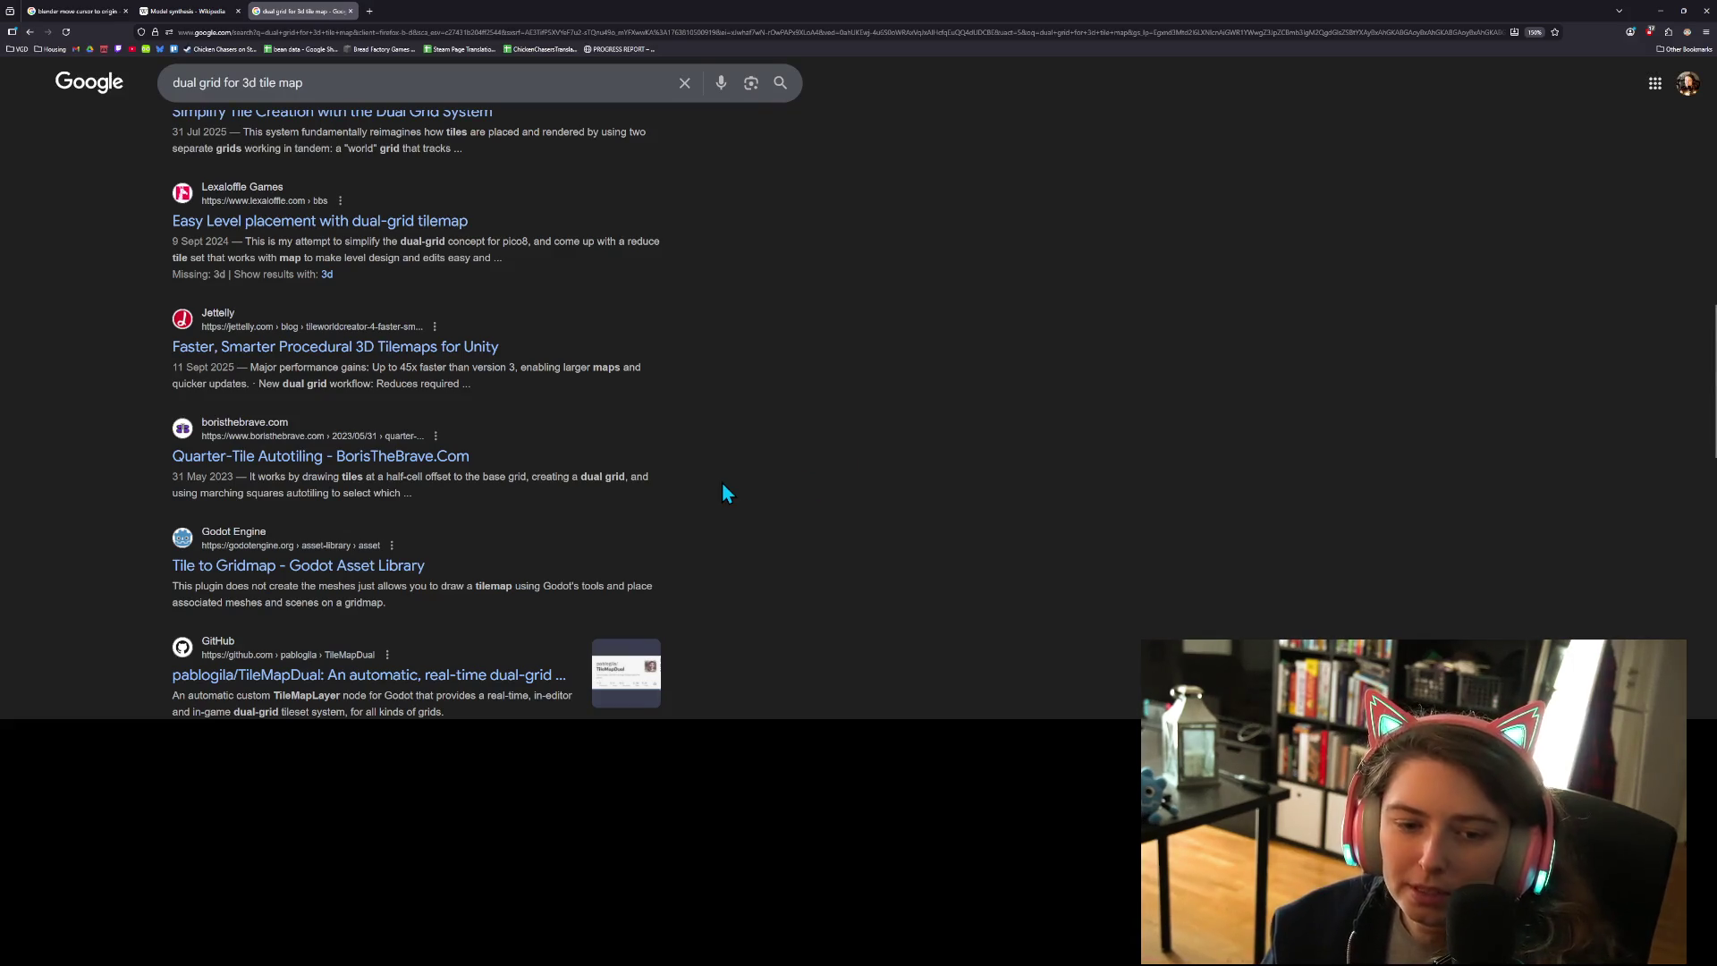
pyautogui.click(266, 458)
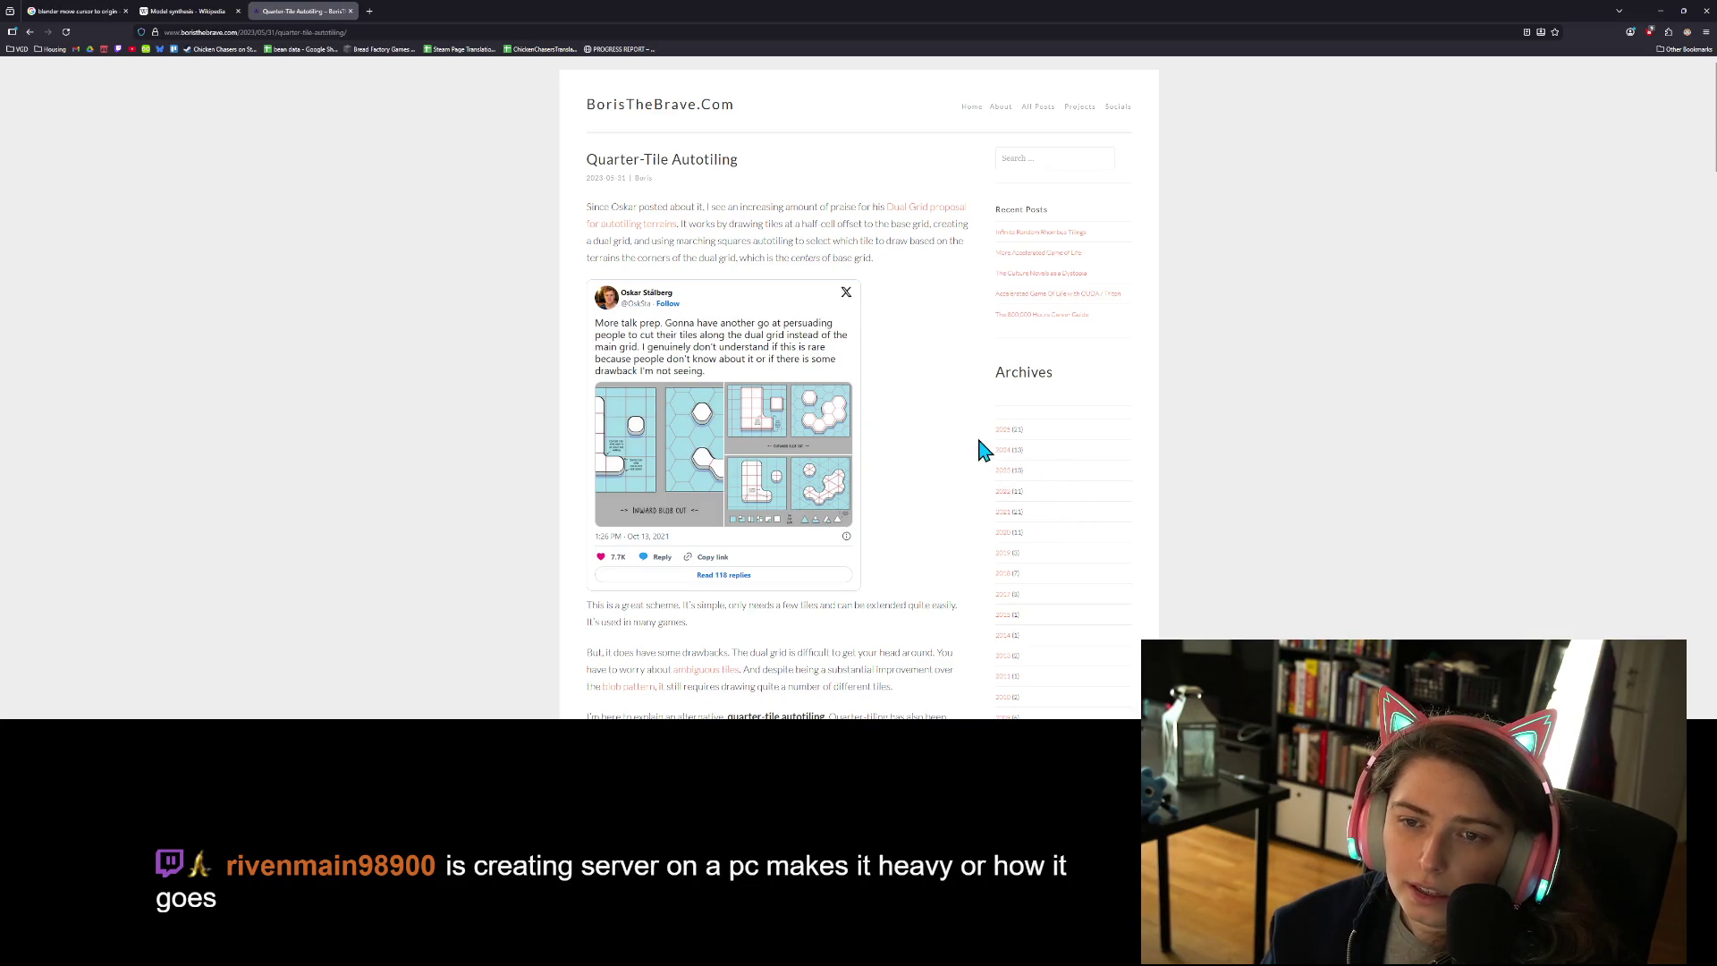
# - Zoom the article and switch Dark Reader on for BorisTheBrave.com
pyautogui.keyDown('ctrl'); pyautogui.scroll(3, 962, 442); pyautogui.keyUp('ctrl')
pyautogui.keyDown('ctrl'); pyautogui.scroll(1, 947, 438); pyautogui.keyUp('ctrl')
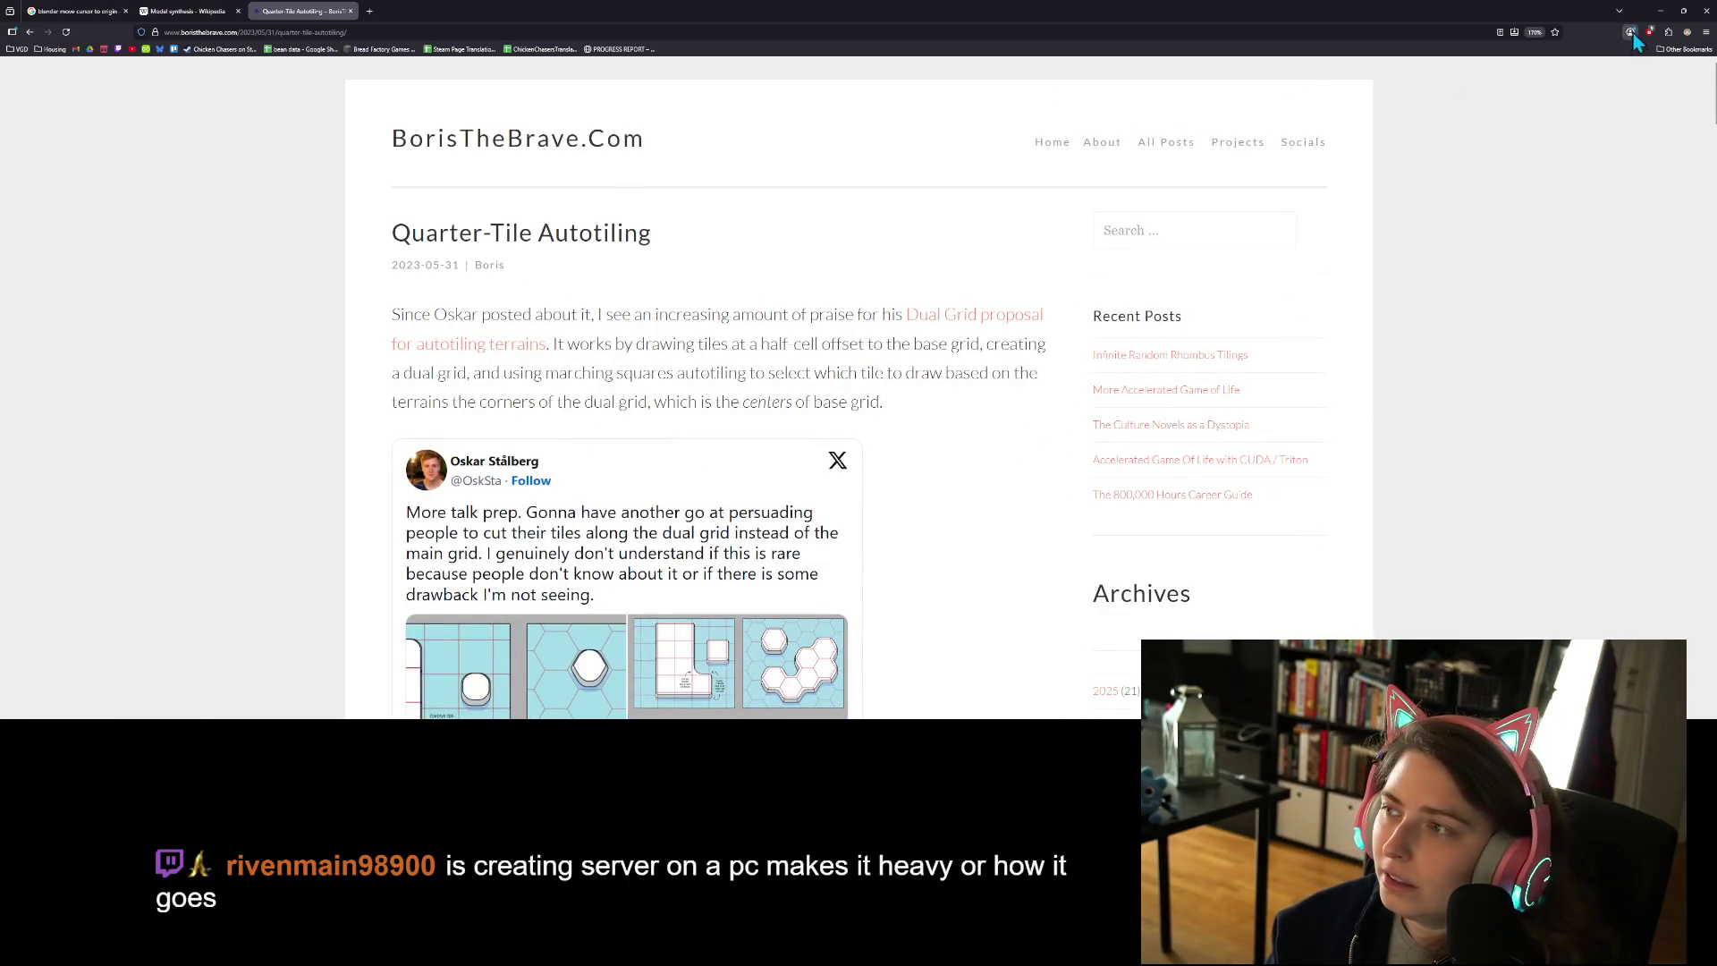
pyautogui.click(1688, 32)
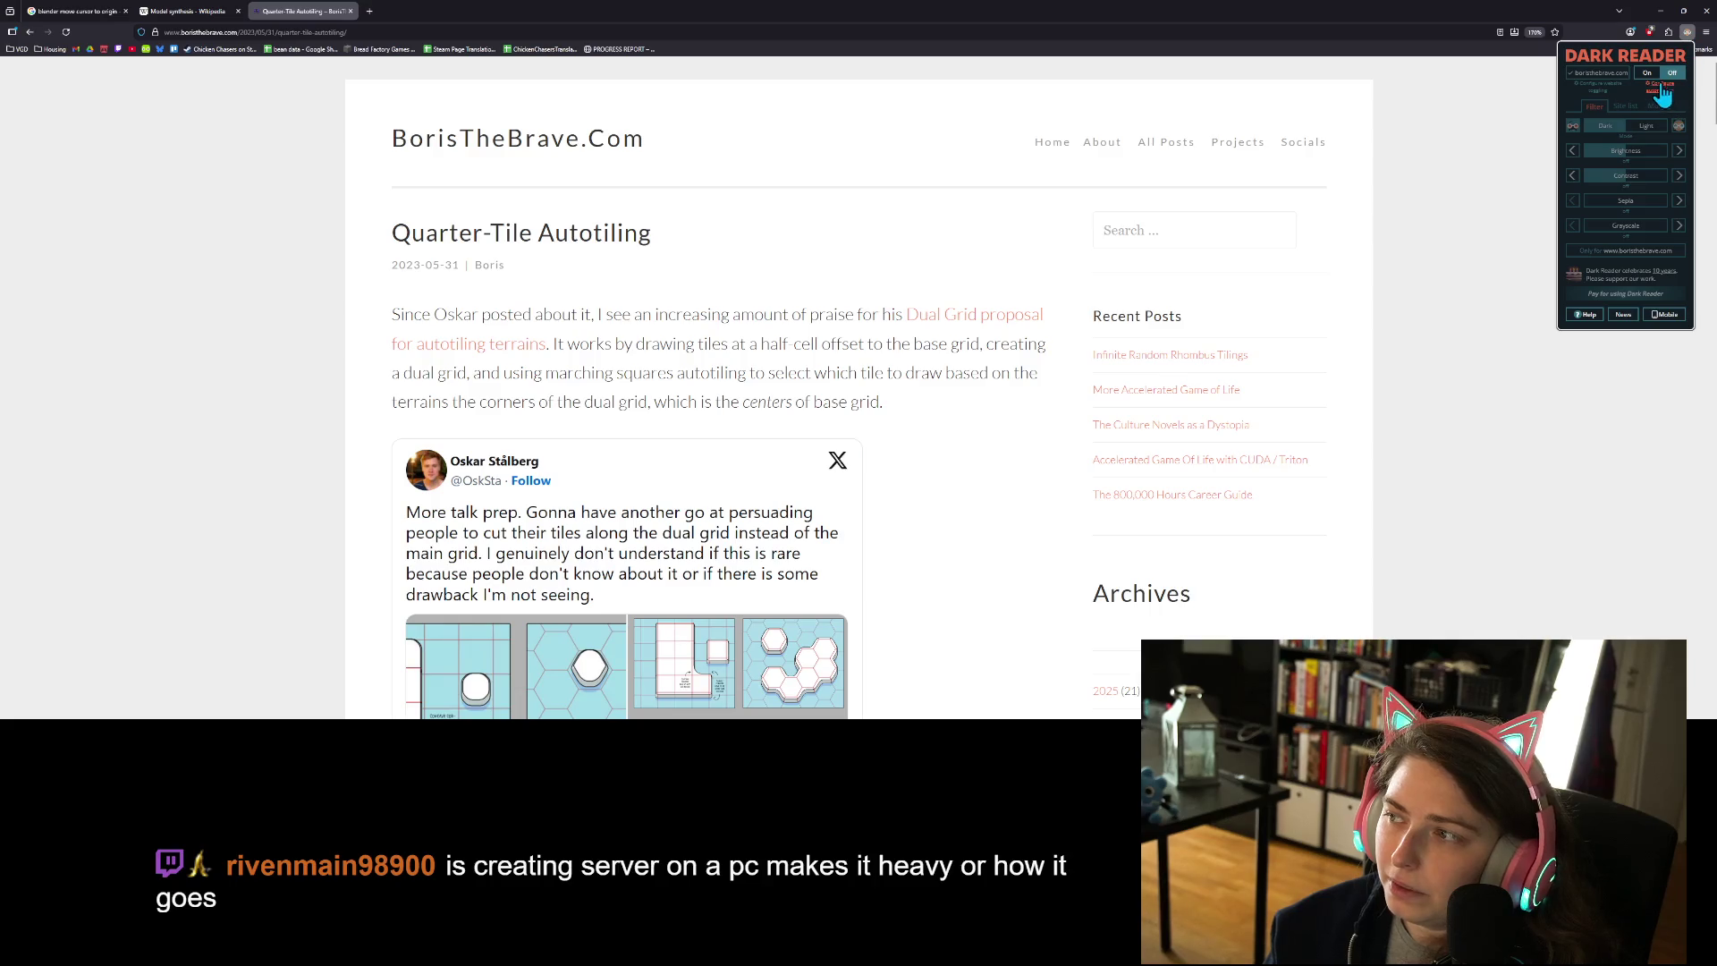
pyautogui.click(1653, 75)
pyautogui.click(1688, 34)
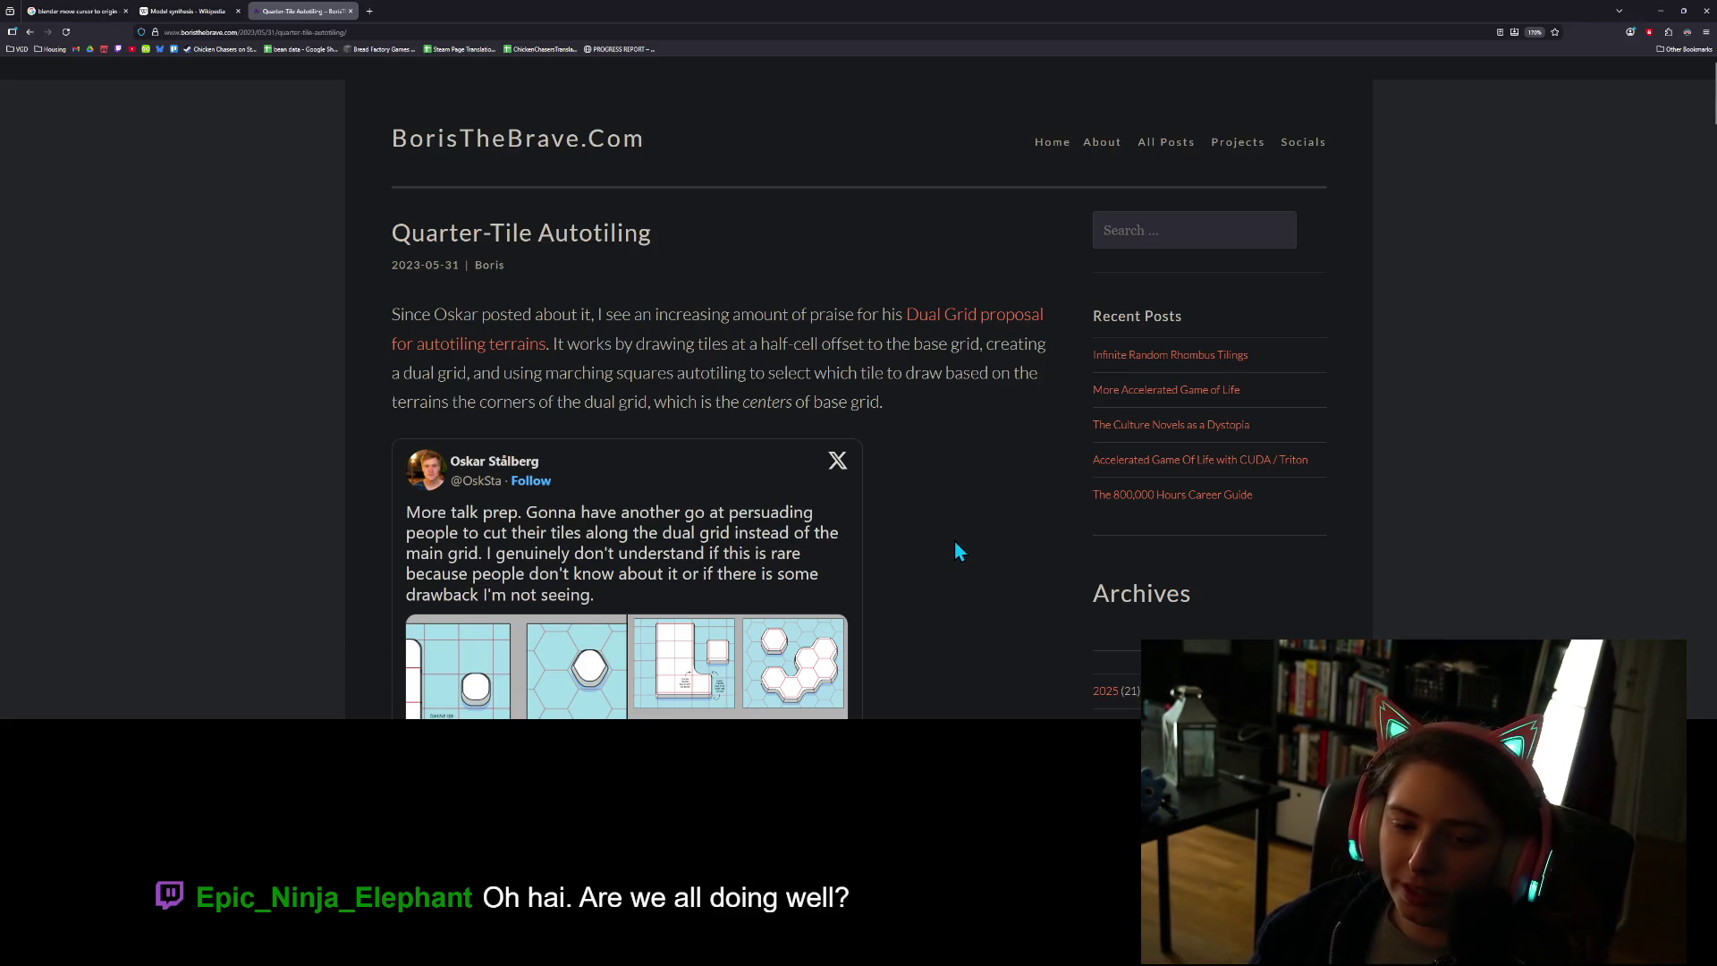
# - Scroll down to the embedded tweet with the dual-grid tile-cutting diagrams
pyautogui.scroll(-1, 952, 563)
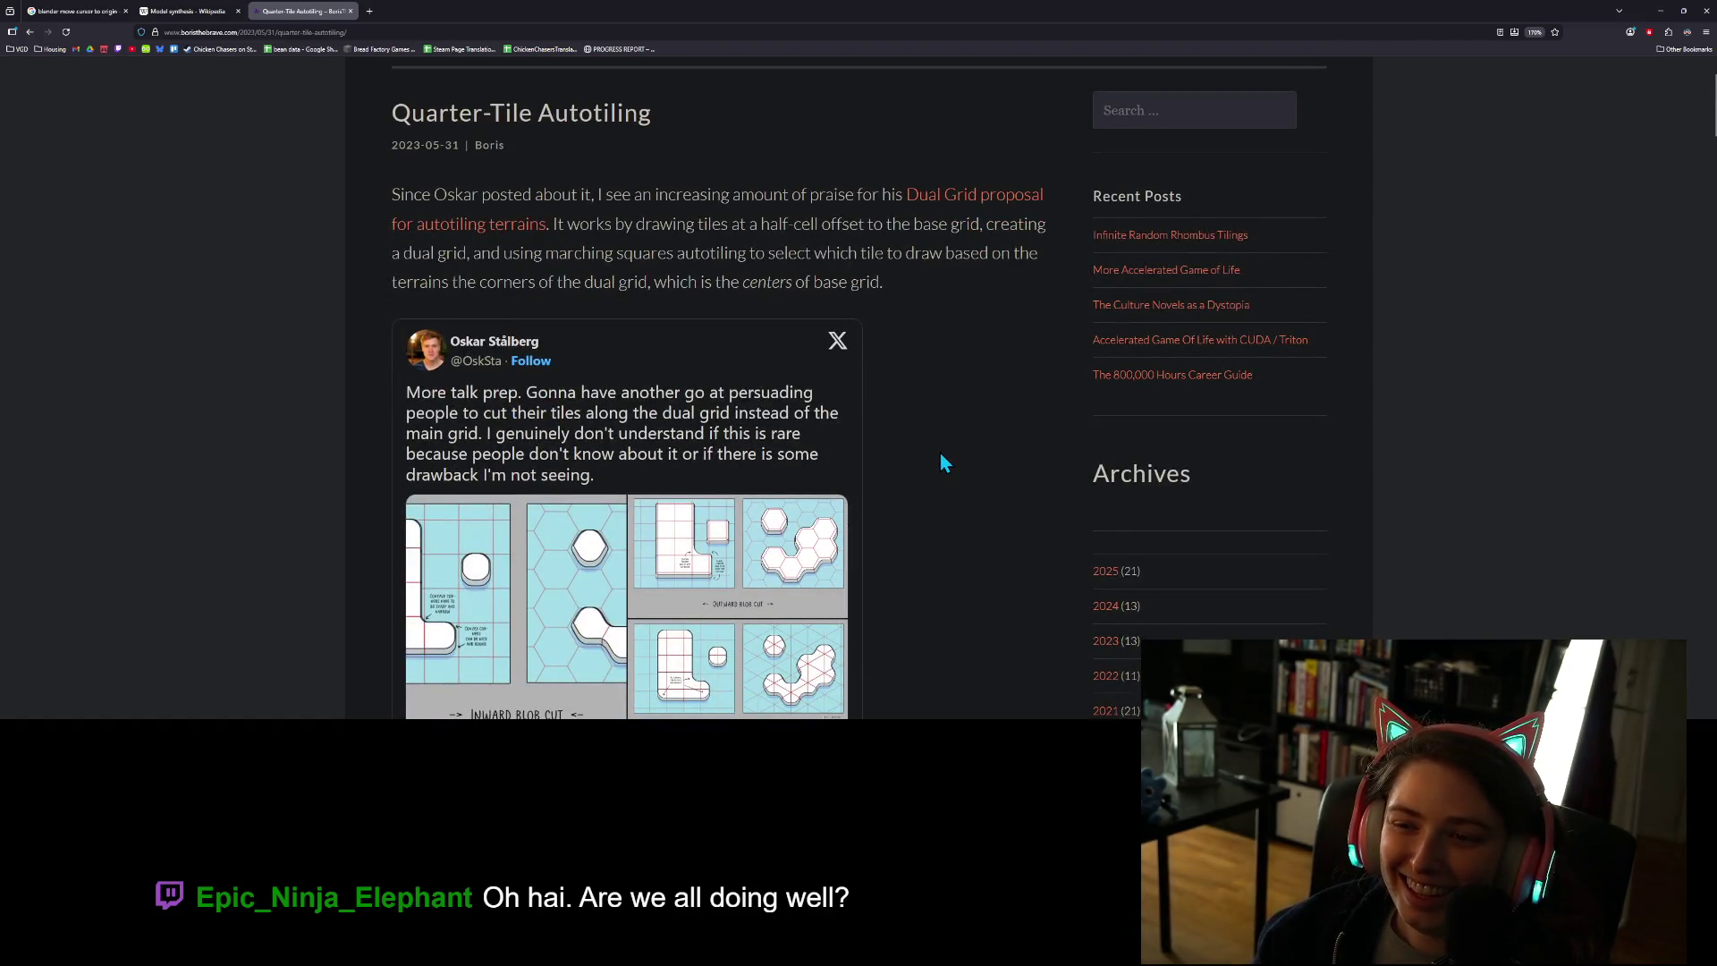
# - Scroll past the tweet to the passage on the dual grid's drawbacks and ambiguous tiles
pyautogui.scroll(-1, 936, 475)
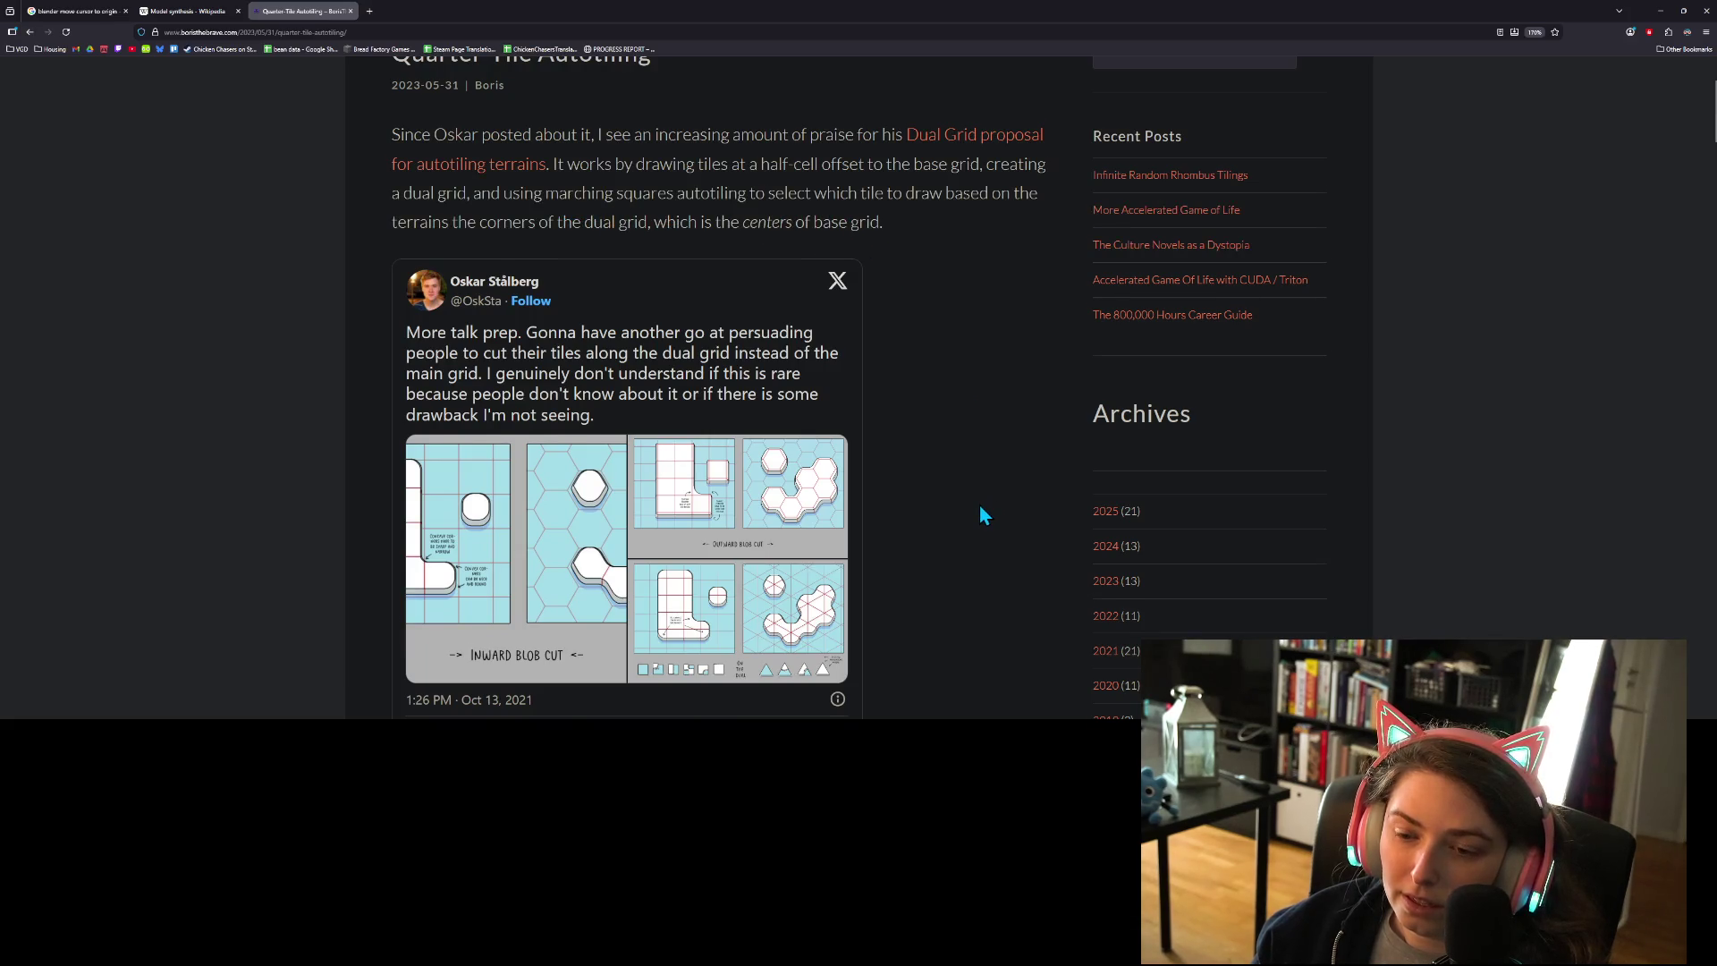
pyautogui.scroll(-2, 978, 506)
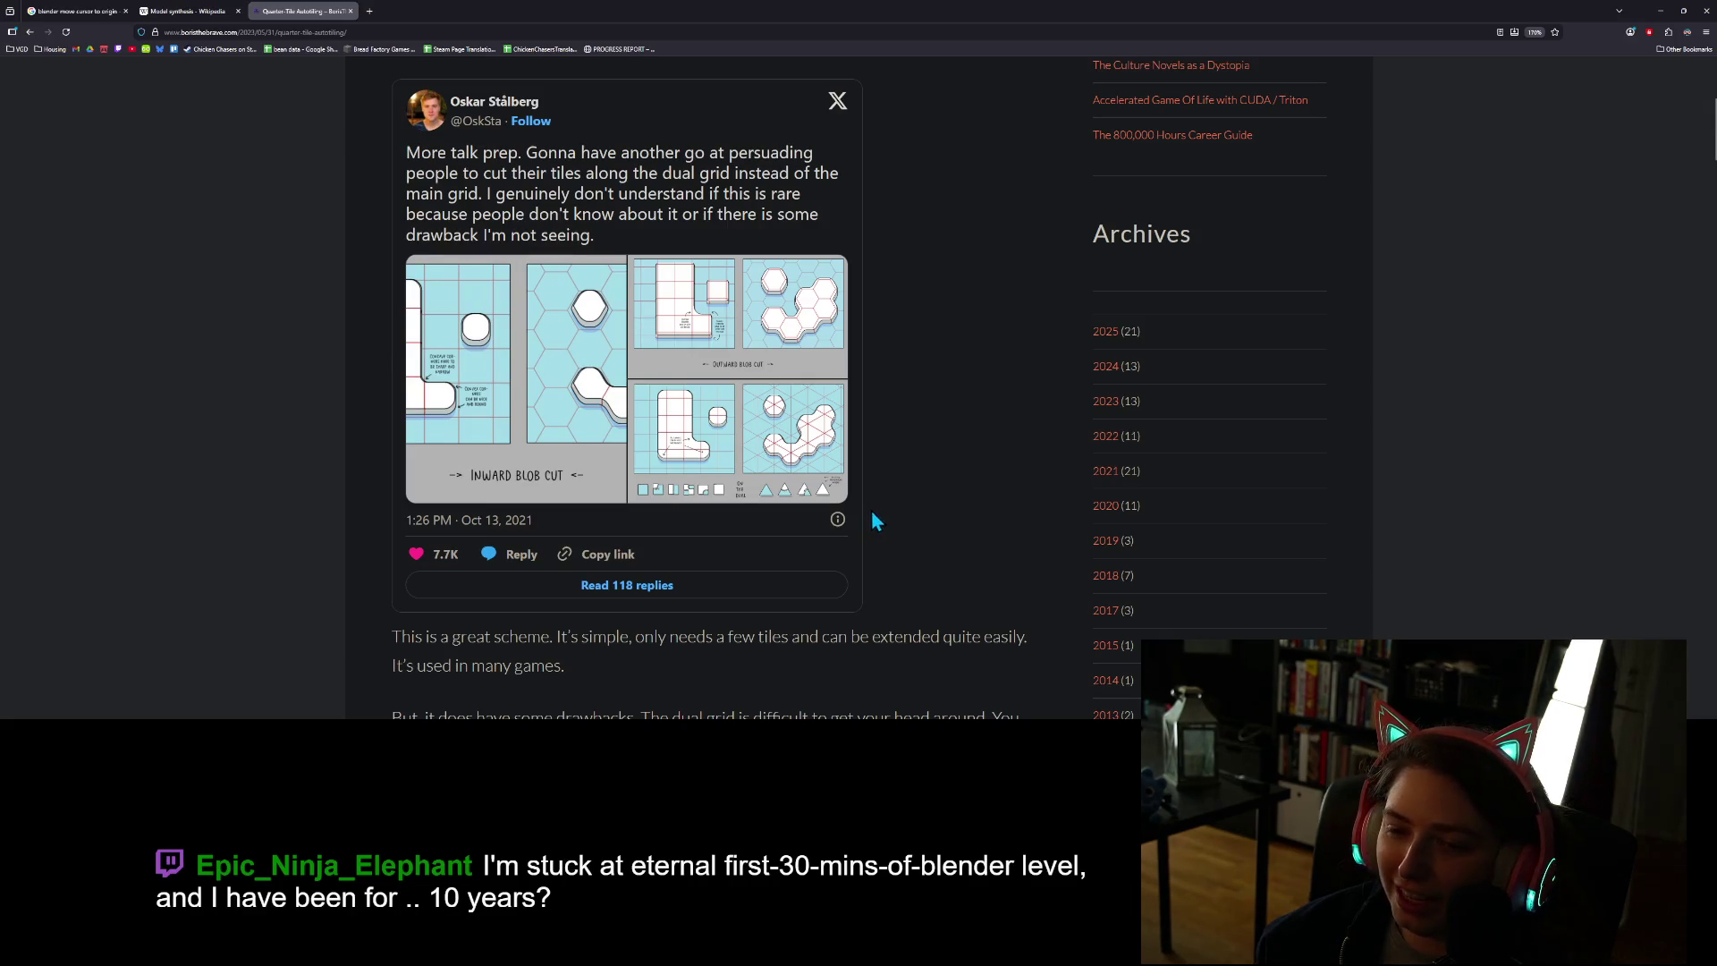
pyautogui.scroll(1, 867, 514)
pyautogui.scroll(-1, 859, 510)
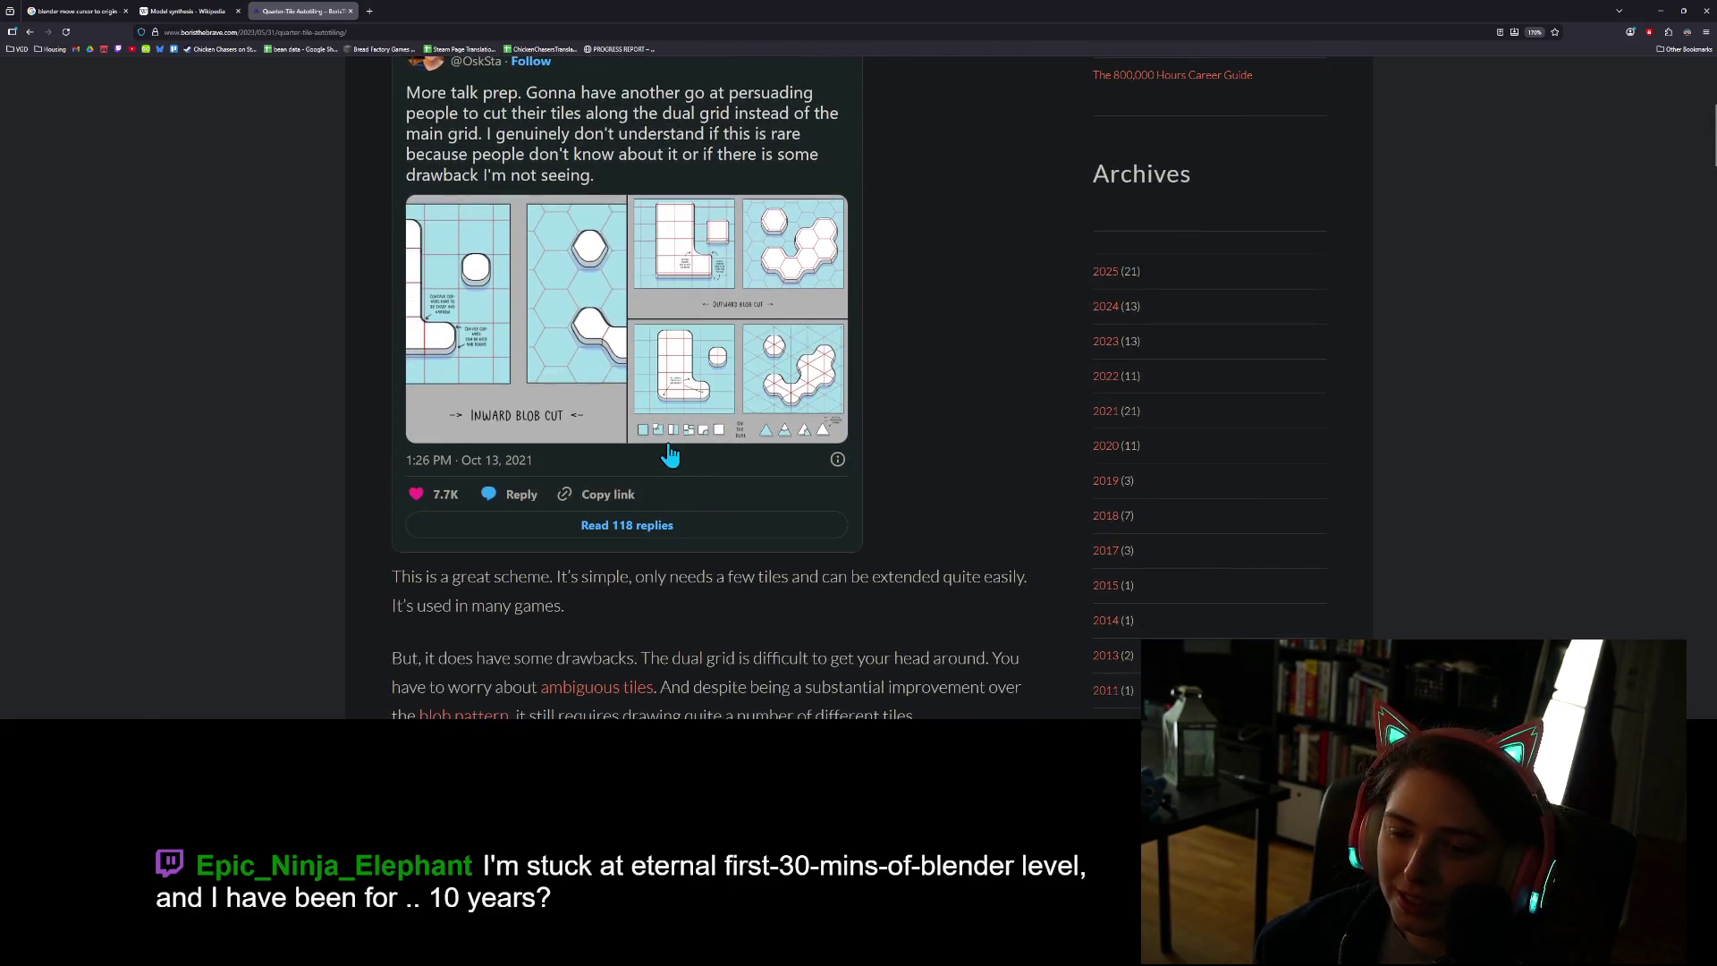
# - Open the tweet's inward/outward blob-cut illustration, return to the article, study it, and zoom out slightly
pyautogui.click(718, 463)
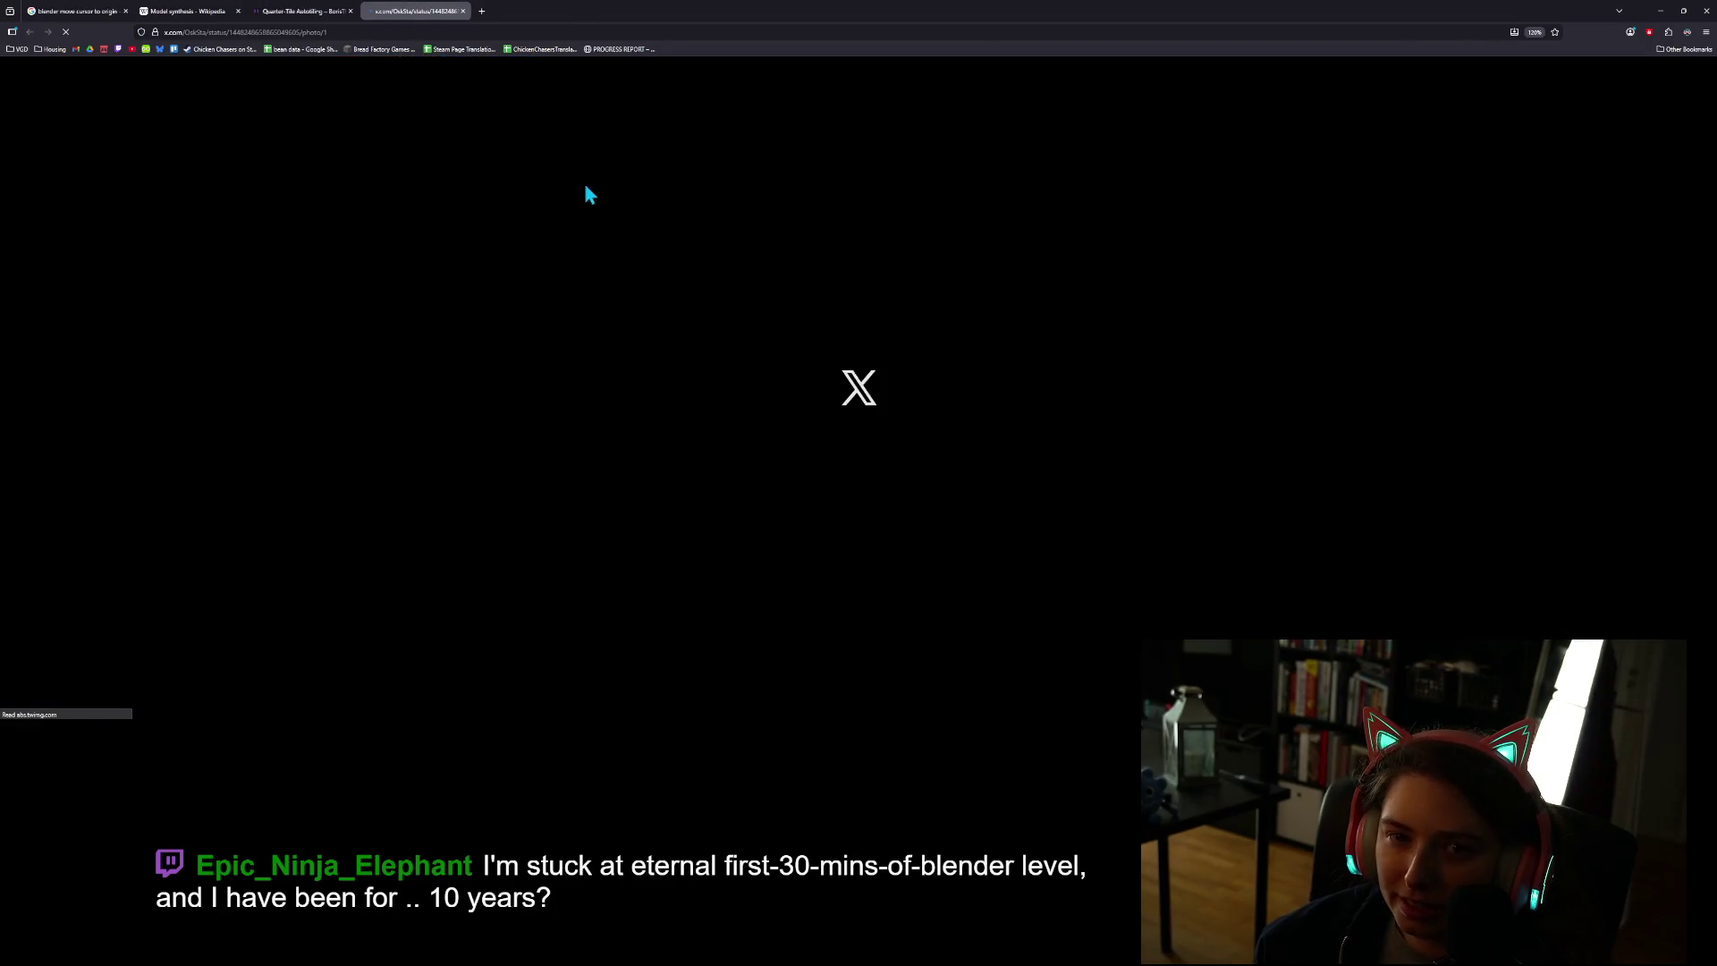
pyautogui.click(462, 11)
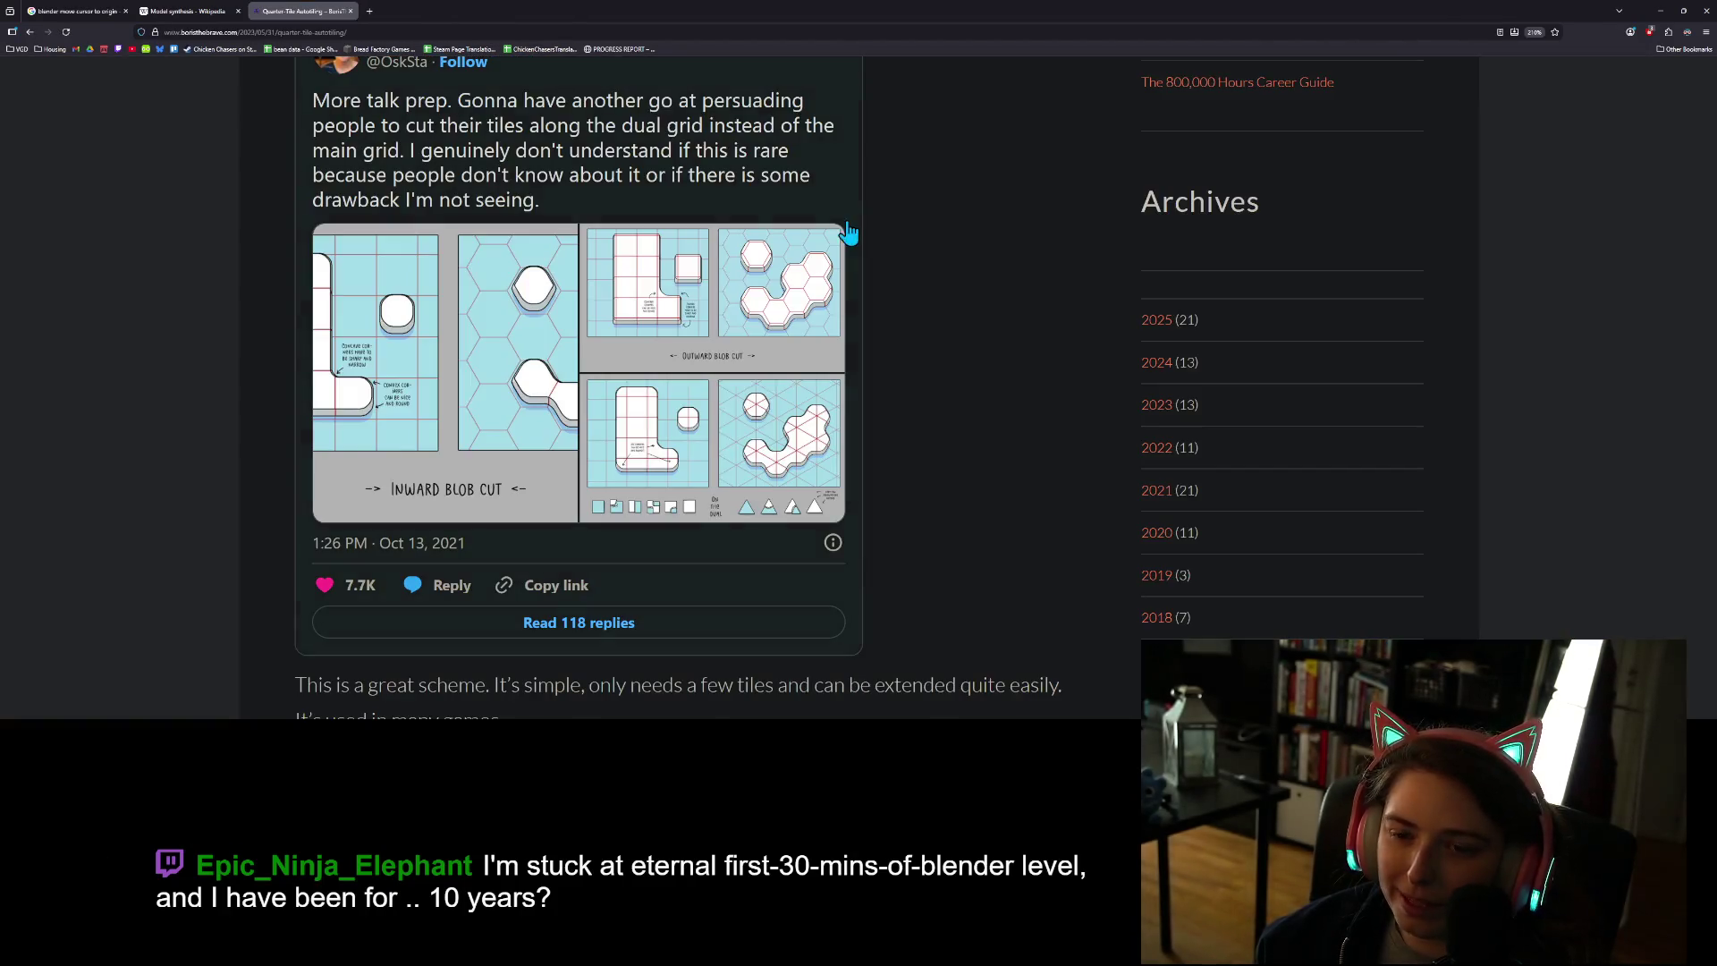
pyautogui.keyDown('ctrl'); pyautogui.scroll(3, 846, 577); pyautogui.keyUp('ctrl')
pyautogui.keyDown('ctrl'); pyautogui.scroll(2, 894, 566); pyautogui.keyUp('ctrl')
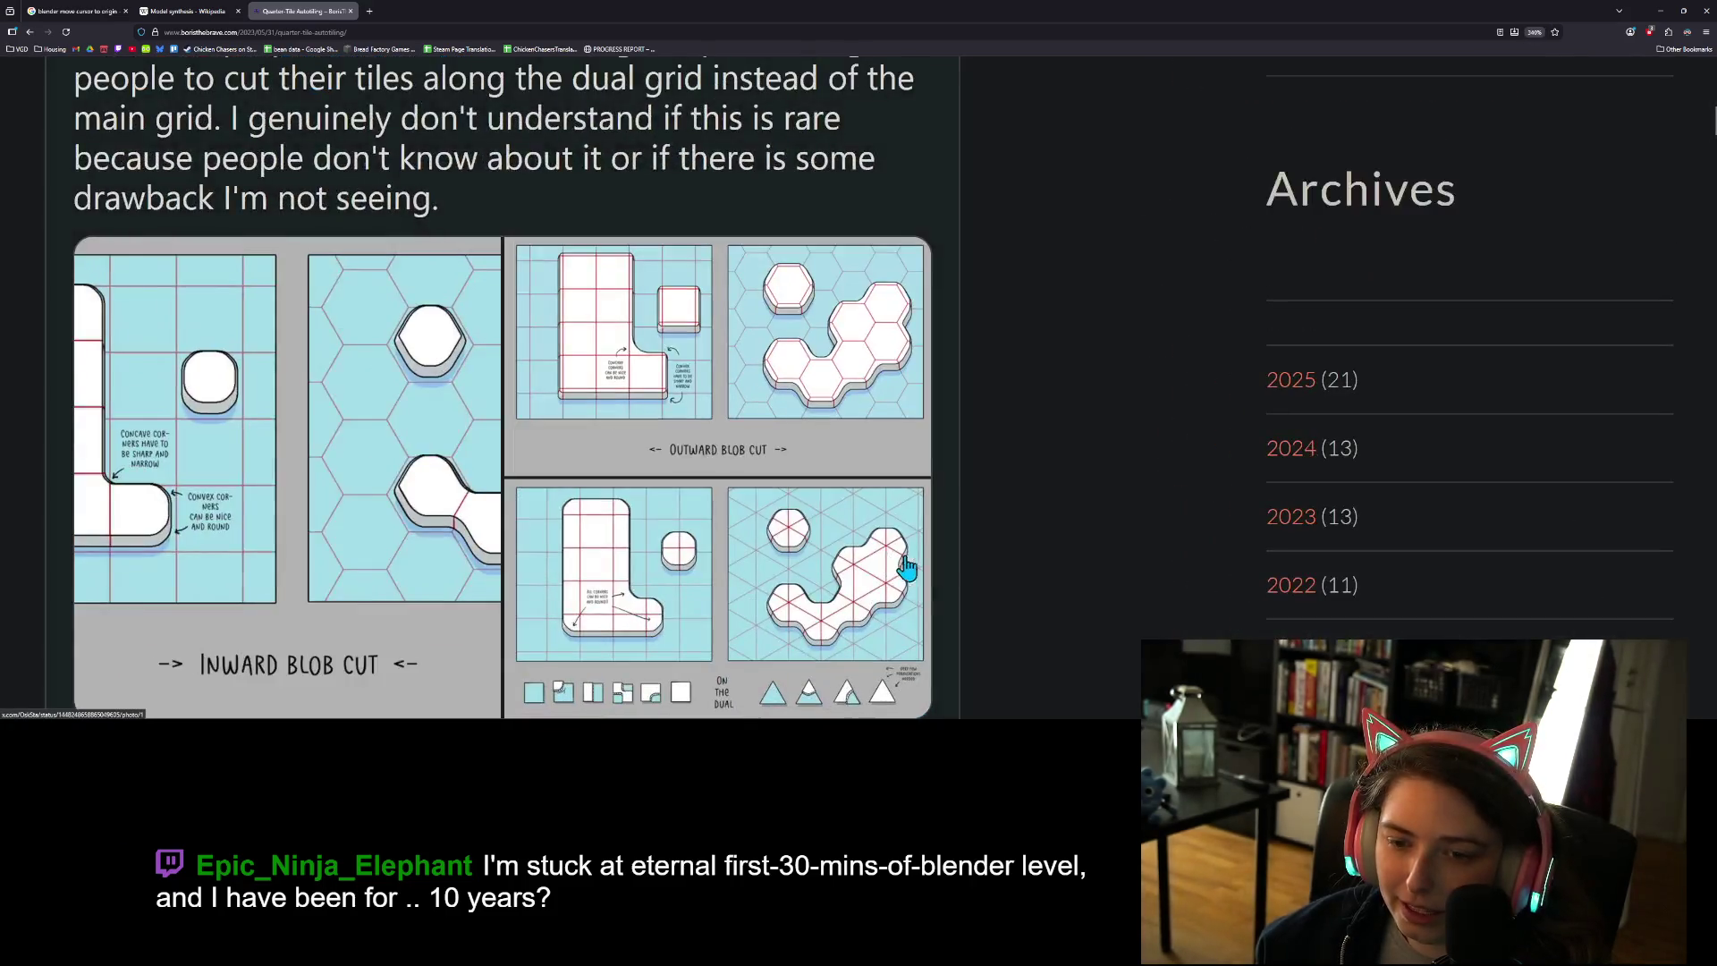
pyautogui.scroll(-2, 973, 542)
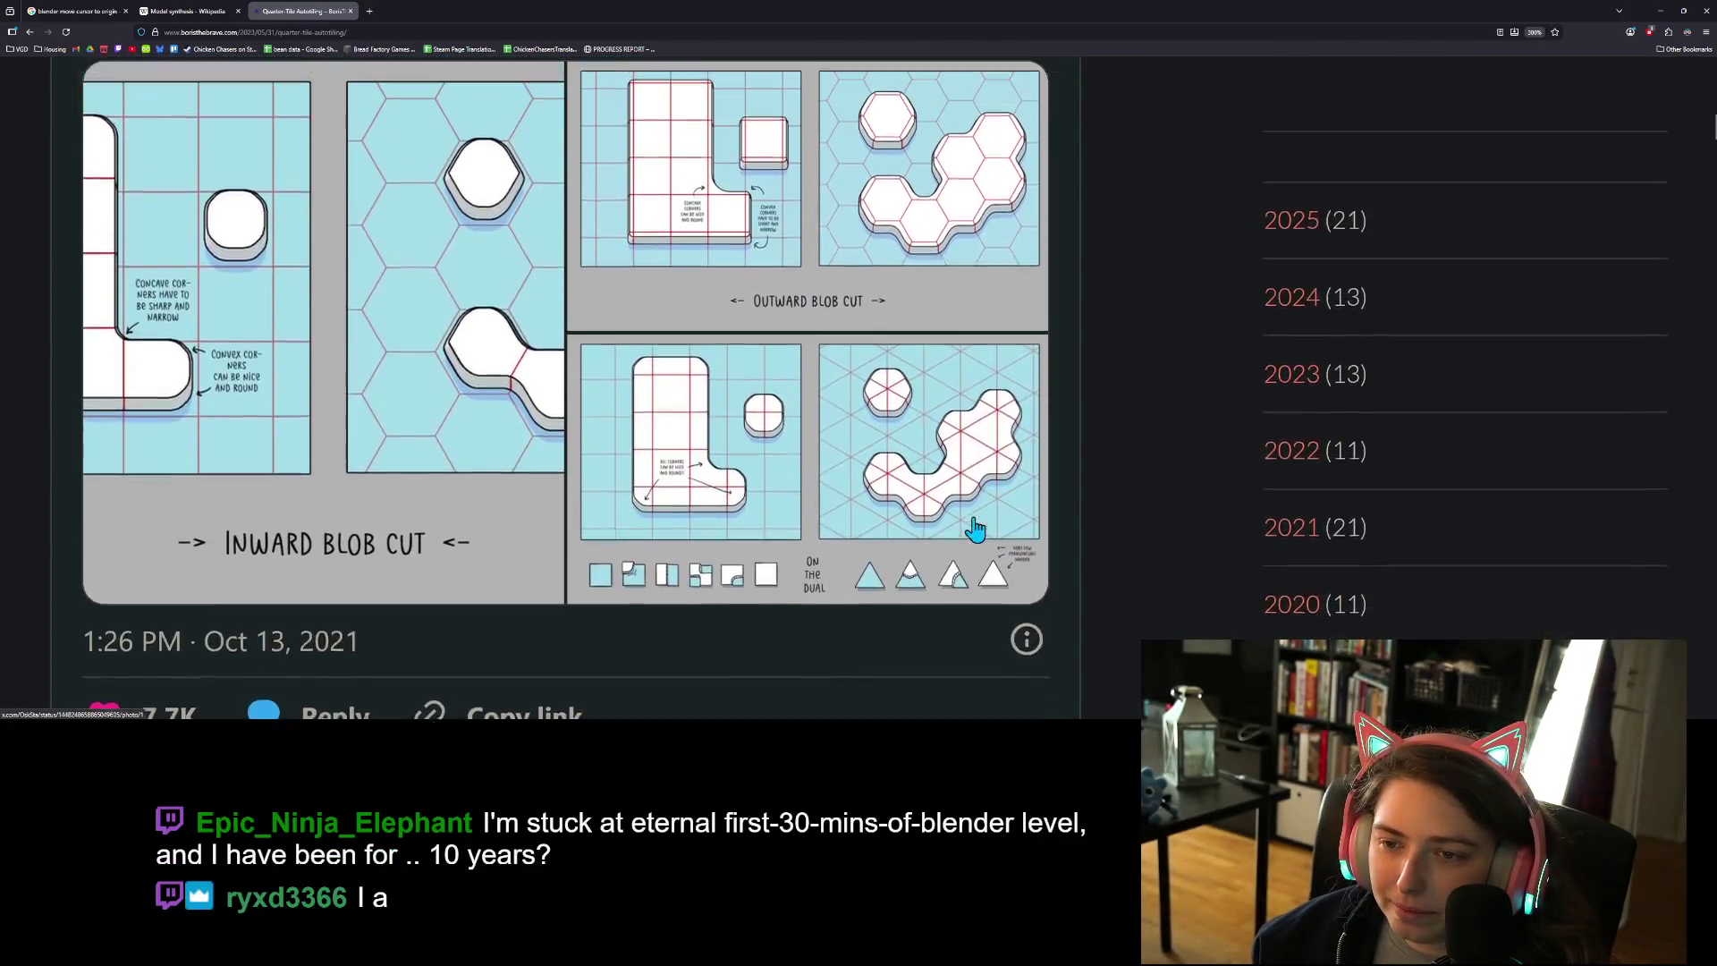
pyautogui.scroll(1, 975, 527)
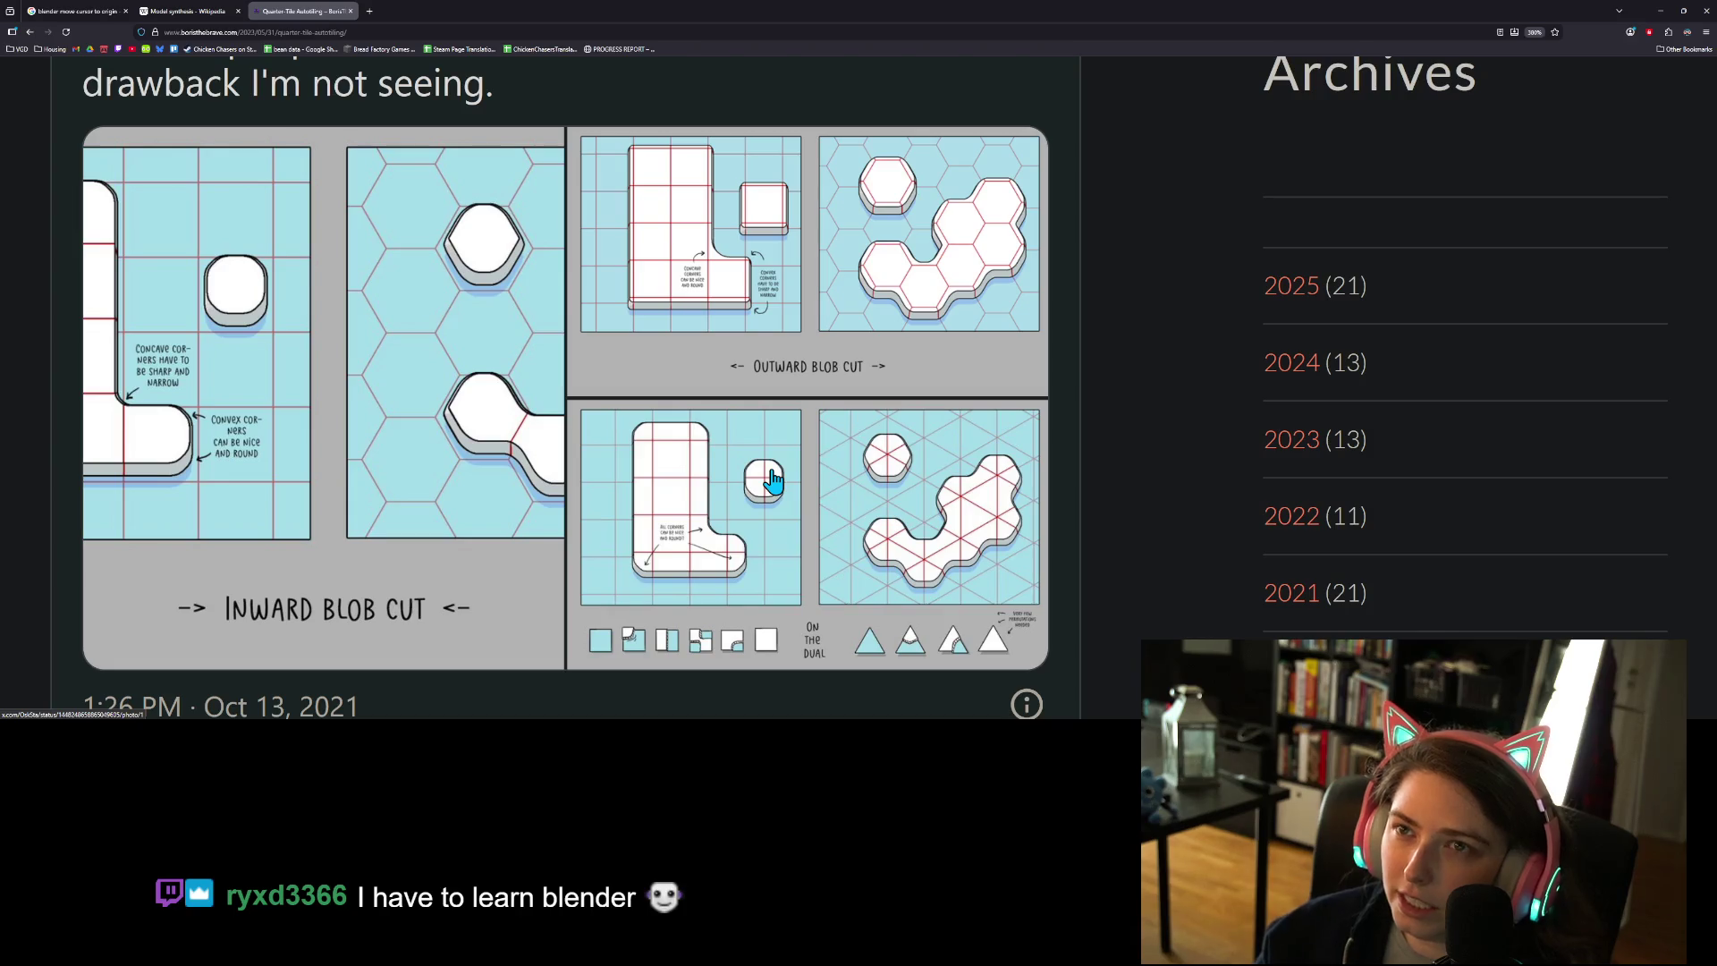
pyautogui.scroll(-3, 767, 564)
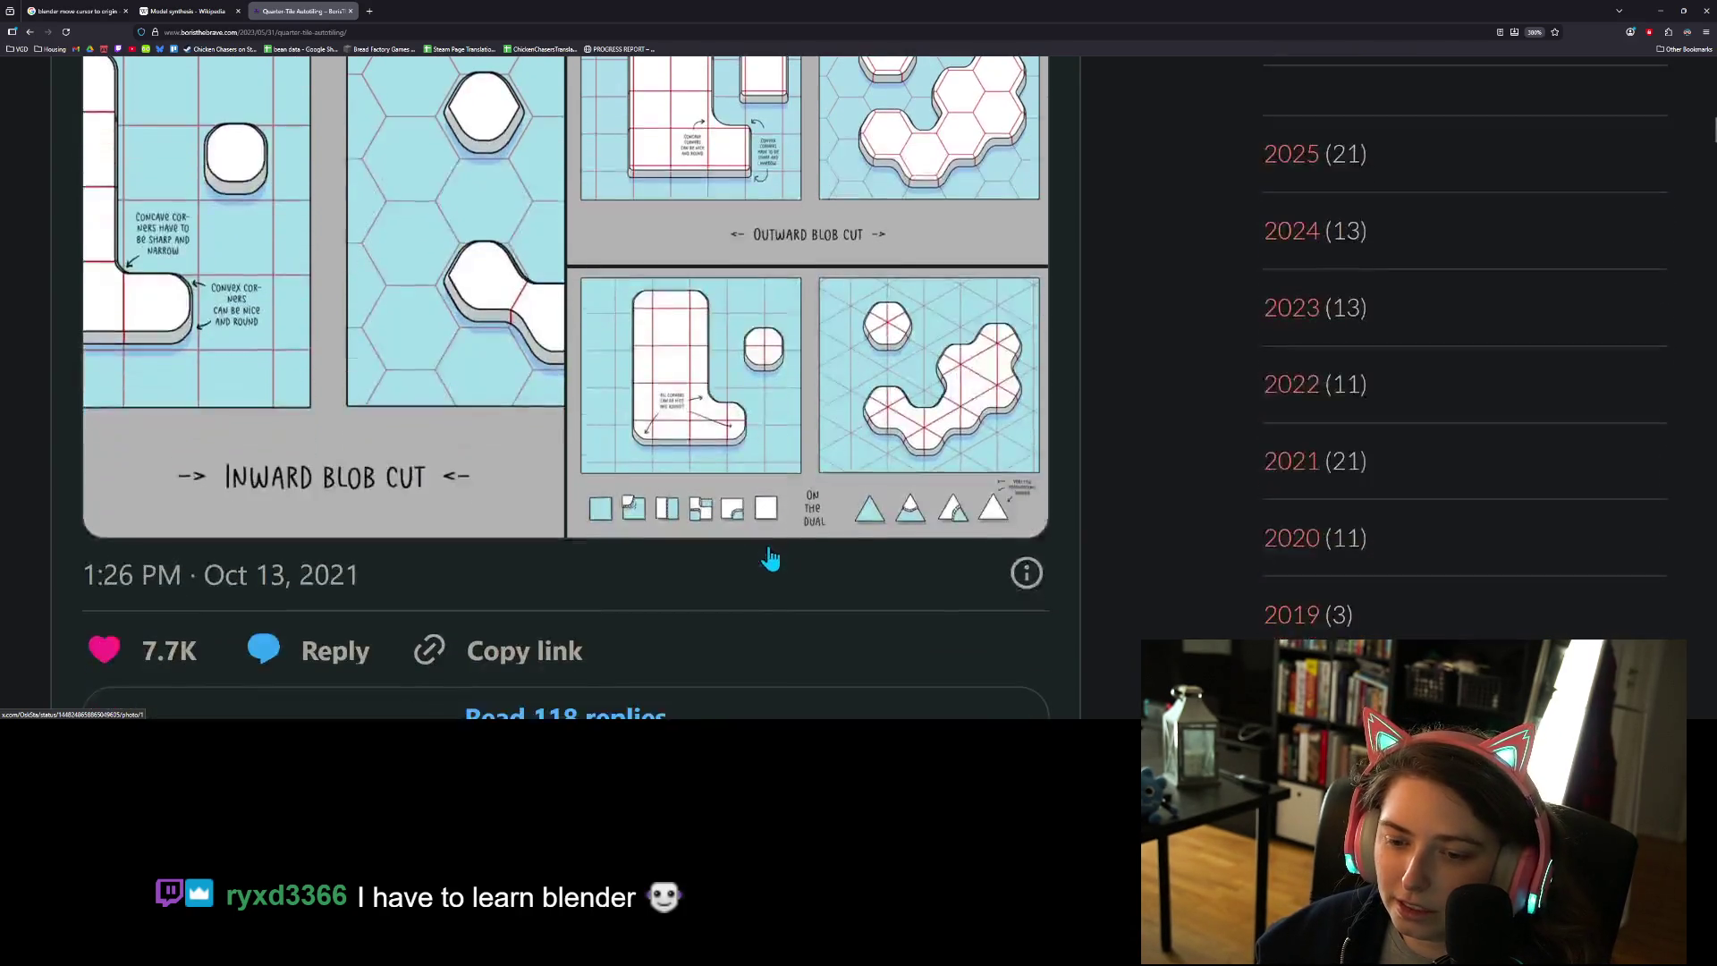
pyautogui.scroll(1, 751, 537)
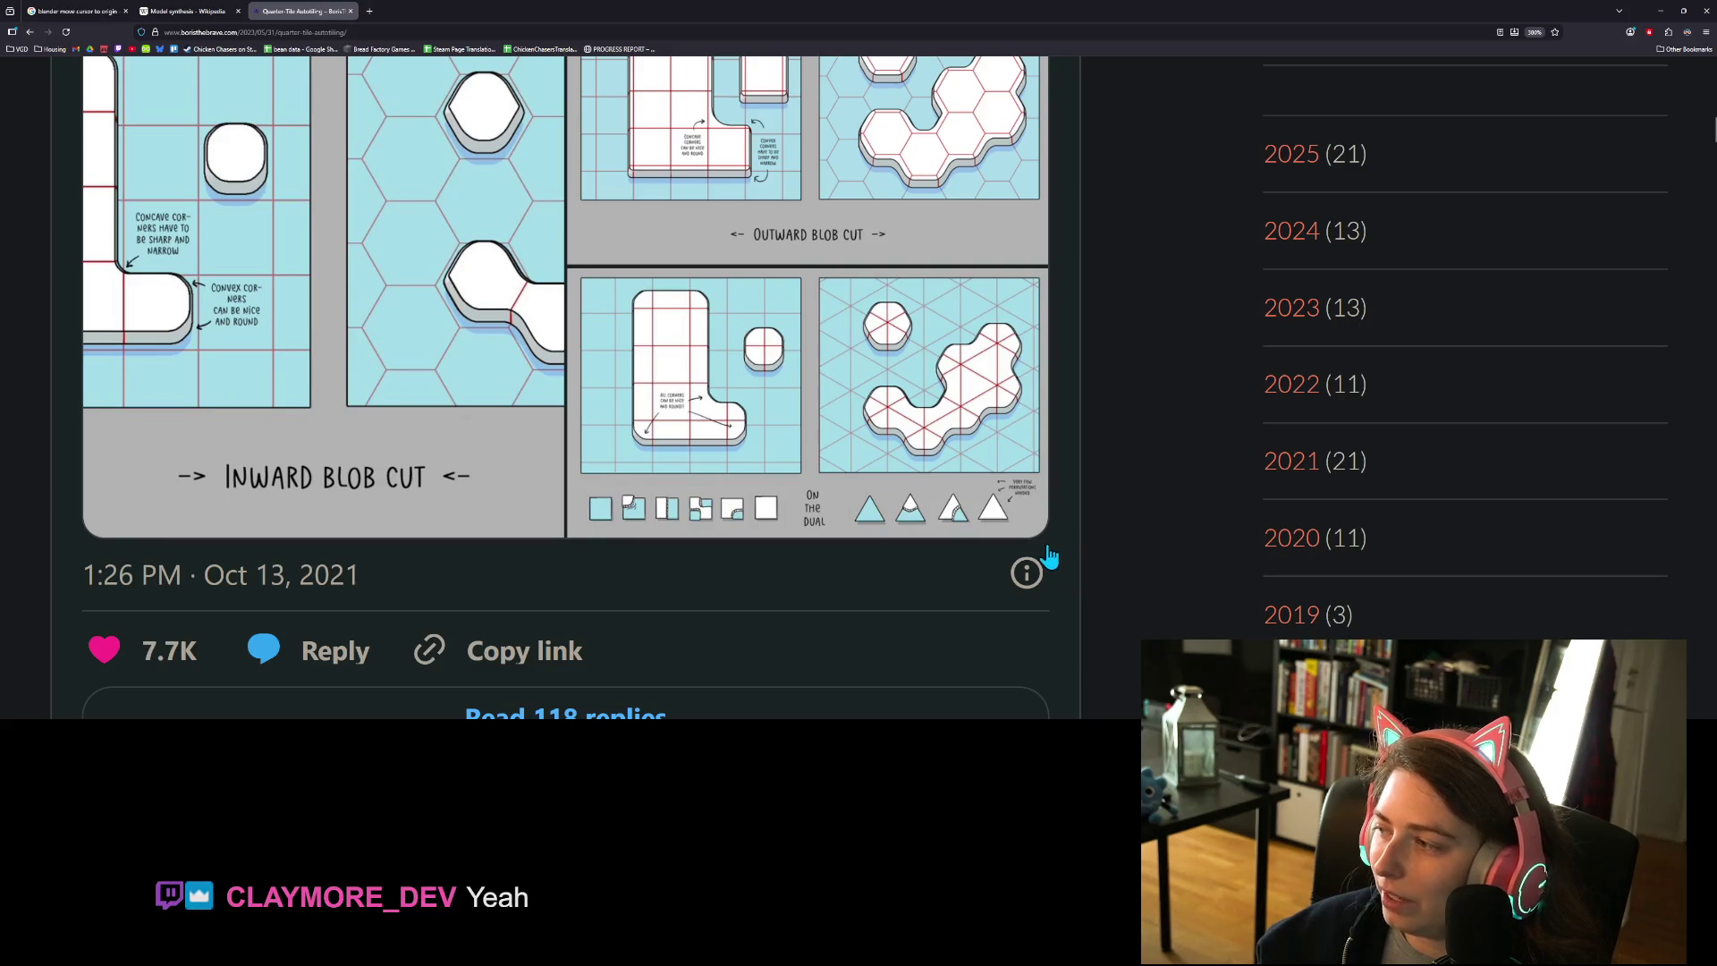
pyautogui.hotkey('ctrl', '-')
pyautogui.hotkey('ctrl', '-')
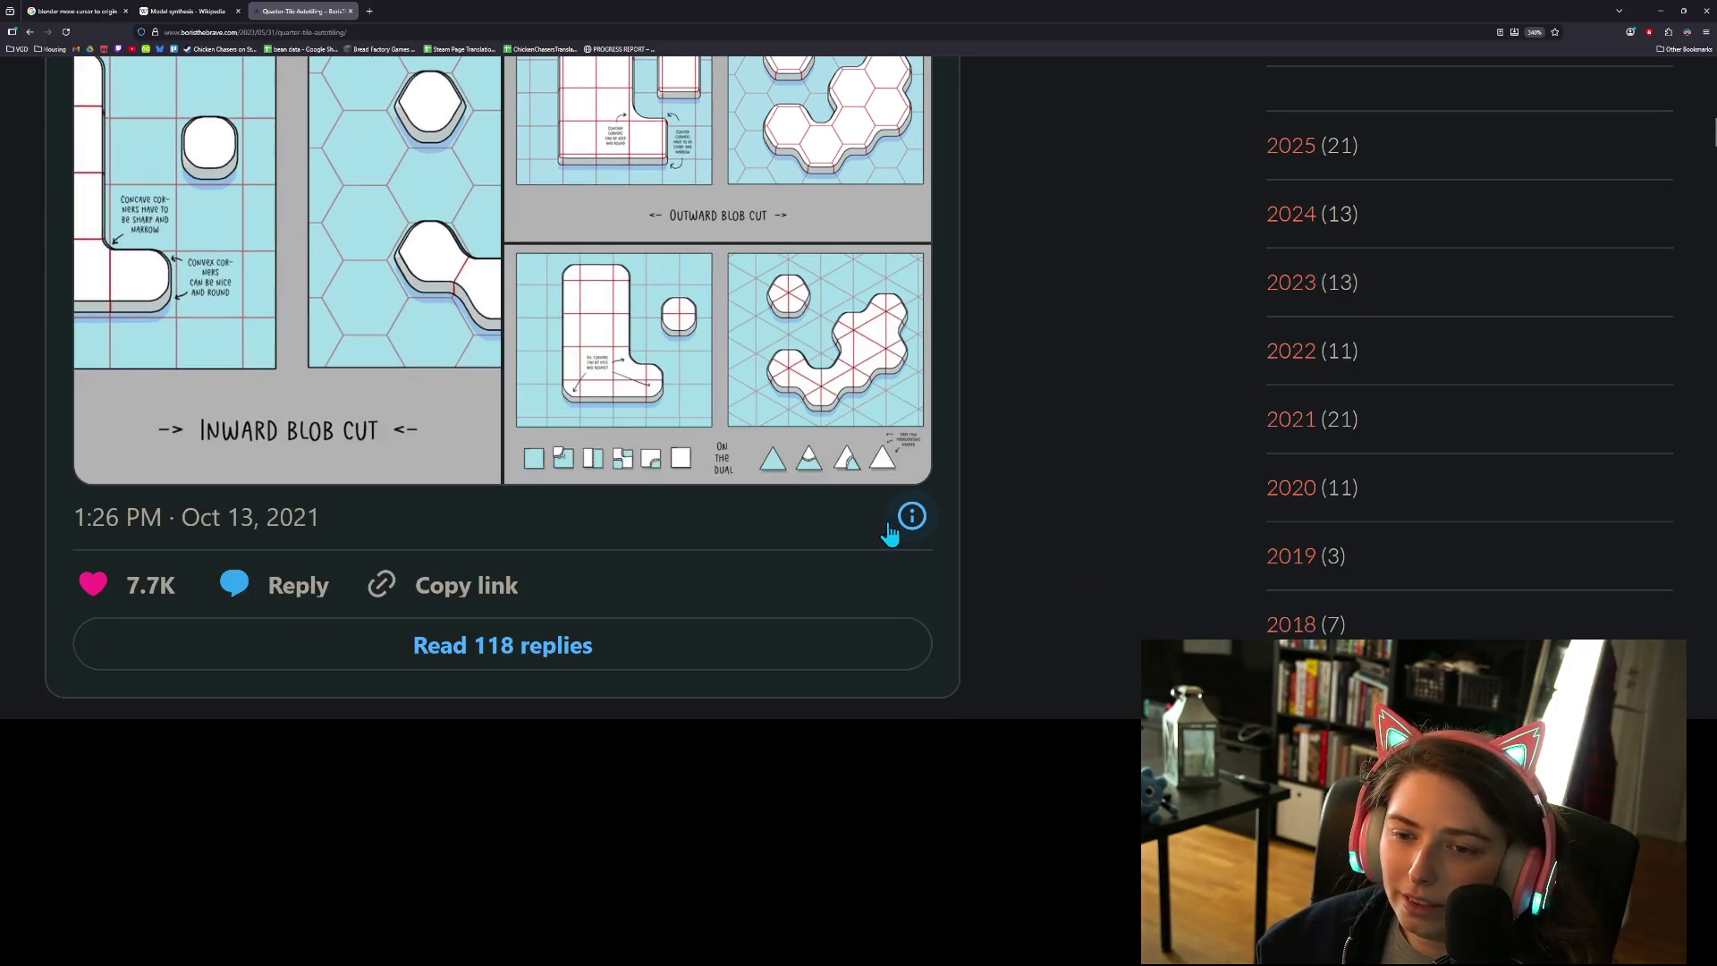
# - Zoom out to 200% and read down to the six quarter-tile rules and the 1-2-4-8 bitmask
pyautogui.hotkey('ctrl', '-')
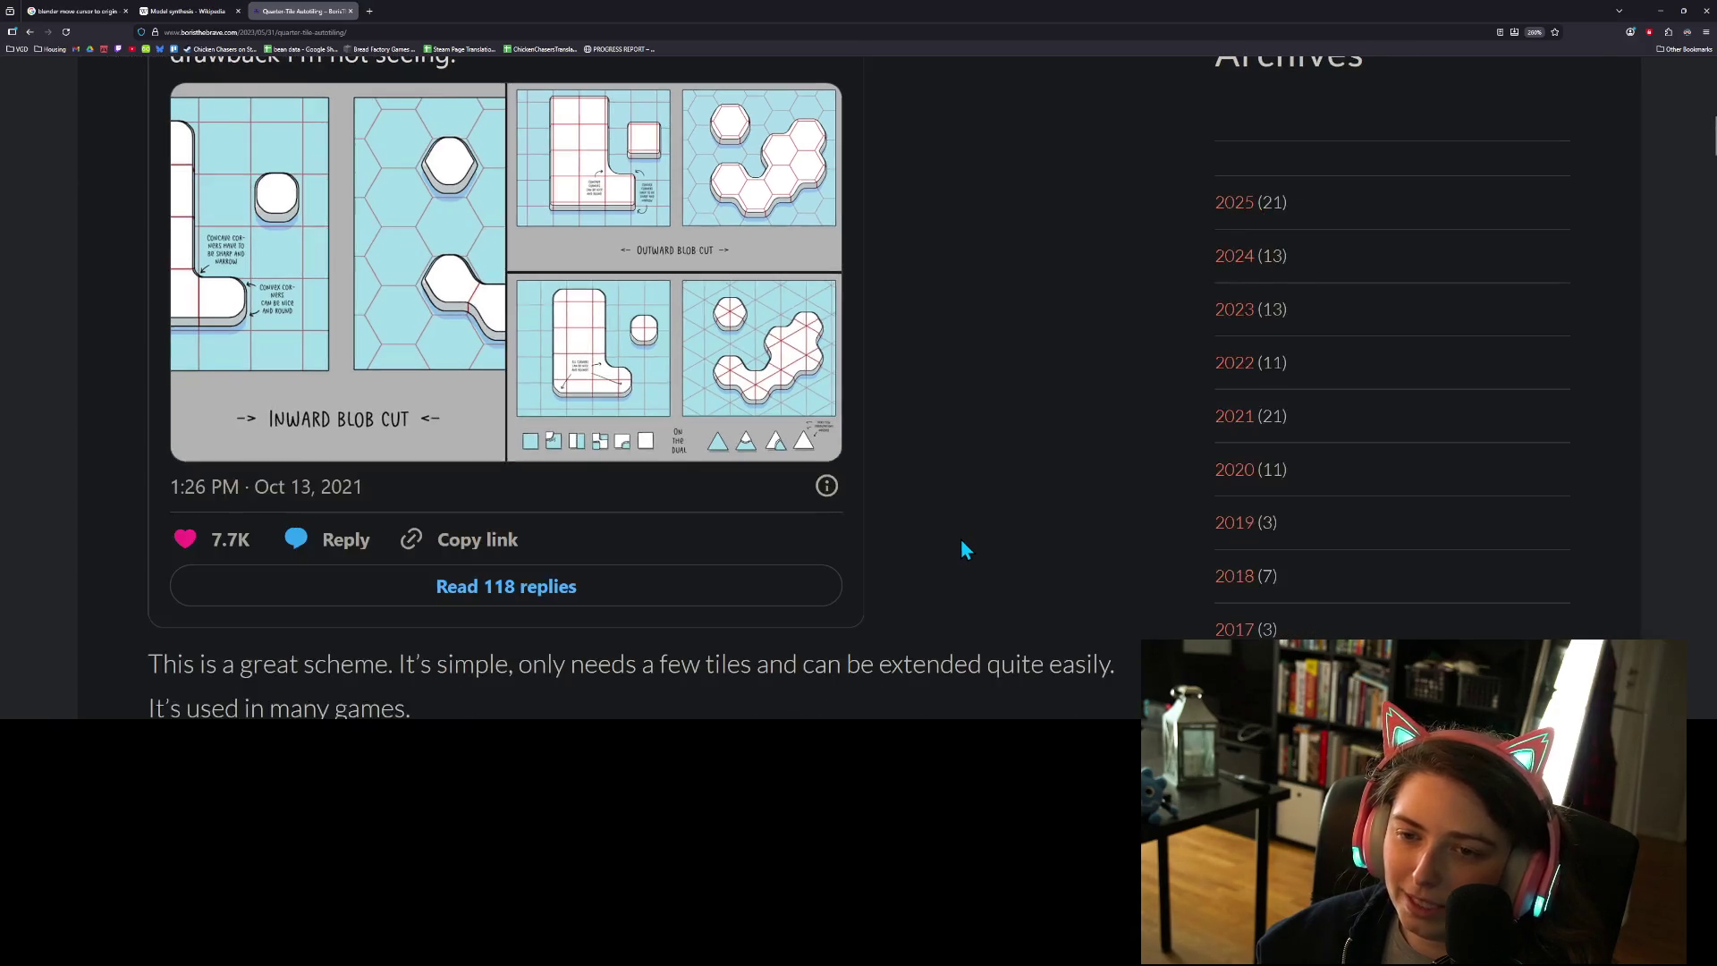
pyautogui.scroll(-2, 993, 564)
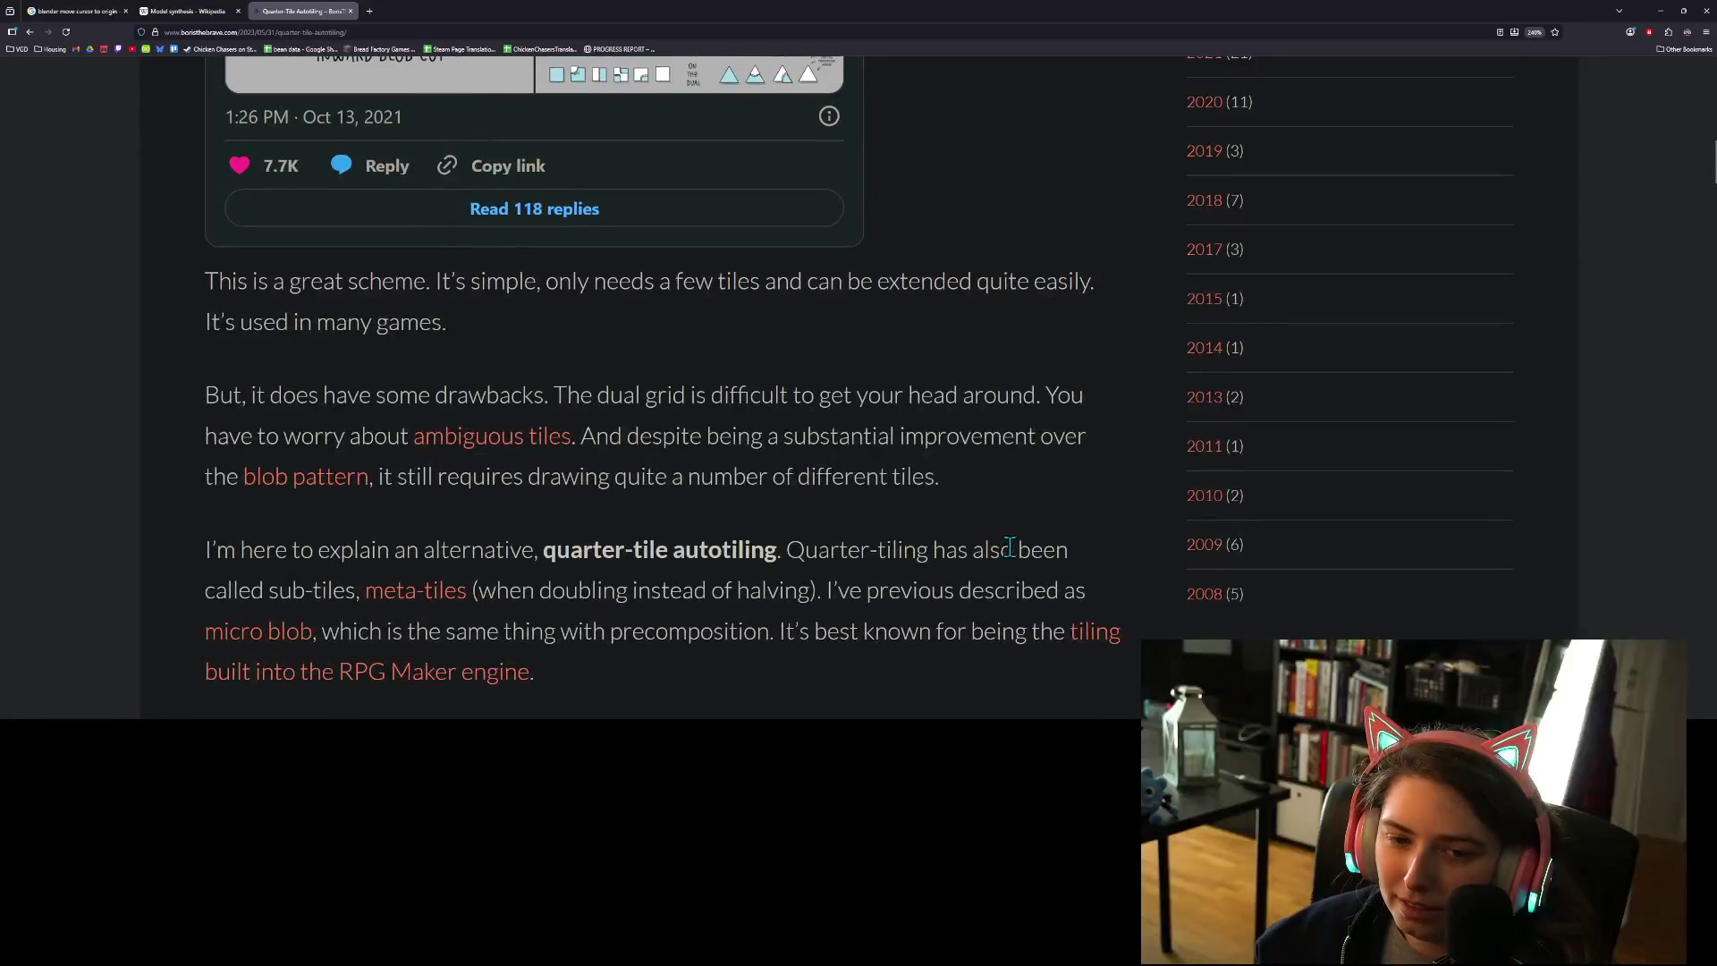
pyautogui.scroll(-1, 1011, 546)
pyautogui.scroll(-2, 1011, 546)
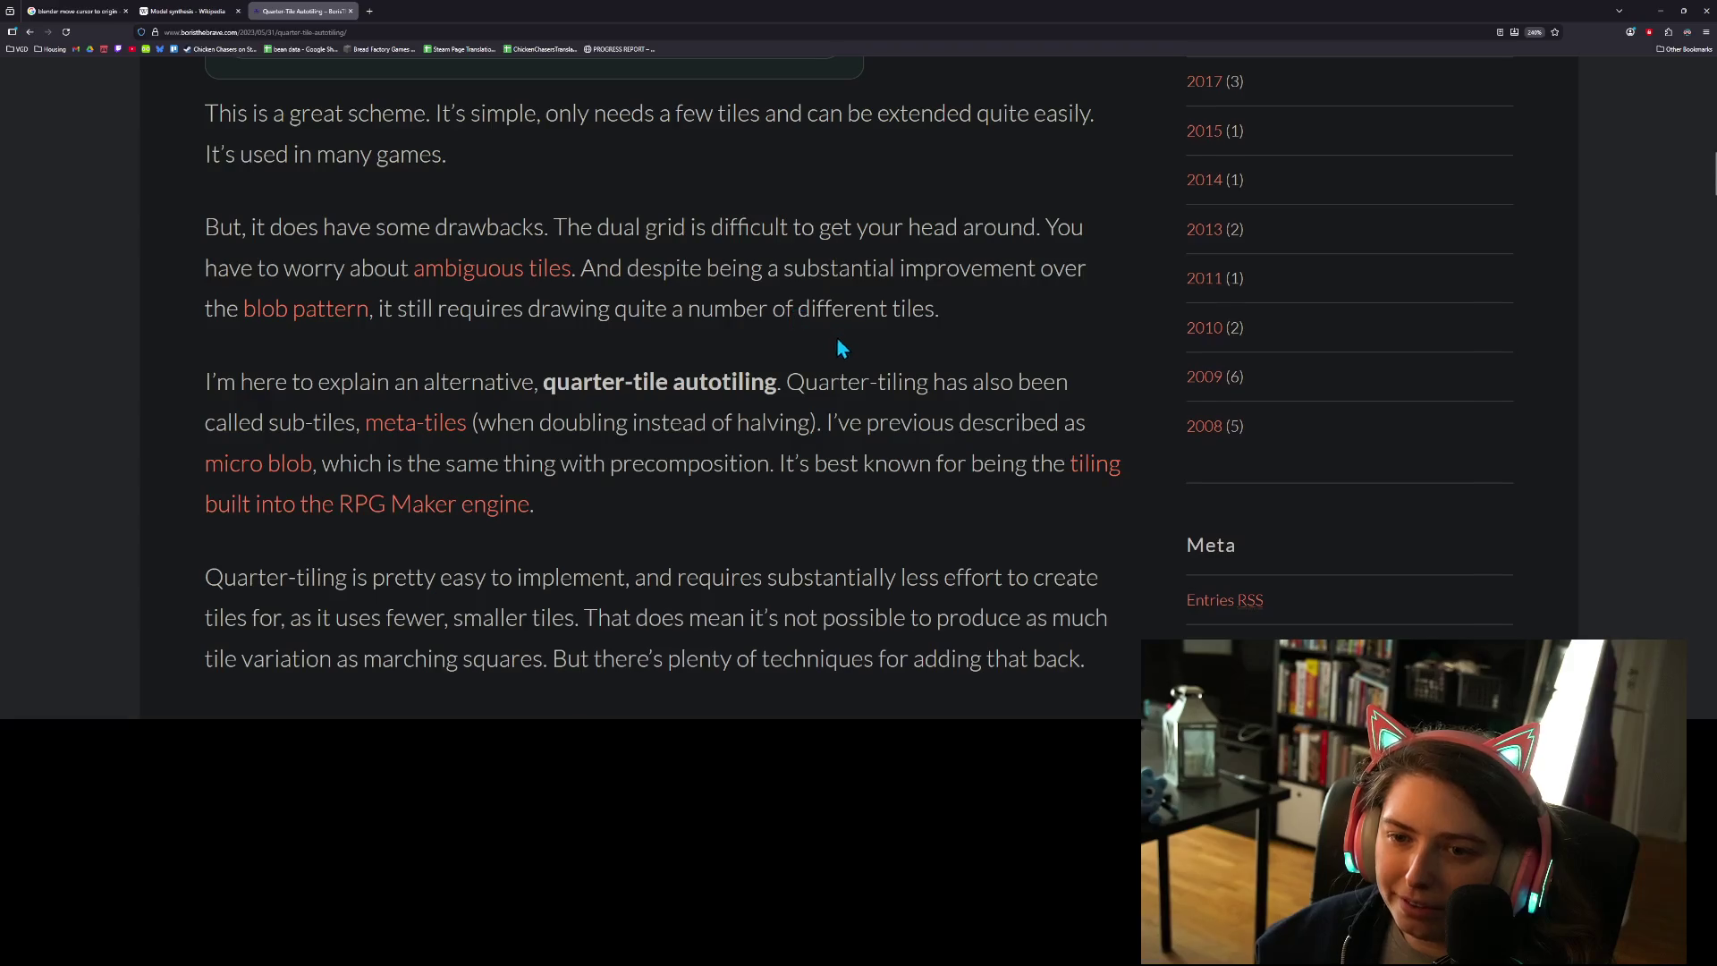
pyautogui.scroll(-1, 895, 357)
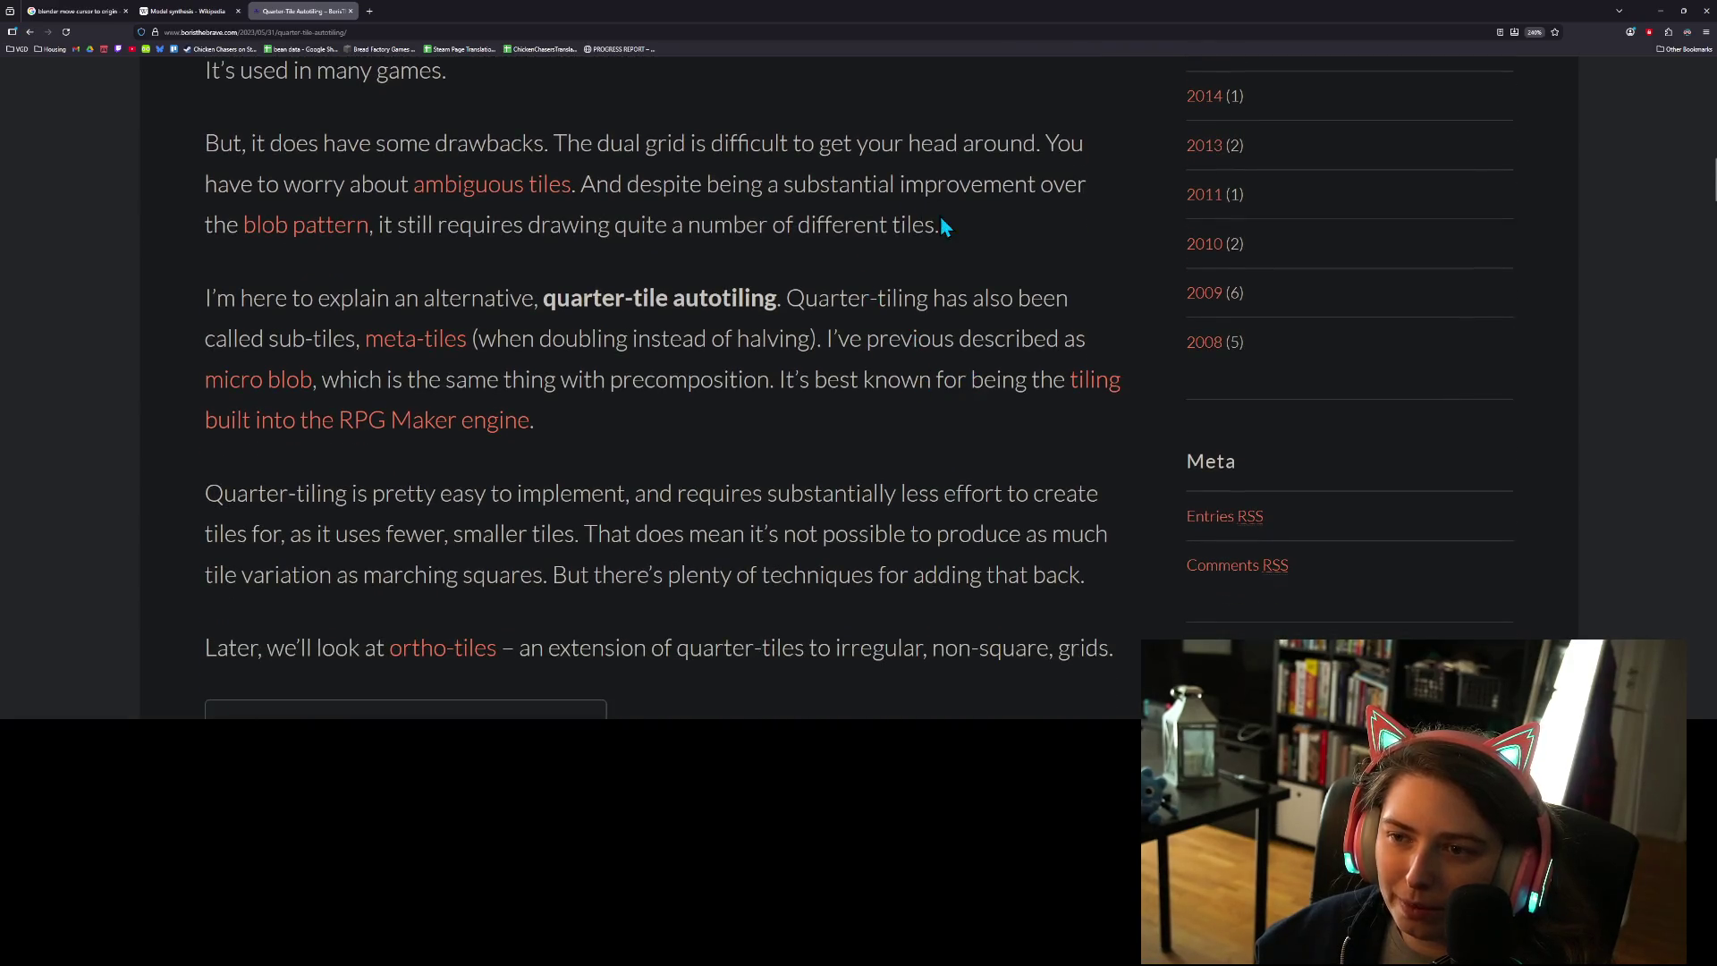
pyautogui.scroll(-5, 943, 387)
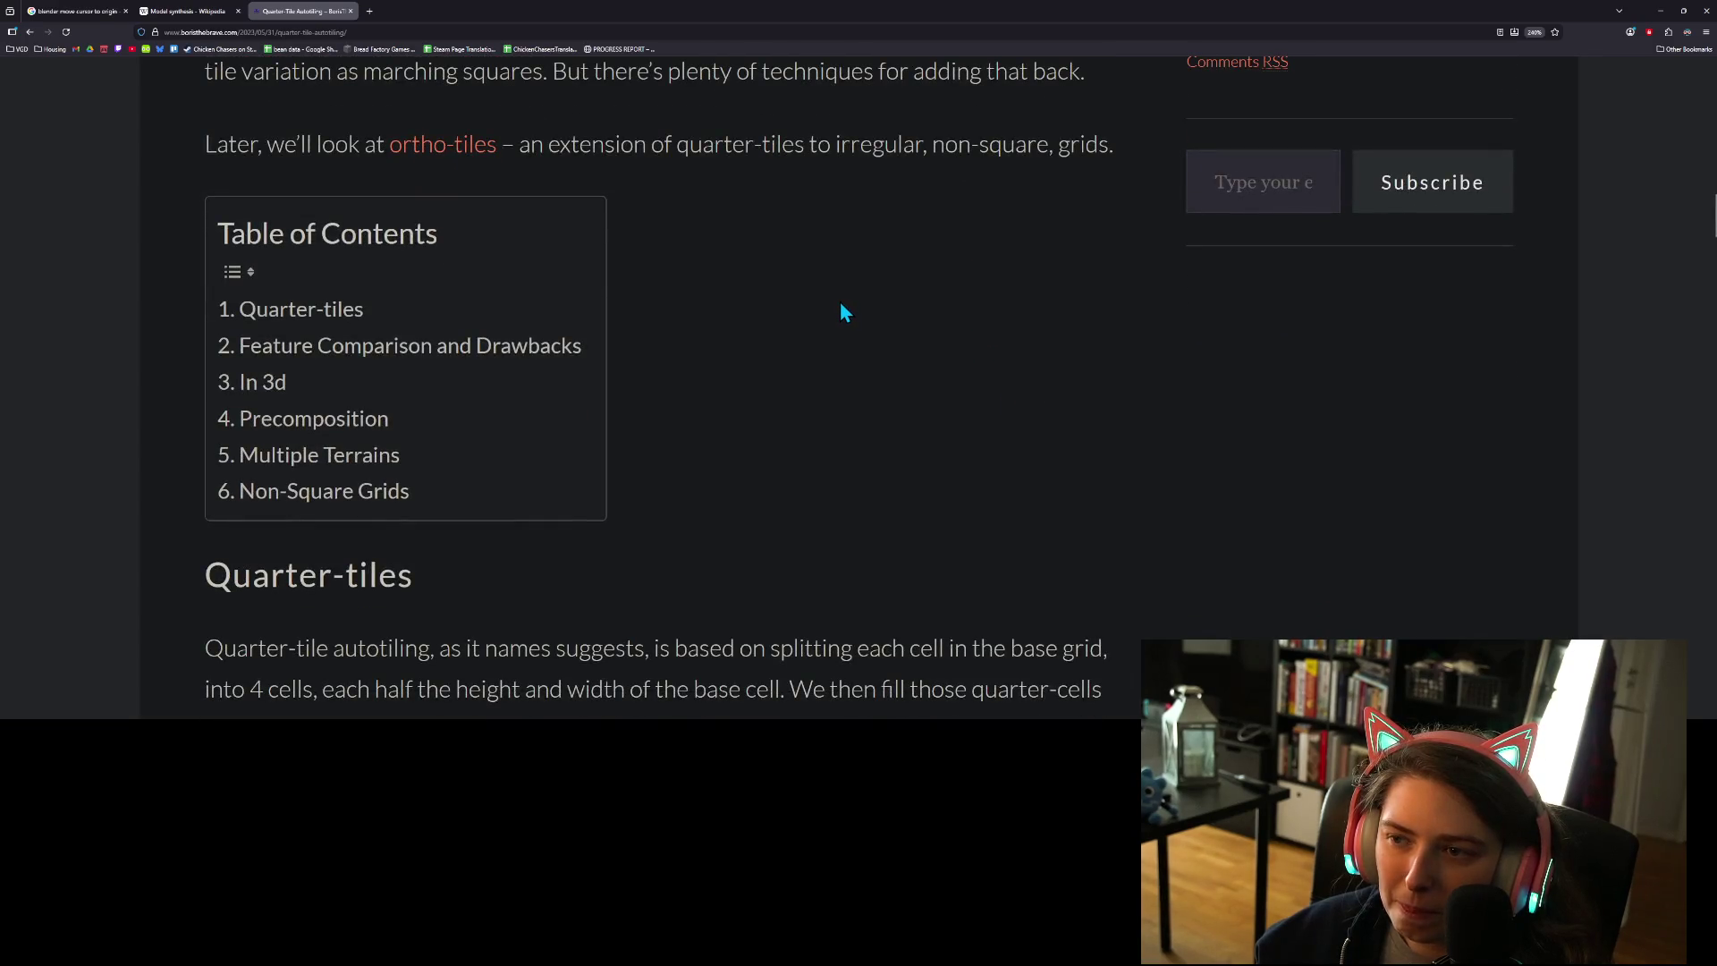
pyautogui.scroll(-6, 842, 306)
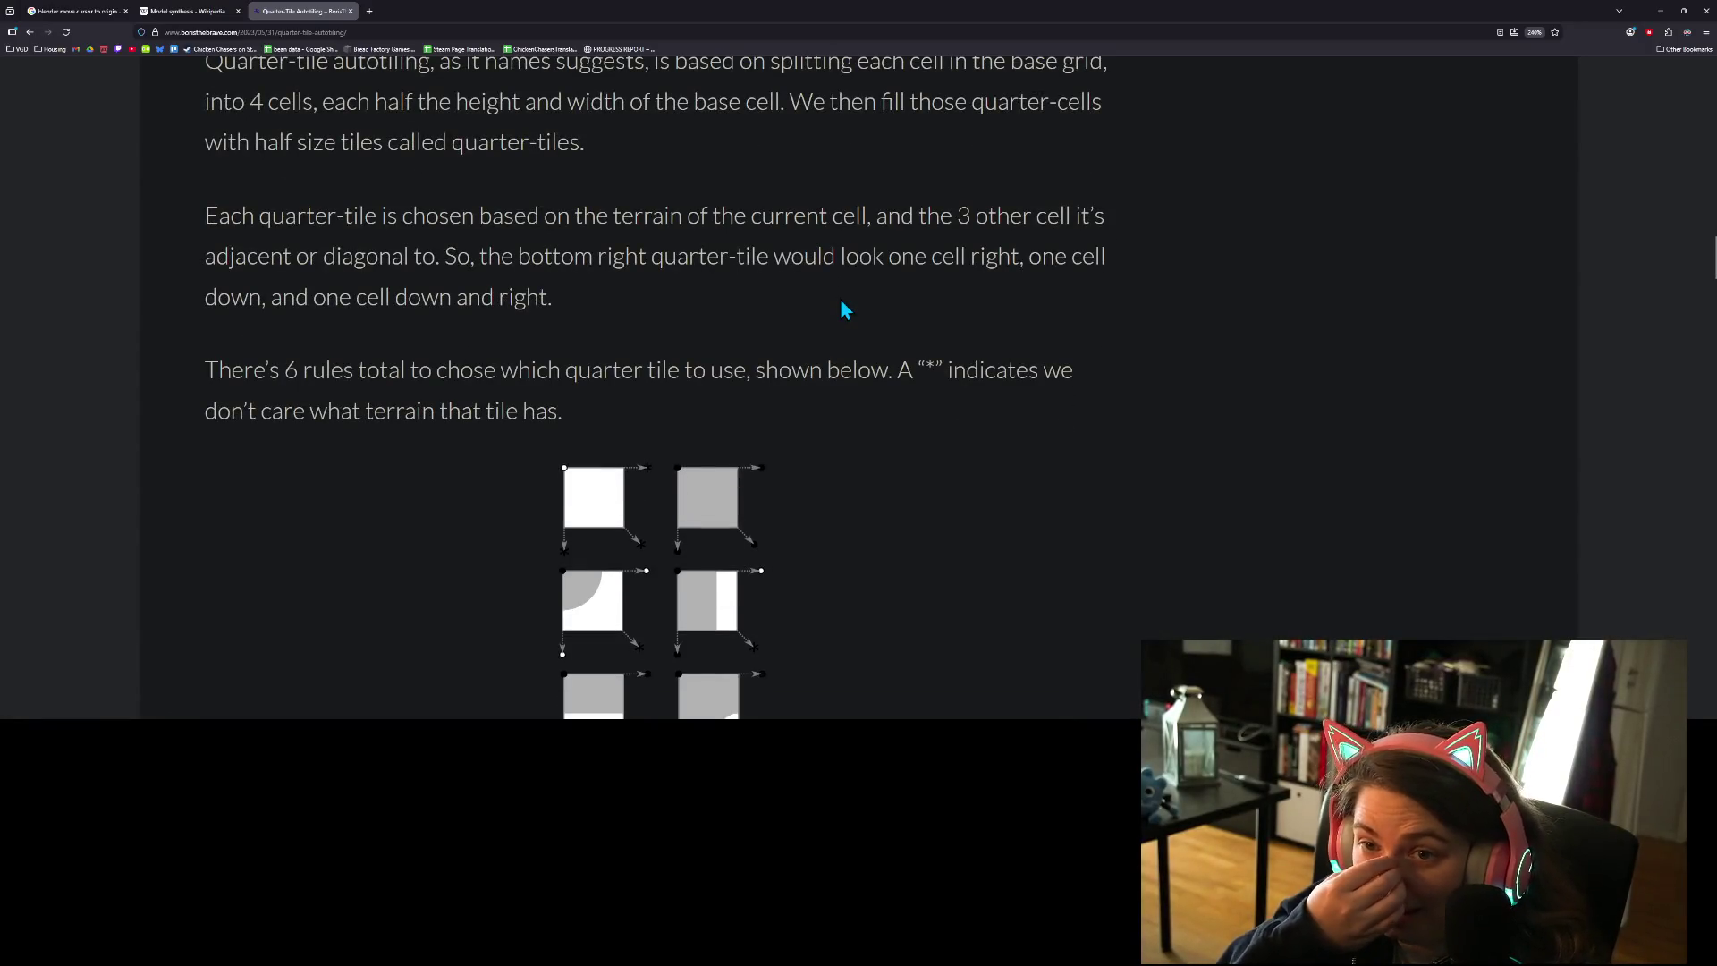
pyautogui.scroll(1, 803, 365)
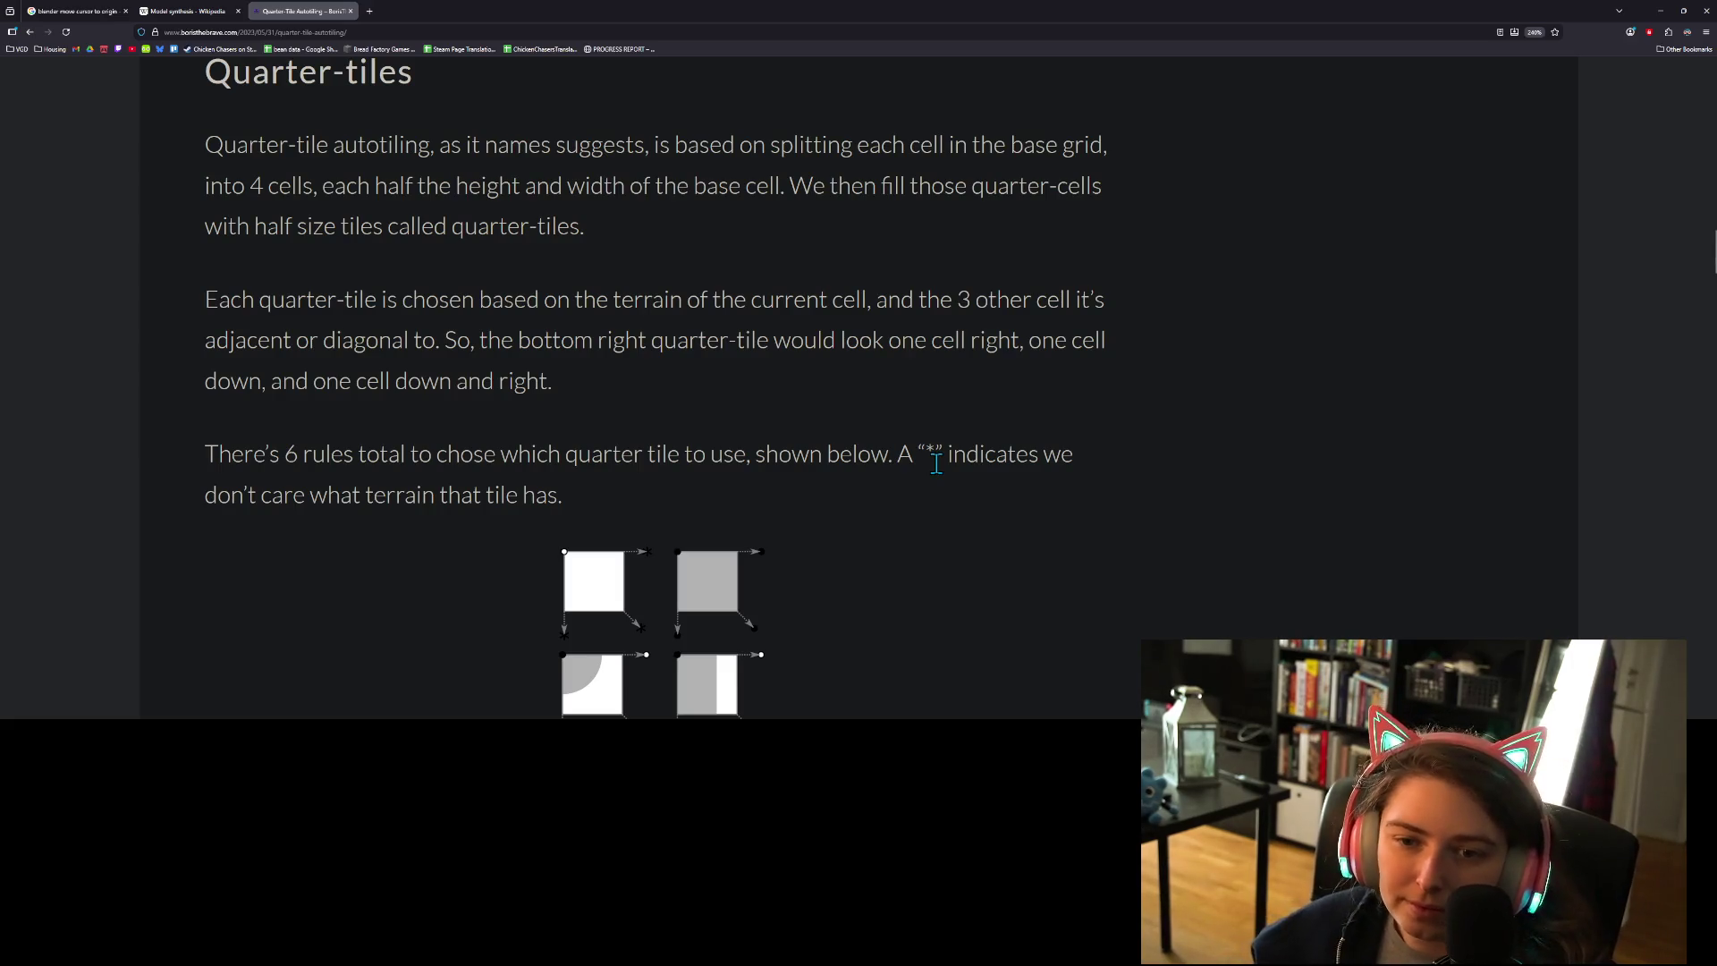
pyautogui.scroll(-2, 935, 470)
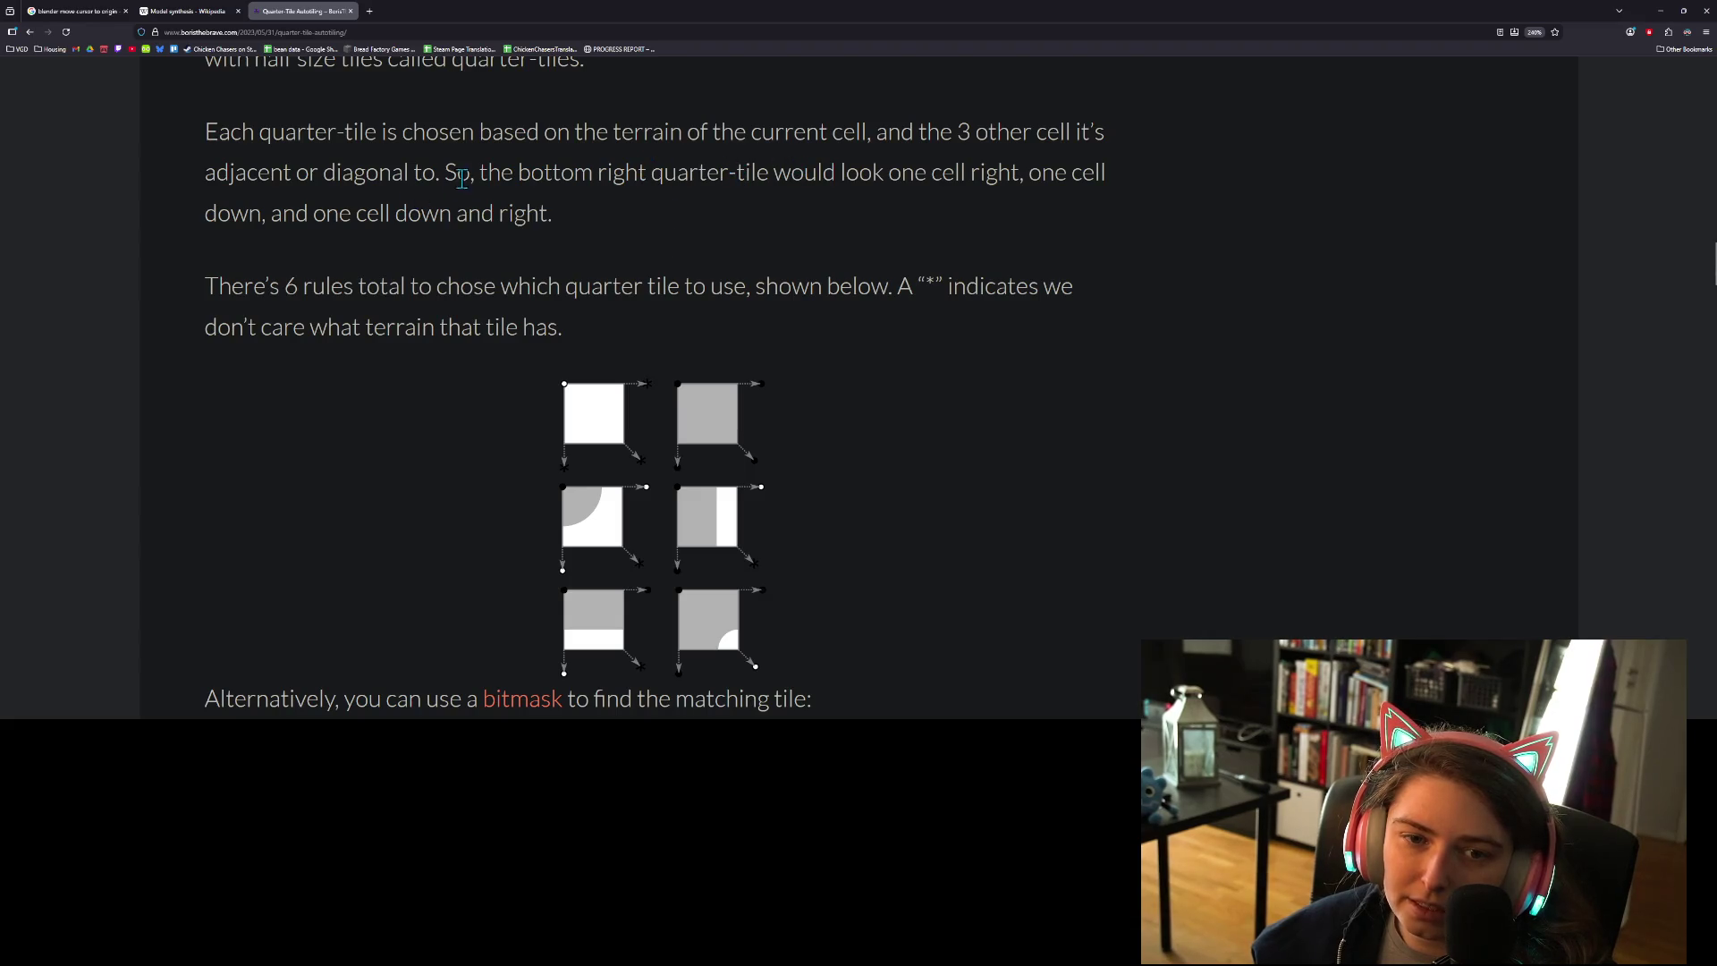
pyautogui.scroll(-2, 331, 293)
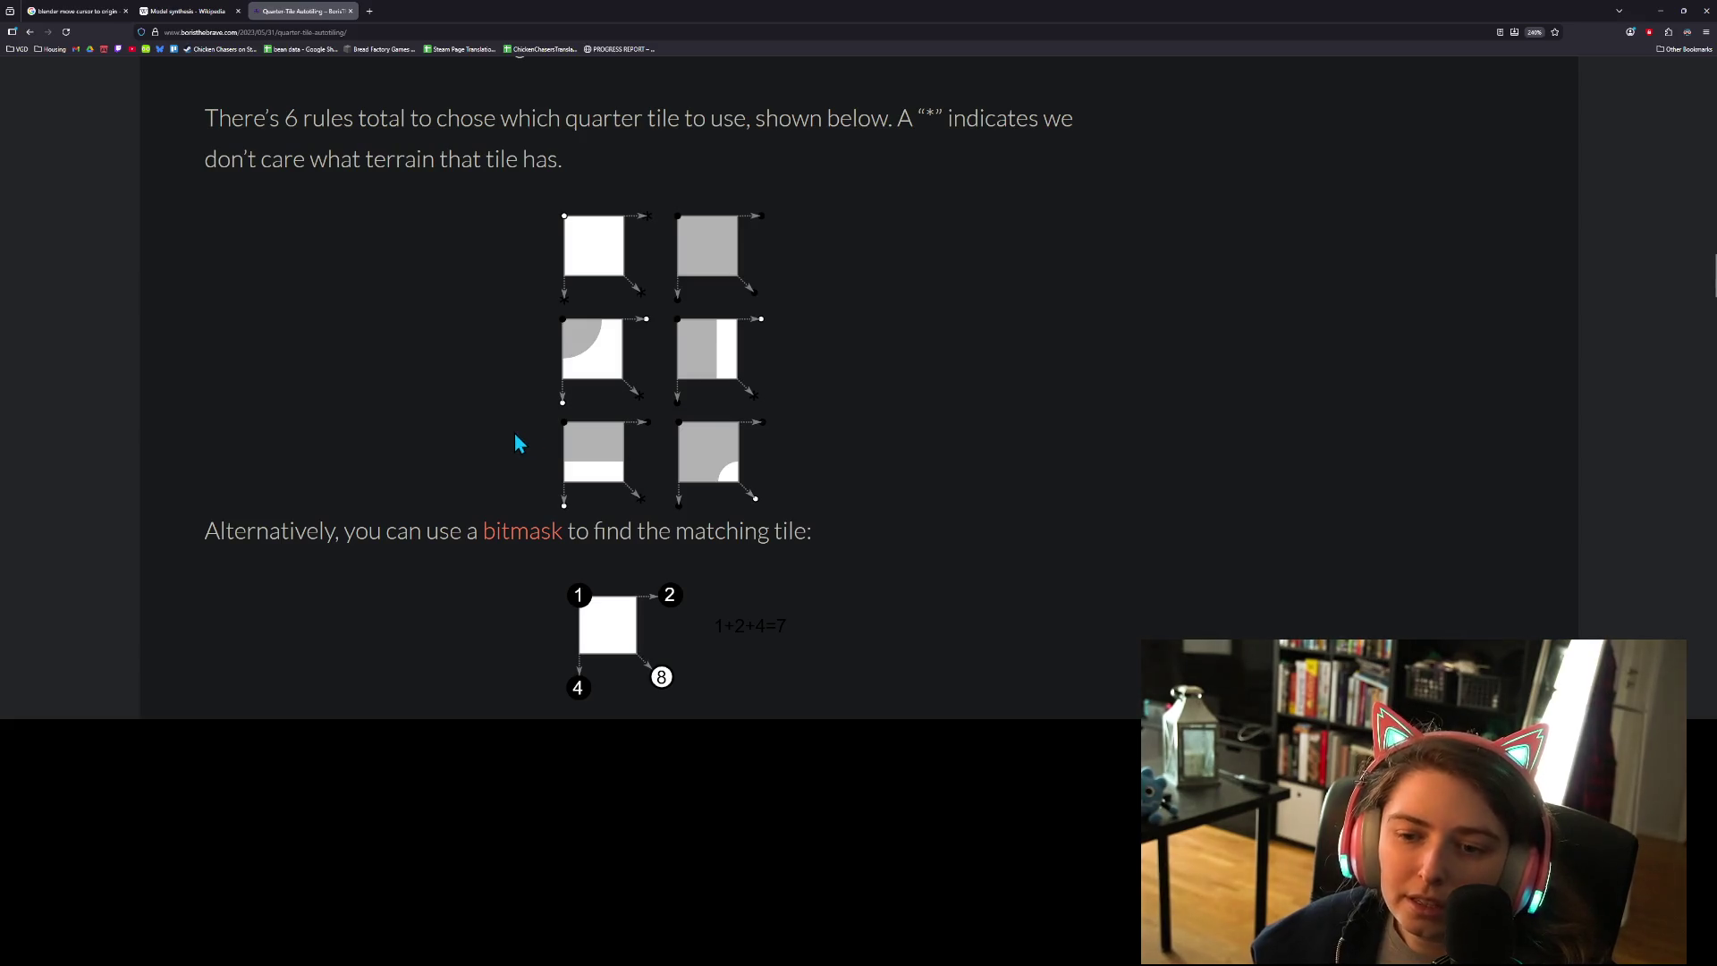
pyautogui.scroll(-1, 684, 495)
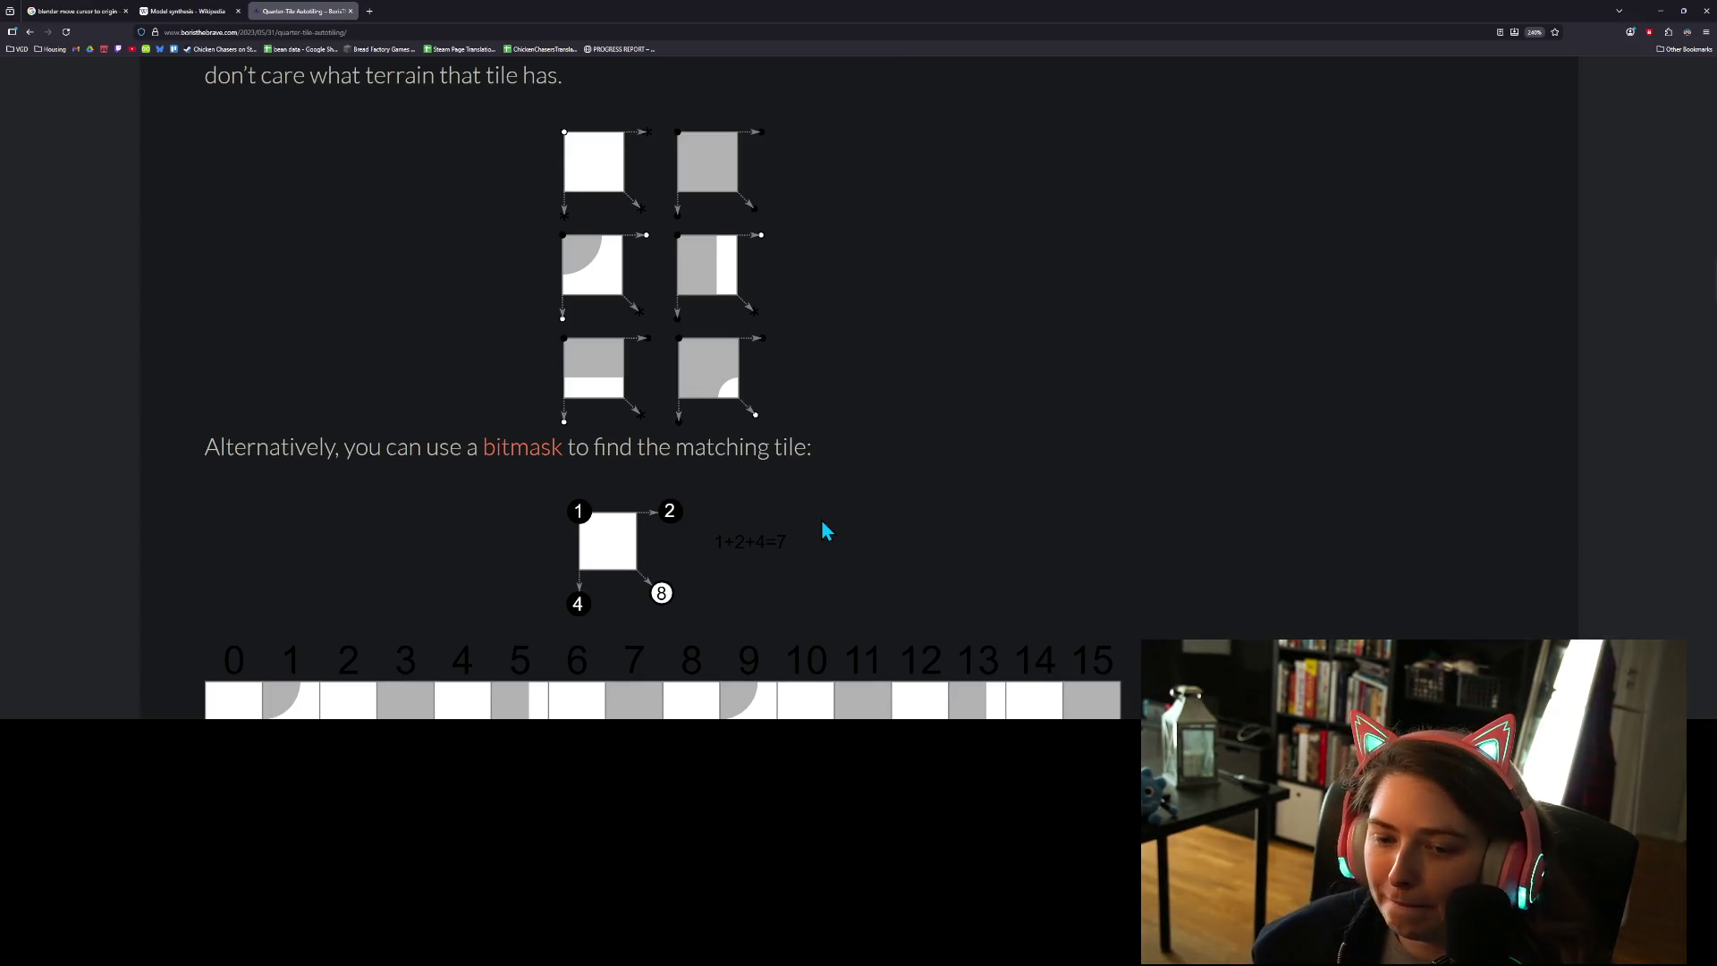
# - Read past the 0–15 tile strip to the 2-by-2 example and the Feature Comparison section
pyautogui.scroll(-4, 838, 519)
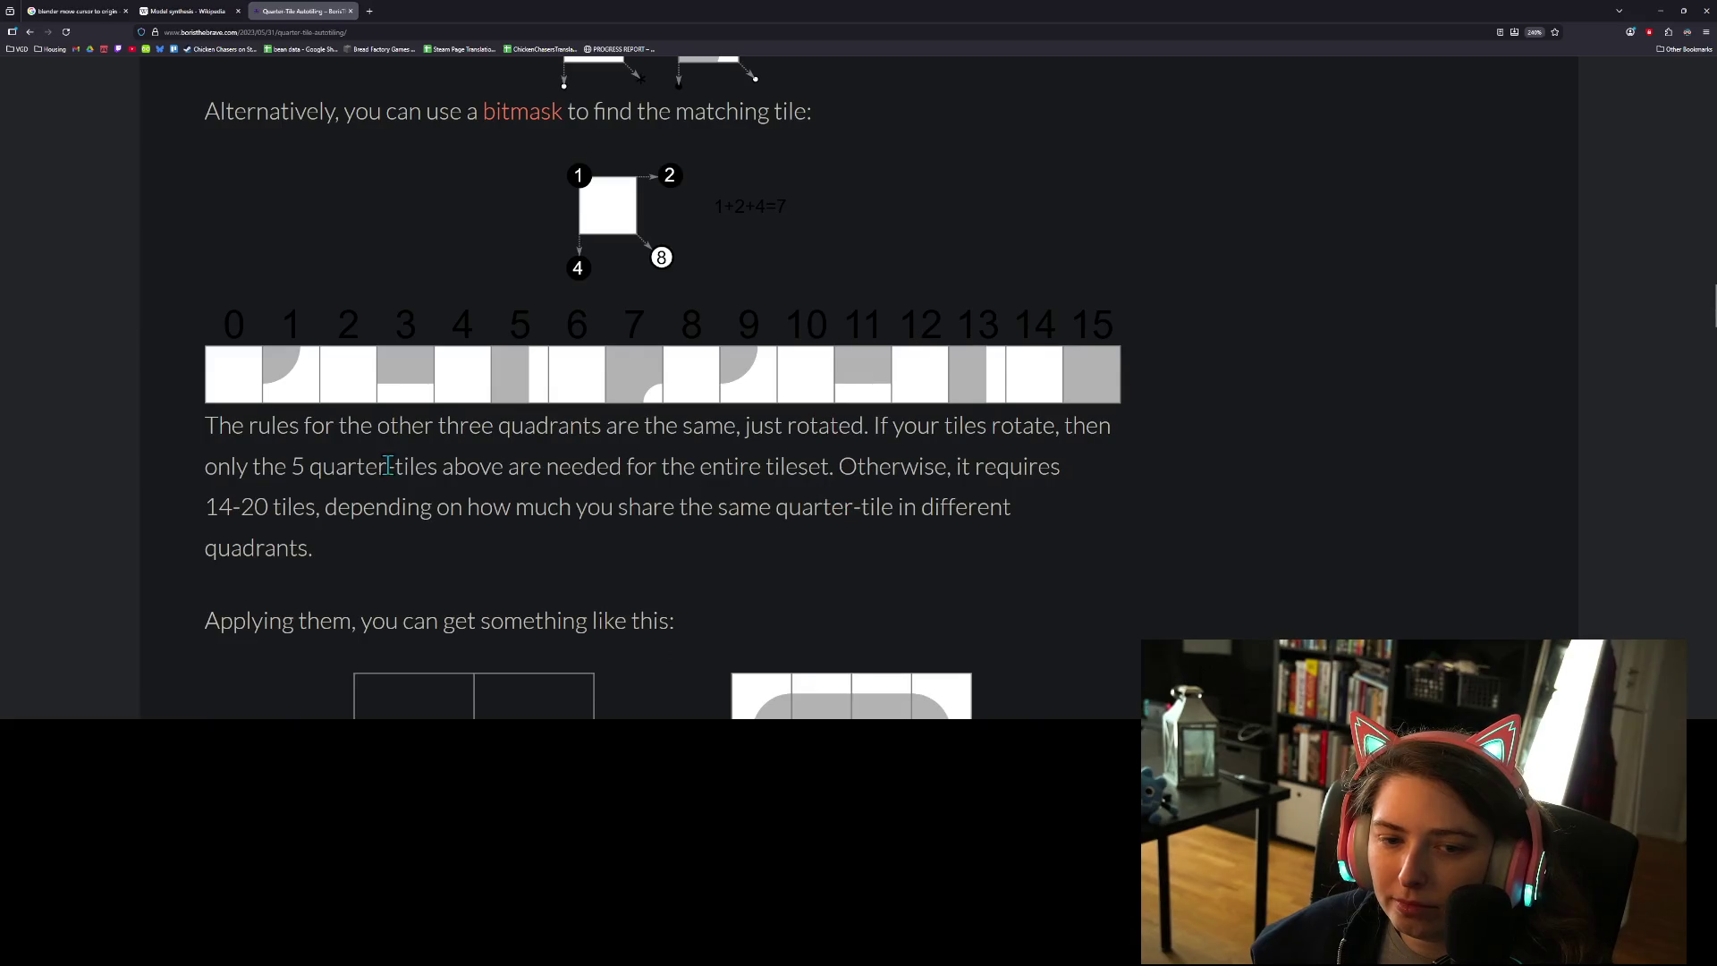
pyautogui.scroll(1, 389, 466)
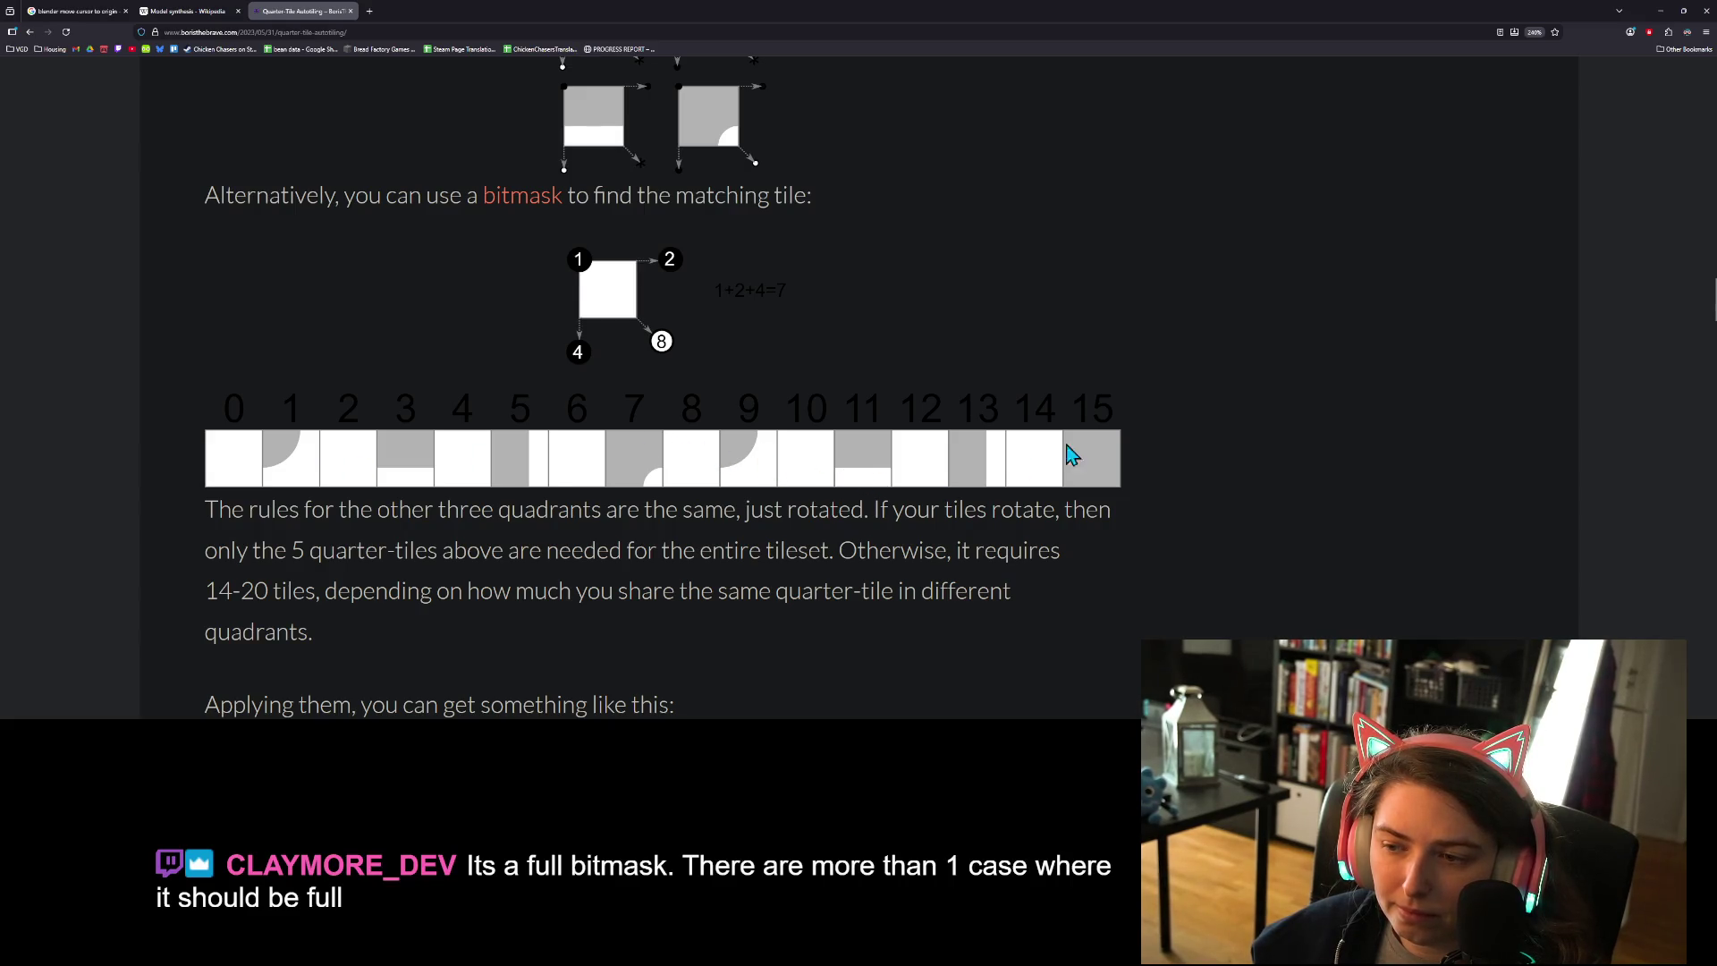
pyautogui.scroll(-1, 653, 547)
pyautogui.scroll(-1, 653, 547)
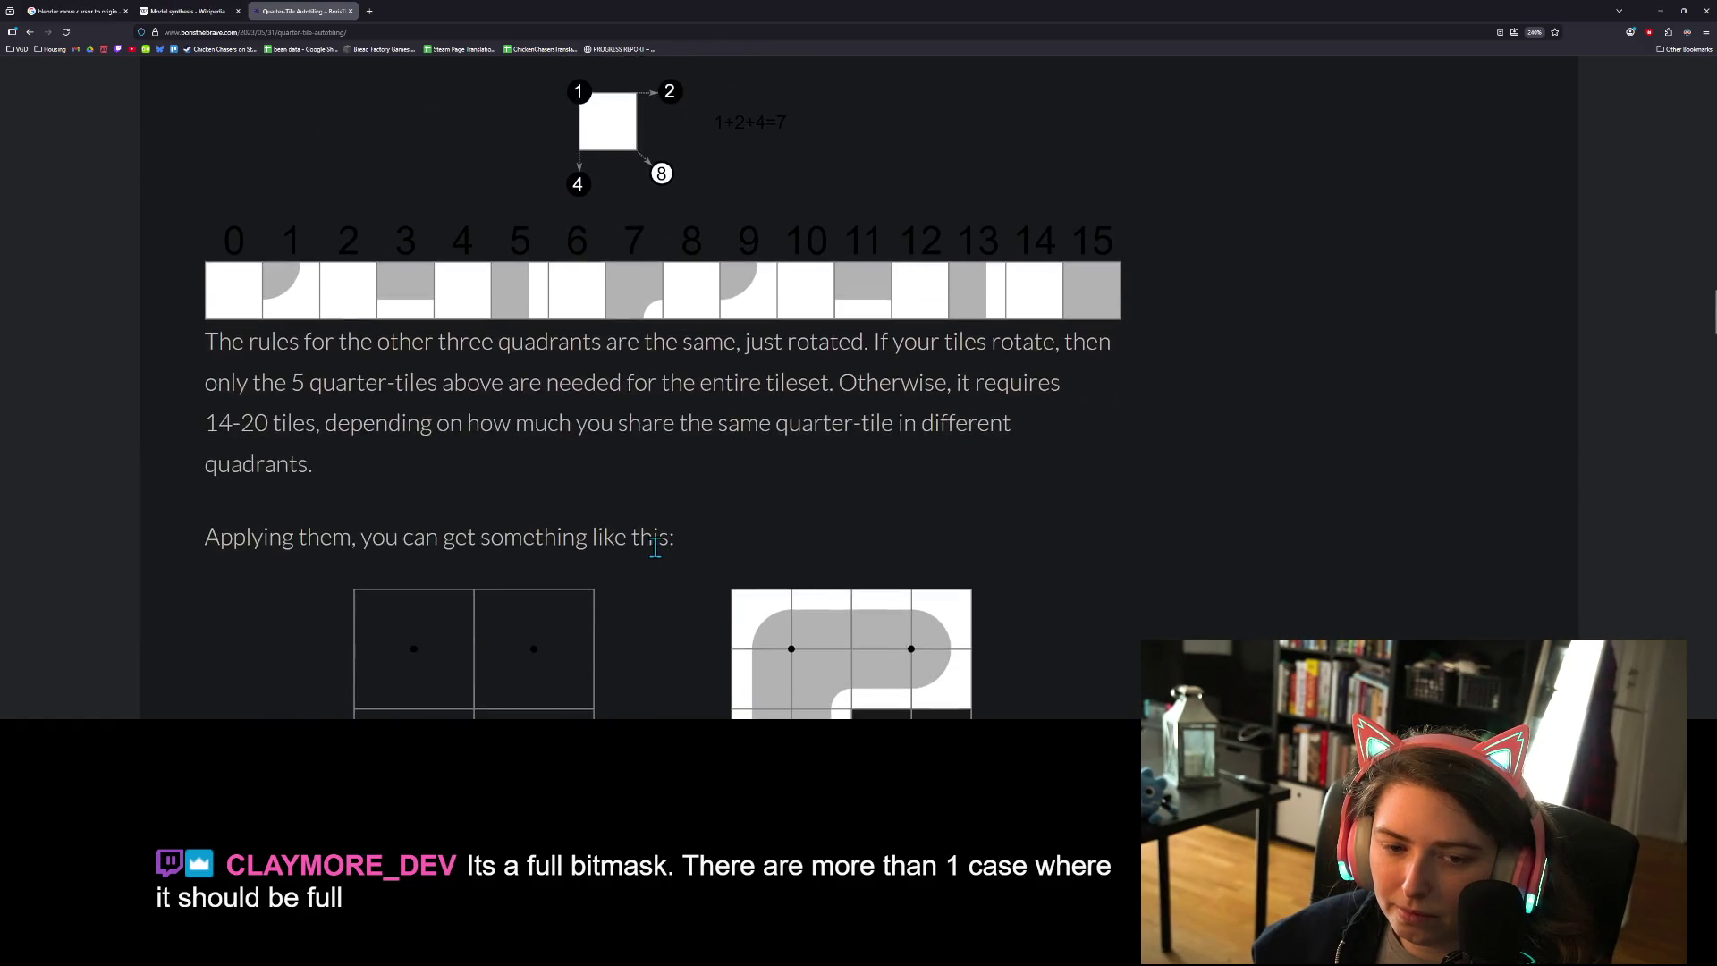
pyautogui.scroll(-2, 657, 547)
pyautogui.scroll(2, 617, 402)
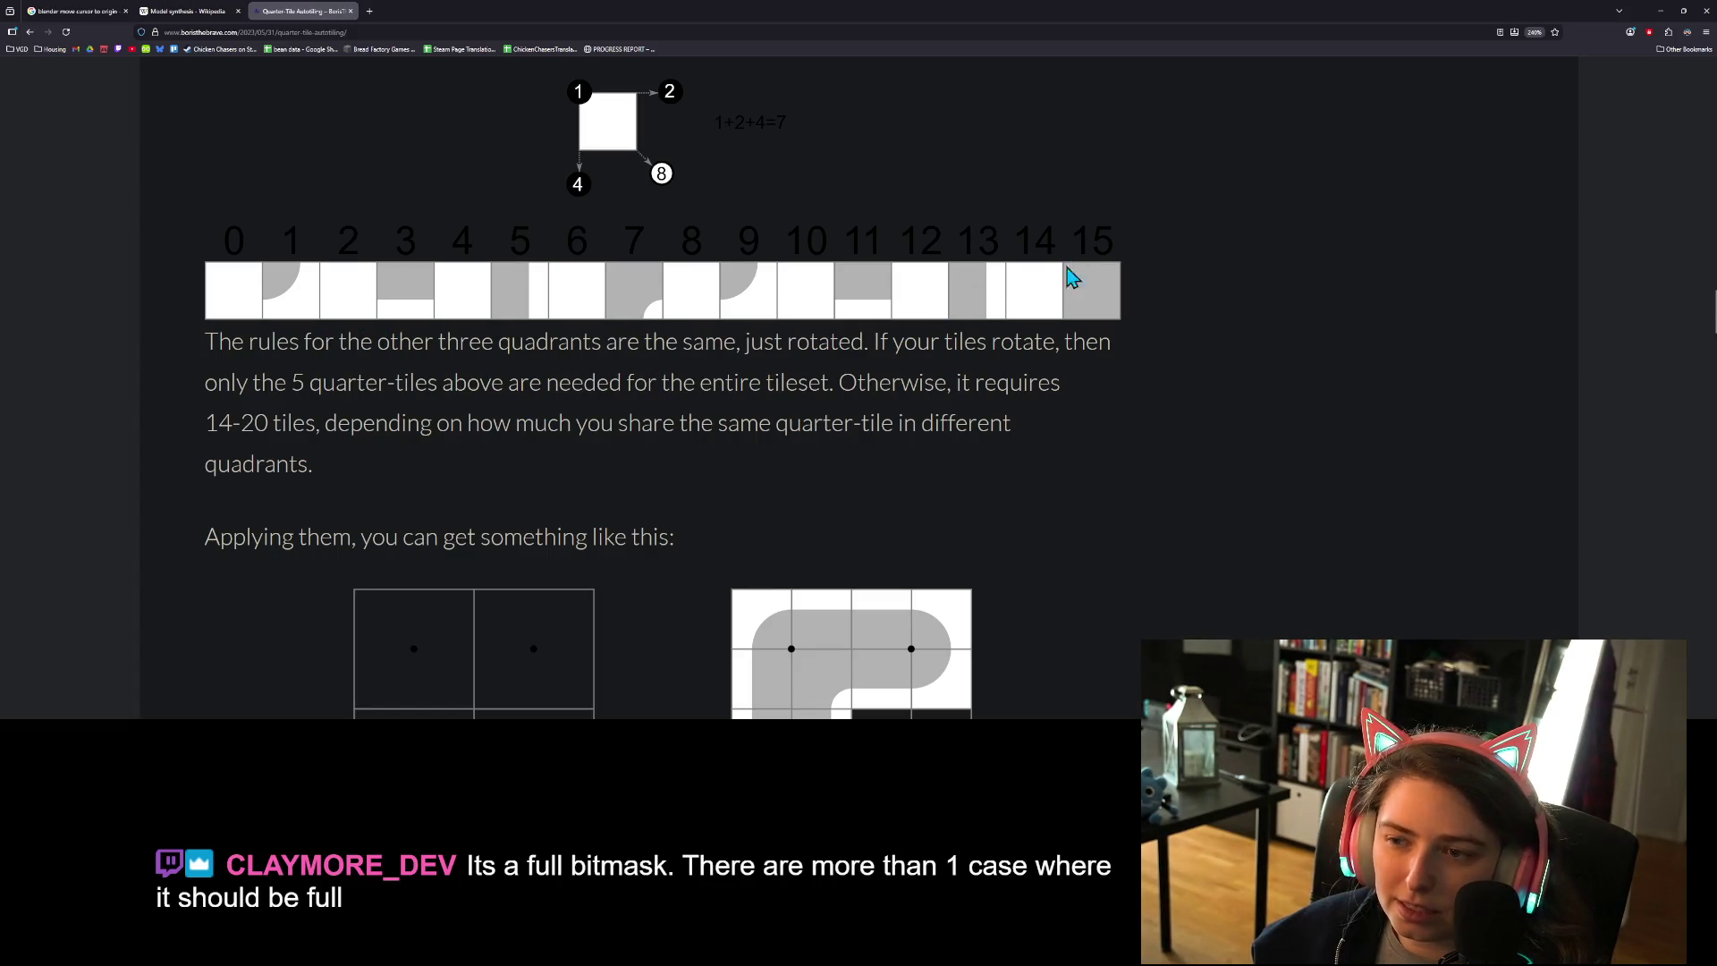
pyautogui.scroll(3, 374, 415)
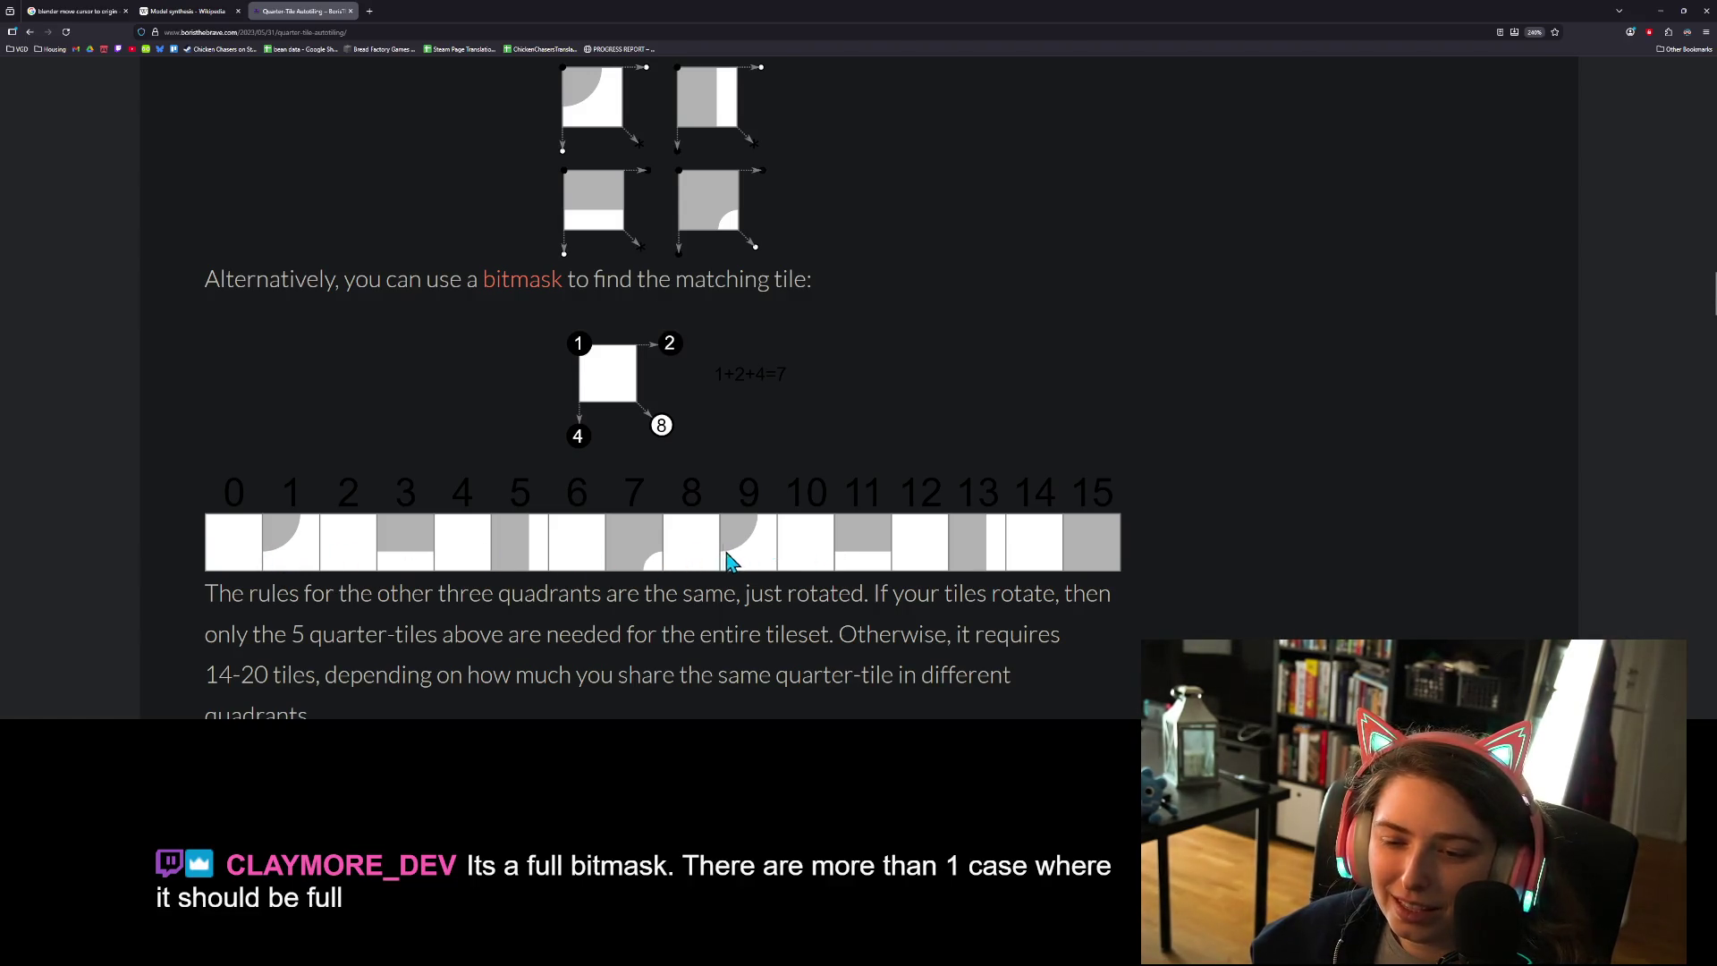
pyautogui.scroll(-5, 728, 554)
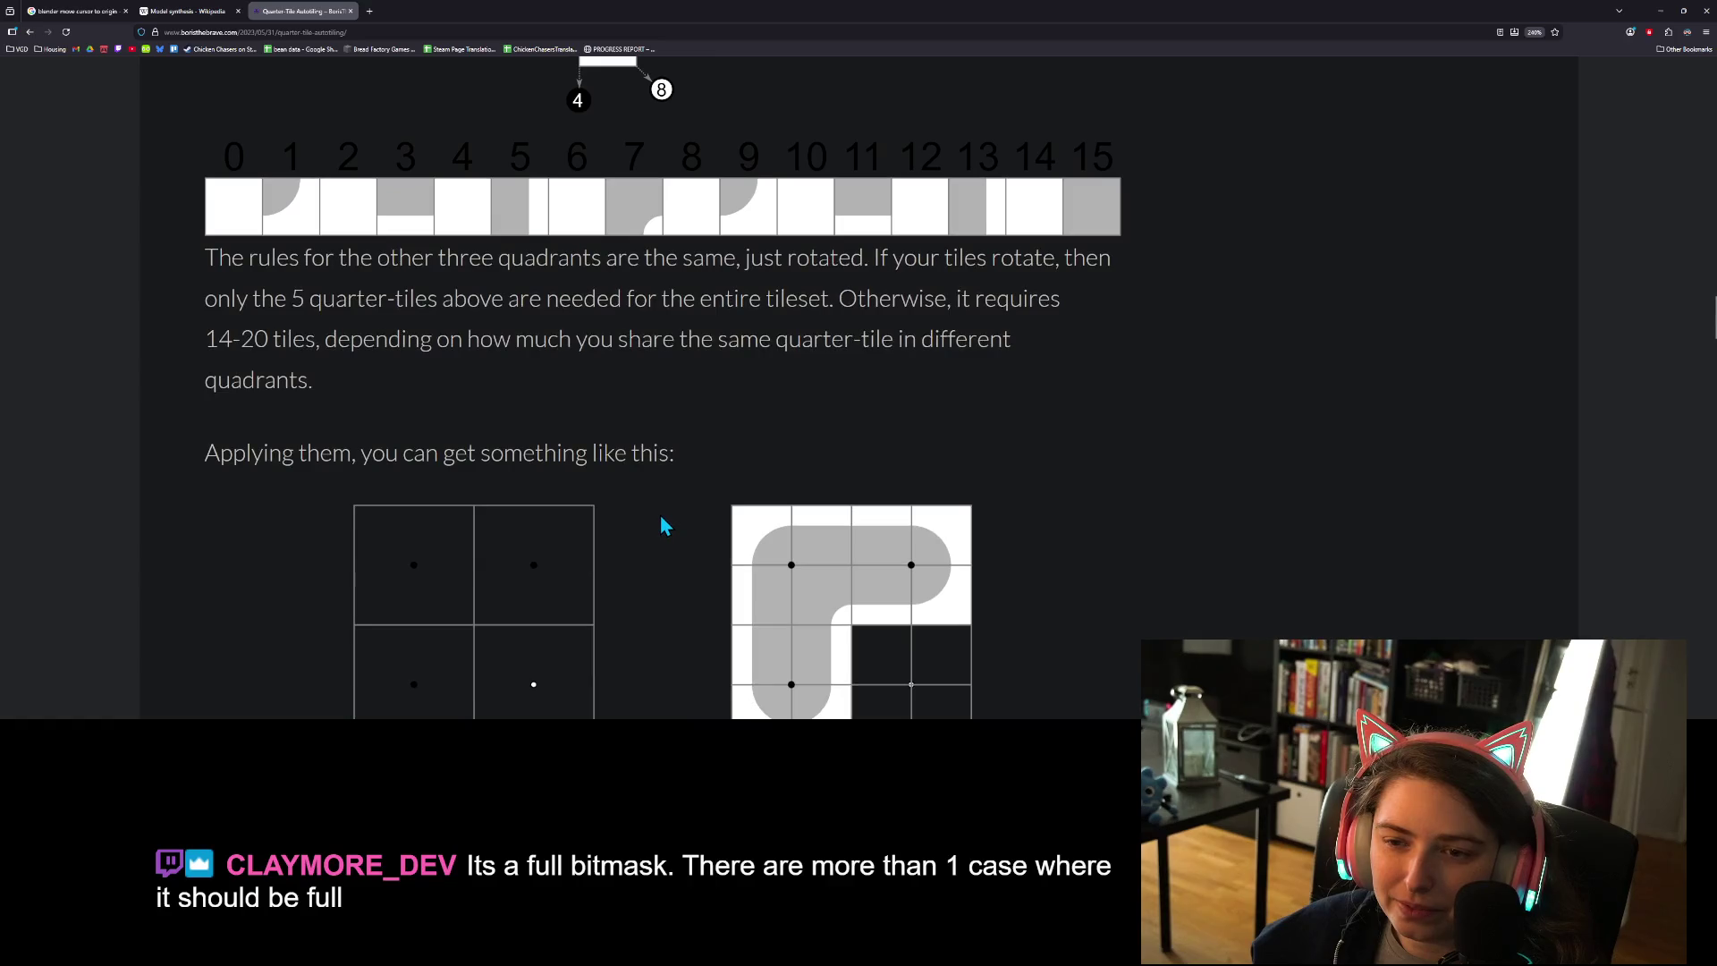
pyautogui.scroll(-2, 663, 523)
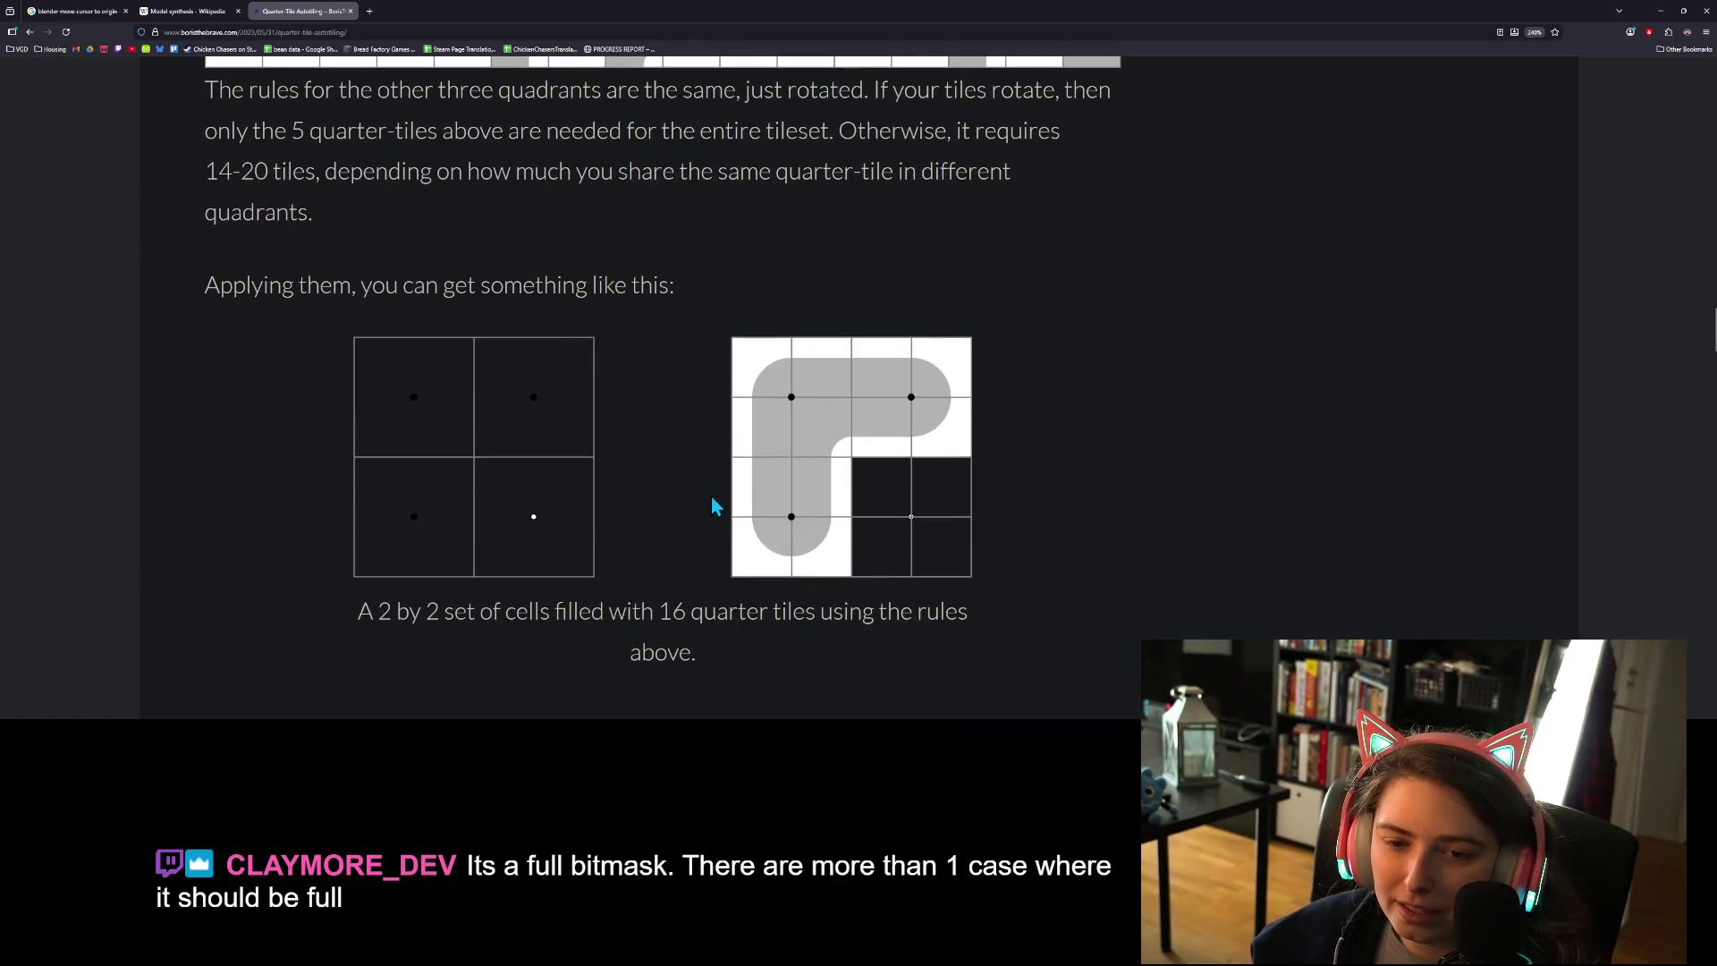
pyautogui.scroll(-1, 551, 430)
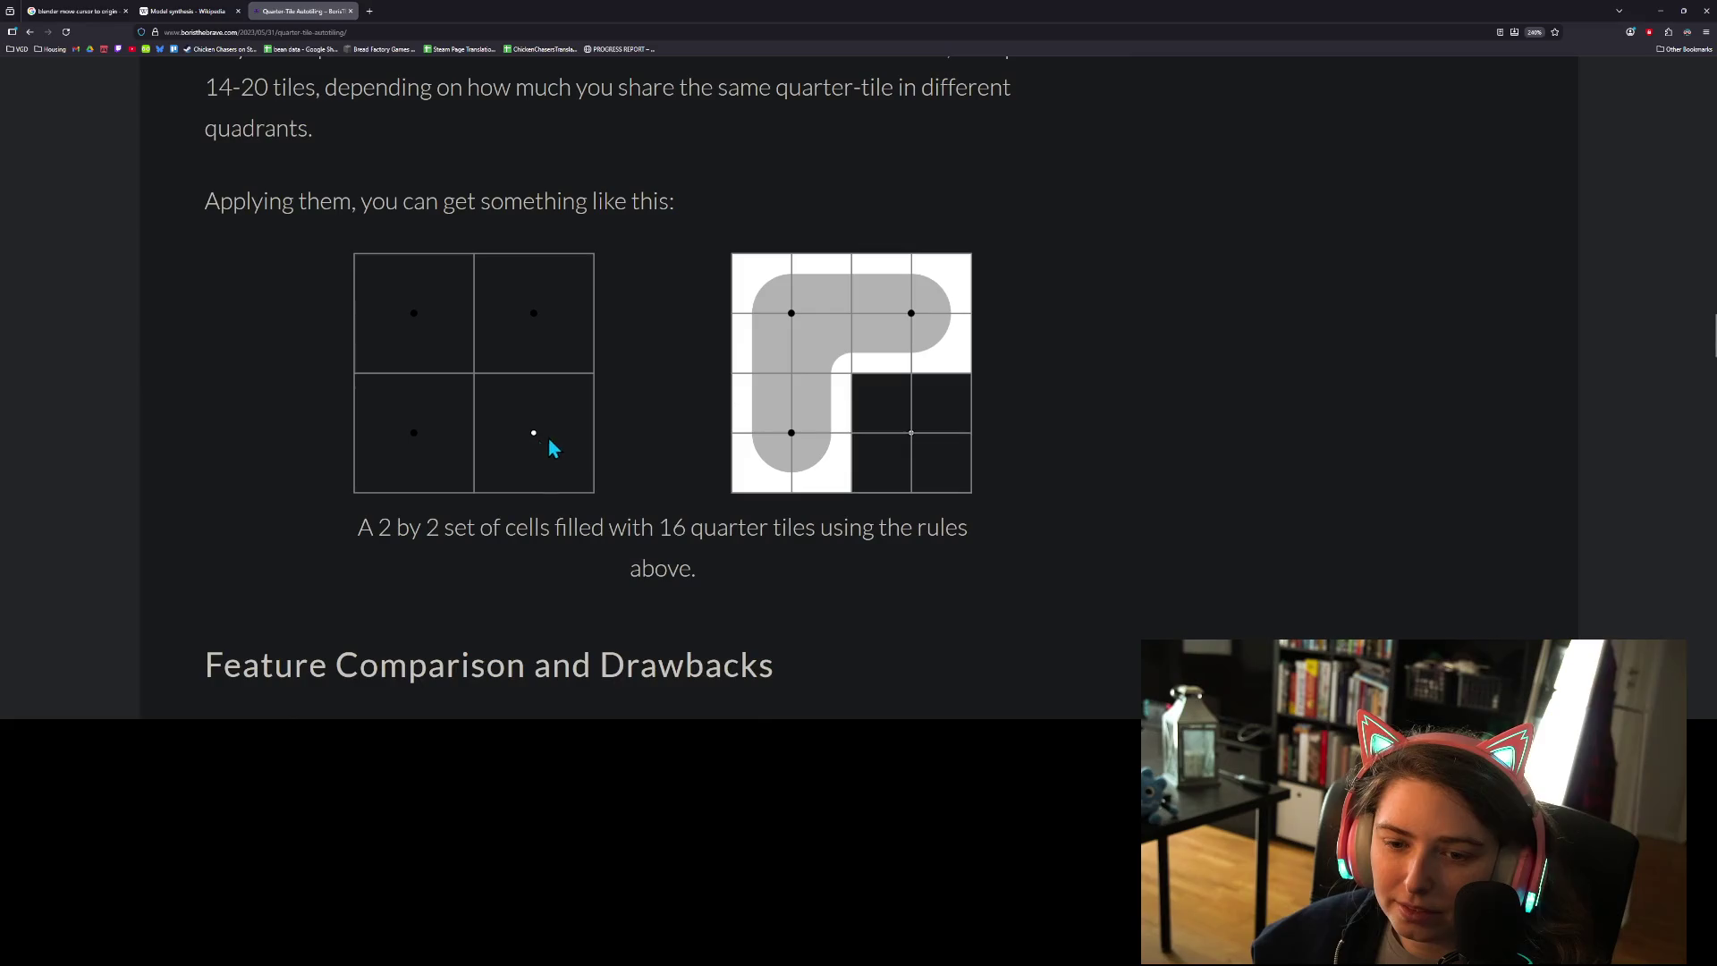
pyautogui.scroll(-4, 758, 491)
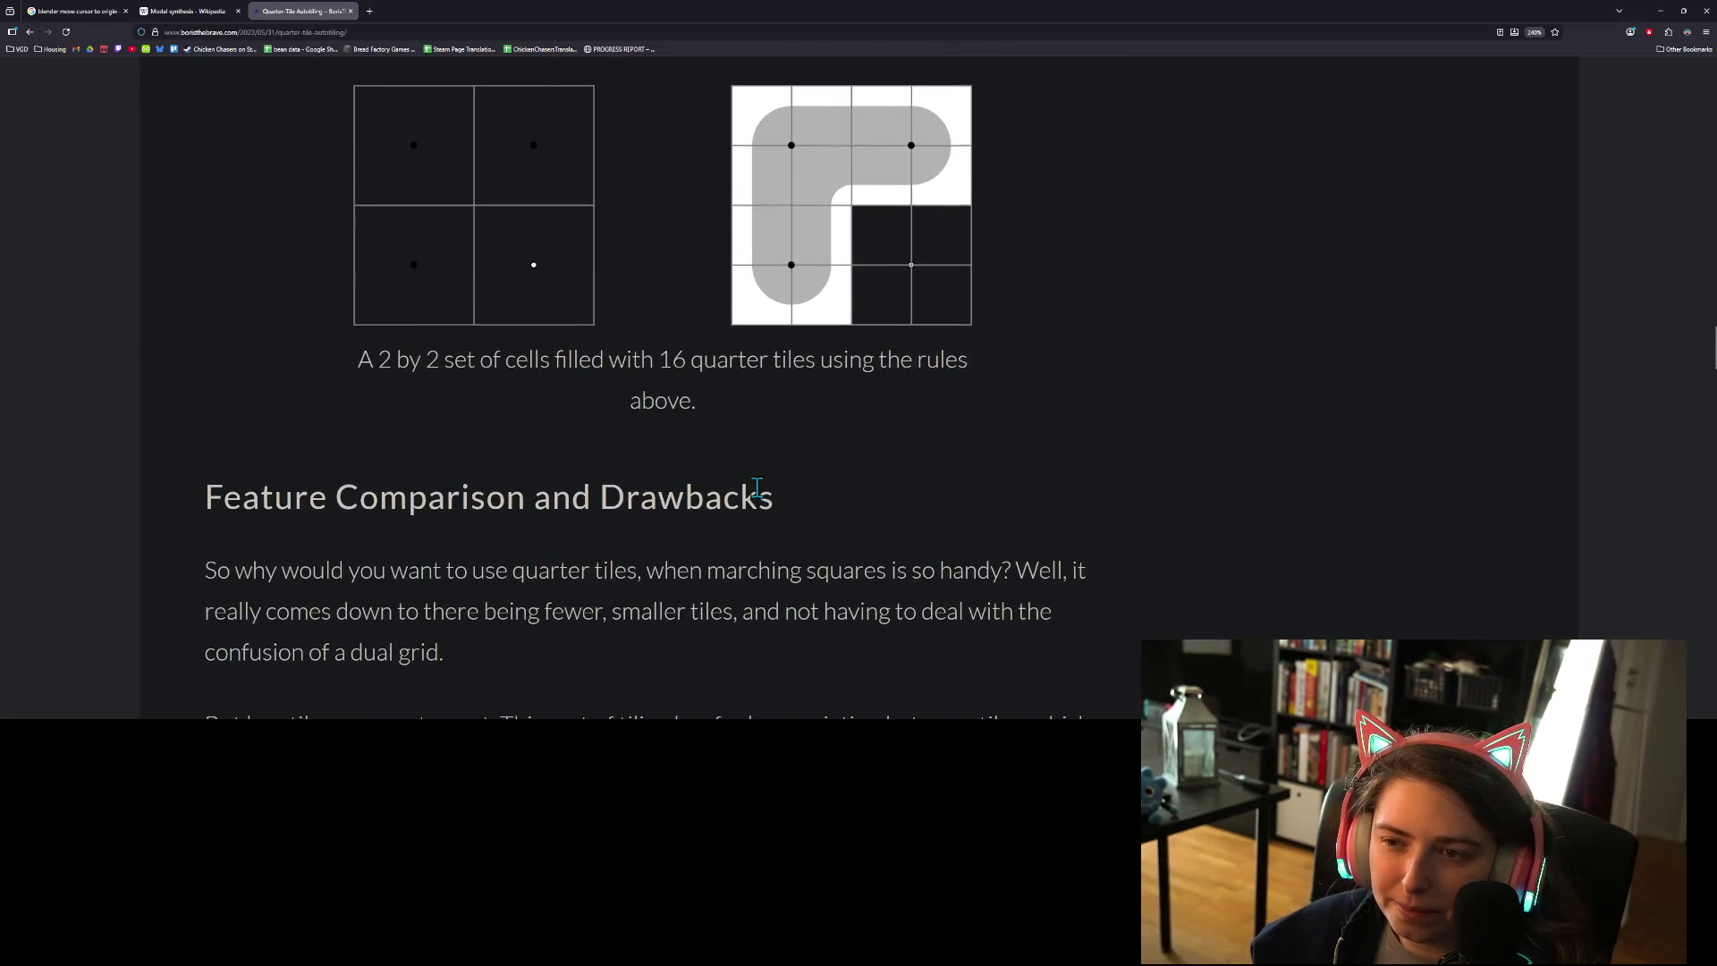
# - Read down through 'Feature Comparison and Drawbacks' to the Marching Squares versus Quarter-tiles comparison table
pyautogui.scroll(-3, 749, 488)
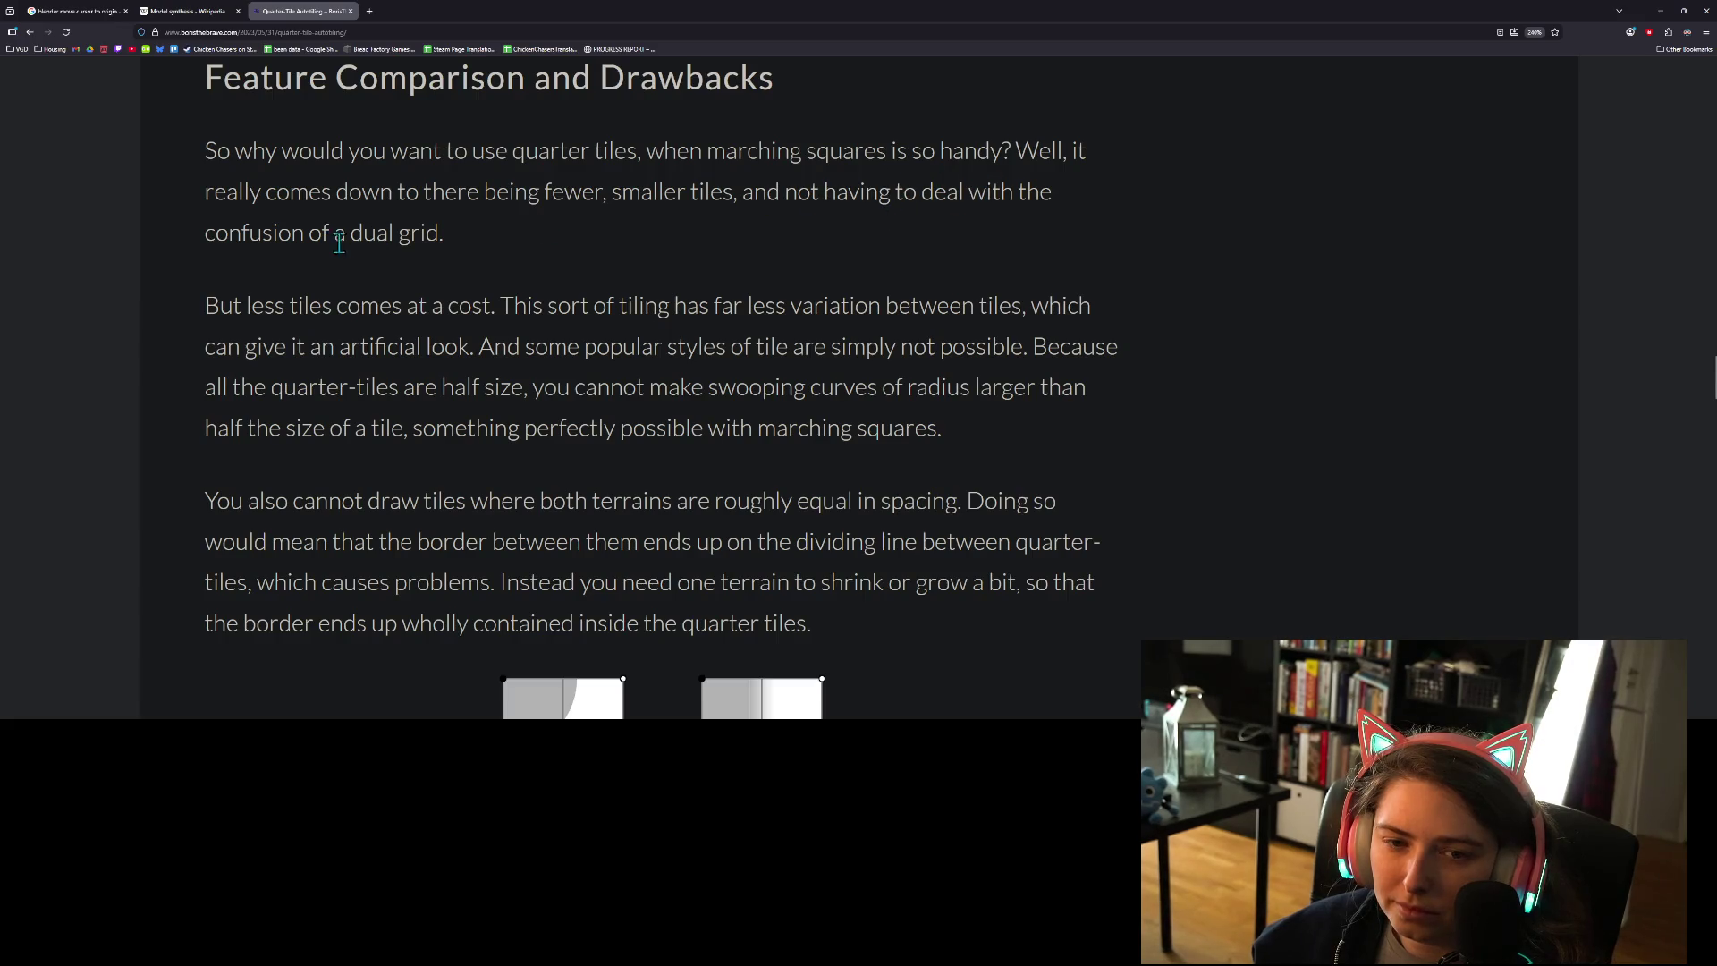
pyautogui.scroll(-2, 421, 368)
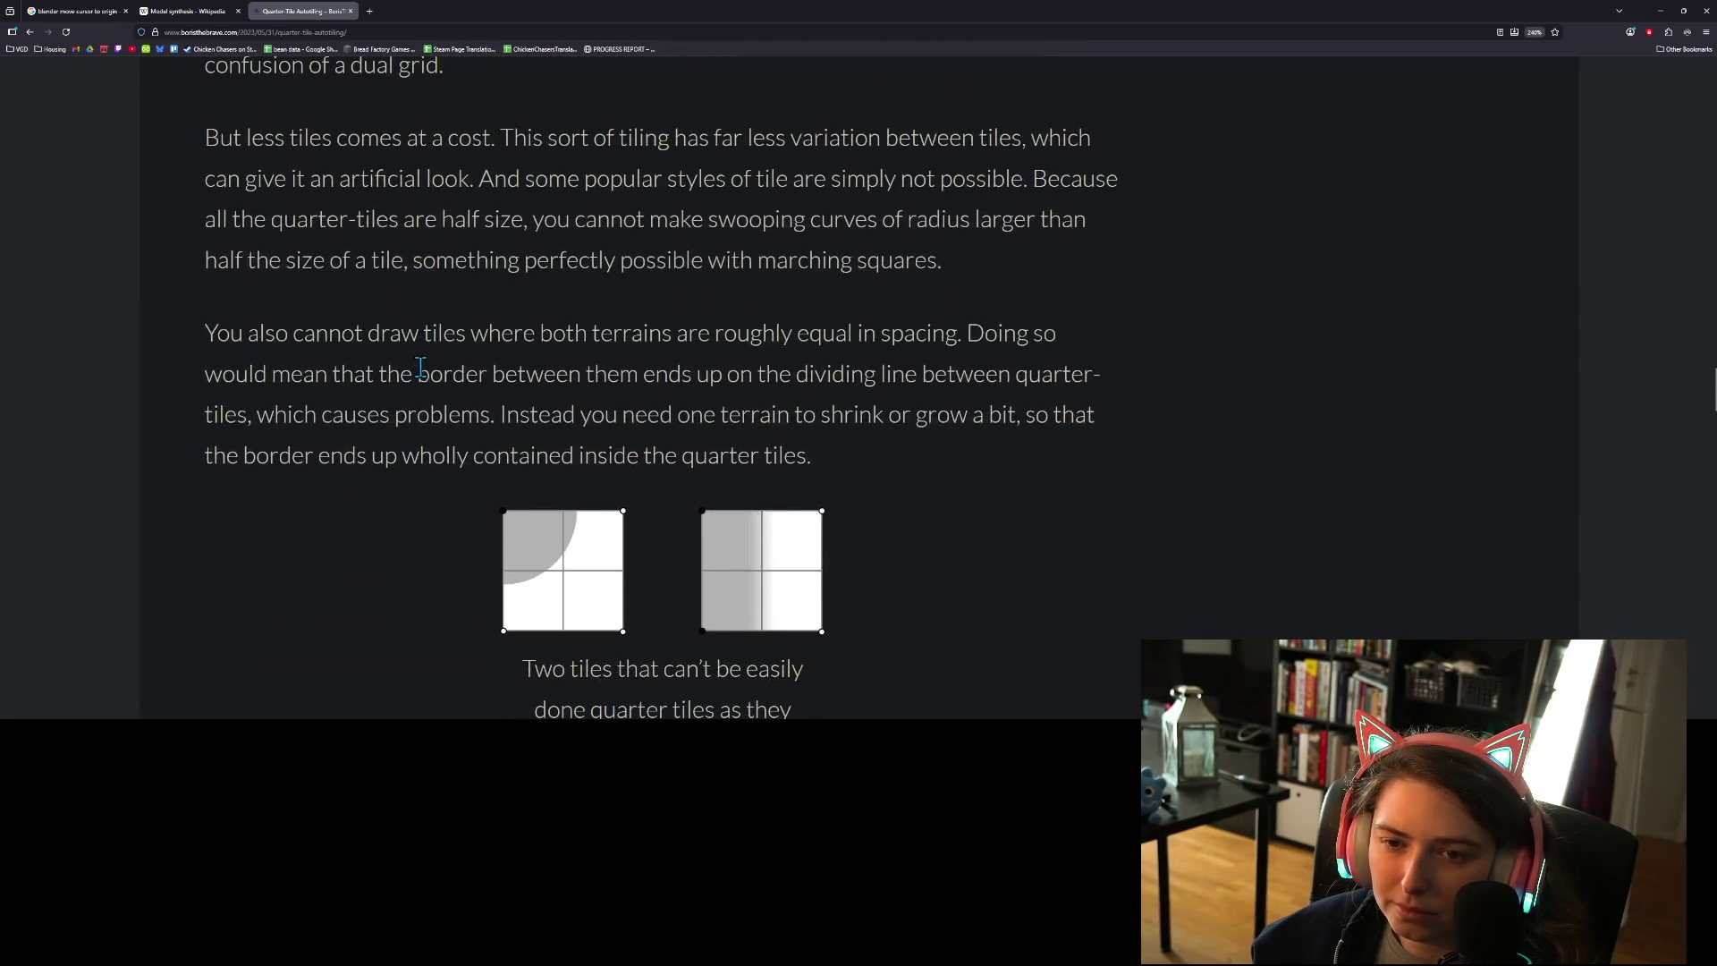
pyautogui.scroll(-1, 748, 335)
pyautogui.scroll(2, 1023, 409)
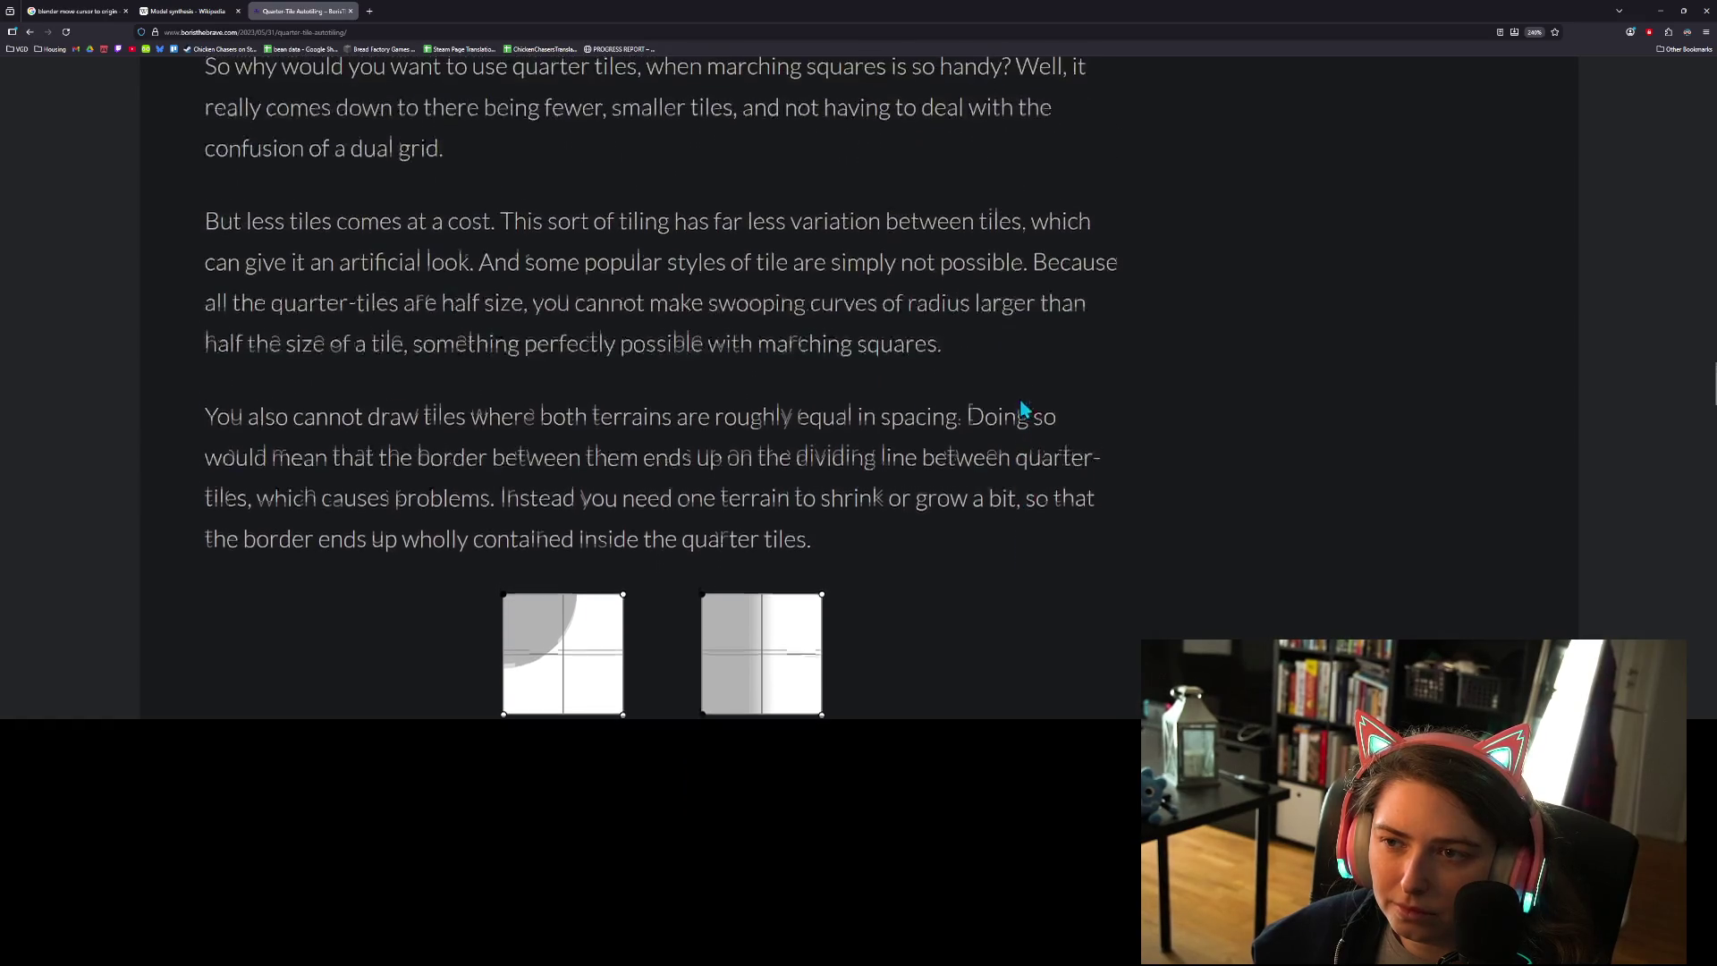
pyautogui.scroll(-1, 1027, 405)
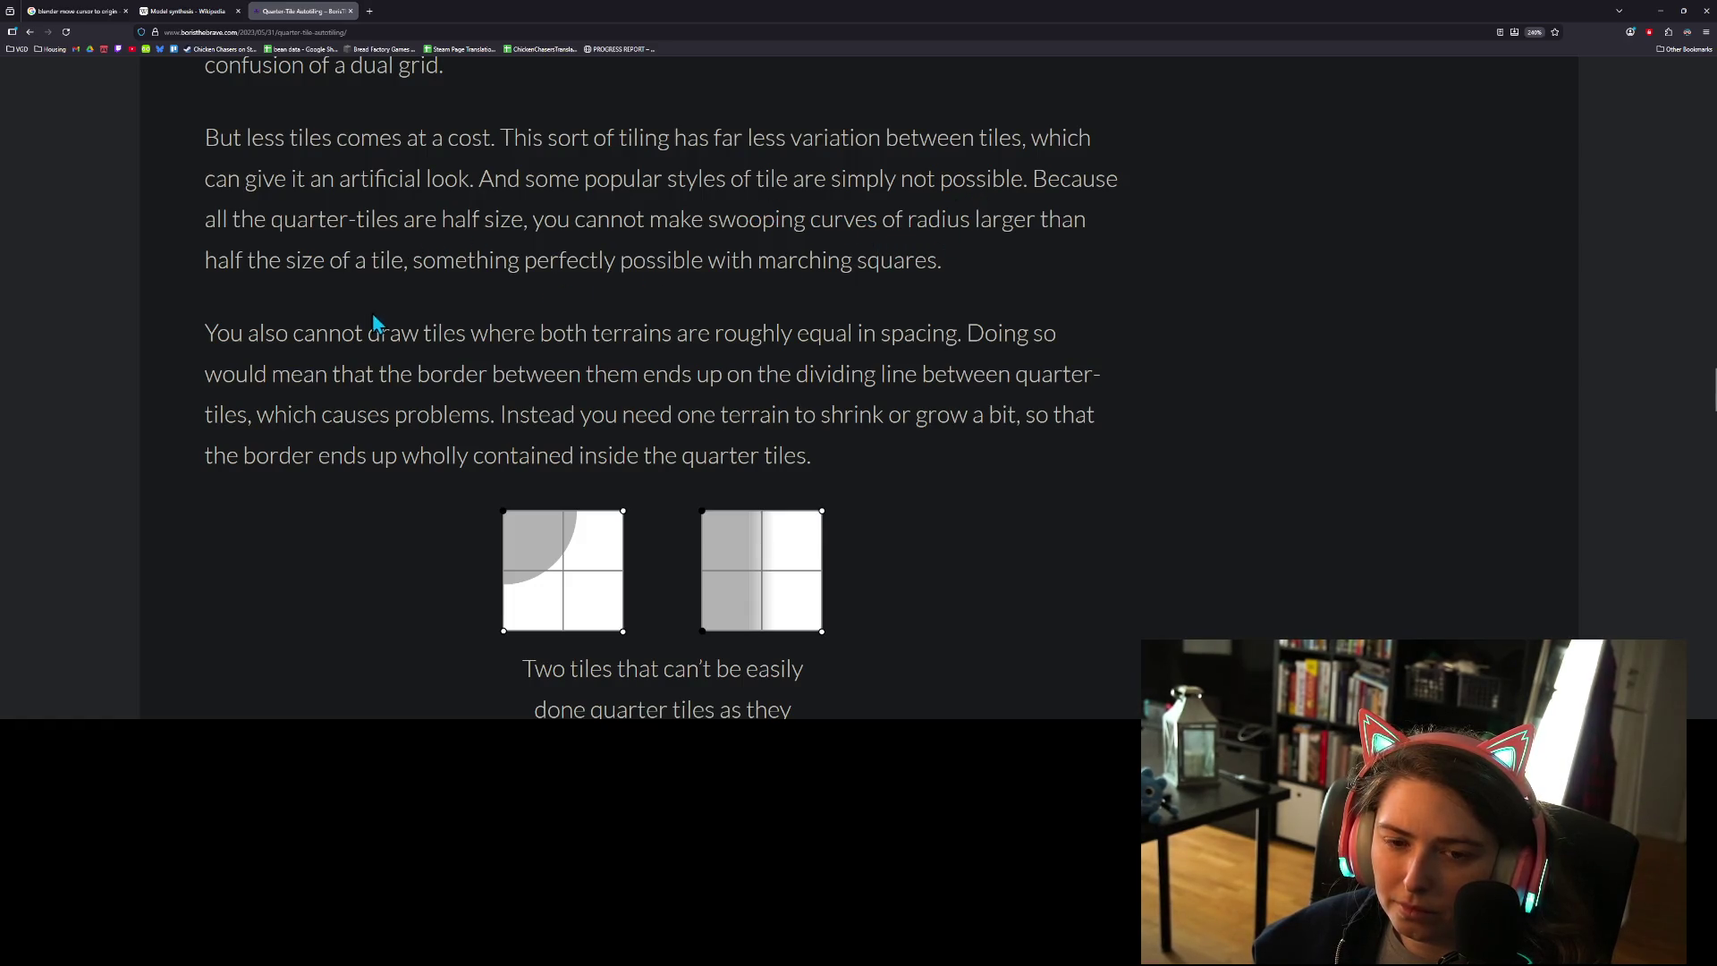
pyautogui.scroll(-2, 728, 320)
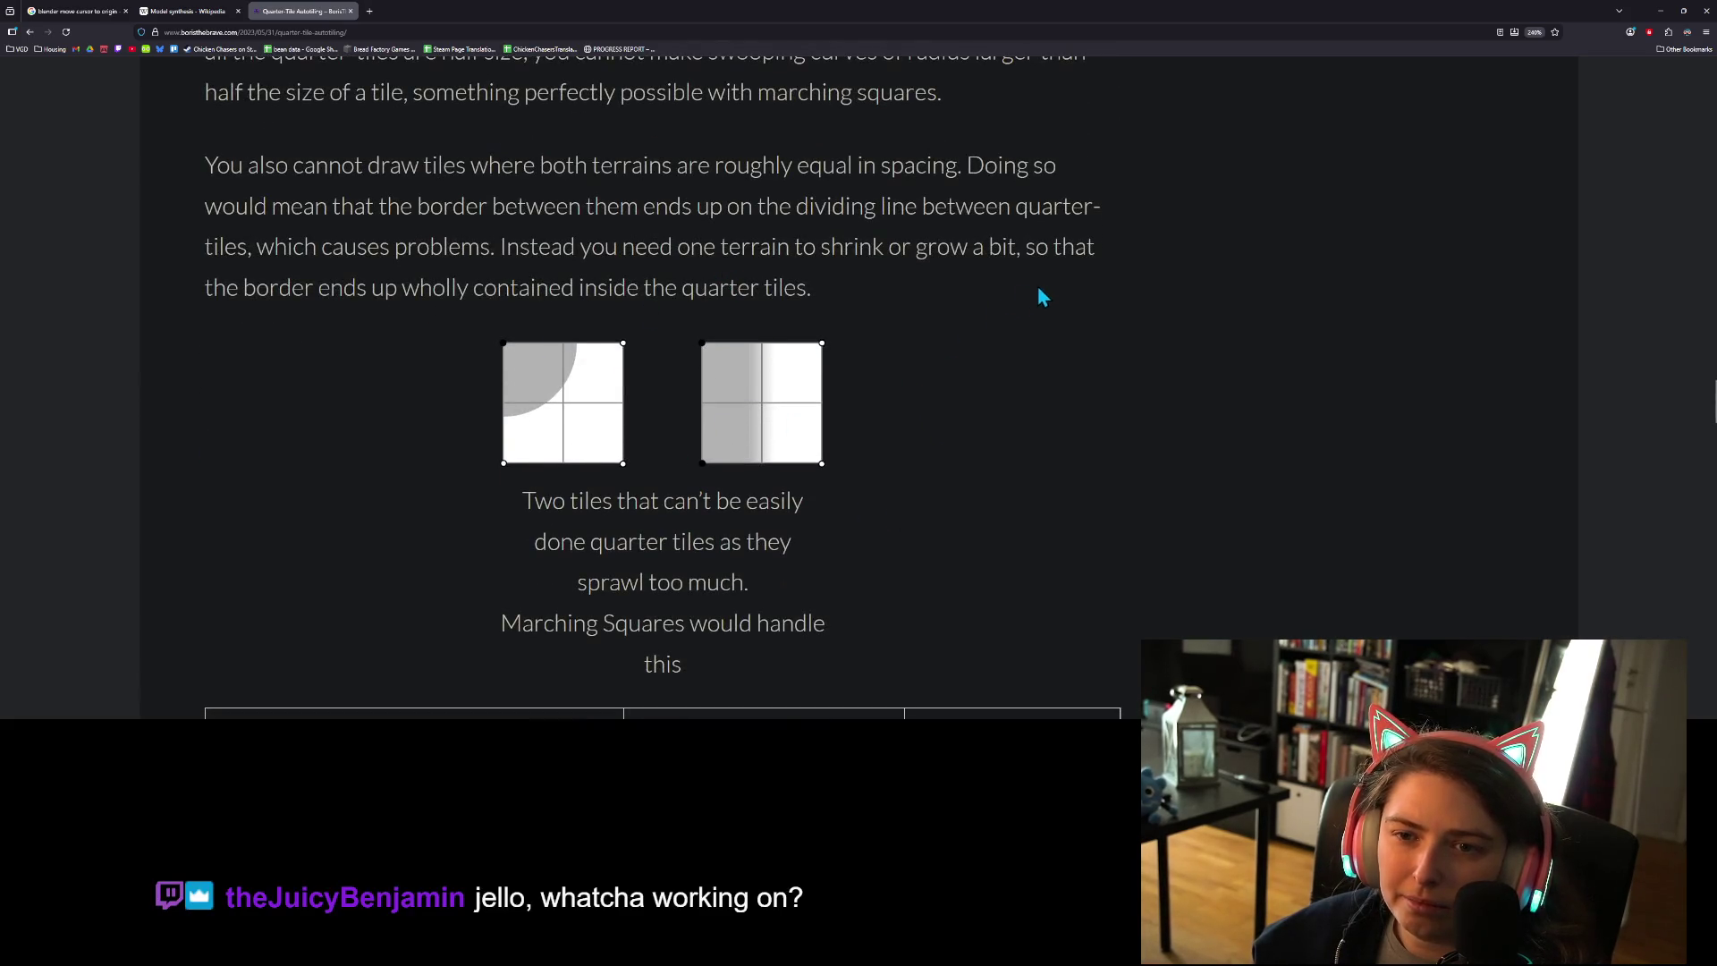
pyautogui.scroll(2, 992, 536)
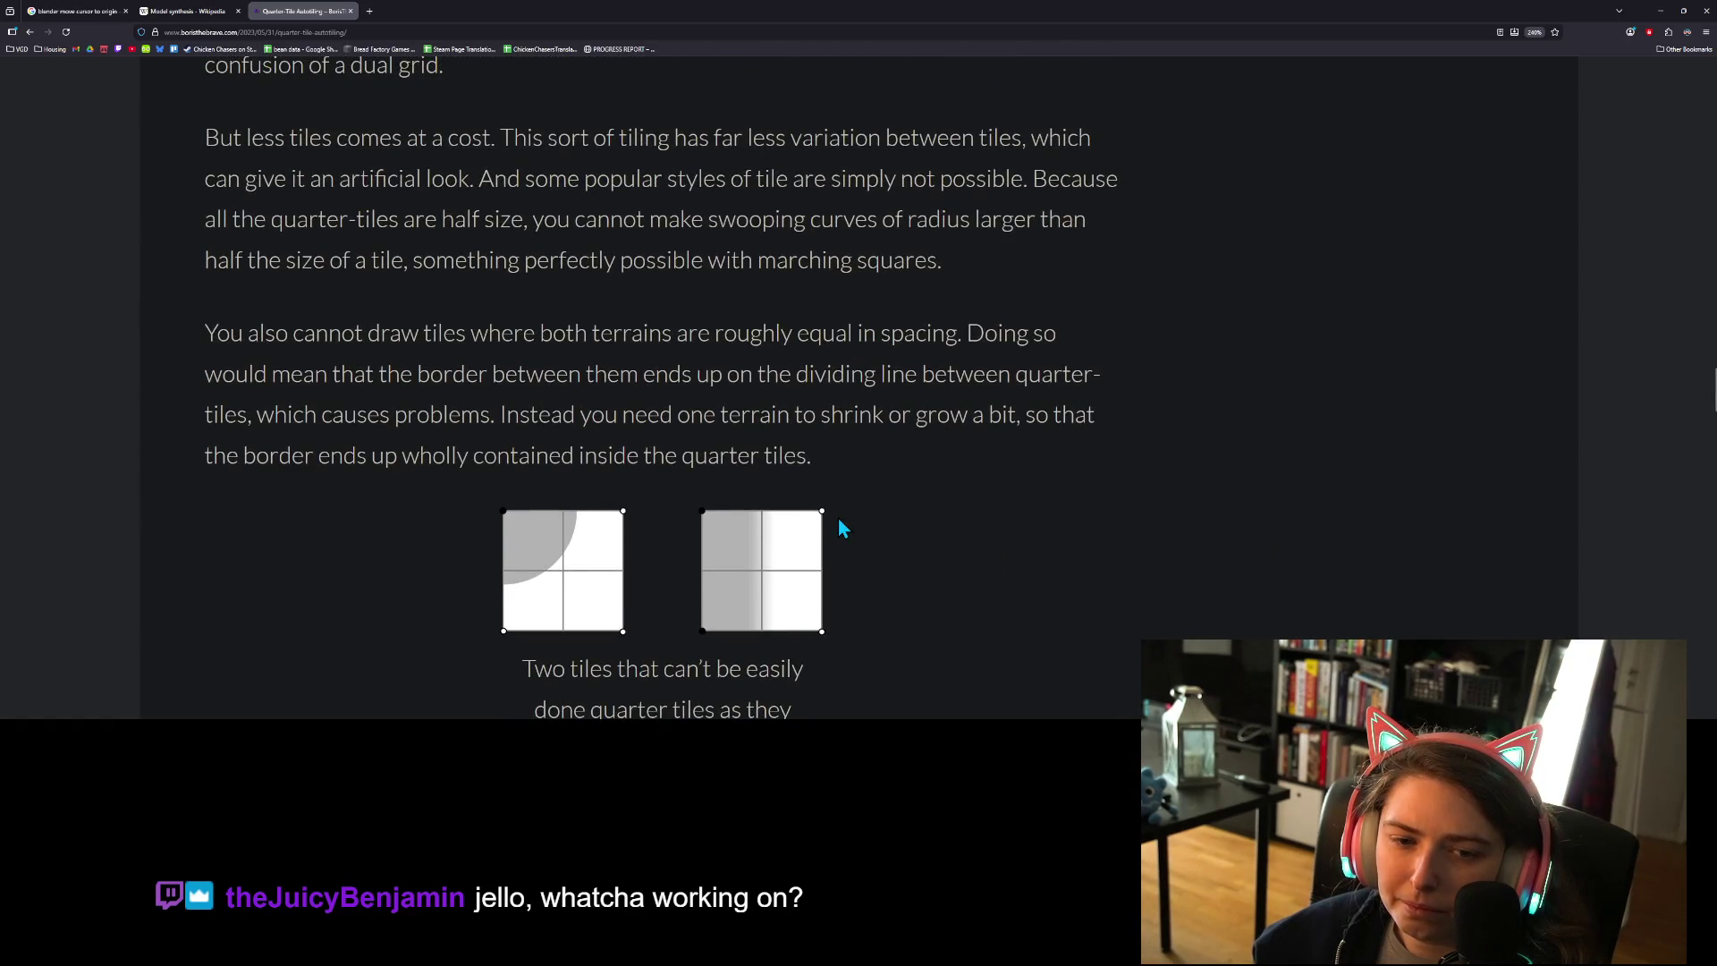
pyautogui.scroll(-3, 841, 527)
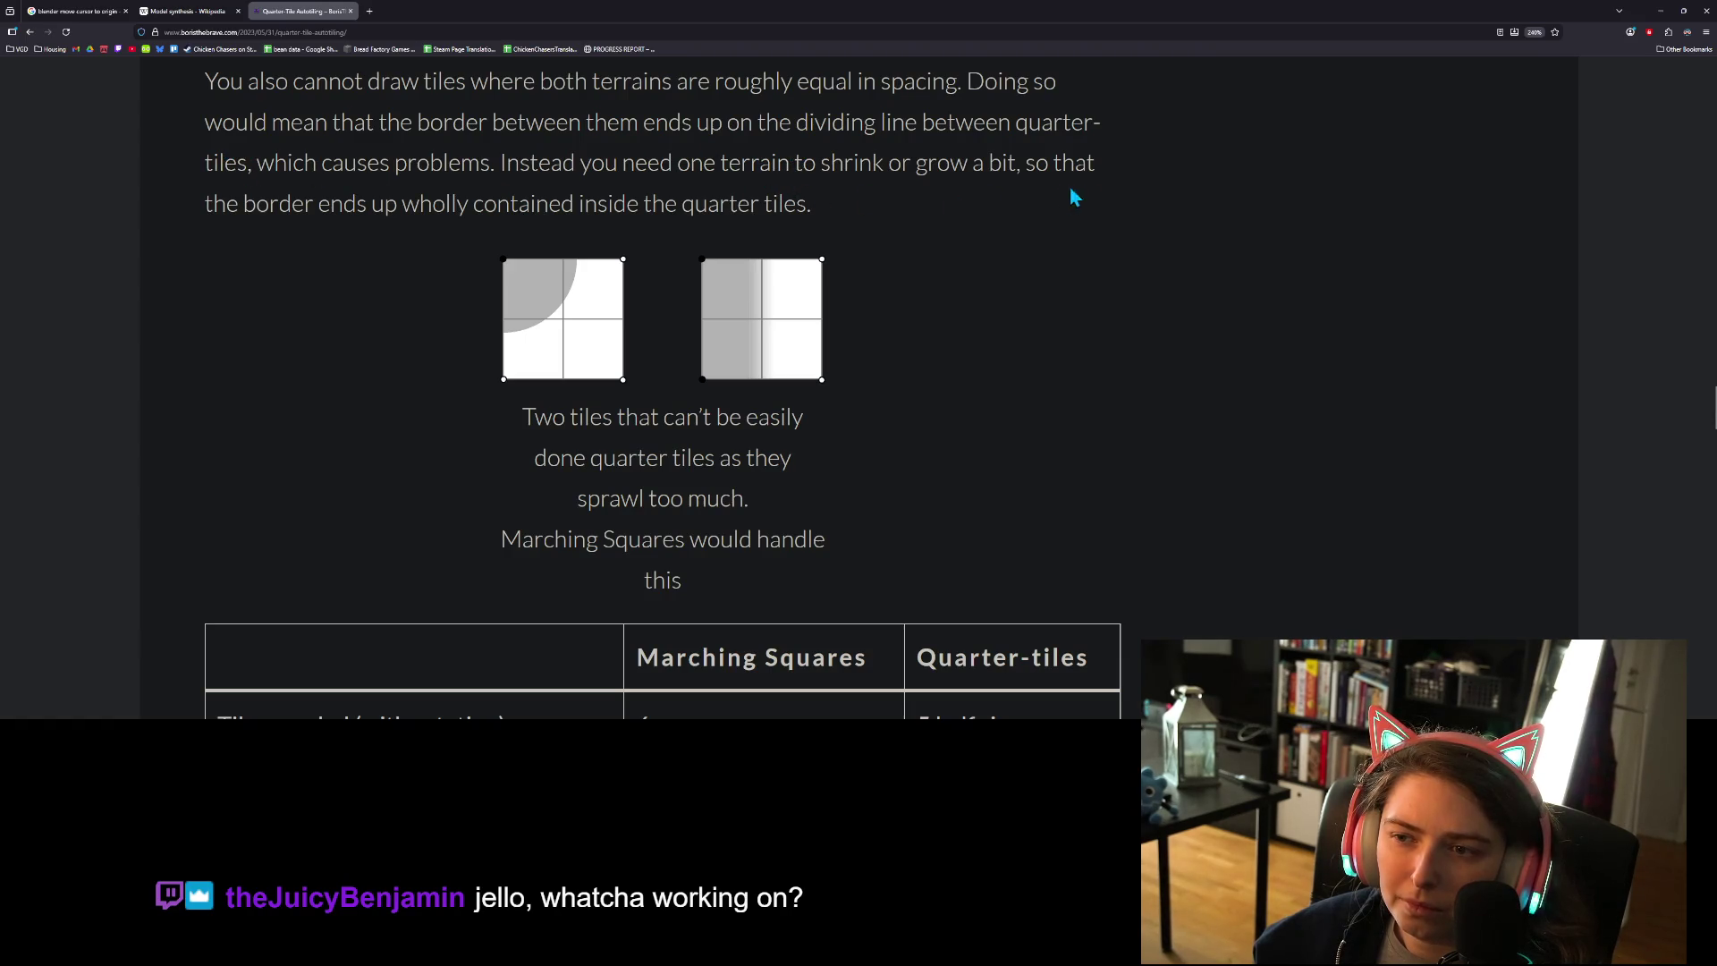
pyautogui.scroll(-1, 448, 213)
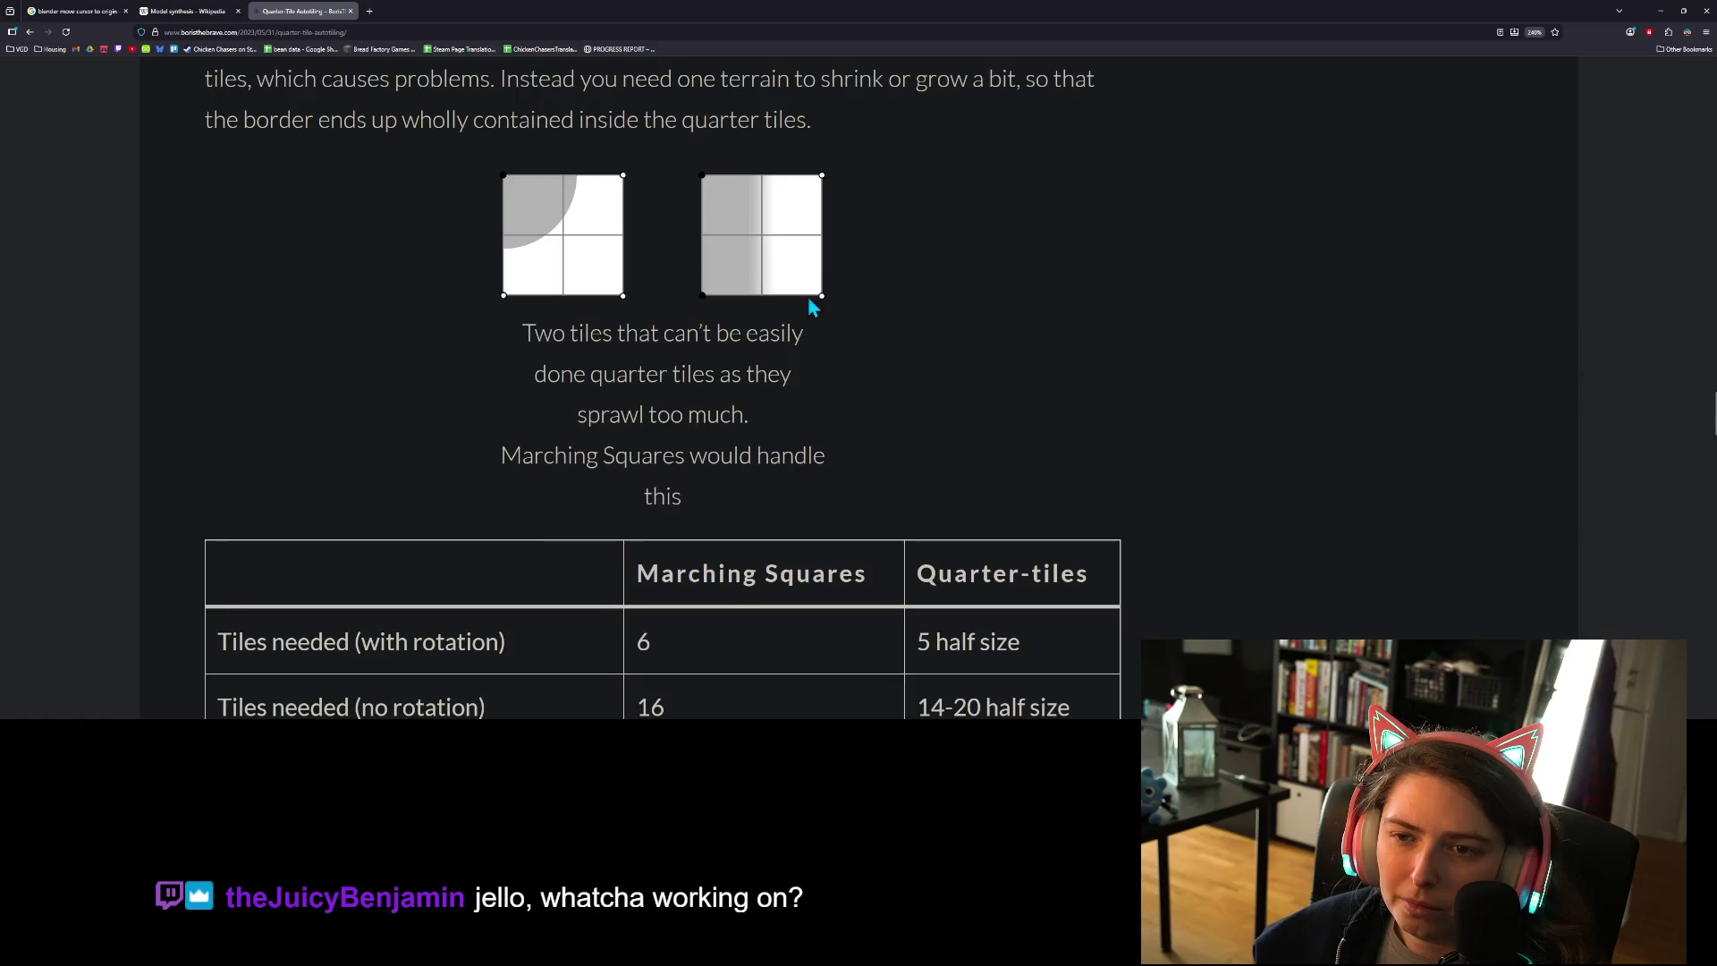
pyautogui.scroll(-2, 809, 402)
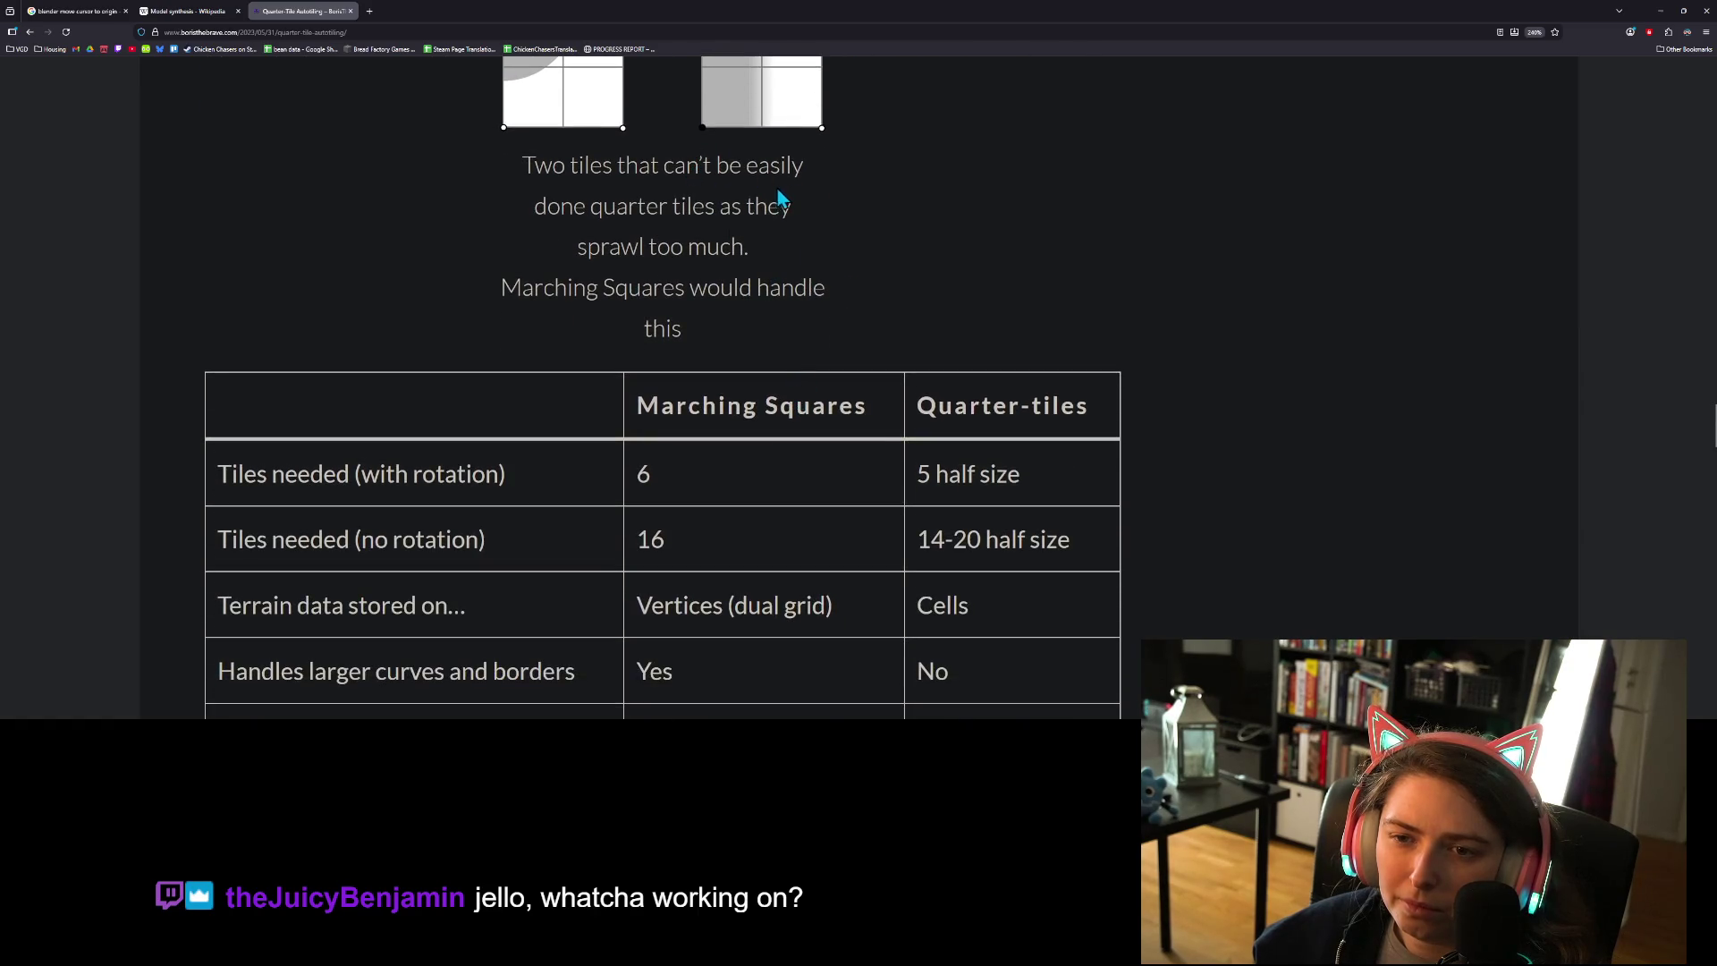
pyautogui.scroll(3, 713, 197)
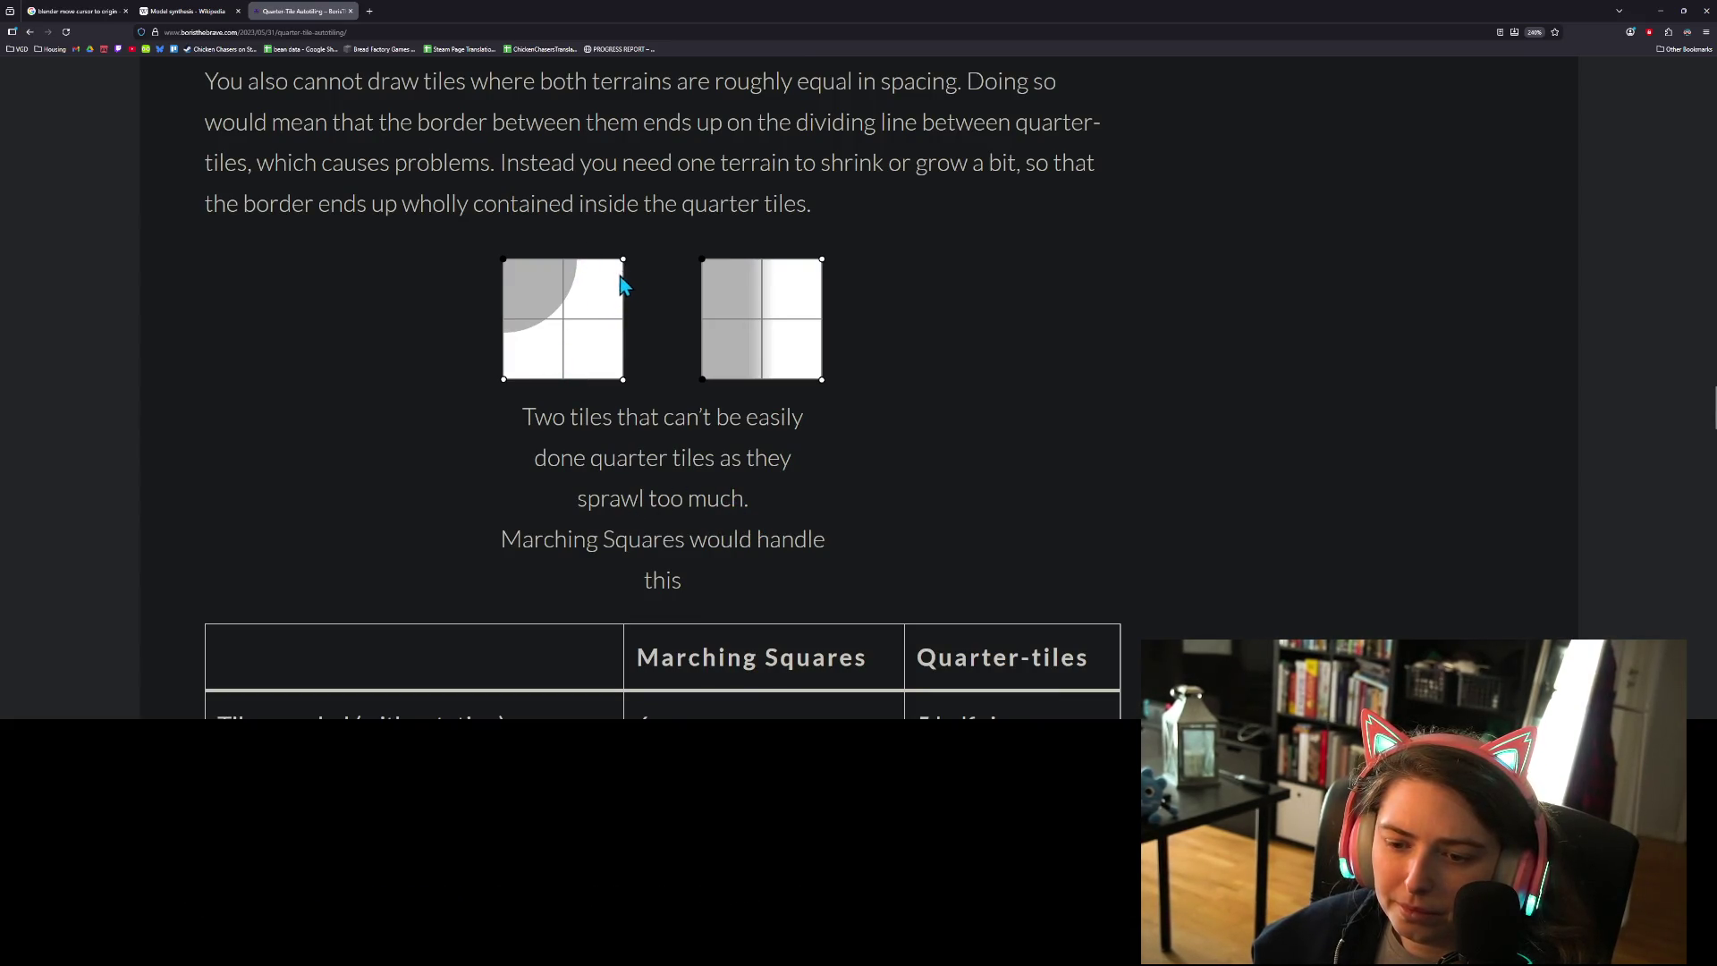
pyautogui.scroll(-5, 948, 469)
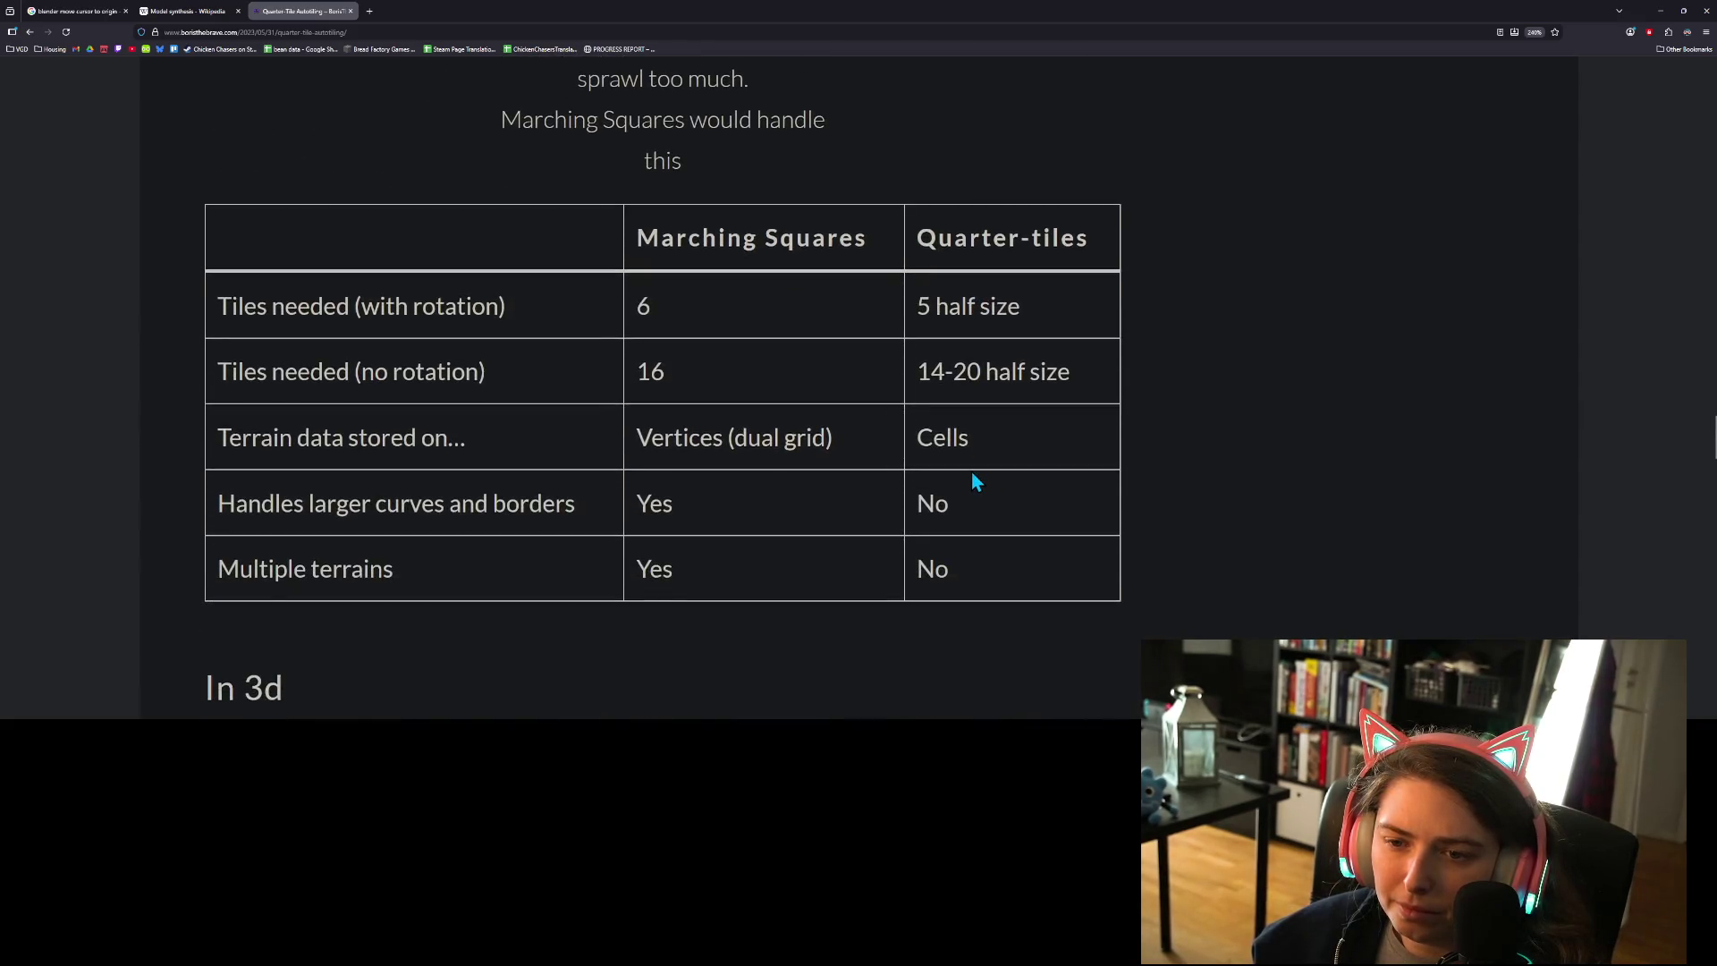
pyautogui.scroll(-2, 975, 481)
pyautogui.scroll(1, 975, 481)
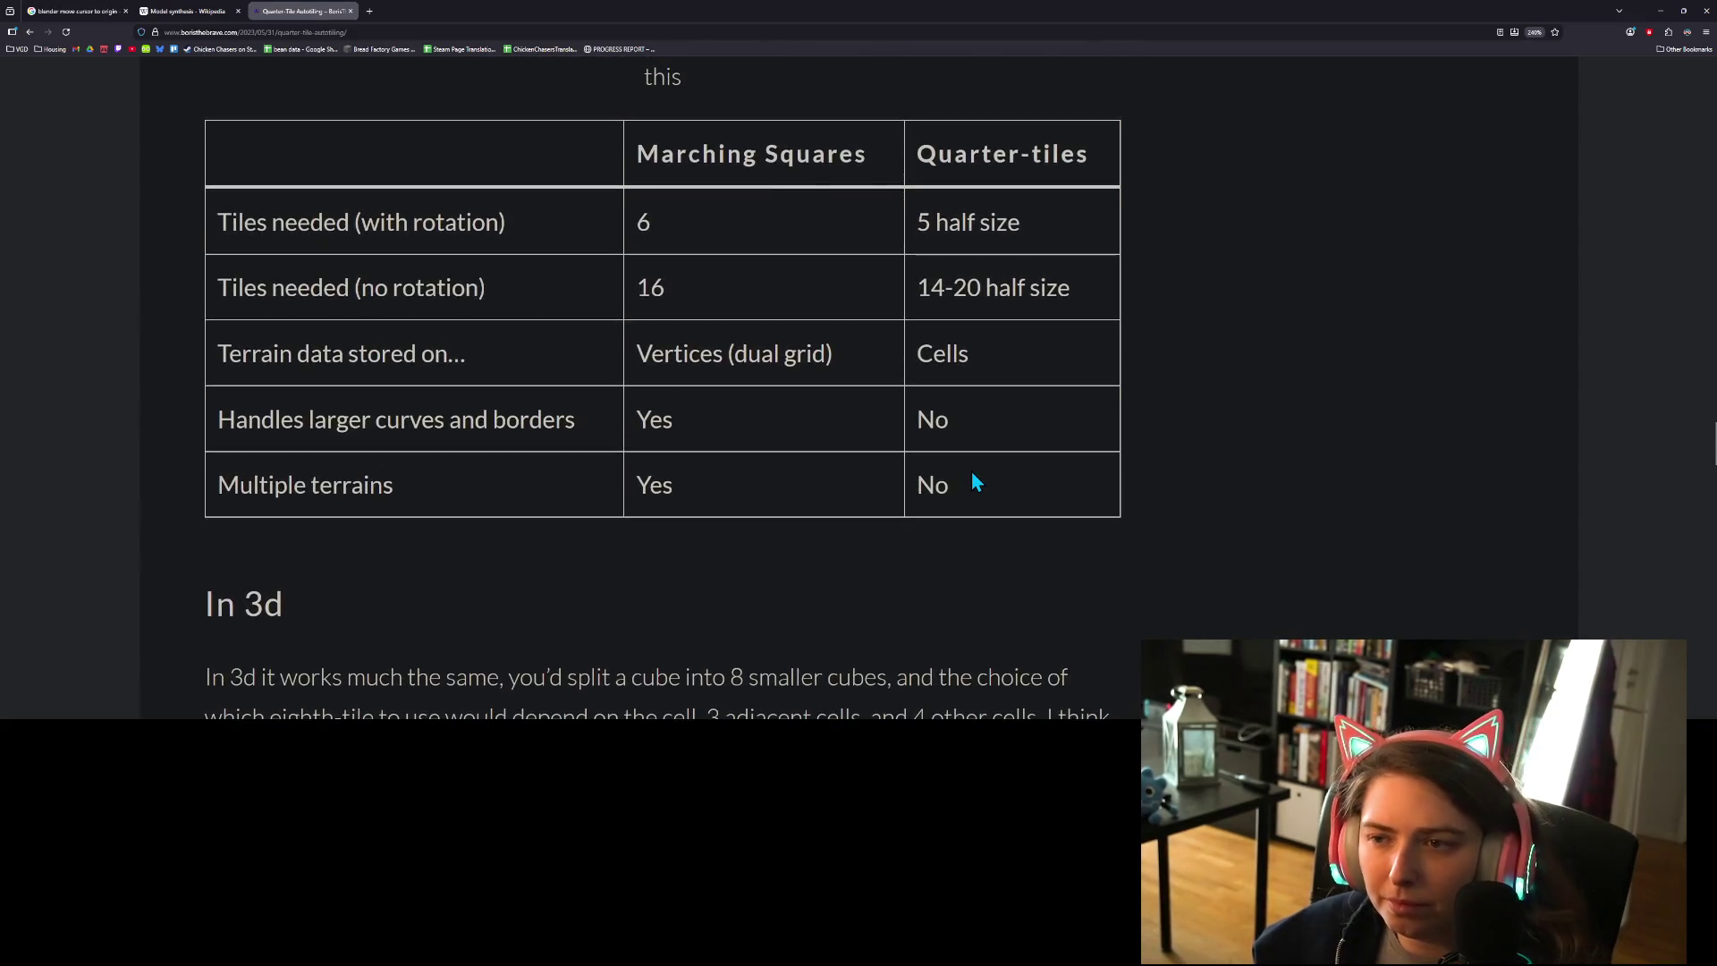
# - Read down through 'In 3d', 'Precomposition' and 'Multiple Terrains' to the second approach's sharp-transition example
pyautogui.keyDown('ctrl'); pyautogui.scroll(-1, 974, 475); pyautogui.keyUp('ctrl')
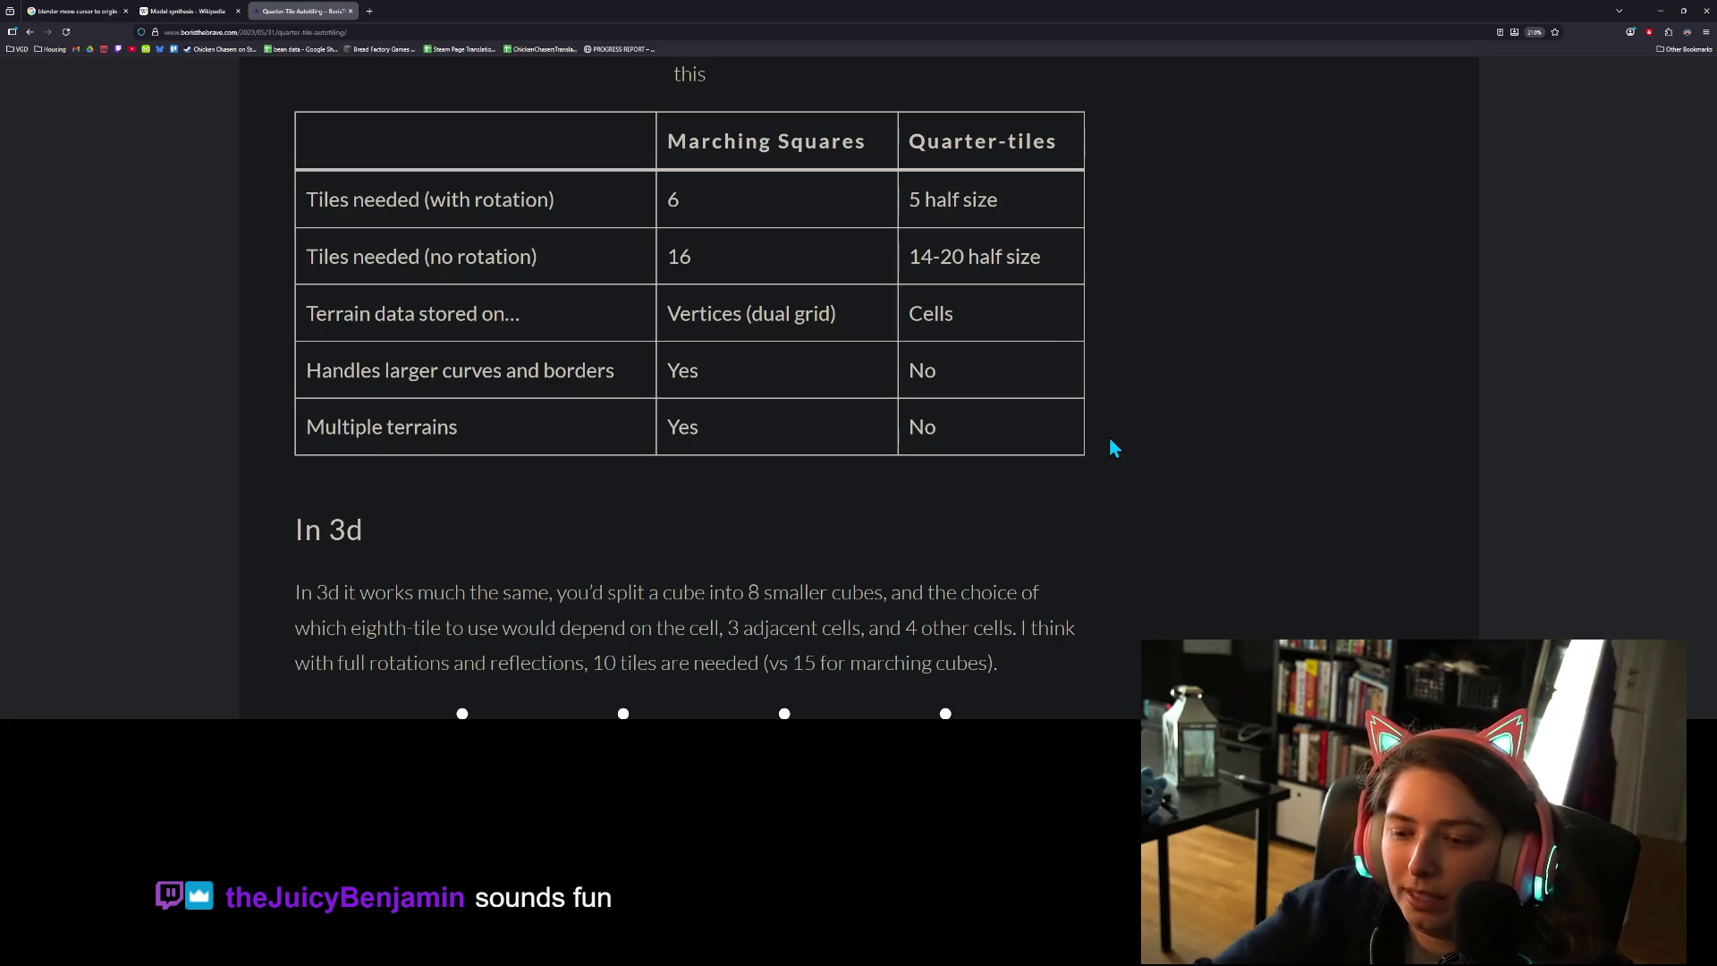
pyautogui.scroll(-5, 1037, 536)
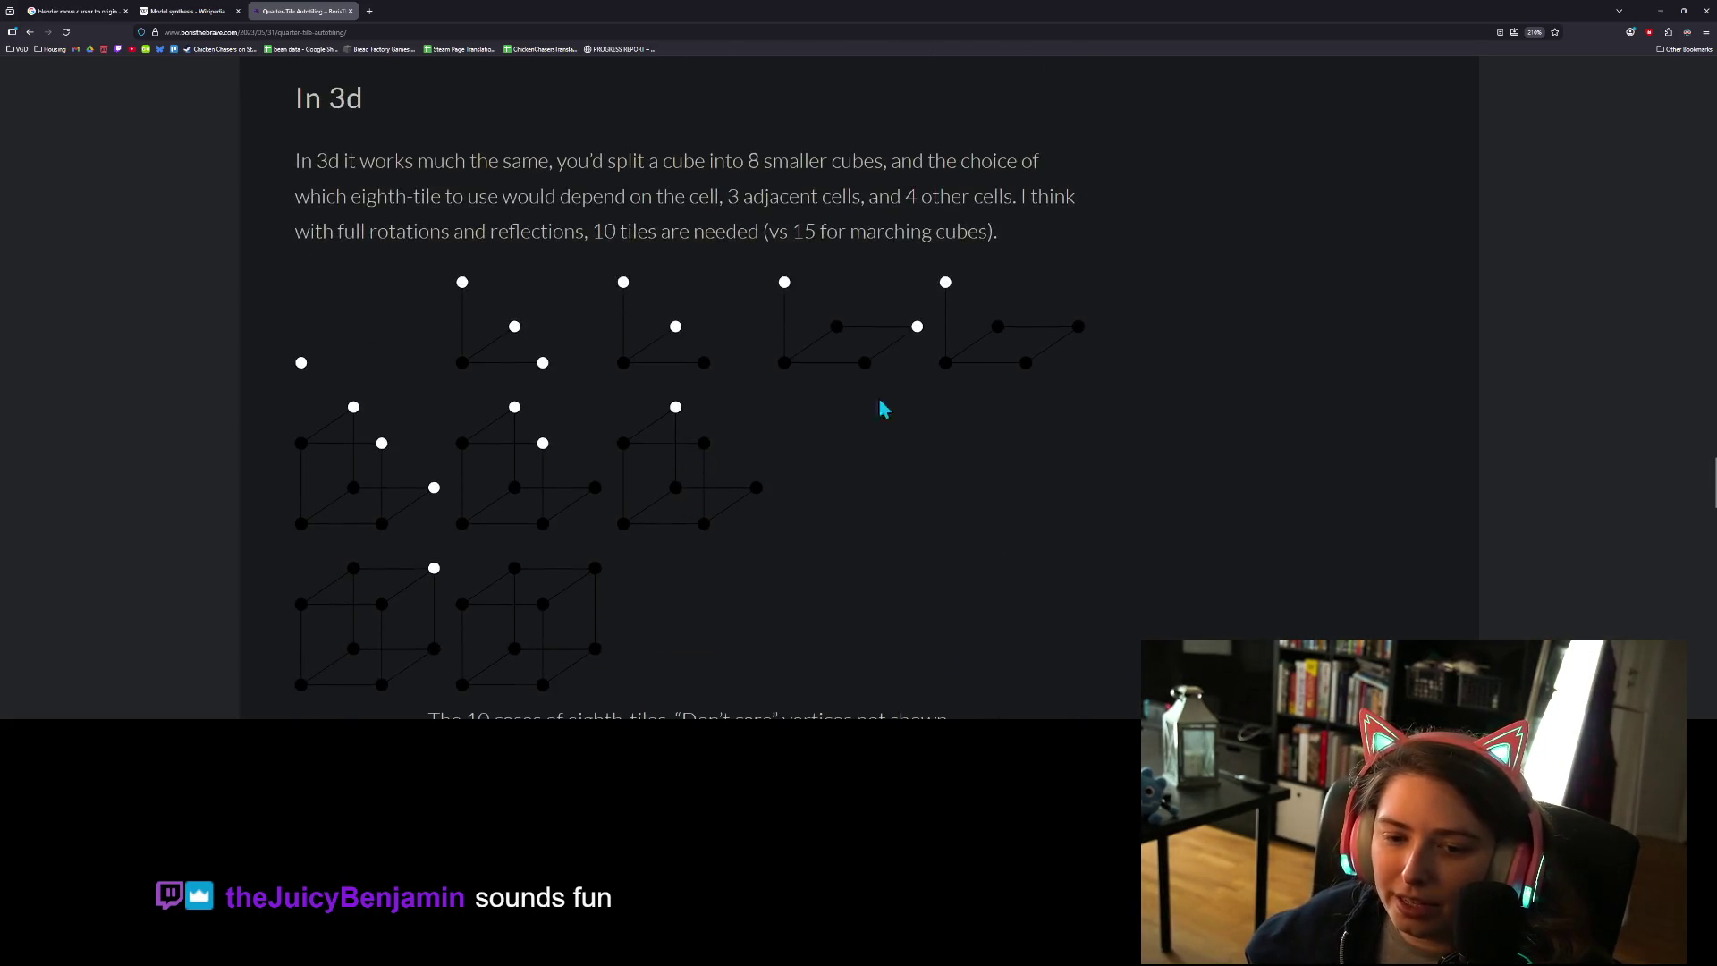
pyautogui.scroll(-4, 831, 486)
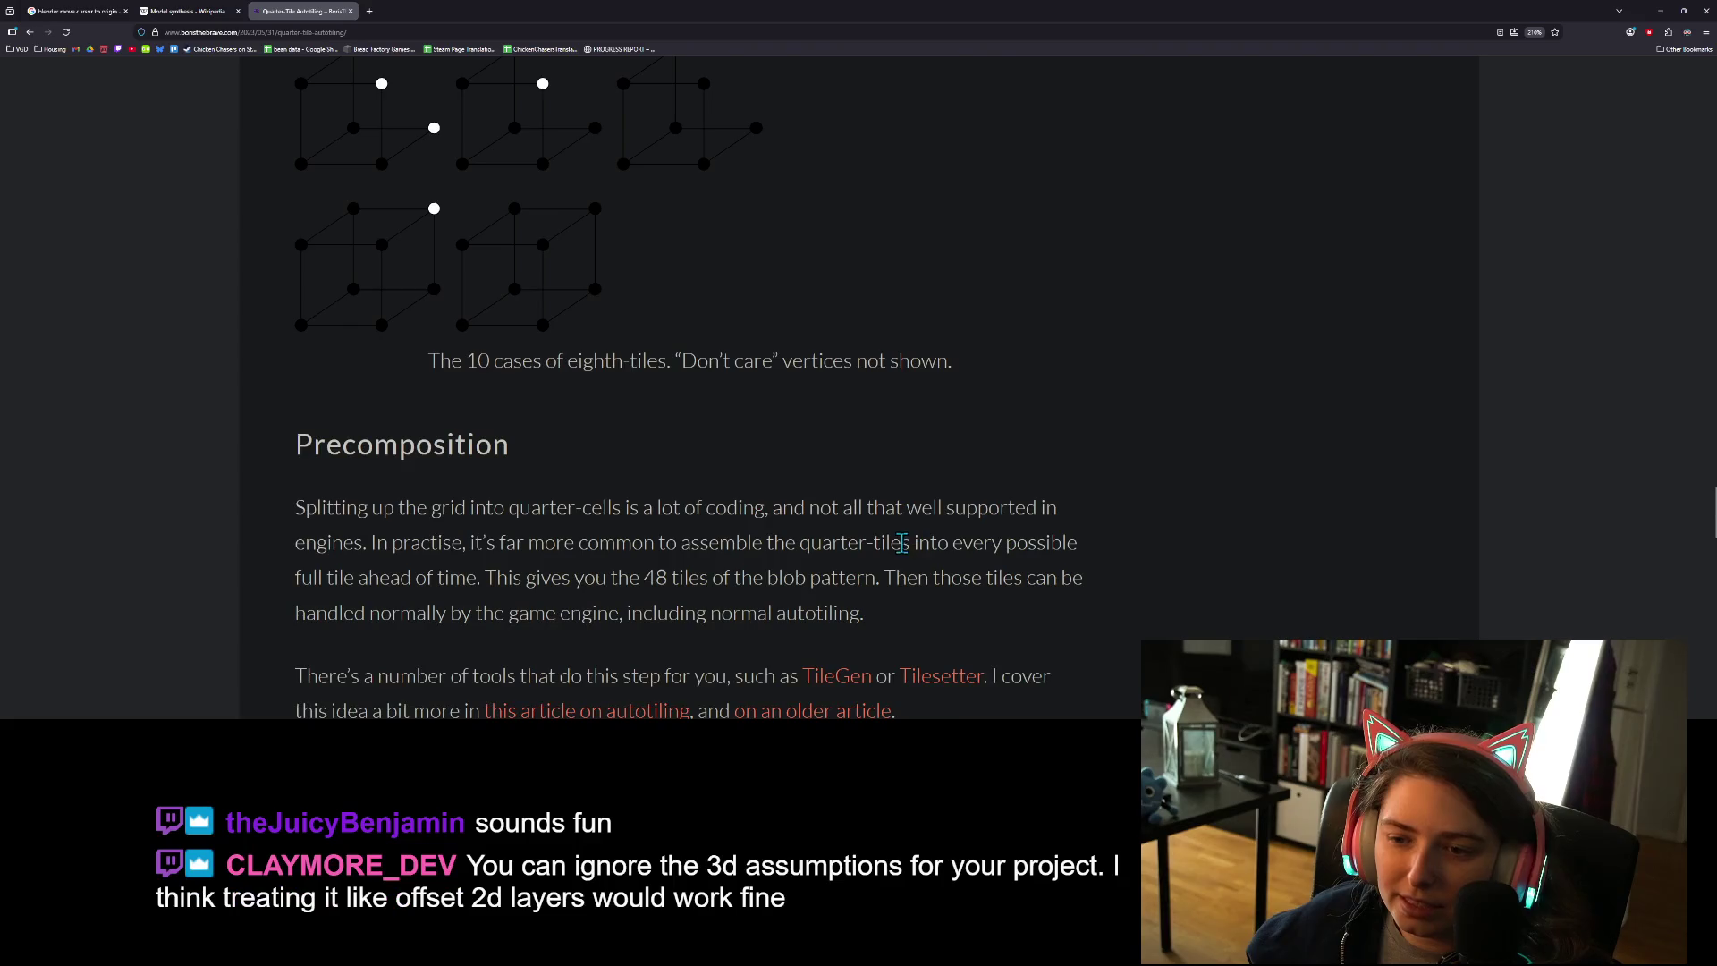
pyautogui.scroll(2, 996, 558)
pyautogui.scroll(-5, 998, 550)
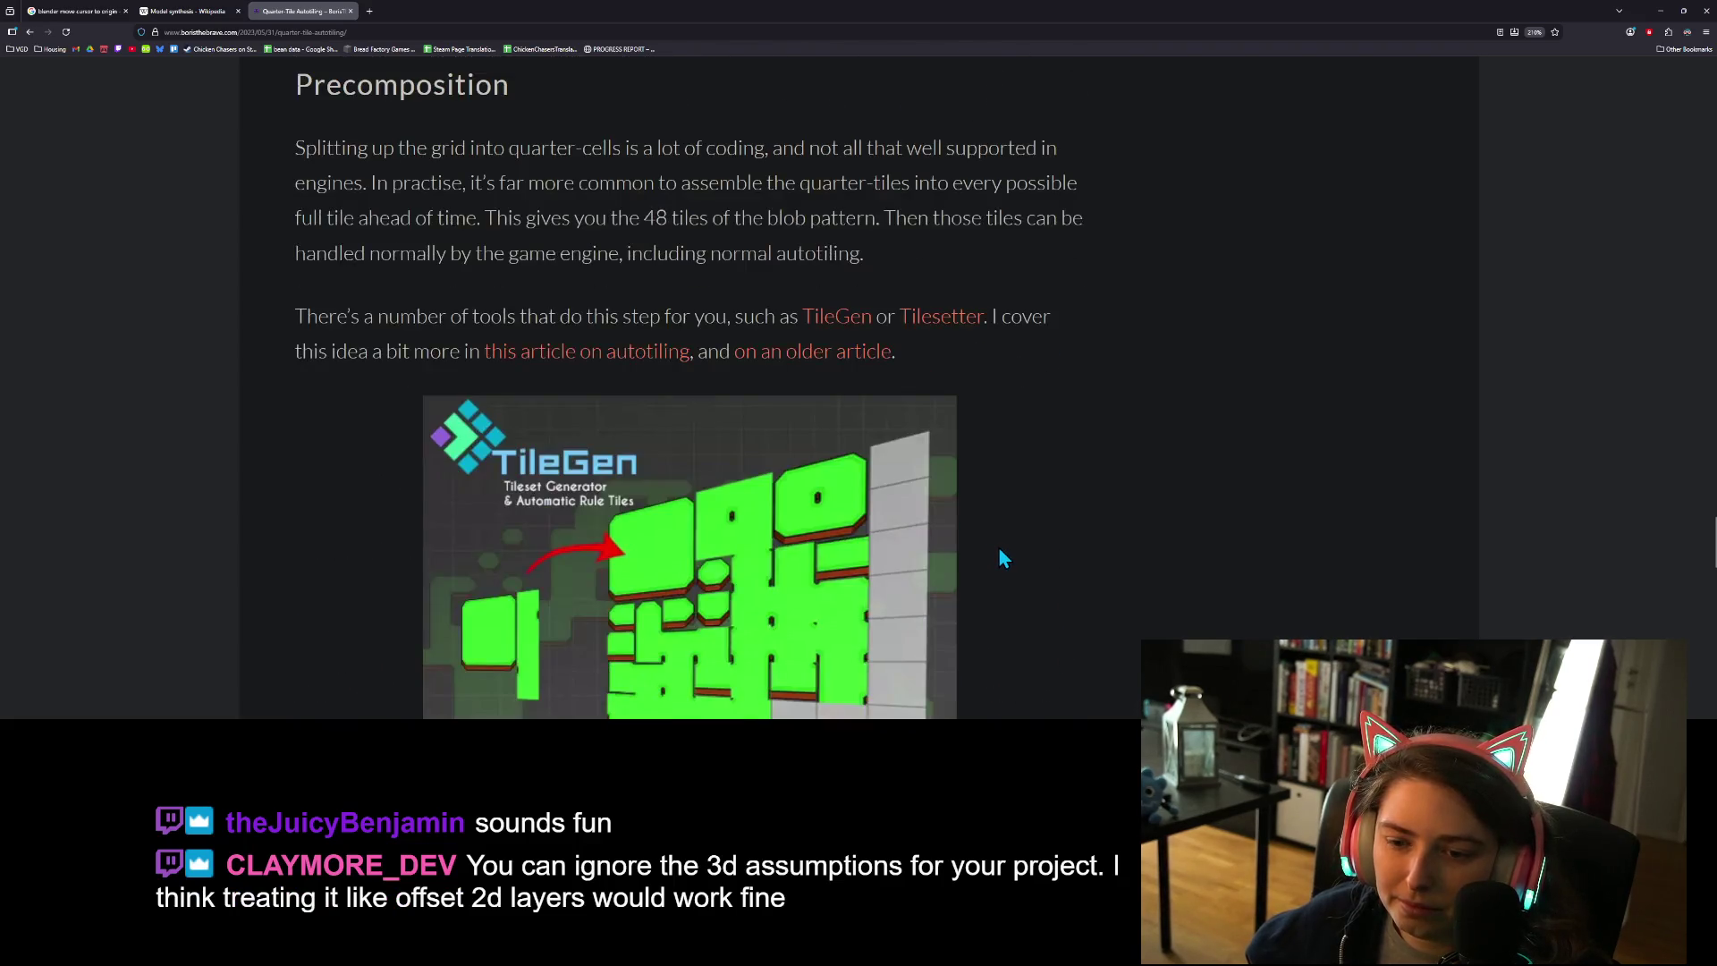
pyautogui.scroll(-3, 1002, 558)
pyautogui.scroll(-1, 999, 548)
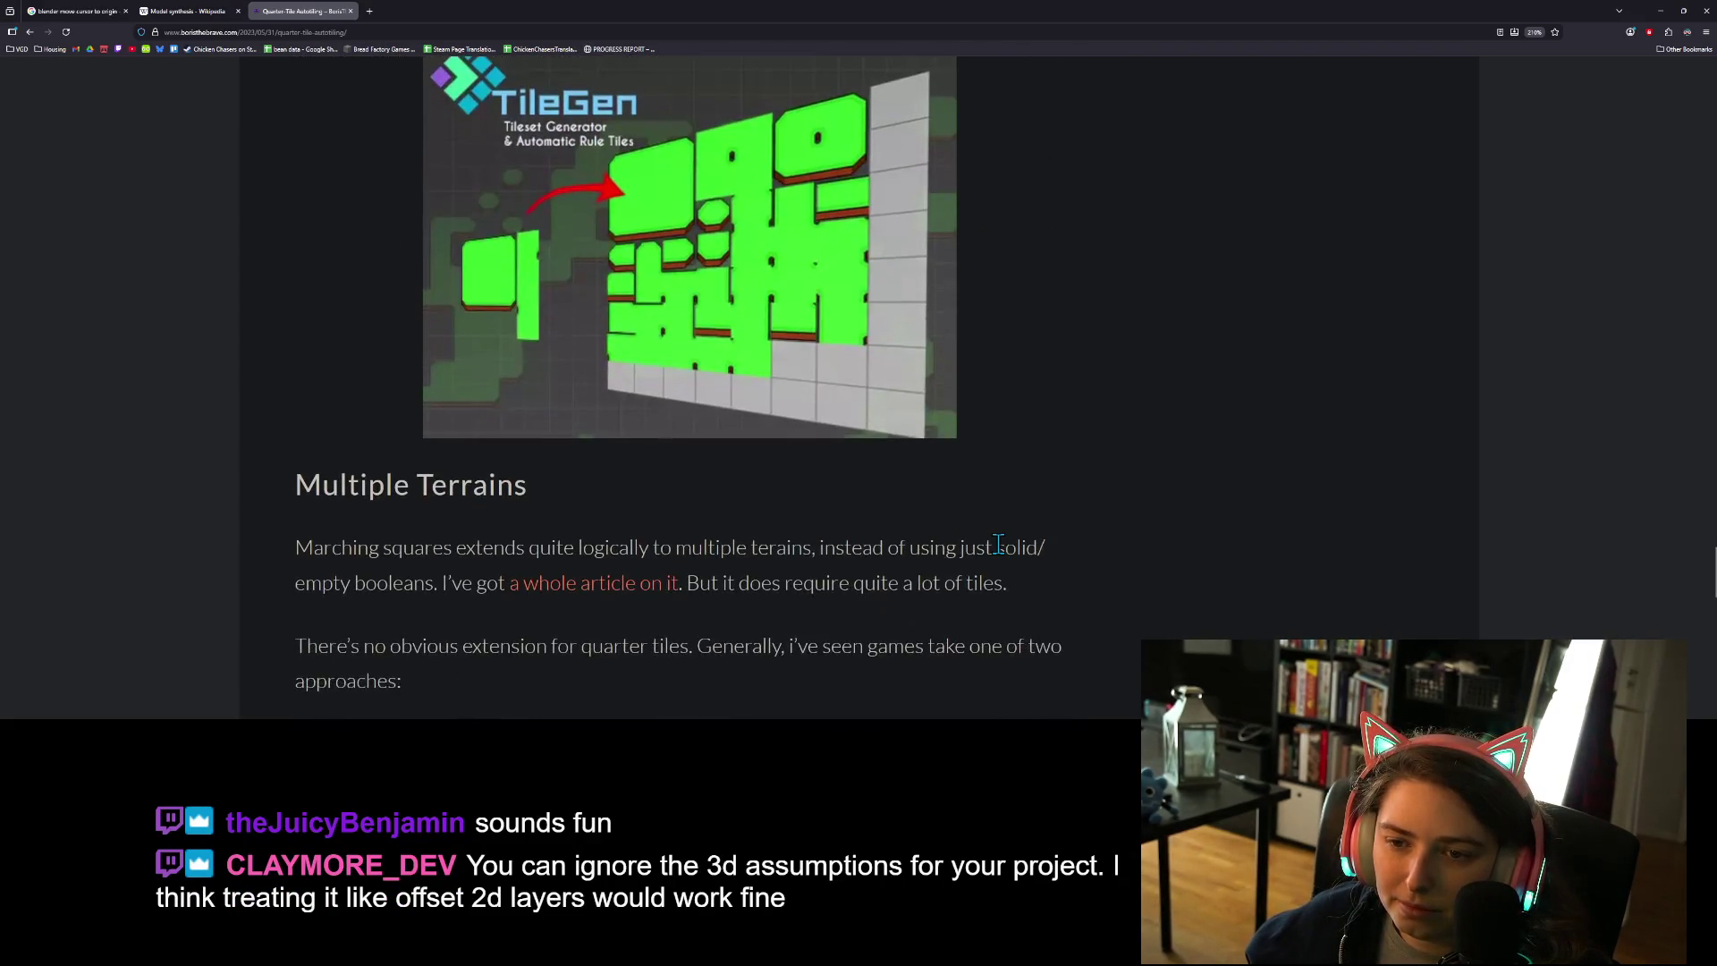
pyautogui.scroll(1, 999, 543)
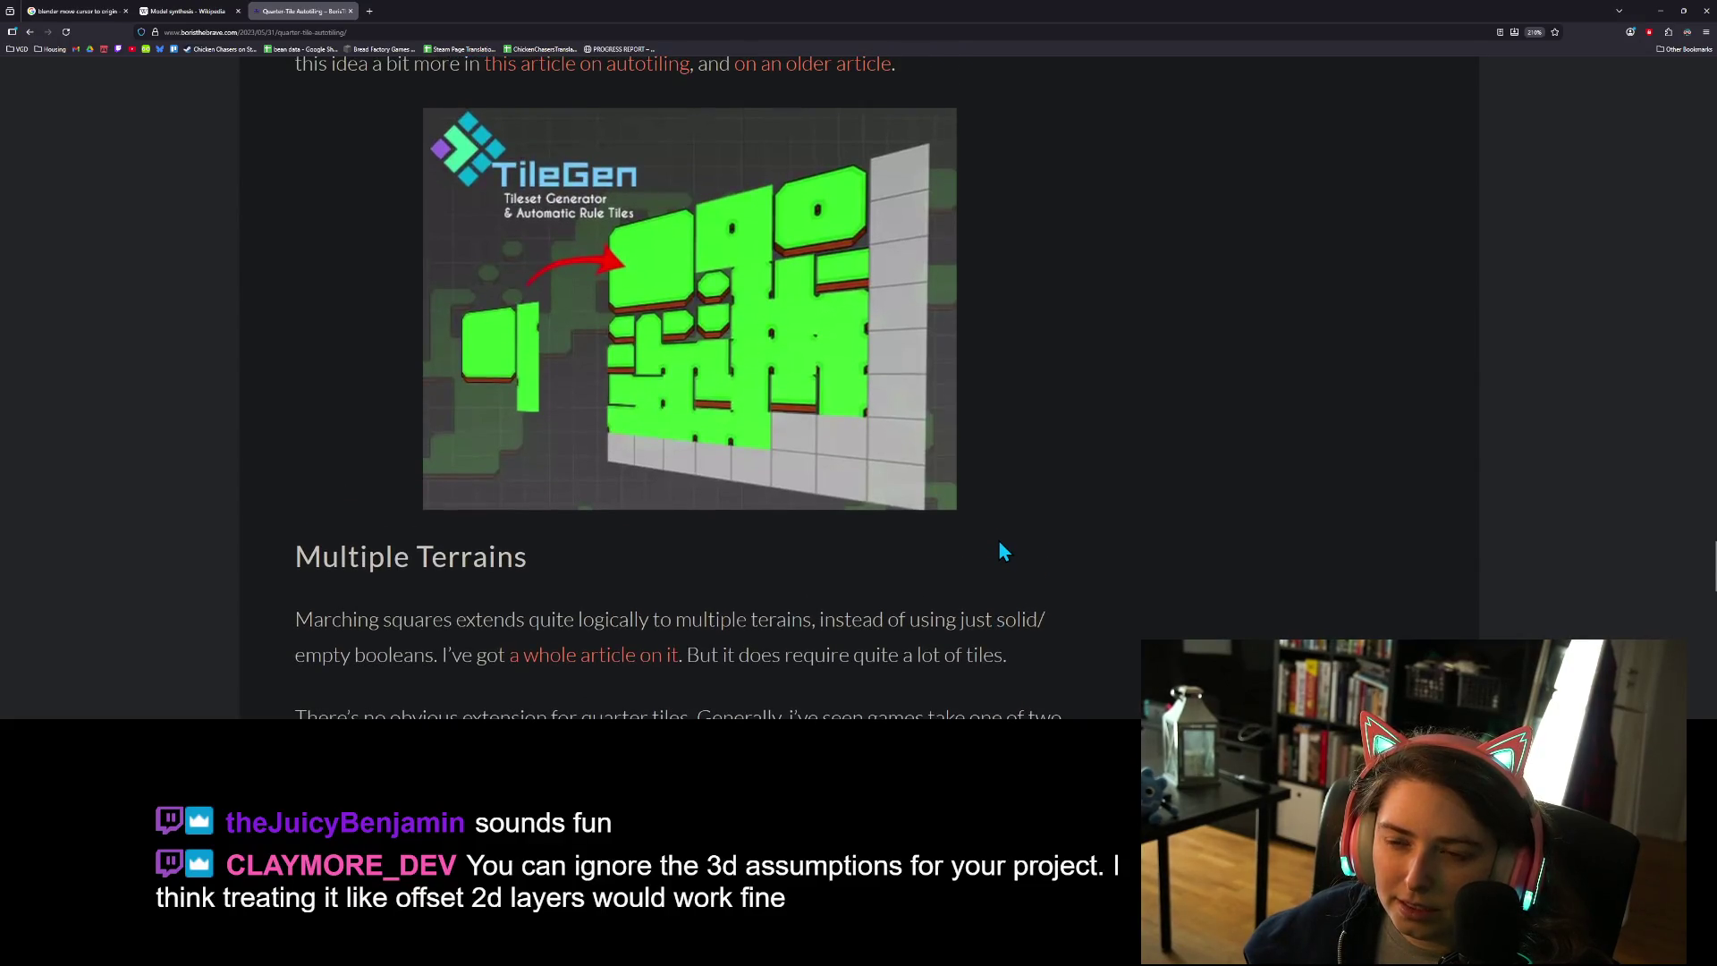
pyautogui.scroll(-4, 1000, 544)
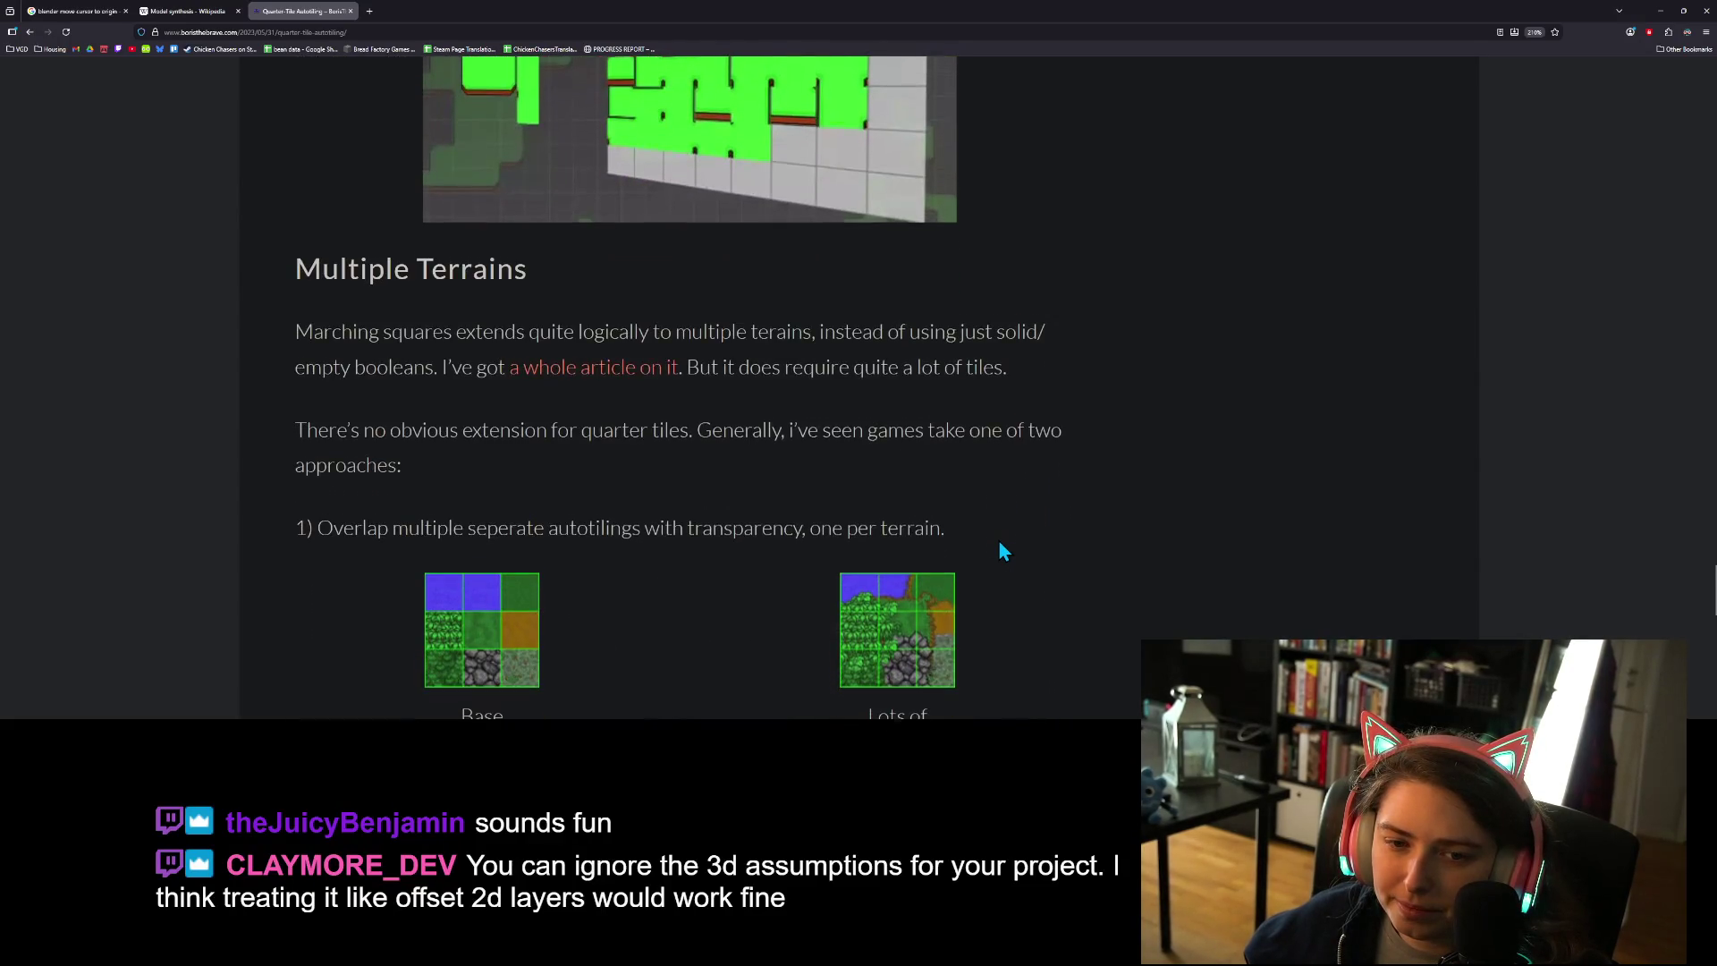
pyautogui.scroll(-3, 1000, 550)
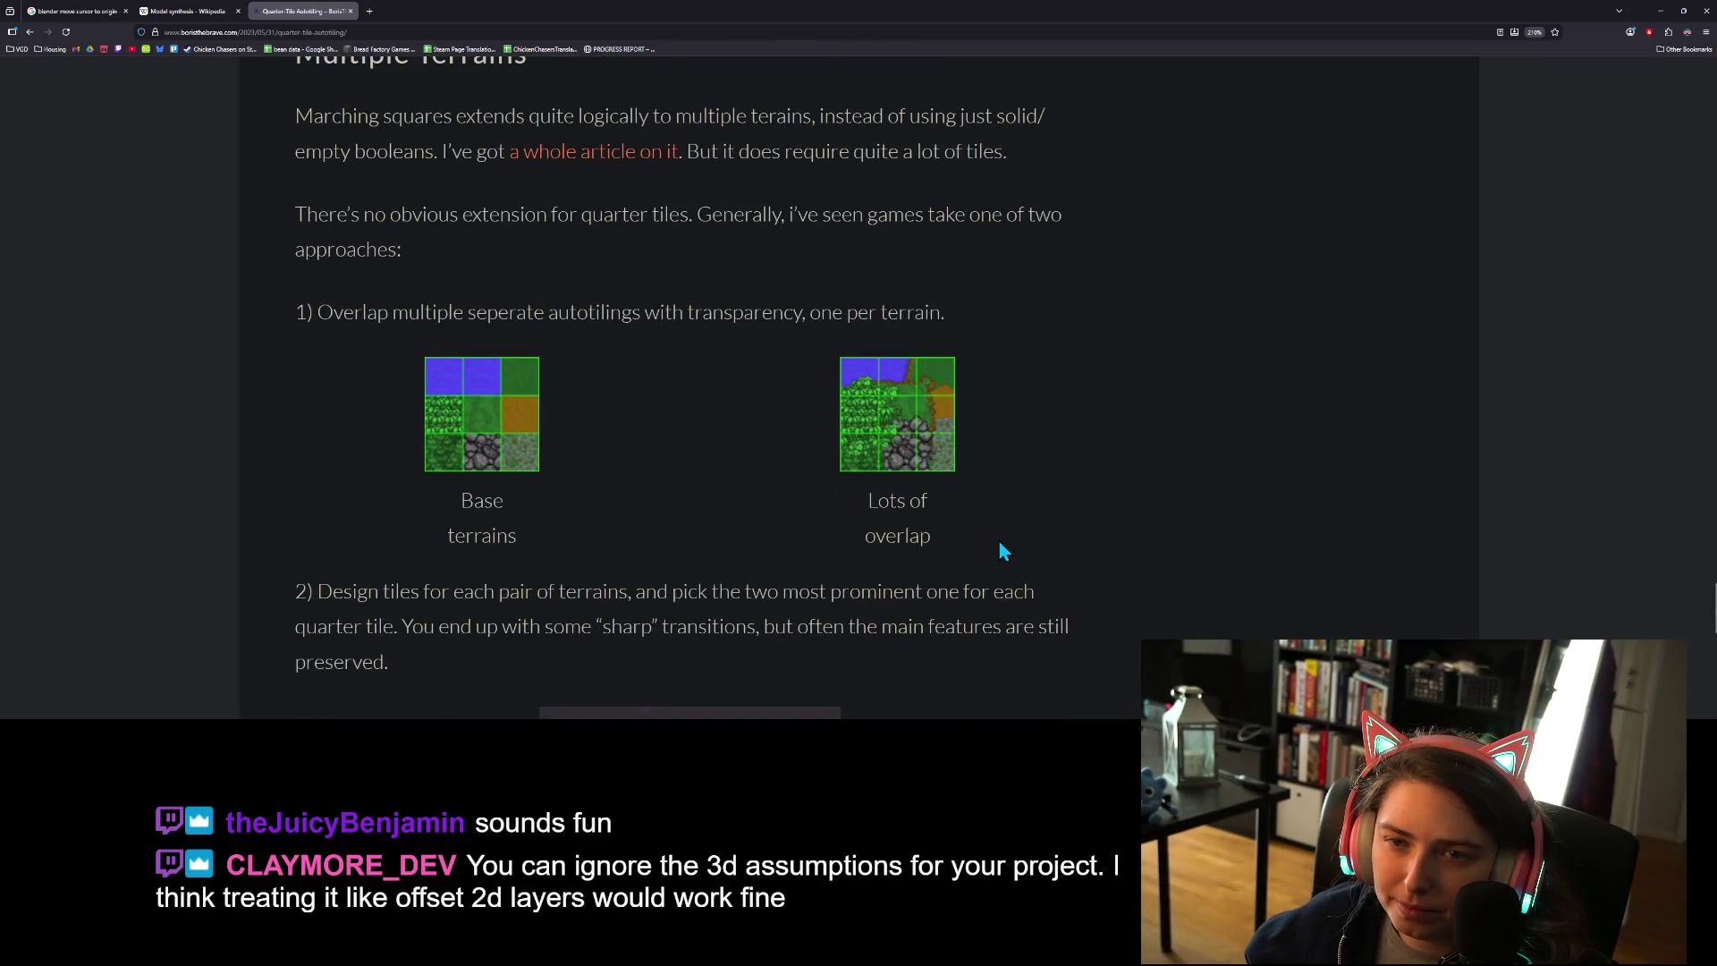
pyautogui.scroll(-1, 1000, 548)
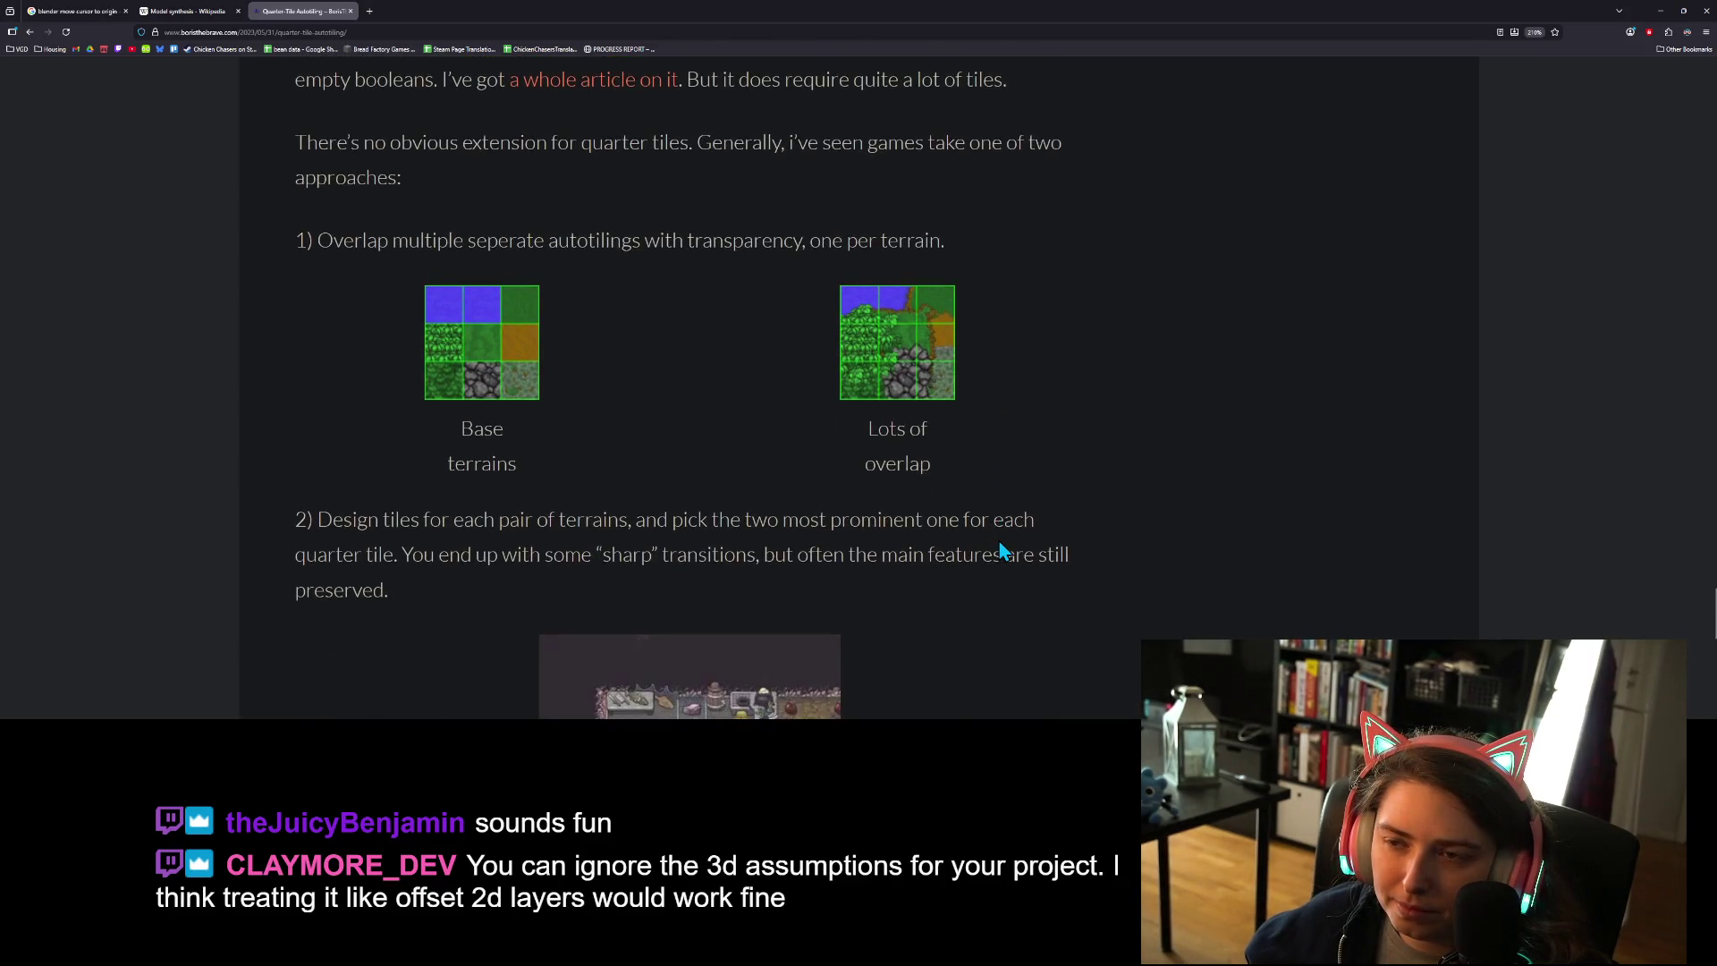
pyautogui.scroll(-7, 1003, 541)
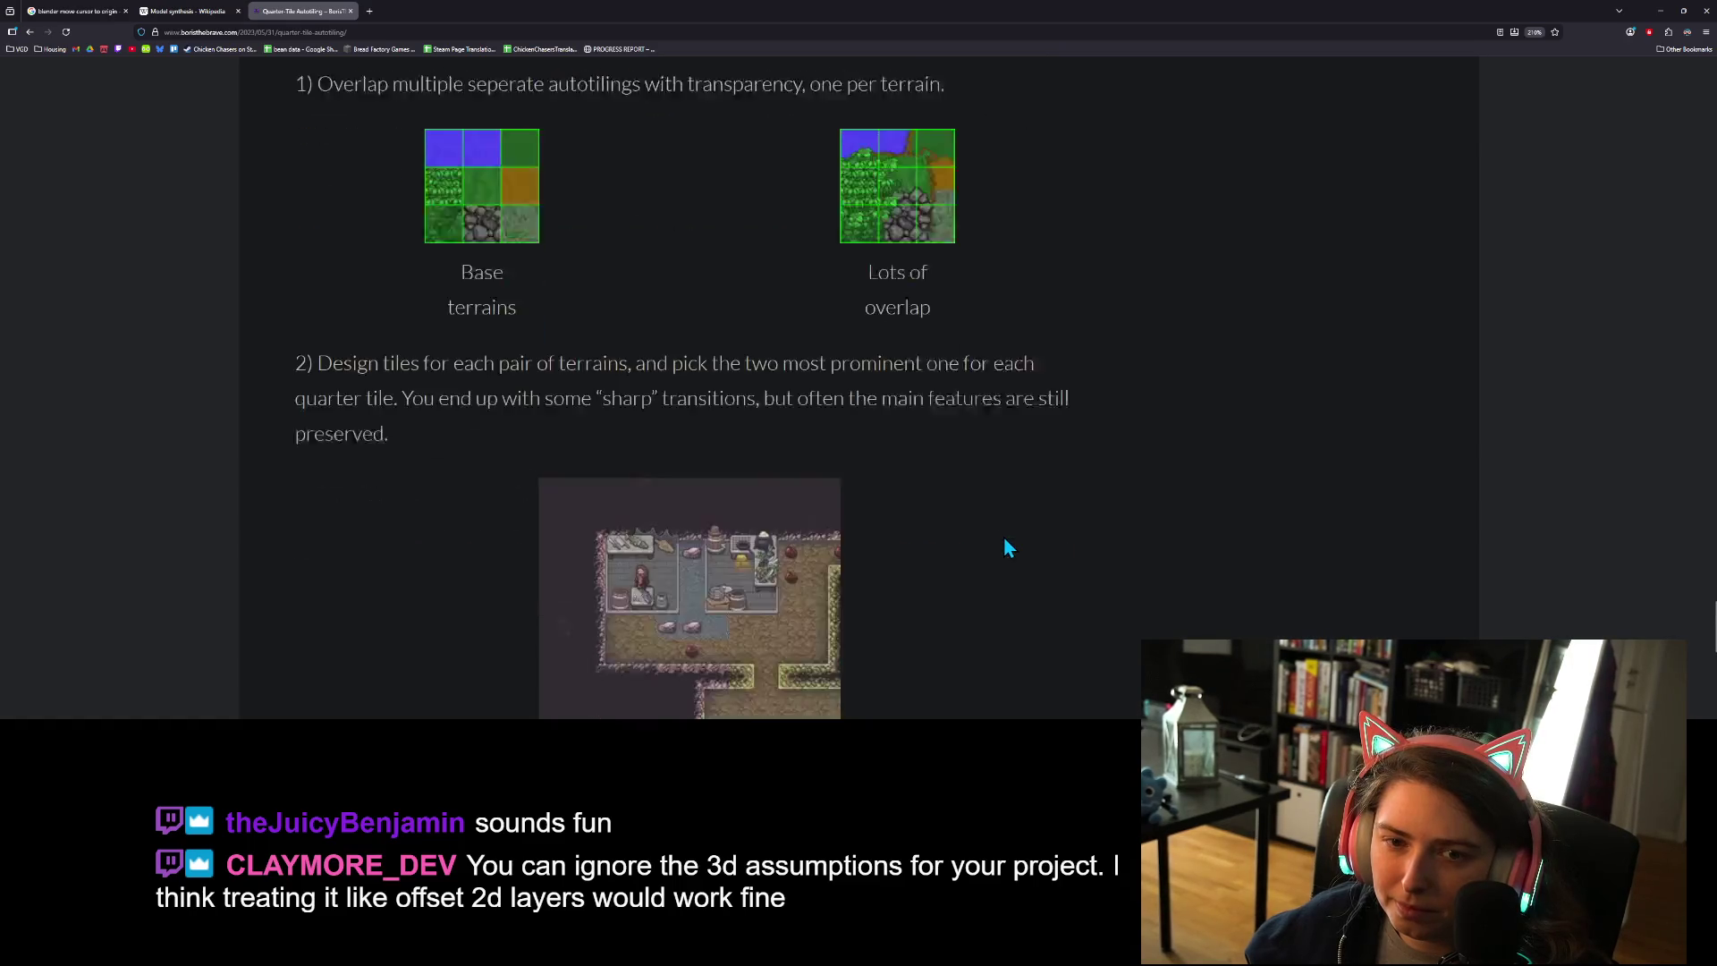
# - Scroll back up the Quarter-Tile Autotiling article to its intro and the embedded dual-grid tweet
pyautogui.scroll(6, 1042, 516)
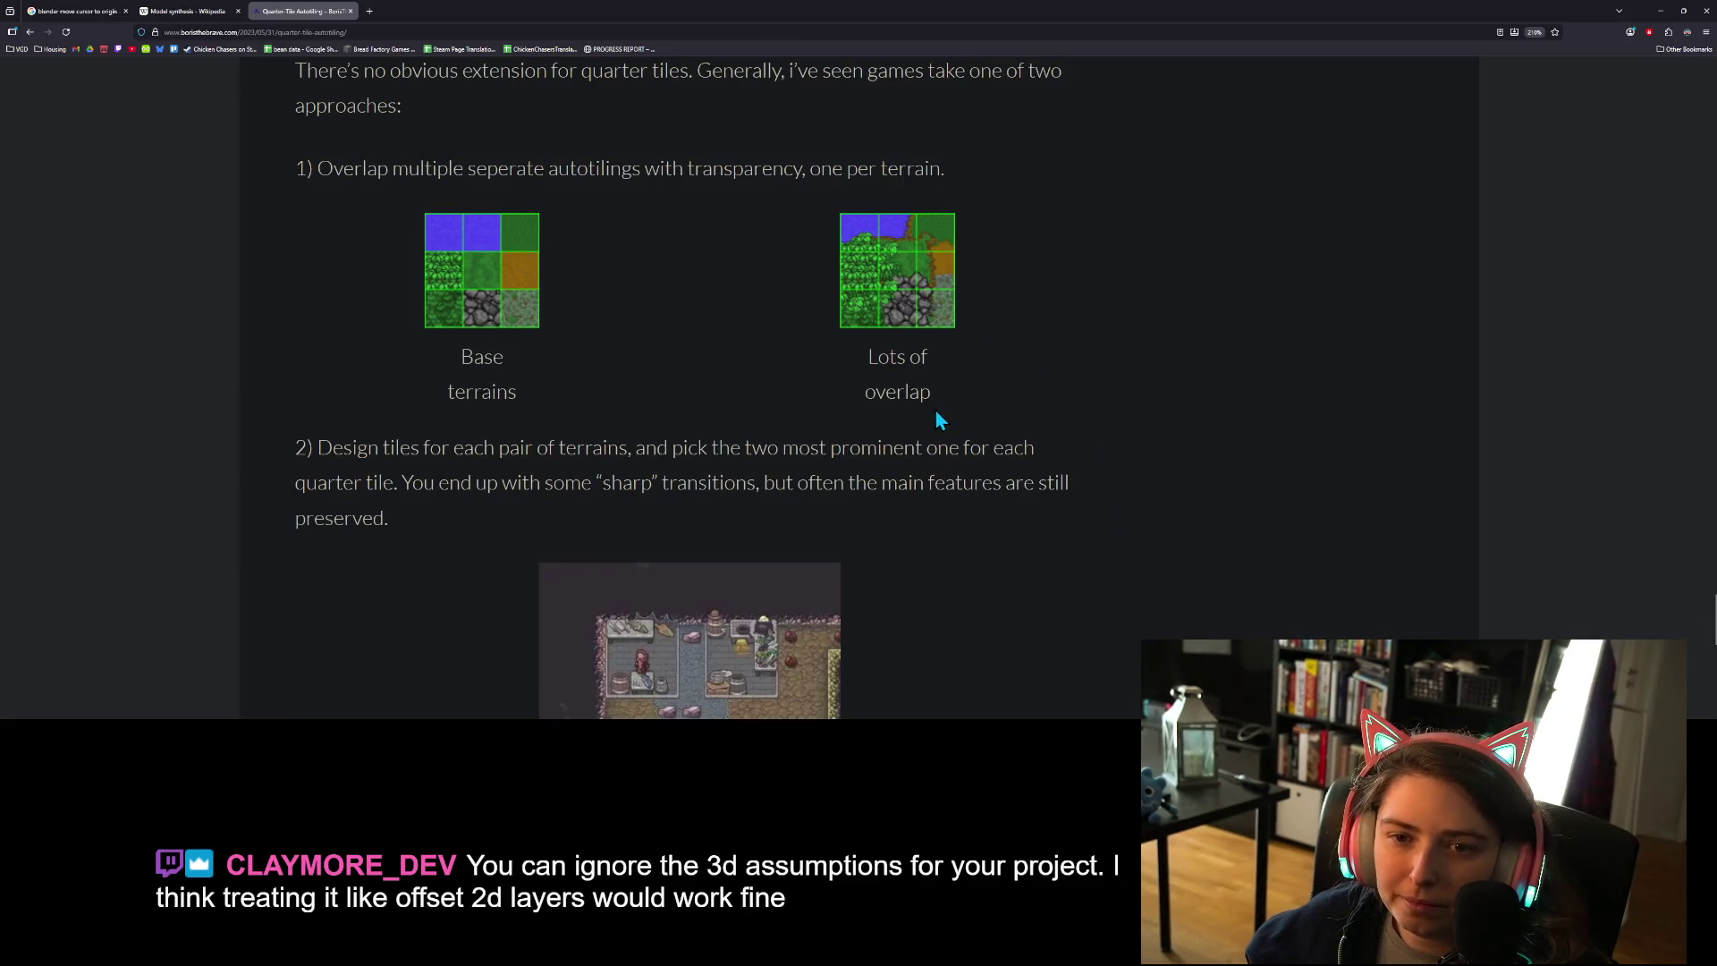
pyautogui.scroll(-5, 893, 385)
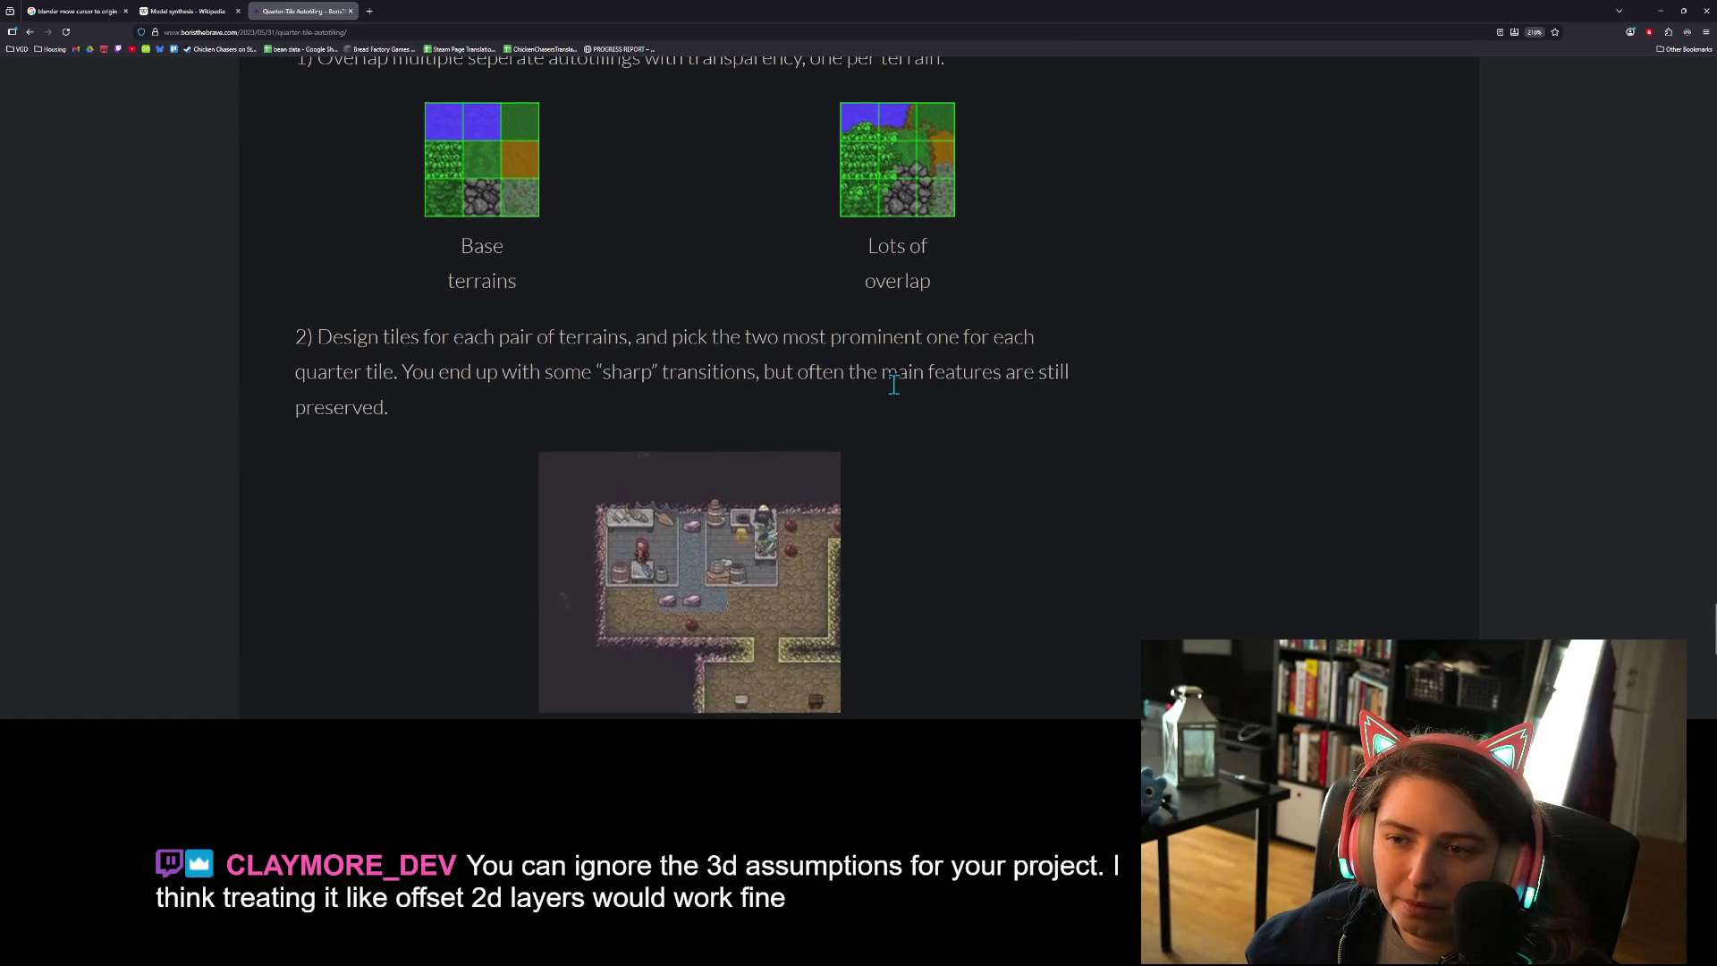
pyautogui.scroll(2, 897, 392)
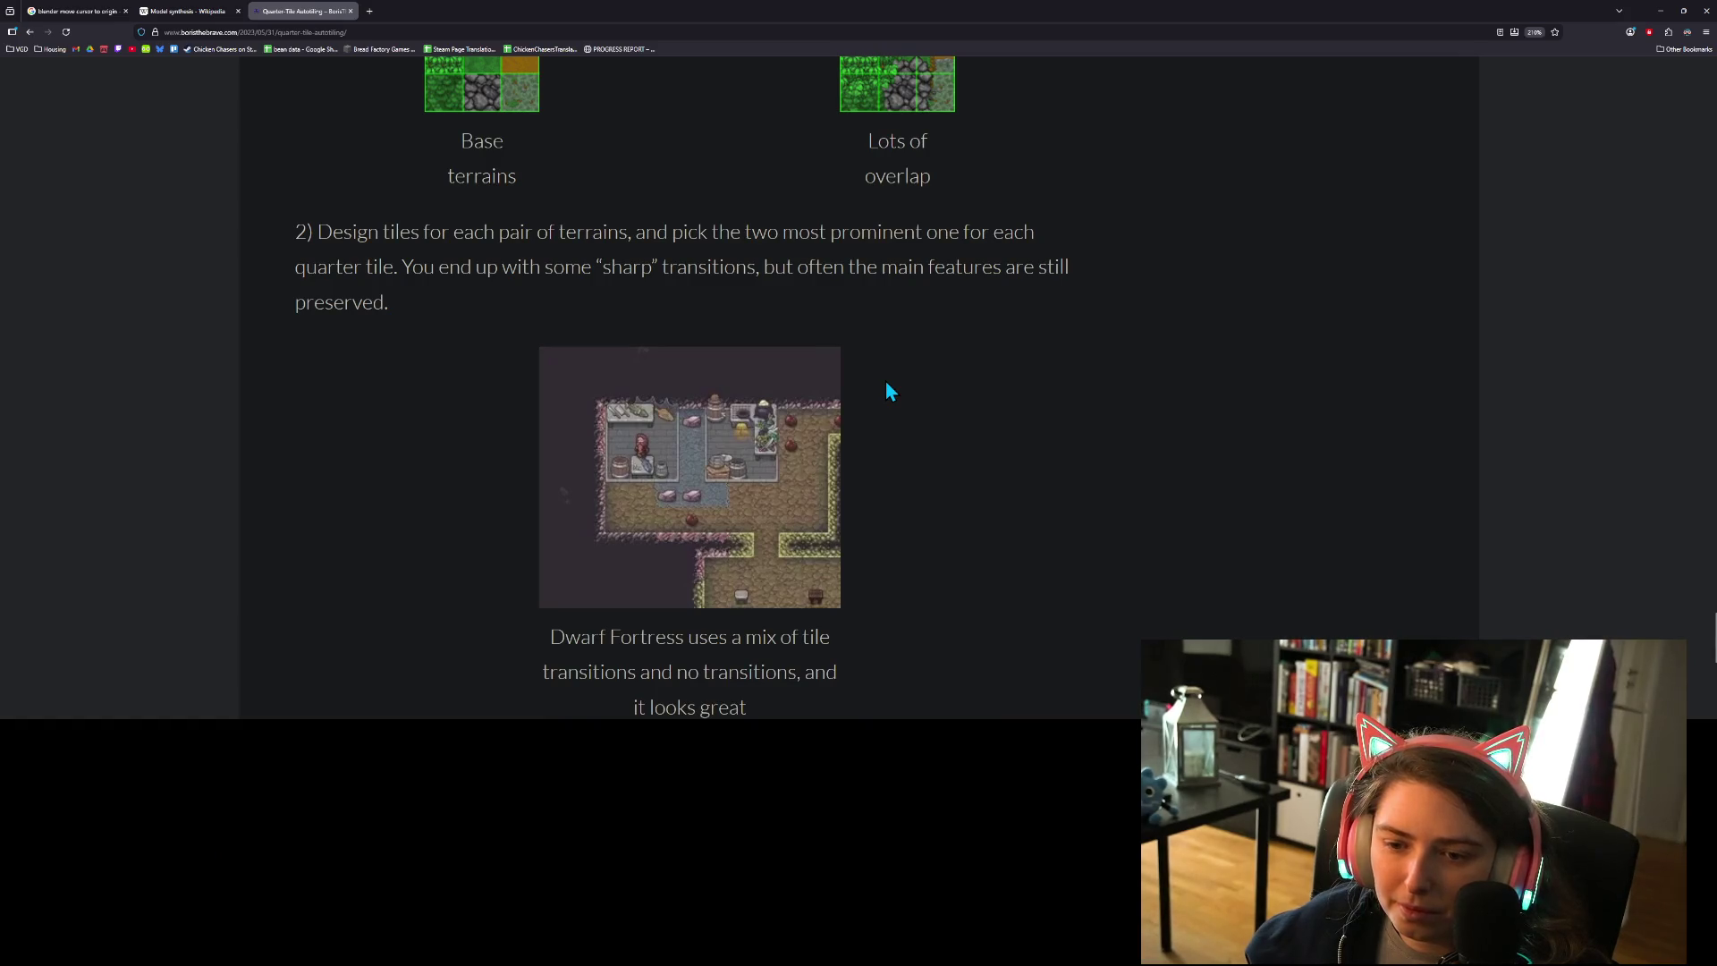
pyautogui.scroll(-1, 886, 385)
pyautogui.scroll(-2, 887, 385)
pyautogui.scroll(2, 886, 384)
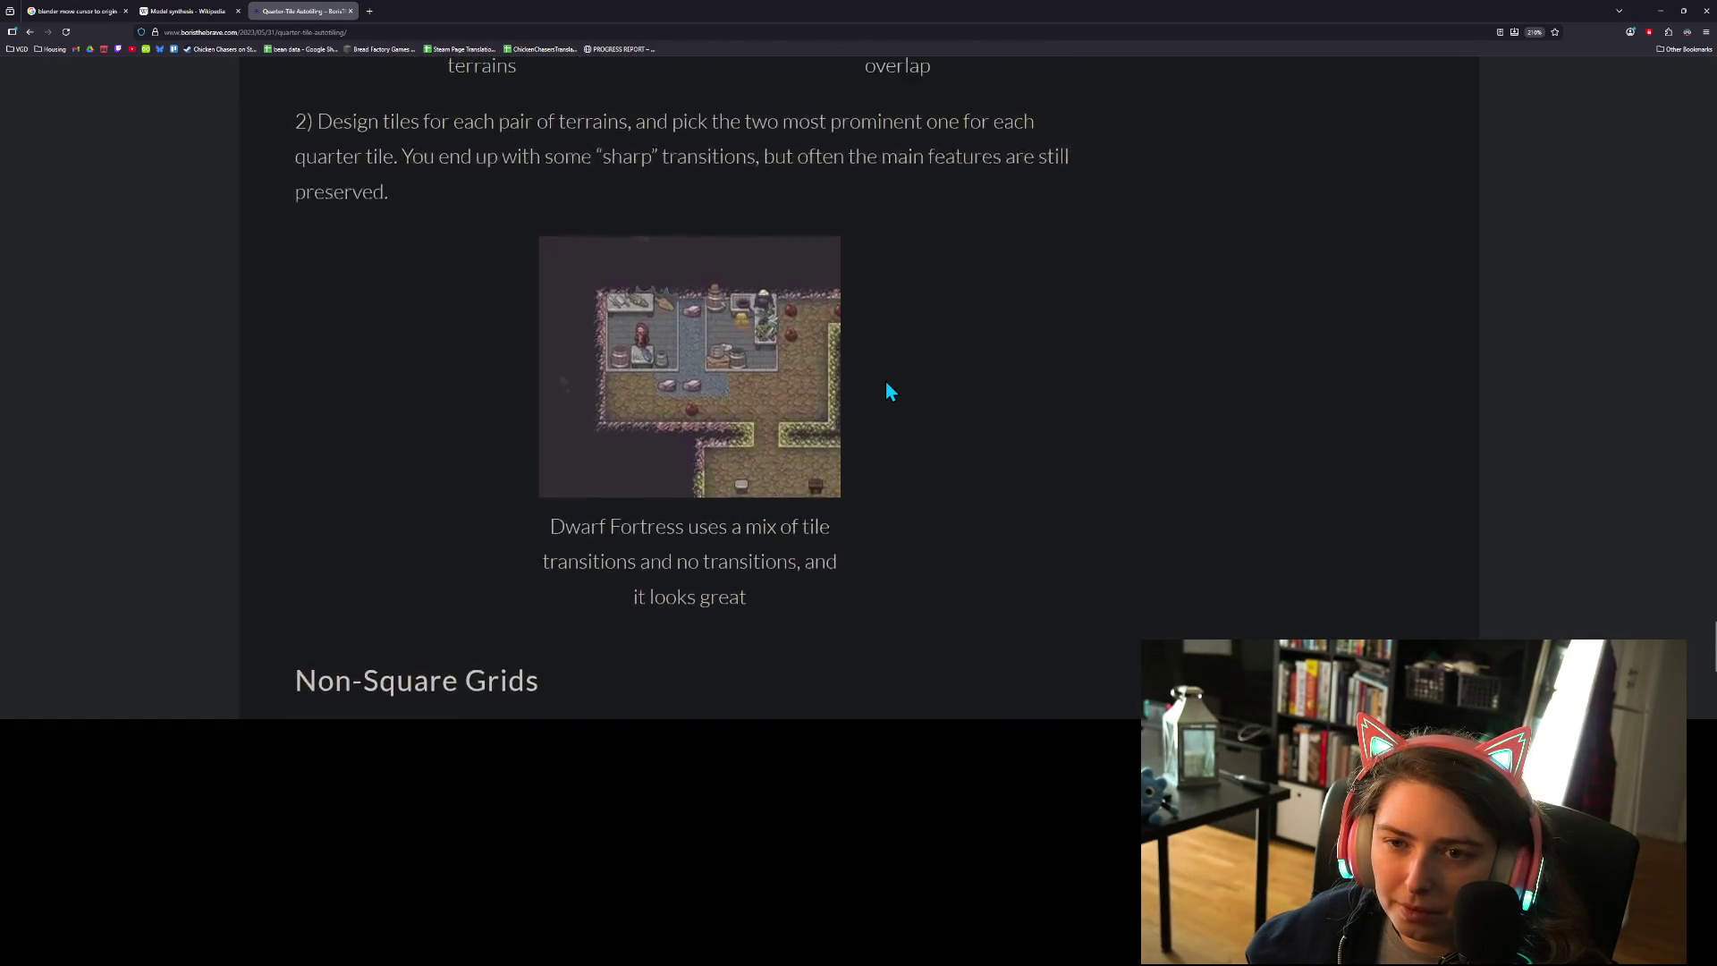
pyautogui.scroll(1, 888, 391)
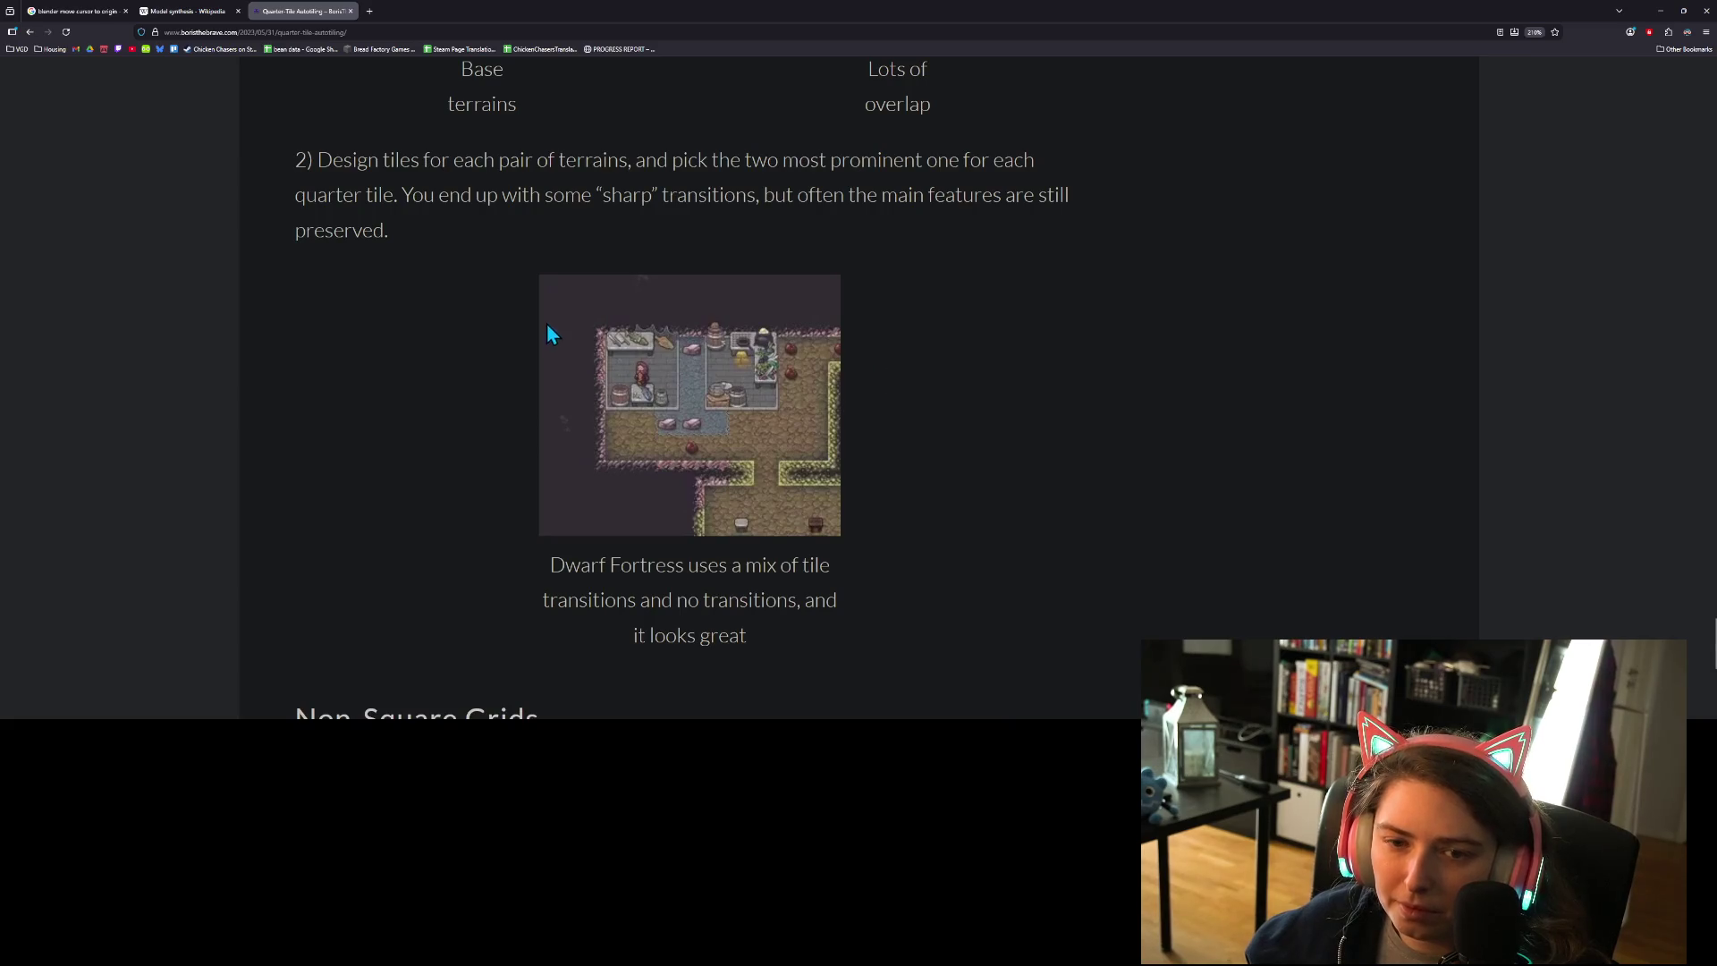
pyautogui.scroll(-5, 834, 438)
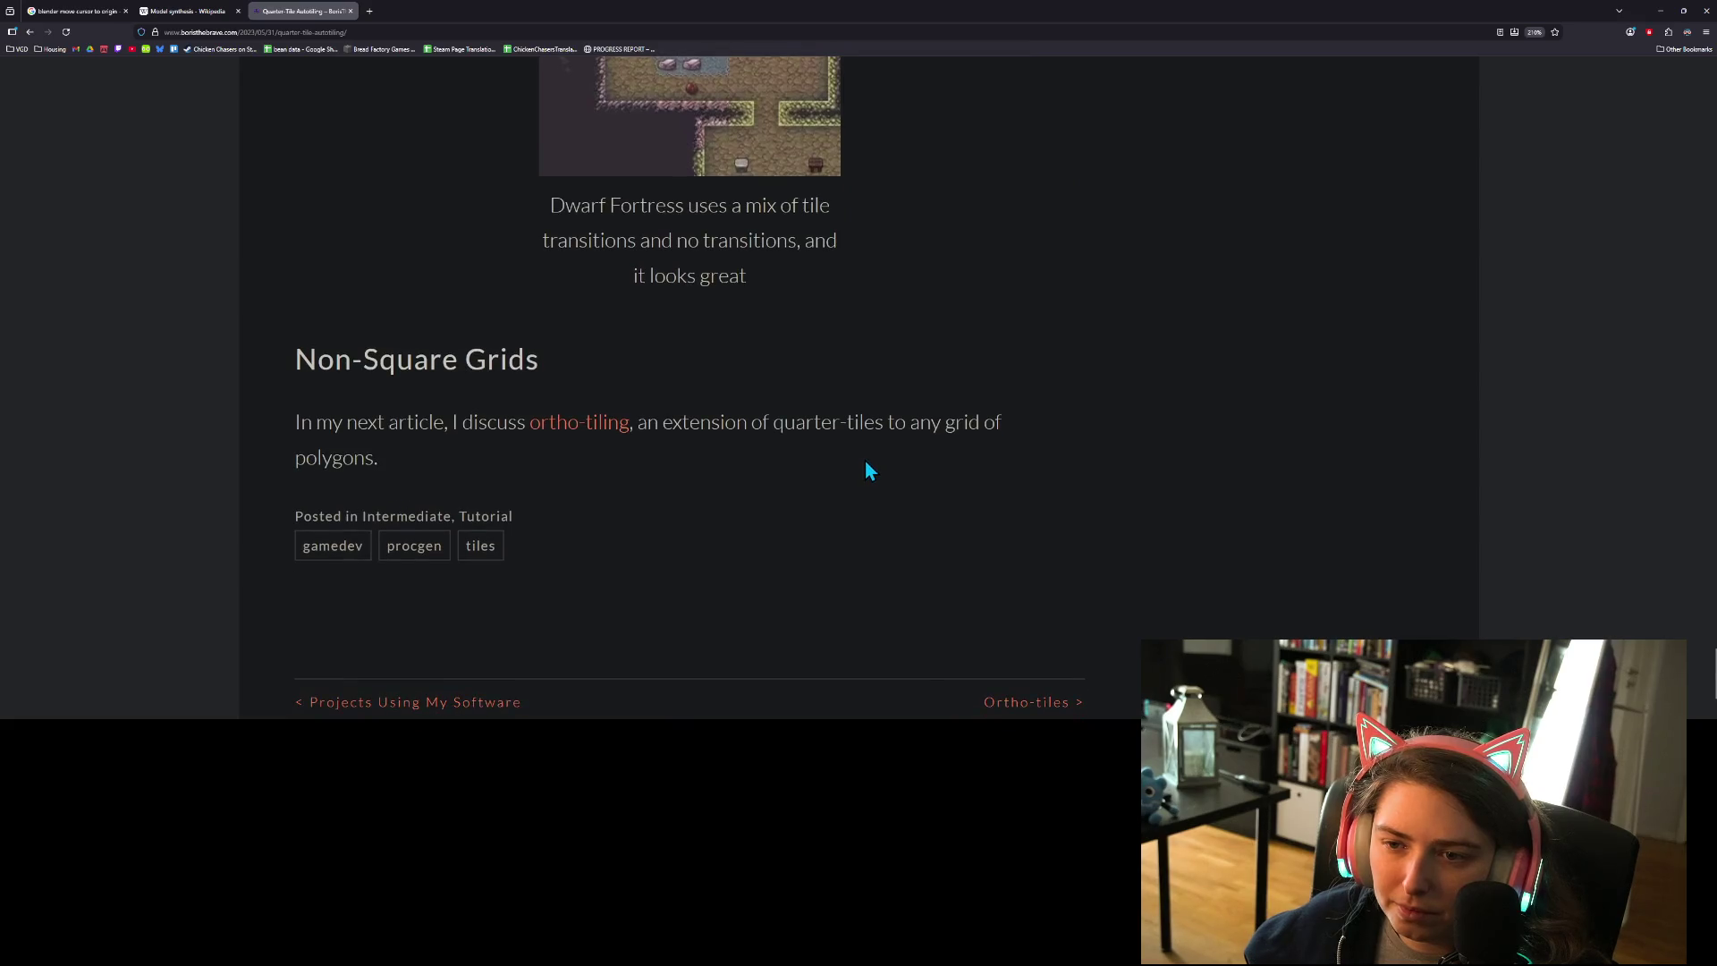
pyautogui.scroll(-3, 770, 422)
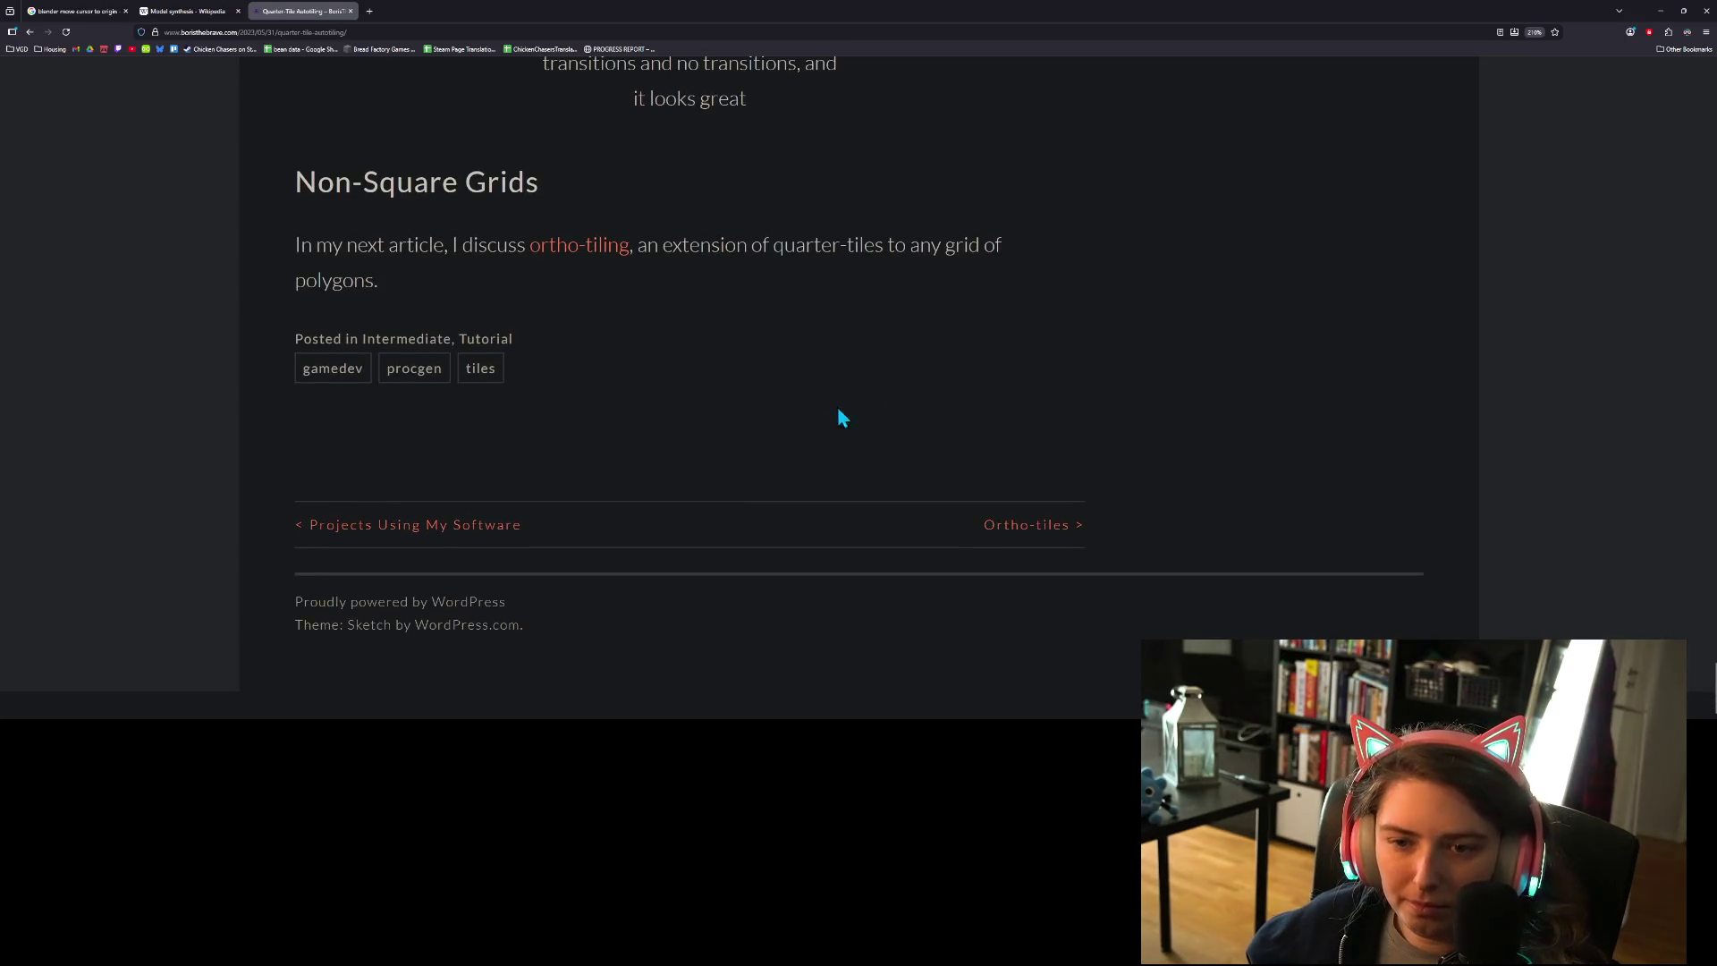
pyautogui.scroll(20, 1100, 448)
pyautogui.scroll(15, 1099, 461)
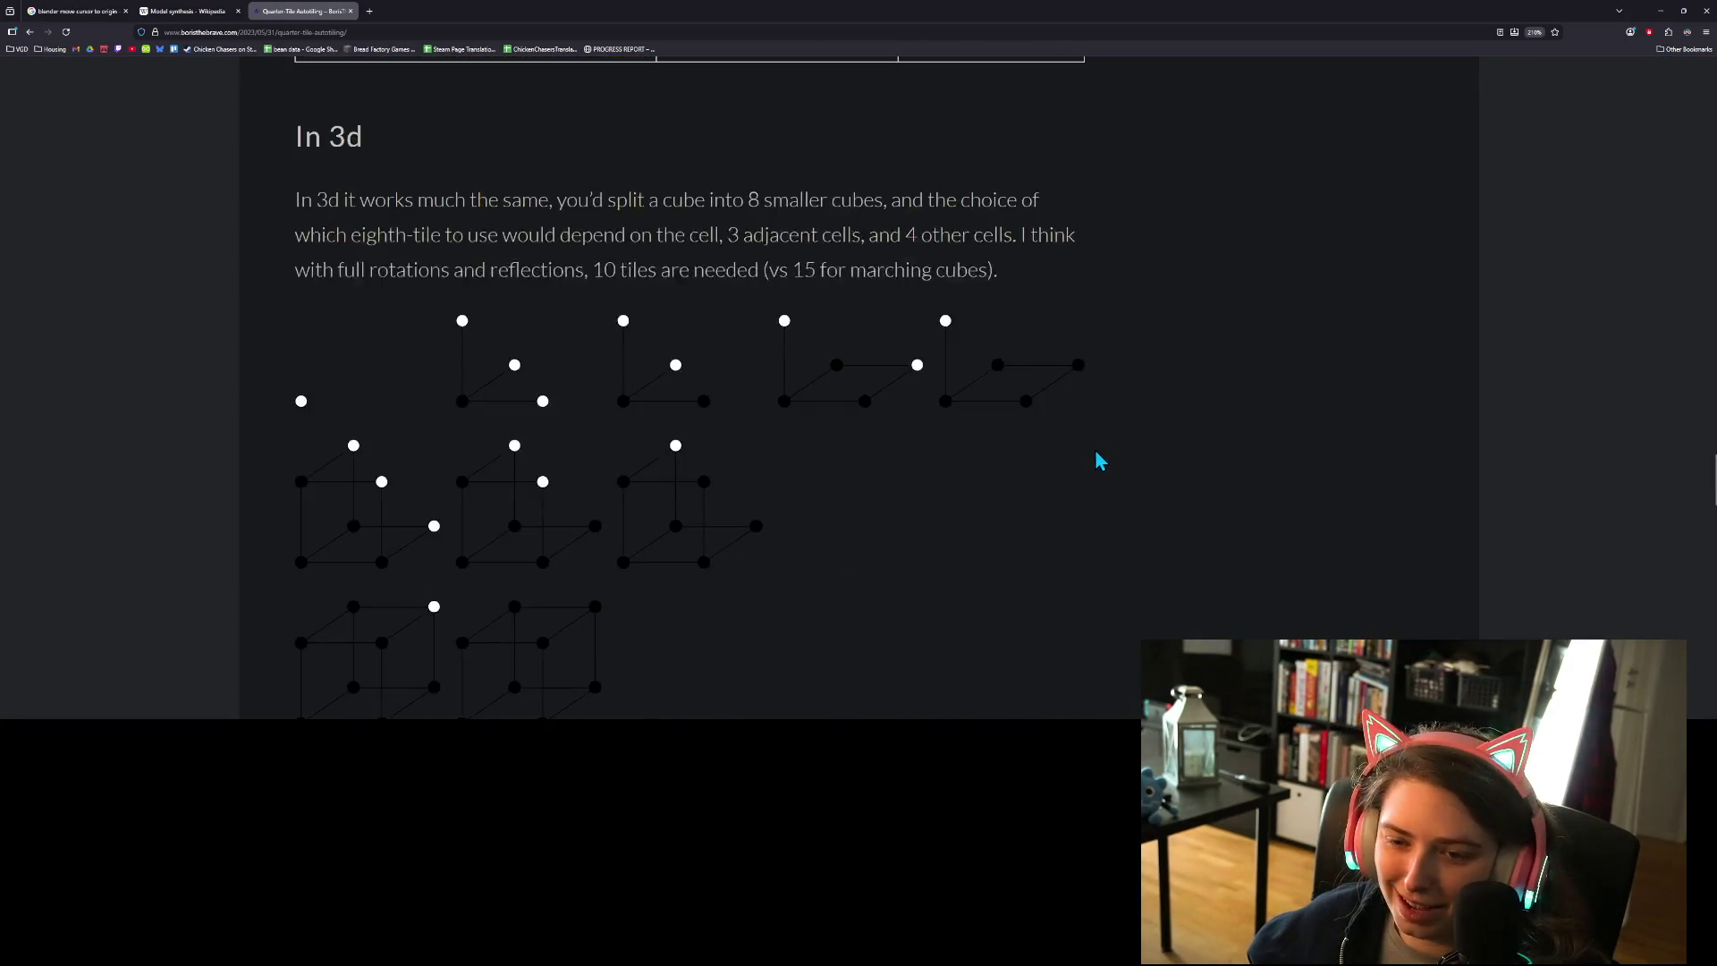
pyautogui.scroll(10, 1098, 447)
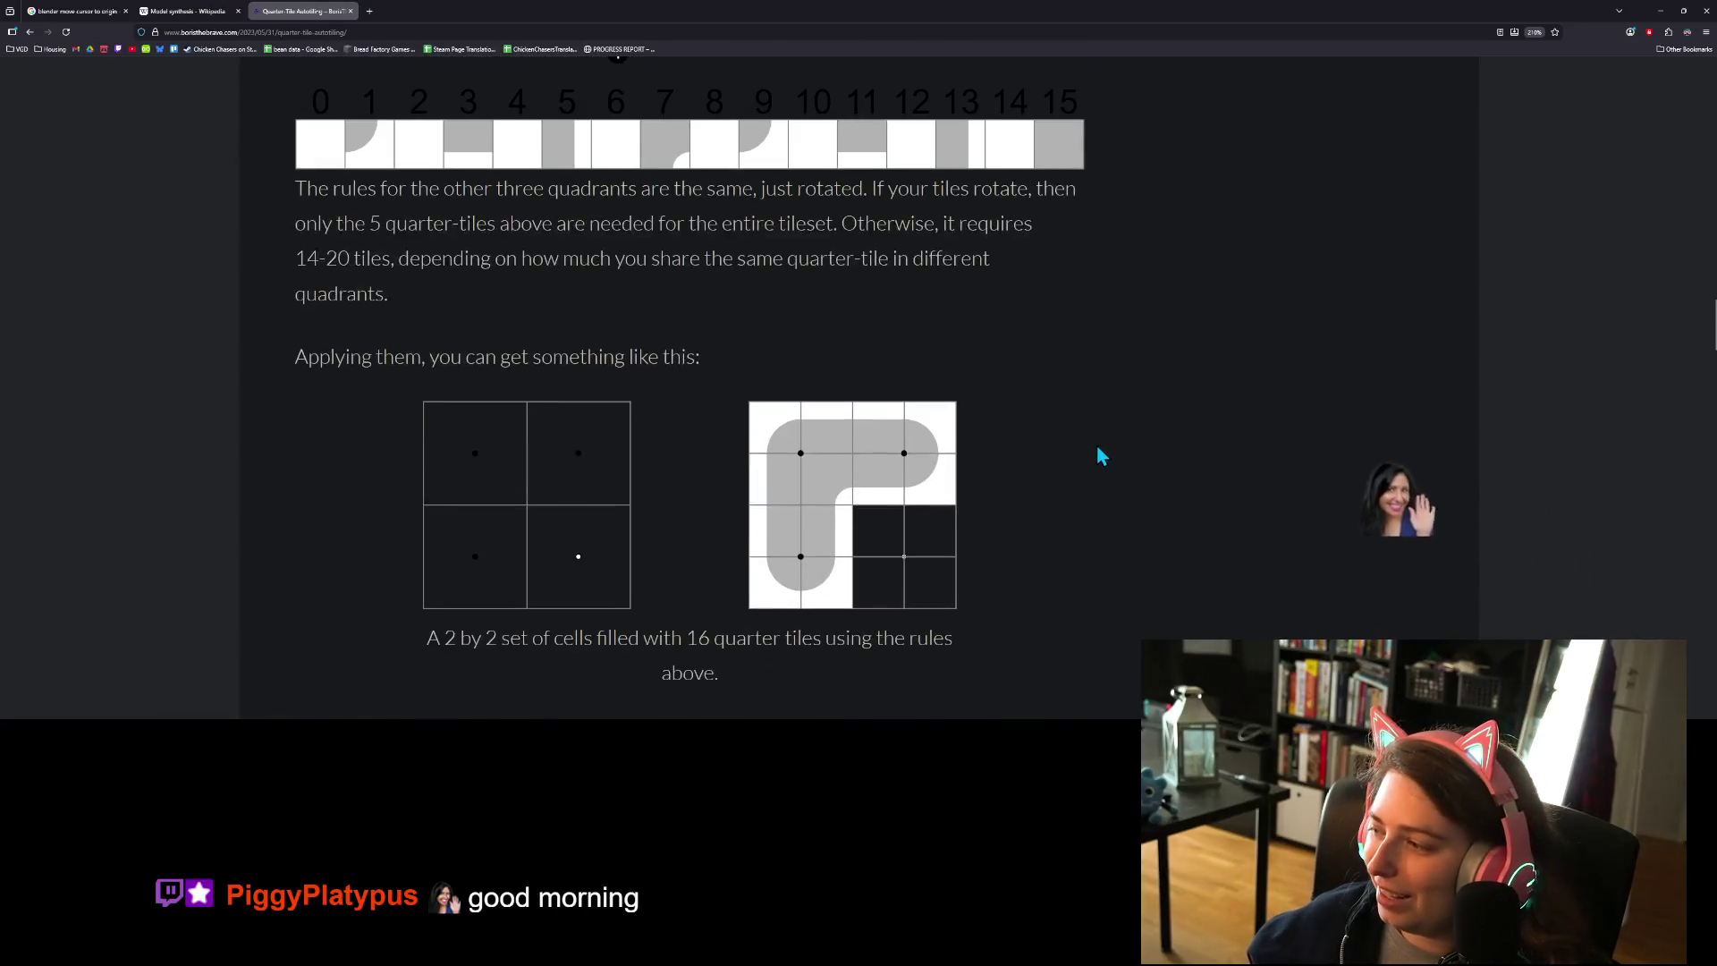
pyautogui.scroll(8, 786, 540)
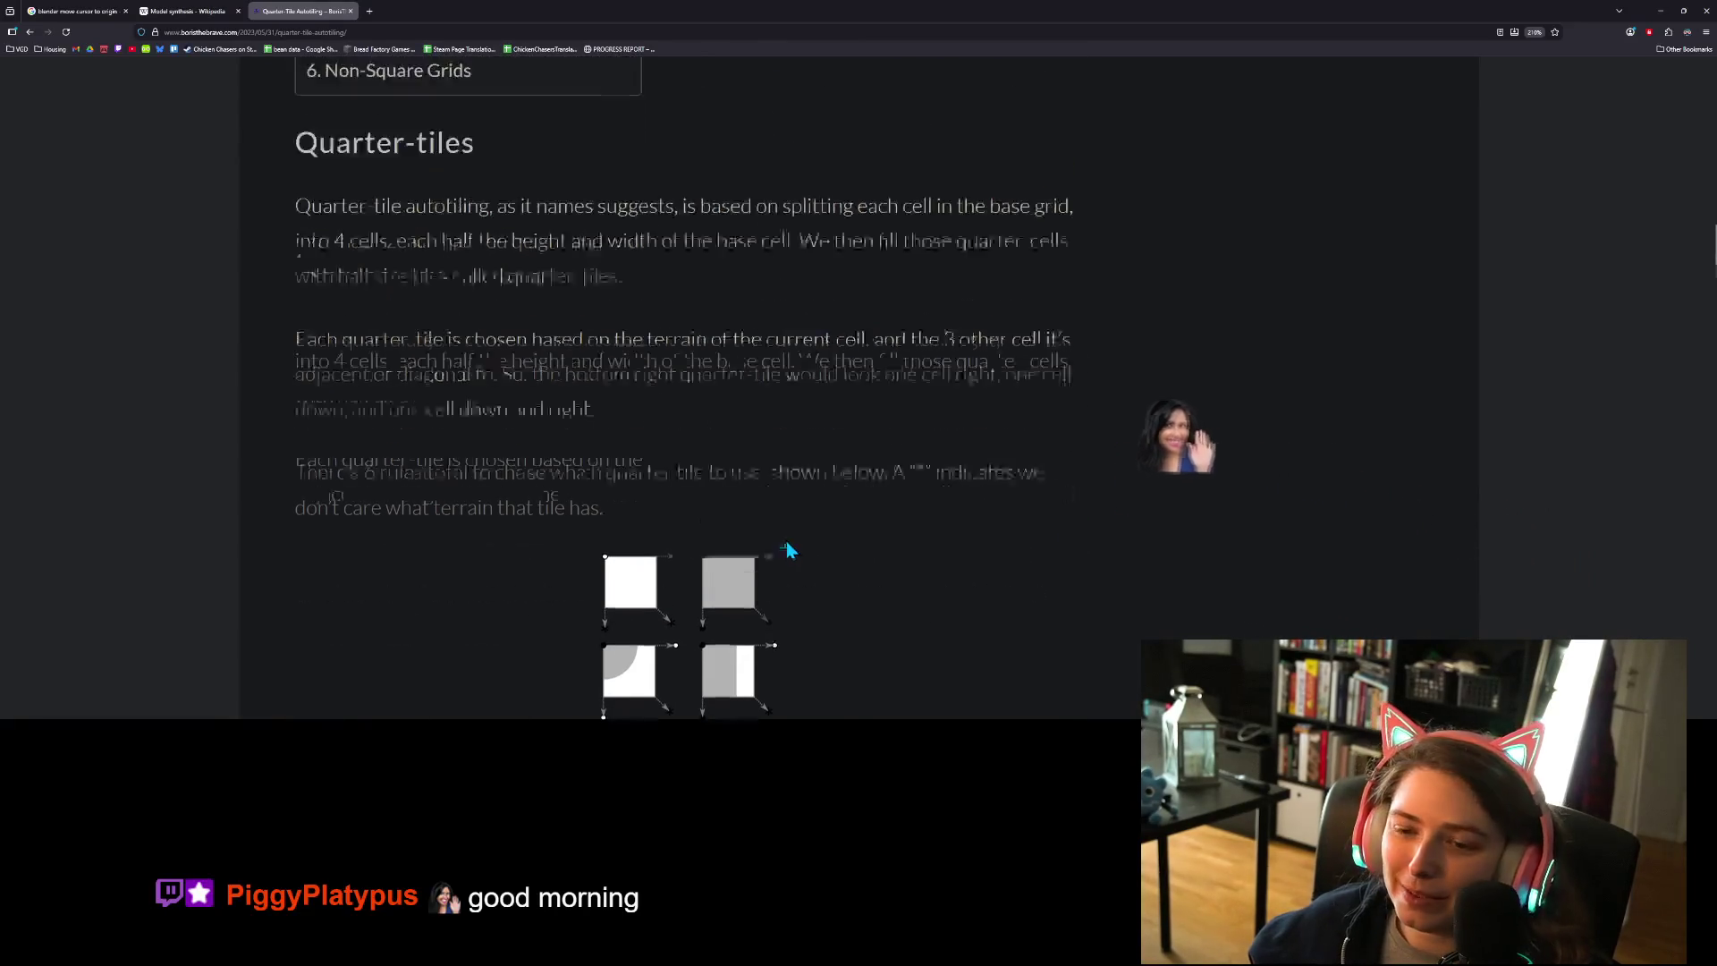
pyautogui.scroll(4, 798, 513)
pyautogui.scroll(7, 803, 526)
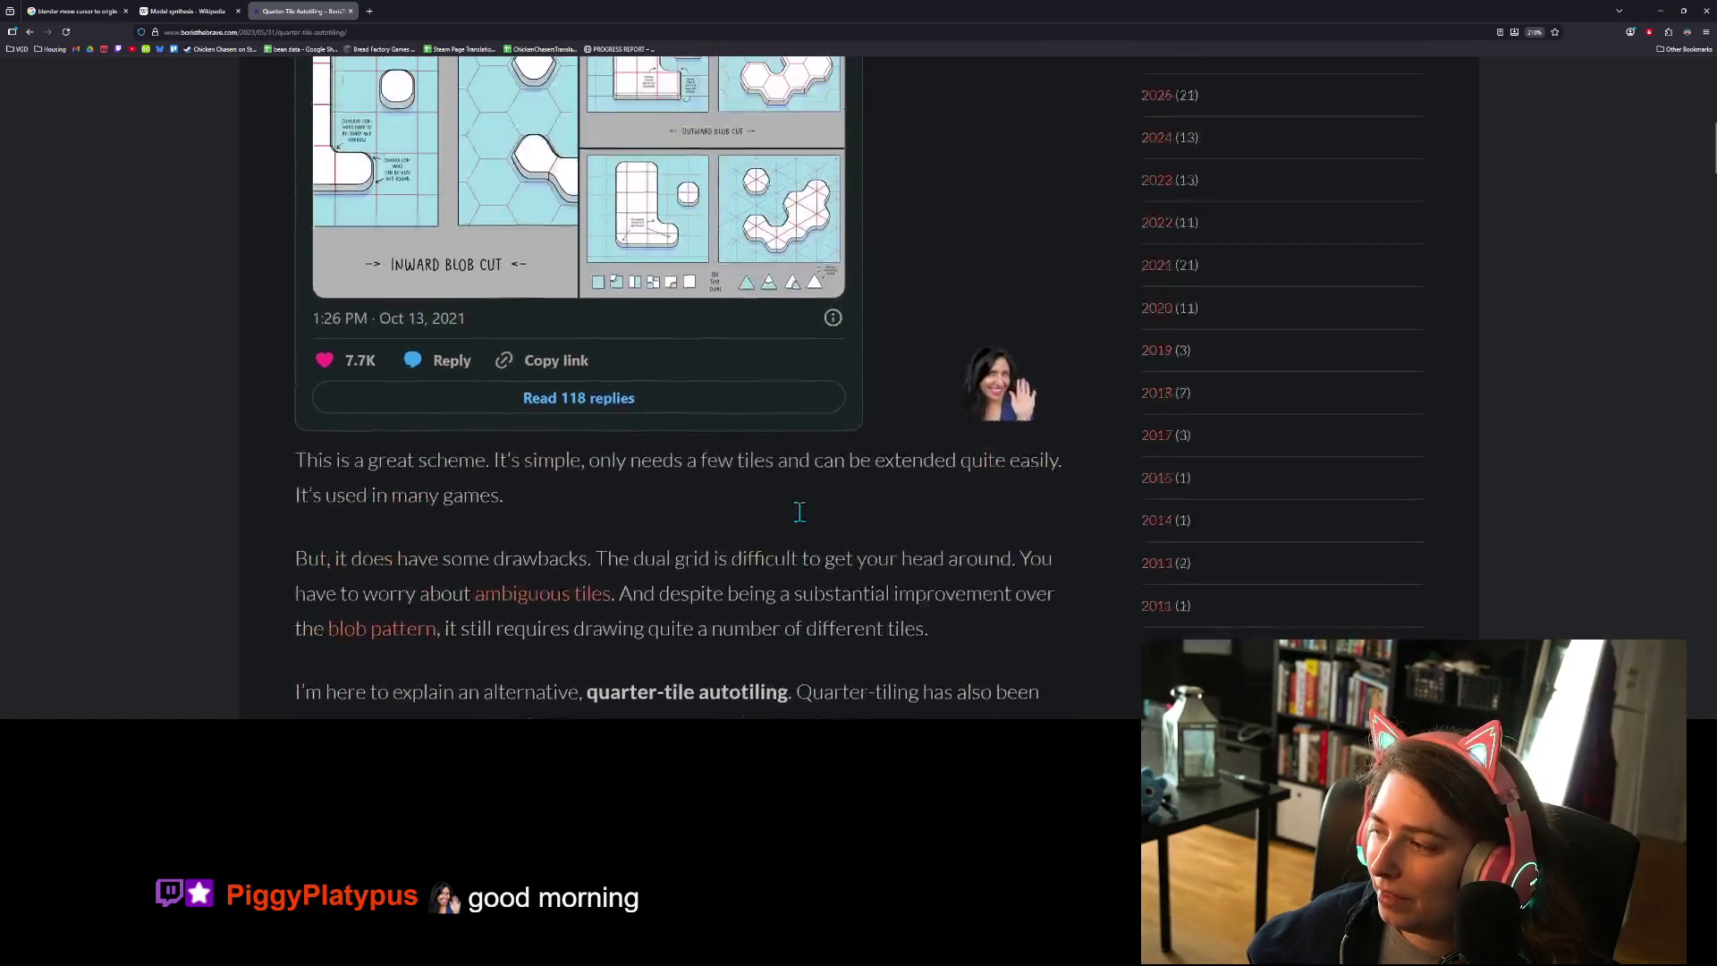
# - Minimize the browser to bring Blender back into view
pyautogui.scroll(3, 799, 513)
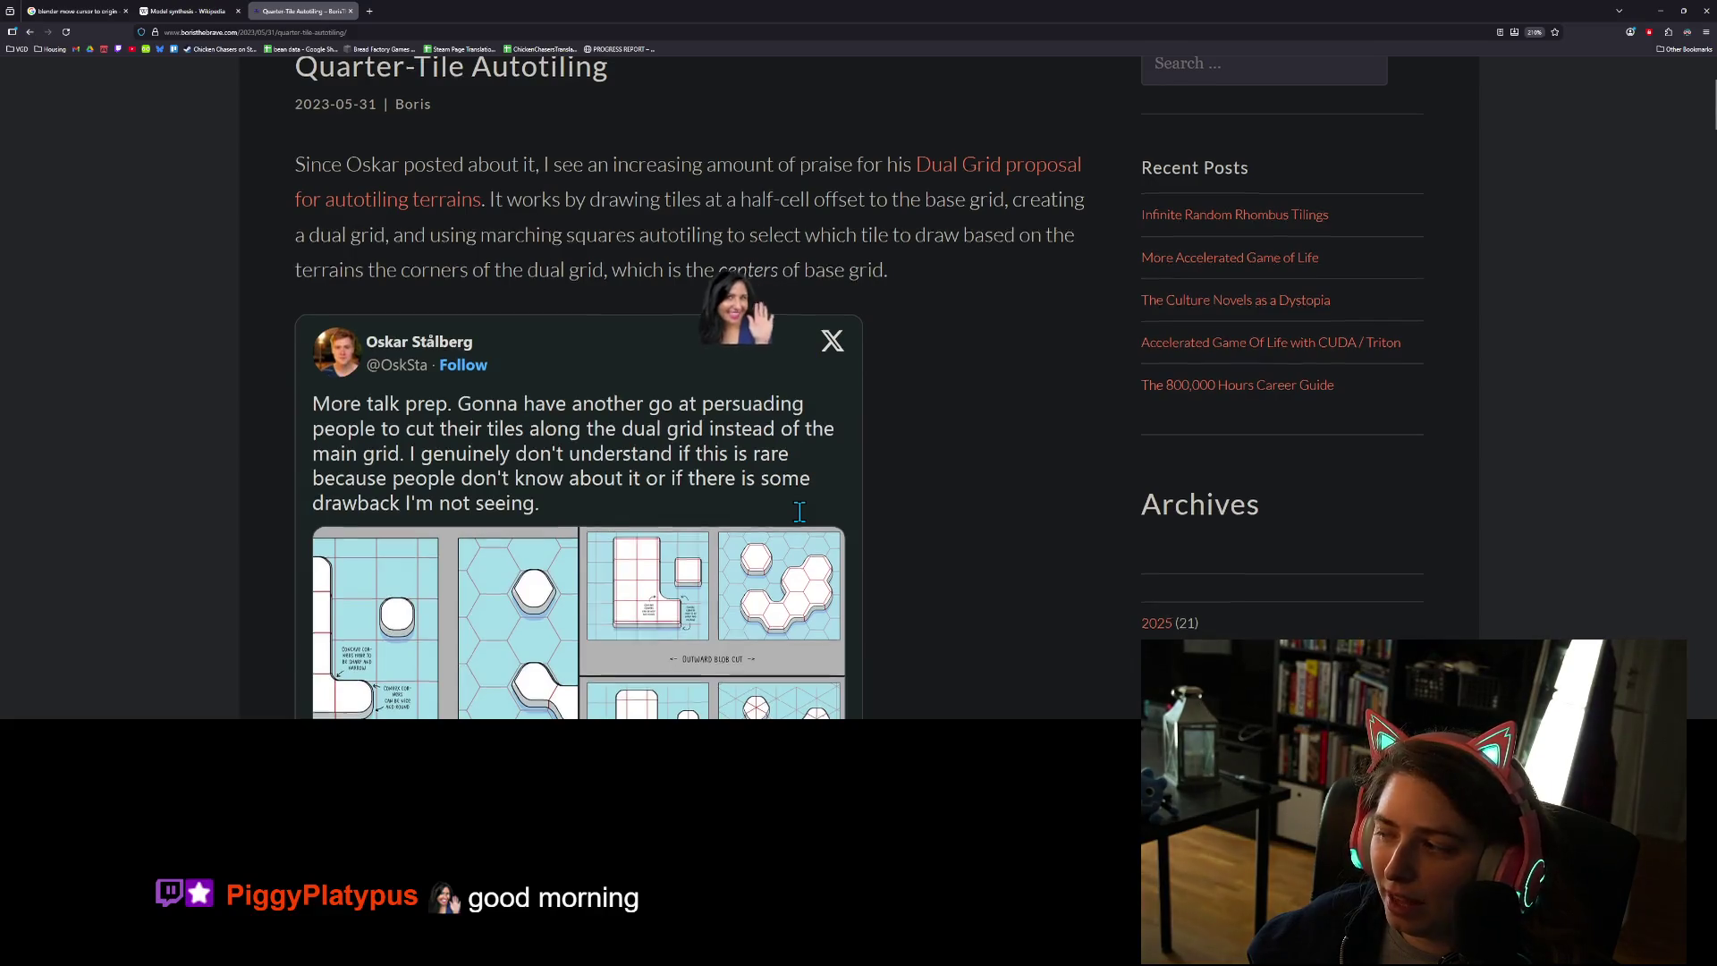
pyautogui.scroll(-8, 800, 512)
pyautogui.scroll(3, 773, 517)
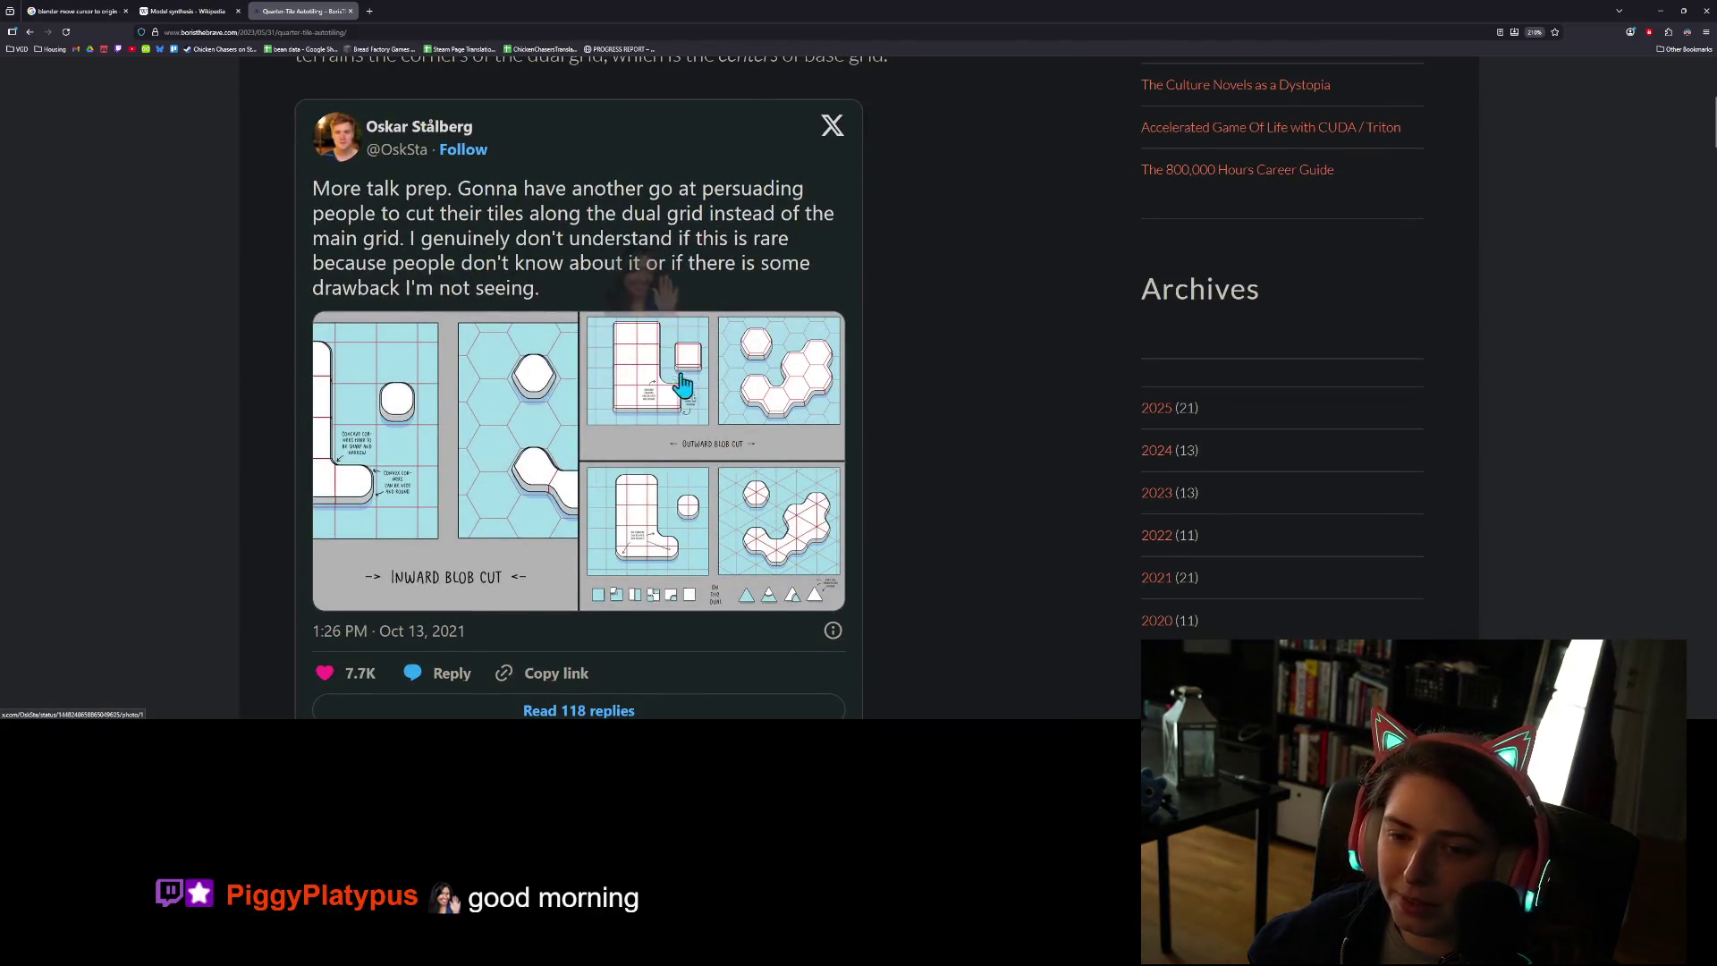
pyautogui.click(1660, 10)
# - Switch viewport shading from Wireframe to Solid and view the cliff tiles from top and low side angles
pyautogui.moveTo(789, 363); pyautogui.dragTo(1009, 414)
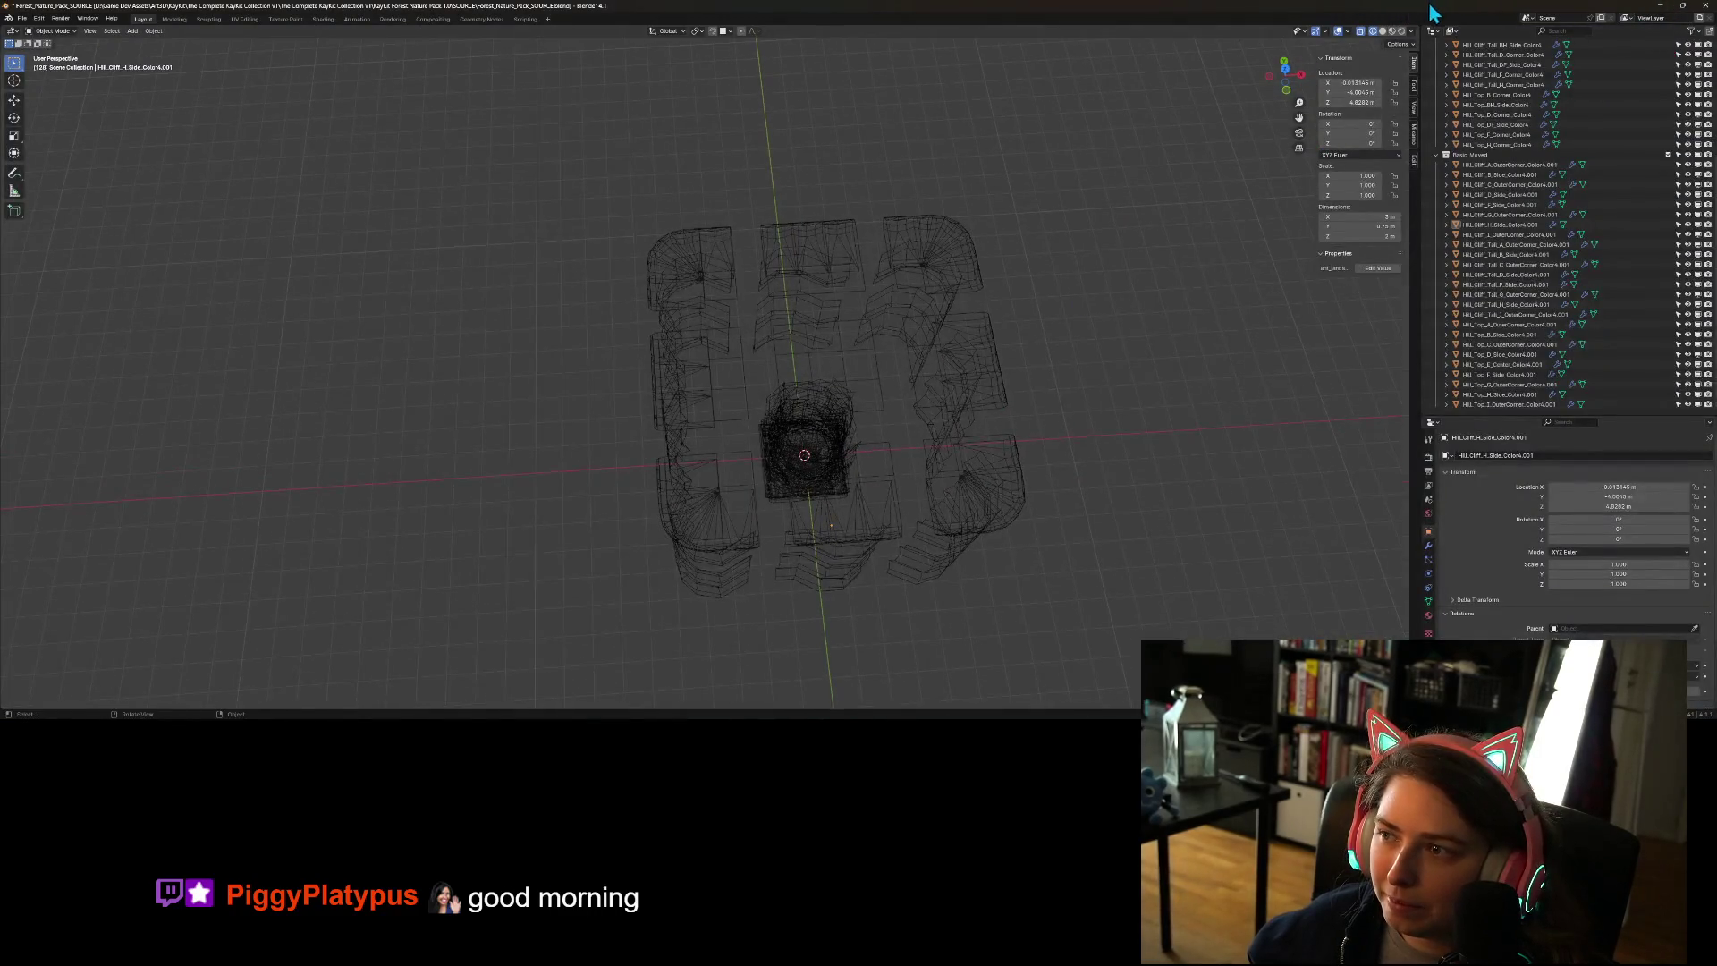
pyautogui.click(1392, 30)
pyautogui.moveTo(978, 517)
pyautogui.mouseDown()
pyautogui.moveTo(742, 483)
pyautogui.moveTo(780, 448)
pyautogui.moveTo(796, 488)
pyautogui.moveTo(846, 332)
pyautogui.mouseUp()
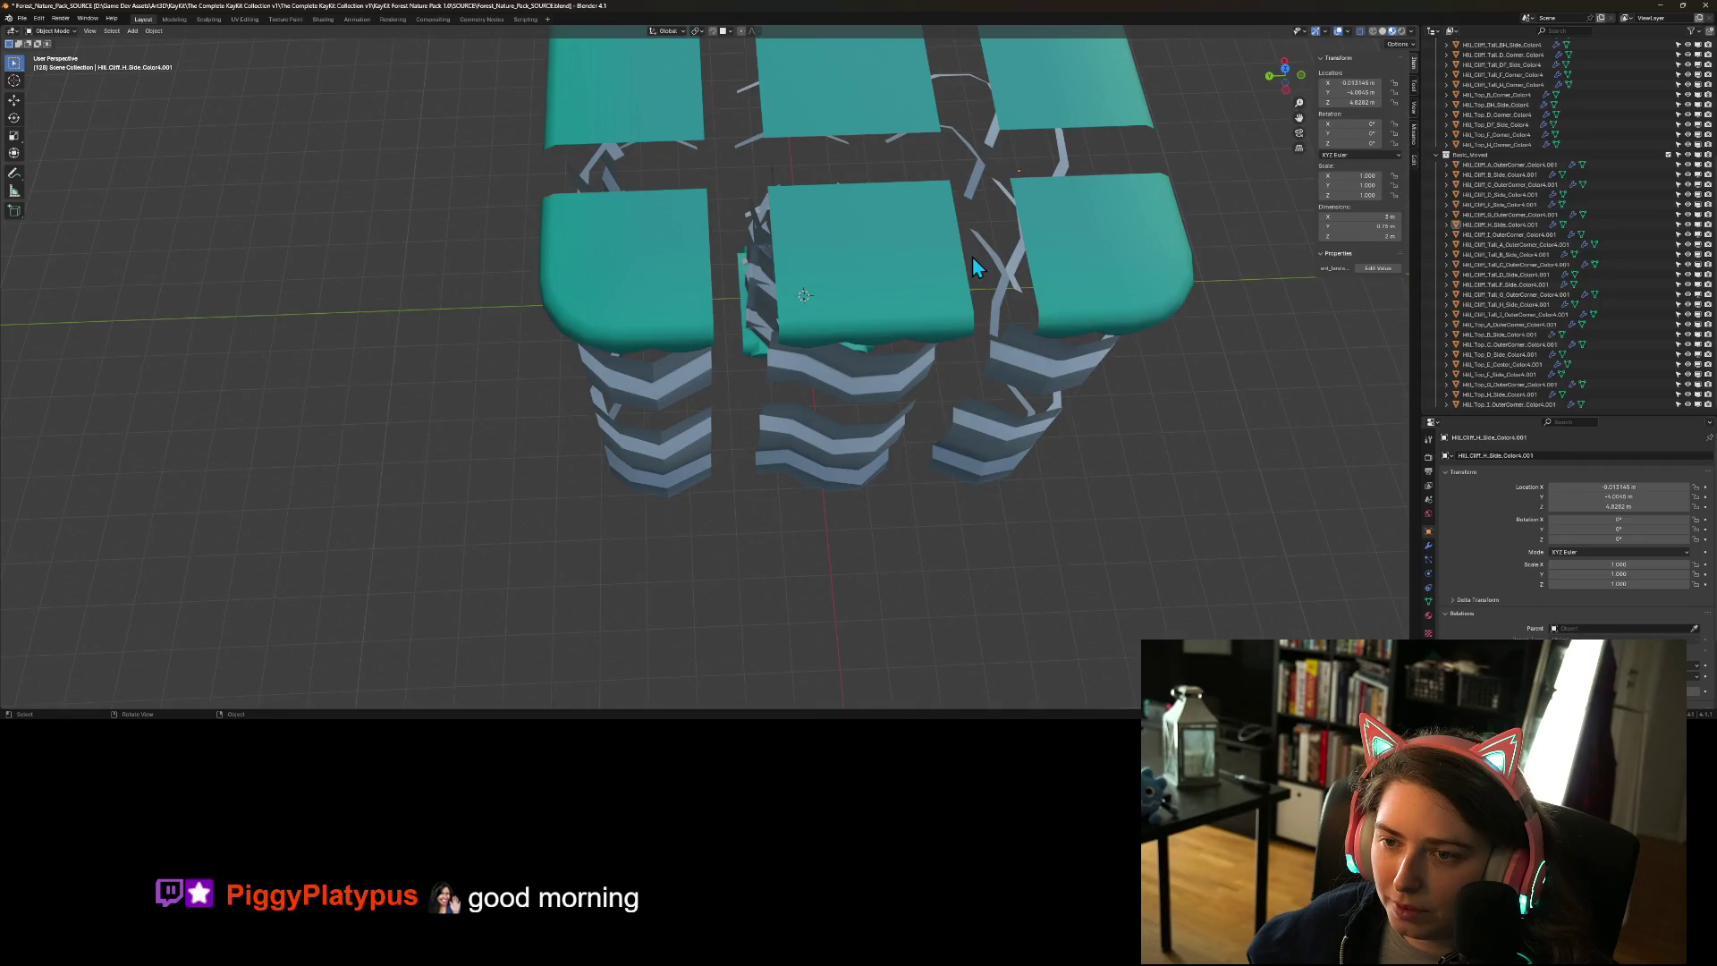
pyautogui.moveTo(912, 381)
pyautogui.mouseDown()
pyautogui.moveTo(830, 383)
pyautogui.moveTo(621, 540)
pyautogui.mouseUp()
pyautogui.scroll(-5, 829, 382)
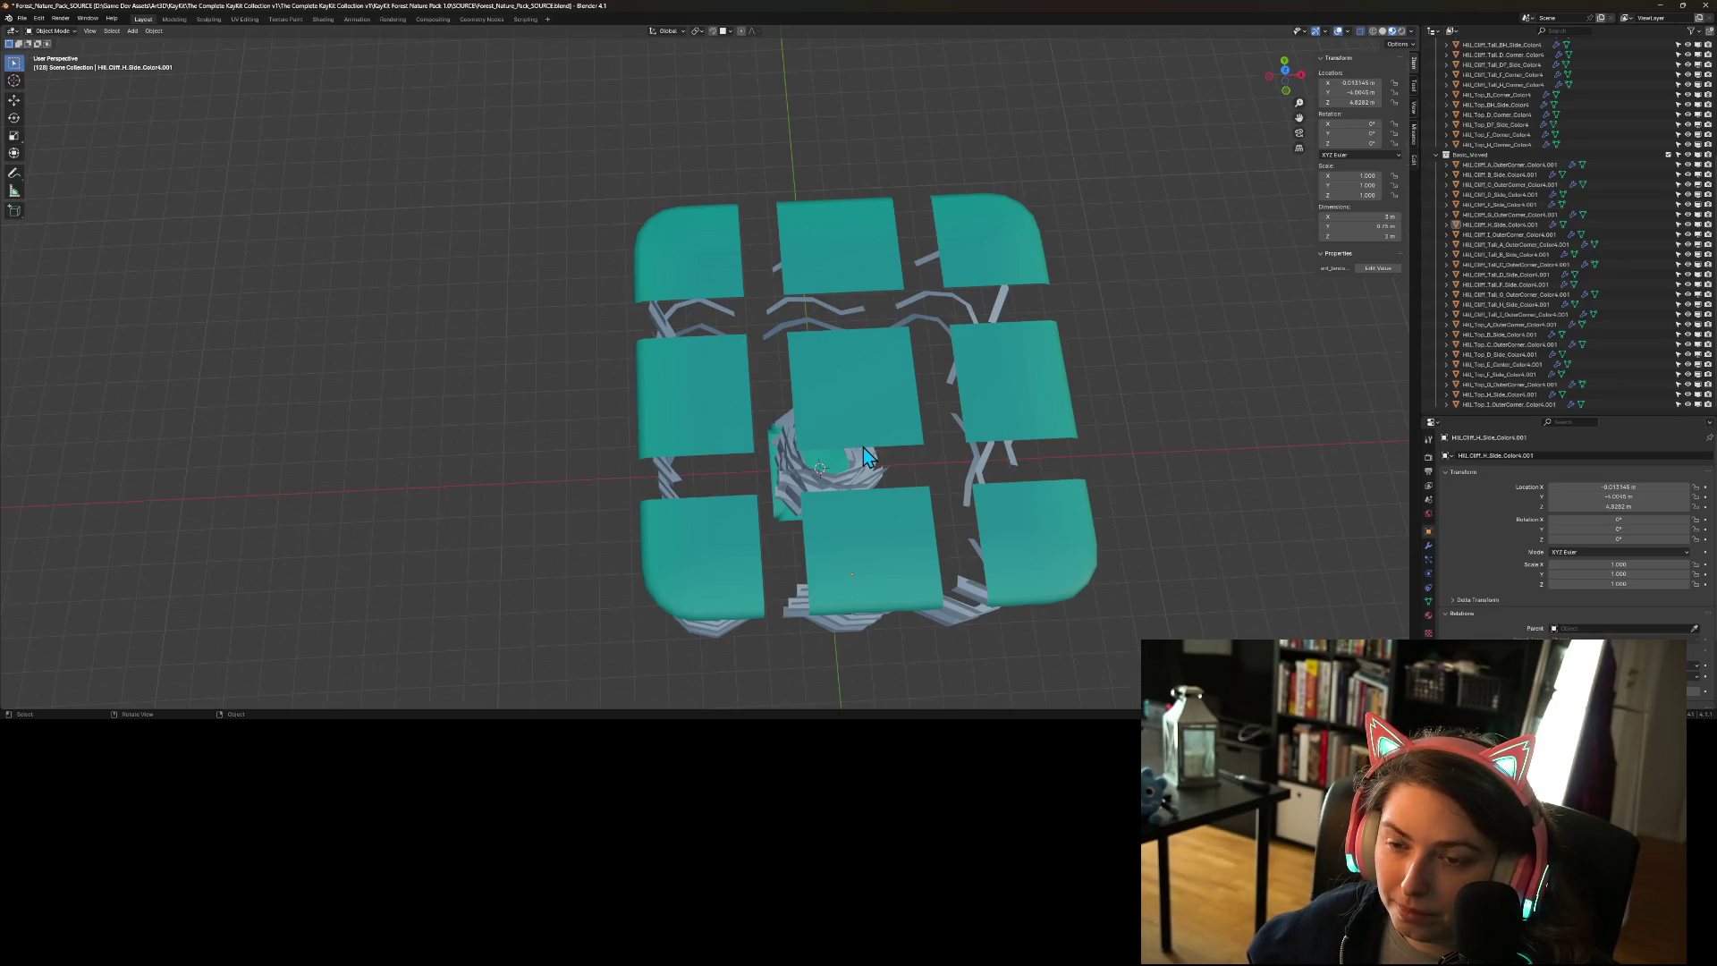
pyautogui.moveTo(875, 493)
pyautogui.mouseDown()
pyautogui.moveTo(939, 568)
pyautogui.moveTo(1106, 462)
pyautogui.moveTo(1058, 476)
pyautogui.moveTo(981, 570)
pyautogui.moveTo(926, 582)
pyautogui.moveTo(877, 529)
pyautogui.moveTo(798, 496)
pyautogui.moveTo(1008, 491)
pyautogui.moveTo(1052, 515)
pyautogui.moveTo(1076, 500)
pyautogui.moveTo(1061, 488)
pyautogui.moveTo(1022, 488)
pyautogui.moveTo(1031, 508)
pyautogui.moveTo(1178, 510)
pyautogui.moveTo(759, 548)
pyautogui.moveTo(813, 525)
pyautogui.moveTo(873, 545)
pyautogui.moveTo(908, 518)
pyautogui.moveTo(902, 583)
pyautogui.moveTo(922, 481)
pyautogui.moveTo(911, 577)
pyautogui.moveTo(862, 562)
pyautogui.moveTo(880, 602)
pyautogui.moveTo(957, 482)
pyautogui.mouseUp()
pyautogui.scroll(-8, 882, 600)
pyautogui.moveTo(937, 582); pyautogui.dragTo(844, 467)
# - Orbit and zoom closely around the cyan-topped cliff tile groups to compare them
pyautogui.scroll(6, 832, 448)
pyautogui.scroll(-8, 707, 541)
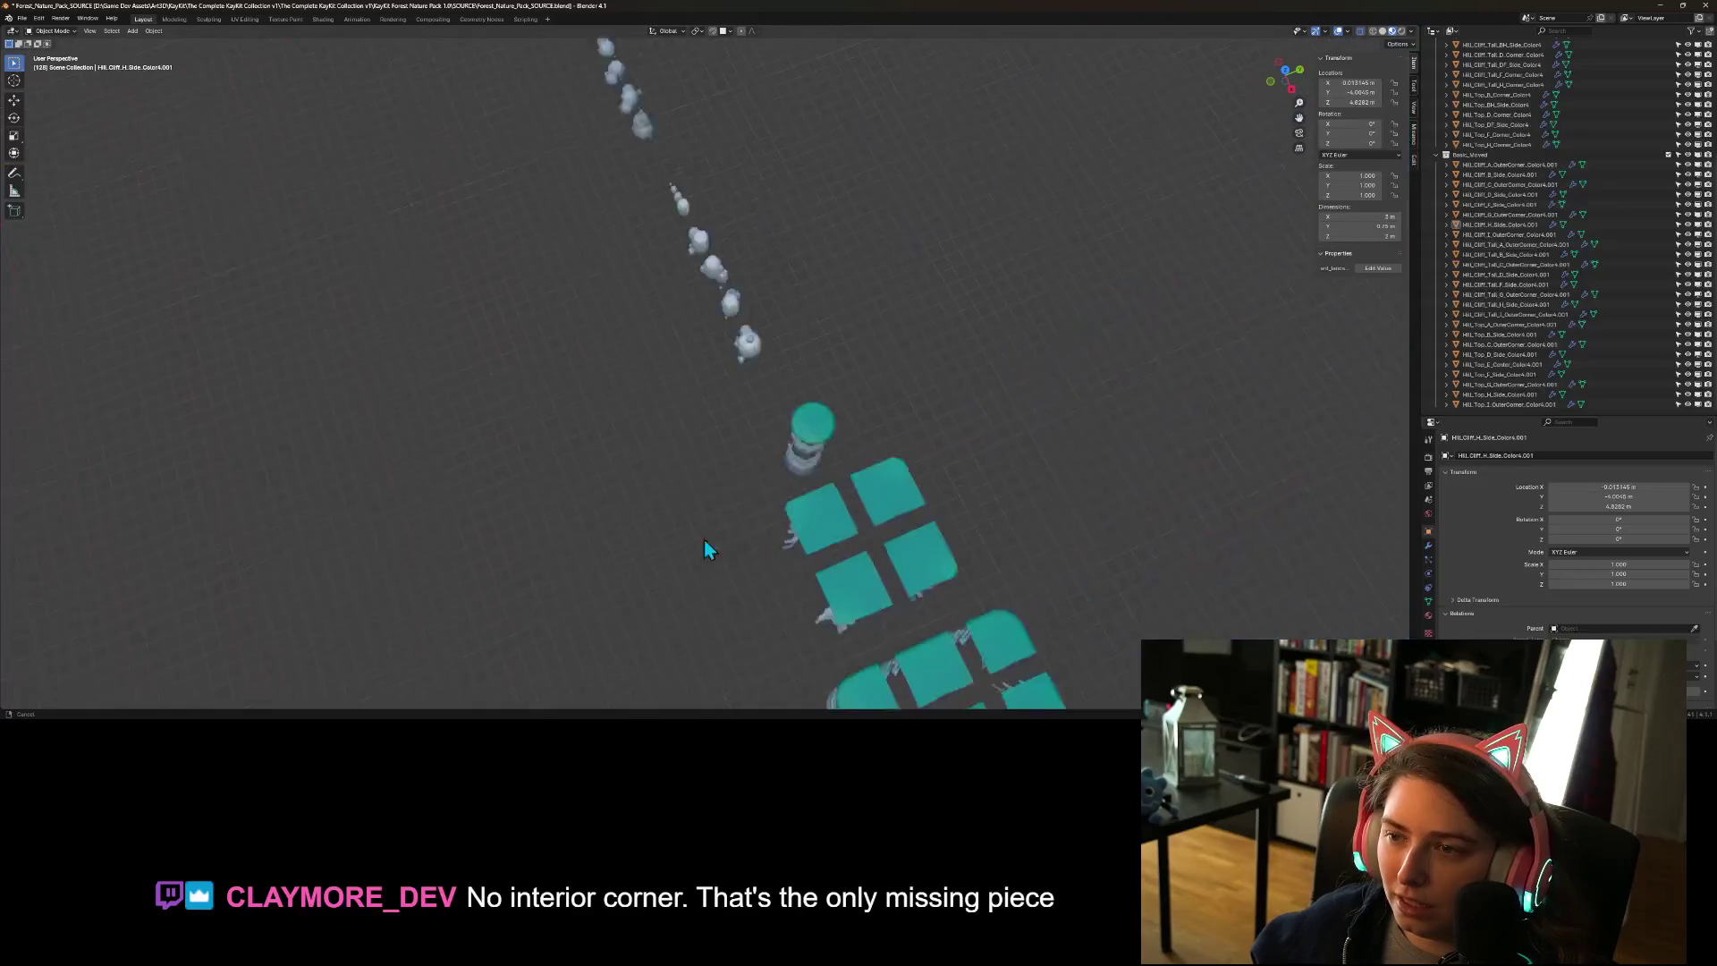
pyautogui.scroll(8, 696, 499)
pyautogui.scroll(-6, 737, 471)
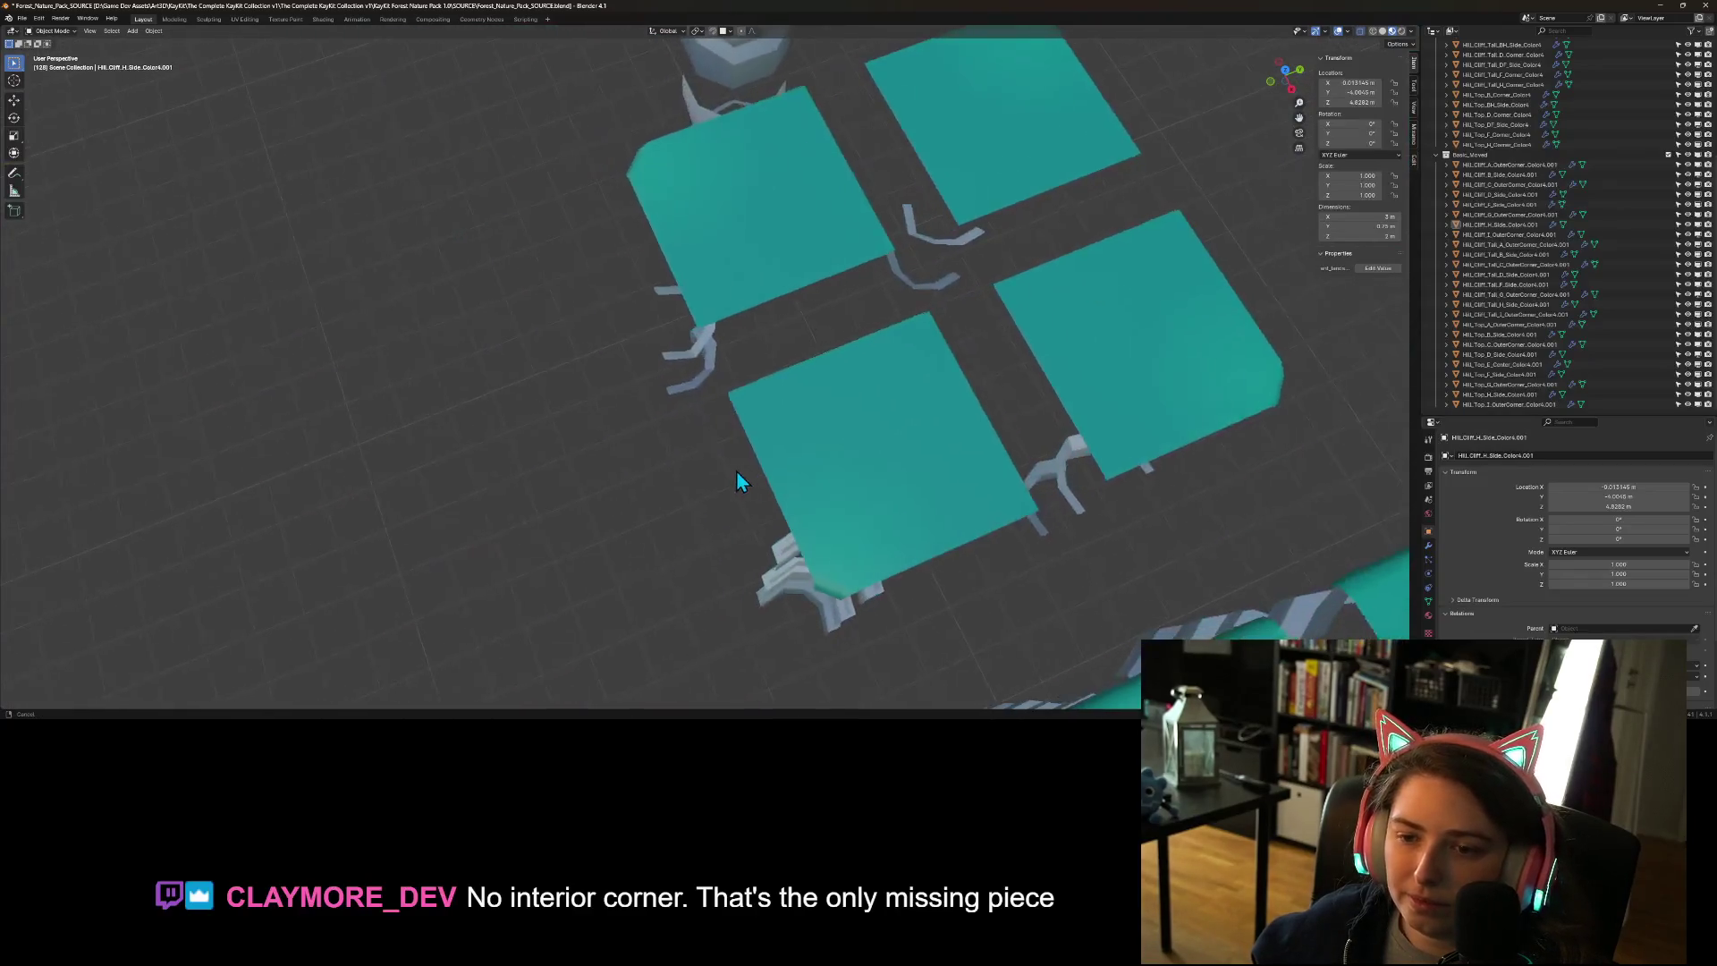
pyautogui.scroll(5, 814, 514)
pyautogui.scroll(-5, 823, 514)
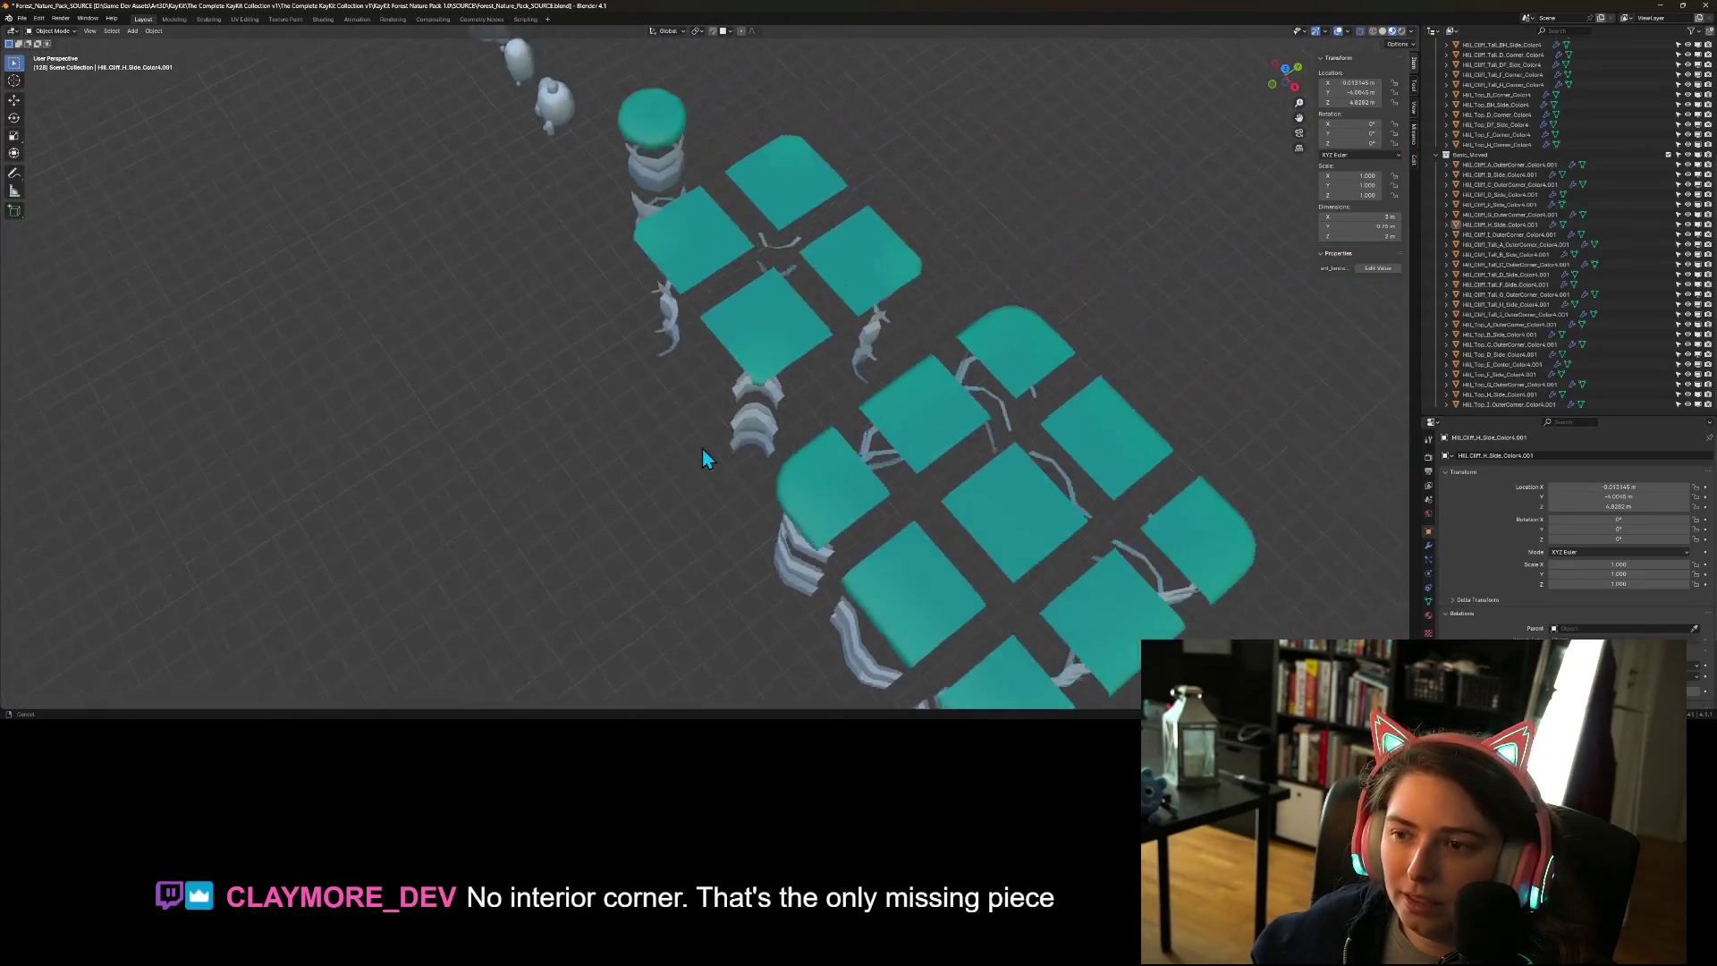
pyautogui.moveTo(725, 491)
pyautogui.mouseDown()
pyautogui.moveTo(755, 507)
pyautogui.moveTo(710, 431)
pyautogui.moveTo(713, 486)
pyautogui.moveTo(867, 515)
pyautogui.moveTo(842, 436)
pyautogui.mouseUp()
pyautogui.scroll(-4, 844, 437)
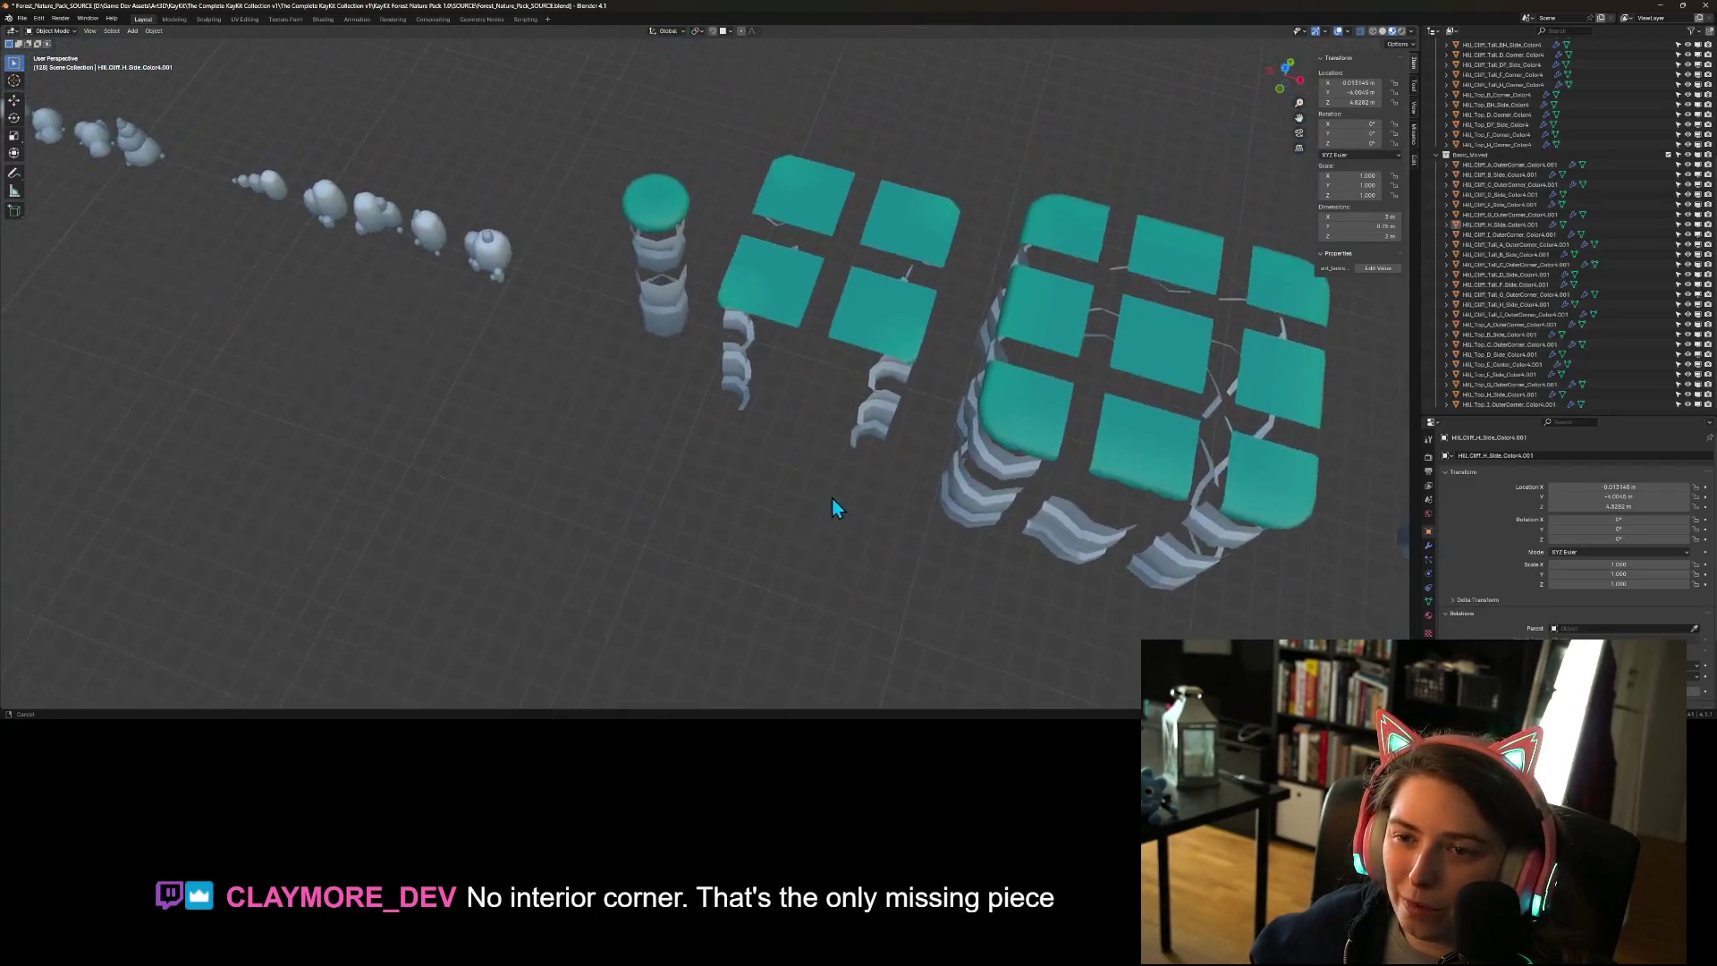
pyautogui.scroll(6, 832, 497)
pyautogui.scroll(-3, 819, 524)
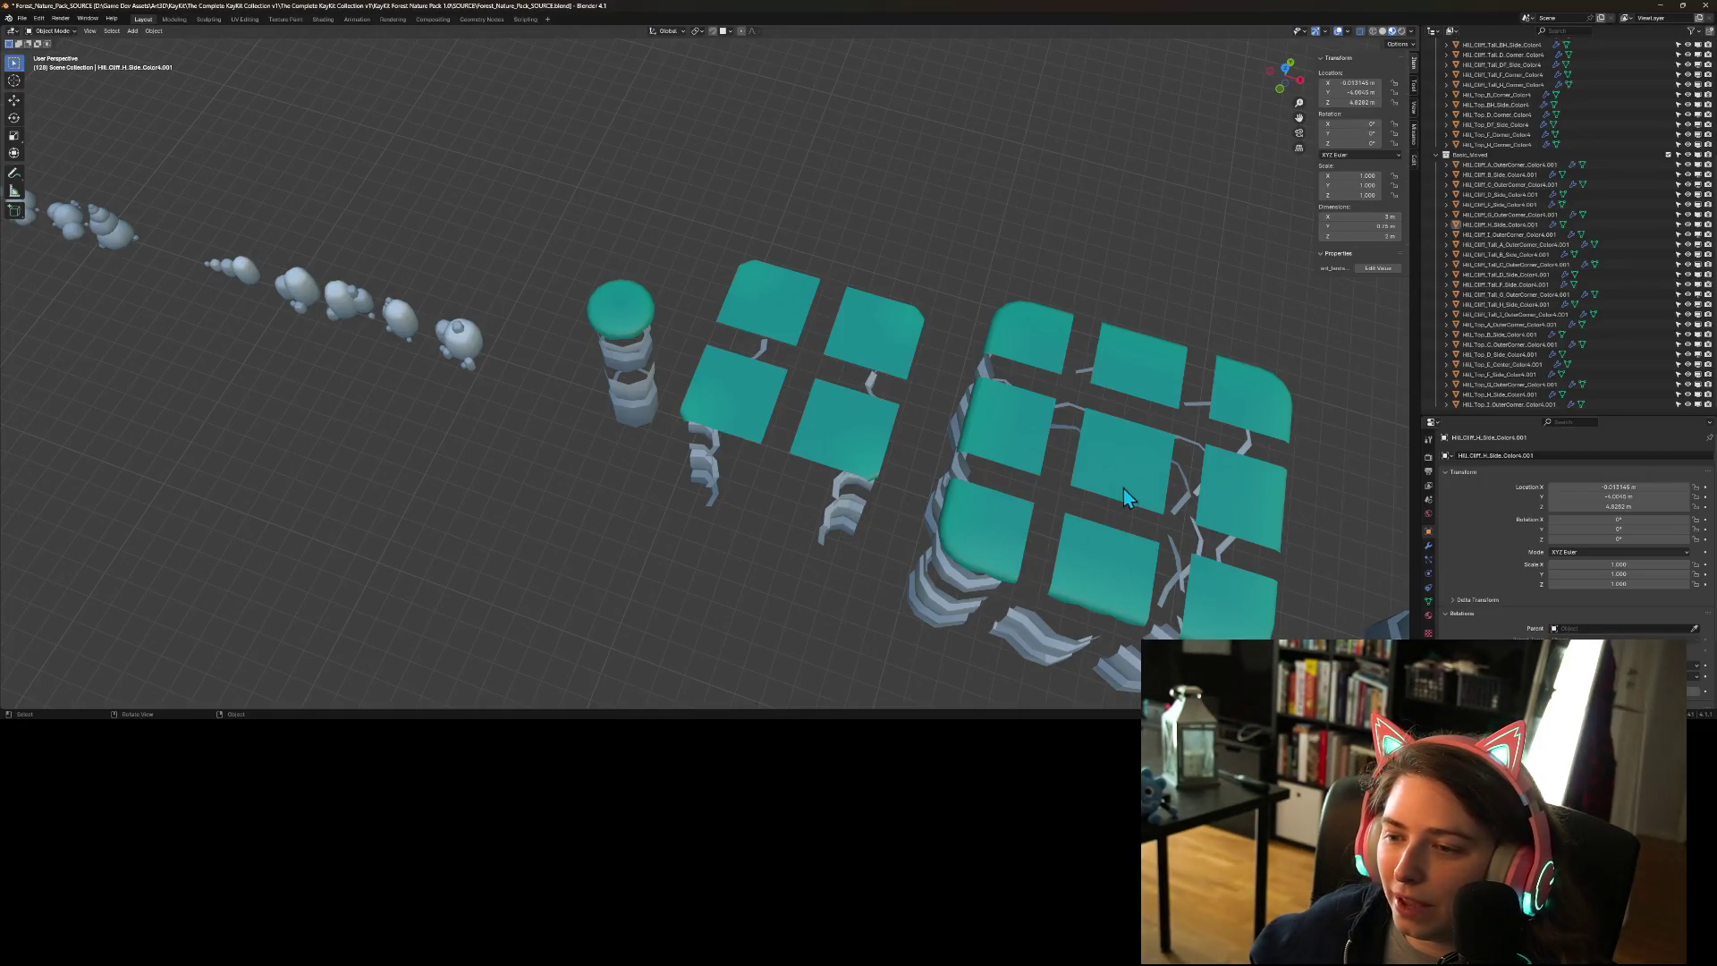
pyautogui.moveTo(995, 479)
pyautogui.mouseDown()
pyautogui.moveTo(1021, 521)
pyautogui.moveTo(948, 506)
pyautogui.moveTo(963, 495)
pyautogui.moveTo(948, 483)
pyautogui.moveTo(898, 553)
pyautogui.mouseUp()
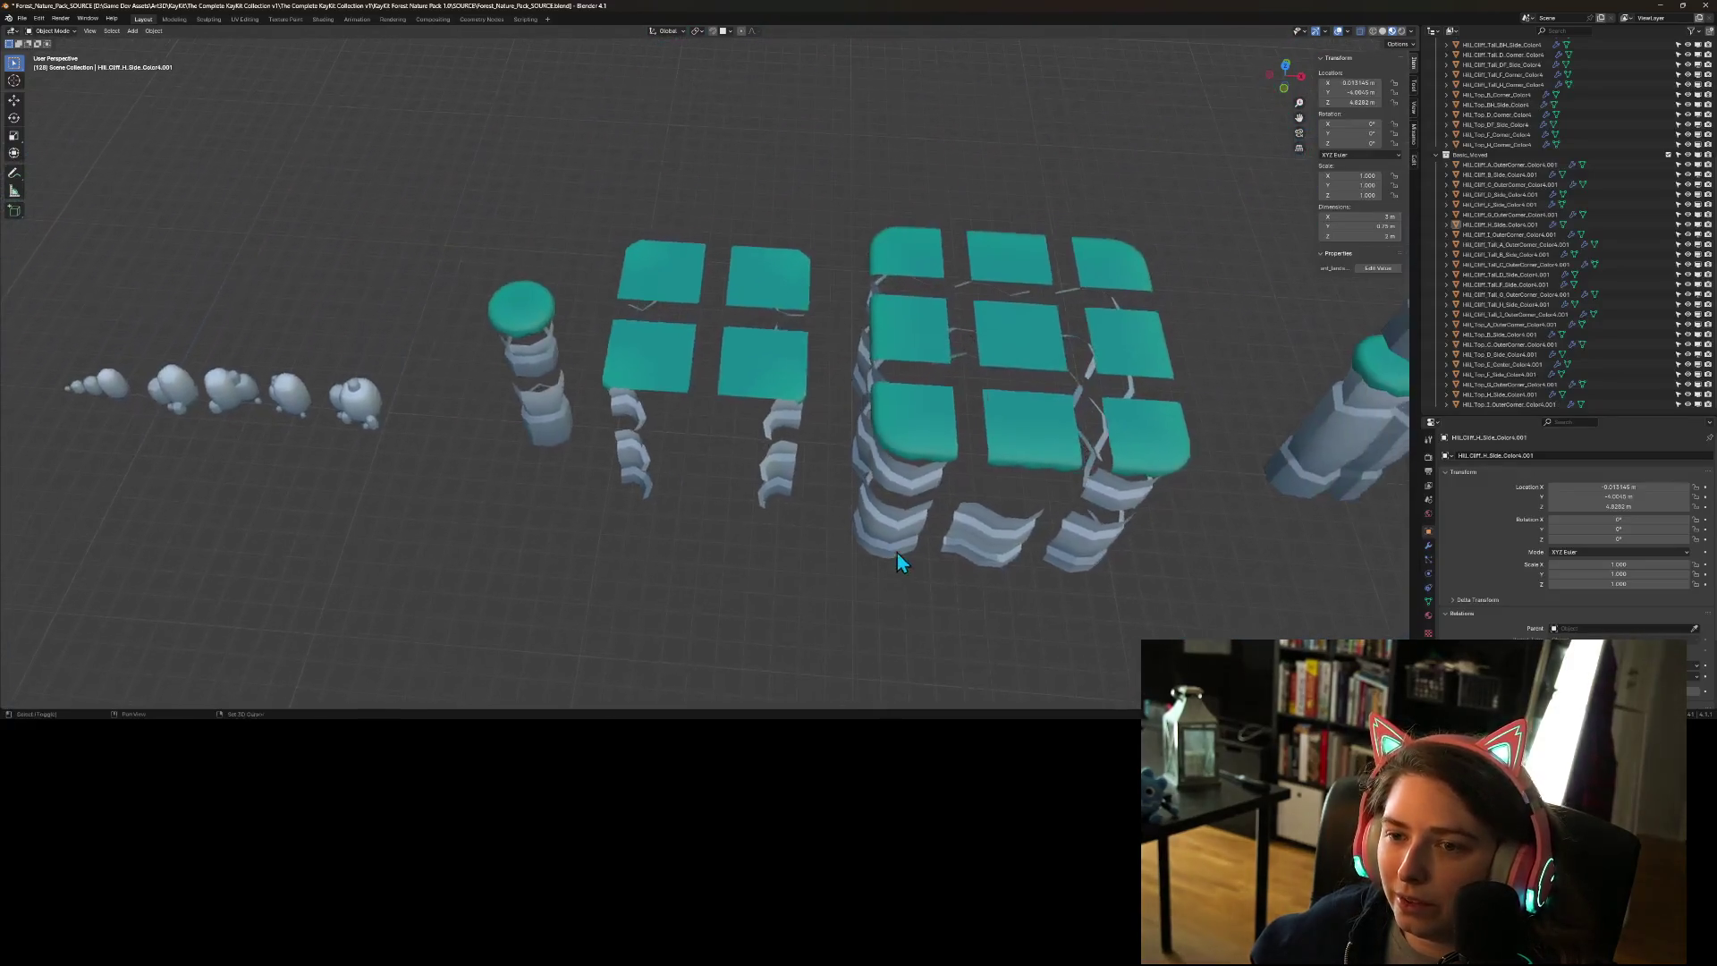
pyautogui.scroll(5, 730, 438)
pyautogui.scroll(-5, 729, 430)
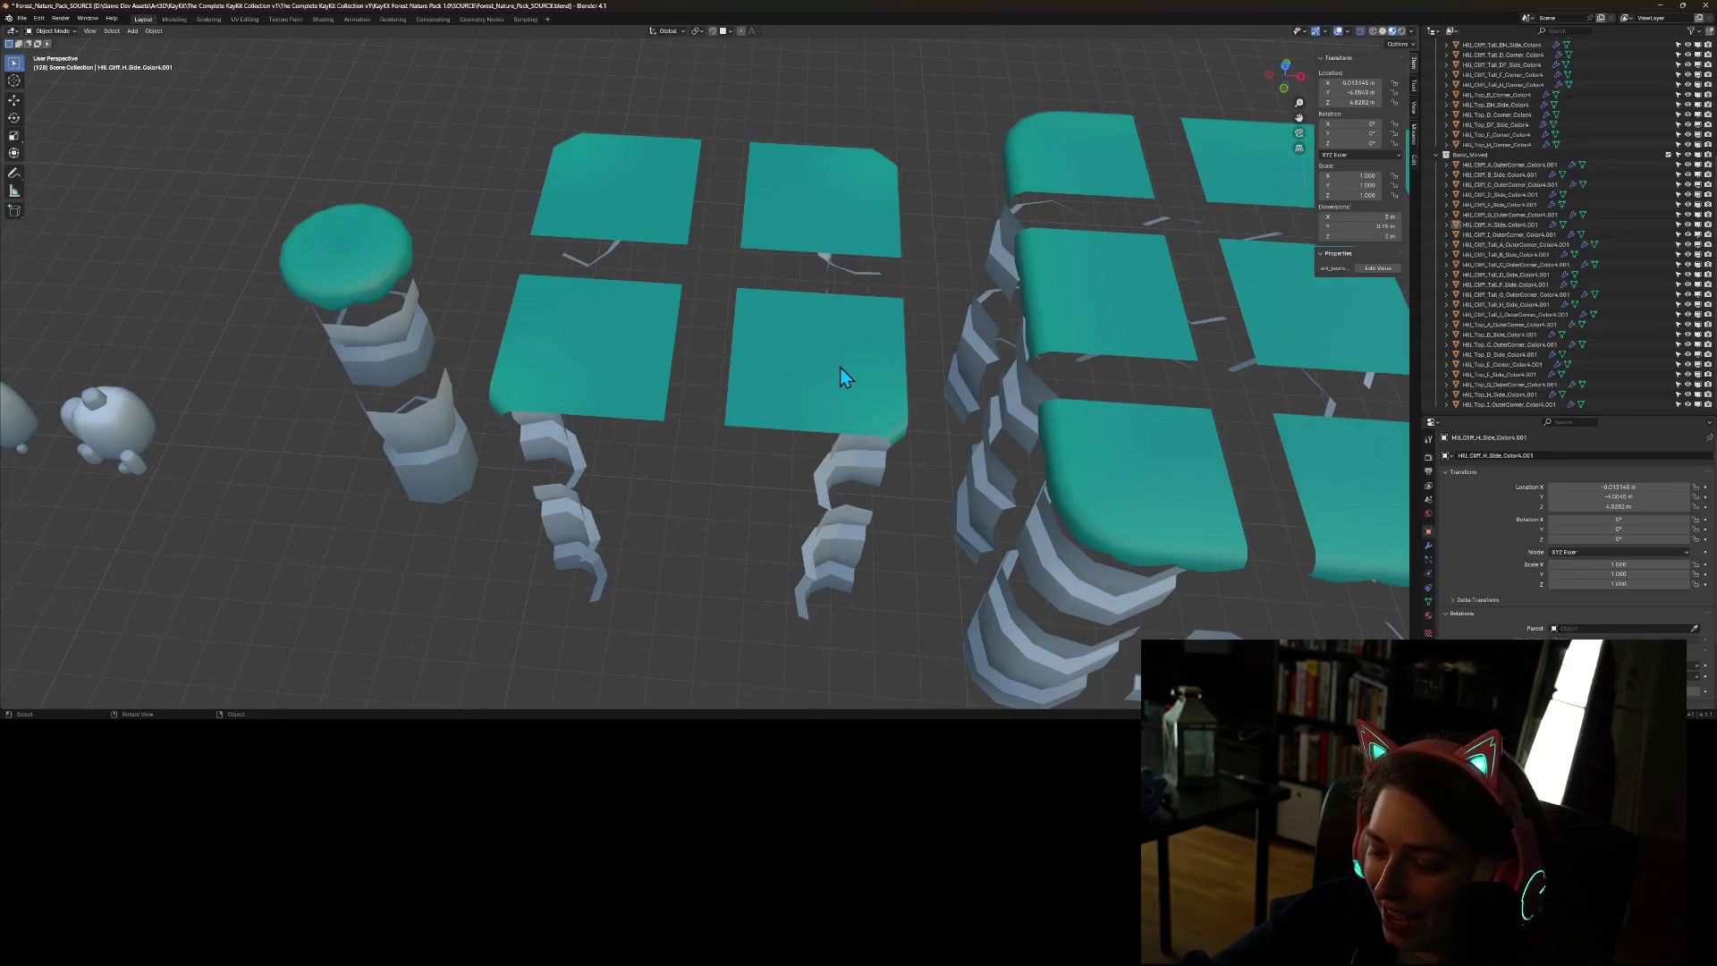
# - Save Forest_Nature_Pack_SOURCE.blend with Ctrl+S
pyautogui.hotkey('ctrl', 's')
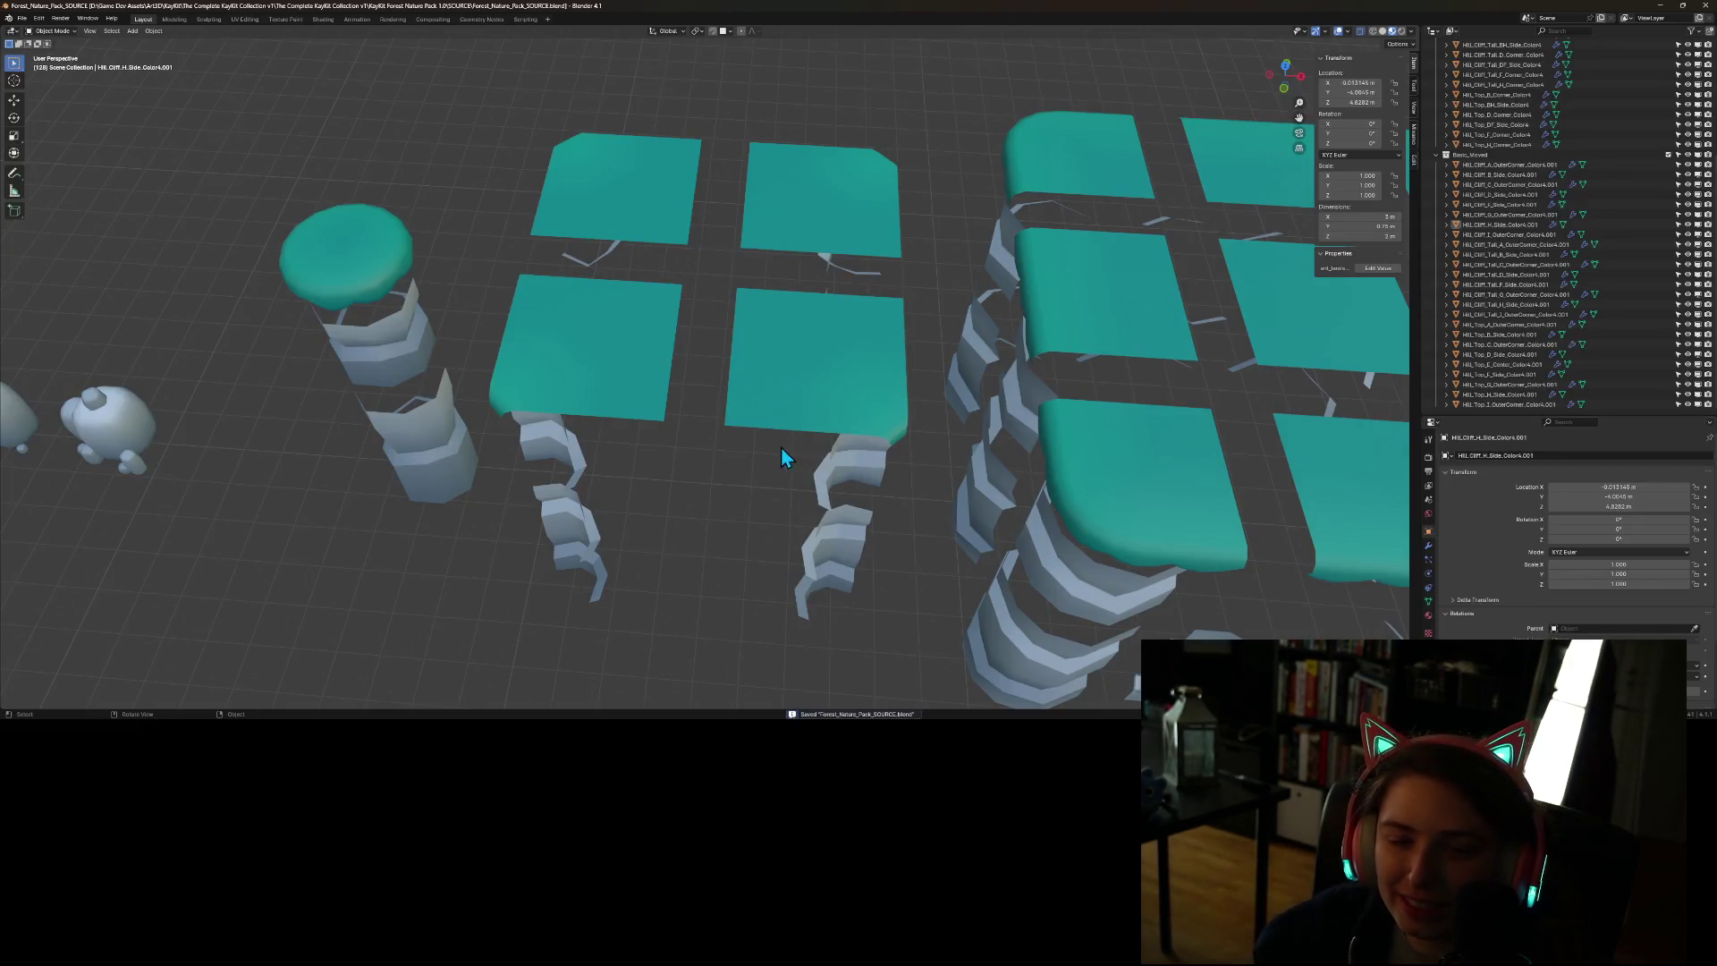
pyautogui.scroll(-8, 781, 447)
pyautogui.scroll(5, 803, 568)
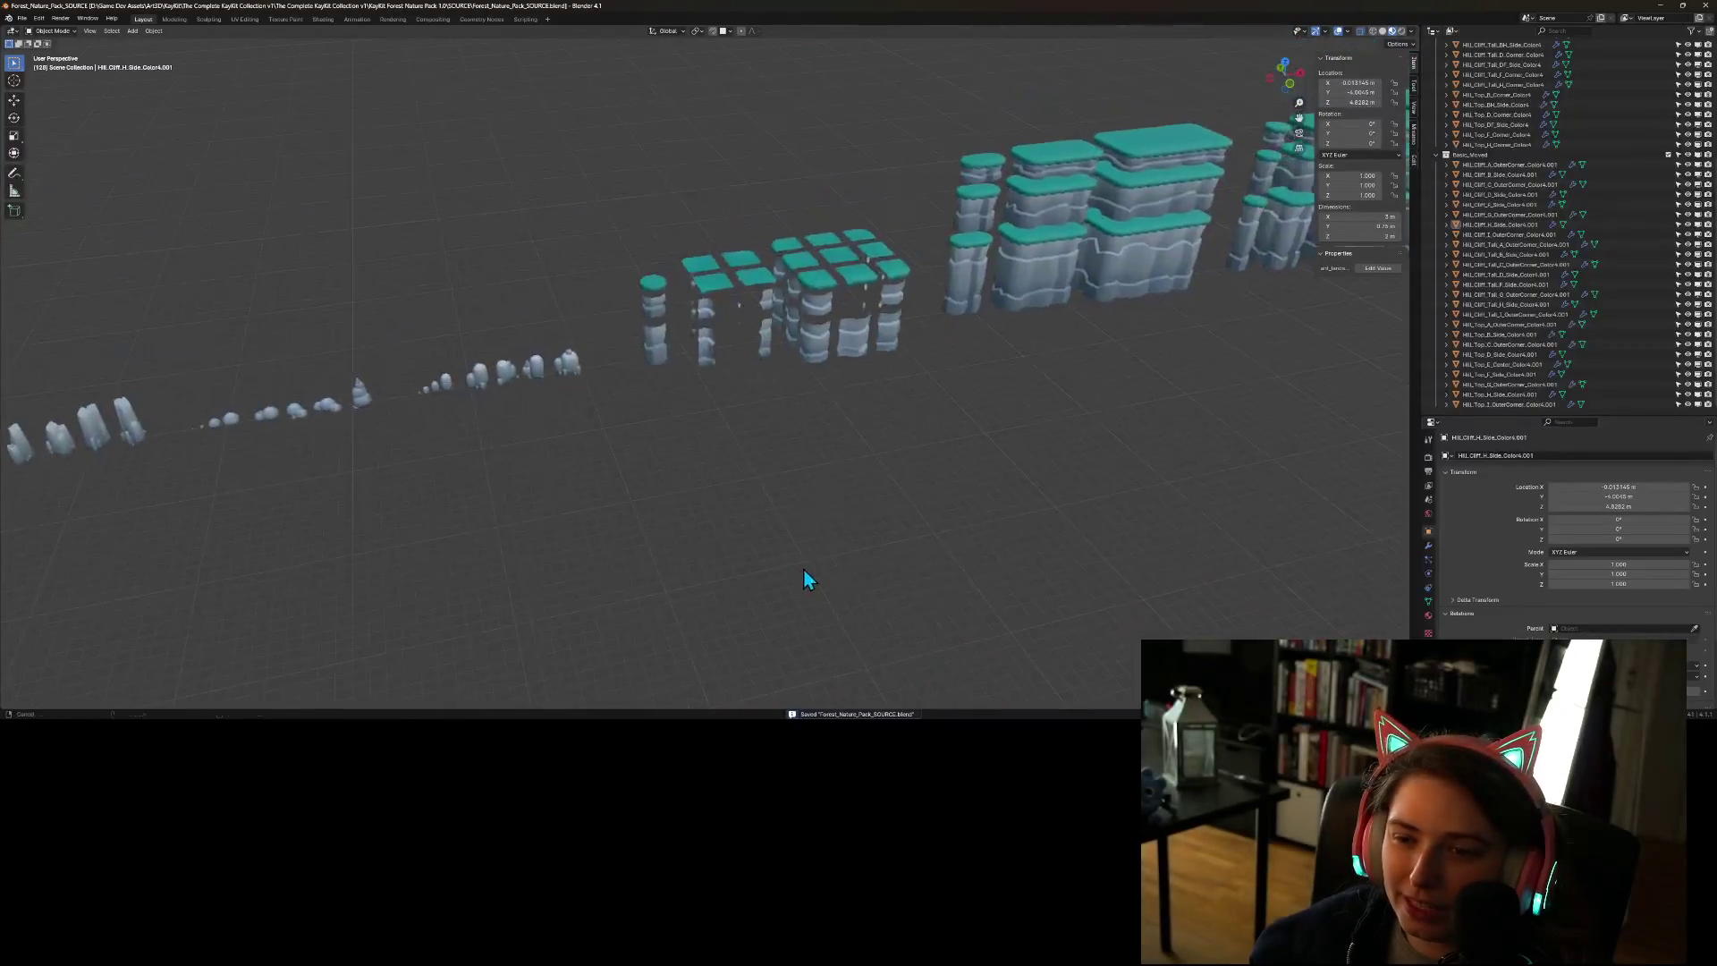
# - Try moving a tall cliff side piece along Y, then undo it back to 56 m
pyautogui.moveTo(805, 549)
pyautogui.mouseDown()
pyautogui.moveTo(866, 532)
pyautogui.moveTo(748, 540)
pyautogui.moveTo(890, 535)
pyautogui.moveTo(846, 526)
pyautogui.moveTo(954, 400)
pyautogui.moveTo(888, 471)
pyautogui.mouseUp()
pyautogui.click(367, 332)
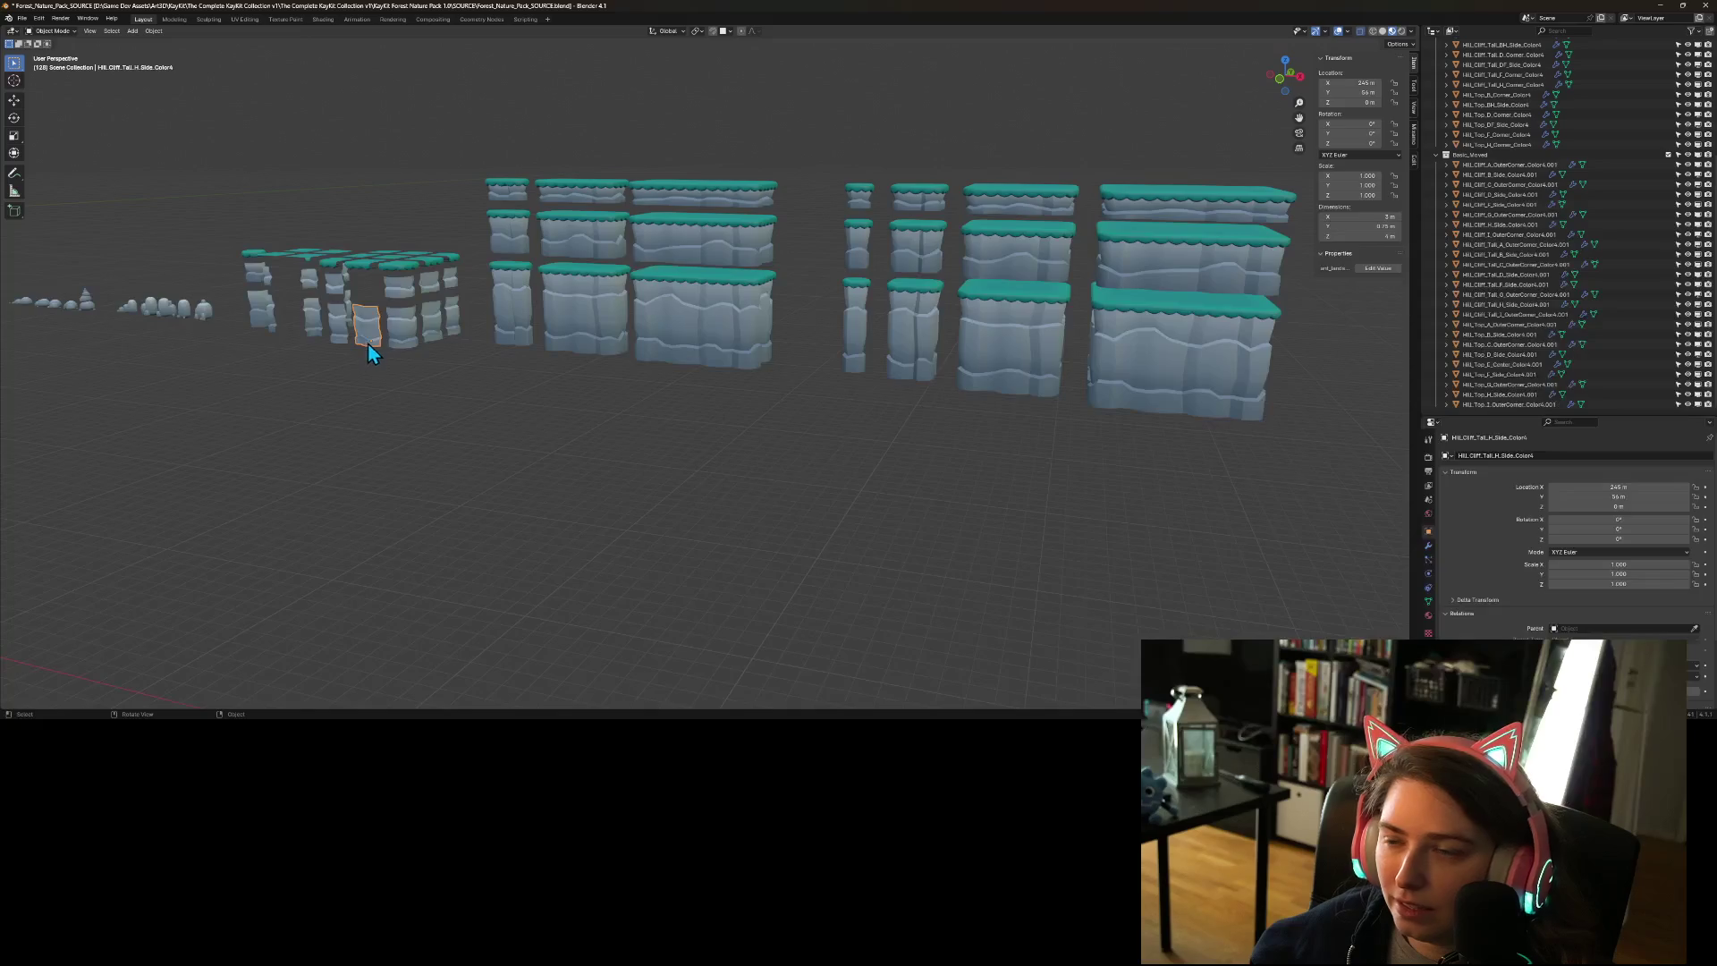
pyautogui.press('g')
pyautogui.press('y')
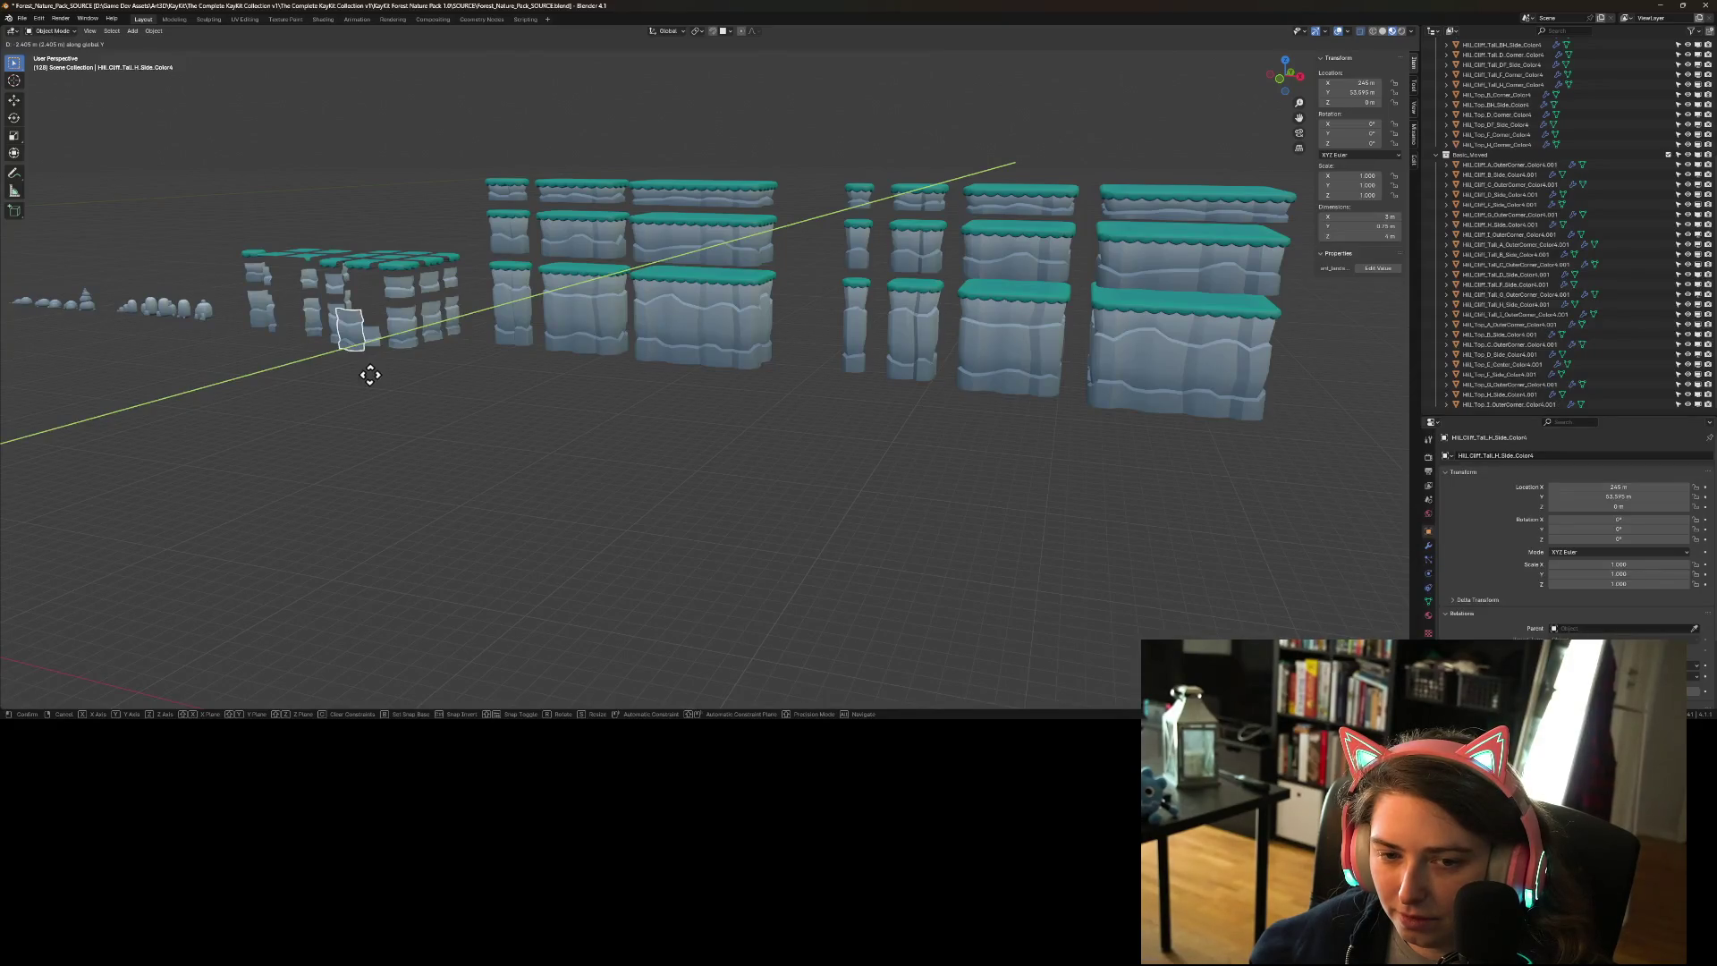
pyautogui.click(370, 375)
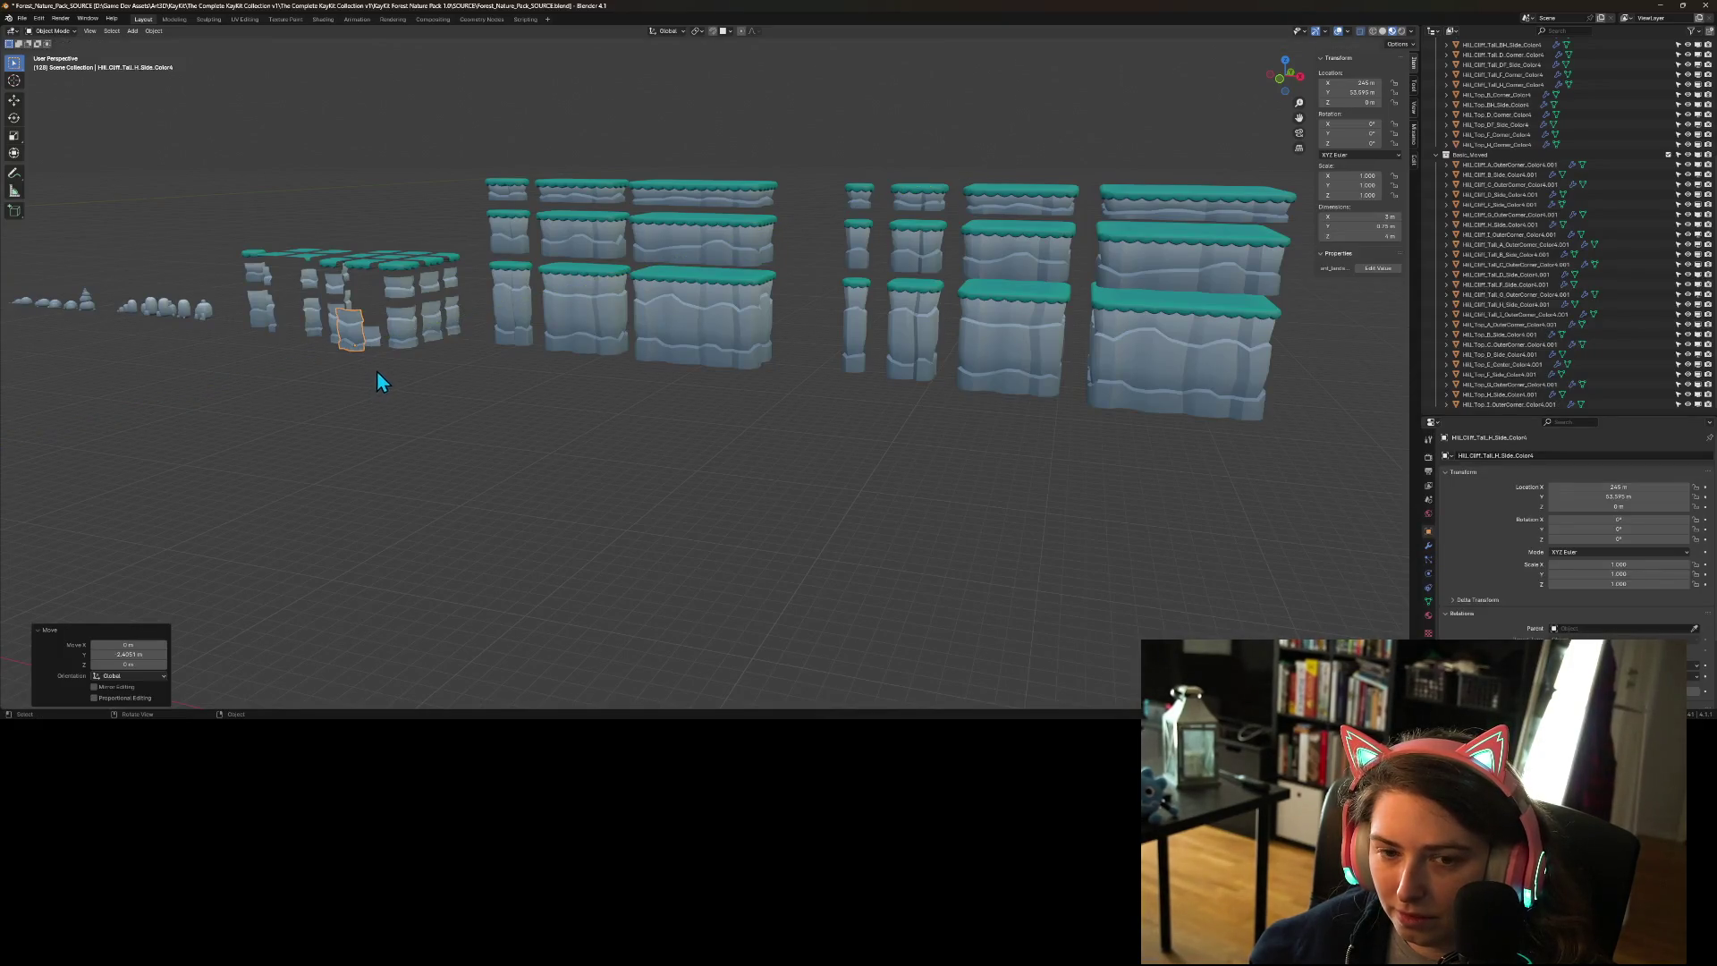
pyautogui.hotkey('ctrl', 'z')
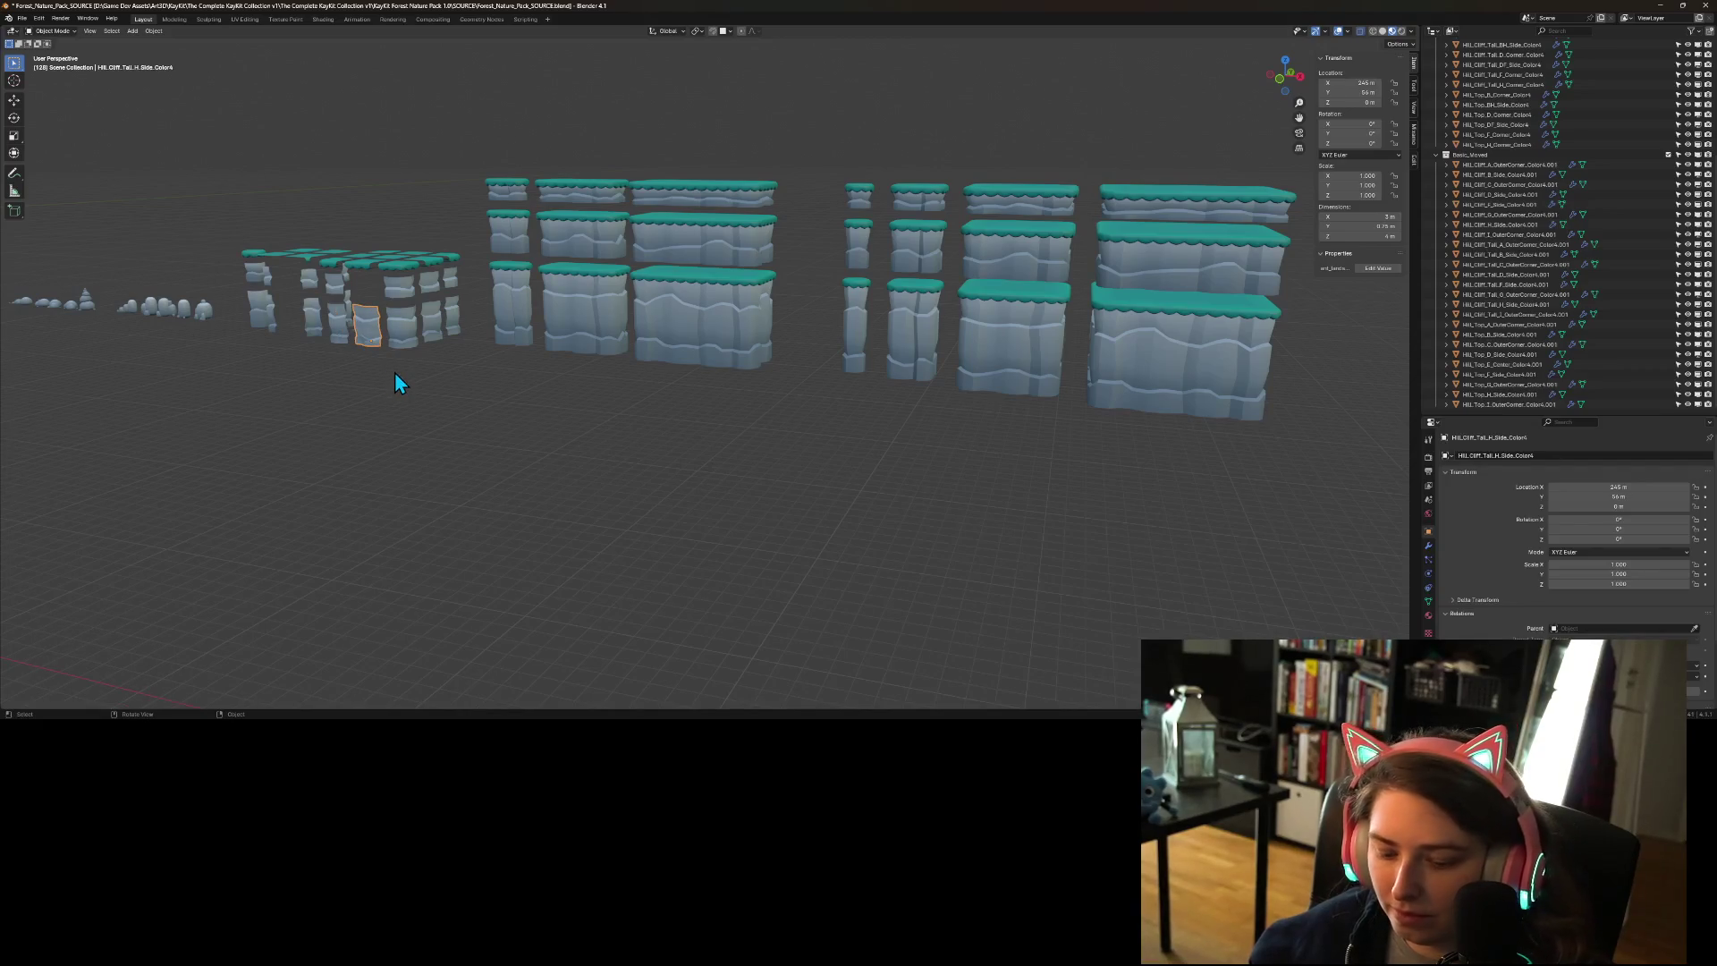
# - Move the cliff piece 2 m along Y, cancelling a trial vertical move
pyautogui.write('gy')
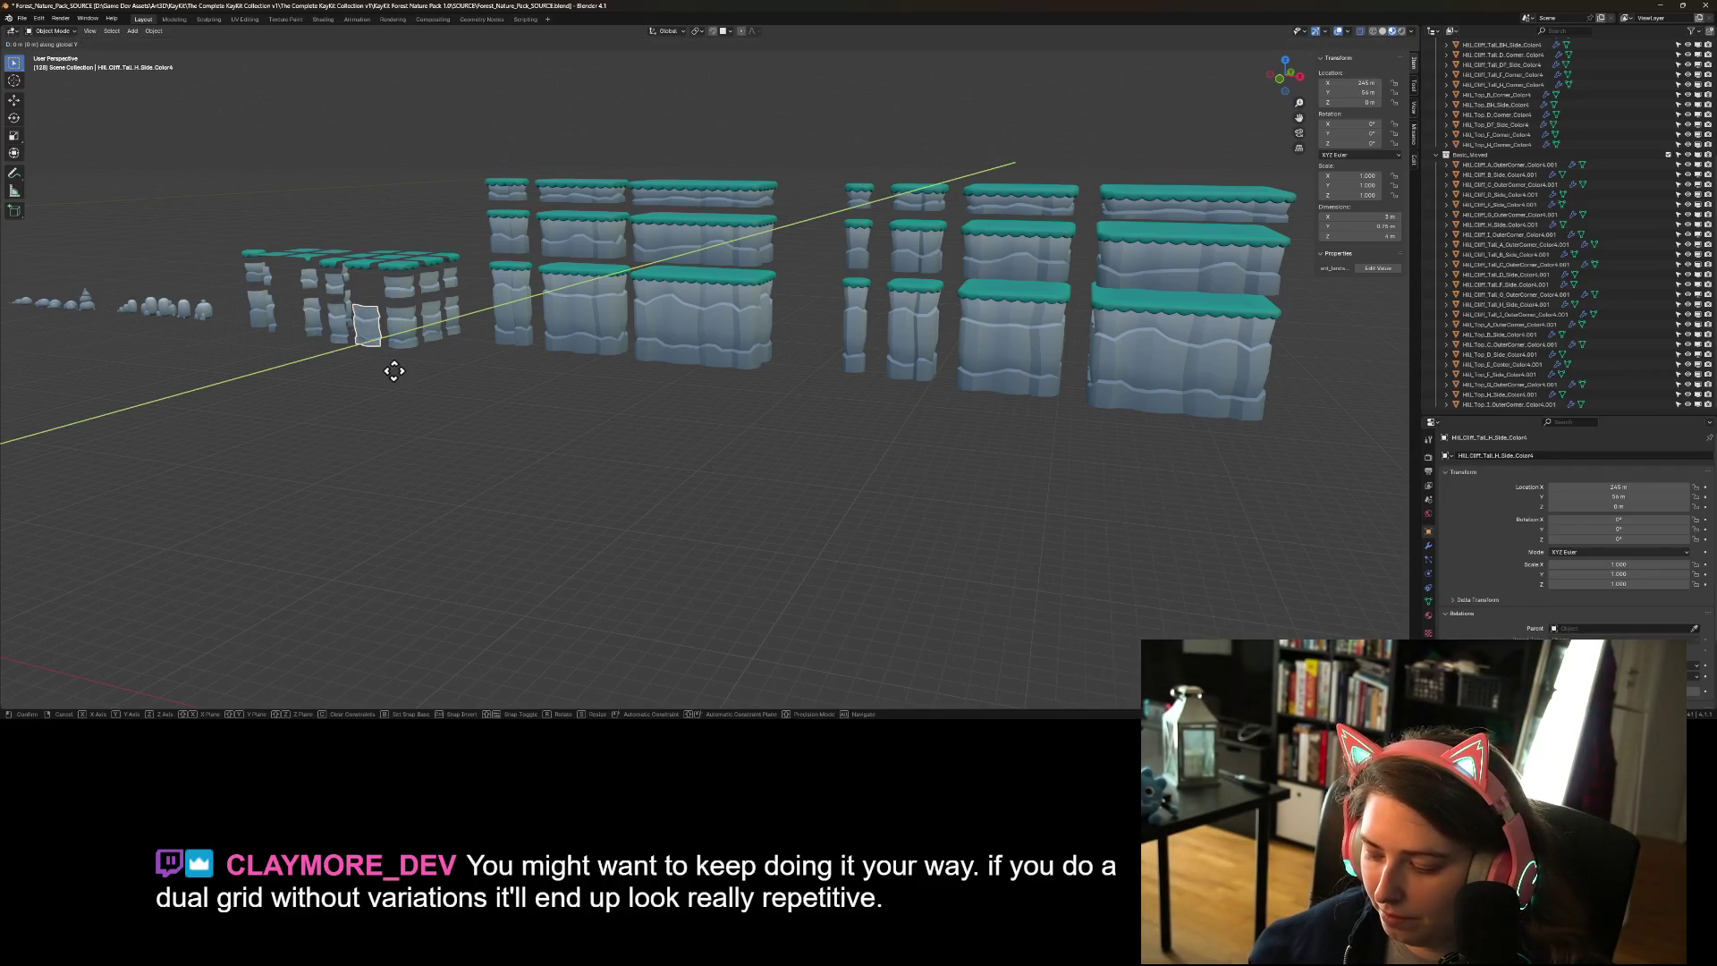
pyautogui.write('2')
pyautogui.press('Return')
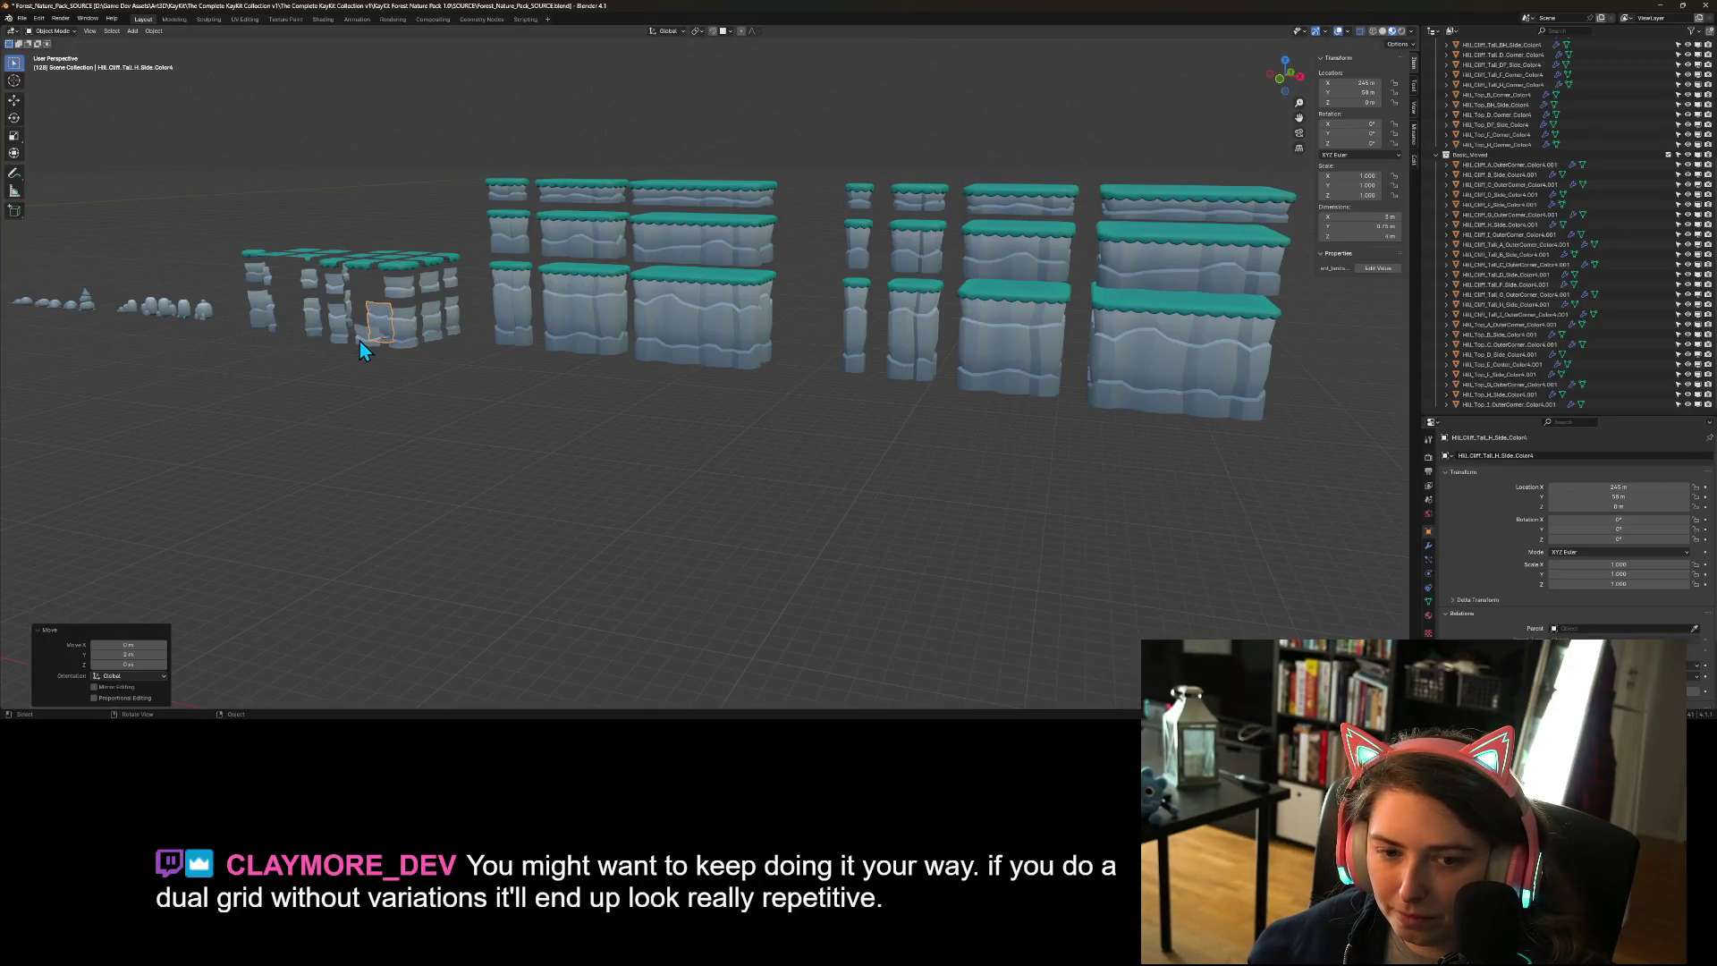
pyautogui.write('gy5')
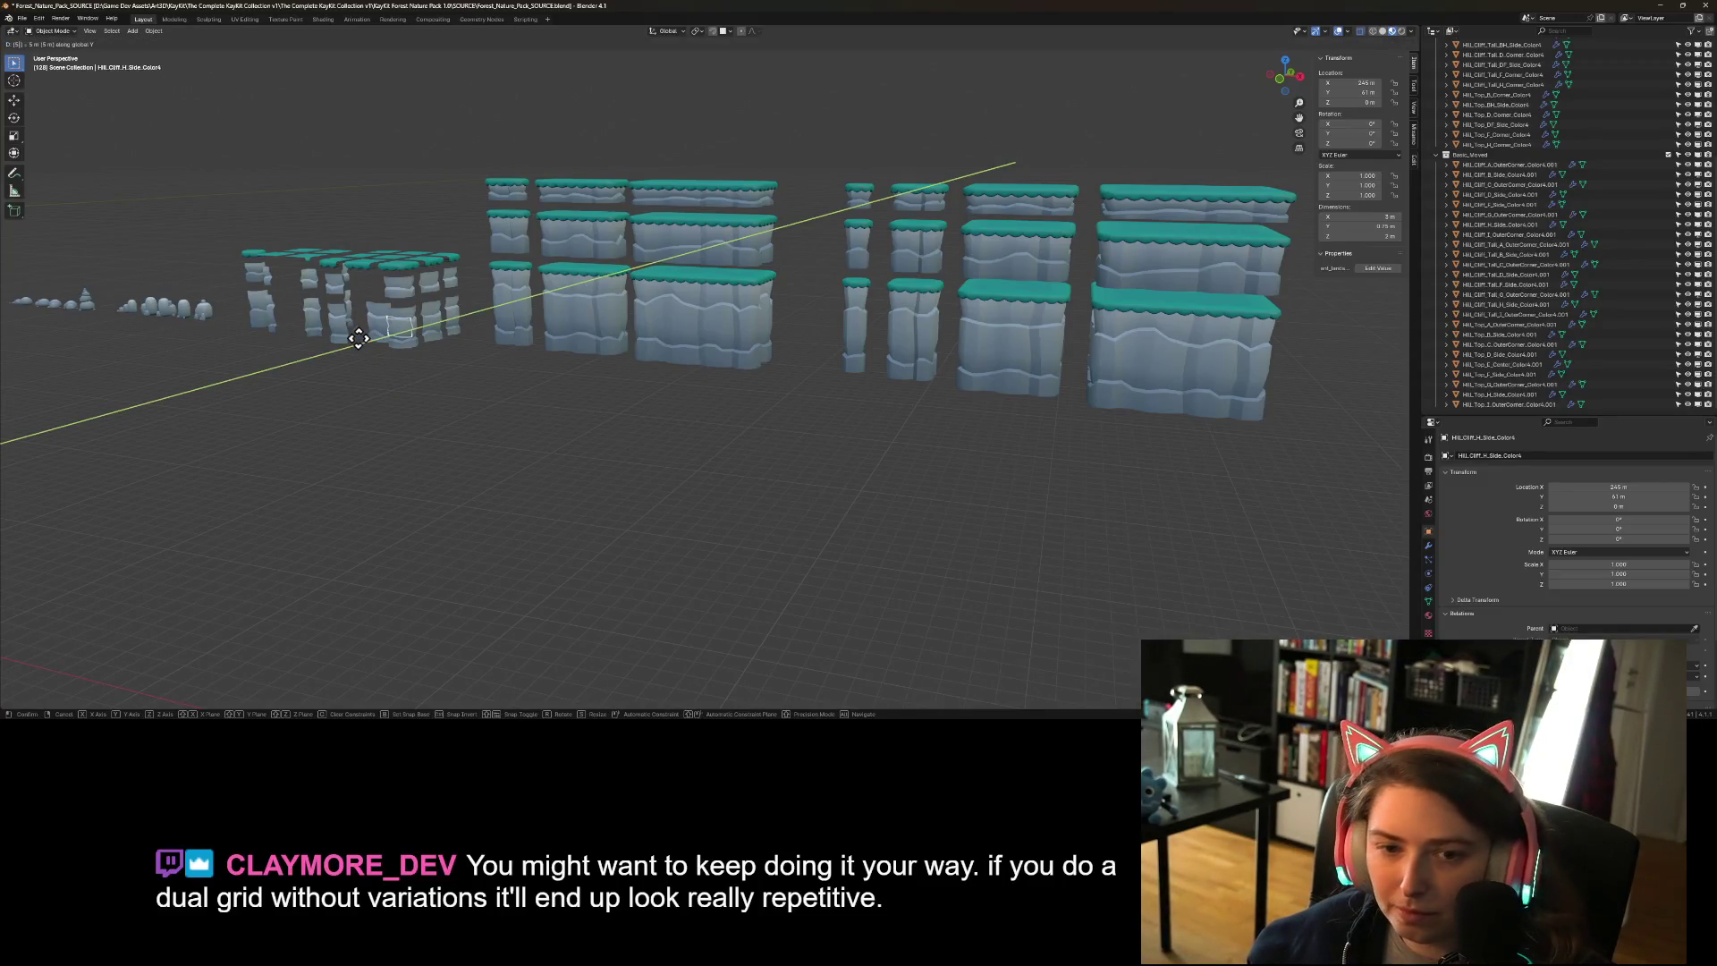
pyautogui.write('z')
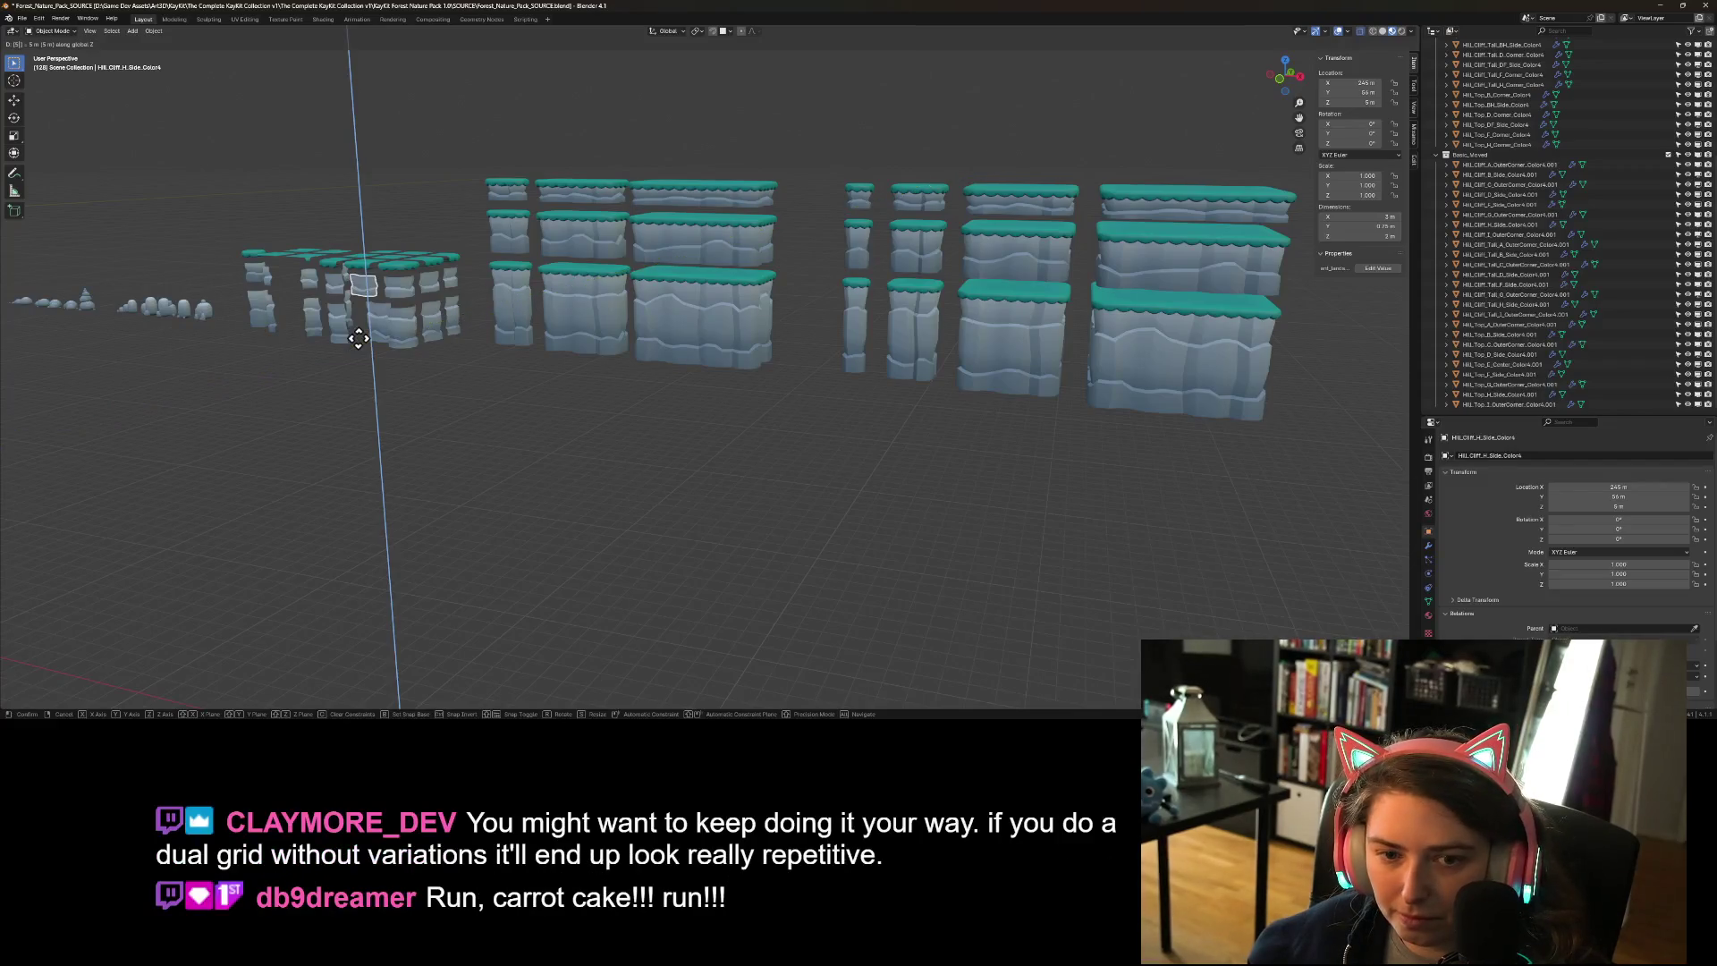
pyautogui.press('Escape')
# - Move another tall cliff side piece -2 m along Y, deselect it, and save the file
pyautogui.click(381, 340)
pyautogui.write('gy-2')
pyautogui.press('Return')
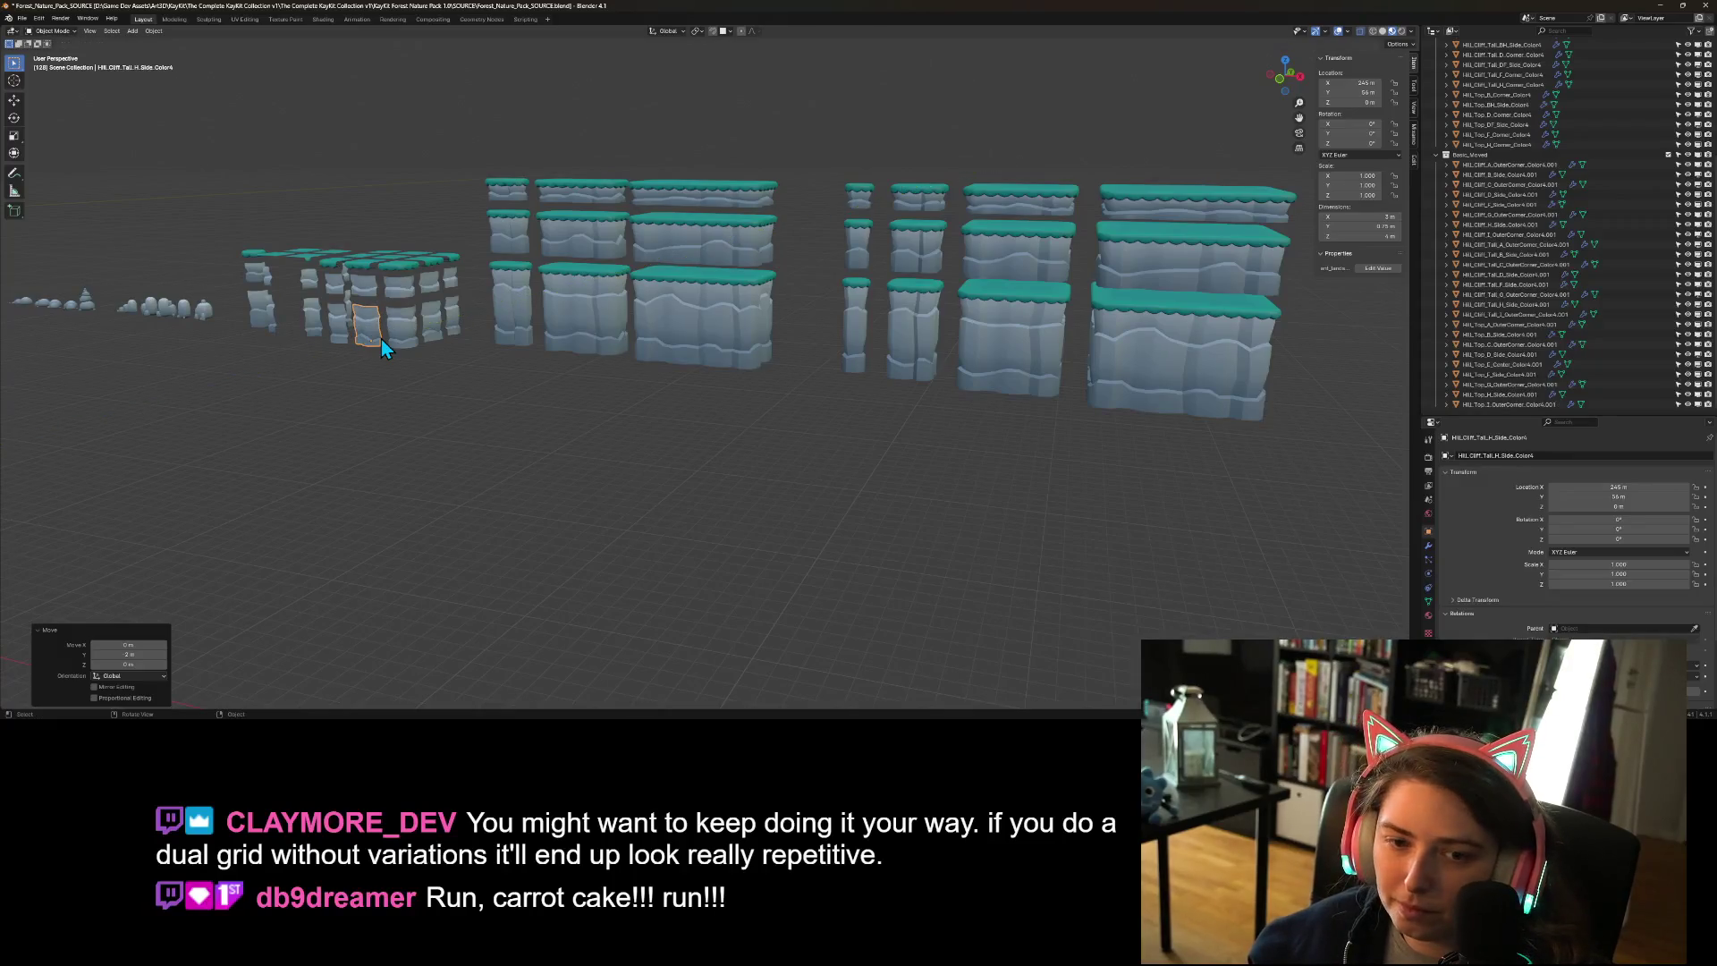
pyautogui.click(399, 416)
pyautogui.hotkey('ctrl', 's')
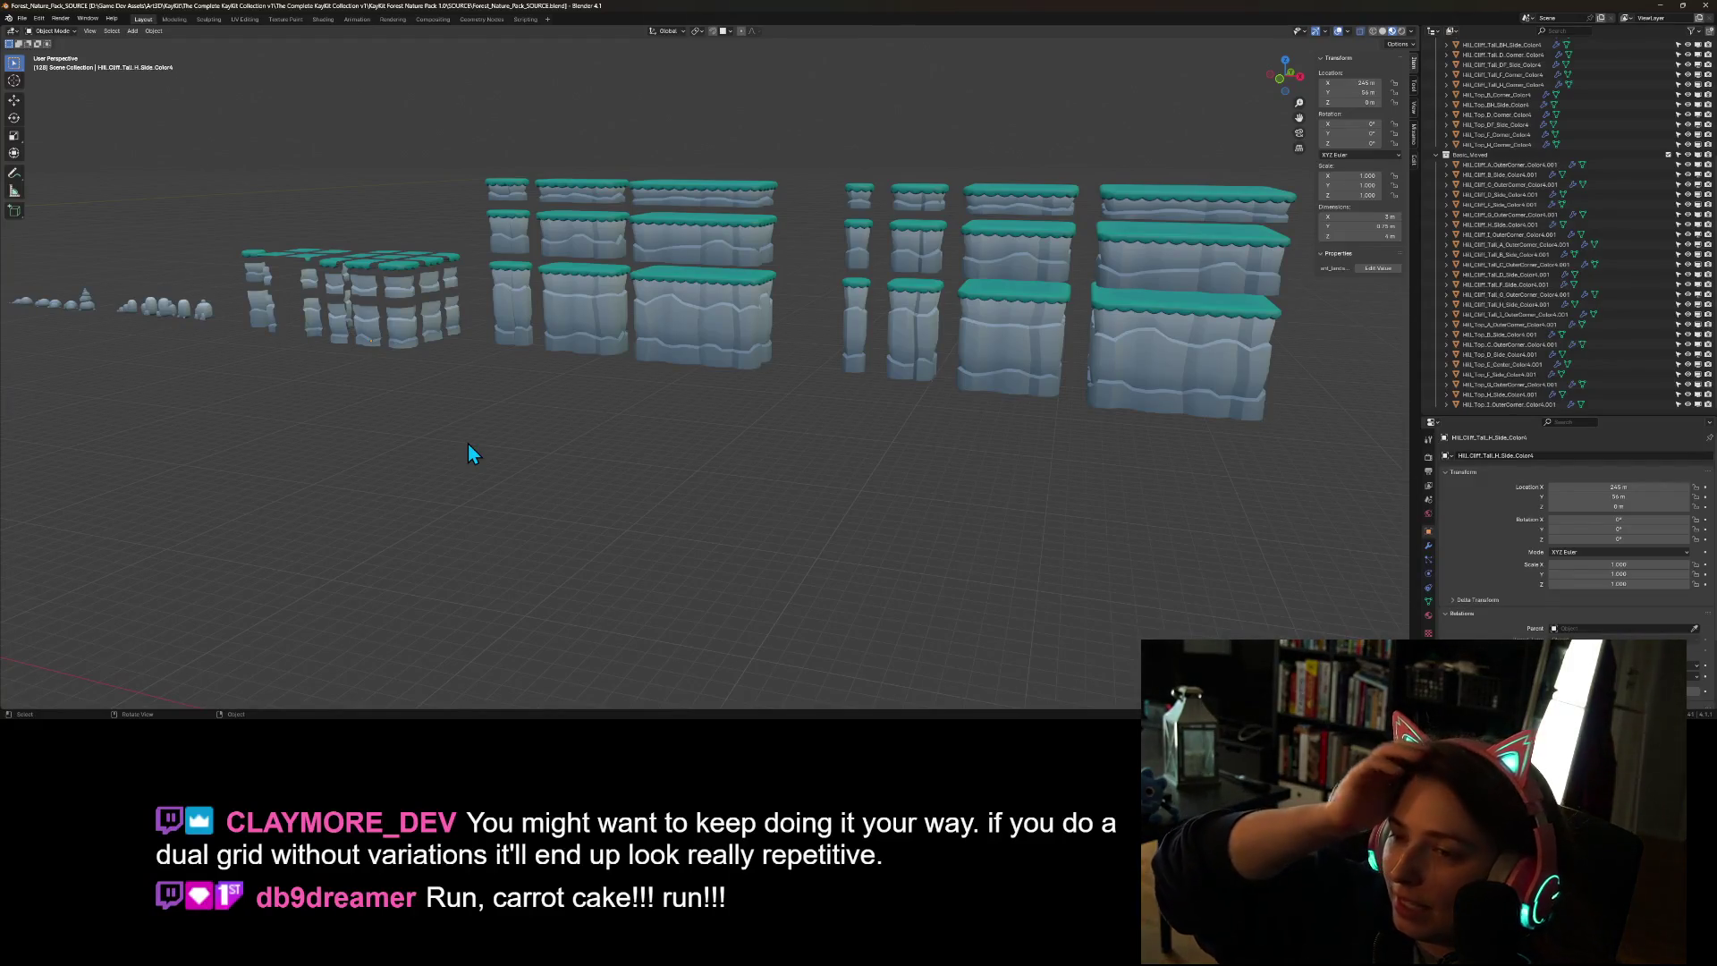
# - Orbit and zoom in around the gaps between the cliff tiles
pyautogui.moveTo(529, 472); pyautogui.dragTo(592, 524)
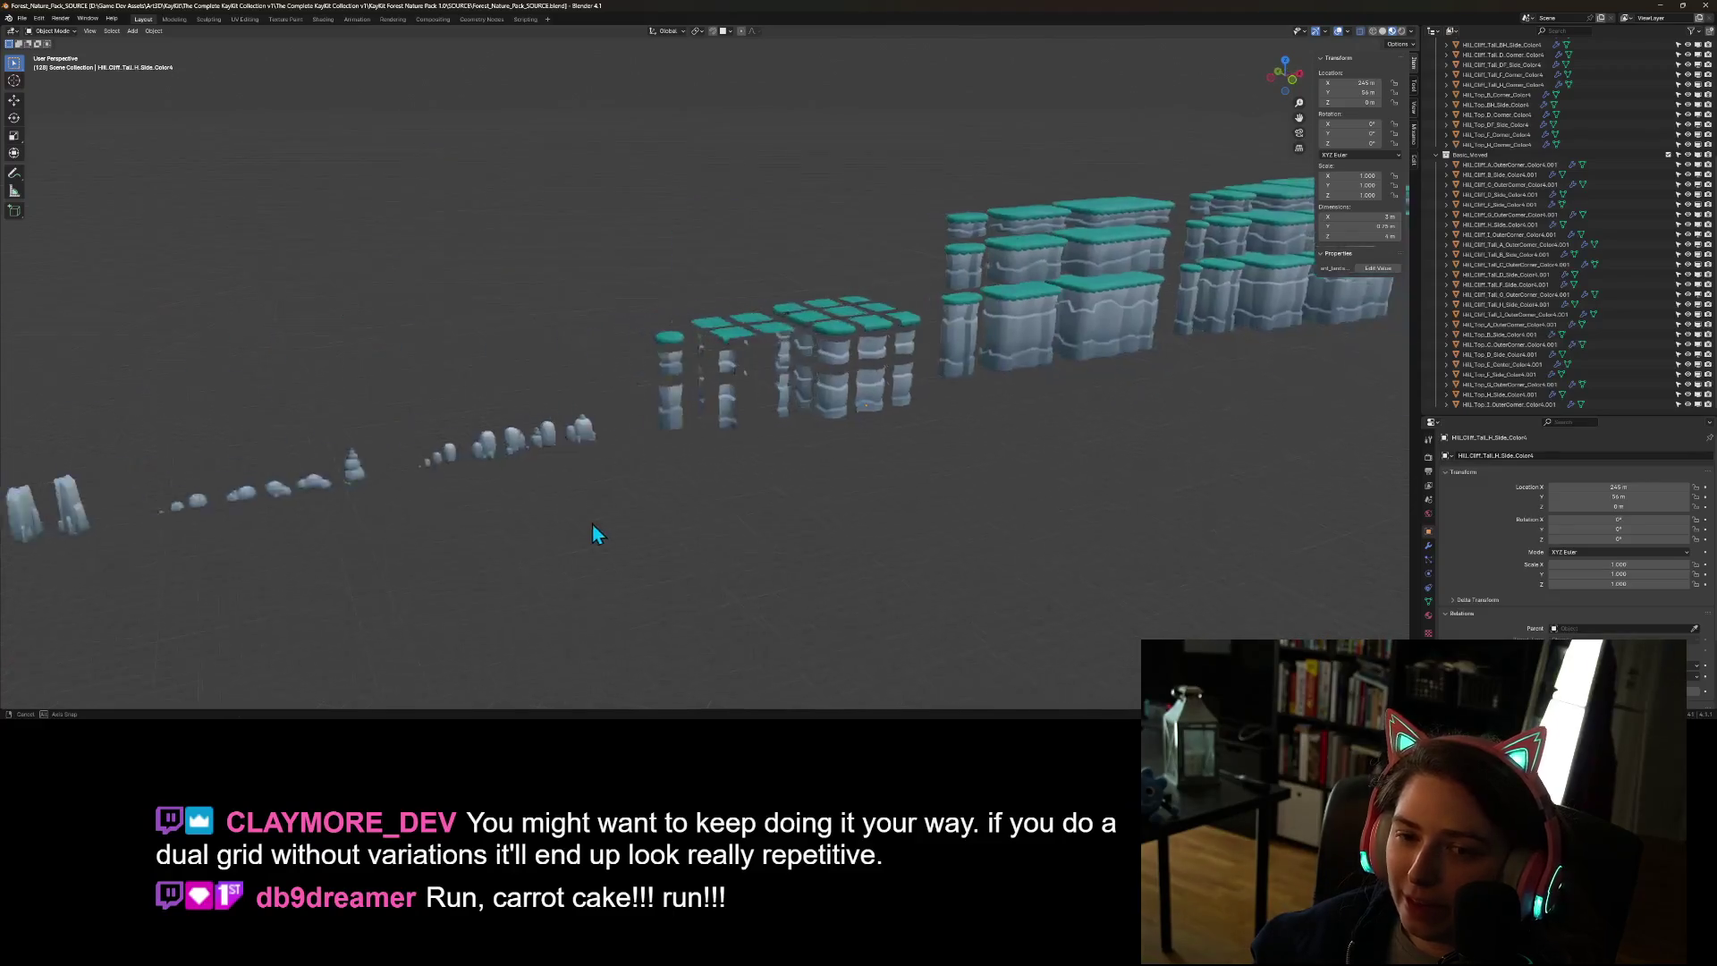
pyautogui.scroll(3, 592, 523)
pyautogui.moveTo(721, 533); pyautogui.dragTo(749, 459)
pyautogui.scroll(5, 749, 458)
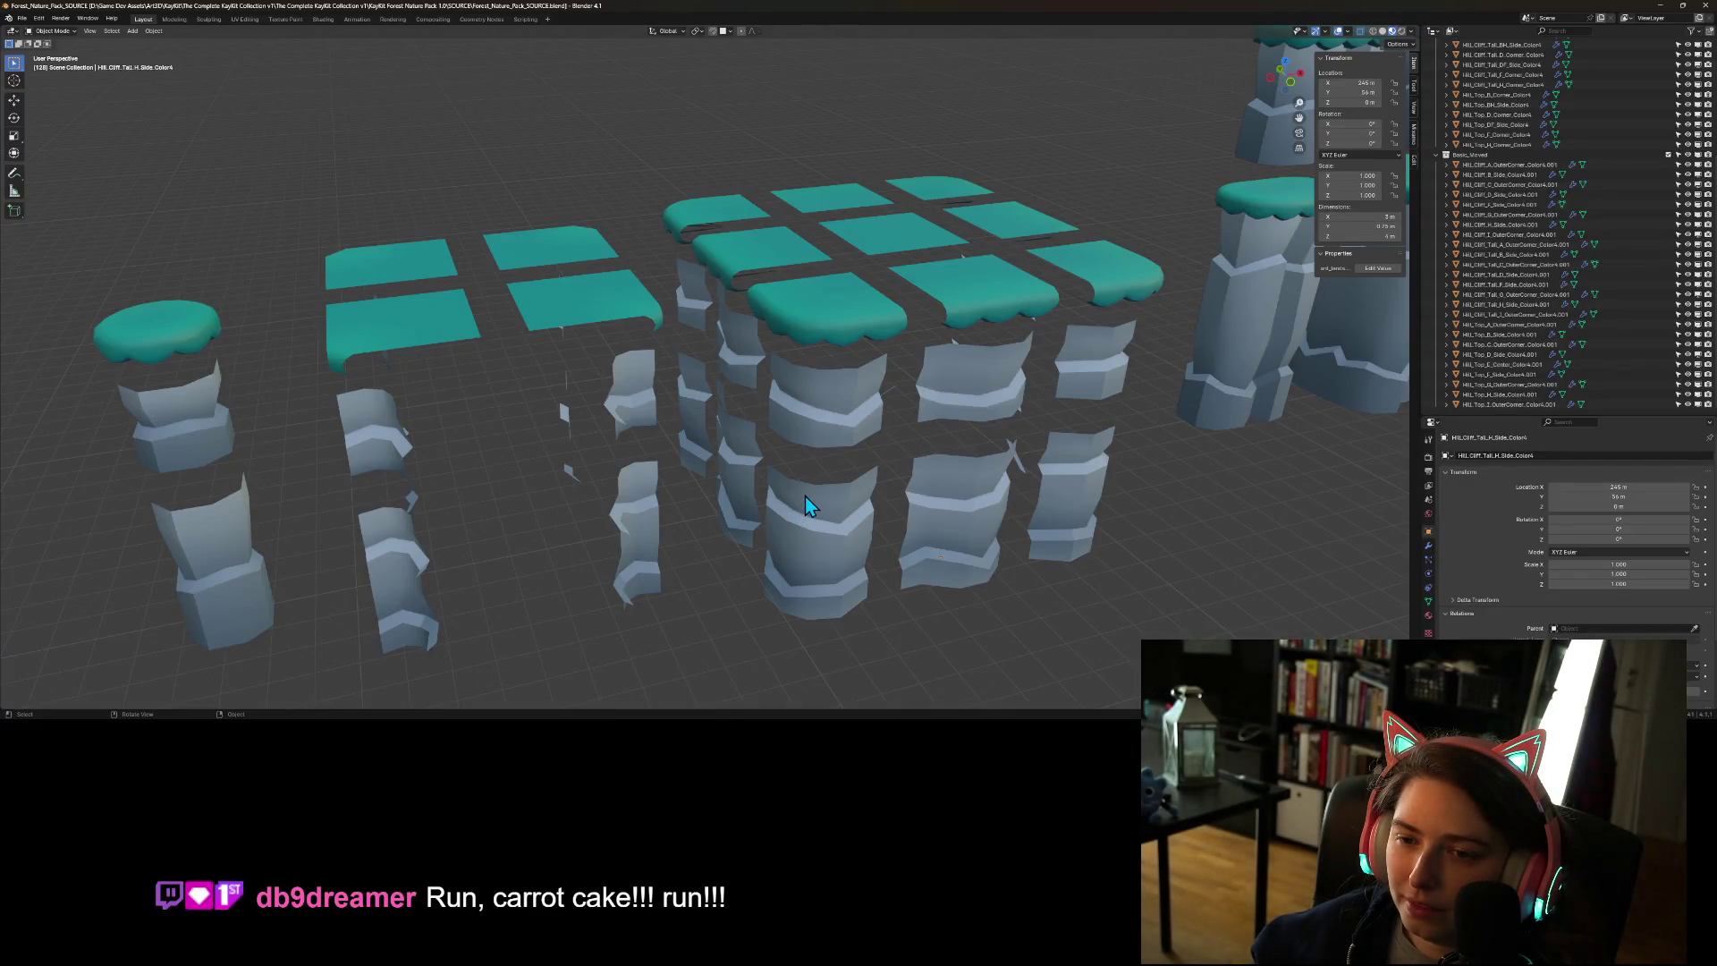
pyautogui.scroll(-3, 805, 496)
pyautogui.hscroll(3, 796, 499)
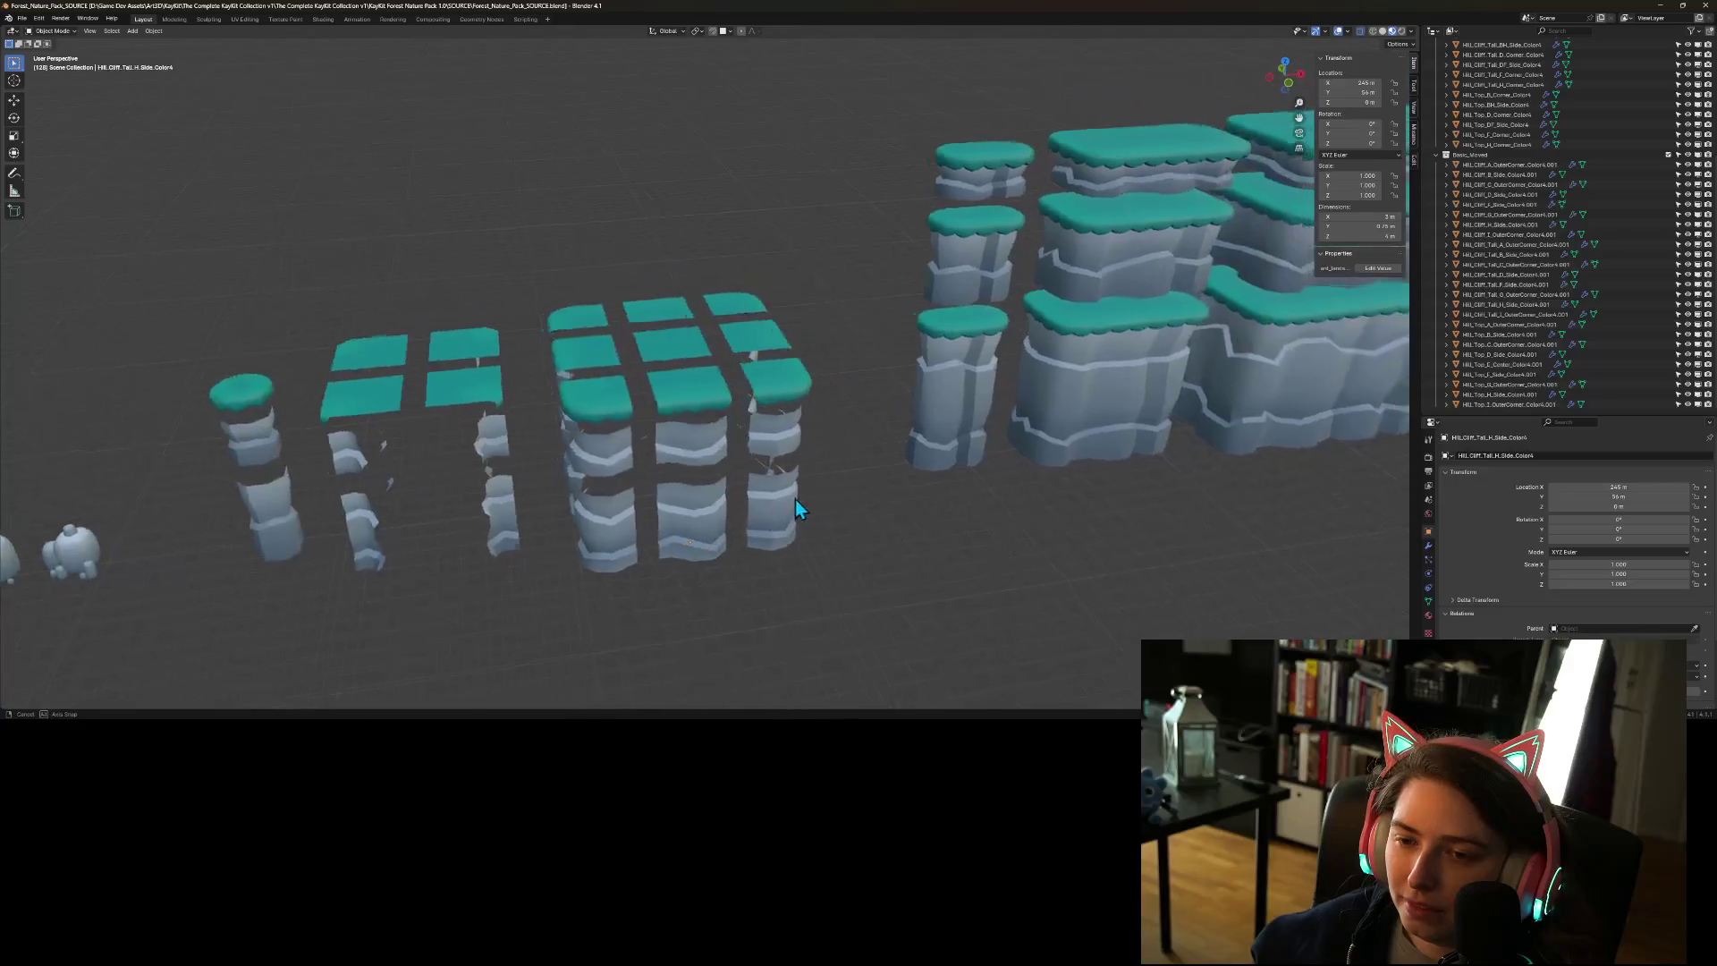
pyautogui.scroll(2, 791, 492)
pyautogui.scroll(-2, 791, 492)
pyautogui.scroll(3, 895, 483)
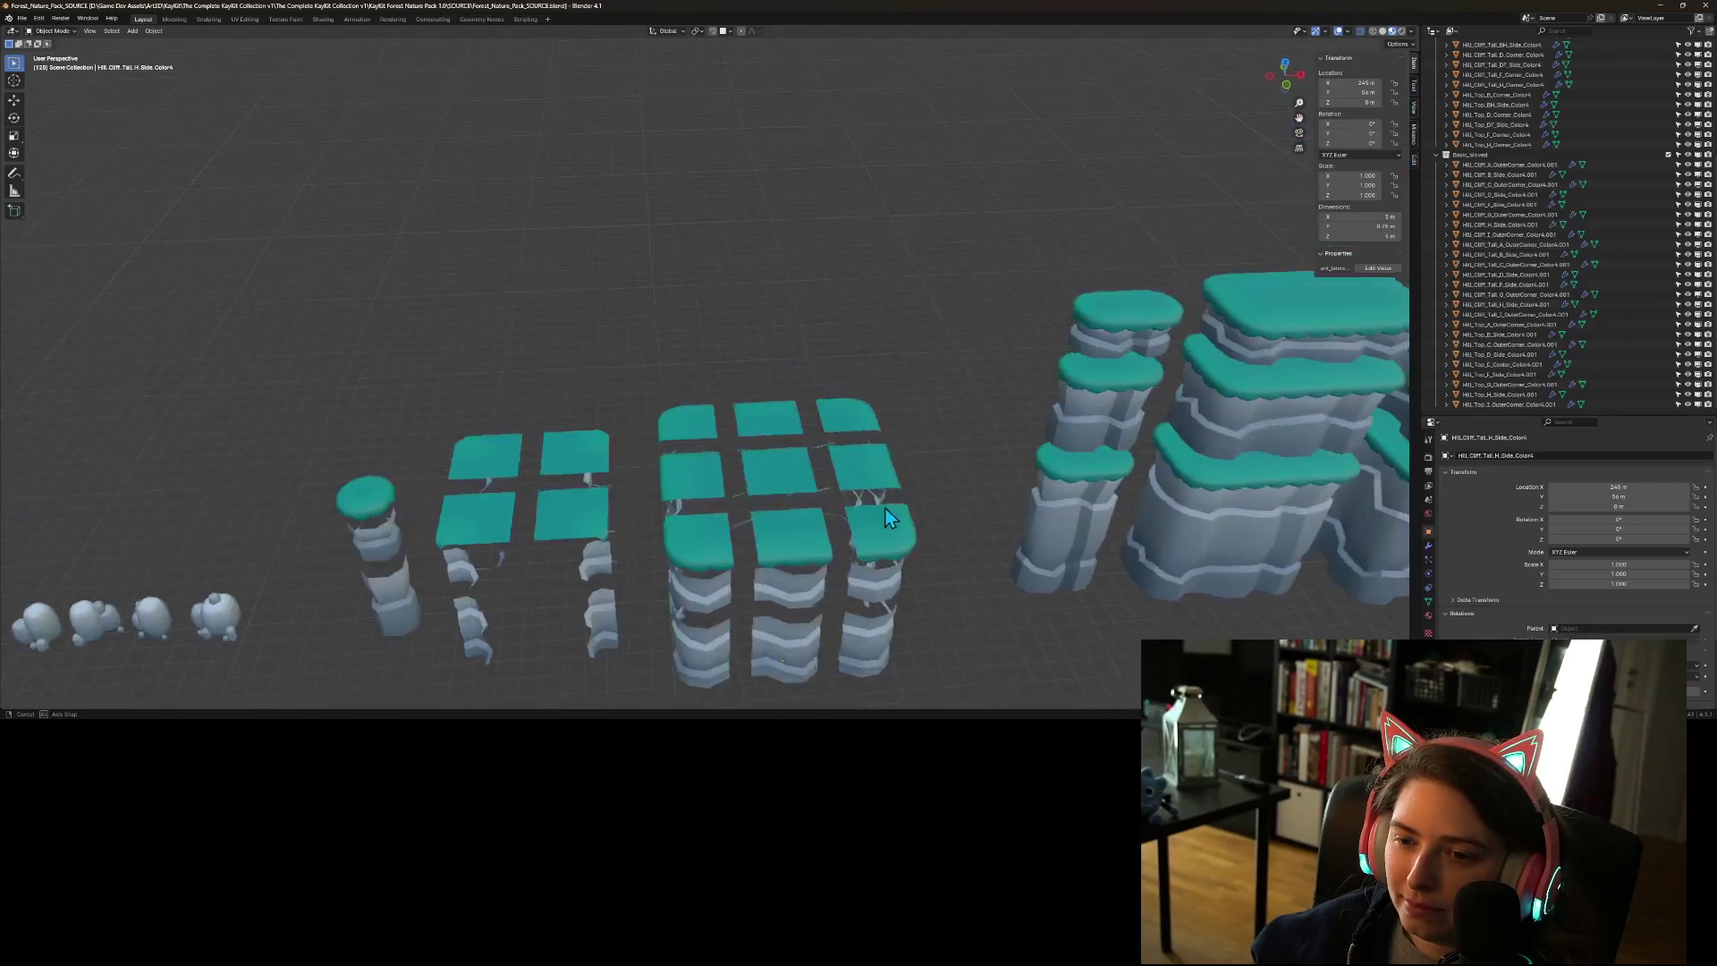
# - Minimize Blender to reveal the File Explorer windows on the desktop
pyautogui.scroll(-3, 877, 506)
pyautogui.scroll(4, 859, 496)
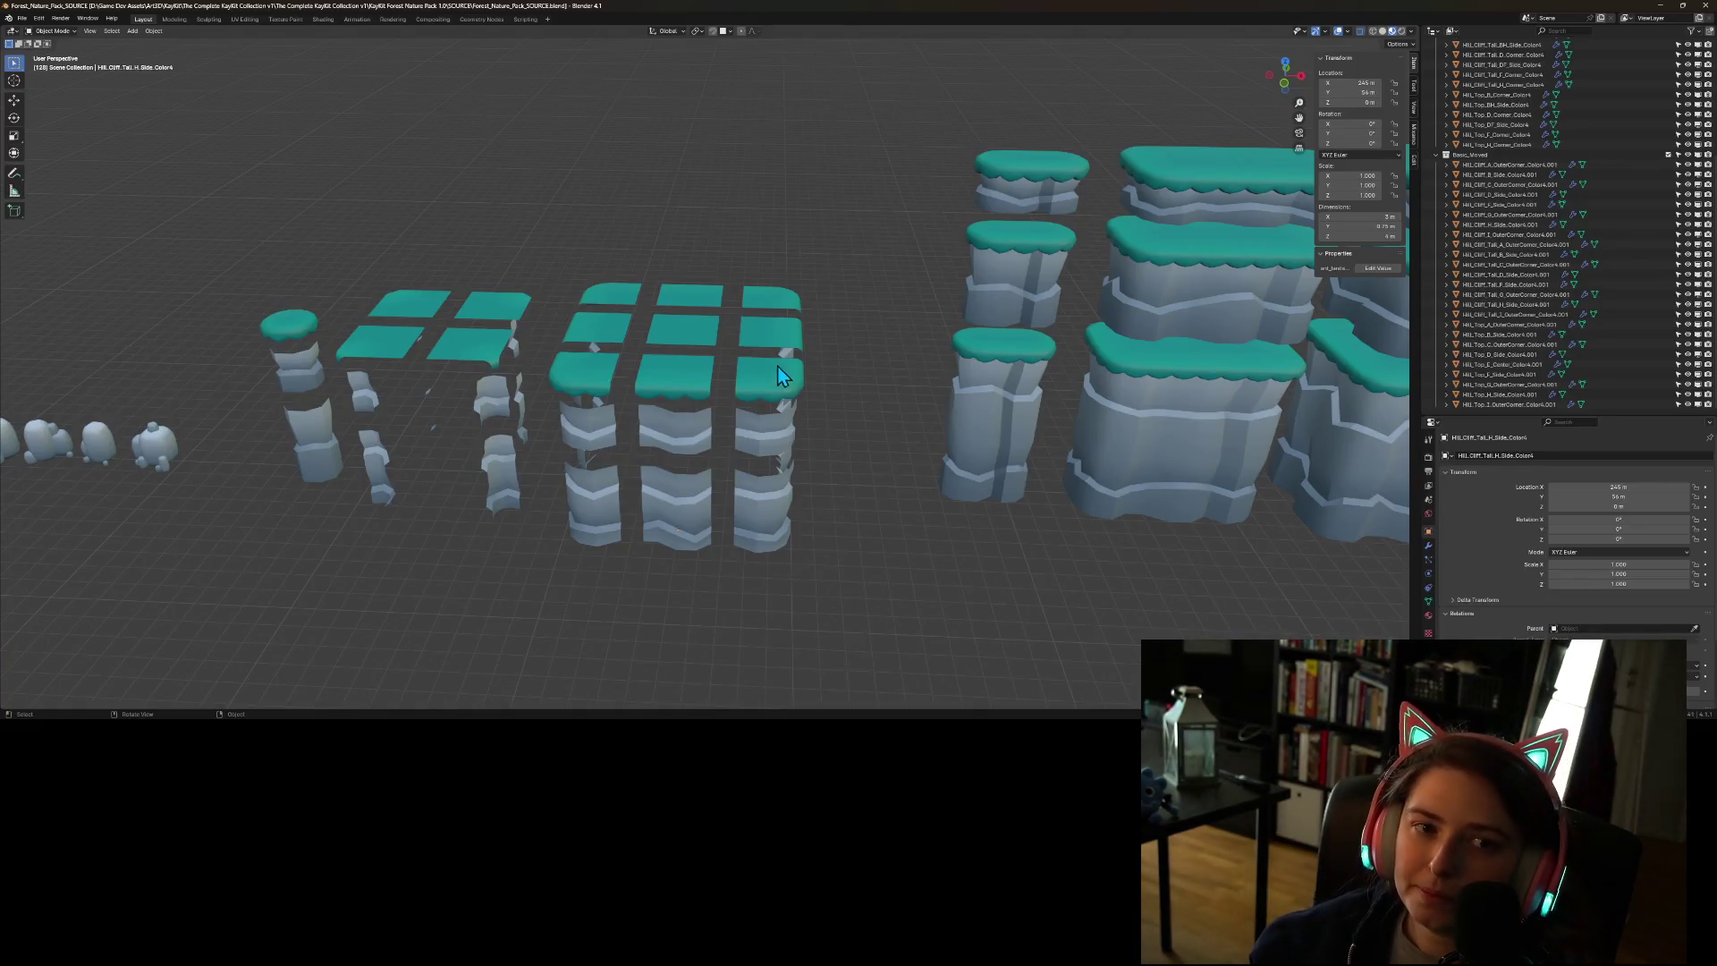
pyautogui.click(1660, 6)
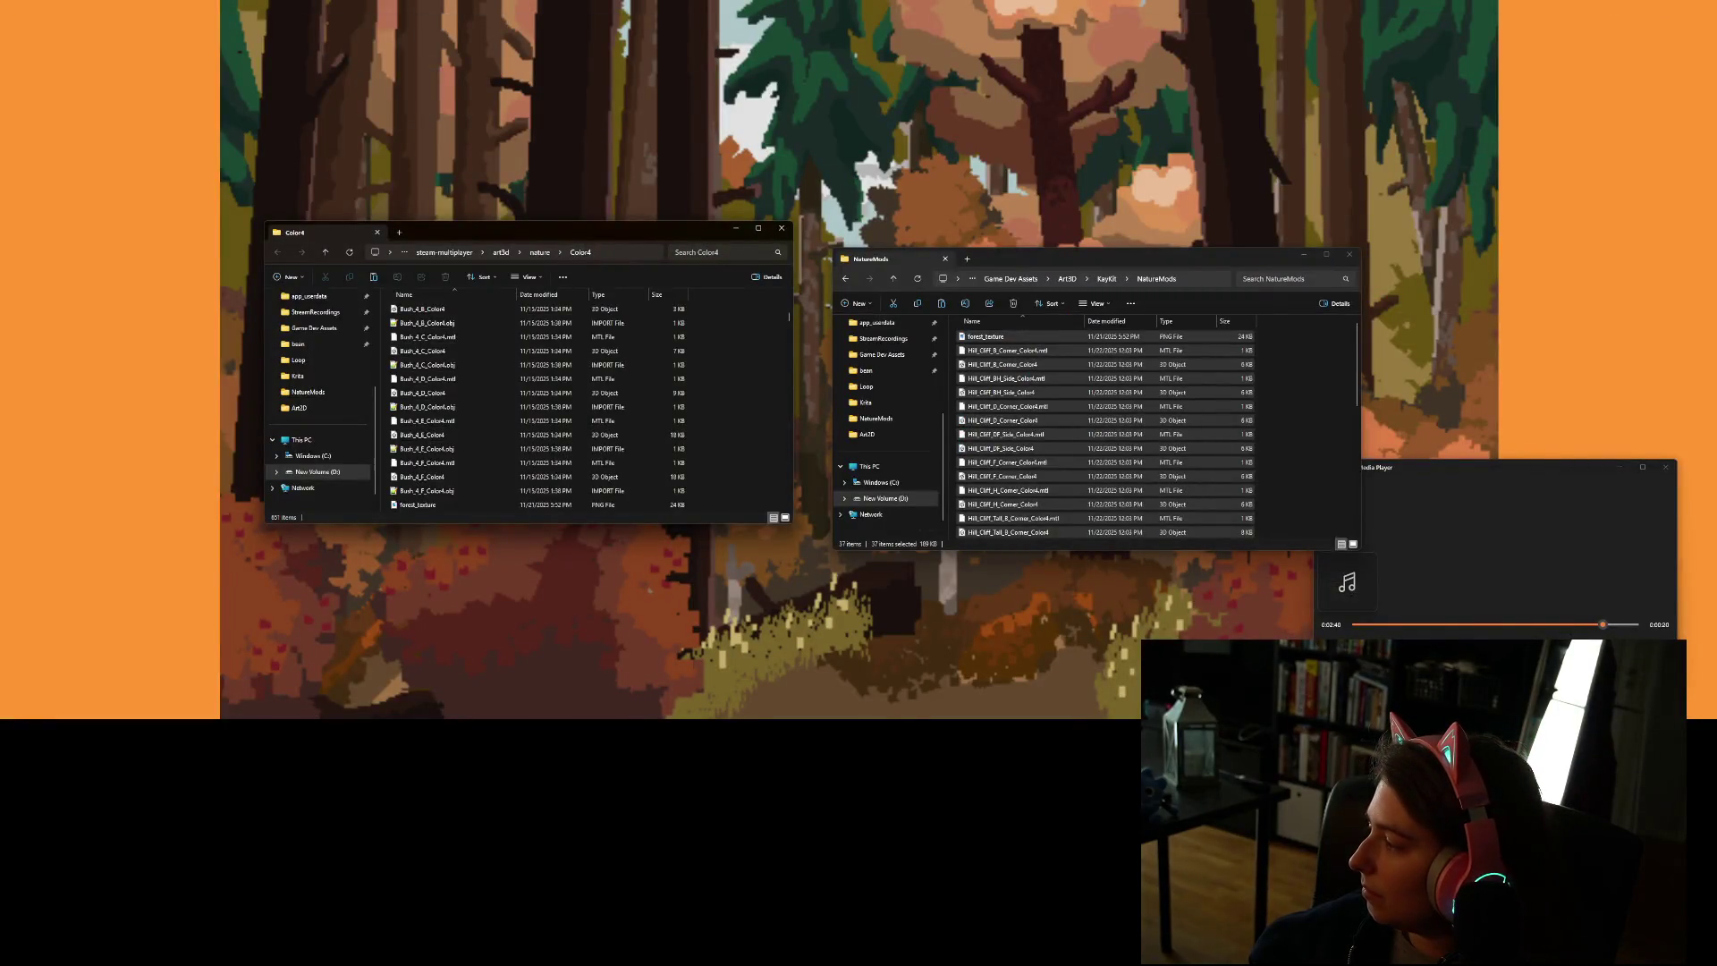
# - Switch from the desktop to the Godot editor showing the world scene
pyautogui.hotkey('alt', 'Tab')
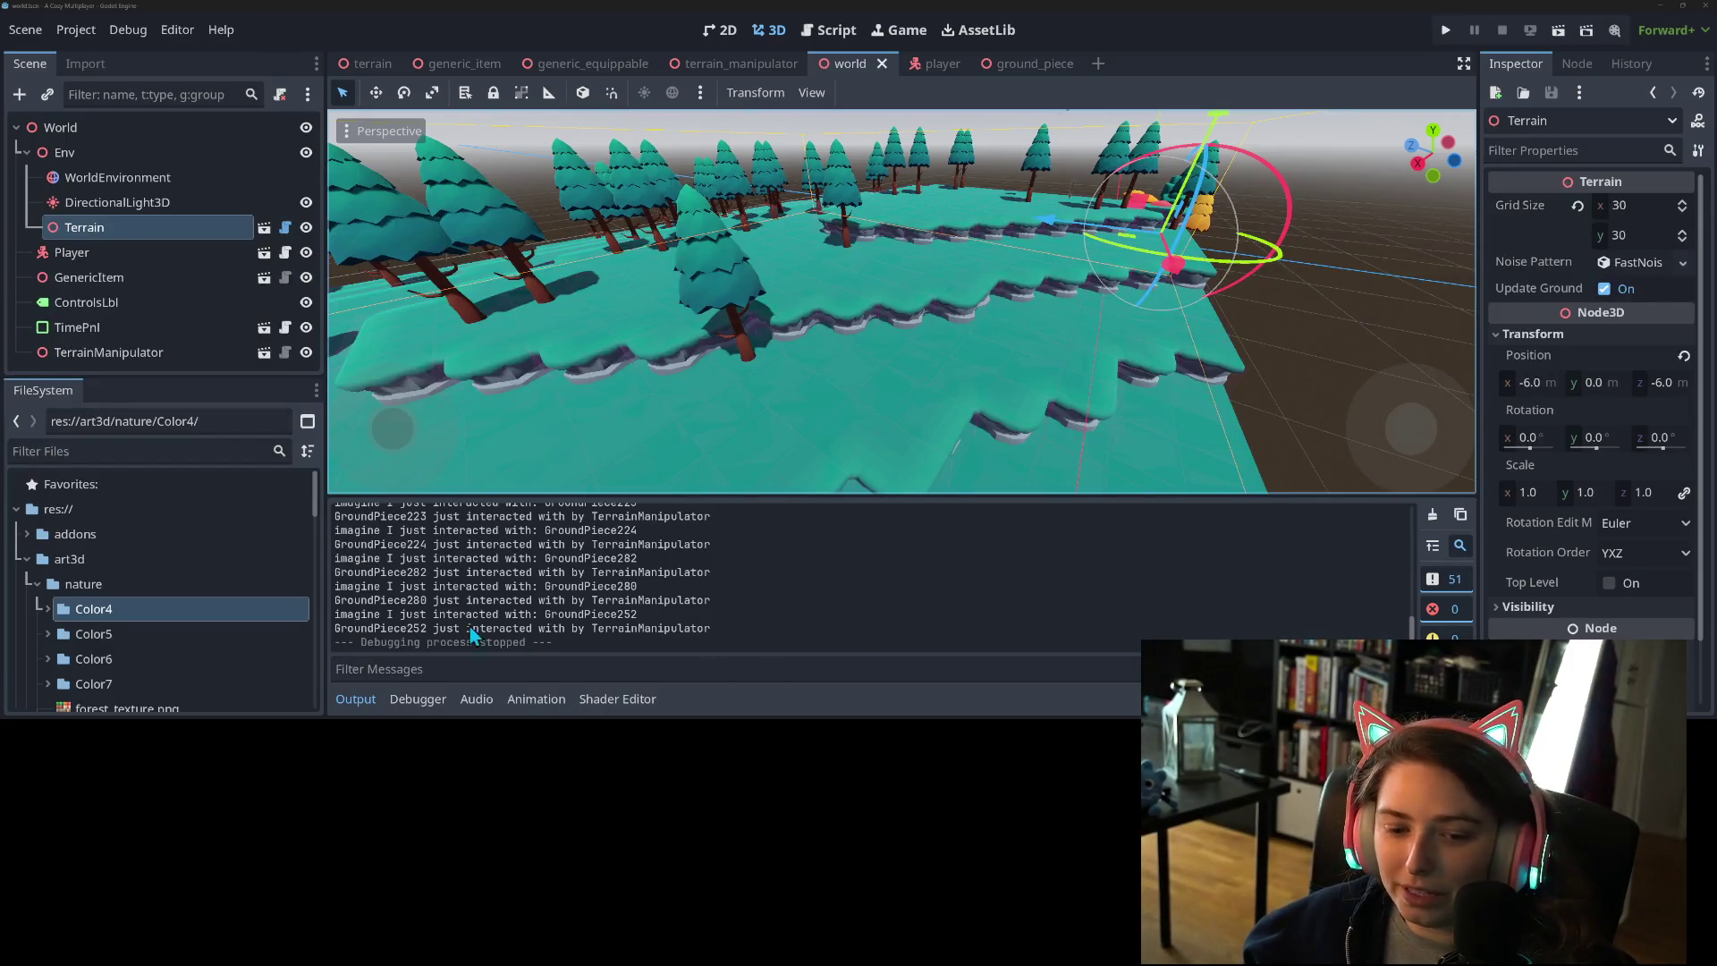
# - Collapse the Output log, orbit over the teal terrain, and switch to the ground_piece scene
pyautogui.click(363, 696)
pyautogui.scroll(-3, 662, 544)
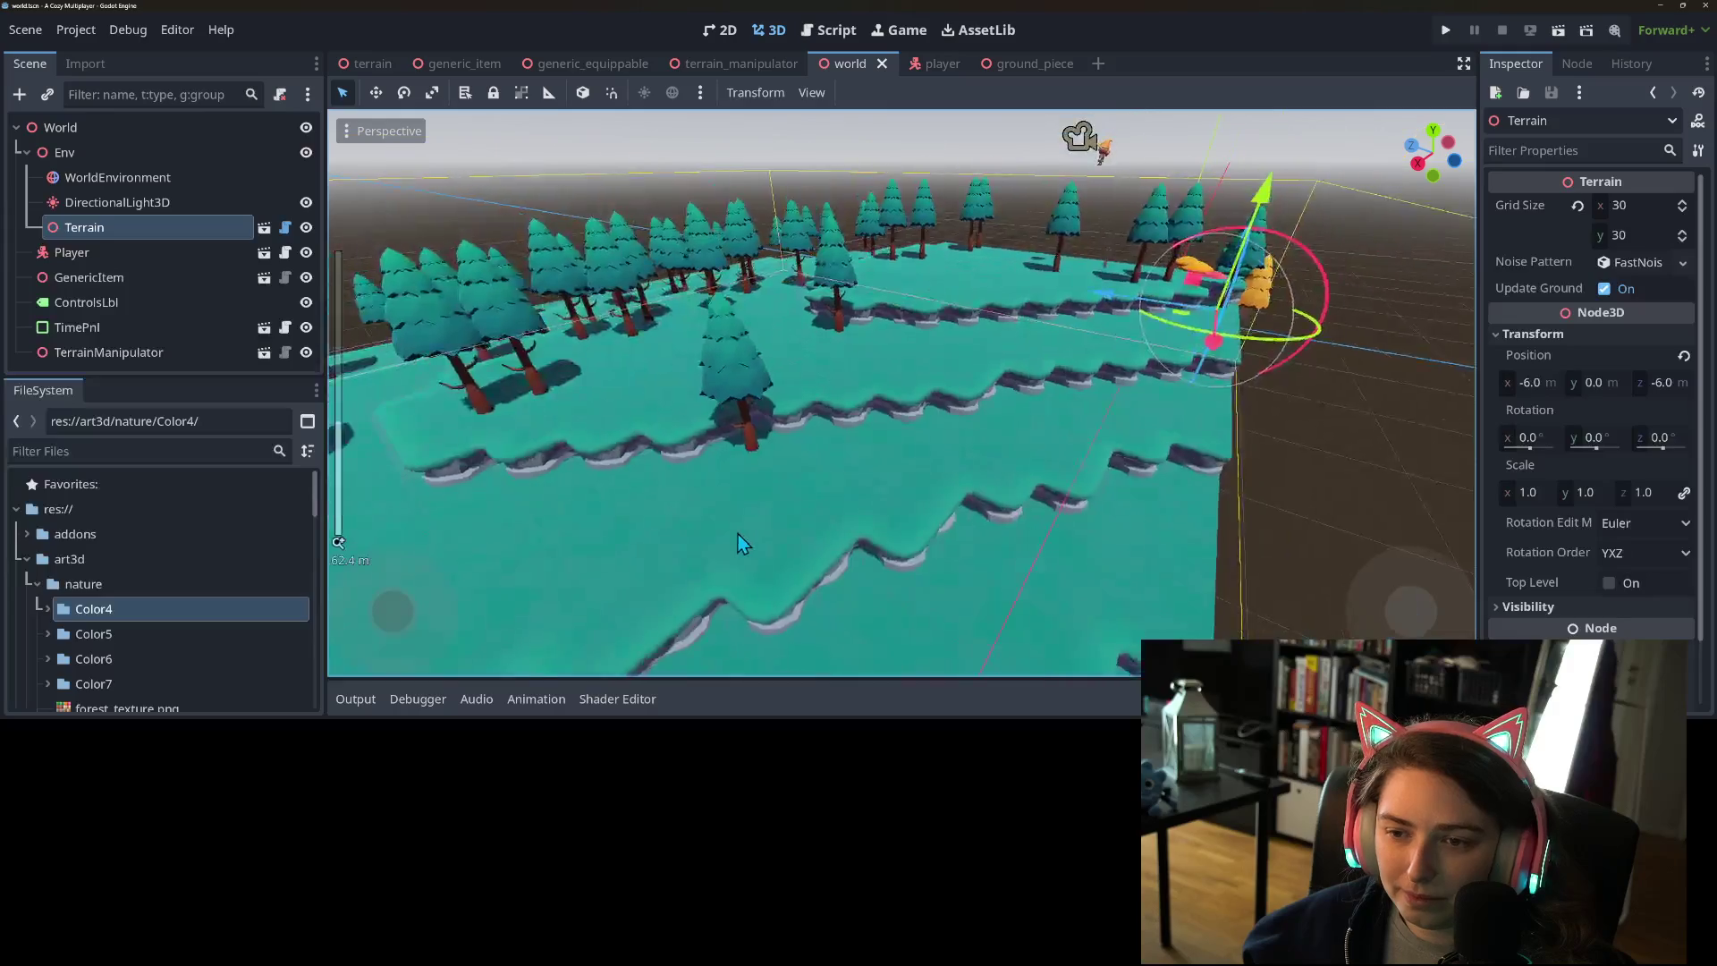
pyautogui.scroll(5, 743, 527)
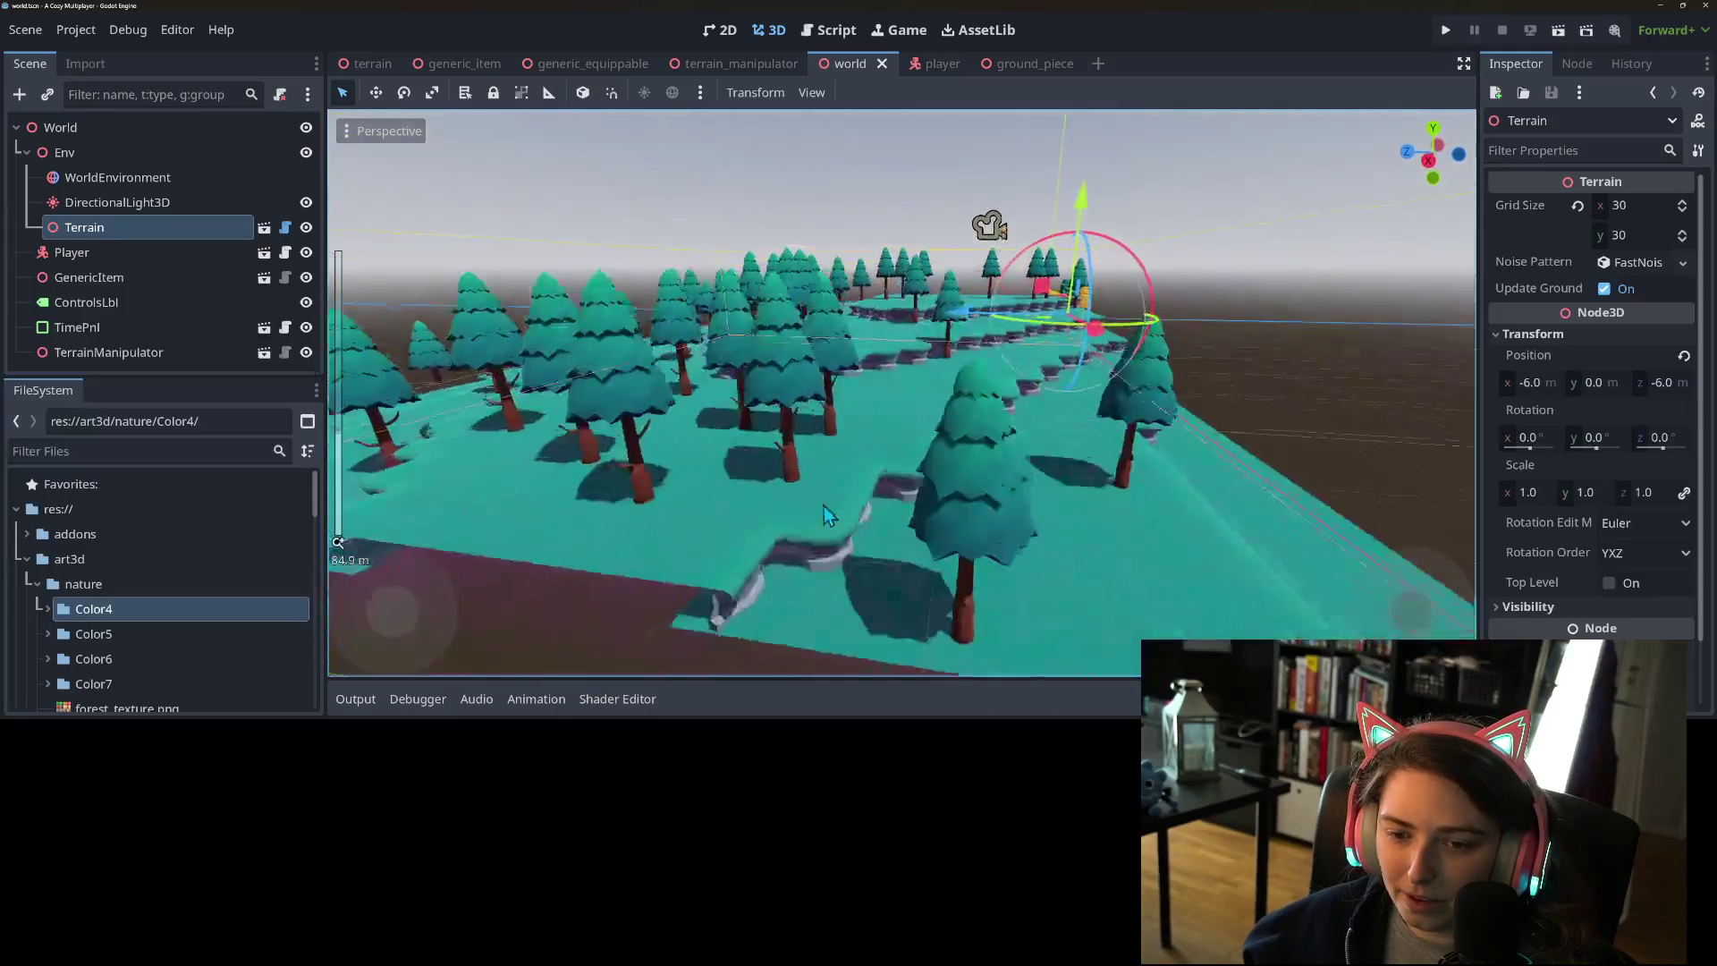
pyautogui.moveTo(830, 517)
pyautogui.mouseDown()
pyautogui.moveTo(791, 522)
pyautogui.moveTo(845, 515)
pyautogui.moveTo(748, 510)
pyautogui.moveTo(783, 503)
pyautogui.mouseUp()
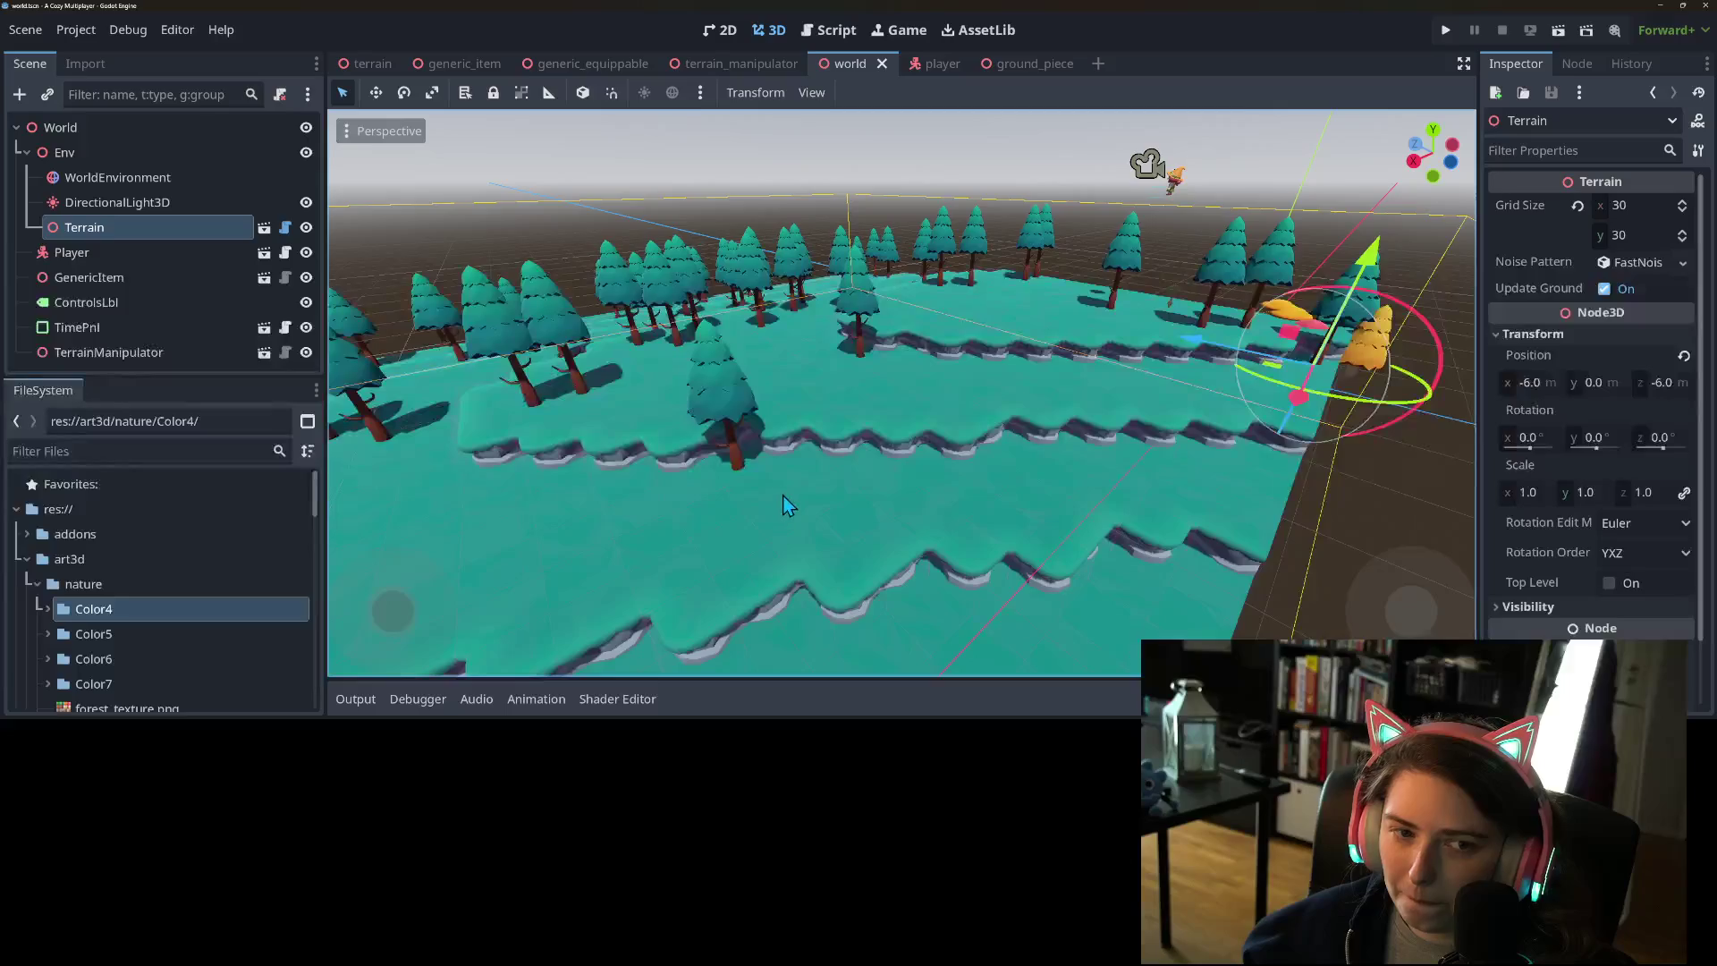
pyautogui.click(1036, 71)
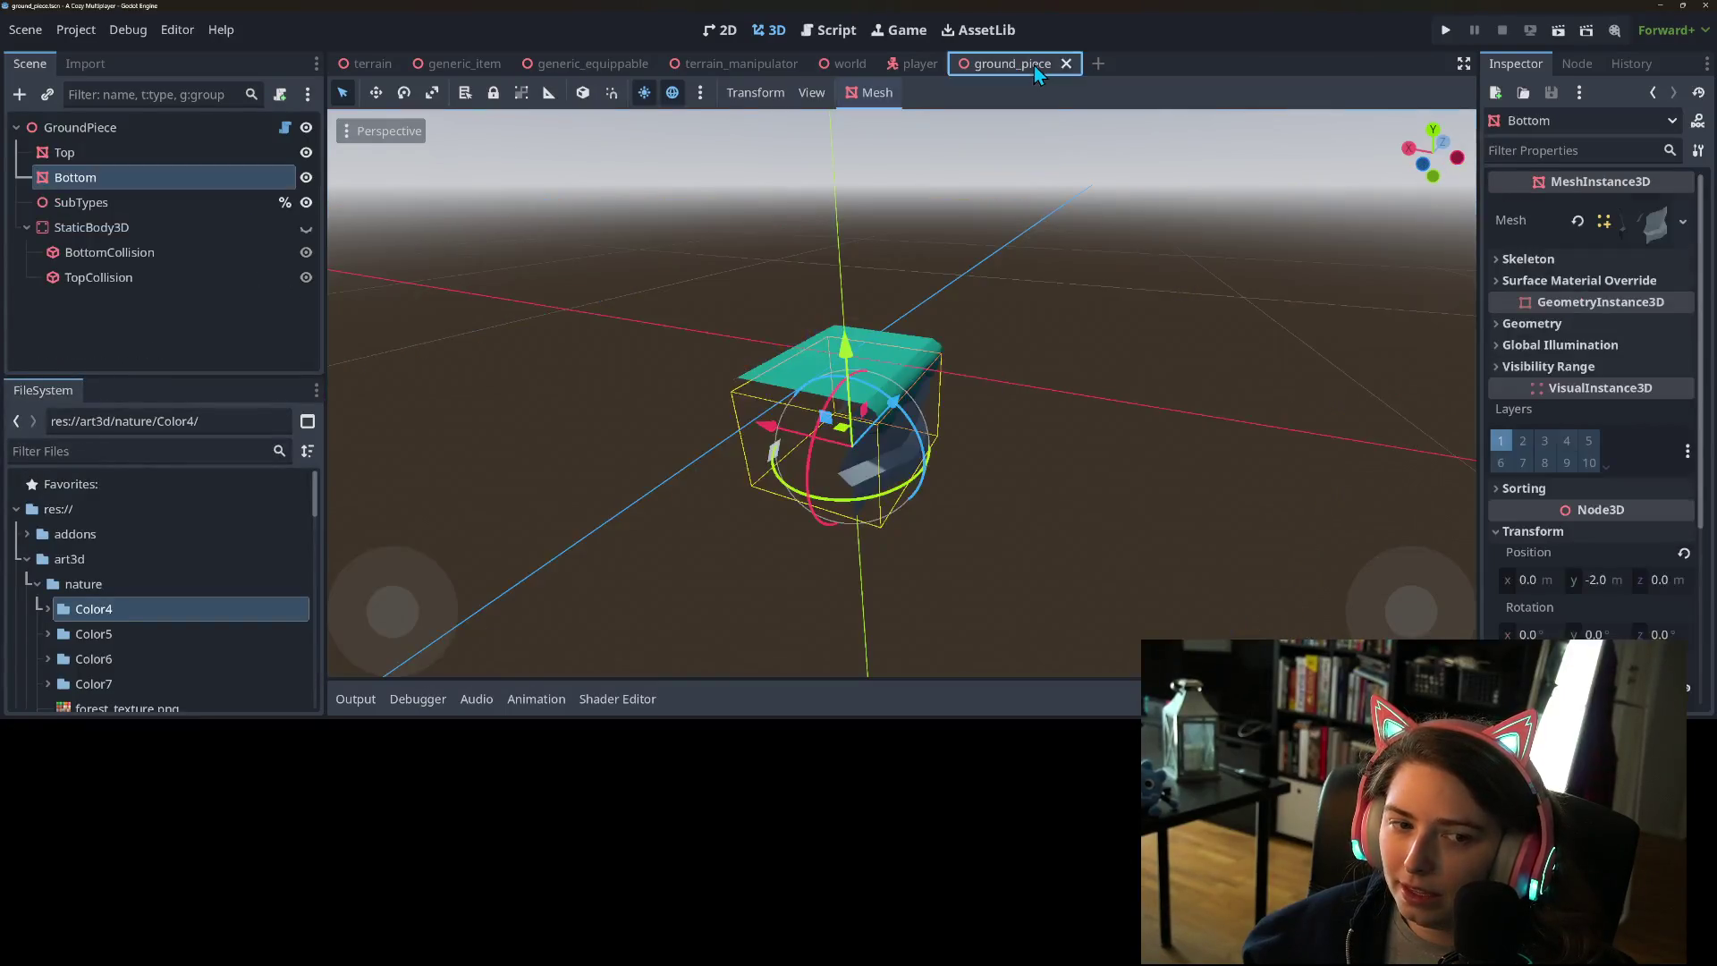
# - Select the ground_piece's Top mesh, collapse its Transform properties, then switch to GitHub Desktop
pyautogui.scroll(-4, 796, 523)
pyautogui.moveTo(724, 512)
pyautogui.mouseDown()
pyautogui.moveTo(656, 542)
pyautogui.moveTo(874, 497)
pyautogui.moveTo(941, 438)
pyautogui.moveTo(1021, 432)
pyautogui.moveTo(1002, 393)
pyautogui.mouseUp()
pyautogui.scroll(5, 655, 542)
pyautogui.click(135, 154)
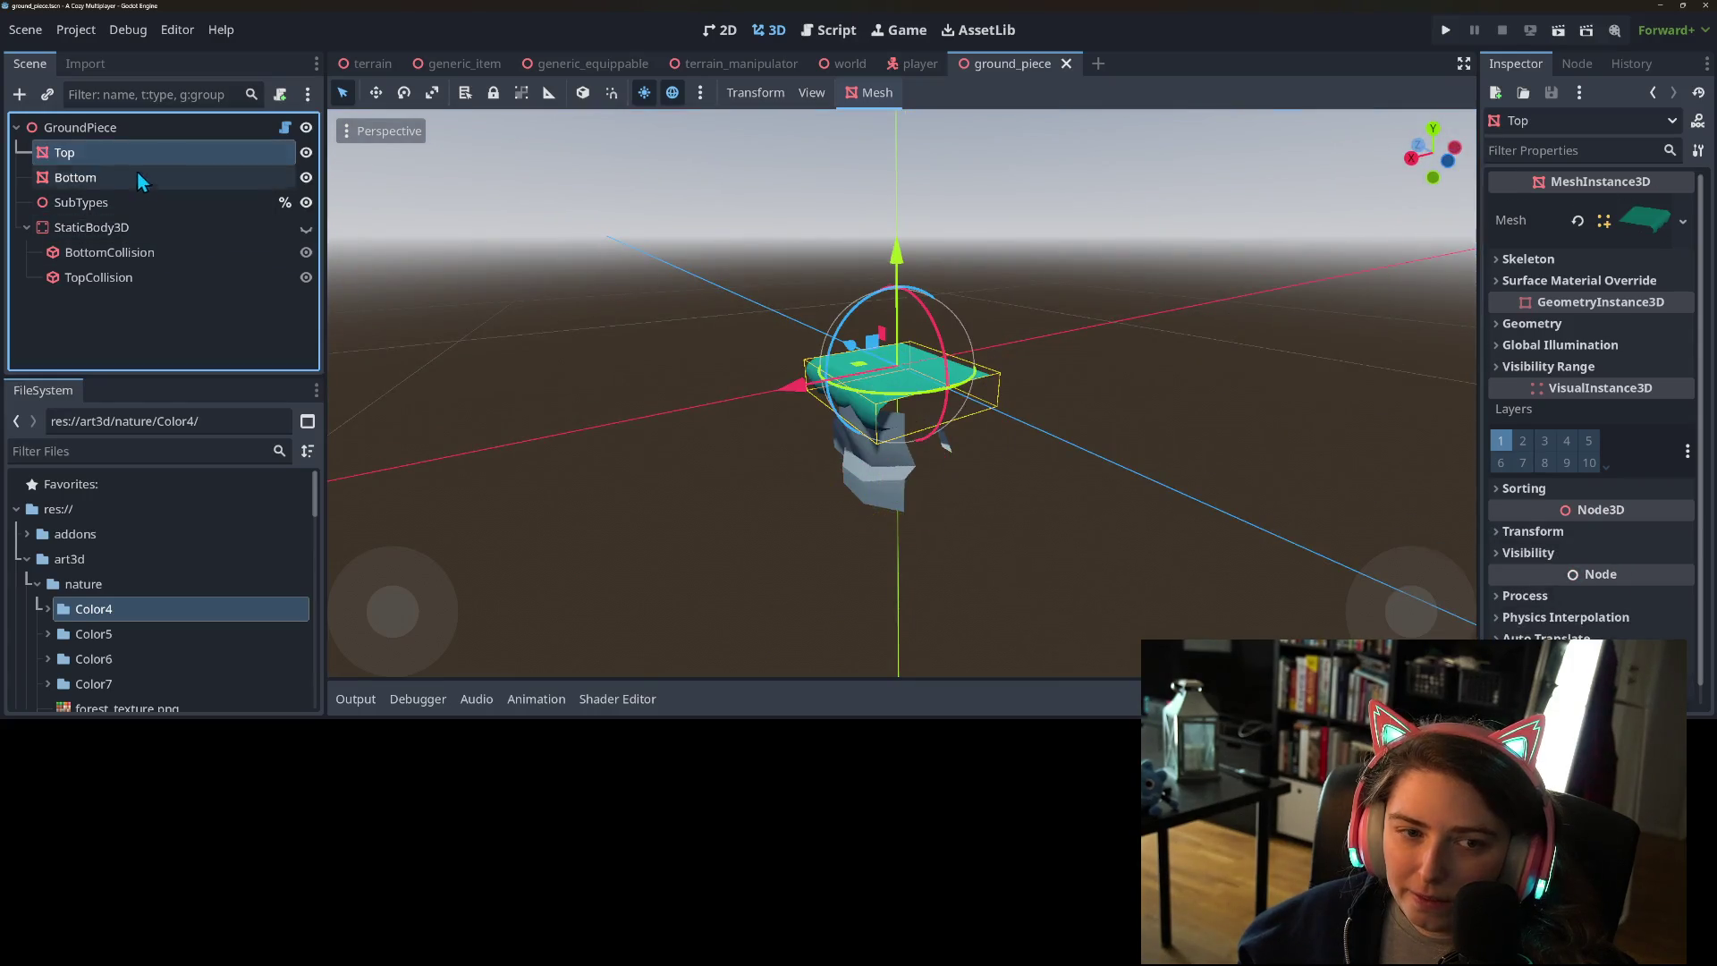
pyautogui.click(1609, 532)
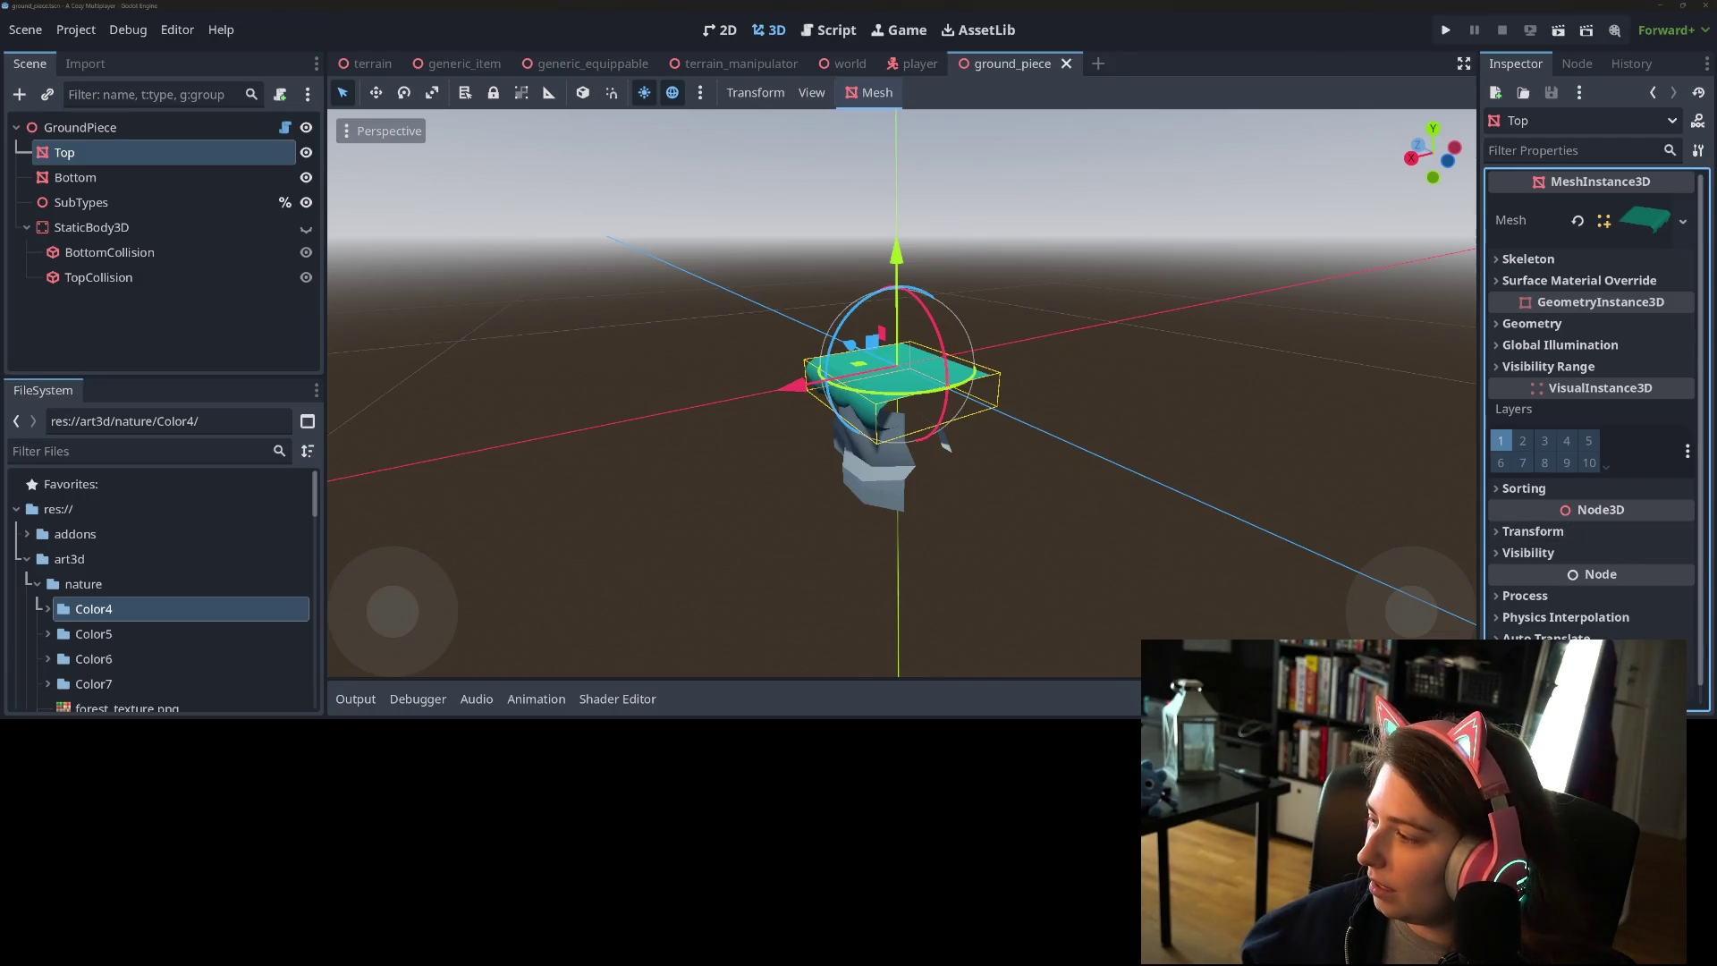
pyautogui.hotkey('alt', 'Tab')
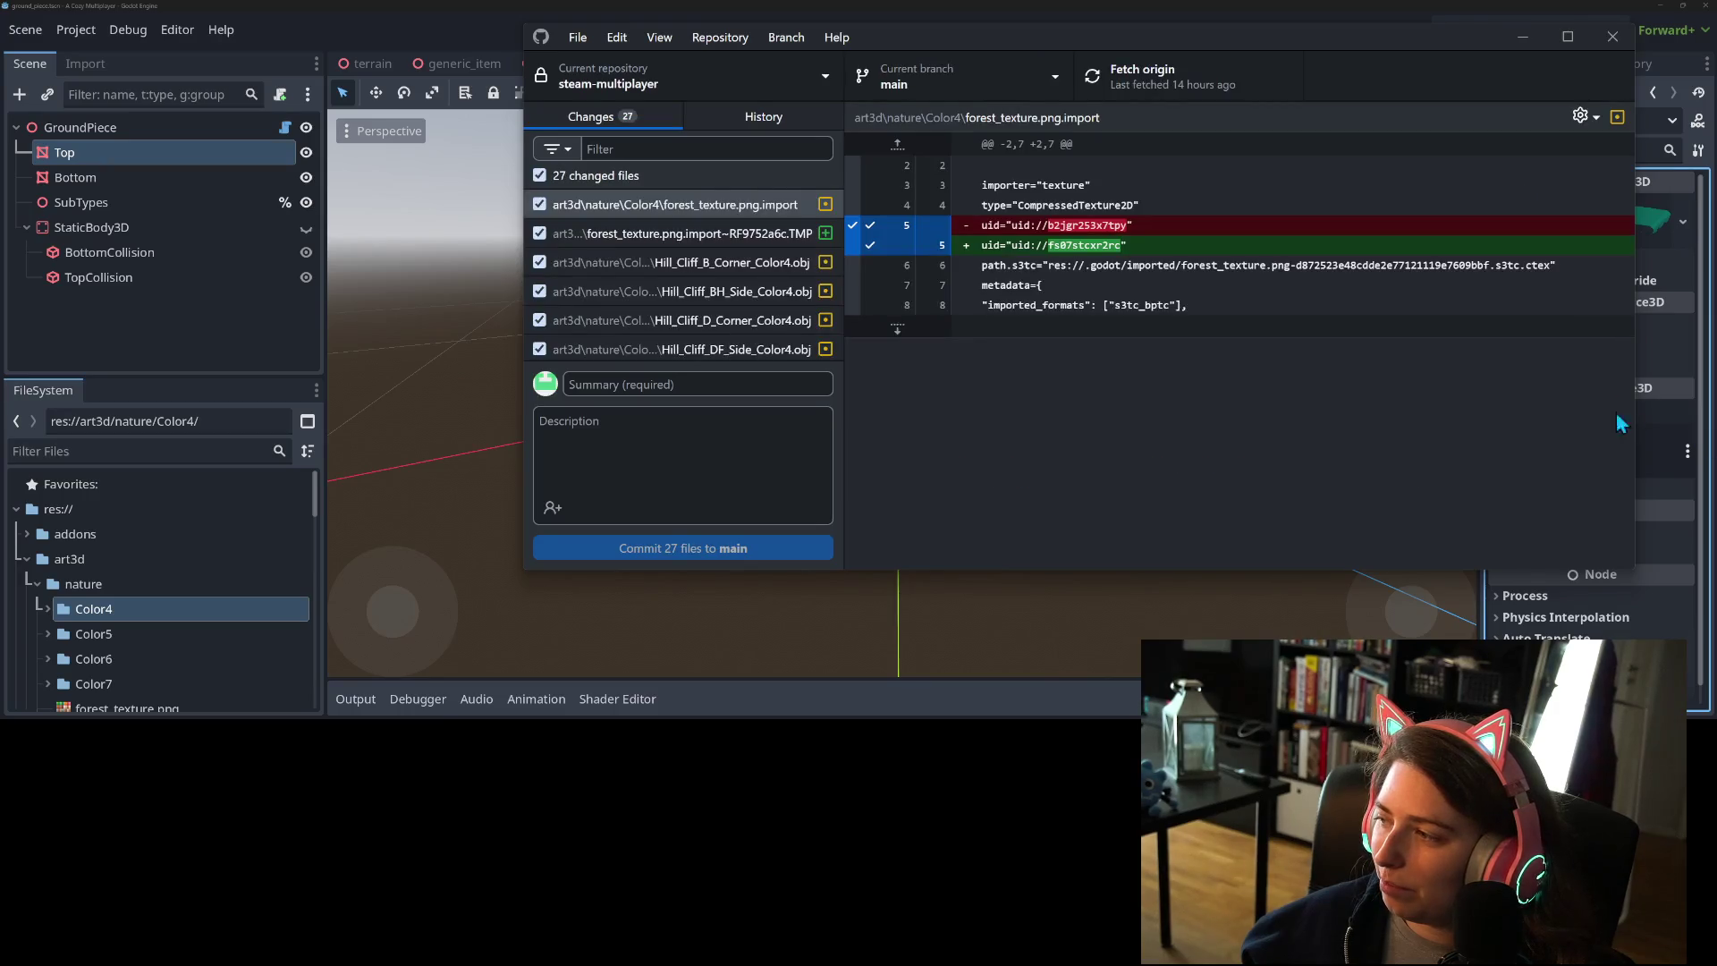
# - Leave world.tscn, player.tscn, terrain.tscn and terrain.gd's grid_size line out of the commit
pyautogui.scroll(-10, 742, 286)
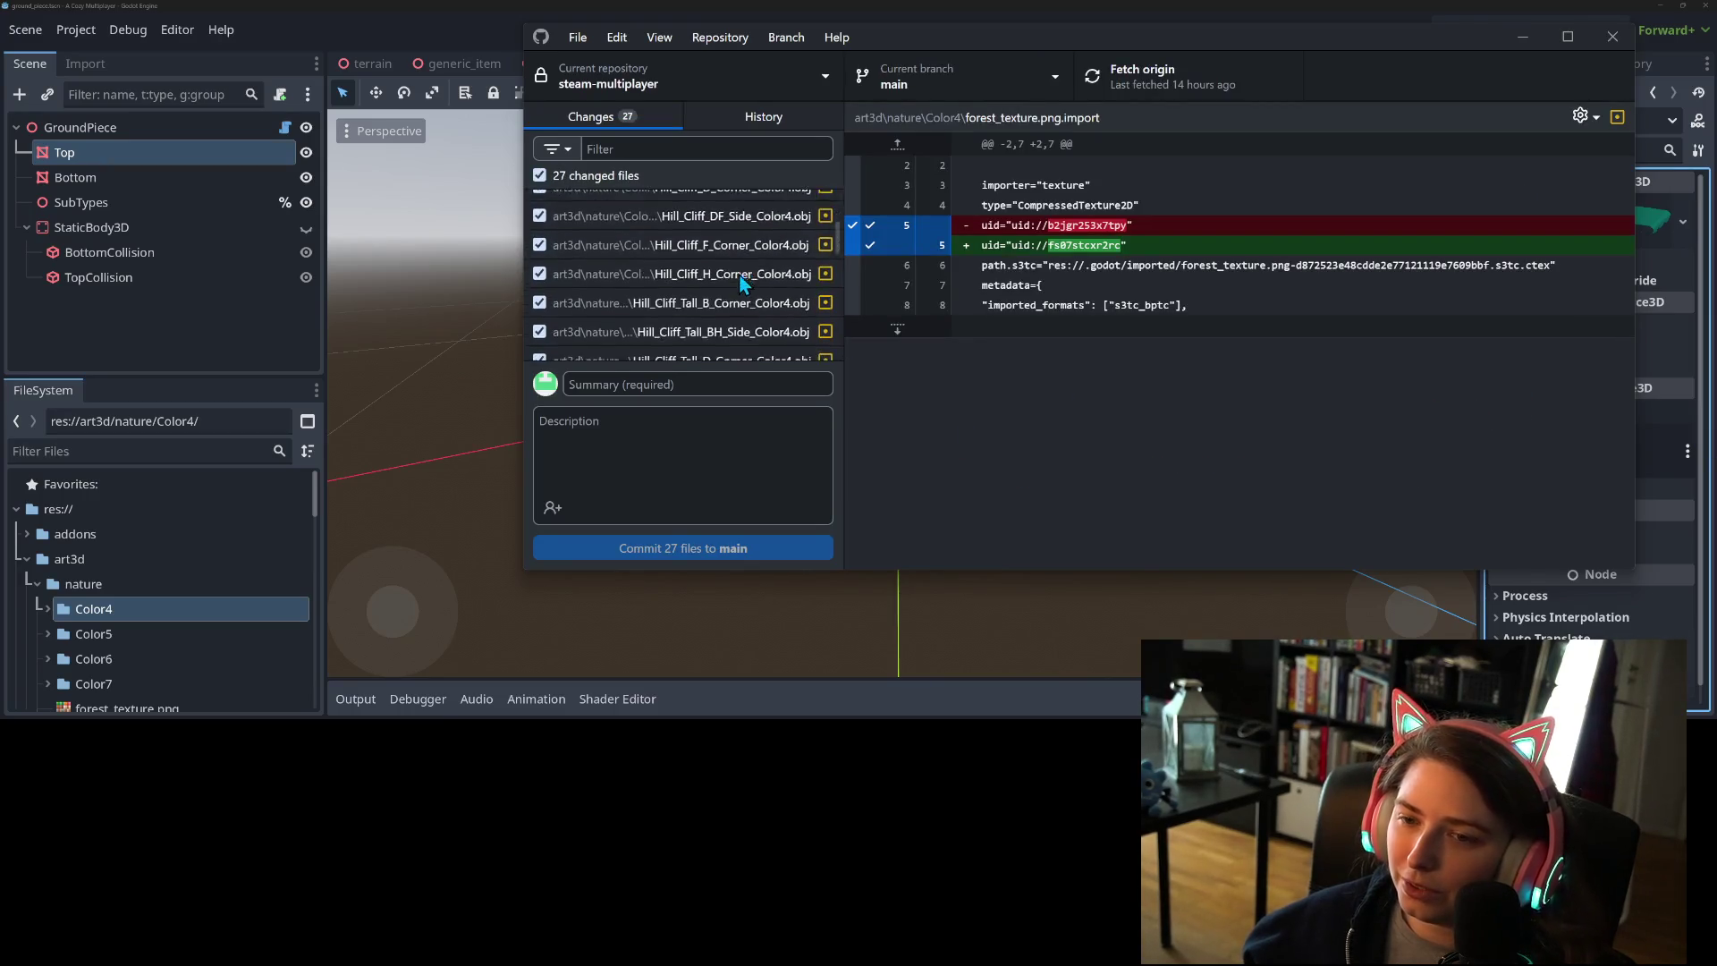
pyautogui.click(665, 349)
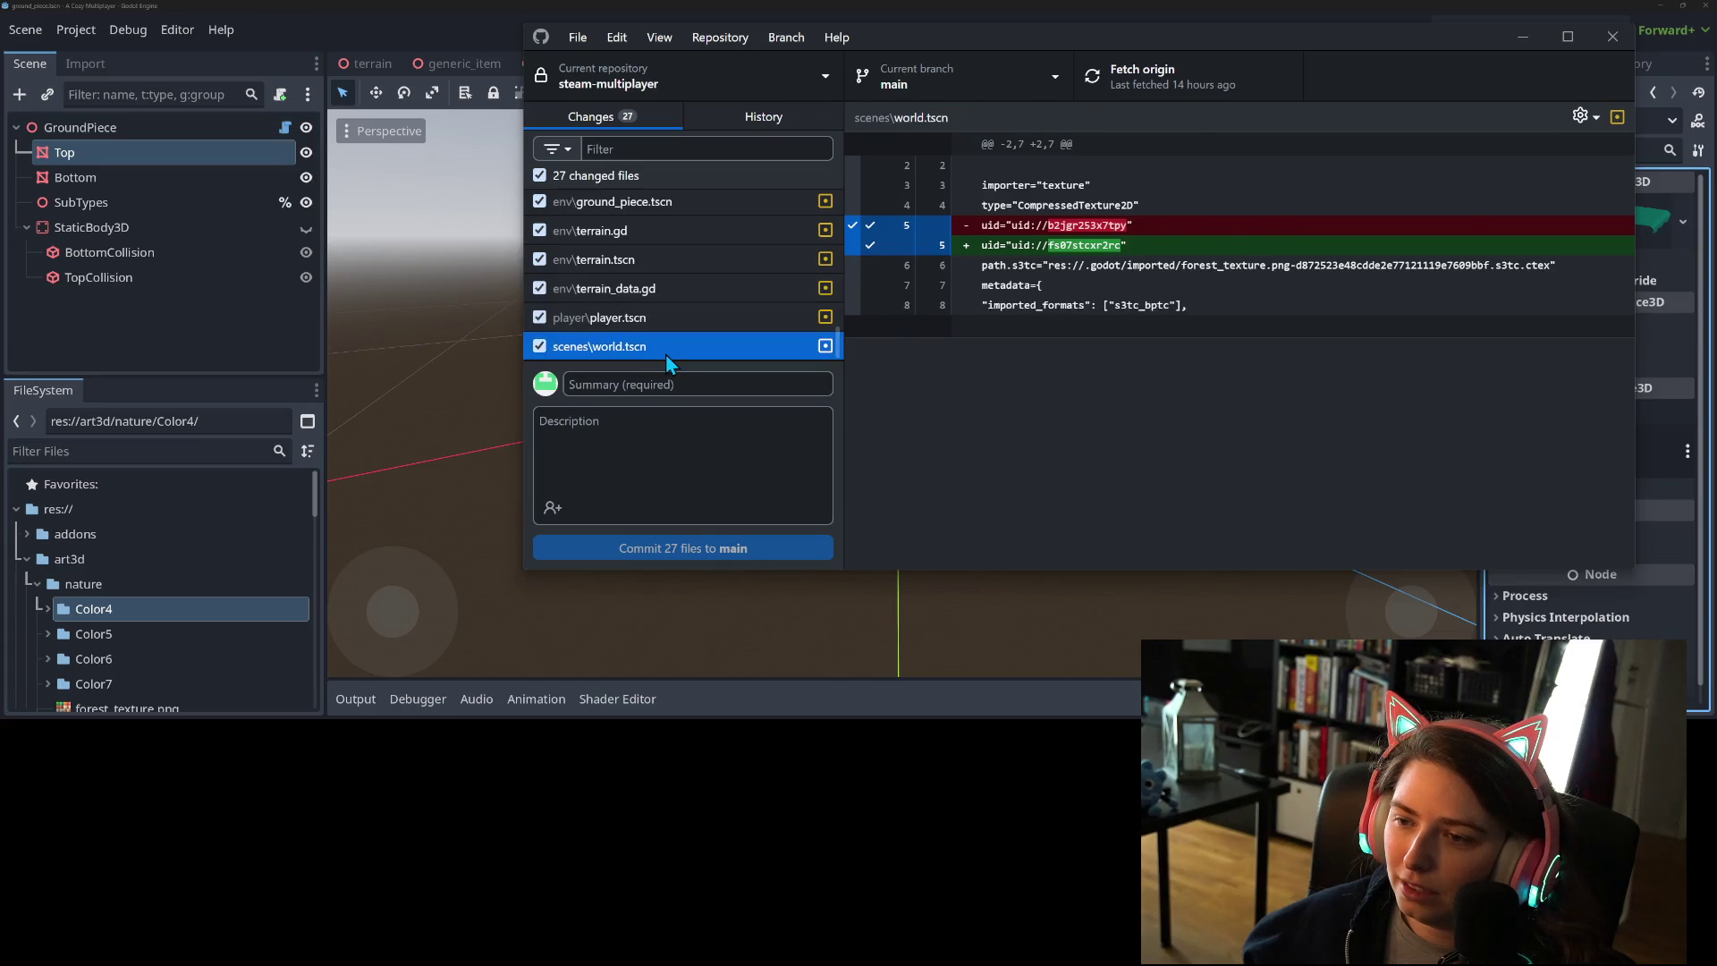
pyautogui.click(540, 347)
pyautogui.click(605, 327)
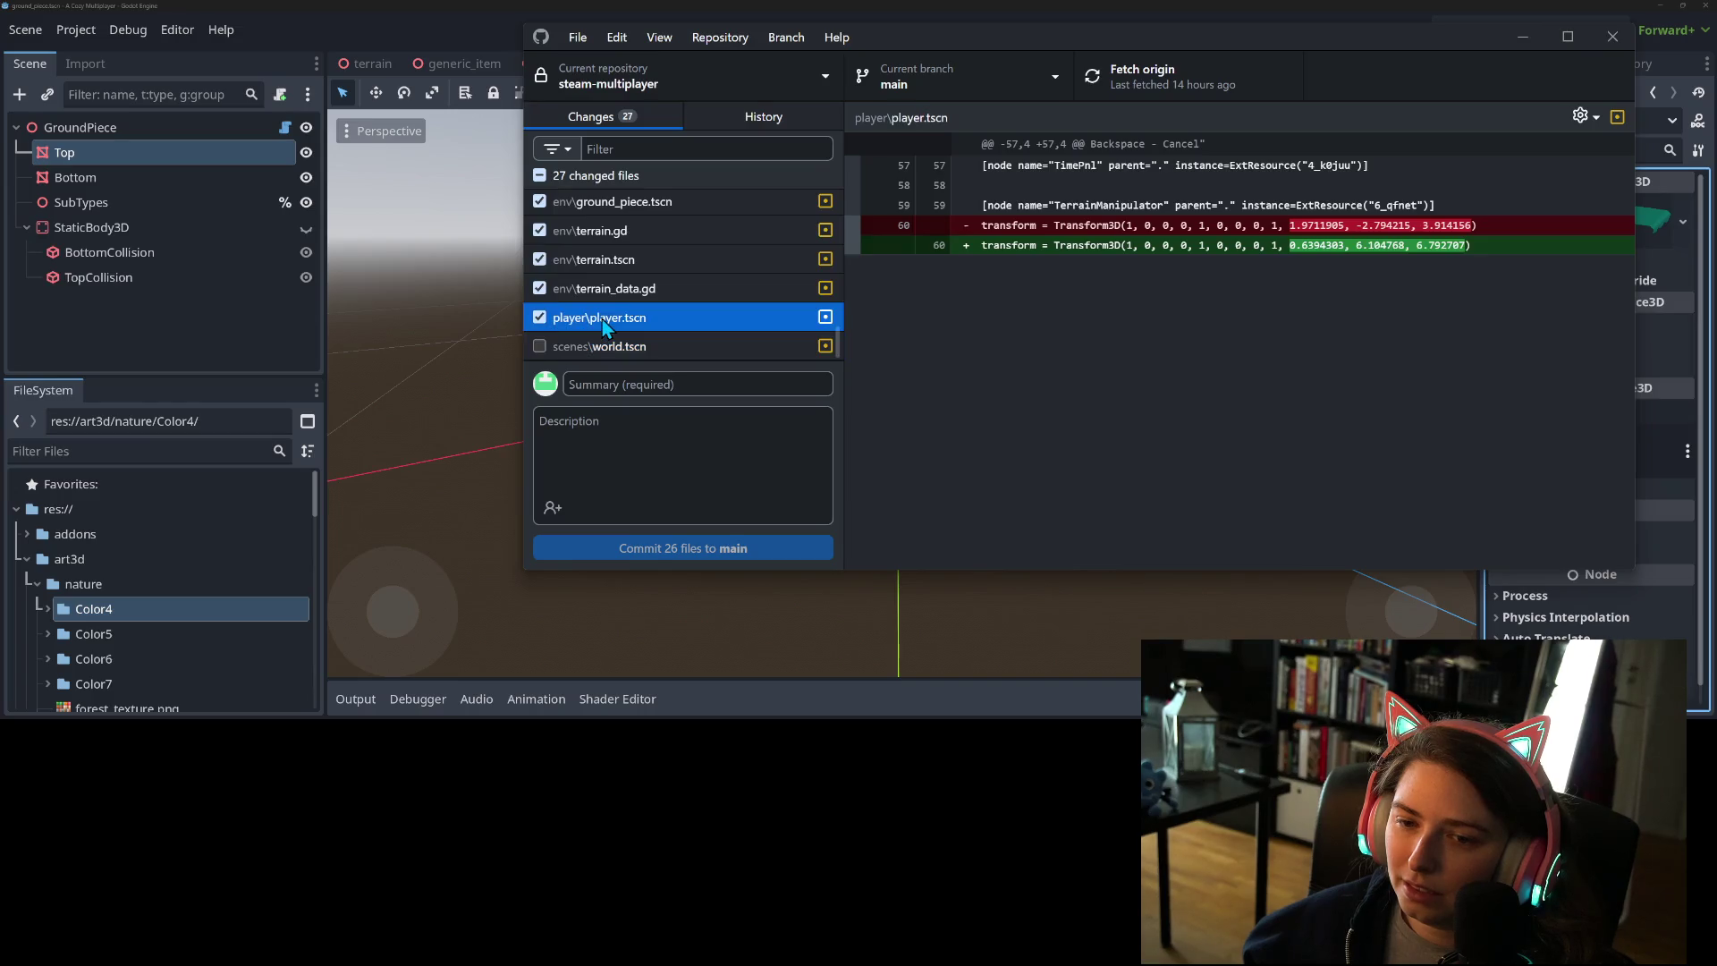
pyautogui.click(540, 318)
pyautogui.scroll(-10, 879, 379)
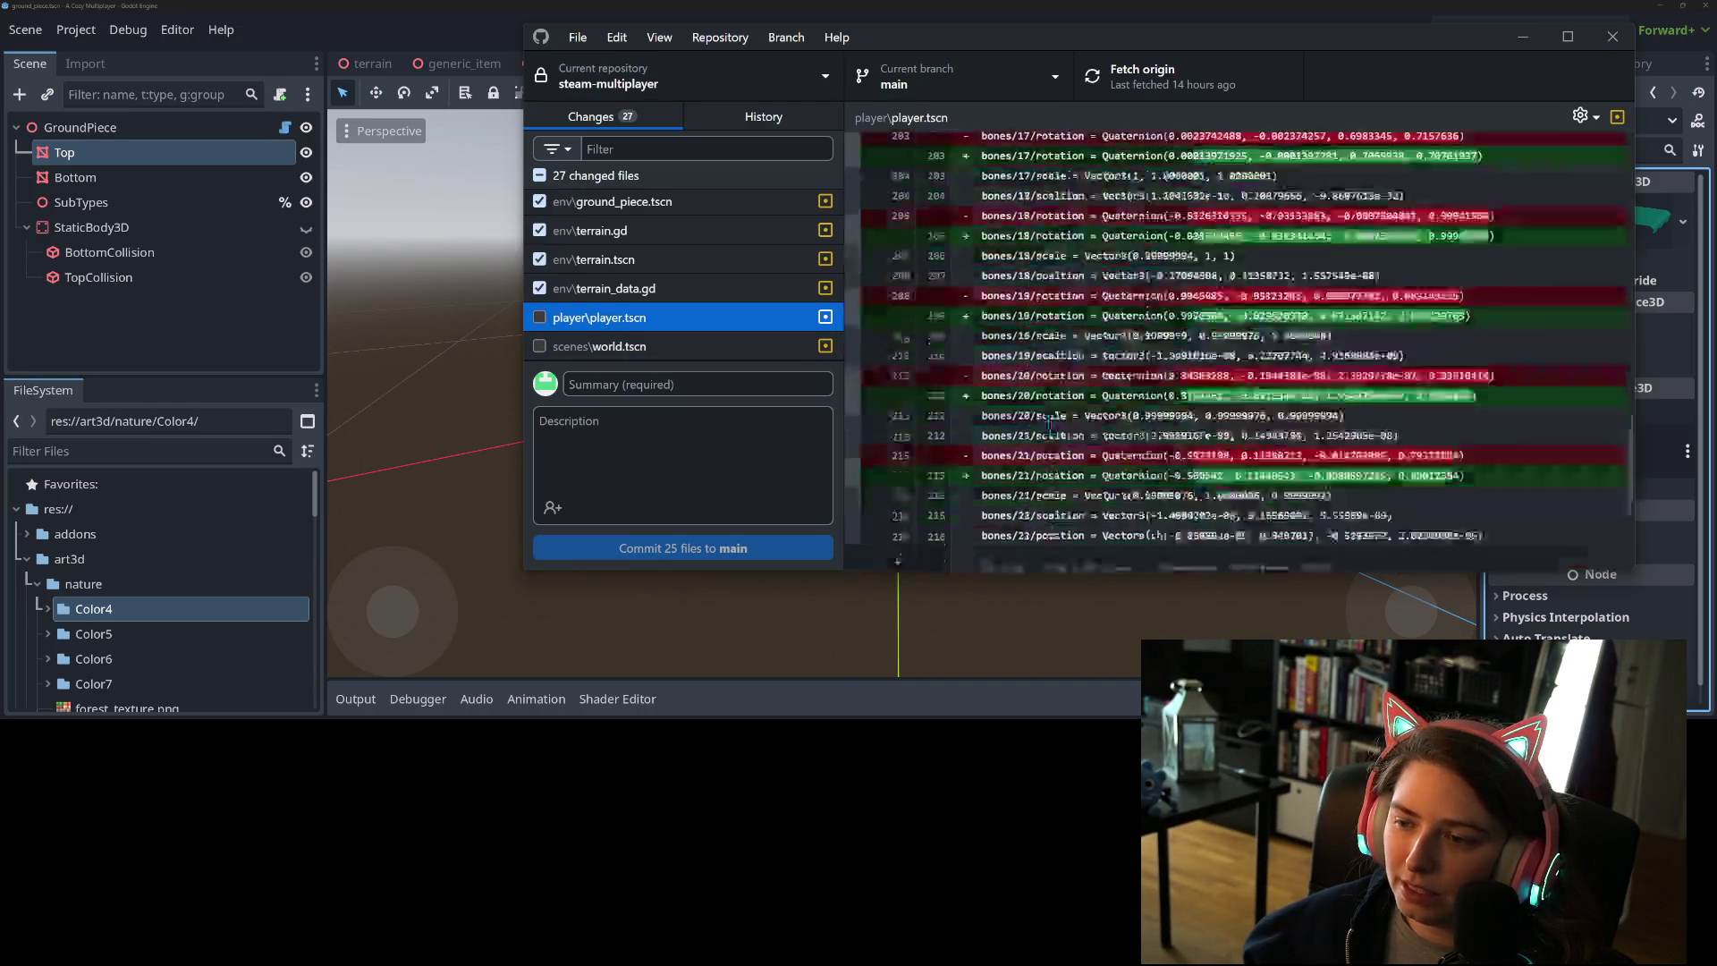
pyautogui.click(706, 298)
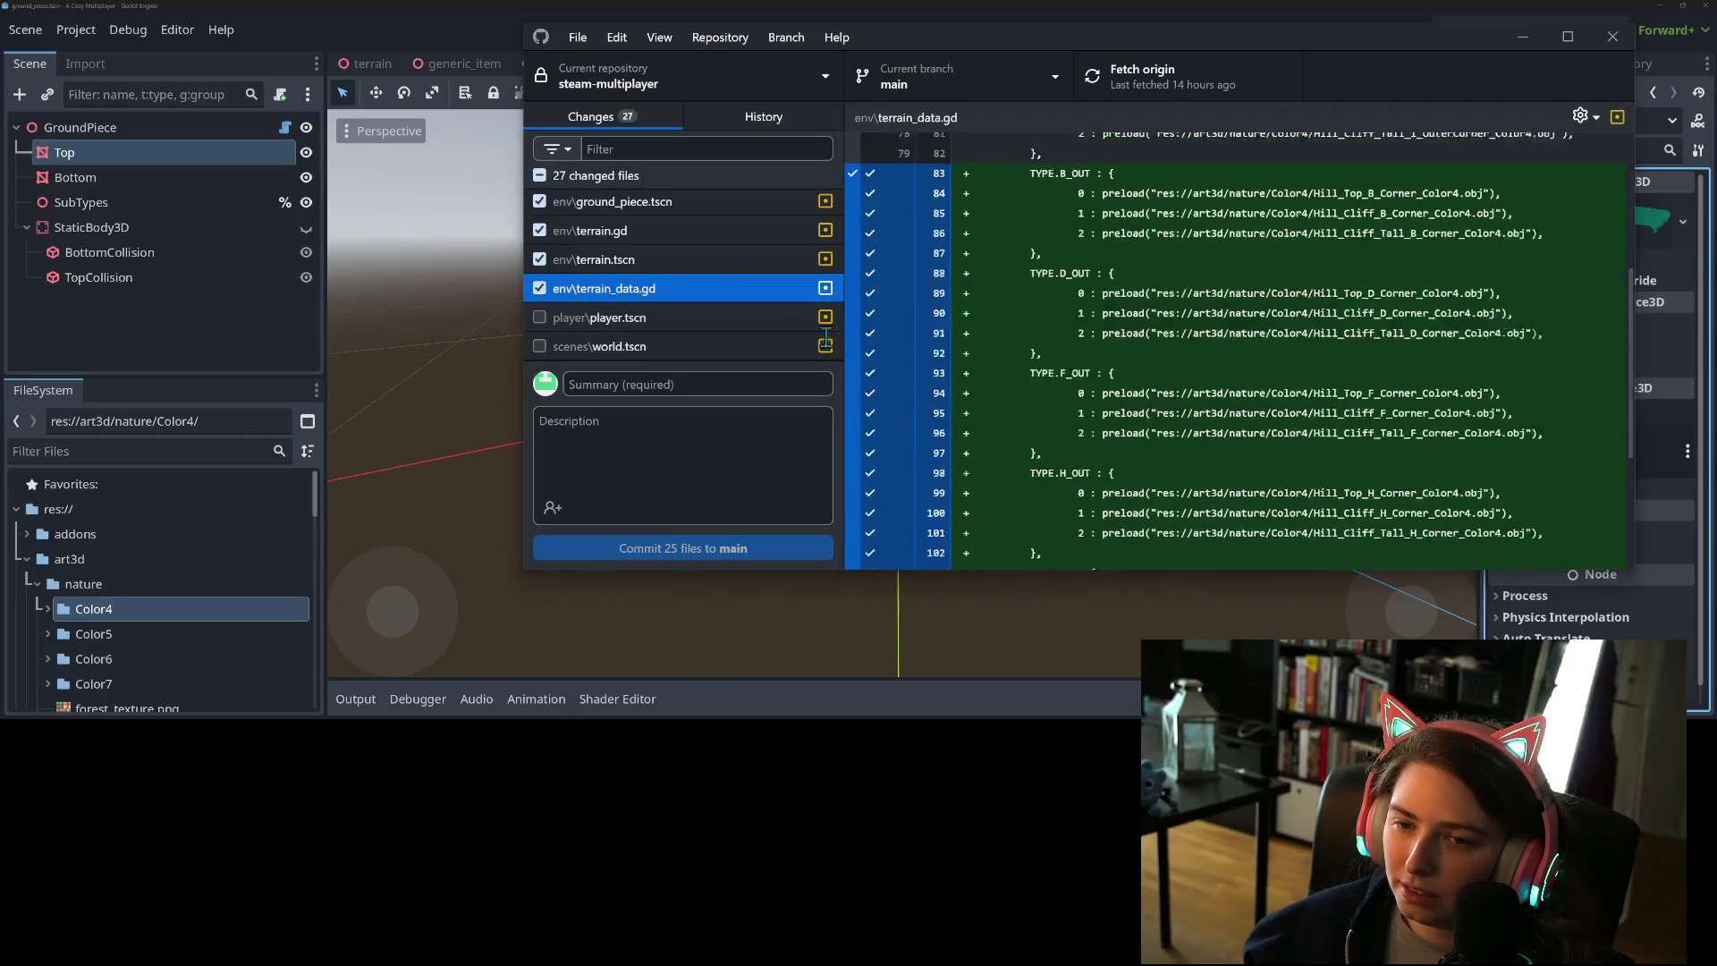
pyautogui.click(657, 260)
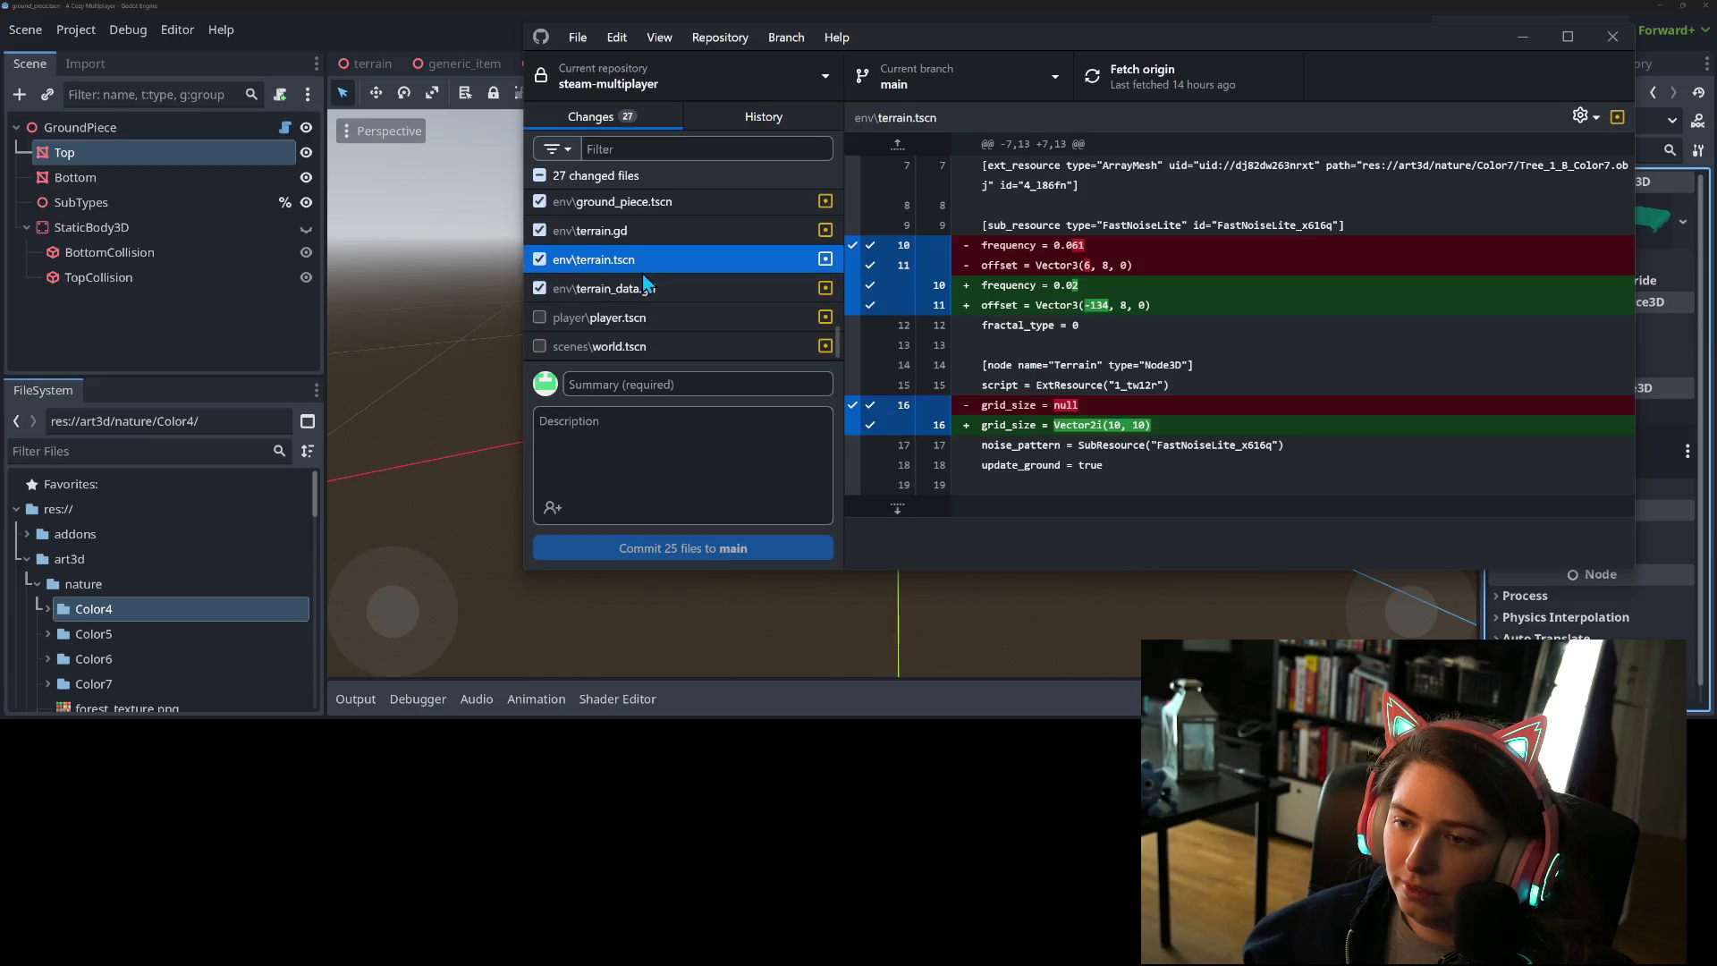
pyautogui.click(541, 260)
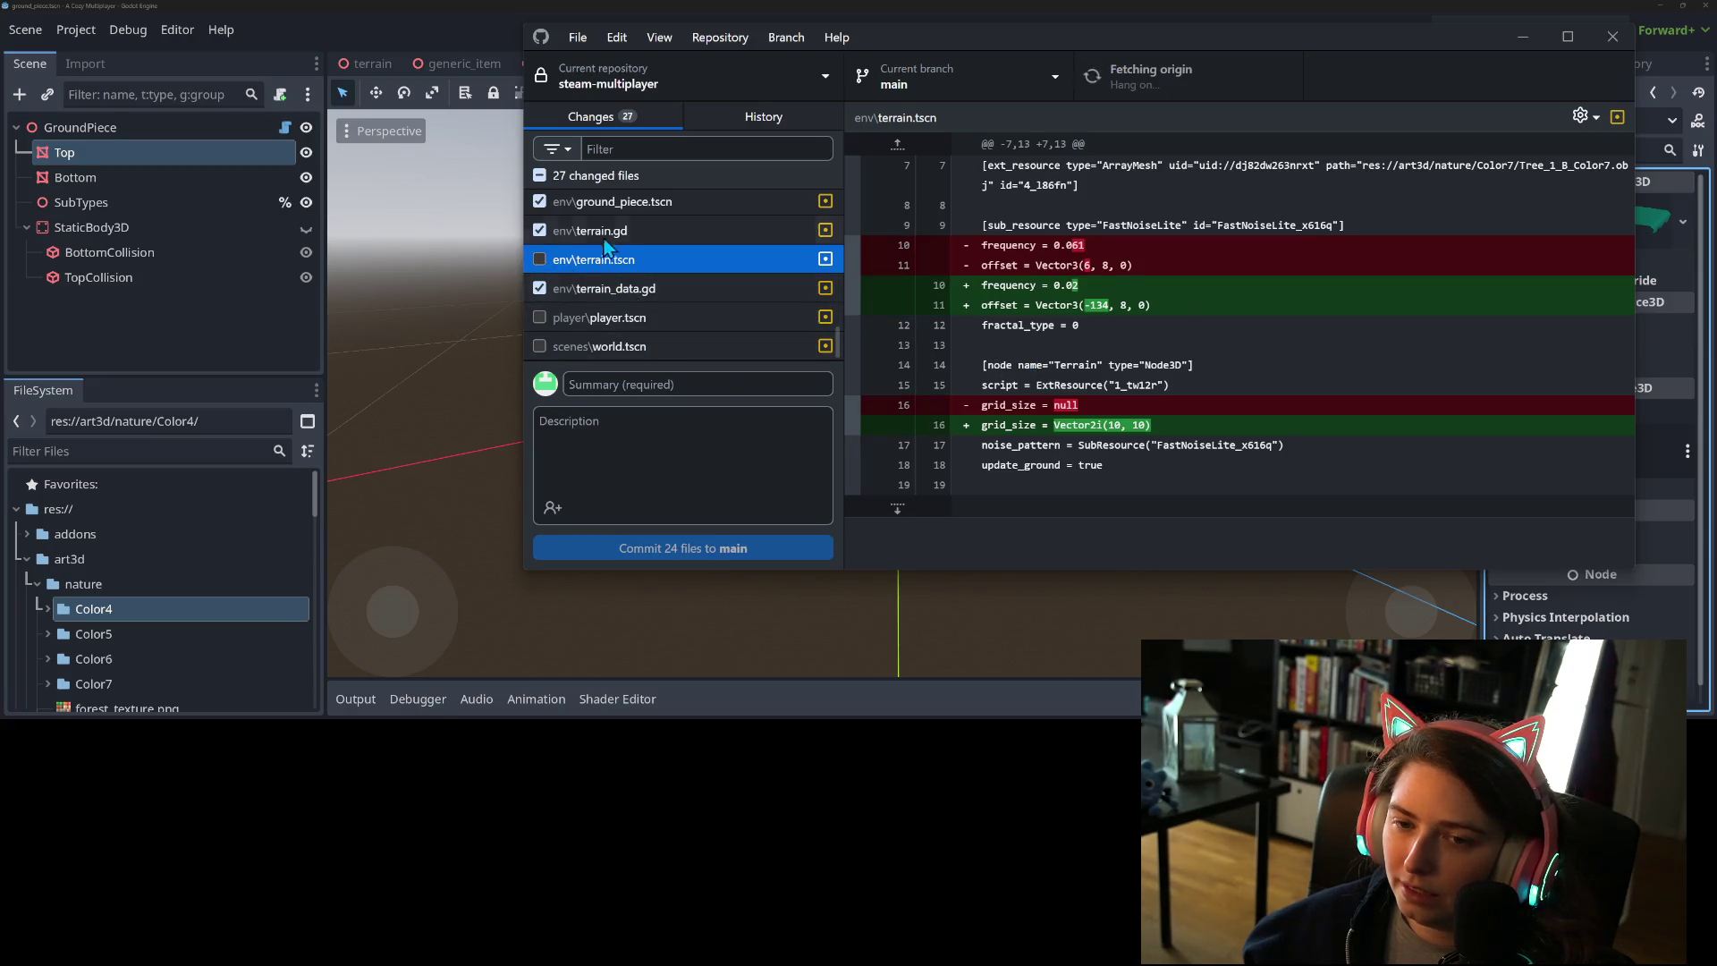
pyautogui.click(599, 232)
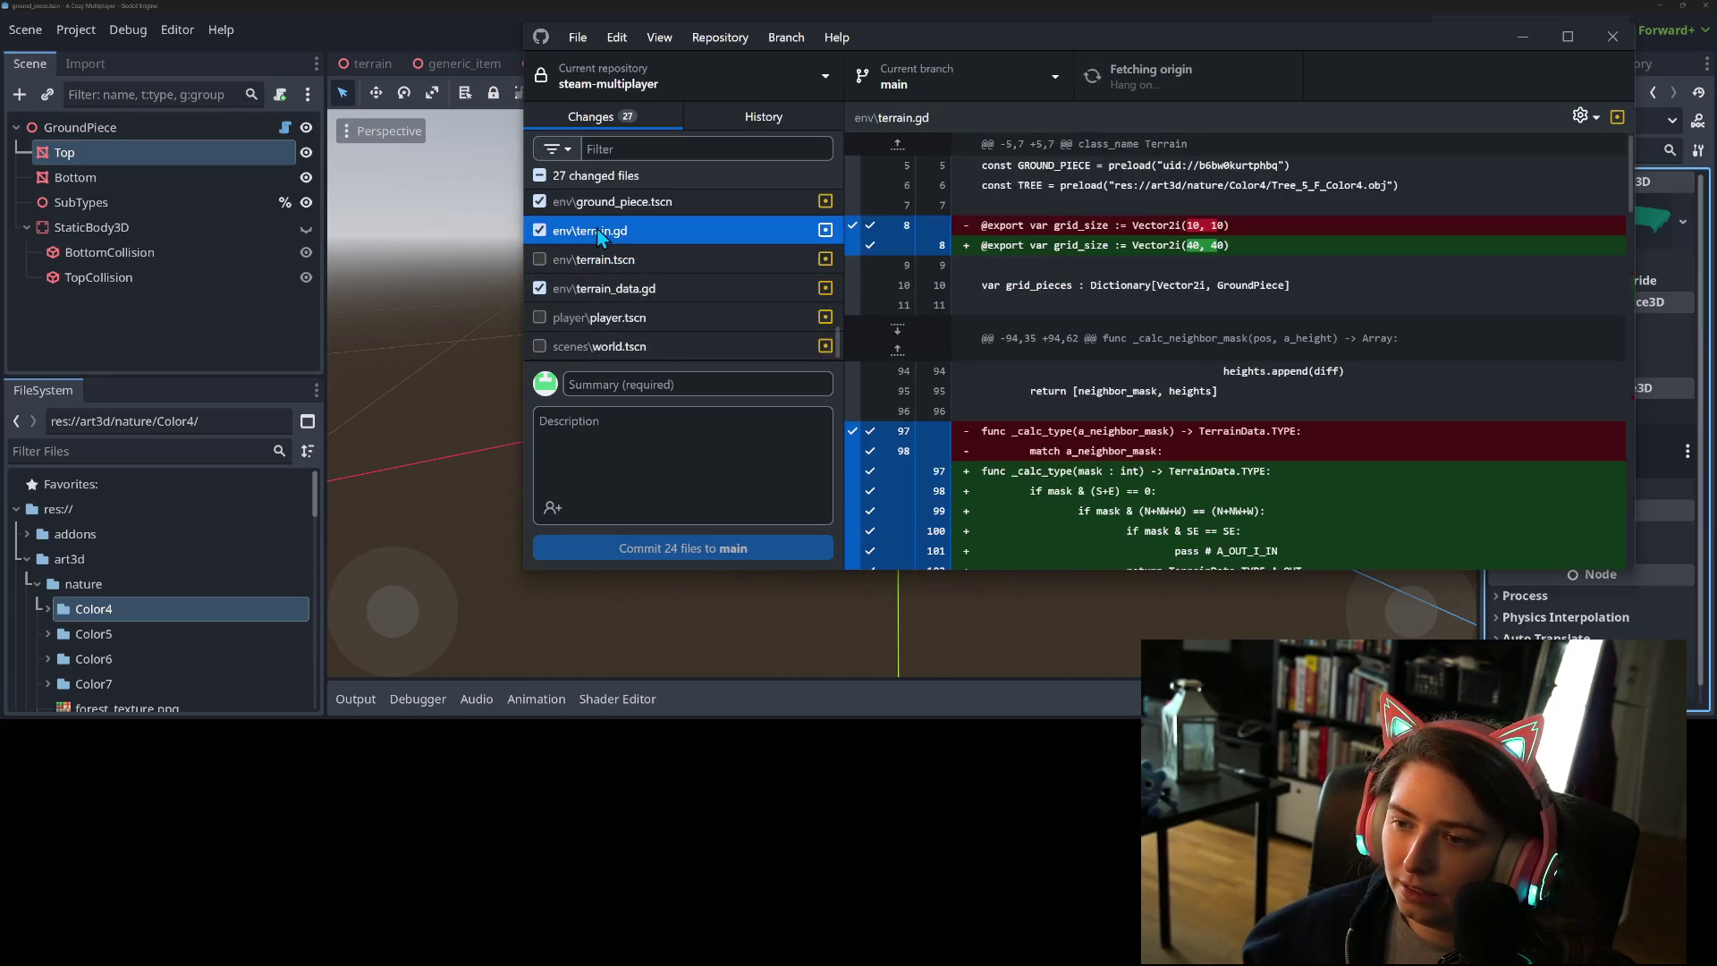
pyautogui.click(853, 240)
# - Commit the 24 chosen files to main as 'Adds more unique shapes, might not keep'
pyautogui.click(679, 392)
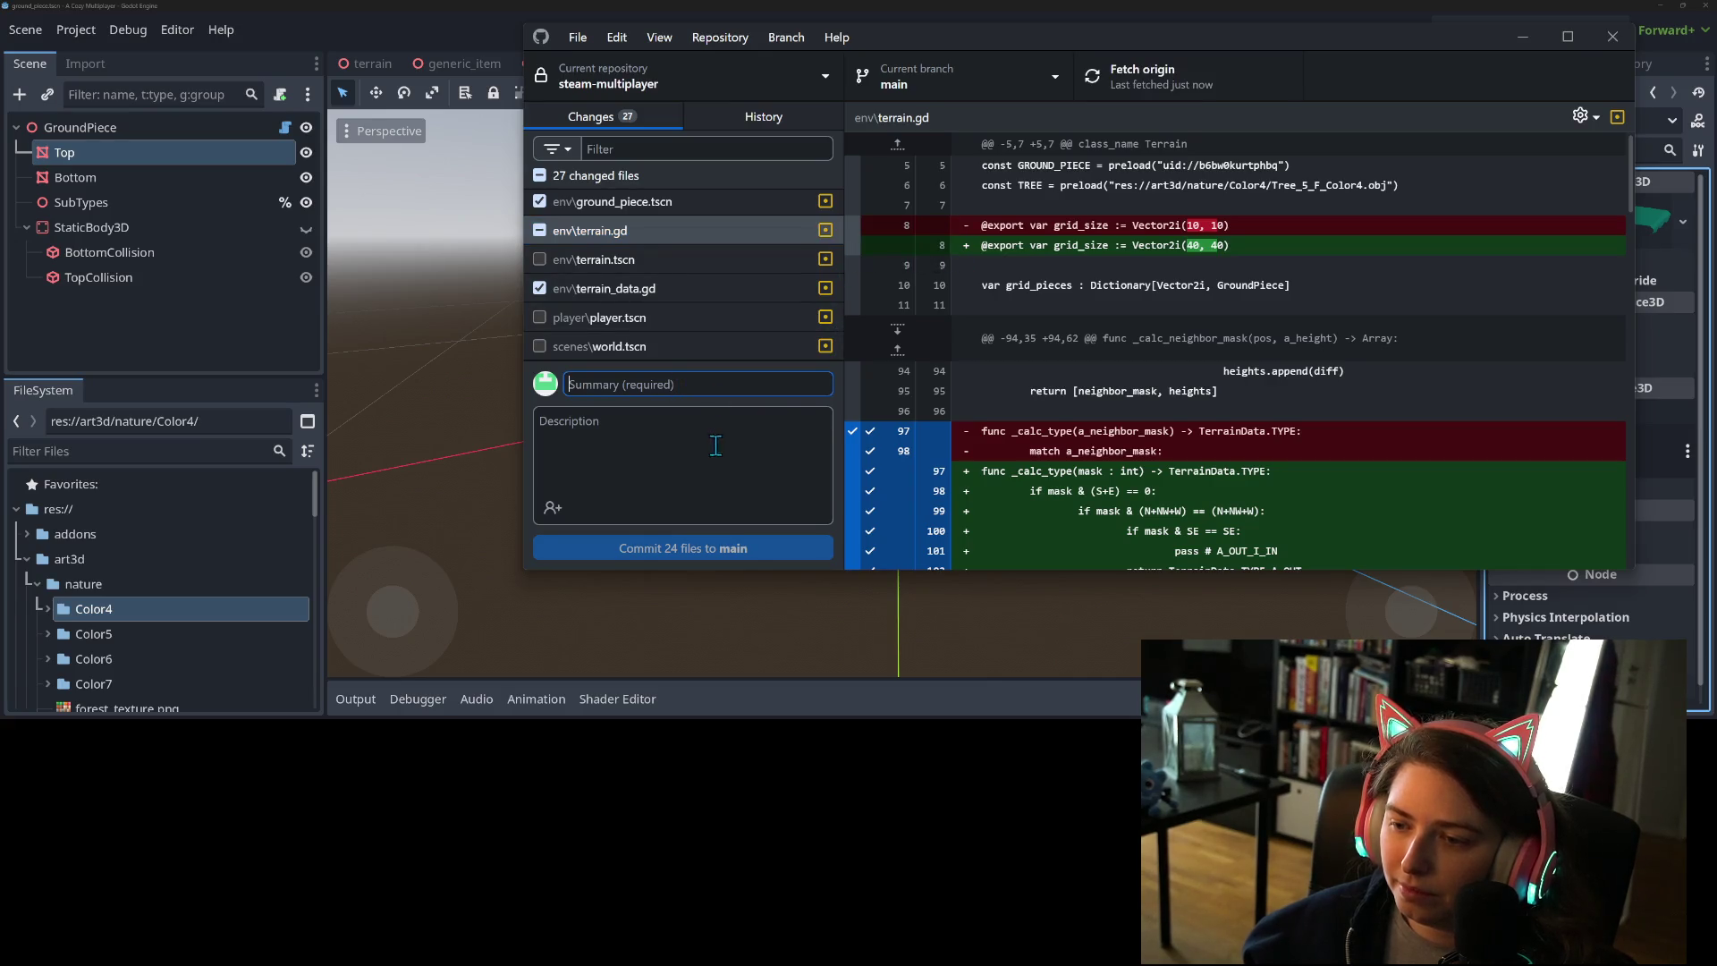
pyautogui.write('Adds more unique c')
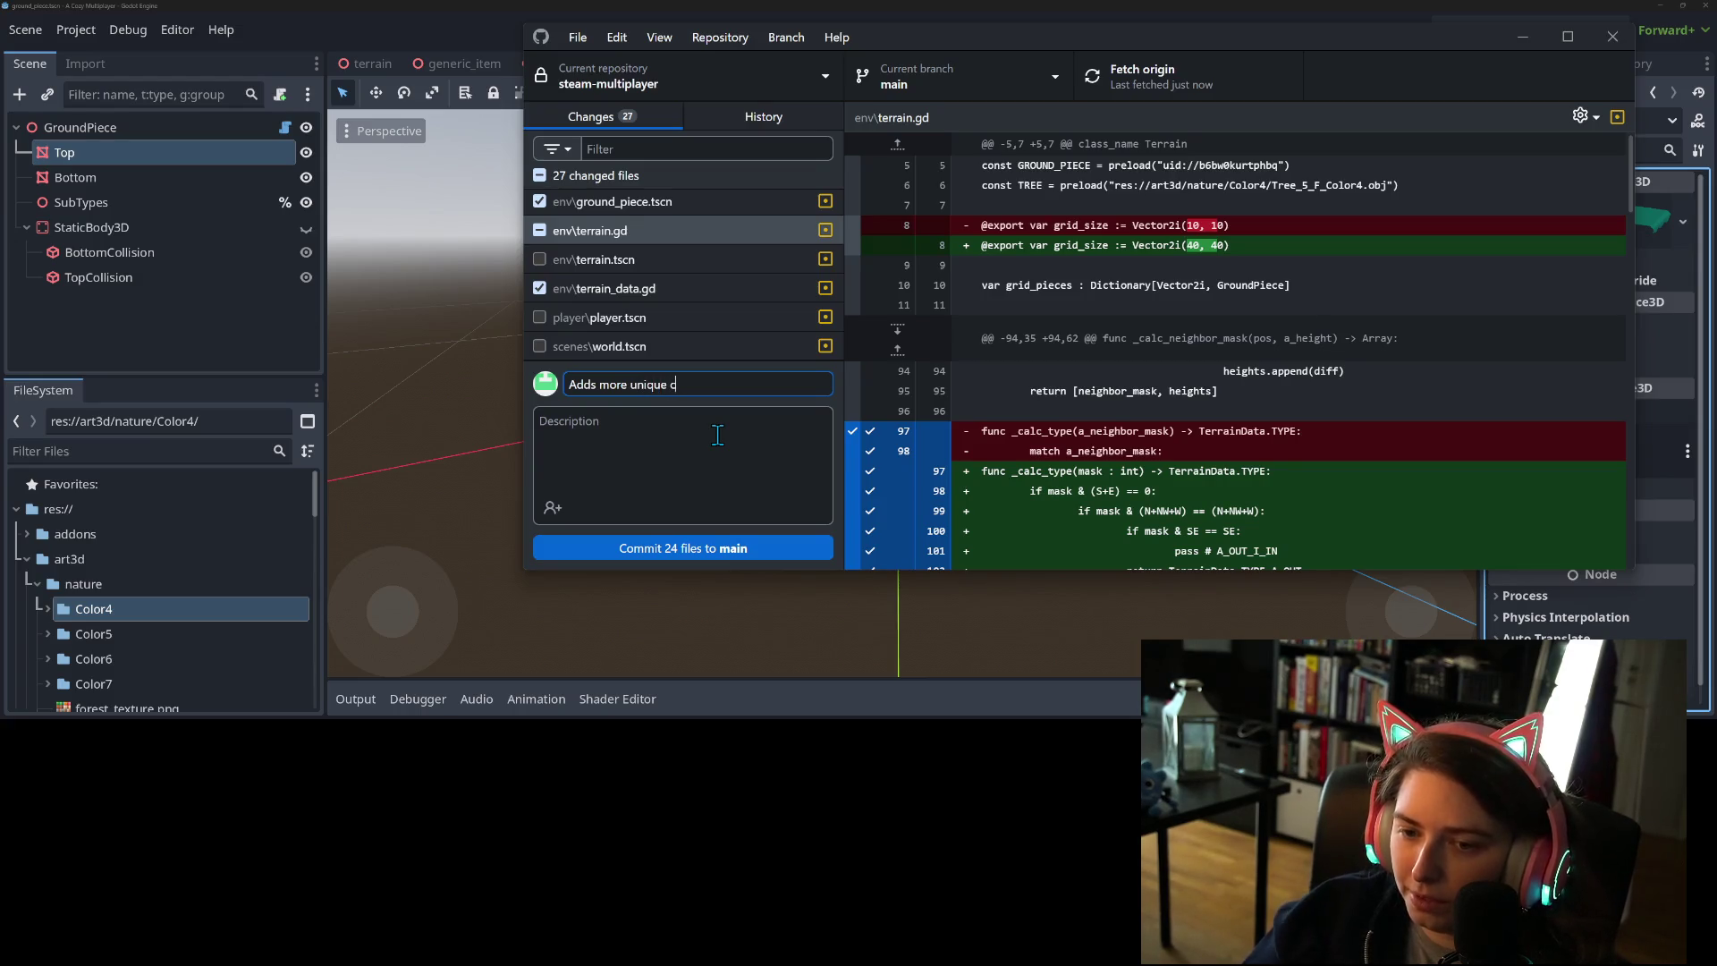
pyautogui.press('BackSpace')
pyautogui.write('shapes, might not keep')
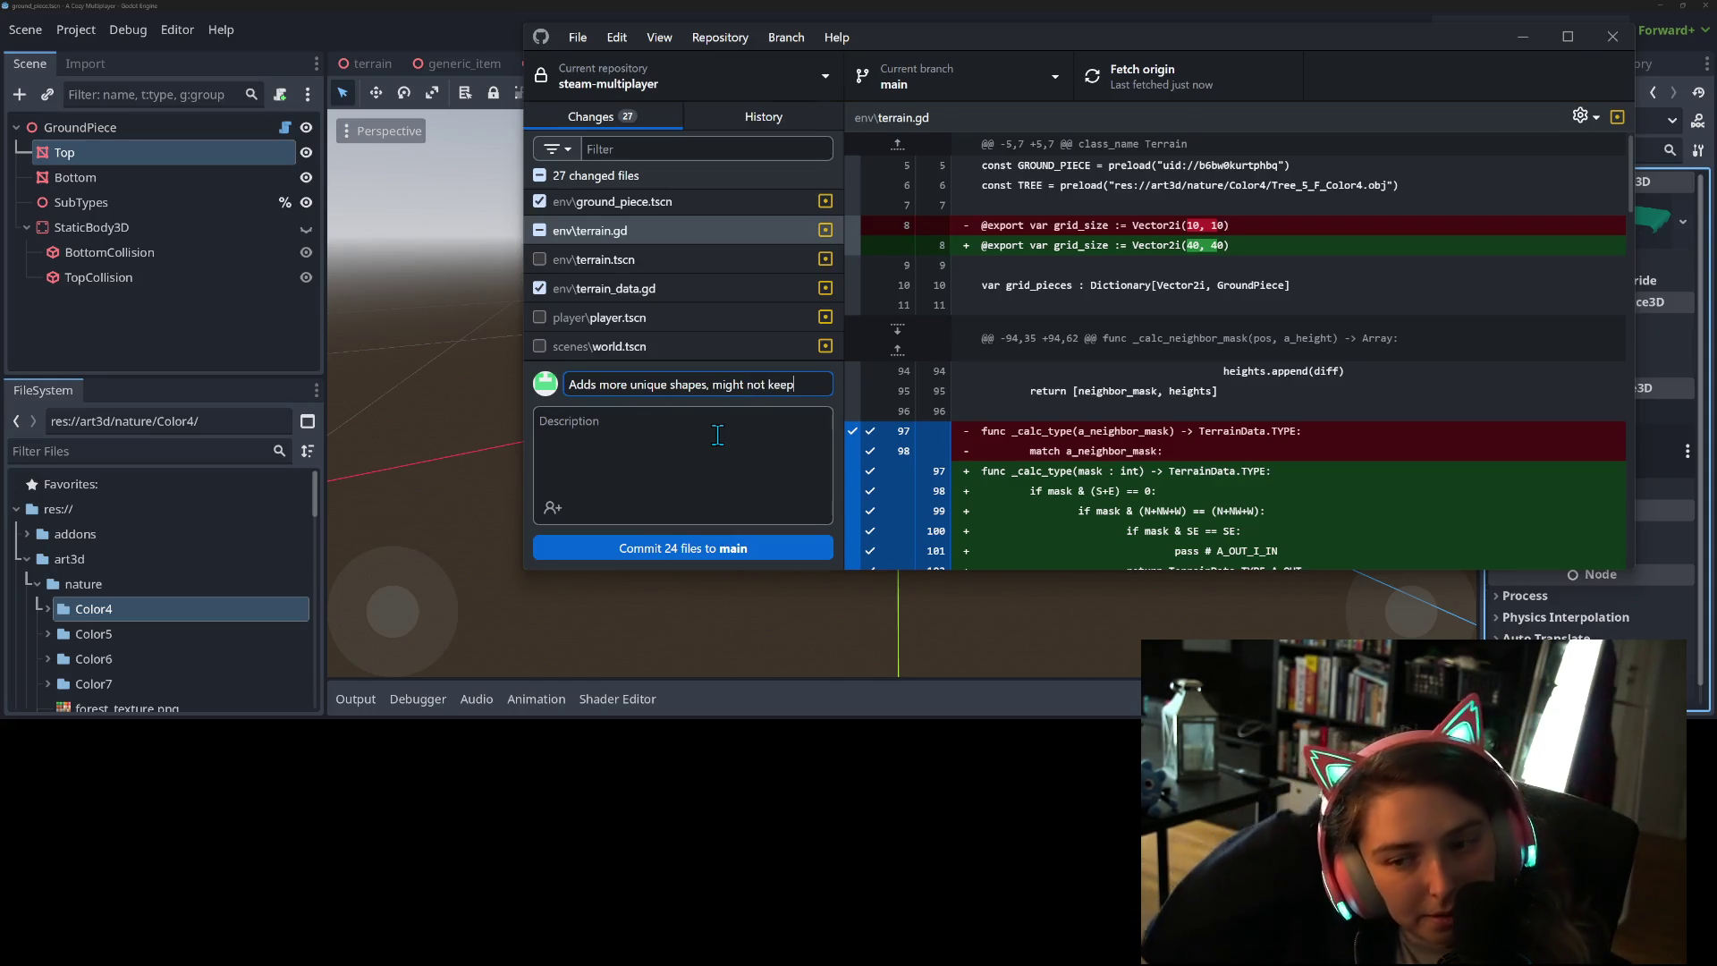
pyautogui.click(718, 548)
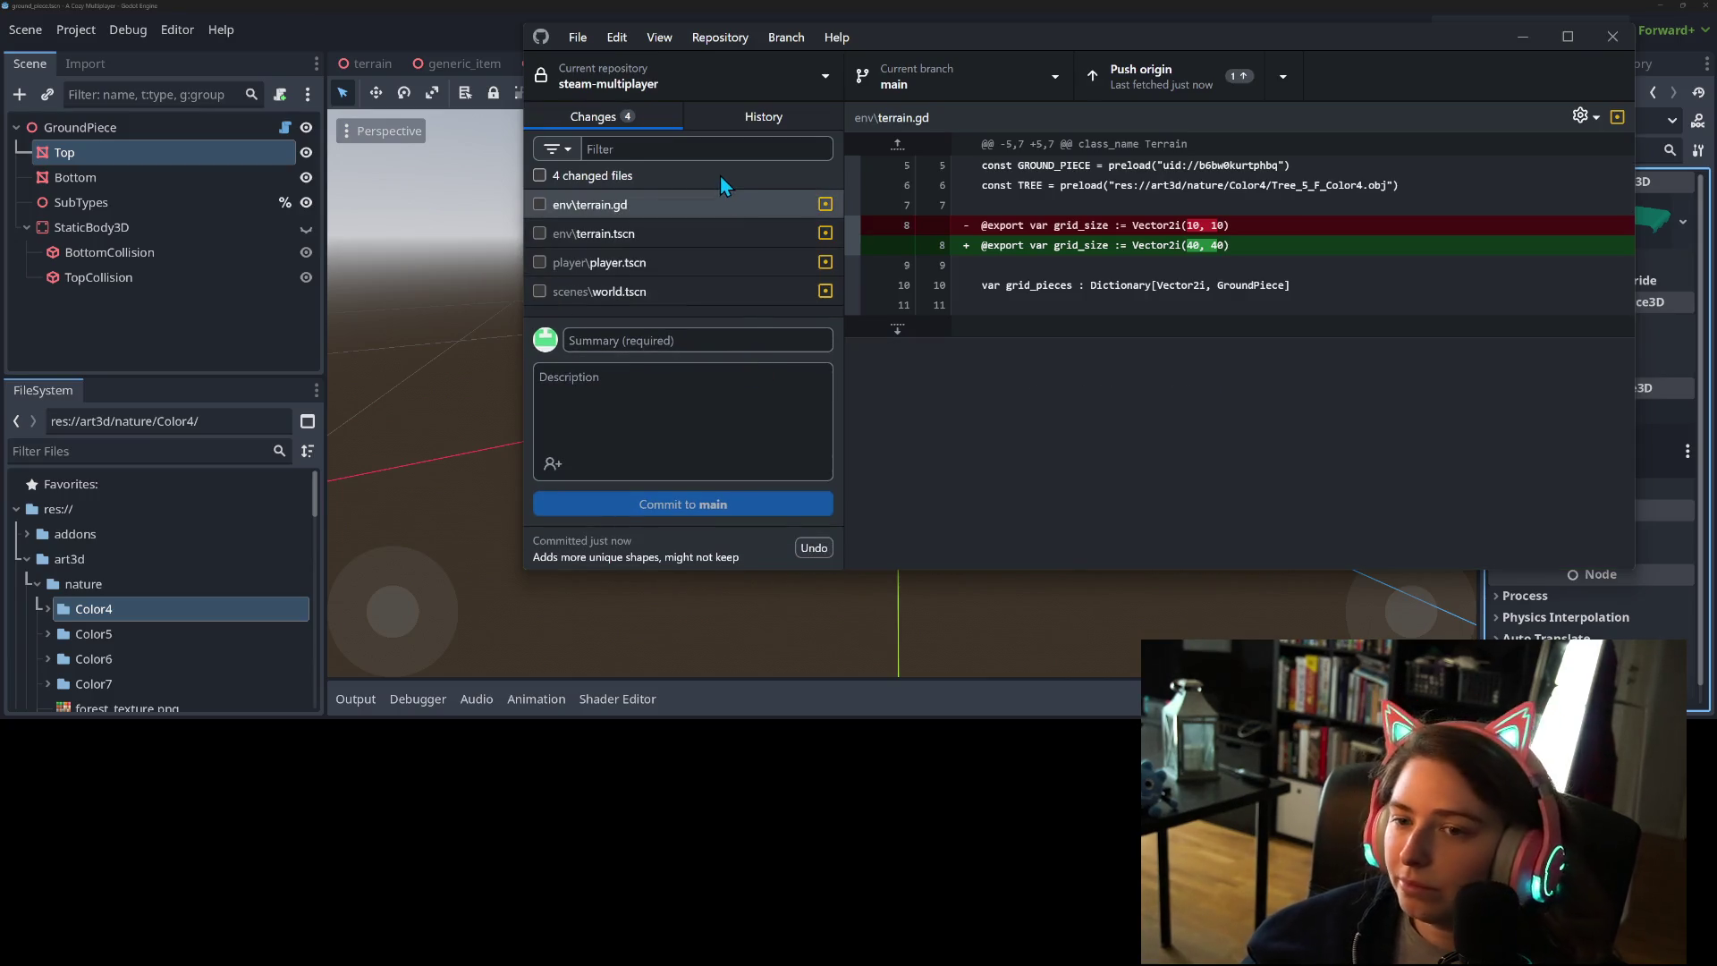
pyautogui.click(347, 12)
# - Close the player and terrain scene tabs in Godot
pyautogui.click(928, 63)
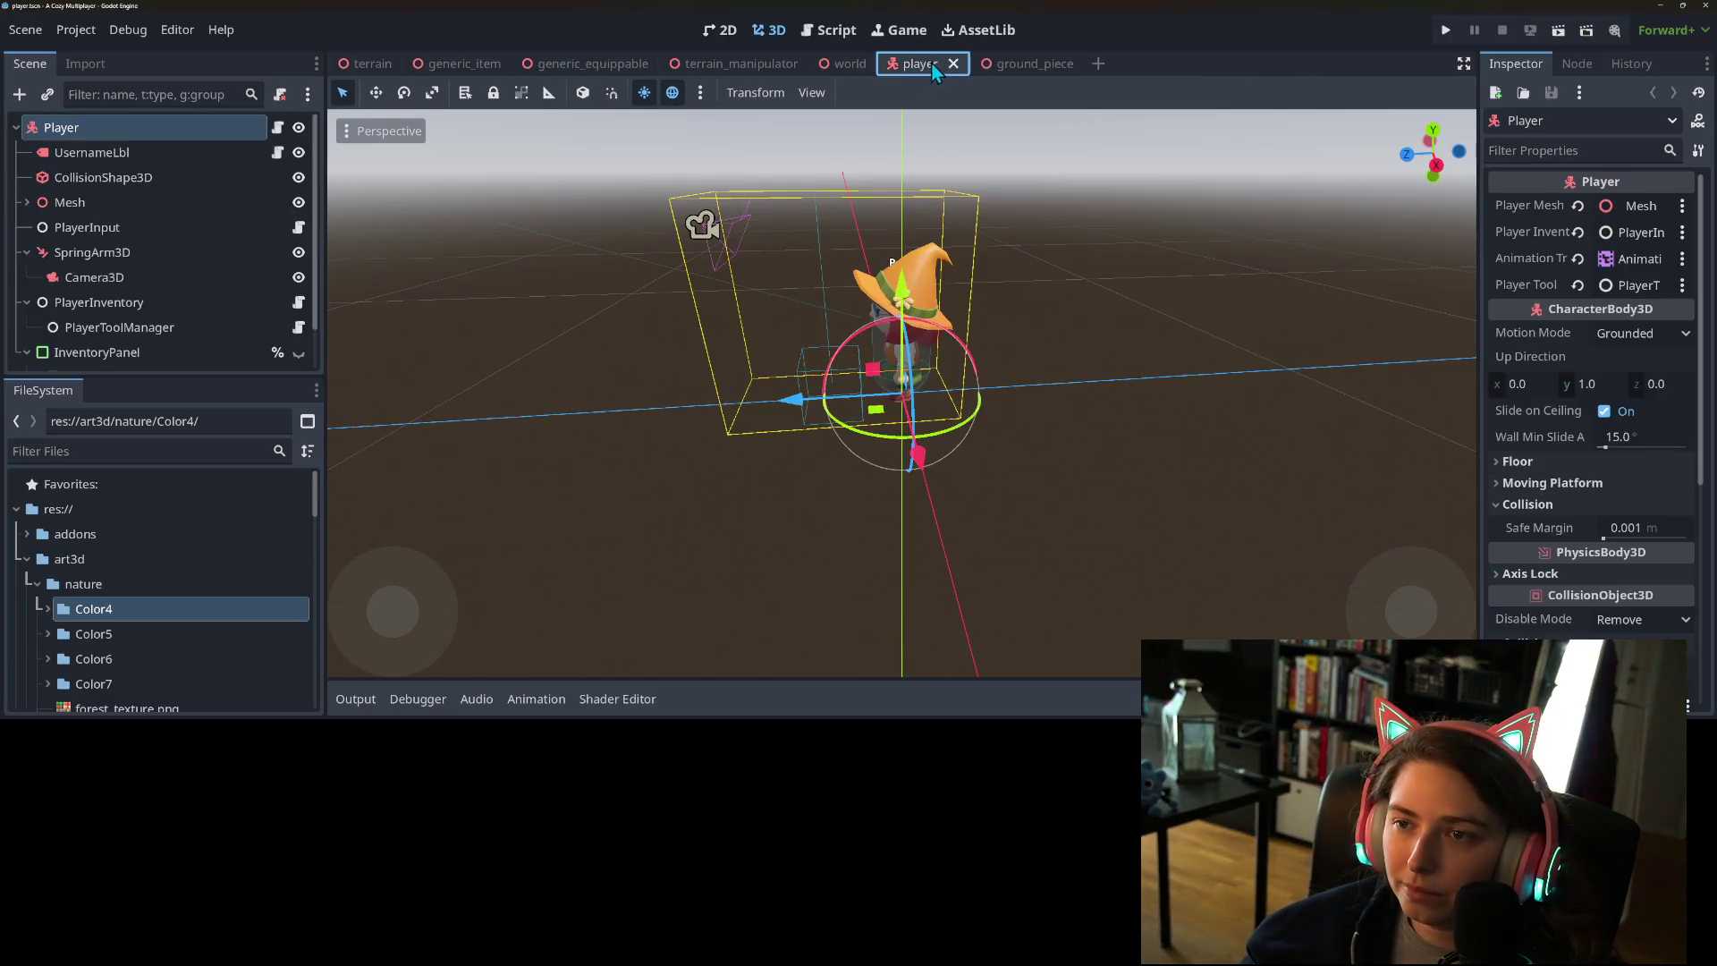
pyautogui.click(953, 64)
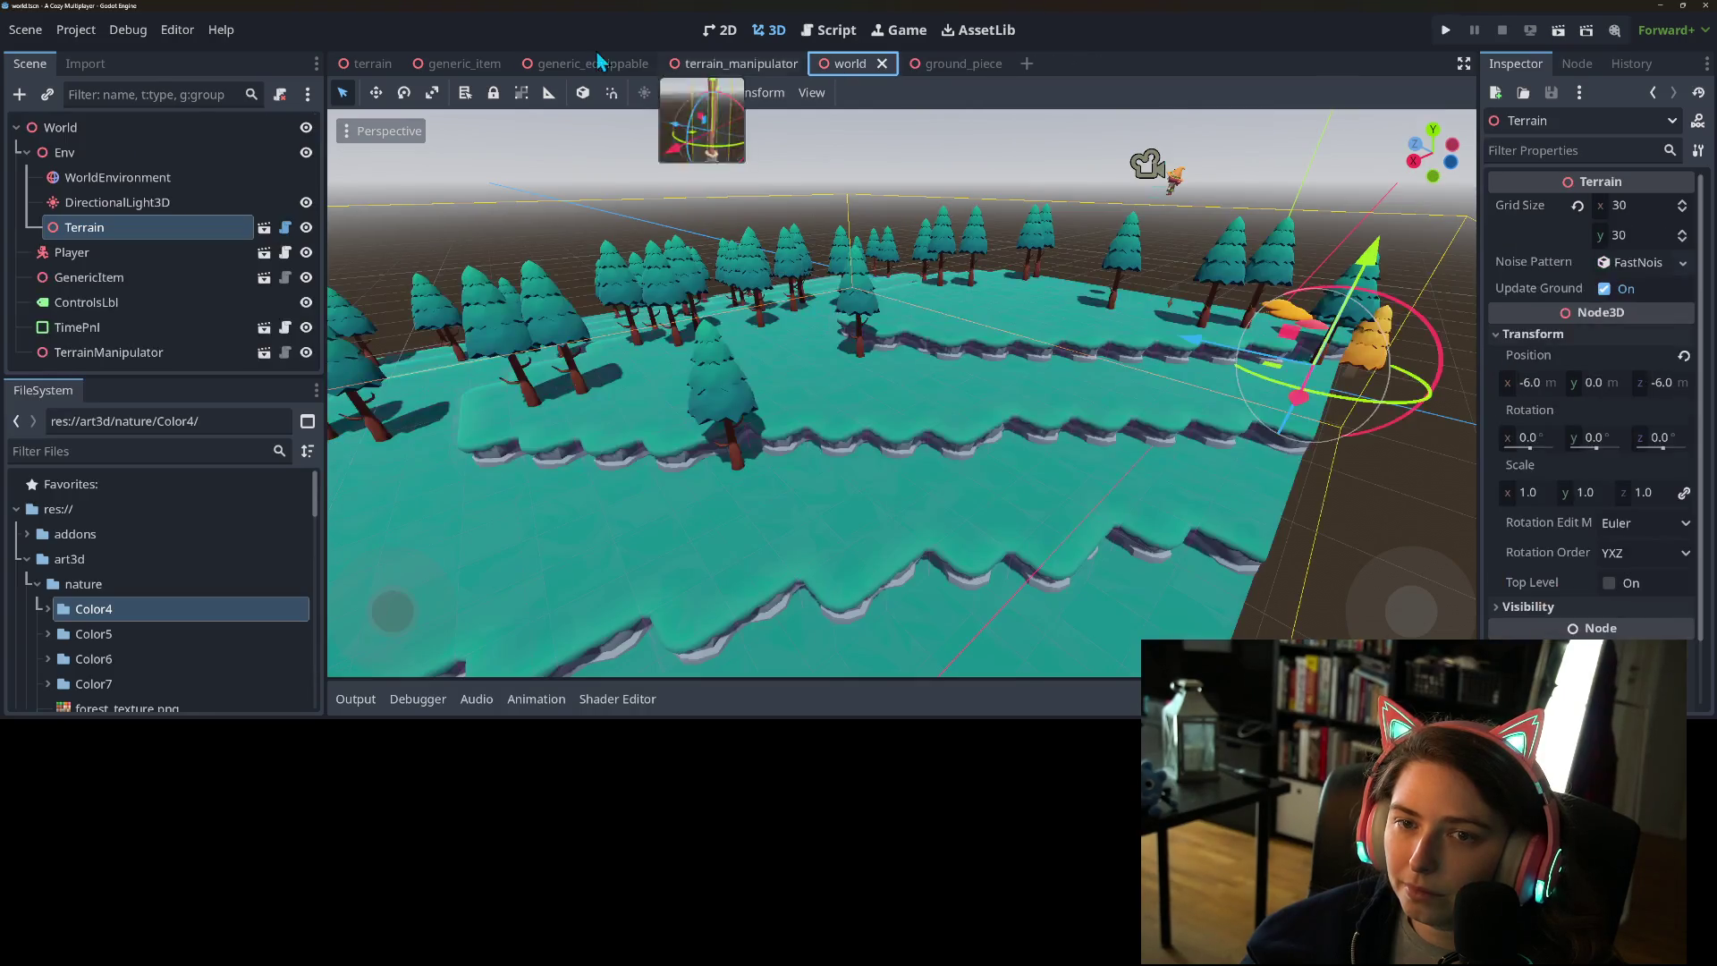
pyautogui.click(403, 65)
pyautogui.click(407, 64)
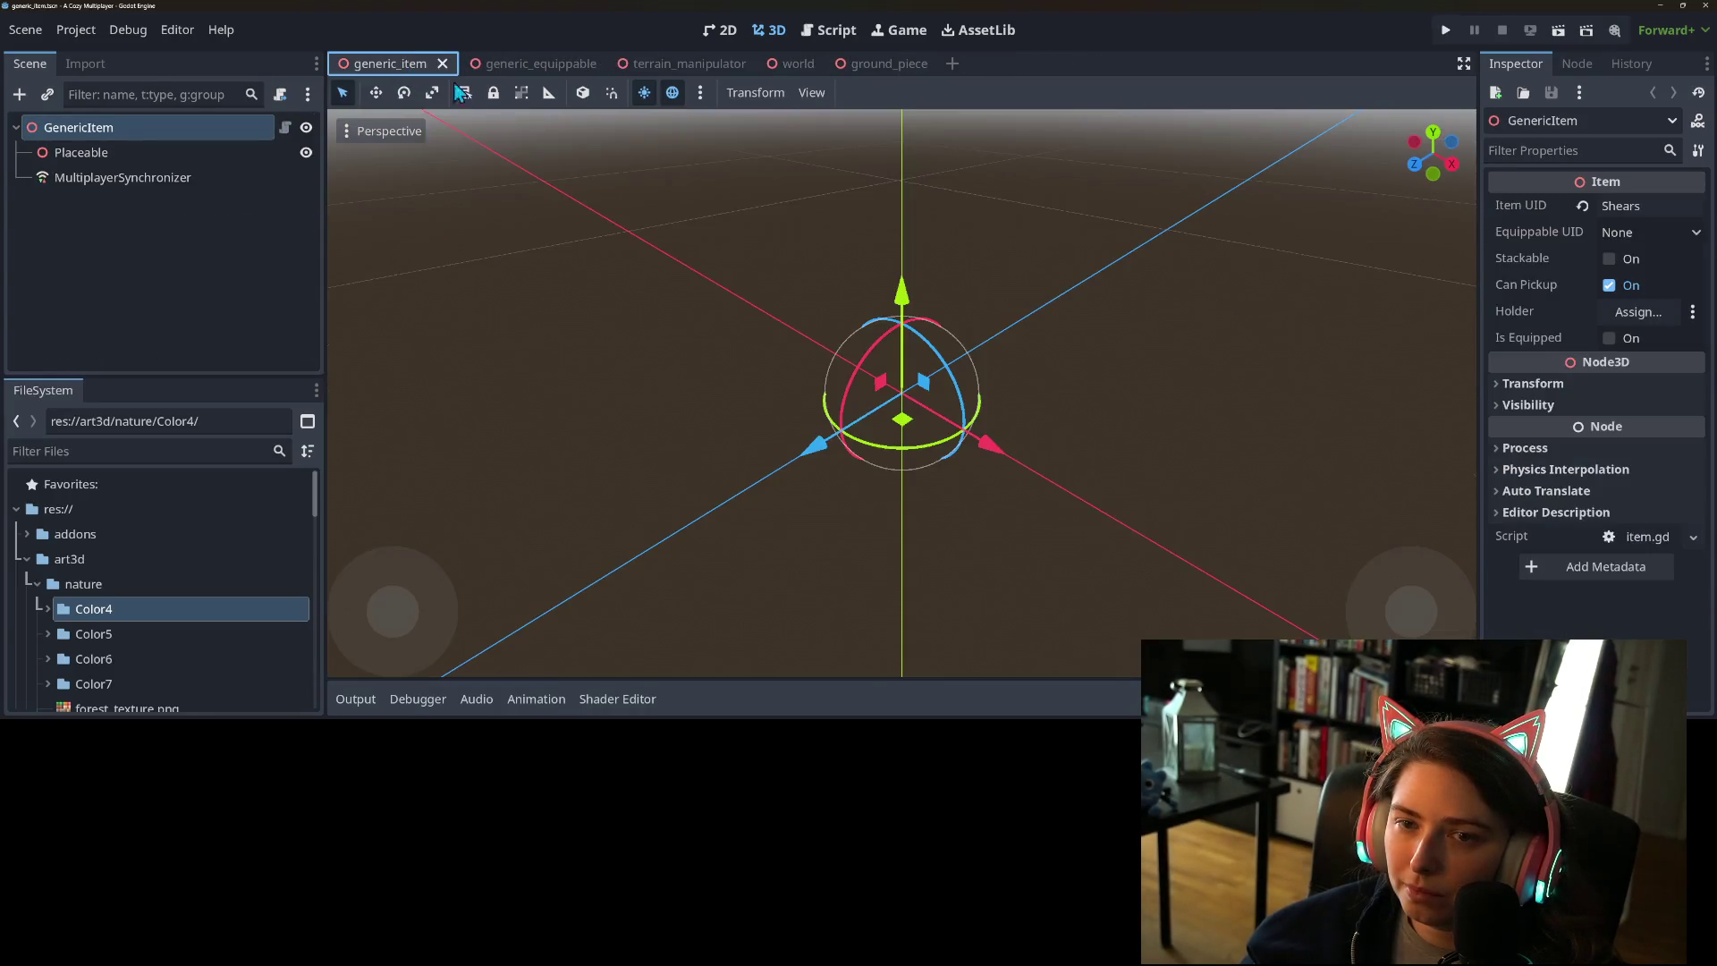
# - Discard the four leftover changes in GitHub Desktop and fetch from origin
pyautogui.hotkey('alt', 'Tab')
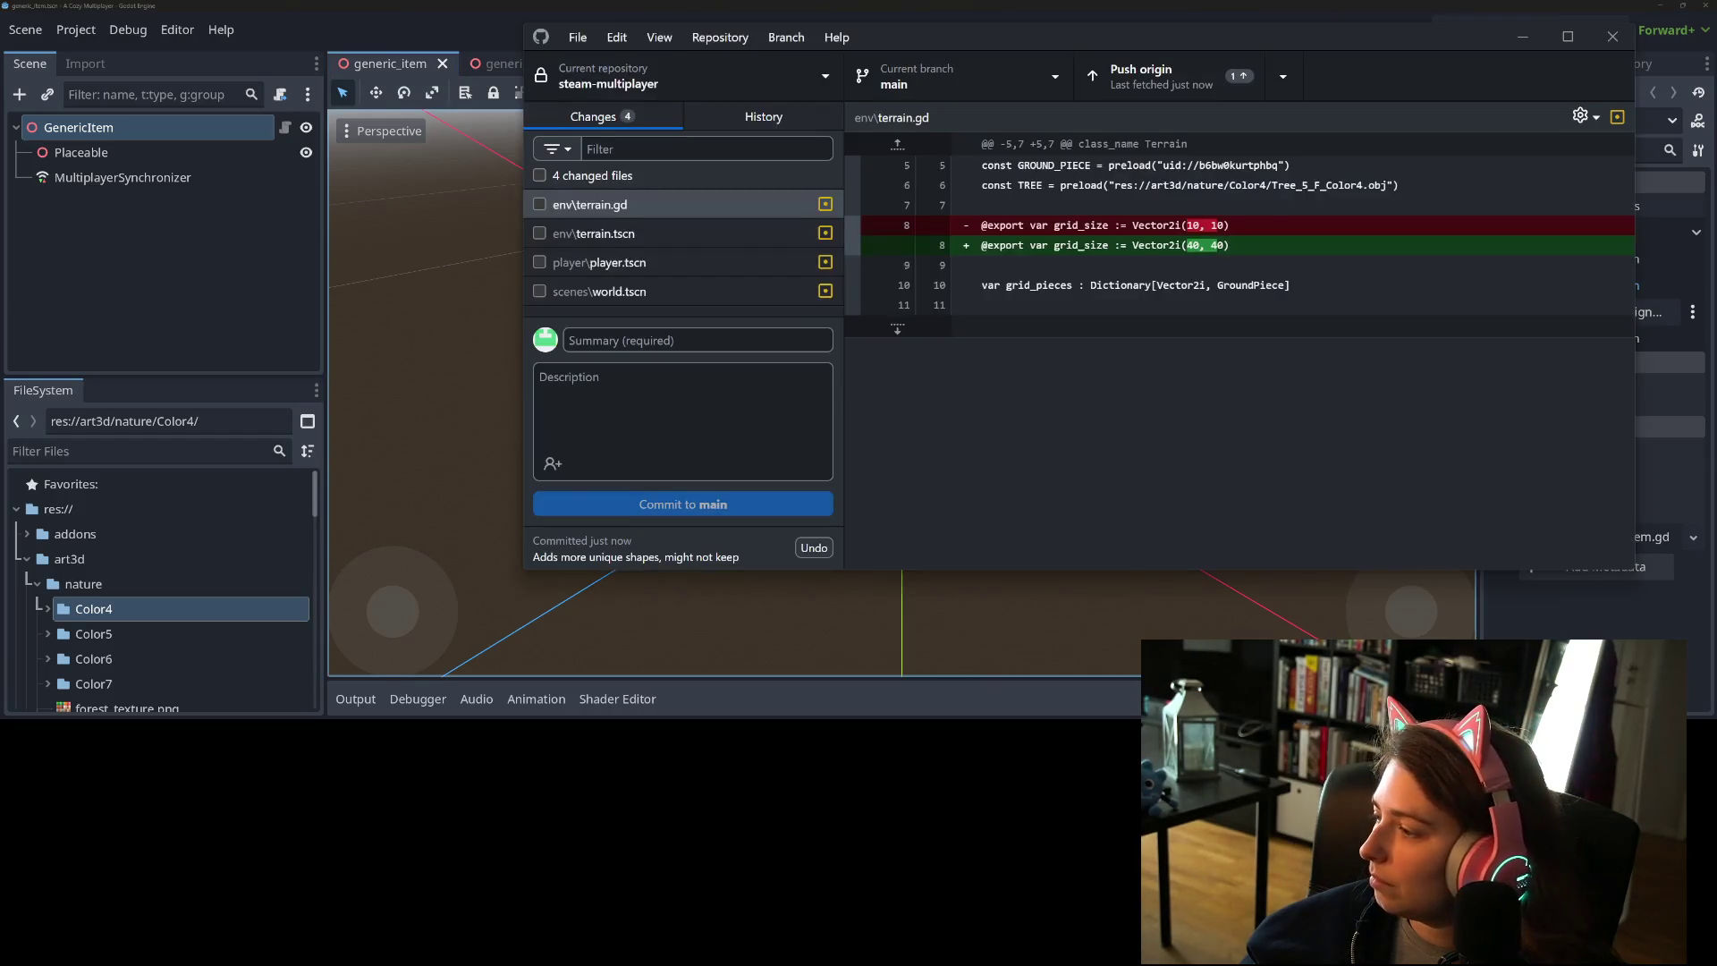
pyautogui.rightClick(653, 175)
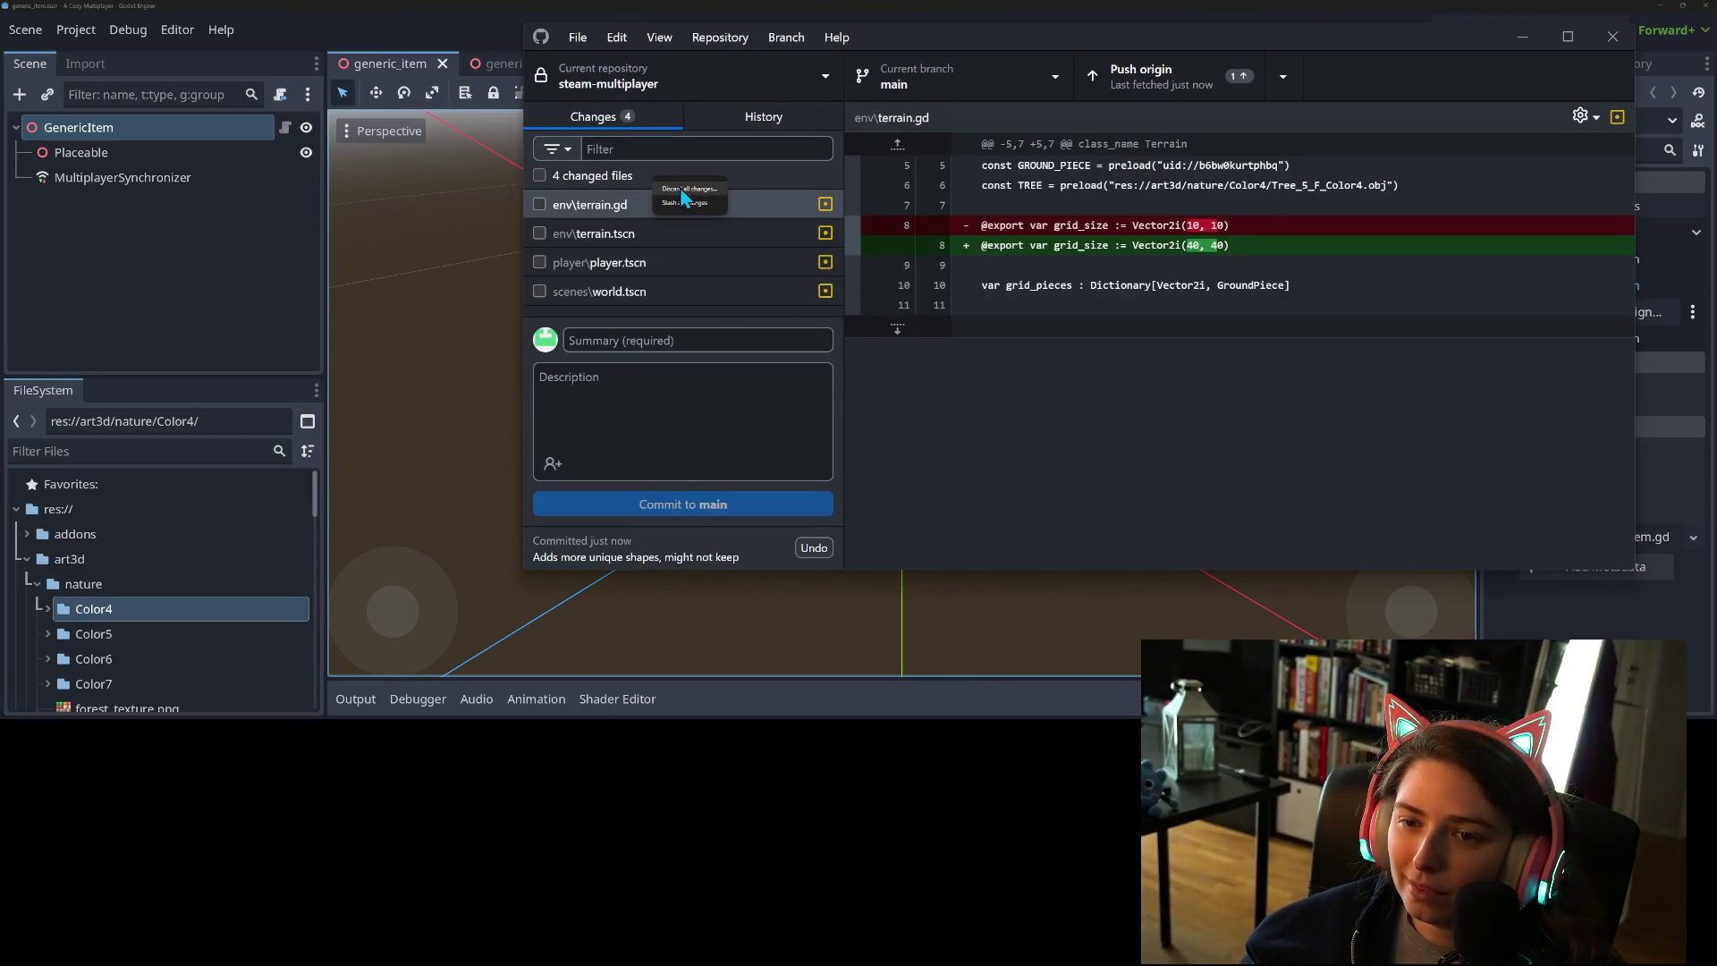
pyautogui.click(685, 189)
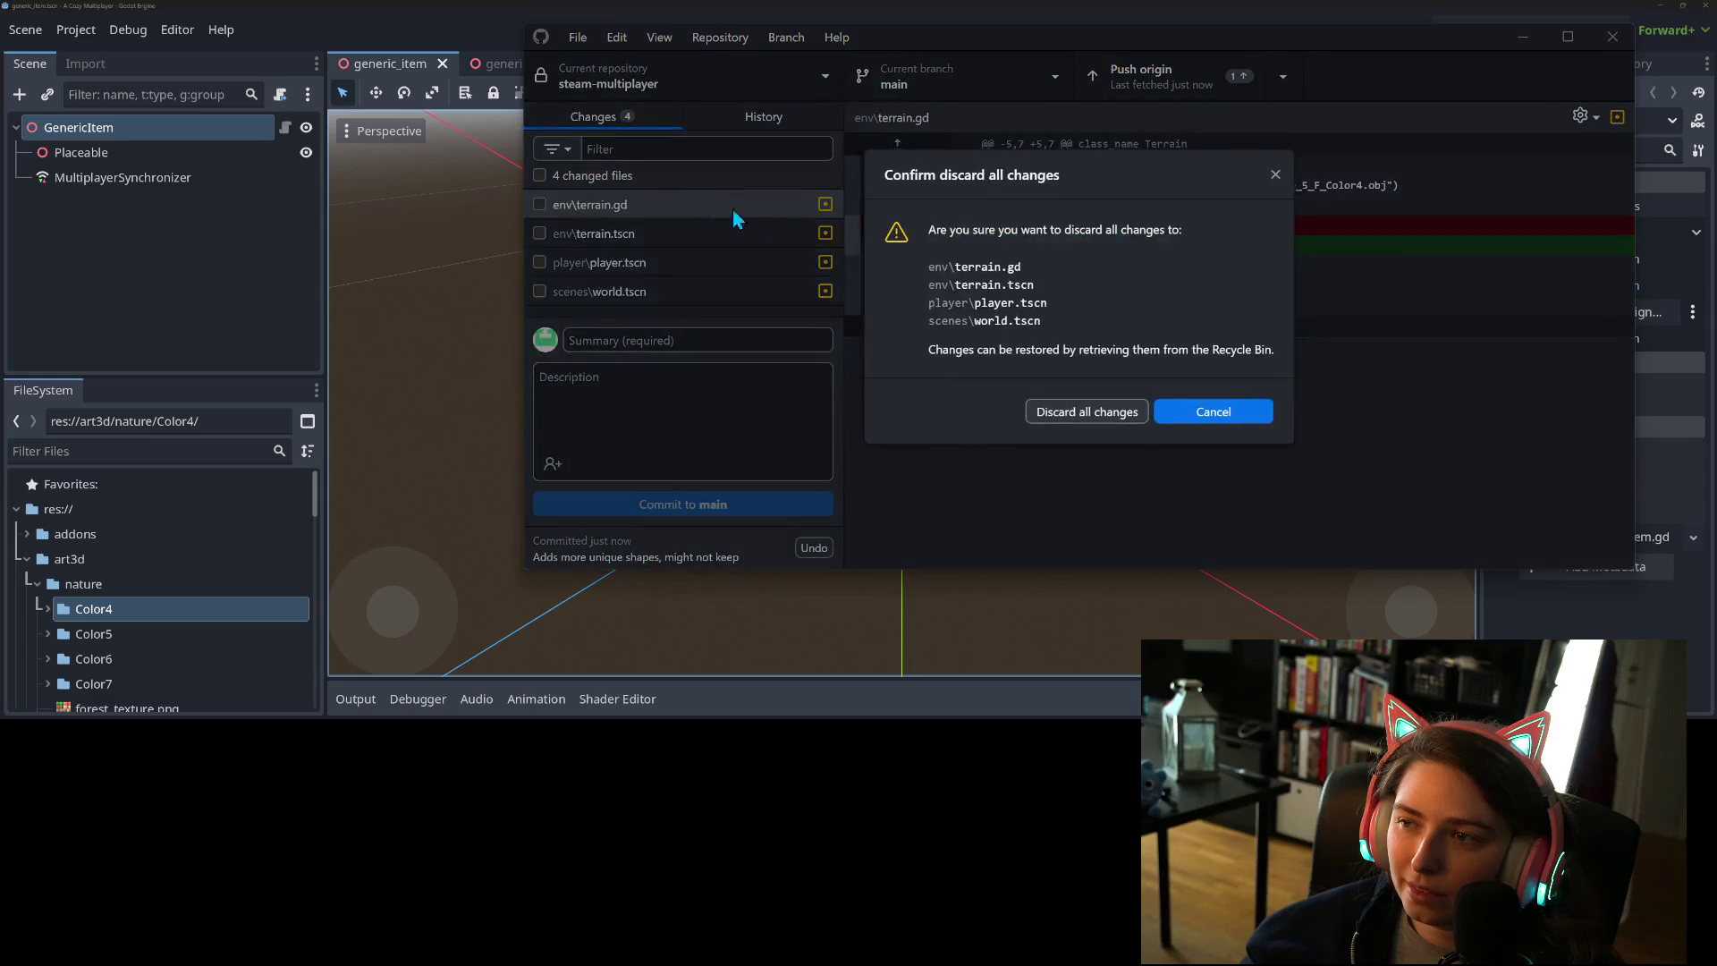
pyautogui.click(1101, 419)
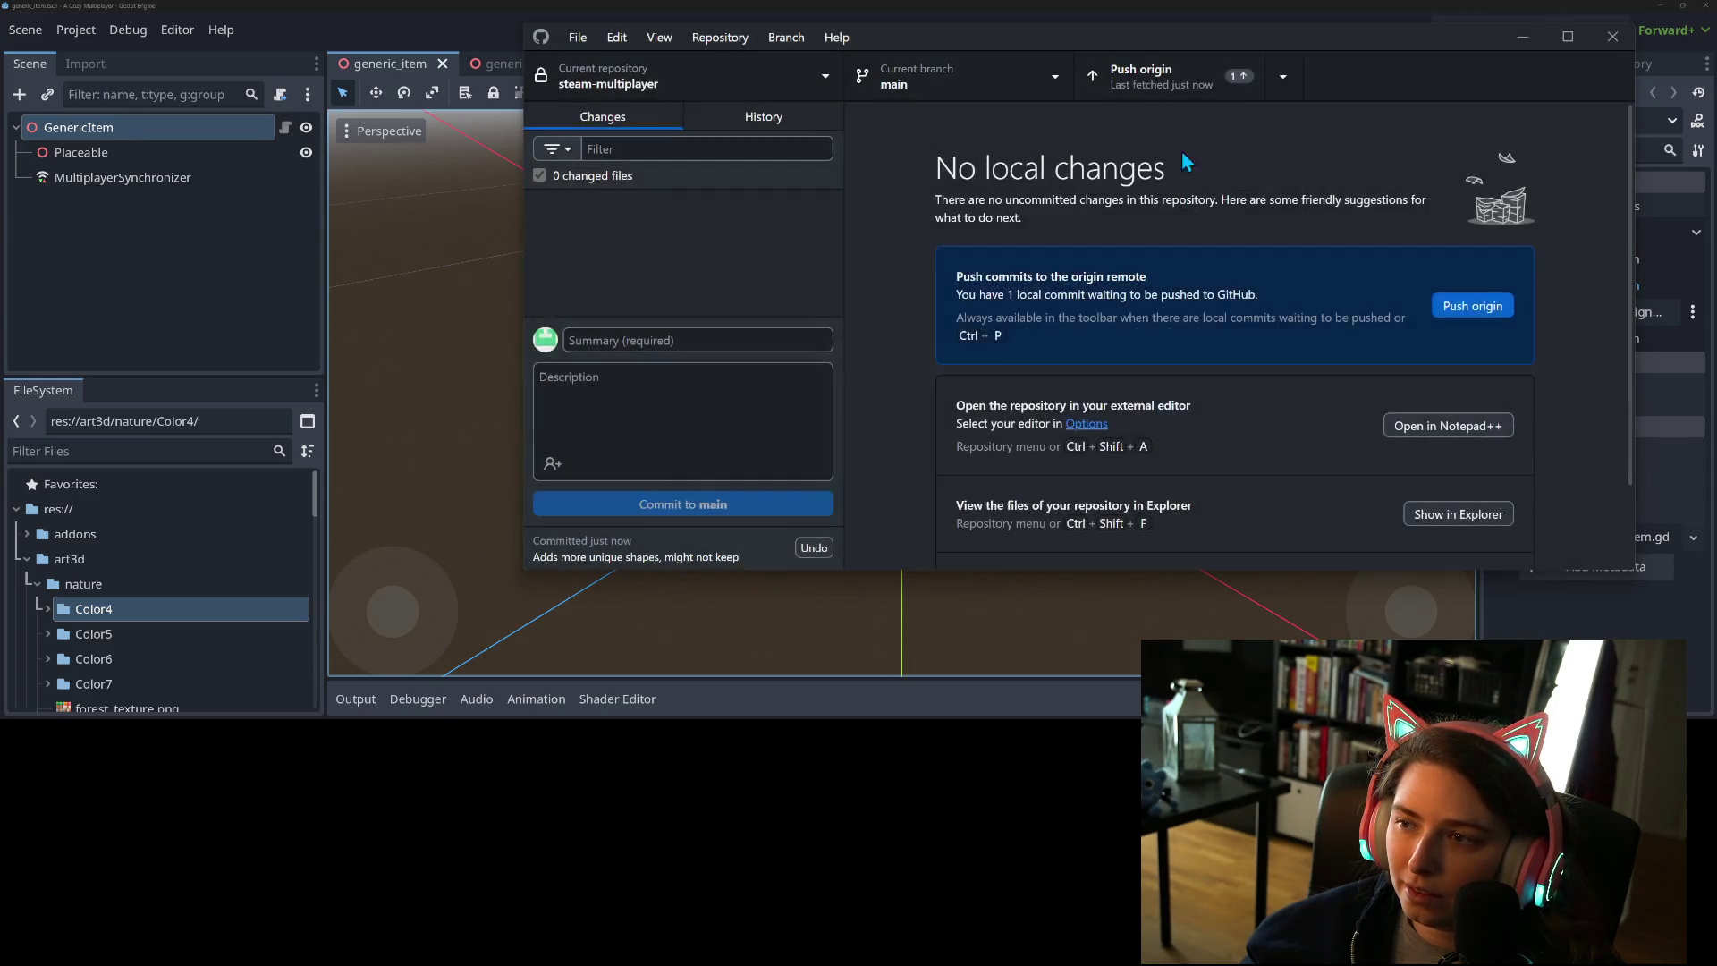
pyautogui.click(1204, 91)
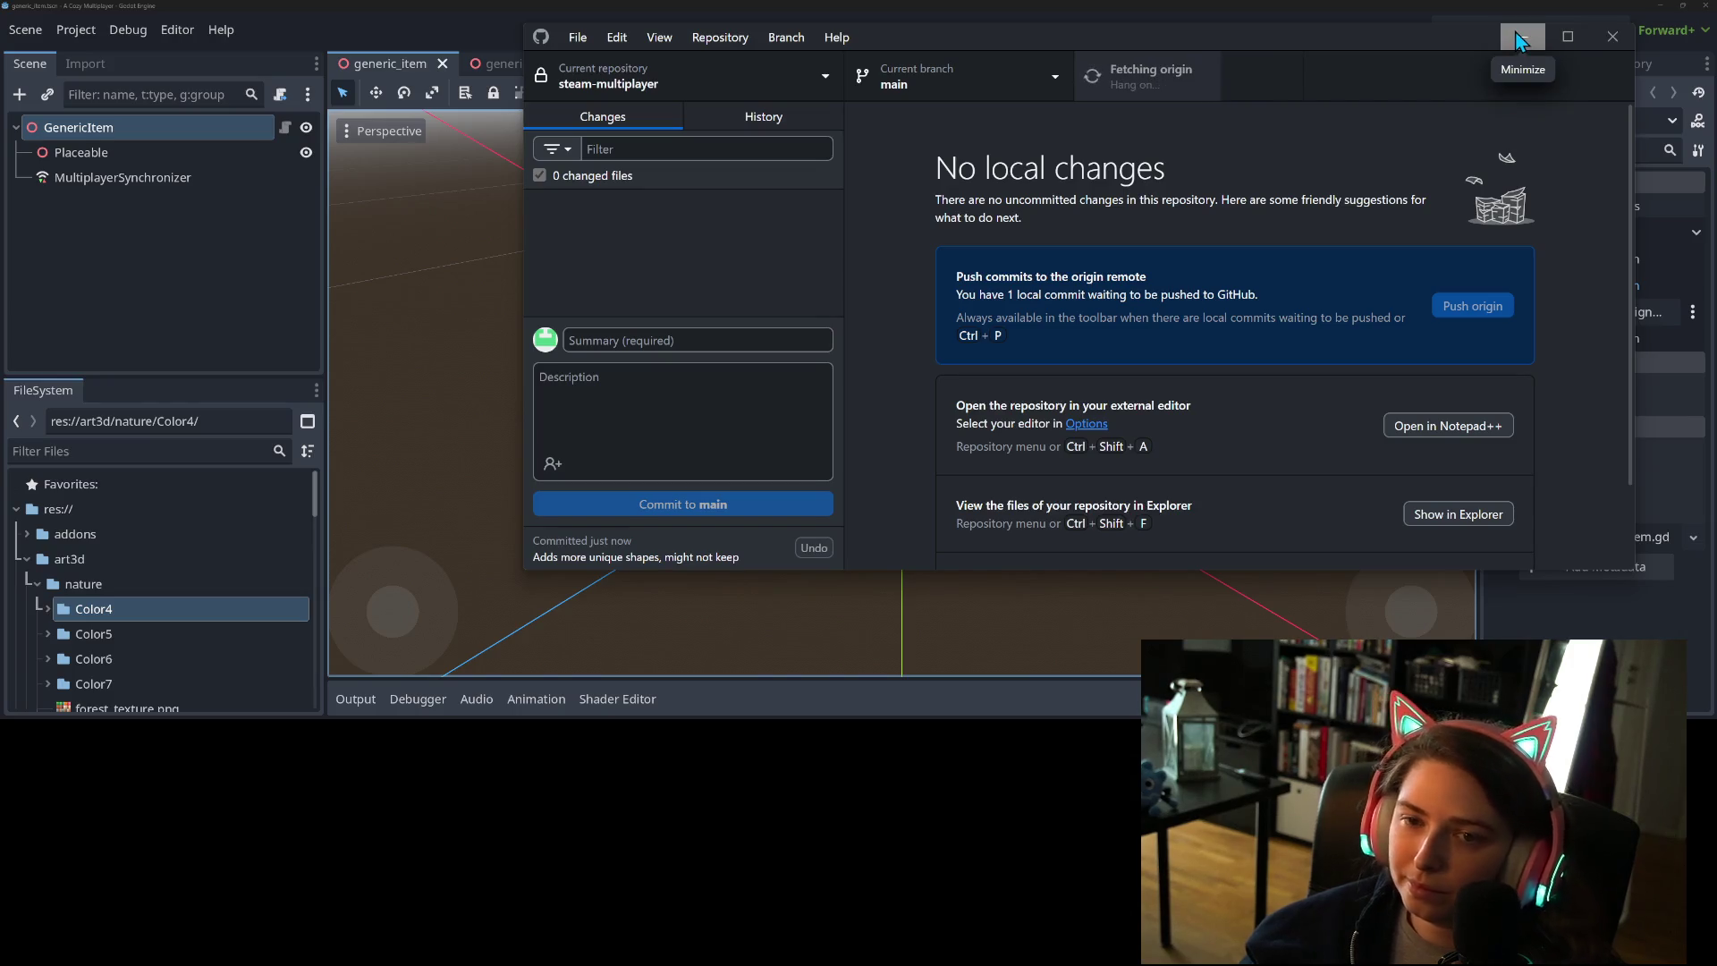
# - Create a branch named dual_grid_tiling and publish it to GitHub
pyautogui.click(995, 62)
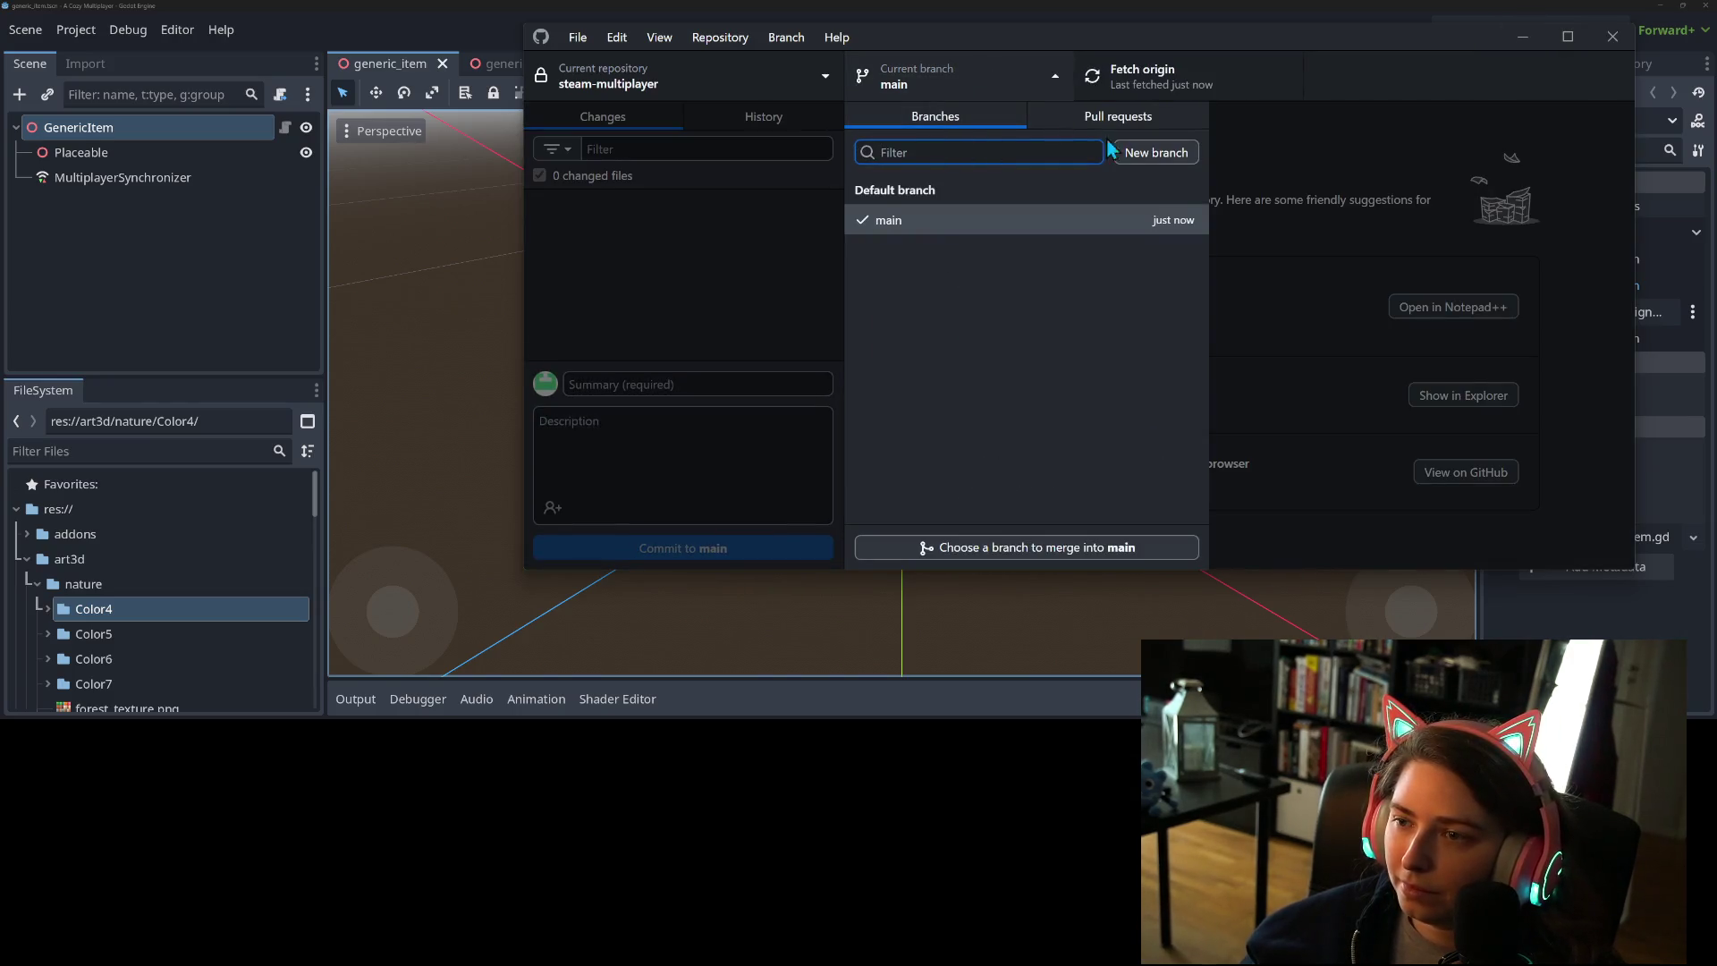
pyautogui.click(1145, 157)
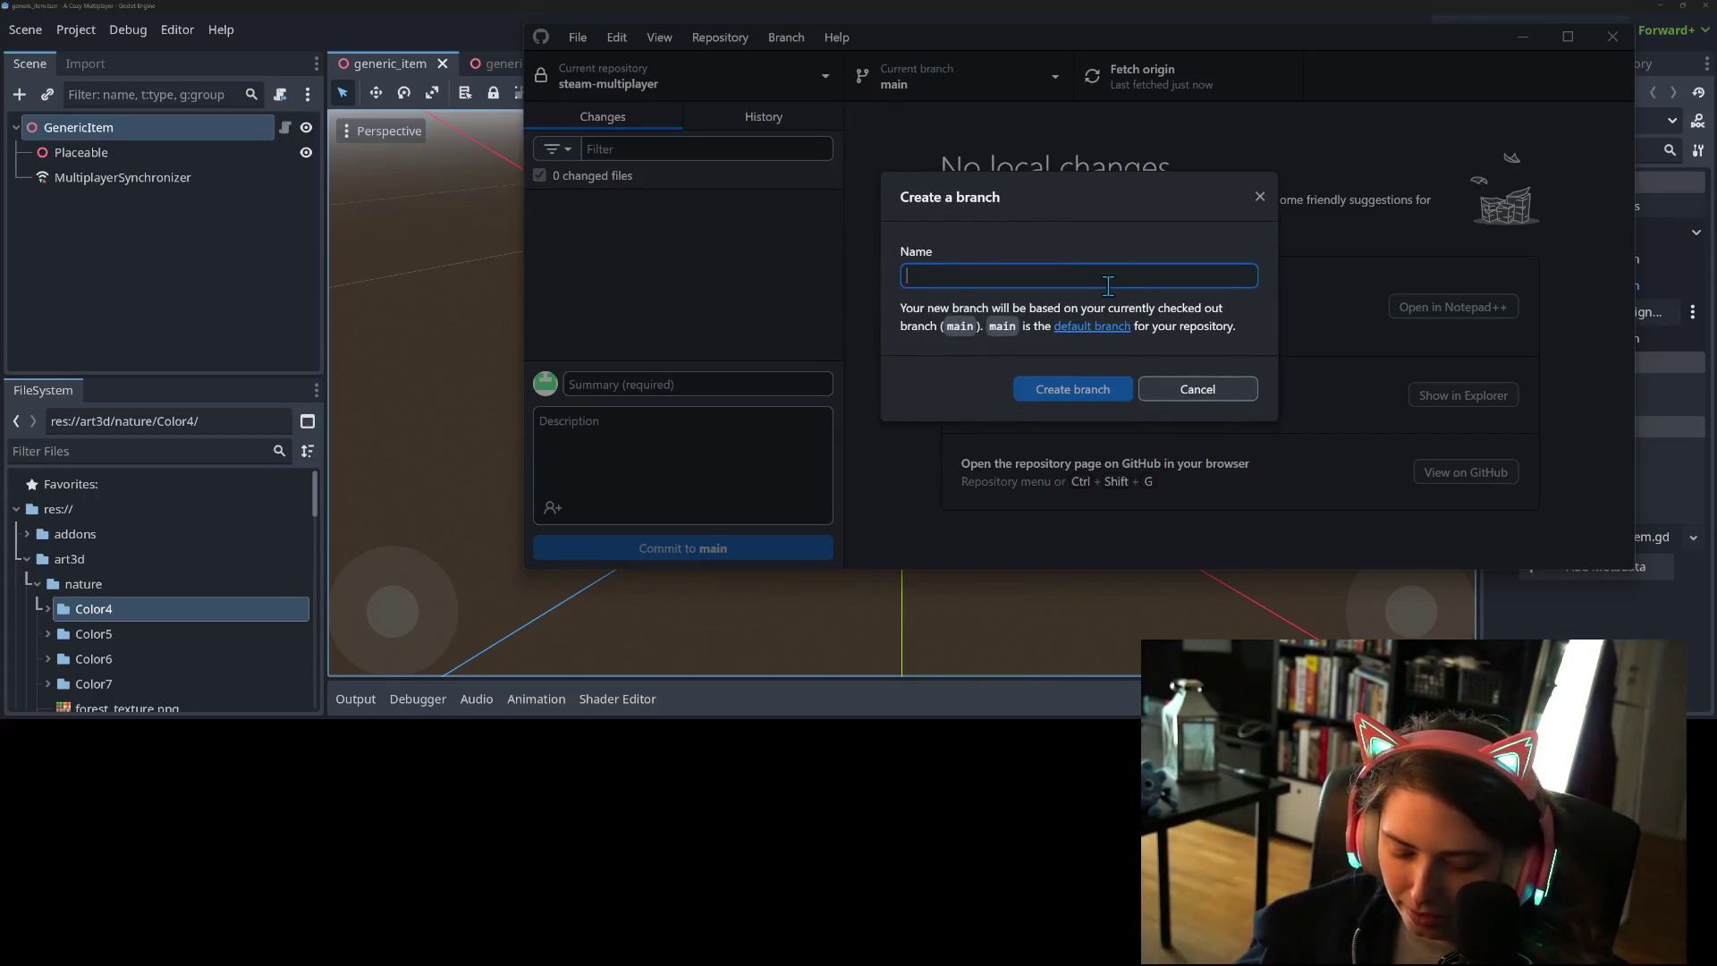
pyautogui.write('quarter')
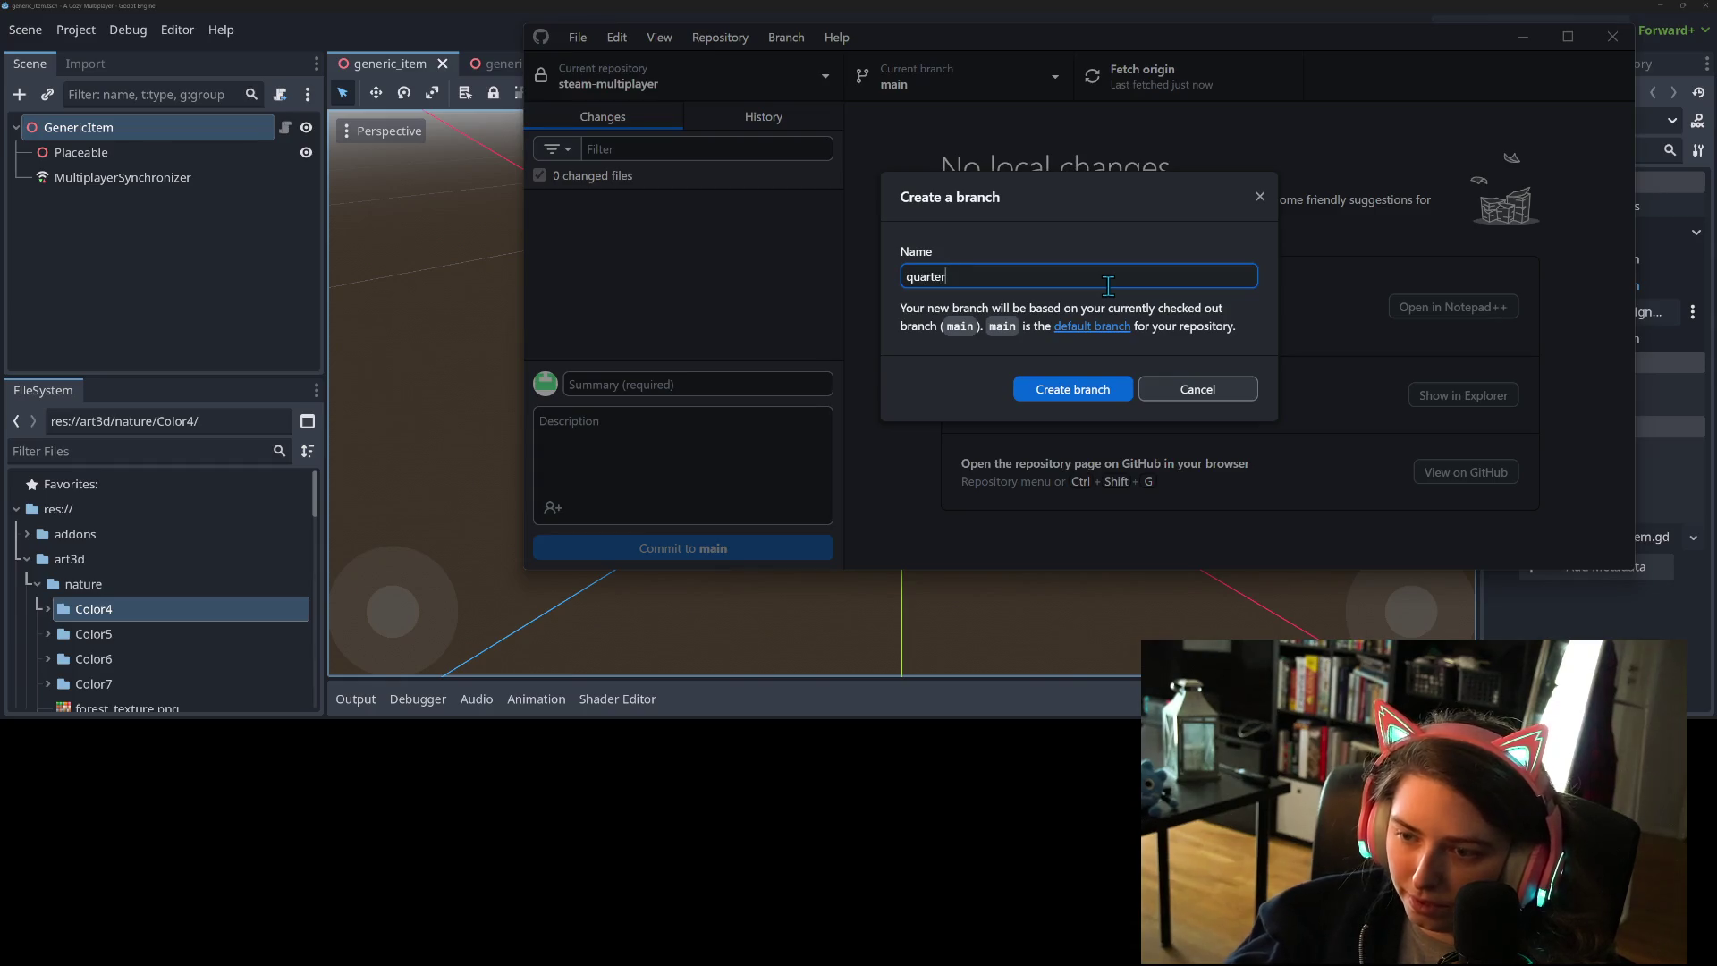
pyautogui.press('BackSpace')
pyautogui.press('BackSpace')
pyautogui.press('BackSpace')
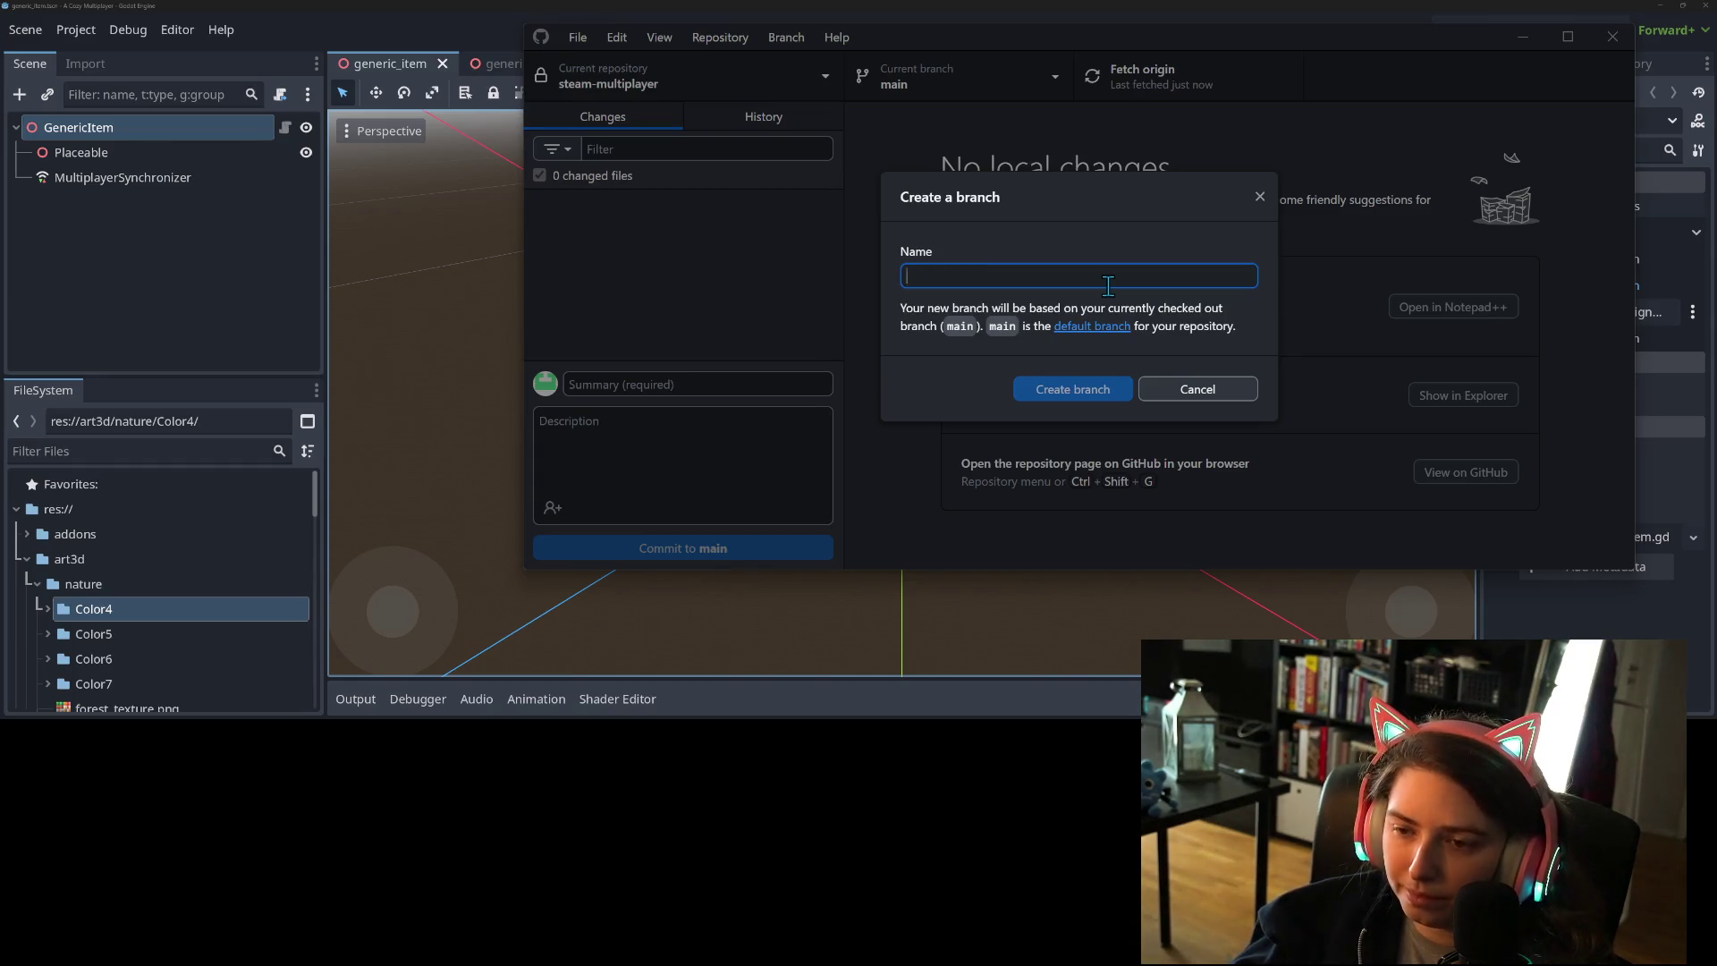
pyautogui.write('dual_grid_tiling')
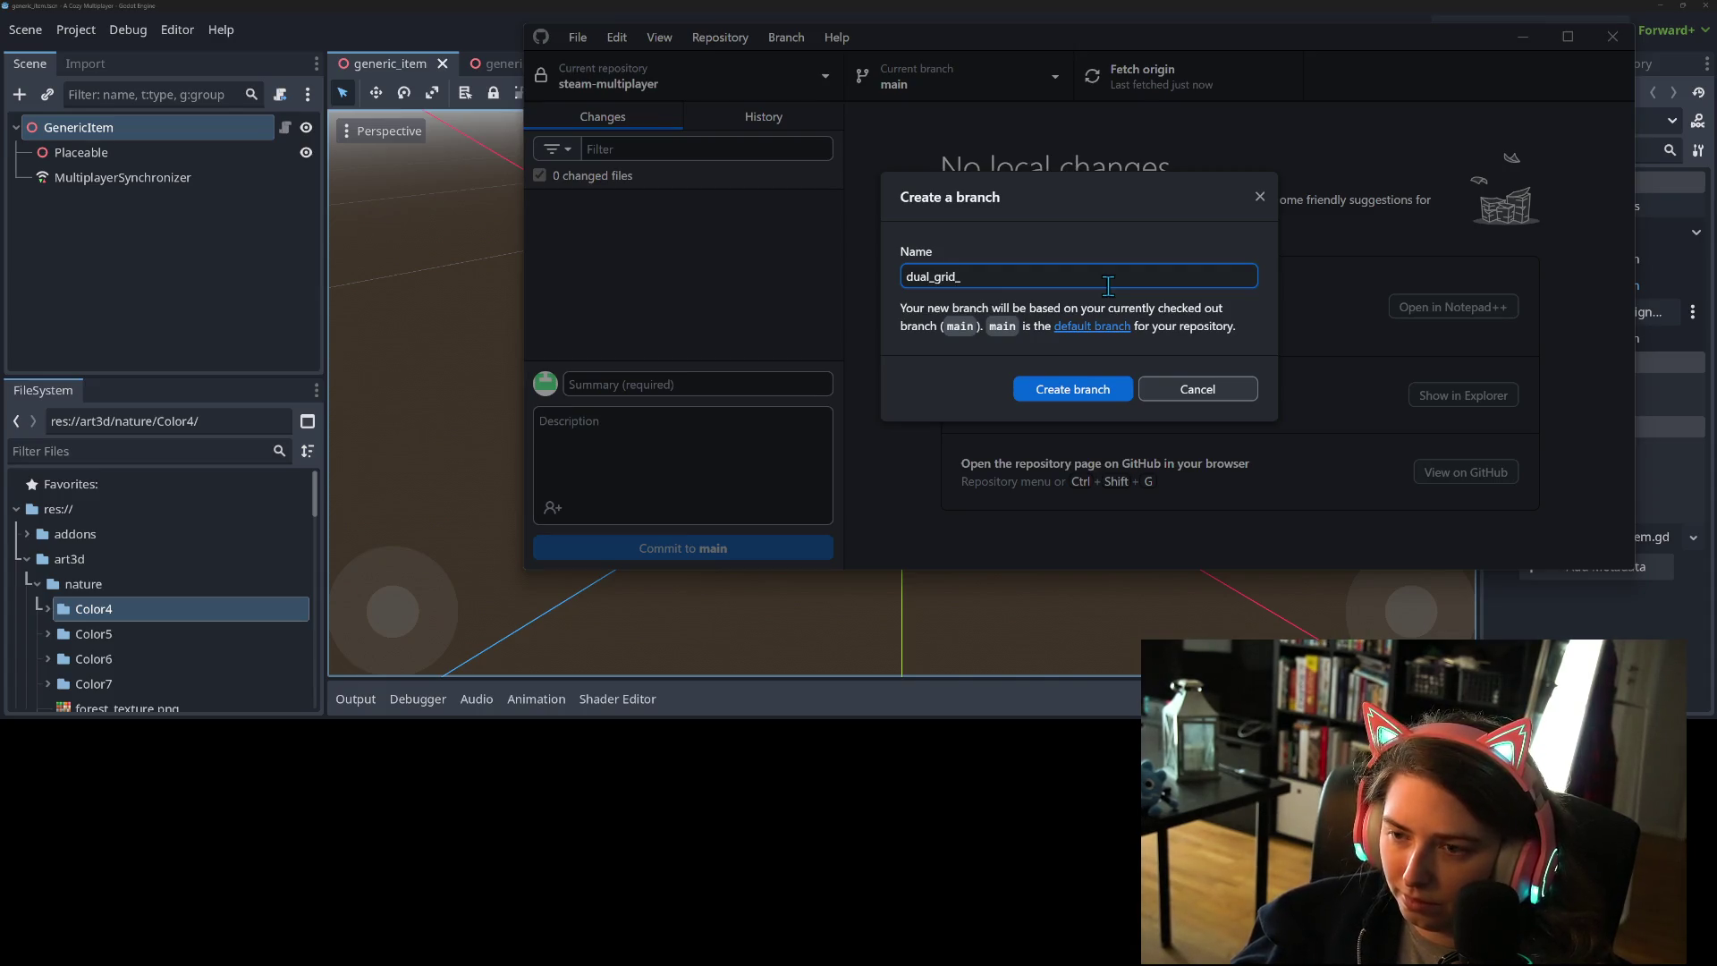
pyautogui.click(1065, 387)
pyautogui.click(1161, 66)
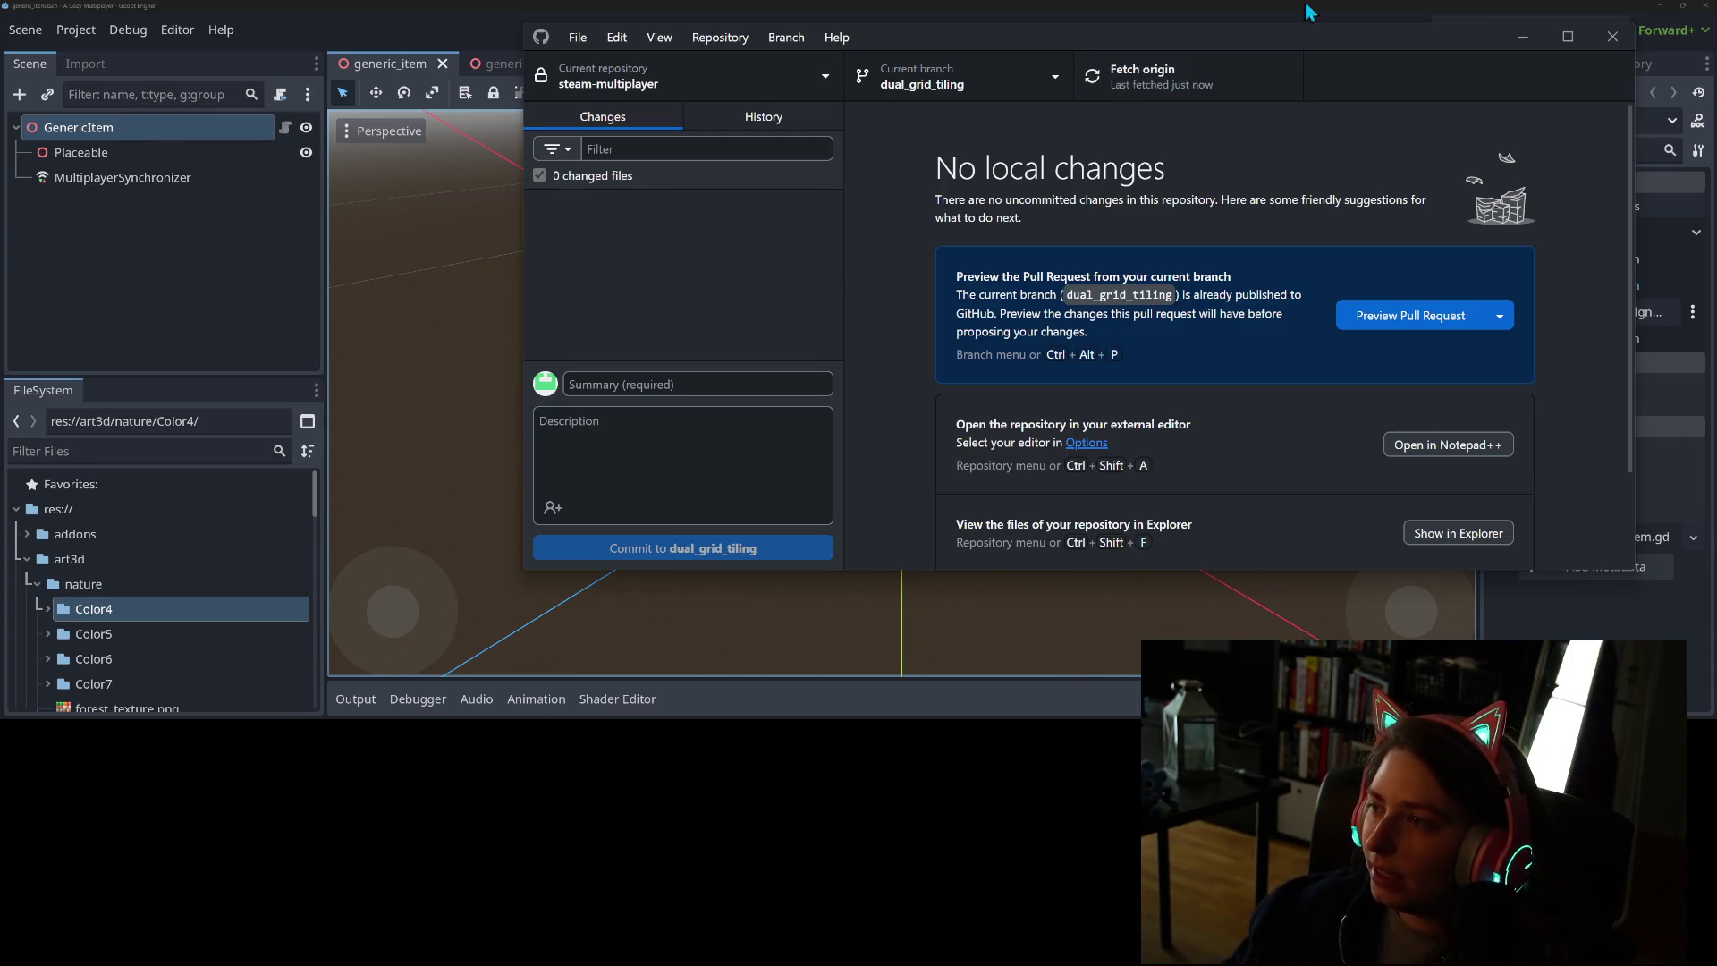
pyautogui.click(1524, 36)
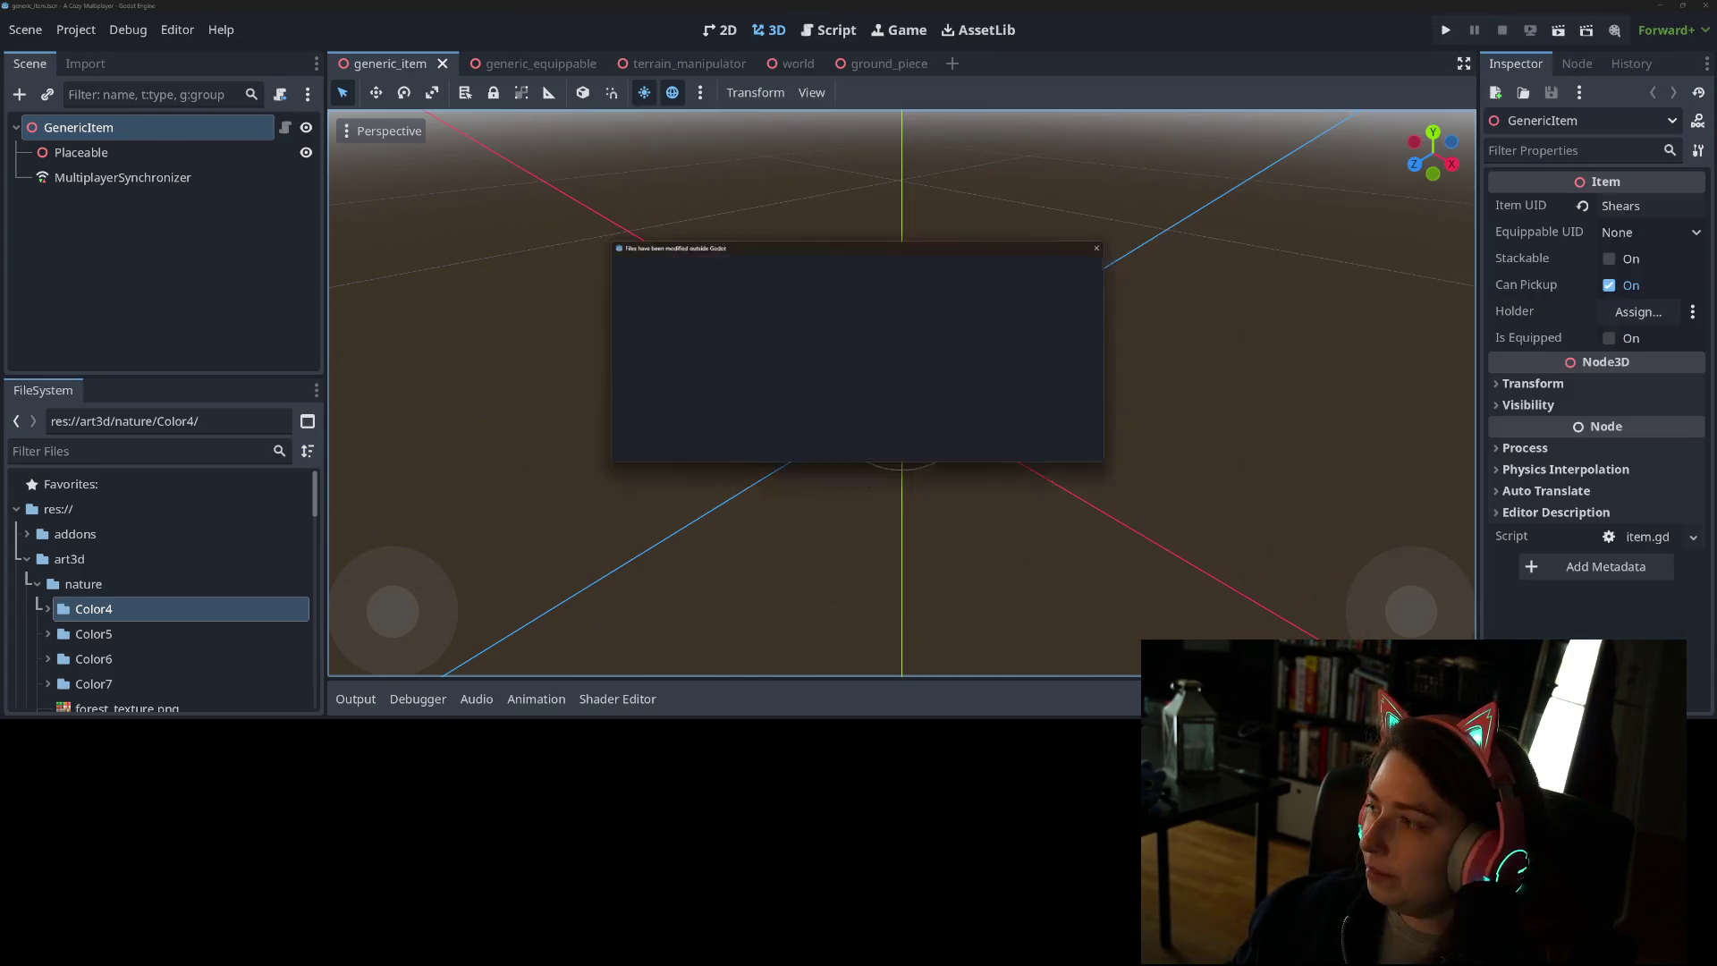
# - Reload the externally modified files and clear the Scene dock selection
pyautogui.click(894, 443)
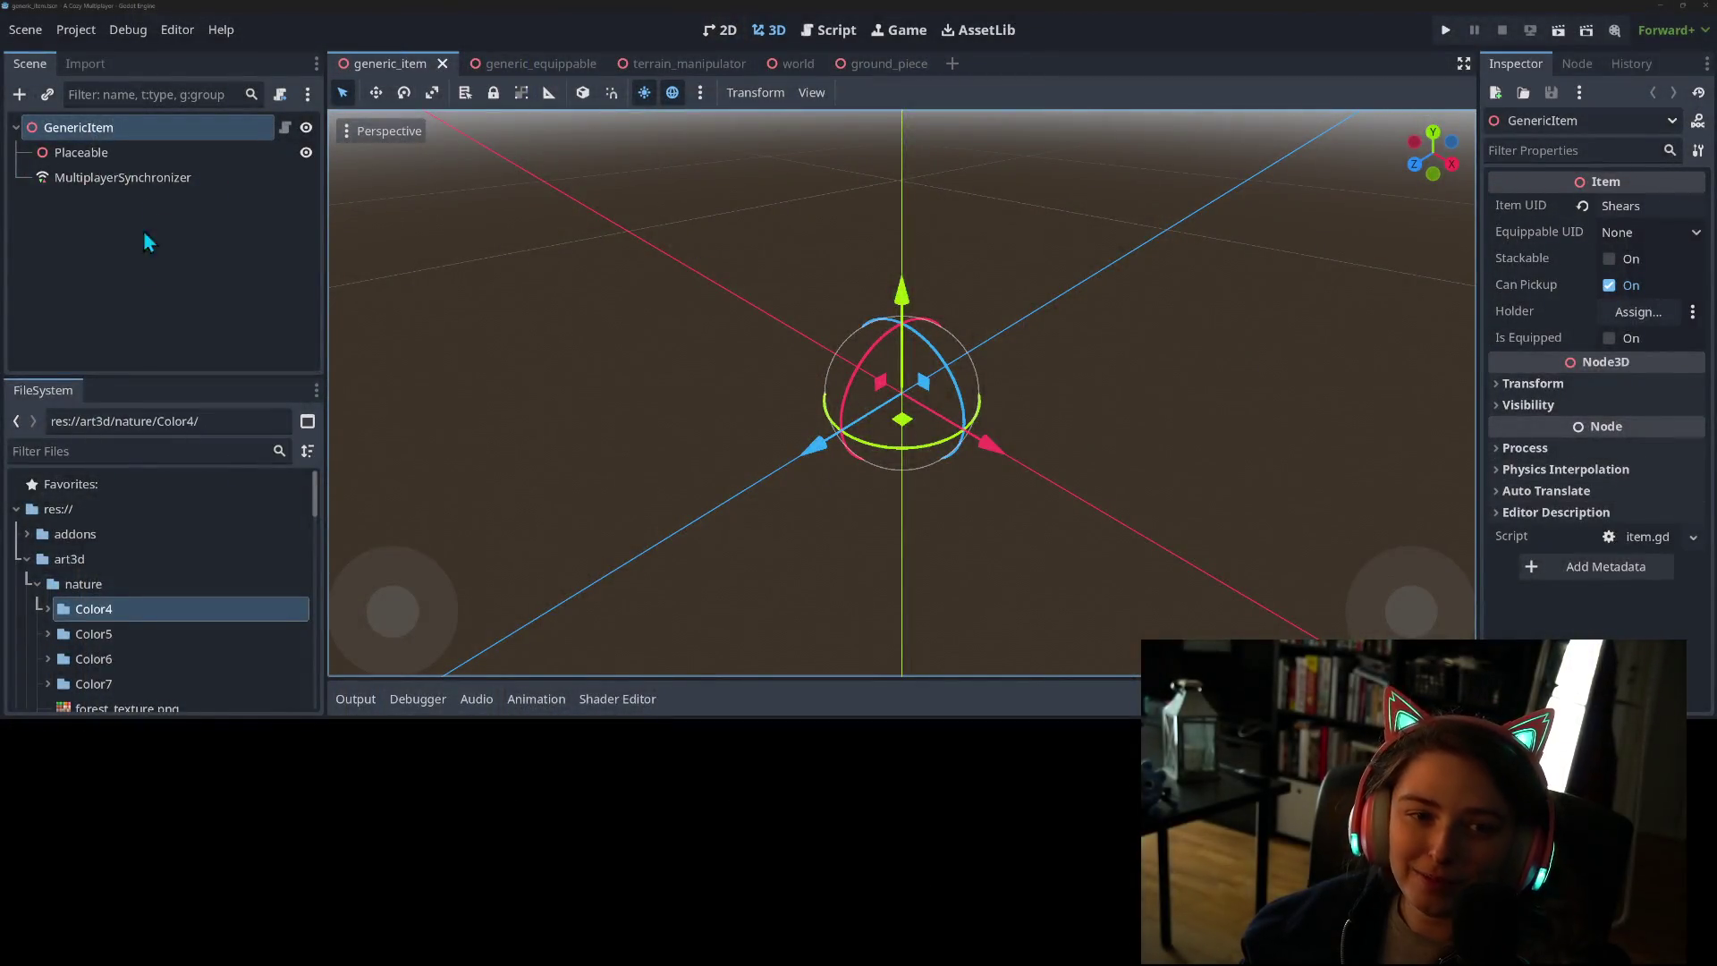
pyautogui.click(153, 285)
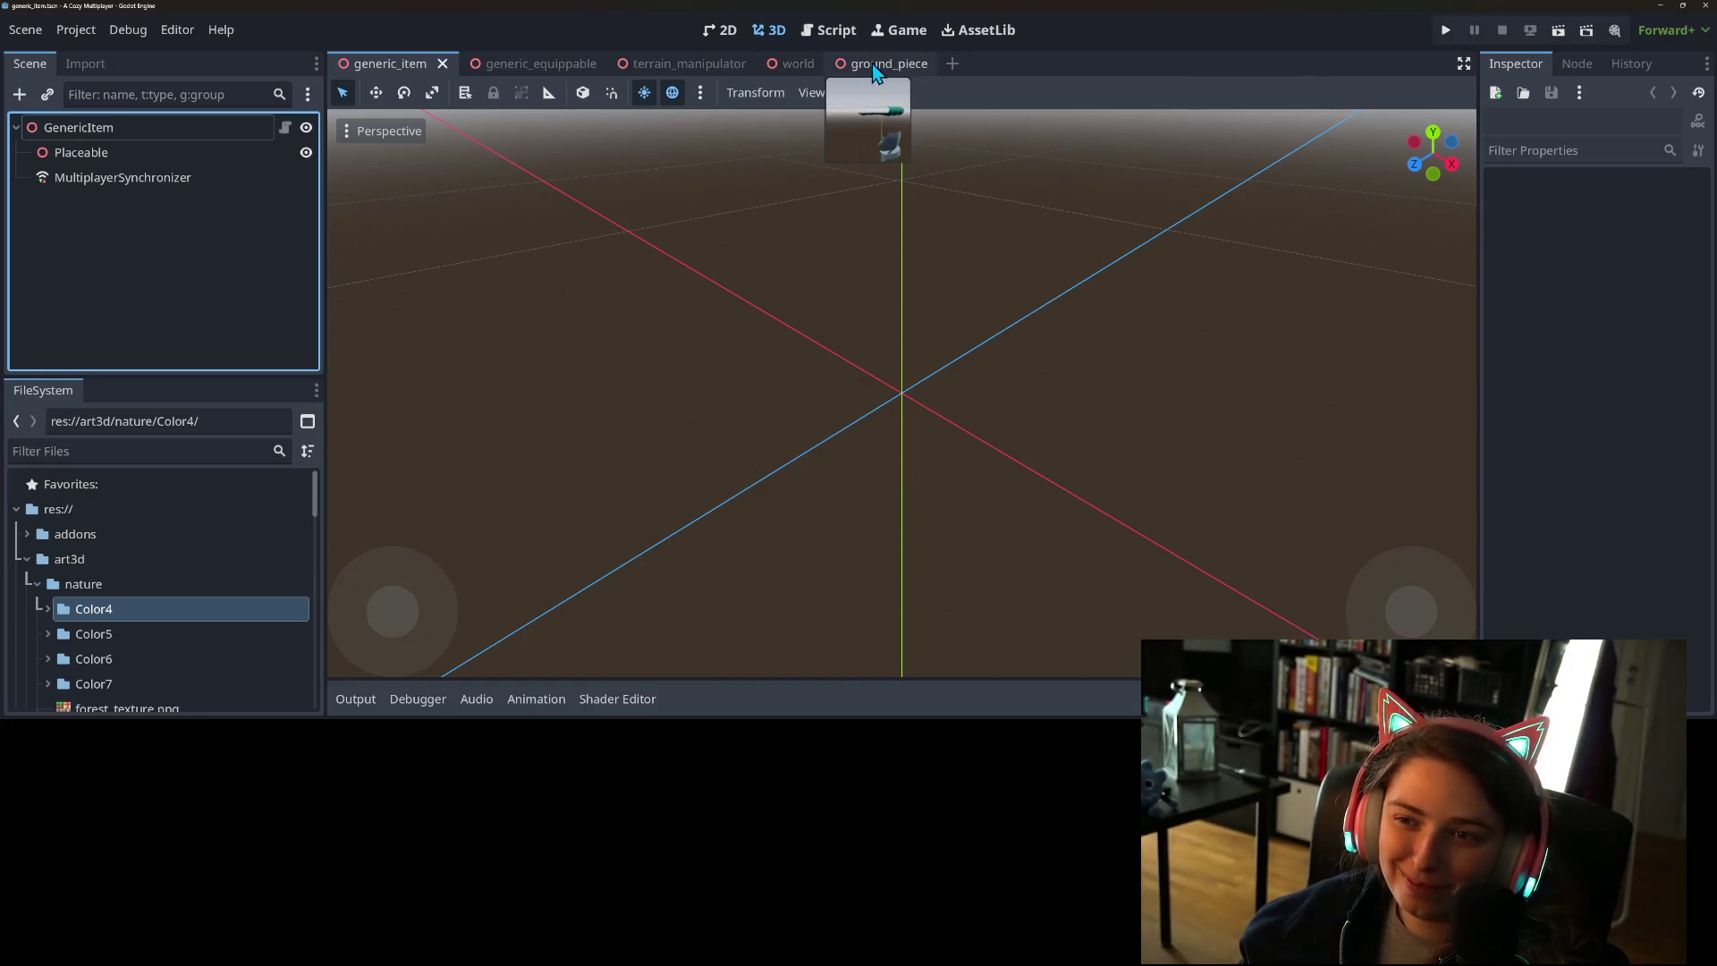
# - In ground_piece, duplicate Top and Bottom into Top–Top4 and Bottom–Bottom4, then select all eight
pyautogui.click(872, 62)
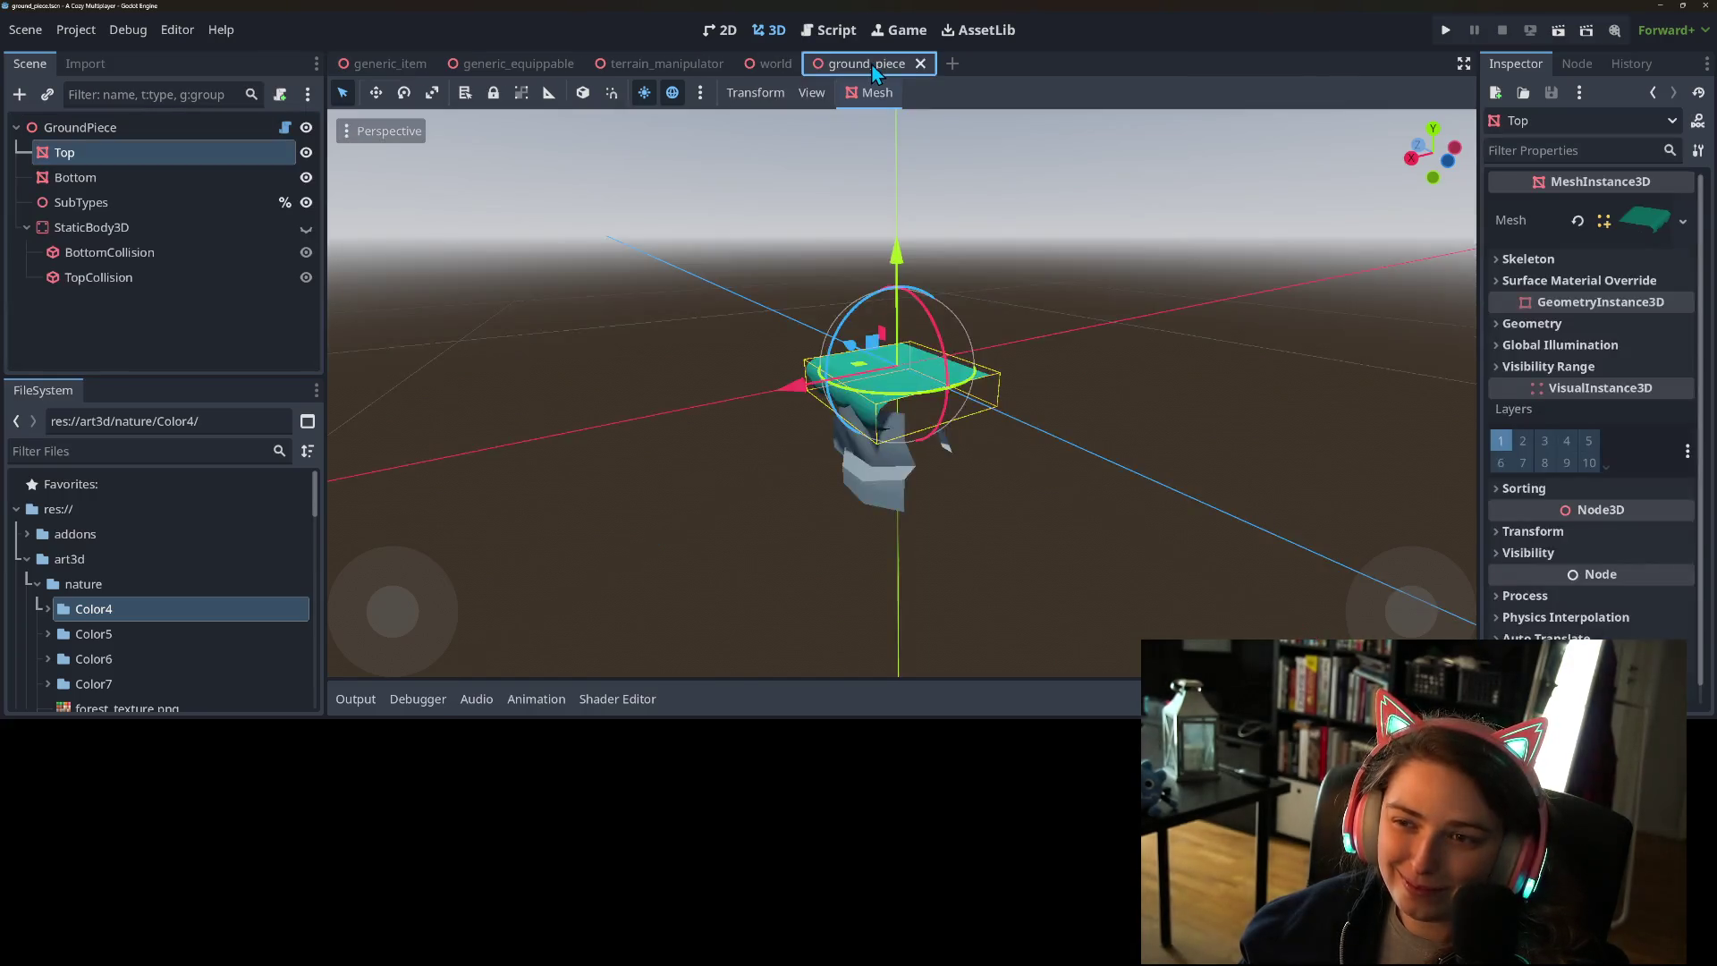
pyautogui.rightClick(163, 138)
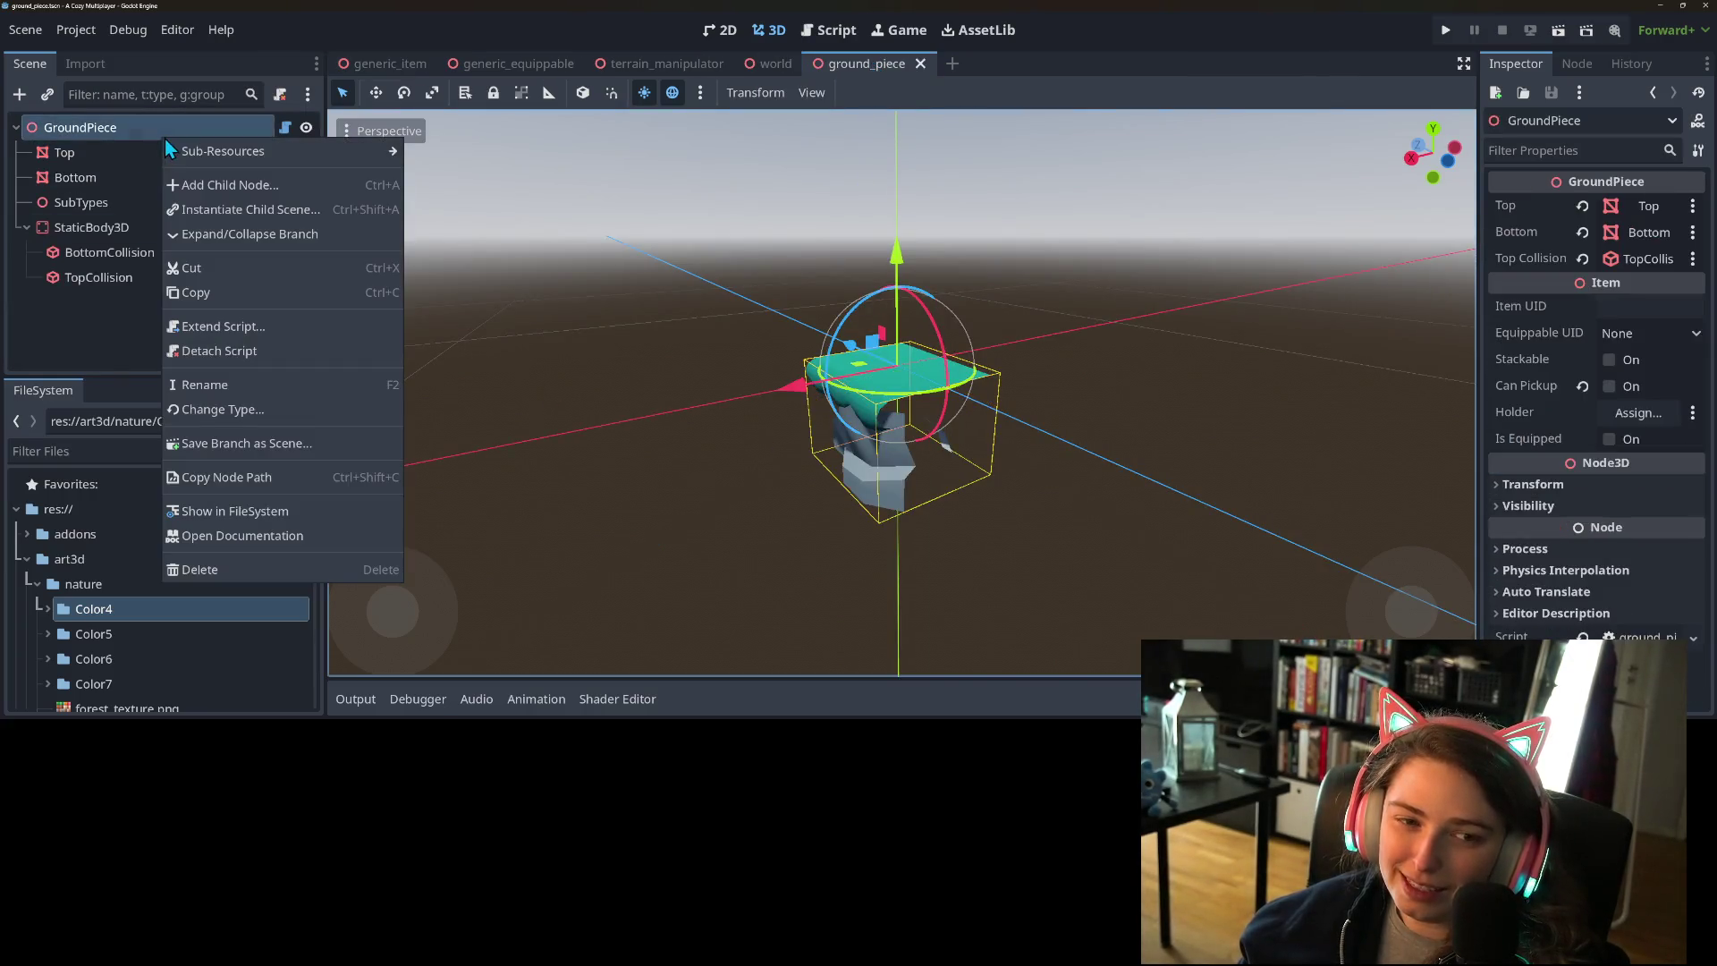
pyautogui.click(93, 150)
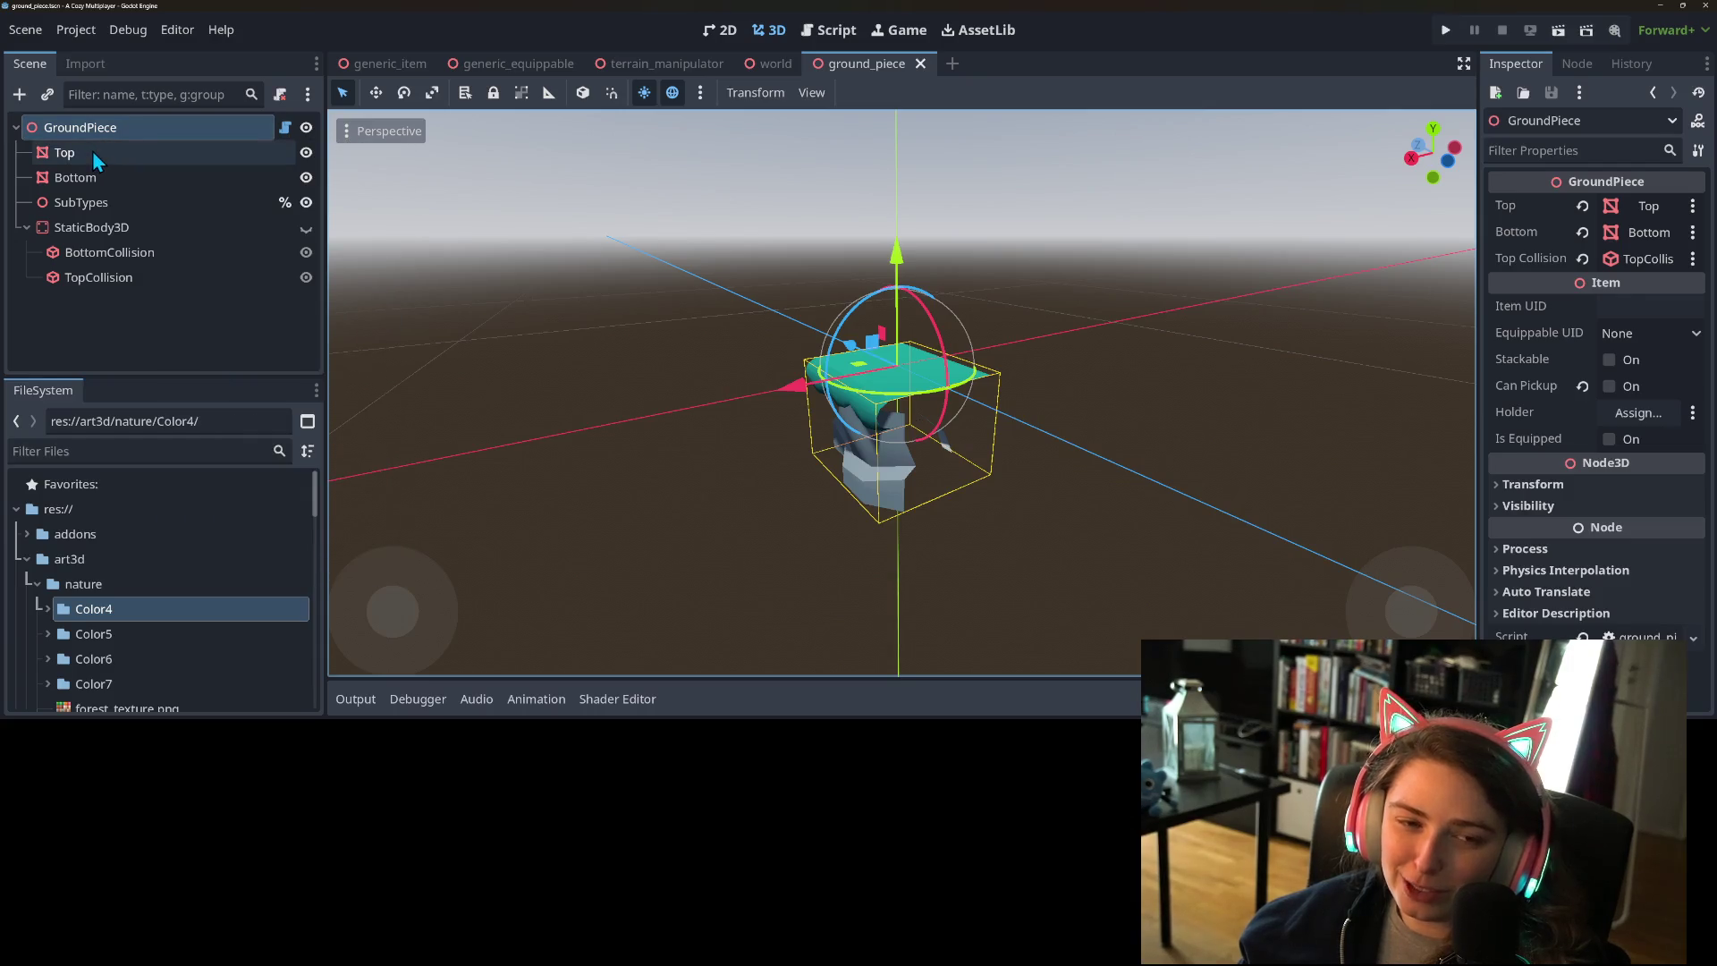
pyautogui.click(163, 158)
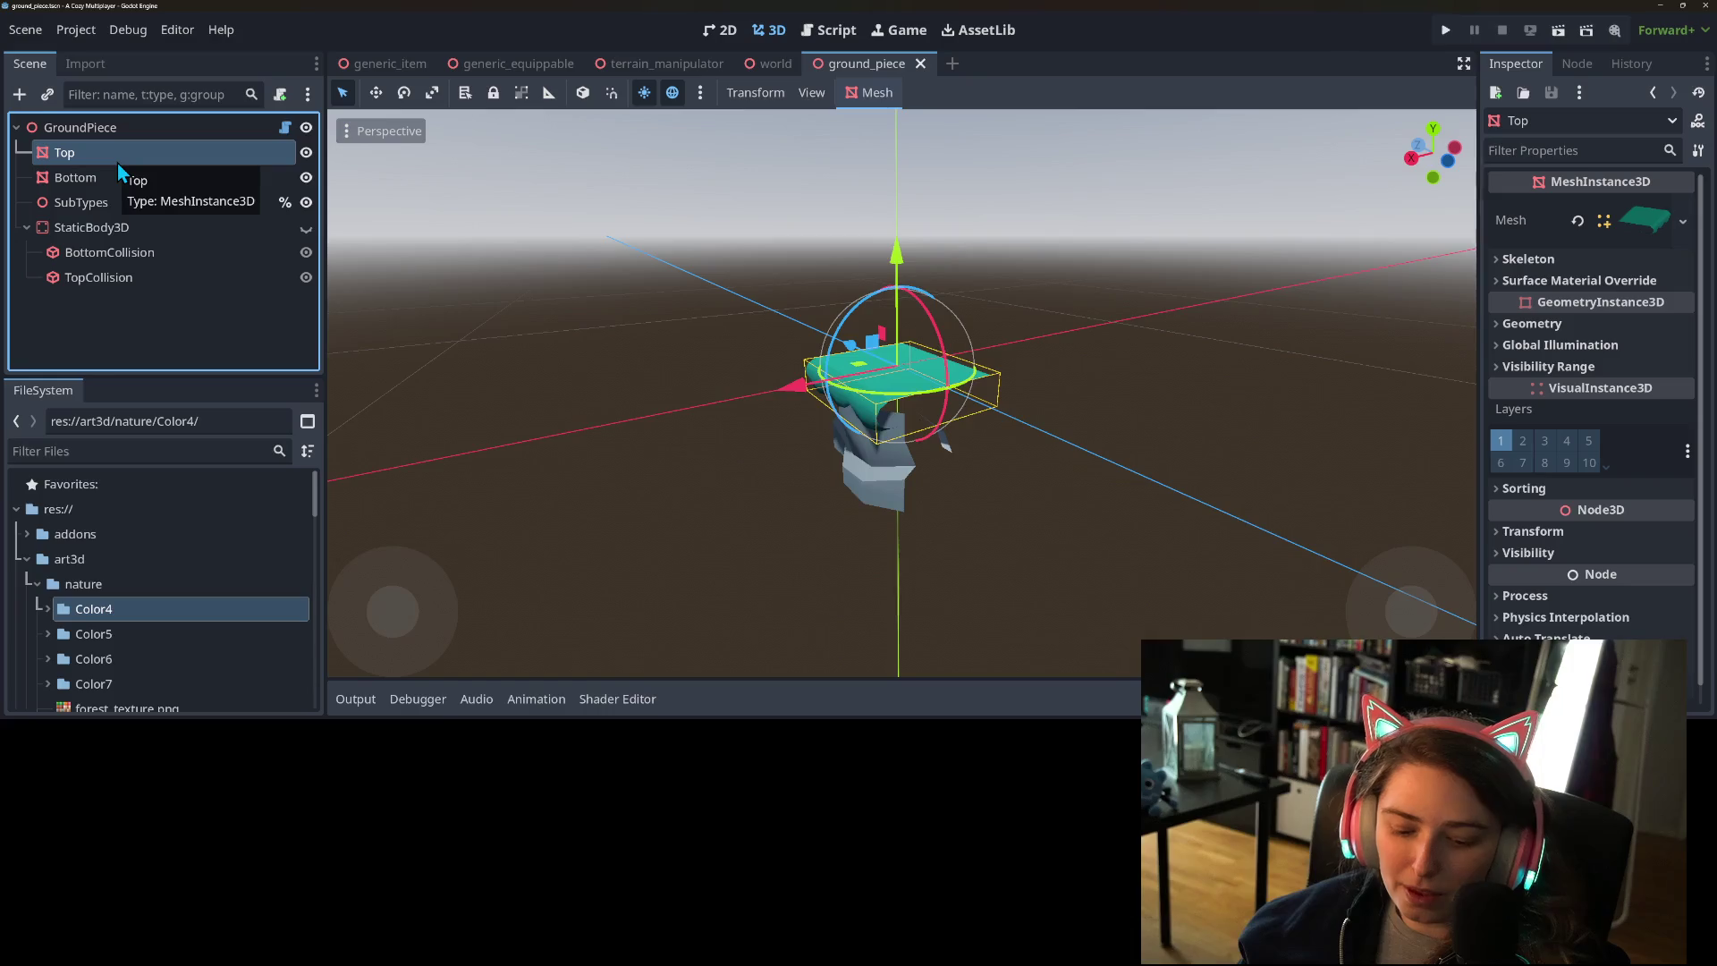
pyautogui.hotkey('ctrl', 'd')
pyautogui.hotkey('ctrl', 'd')
pyautogui.hotkey('ctrl', 'd')
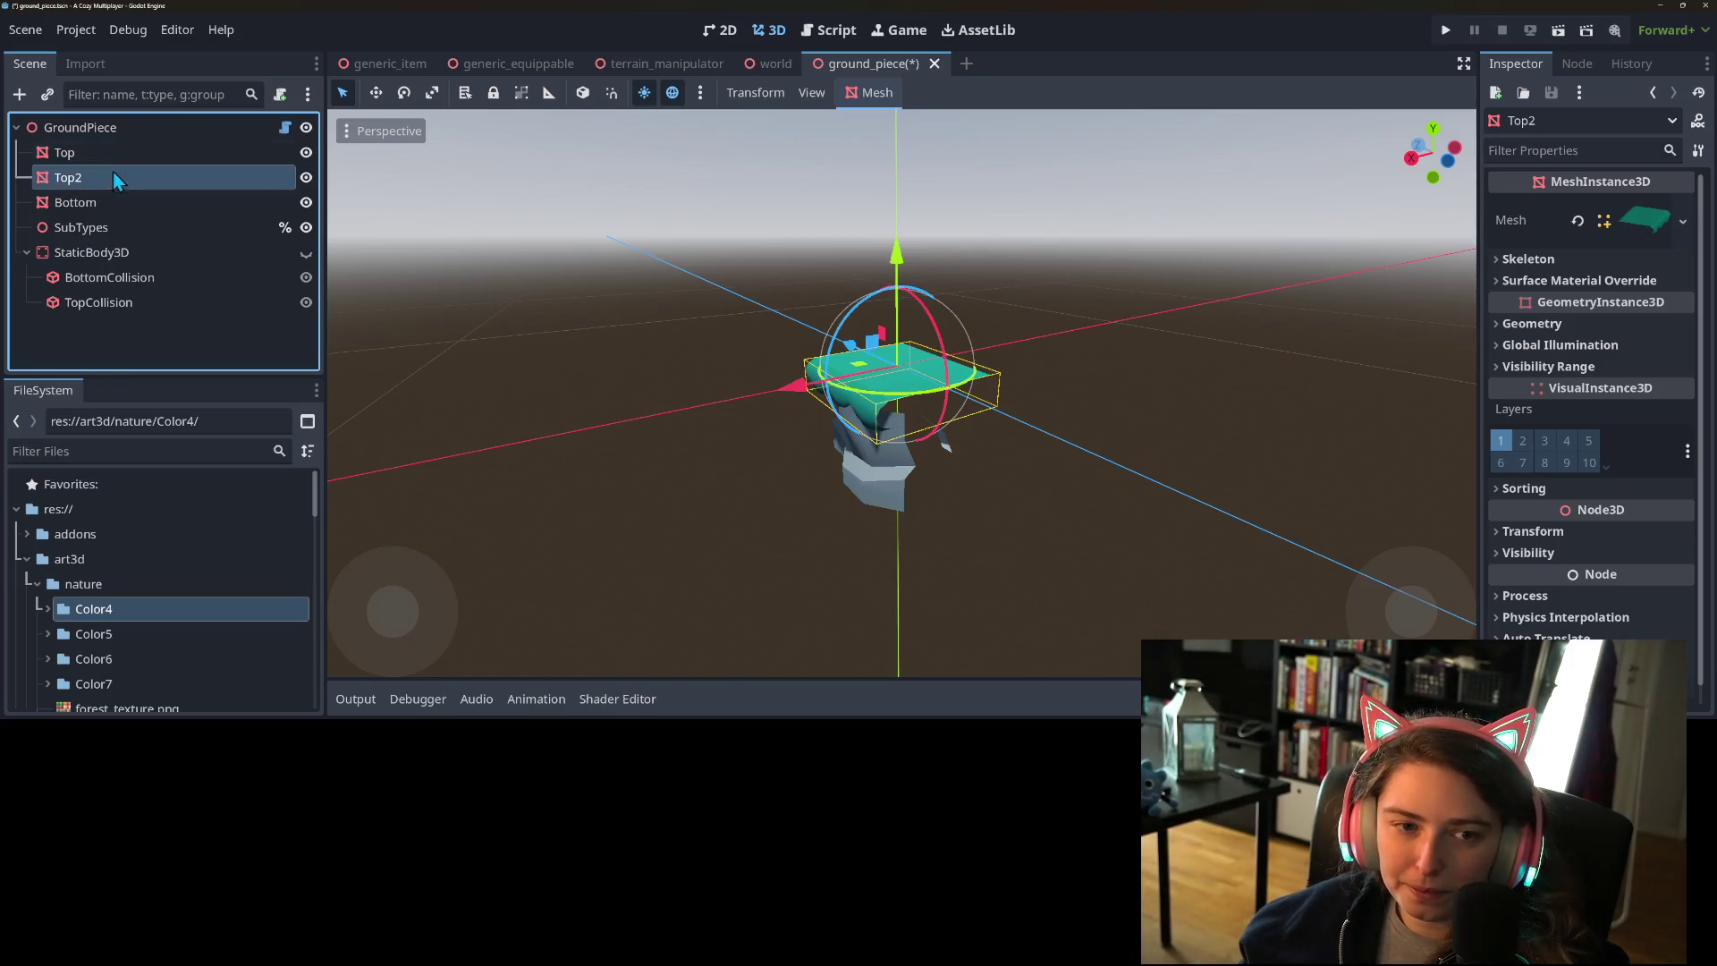
pyautogui.click(170, 254)
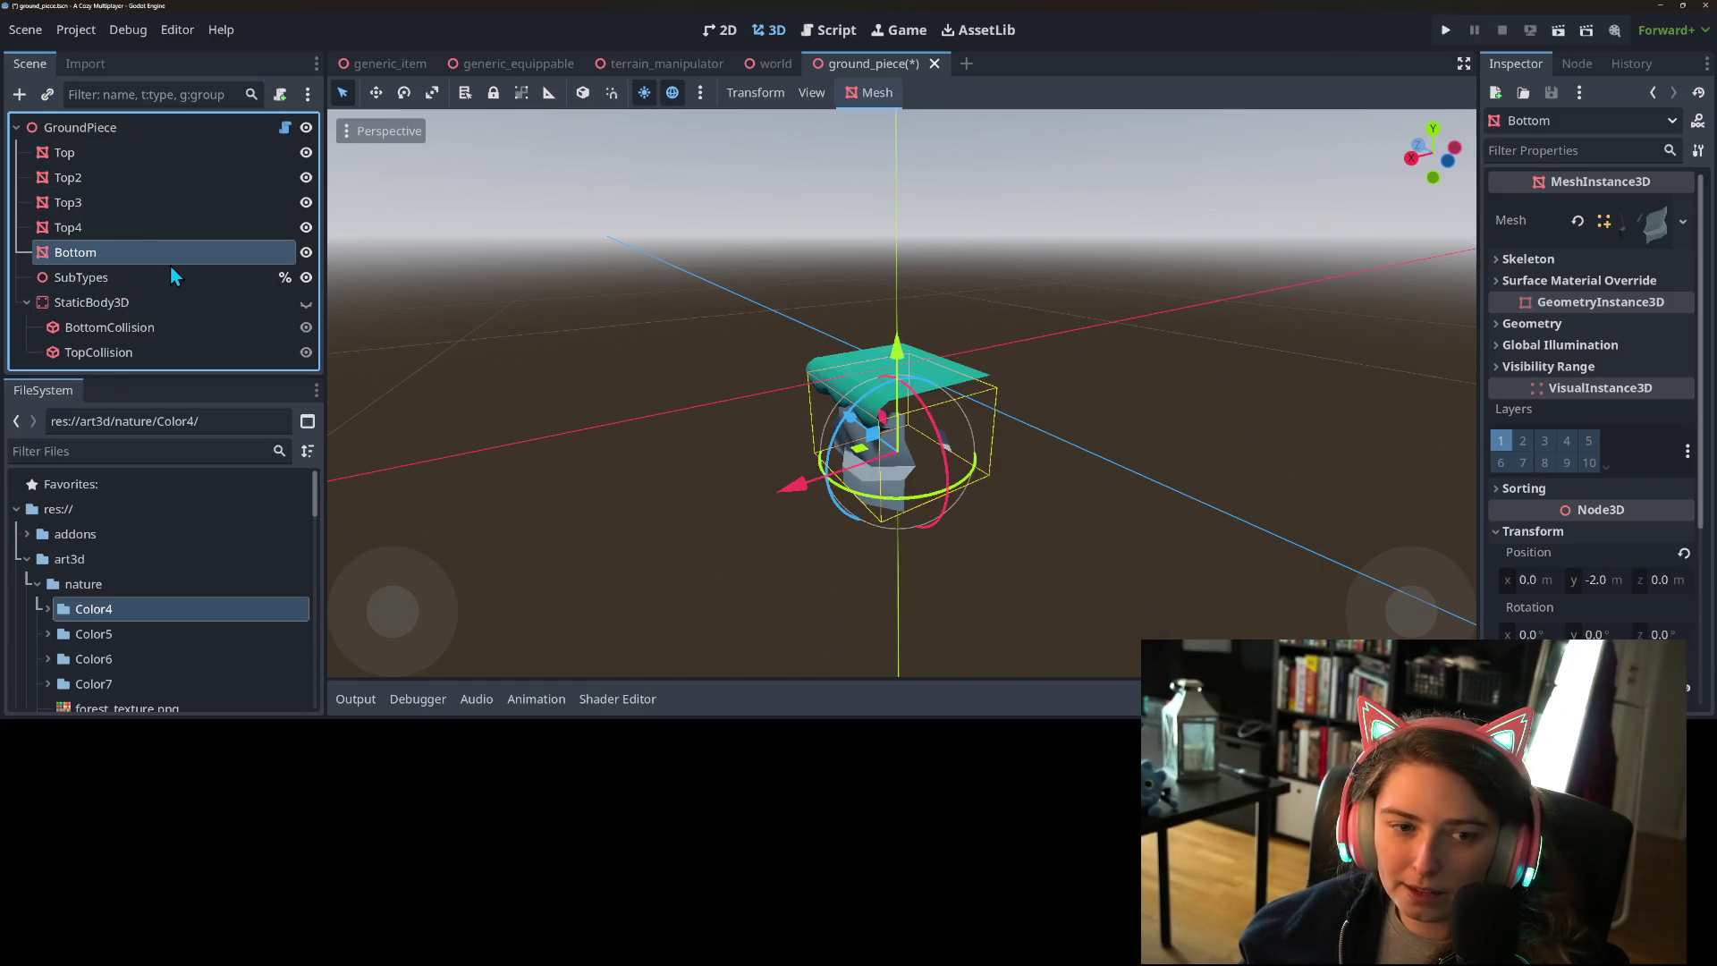
pyautogui.hotkey('ctrl', 'd')
pyautogui.hotkey('ctrl', 'd')
pyautogui.hotkey('ctrl', 'd')
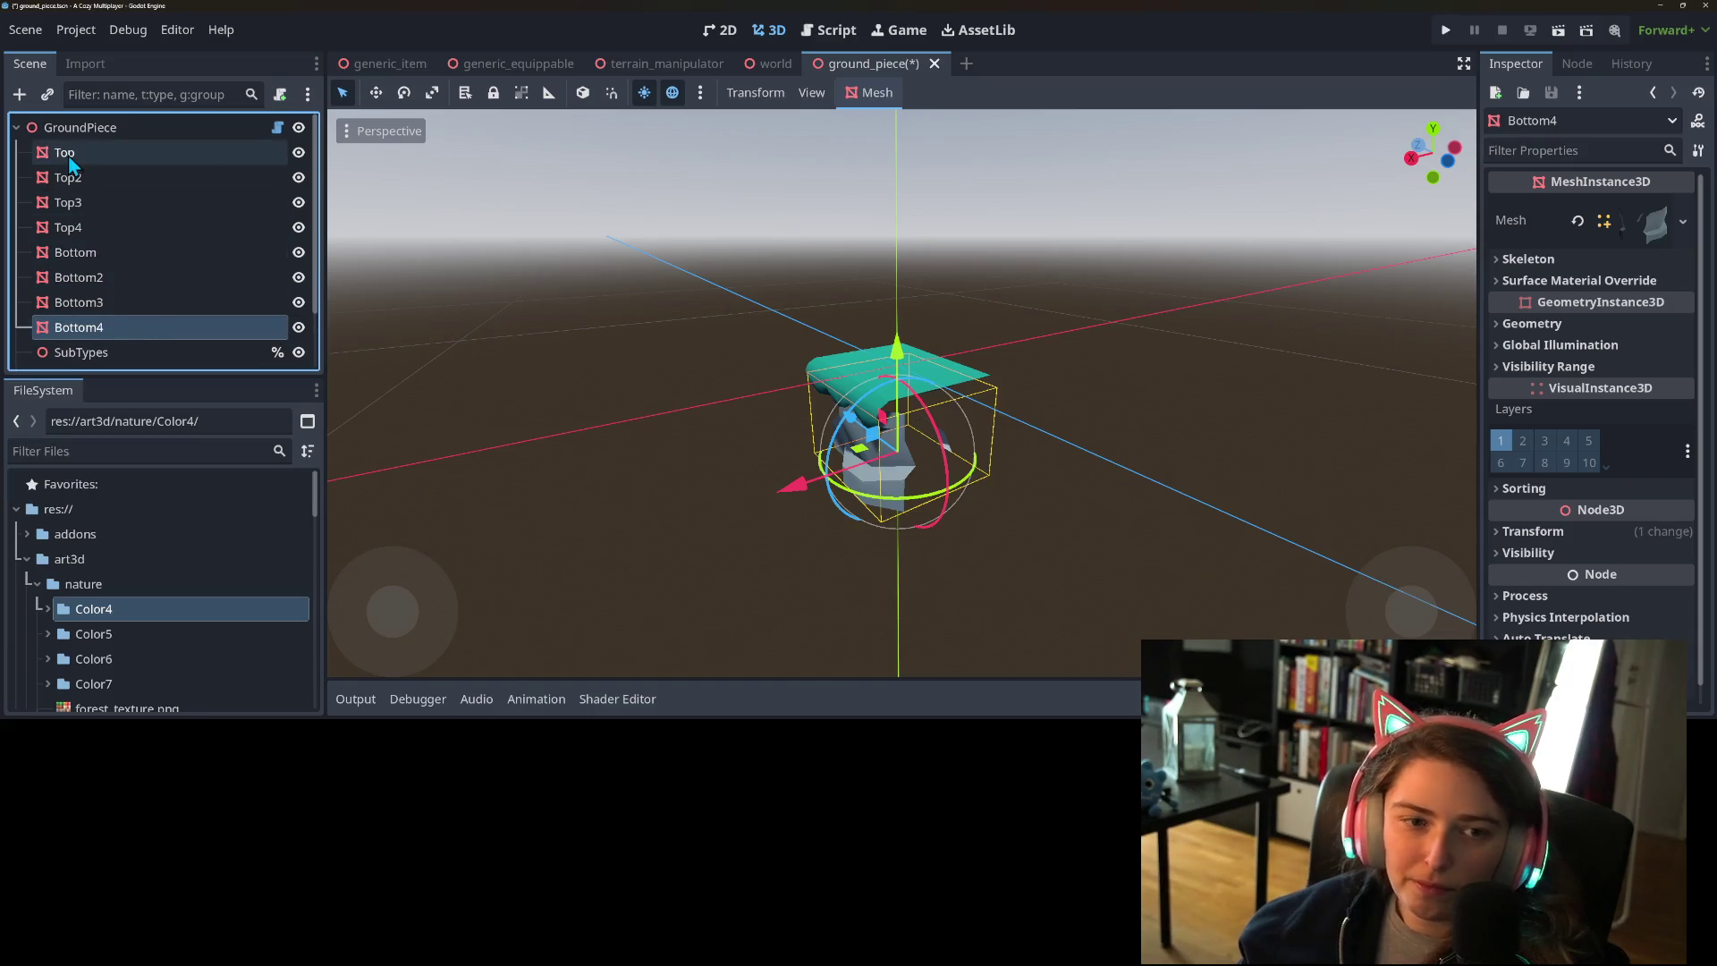
pyautogui.keyDown('shift'); pyautogui.click(67, 154); pyautogui.keyUp('shift')
pyautogui.click(1603, 534)
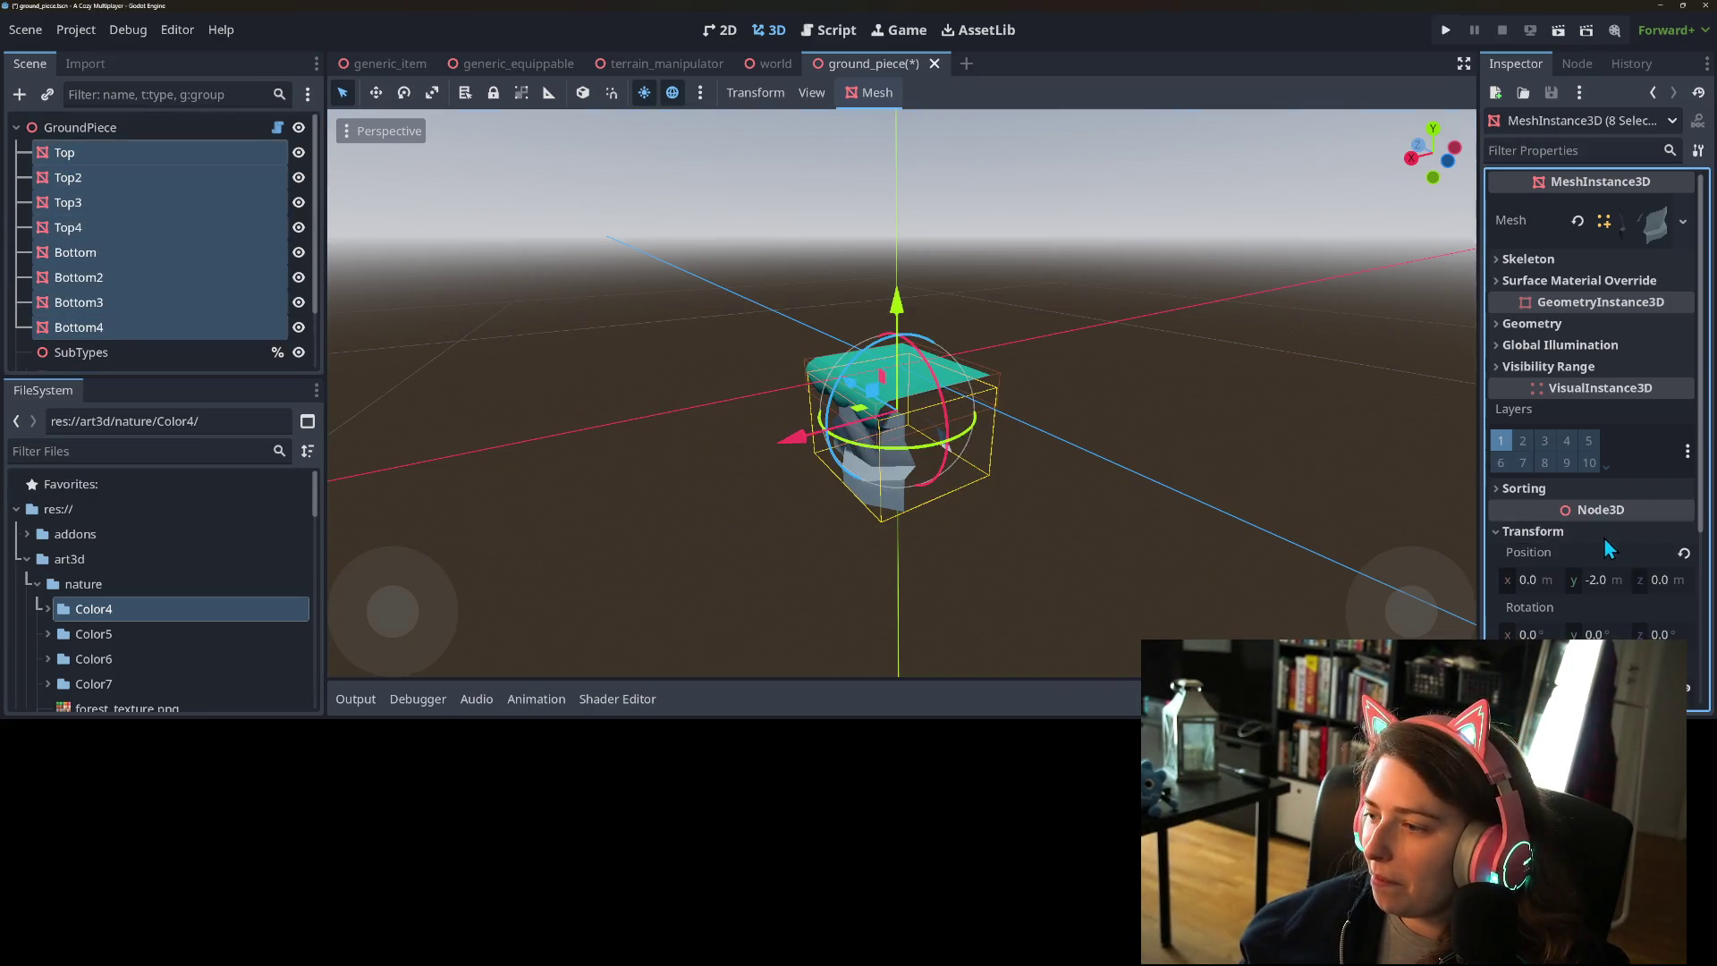
pyautogui.scroll(-2, 1592, 403)
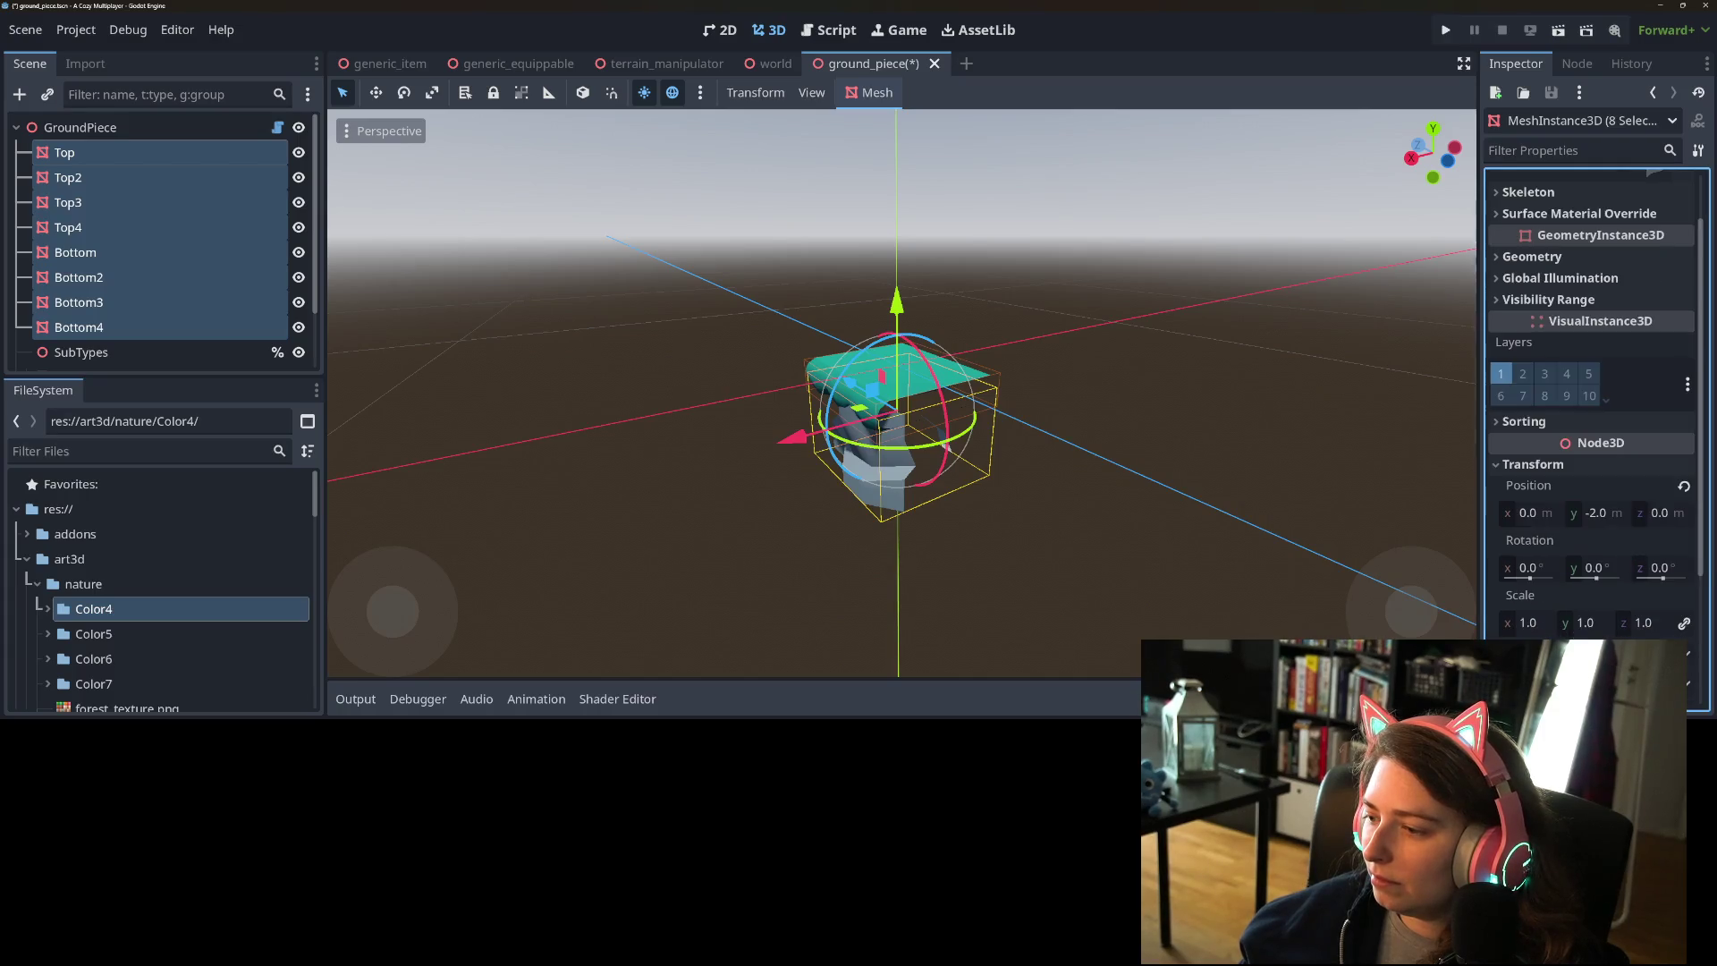
# - Set Scale X and Z to 0.5 on all eight Top and Bottom meshes
pyautogui.click(1538, 627)
pyautogui.write('.5')
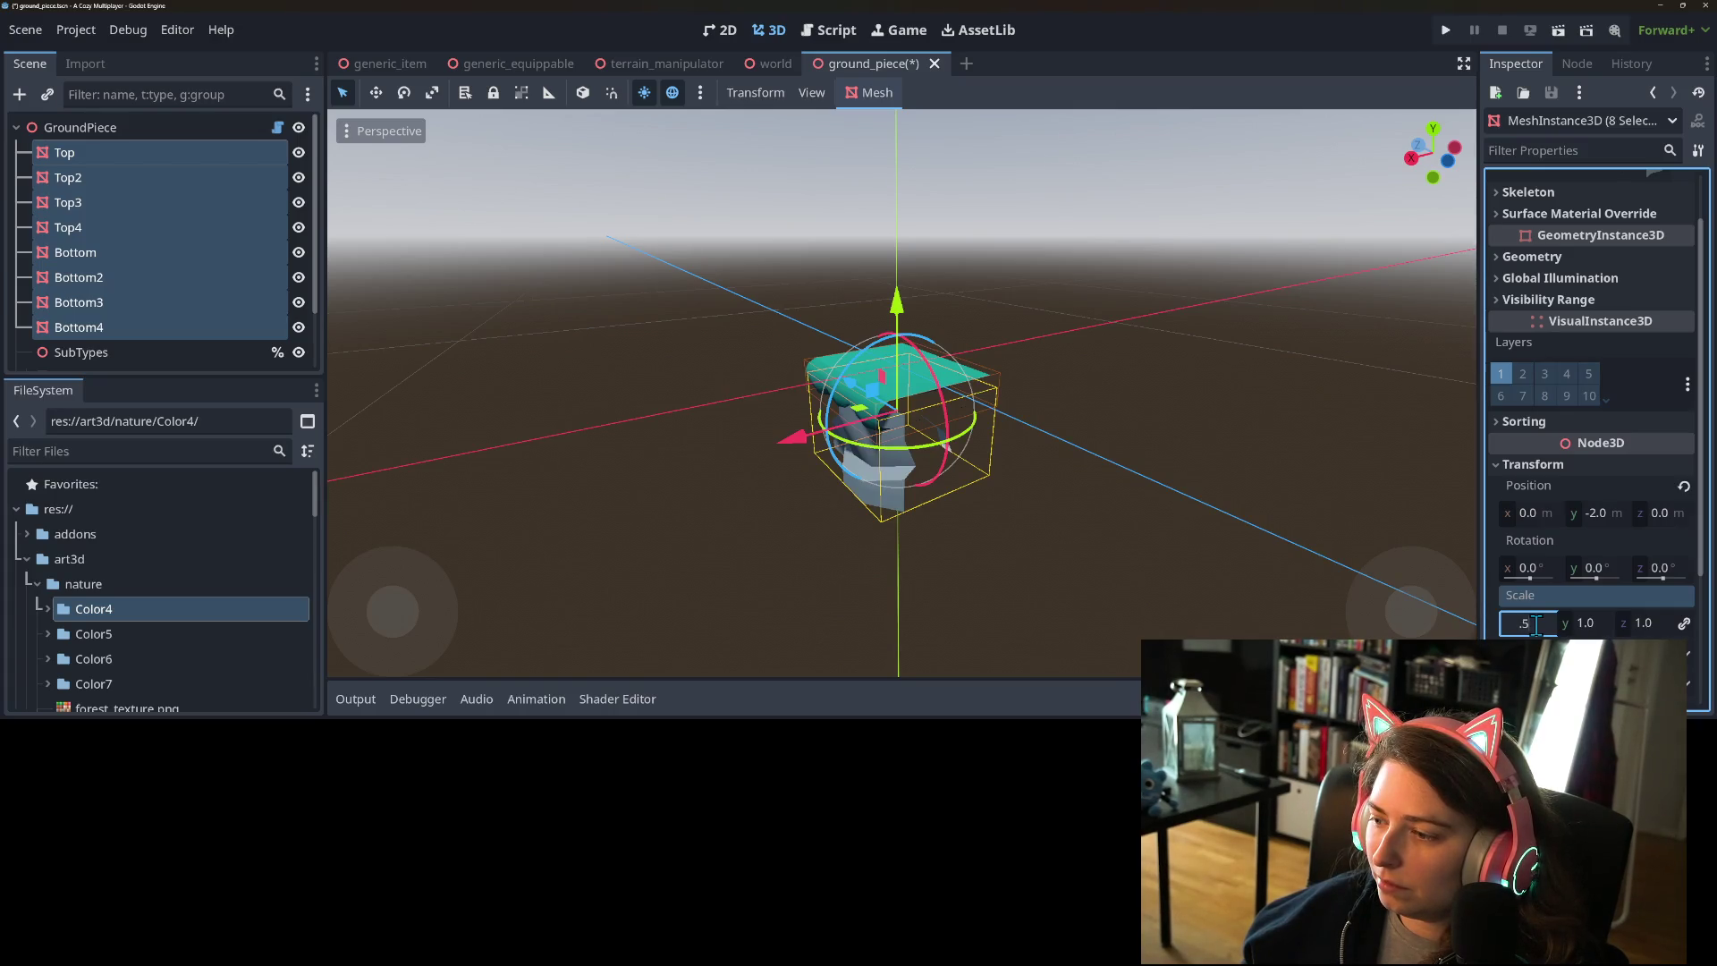
pyautogui.press('BackSpace')
pyautogui.press('BackSpace')
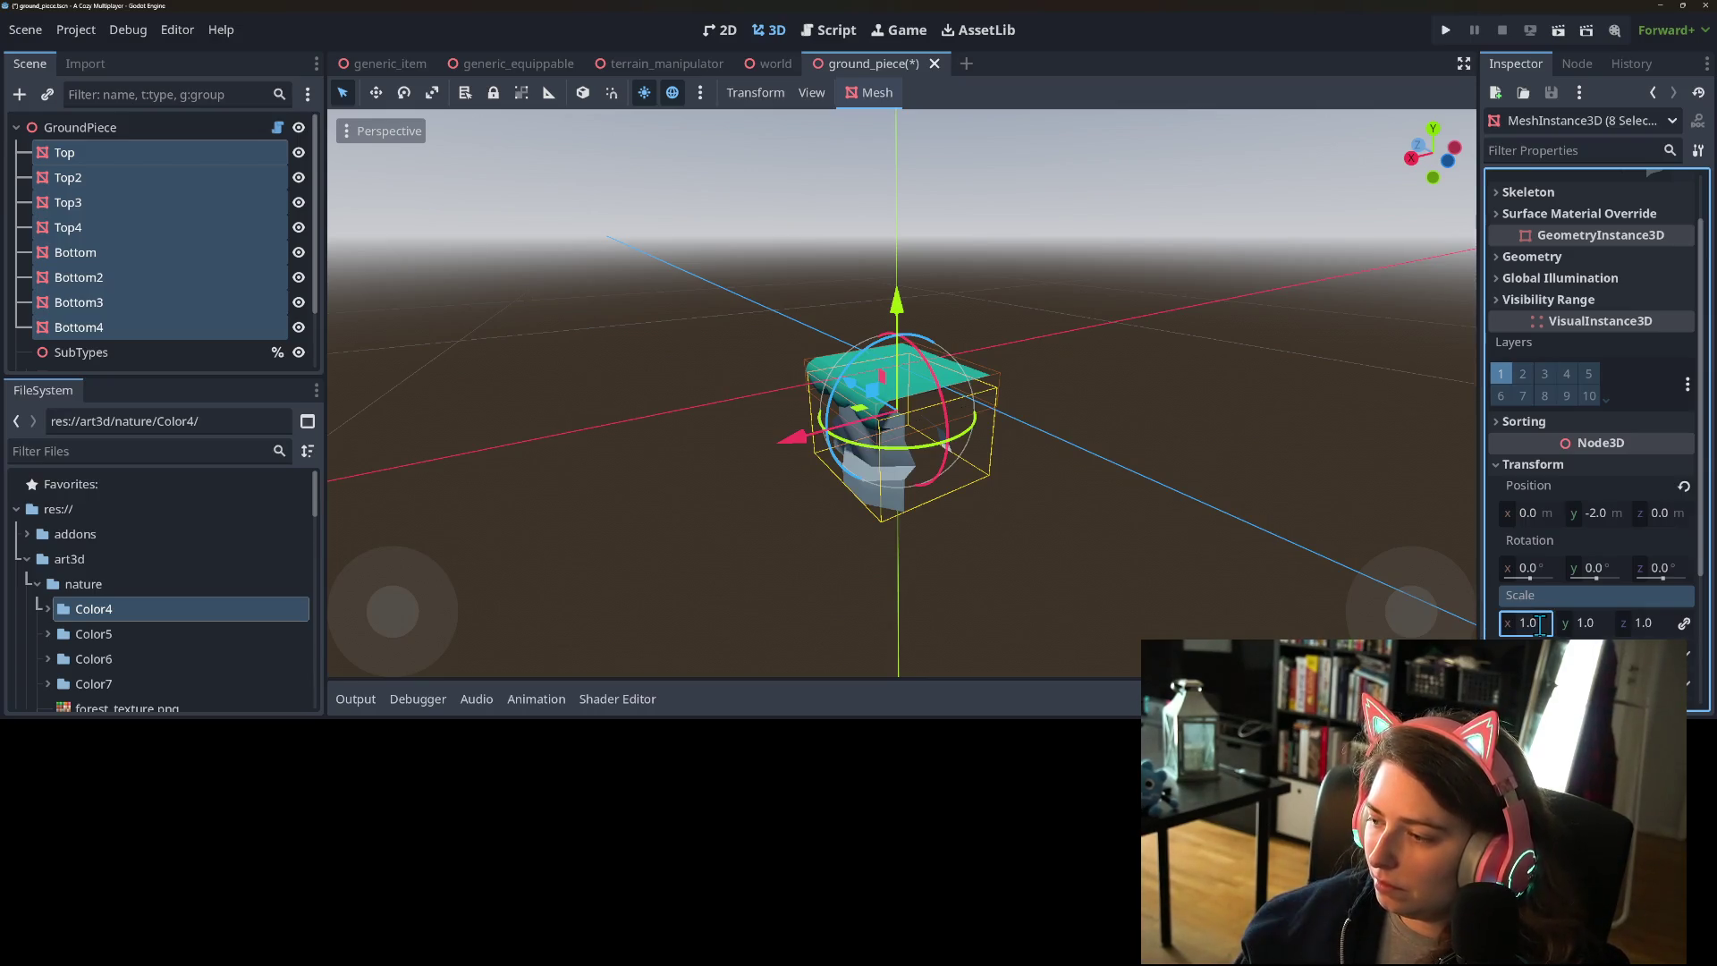
pyautogui.click(1651, 624)
pyautogui.write('.5')
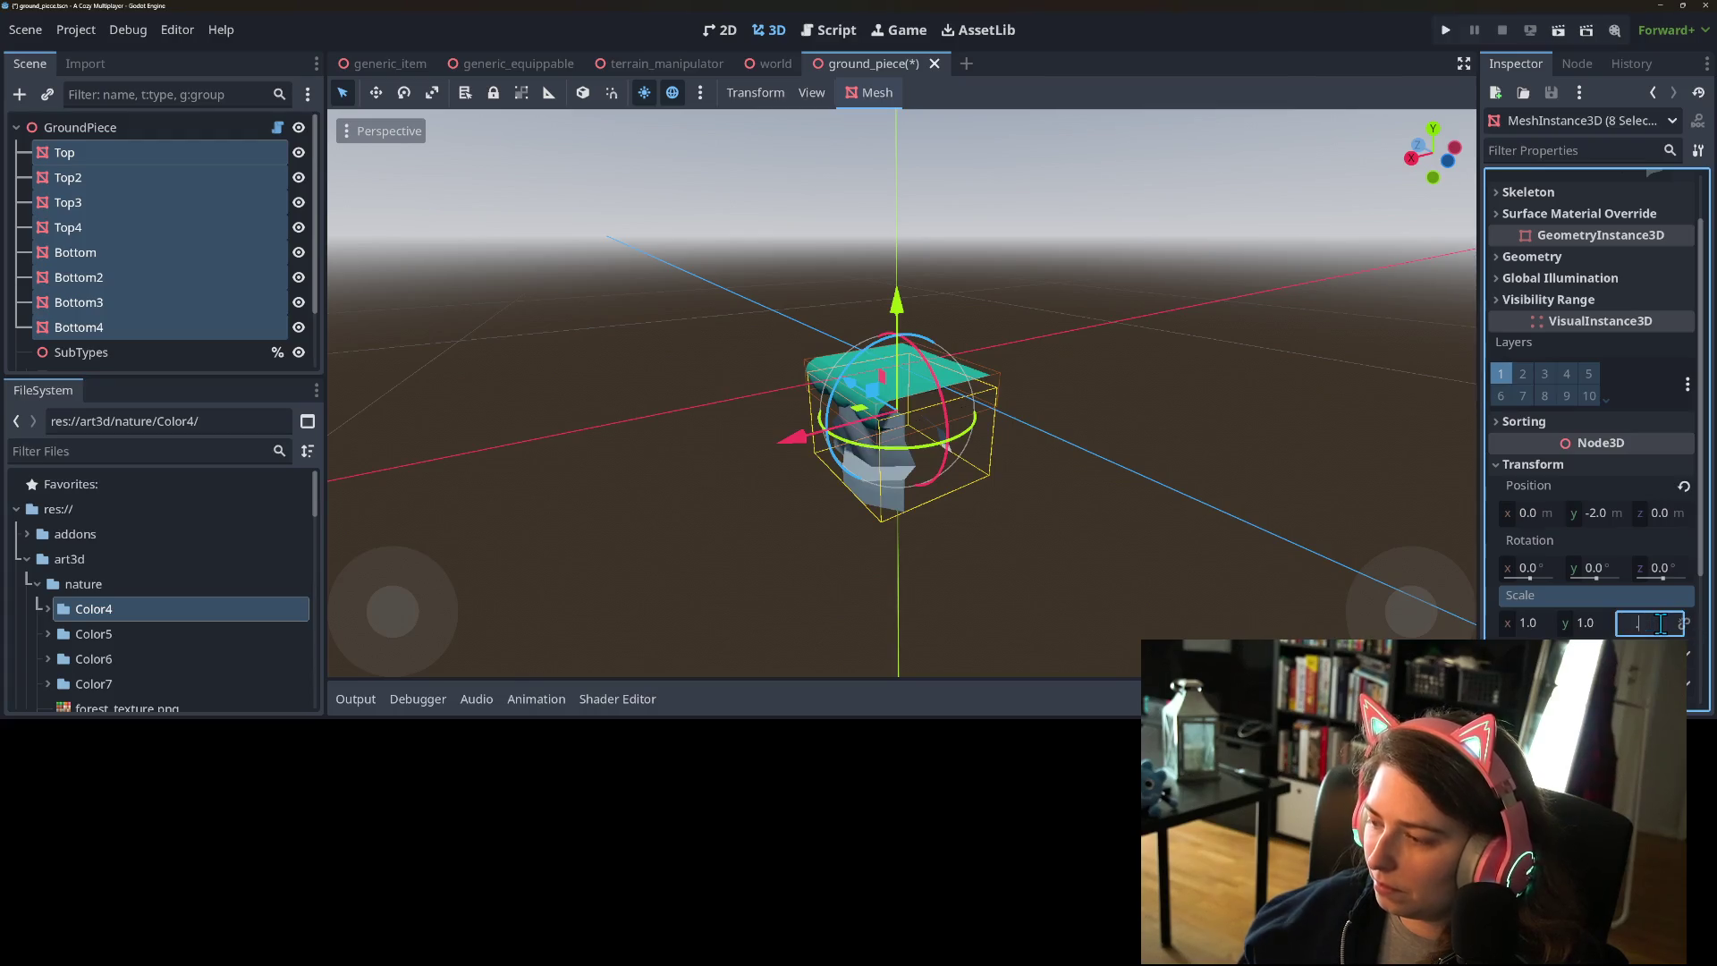
pyautogui.press('Return')
pyautogui.click(1540, 622)
pyautogui.write('.5')
pyautogui.press('Return')
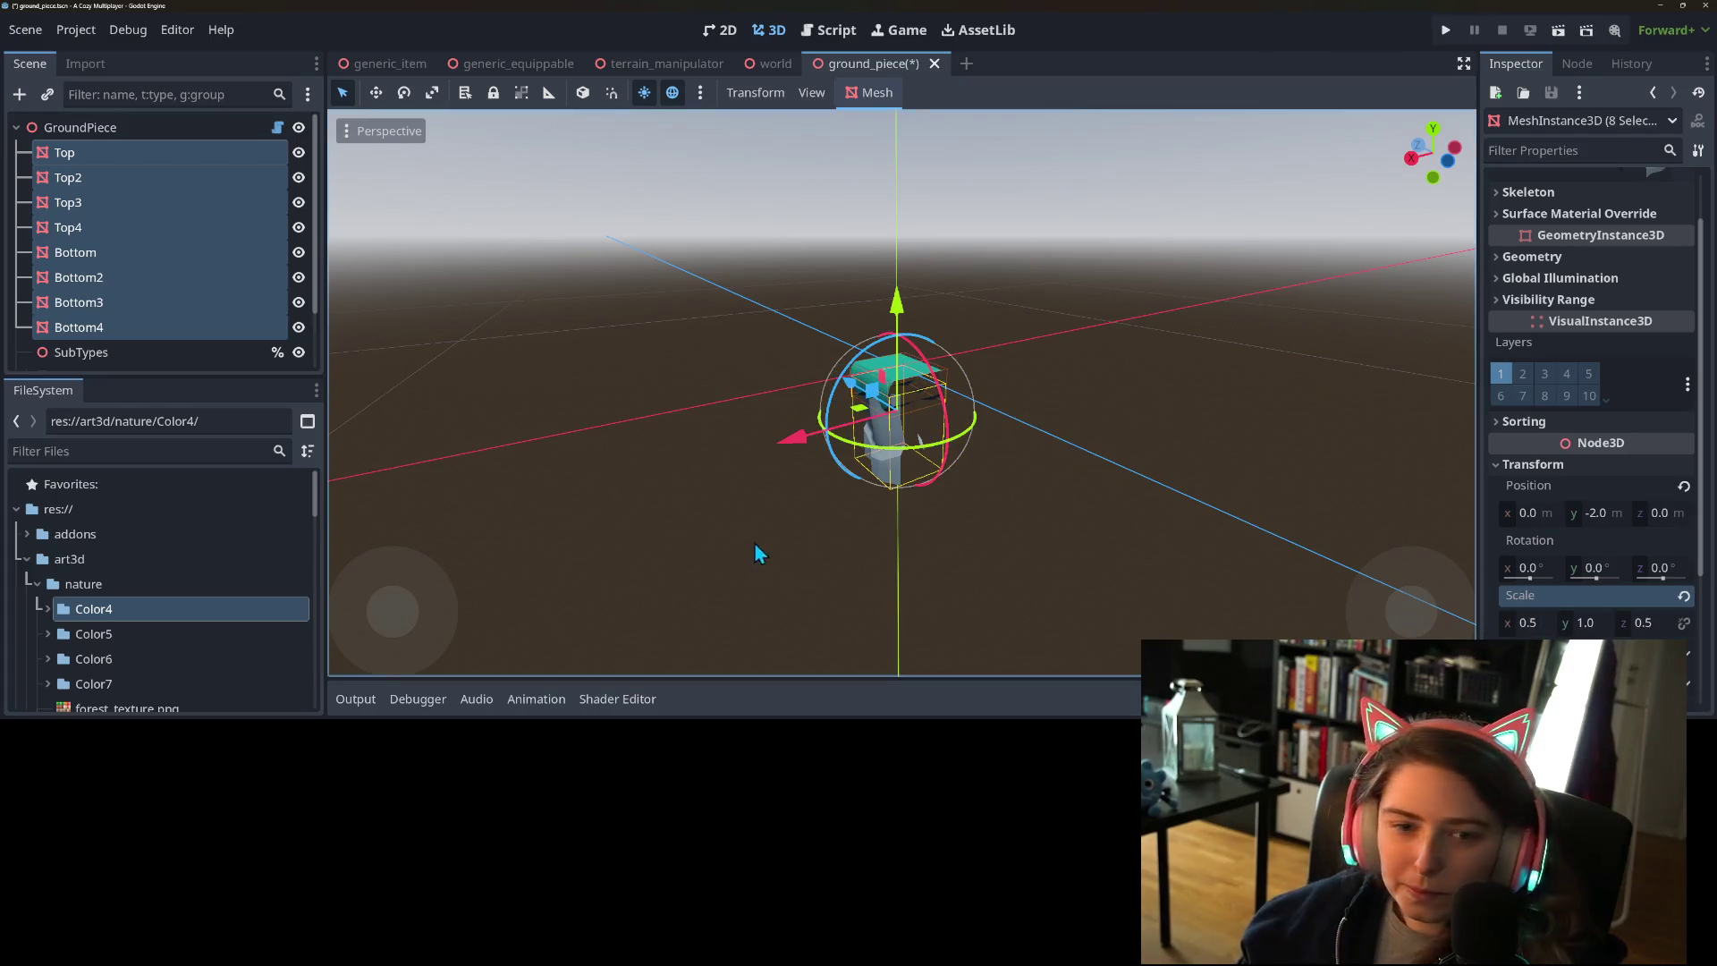
pyautogui.moveTo(830, 503)
pyautogui.mouseDown()
pyautogui.moveTo(953, 633)
pyautogui.moveTo(748, 220)
pyautogui.mouseUp()
pyautogui.scroll(2, 748, 220)
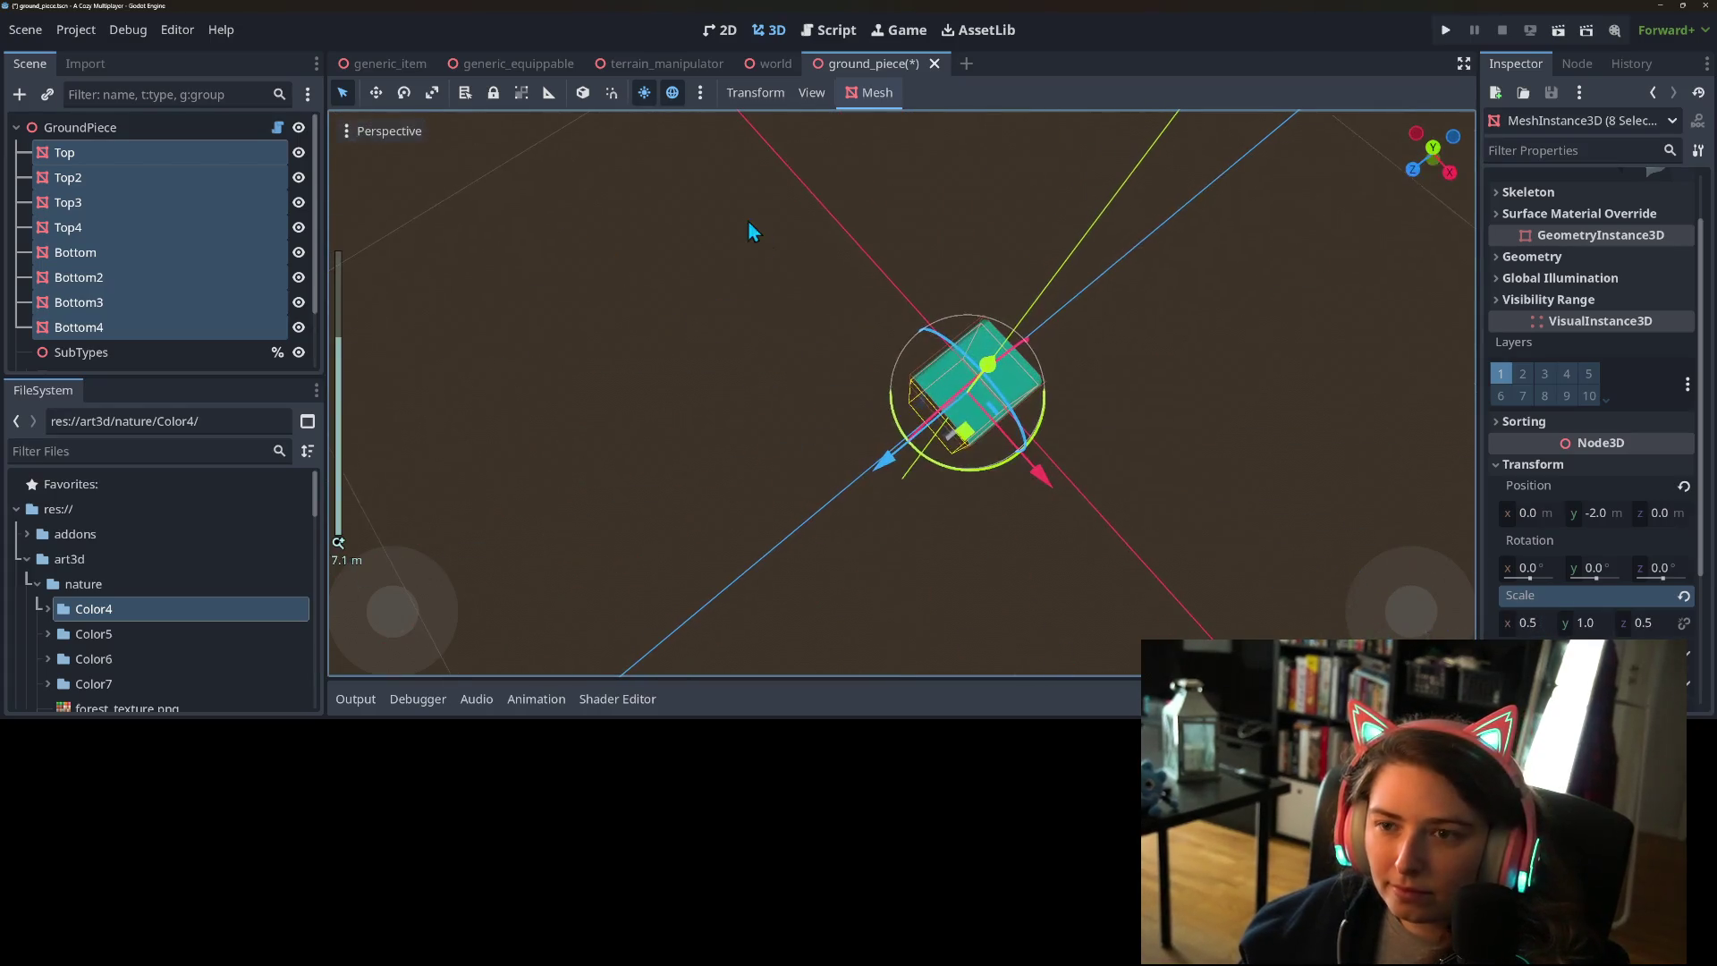
# - Turn on snapping and switch to a centred top-down view of the meshes
pyautogui.click(621, 97)
pyautogui.press('KP_7')
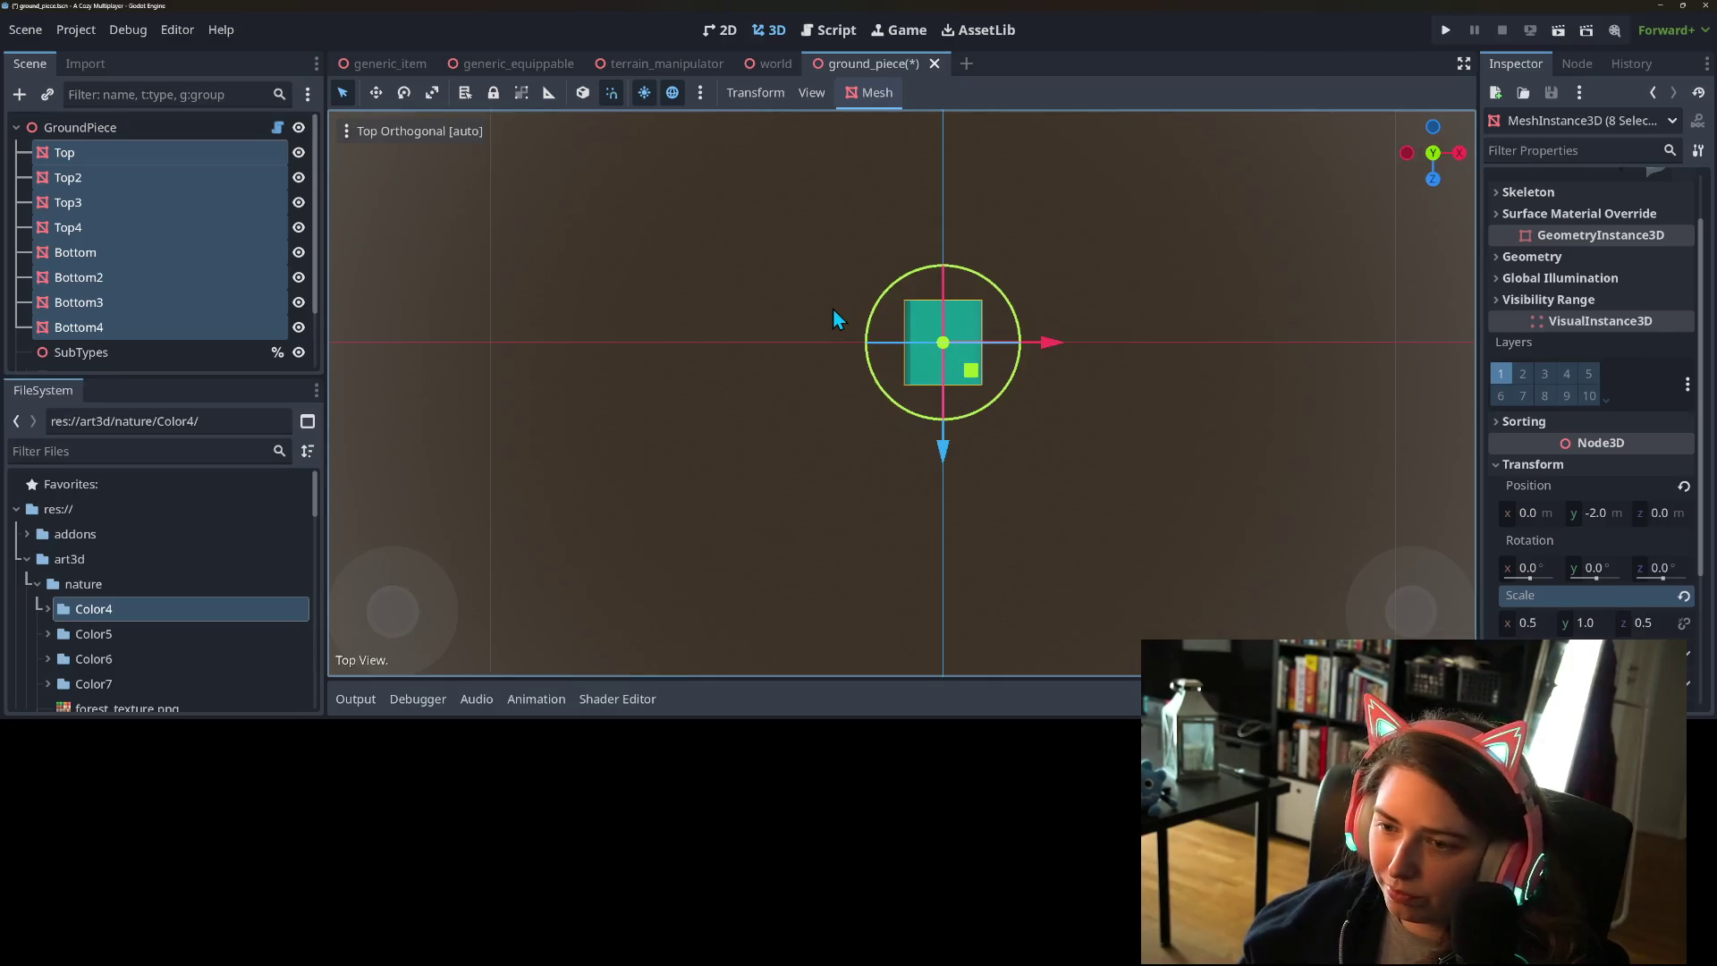
pyautogui.scroll(2, 1048, 483)
pyautogui.moveTo(1057, 394)
pyautogui.mouseDown()
pyautogui.moveTo(814, 506)
pyautogui.moveTo(1024, 461)
pyautogui.mouseUp()
pyautogui.scroll(1, 739, 416)
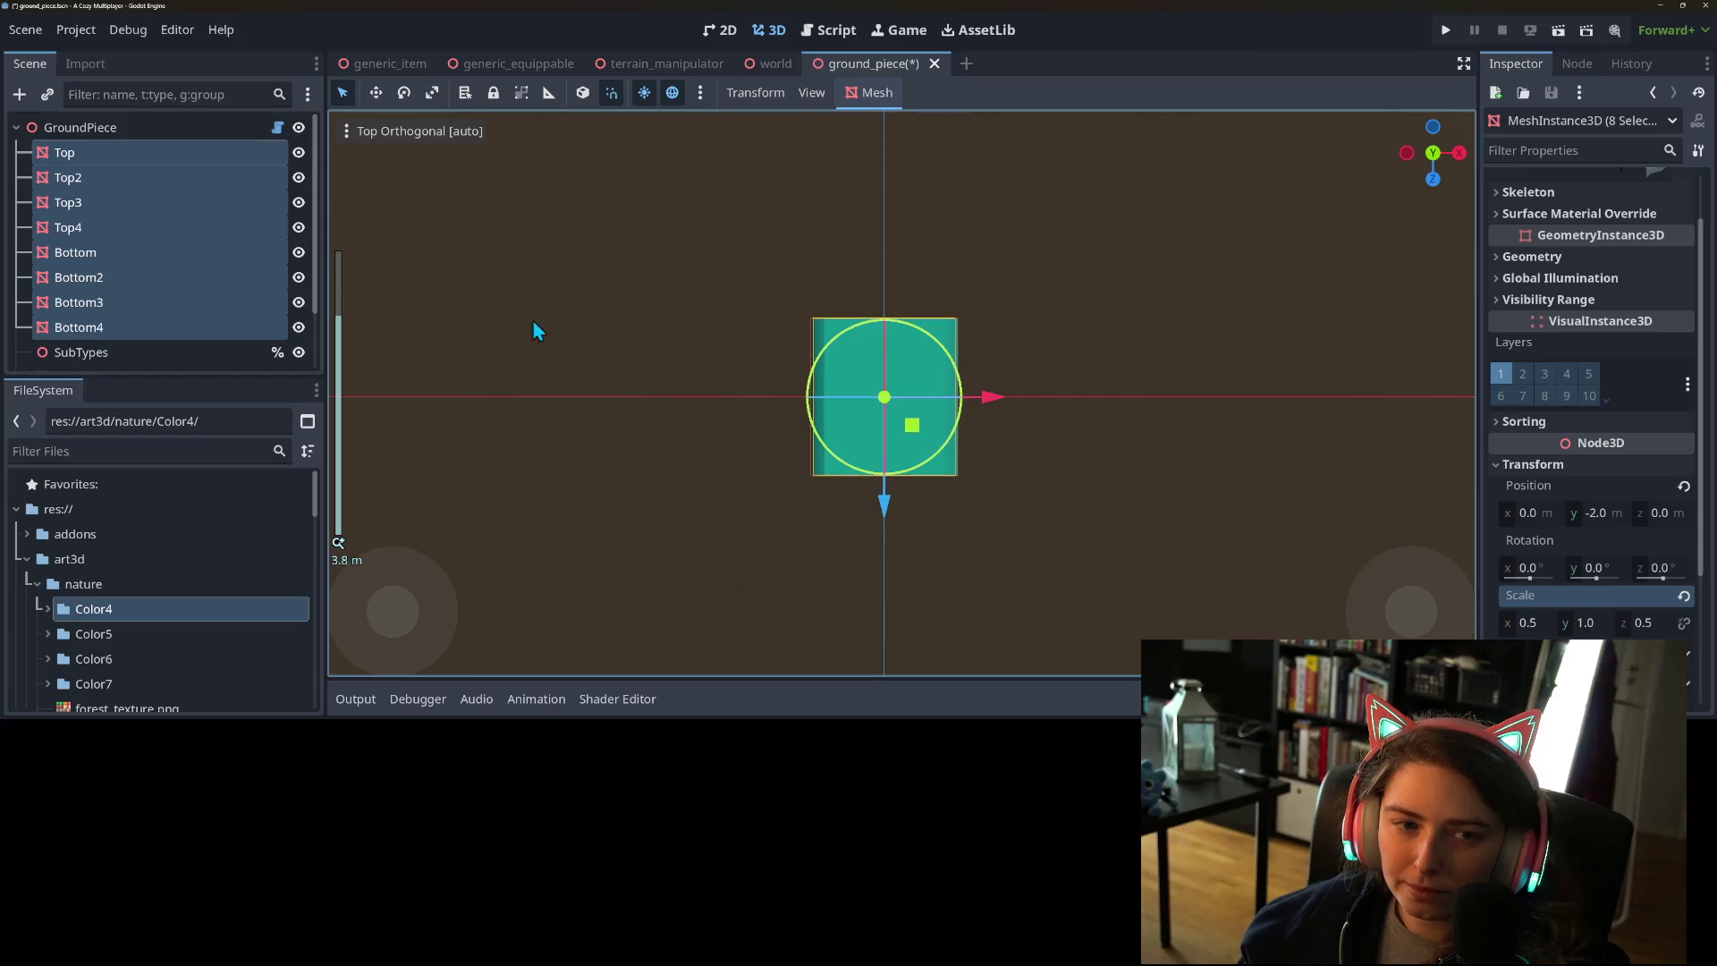
# - Move Top, Top2, Top3 and Top4 to the upper-left, upper-right, lower-left and lower-right slots
pyautogui.click(109, 158)
pyautogui.moveTo(911, 430); pyautogui.dragTo(840, 367)
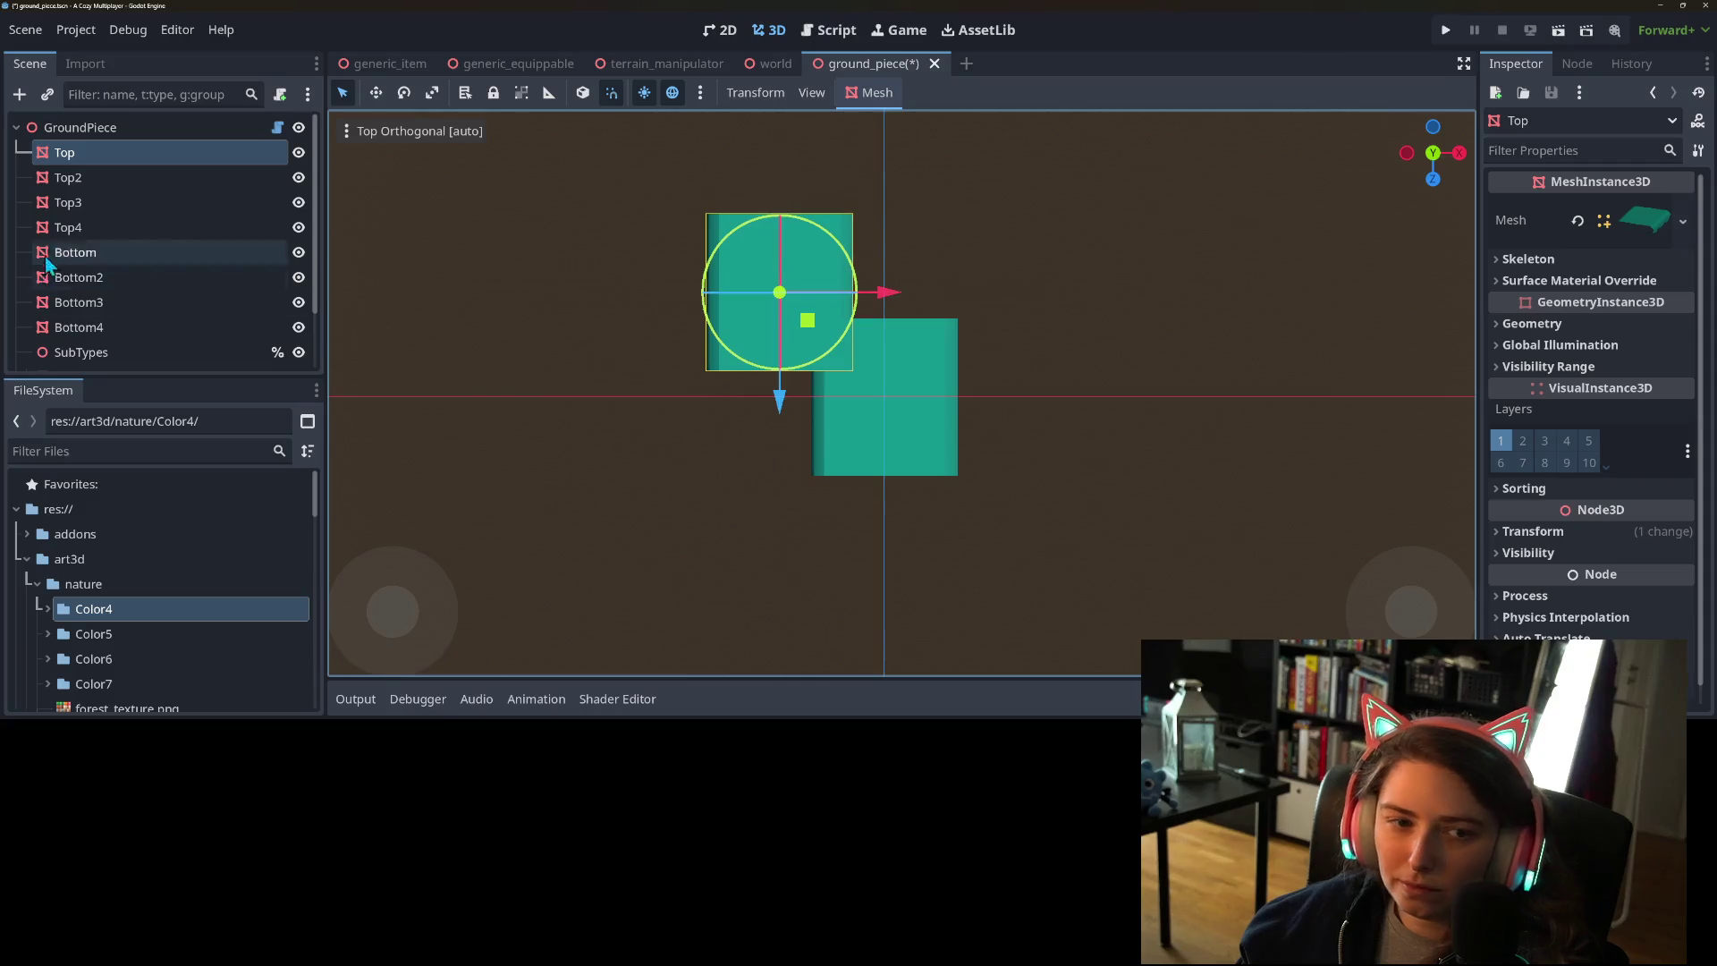
pyautogui.click(68, 177)
pyautogui.moveTo(925, 445); pyautogui.dragTo(1004, 372)
pyautogui.click(111, 212)
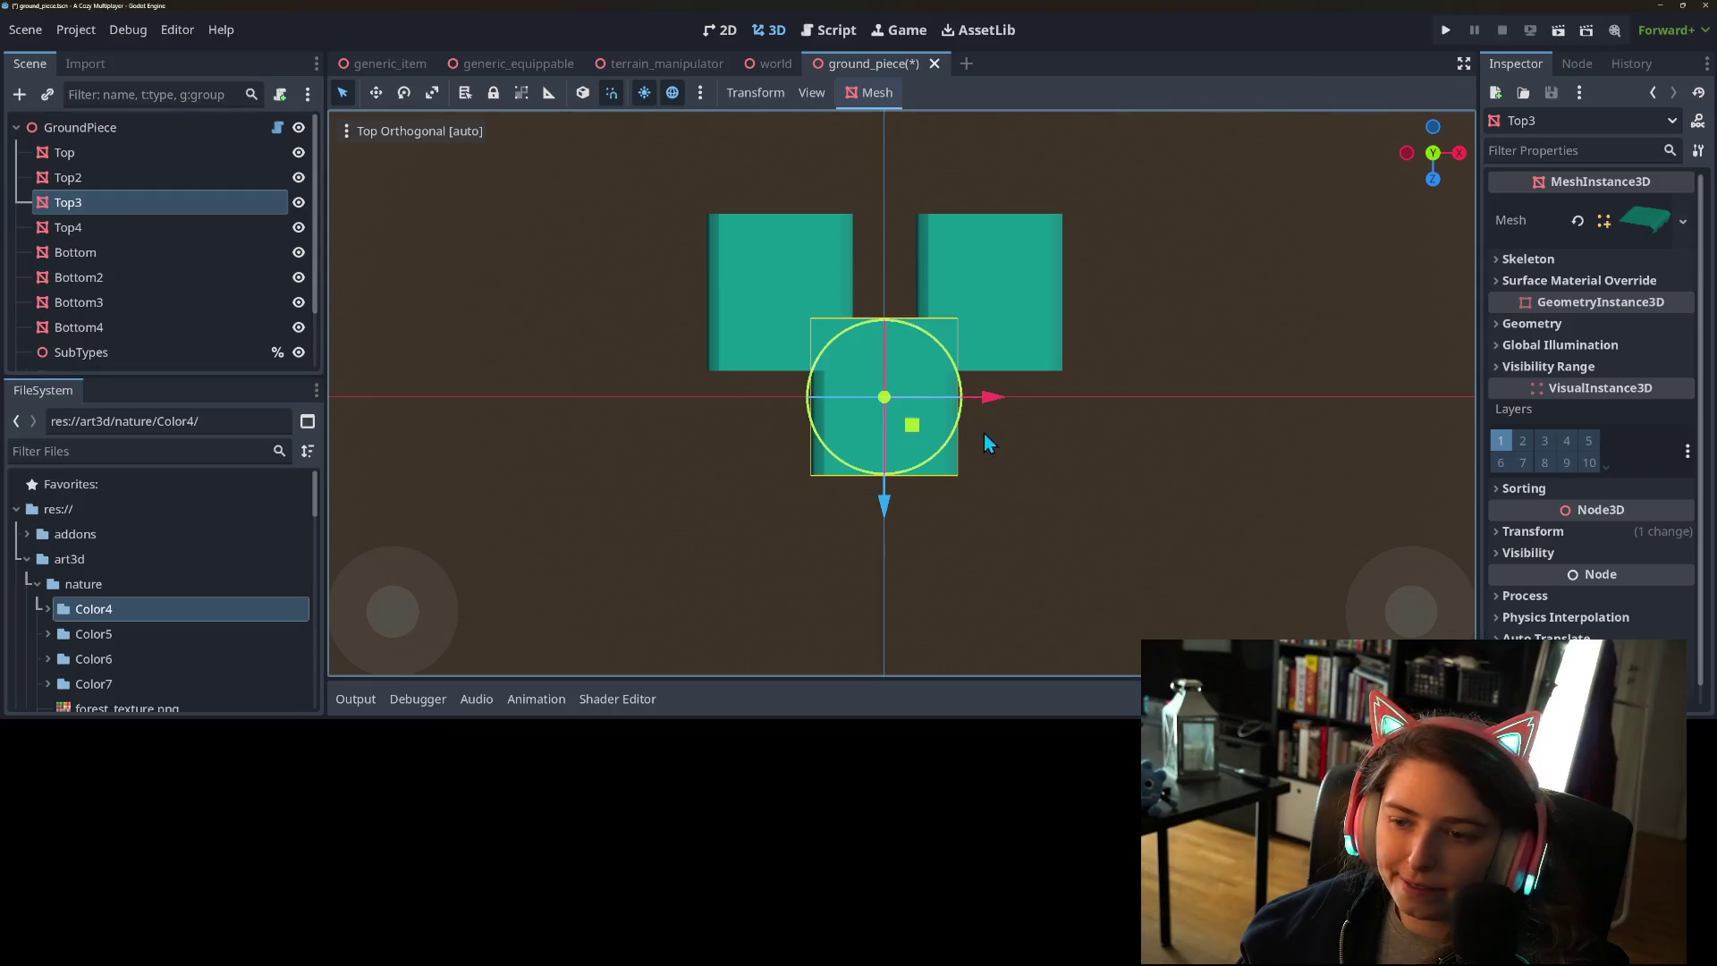
pyautogui.moveTo(913, 435); pyautogui.dragTo(809, 539)
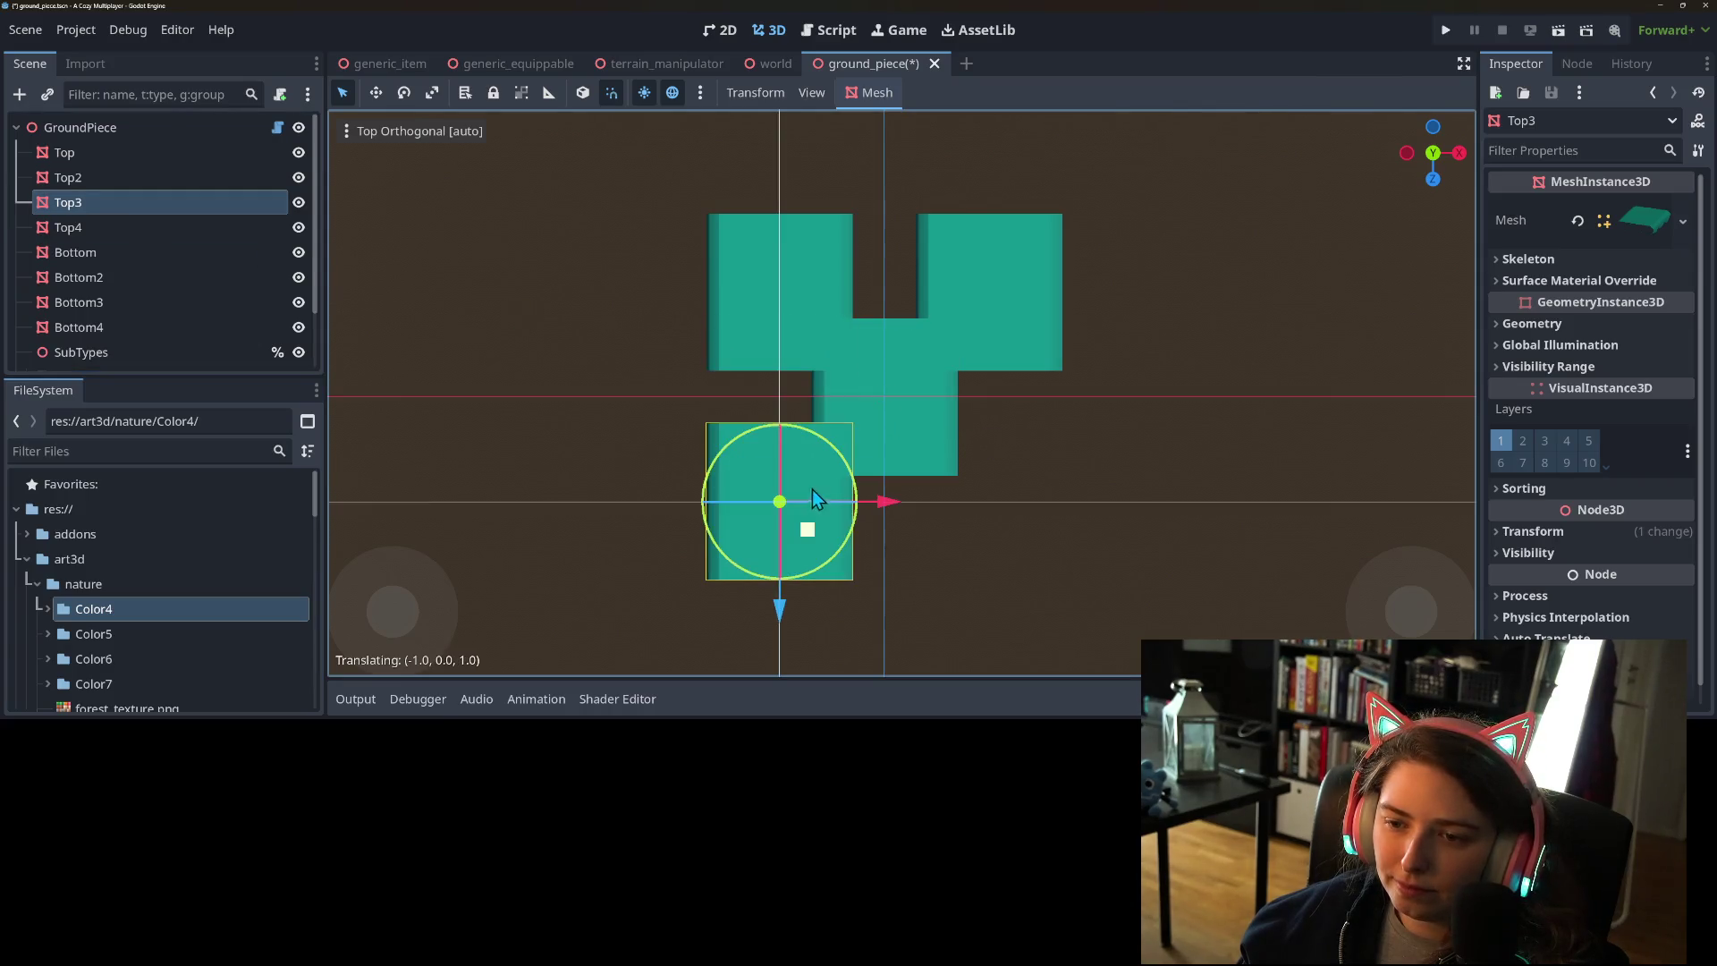
pyautogui.click(68, 228)
pyautogui.moveTo(903, 428); pyautogui.dragTo(1050, 542)
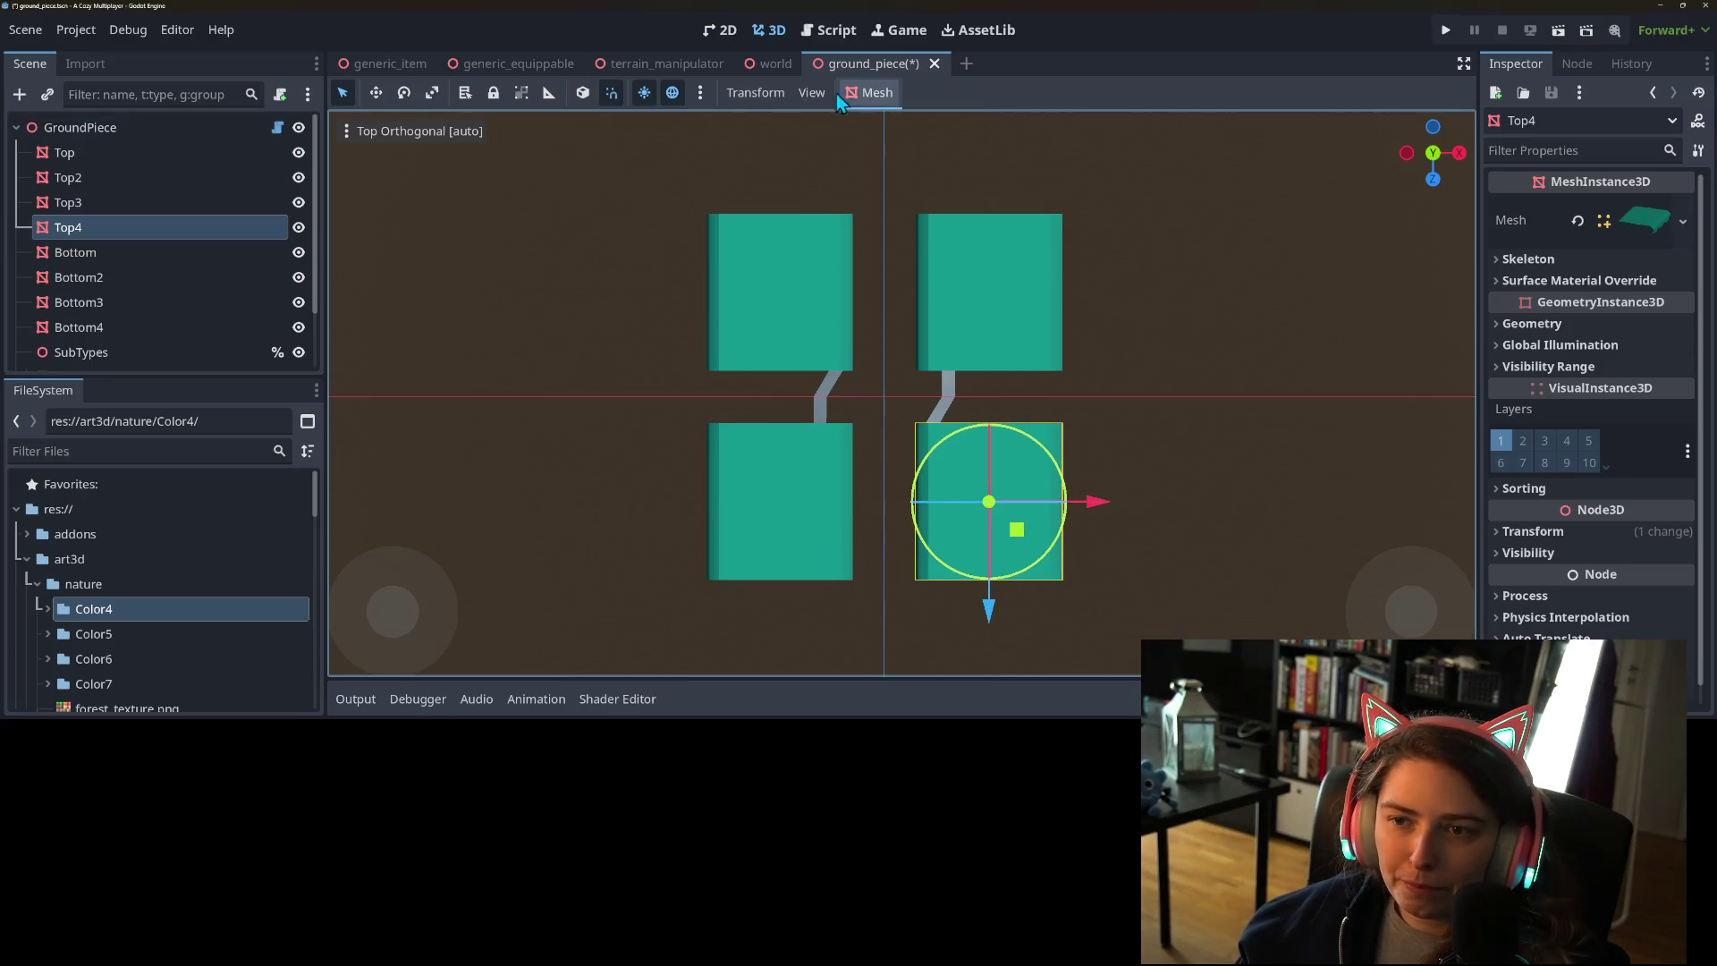
# - Set the translate snap to 0.5 and move Top4 up and left
pyautogui.click(703, 94)
pyautogui.click(720, 94)
pyautogui.click(732, 93)
pyautogui.click(769, 179)
pyautogui.click(934, 296)
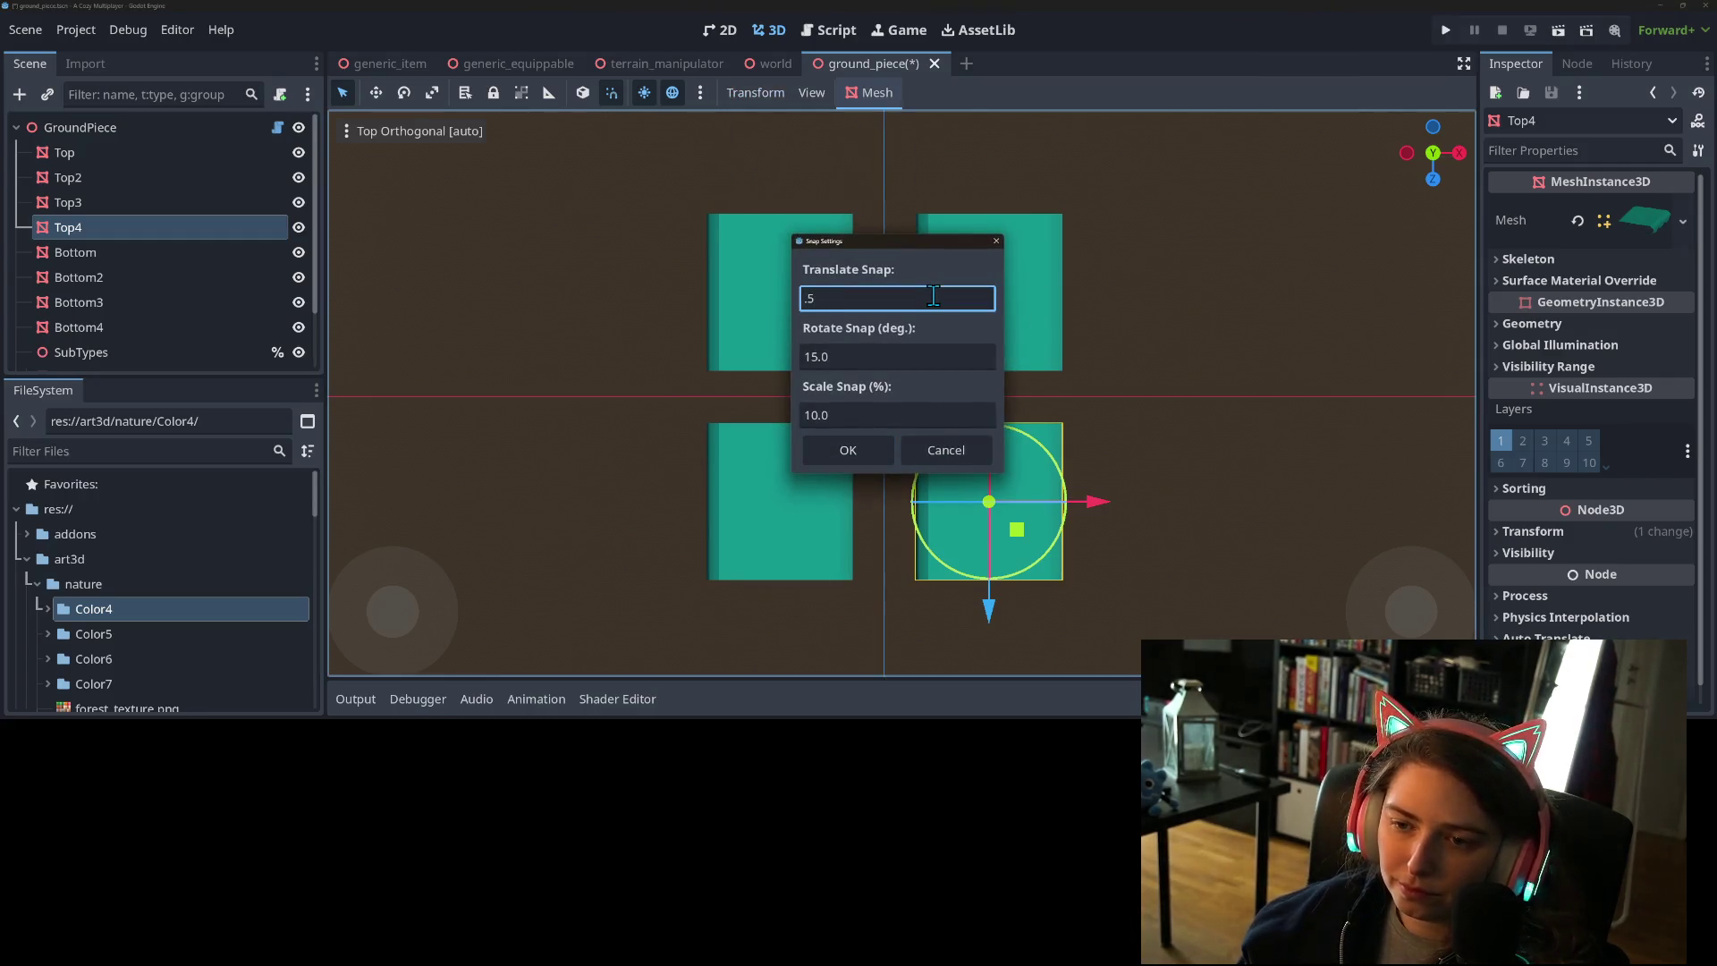
pyautogui.click(855, 454)
pyautogui.moveTo(1020, 542)
pyautogui.mouseDown()
pyautogui.moveTo(968, 532)
pyautogui.moveTo(966, 492)
pyautogui.mouseUp()
# - Change the translate snap to 0.25 and nudge Top4 right and down
pyautogui.click(753, 93)
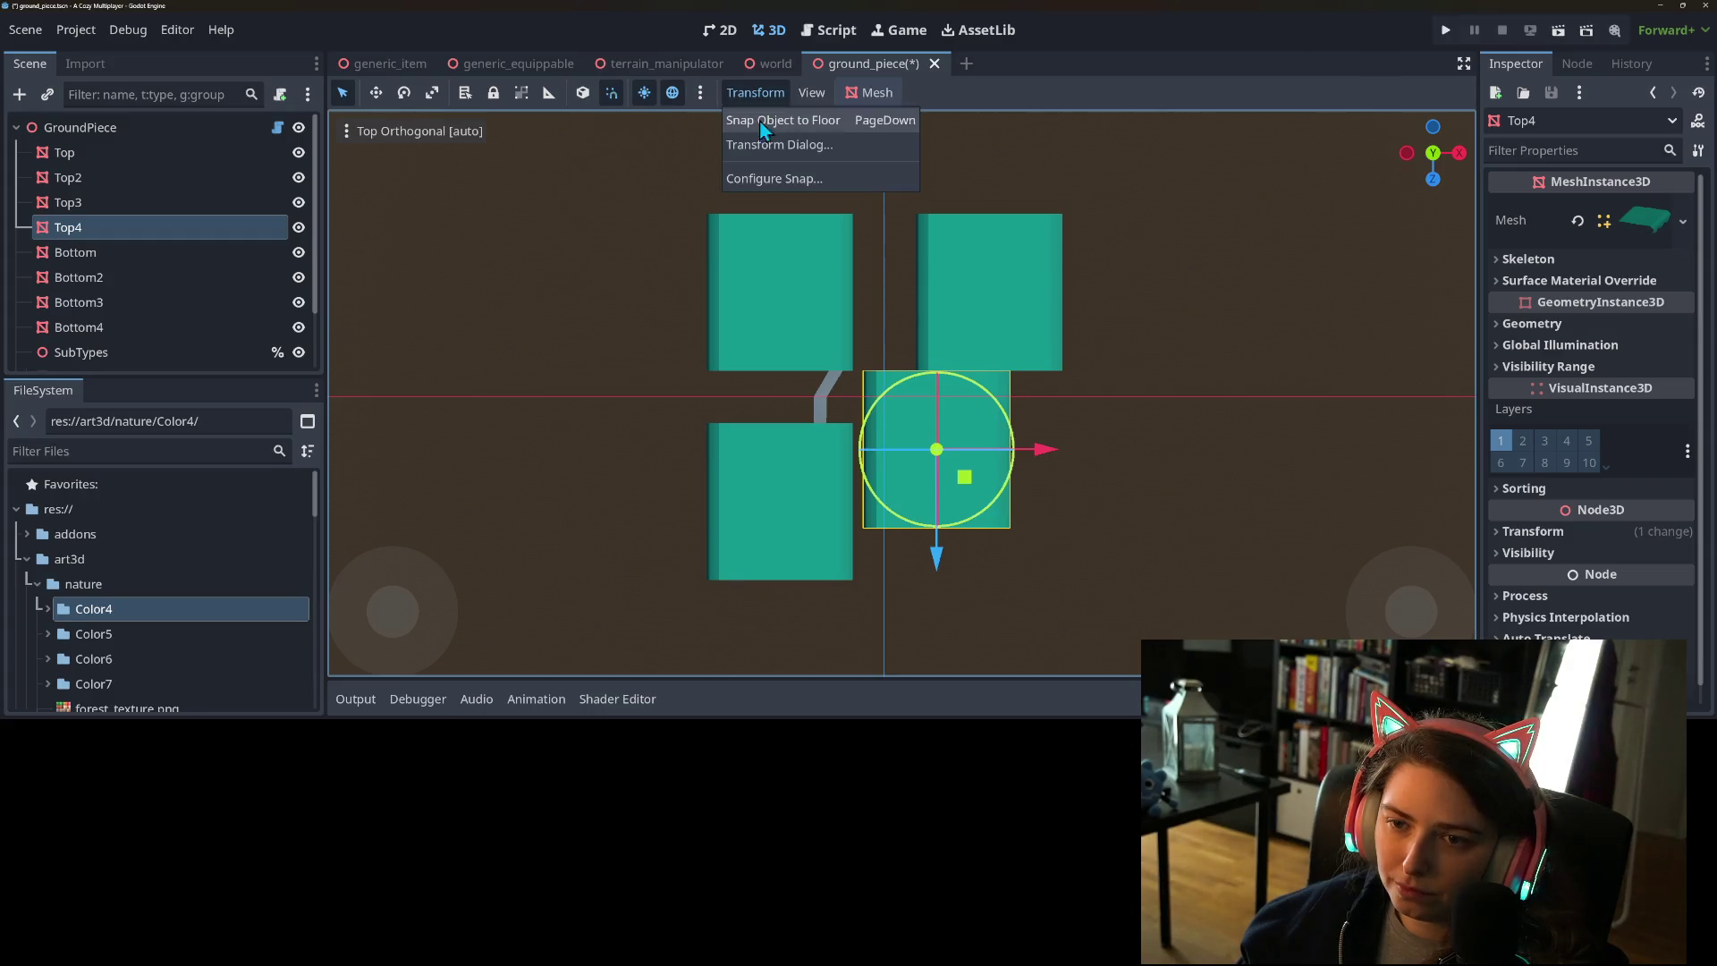
pyautogui.click(773, 179)
pyautogui.click(839, 299)
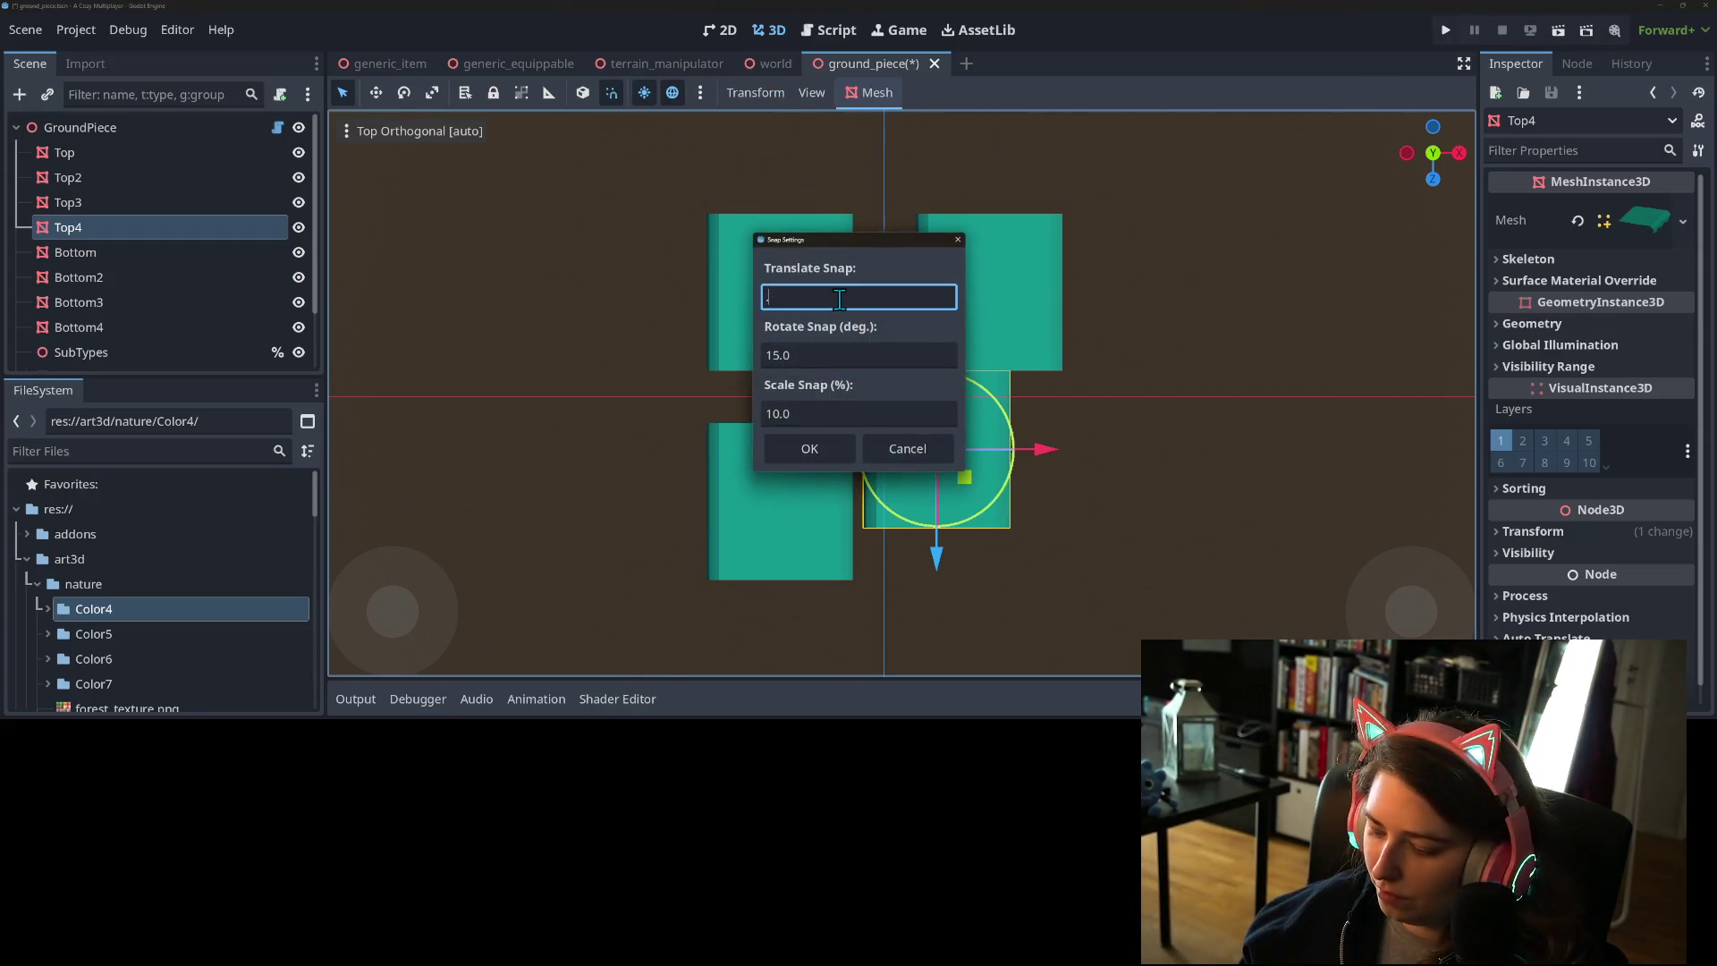
pyautogui.write('.25')
pyautogui.click(834, 453)
pyautogui.moveTo(979, 498)
pyautogui.mouseDown()
pyautogui.moveTo(990, 514)
pyautogui.moveTo(1054, 478)
pyautogui.moveTo(1076, 399)
pyautogui.moveTo(1025, 407)
pyautogui.mouseUp()
# - Slide Top3, Top and Top2 in toward the centre, then select all four tops
pyautogui.press('KP_7')
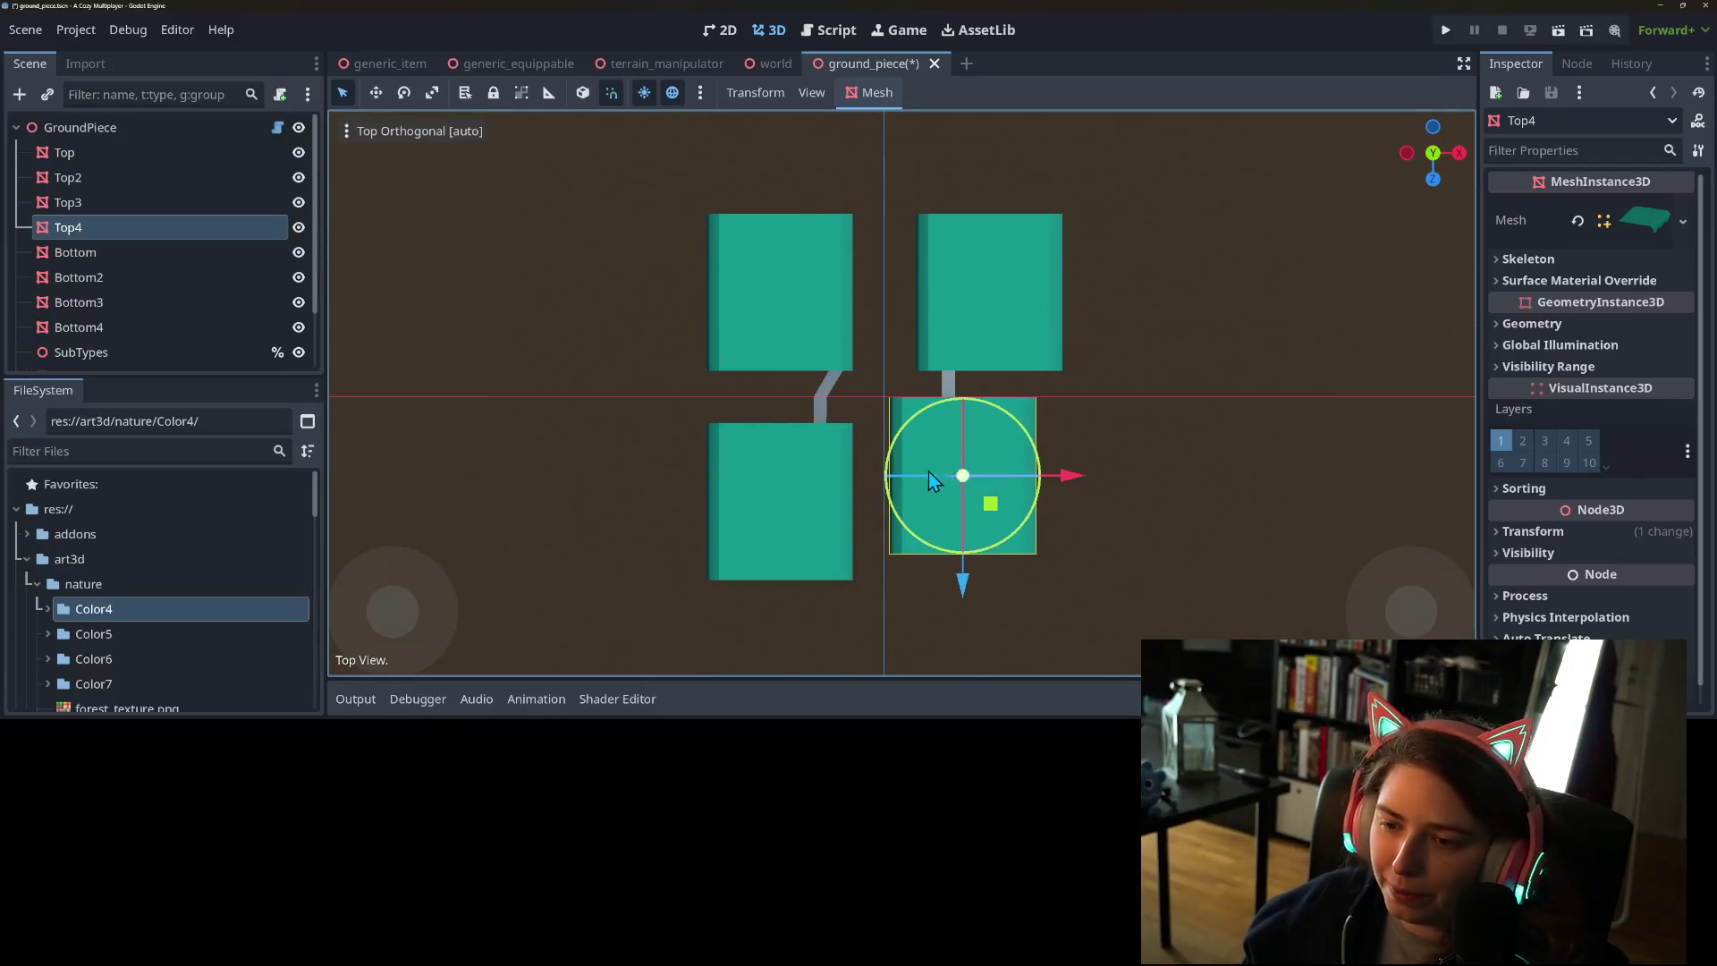
pyautogui.click(753, 492)
pyautogui.moveTo(818, 529)
pyautogui.mouseDown()
pyautogui.moveTo(819, 504)
pyautogui.moveTo(845, 504)
pyautogui.mouseUp()
pyautogui.click(750, 244)
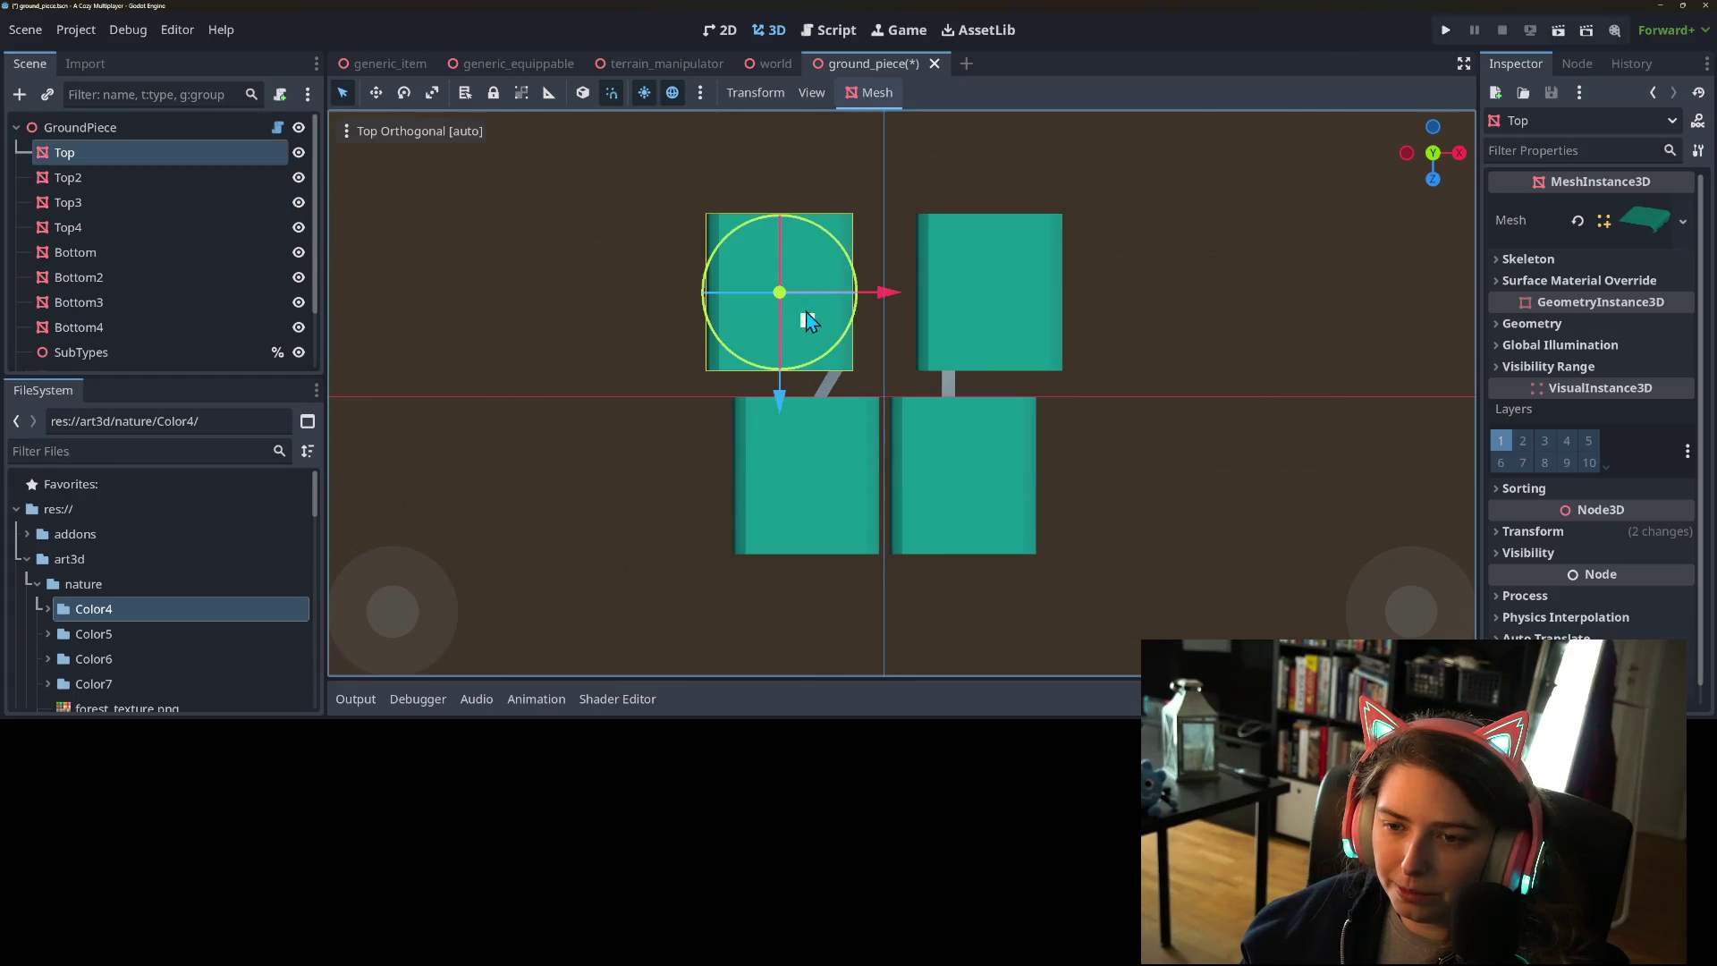
pyautogui.moveTo(812, 326); pyautogui.dragTo(838, 352)
pyautogui.click(1008, 290)
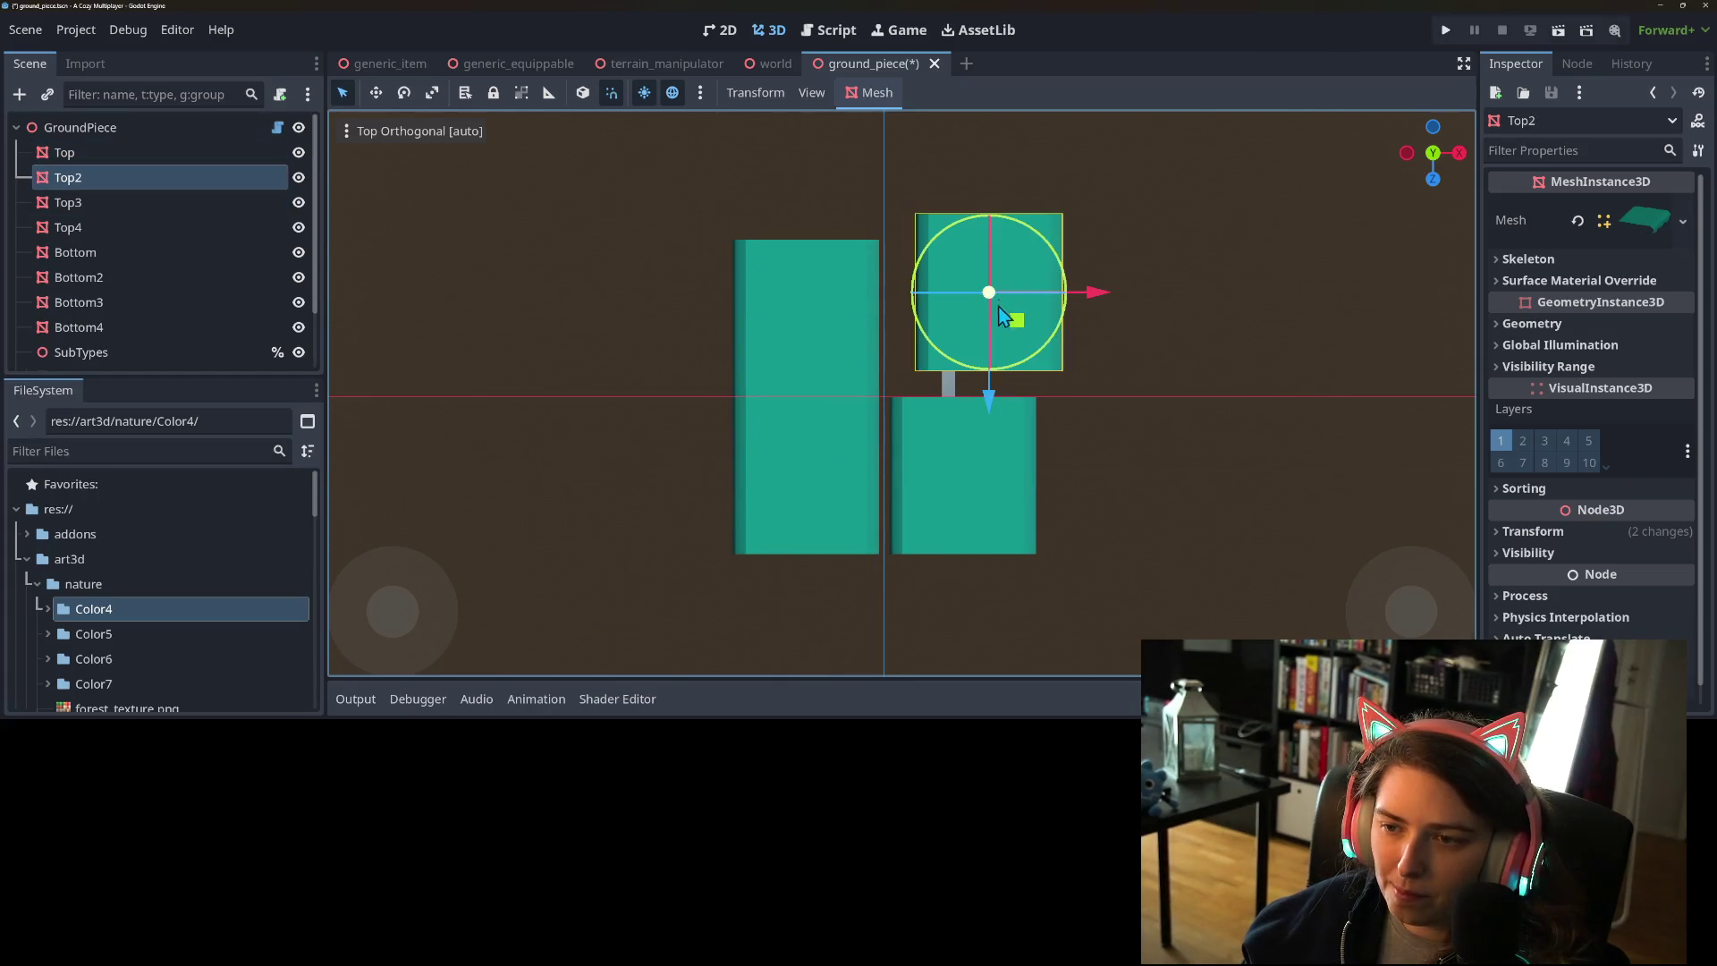
pyautogui.moveTo(1018, 322); pyautogui.dragTo(992, 348)
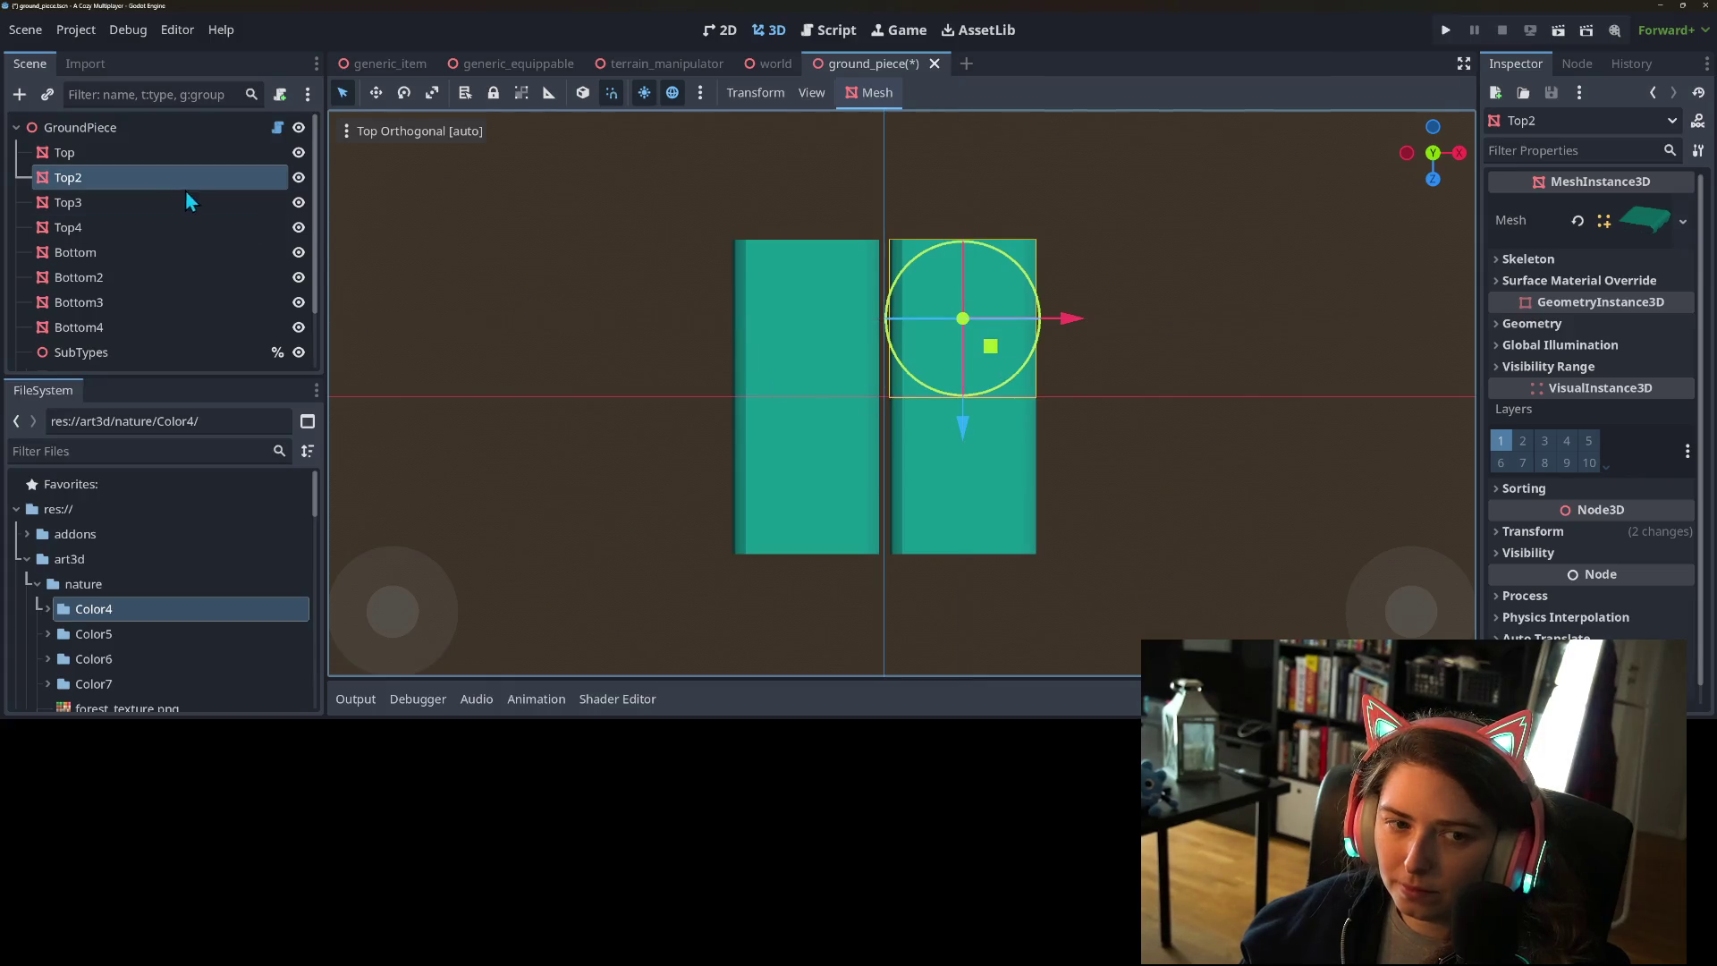
pyautogui.click(175, 159)
pyautogui.keyDown('shift'); pyautogui.click(179, 229); pyautogui.keyUp('shift')
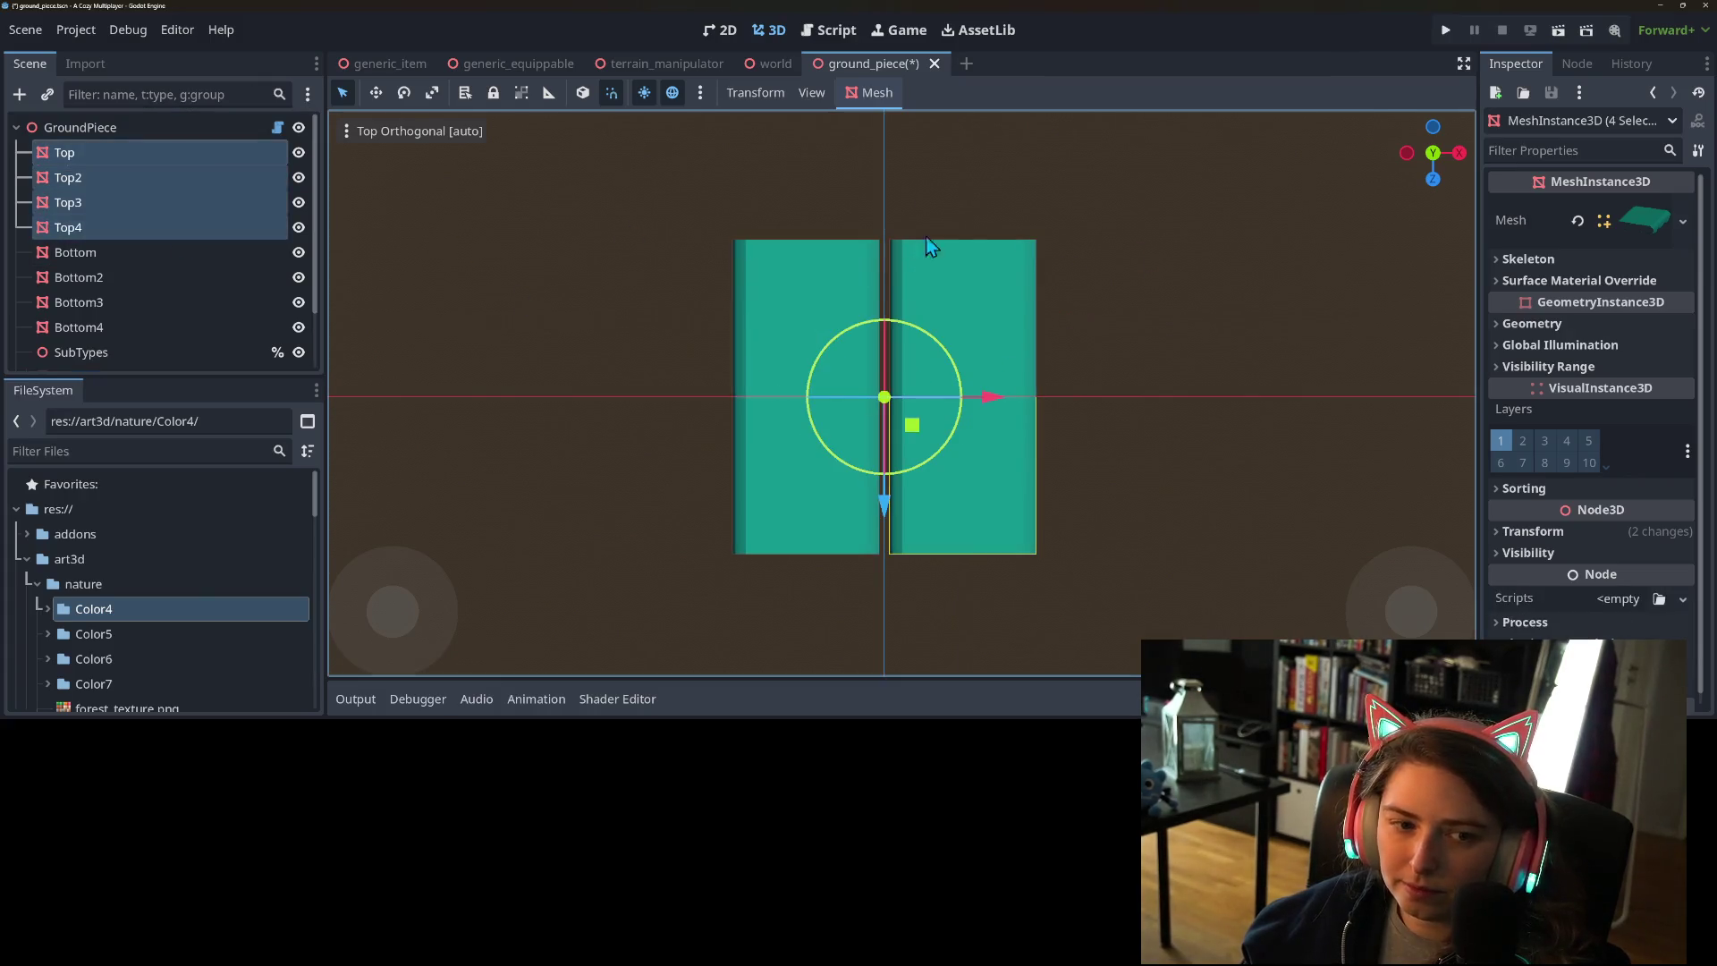
# - Assign the Hill_Top_G_InnerCorner mesh to all four Top pieces
pyautogui.click(1682, 221)
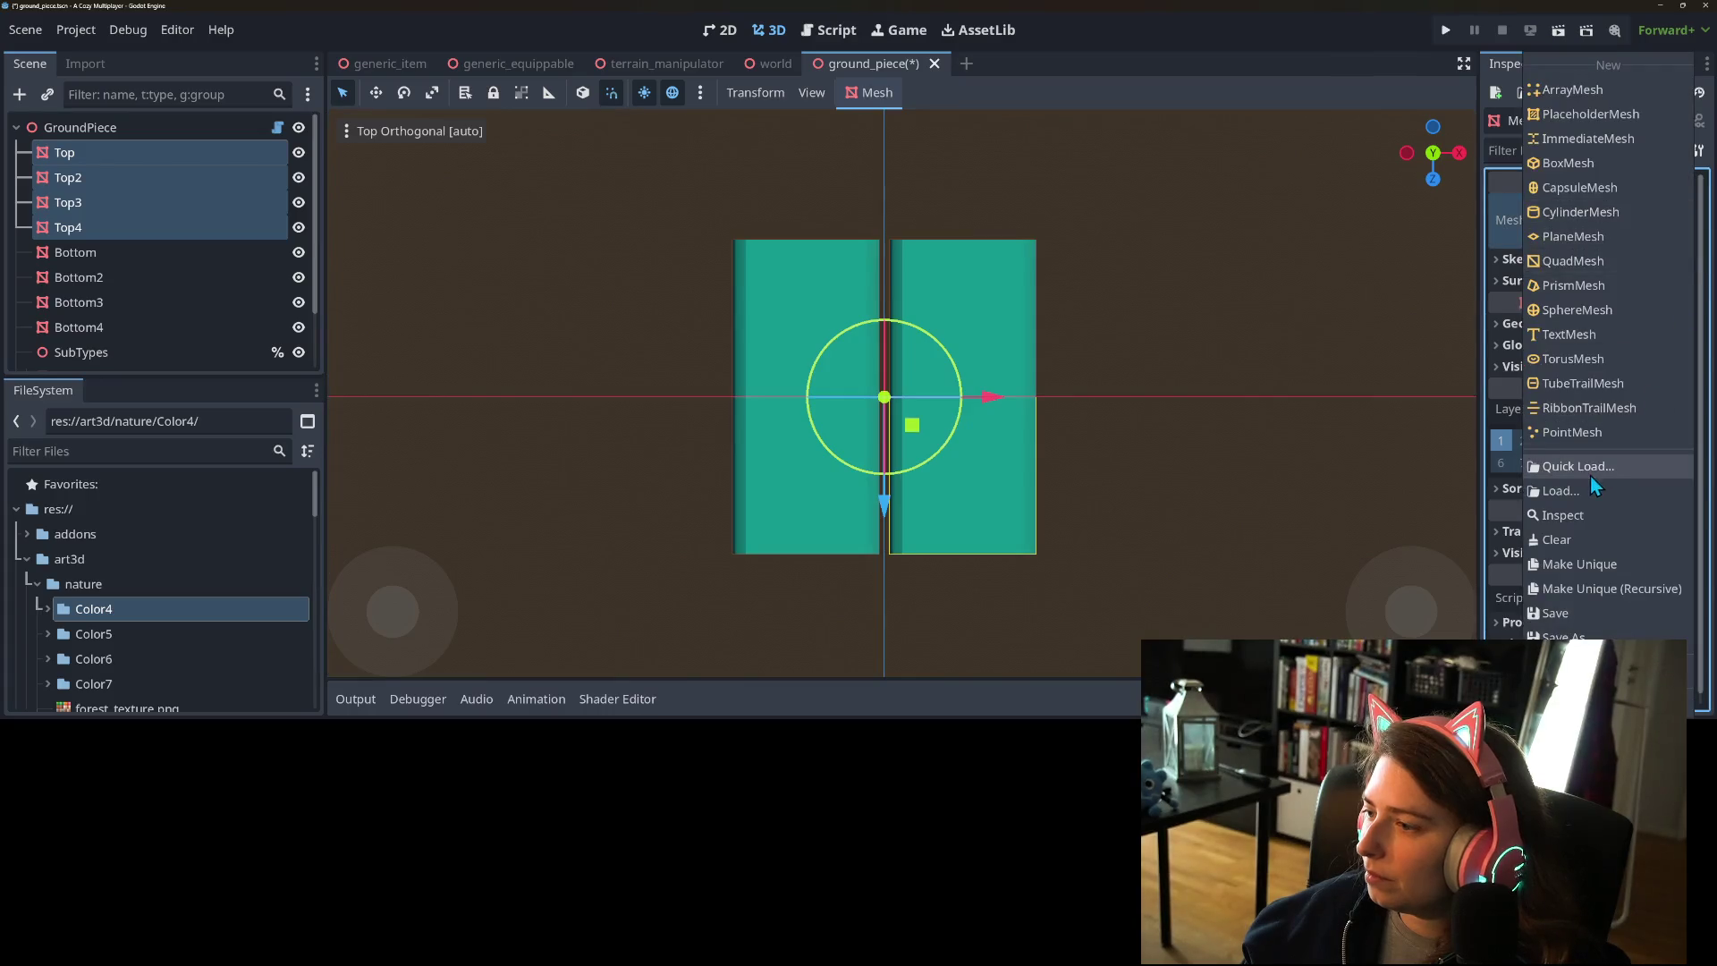
pyautogui.click(1586, 469)
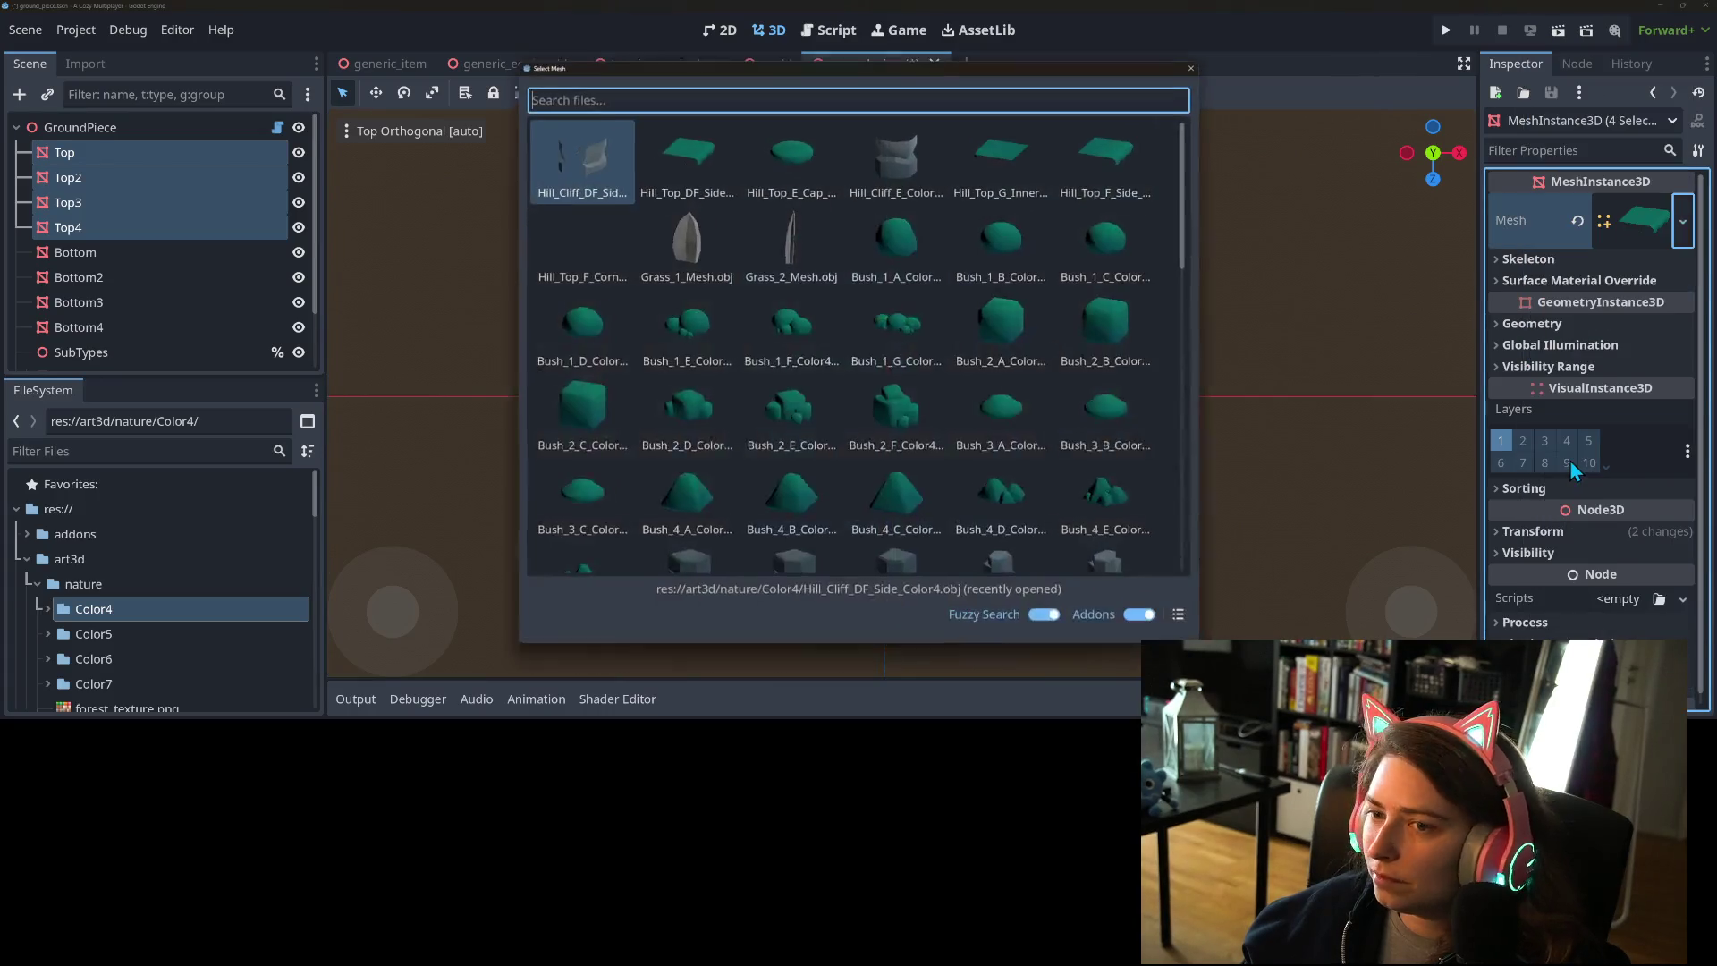
pyautogui.doubleClick(1024, 176)
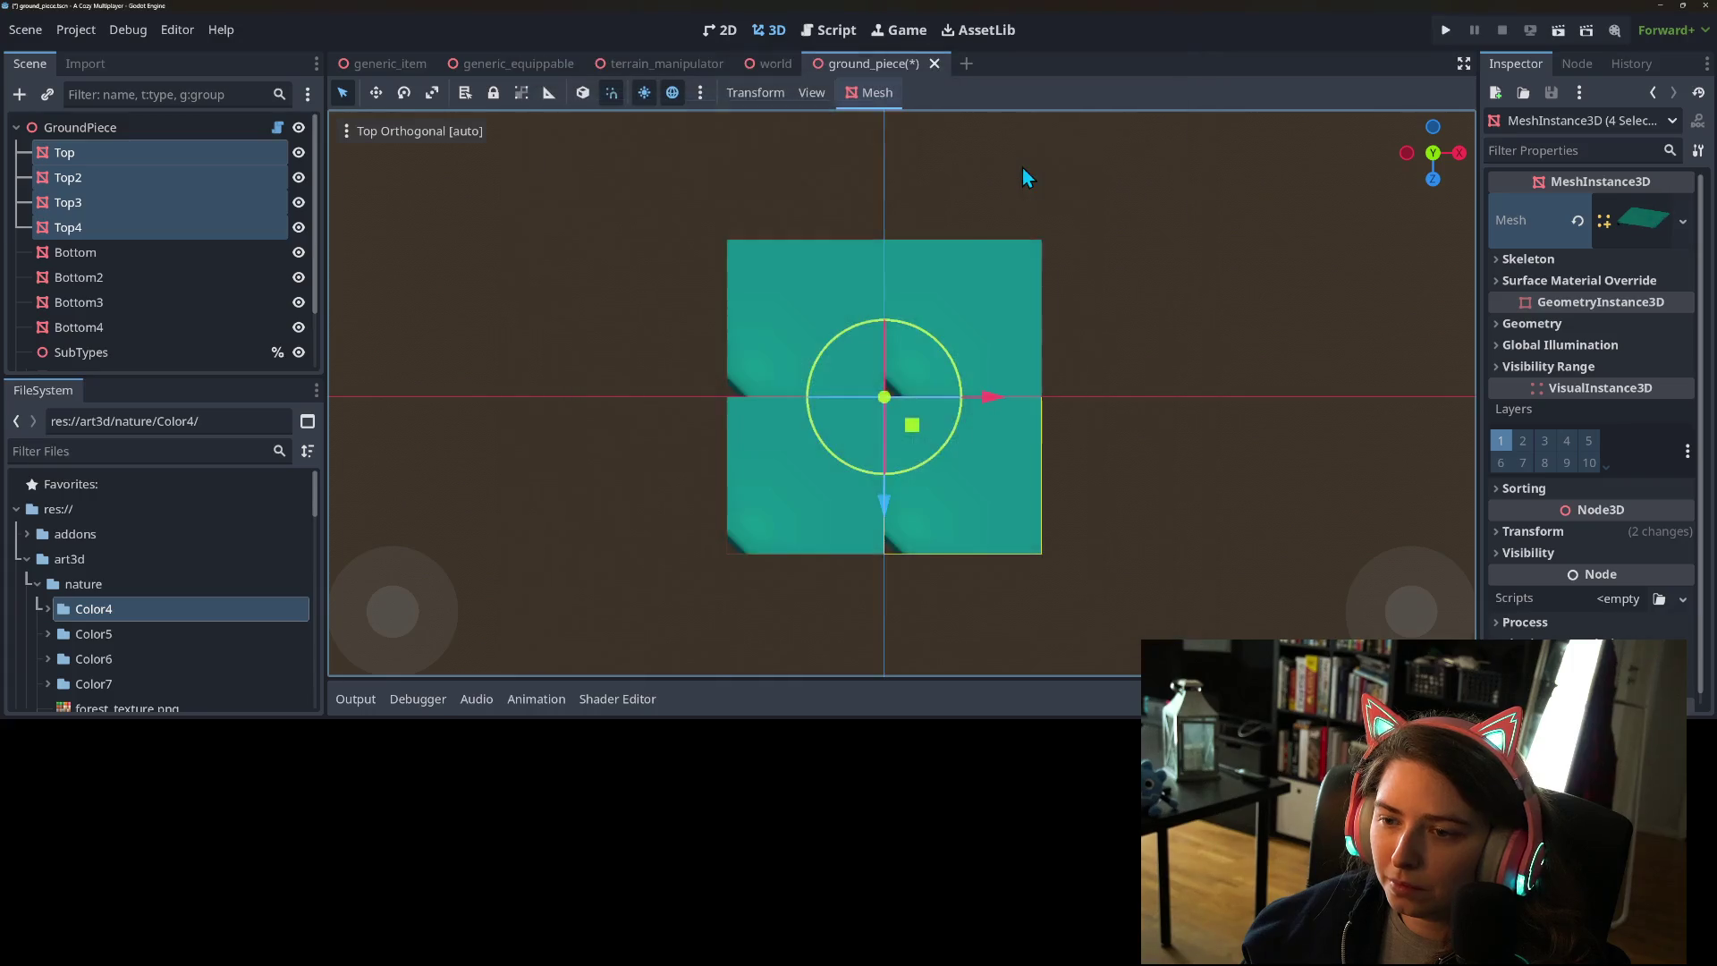
pyautogui.scroll(-3, 961, 351)
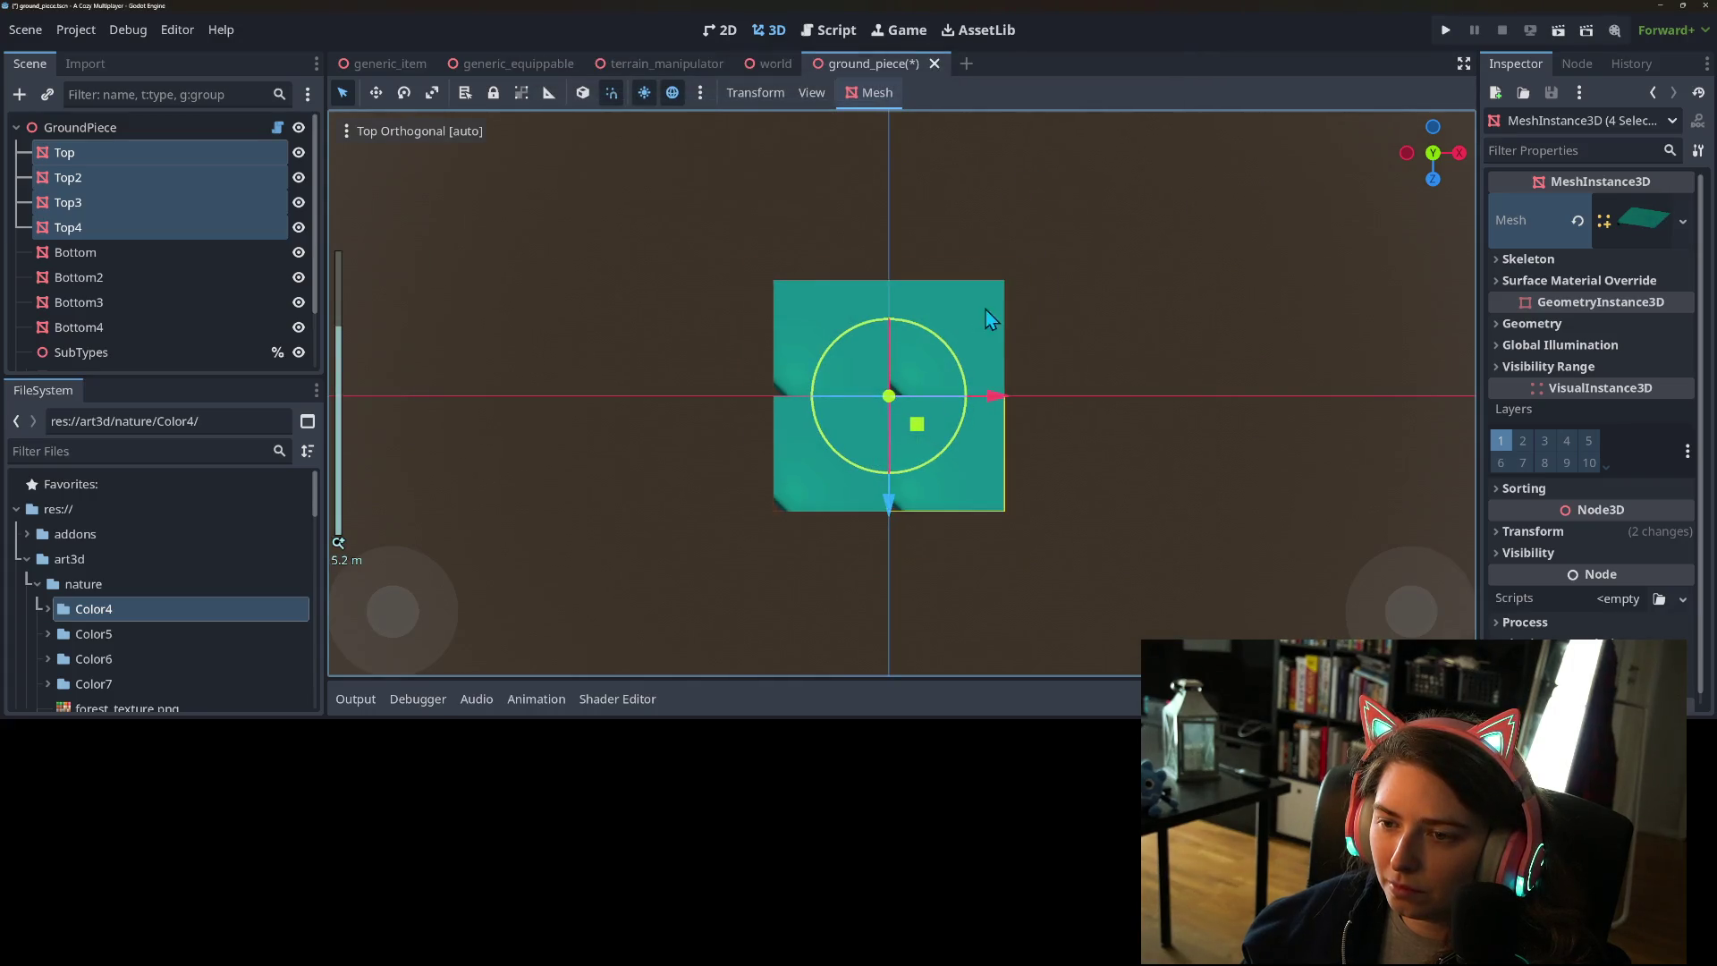
pyautogui.click(1145, 331)
# - Give Top2 the Hill_Top_C_InnerCorner mesh
pyautogui.click(979, 313)
pyautogui.click(1683, 221)
pyautogui.click(1586, 475)
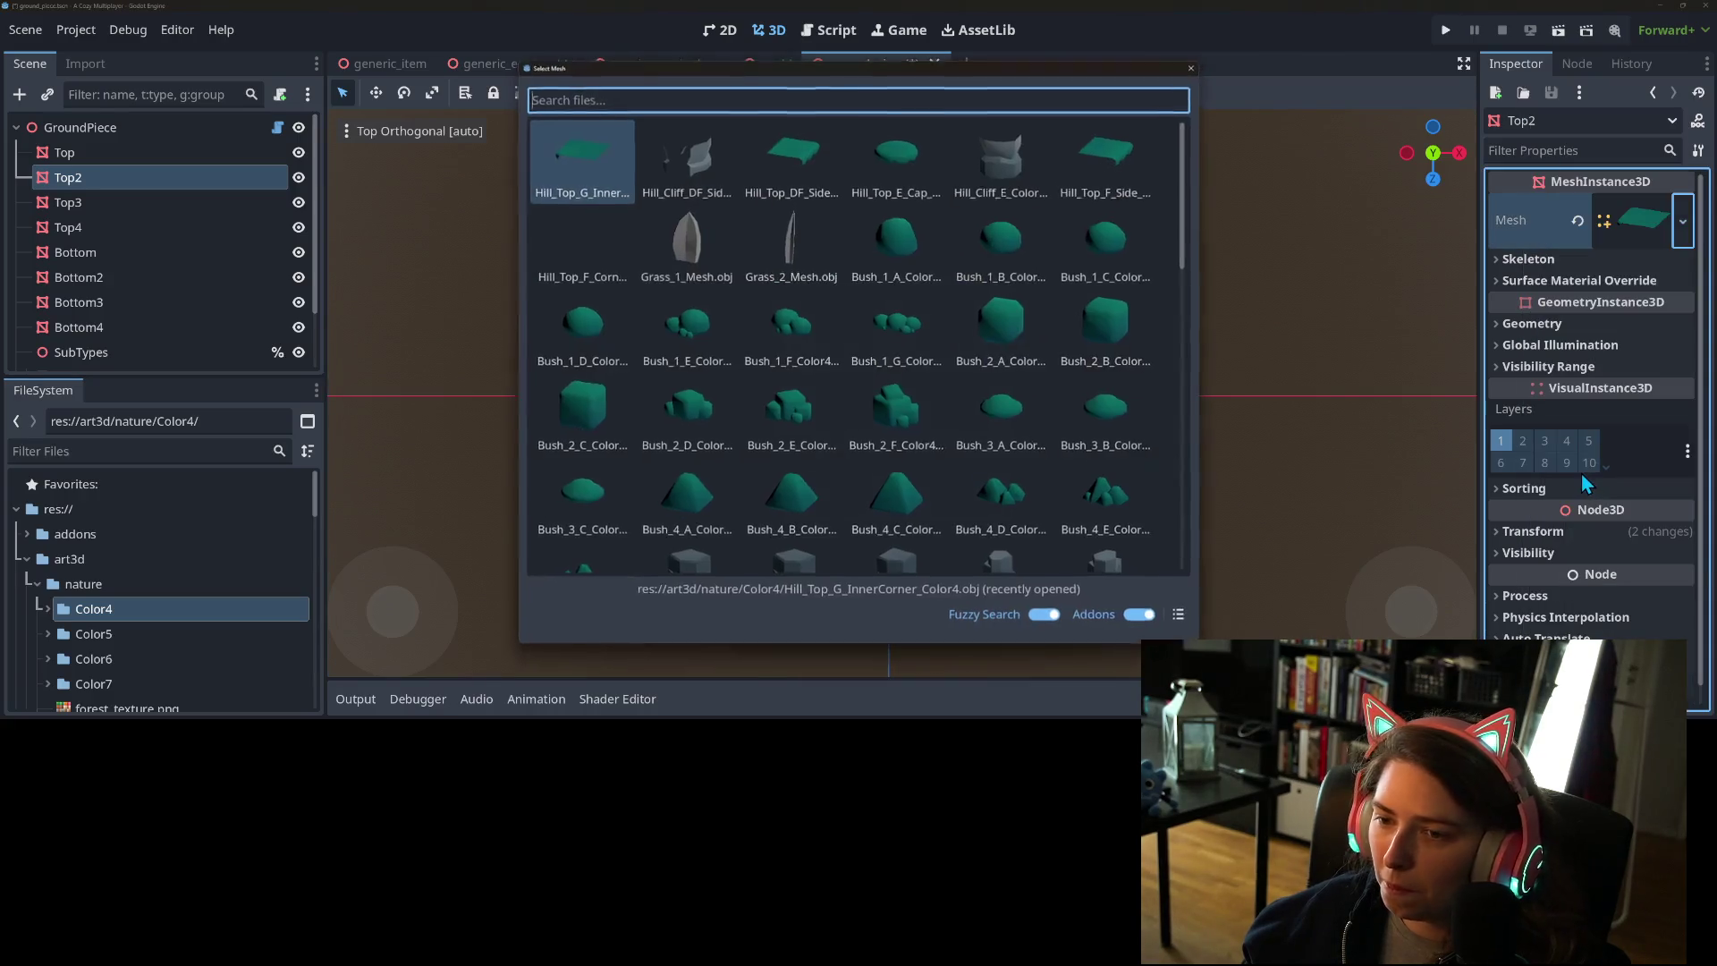
pyautogui.write('i')
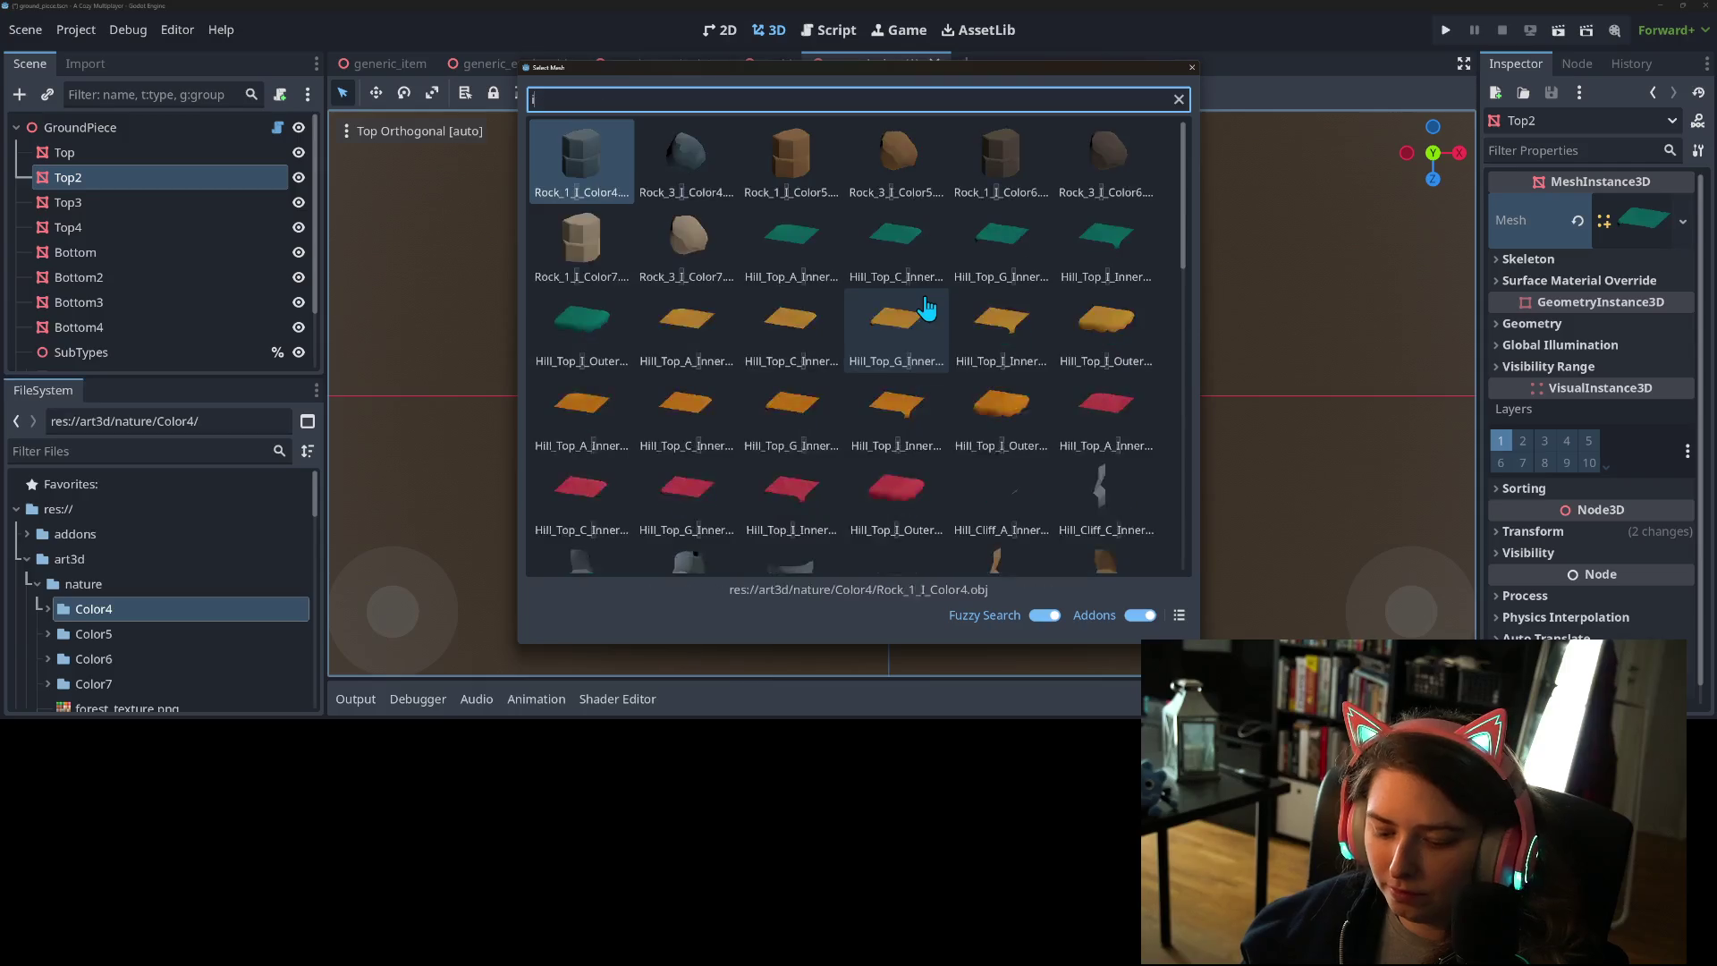
pyautogui.write('nner')
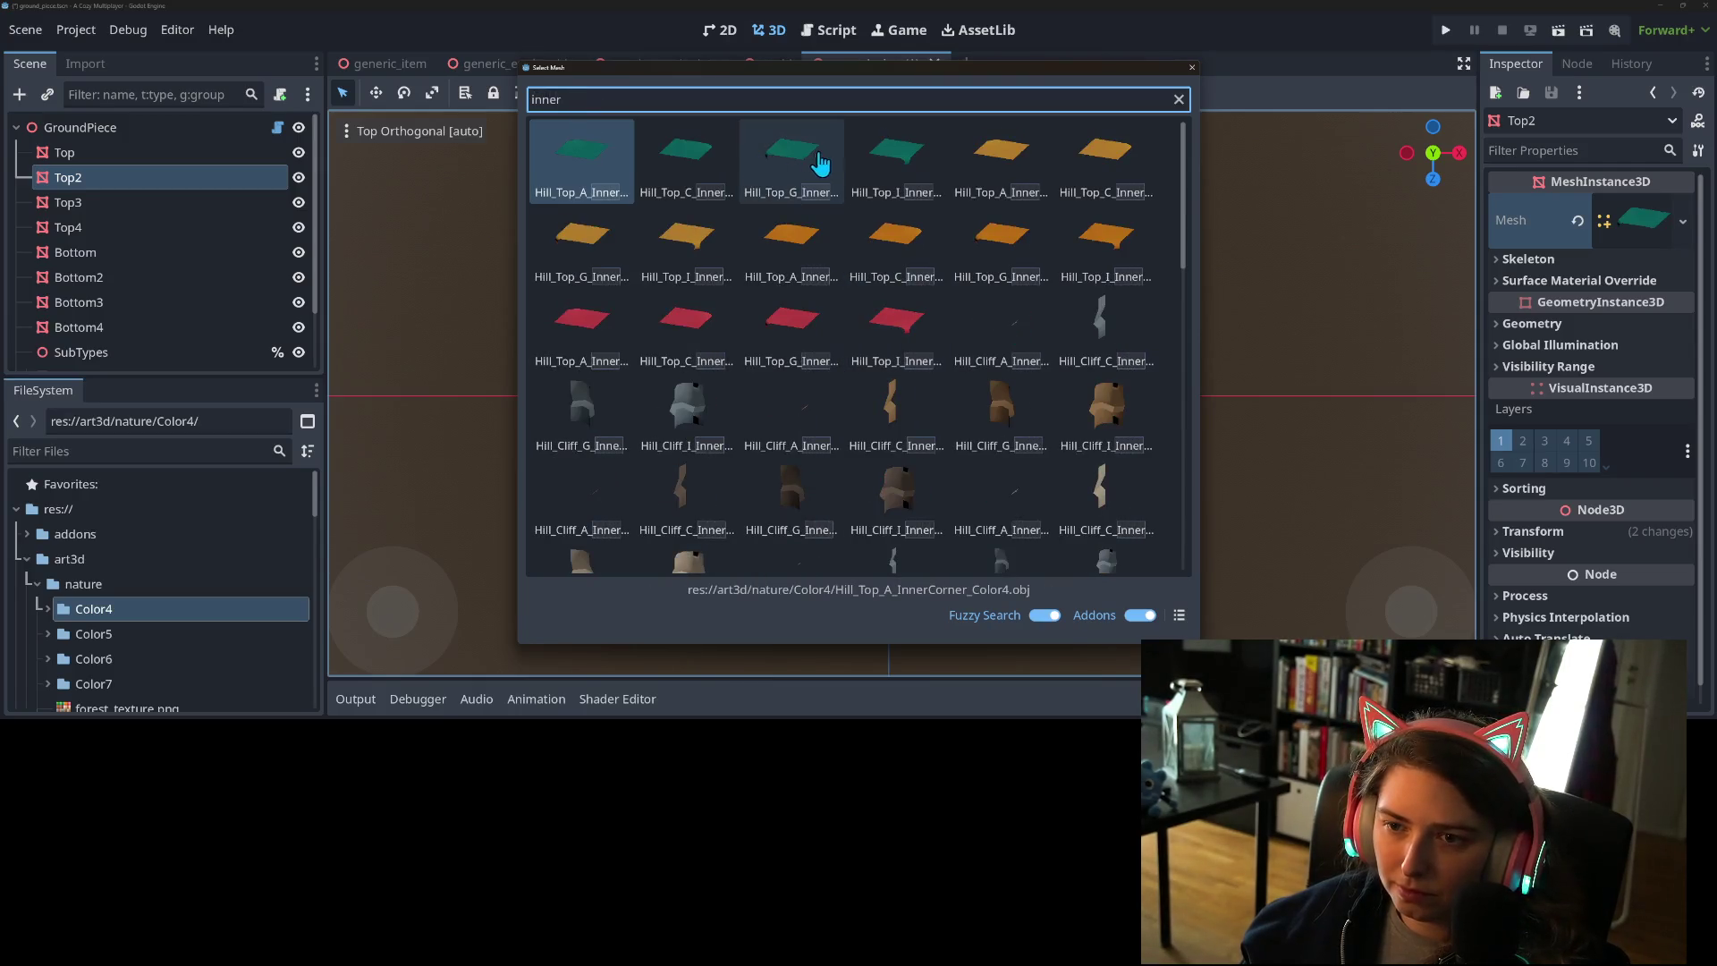
pyautogui.doubleClick(715, 165)
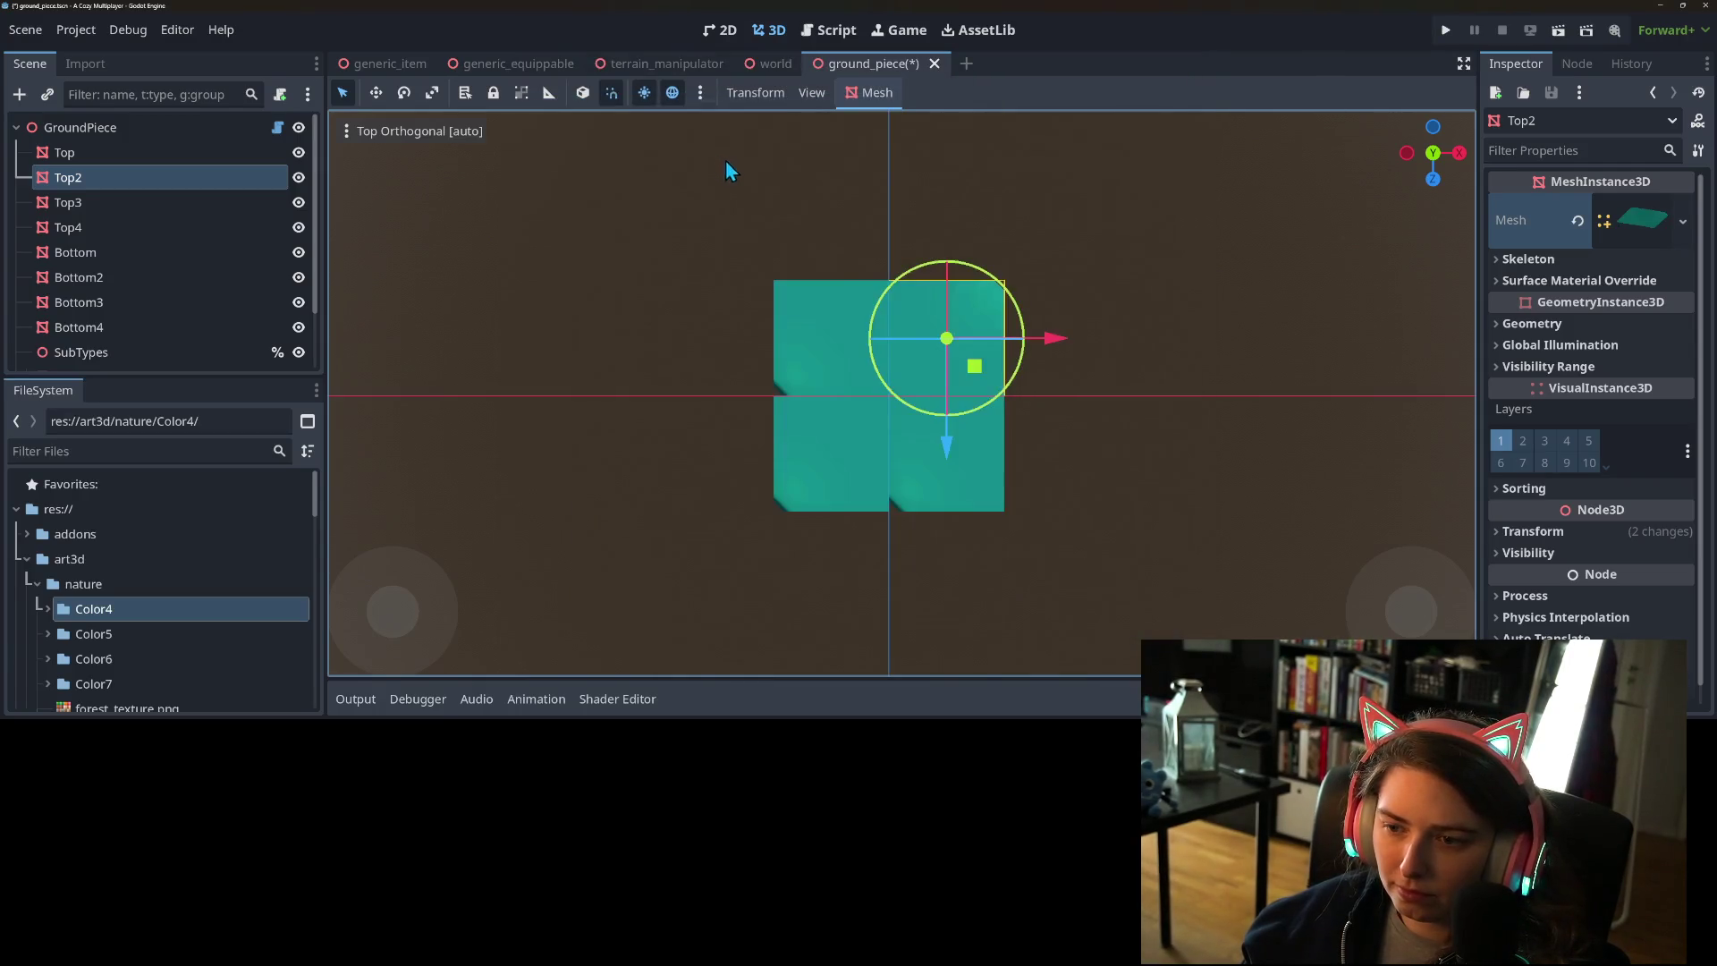
# - Give Top4 the Hill_Top_I_InnerCorner mesh
pyautogui.click(989, 492)
pyautogui.click(1685, 223)
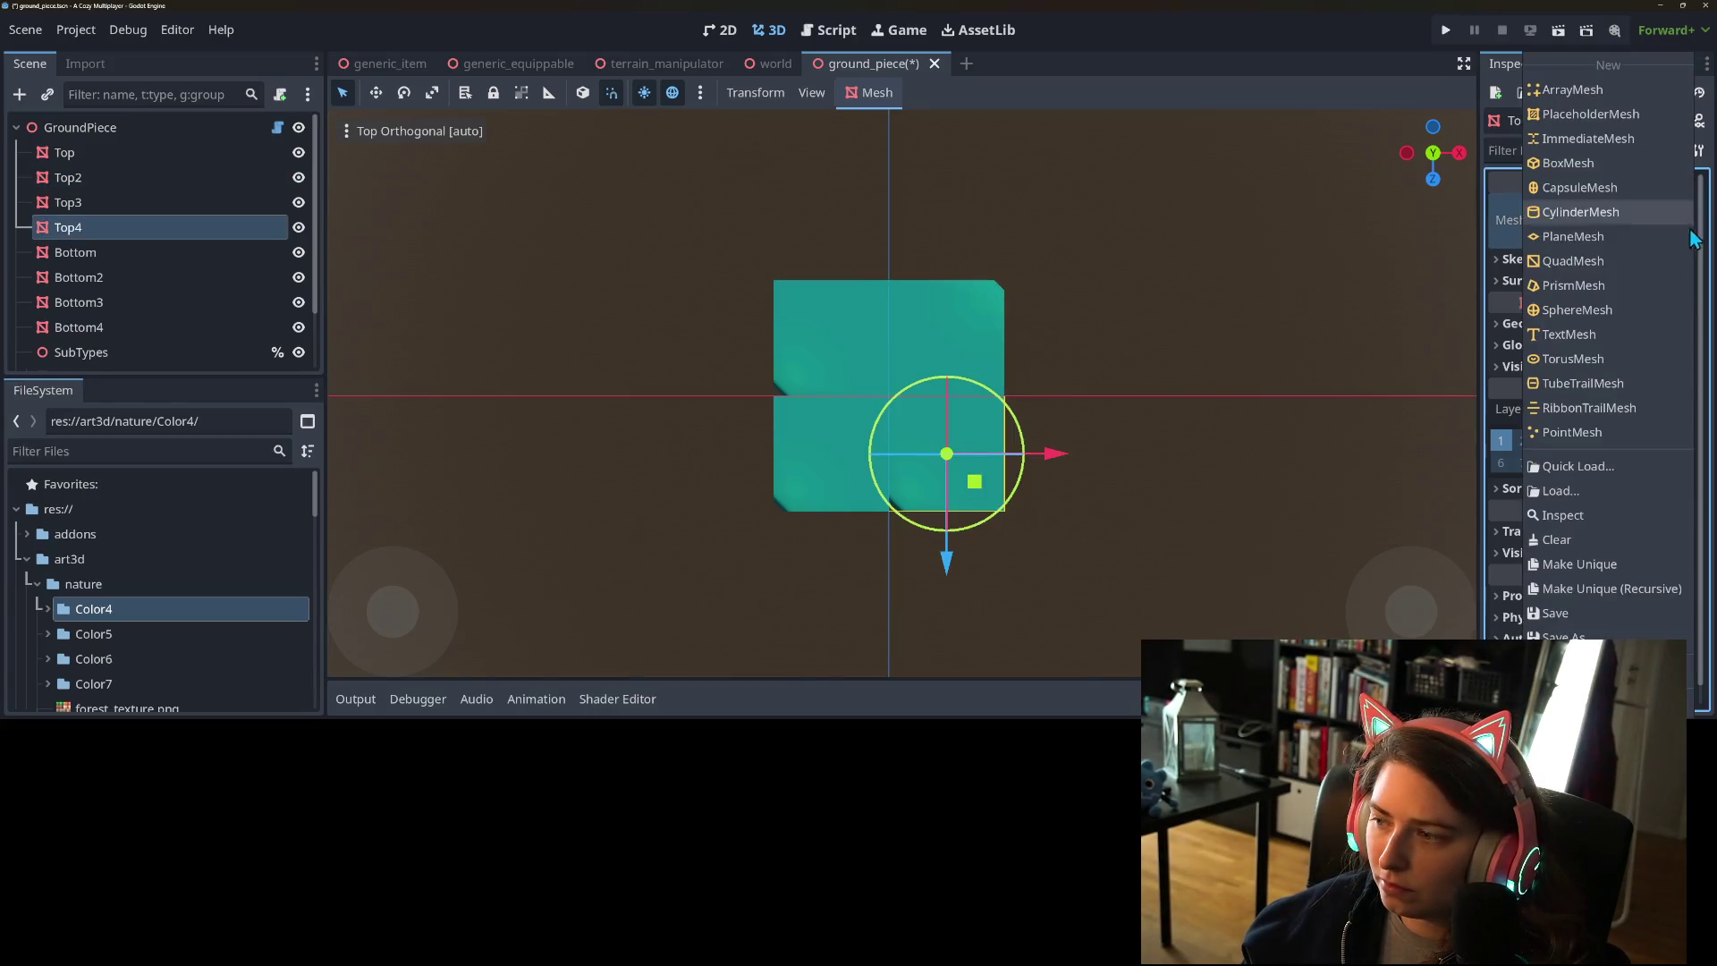
pyautogui.click(1585, 464)
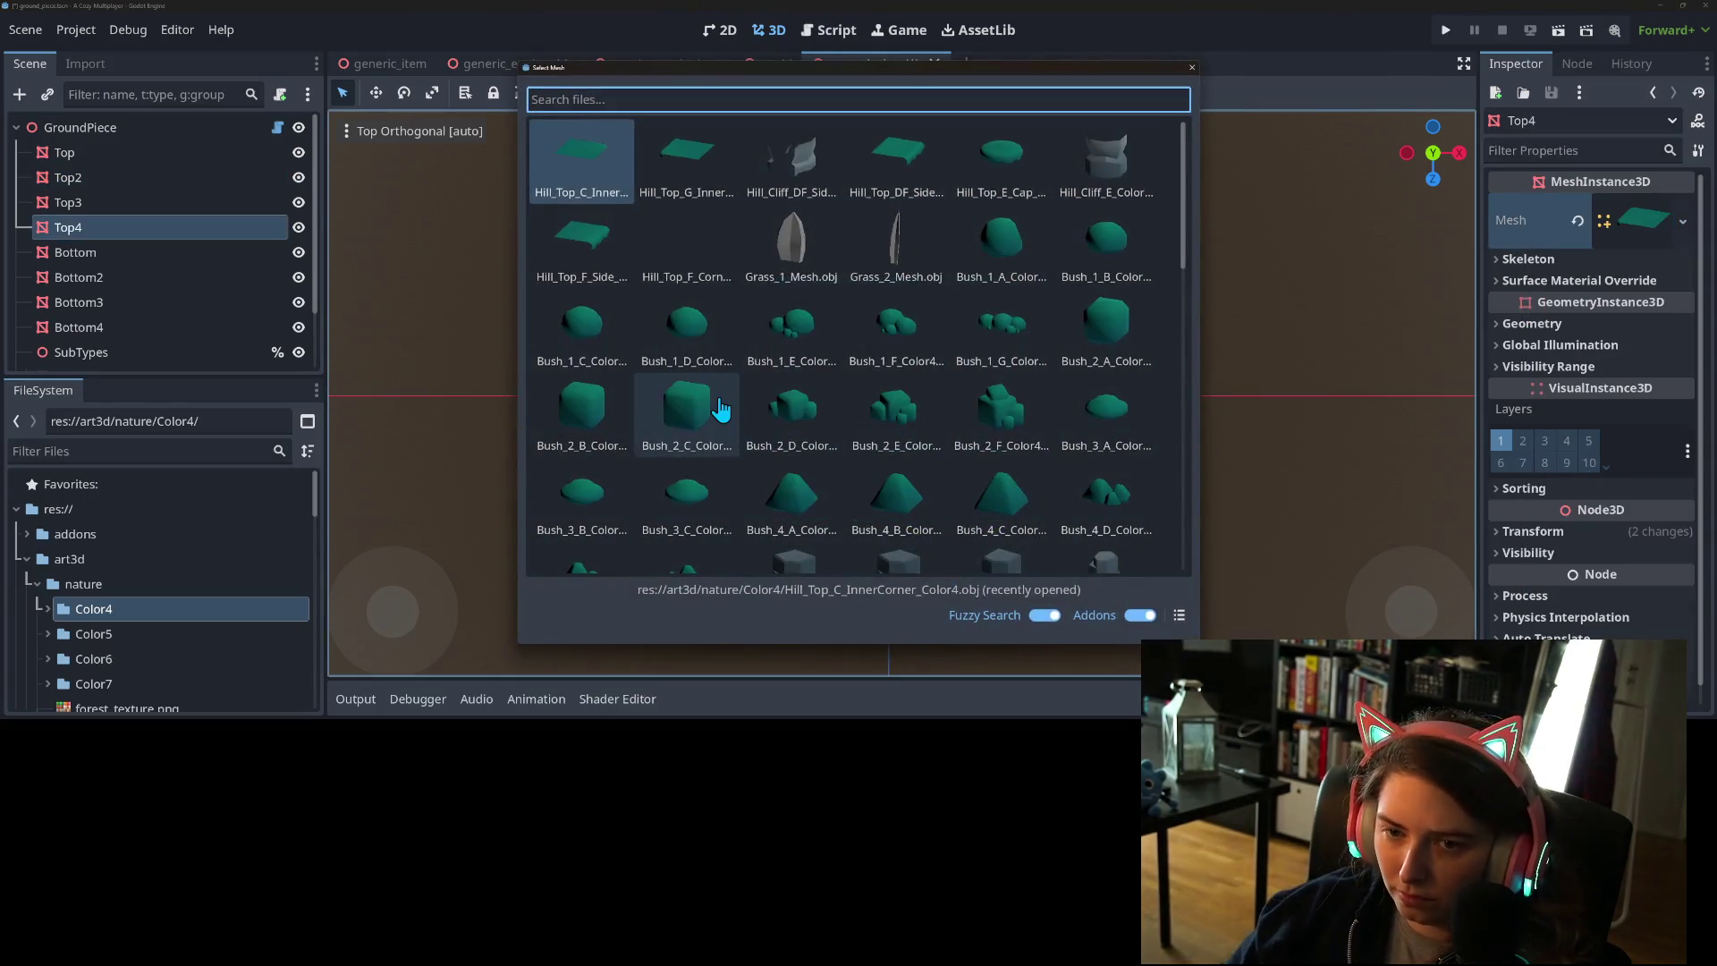
pyautogui.write('inner')
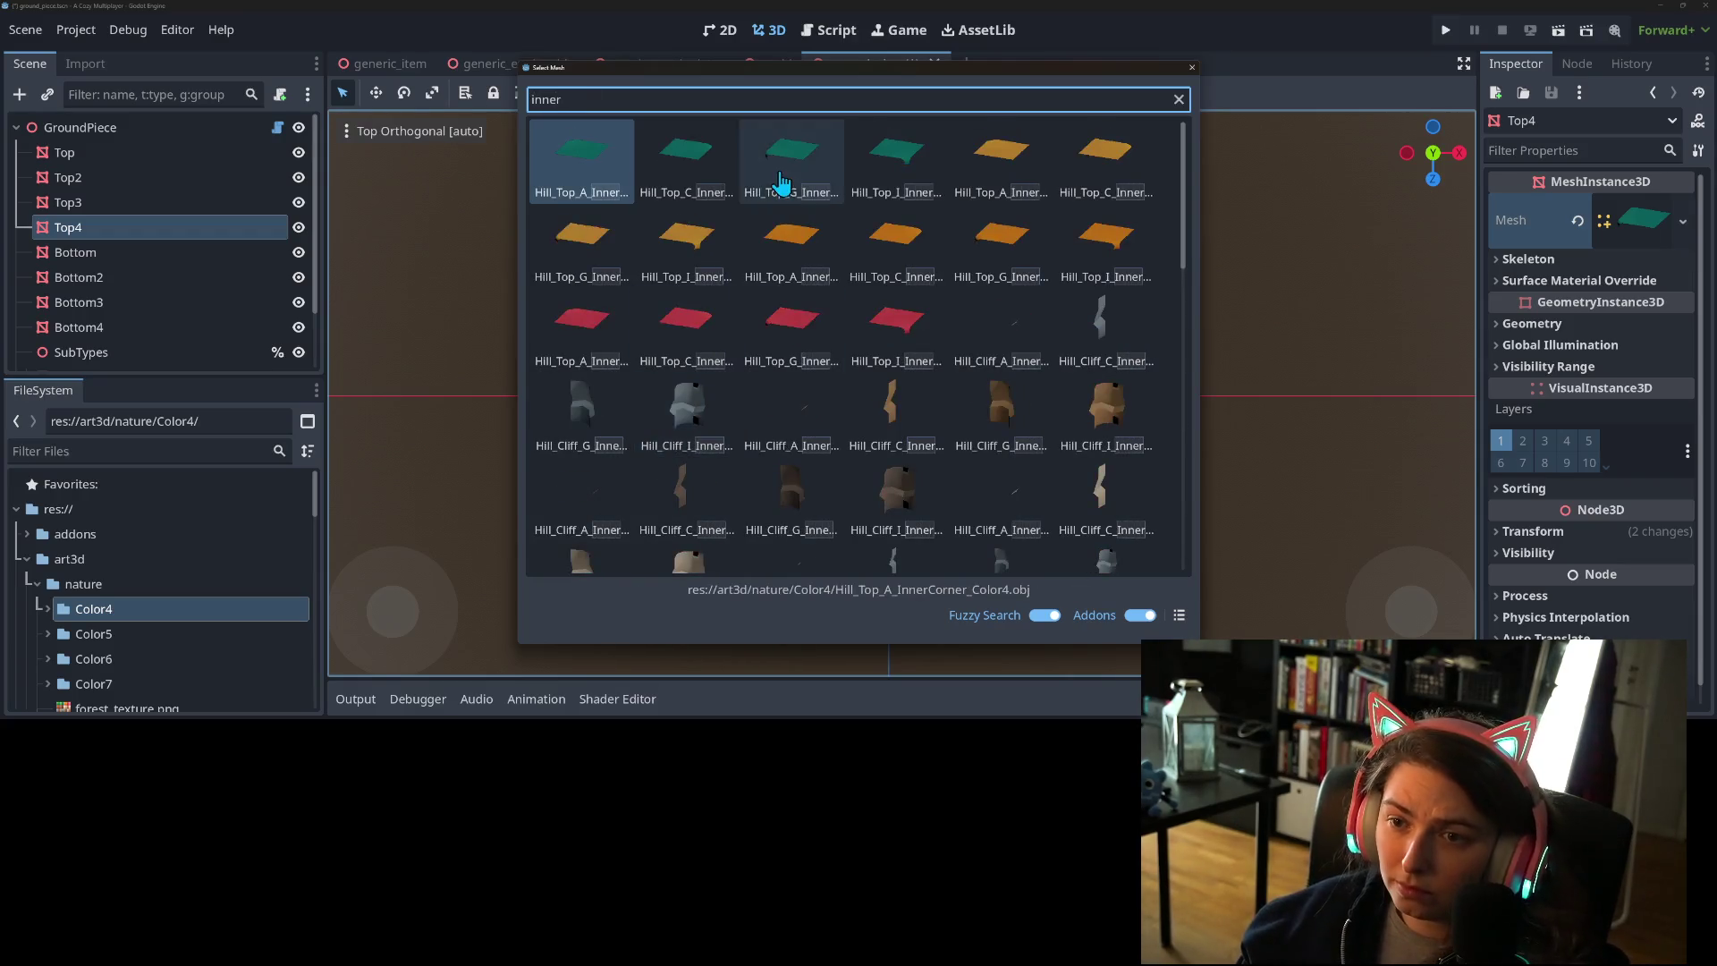
pyautogui.click(893, 173)
# - Give Top the Hill_Top_A_InnerCorner mesh
pyautogui.click(839, 351)
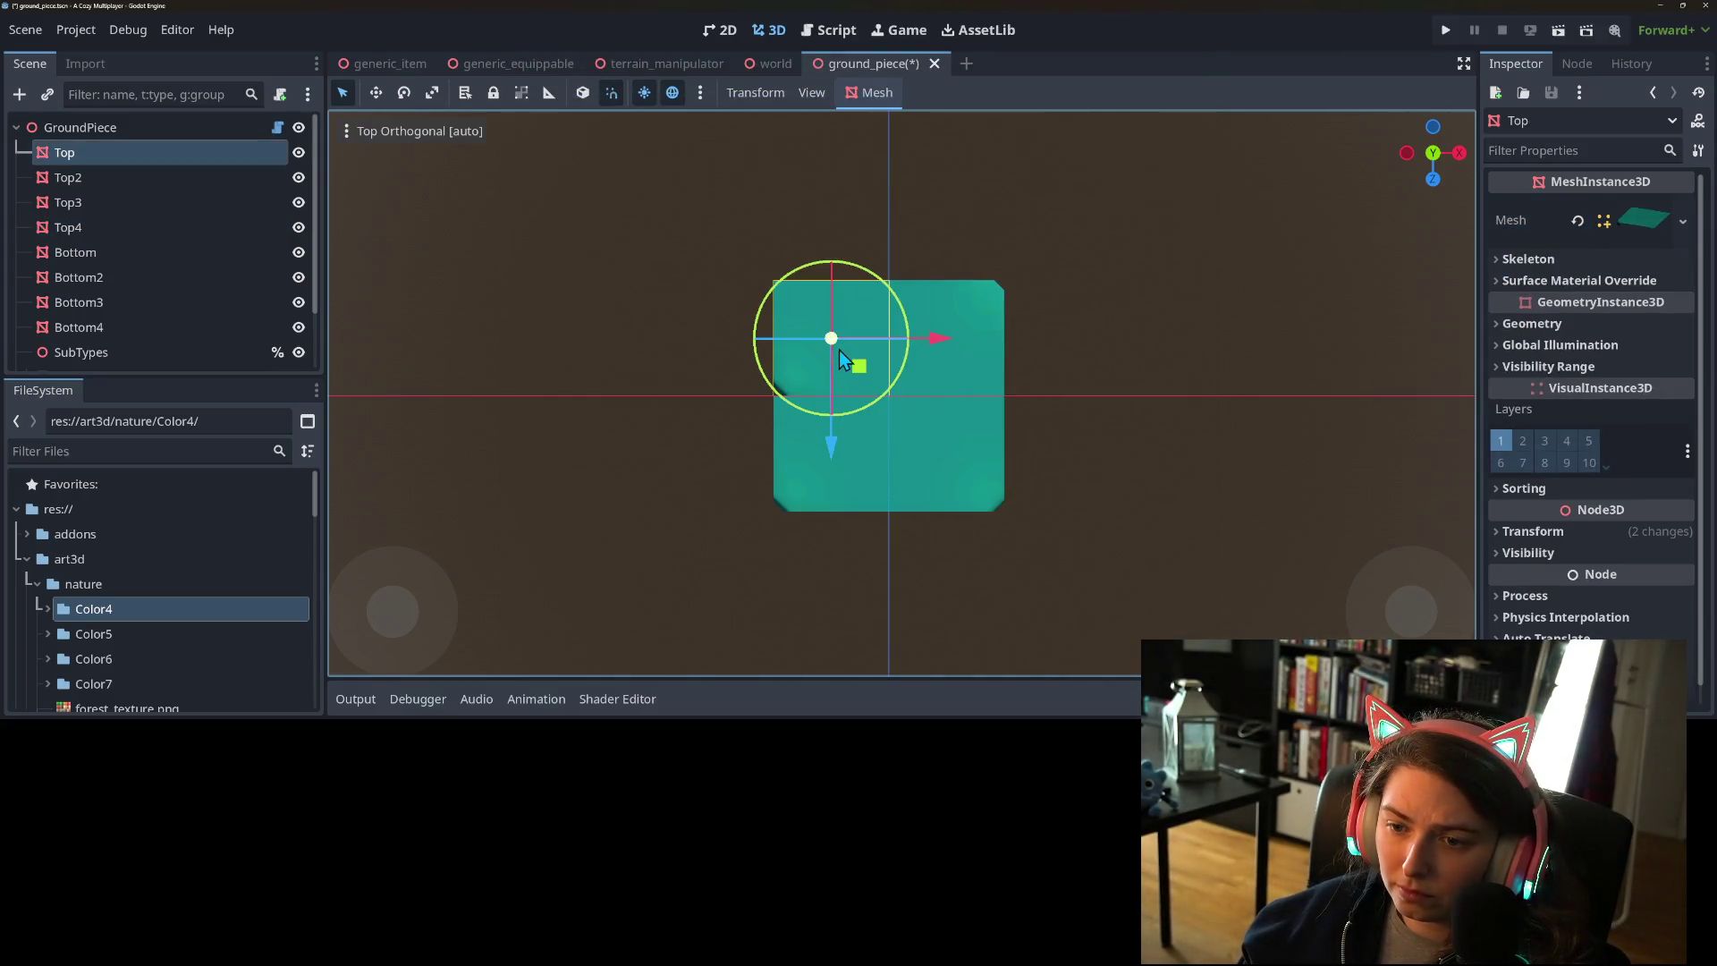
pyautogui.click(1683, 221)
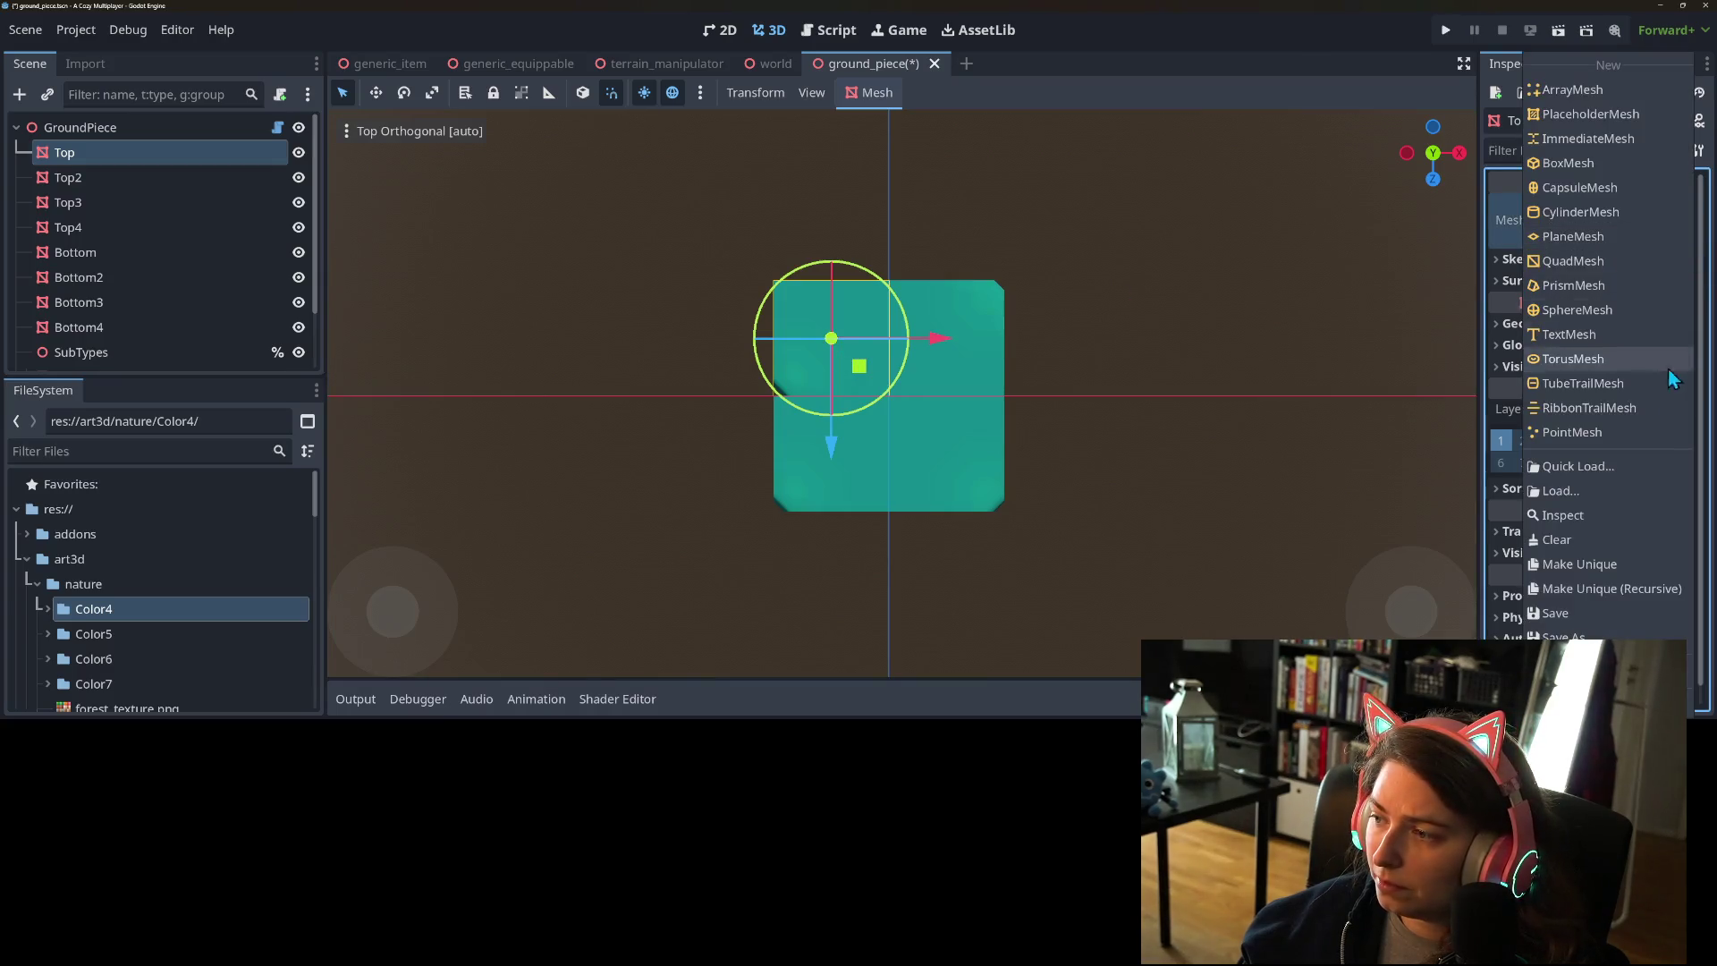
pyautogui.click(1628, 465)
pyautogui.write('innerc')
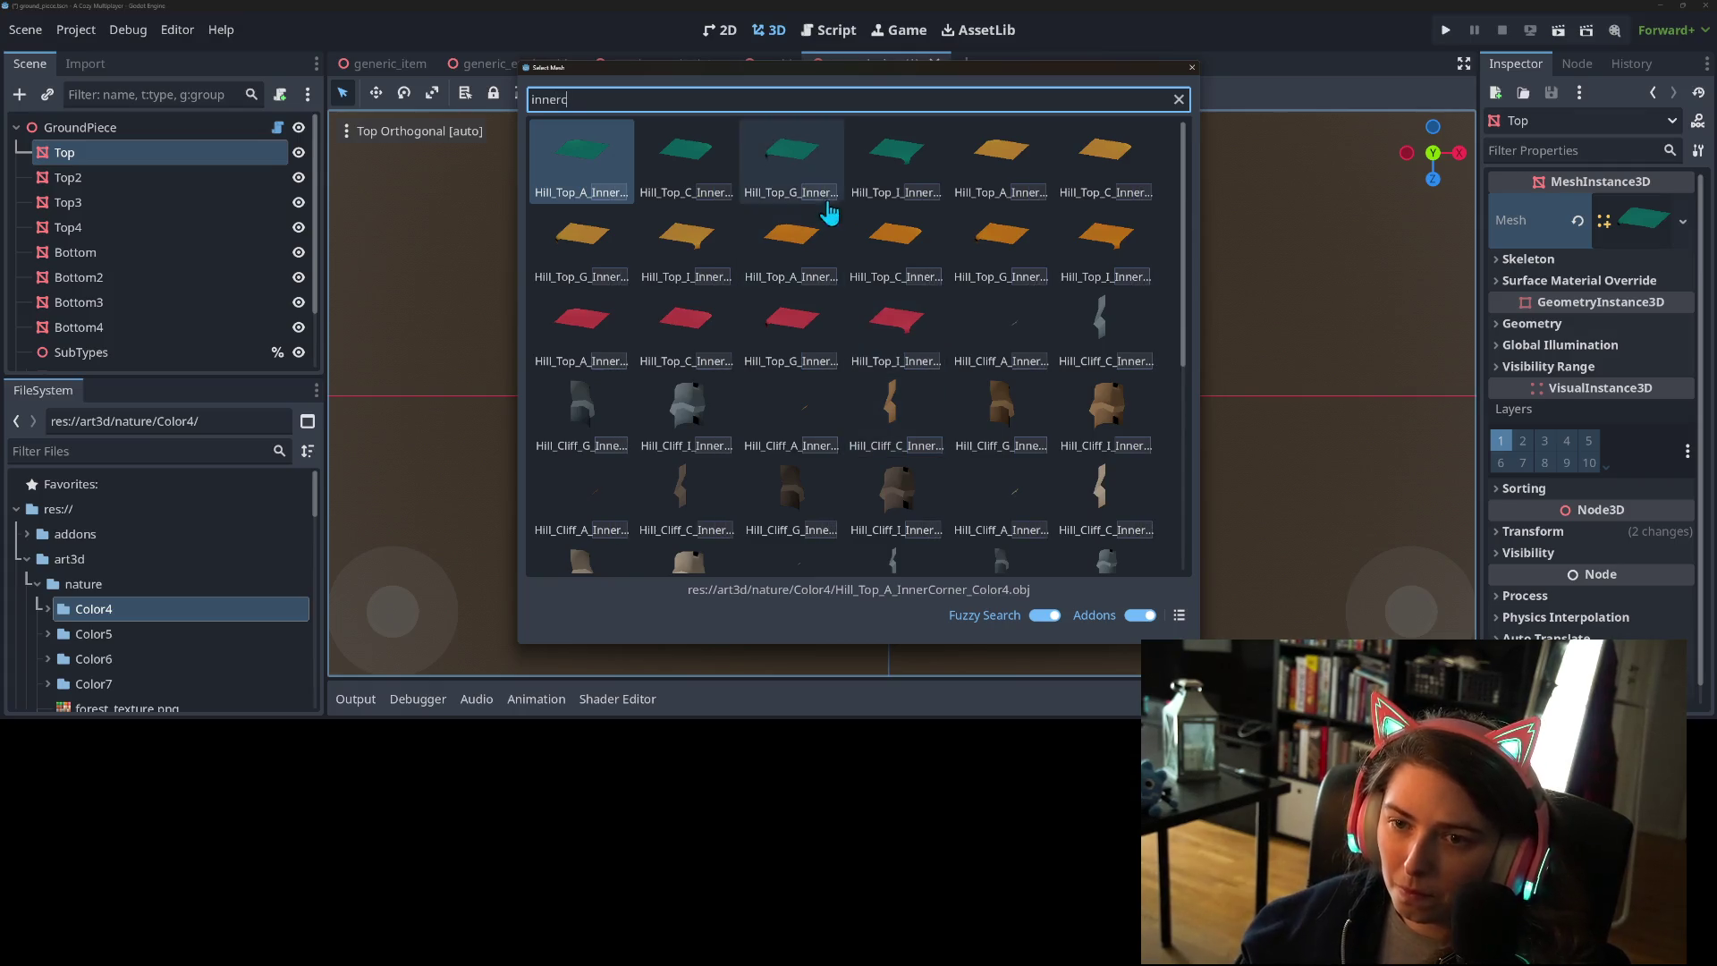
pyautogui.doubleClick(619, 174)
pyautogui.click(1159, 420)
pyautogui.moveTo(1159, 421)
pyautogui.mouseDown()
pyautogui.moveTo(1138, 438)
pyautogui.moveTo(1195, 313)
pyautogui.moveTo(1350, 322)
pyautogui.moveTo(1099, 468)
pyautogui.moveTo(1119, 502)
pyautogui.moveTo(851, 467)
pyautogui.moveTo(823, 491)
pyautogui.moveTo(970, 436)
pyautogui.moveTo(885, 385)
pyautogui.moveTo(854, 404)
pyautogui.moveTo(916, 347)
pyautogui.moveTo(973, 335)
pyautogui.moveTo(1209, 451)
pyautogui.mouseUp()
# - Save the ground_piece scene
pyautogui.scroll(-2, 970, 437)
pyautogui.scroll(1, 1004, 448)
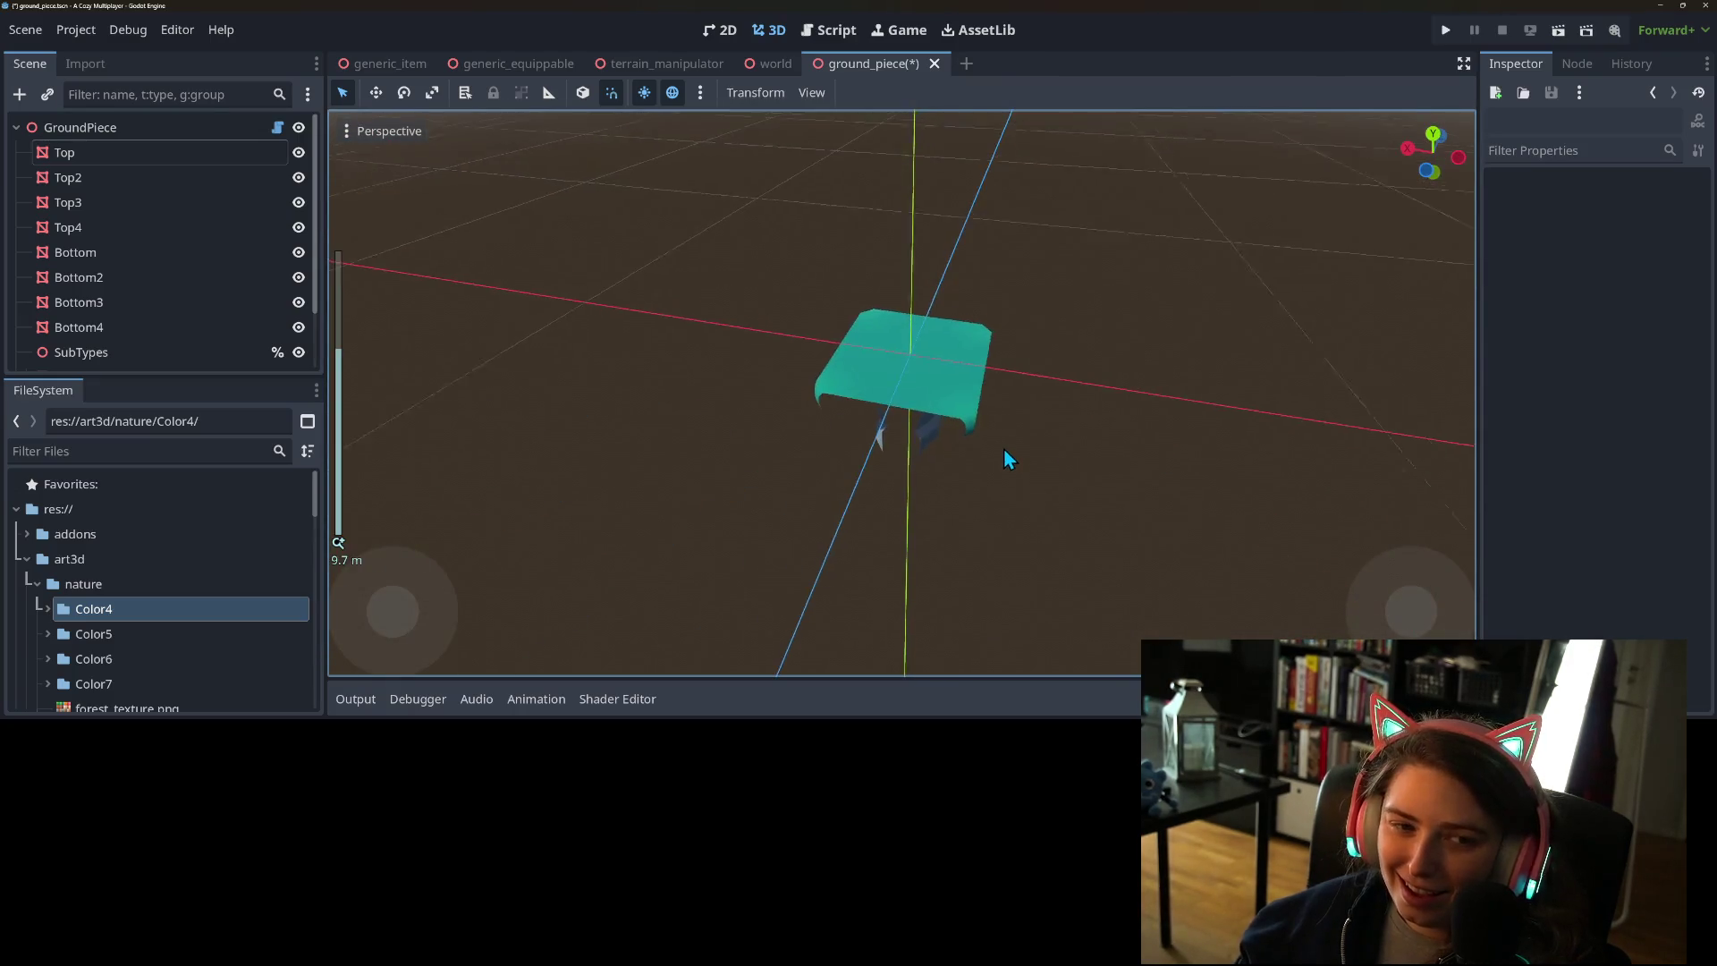
pyautogui.moveTo(1000, 381)
pyautogui.mouseDown()
pyautogui.moveTo(916, 392)
pyautogui.moveTo(911, 411)
pyautogui.mouseUp()
pyautogui.hotkey('ctrl', 's')
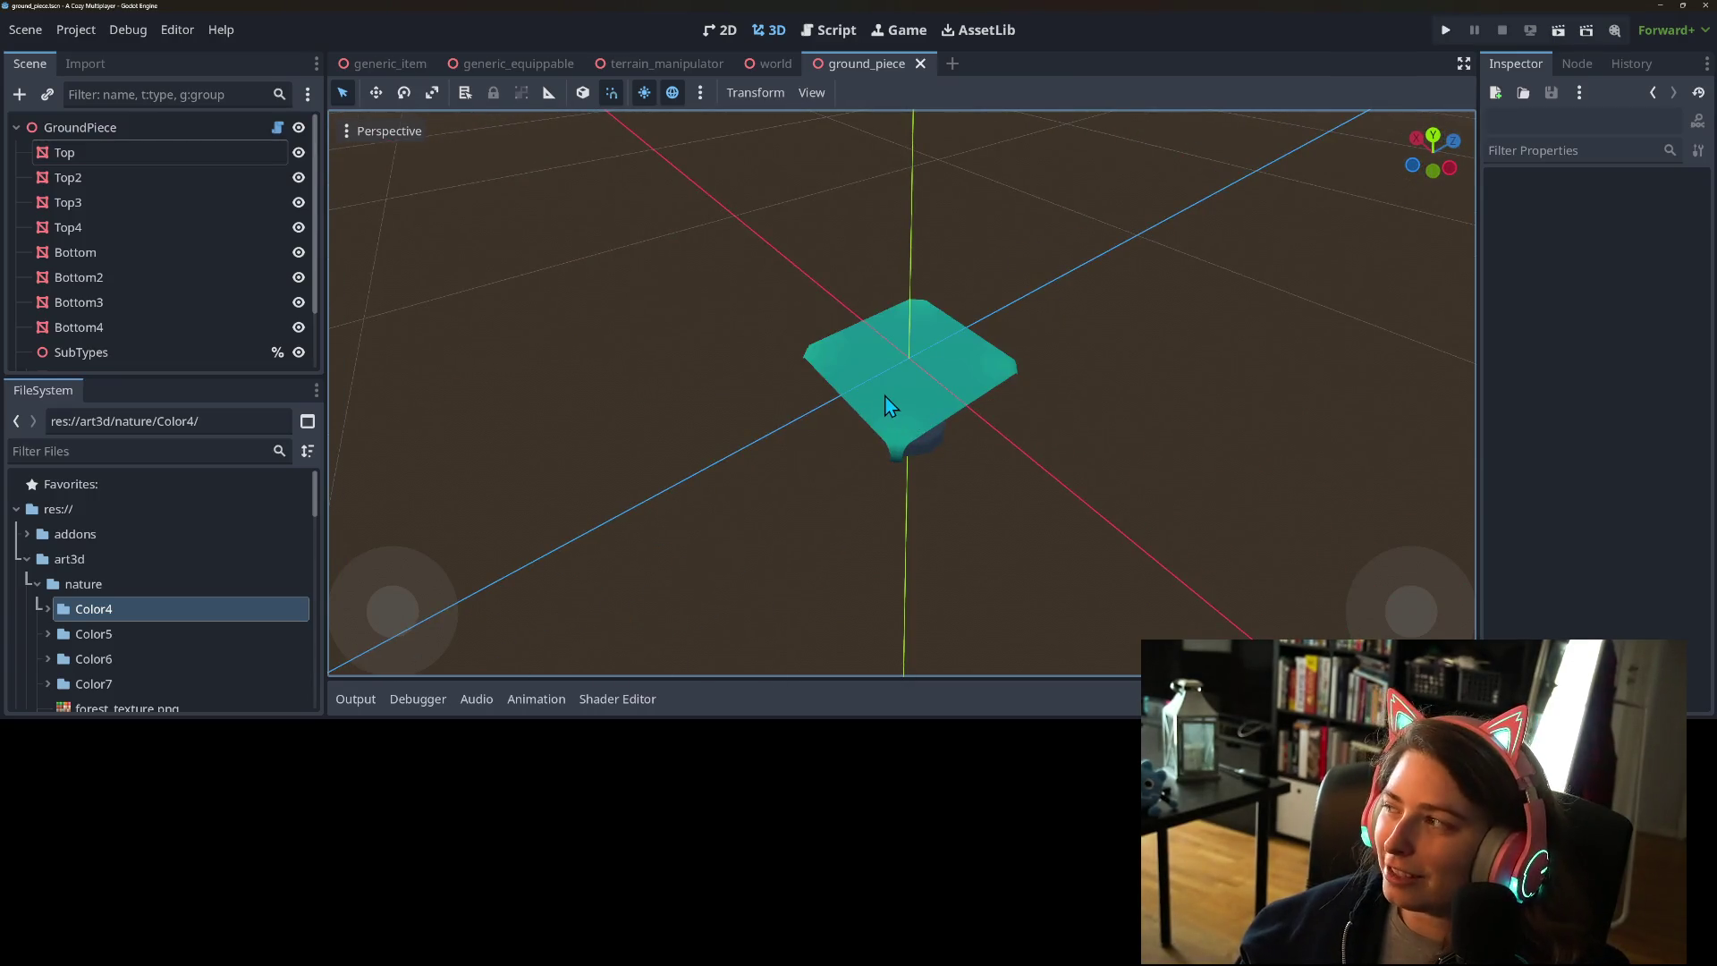
# - Make the StaticBody3D collision shapes visible around the tile
pyautogui.scroll(2, 938, 512)
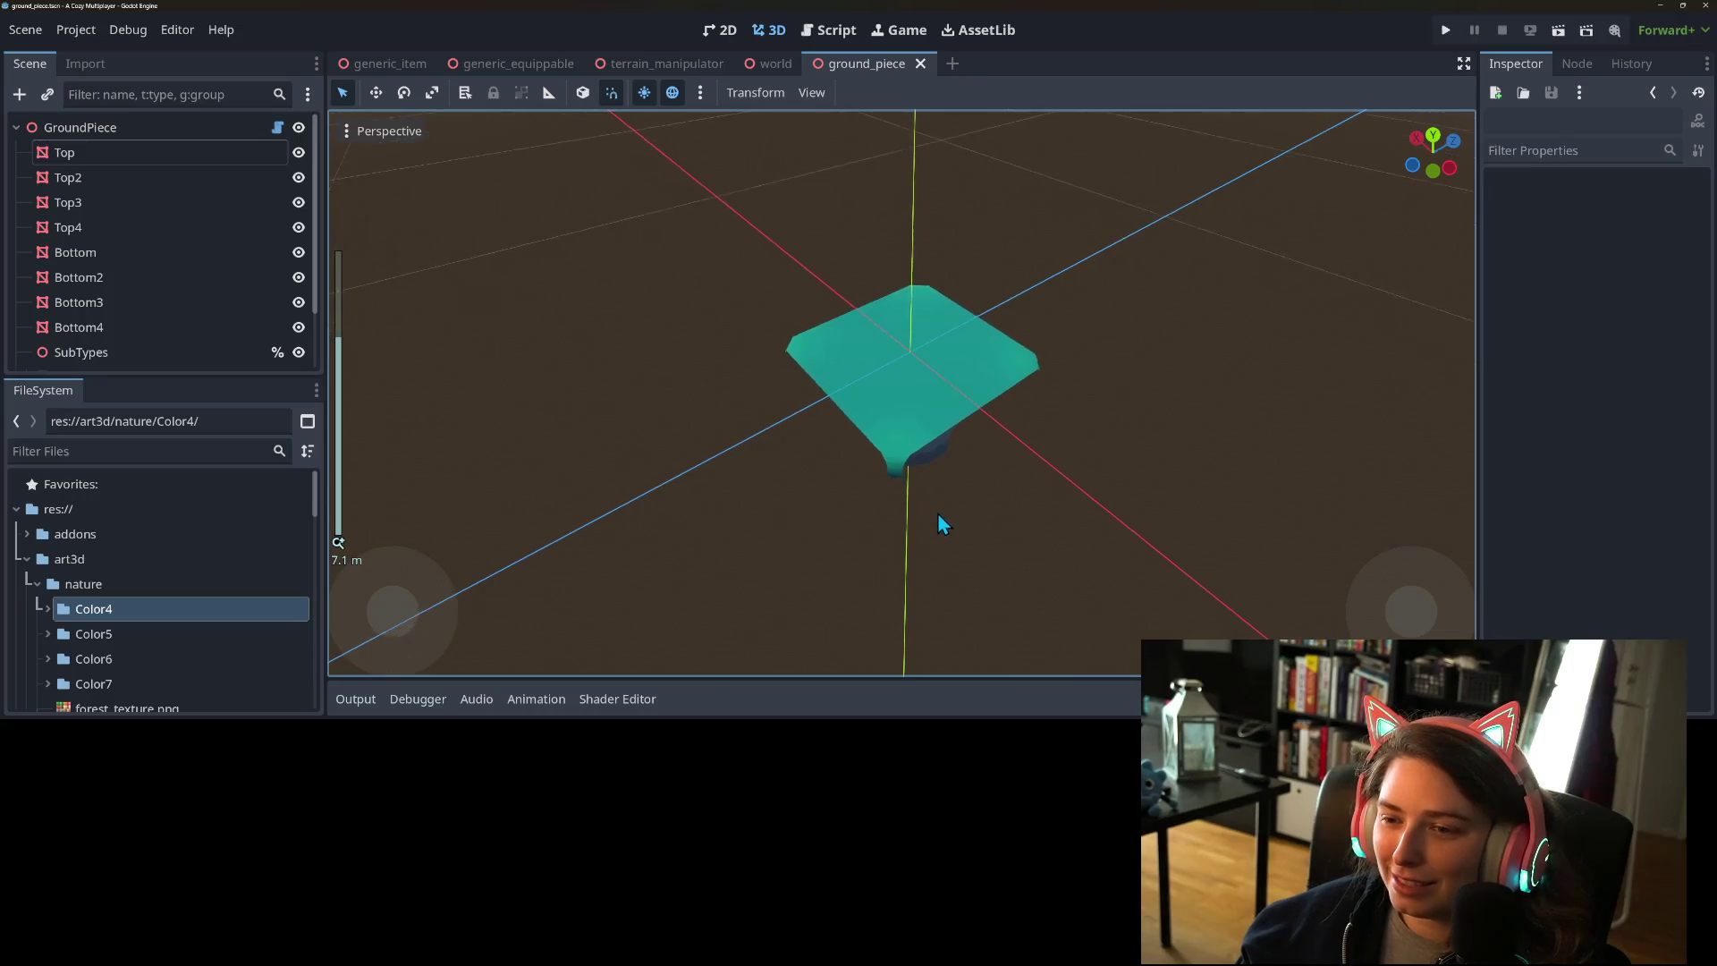
pyautogui.moveTo(937, 512); pyautogui.dragTo(879, 458)
pyautogui.scroll(-3, 248, 277)
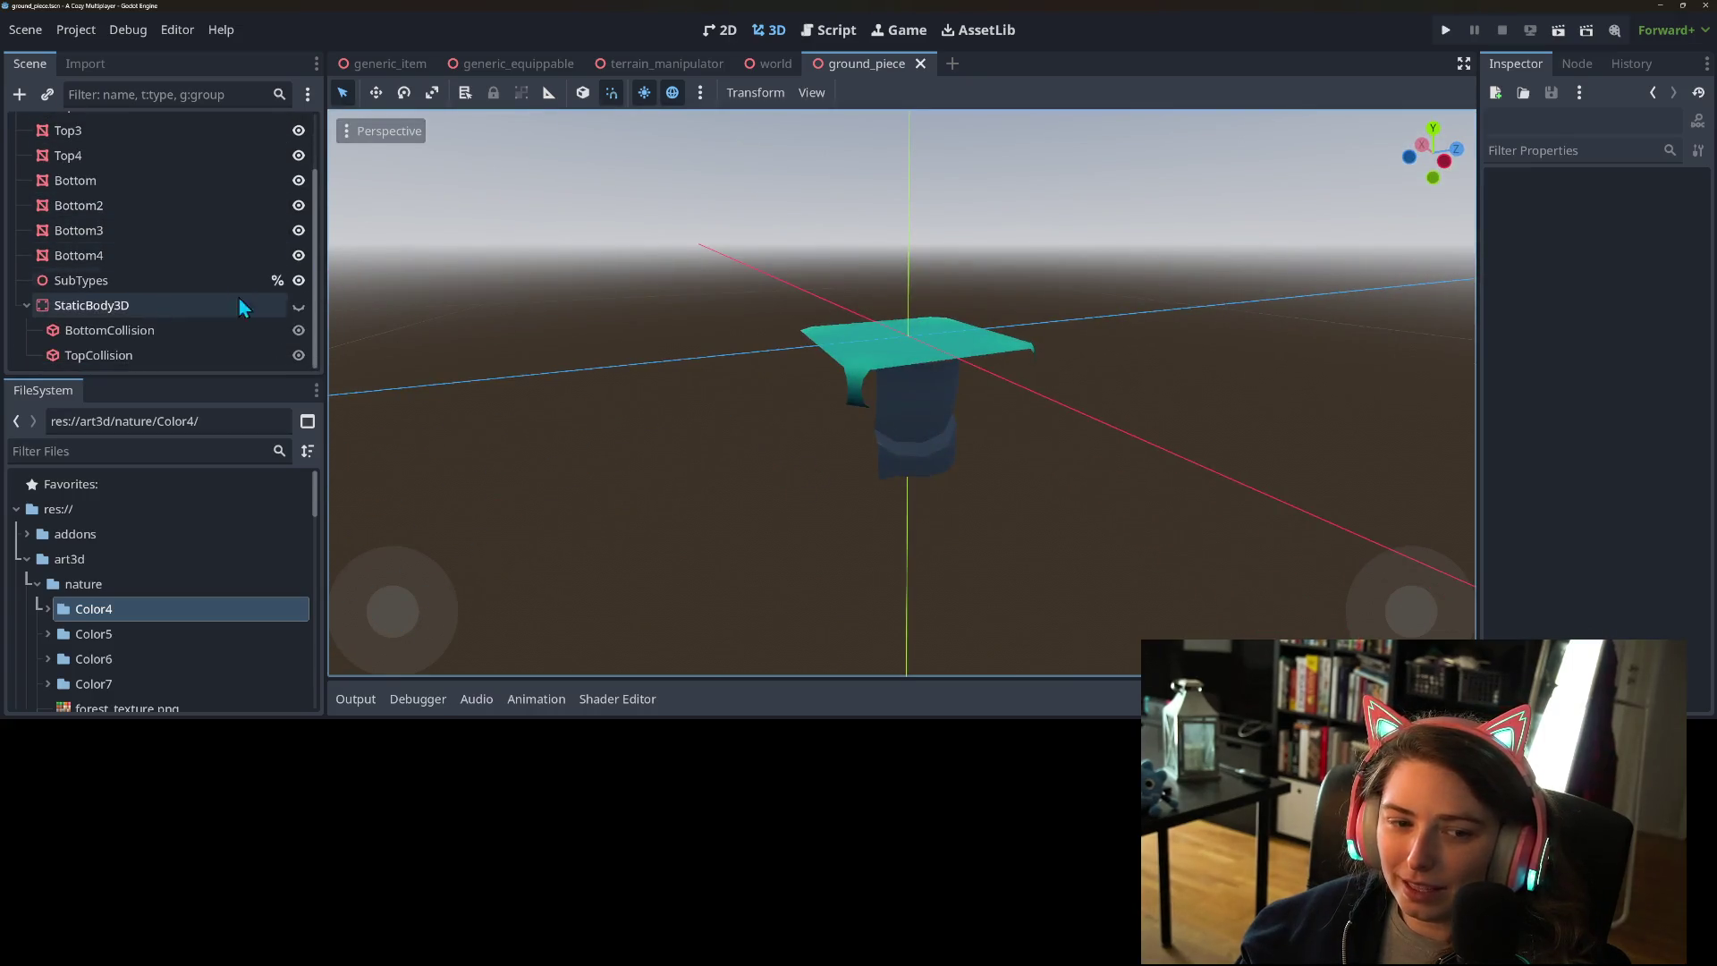
pyautogui.click(299, 305)
pyautogui.moveTo(781, 438)
pyautogui.mouseDown()
pyautogui.moveTo(752, 414)
pyautogui.moveTo(644, 460)
pyautogui.moveTo(652, 510)
pyautogui.moveTo(739, 550)
pyautogui.moveTo(808, 517)
pyautogui.mouseUp()
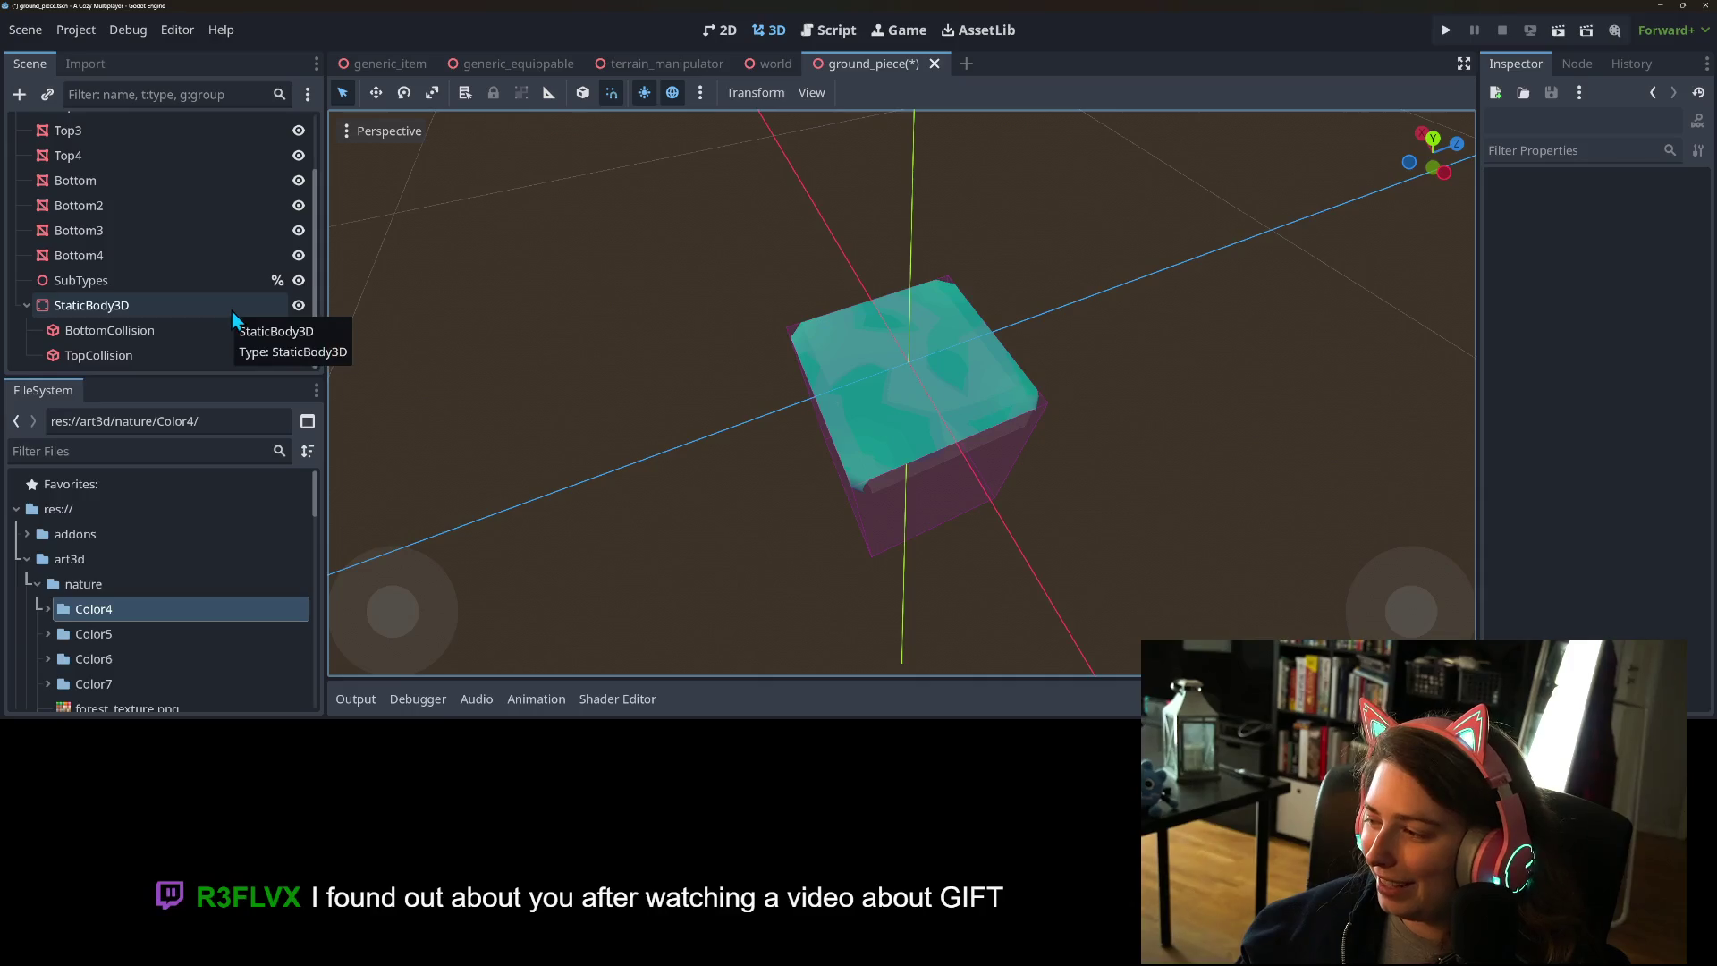
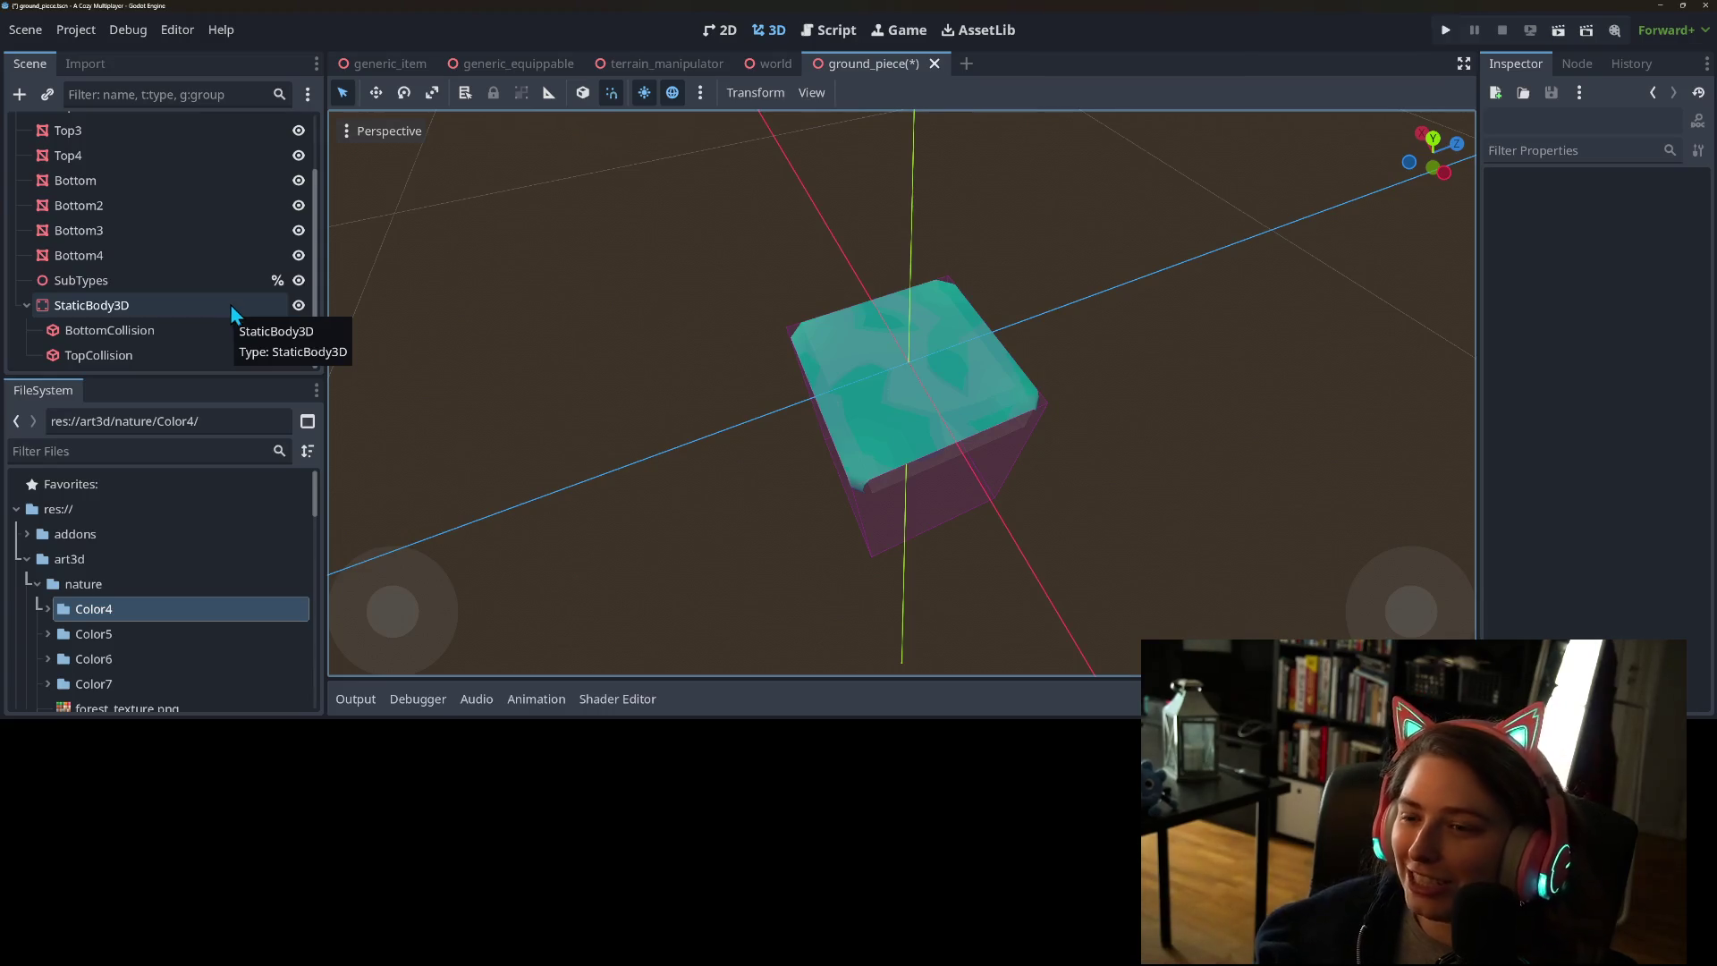
# - Save ground_piece.tscn, checking the cube from side and horizon-level views
pyautogui.moveTo(1053, 612)
pyautogui.mouseDown()
pyautogui.moveTo(957, 530)
pyautogui.moveTo(797, 560)
pyautogui.moveTo(755, 594)
pyautogui.moveTo(927, 637)
pyautogui.moveTo(1100, 593)
pyautogui.moveTo(1124, 603)
pyautogui.moveTo(1017, 547)
pyautogui.moveTo(1009, 564)
pyautogui.moveTo(1060, 587)
pyautogui.moveTo(1027, 589)
pyautogui.moveTo(1047, 574)
pyautogui.moveTo(1062, 594)
pyautogui.moveTo(1146, 590)
pyautogui.moveTo(1103, 578)
pyautogui.mouseUp()
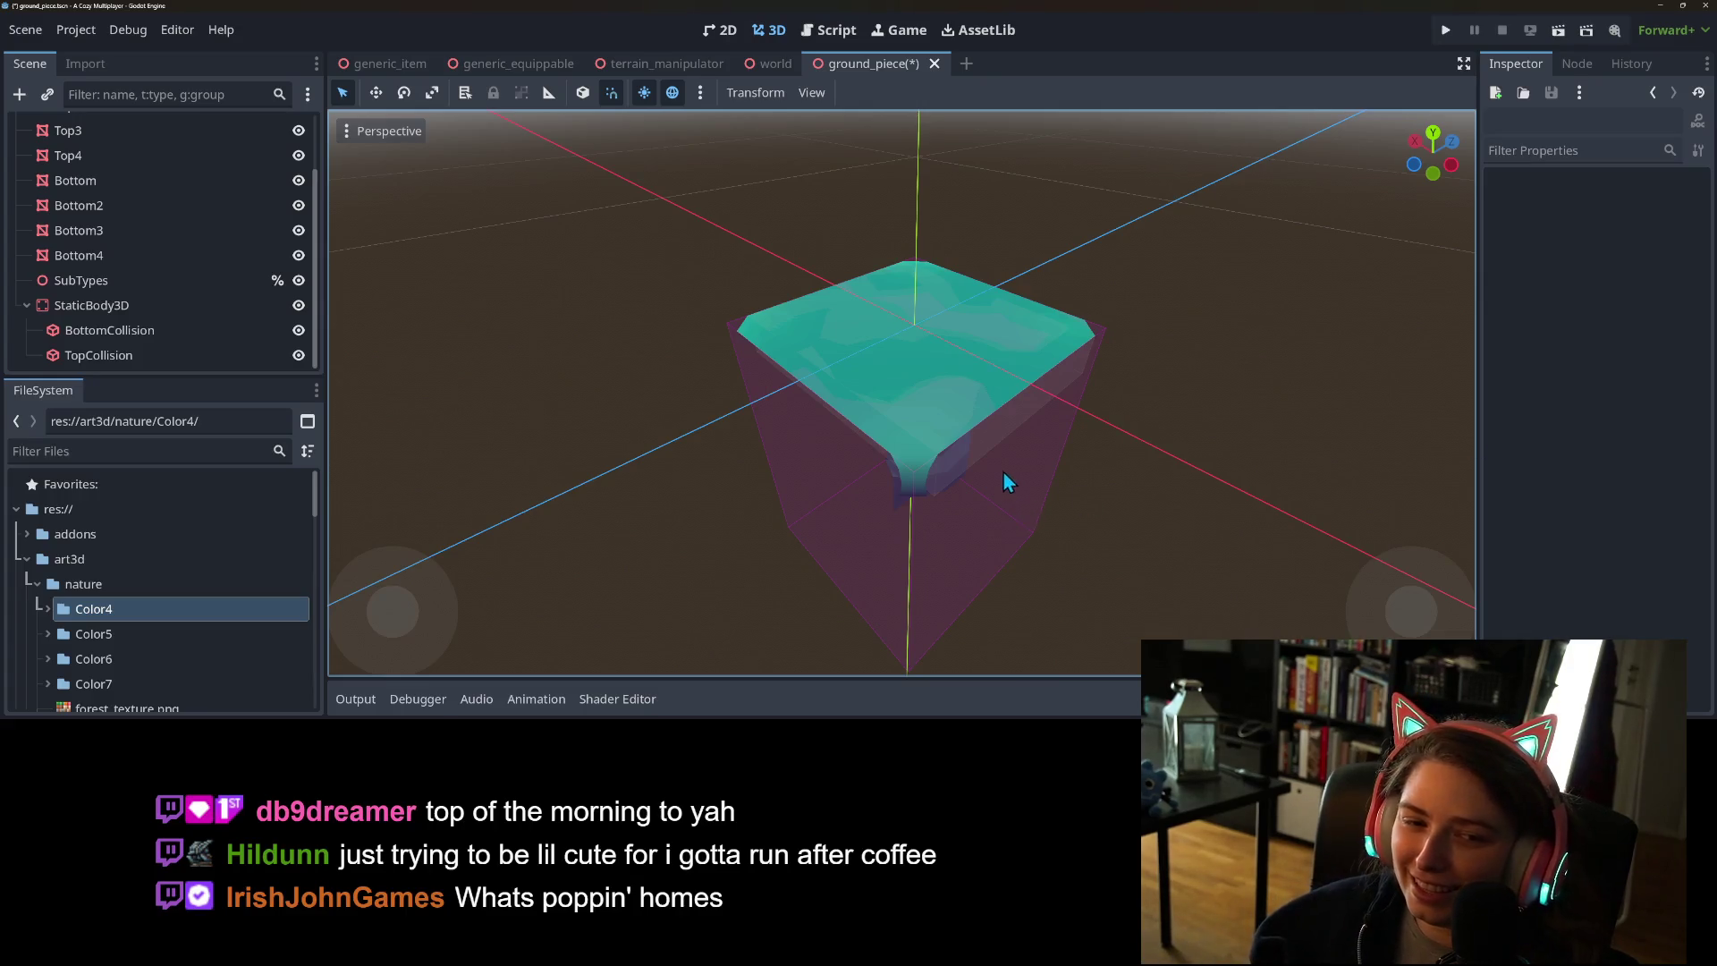
pyautogui.scroll(3, 1001, 470)
pyautogui.hotkey('ctrl', 's')
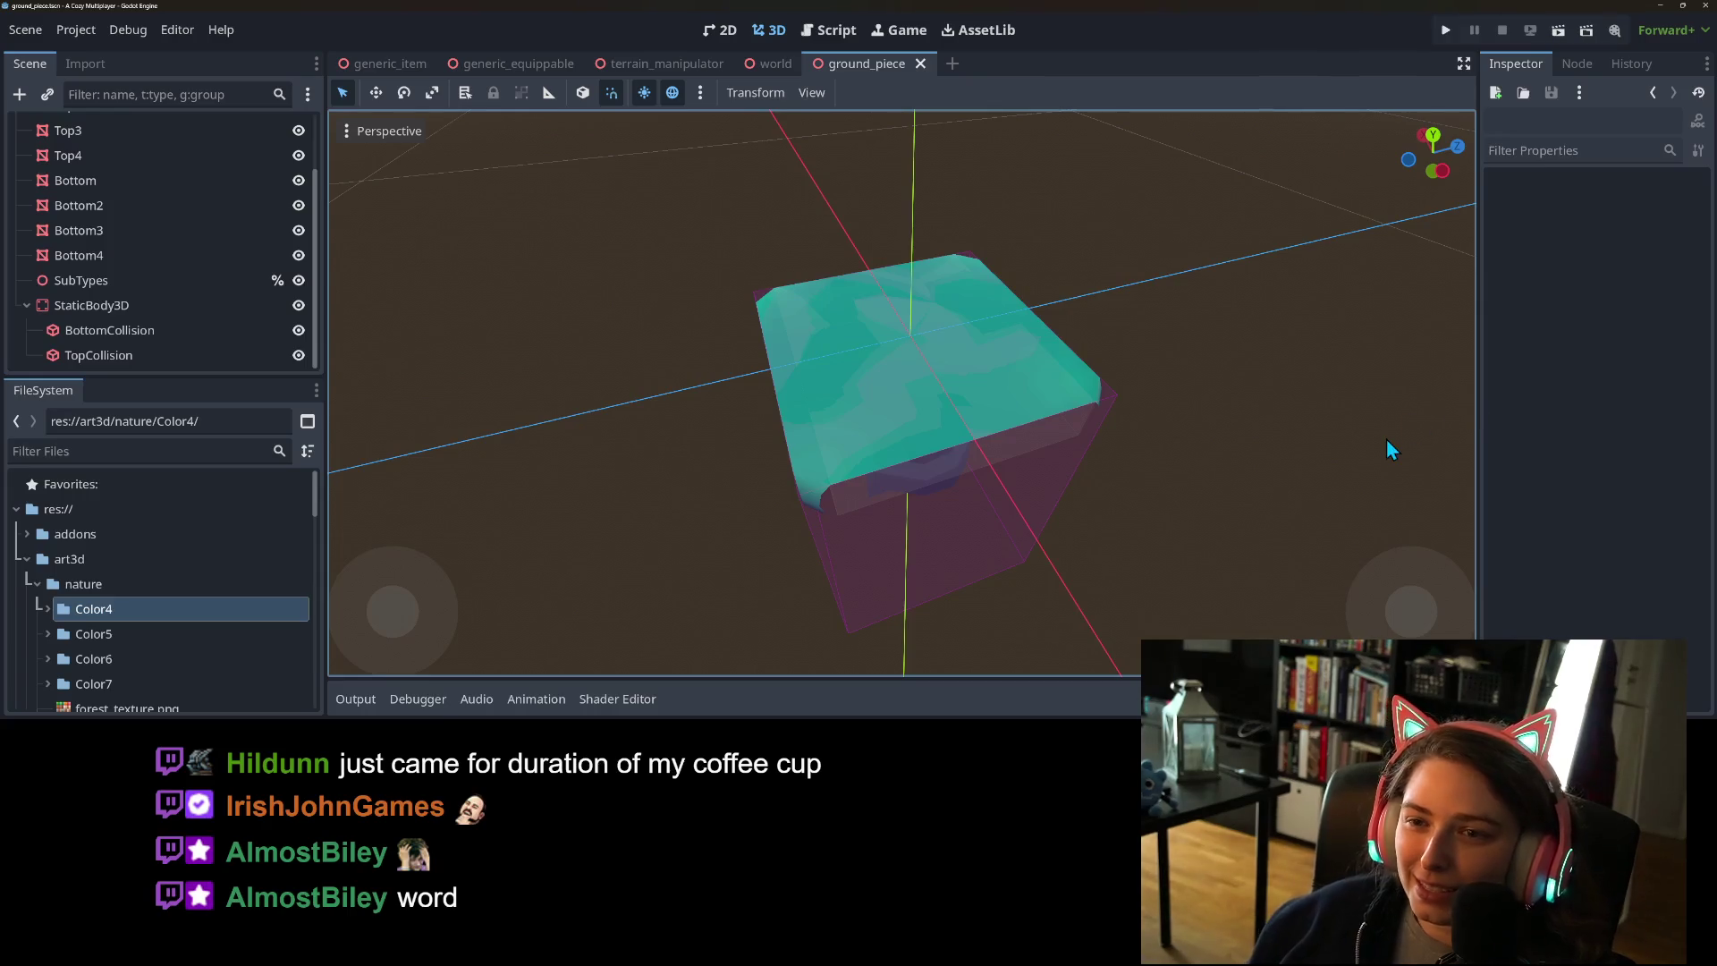
pyautogui.moveTo(728, 144)
pyautogui.mouseDown()
pyautogui.moveTo(980, 438)
pyautogui.moveTo(1061, 377)
pyautogui.moveTo(1104, 394)
pyautogui.moveTo(1120, 425)
pyautogui.moveTo(1263, 447)
pyautogui.moveTo(1291, 421)
pyautogui.mouseUp()
pyautogui.scroll(-3, 981, 438)
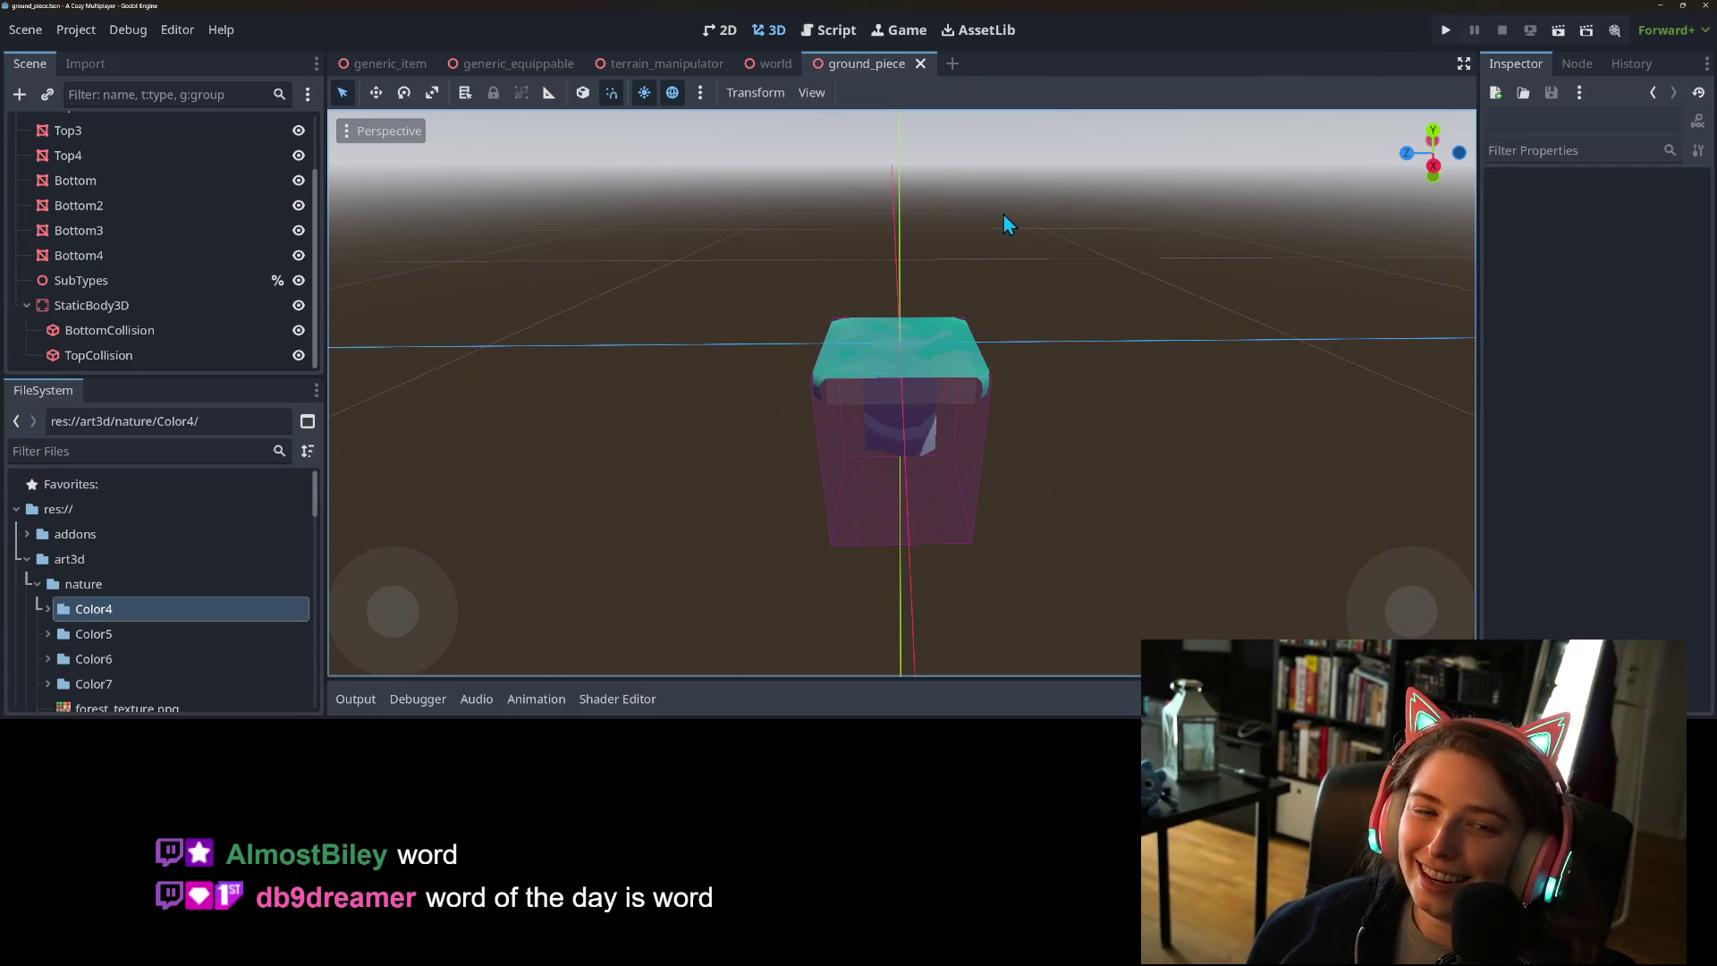
pyautogui.scroll(3, 147, 297)
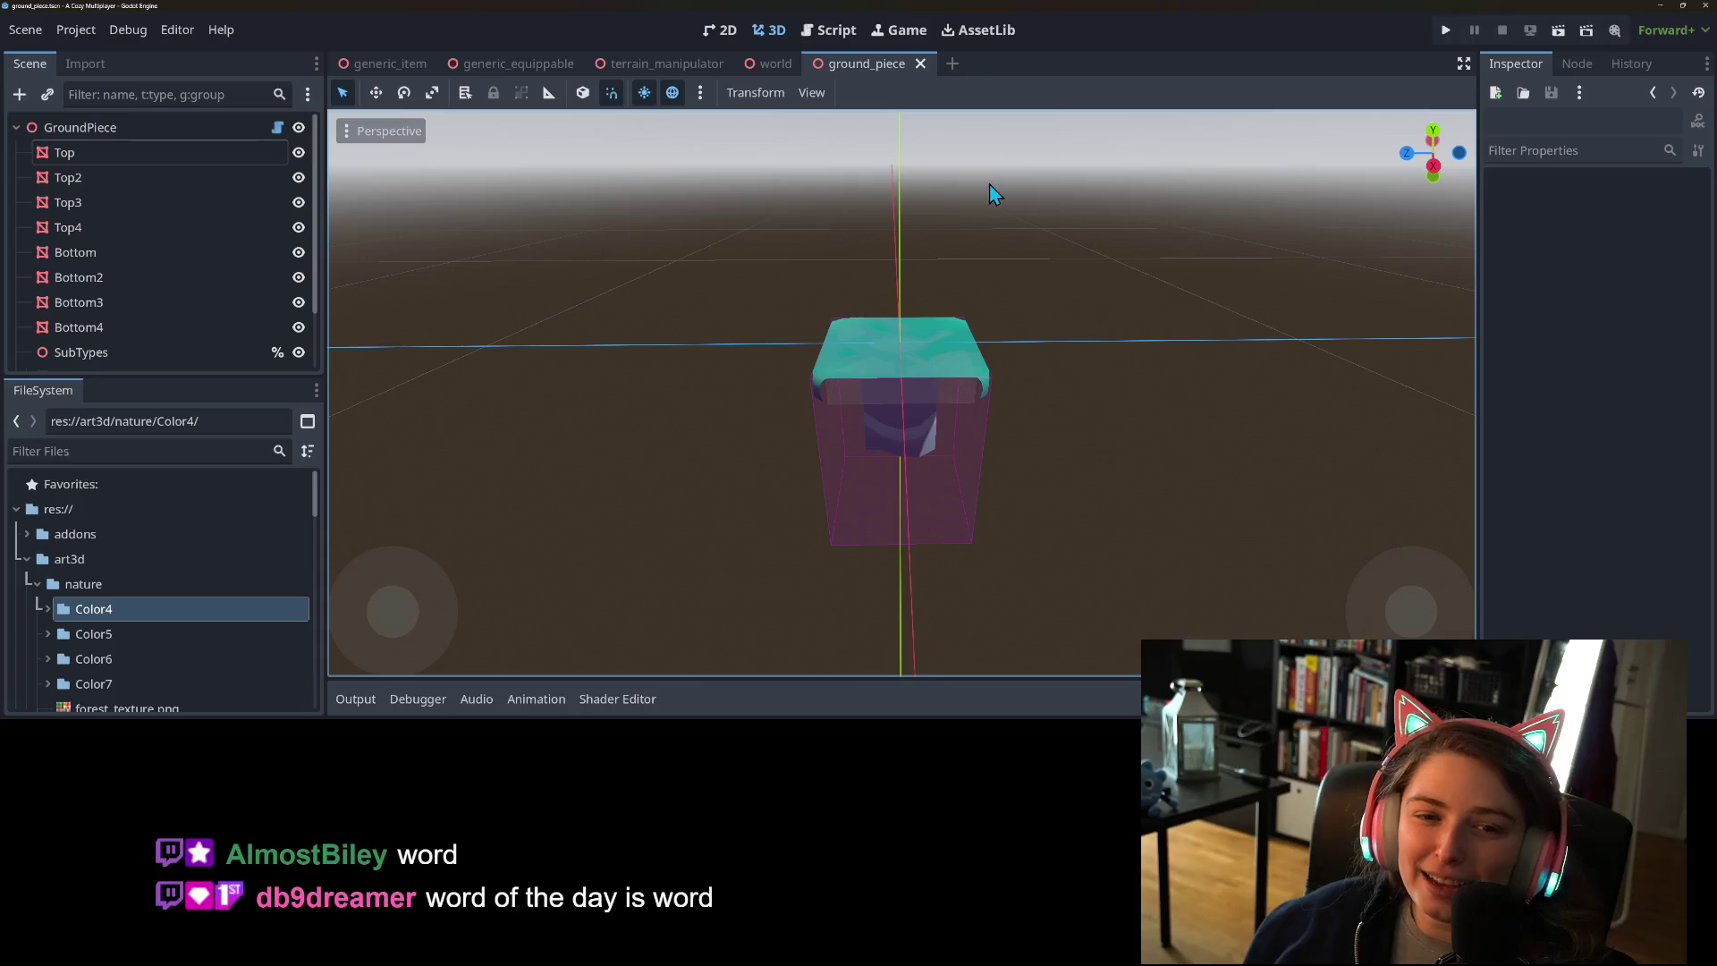
# - Switch to the world scene and orbit over the generated terrain tiles
pyautogui.click(776, 70)
pyautogui.moveTo(995, 301)
pyautogui.mouseDown()
pyautogui.moveTo(1004, 347)
pyautogui.moveTo(1044, 319)
pyautogui.mouseUp()
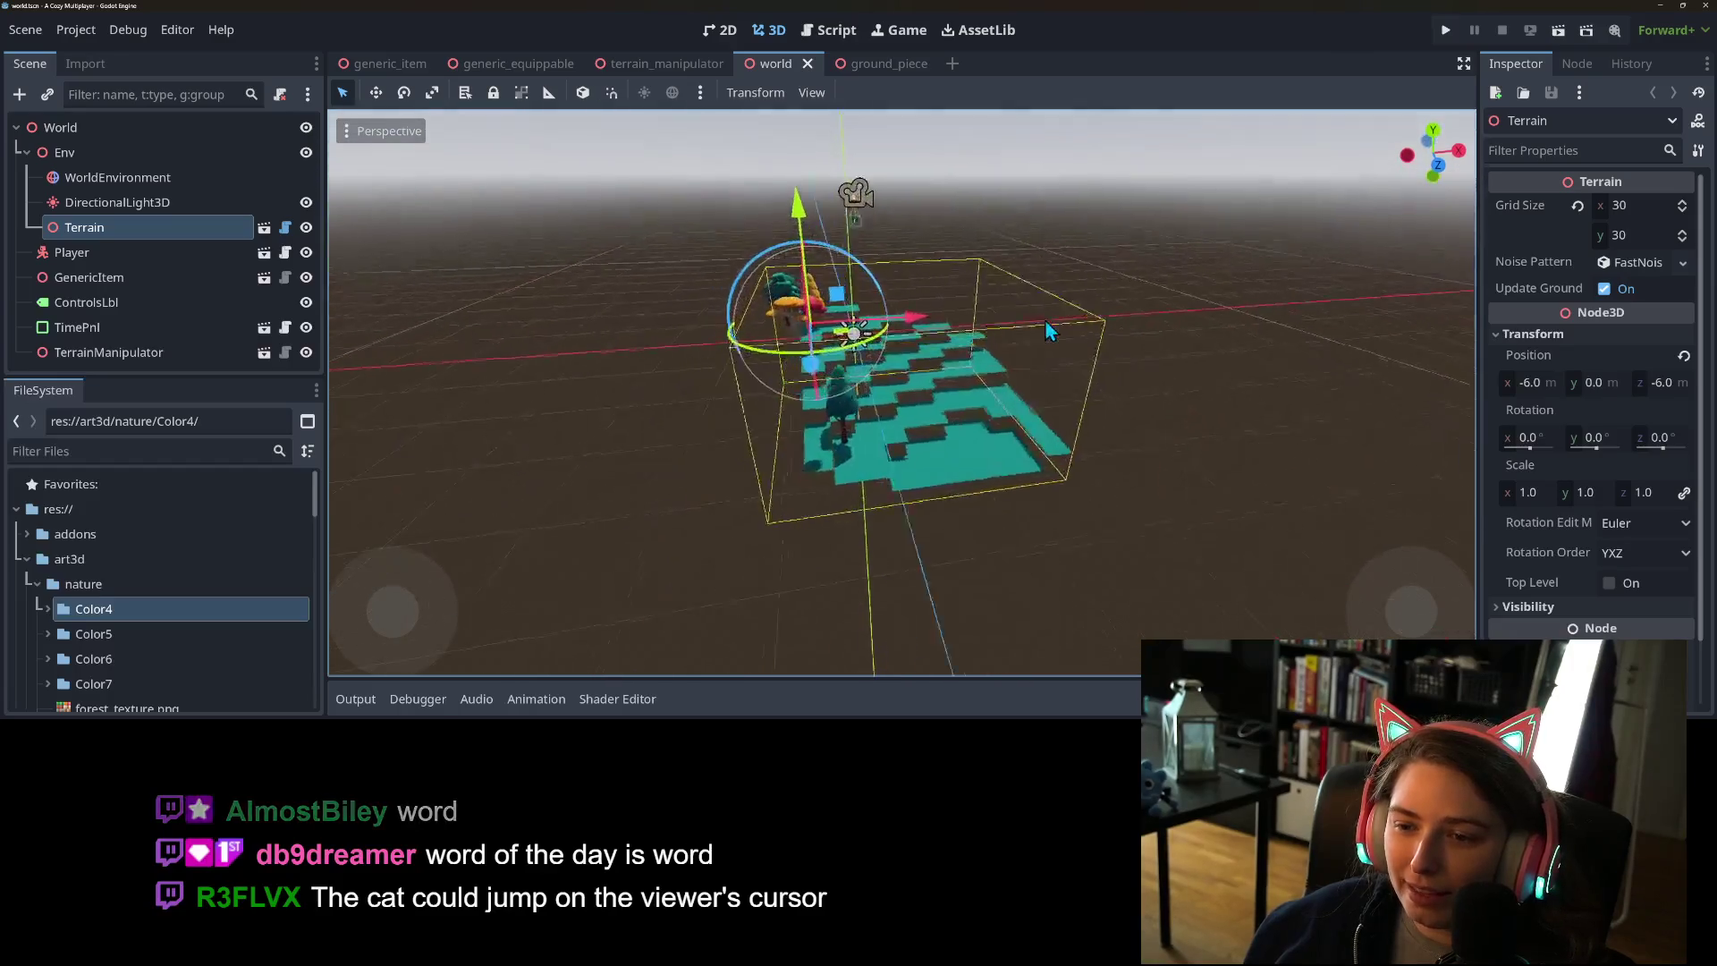
pyautogui.scroll(5, 1045, 319)
pyautogui.scroll(-3, 930, 363)
pyautogui.moveTo(924, 367)
pyautogui.mouseDown()
pyautogui.moveTo(990, 336)
pyautogui.moveTo(993, 364)
pyautogui.moveTo(1034, 363)
pyautogui.moveTo(949, 378)
pyautogui.moveTo(923, 356)
pyautogui.mouseUp()
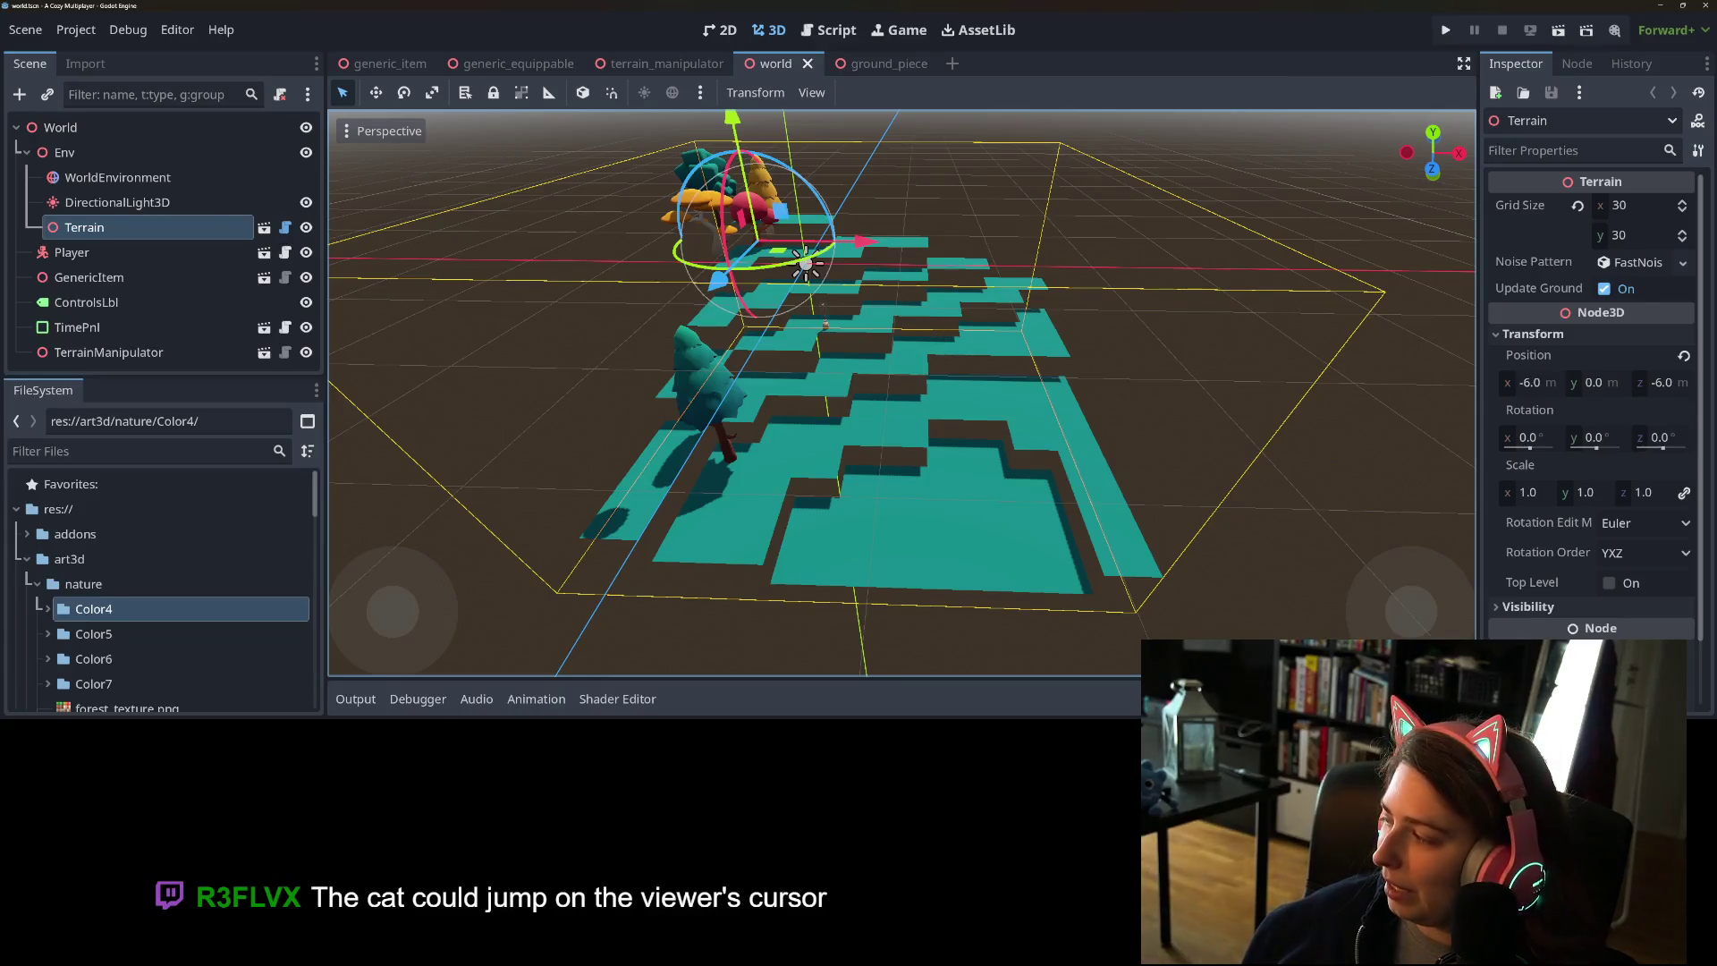
# - Switch over to the Blender window
pyautogui.hotkey('alt', 'Tab')
pyautogui.scroll(-2, 683, 376)
pyautogui.scroll(2, 689, 394)
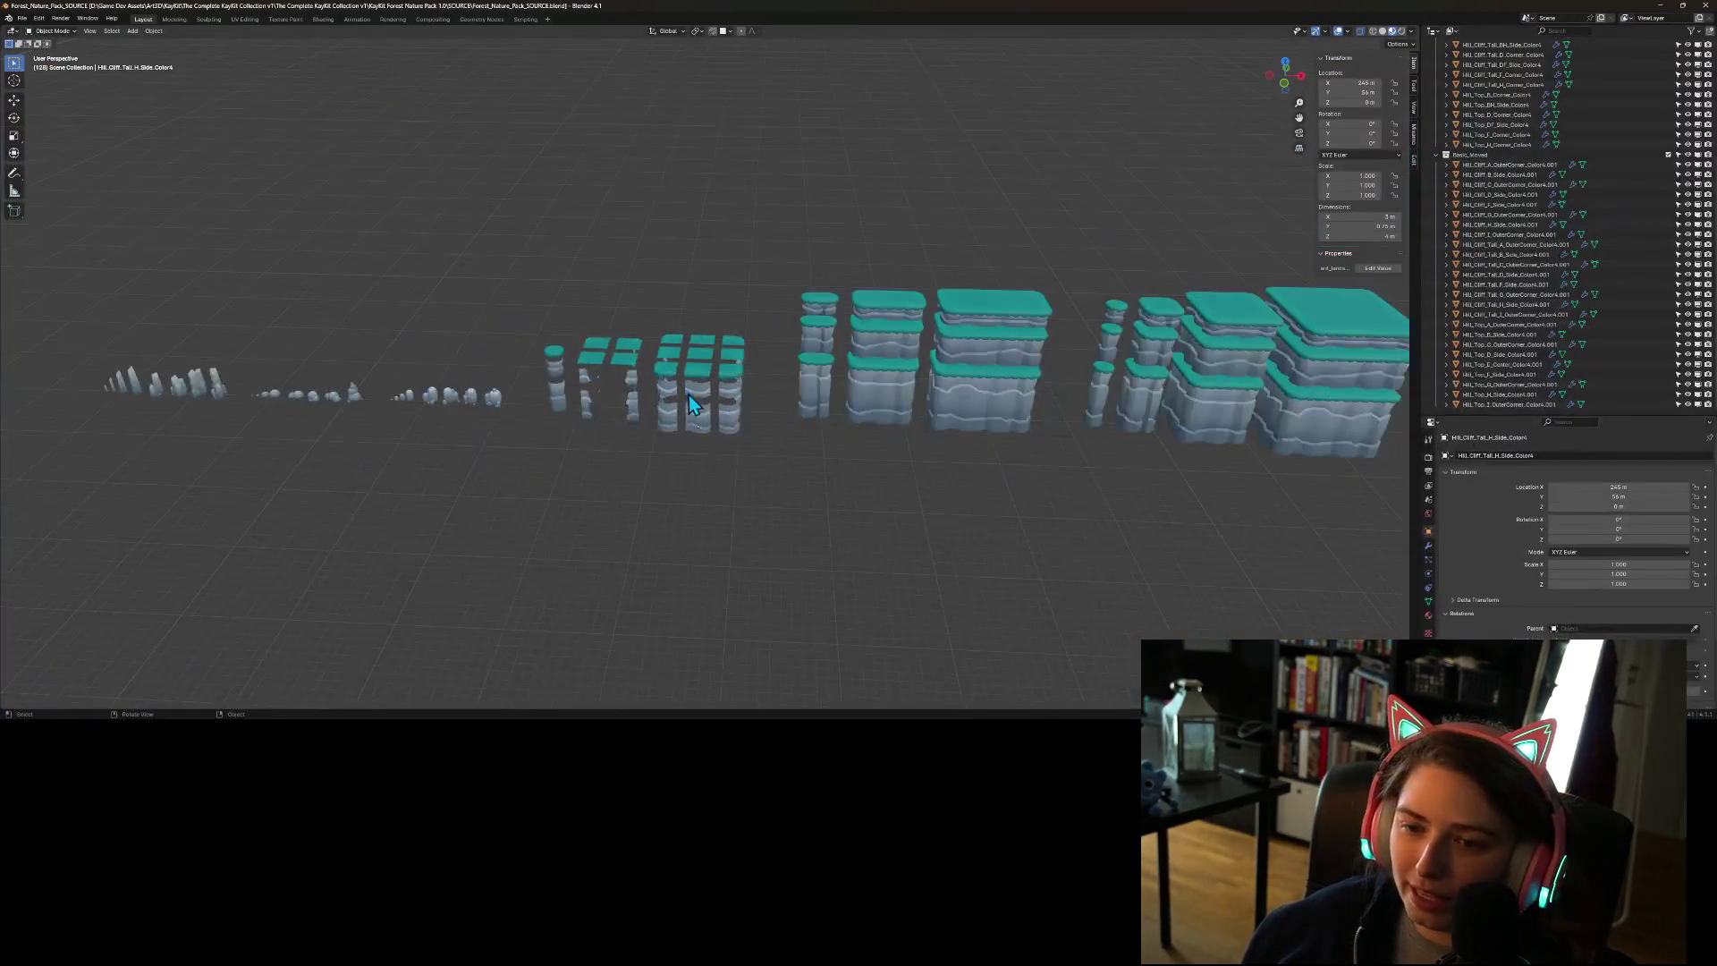
# - Orbit around Blender's teal-topped cliff models
pyautogui.moveTo(488, 342)
pyautogui.mouseDown()
pyautogui.moveTo(438, 457)
pyautogui.moveTo(505, 417)
pyautogui.moveTo(545, 424)
pyautogui.moveTo(510, 517)
pyautogui.moveTo(475, 519)
pyautogui.moveTo(608, 469)
pyautogui.moveTo(887, 544)
pyautogui.moveTo(851, 560)
pyautogui.moveTo(778, 560)
pyautogui.moveTo(839, 533)
pyautogui.moveTo(844, 486)
pyautogui.mouseUp()
pyautogui.scroll(6, 778, 542)
pyautogui.scroll(-3, 845, 486)
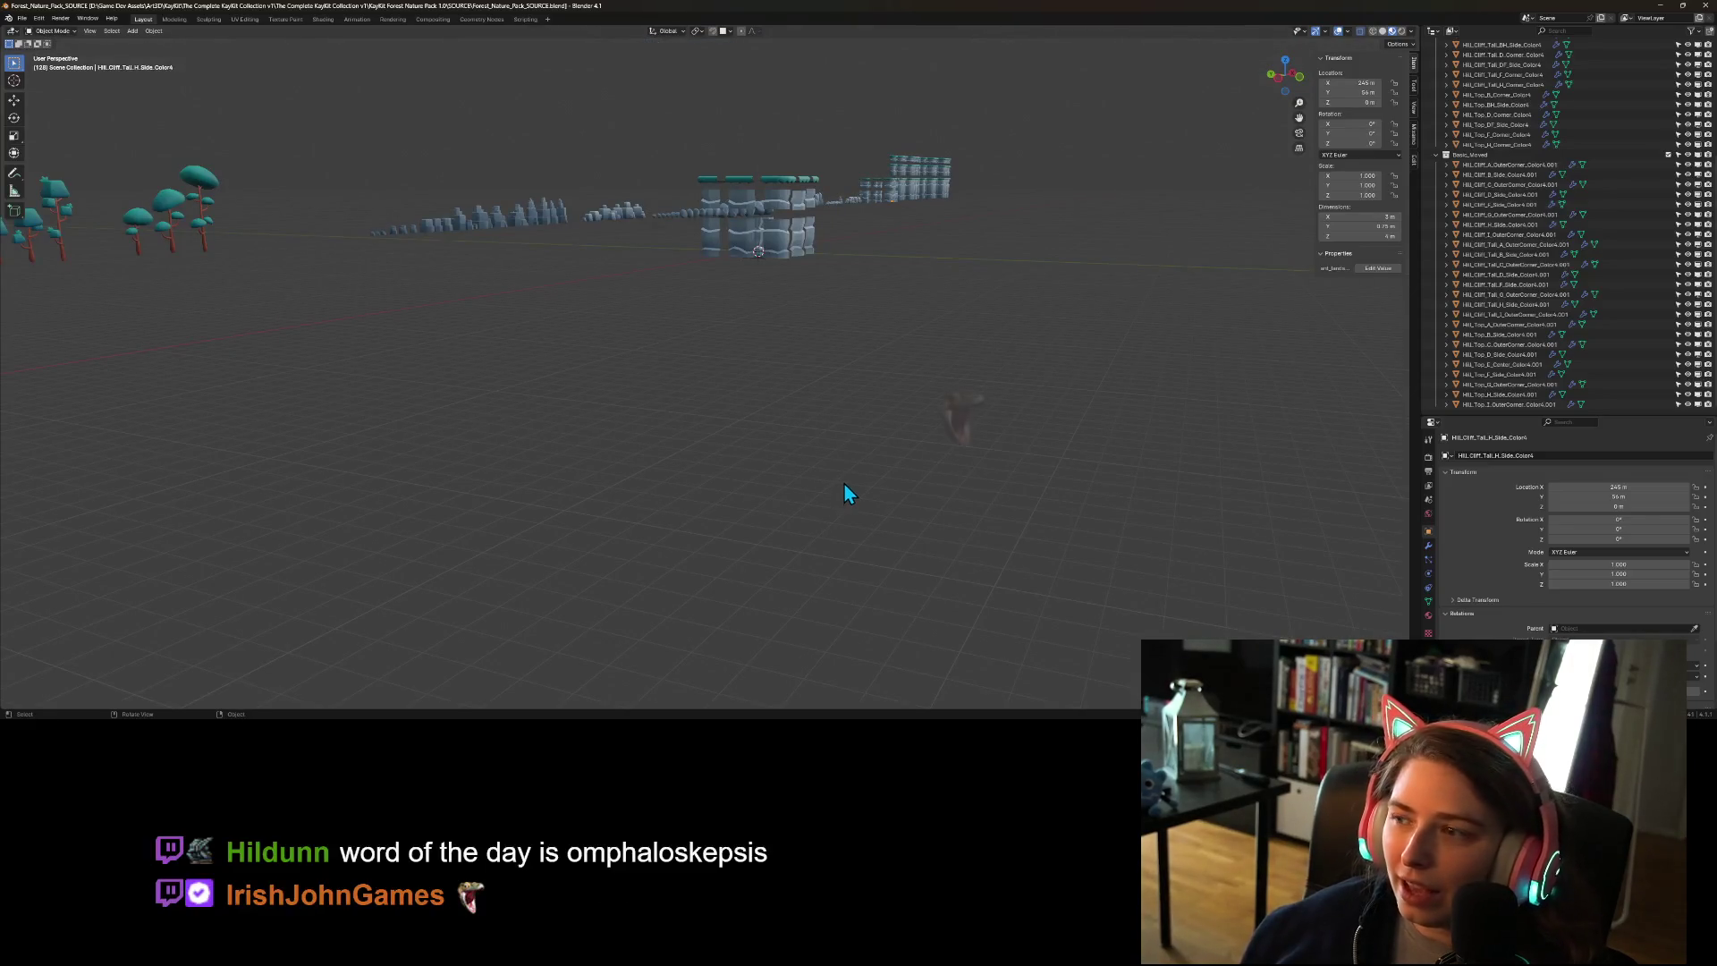
# - Frame Hill_Top_D_Corner_Color4 and inspect it up close, then minimize Blender
pyautogui.click(1526, 115)
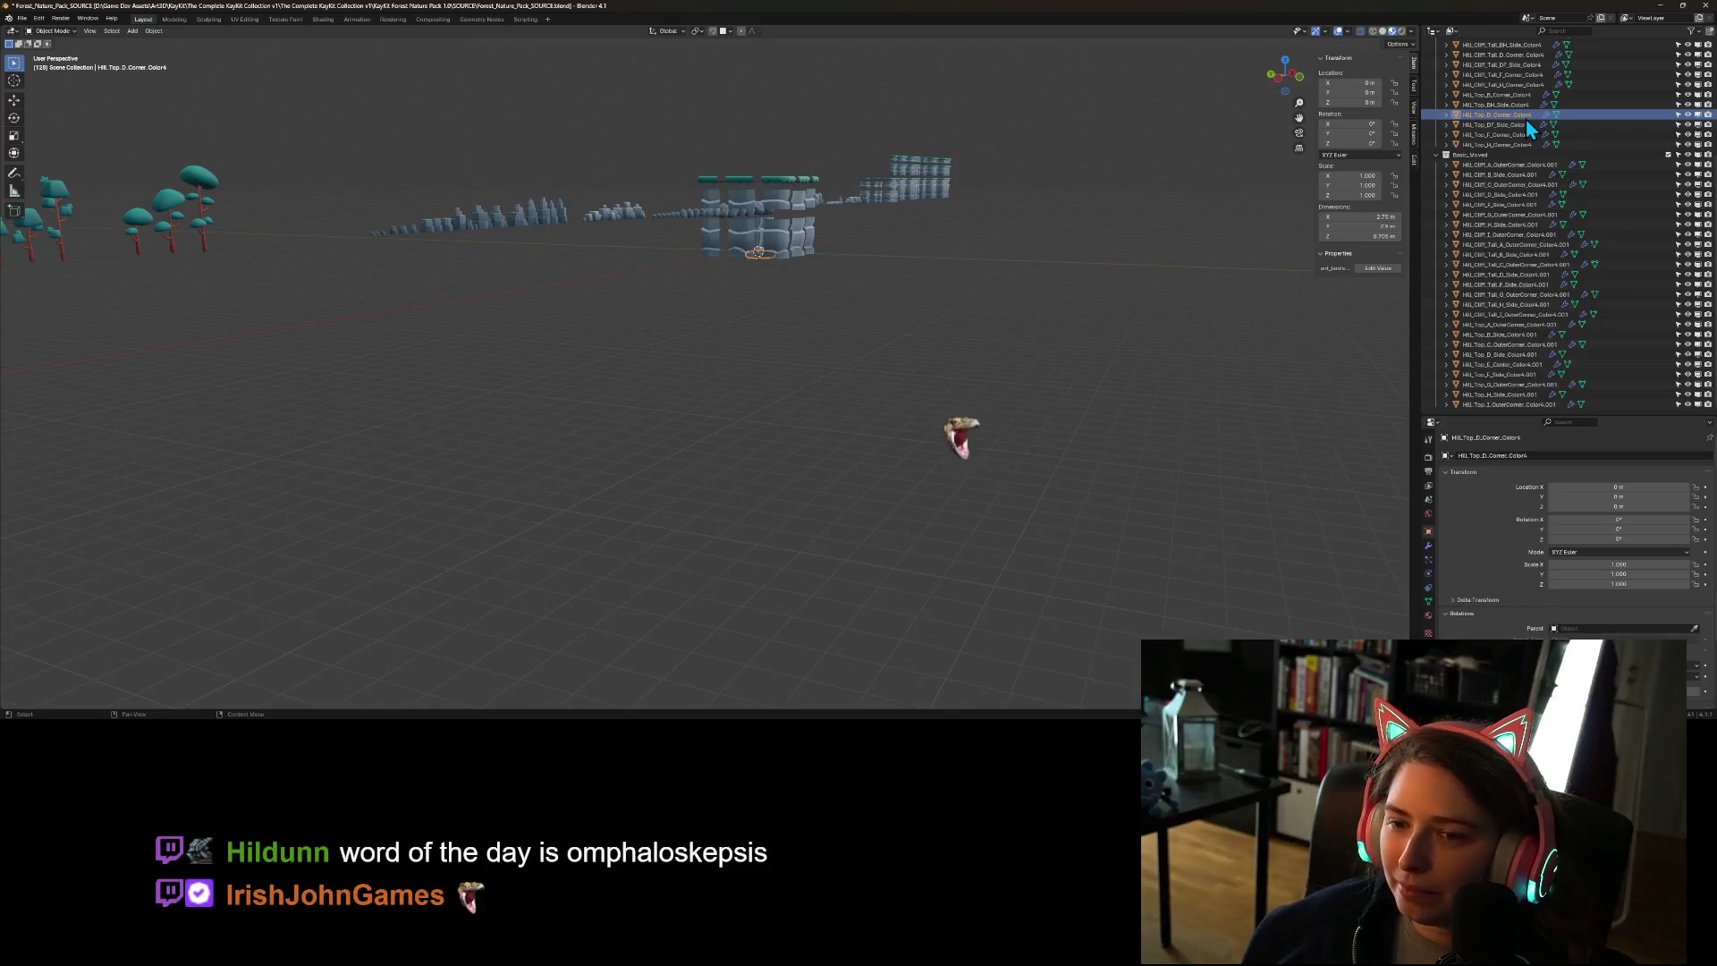
pyautogui.scroll(5, 1526, 120)
pyautogui.press('KP_Decimal')
pyautogui.moveTo(873, 473)
pyautogui.mouseDown()
pyautogui.moveTo(689, 454)
pyautogui.moveTo(831, 497)
pyautogui.moveTo(920, 492)
pyautogui.mouseUp()
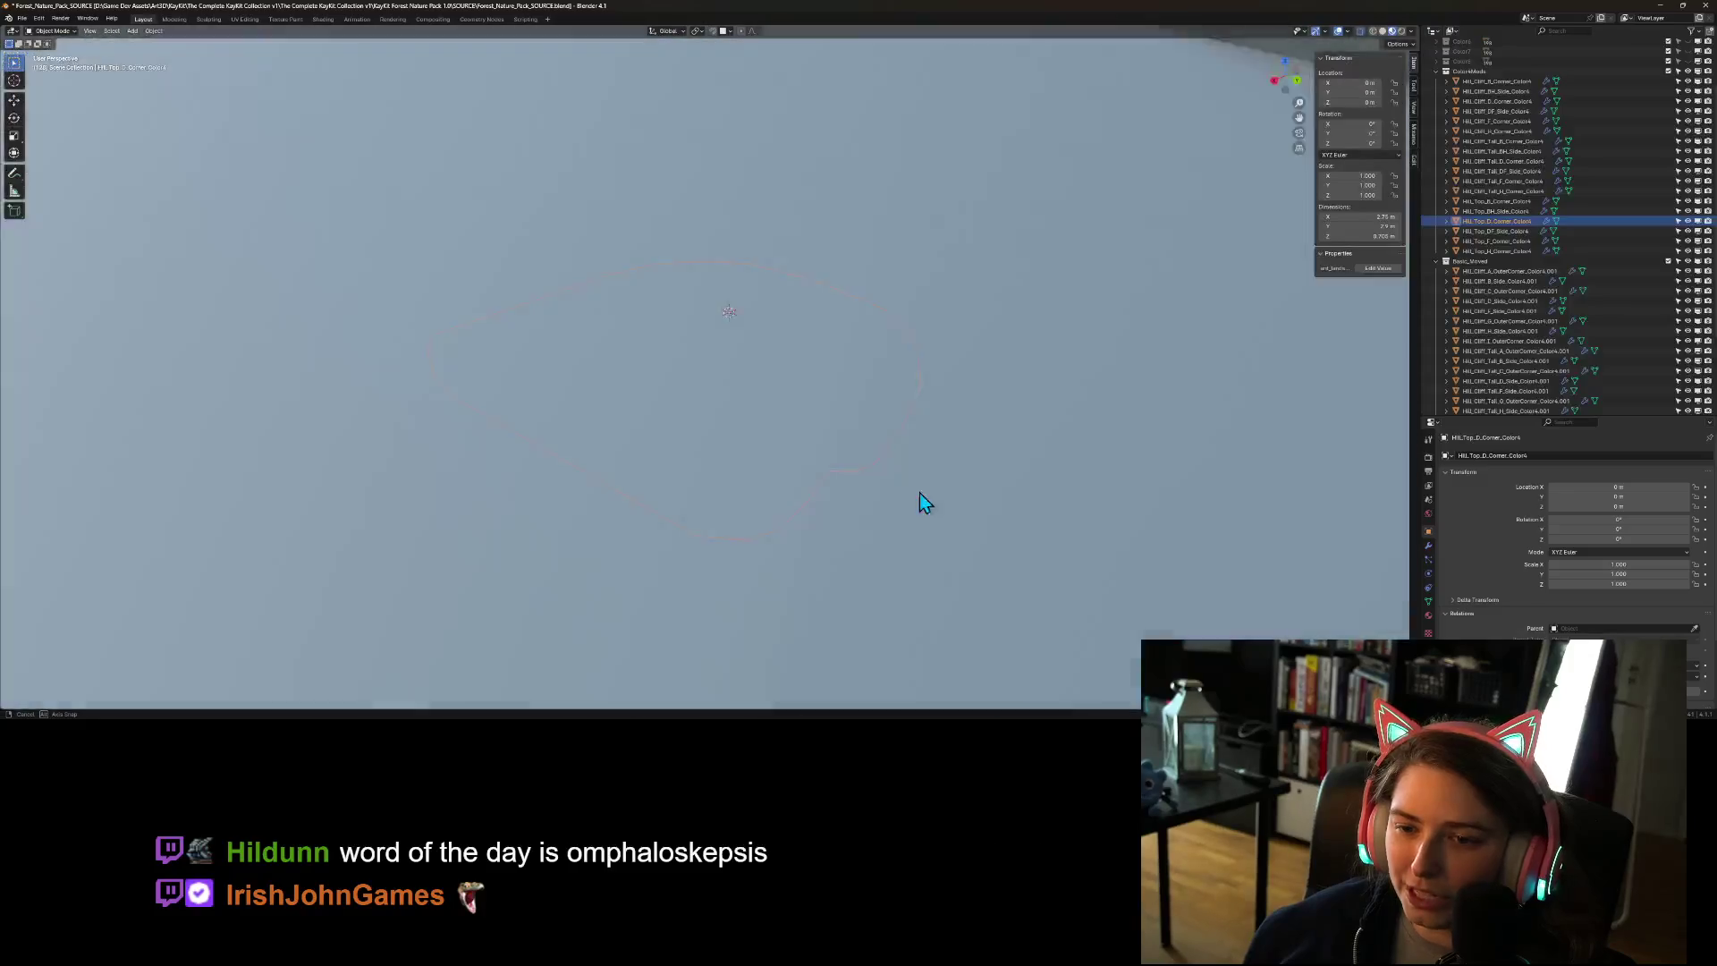
pyautogui.scroll(-8, 919, 492)
pyautogui.moveTo(920, 416); pyautogui.dragTo(848, 465)
pyautogui.click(1662, 7)
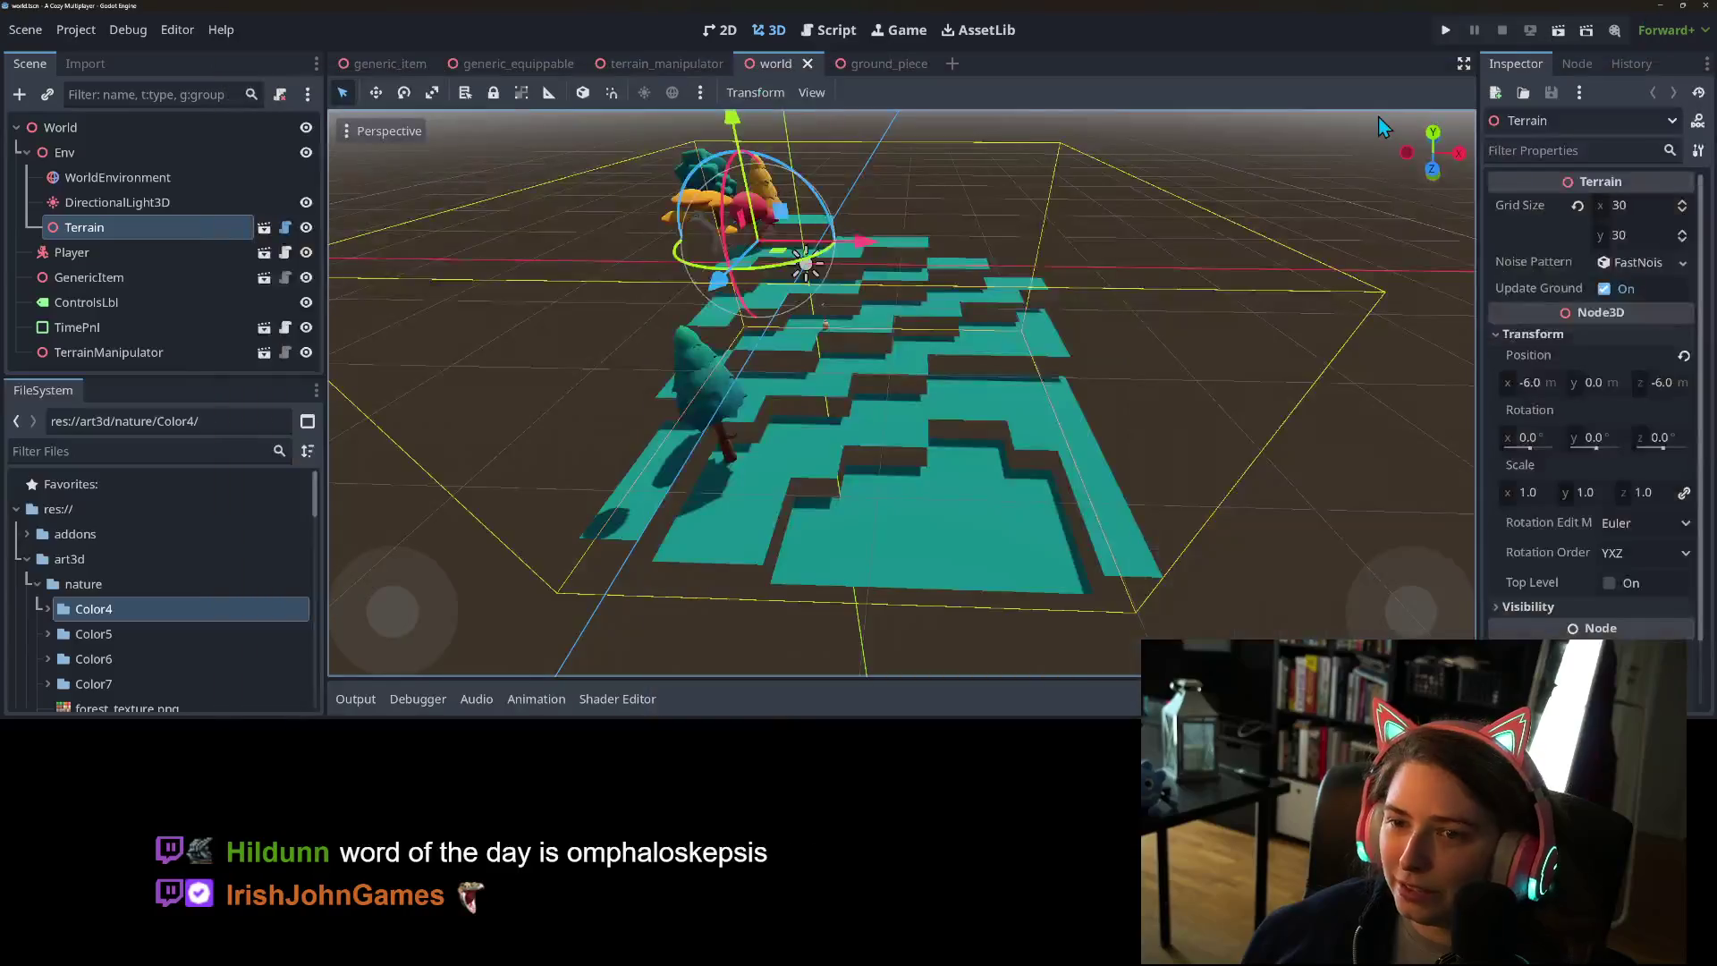
# - In the ground_piece scene, lift the Top mesh 0.25 along Y with the gizmo
pyautogui.click(888, 64)
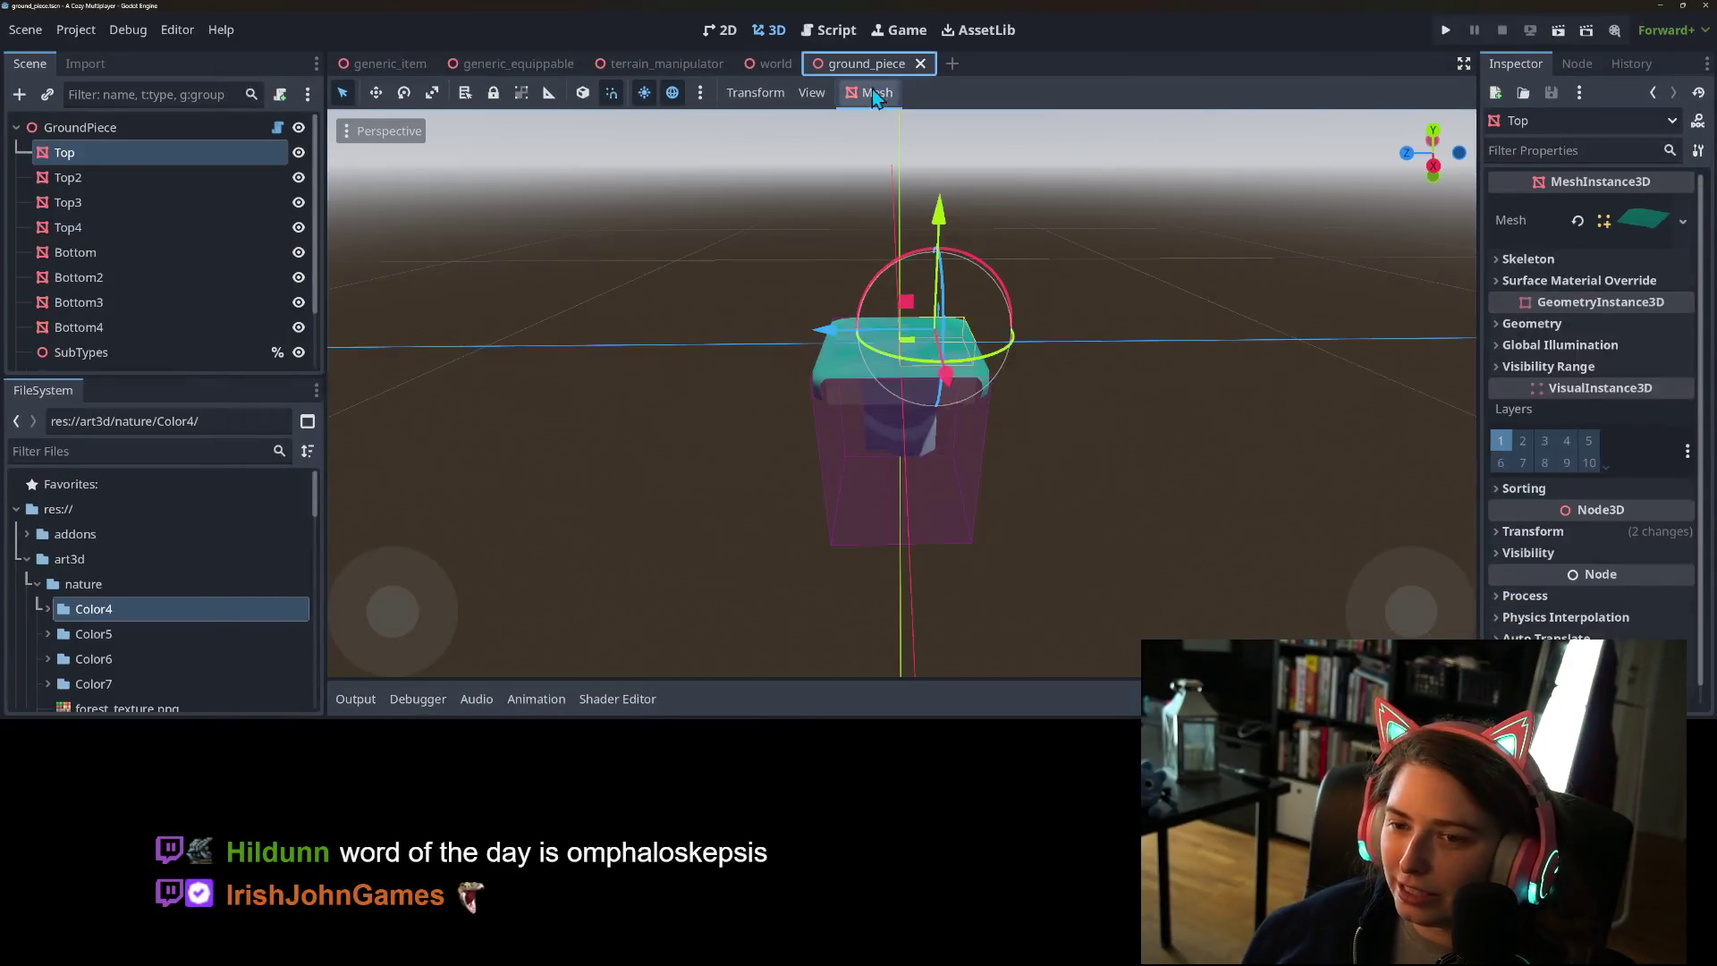
pyautogui.scroll(-2, 850, 435)
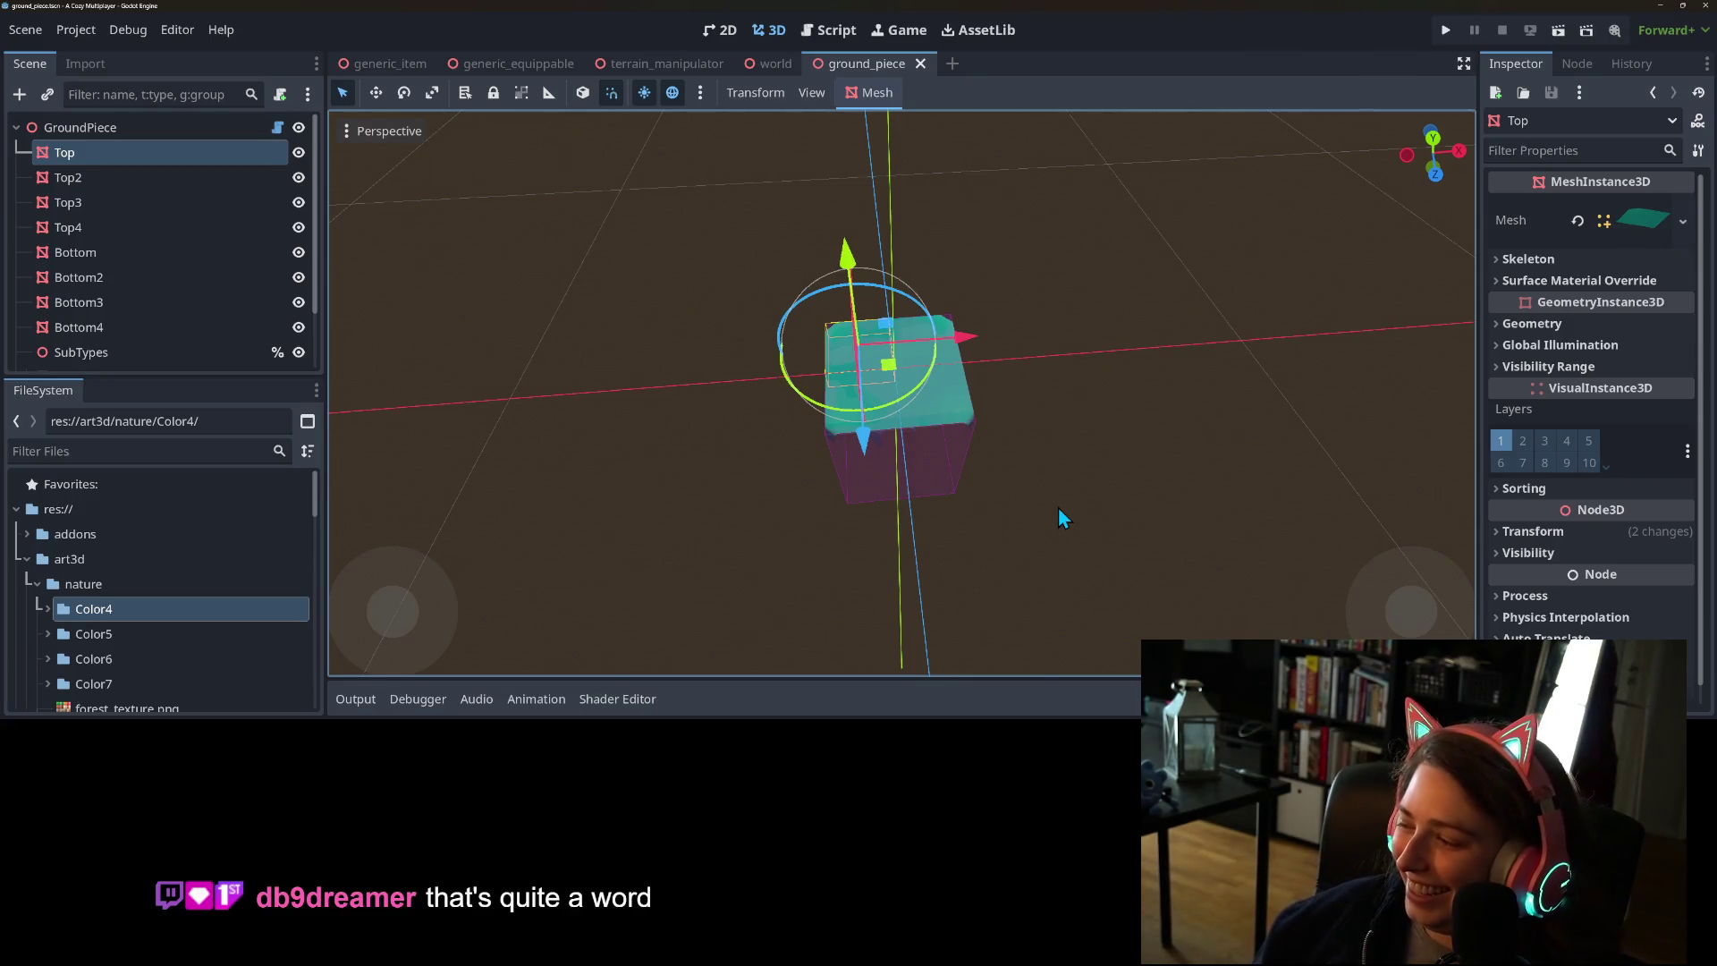
pyautogui.moveTo(1049, 533); pyautogui.dragTo(903, 498)
pyautogui.scroll(3, 911, 492)
pyautogui.moveTo(1161, 587)
pyautogui.mouseDown()
pyautogui.moveTo(1055, 593)
pyautogui.moveTo(1048, 555)
pyautogui.moveTo(1077, 543)
pyautogui.moveTo(1023, 547)
pyautogui.moveTo(1100, 554)
pyautogui.moveTo(1221, 506)
pyautogui.moveTo(1329, 565)
pyautogui.moveTo(1297, 592)
pyautogui.moveTo(1140, 540)
pyautogui.mouseUp()
pyautogui.scroll(2, 1179, 523)
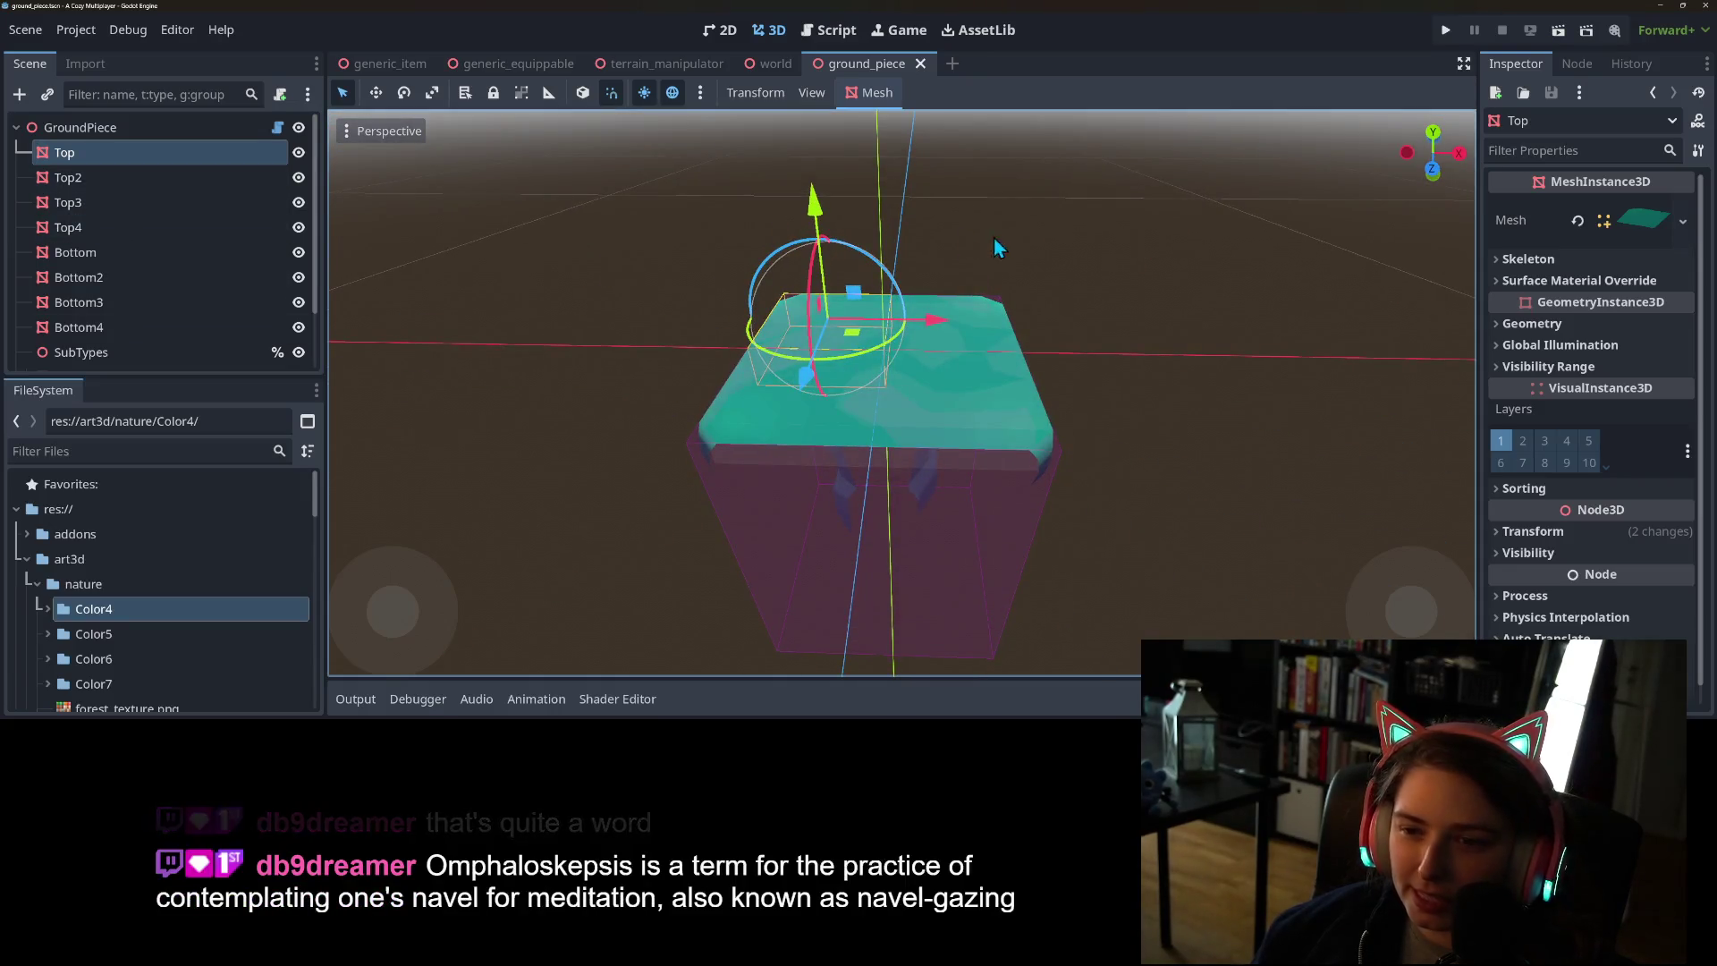
pyautogui.moveTo(814, 207); pyautogui.dragTo(816, 192)
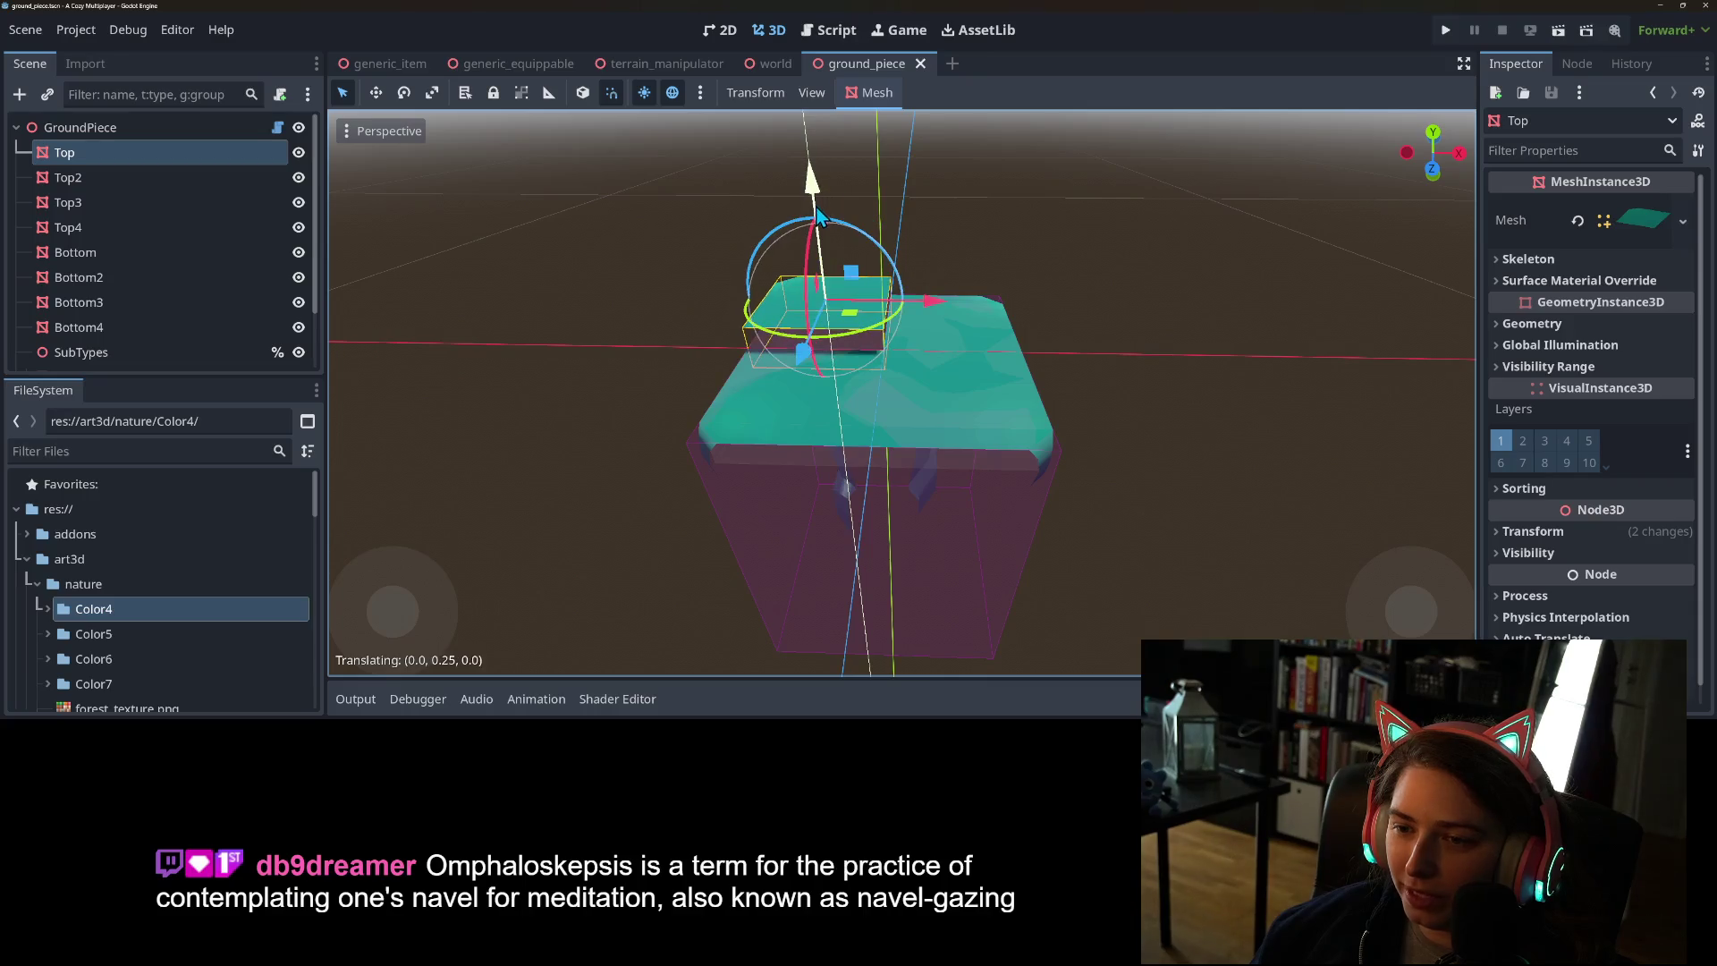
# - Save the ground_piece scene with the raised Top mesh
pyautogui.scroll(-3, 937, 456)
pyautogui.moveTo(937, 457)
pyautogui.mouseDown()
pyautogui.moveTo(1096, 437)
pyautogui.moveTo(1092, 499)
pyautogui.mouseUp()
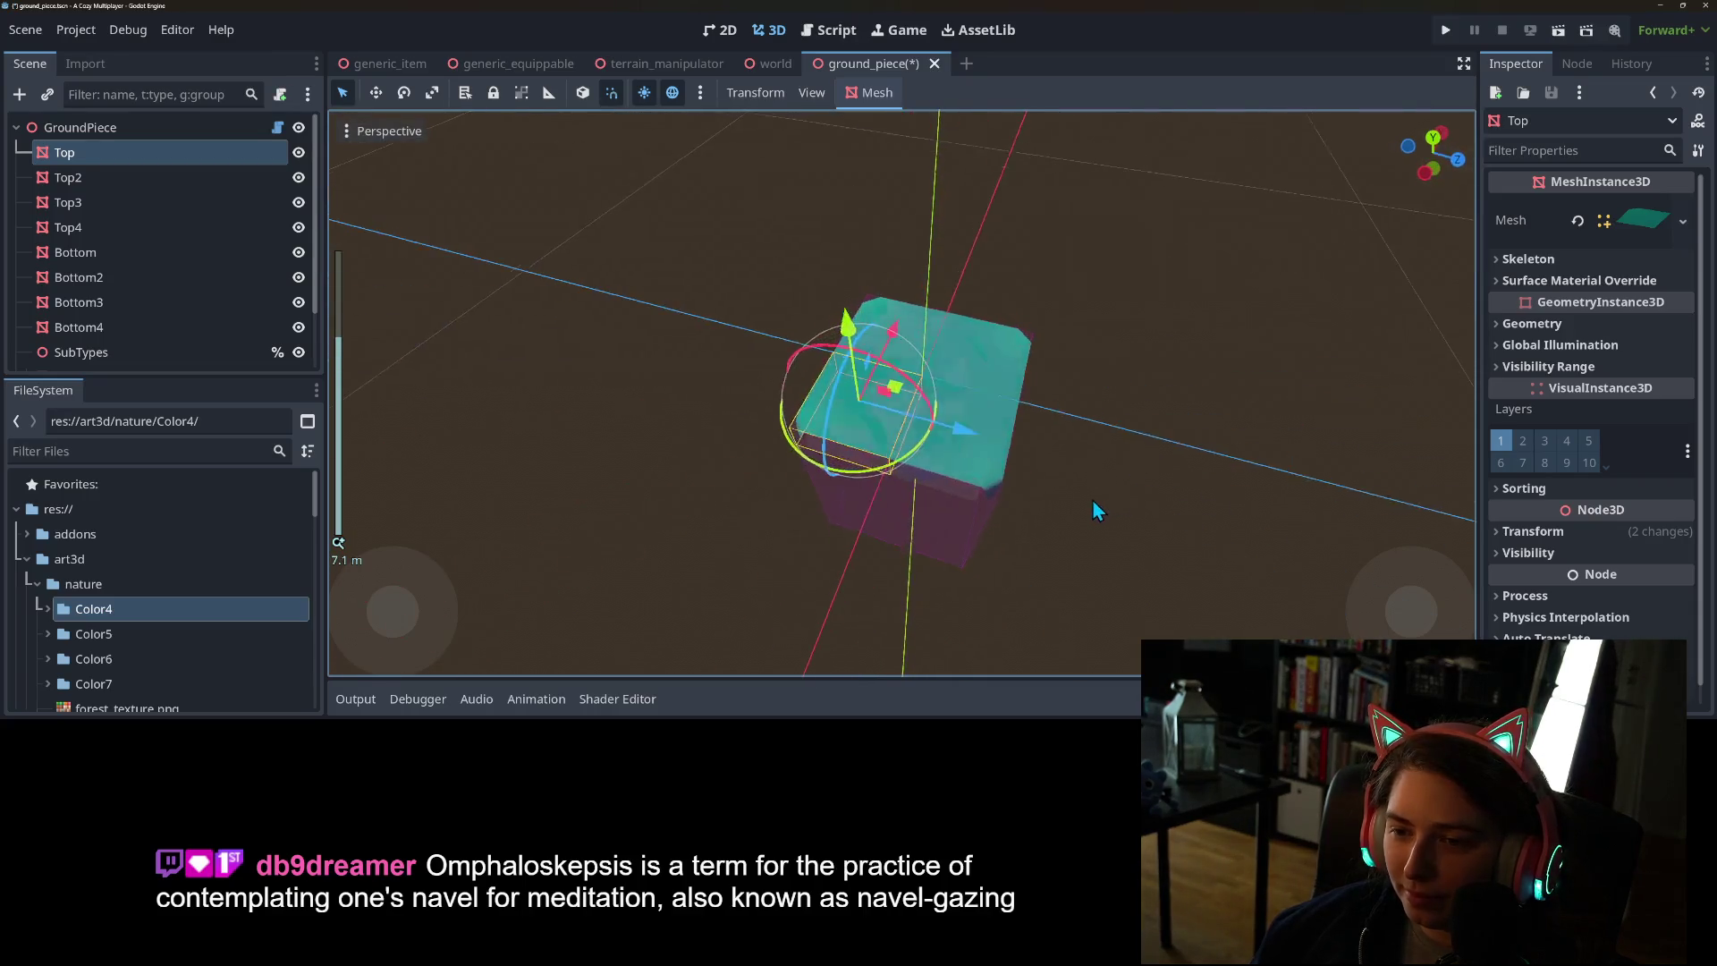
pyautogui.hotkey('ctrl', 's')
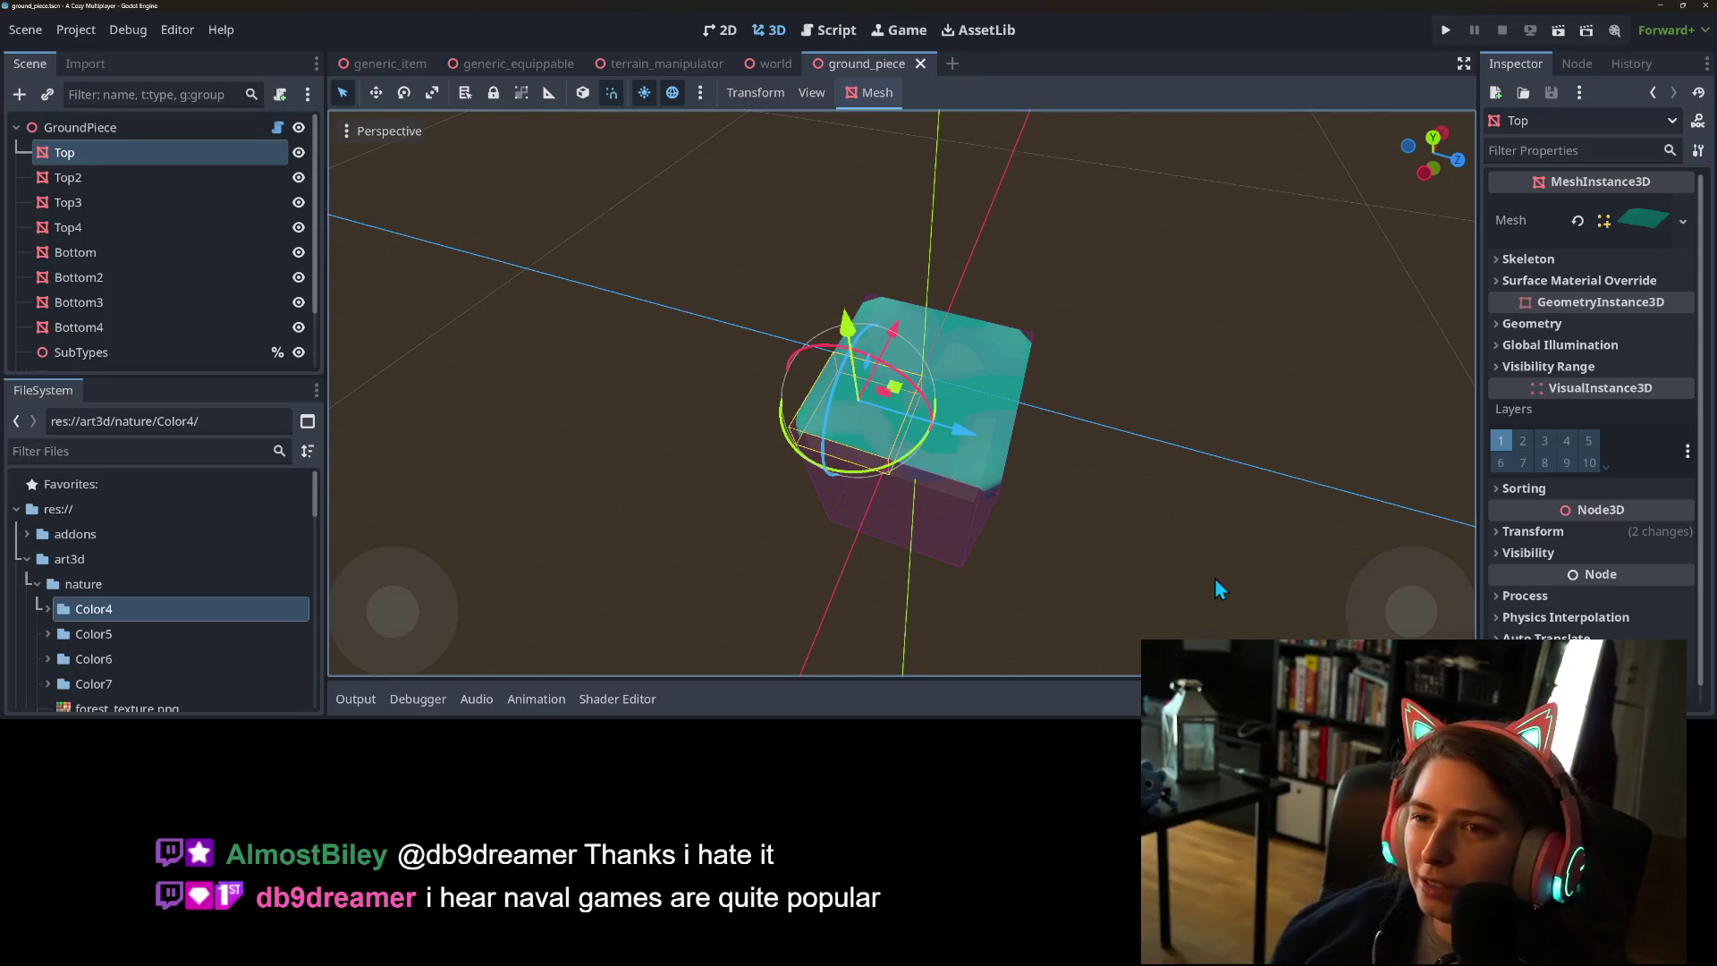
# - Check the raised teal cap from low, side and front angles
pyautogui.scroll(-3, 888, 429)
pyautogui.moveTo(1039, 545)
pyautogui.mouseDown()
pyautogui.moveTo(1093, 517)
pyautogui.moveTo(1034, 471)
pyautogui.moveTo(1007, 475)
pyautogui.moveTo(946, 417)
pyautogui.moveTo(968, 449)
pyautogui.moveTo(1024, 468)
pyautogui.mouseUp()
pyautogui.scroll(1, 1024, 468)
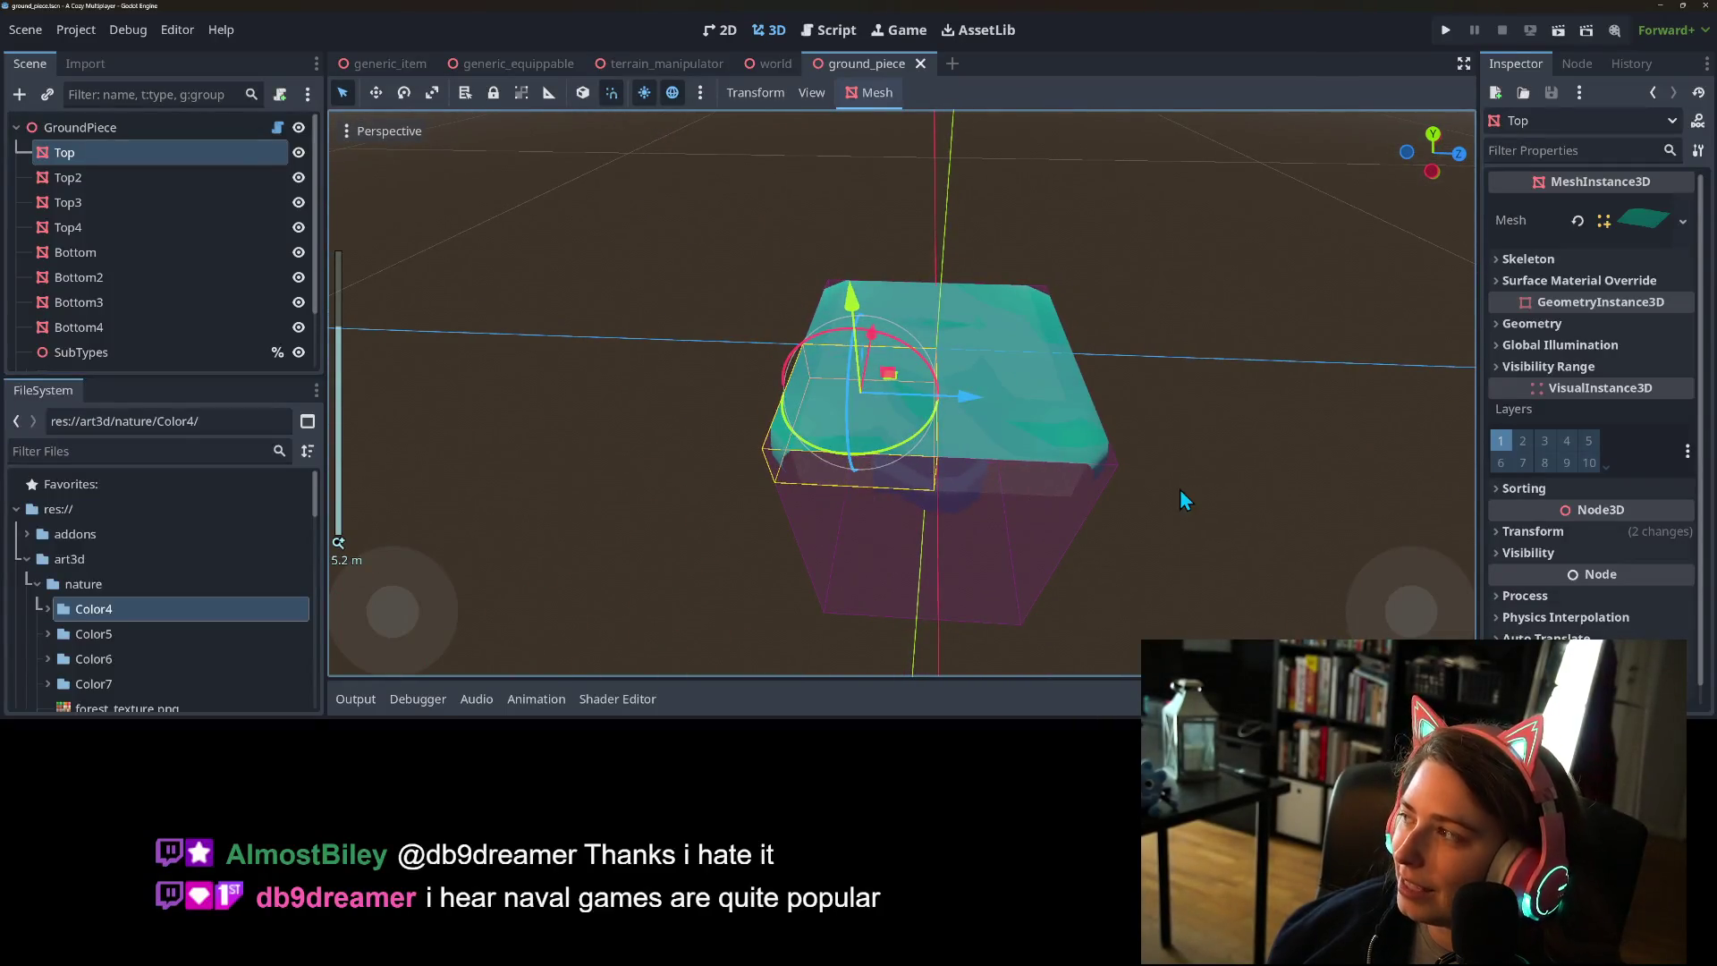
pyautogui.moveTo(1218, 451)
pyautogui.mouseDown()
pyautogui.moveTo(1124, 469)
pyautogui.moveTo(1176, 454)
pyautogui.moveTo(1071, 433)
pyautogui.moveTo(1102, 453)
pyautogui.mouseUp()
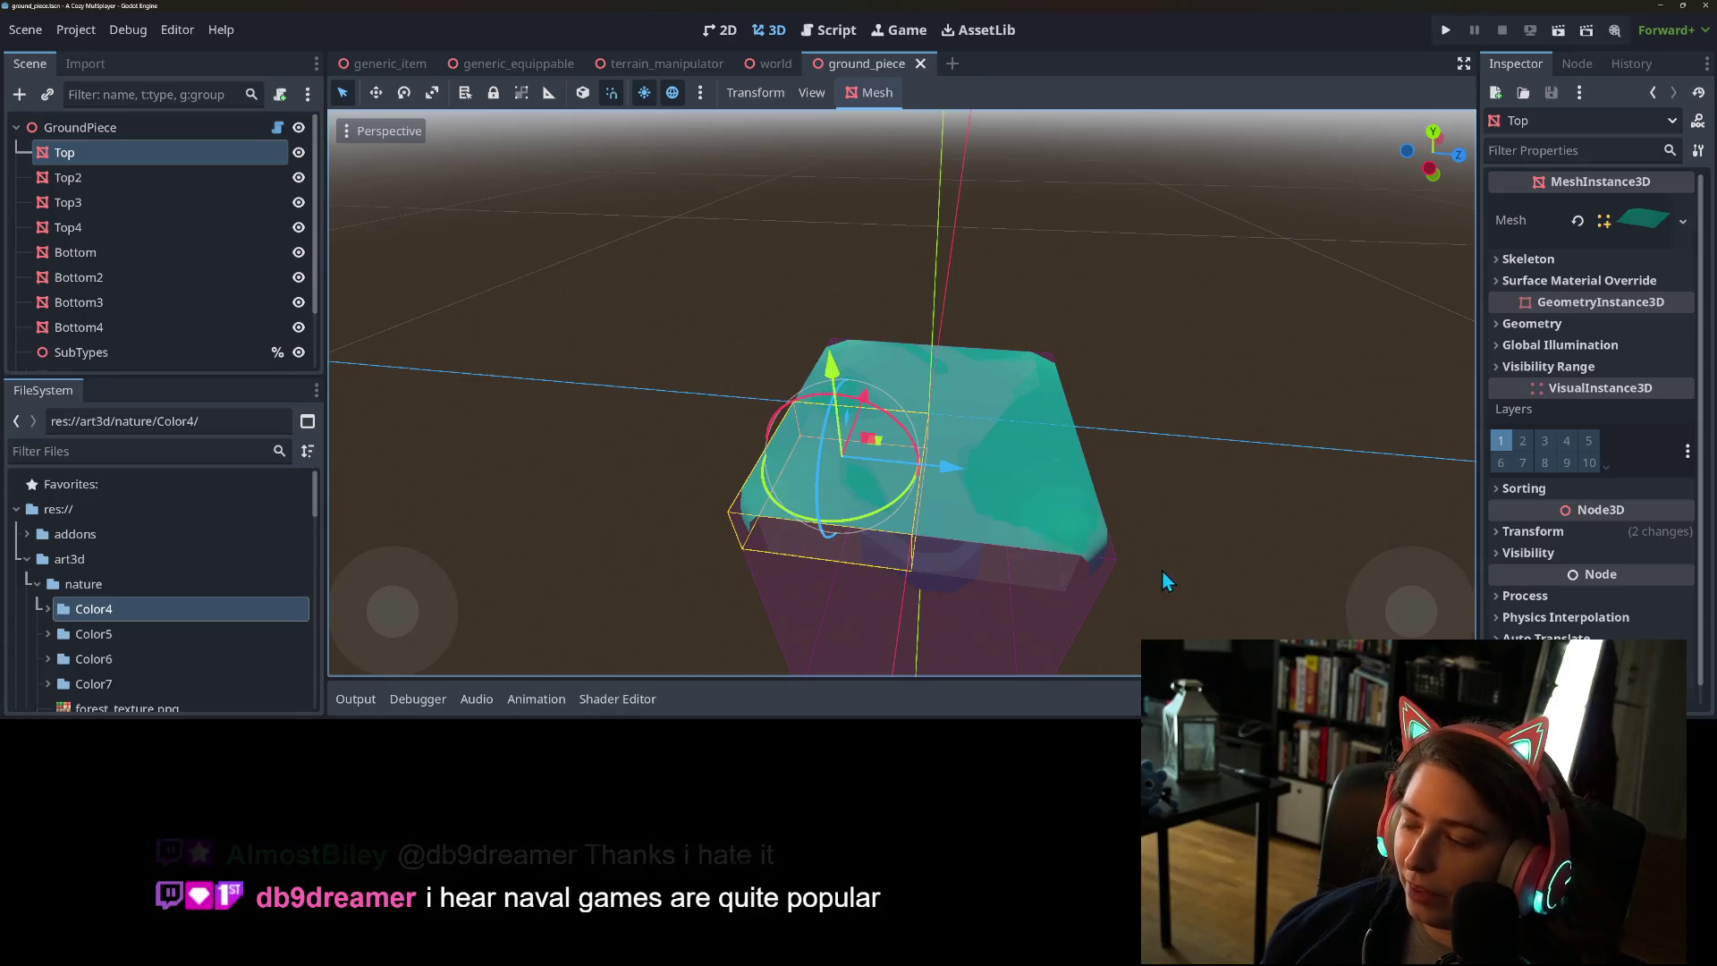
pyautogui.moveTo(1165, 563)
pyautogui.mouseDown()
pyautogui.moveTo(1097, 540)
pyautogui.moveTo(1184, 522)
pyautogui.mouseUp()
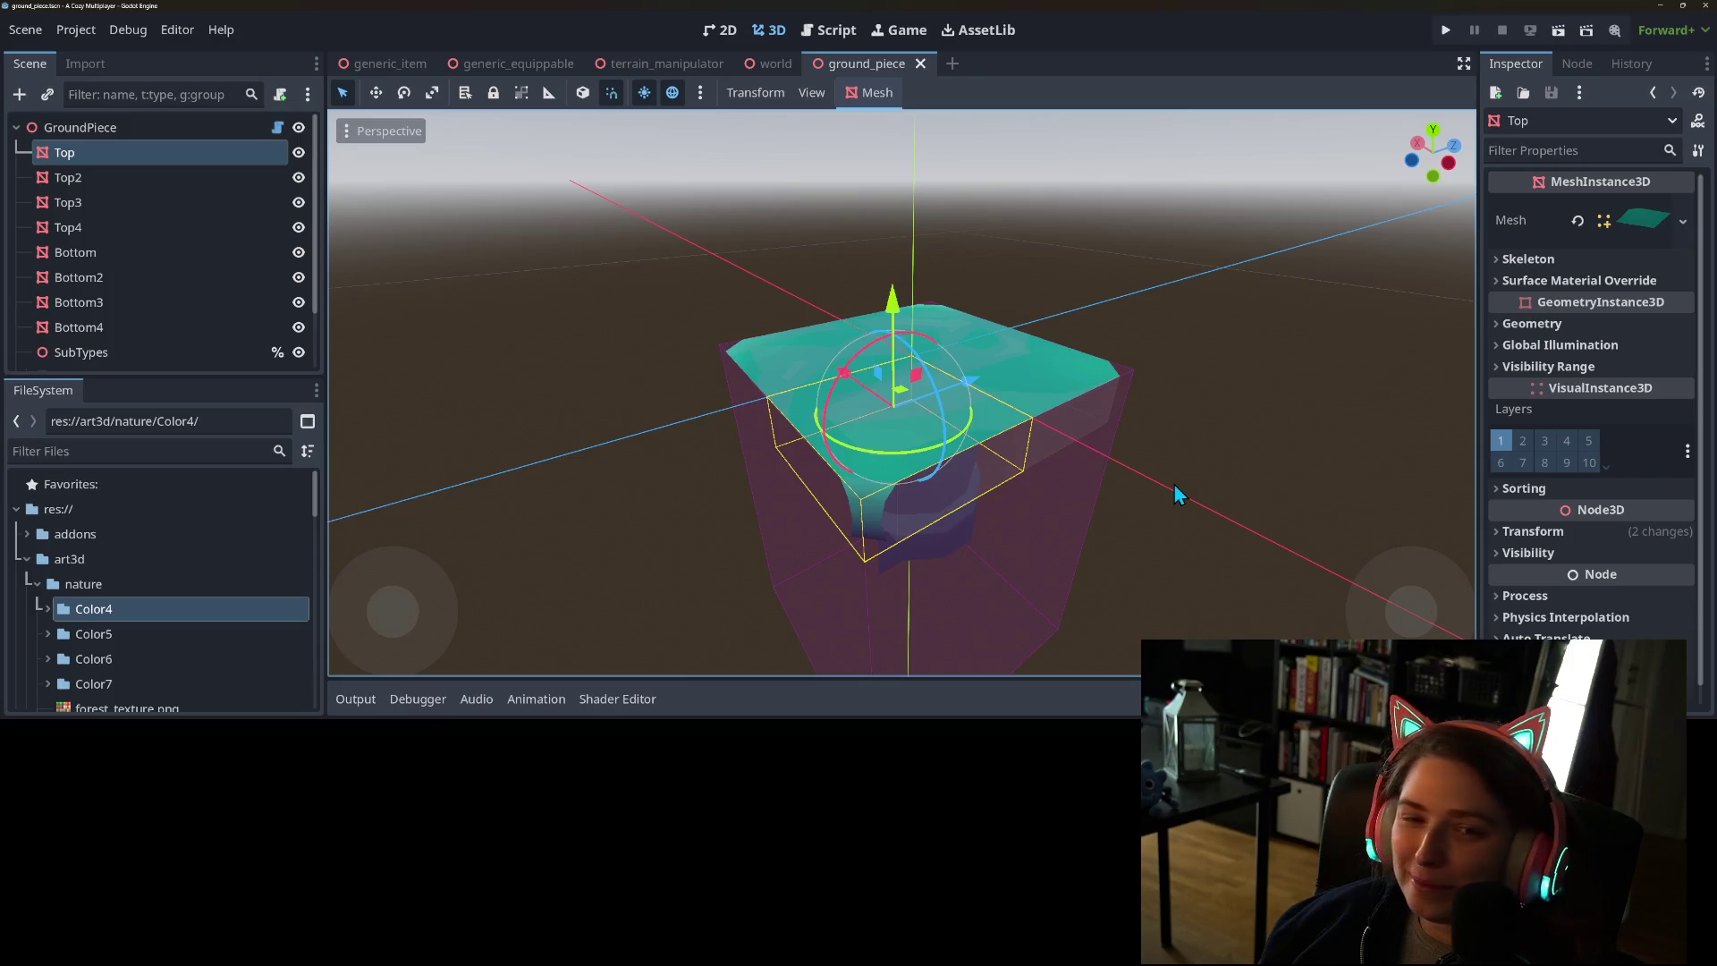
pyautogui.scroll(-3, 1136, 549)
pyautogui.moveTo(1136, 549); pyautogui.dragTo(1115, 556)
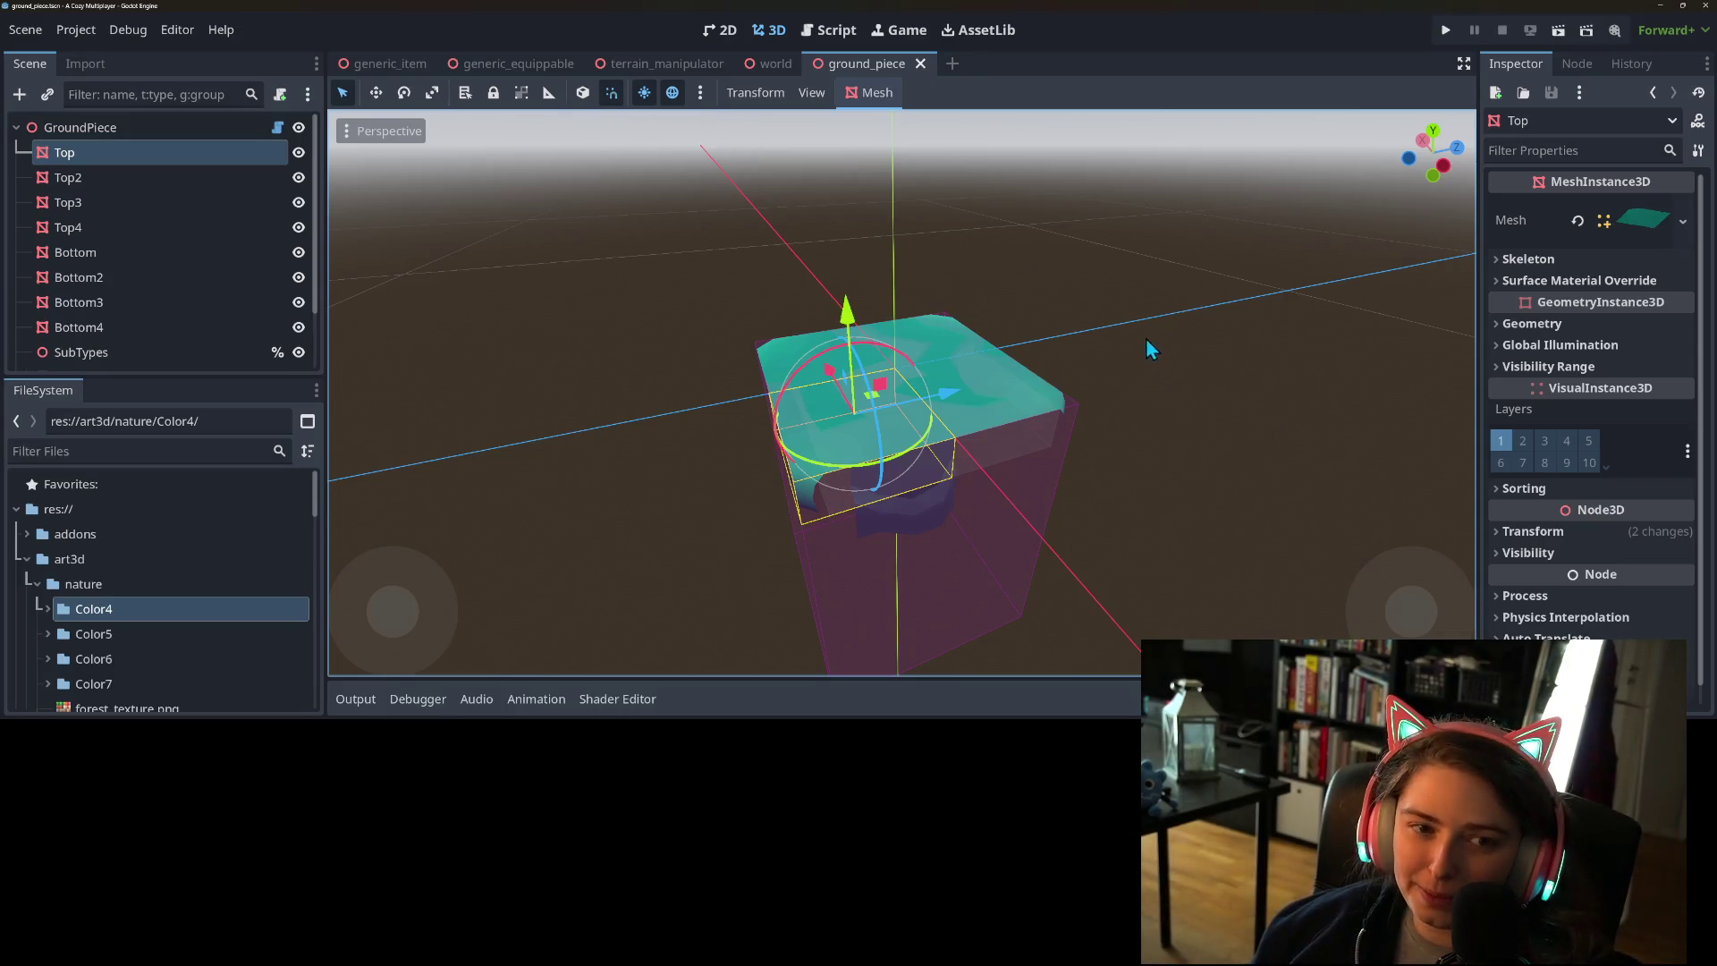
pyautogui.moveTo(1092, 512)
pyautogui.mouseDown()
pyautogui.moveTo(1329, 506)
pyautogui.moveTo(1306, 497)
pyautogui.moveTo(1342, 430)
pyautogui.moveTo(1204, 403)
pyautogui.moveTo(1182, 492)
pyautogui.moveTo(1286, 573)
pyautogui.moveTo(1267, 502)
pyautogui.moveTo(1304, 526)
pyautogui.mouseUp()
pyautogui.scroll(3, 1305, 526)
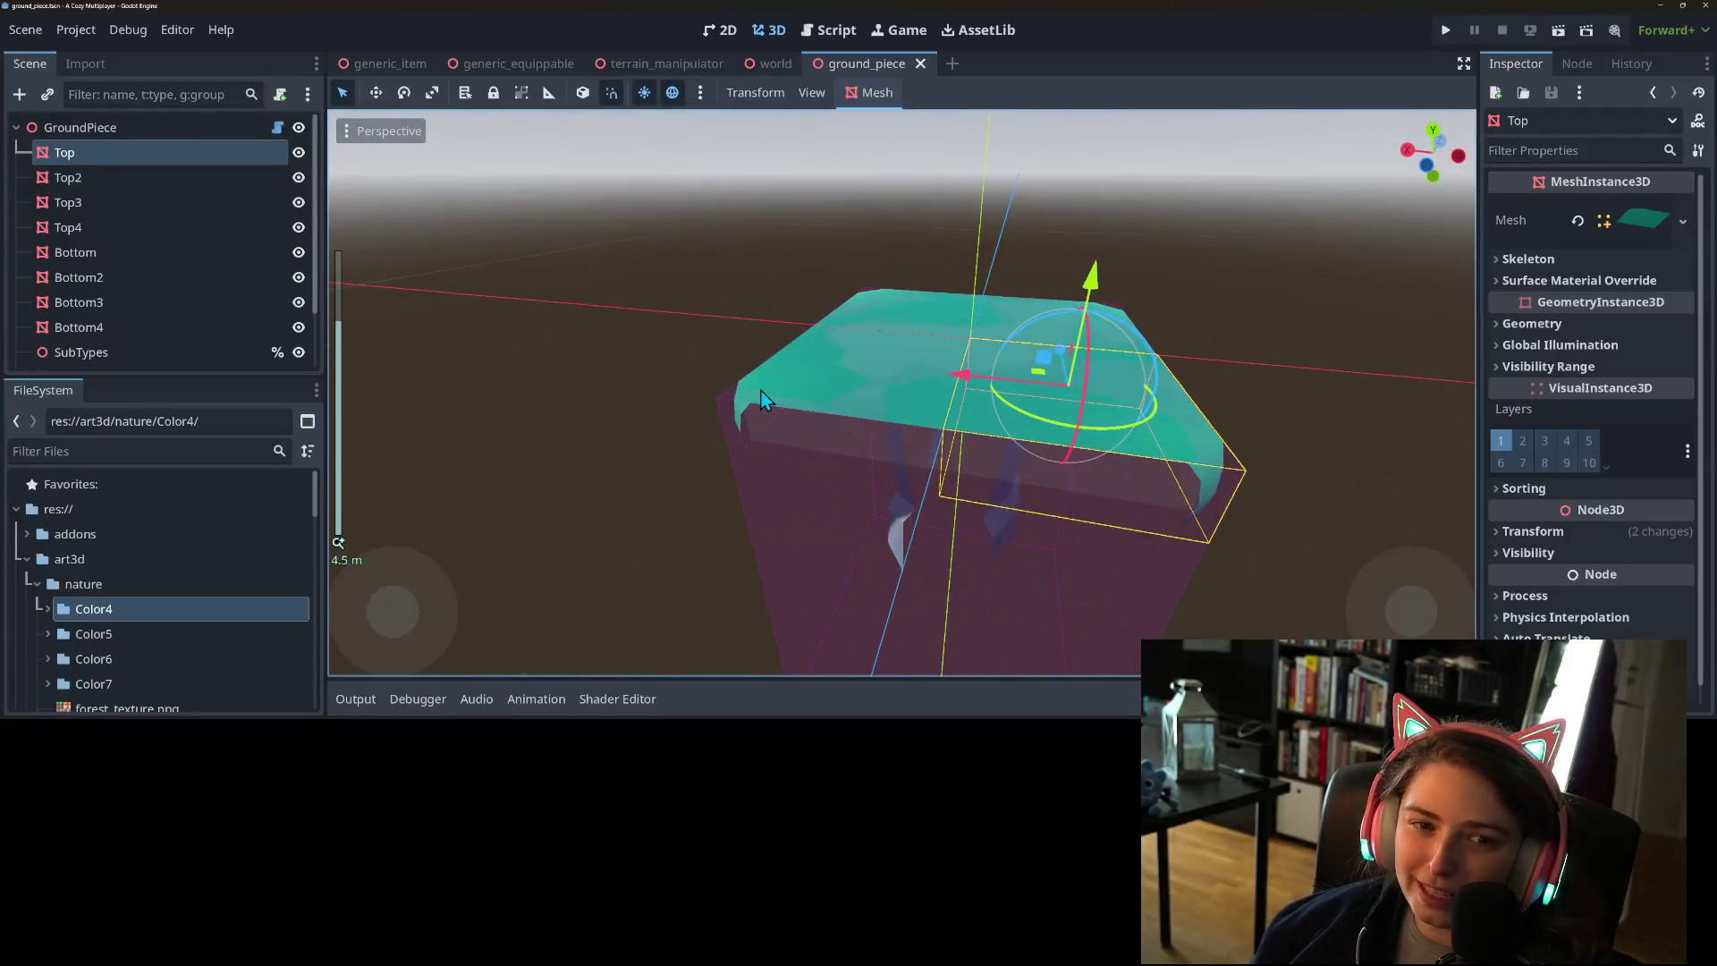
pyautogui.click(97, 253)
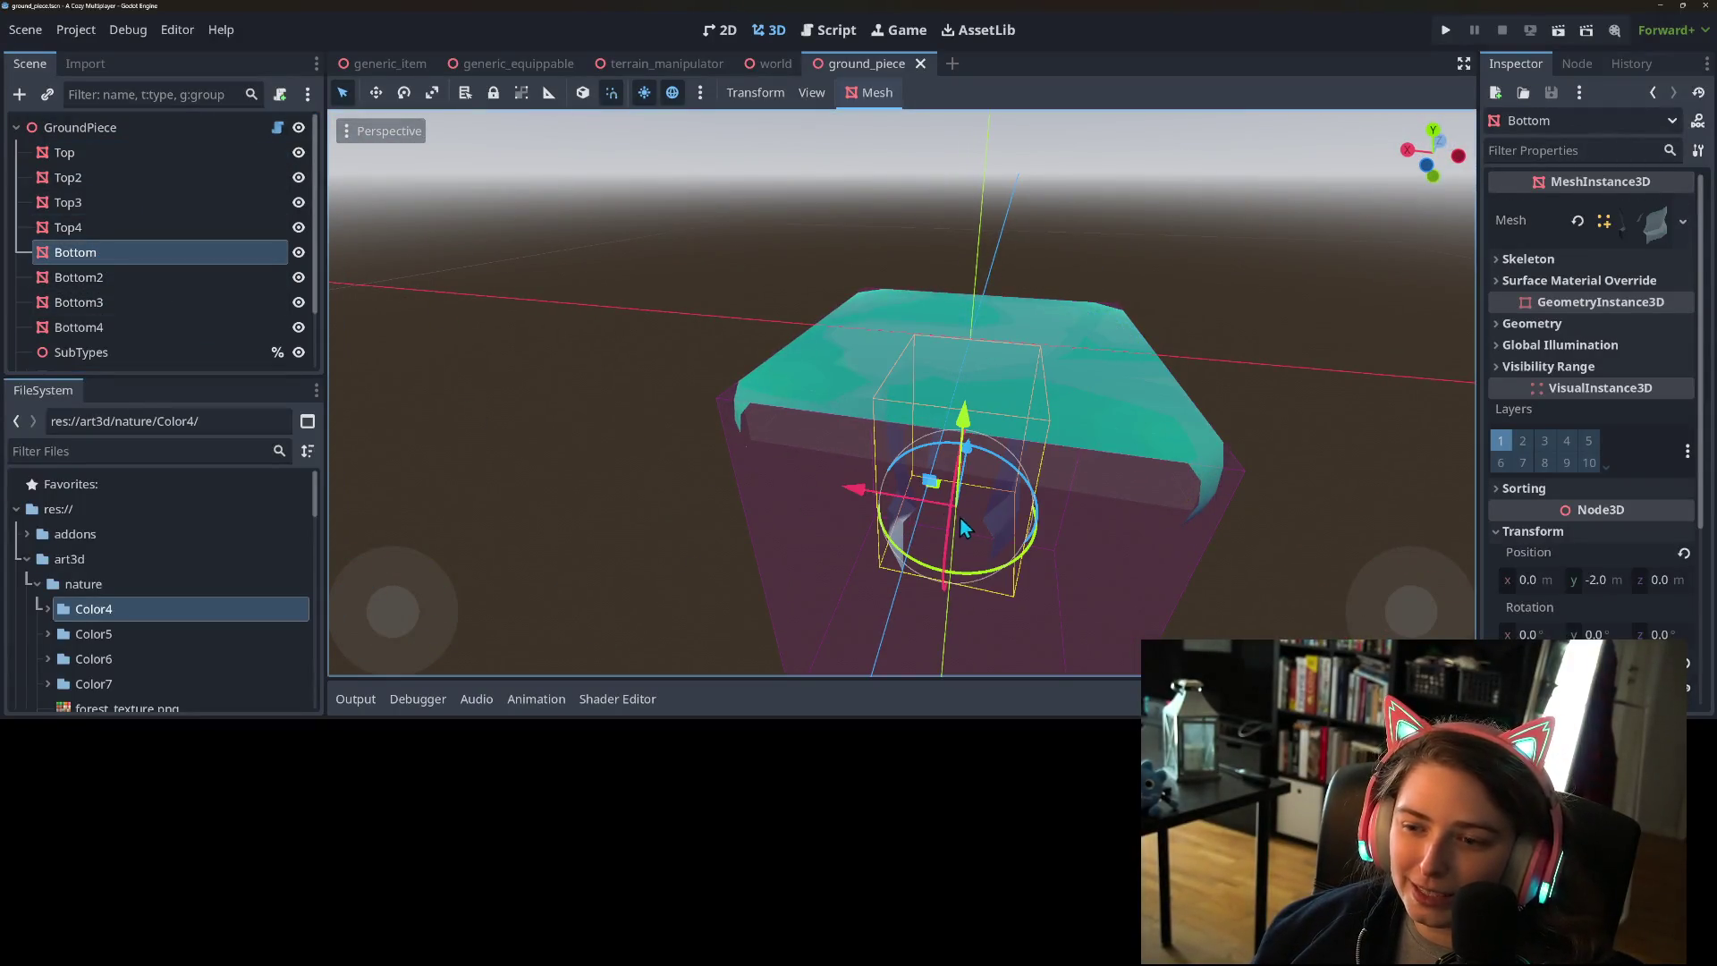
# - In top view, shift Bottom by -0.75 on X and Z and Bottom2 toward the upper-right
pyautogui.scroll(-4, 776, 405)
pyautogui.press('KP_7')
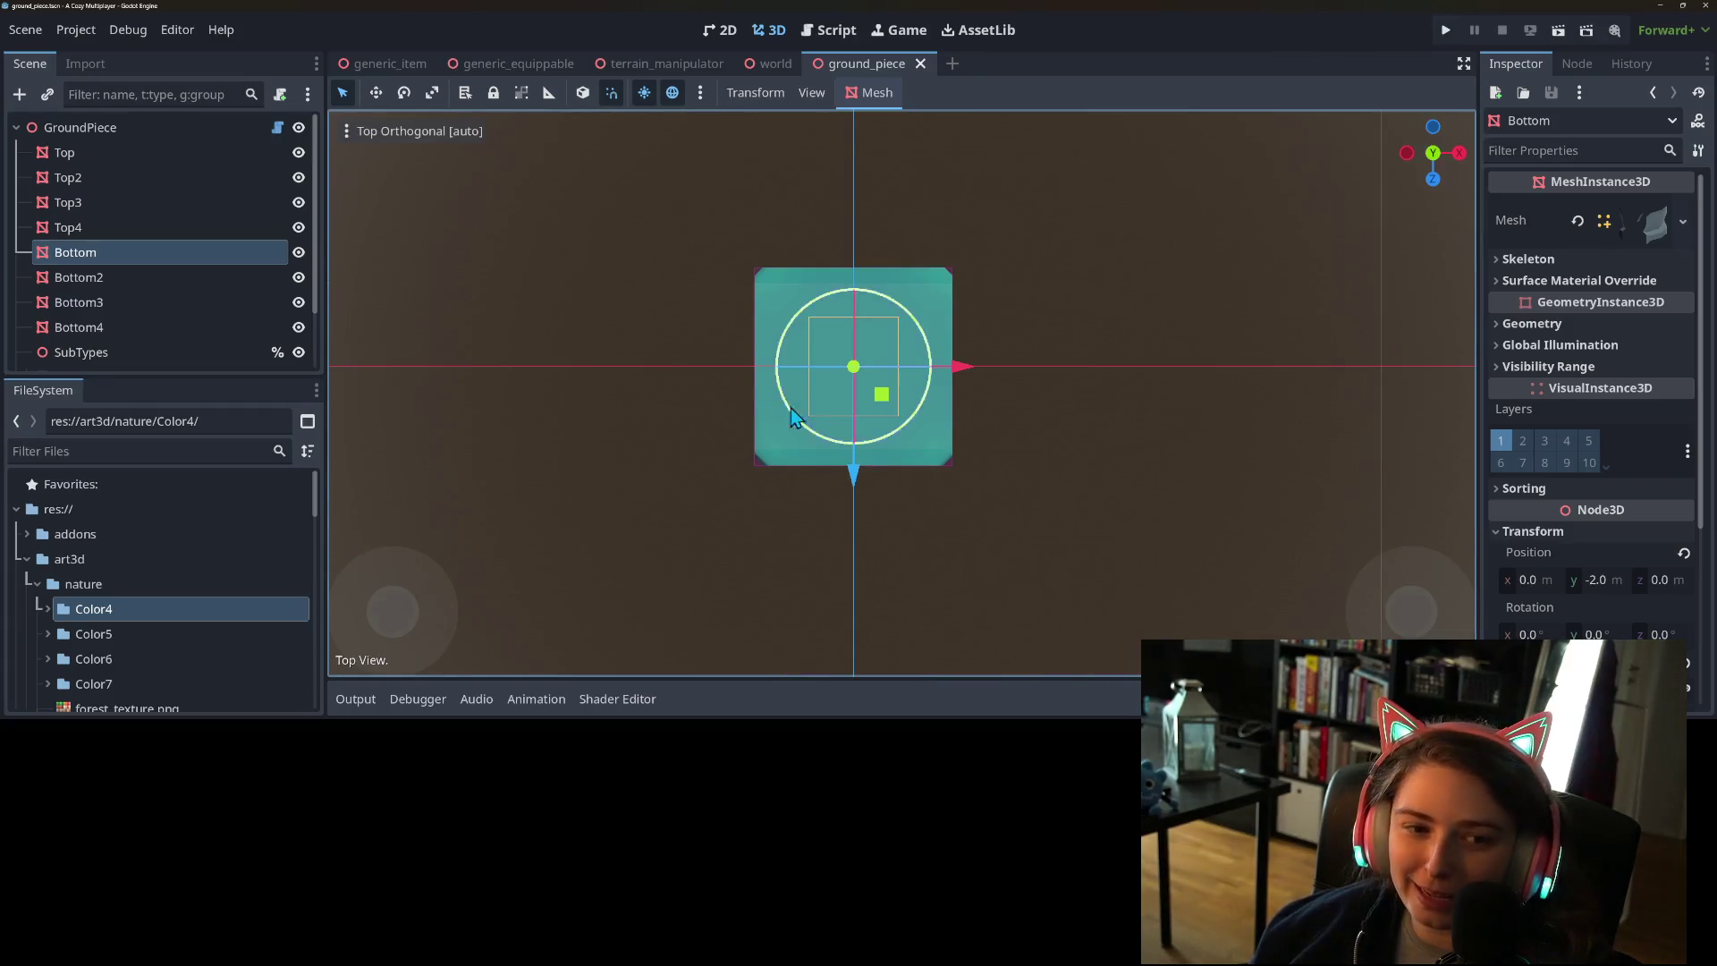
pyautogui.moveTo(884, 401)
pyautogui.mouseDown()
pyautogui.moveTo(819, 349)
pyautogui.moveTo(851, 362)
pyautogui.moveTo(839, 349)
pyautogui.mouseUp()
pyautogui.click(121, 277)
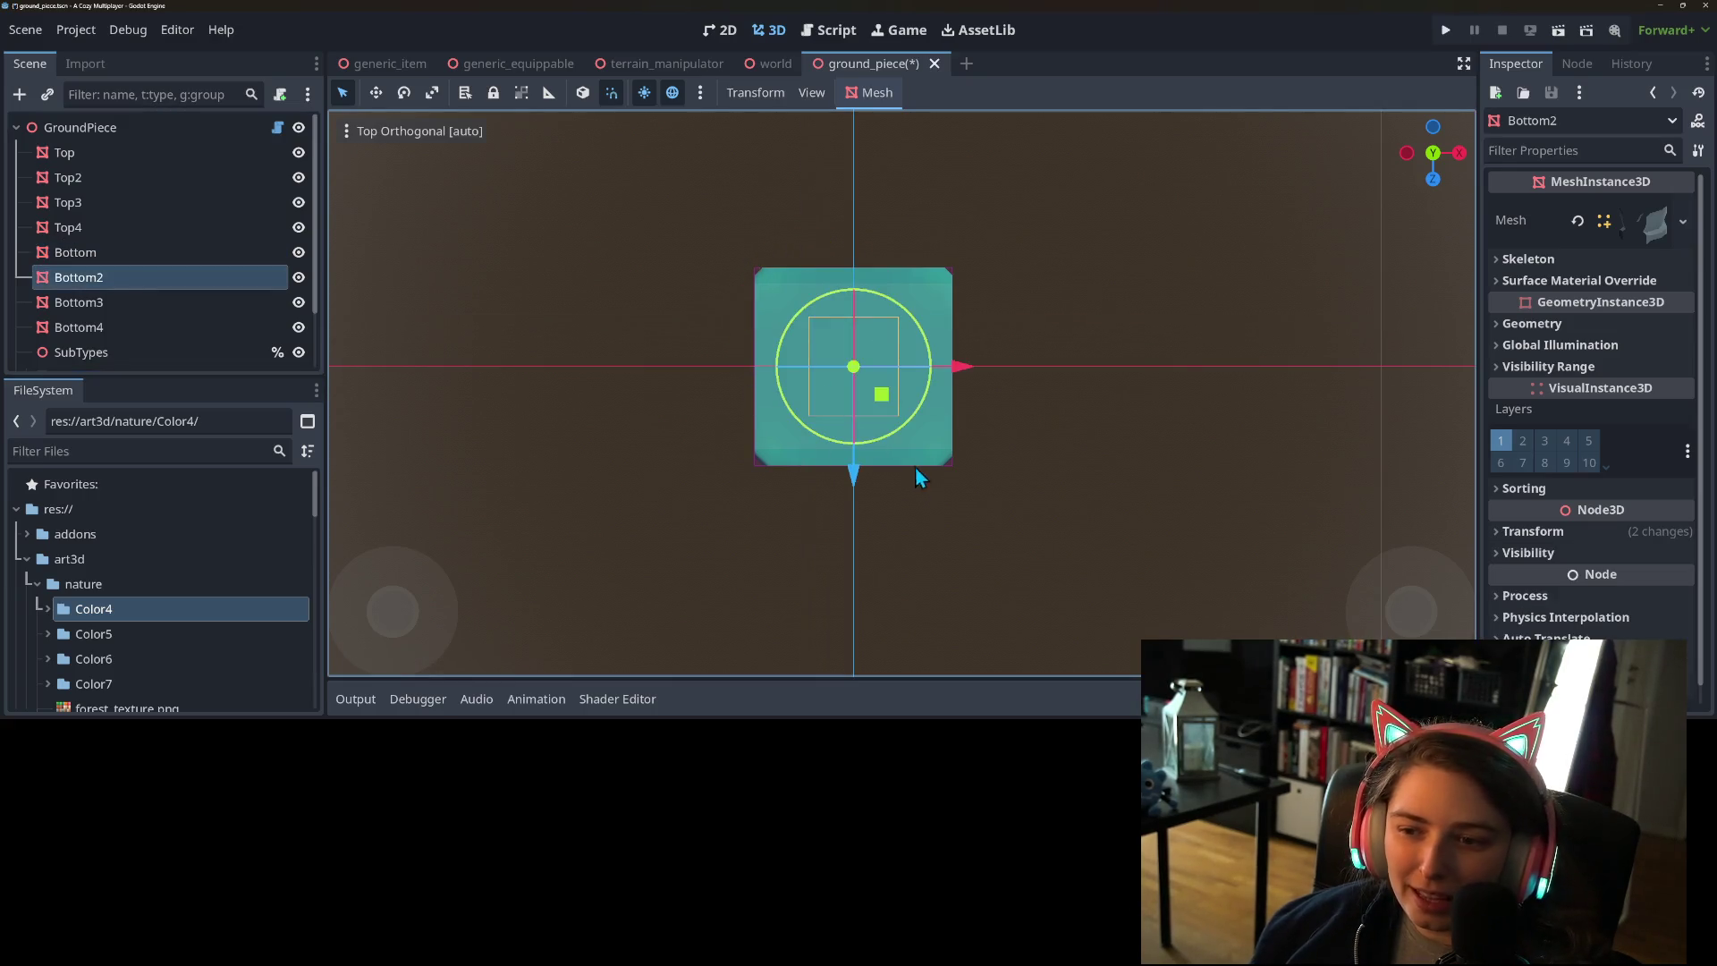
pyautogui.moveTo(889, 400); pyautogui.dragTo(931, 356)
pyautogui.click(87, 260)
pyautogui.moveTo(668, 467)
pyautogui.mouseDown()
pyautogui.moveTo(862, 363)
pyautogui.moveTo(883, 330)
pyautogui.moveTo(766, 499)
pyautogui.mouseUp()
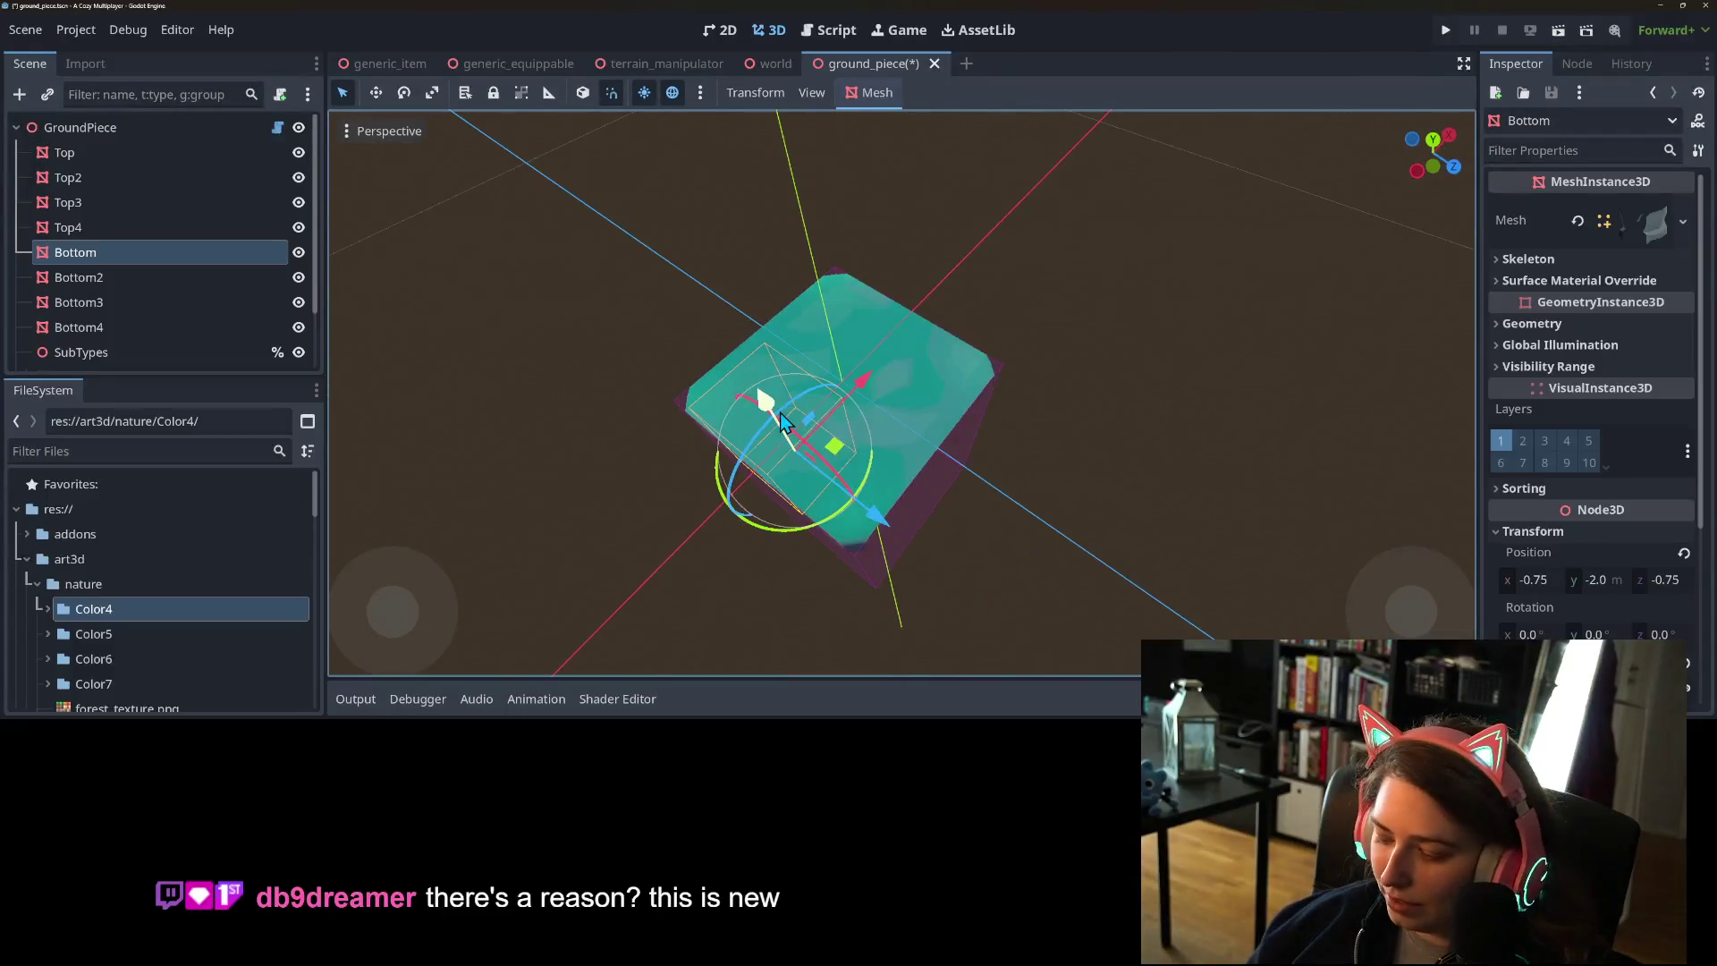
pyautogui.press('KP_7')
# - Shift Bottom3 by -0.75 X, 0.75 Z and slide Bottom4 toward the lower right
pyautogui.click(89, 302)
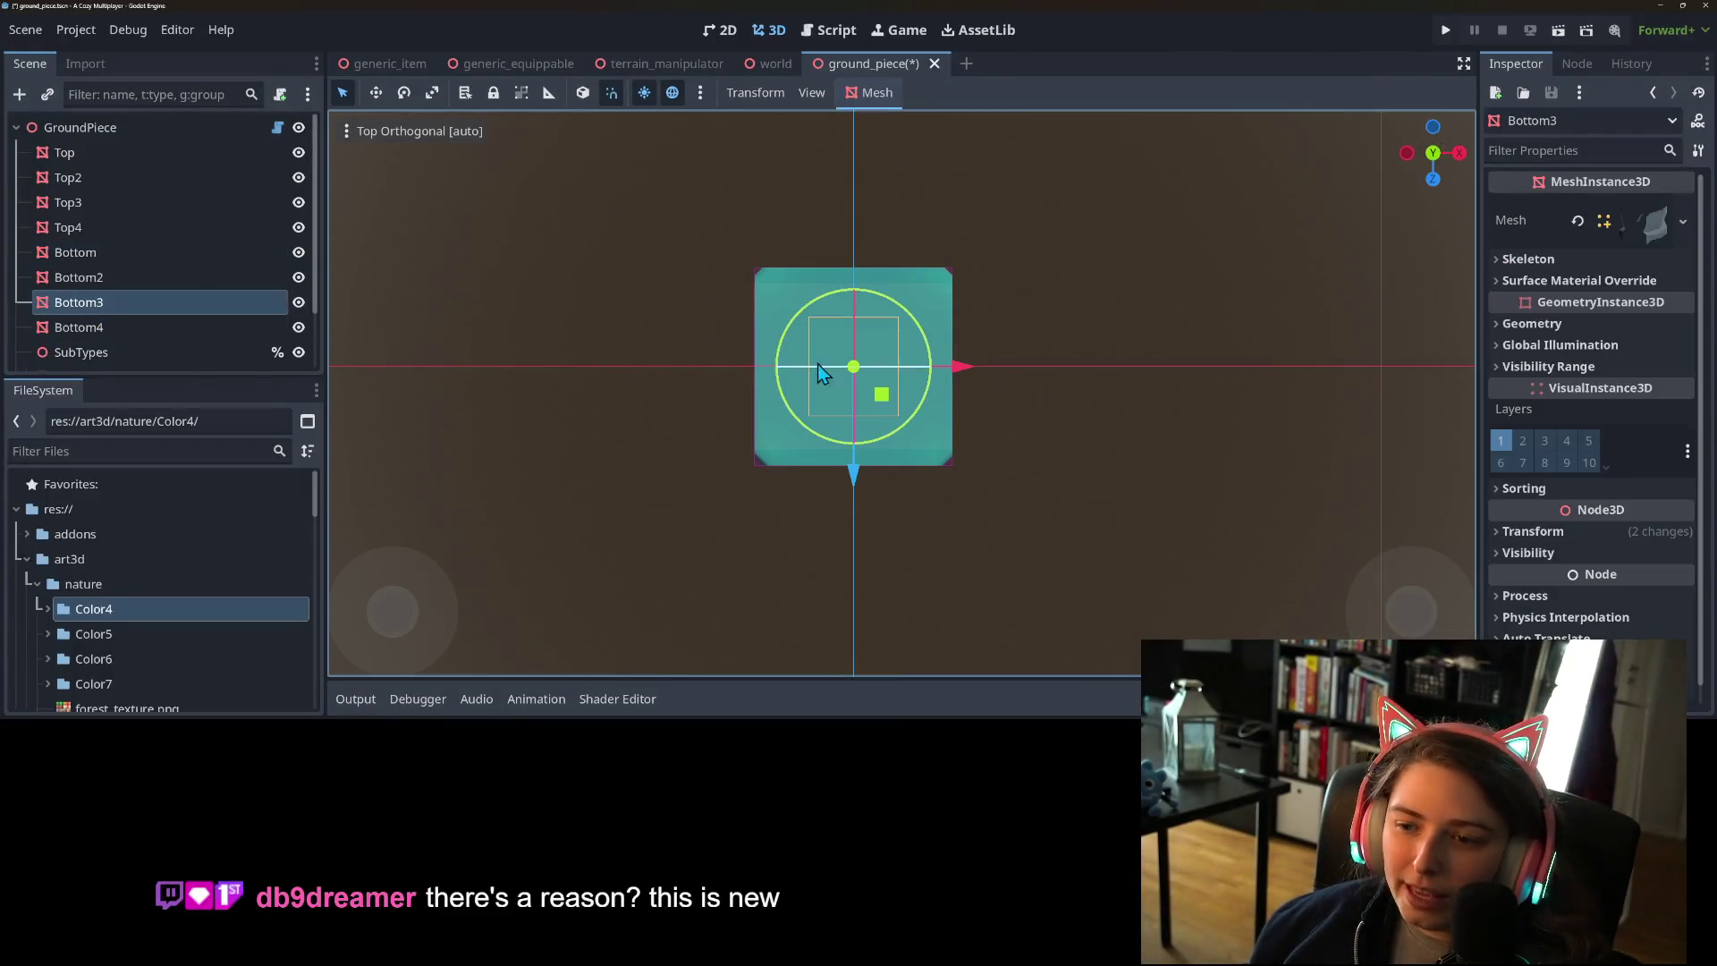
pyautogui.moveTo(882, 395); pyautogui.dragTo(838, 447)
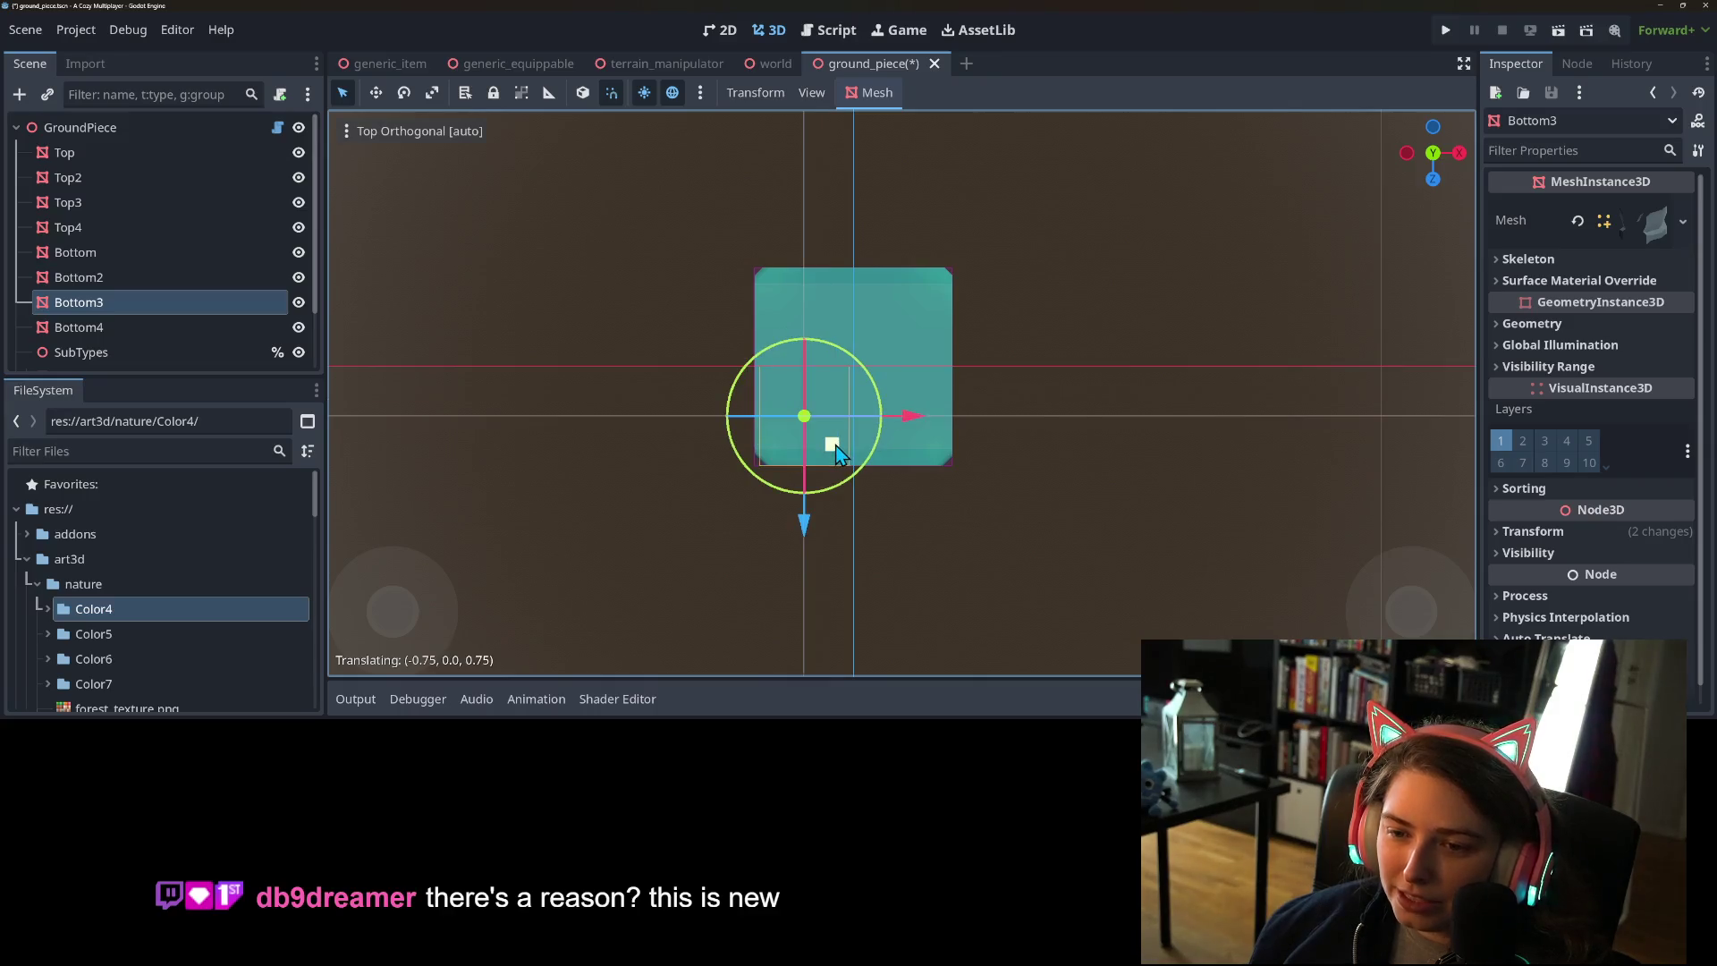
pyautogui.click(116, 328)
pyautogui.moveTo(882, 402)
pyautogui.mouseDown()
pyautogui.moveTo(950, 448)
pyautogui.moveTo(933, 455)
pyautogui.moveTo(983, 447)
pyautogui.moveTo(1050, 396)
pyautogui.moveTo(1027, 433)
pyautogui.moveTo(1054, 454)
pyautogui.moveTo(1002, 501)
pyautogui.mouseUp()
pyautogui.scroll(-3, 930, 512)
pyautogui.click(165, 263)
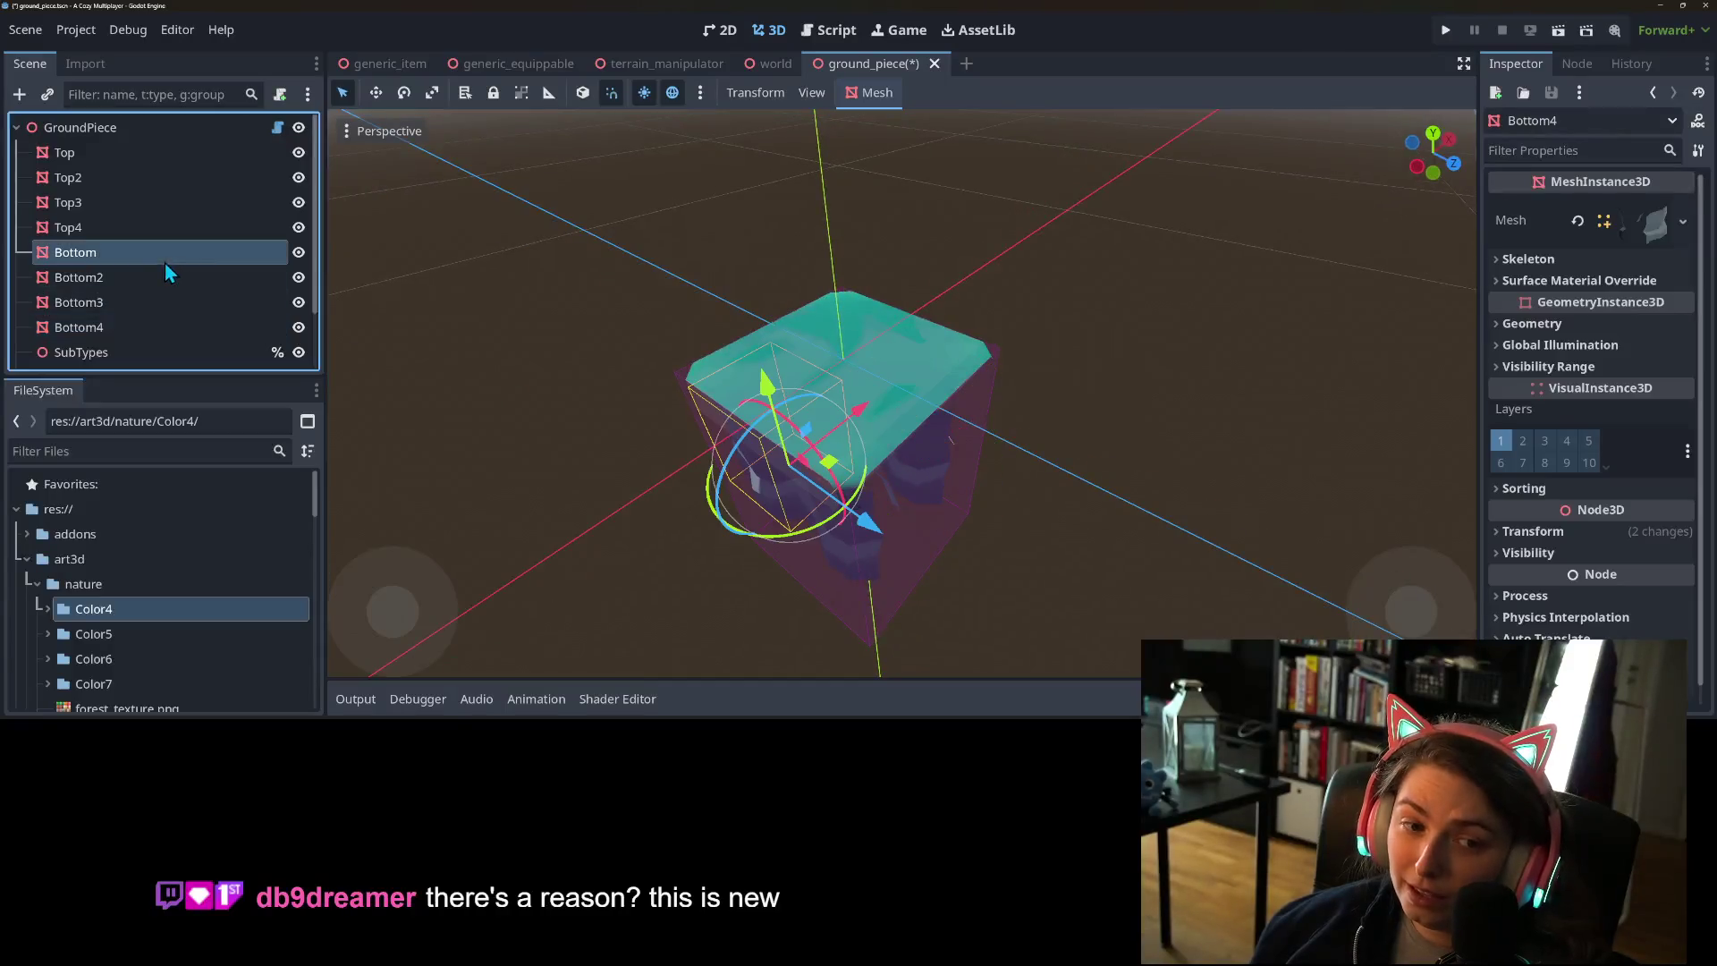
# - Quick Load a mesh for Bottom, searching the picker for 'innerco'
pyautogui.click(1681, 222)
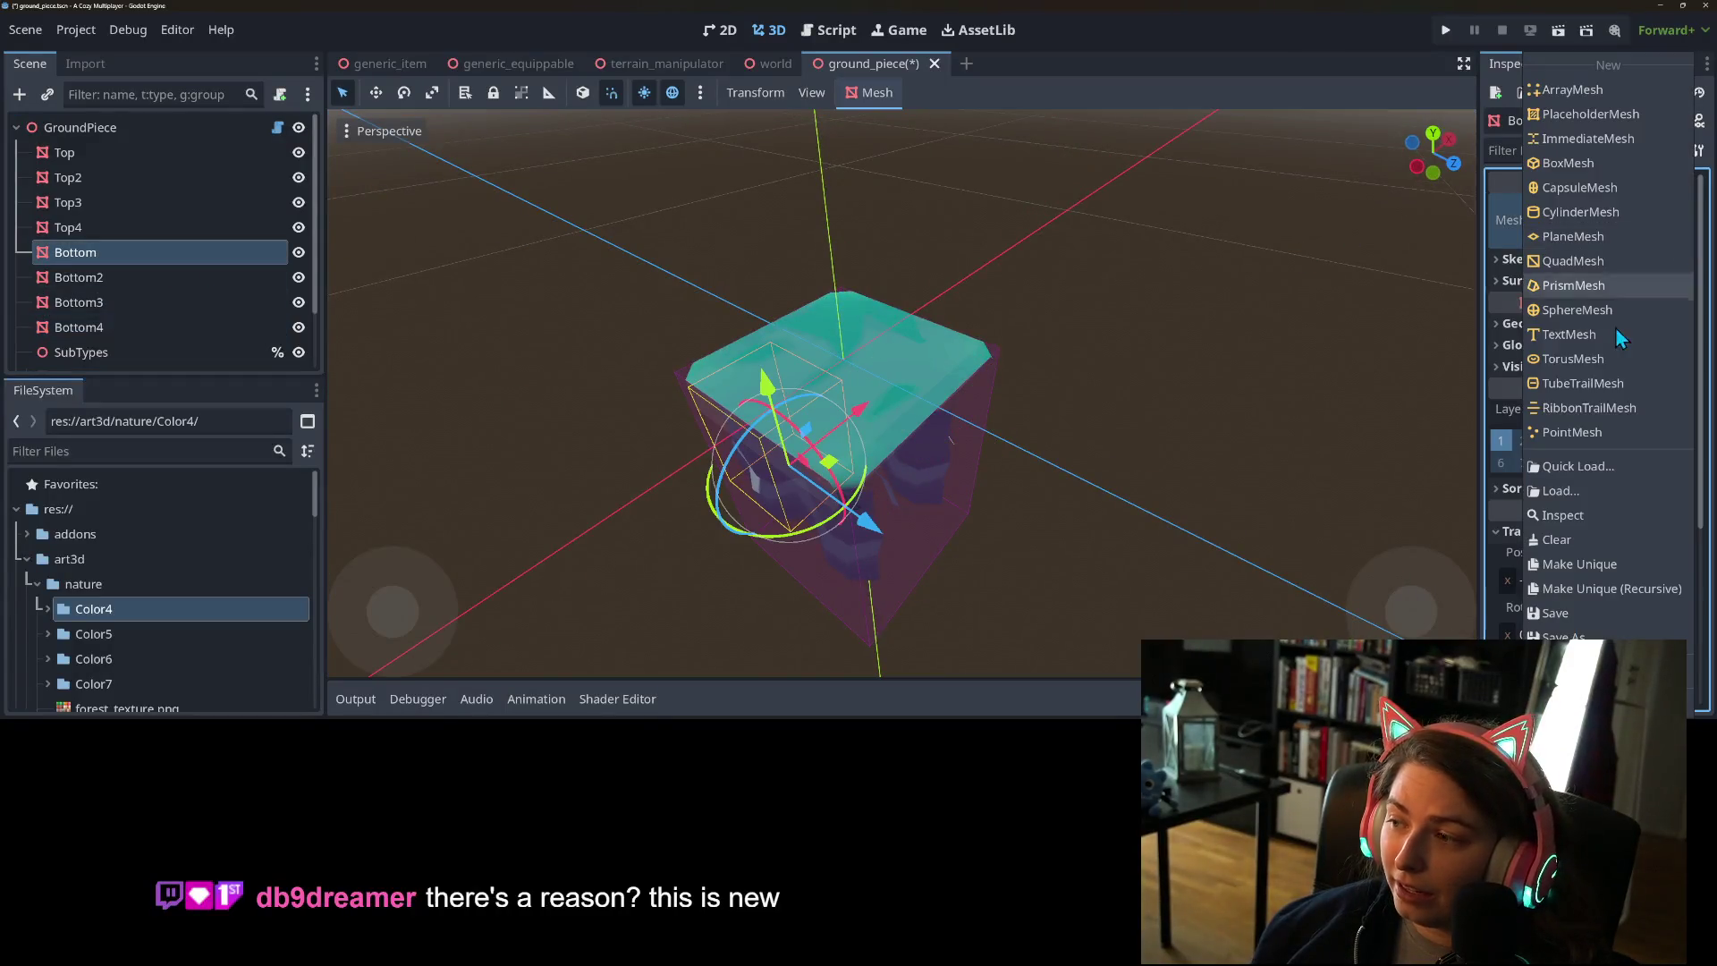
pyautogui.click(1575, 470)
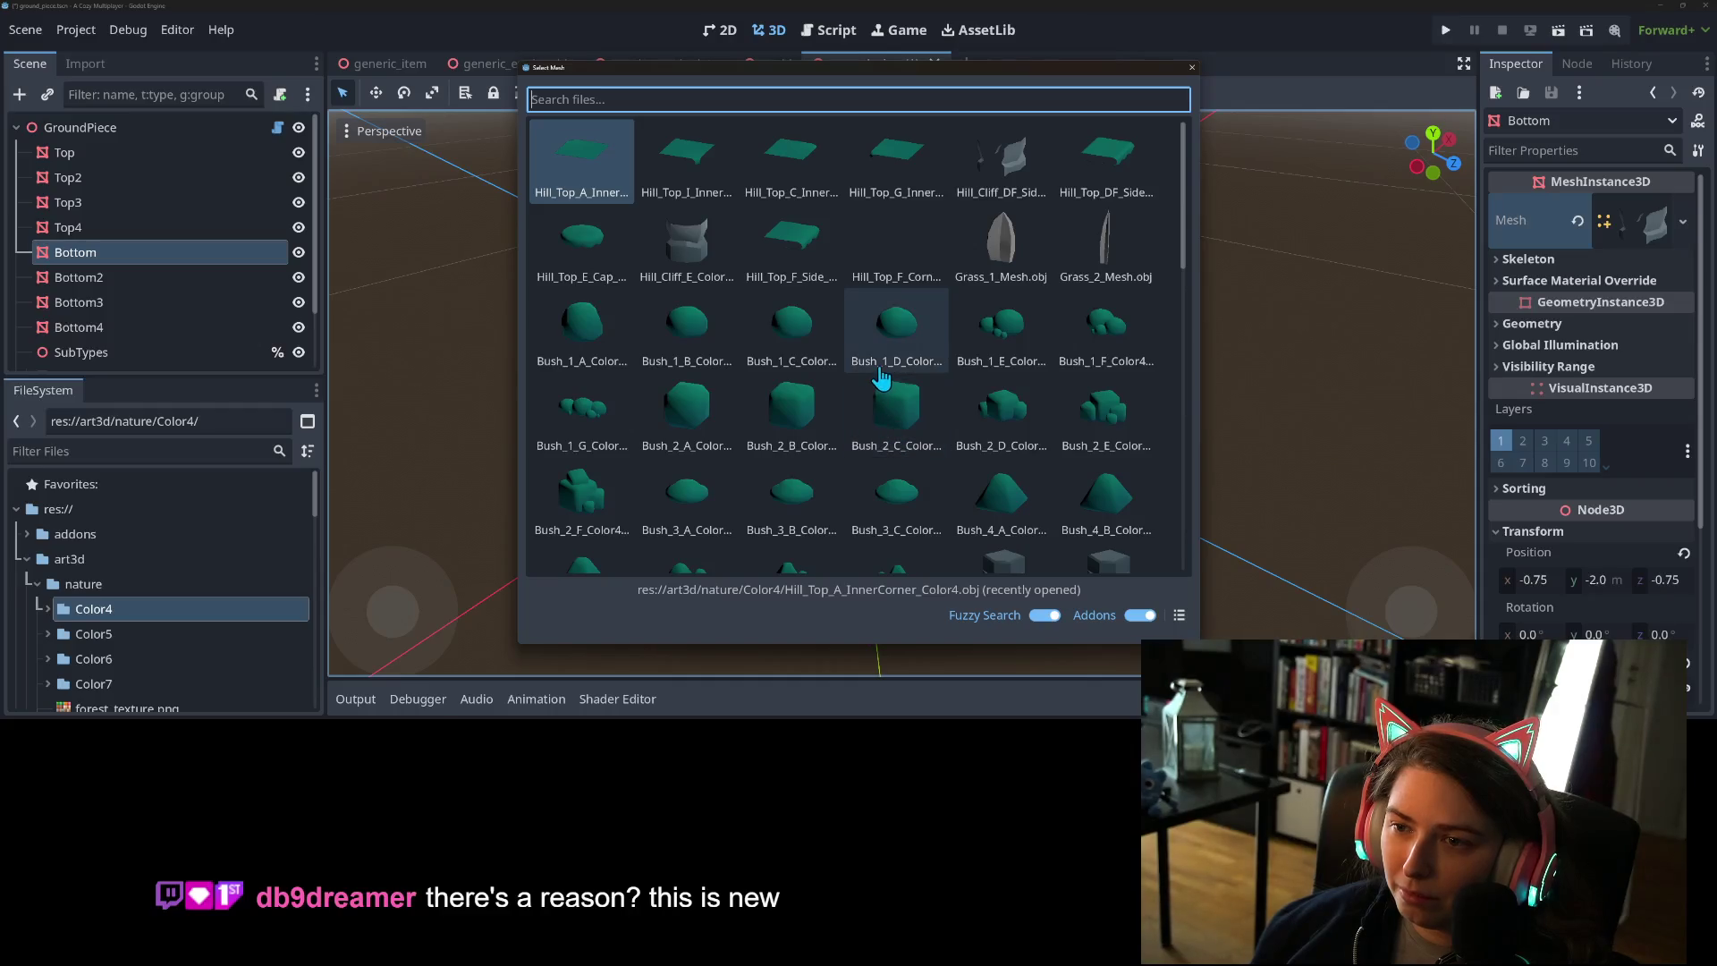
pyautogui.write('innerco')
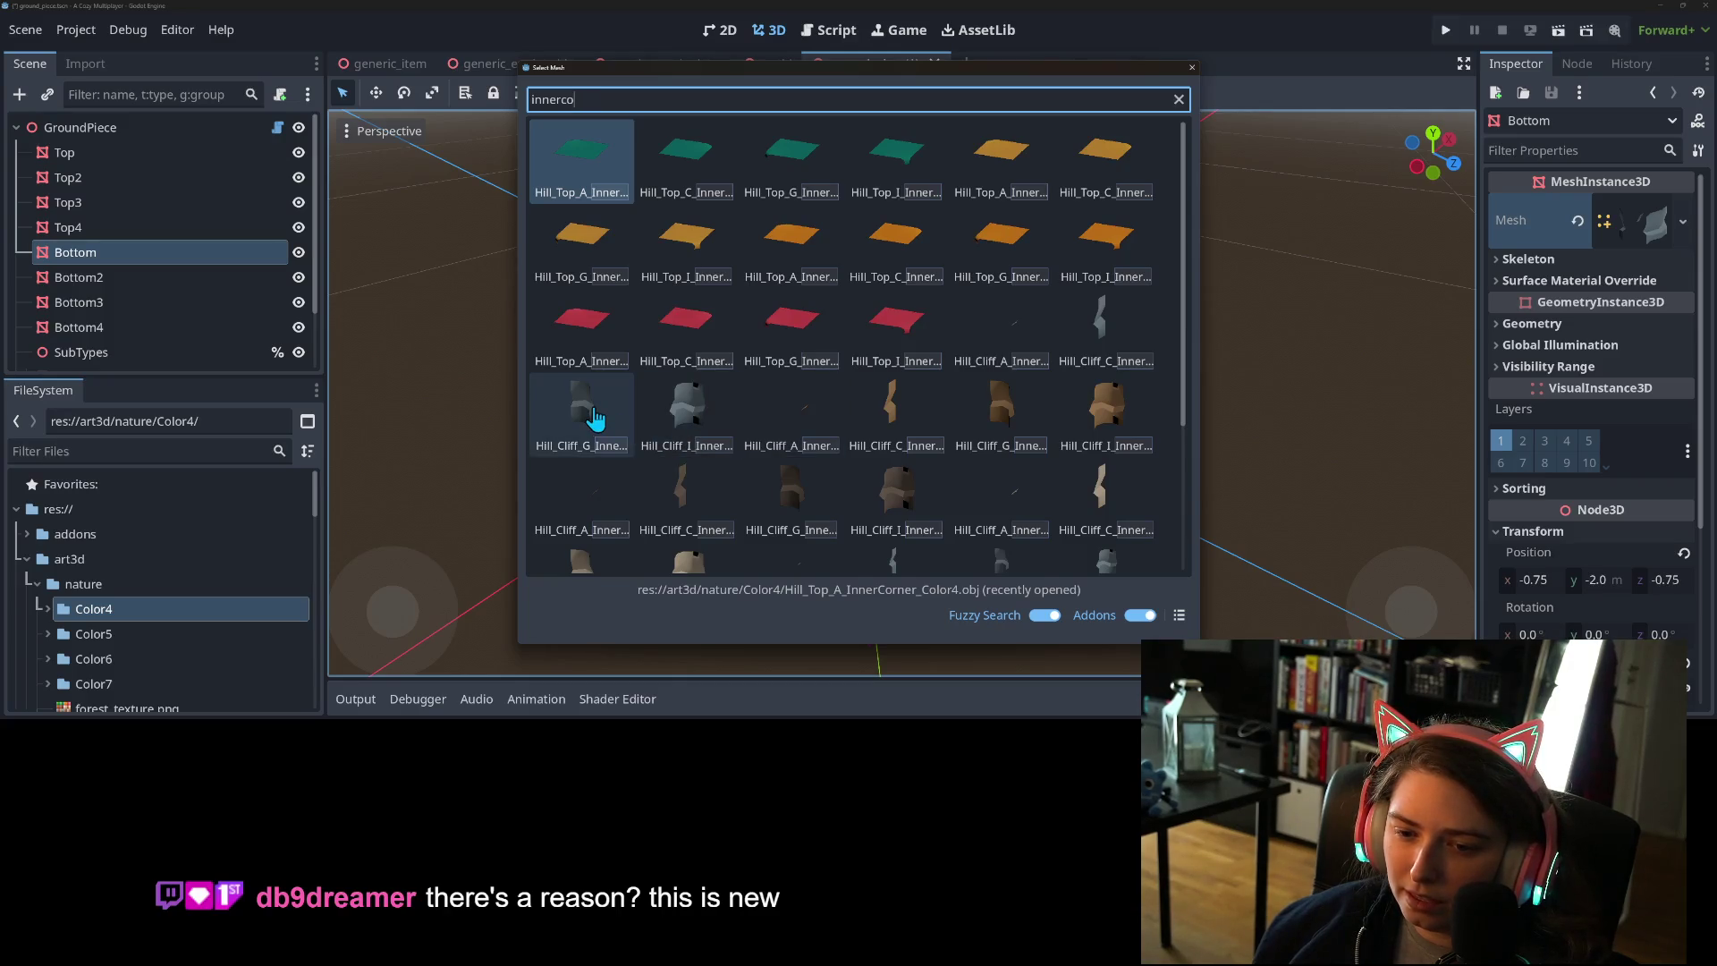
# - Assign the Hill_Cliff_G inner-corner mesh to Bottom
pyautogui.doubleClick(594, 417)
pyautogui.scroll(3, 631, 518)
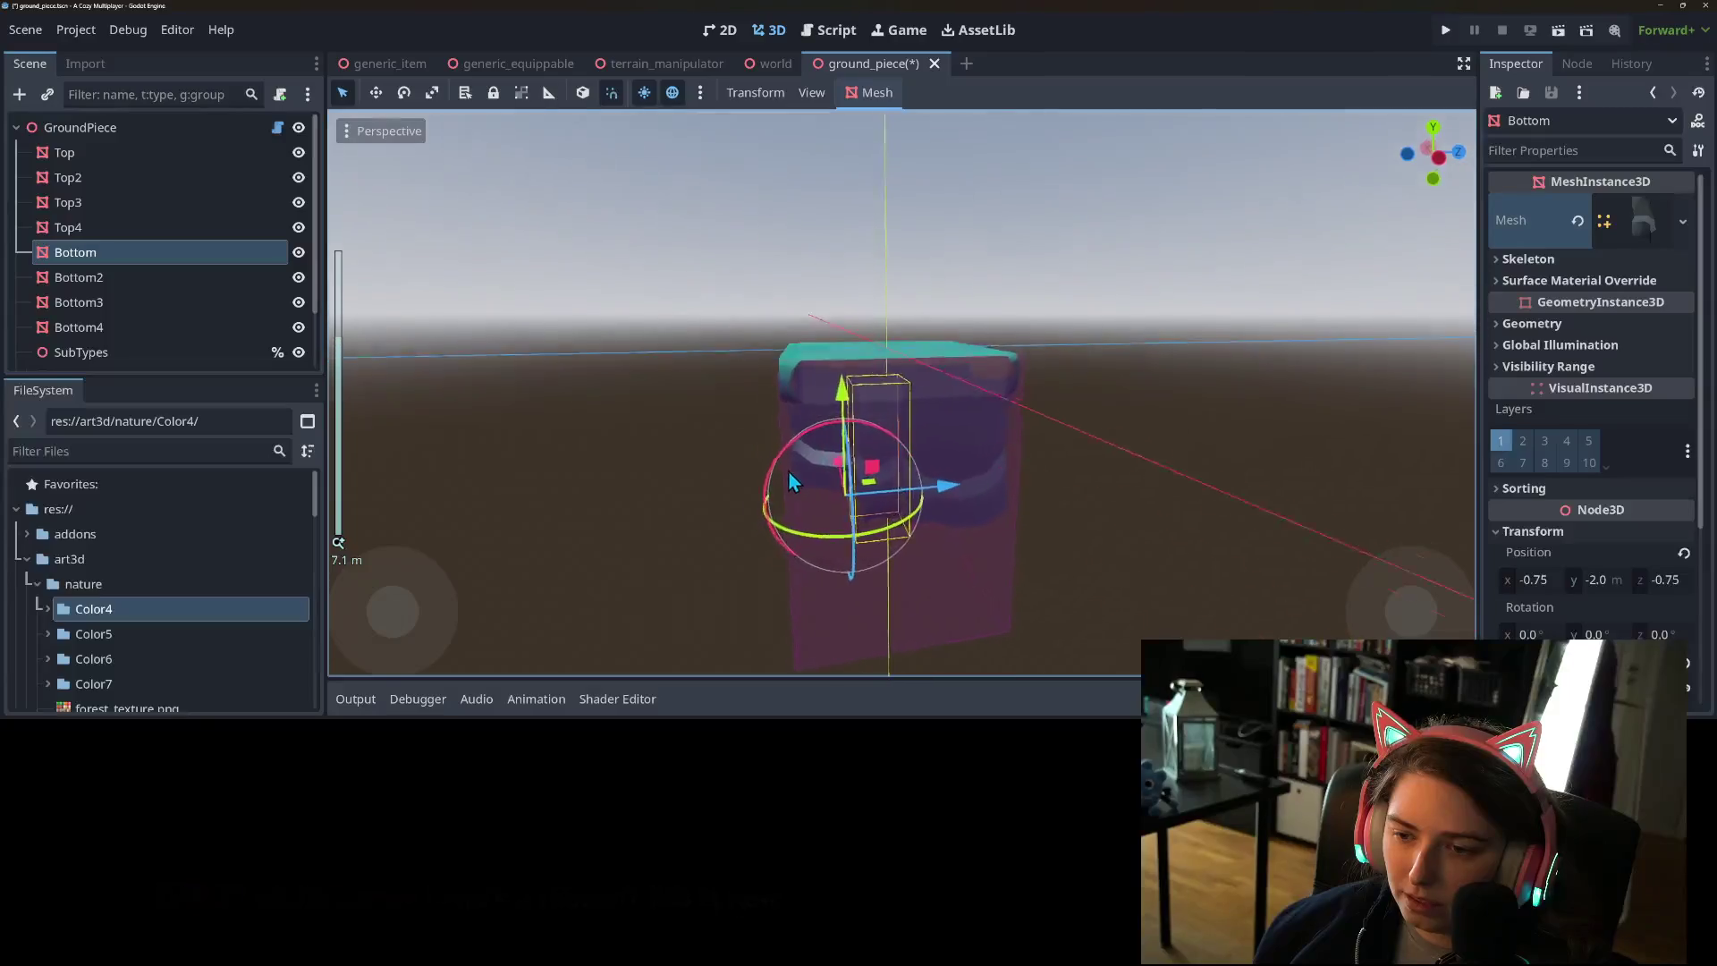
pyautogui.moveTo(830, 469); pyautogui.dragTo(859, 572)
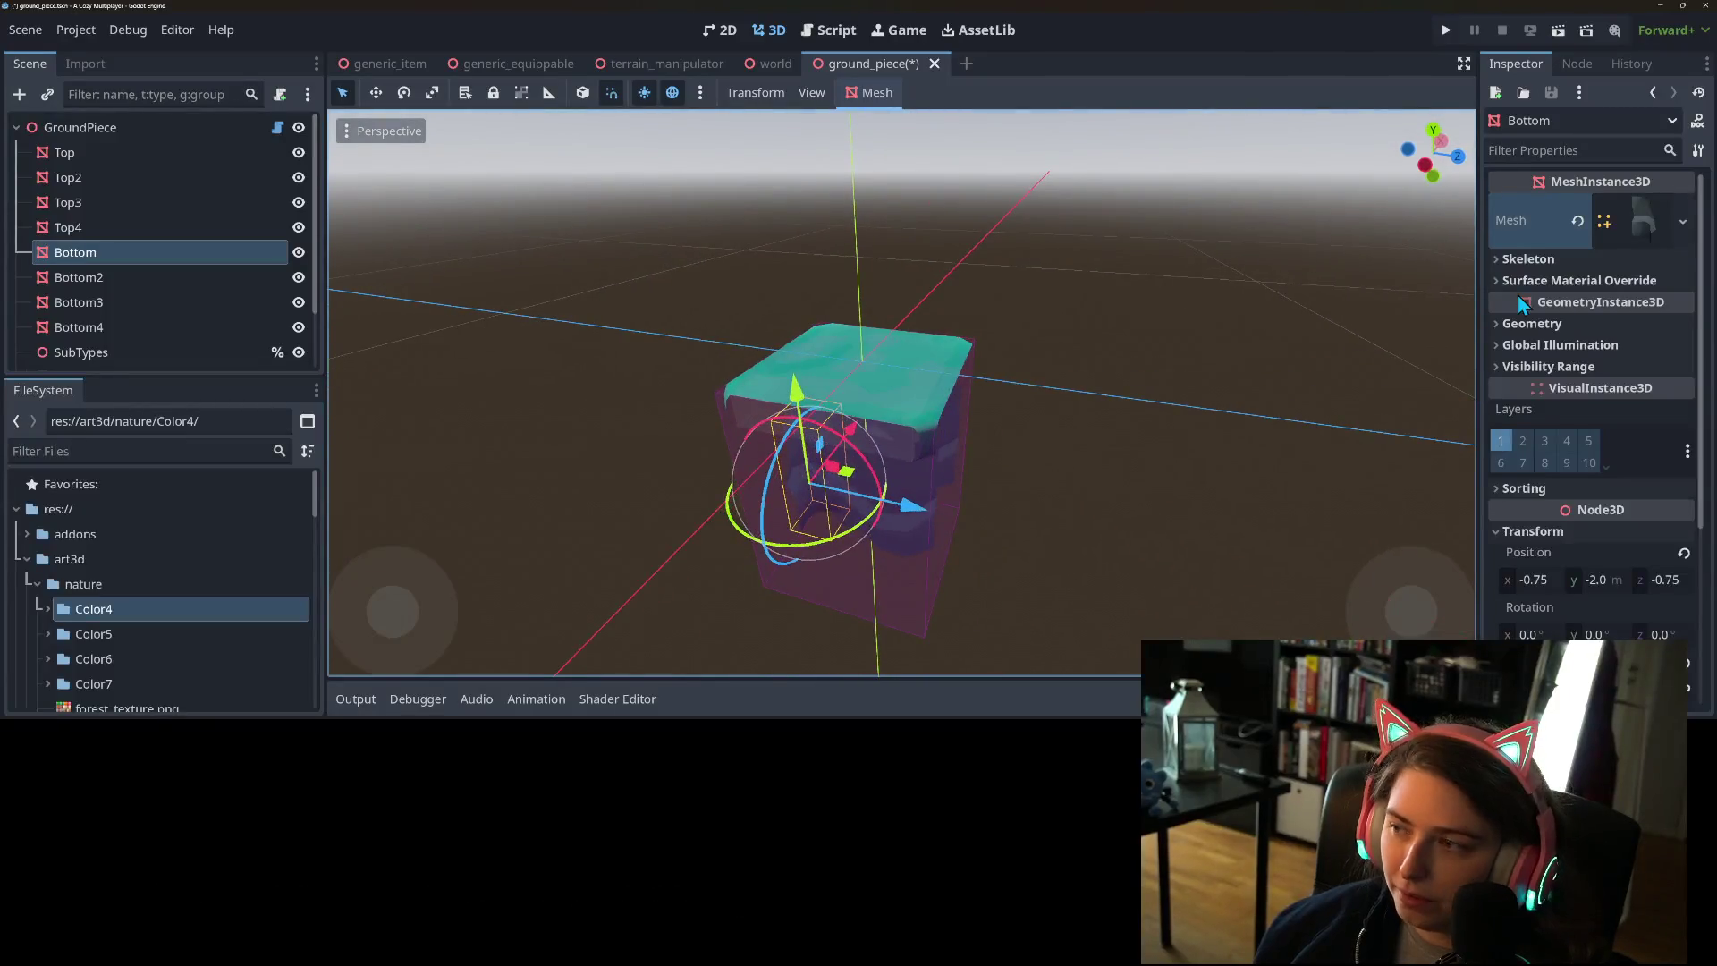
# - Copy Bottom's mesh and paste it as Bottom3's mesh
pyautogui.rightClick(1550, 233)
pyautogui.click(1558, 251)
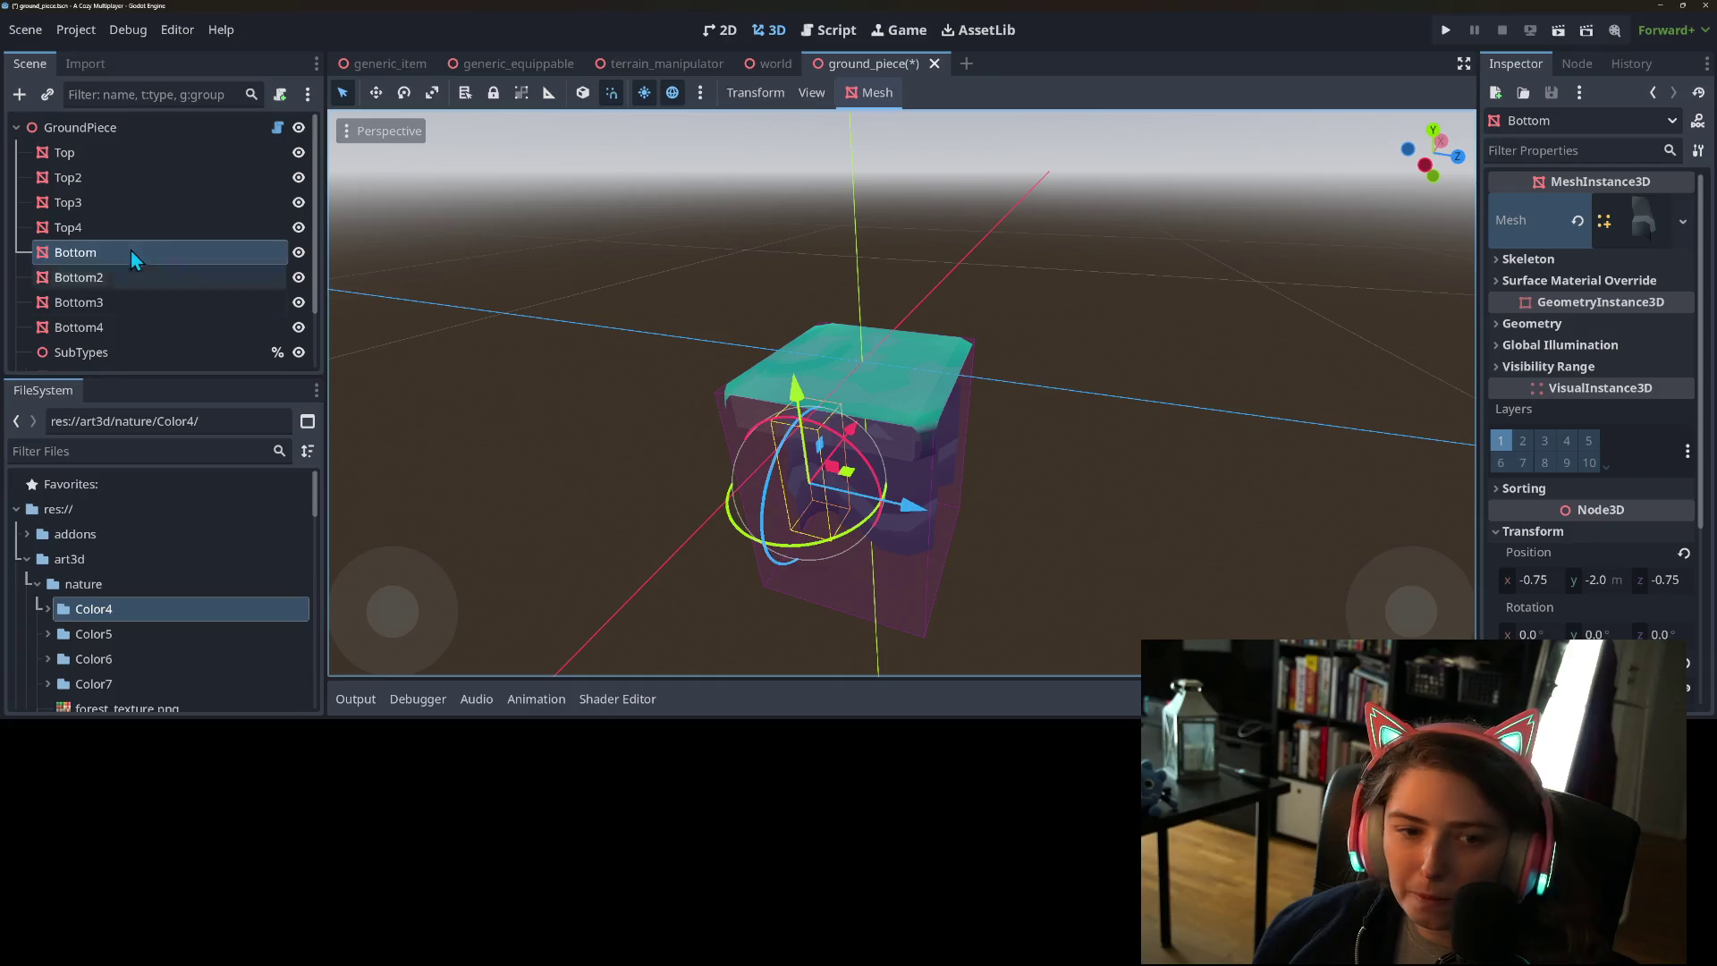
pyautogui.click(105, 277)
pyautogui.click(99, 304)
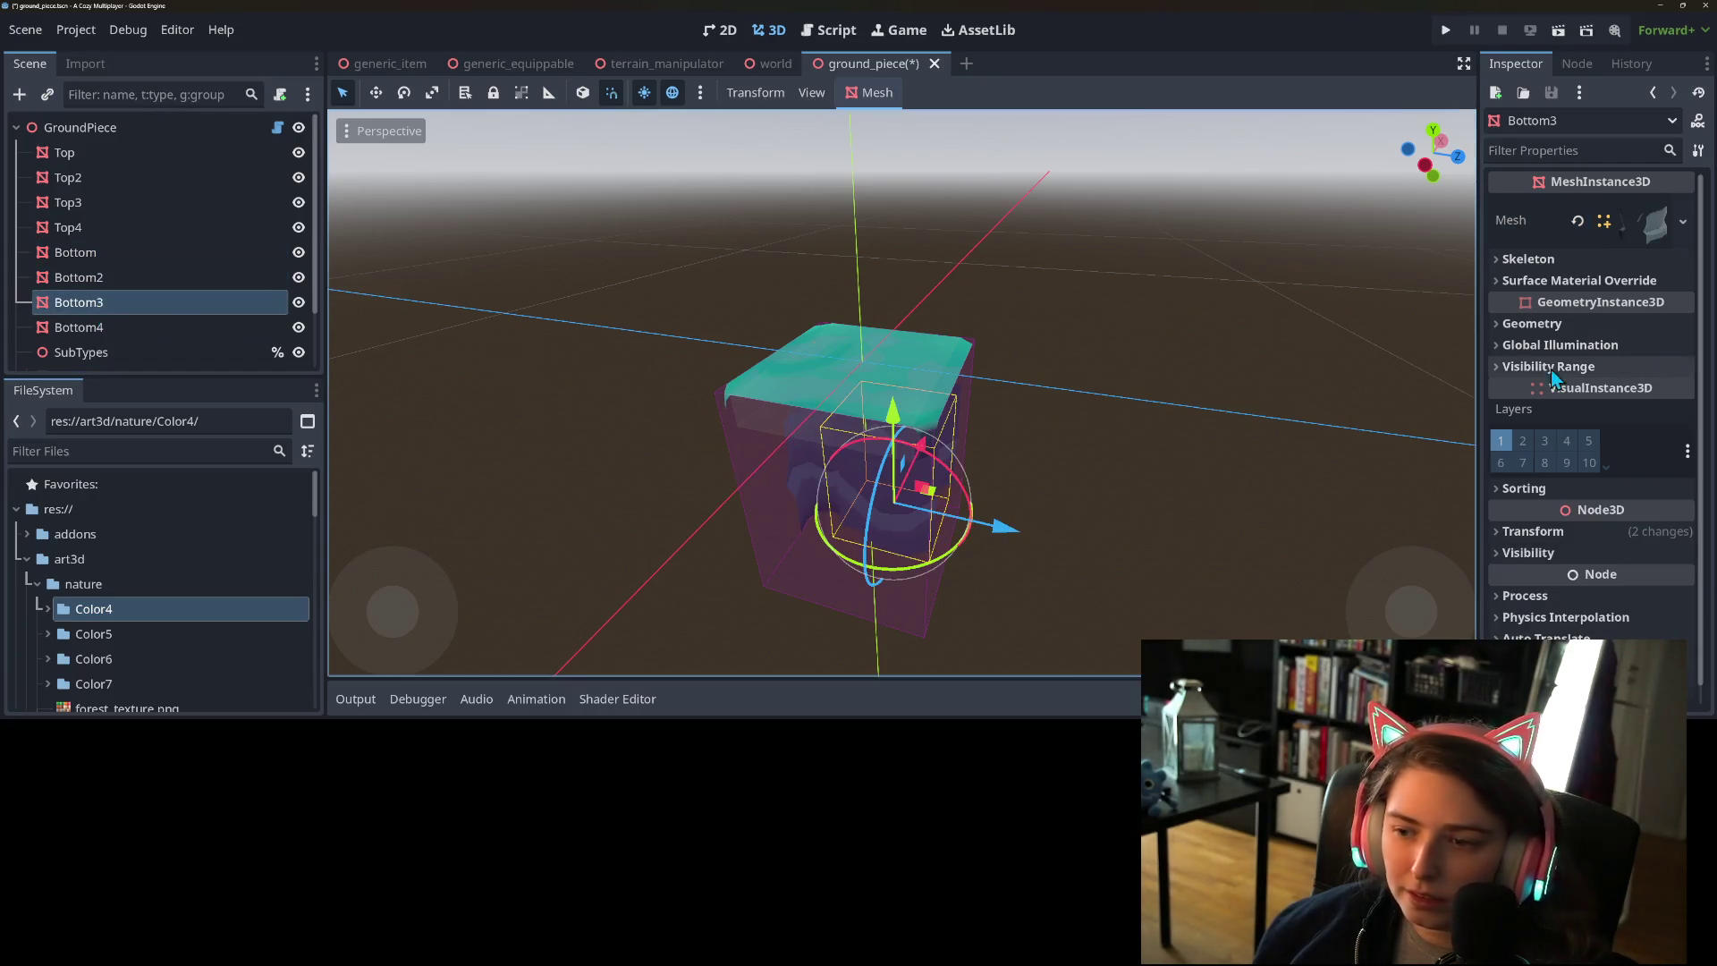
pyautogui.rightClick(1560, 240)
pyautogui.click(1570, 273)
pyautogui.moveTo(1110, 506)
pyautogui.mouseDown()
pyautogui.moveTo(1065, 449)
pyautogui.moveTo(1134, 471)
pyautogui.moveTo(1118, 465)
pyautogui.mouseUp()
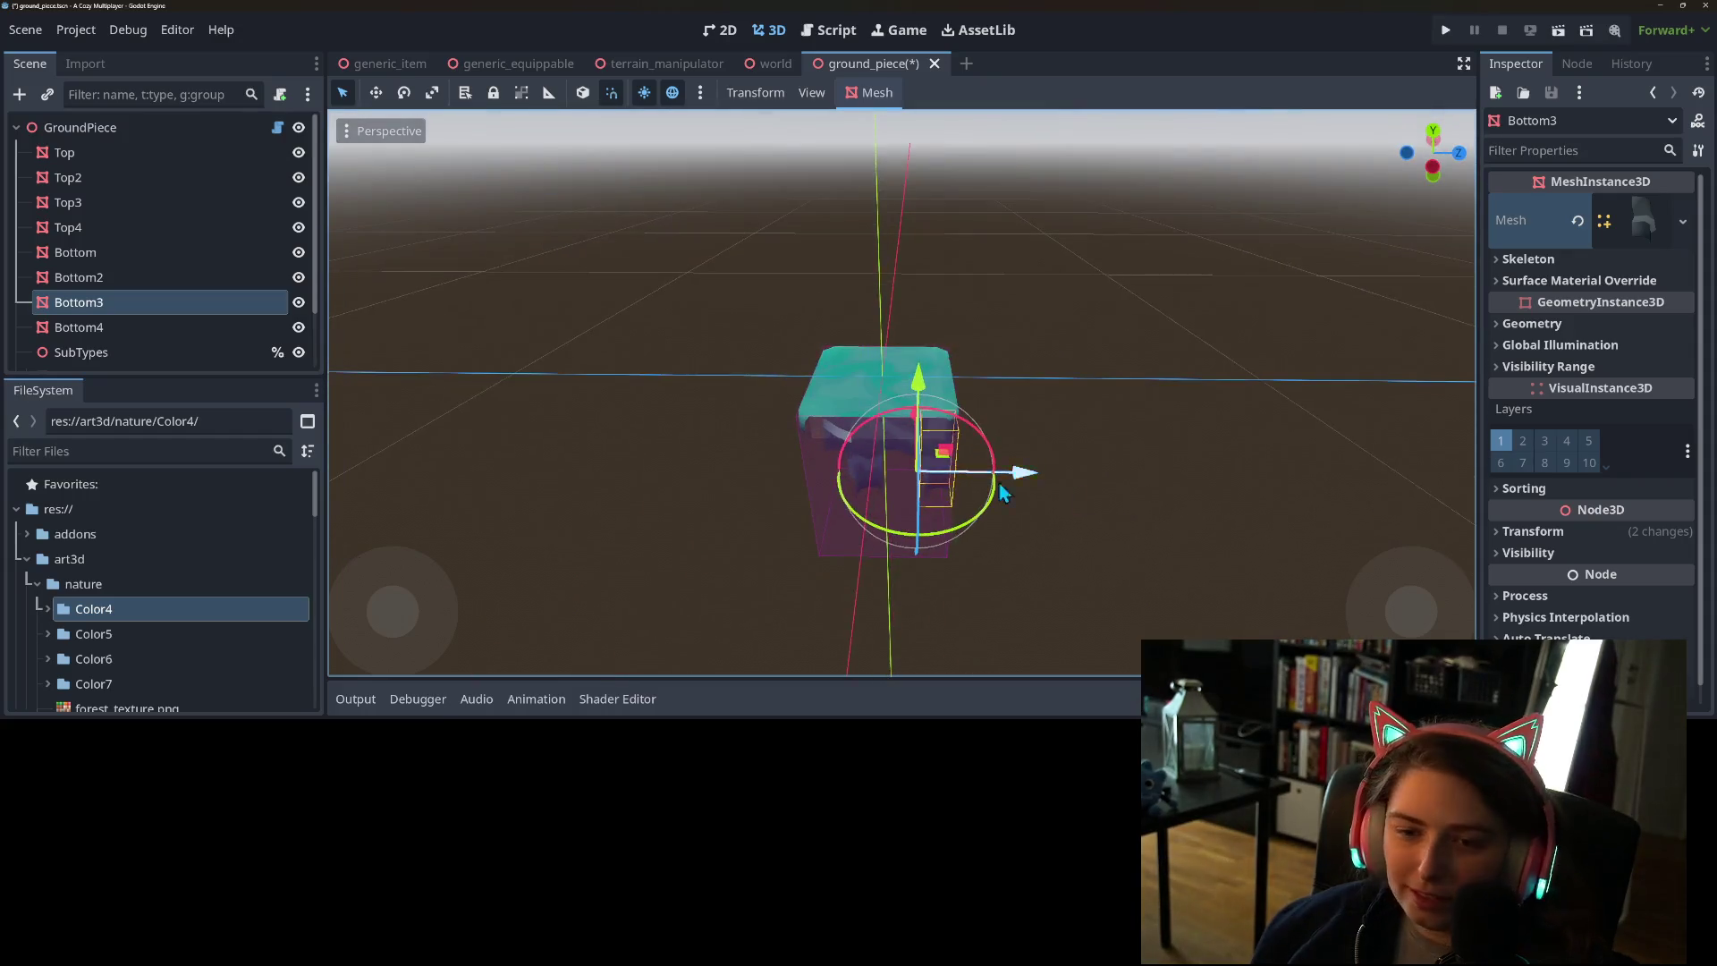
# - Search 'innercor' and assign Hill_Cliff_A_InnerCorner to Bottom
pyautogui.click(78, 252)
pyautogui.click(1684, 221)
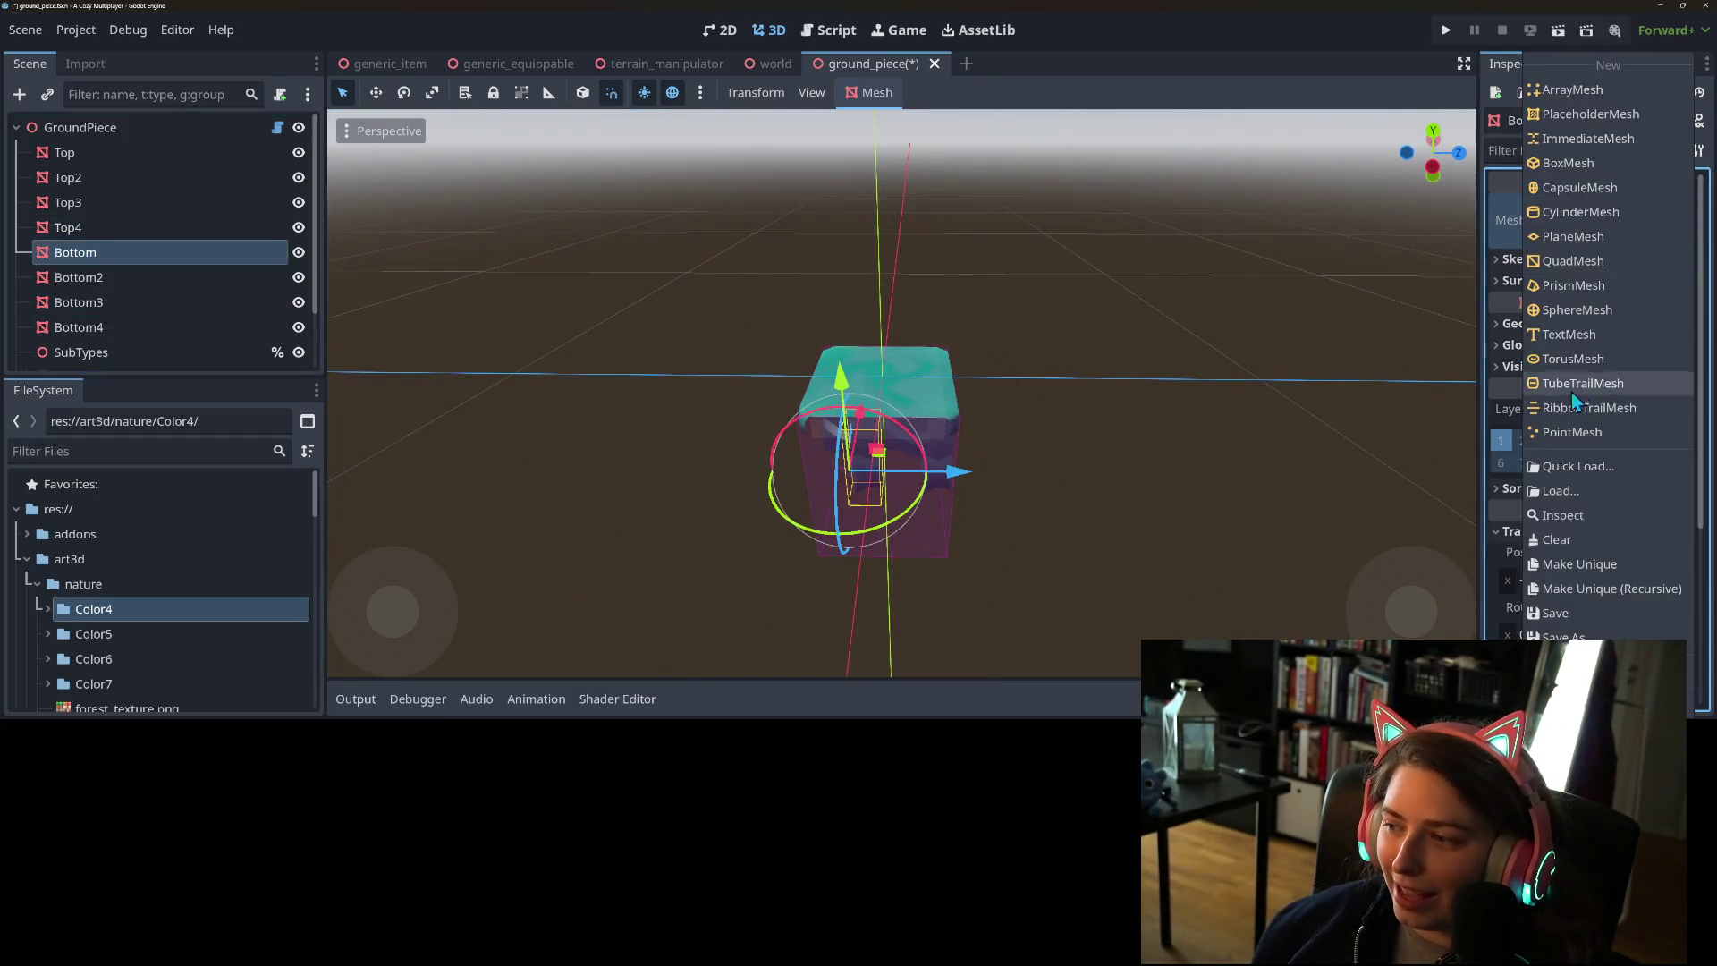
pyautogui.click(1558, 473)
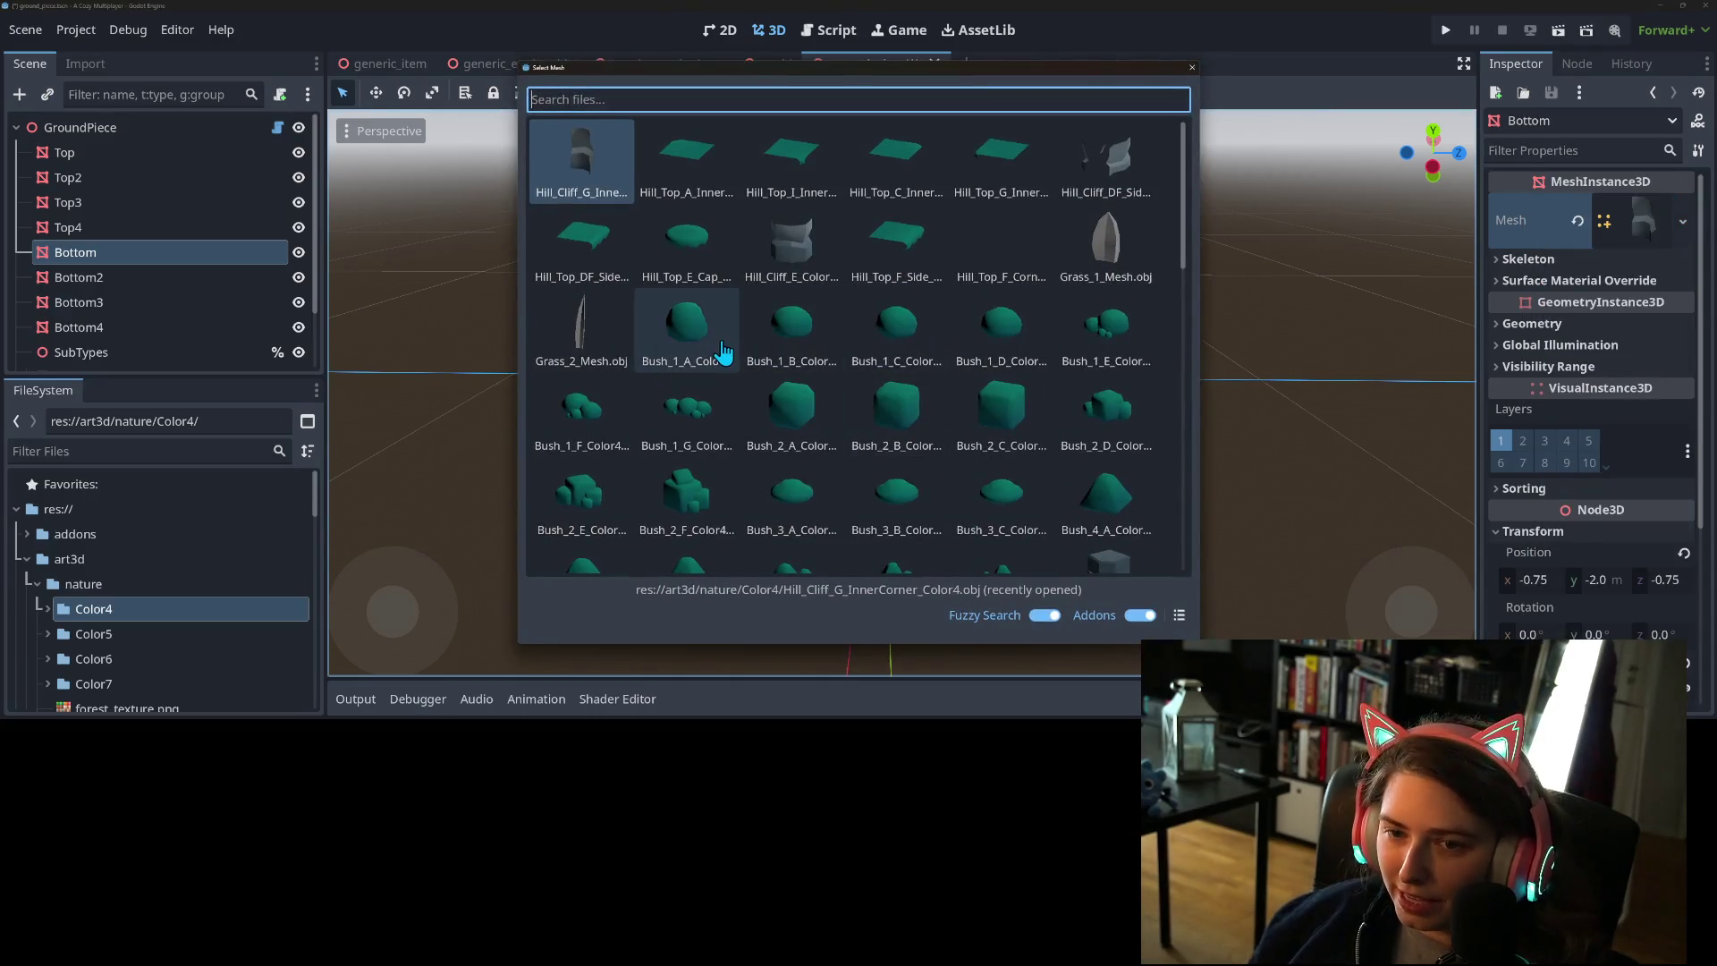
pyautogui.write('innercor')
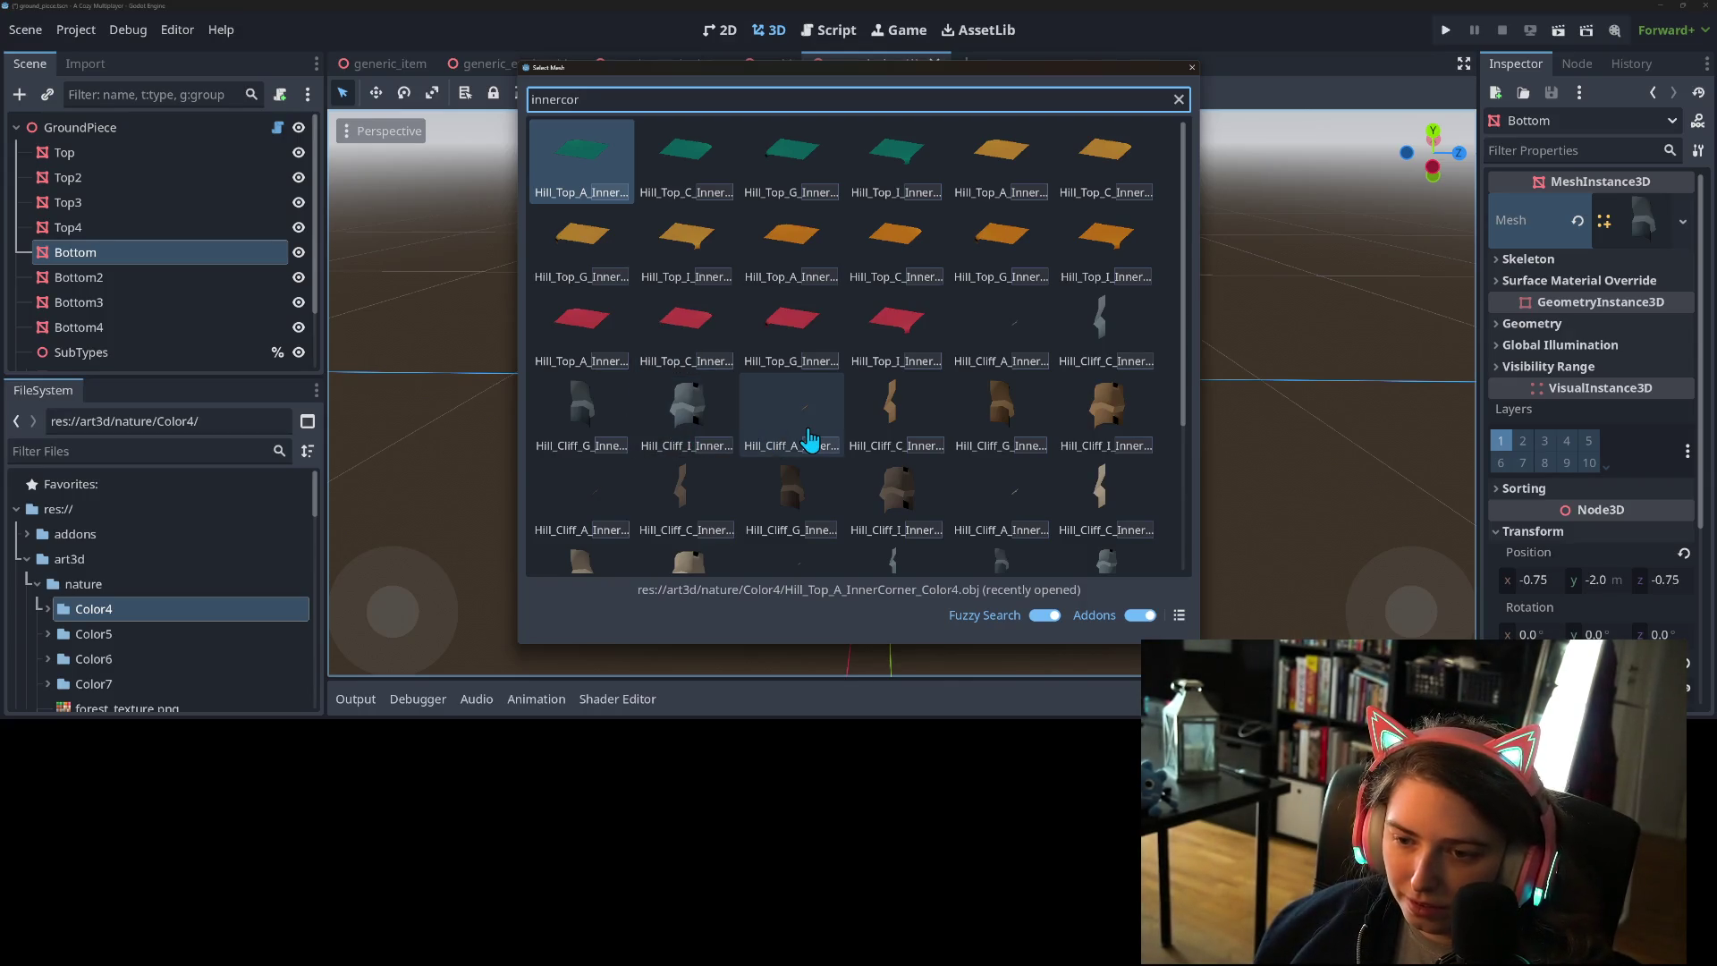
pyautogui.doubleClick(810, 431)
pyautogui.moveTo(900, 549)
pyautogui.mouseDown()
pyautogui.moveTo(1036, 495)
pyautogui.moveTo(958, 551)
pyautogui.moveTo(932, 514)
pyautogui.mouseUp()
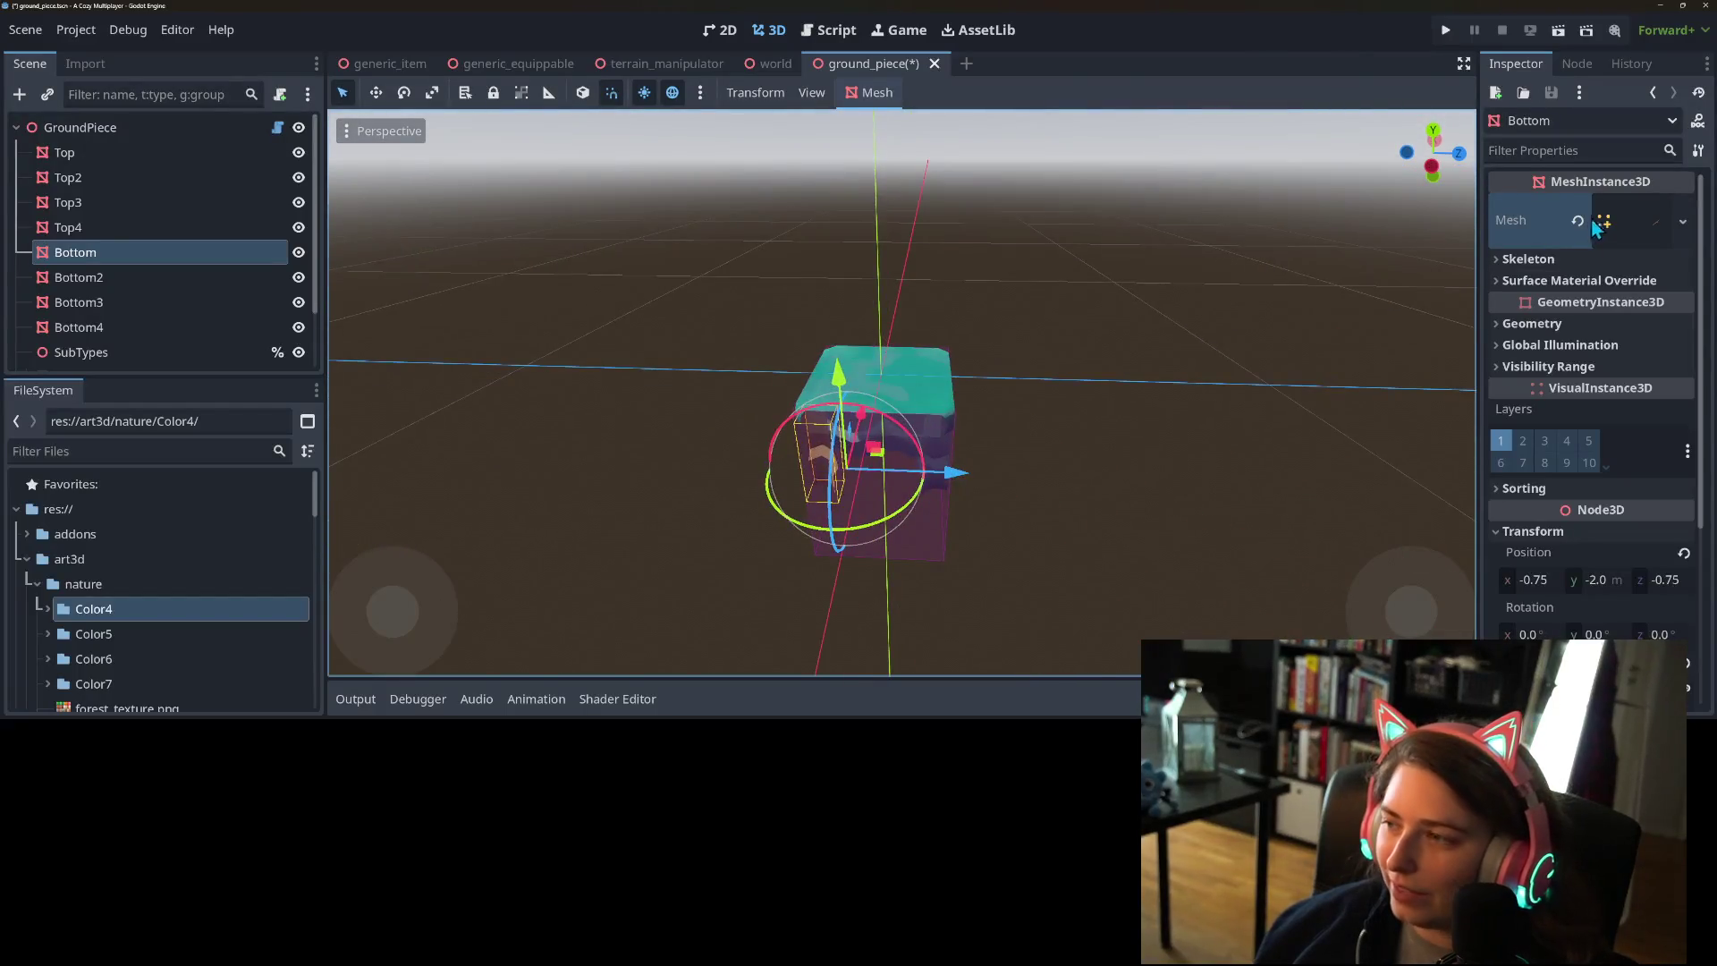
pyautogui.scroll(-1, 1691, 238)
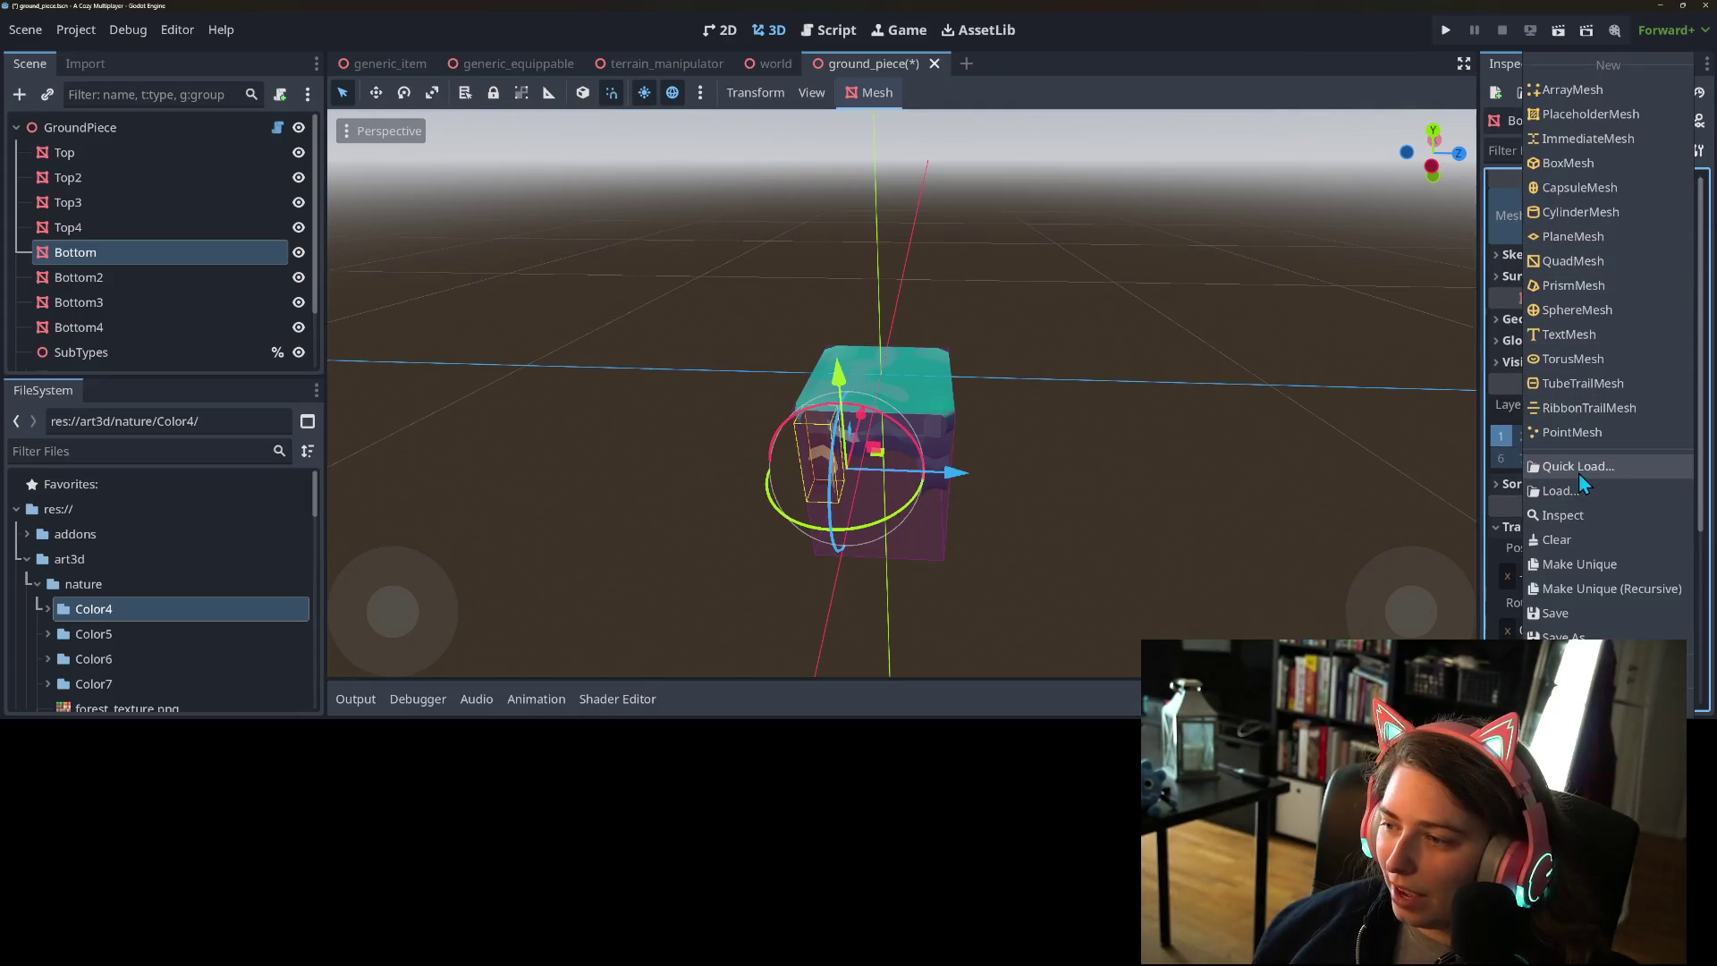
# - Search 'inner' and reapply the Hill_Cliff_A inner-corner mesh to Bottom
pyautogui.click(1580, 469)
pyautogui.write('inner')
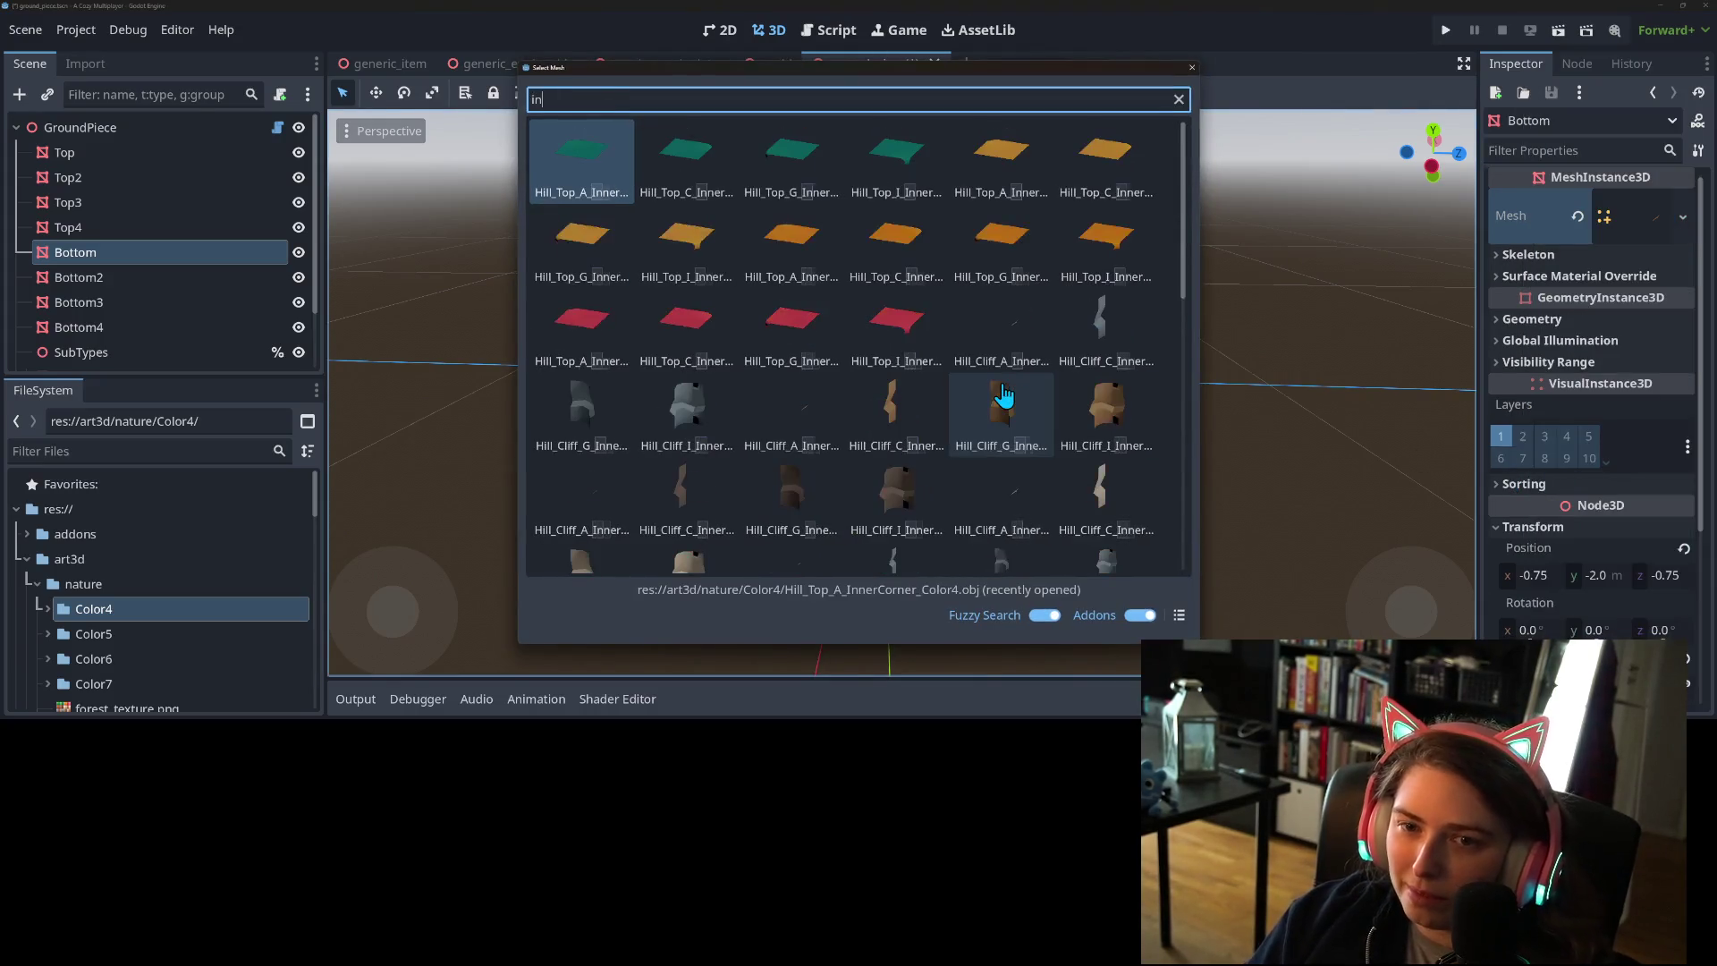
pyautogui.doubleClick(1042, 340)
pyautogui.moveTo(890, 510)
pyautogui.mouseDown()
pyautogui.moveTo(1061, 449)
pyautogui.moveTo(1158, 509)
pyautogui.mouseUp()
pyautogui.click(115, 278)
pyautogui.moveTo(1049, 506)
pyautogui.mouseDown()
pyautogui.moveTo(984, 530)
pyautogui.moveTo(1037, 546)
pyautogui.mouseUp()
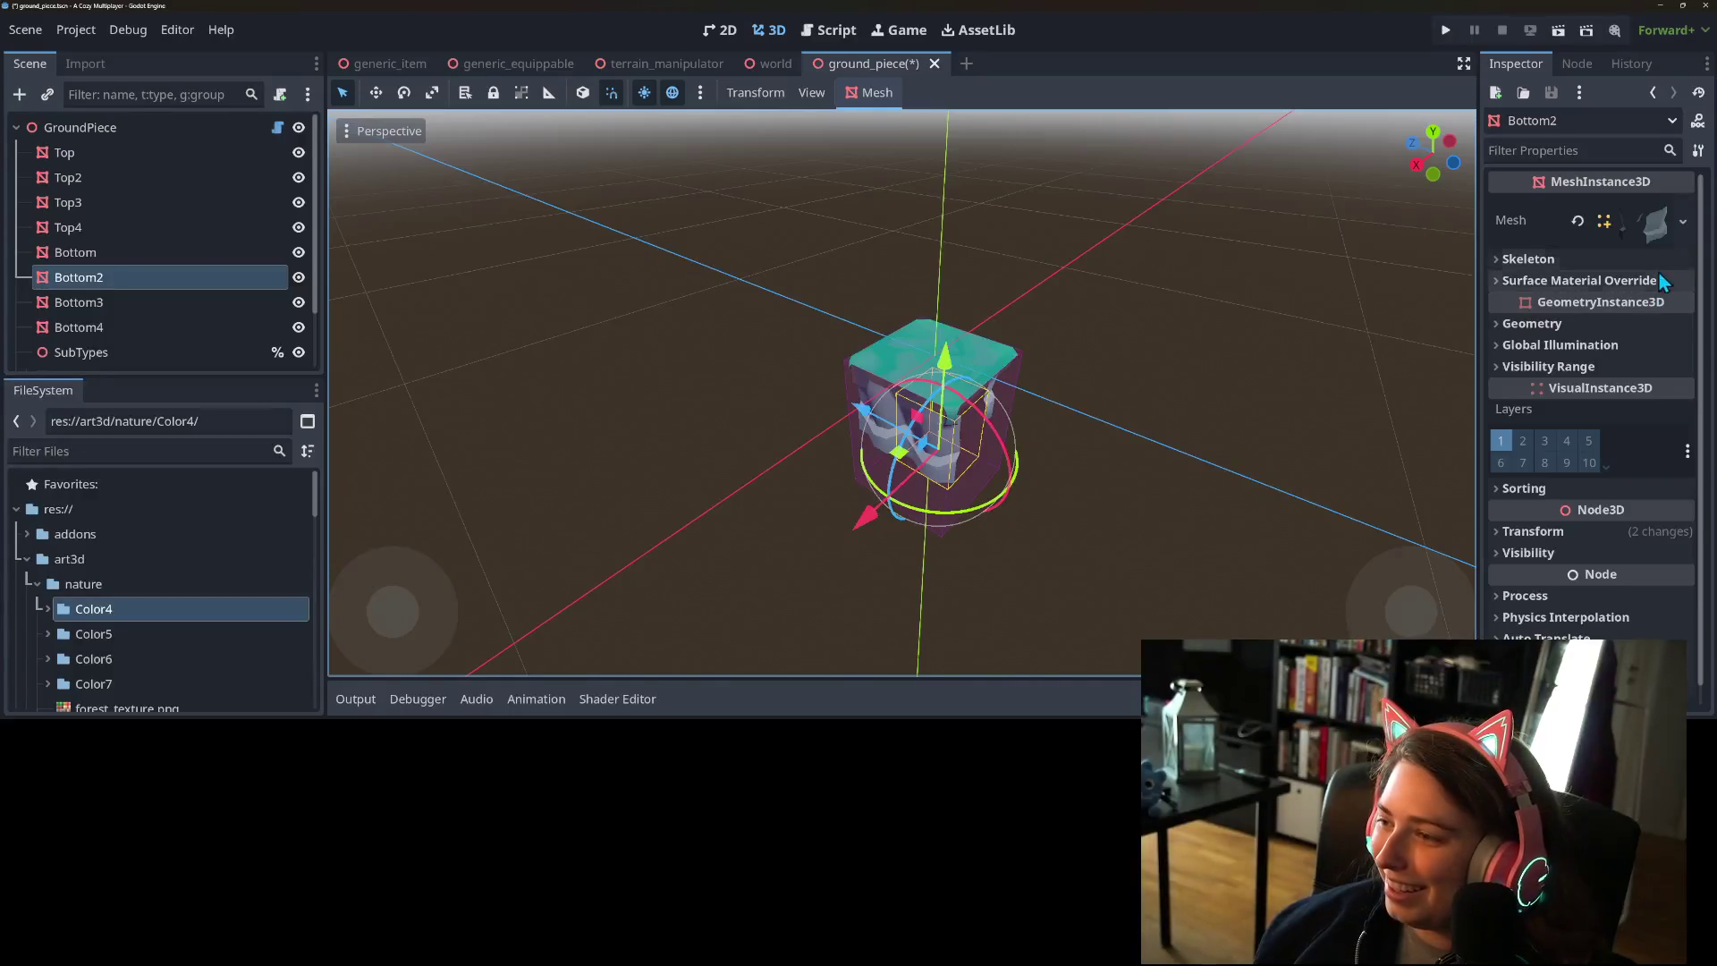
# - Give Bottom2 the Hill_Cliff_C_InnerCorner mesh, searching 'innercor'
pyautogui.click(1681, 222)
pyautogui.click(1585, 464)
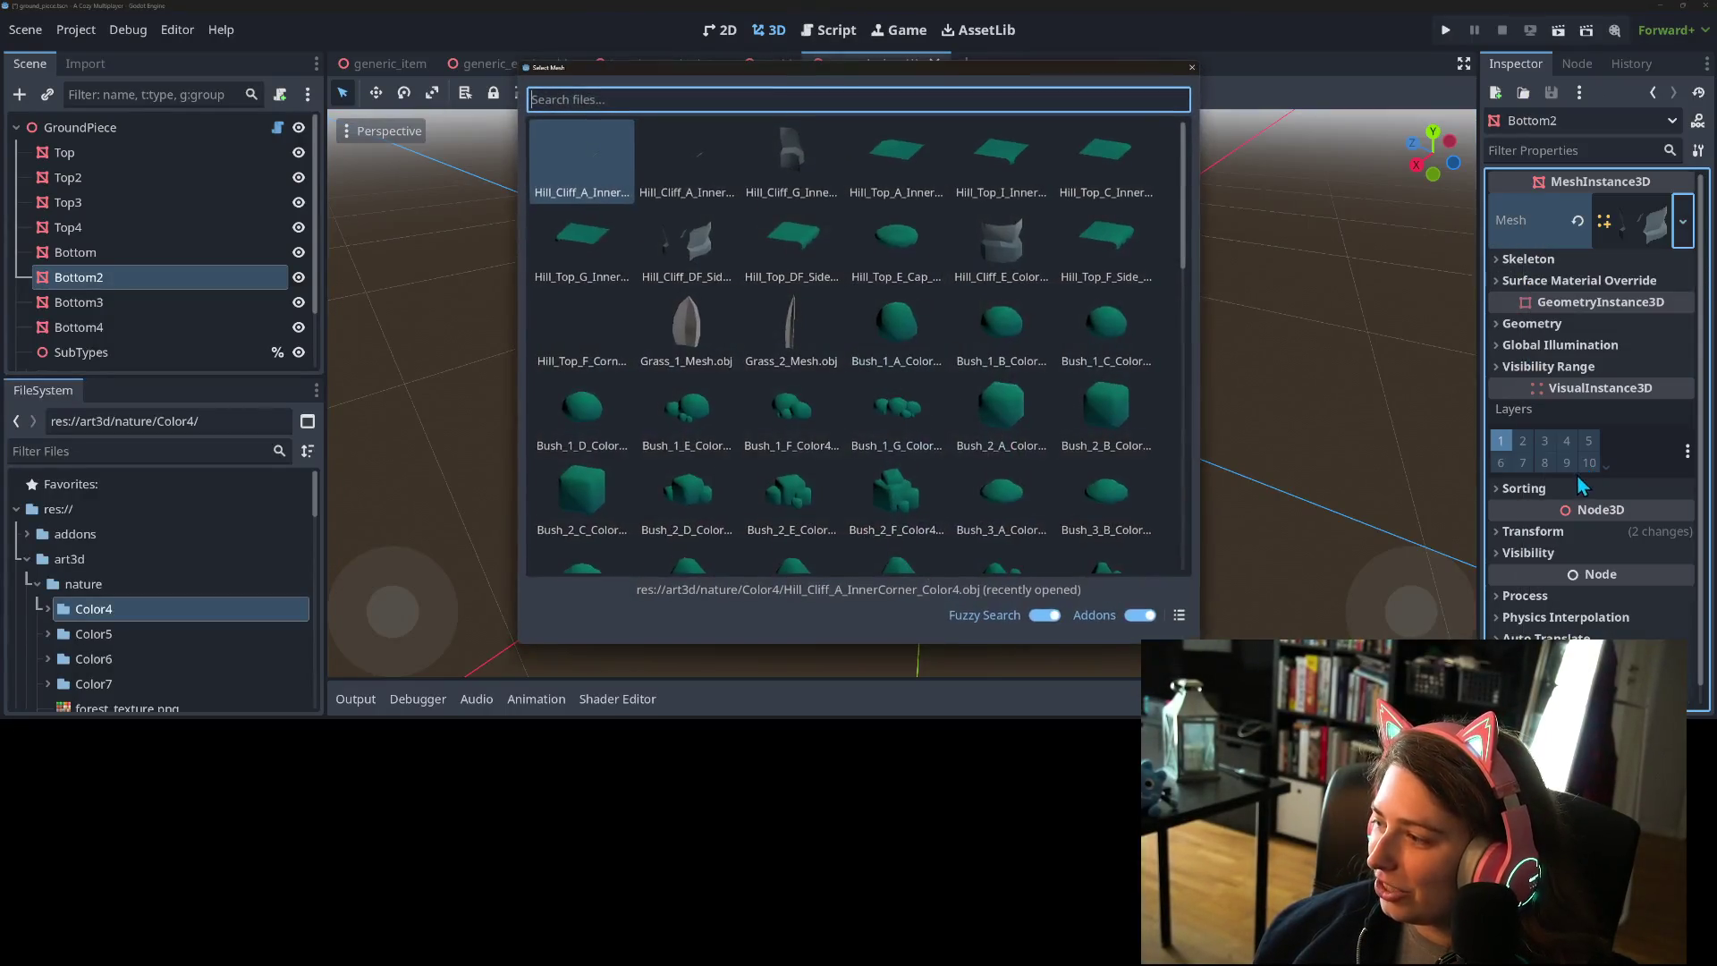
pyautogui.write('innercor')
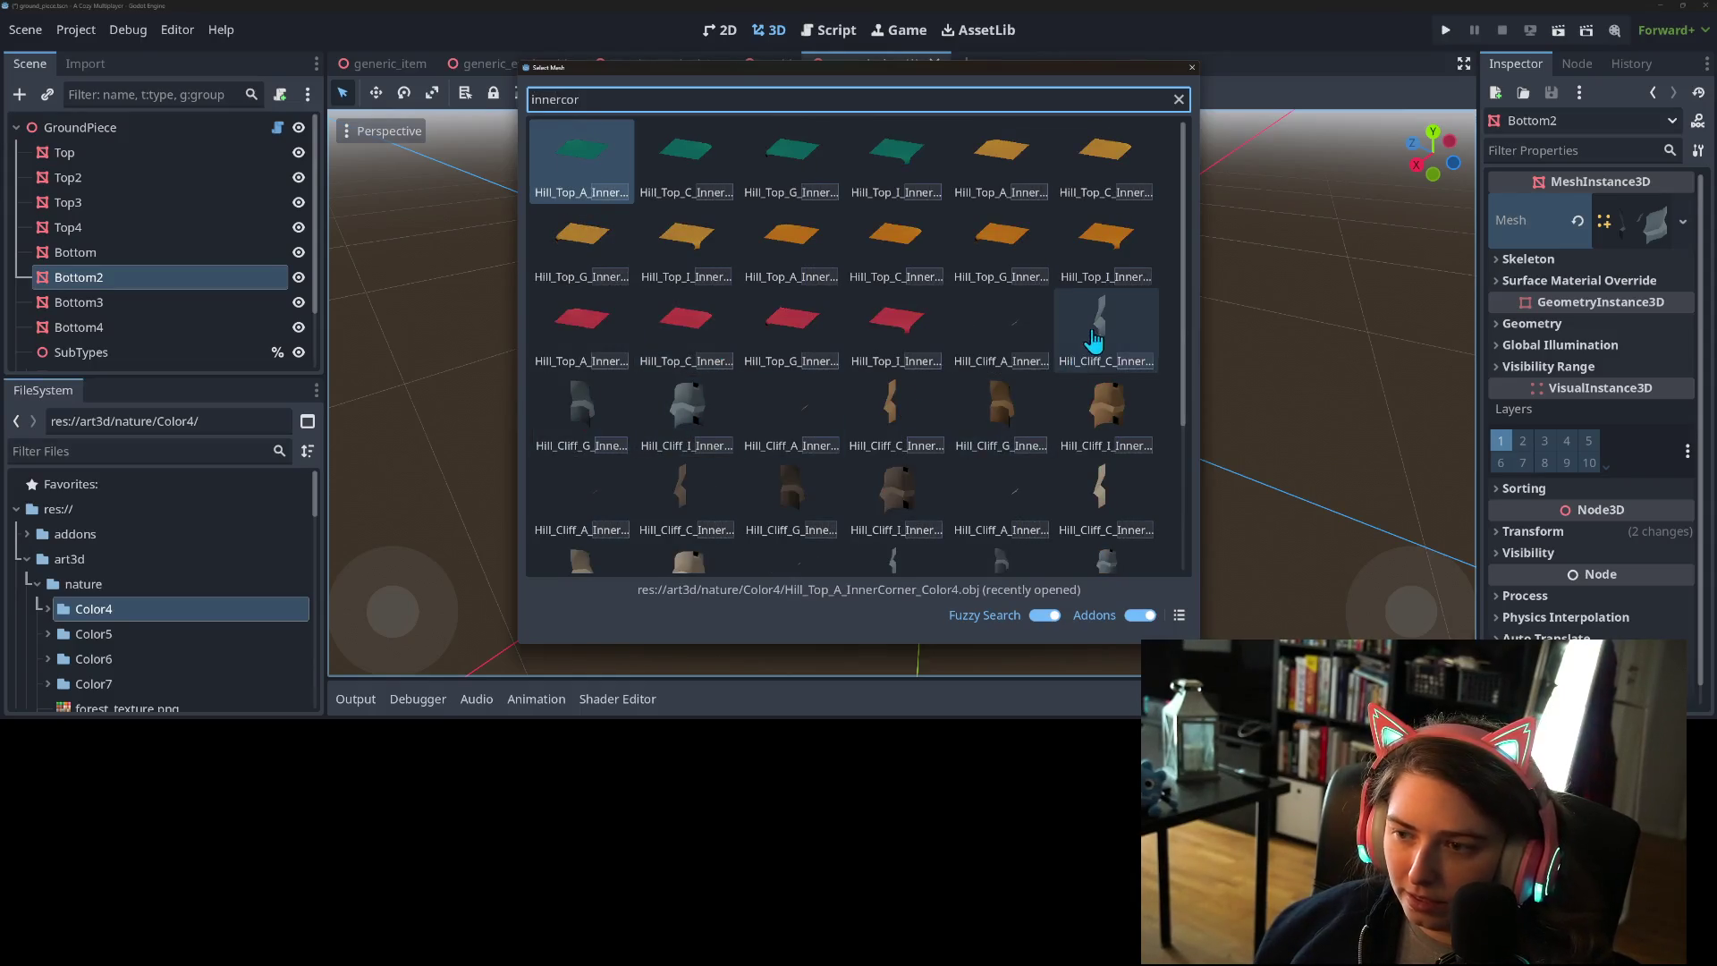
pyautogui.click(1093, 338)
pyautogui.moveTo(962, 506)
pyautogui.mouseDown()
pyautogui.moveTo(1065, 465)
pyautogui.moveTo(1154, 495)
pyautogui.mouseUp()
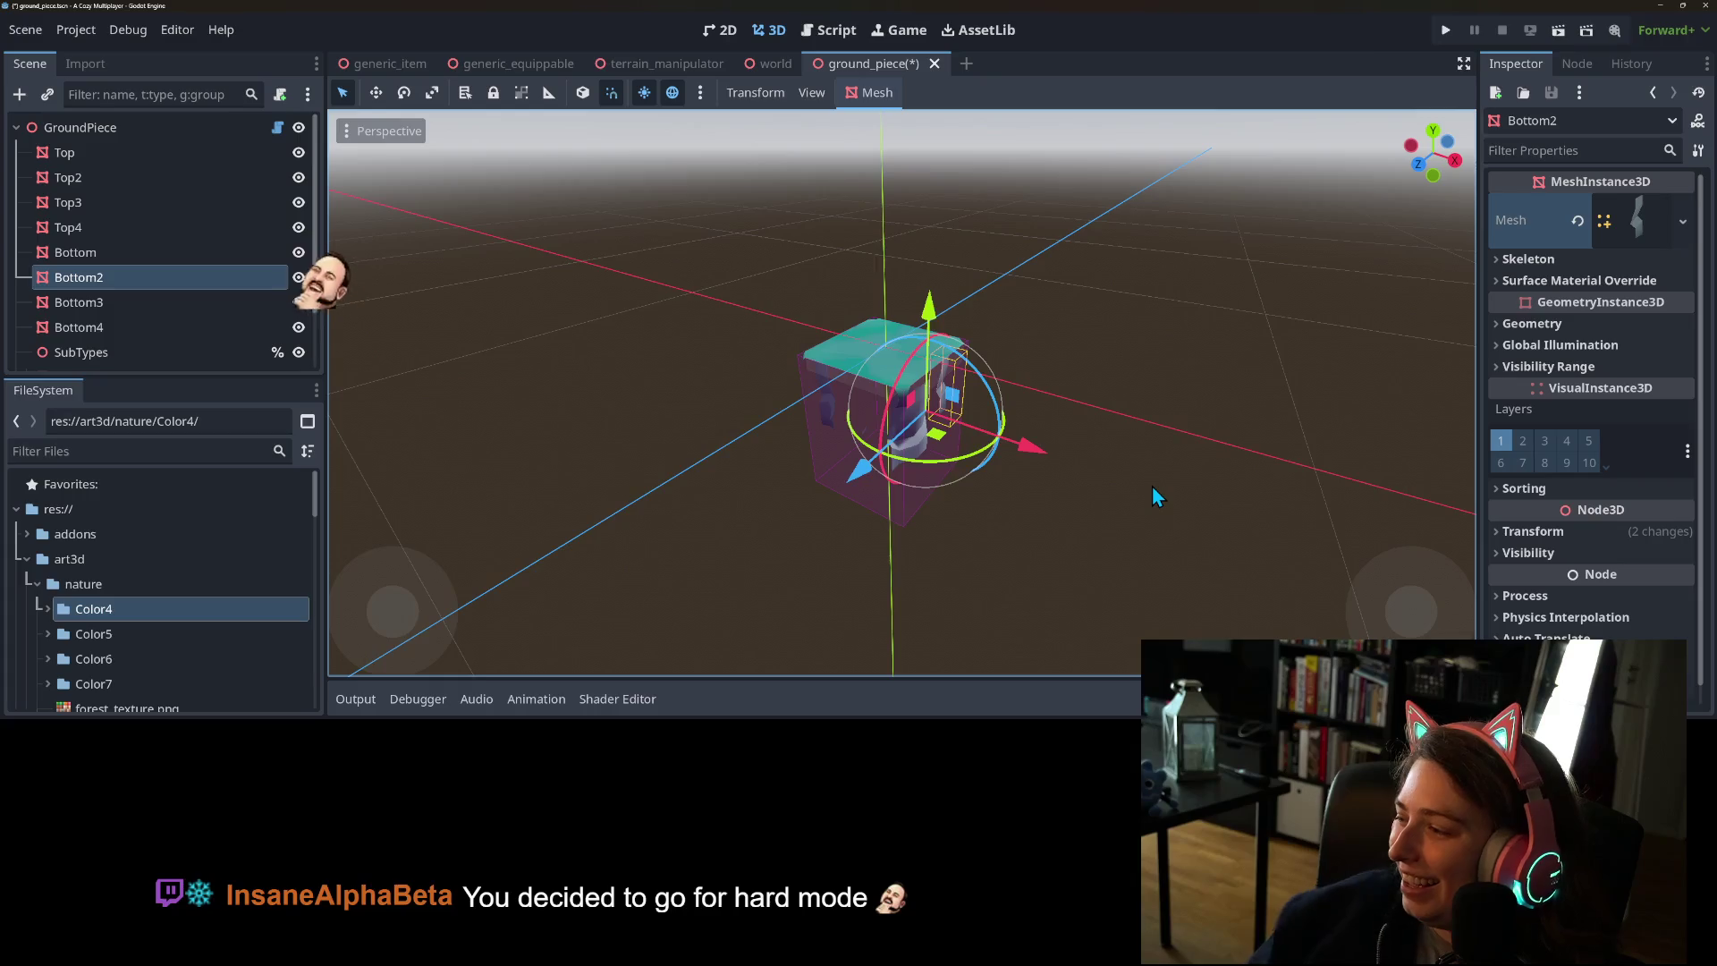
pyautogui.scroll(-2, 1029, 512)
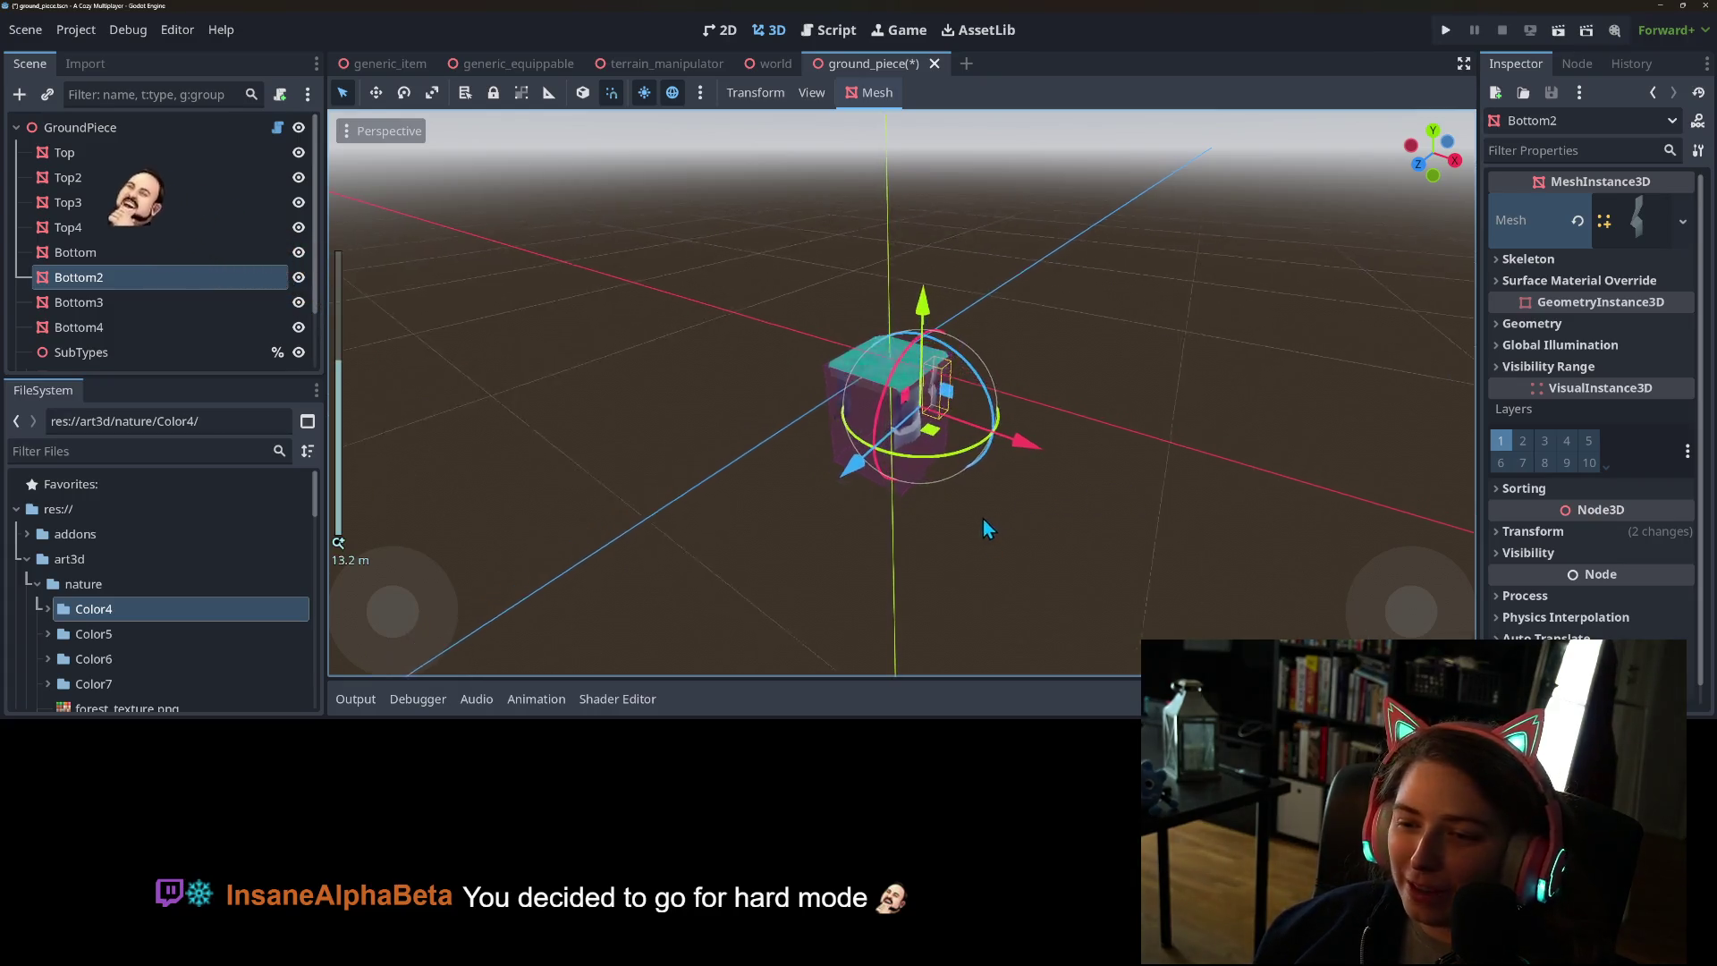
pyautogui.scroll(5, 984, 529)
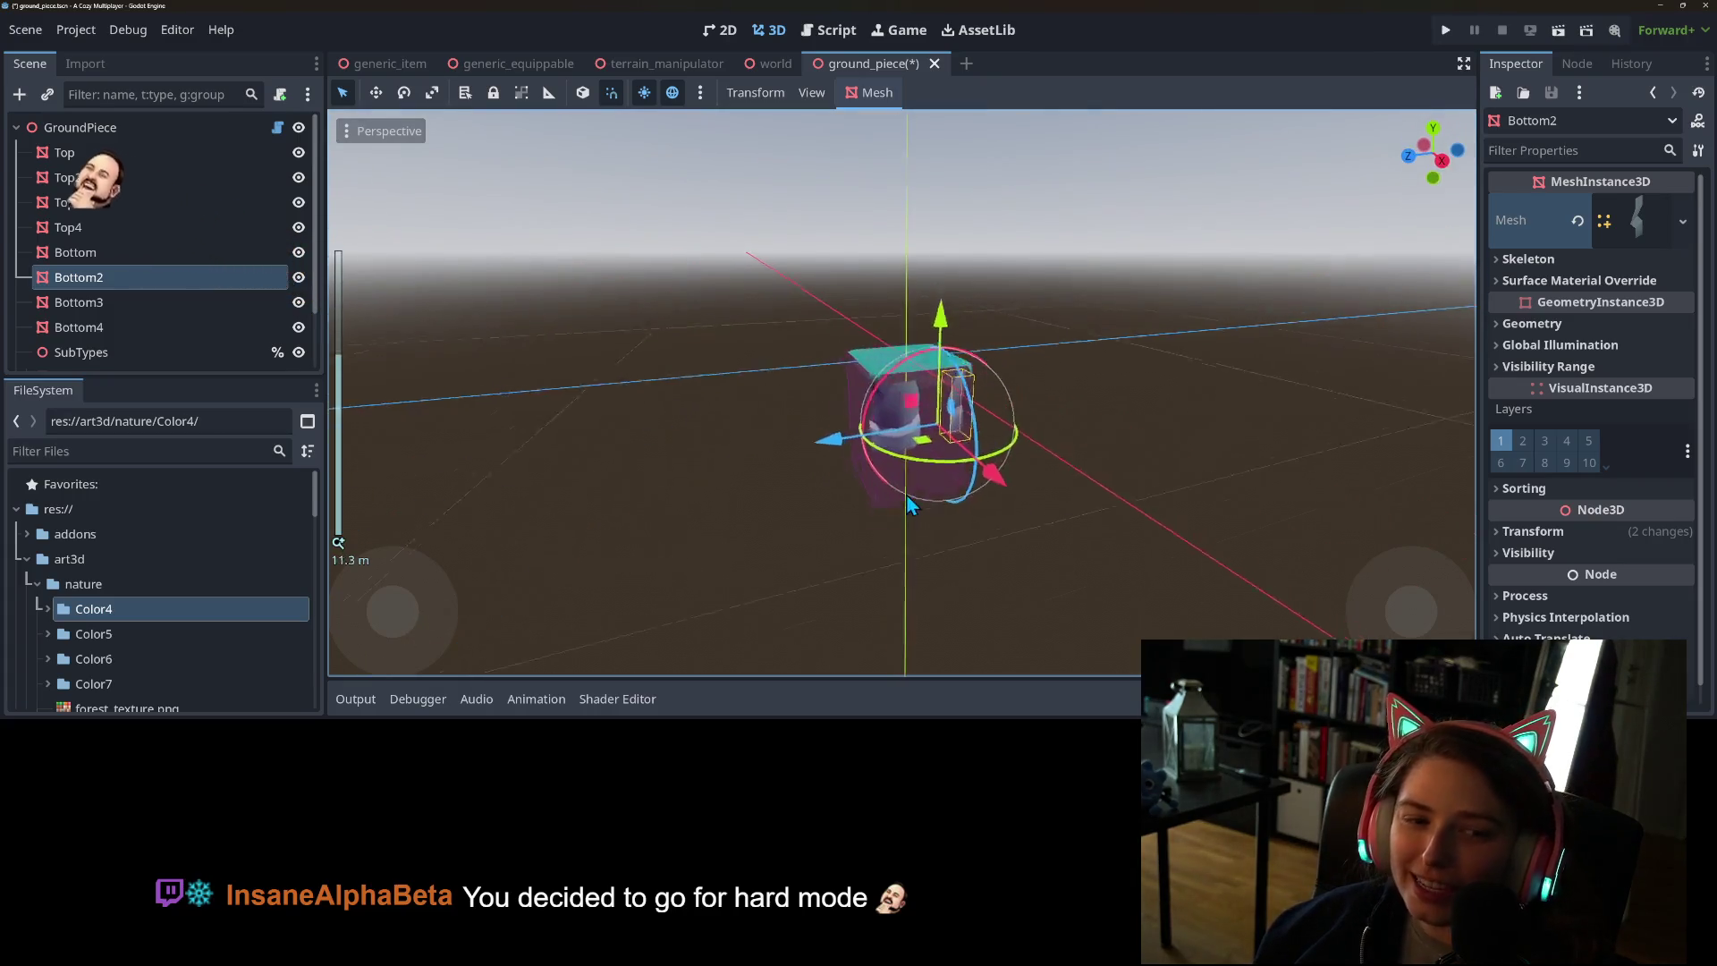
# - Select Bottom4, centre the view on it and inspect the block from the side
pyautogui.click(154, 304)
pyautogui.click(150, 324)
pyautogui.press('f')
pyautogui.moveTo(866, 679)
pyautogui.mouseDown()
pyautogui.moveTo(930, 131)
pyautogui.moveTo(864, 147)
pyautogui.moveTo(860, 130)
pyautogui.mouseUp()
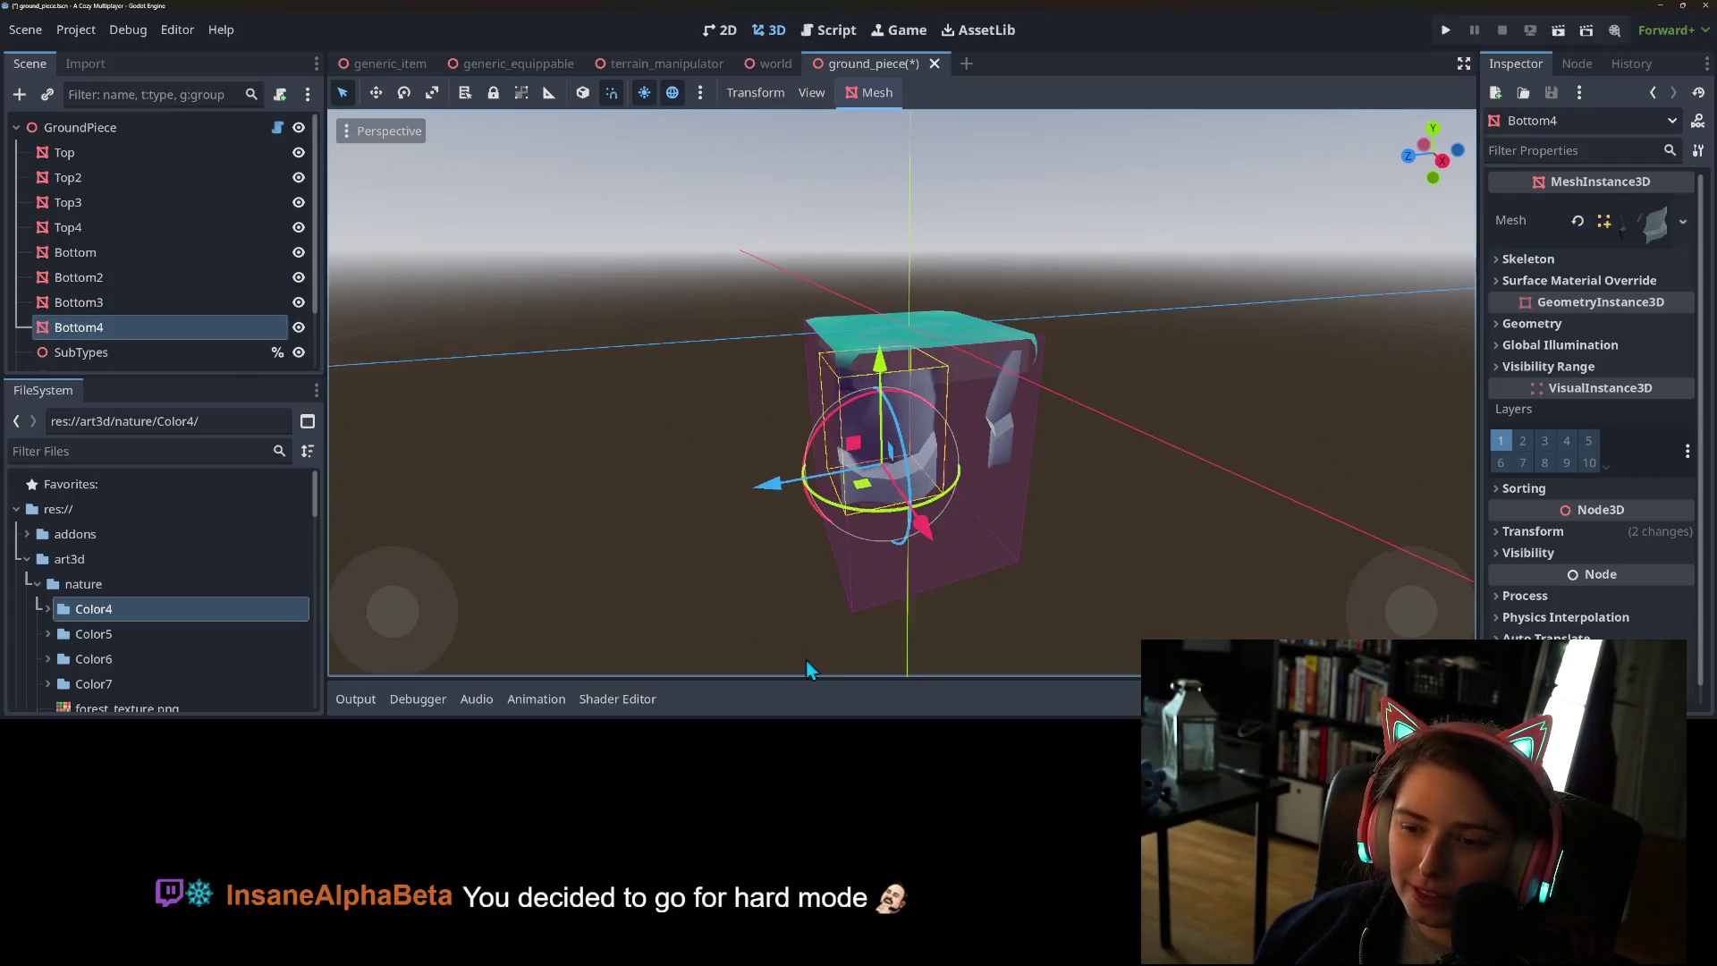
pyautogui.moveTo(807, 660)
pyautogui.mouseDown()
pyautogui.moveTo(895, 268)
pyautogui.moveTo(861, 130)
pyautogui.moveTo(1322, 89)
pyautogui.mouseUp()
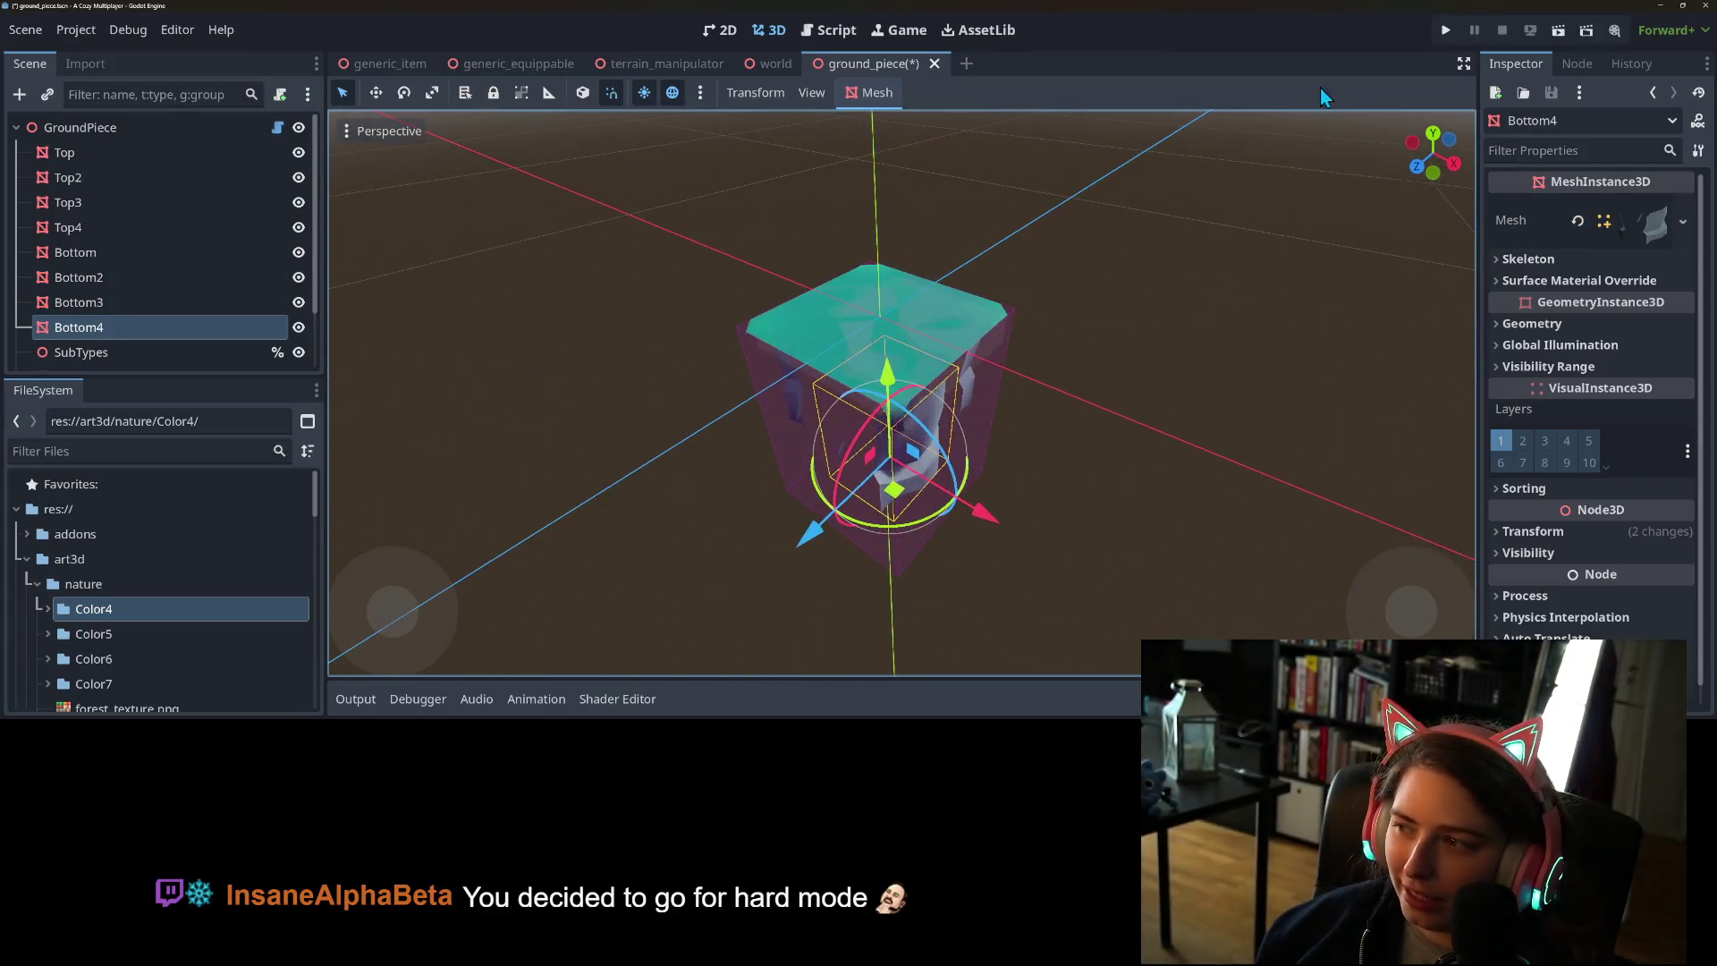
# - Give Bottom4 the Hill_Cliff_I inner-corner mesh, searching 'inner'
pyautogui.click(1683, 221)
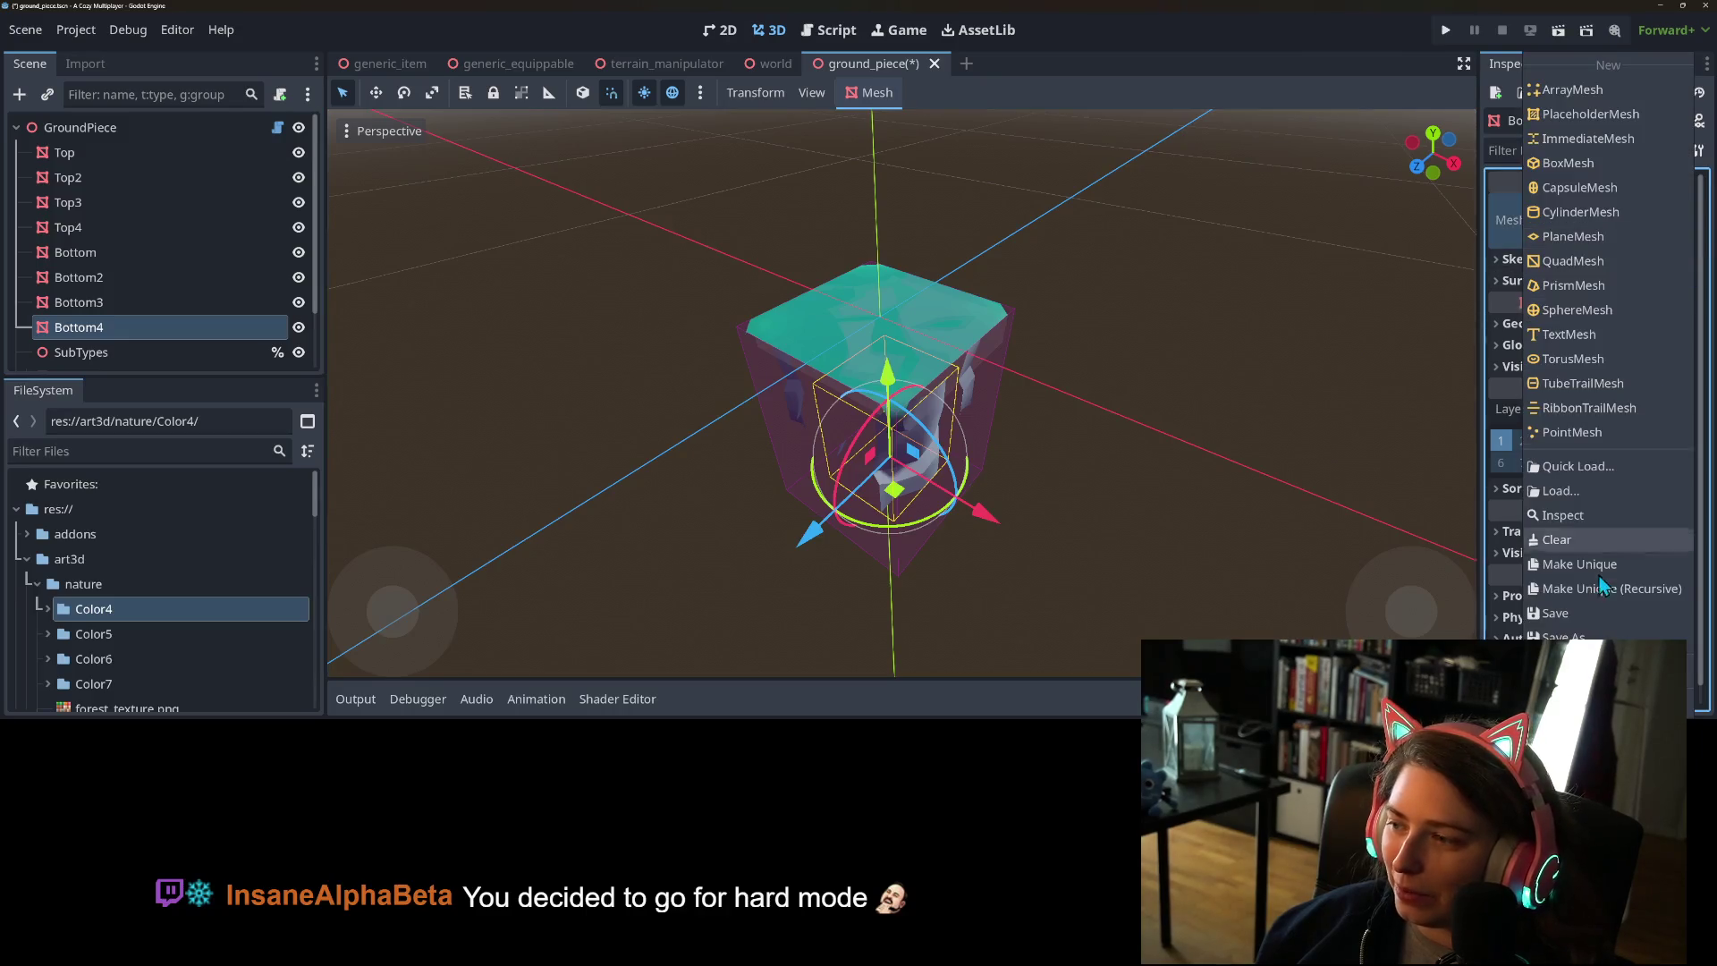
pyautogui.click(1579, 474)
pyautogui.write('innercor')
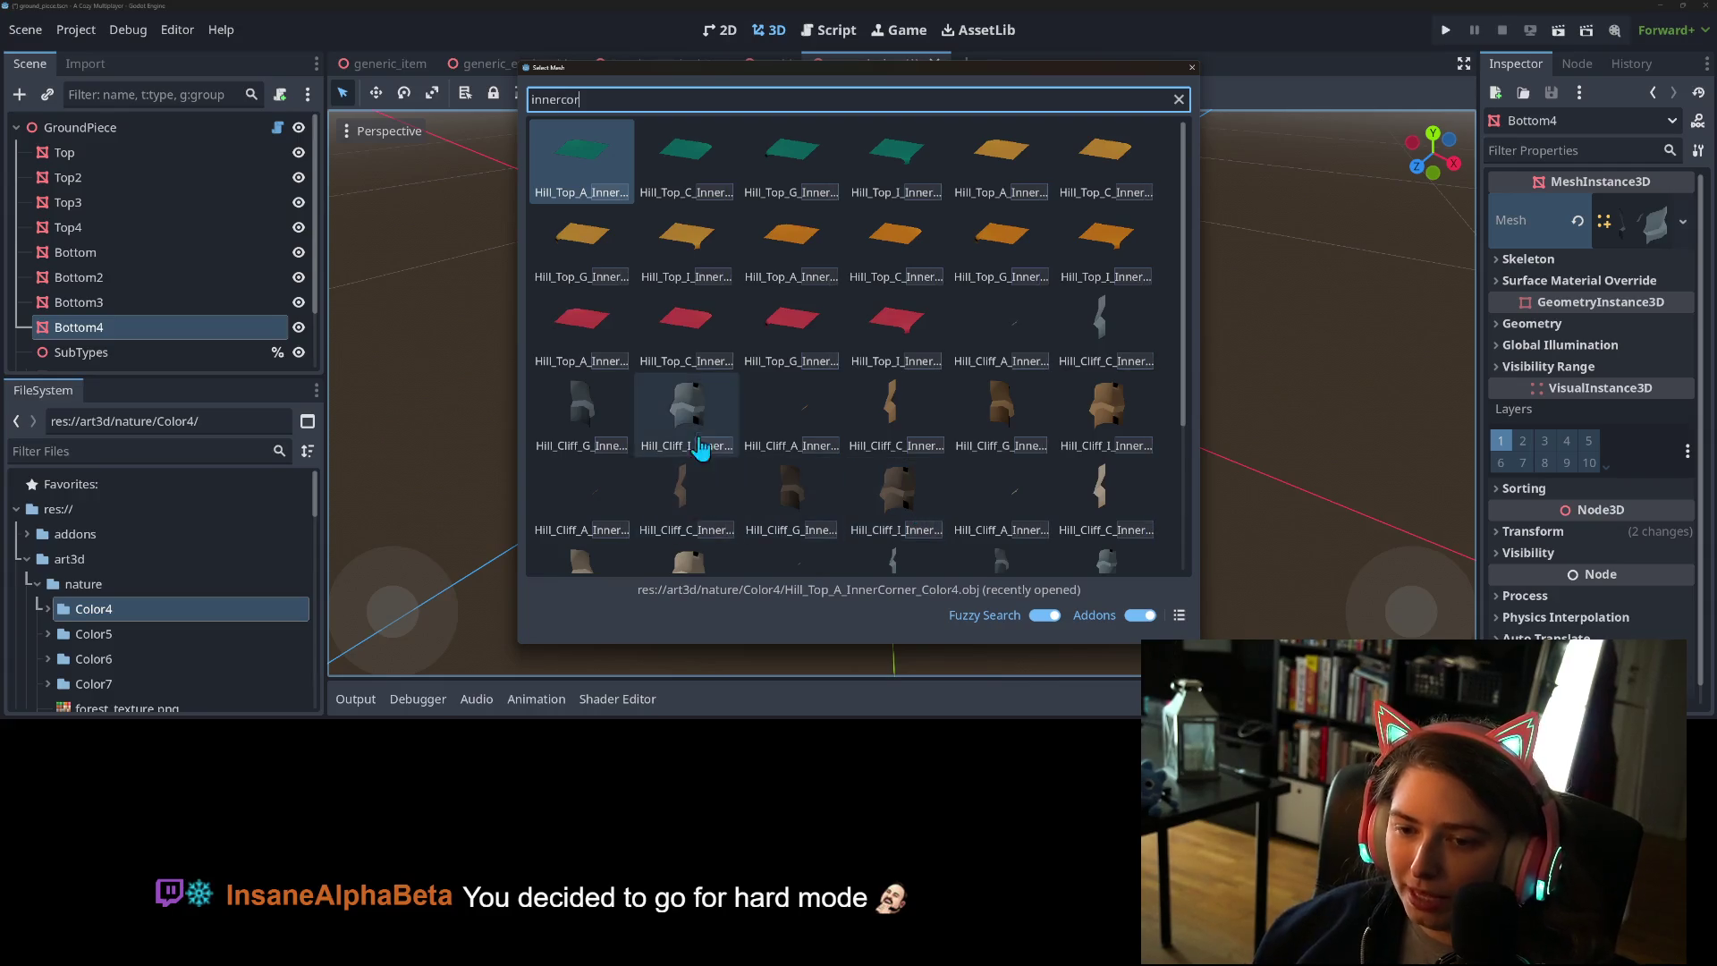
pyautogui.doubleClick(716, 452)
pyautogui.moveTo(850, 556)
pyautogui.mouseDown()
pyautogui.moveTo(909, 449)
pyautogui.moveTo(920, 458)
pyautogui.mouseUp()
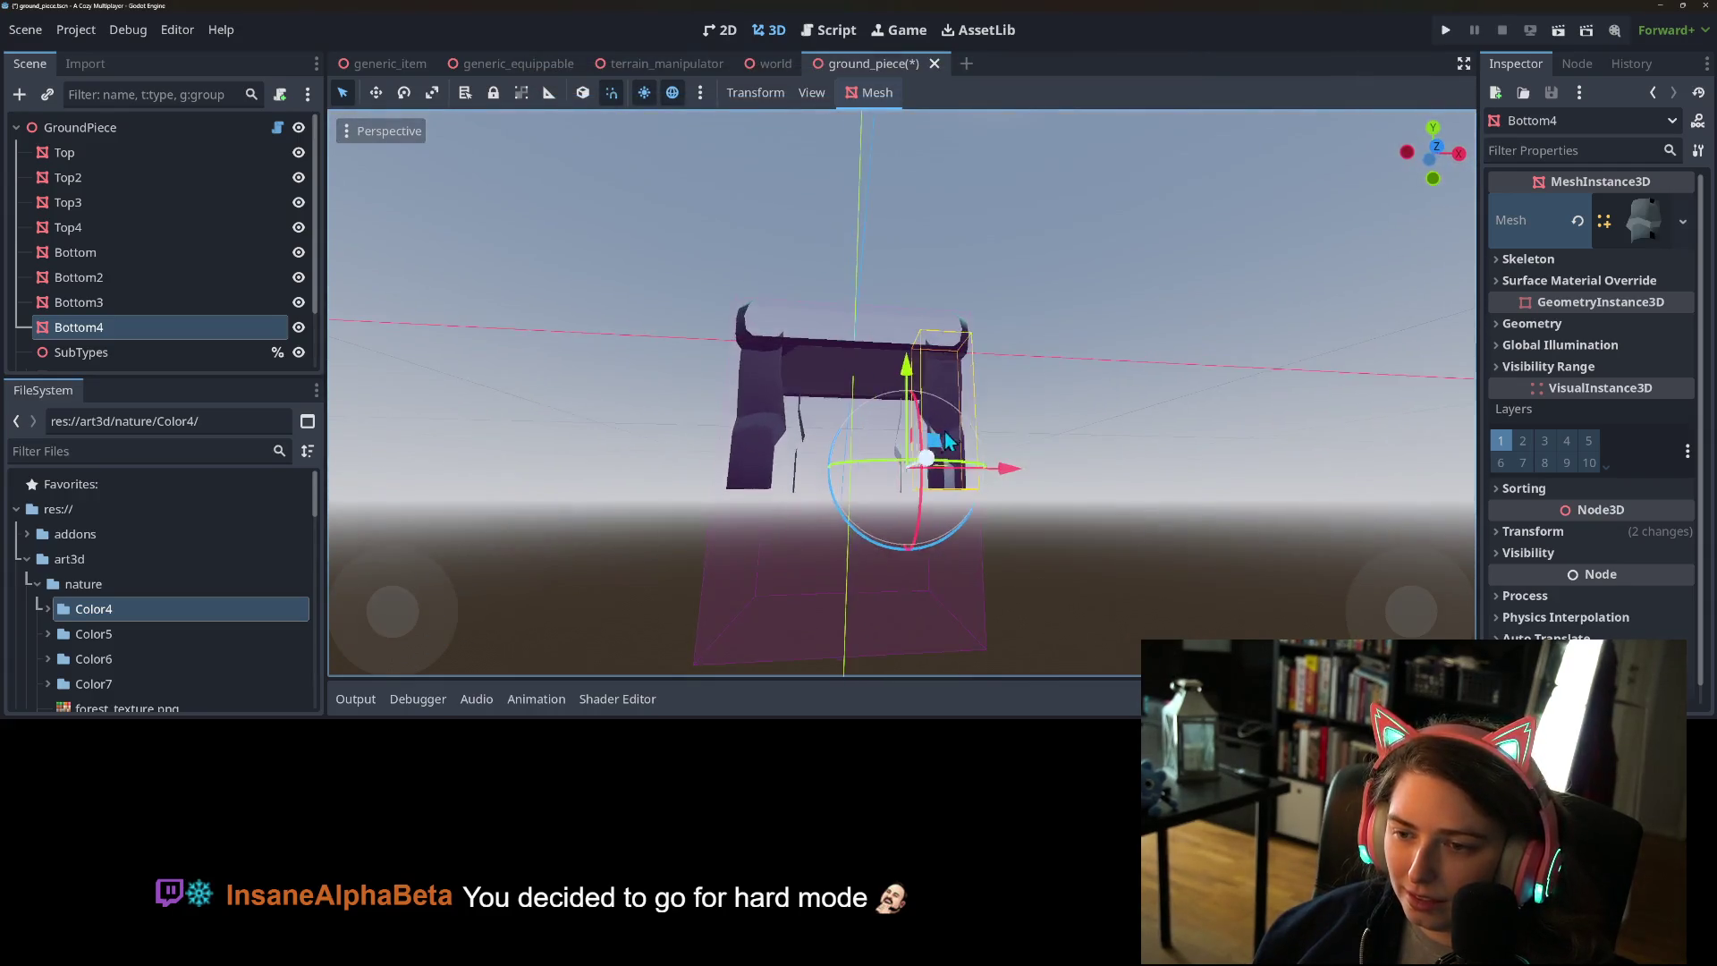
pyautogui.click(1173, 483)
pyautogui.moveTo(1038, 529)
pyautogui.mouseDown()
pyautogui.moveTo(959, 565)
pyautogui.moveTo(771, 592)
pyautogui.moveTo(916, 535)
pyautogui.moveTo(848, 544)
pyautogui.moveTo(1129, 556)
pyautogui.moveTo(1437, 543)
pyautogui.moveTo(1468, 524)
pyautogui.moveTo(338, 514)
pyautogui.moveTo(1441, 532)
pyautogui.moveTo(1349, 572)
pyautogui.moveTo(1281, 578)
pyautogui.mouseUp()
pyautogui.scroll(3, 894, 582)
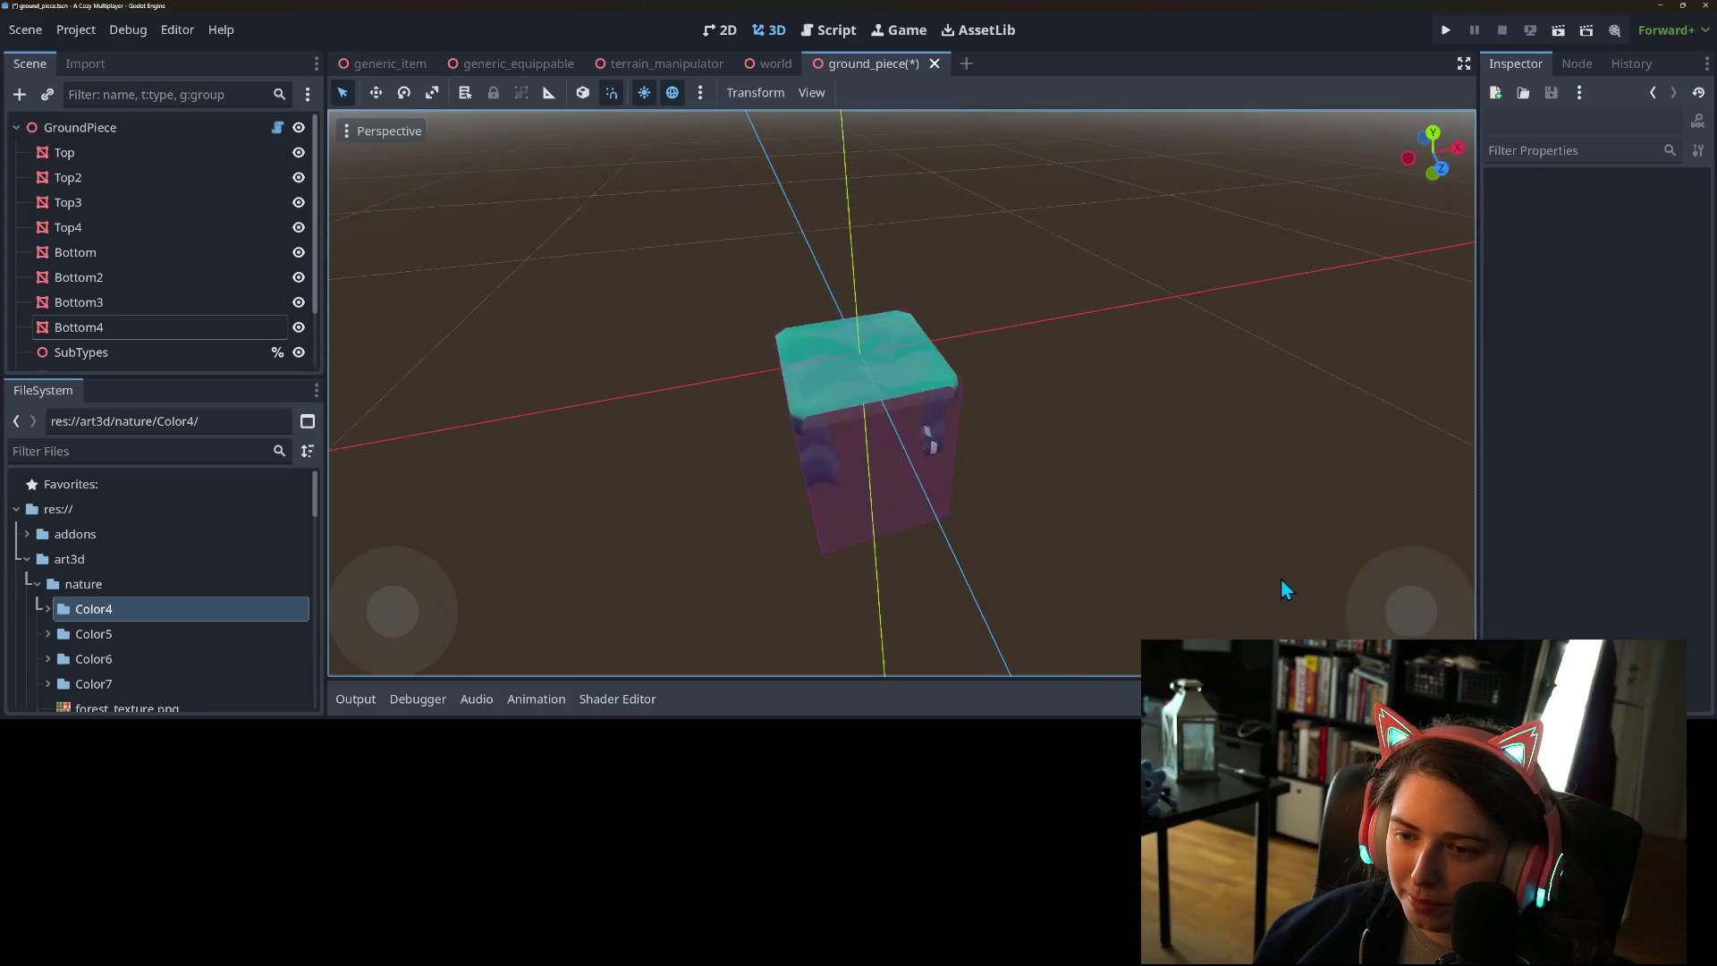
# - Save ground_piece, then select the Top node and view the cube from above
pyautogui.hotkey('ctrl', 's')
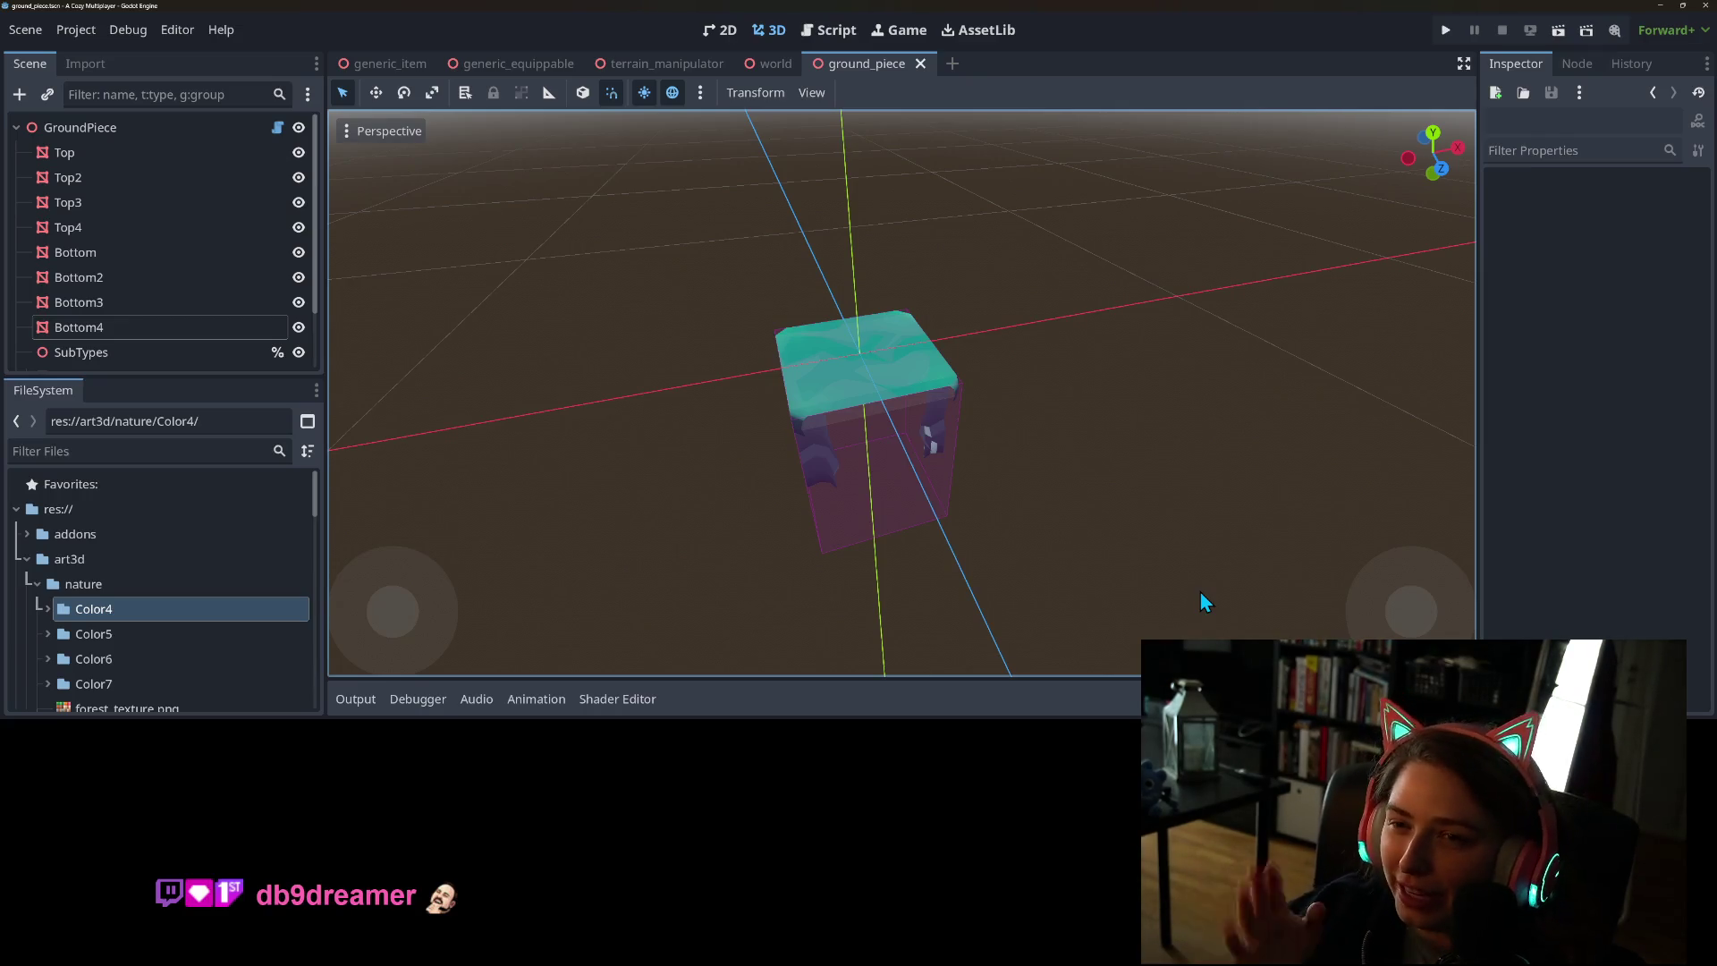
pyautogui.scroll(-5, 862, 567)
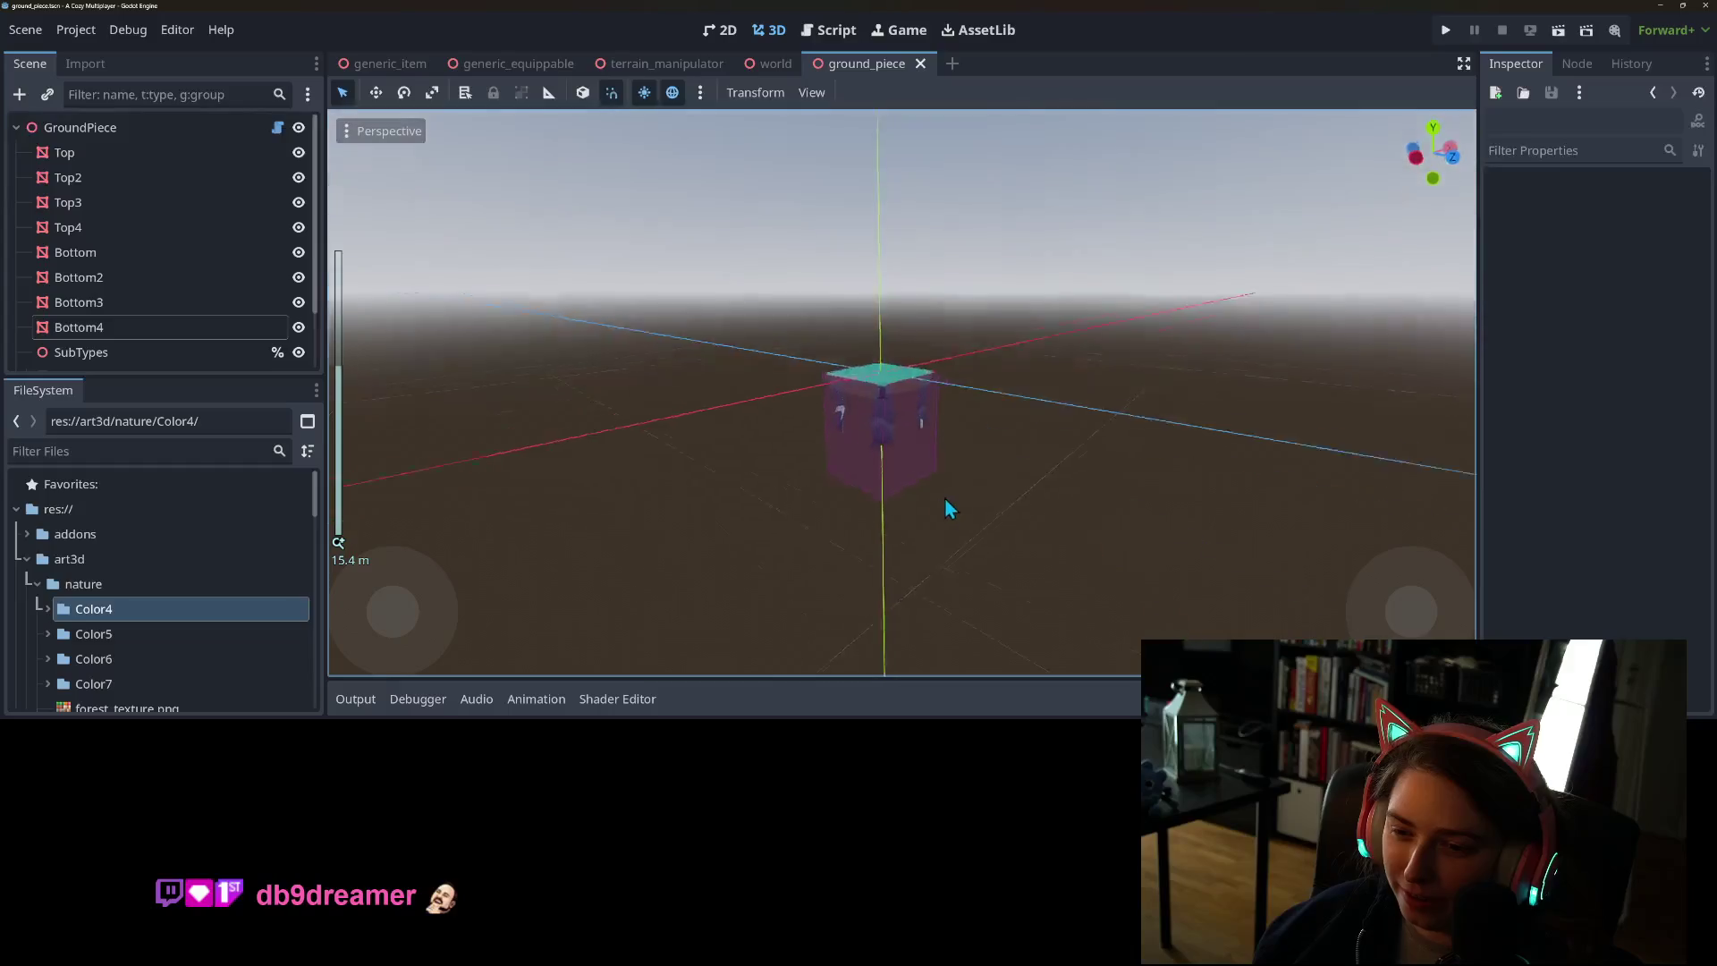
pyautogui.scroll(5, 946, 502)
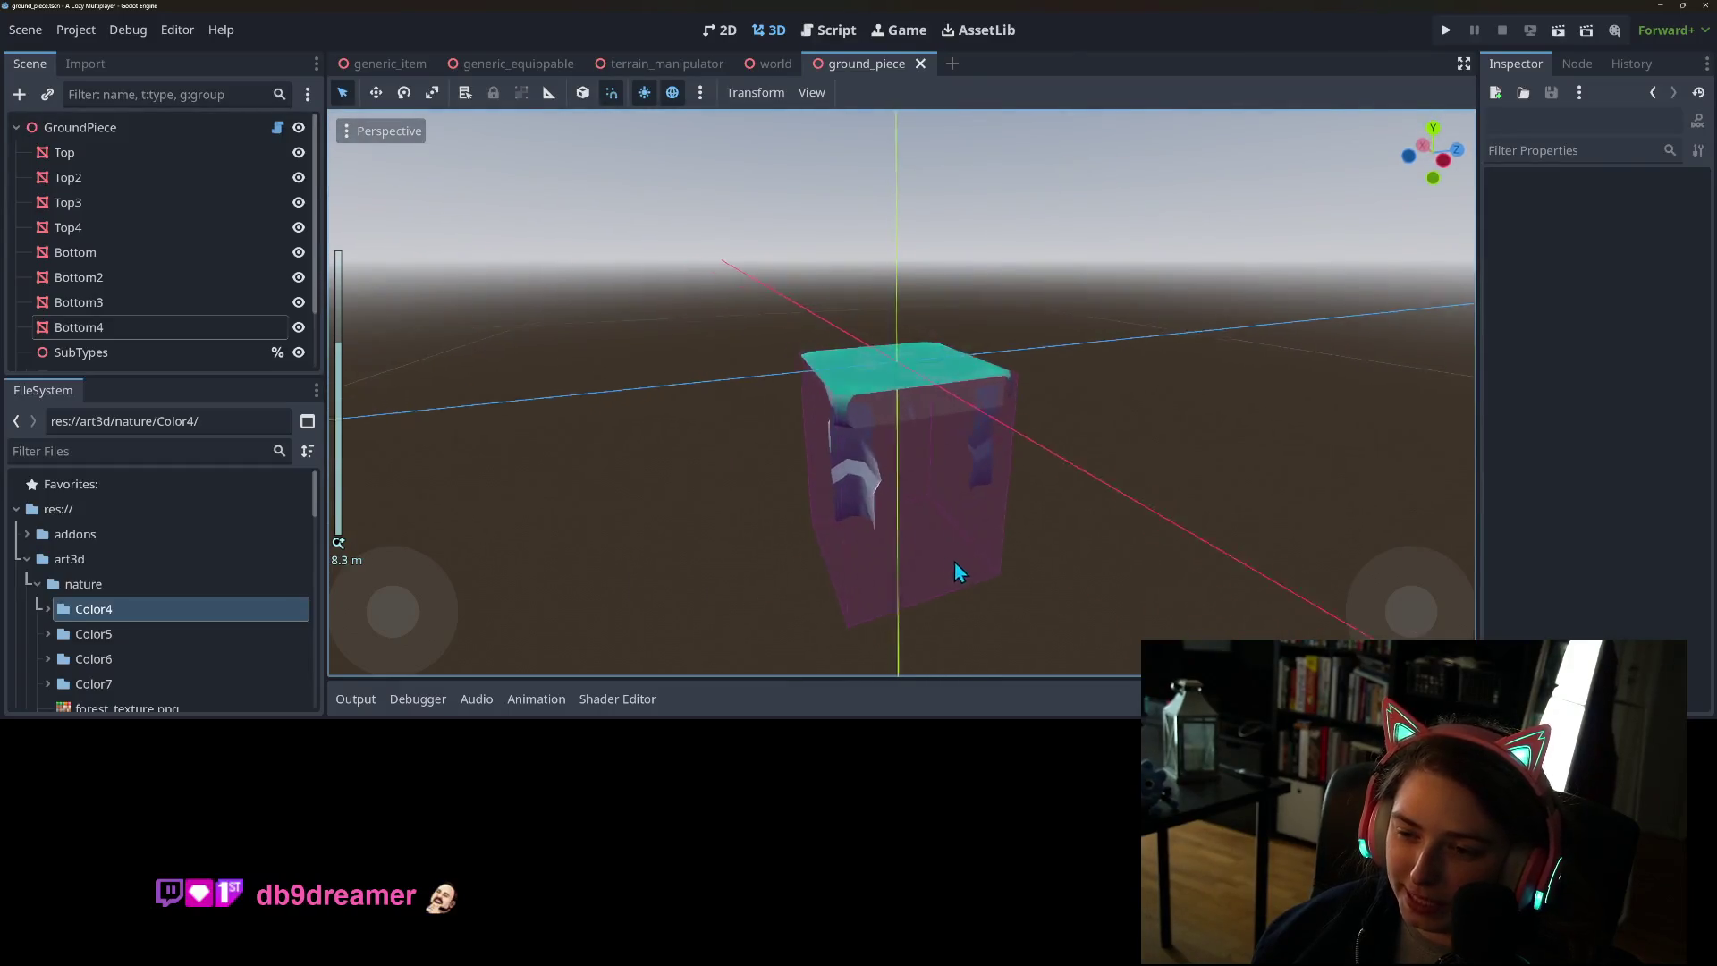
pyautogui.moveTo(954, 561); pyautogui.dragTo(989, 565)
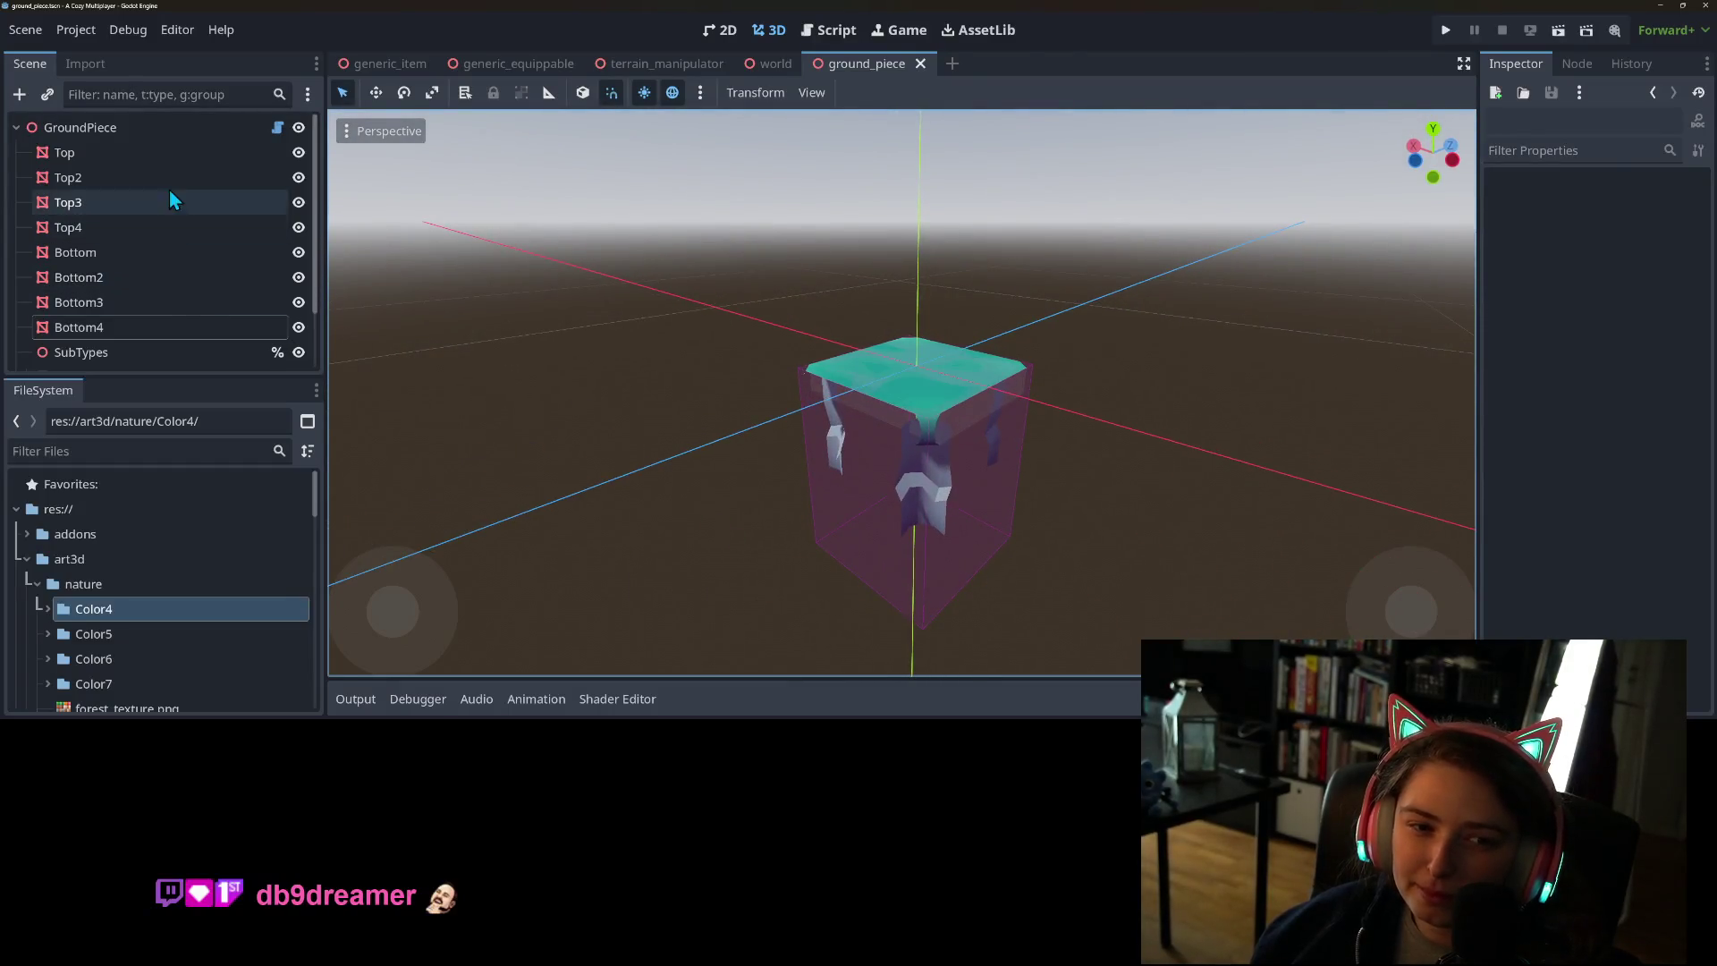
pyautogui.click(199, 158)
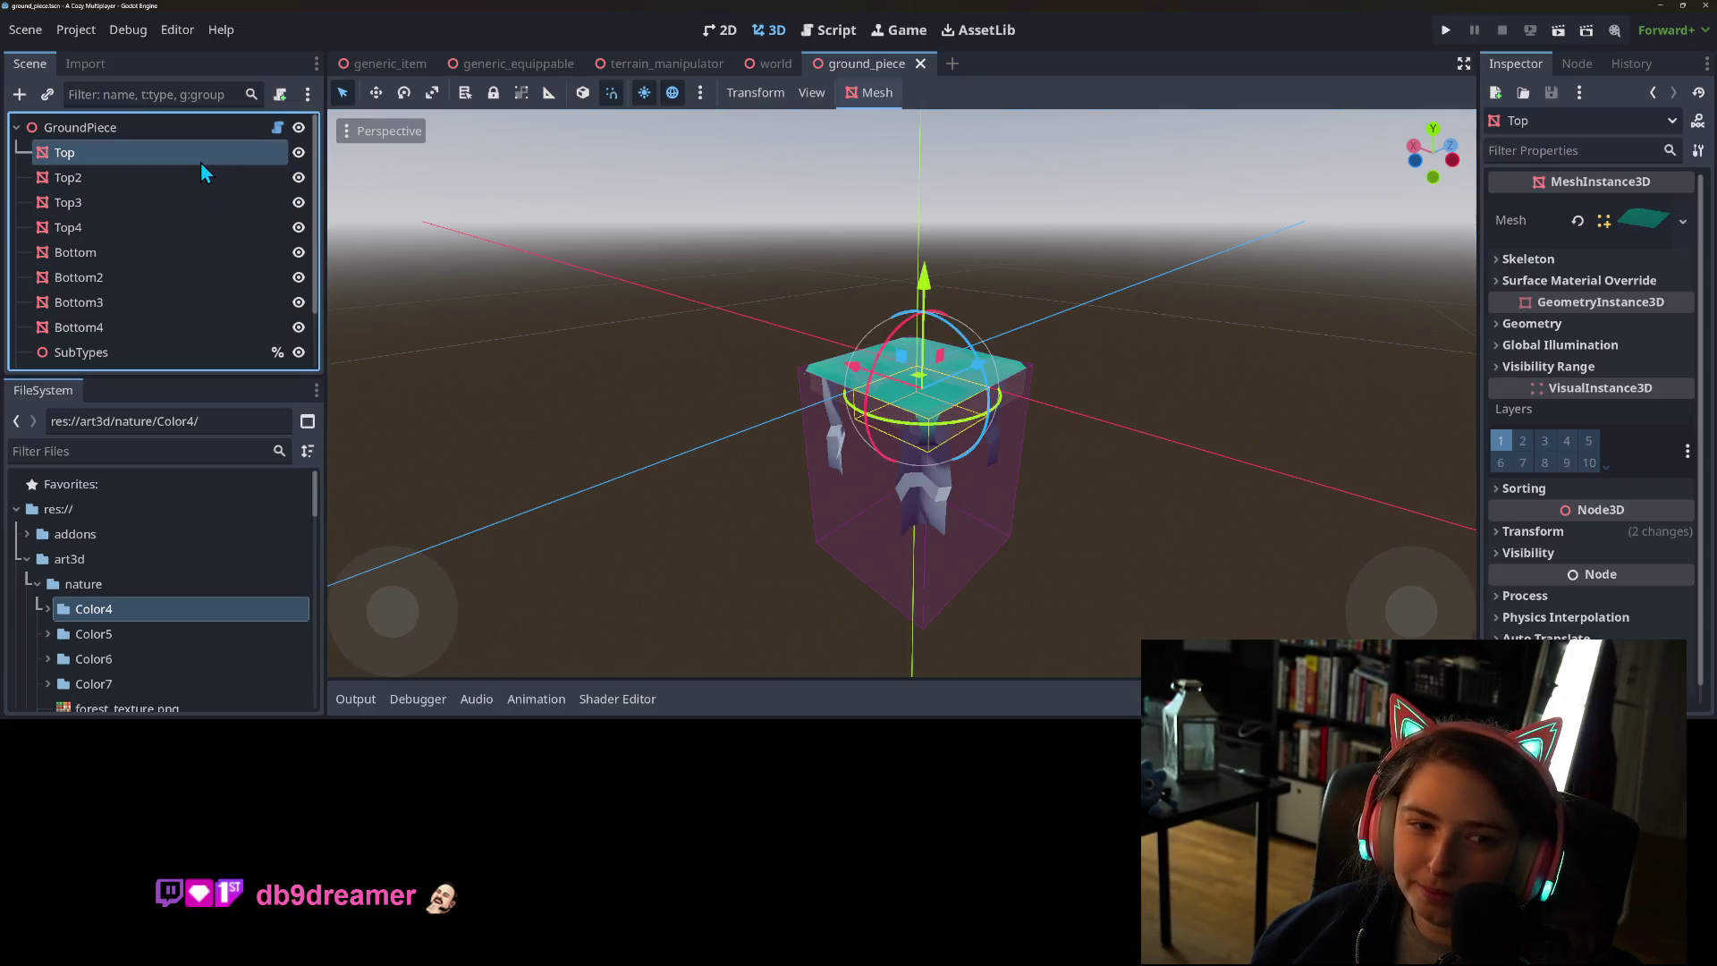
pyautogui.moveTo(707, 409)
pyautogui.mouseDown()
pyautogui.moveTo(717, 432)
pyautogui.moveTo(822, 445)
pyautogui.mouseUp()
pyautogui.scroll(2, 796, 448)
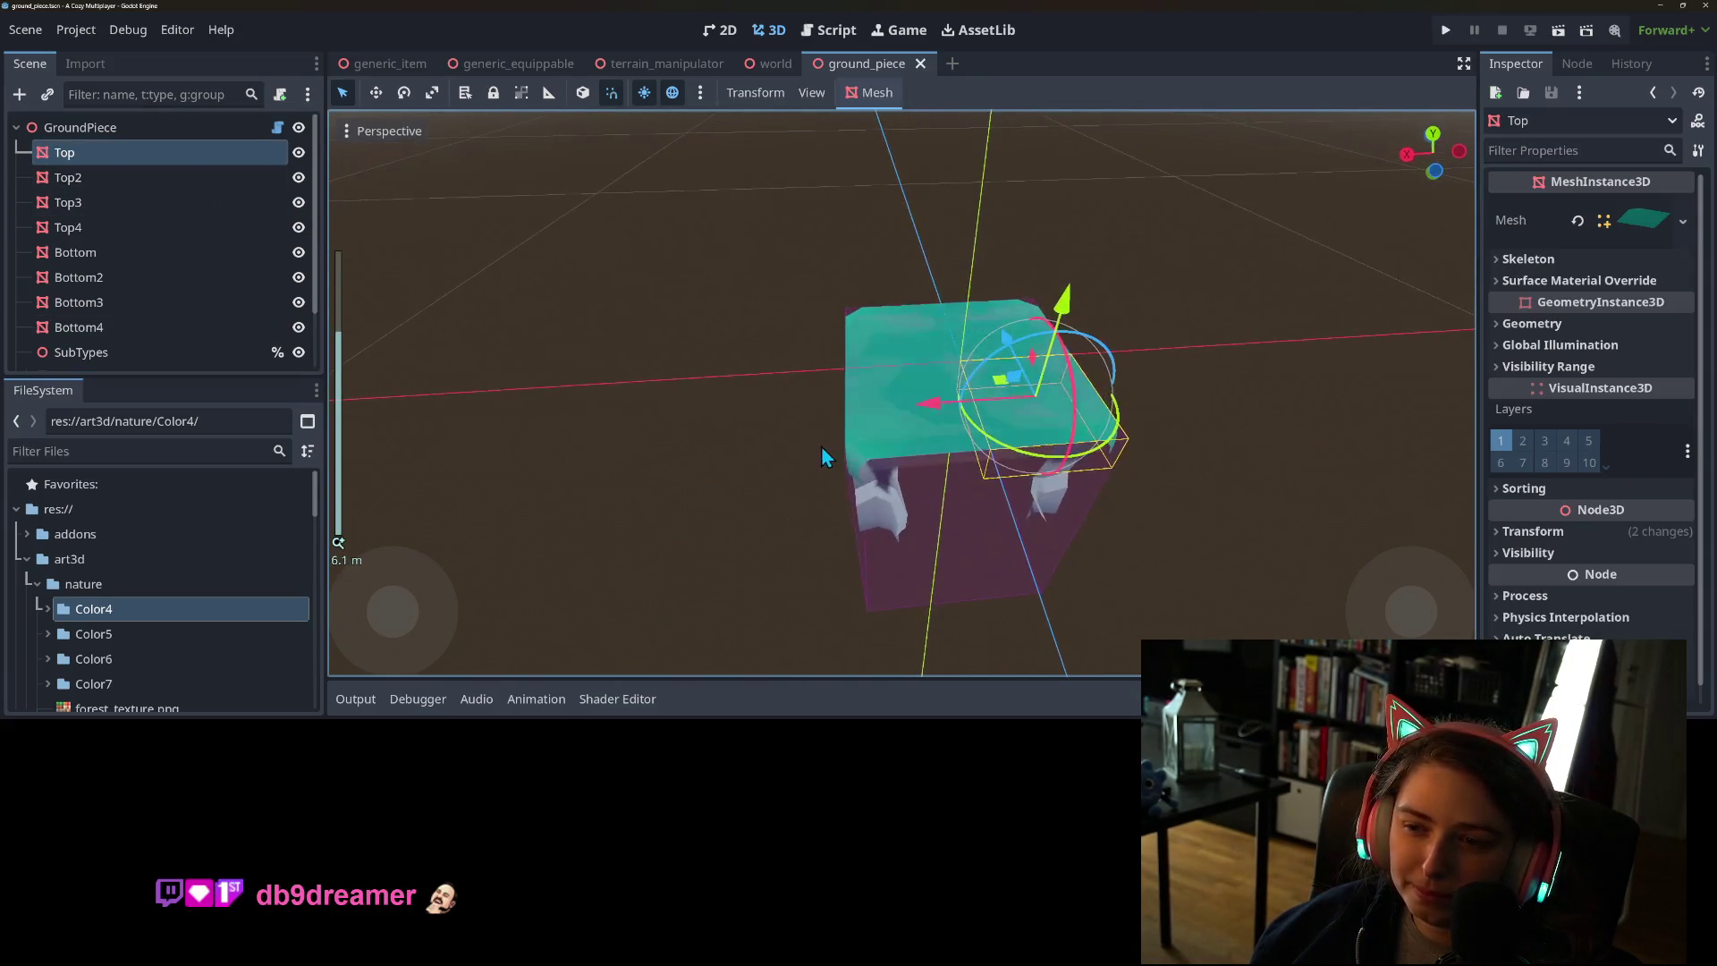
# - Open ground_piece.gd from the GroundPiece node and inspect the exported top variable's MeshInstance3D type
pyautogui.click(278, 128)
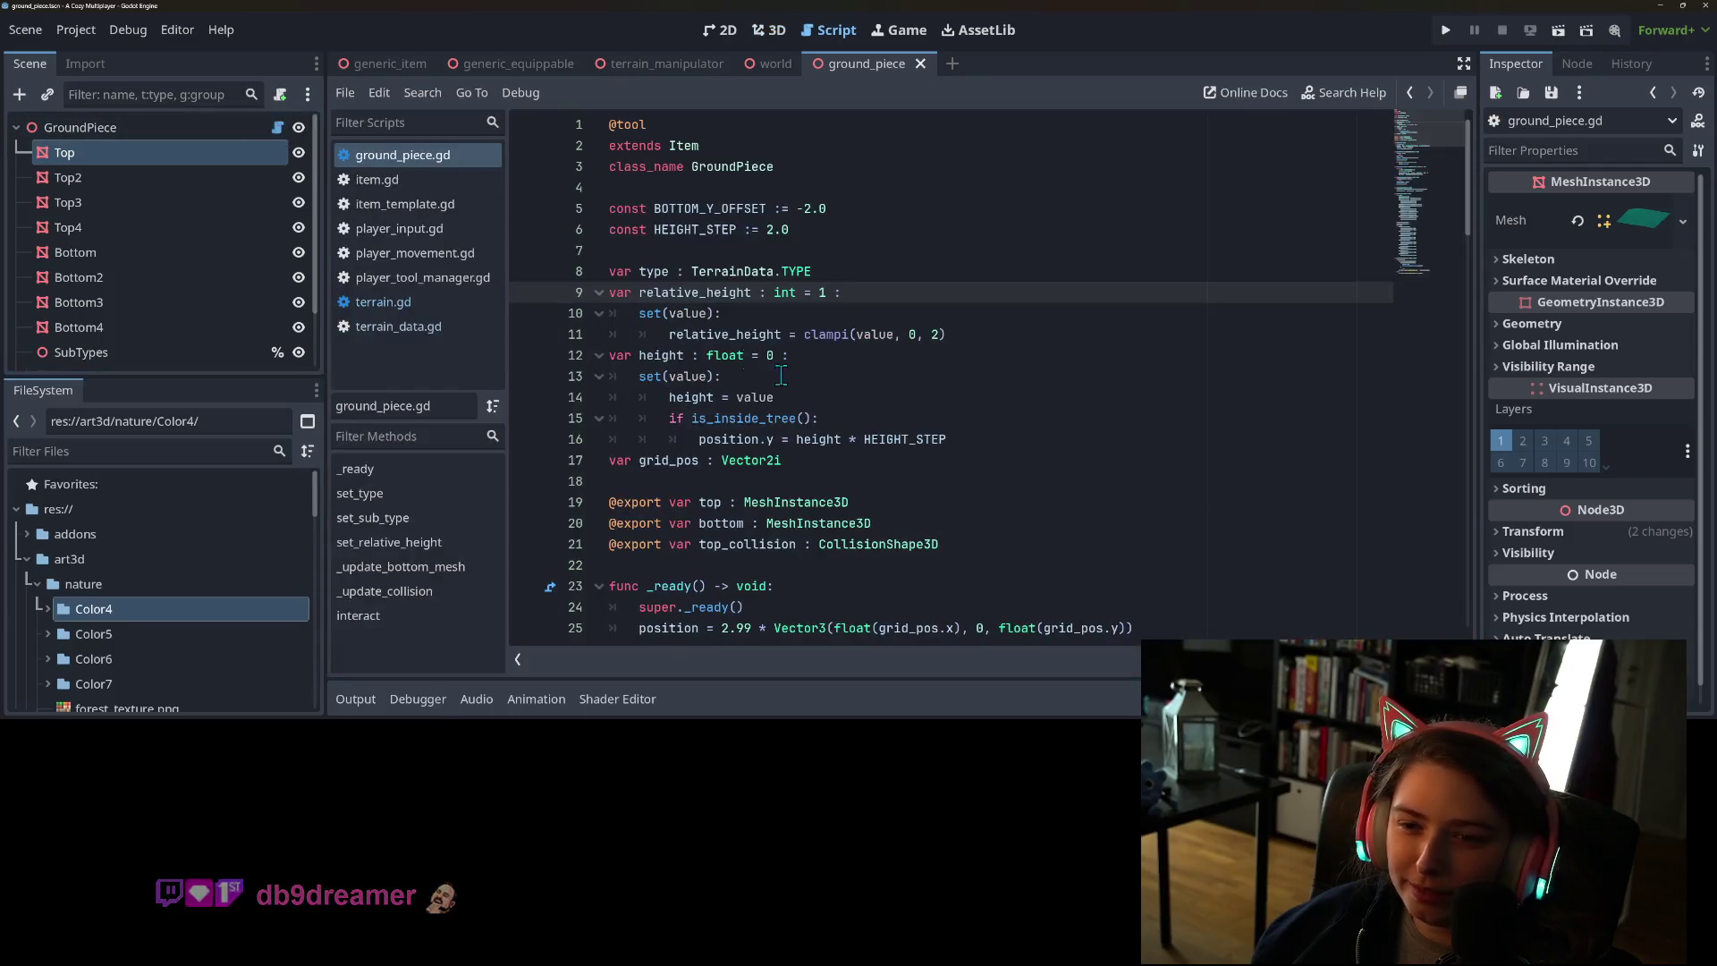
pyautogui.scroll(-5, 812, 391)
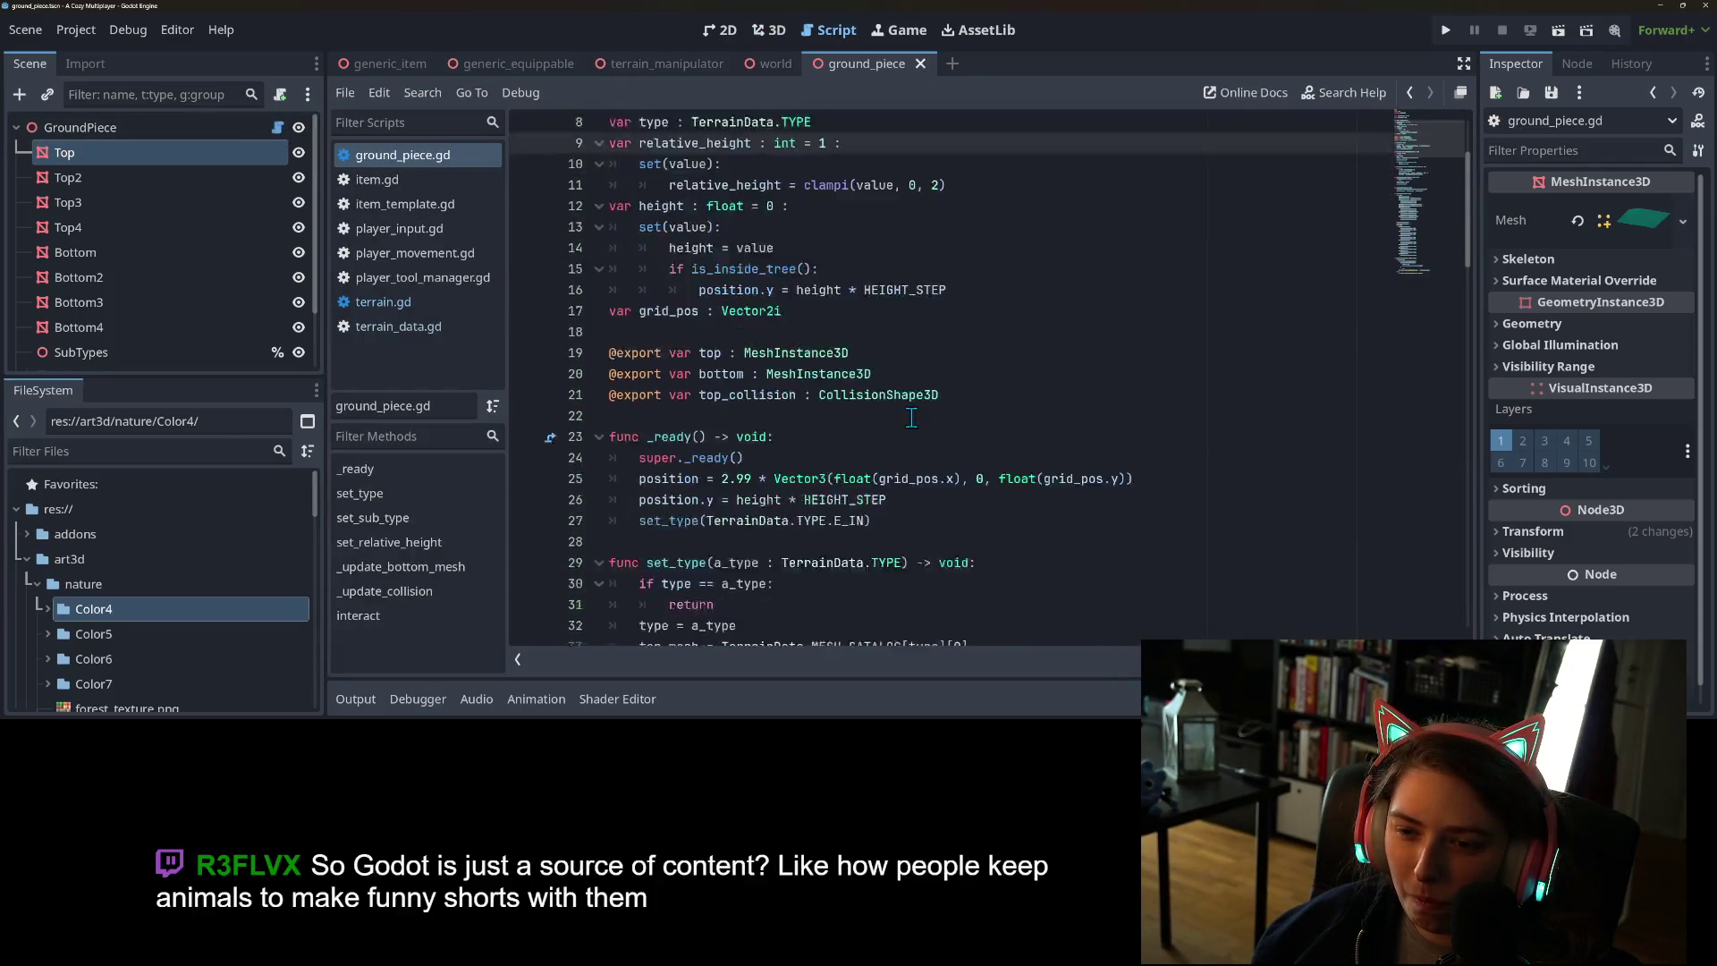
pyautogui.scroll(5, 903, 415)
pyautogui.click(707, 502)
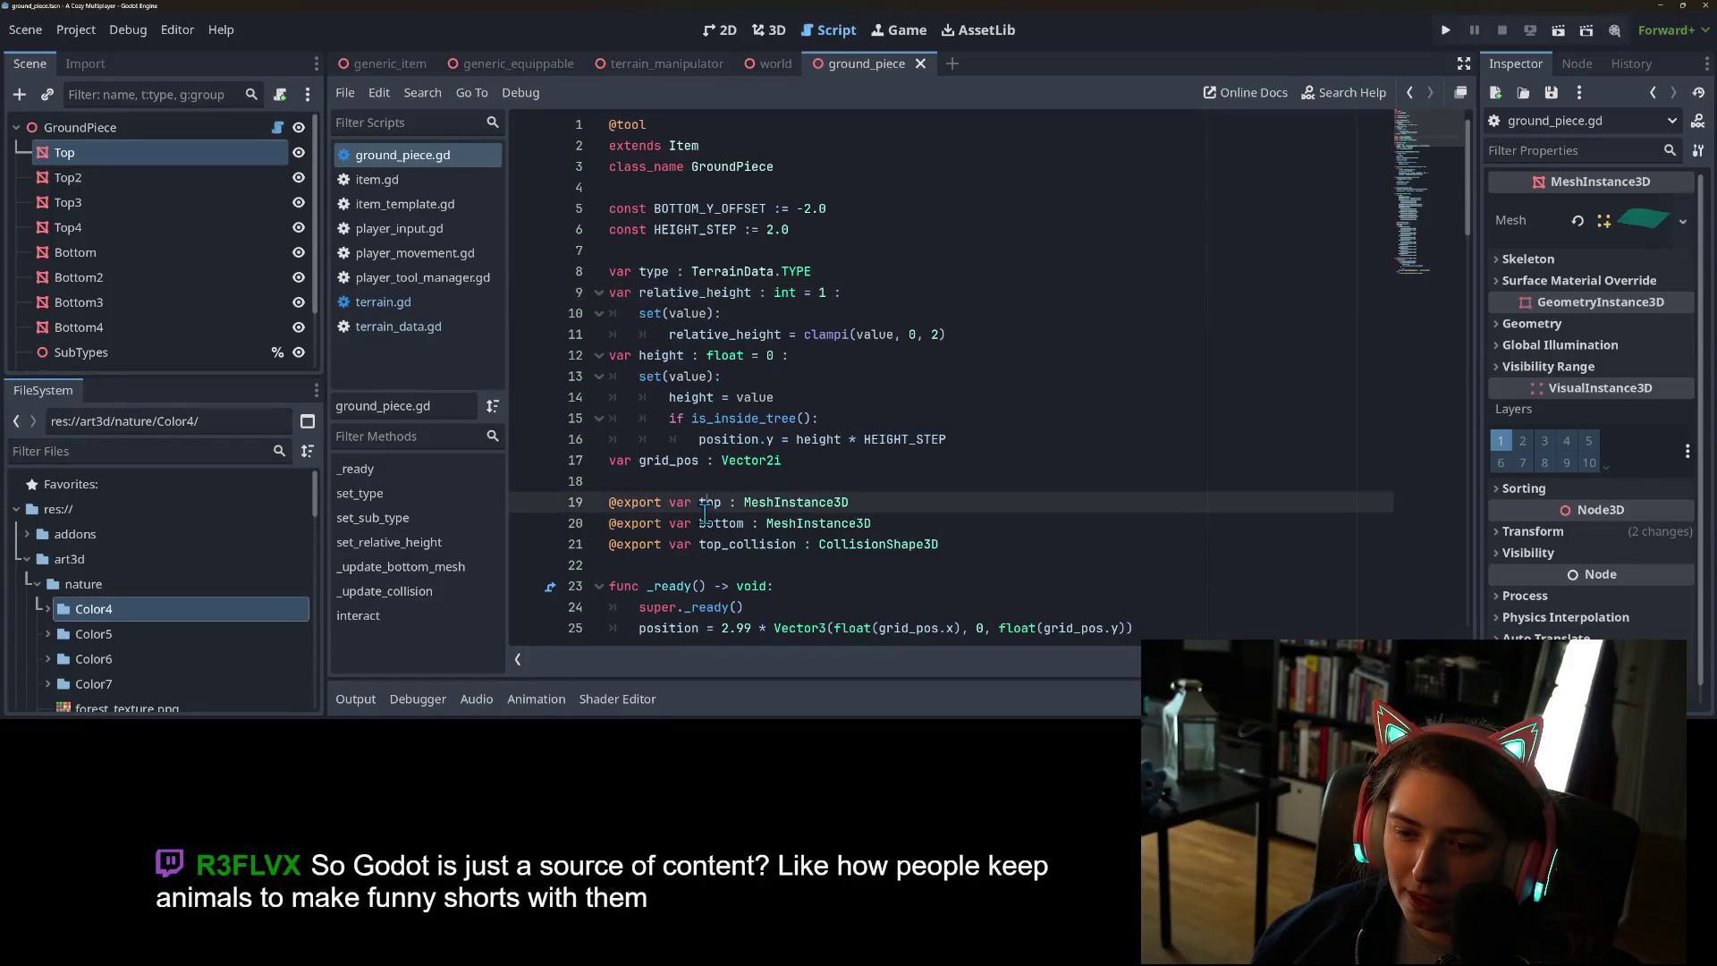
pyautogui.click(882, 506)
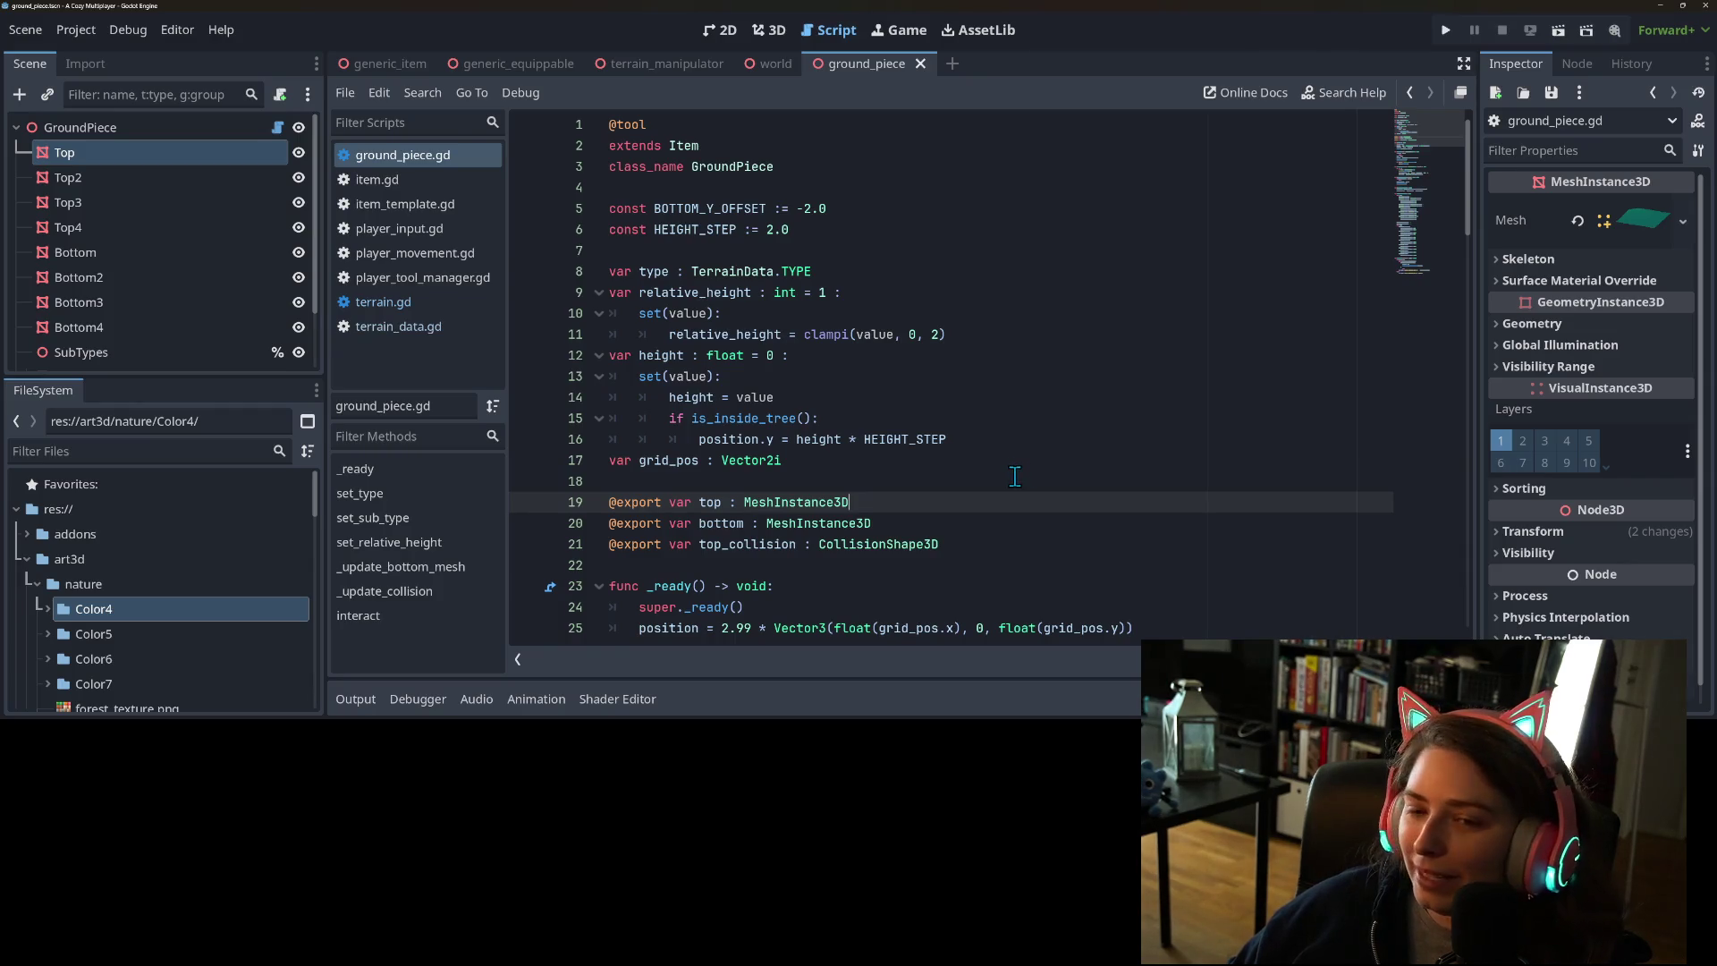
pyautogui.scroll(-1, 939, 452)
pyautogui.click(859, 421)
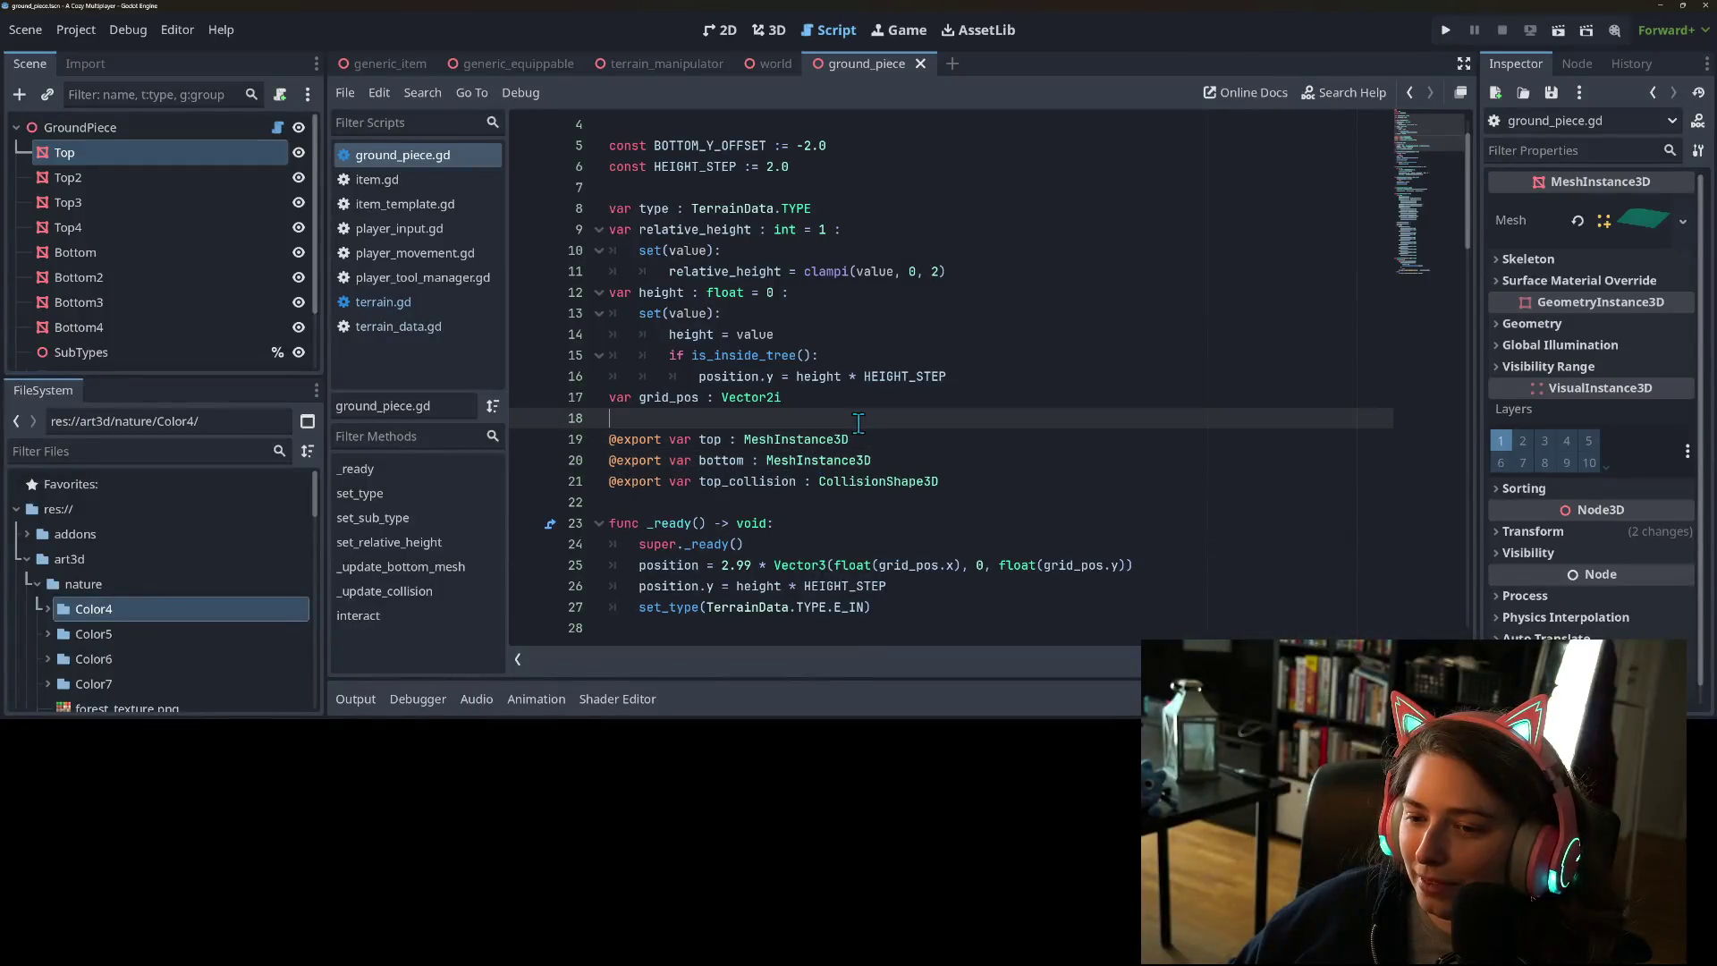
pyautogui.click(869, 440)
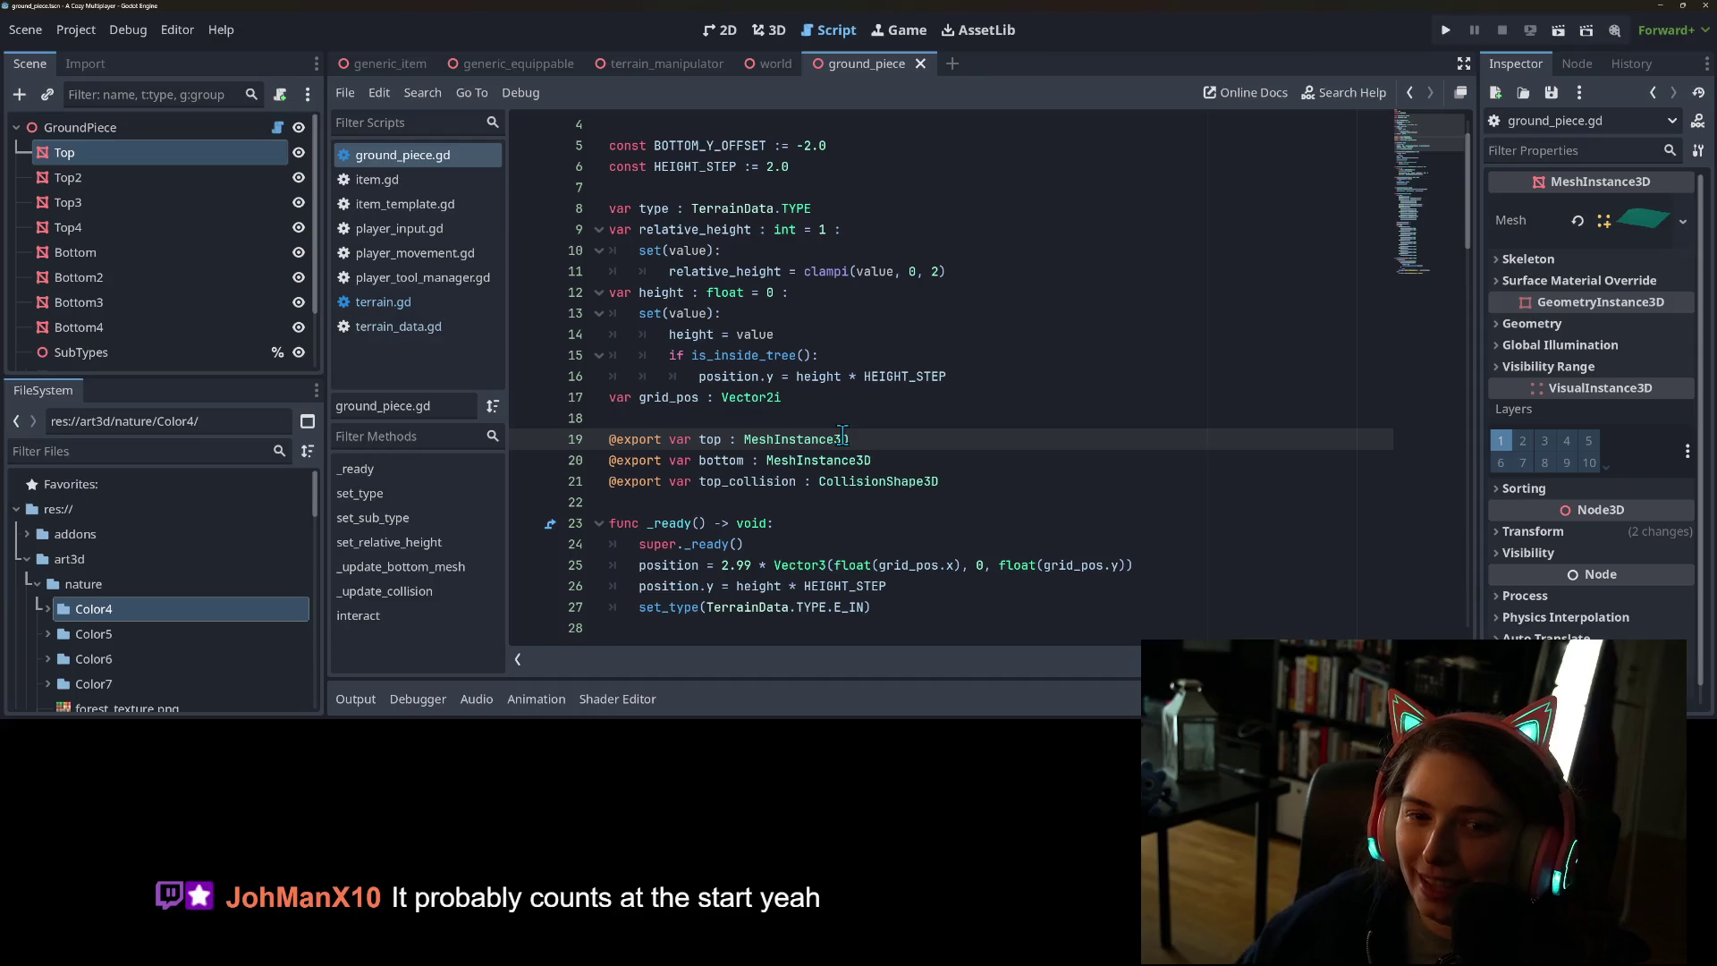
# - Review the top, bottom and top_collision exports, then begin wrapping top's type in Array[
pyautogui.scroll(-2, 823, 398)
pyautogui.scroll(3, 823, 396)
pyautogui.scroll(-2, 909, 399)
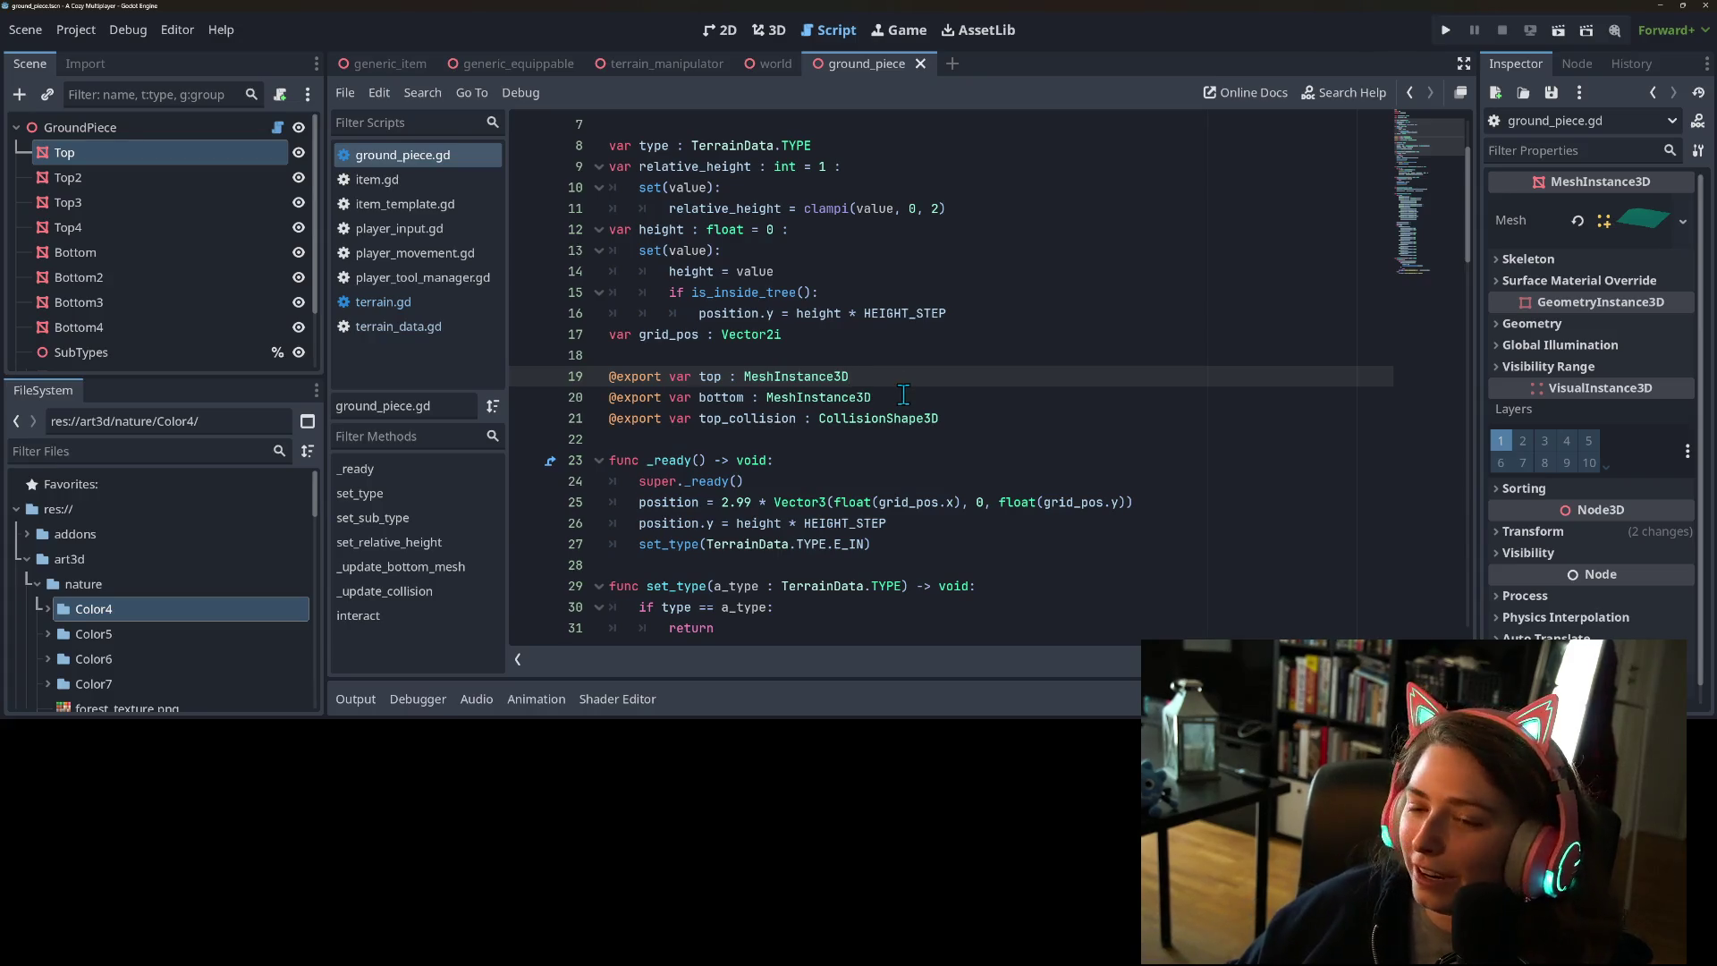
pyautogui.click(905, 425)
pyautogui.click(950, 403)
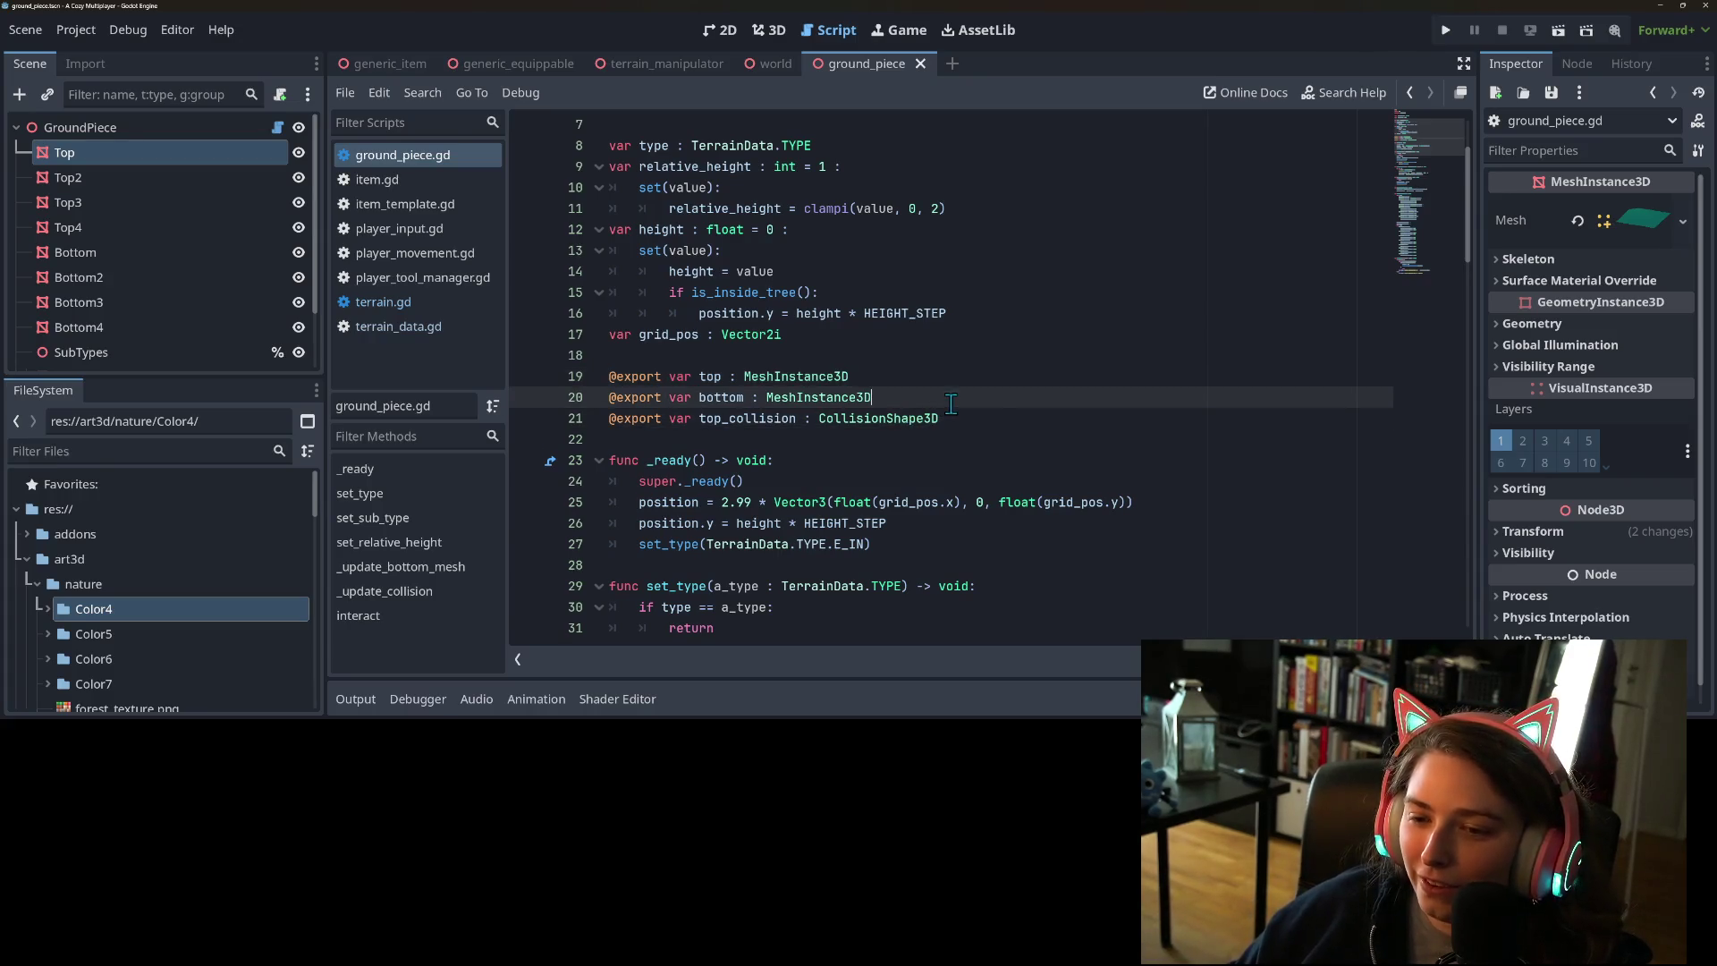
pyautogui.click(1006, 417)
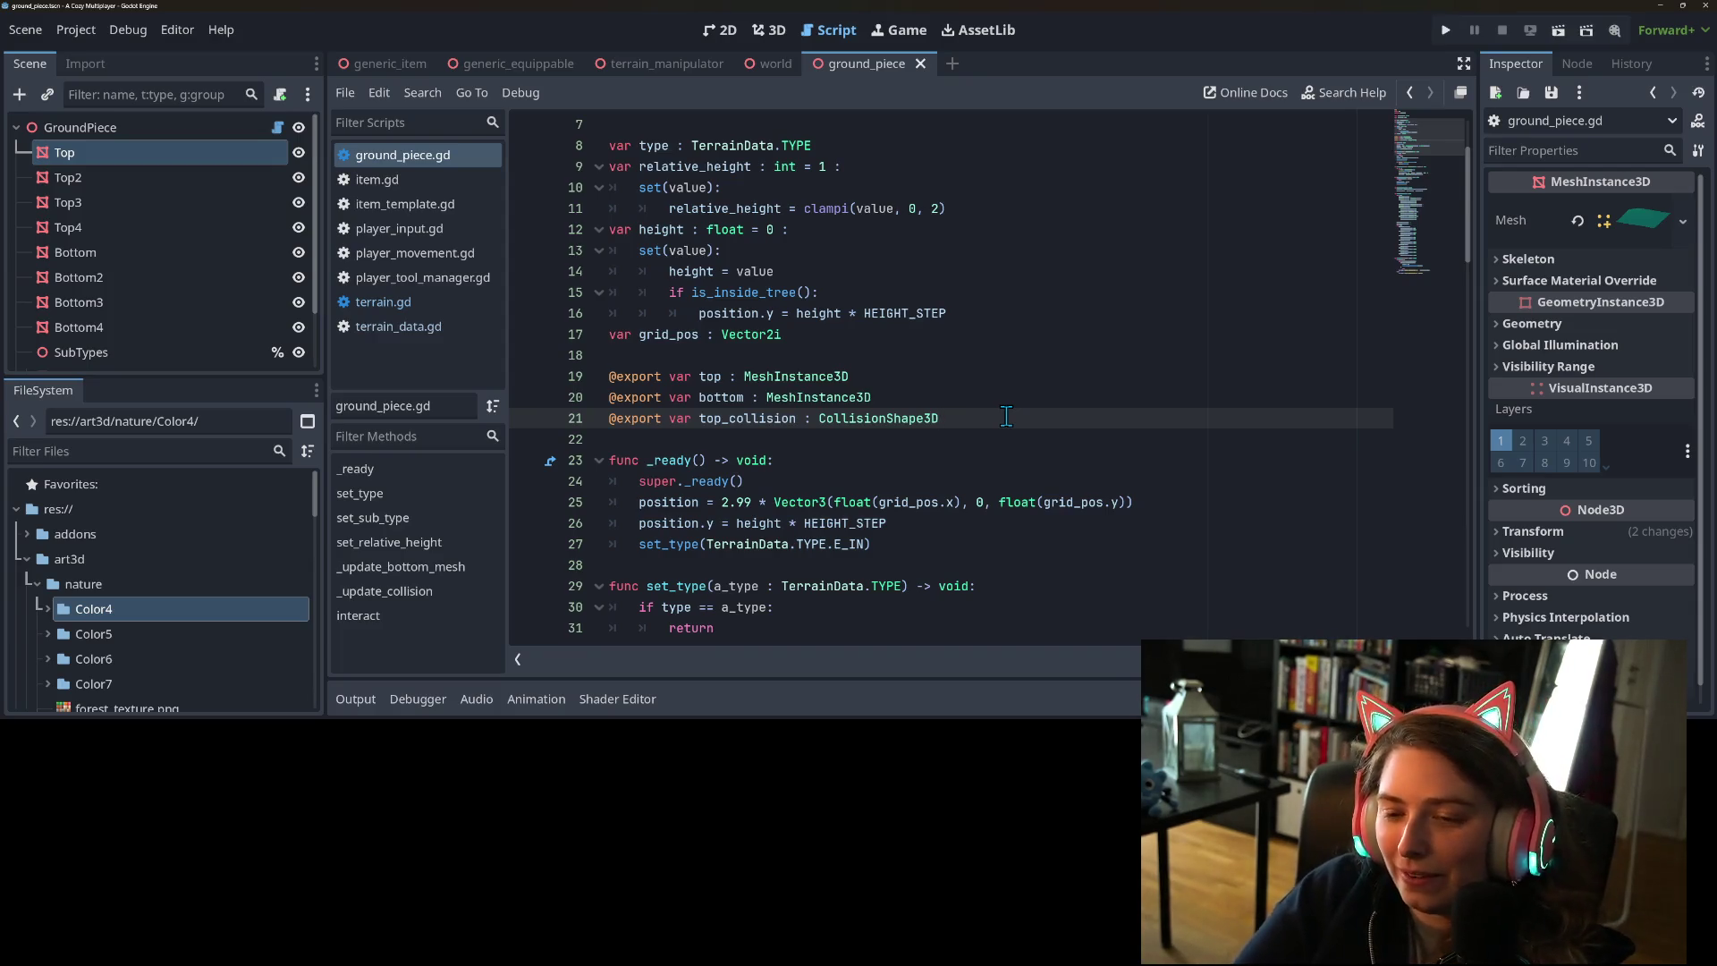
pyautogui.click(953, 375)
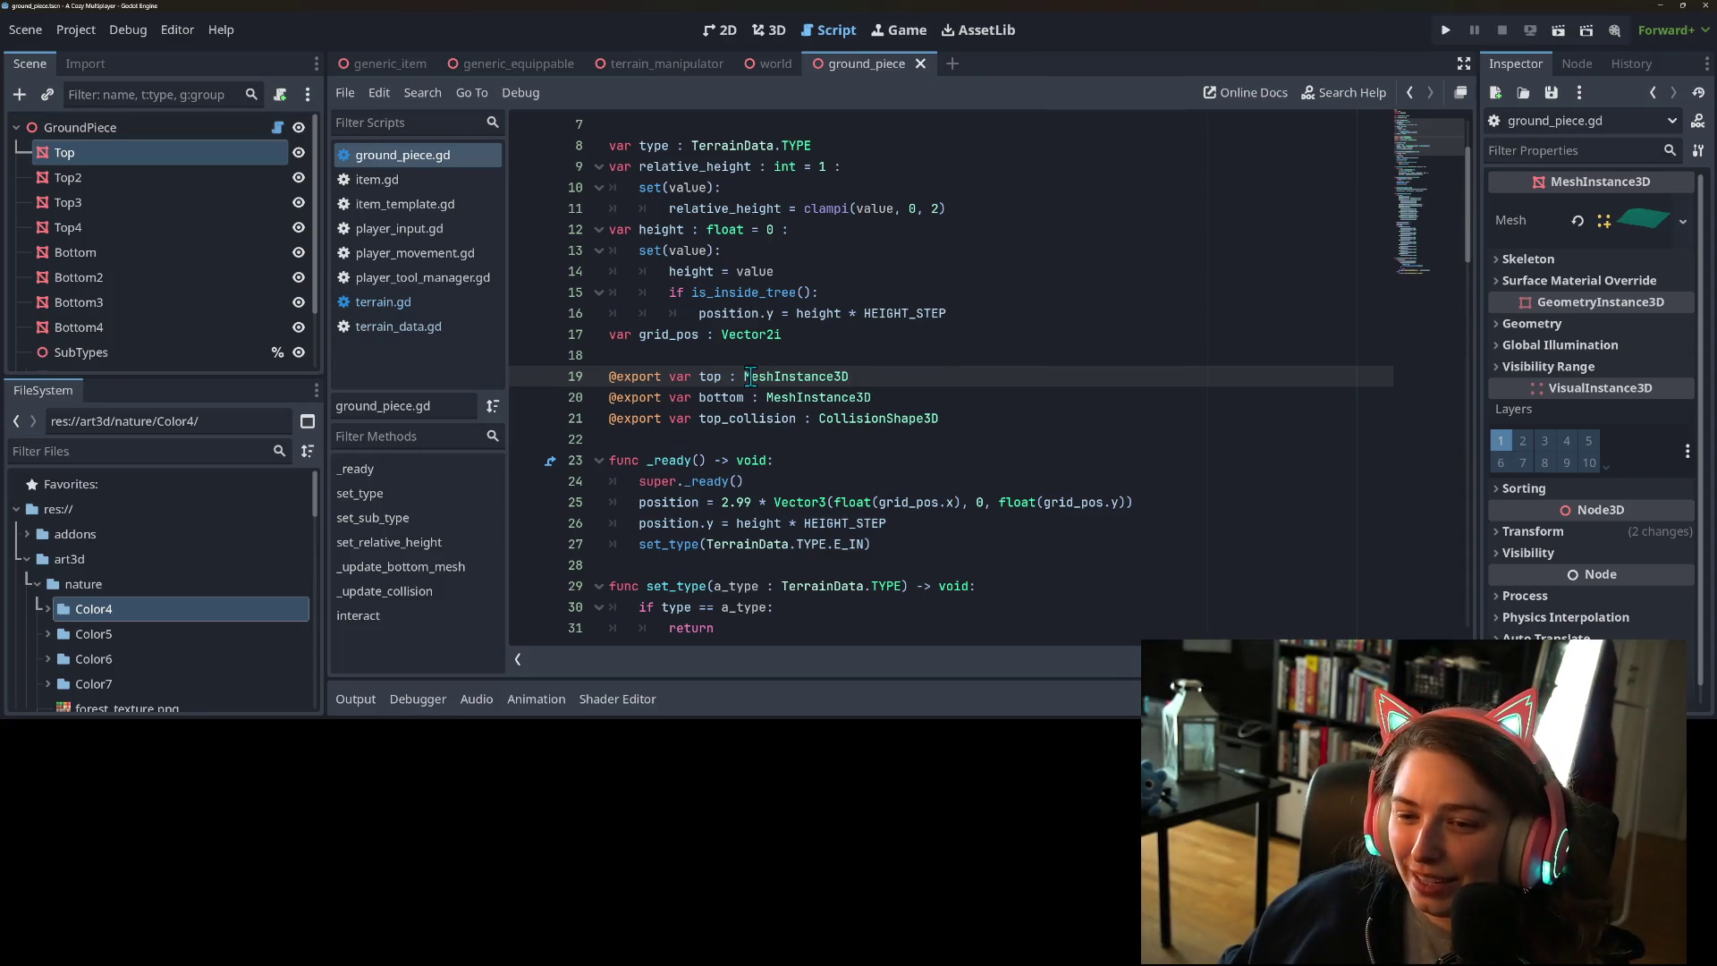
pyautogui.hotkey('ctrl', 'Left')
pyautogui.write('Array[')
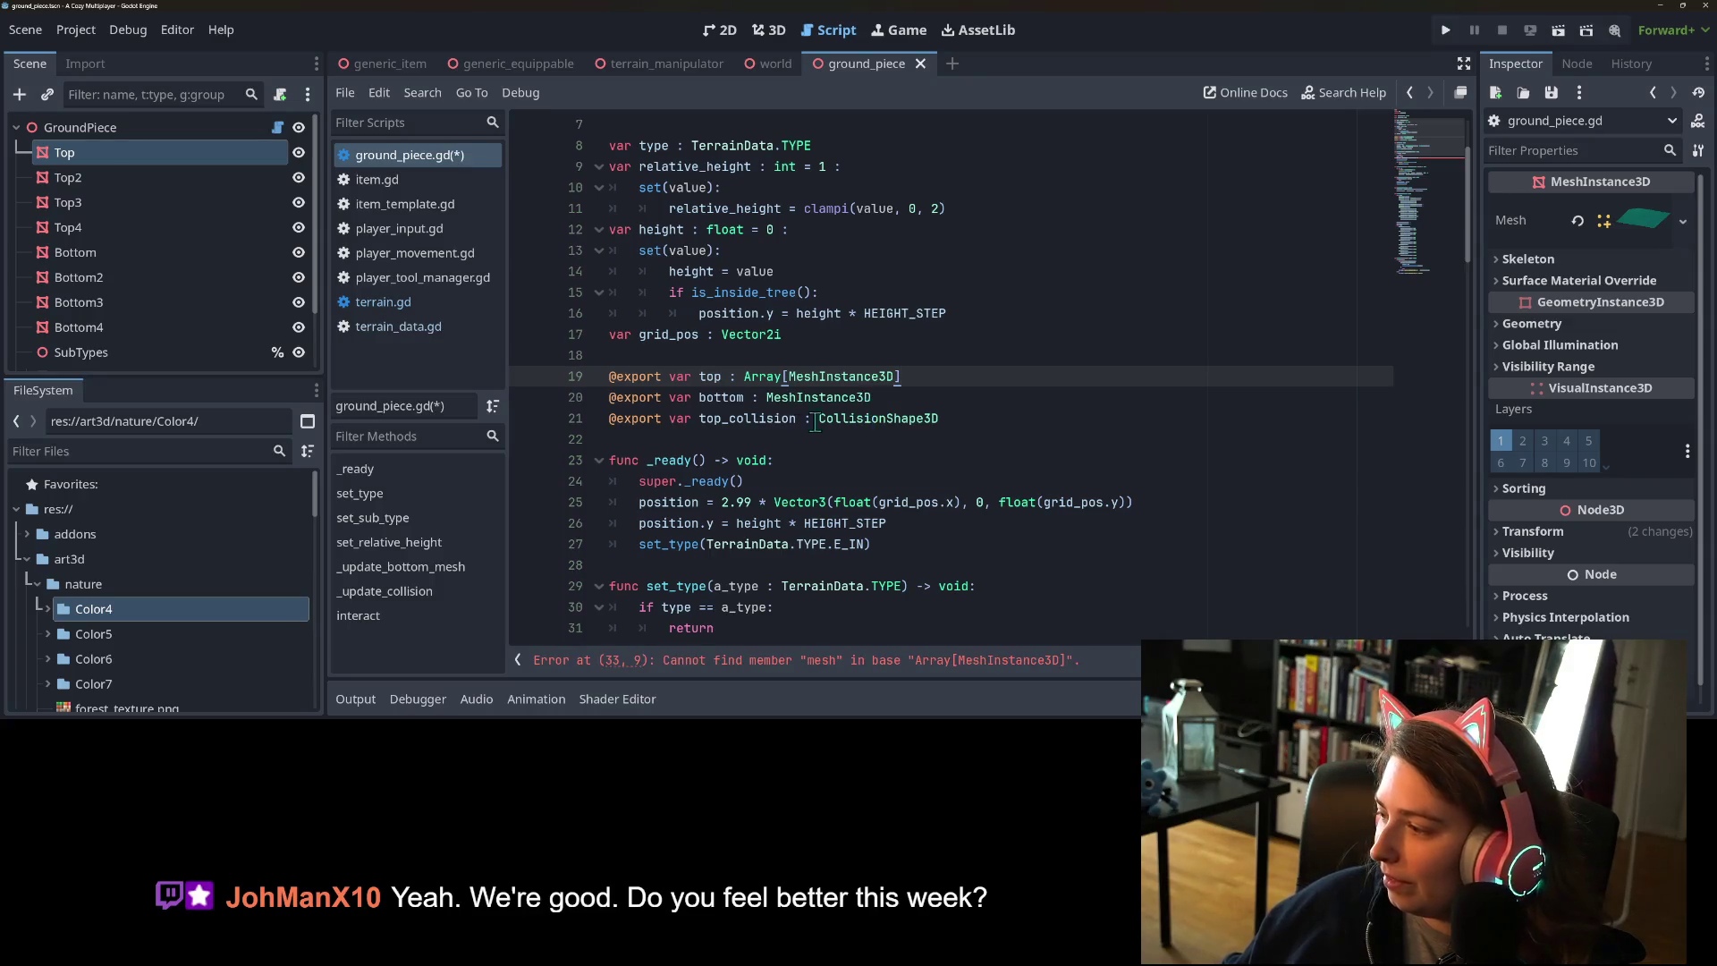
# - Make bottom an Array[MeshInstance3D] as well and save ground_piece.gd
pyautogui.click(766, 397)
pyautogui.write('Array[')
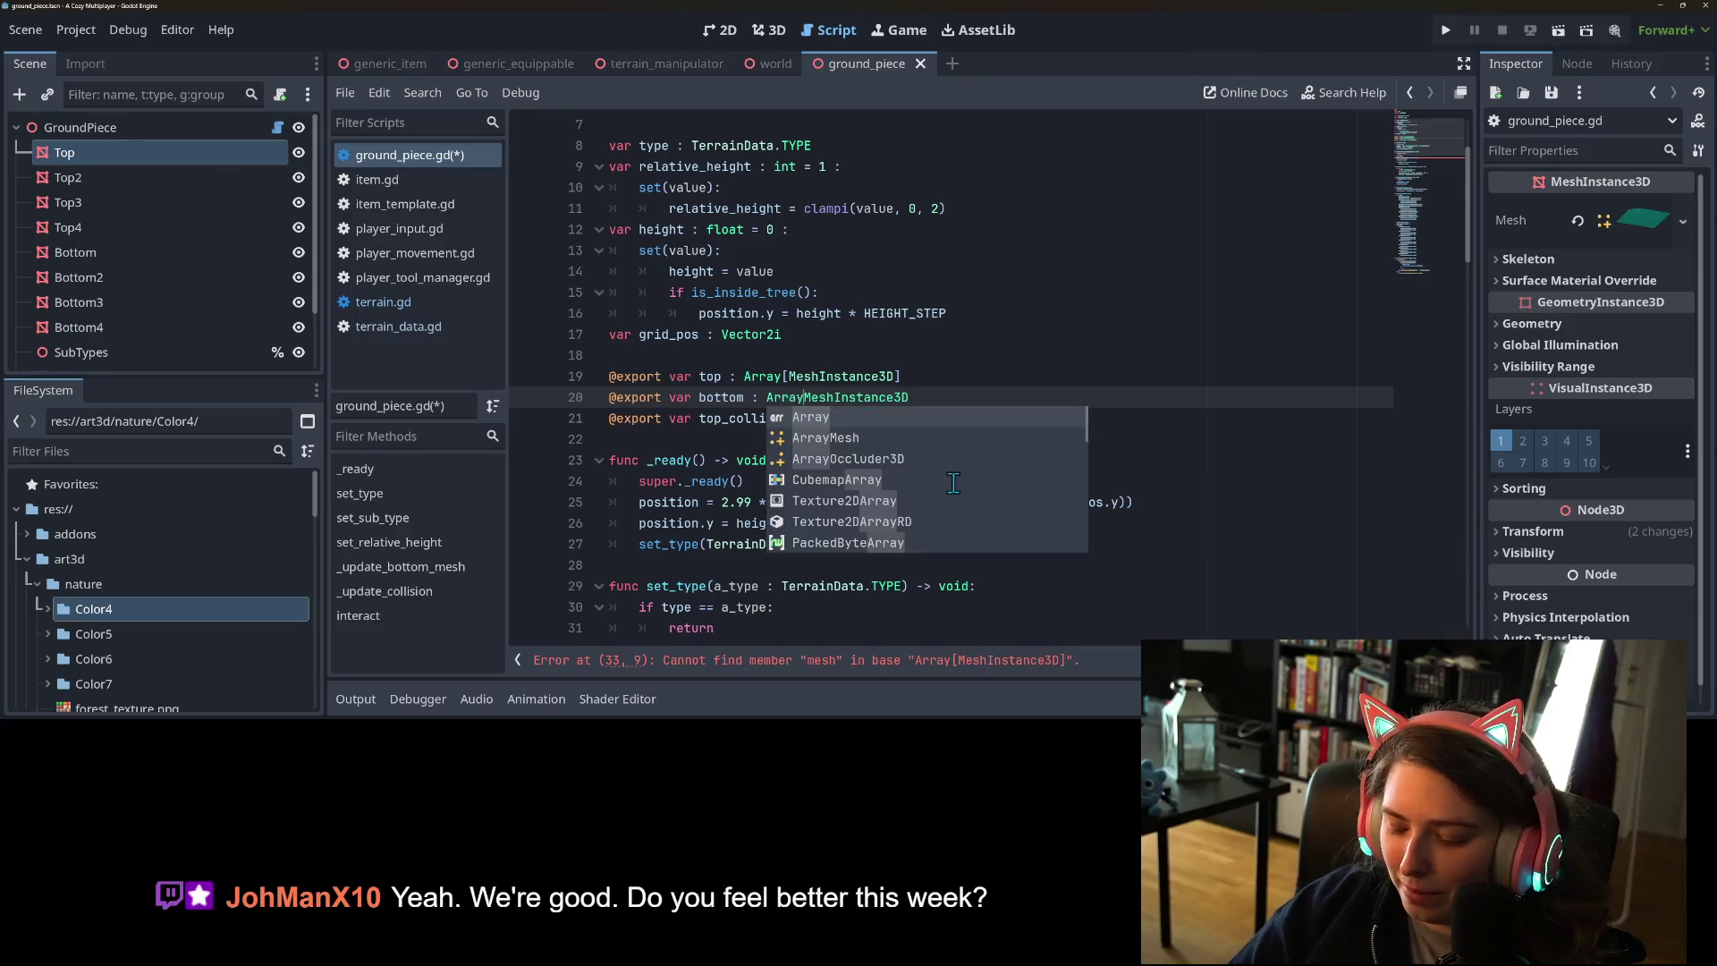
pyautogui.write(']')
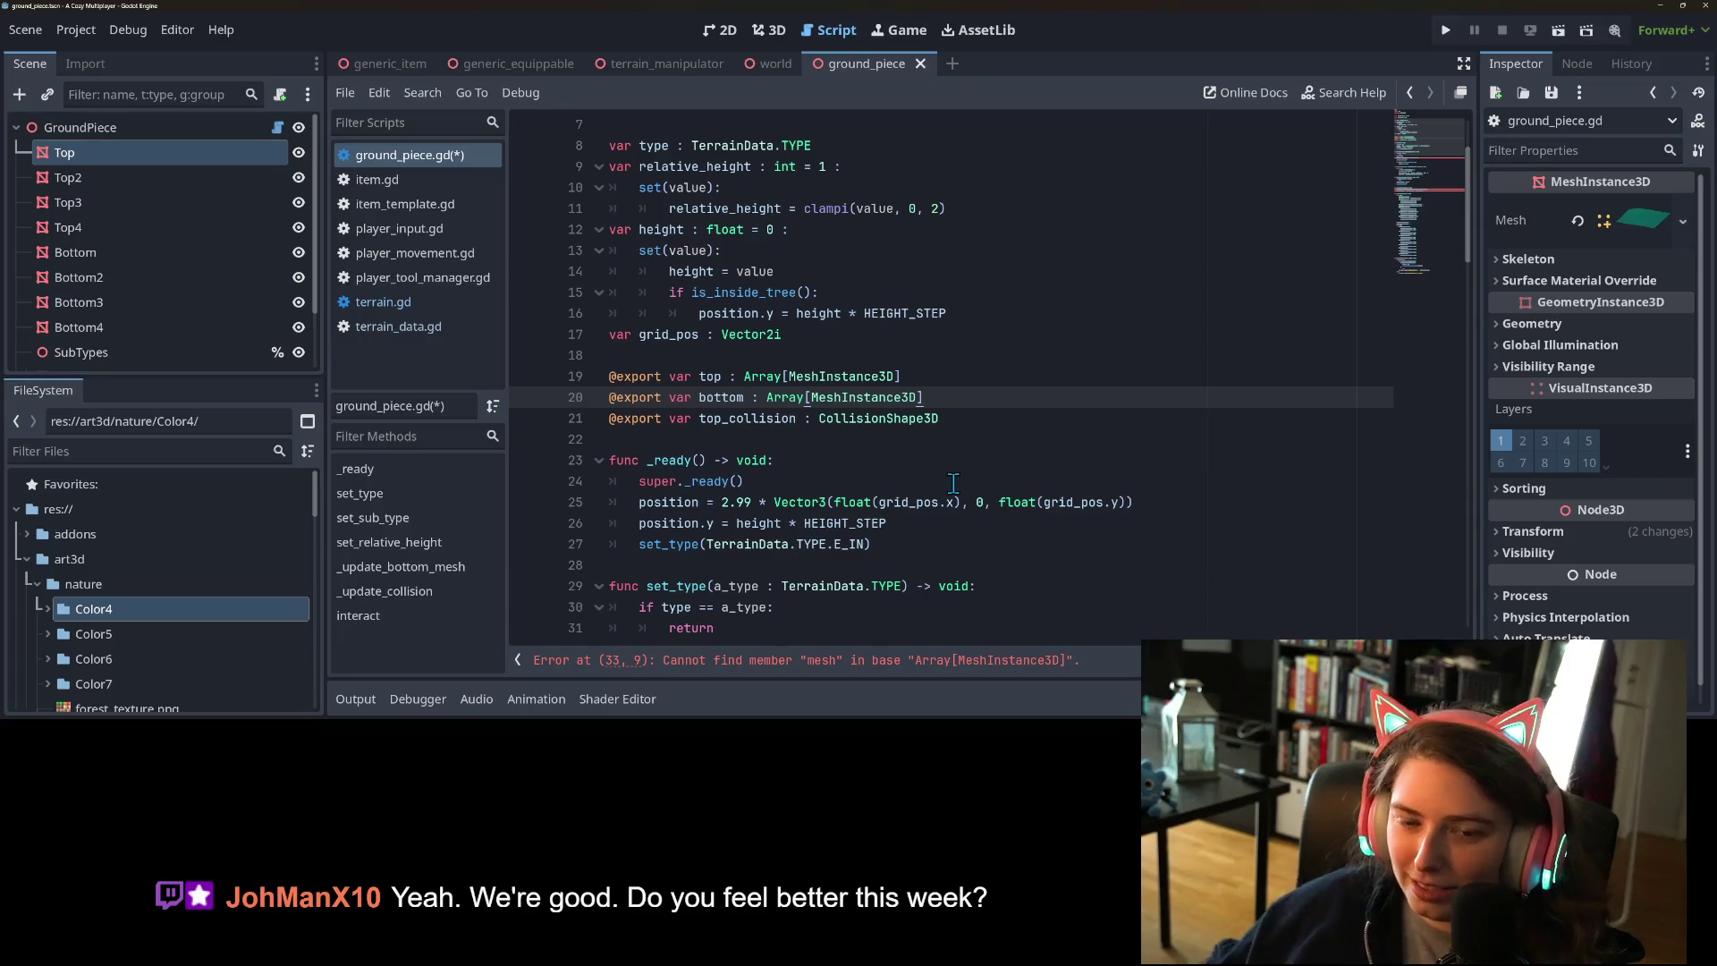
pyautogui.hotkey('ctrl', 's')
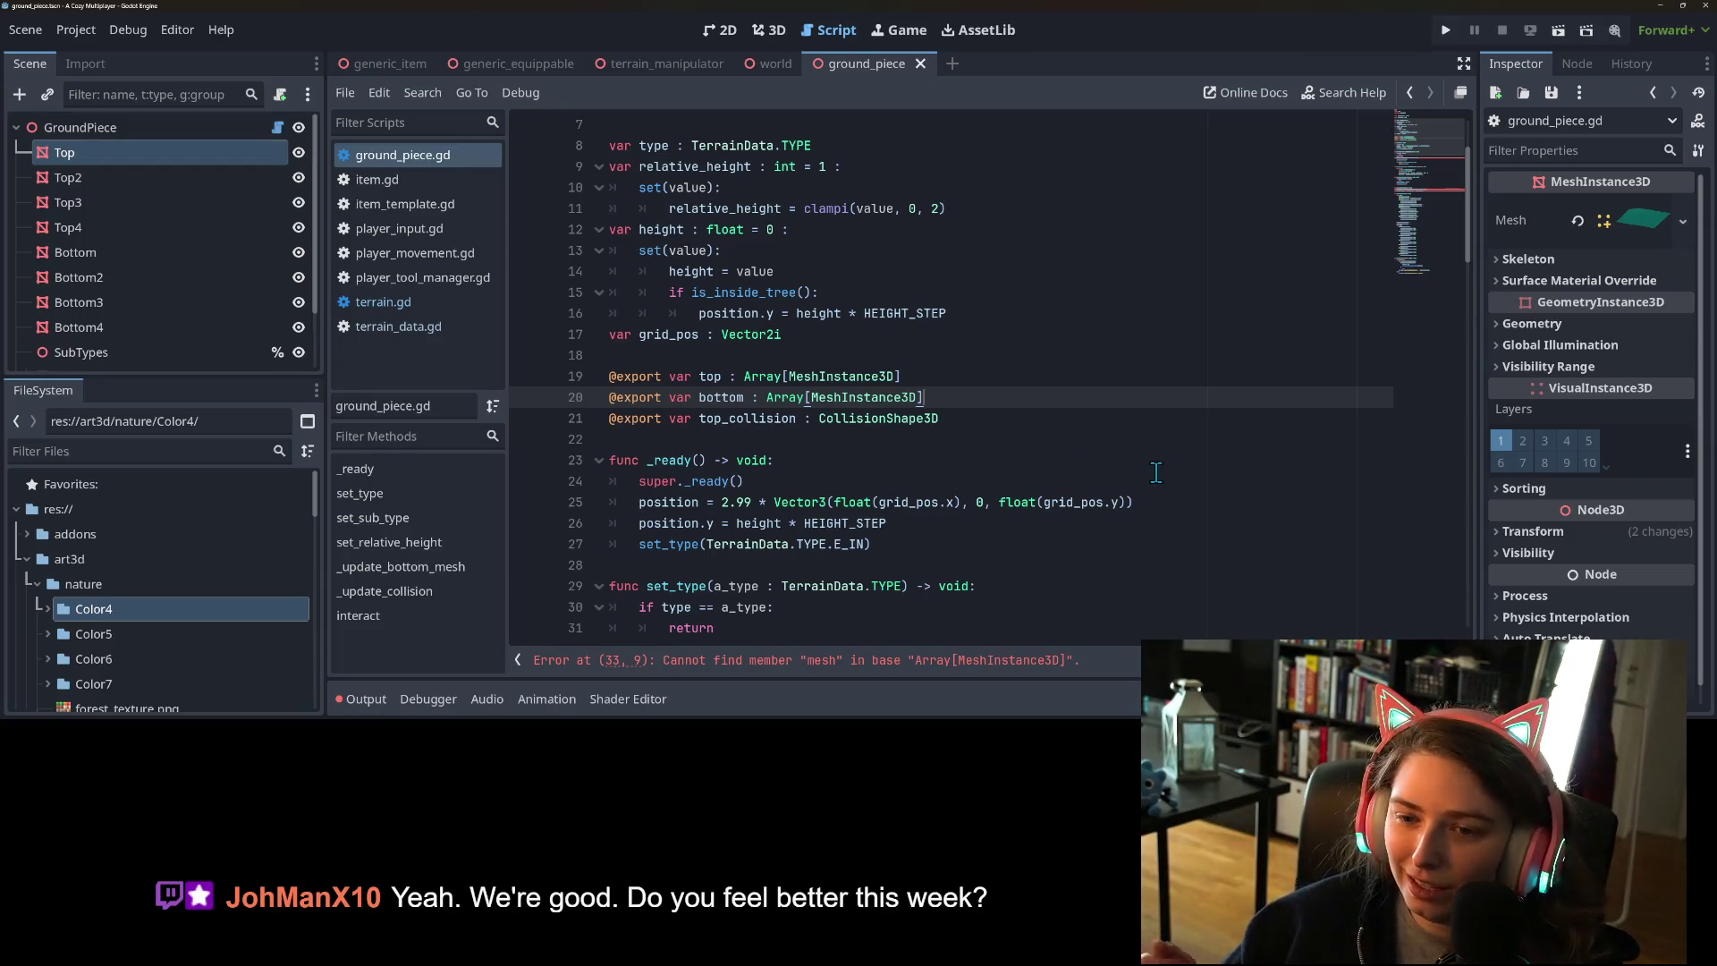
# - Select the top variable name and scroll the script to find where it is used
pyautogui.doubleClick(709, 376)
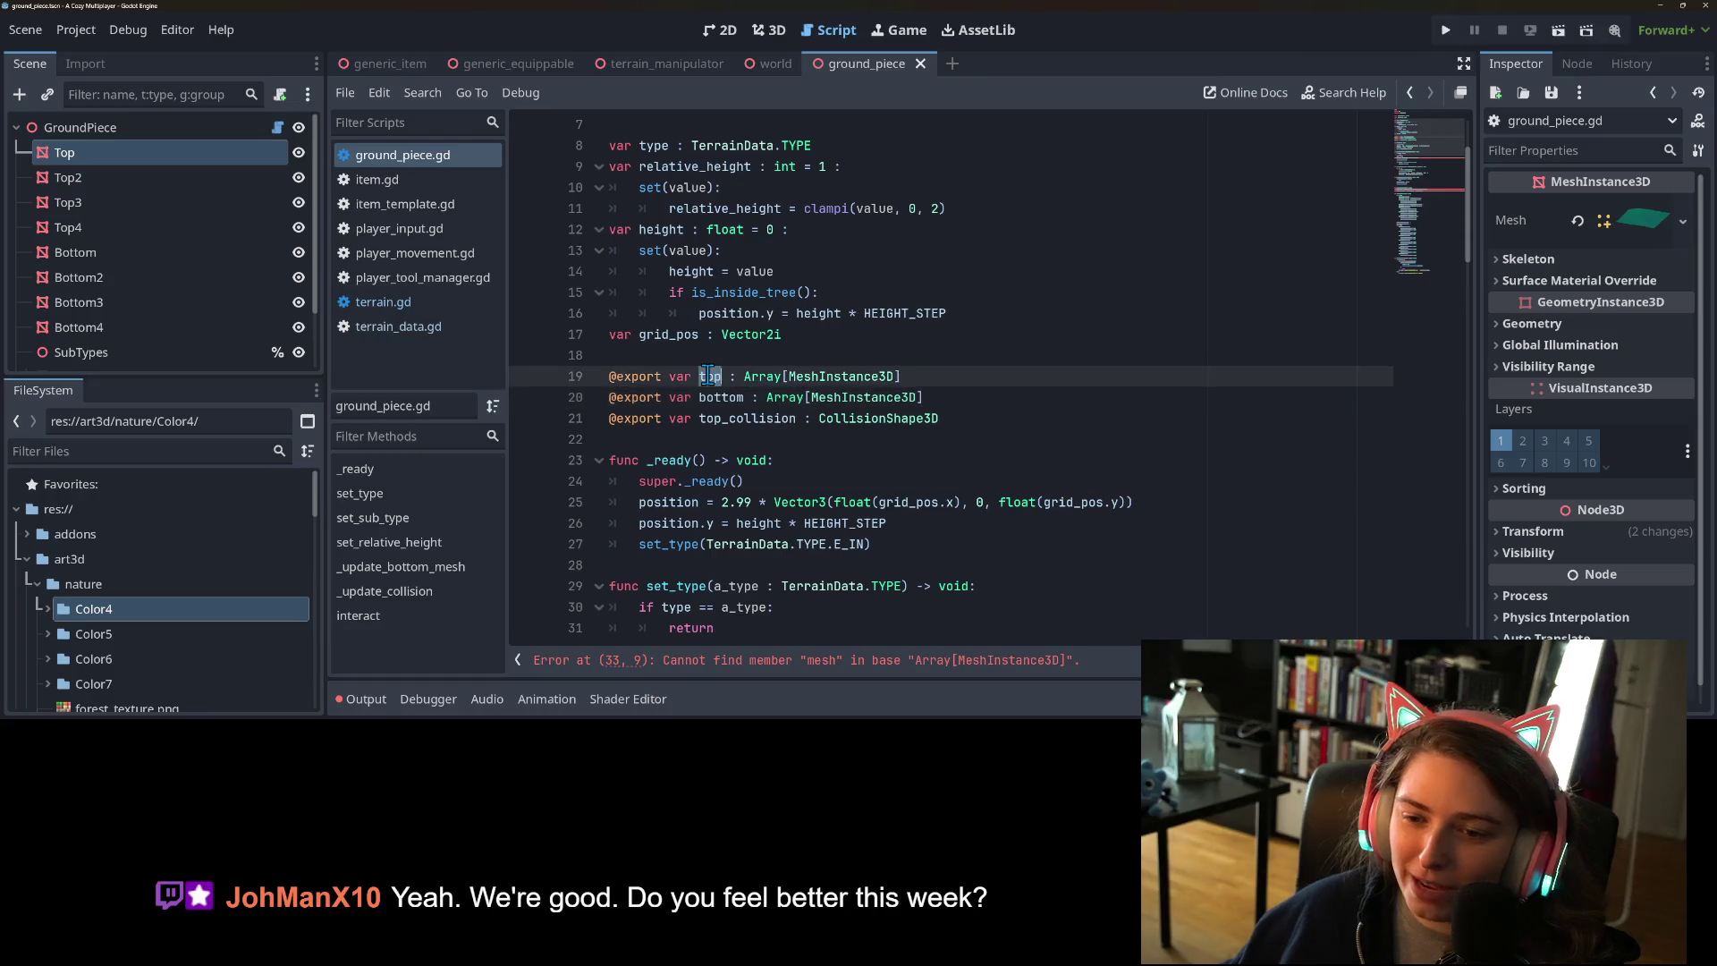
pyautogui.scroll(-2, 979, 444)
pyautogui.scroll(-4, 980, 443)
pyautogui.scroll(1, 983, 429)
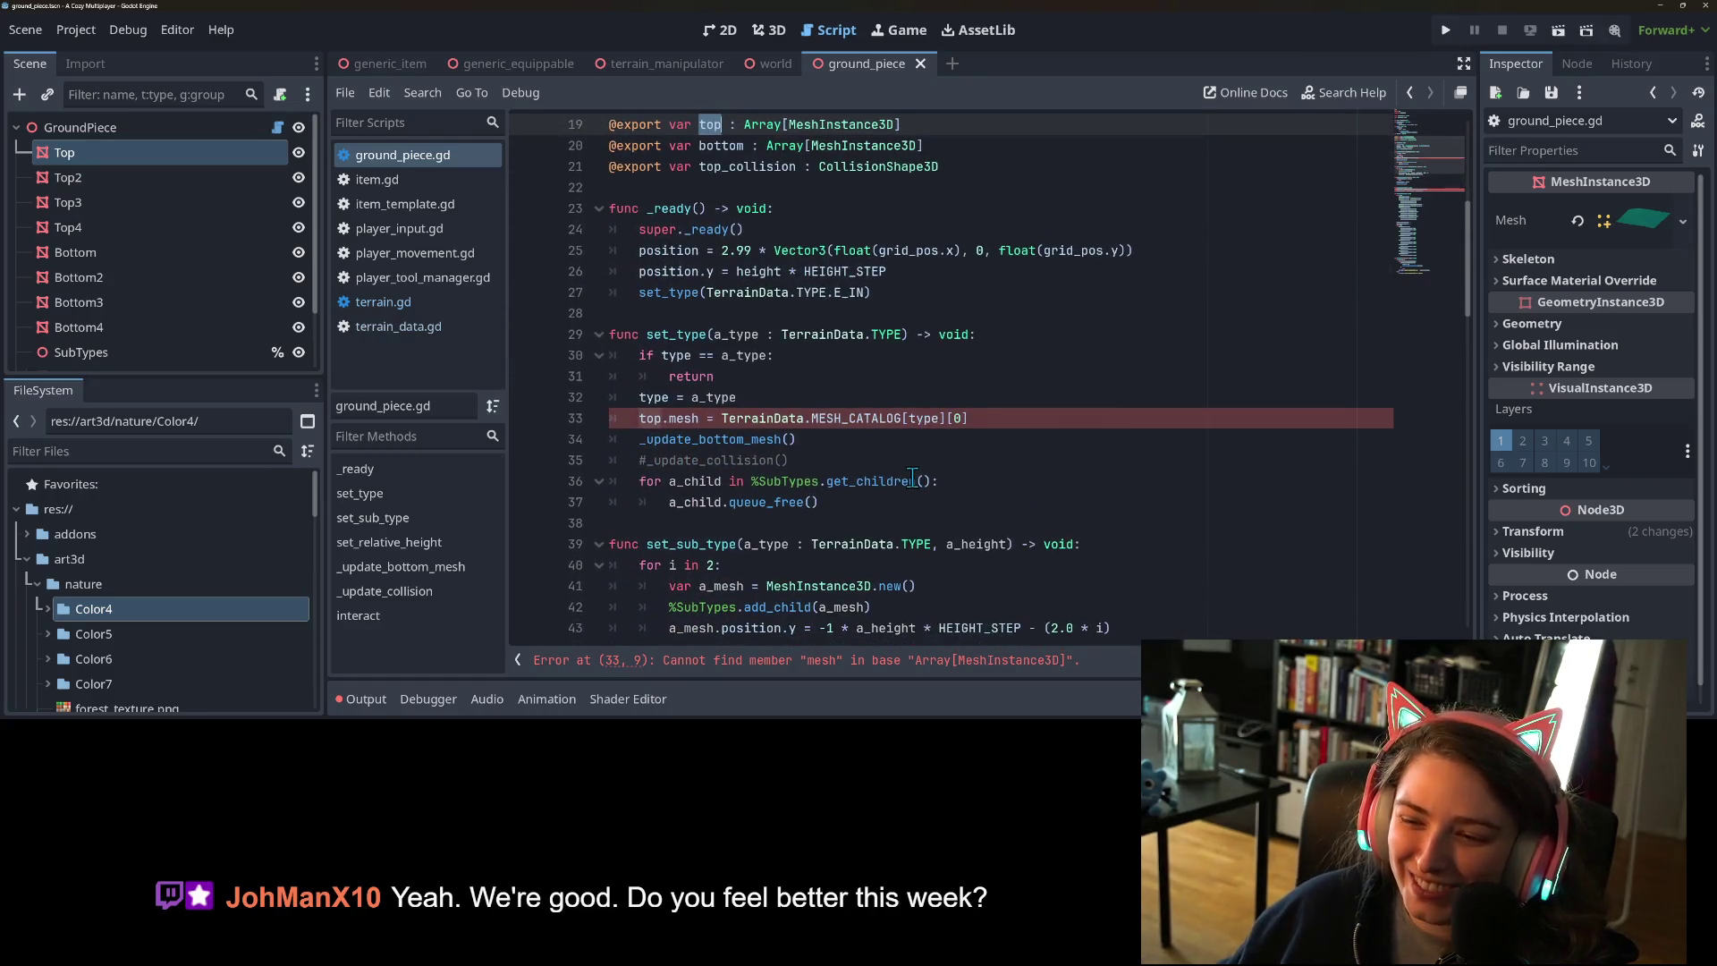
# - Inspect the failing top.mesh assignment on line 33 and the _update_bottom_mesh call below it
pyautogui.click(986, 423)
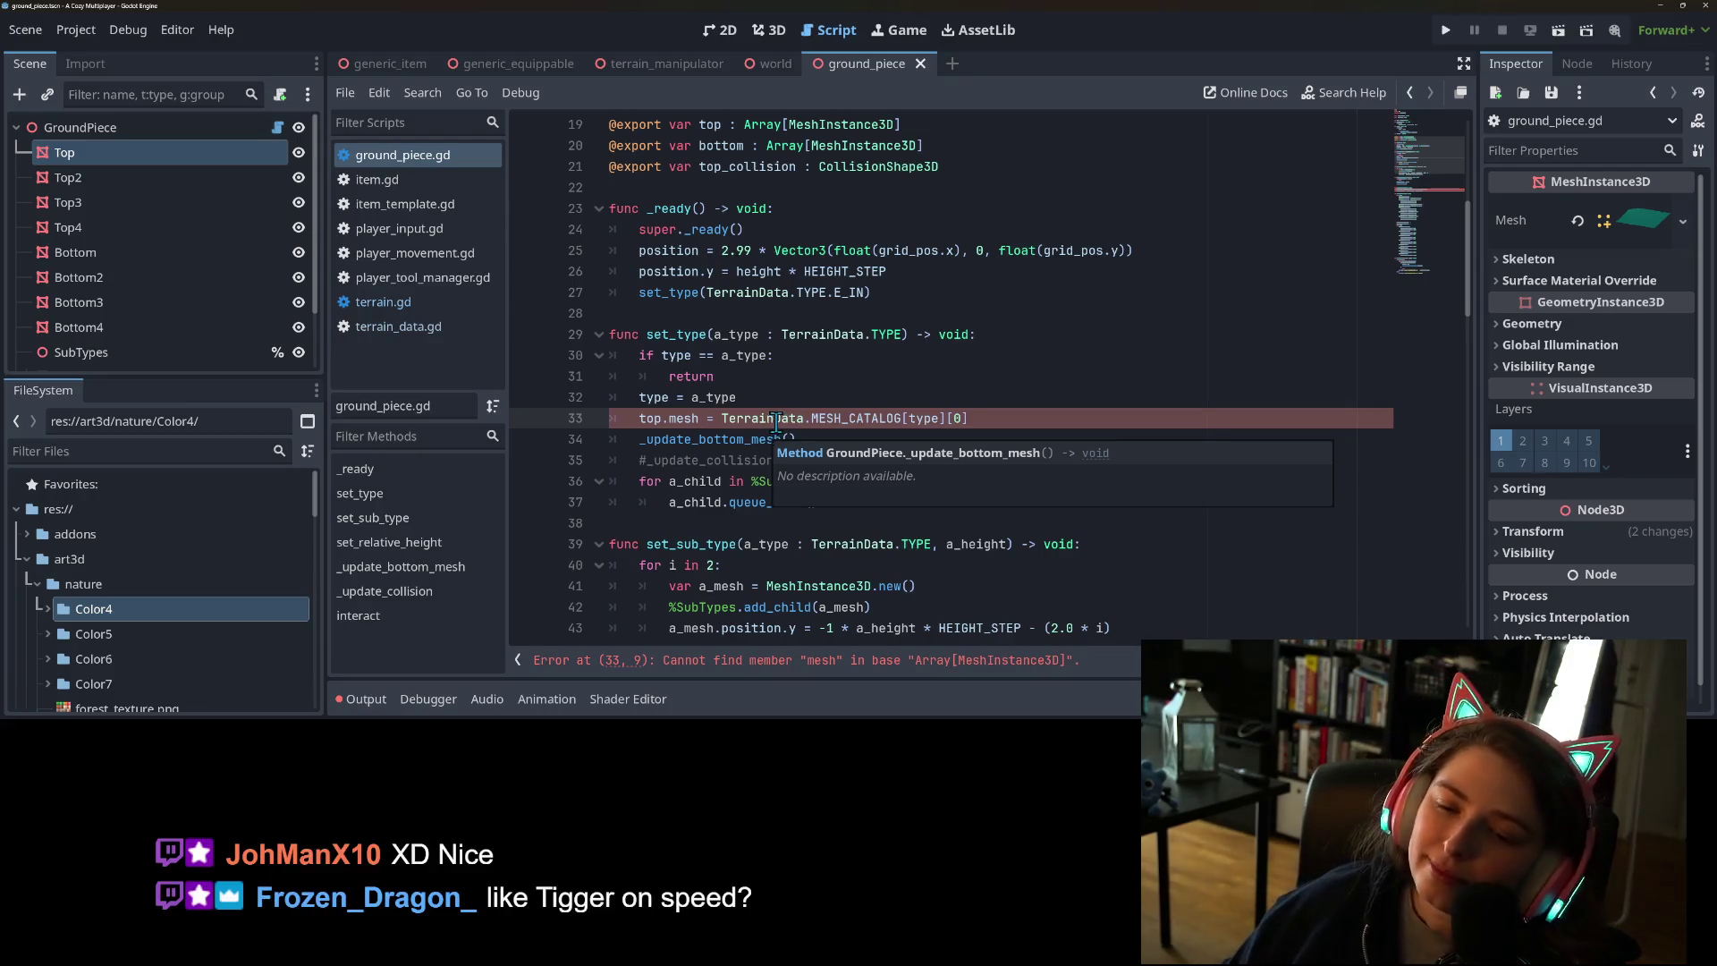
pyautogui.click(973, 447)
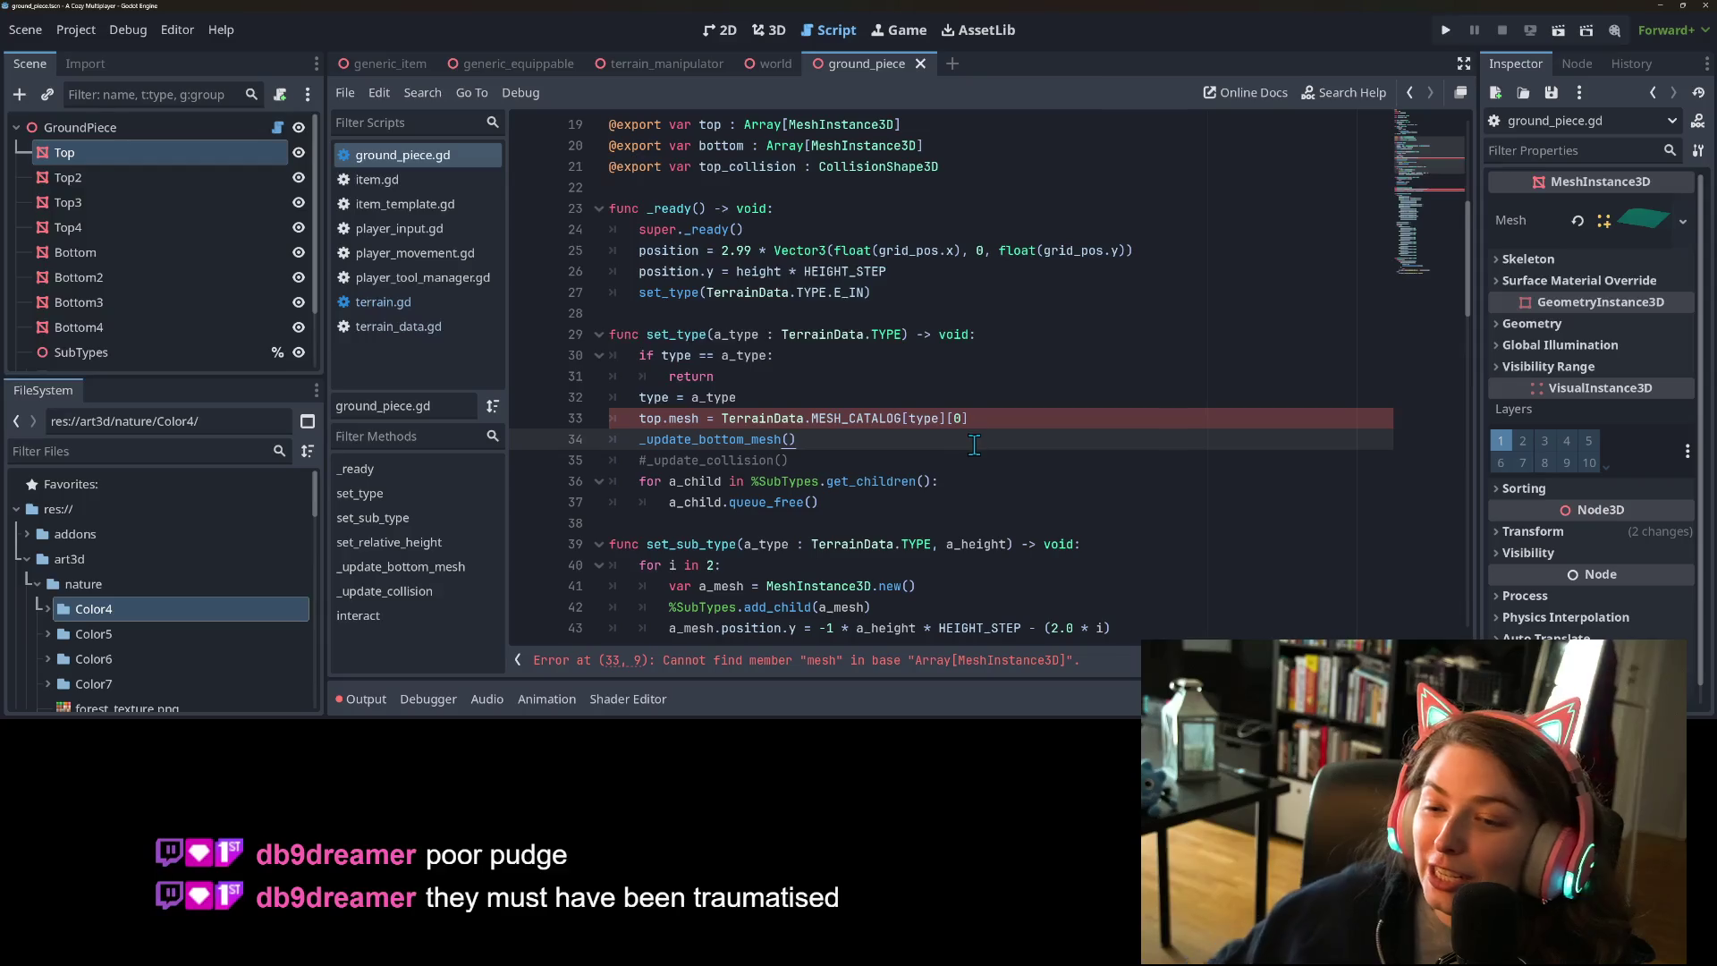
pyautogui.click(702, 418)
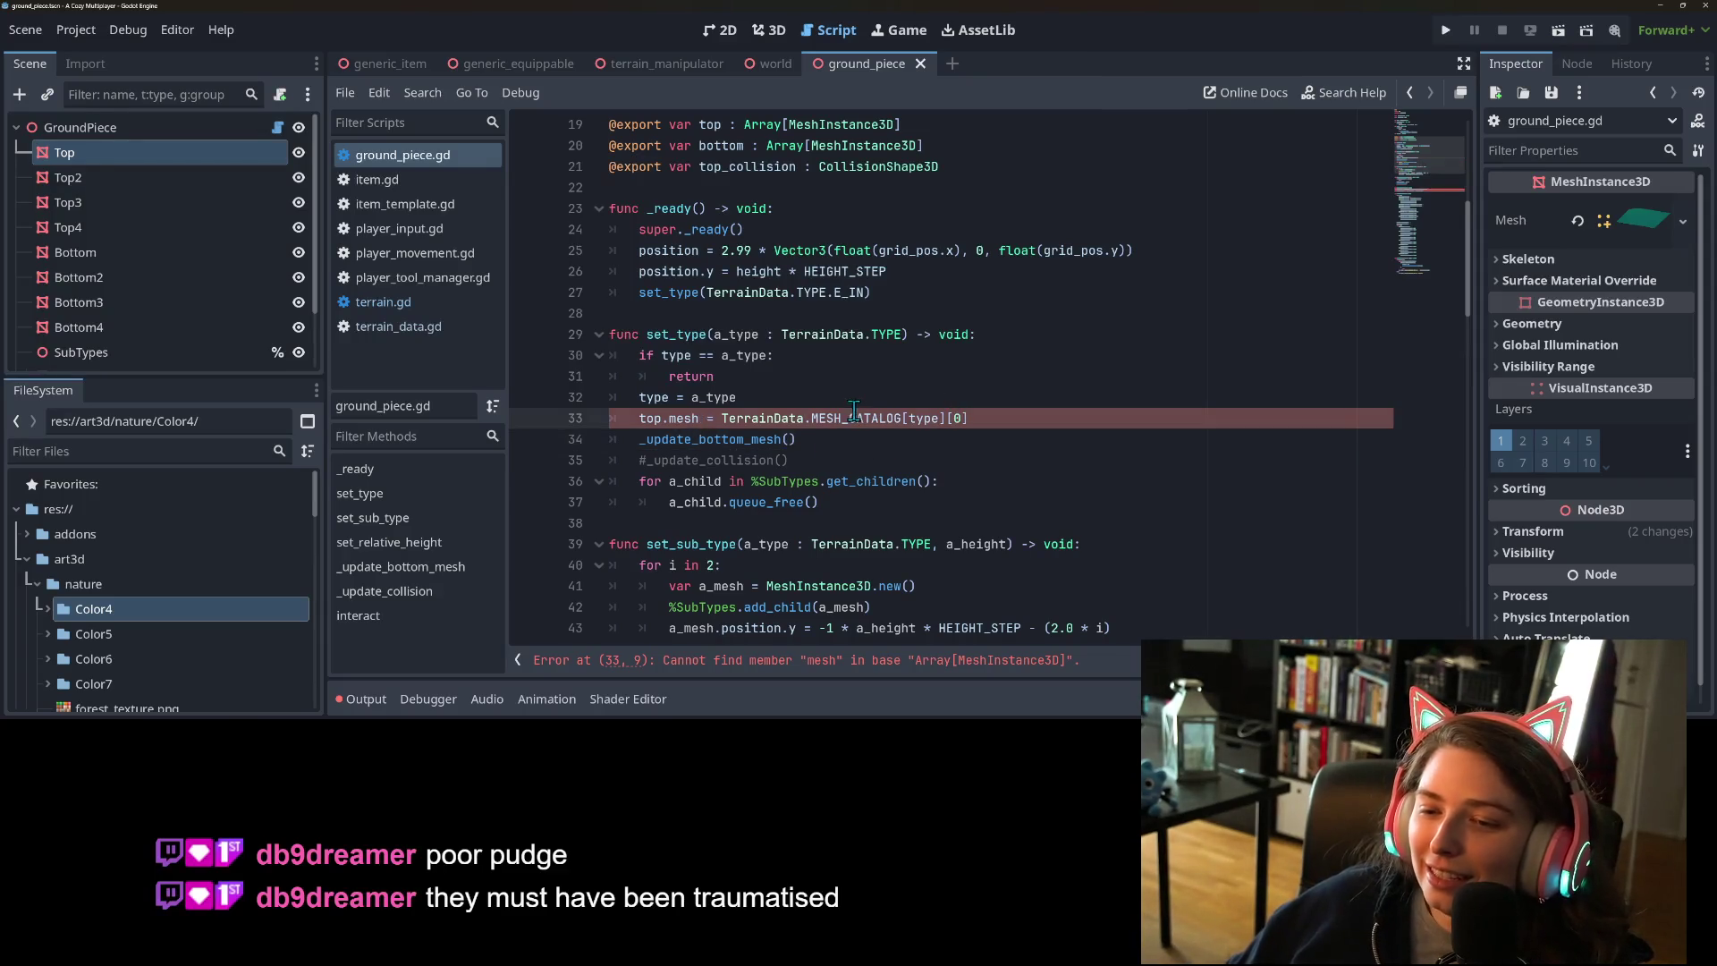
pyautogui.click(1160, 422)
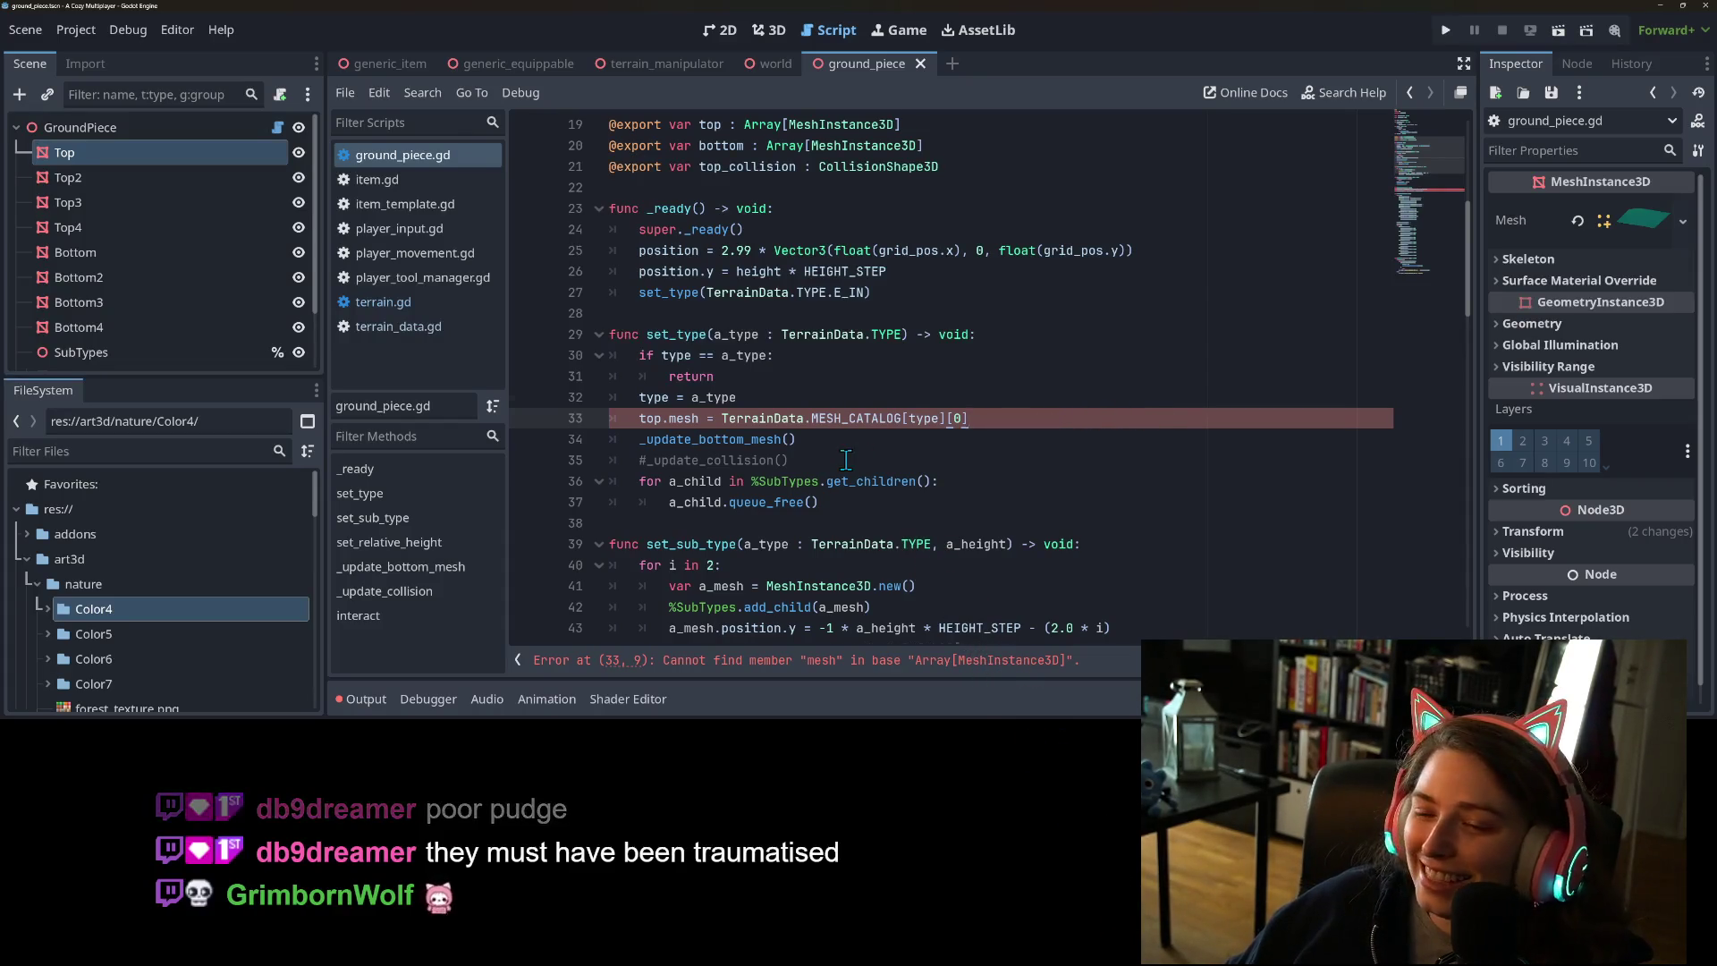
pyautogui.scroll(-2, 846, 460)
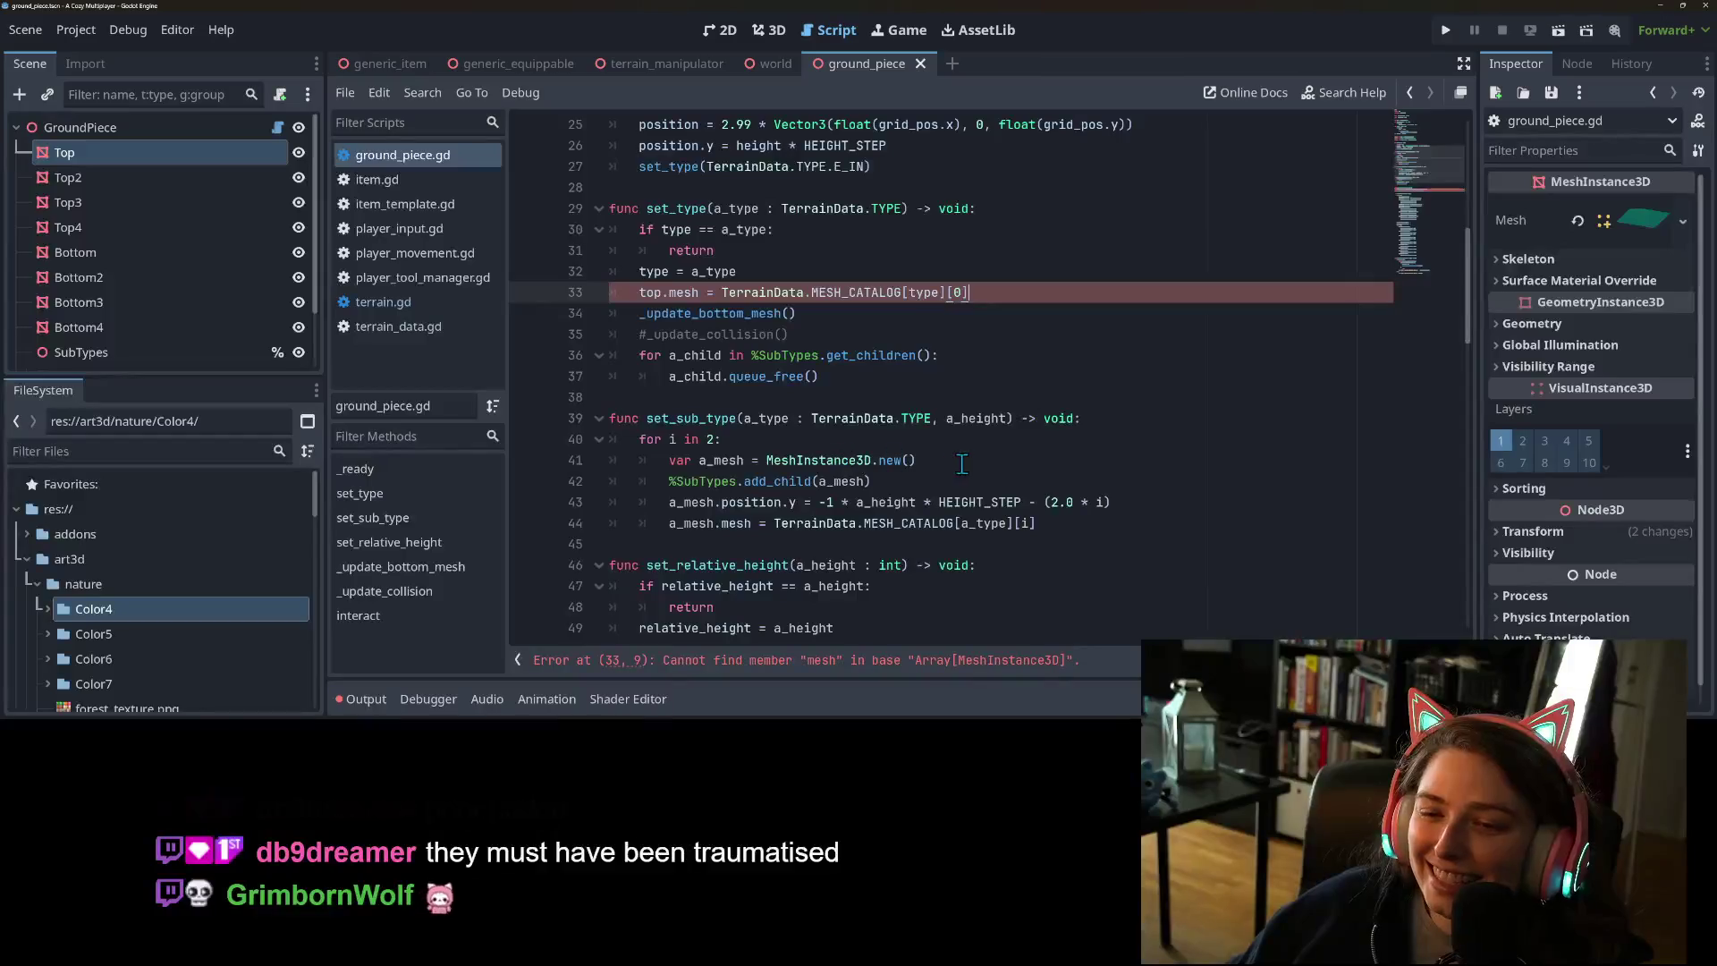
pyautogui.click(883, 308)
pyautogui.click(876, 335)
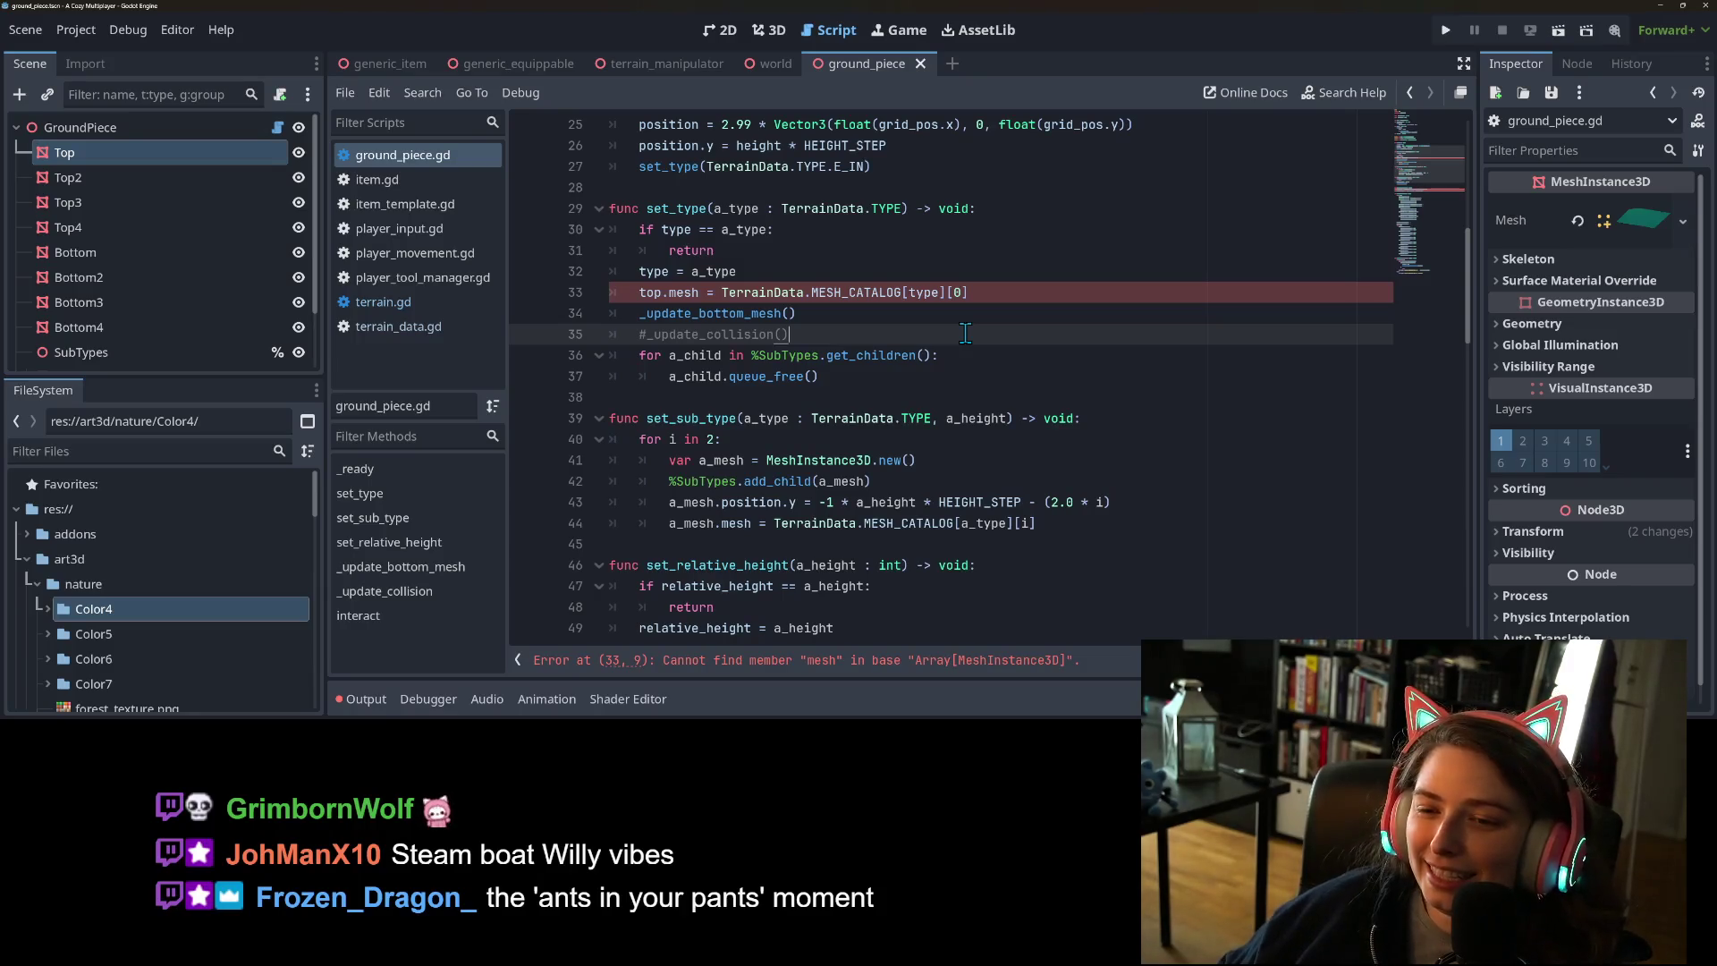
# - Ctrl+click MESH_CATALOG on line 33 to jump to its definition in terrain_data.gd
pyautogui.click(846, 294)
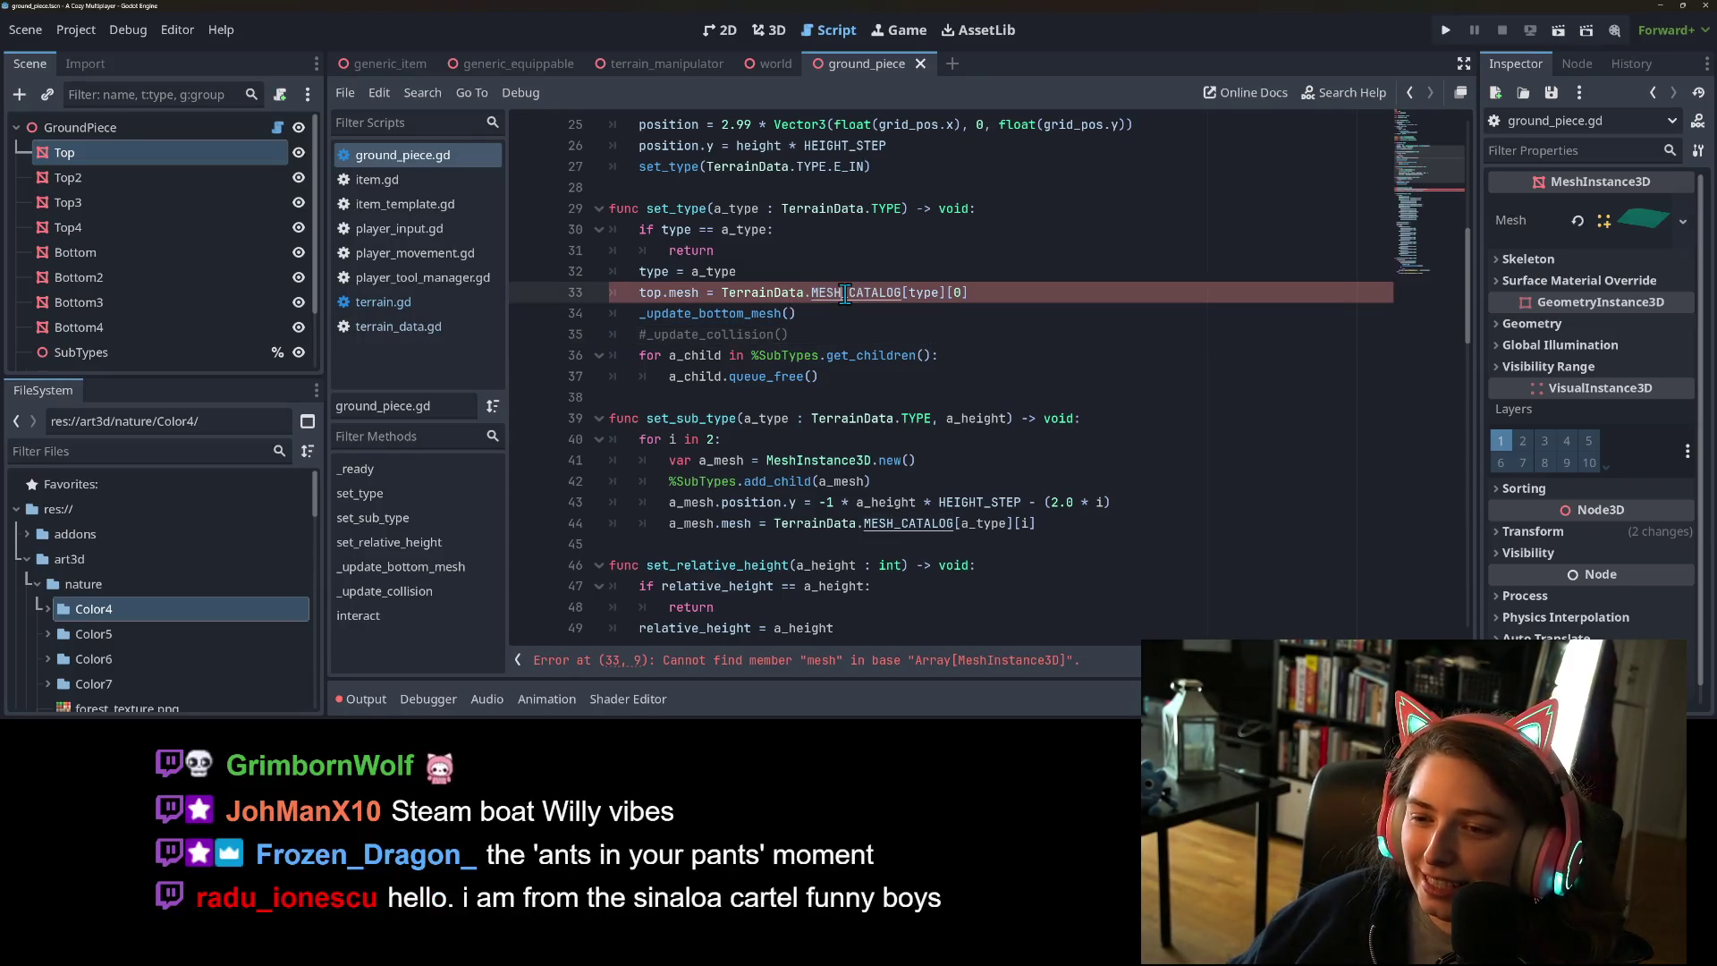
pyautogui.keyDown('ctrl'); pyautogui.click(845, 295); pyautogui.keyUp('ctrl')
pyautogui.click(841, 397)
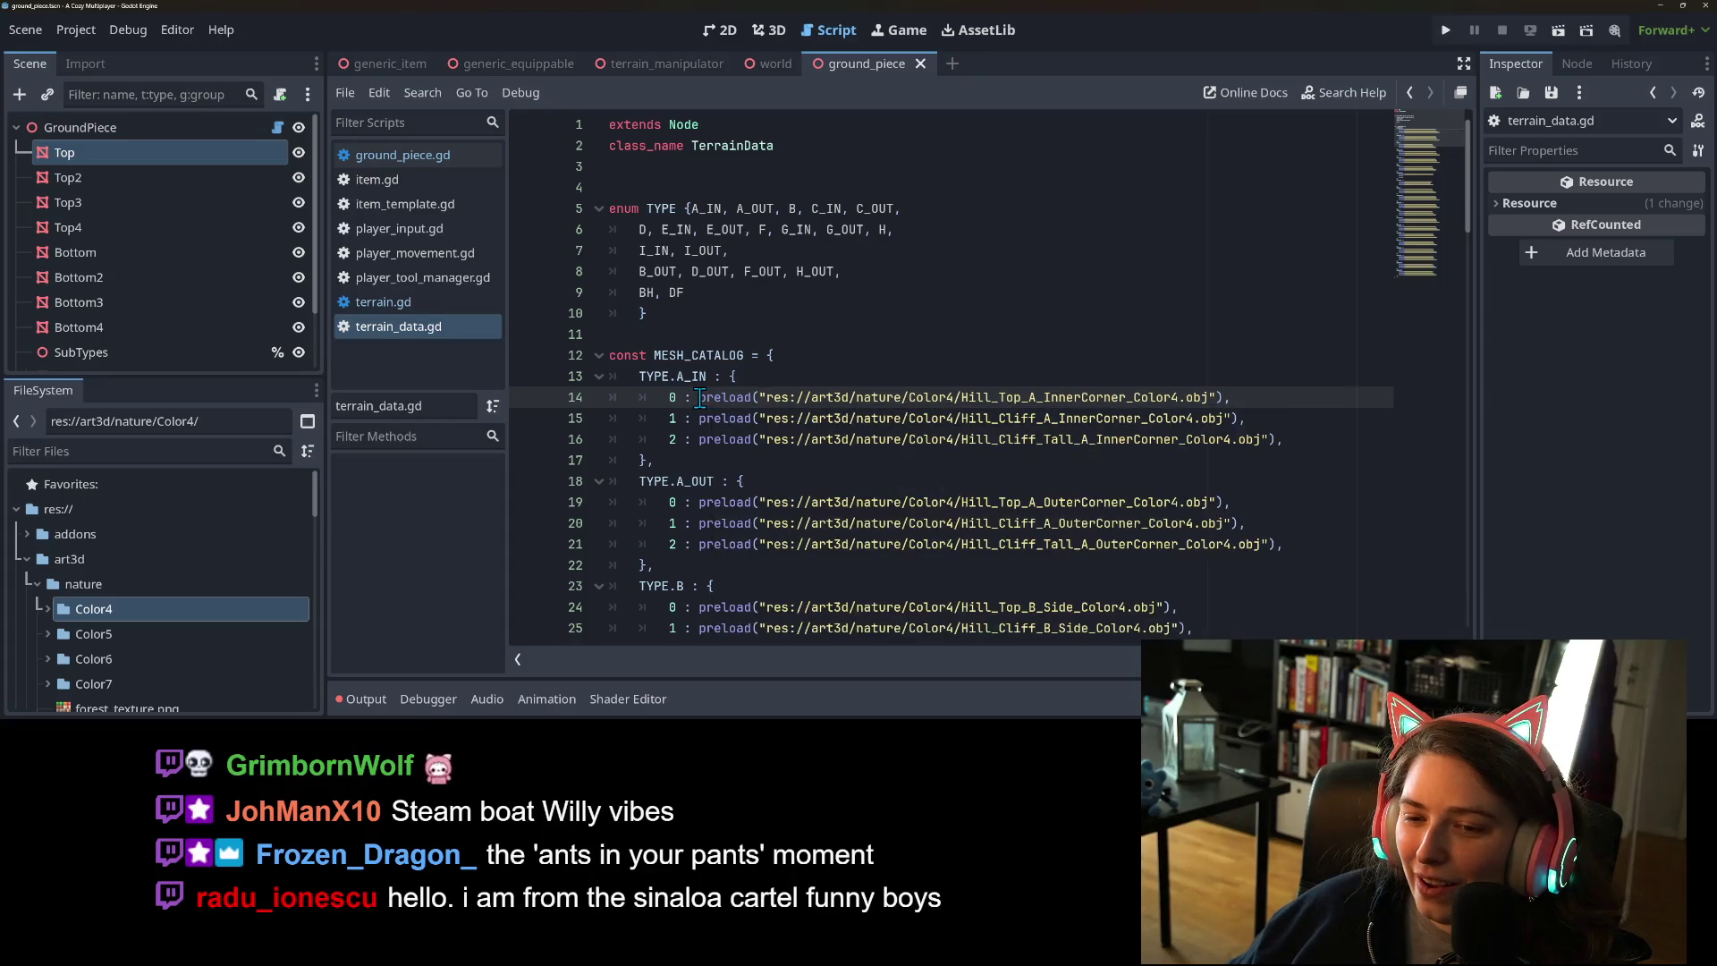
pyautogui.moveTo(699, 397); pyautogui.dragTo(1230, 397)
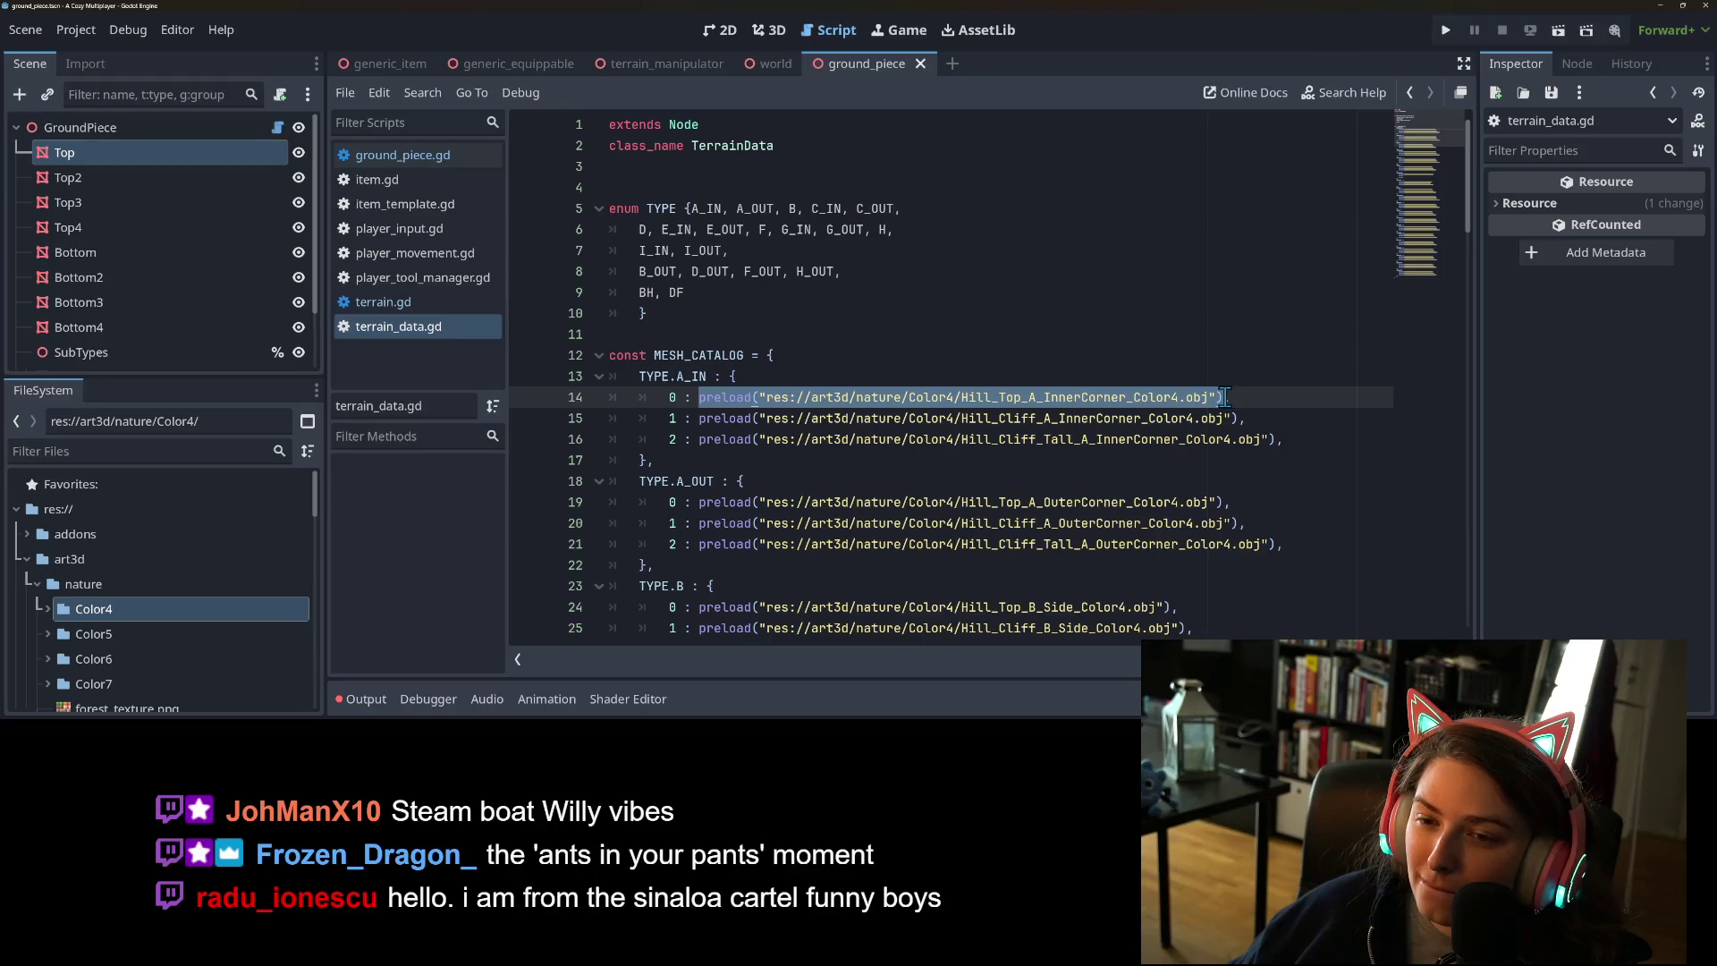
pyautogui.moveTo(1181, 420)
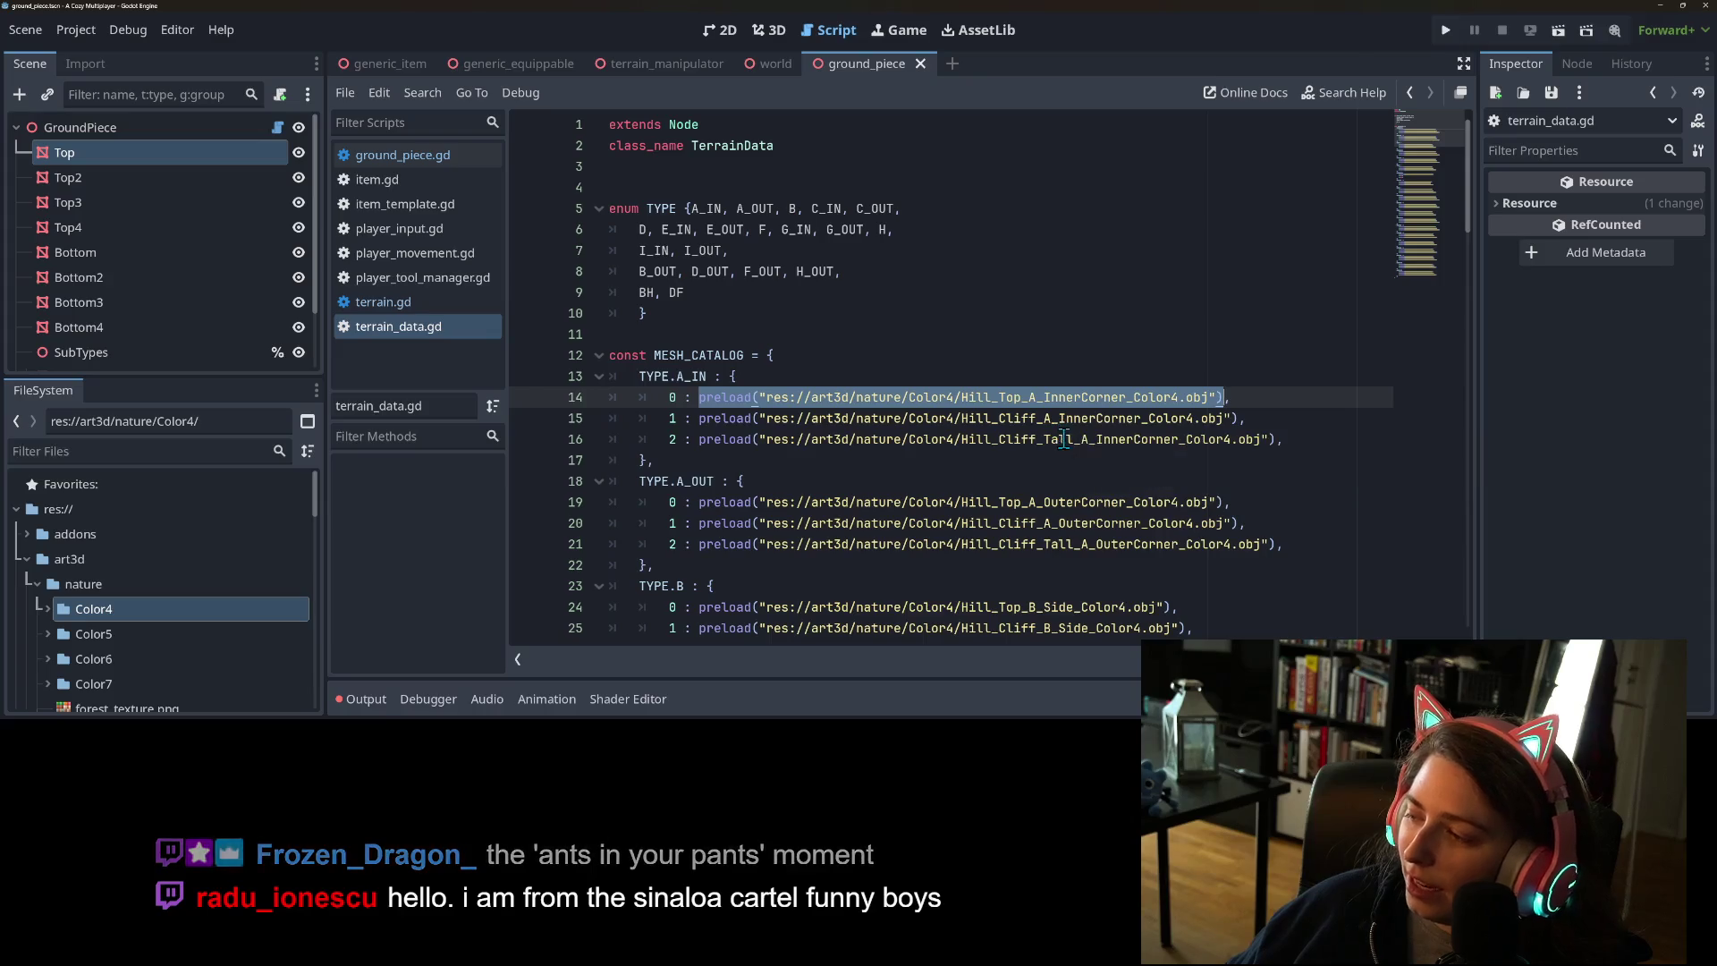
pyautogui.moveTo(1092, 445)
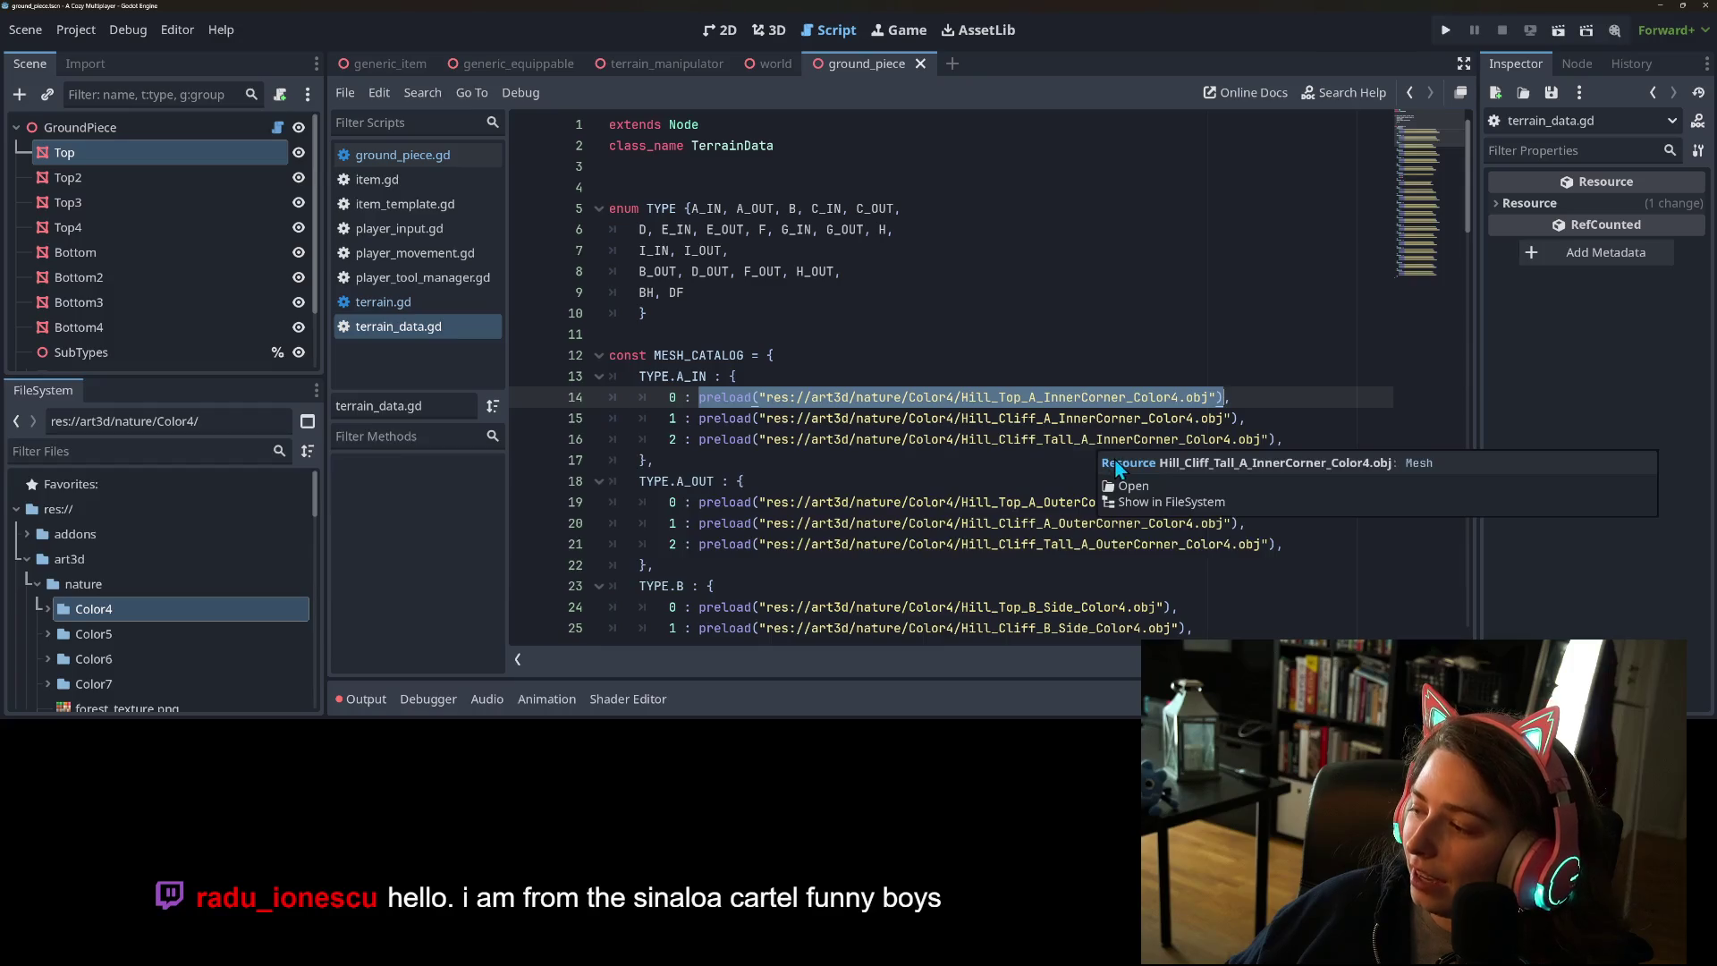
pyautogui.click(1022, 399)
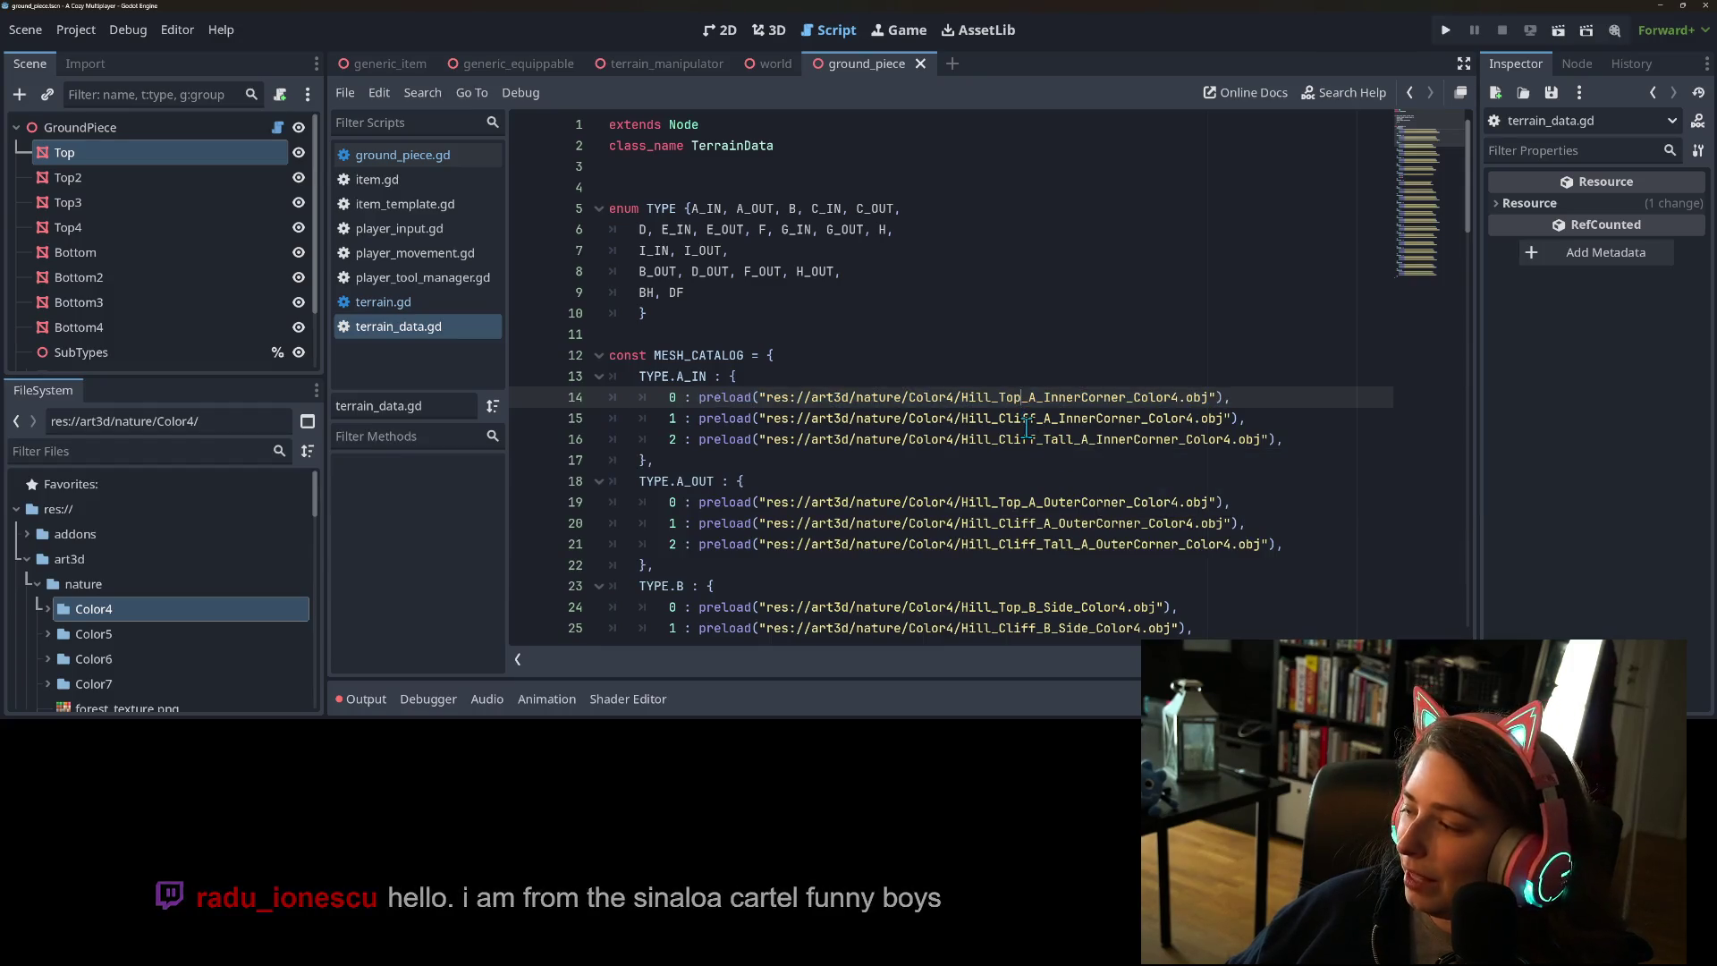
pyautogui.scroll(-1, 1027, 427)
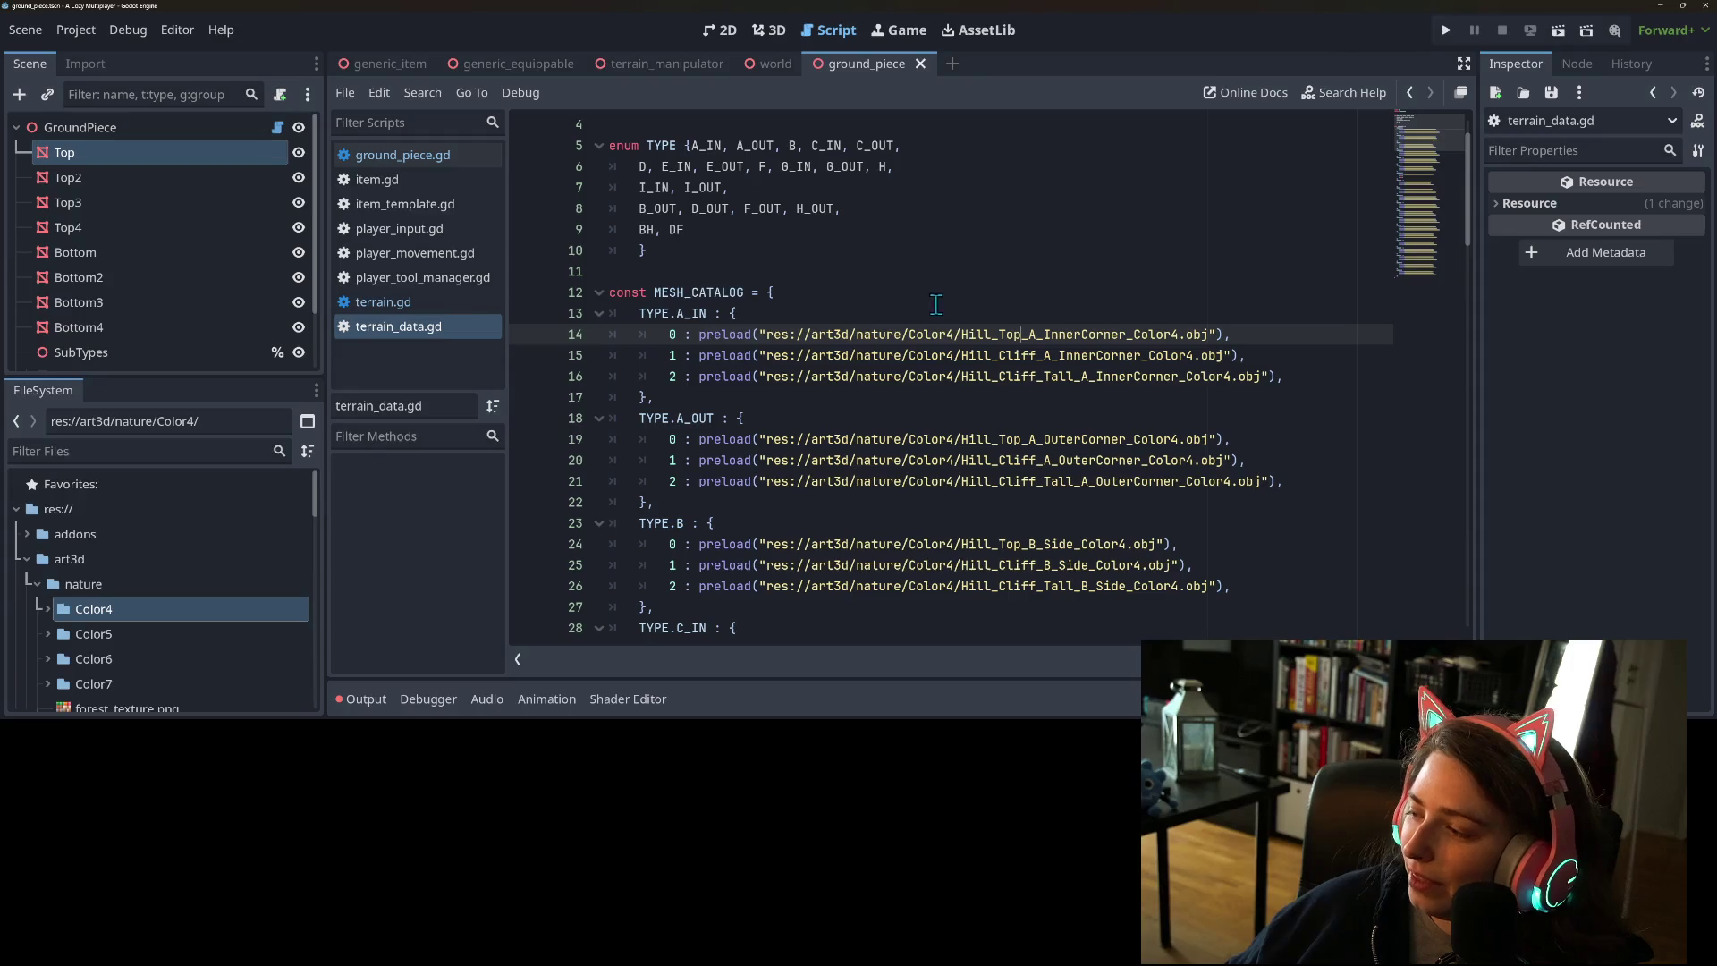
pyautogui.click(712, 334)
pyautogui.click(1227, 334)
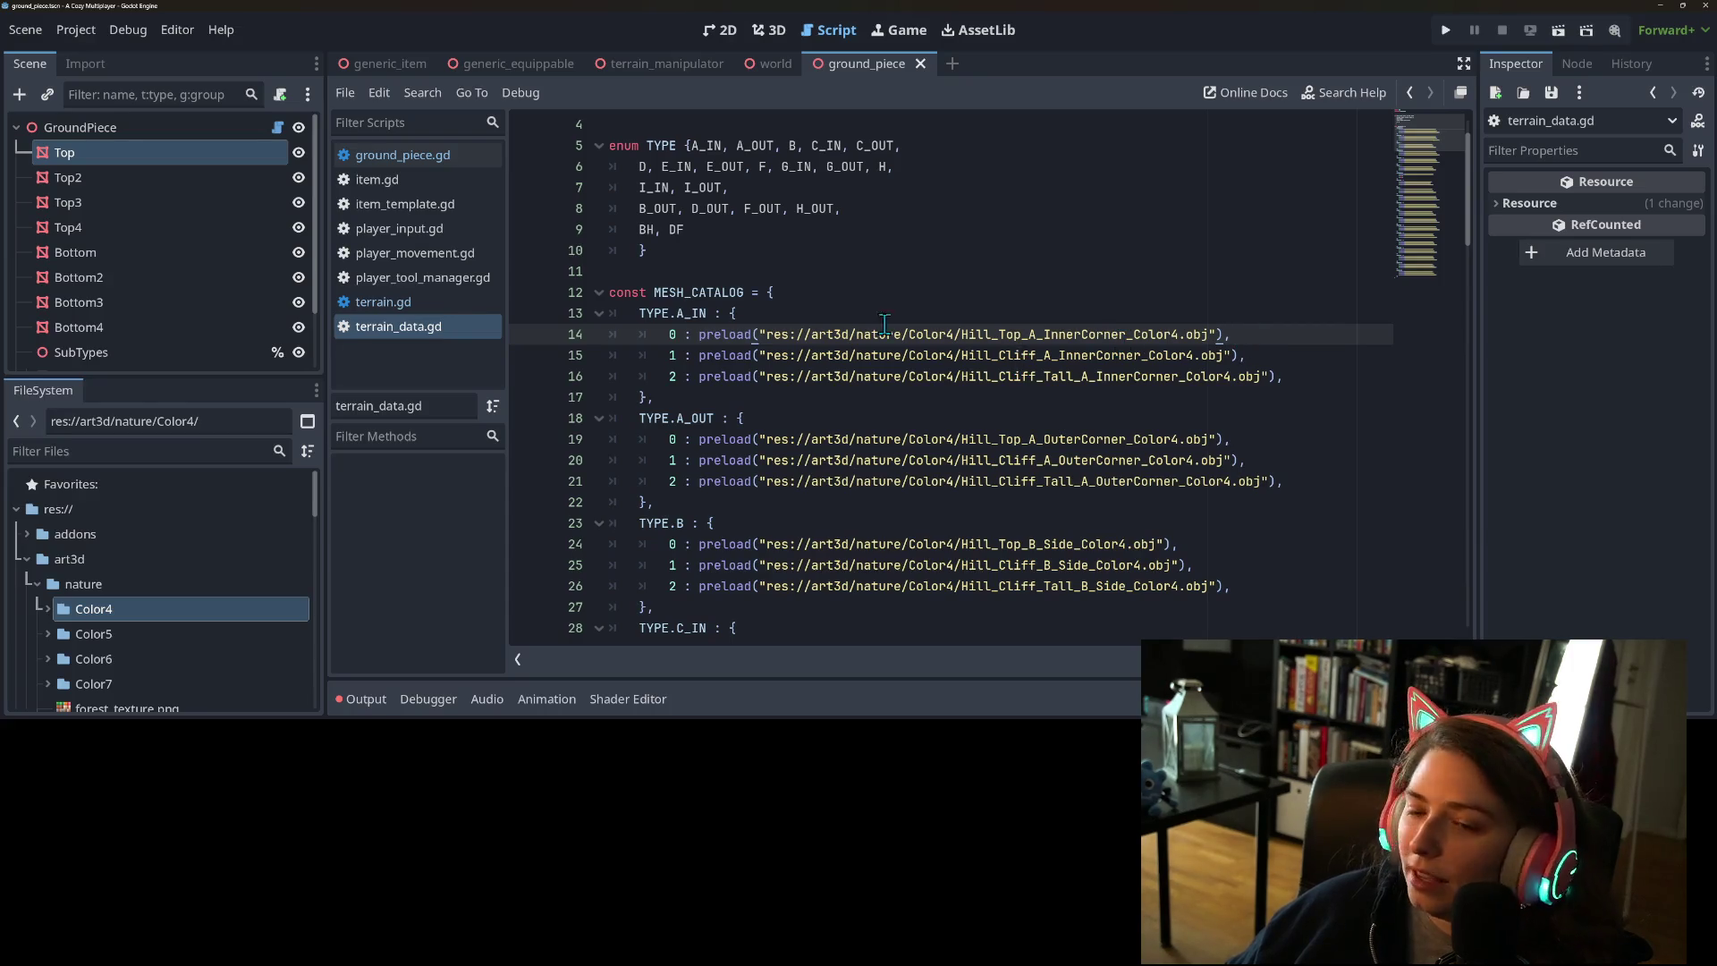
pyautogui.click(713, 357)
pyautogui.press('Up')
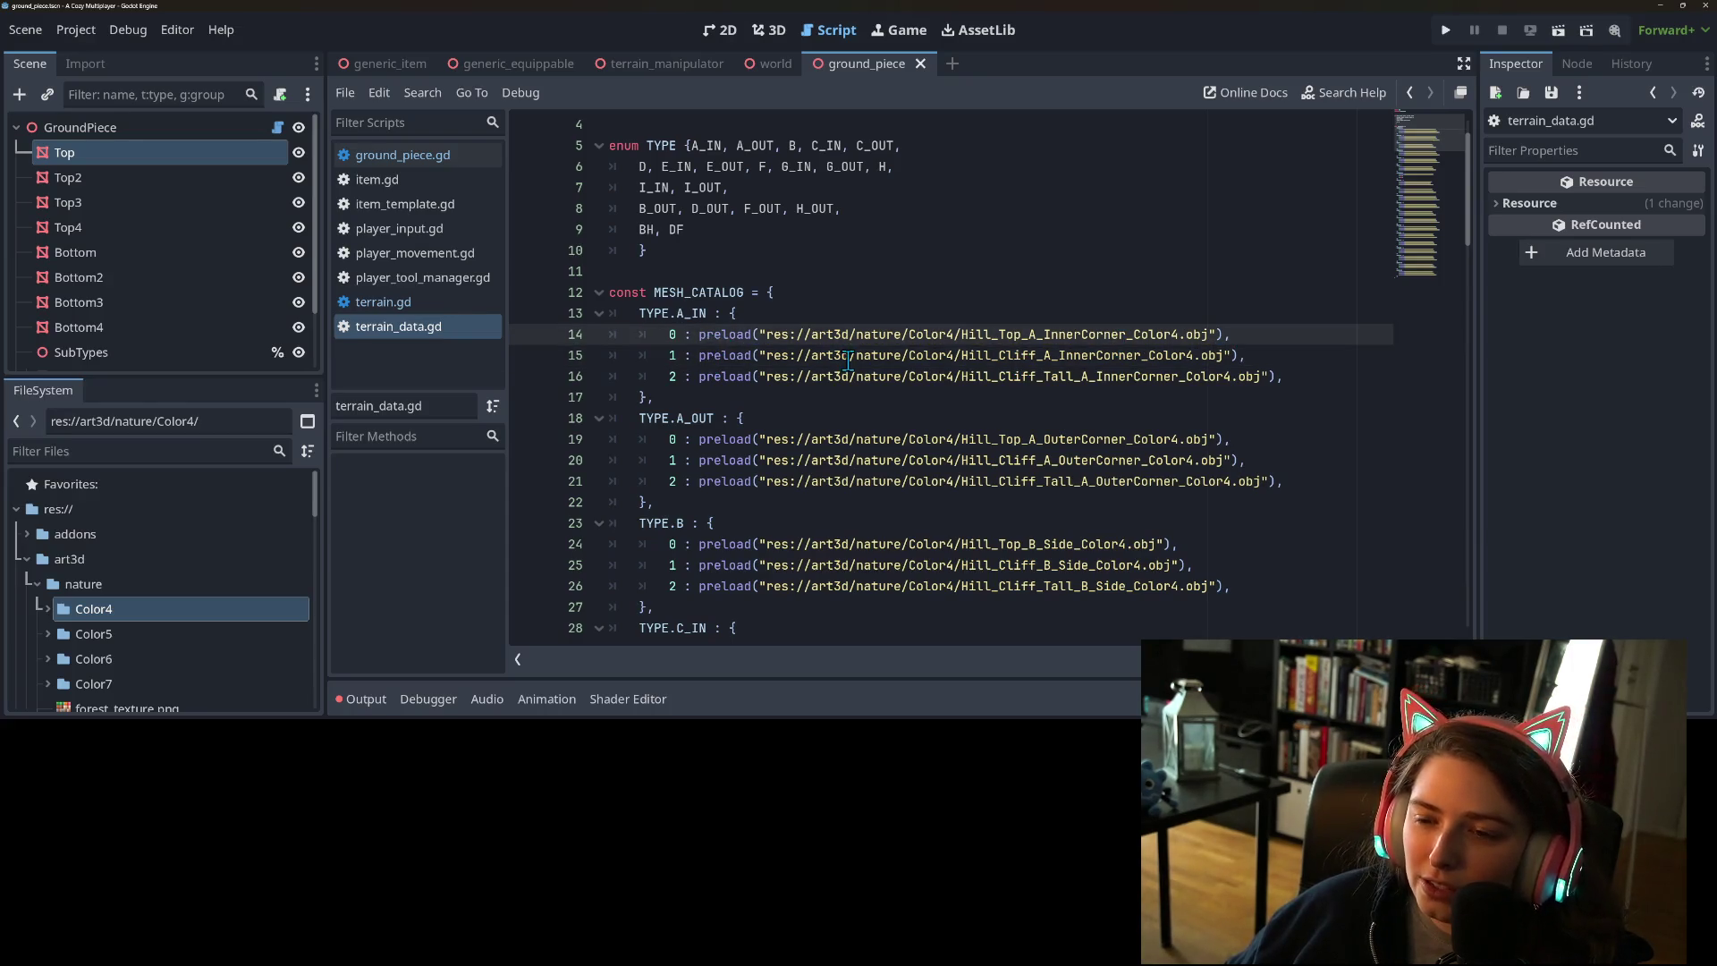
pyautogui.scroll(2, 713, 357)
pyautogui.doubleClick(682, 377)
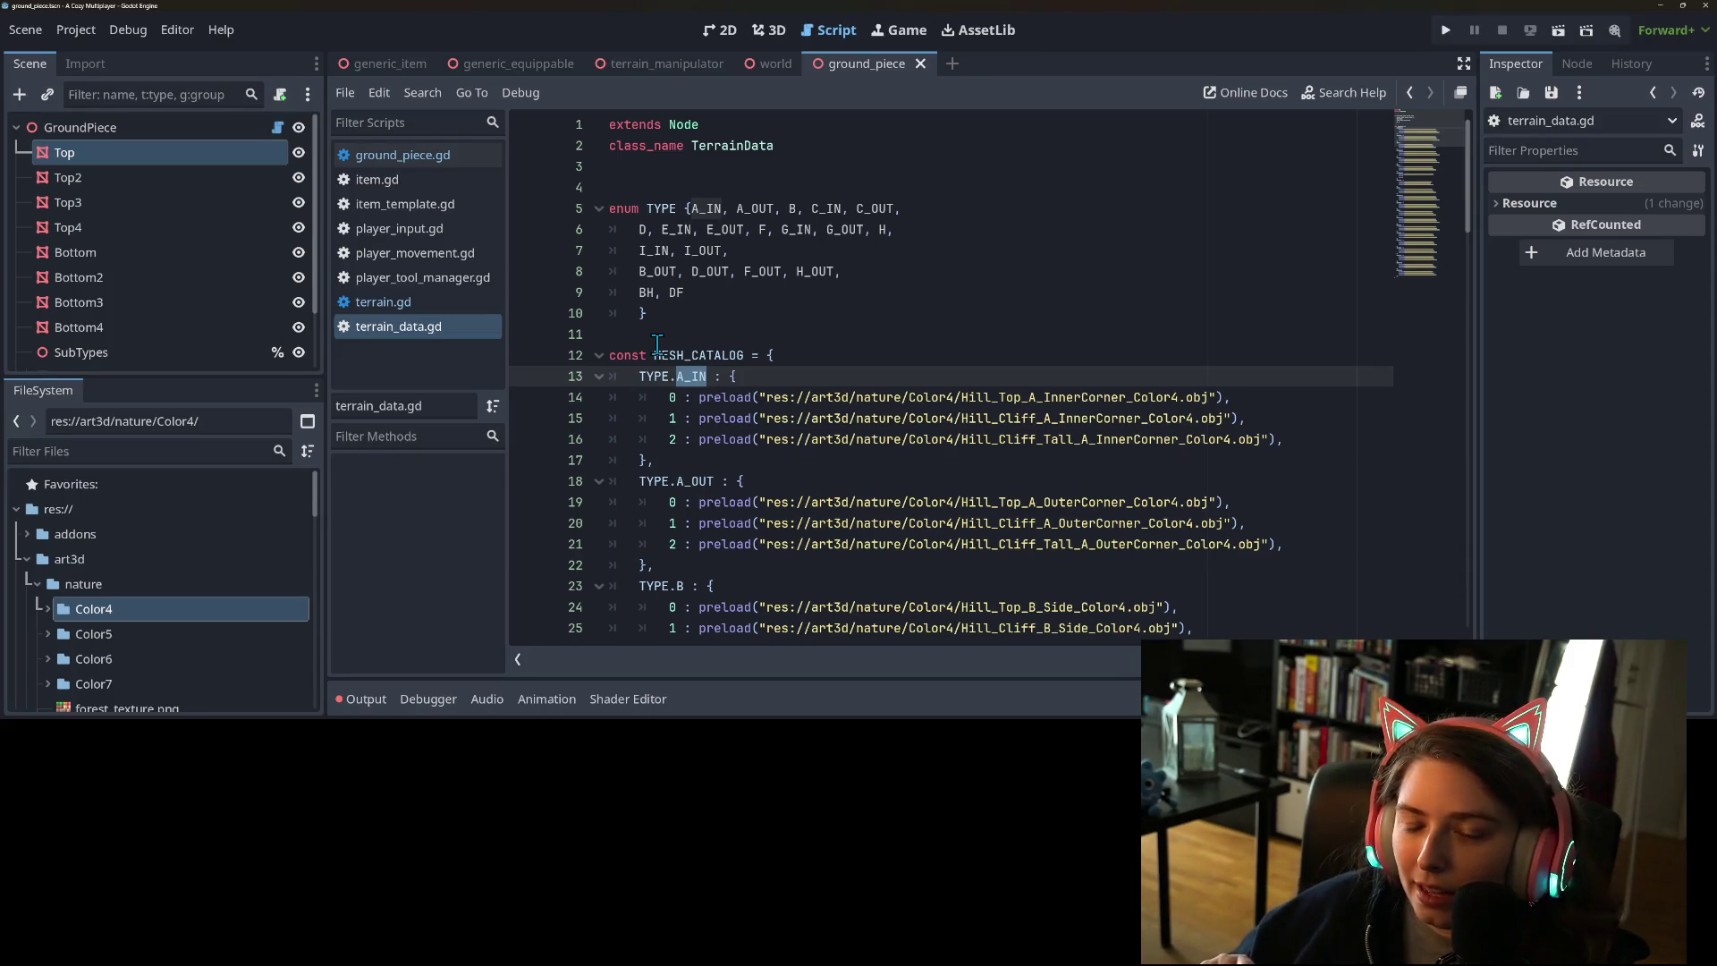
pyautogui.click(735, 397)
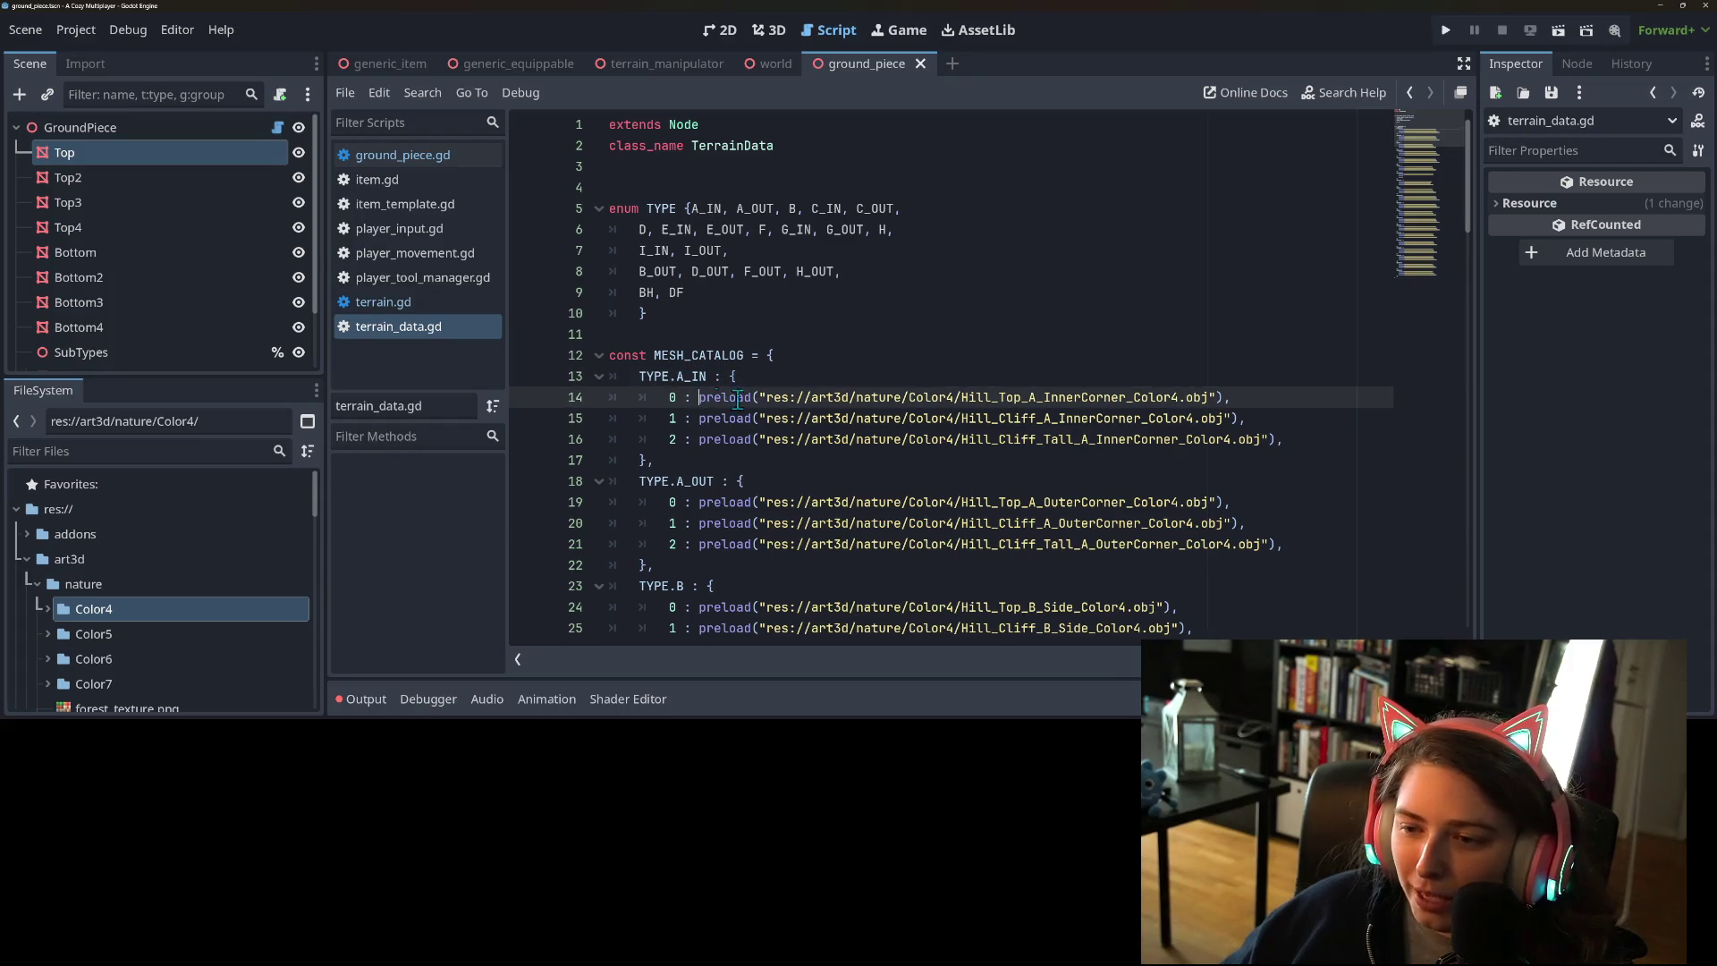
pyautogui.doubleClick(672, 397)
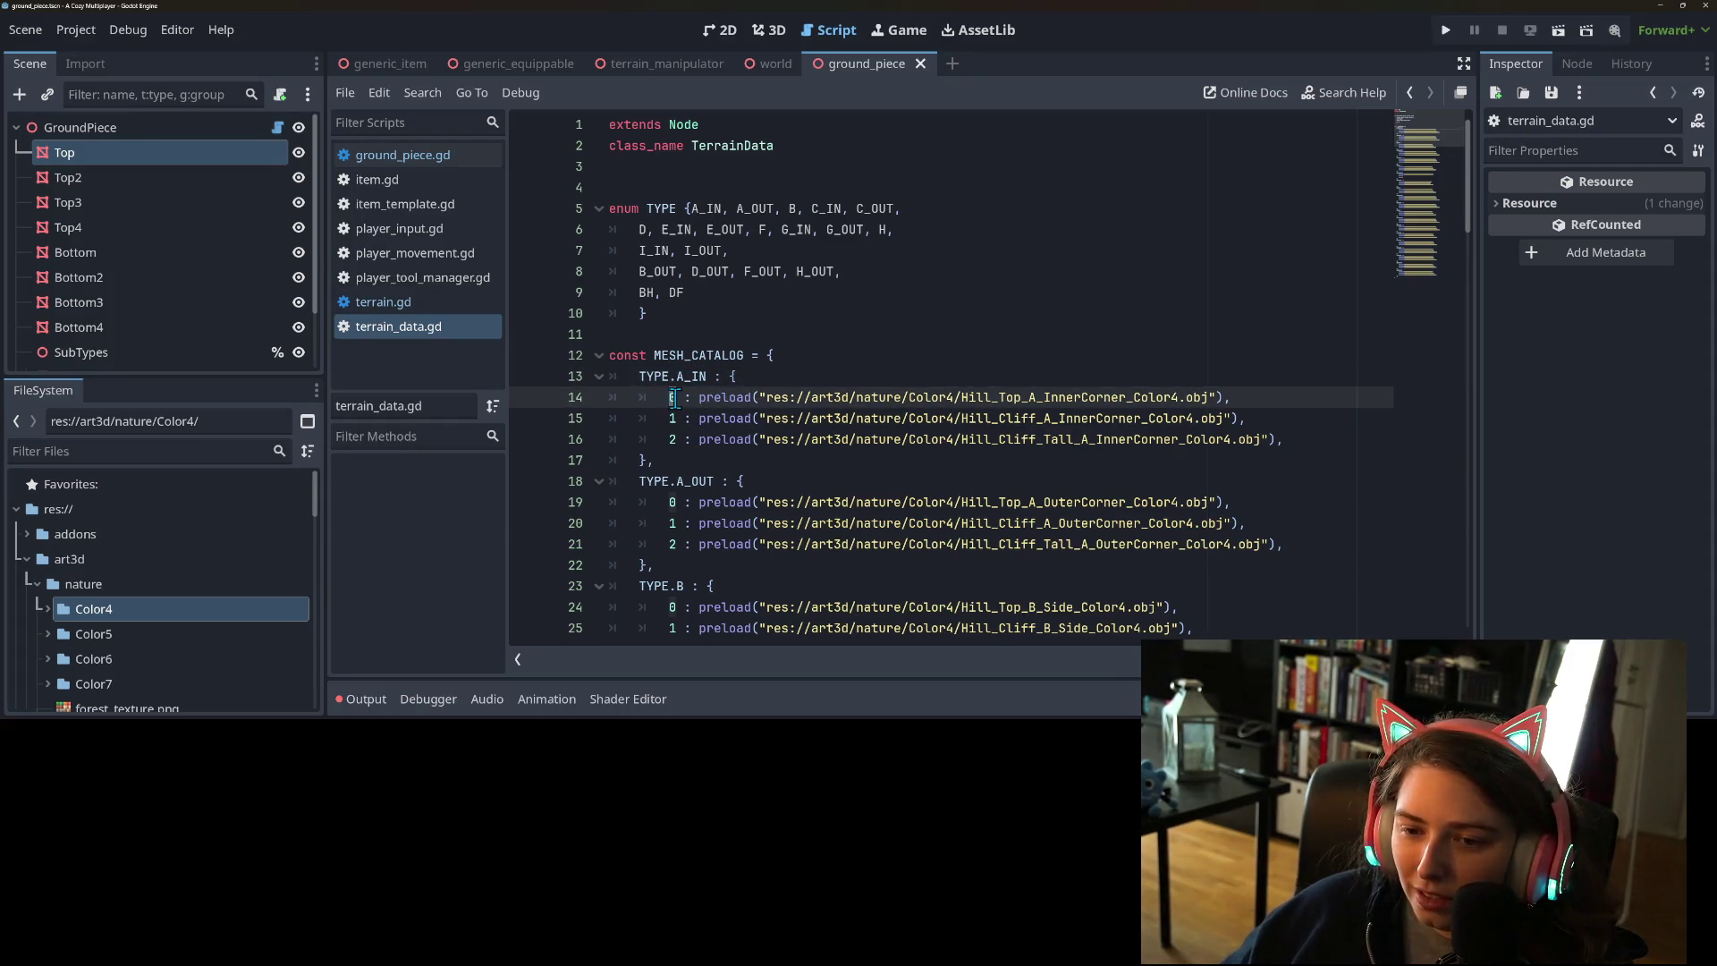
pyautogui.moveTo(711, 400)
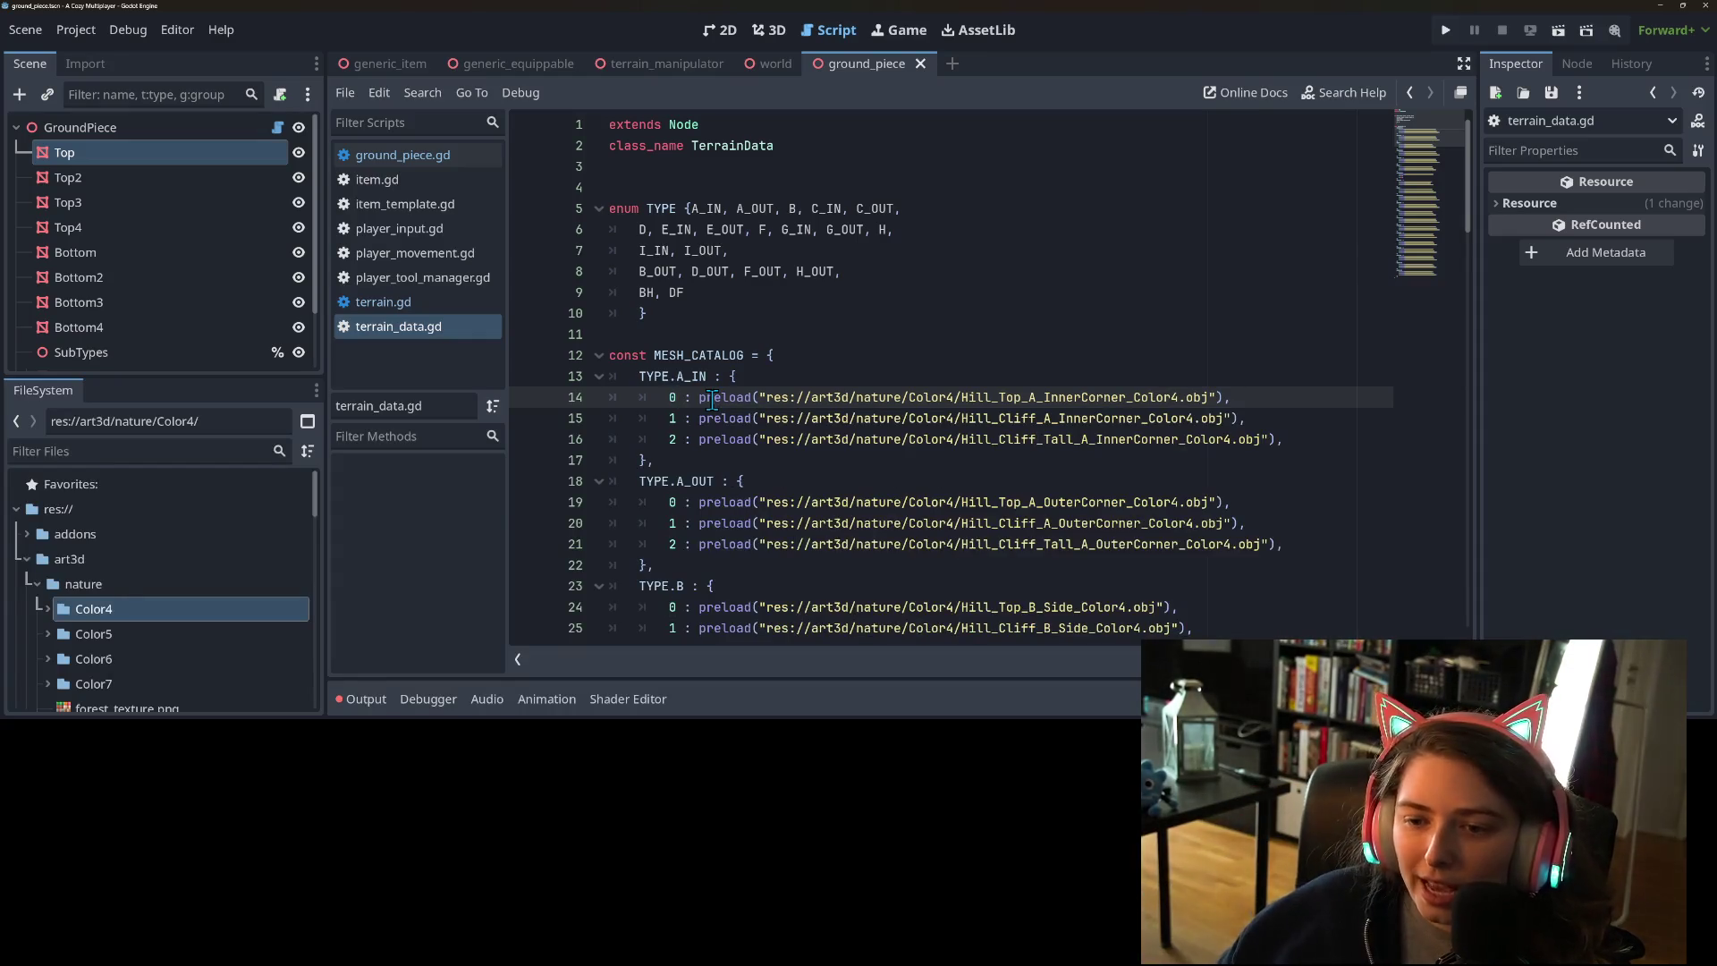
pyautogui.click(699, 398)
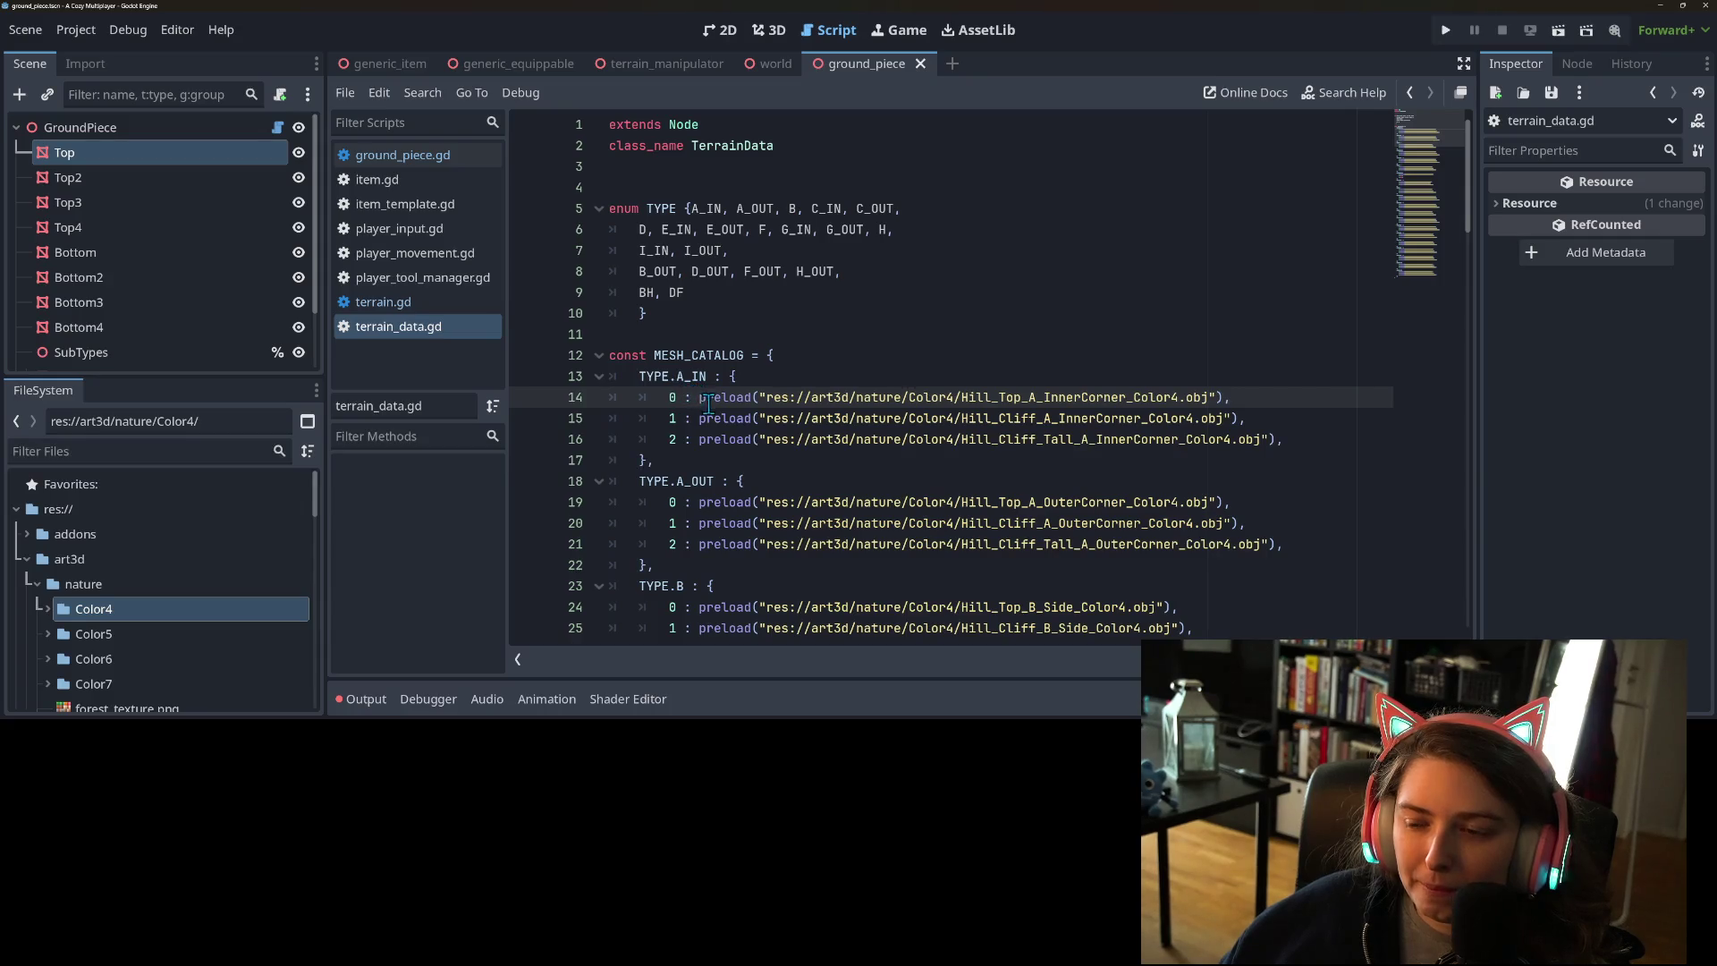
pyautogui.click(740, 418)
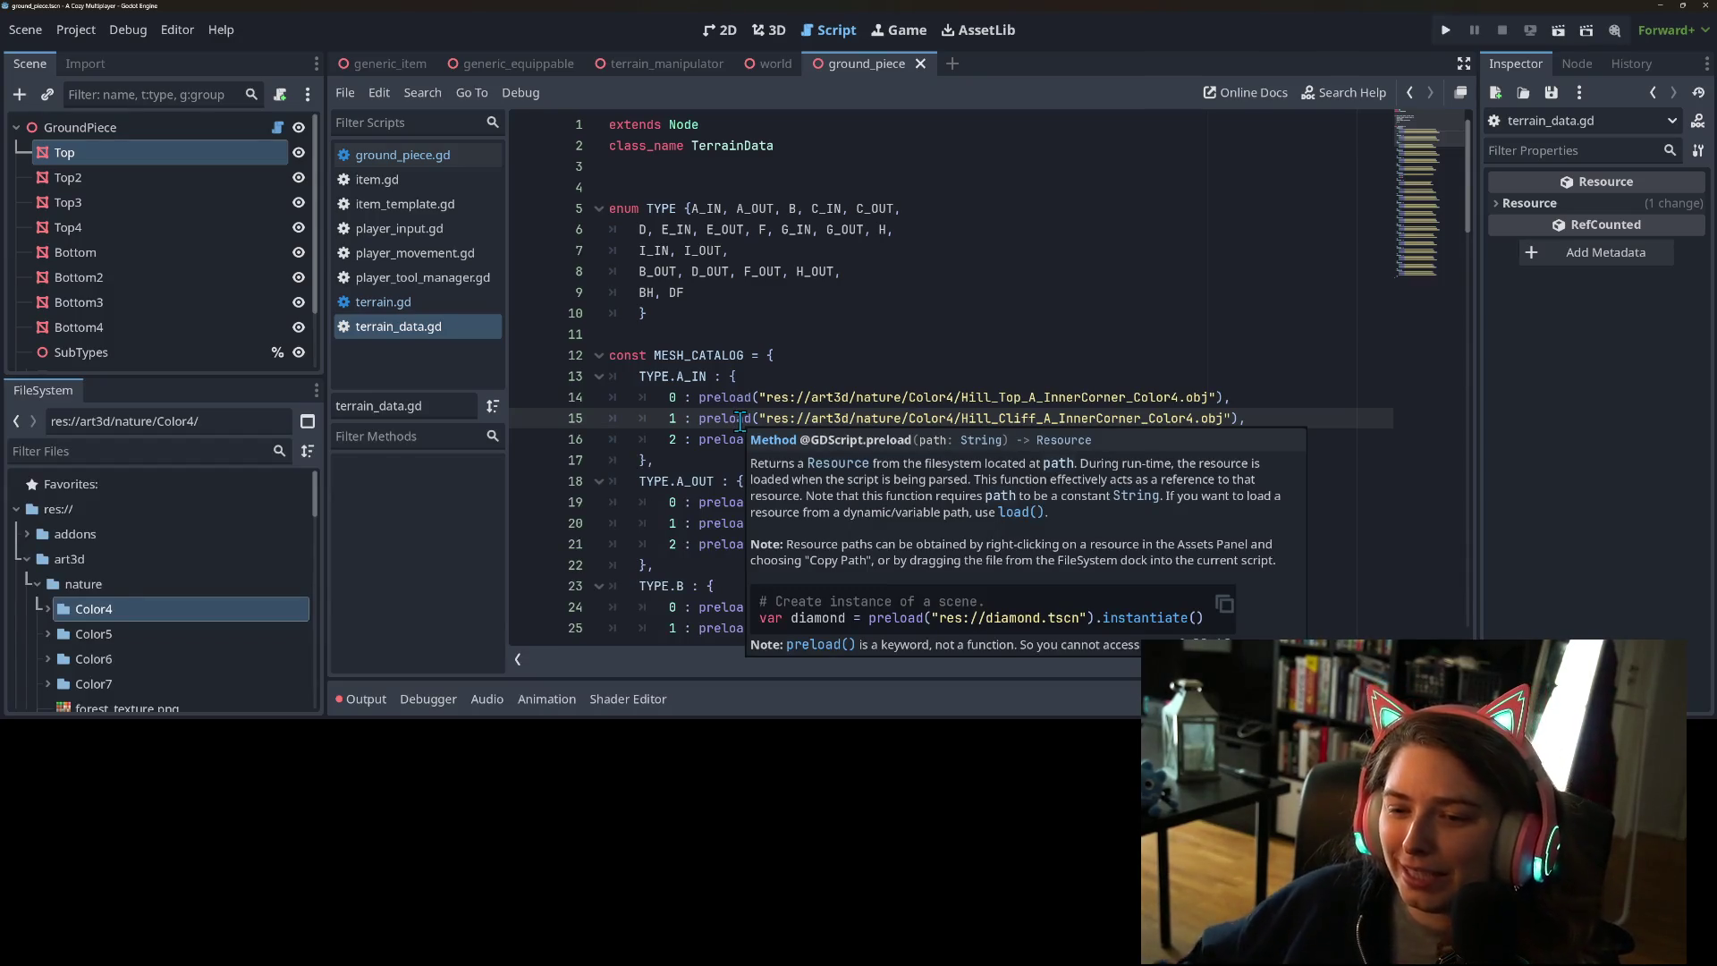
pyautogui.click(1241, 417)
pyautogui.click(1263, 417)
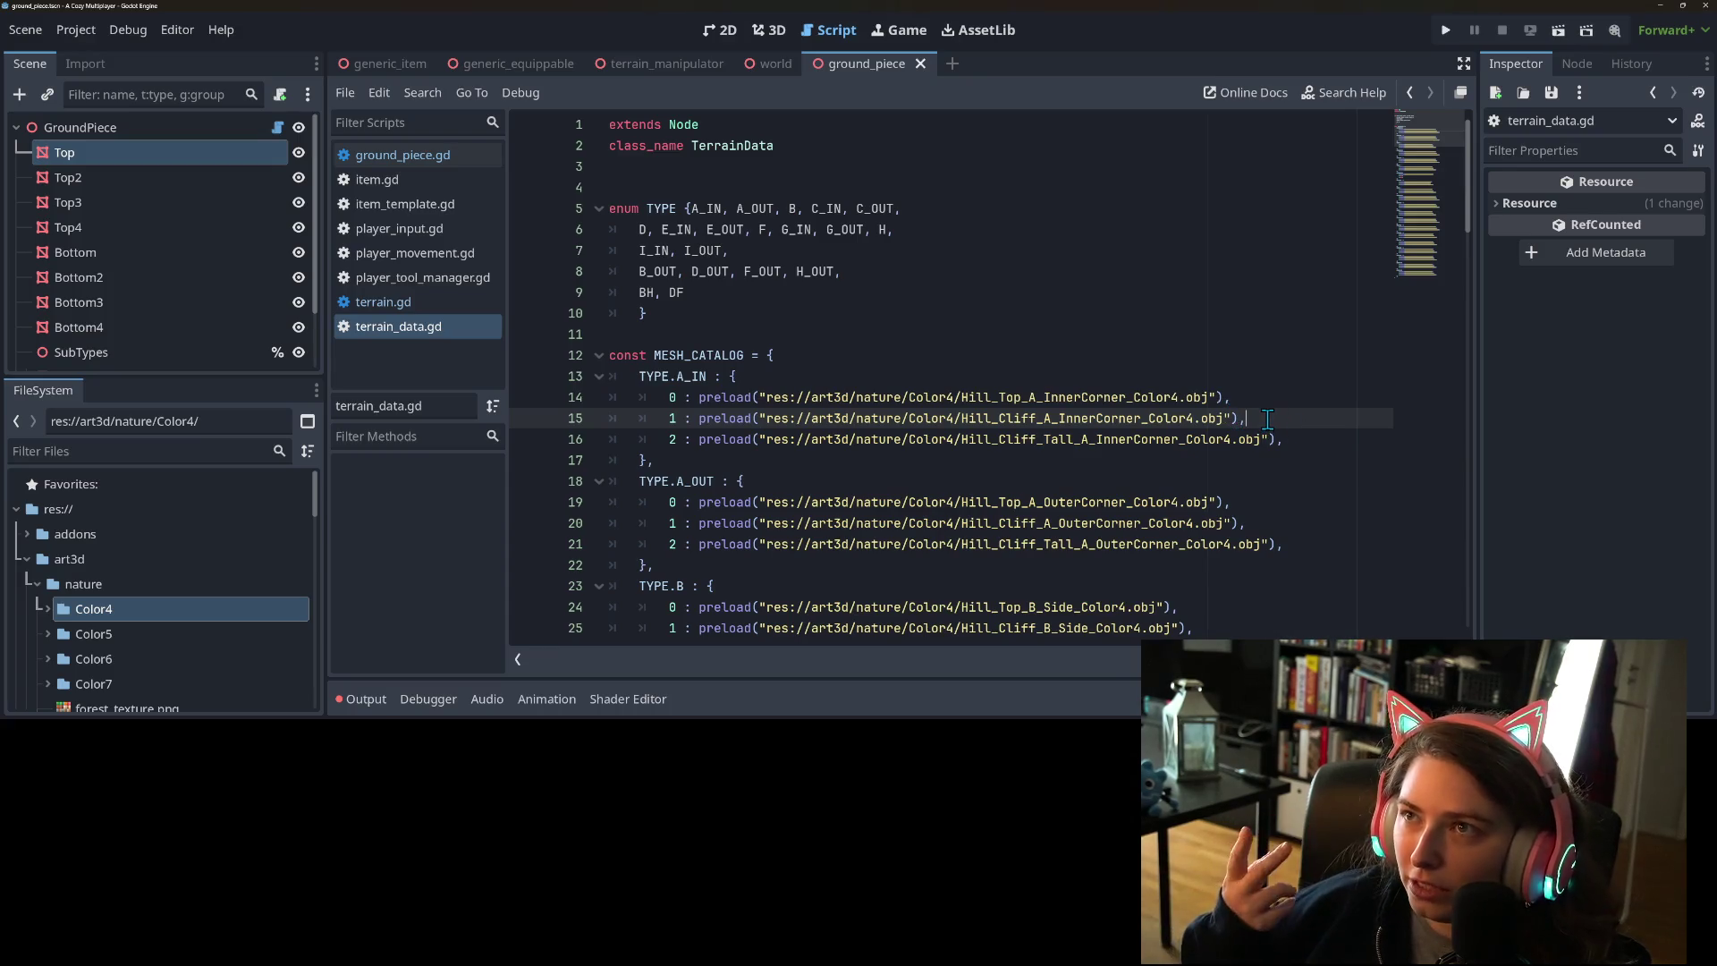
pyautogui.click(1232, 383)
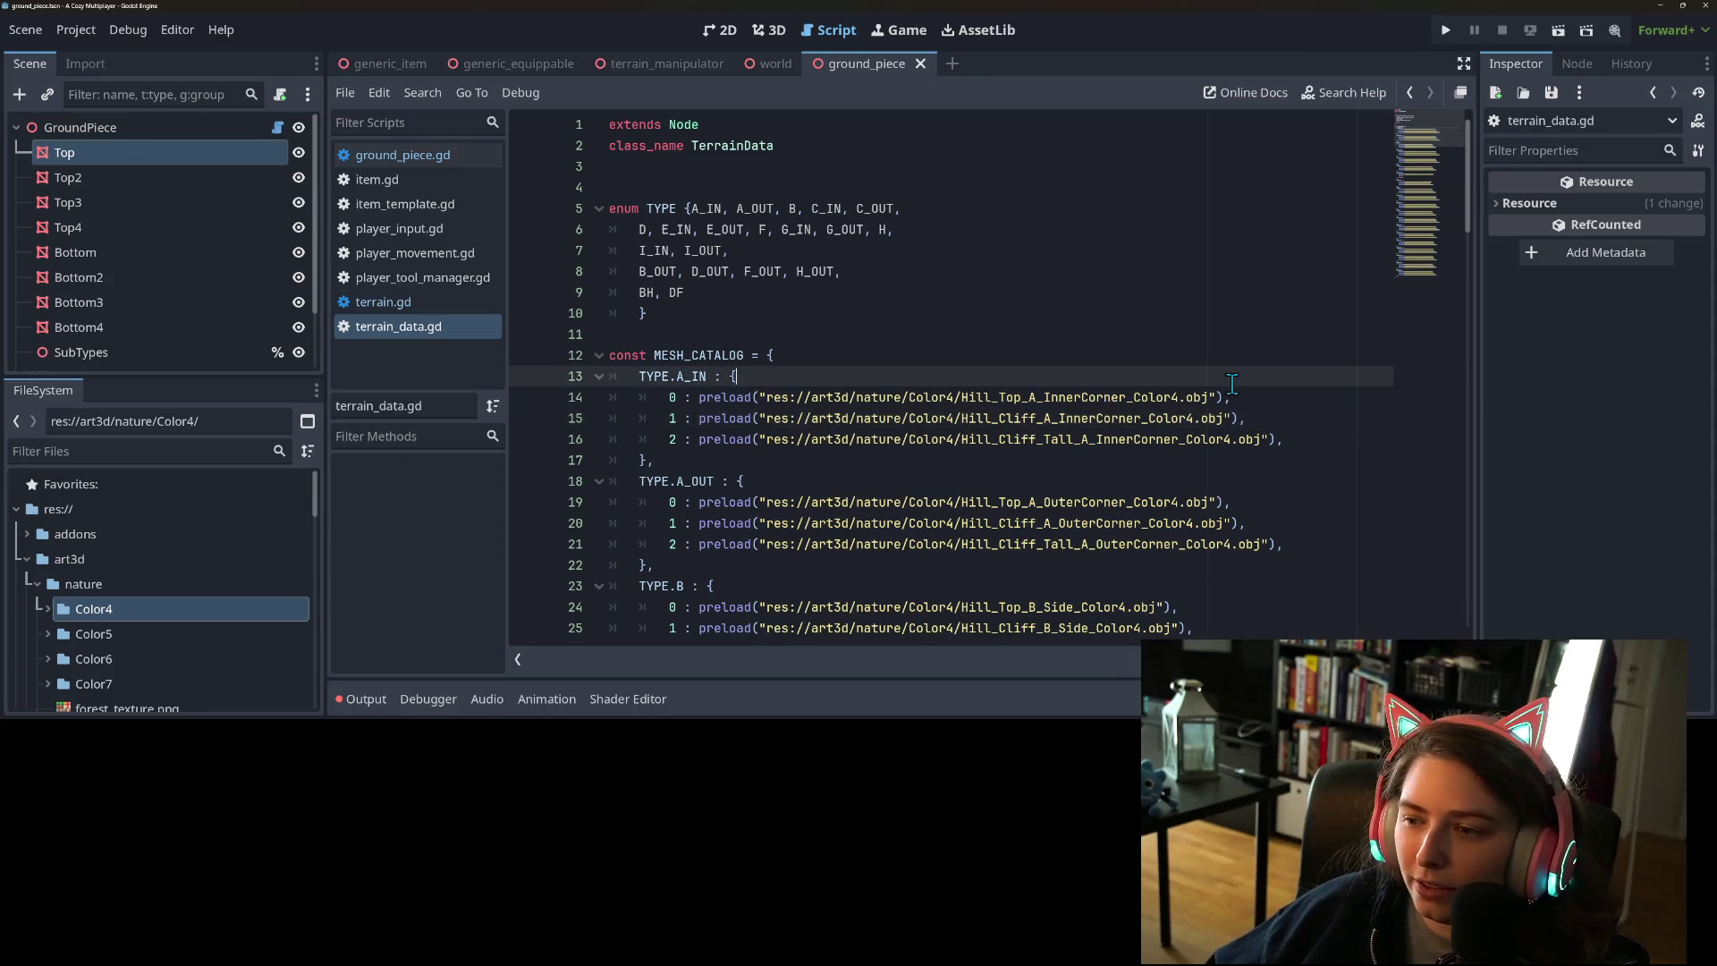
pyautogui.click(1248, 403)
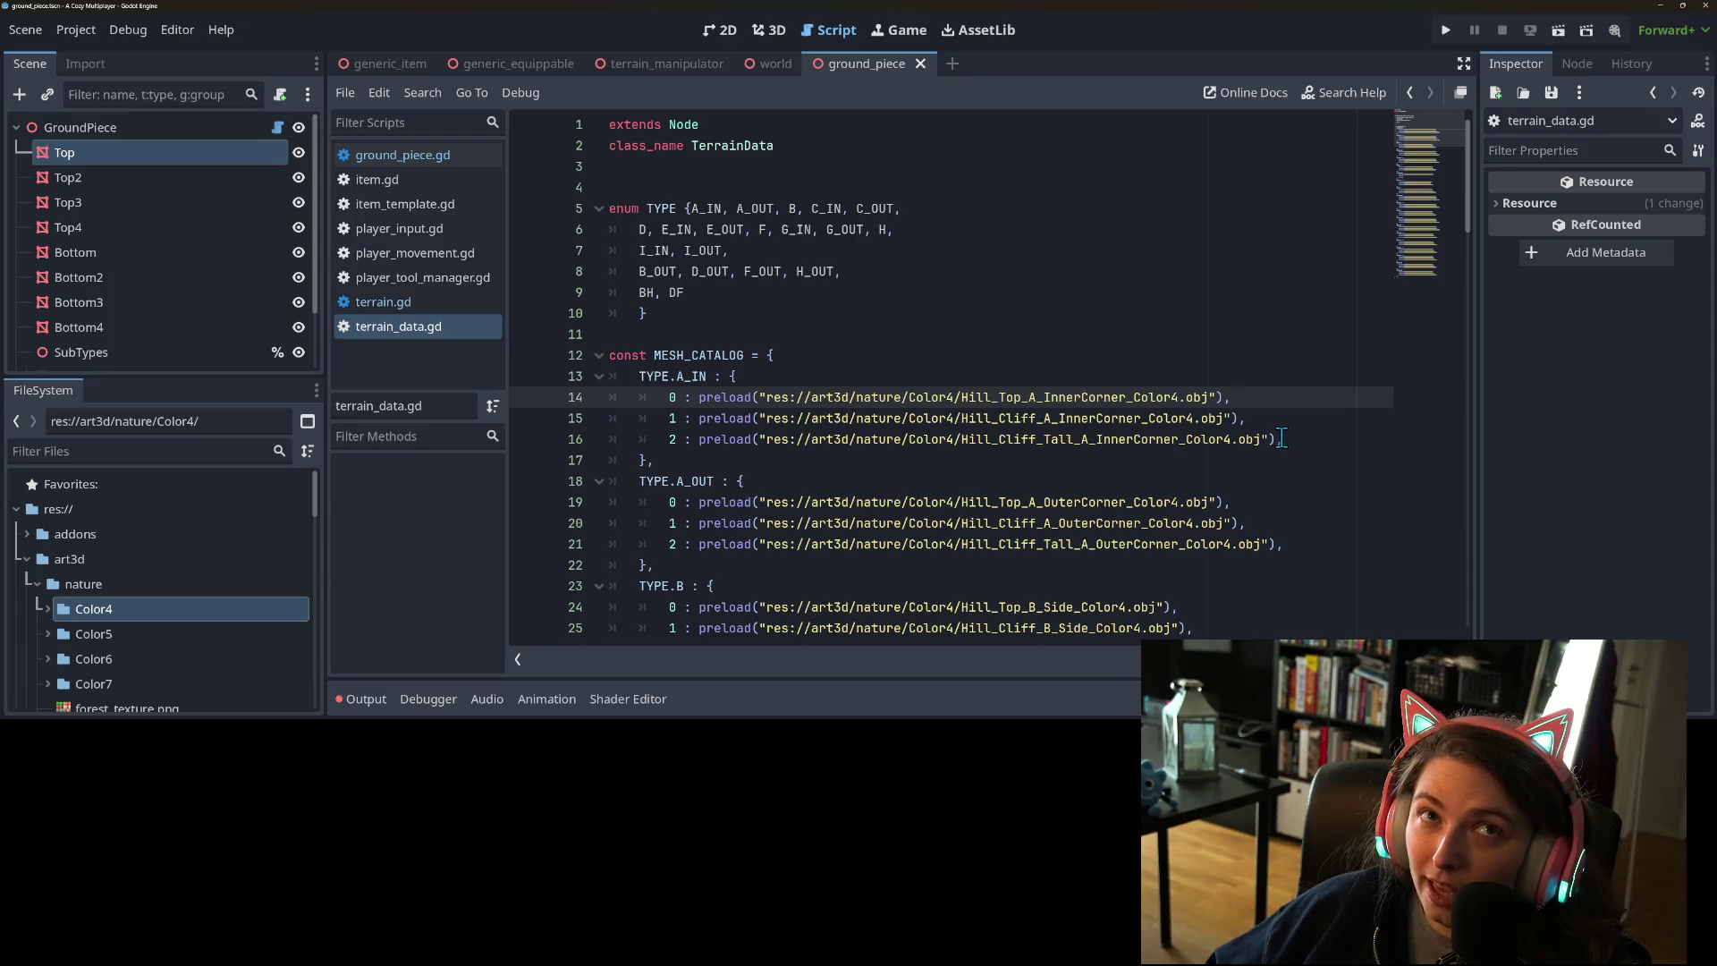
pyautogui.click(1194, 480)
pyautogui.scroll(-2, 1091, 407)
pyautogui.click(776, 295)
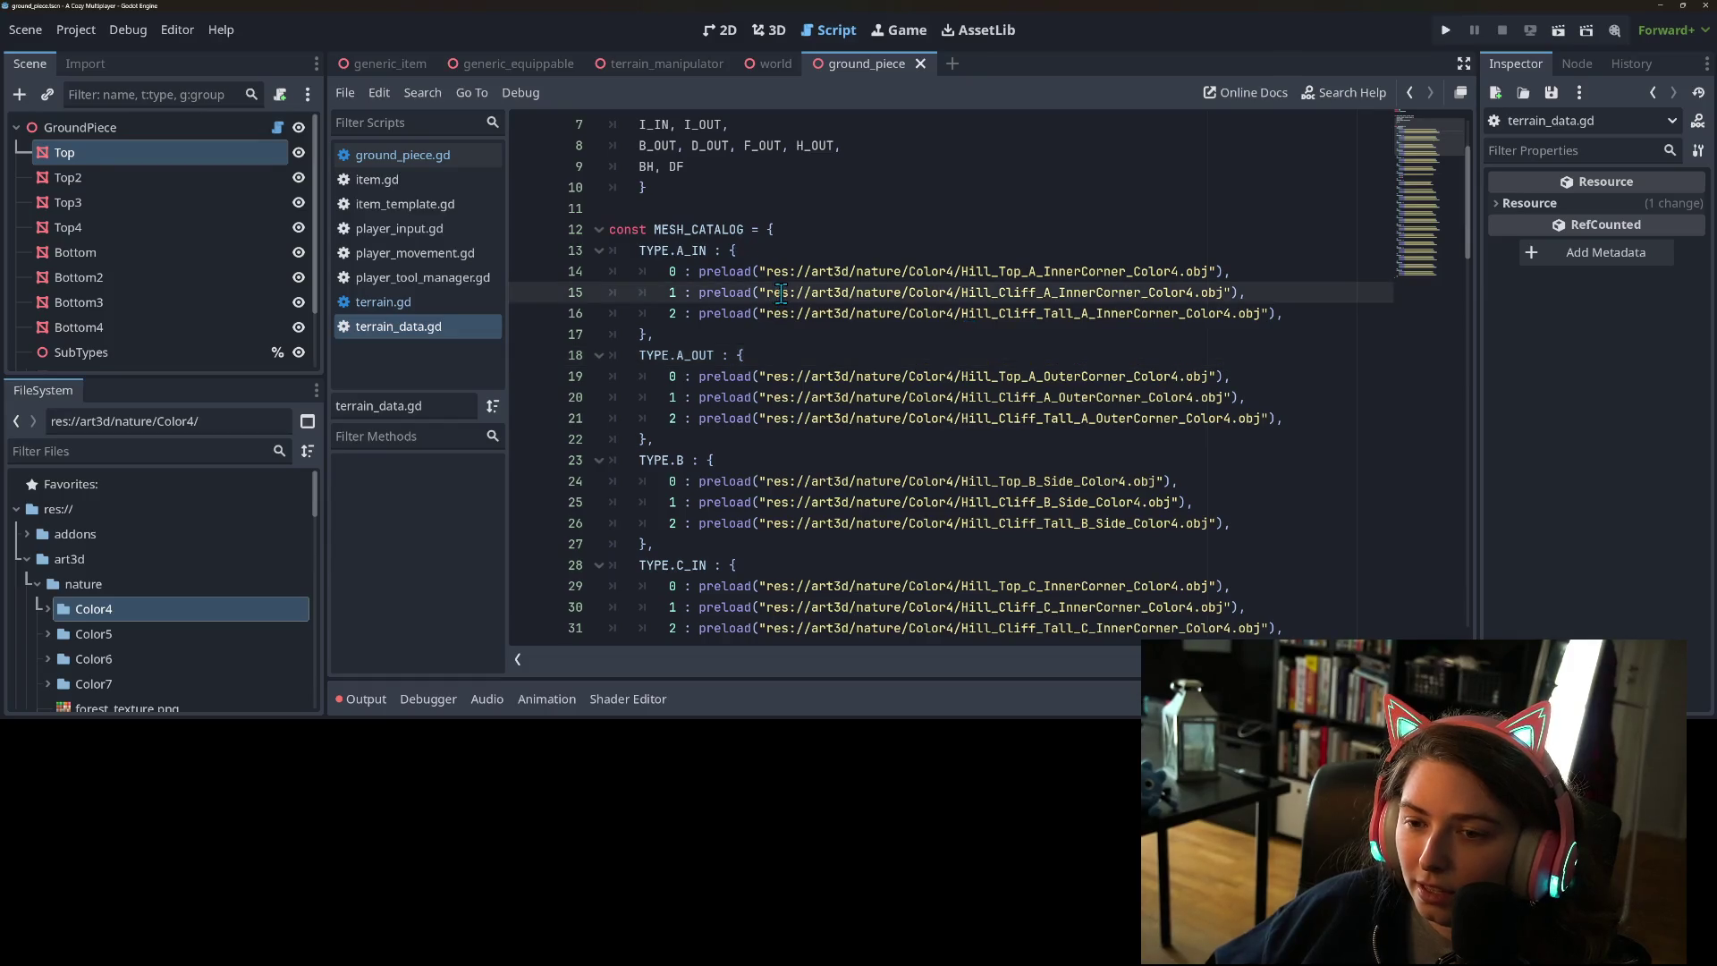
pyautogui.scroll(2, 751, 318)
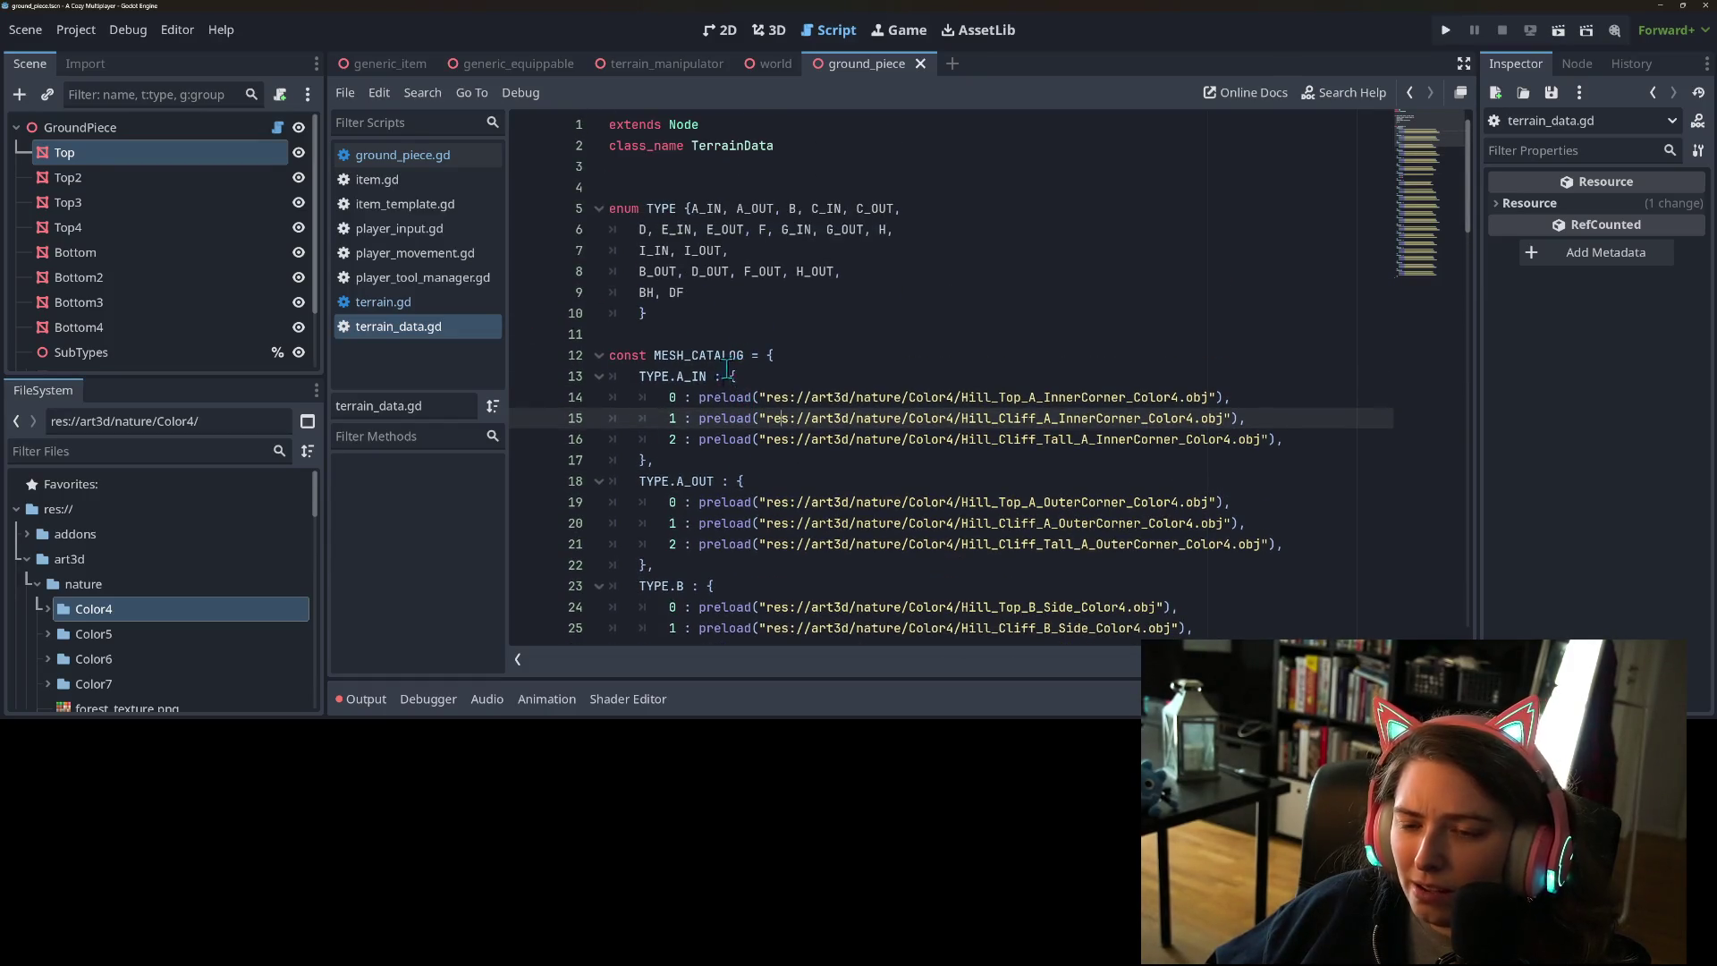
pyautogui.doubleClick(702, 354)
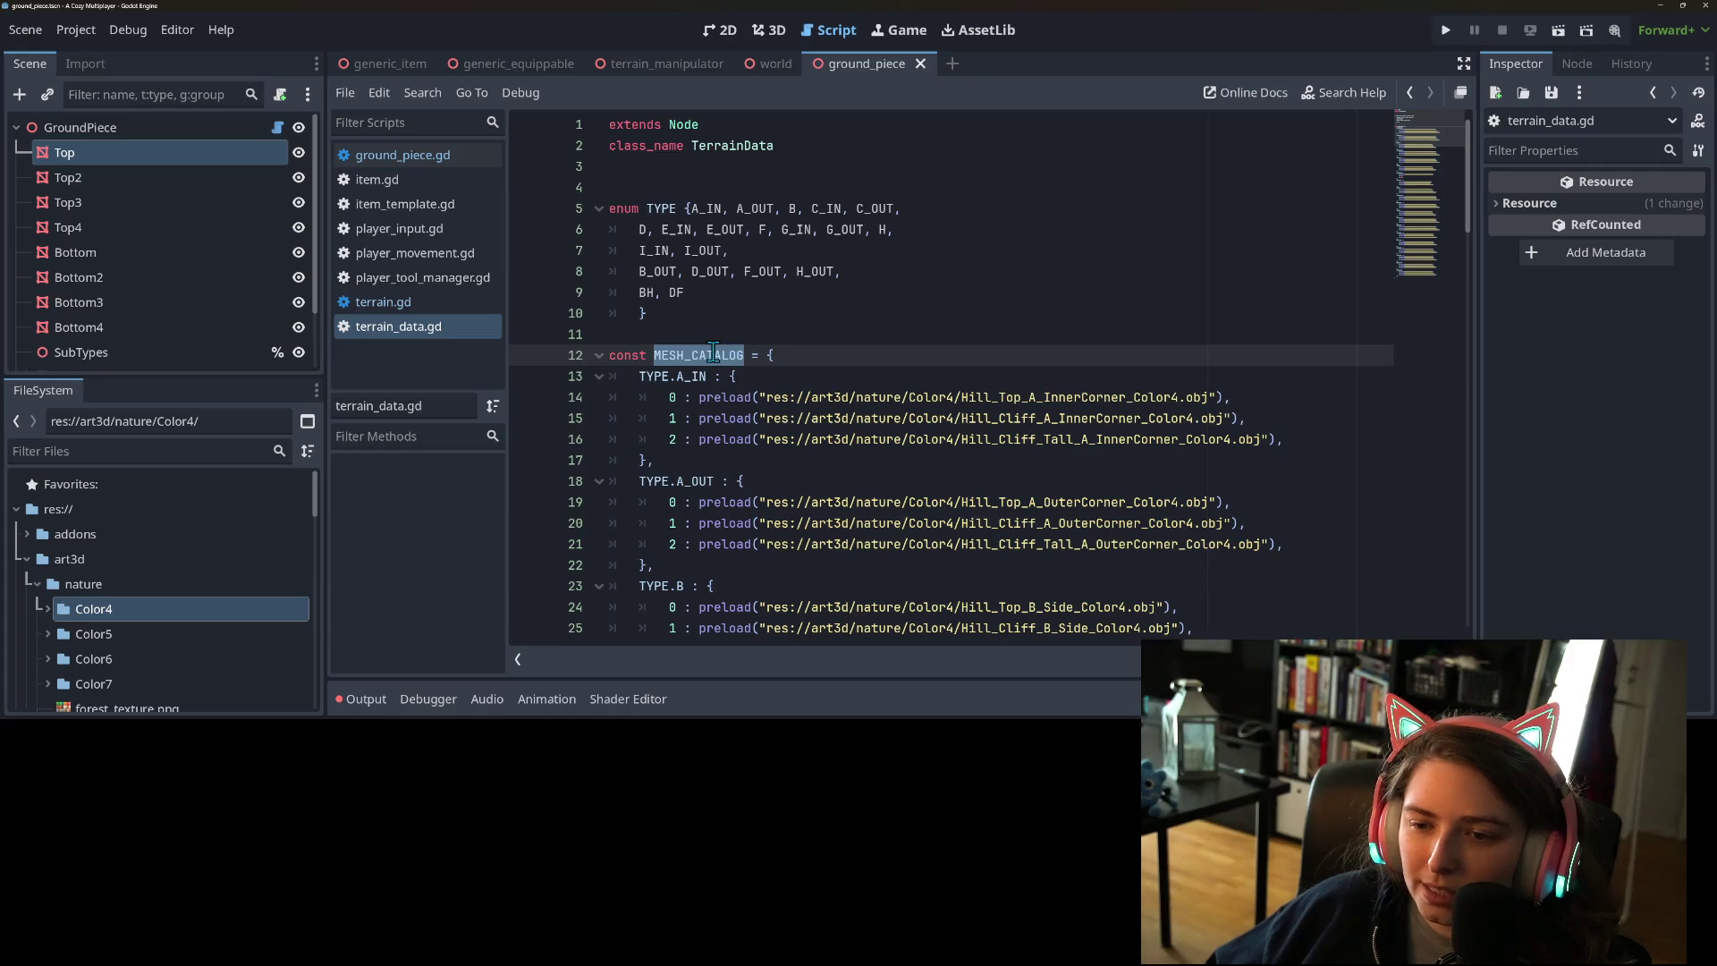
pyautogui.click(702, 354)
# - Switch back to ground_piece.gd and place the caret at the end of line 32
pyautogui.click(385, 301)
pyautogui.click(423, 159)
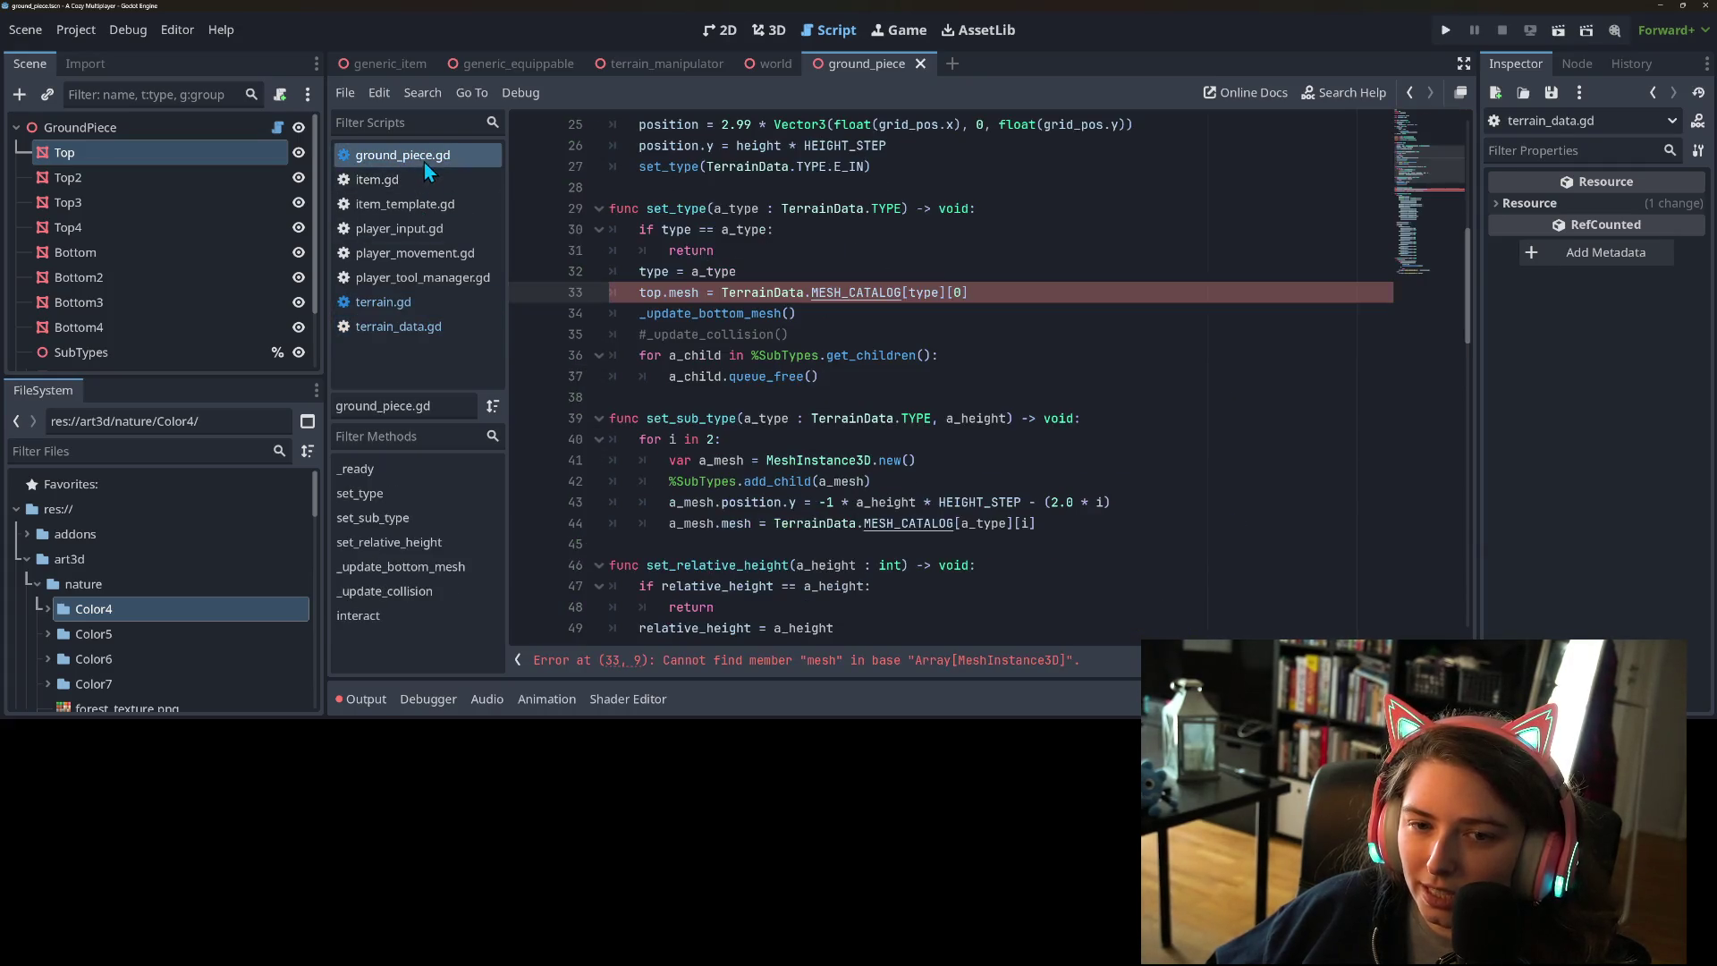
pyautogui.click(1028, 285)
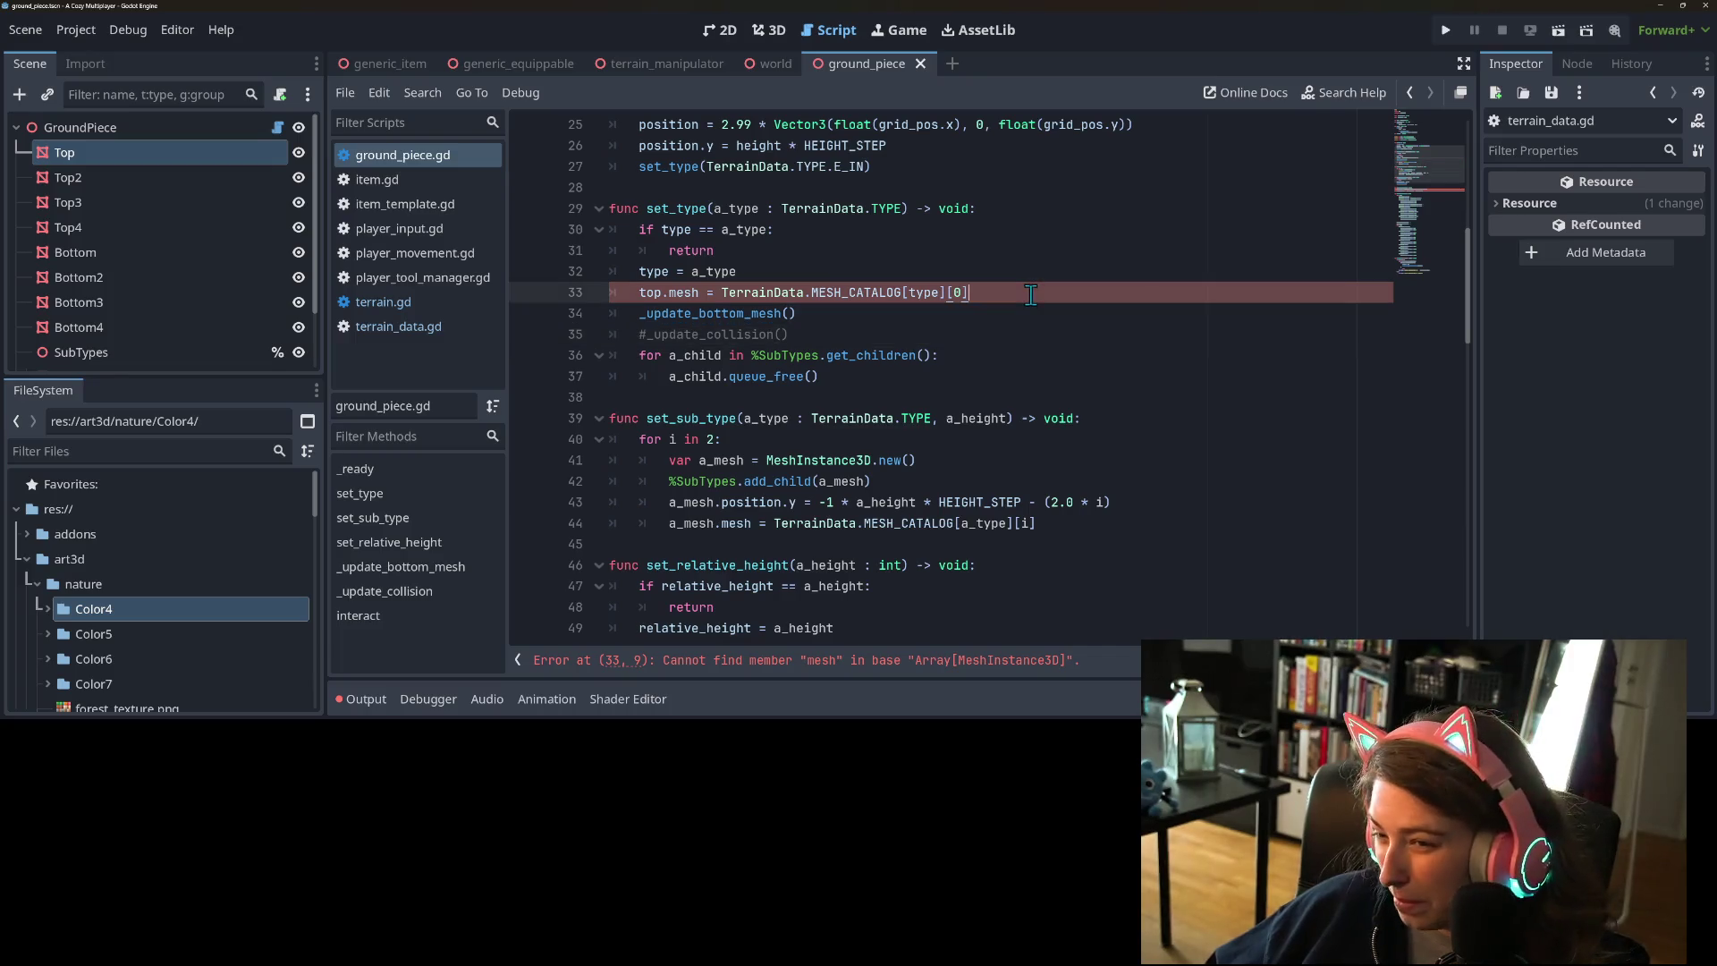
pyautogui.click(785, 277)
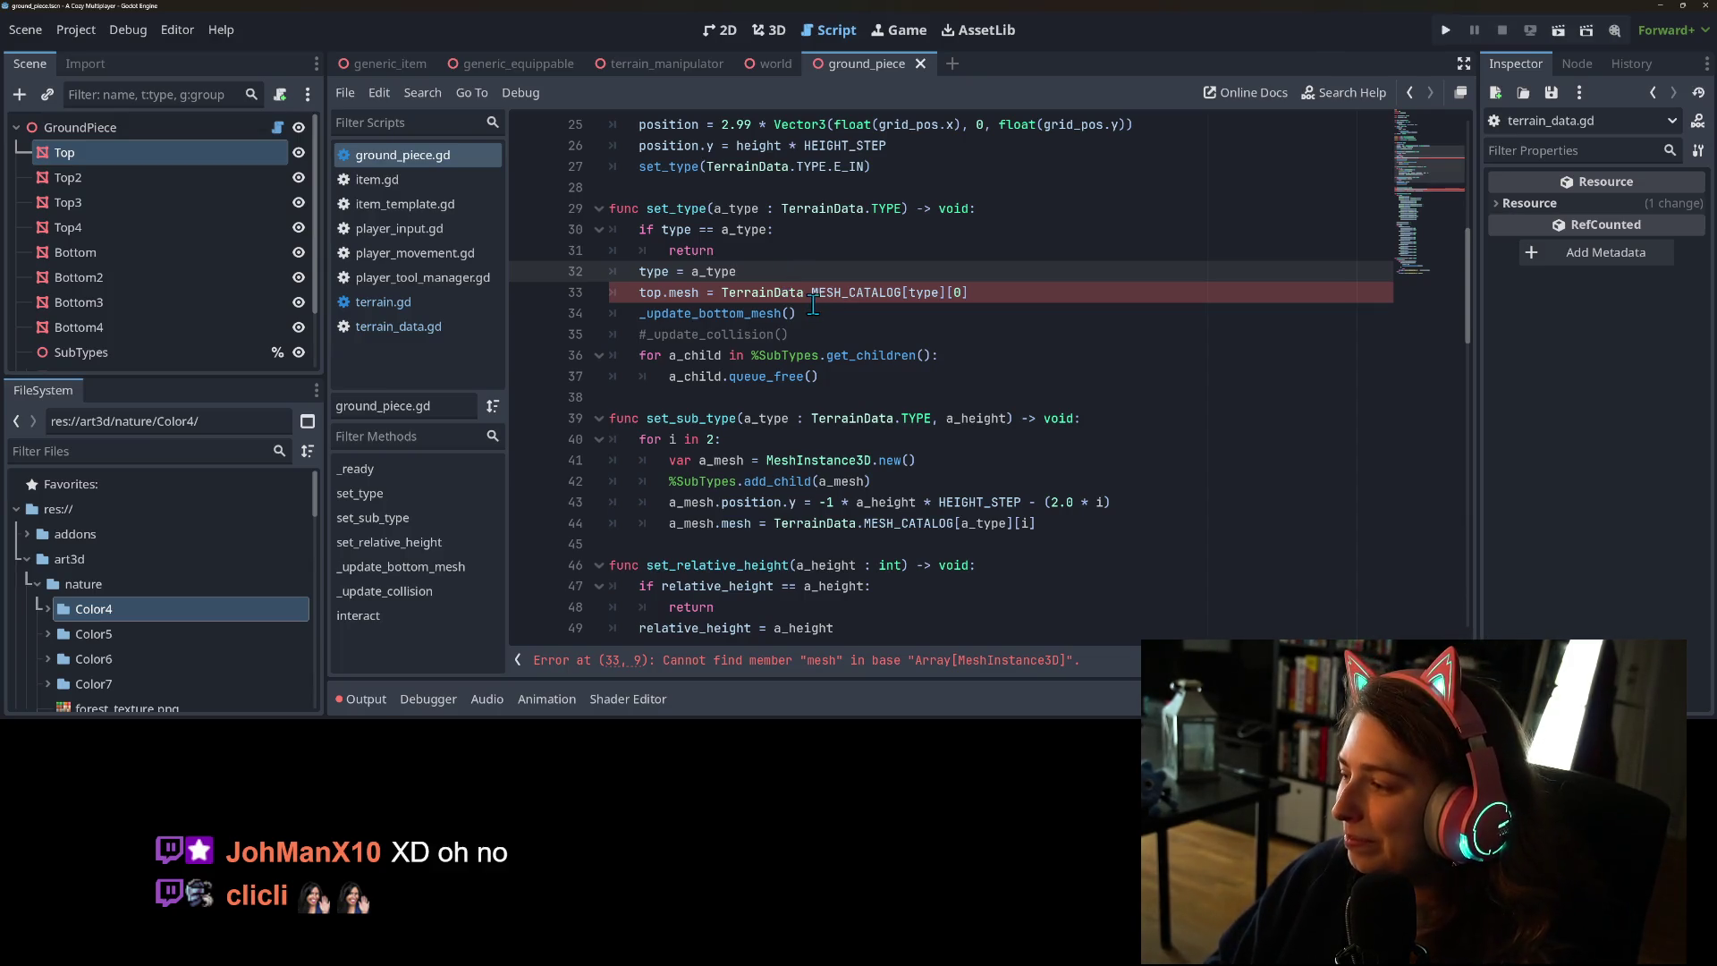
pyautogui.moveTo(809, 304)
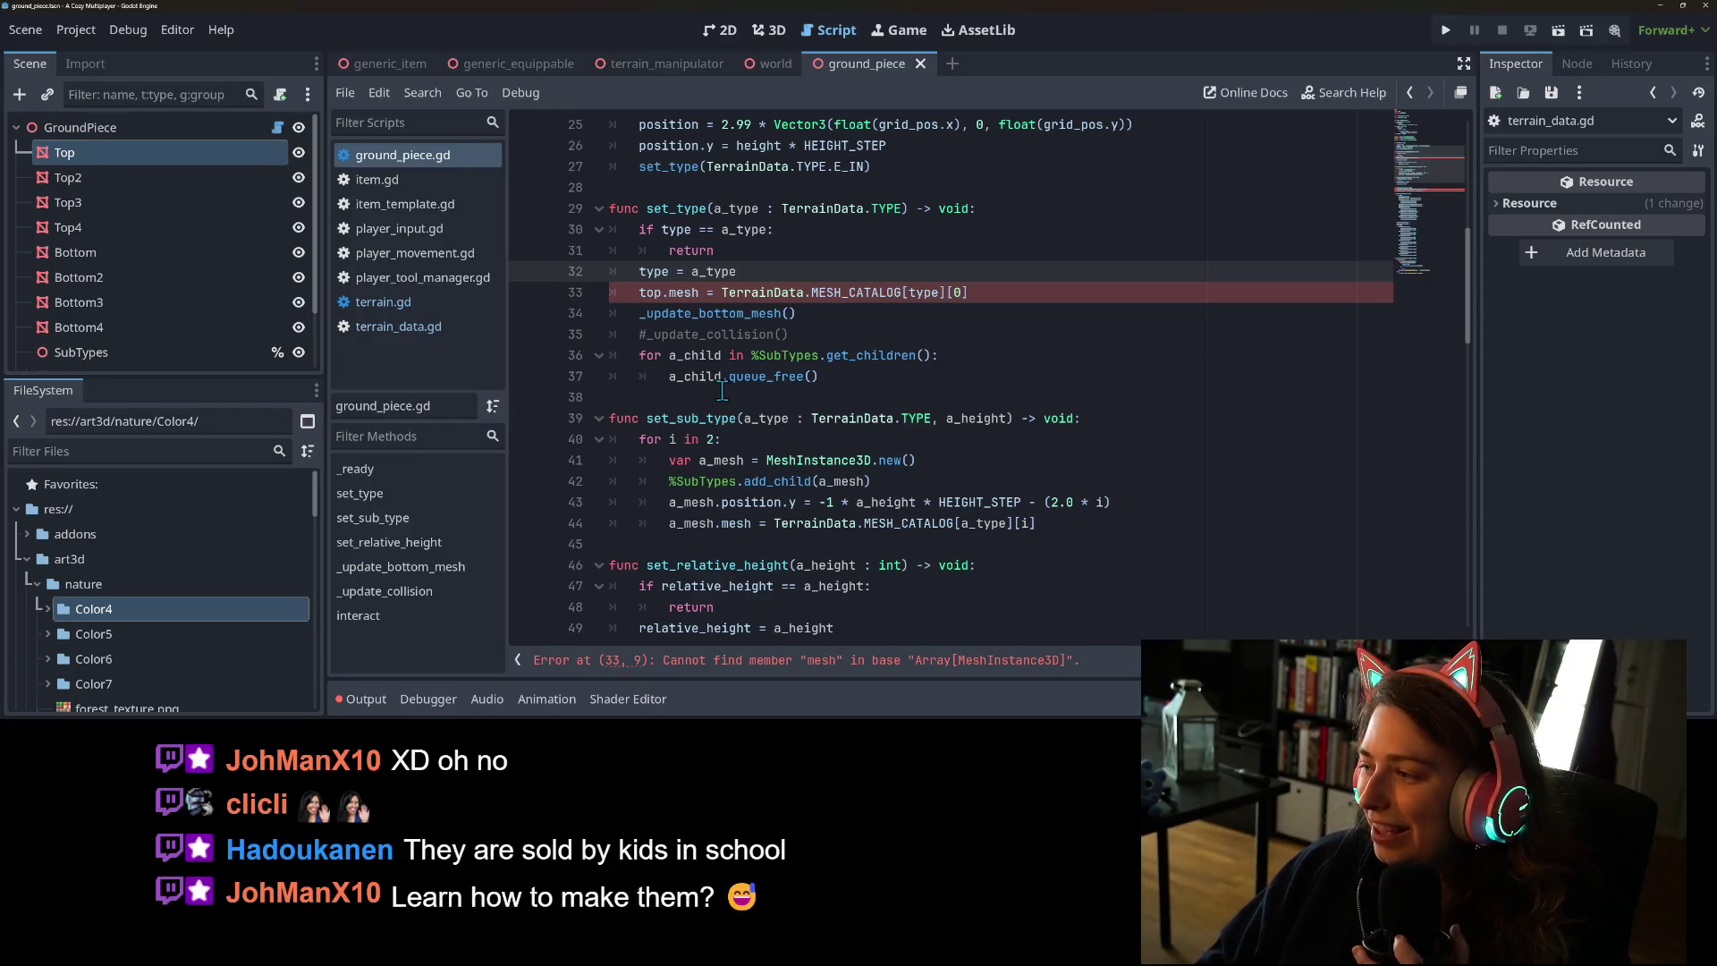
pyautogui.moveTo(722, 386)
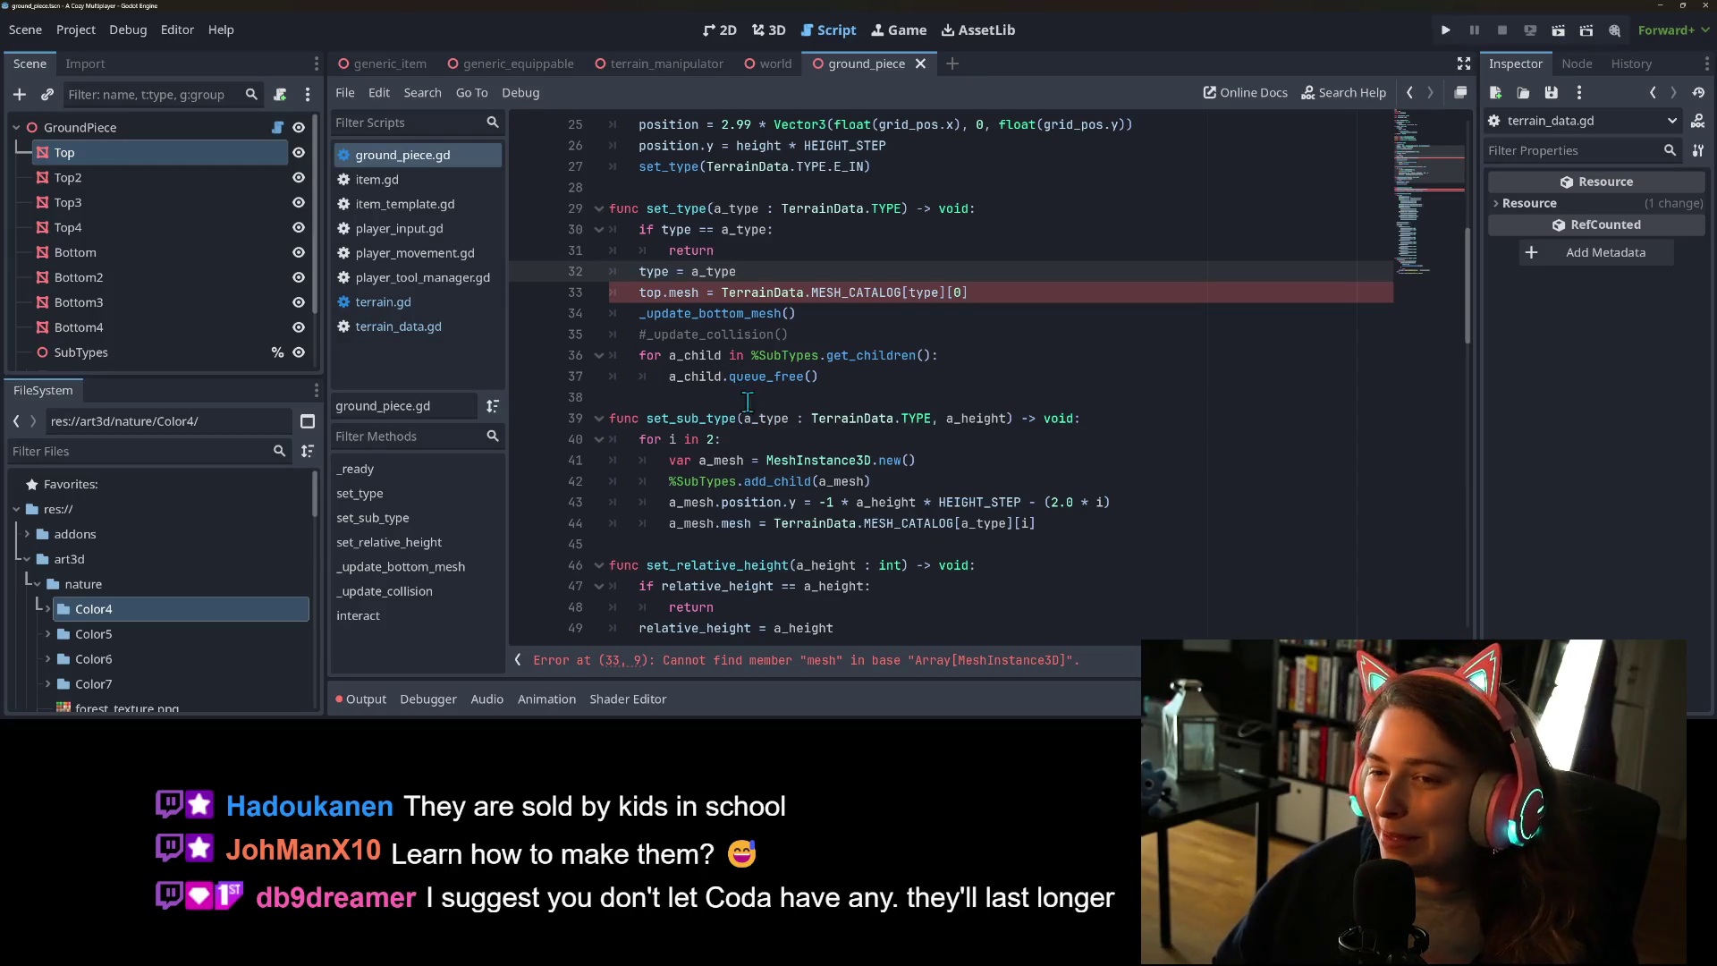
pyautogui.click(1032, 289)
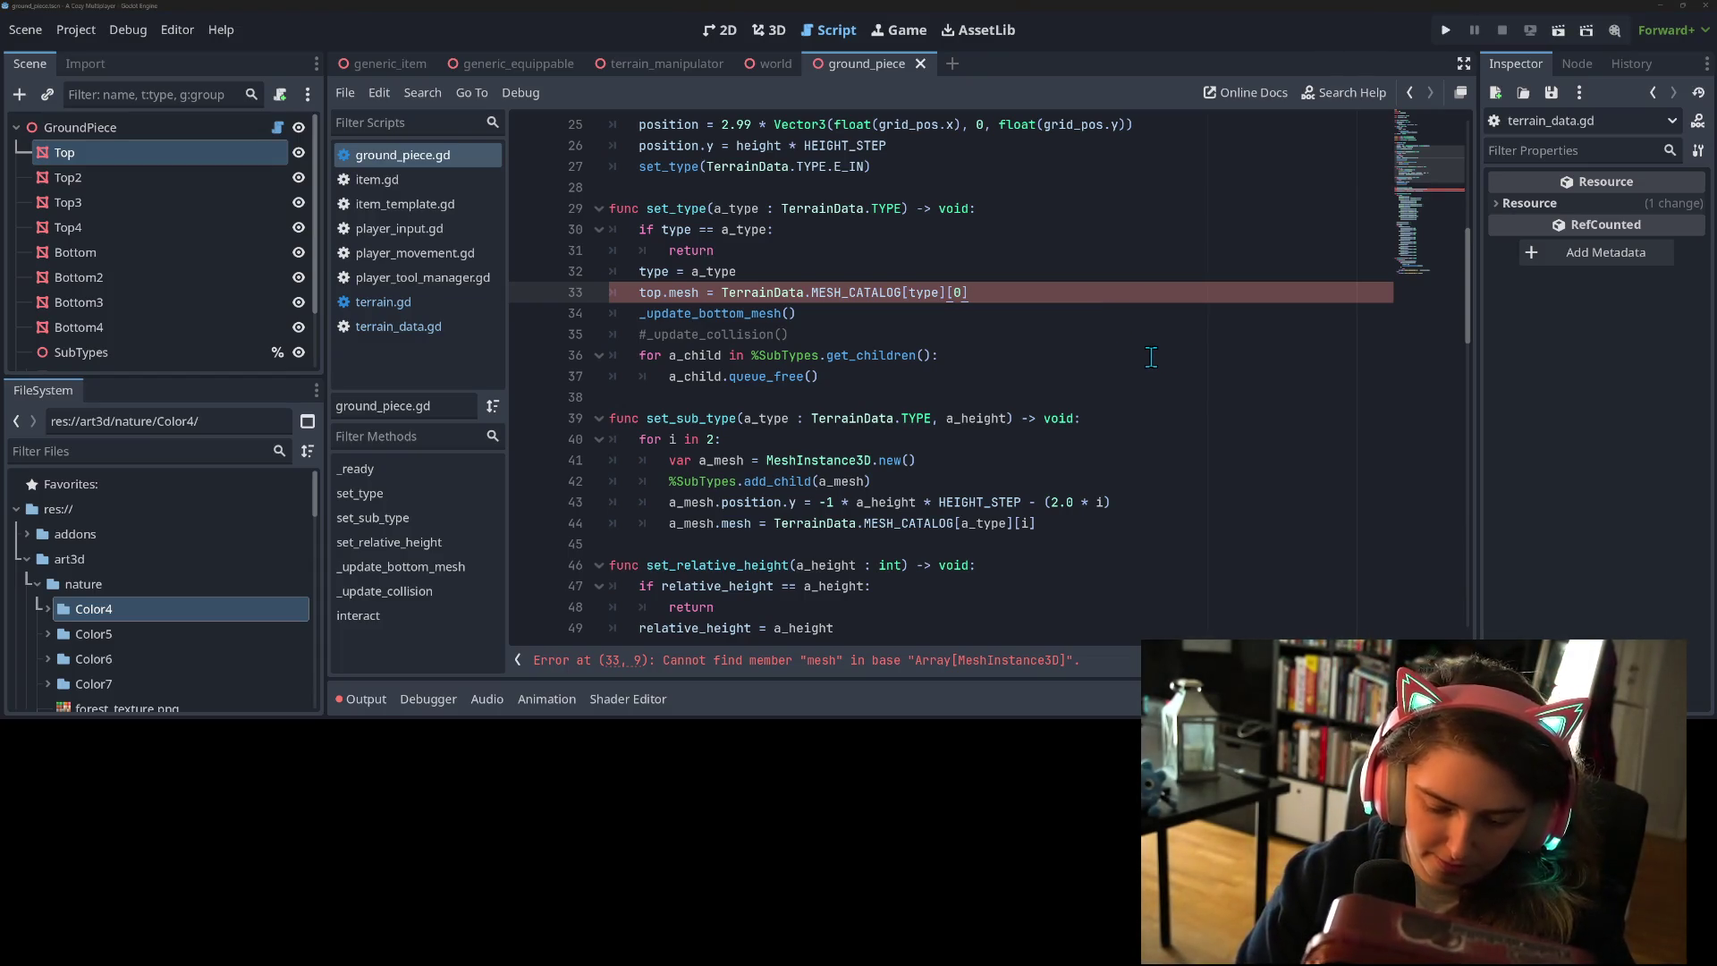
pyautogui.press('XF86Calculator')
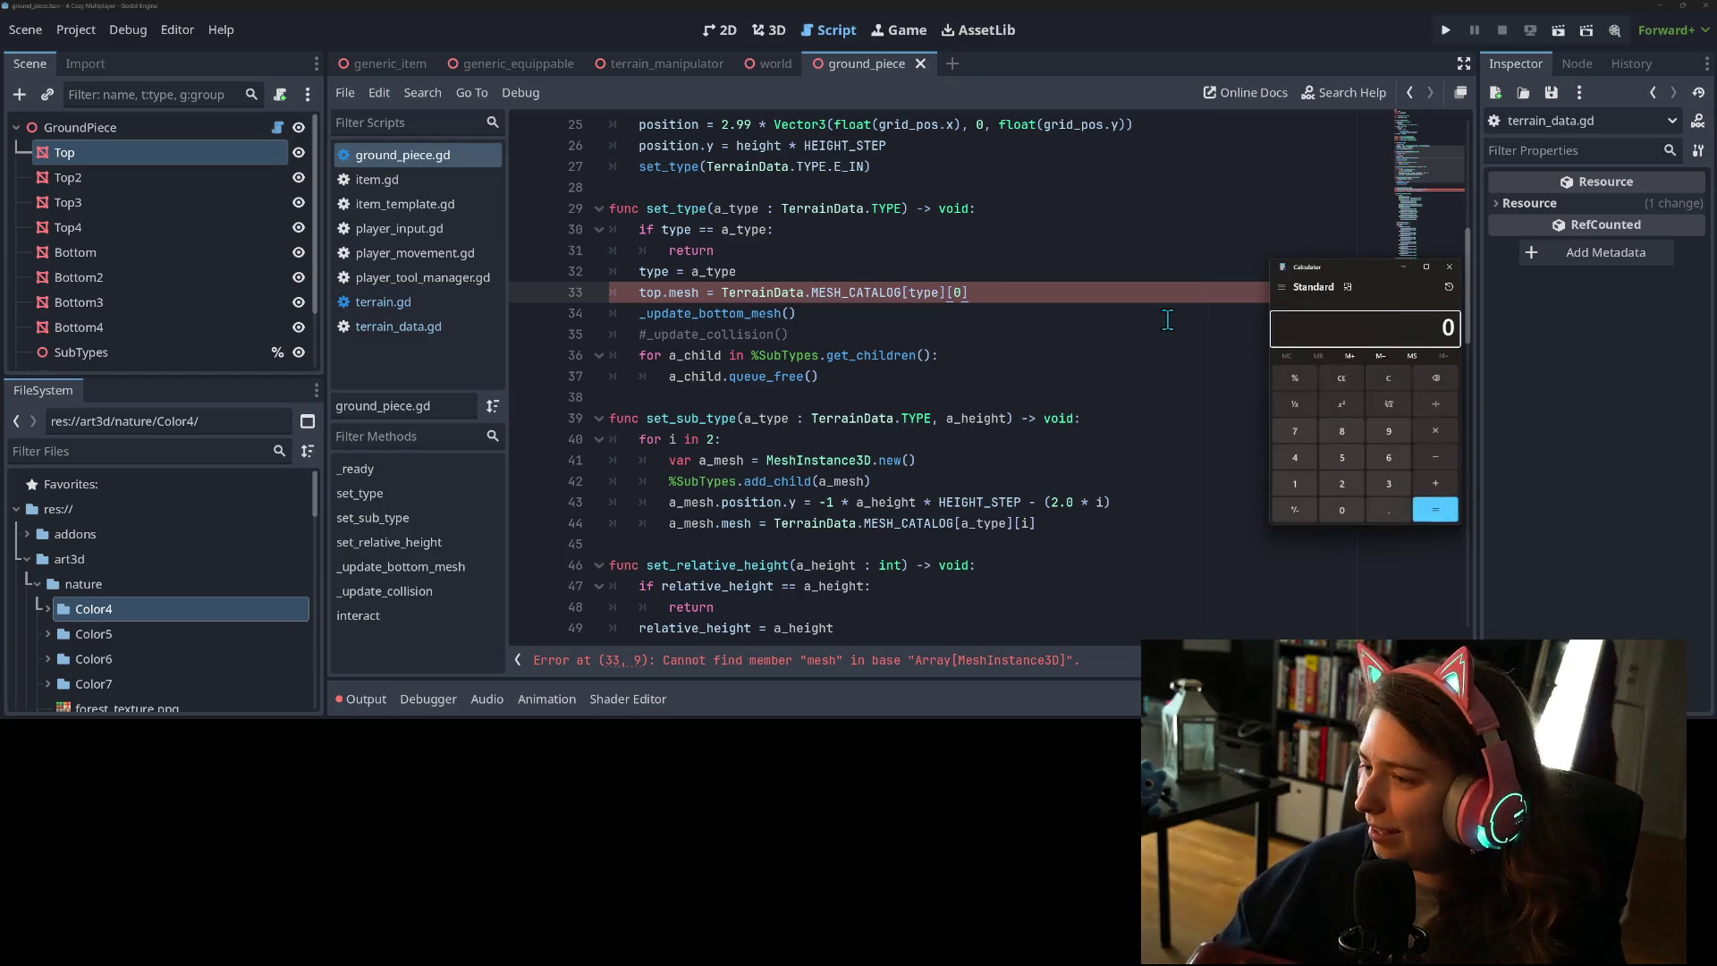
# - Compute 5.4 × 480 = 2592, divide by 1200 to get 2.16, then close Calculator
pyautogui.write('540')
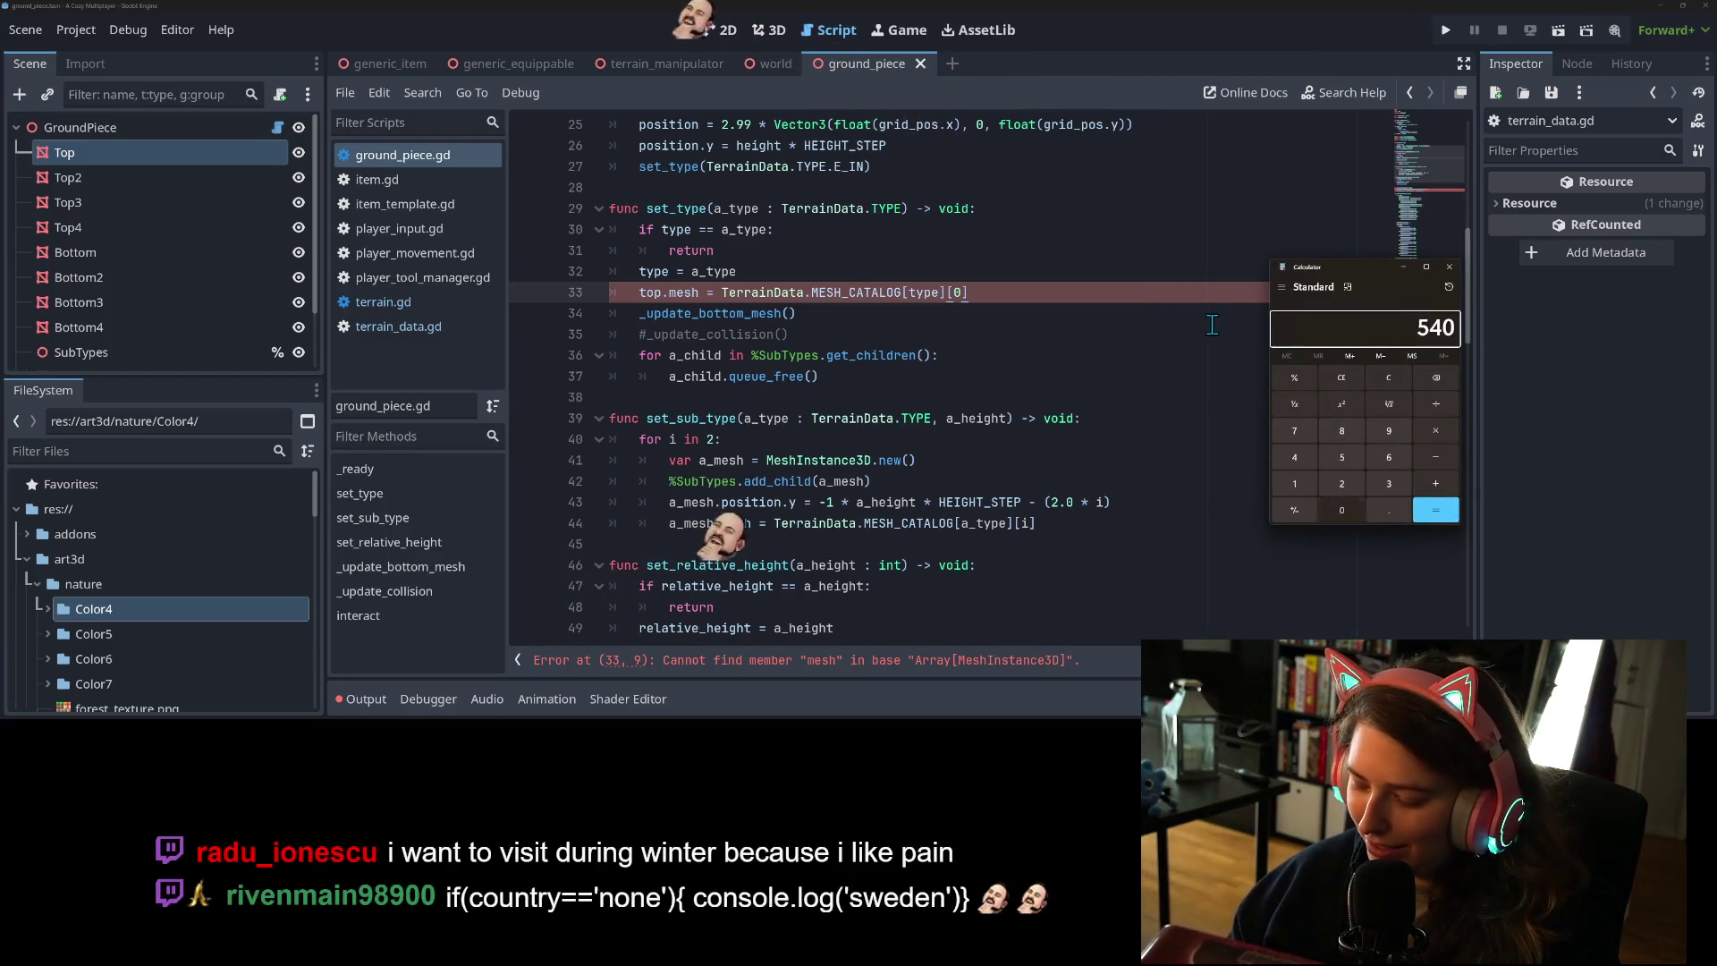
pyautogui.press('BackSpace')
pyautogui.press('BackSpace')
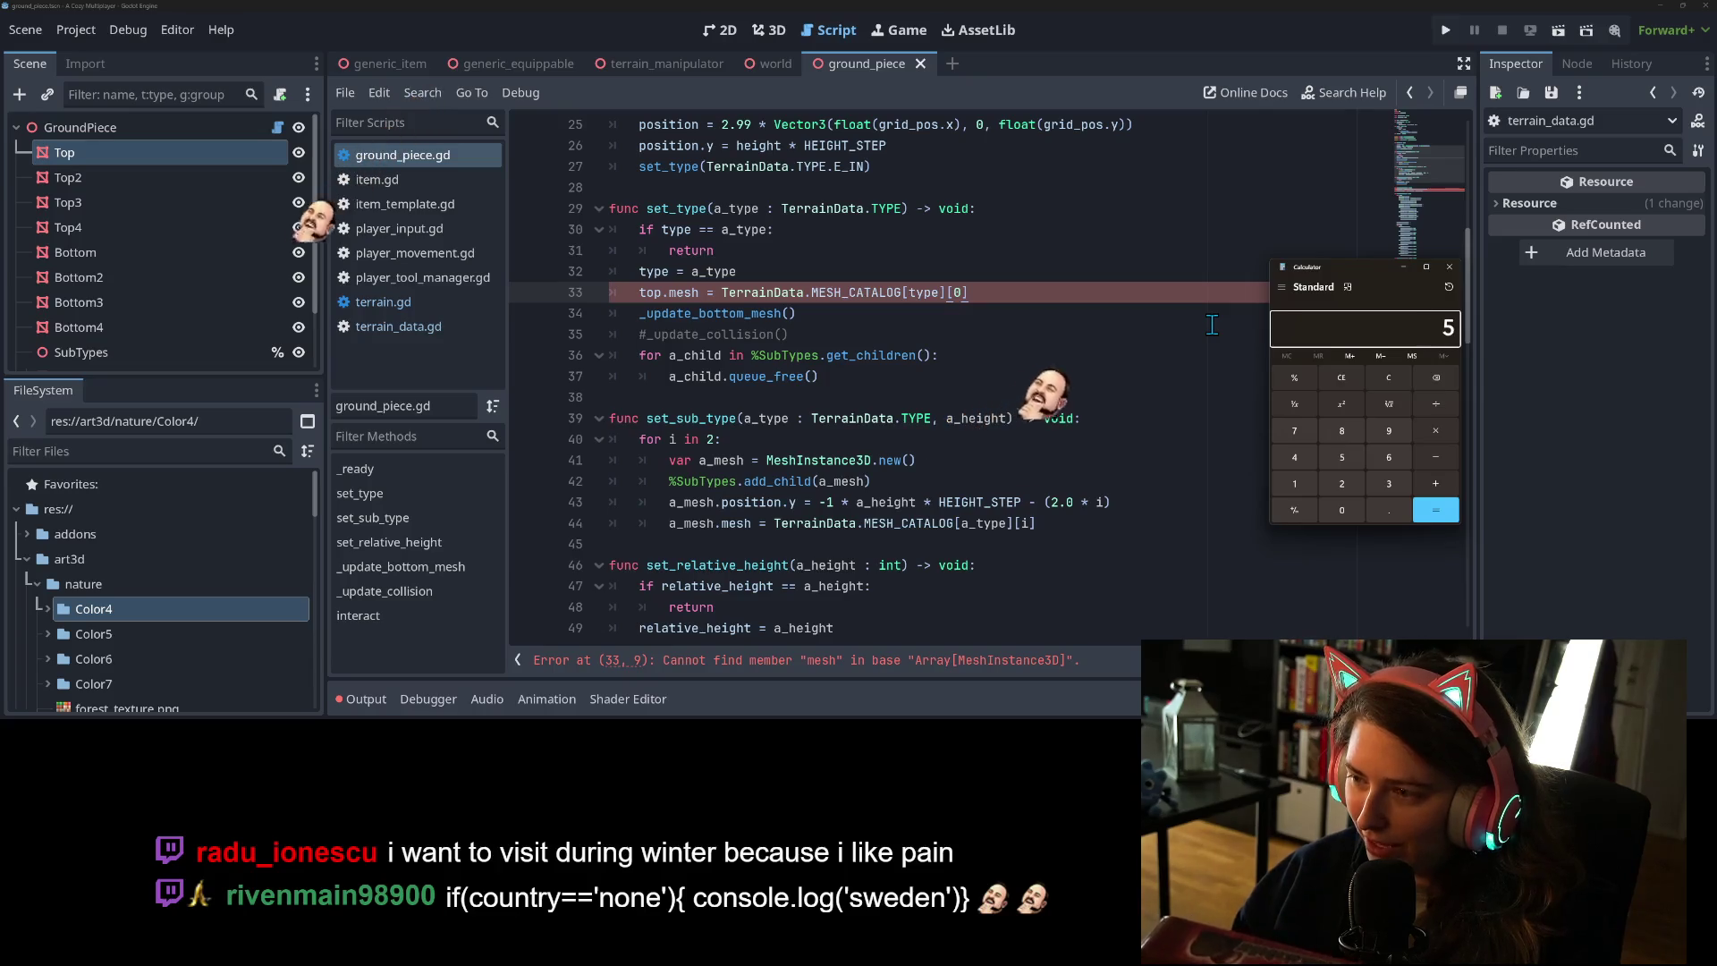
pyautogui.write('.4*')
pyautogui.write('480')
pyautogui.press('Return')
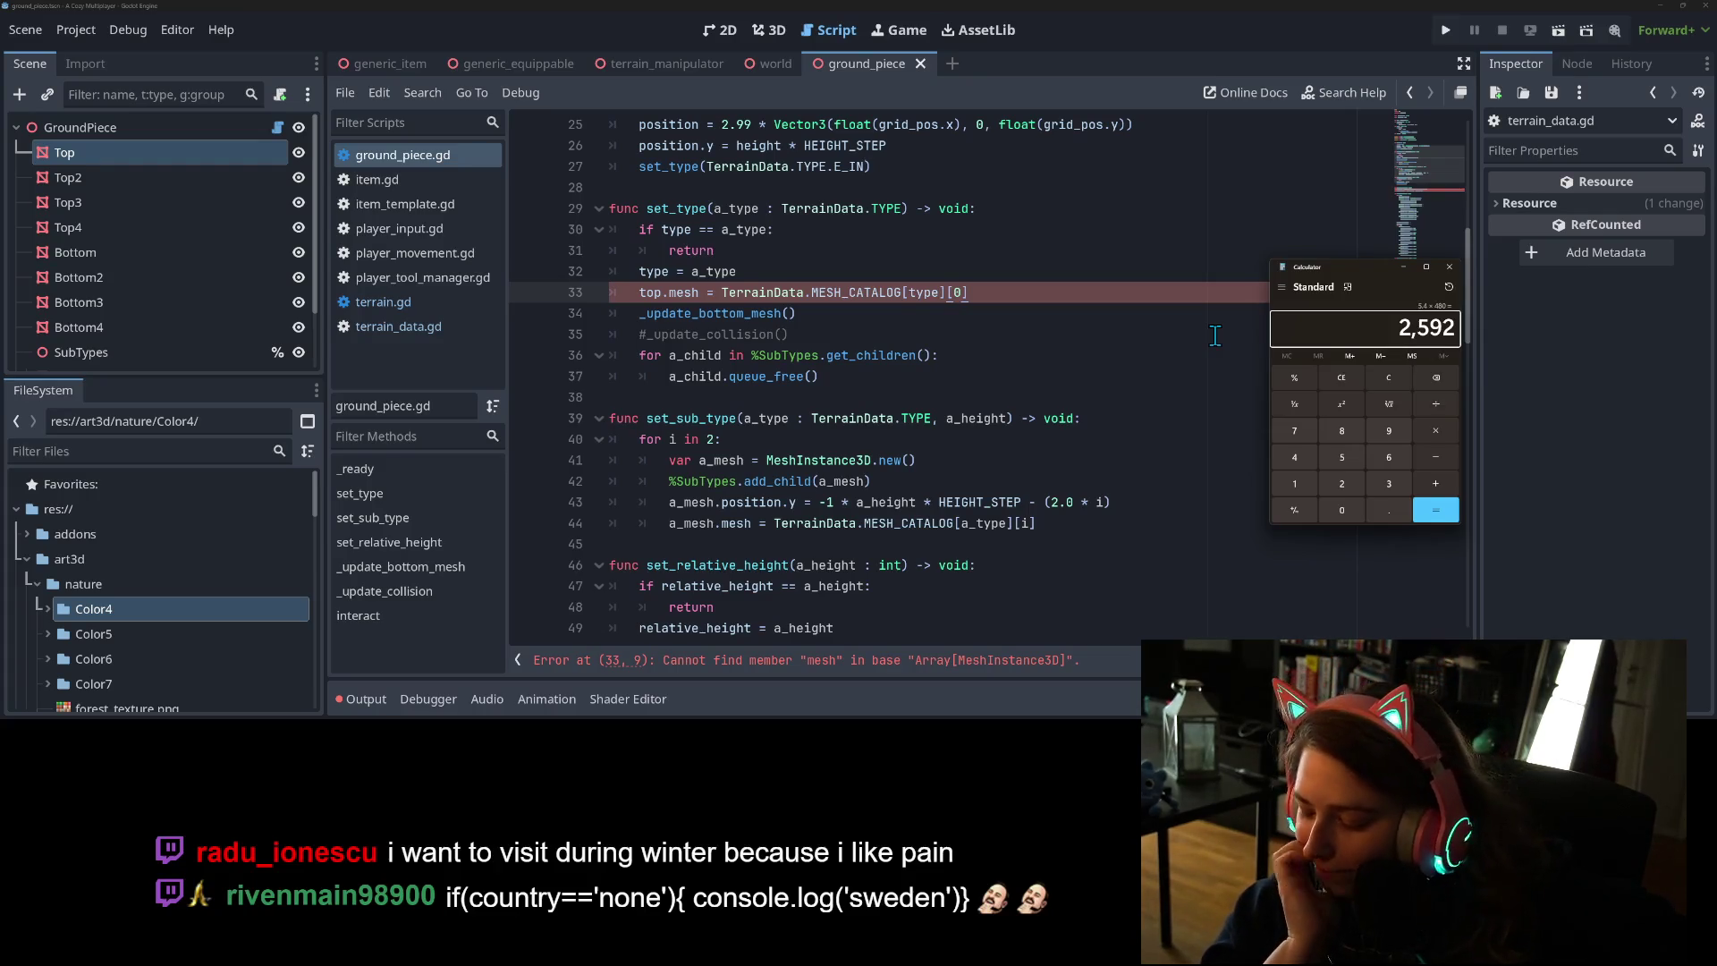
pyautogui.write('/1200')
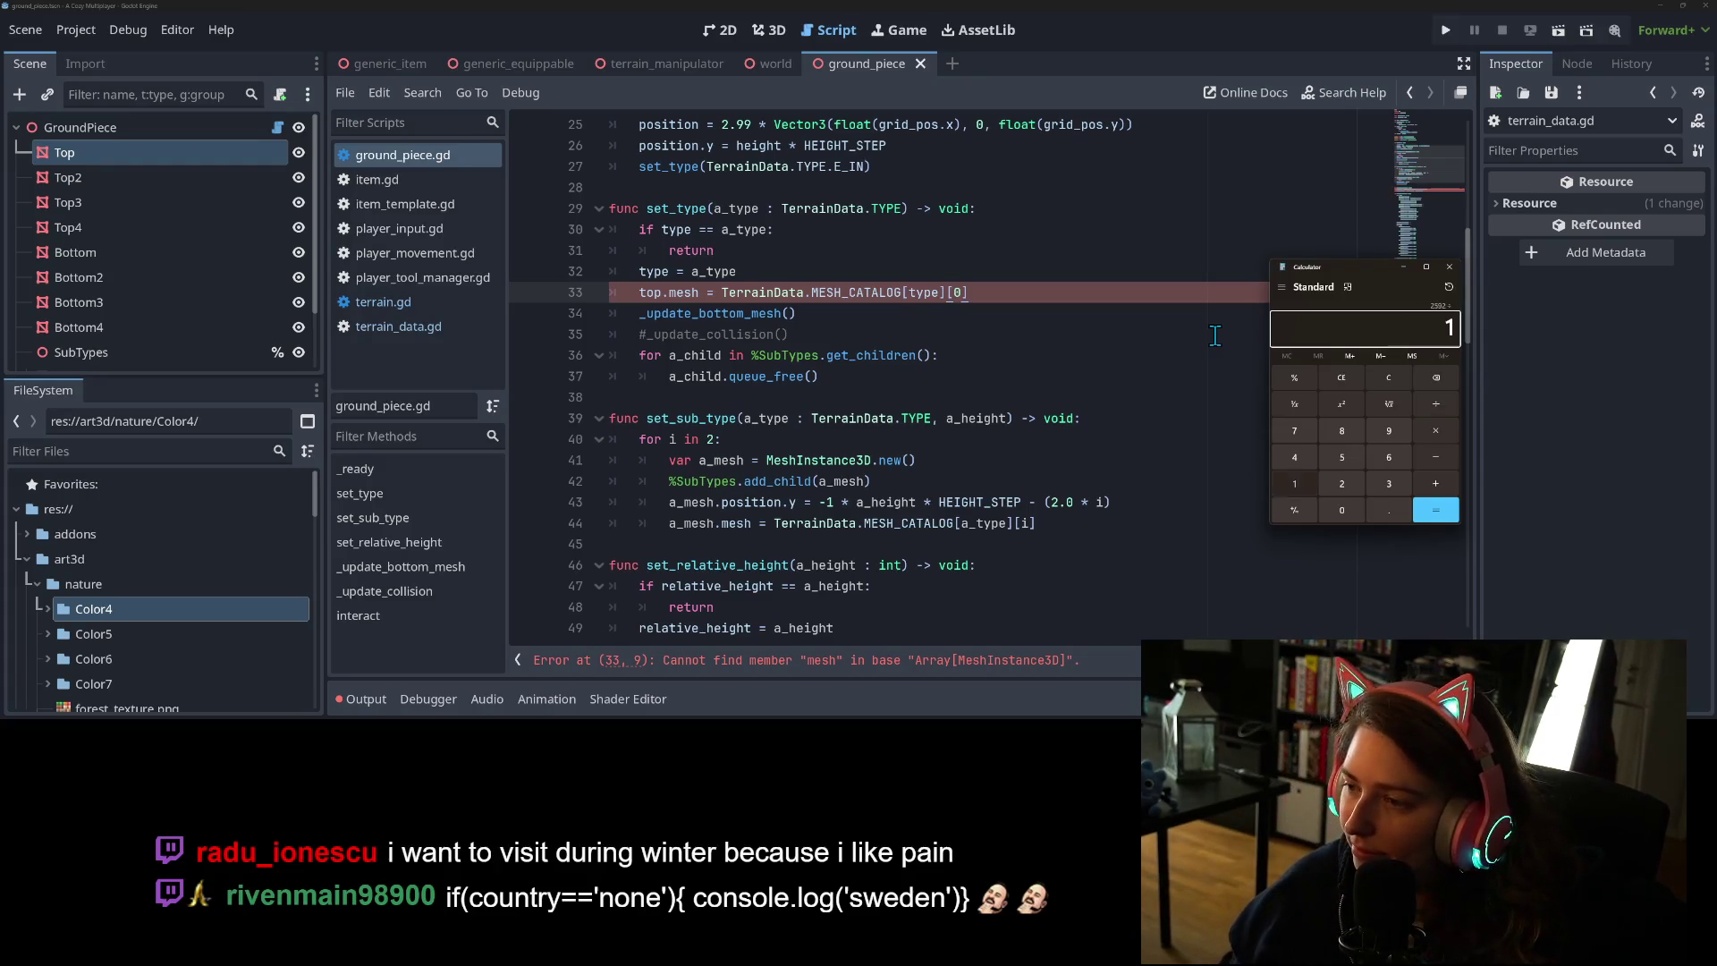
pyautogui.press('Return')
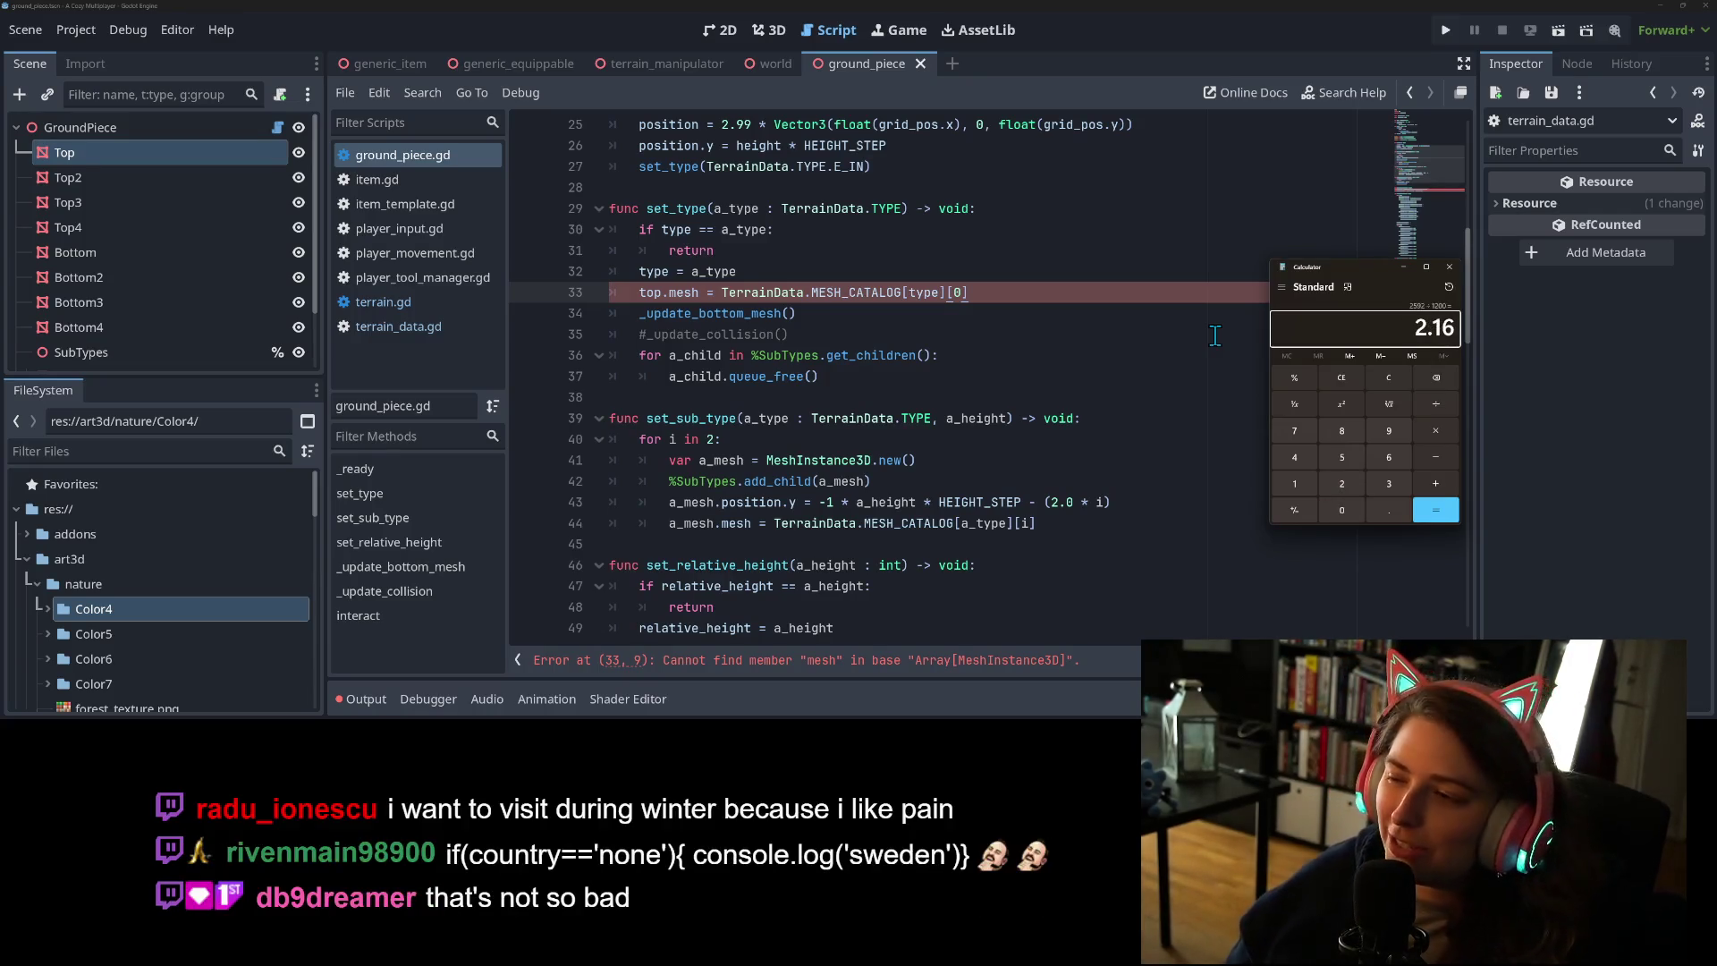
pyautogui.click(1450, 267)
pyautogui.click(1265, 384)
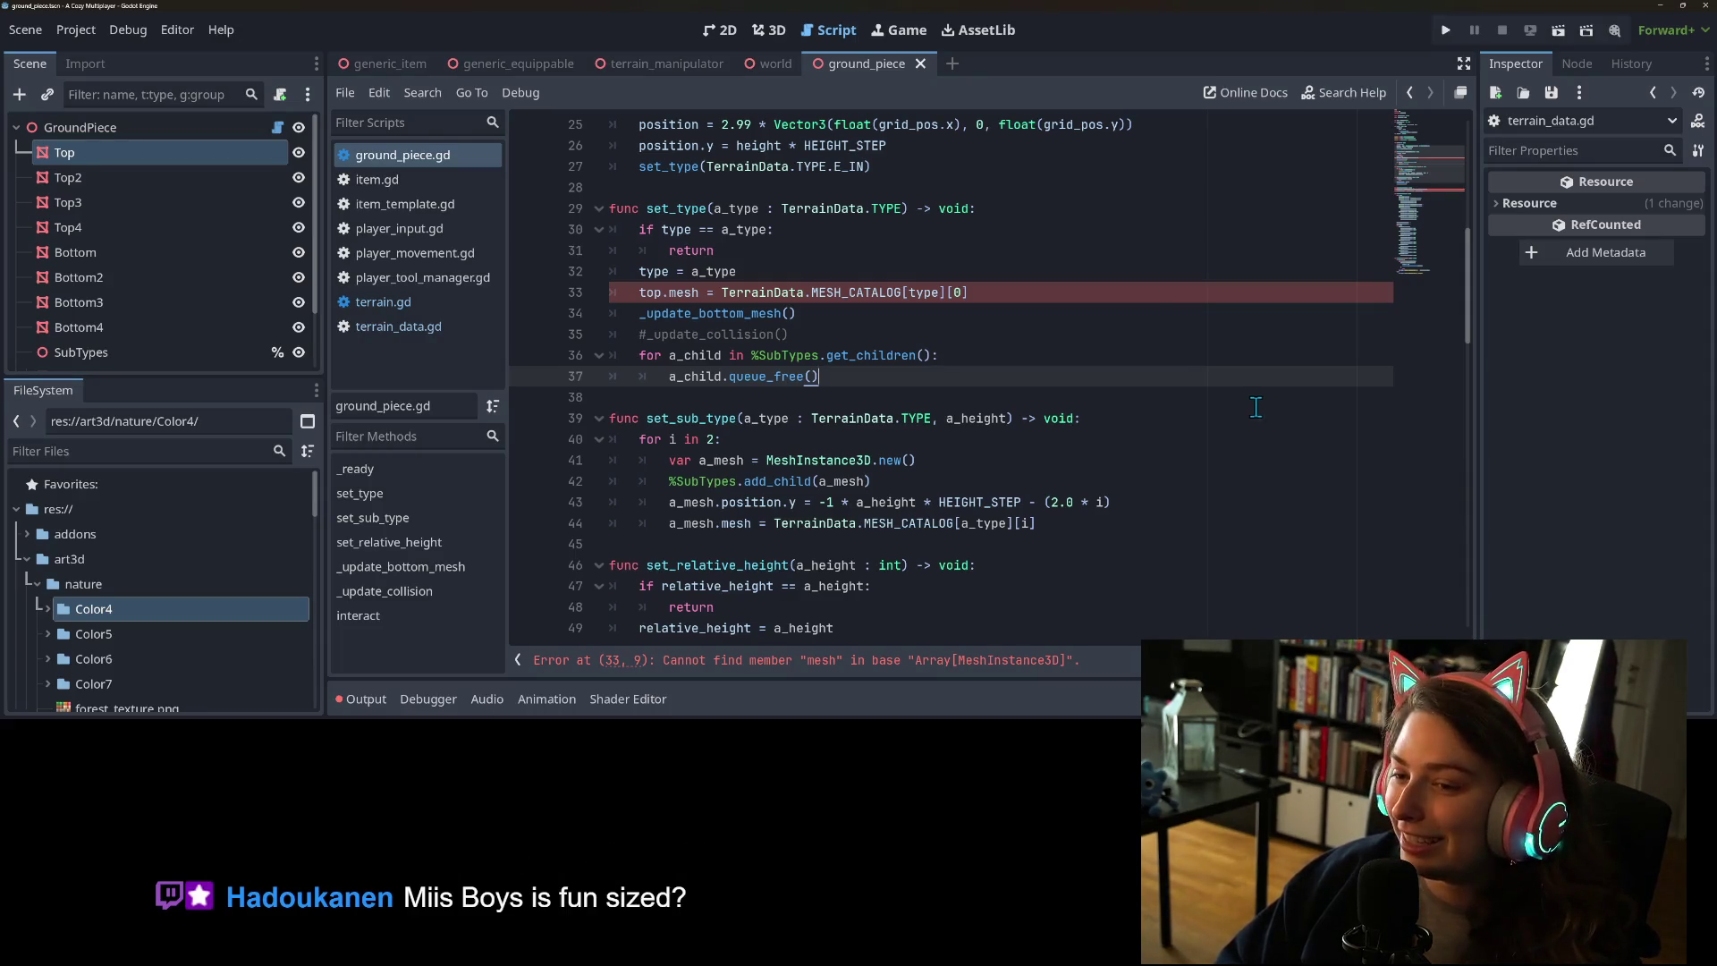
# - Put the caret at the end of ground_piece.gd's erroring line 33
pyautogui.click(1124, 285)
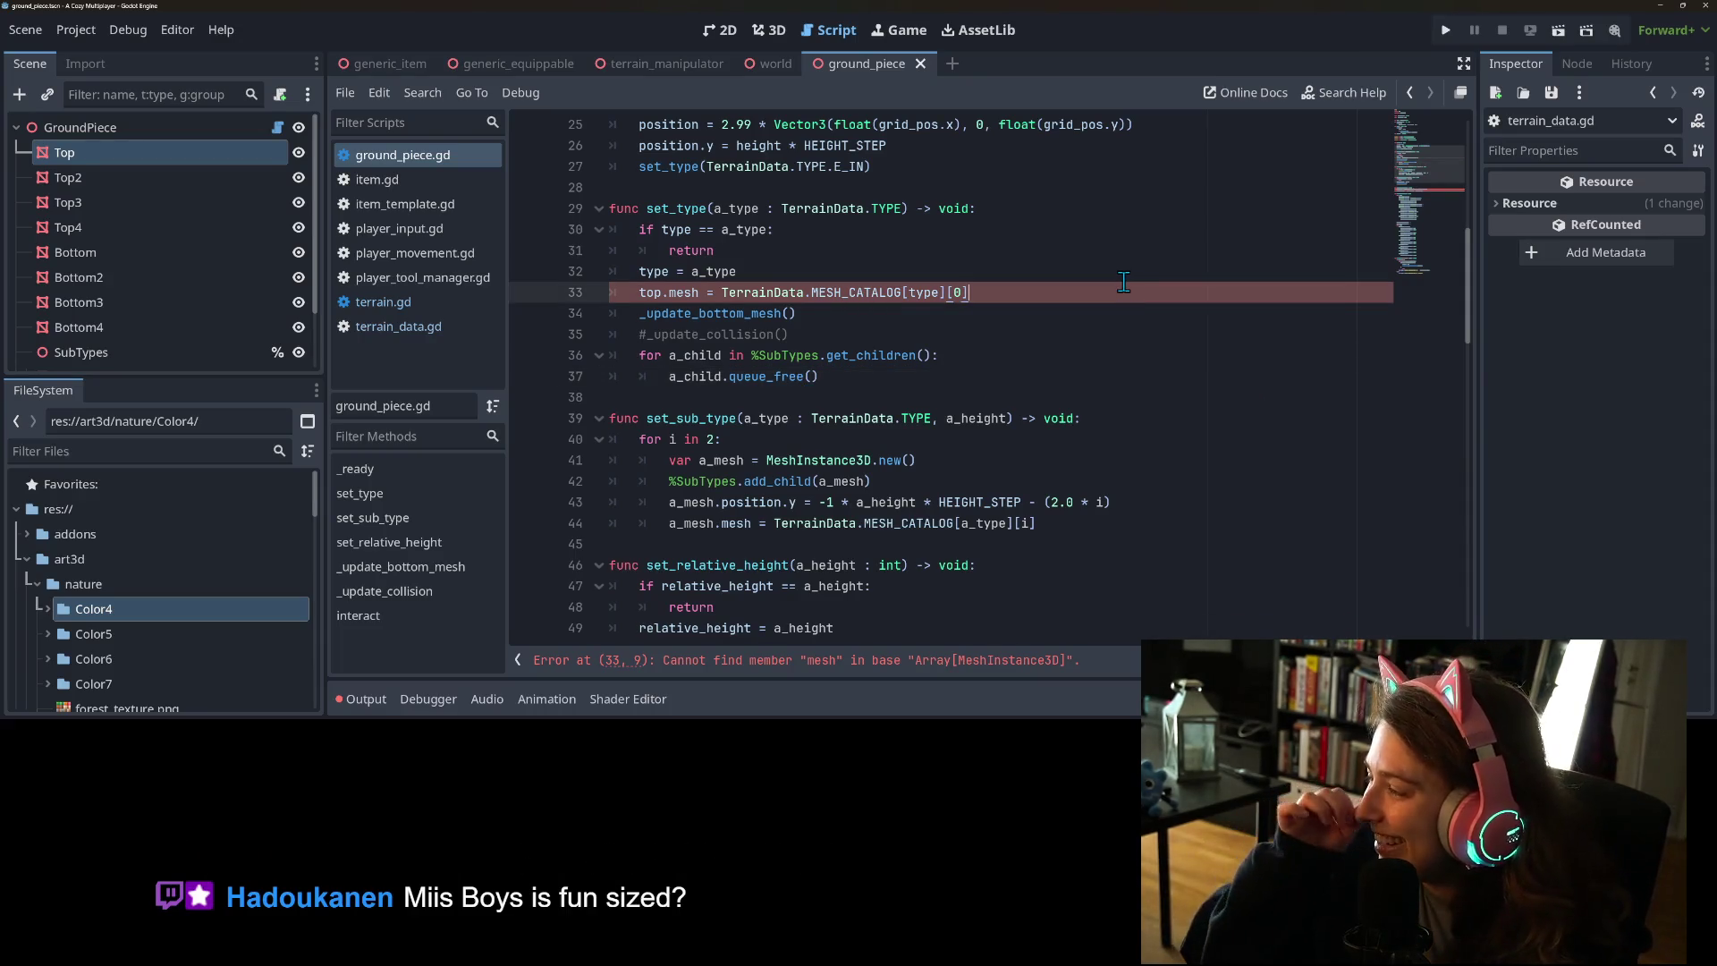
pyautogui.click(1073, 318)
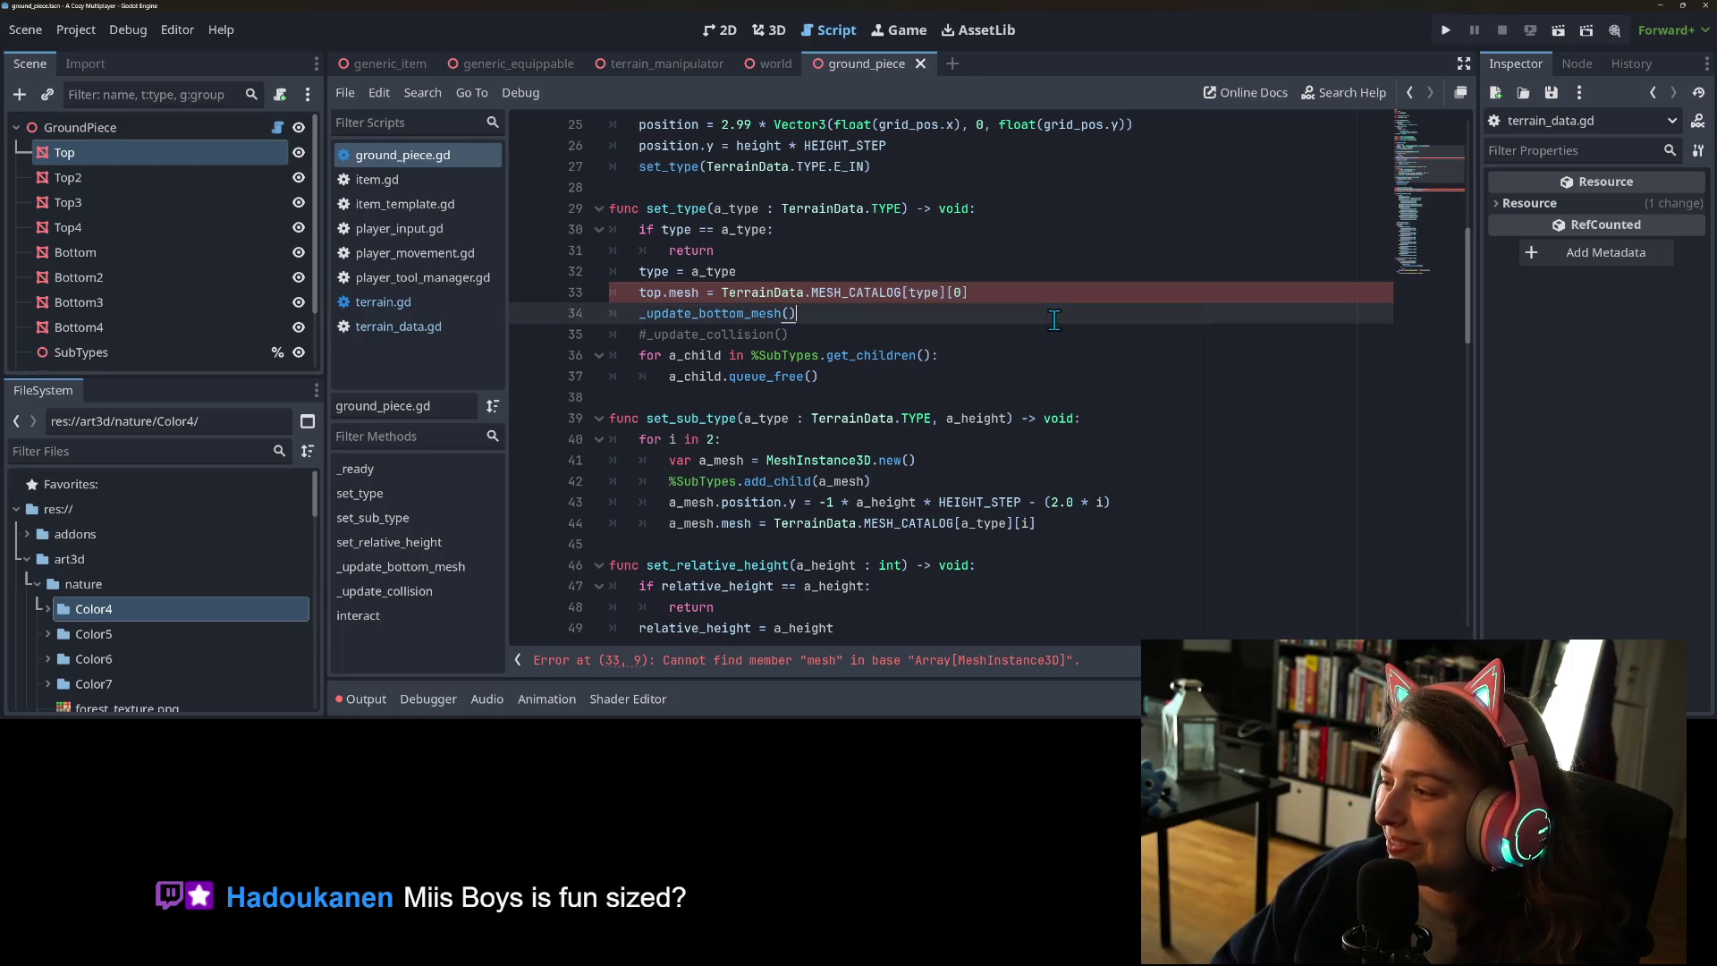
pyautogui.click(1118, 298)
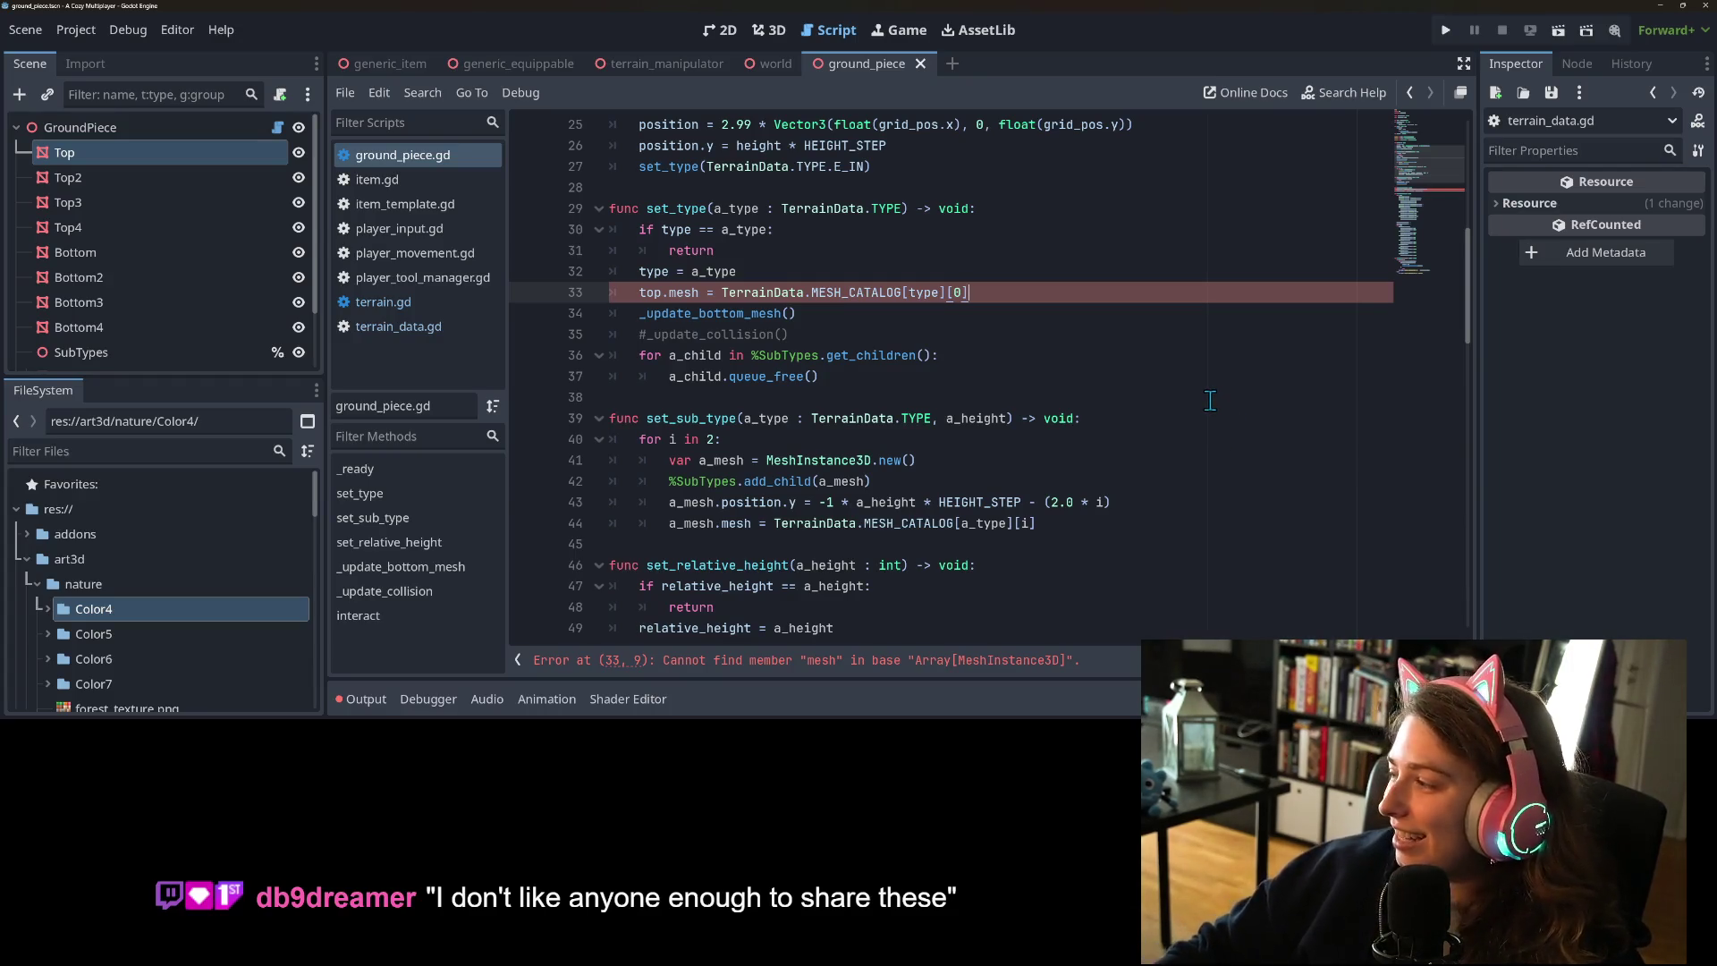
pyautogui.click(1054, 341)
# - Check the top and bottom mesh lookups on lines 32–33, then switch to terrain_data.gd
pyautogui.scroll(-5, 1050, 347)
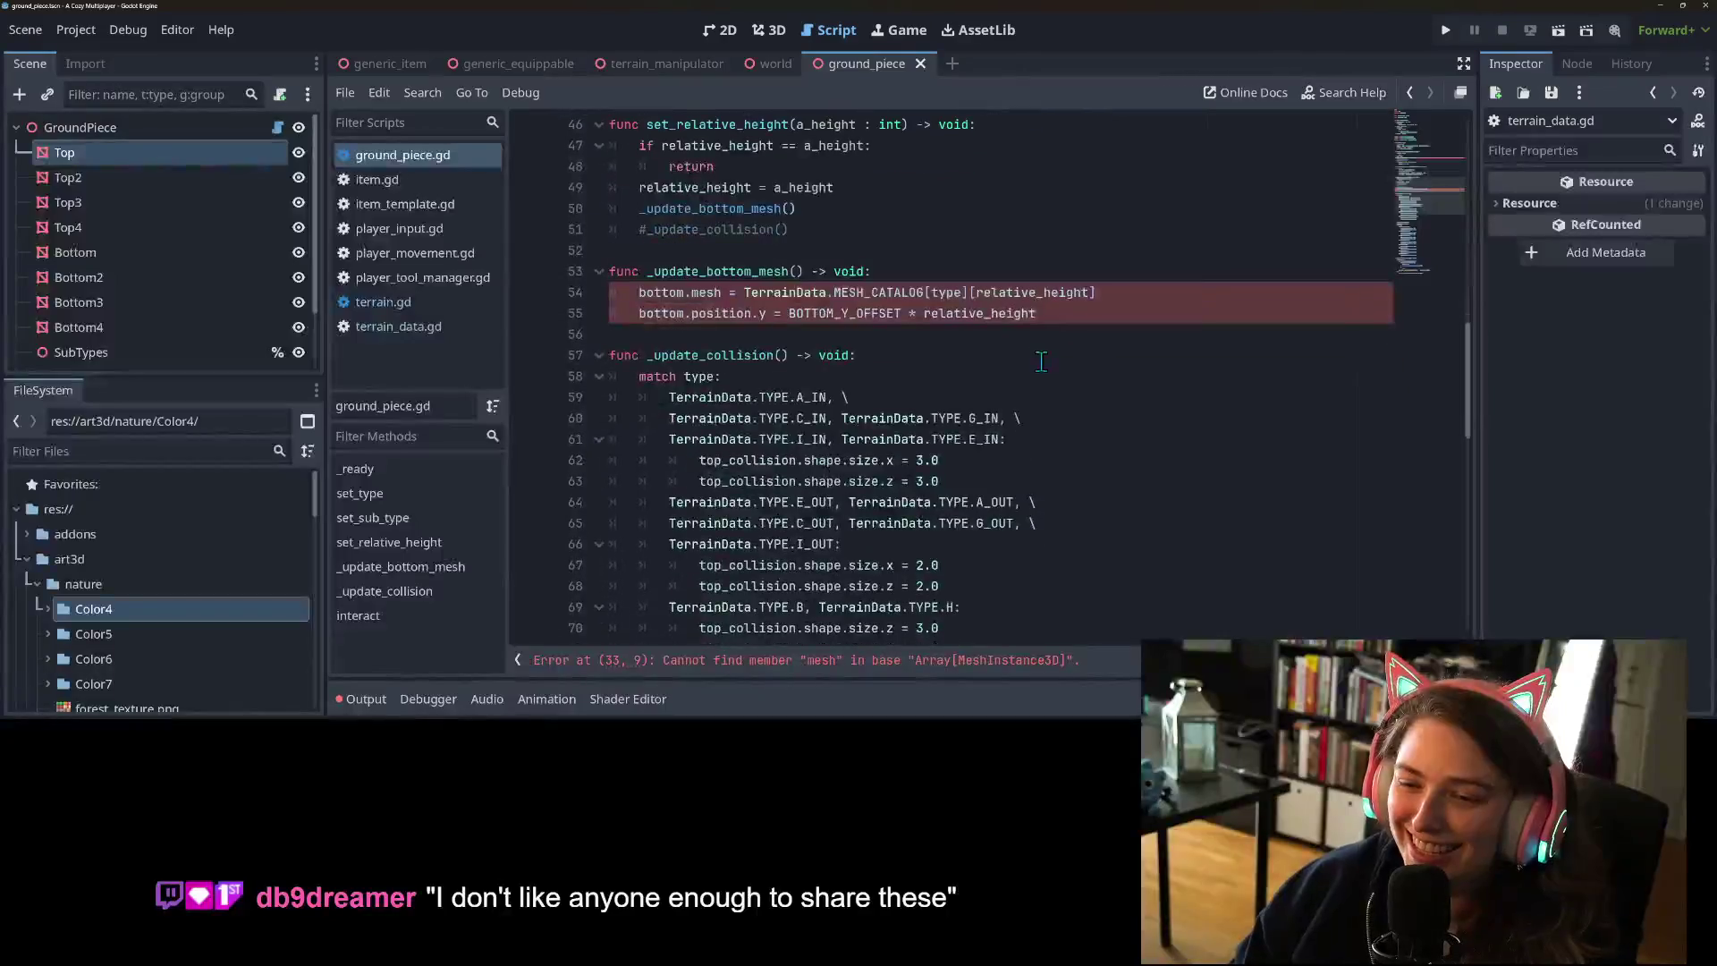
pyautogui.click(1153, 429)
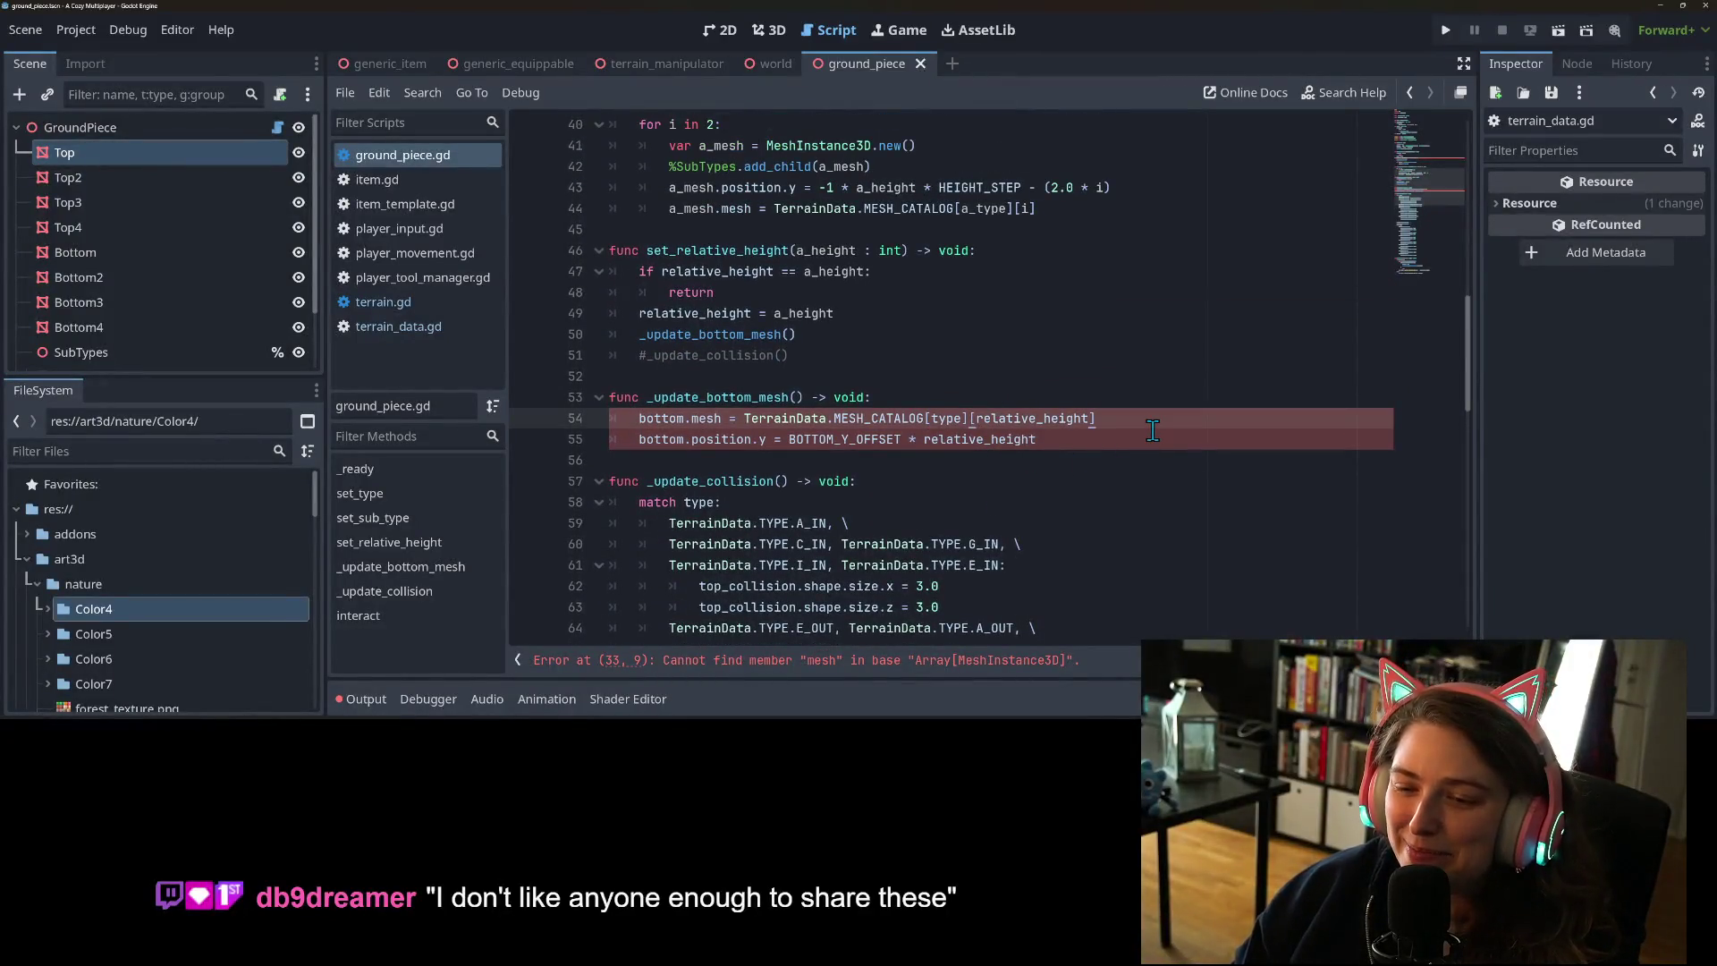
pyautogui.scroll(7, 1123, 508)
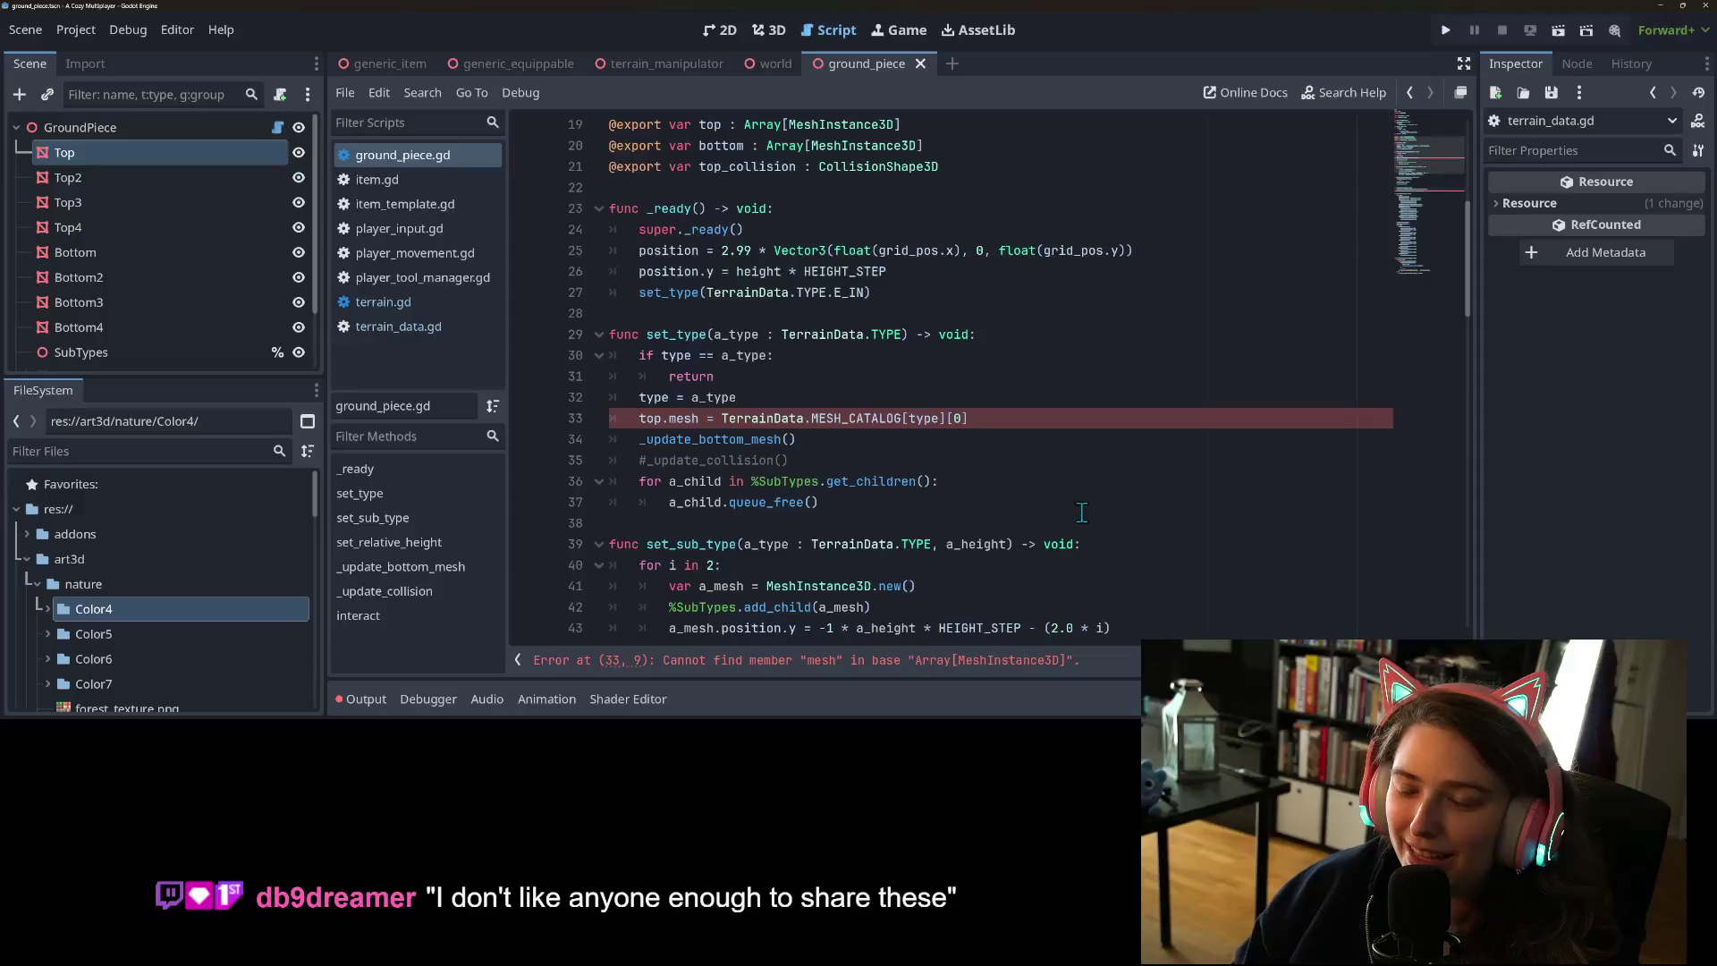
pyautogui.scroll(2, 1082, 512)
pyautogui.click(669, 544)
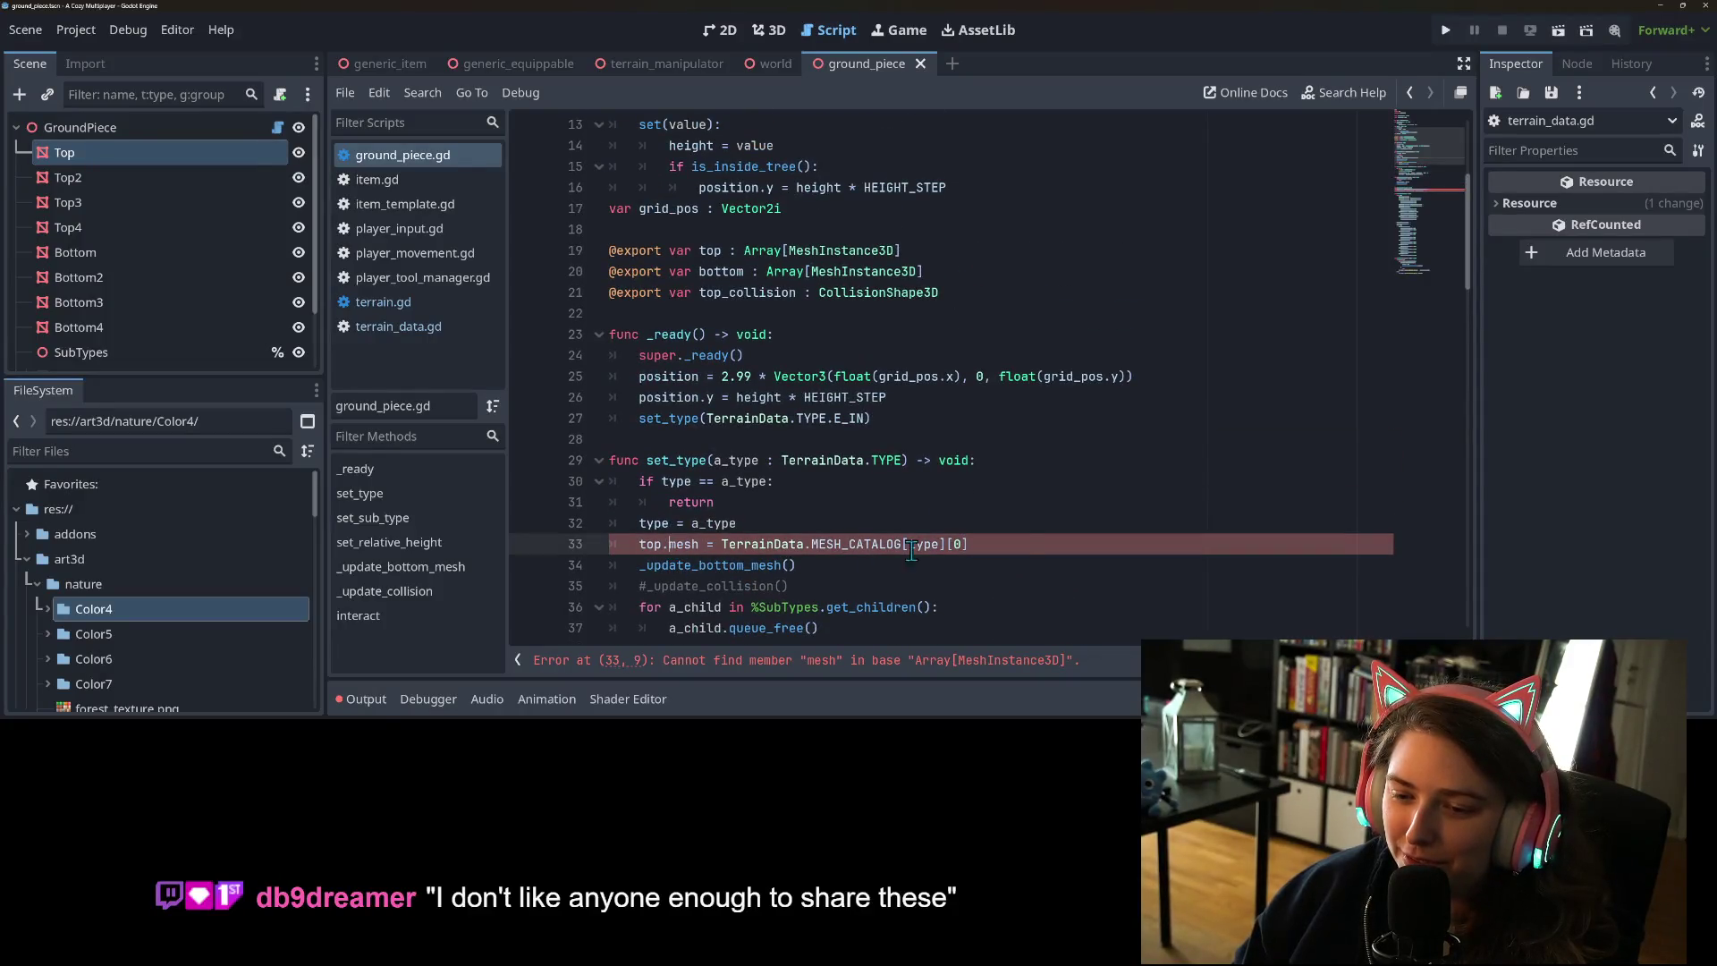
pyautogui.click(1004, 524)
pyautogui.scroll(-1, 1001, 534)
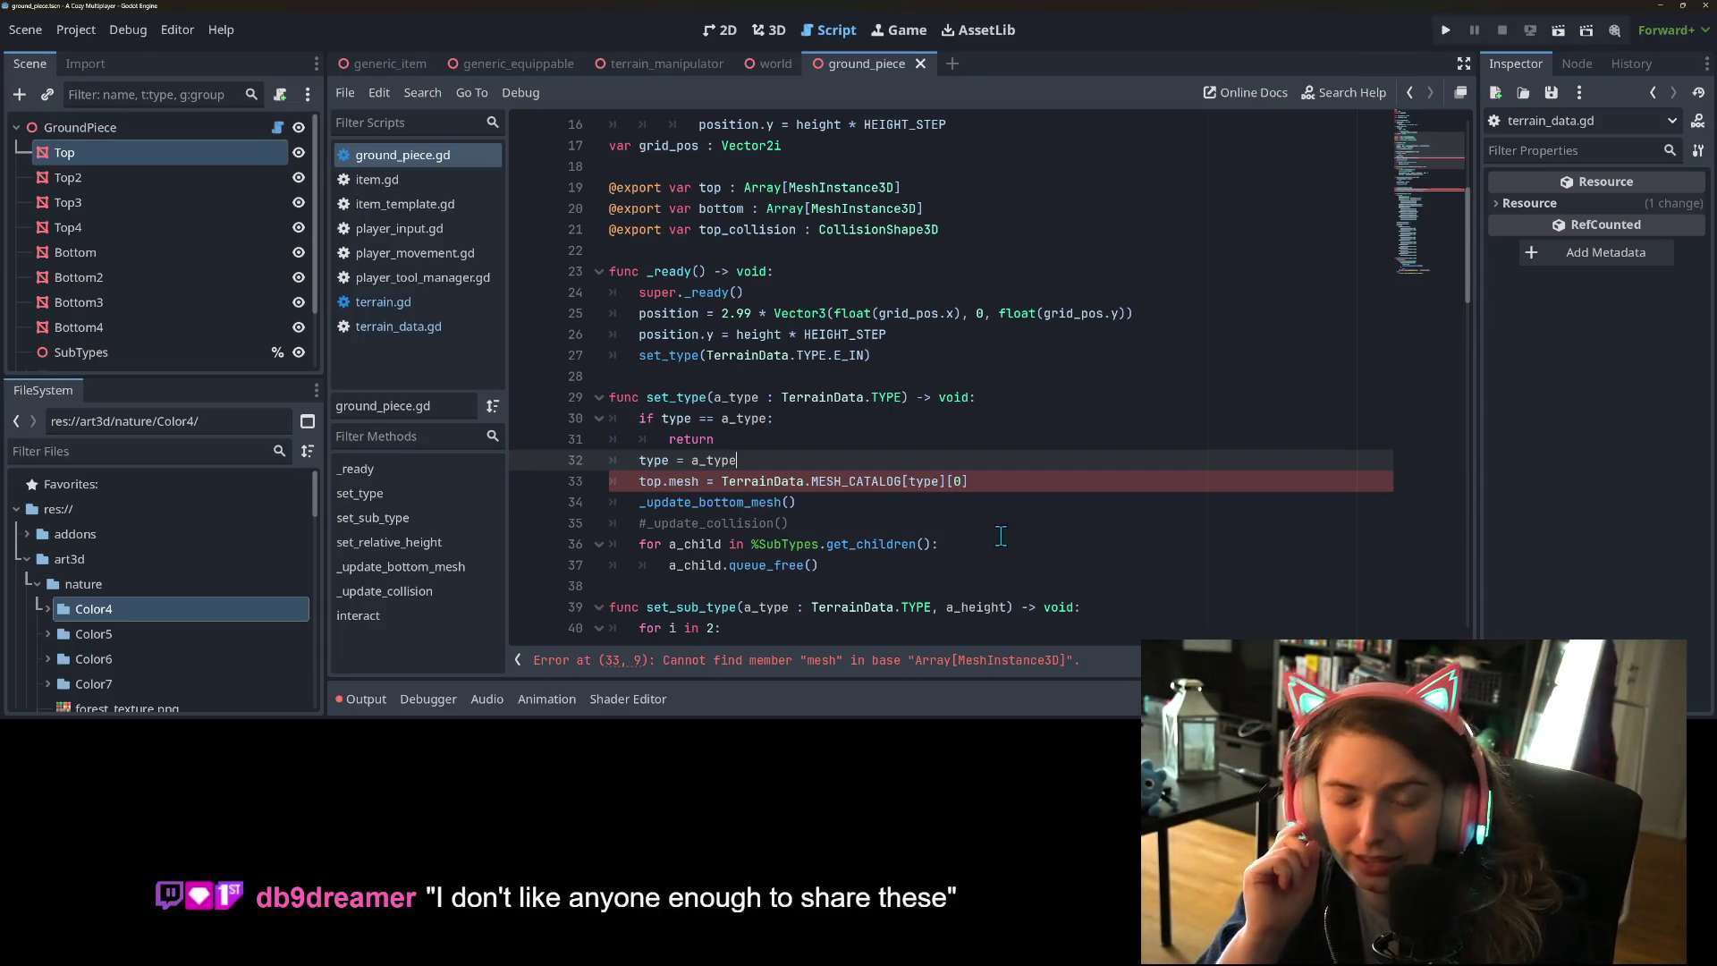
pyautogui.click(453, 330)
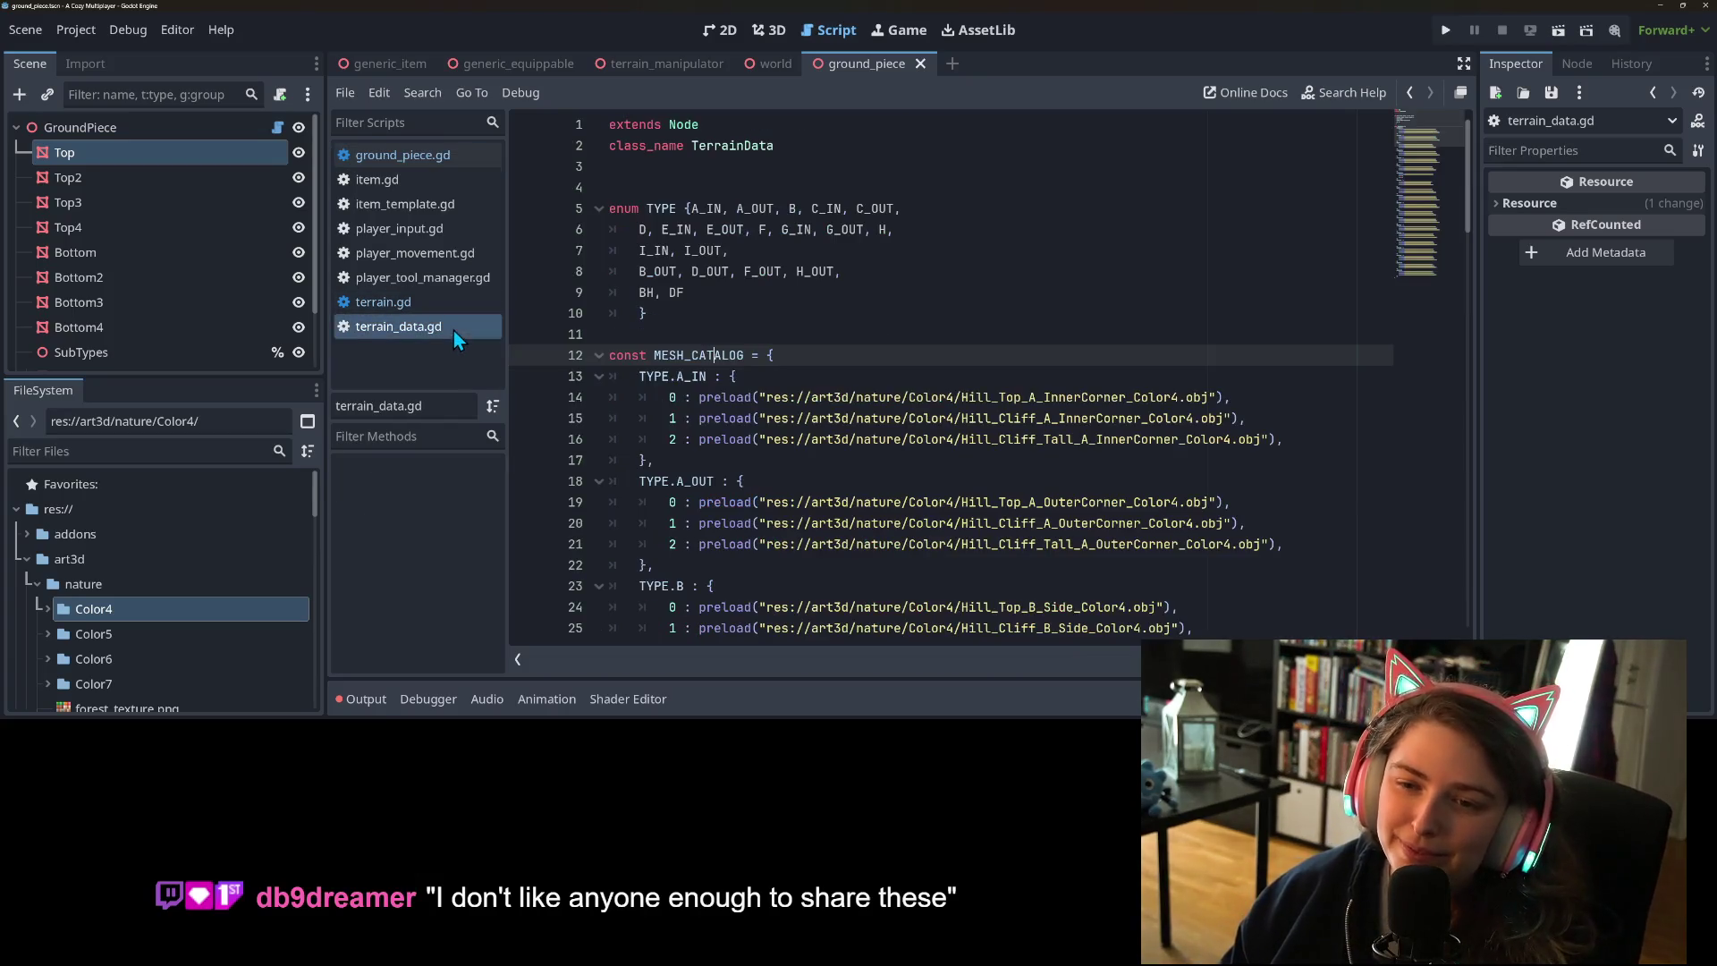
# - Insert blank lines above MESH_CATALOG and type 'const TYPE_SUBLIST : Dictionary' on line 12
pyautogui.click(776, 333)
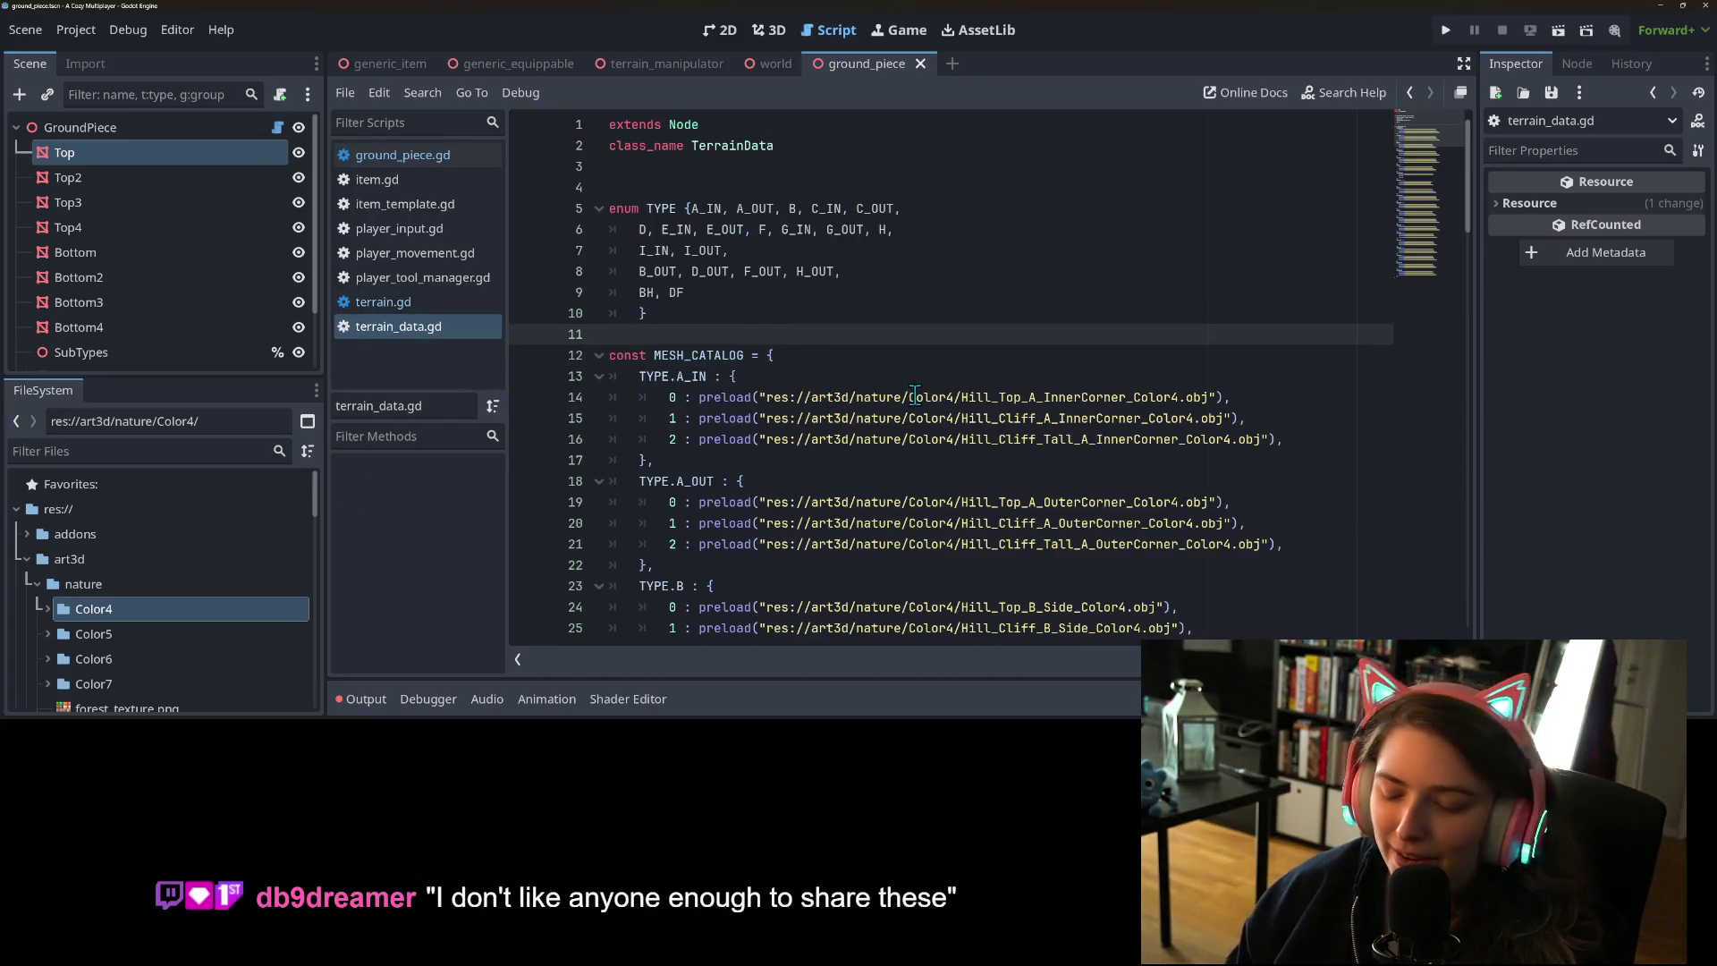
pyautogui.press('Return')
pyautogui.press('Return')
pyautogui.press('Up')
pyautogui.write('const get')
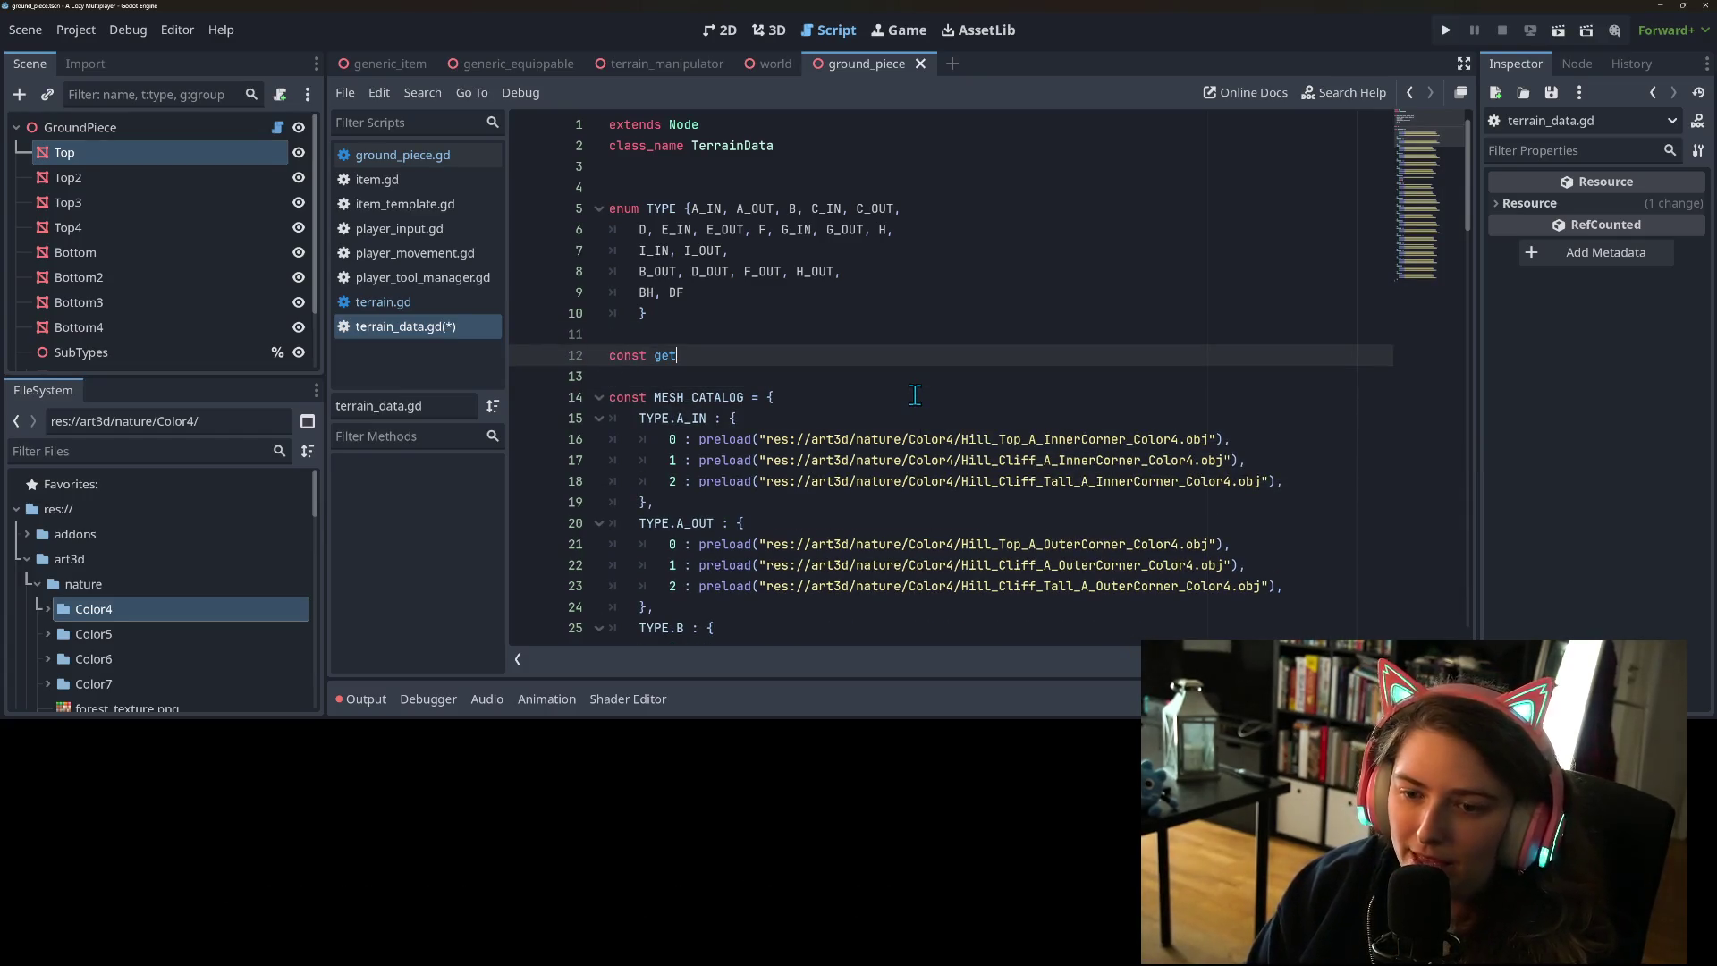
pyautogui.press('BackSpace')
pyautogui.press('BackSpace')
pyautogui.press('BackSpace')
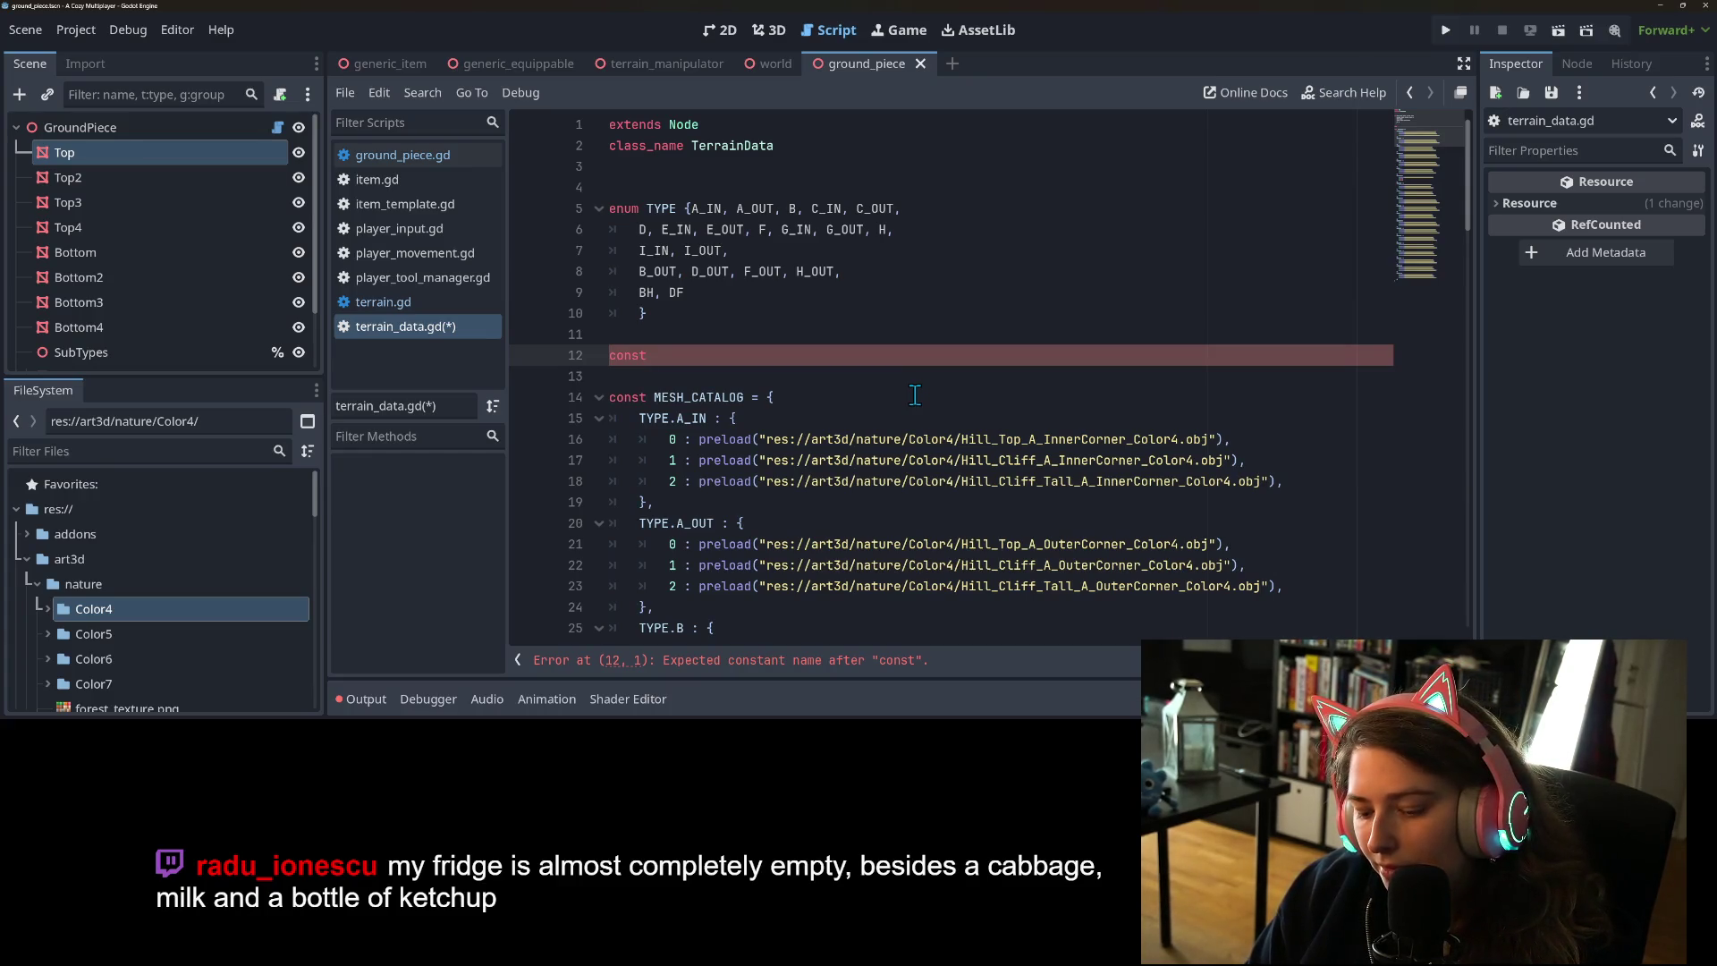
pyautogui.write(' TP')
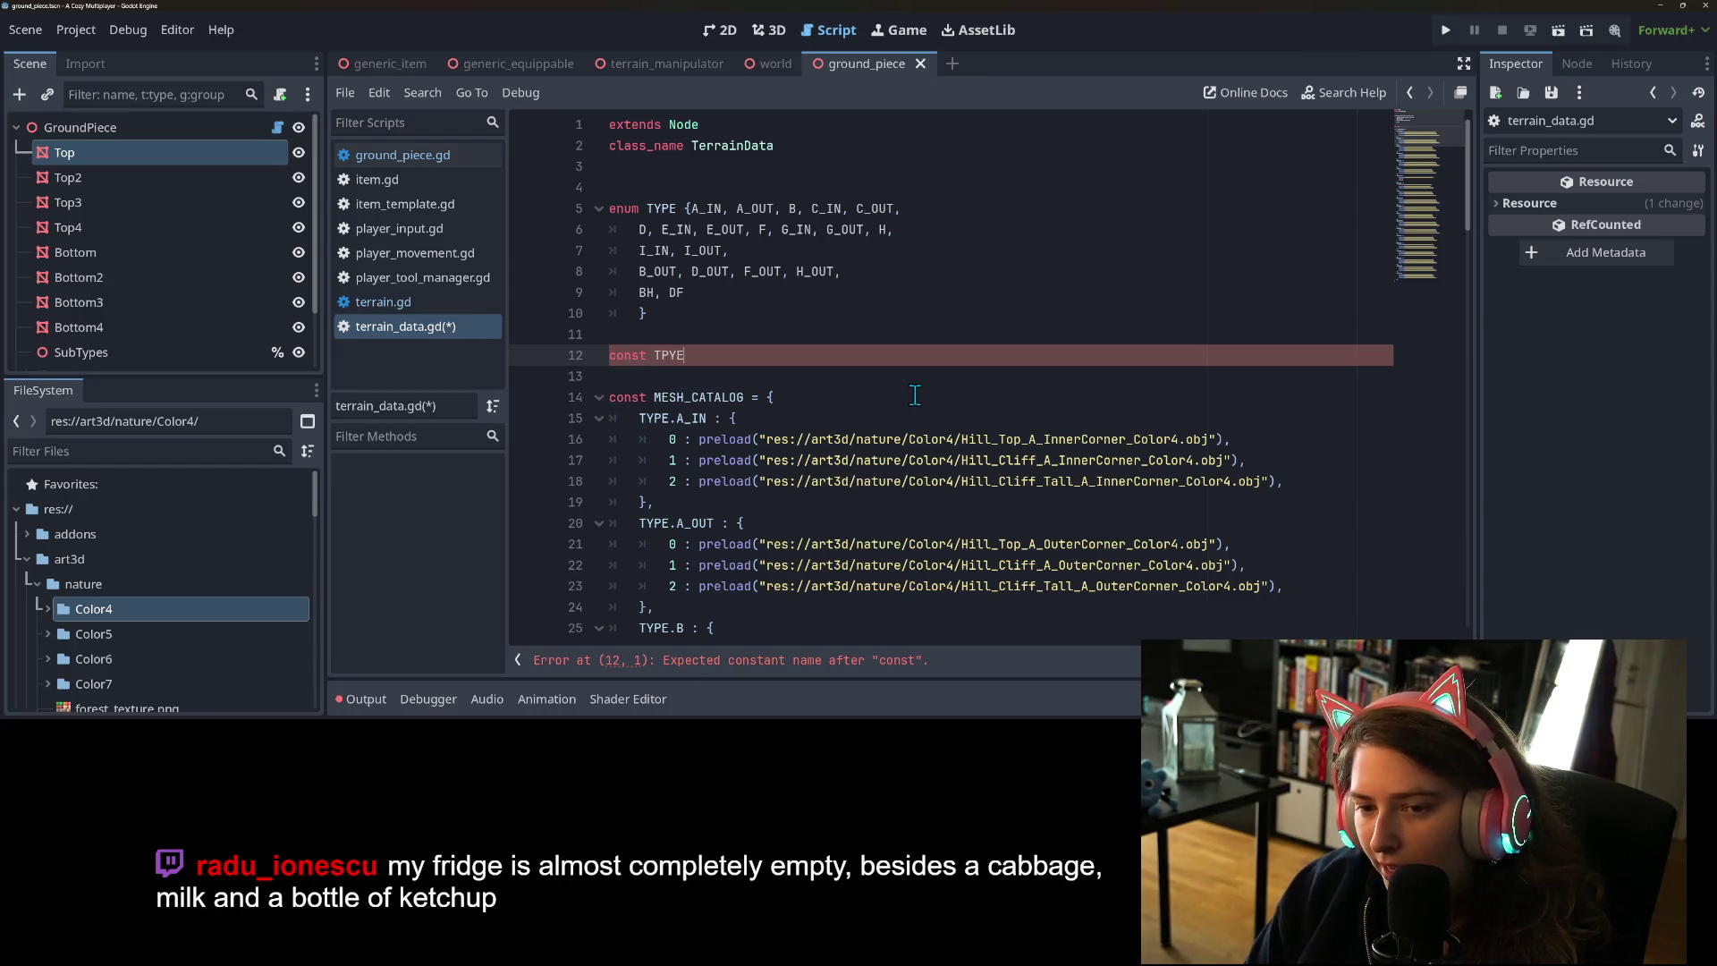
pyautogui.press('BackSpace')
pyautogui.write('YPE')
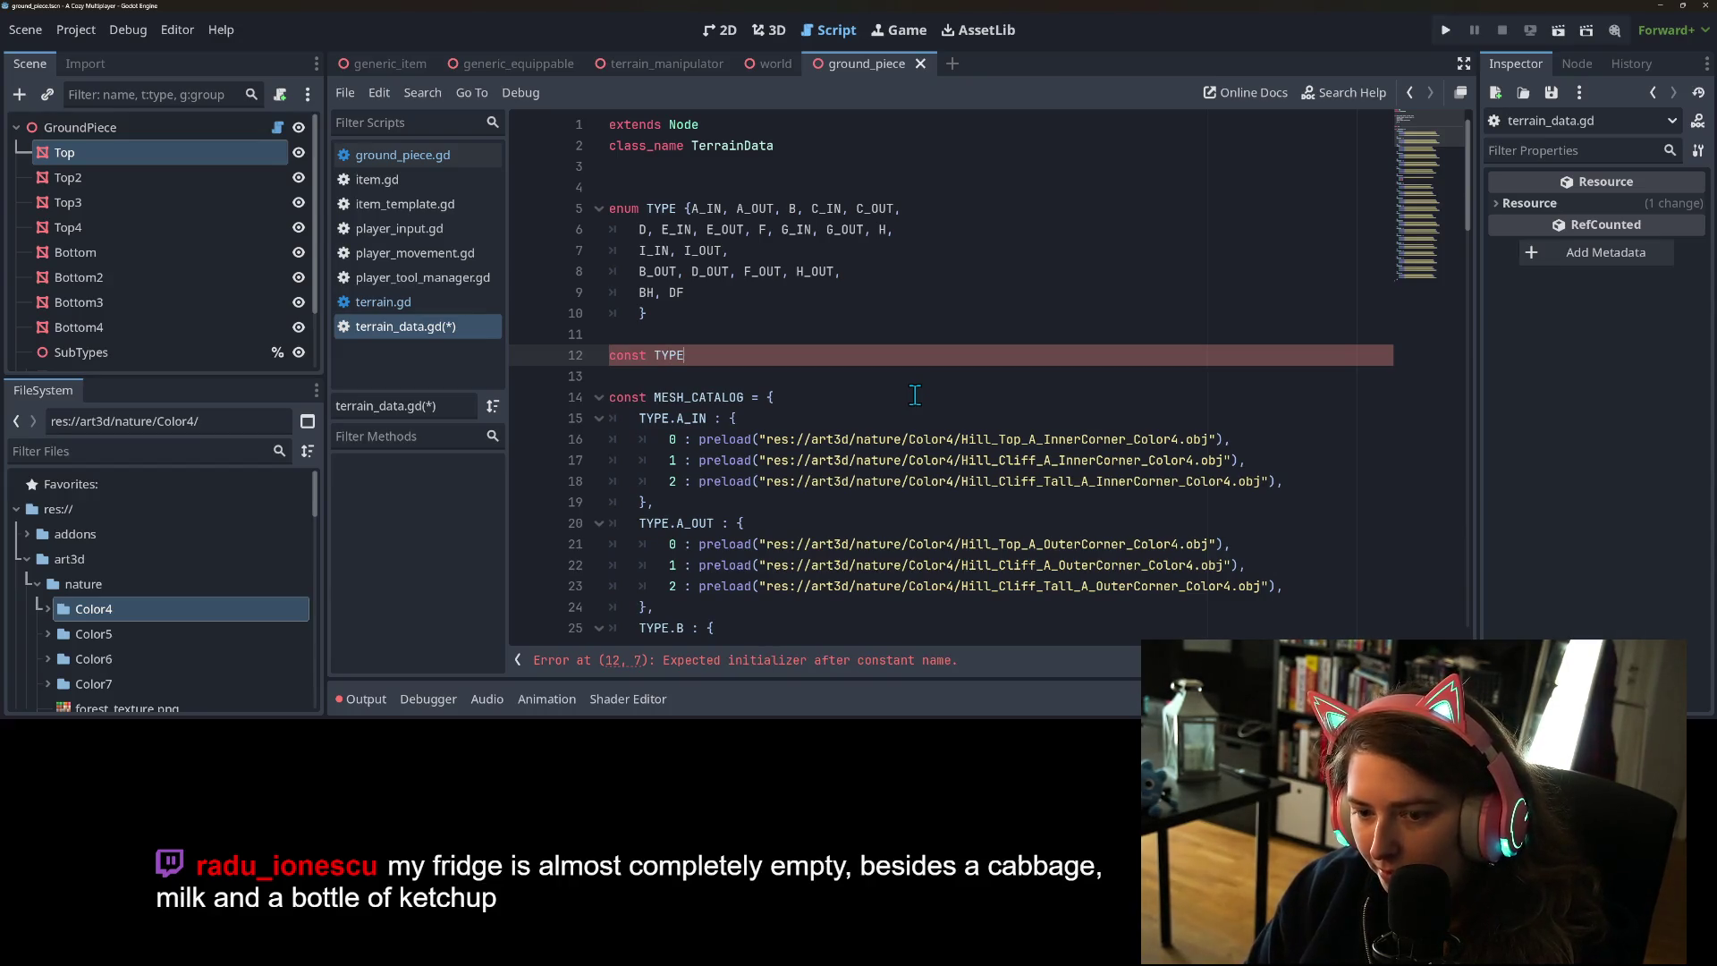
pyautogui.write('_SUBLIST ')
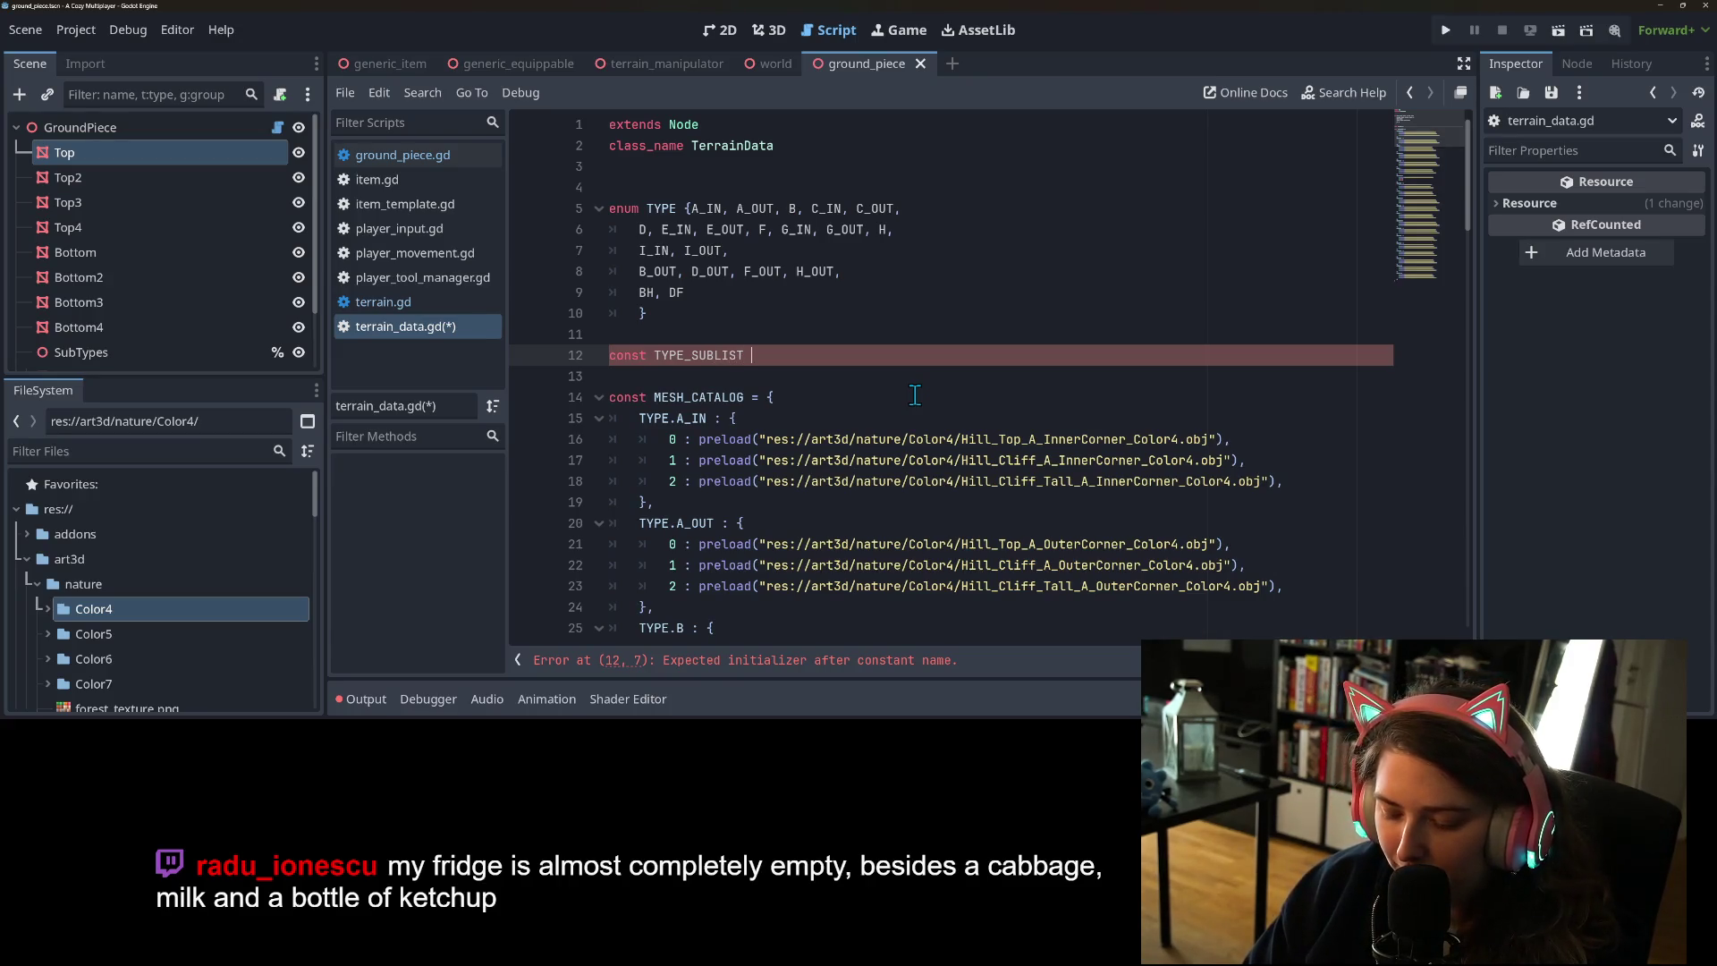
pyautogui.write(': D')
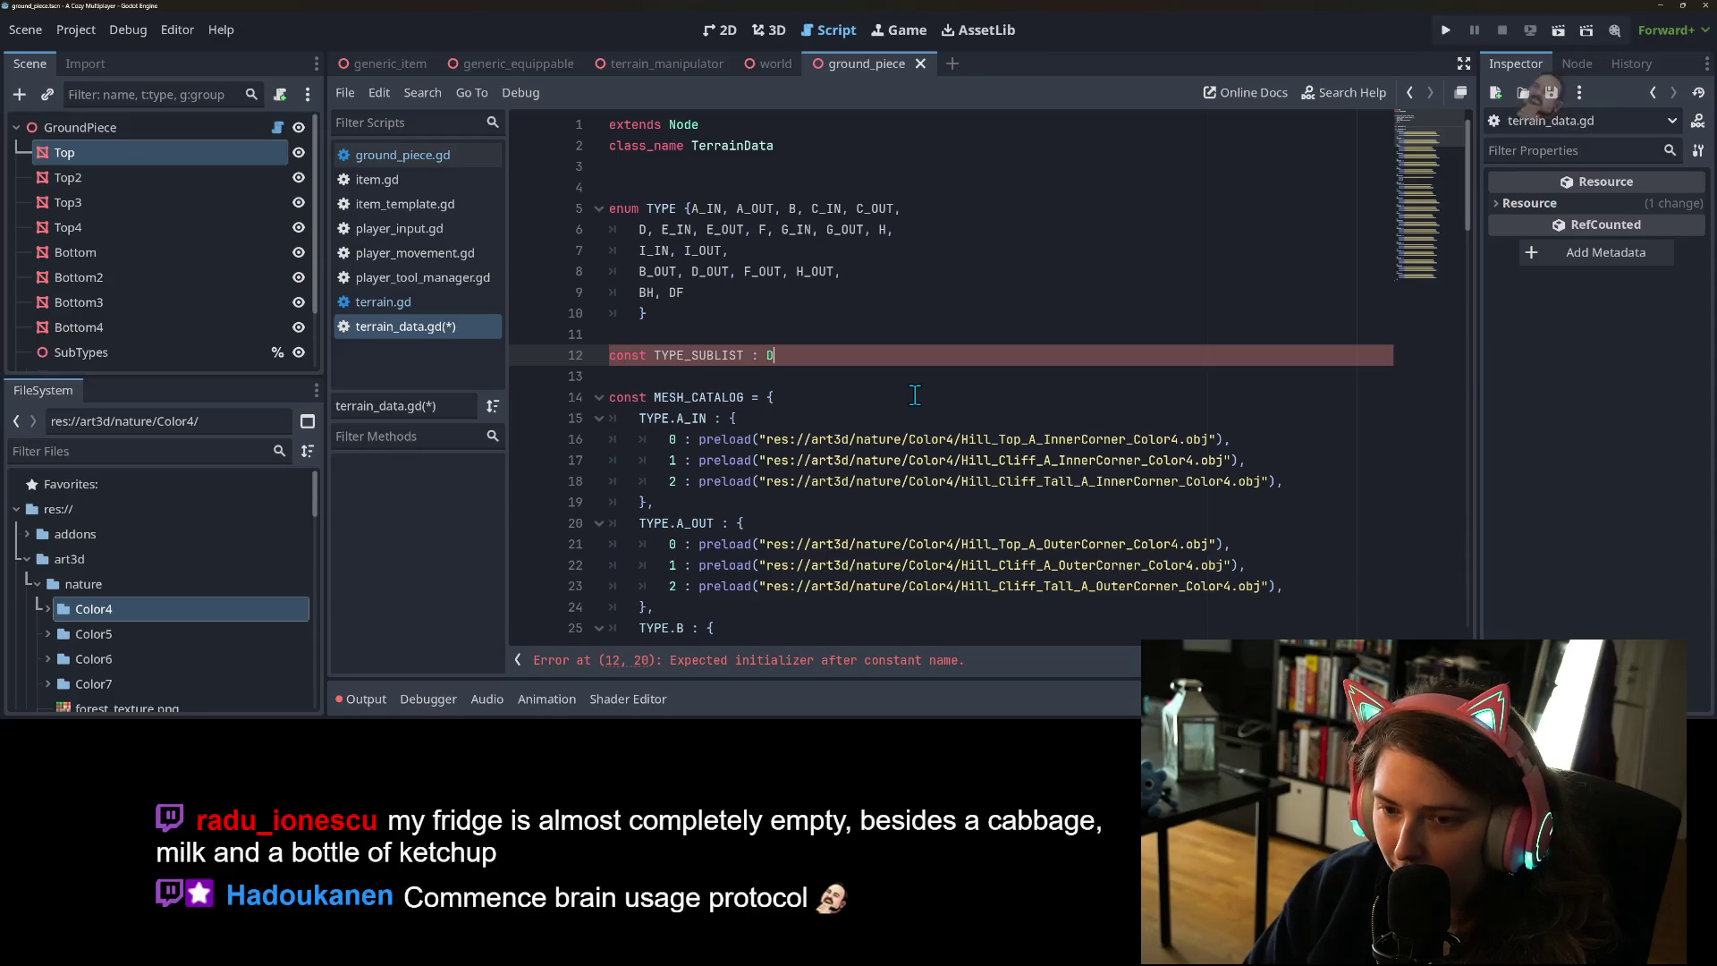
pyautogui.write('i')
pyautogui.press('Return')
# - Assign TYPE_SUBLIST '= {' and start its first entry with 'TYPE.' on an indented line
pyautogui.write('[TYPE]')
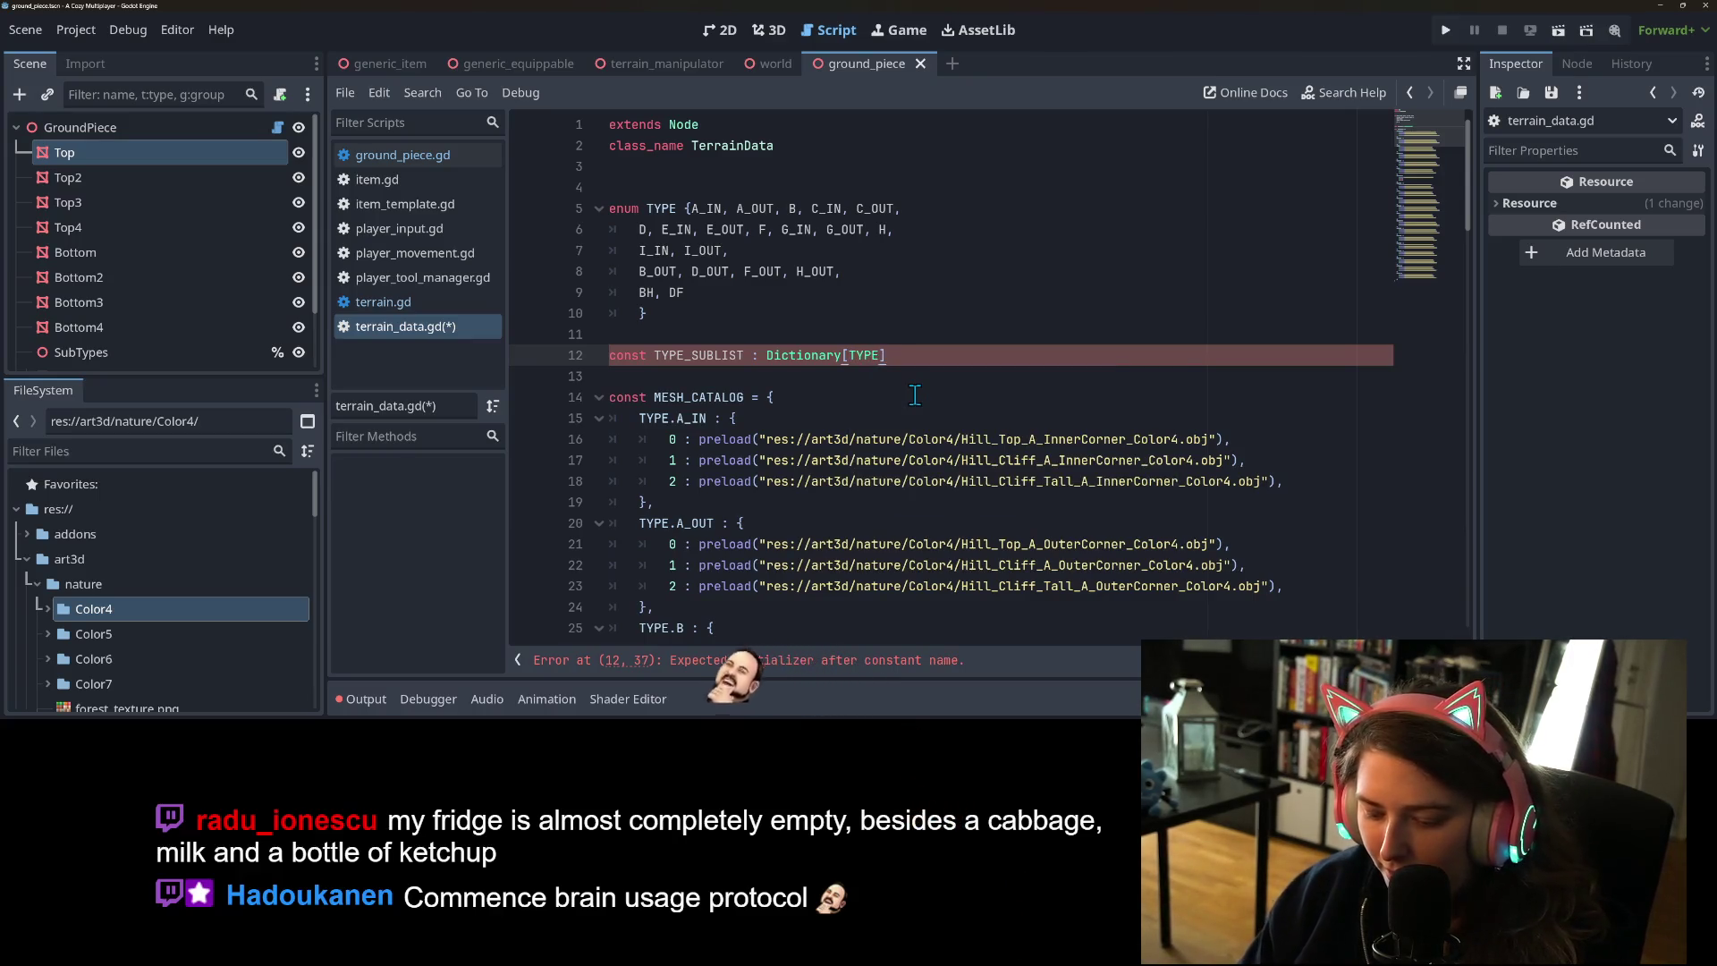
pyautogui.press('BackSpace')
pyautogui.press('BackSpace')
pyautogui.press('BackSpace')
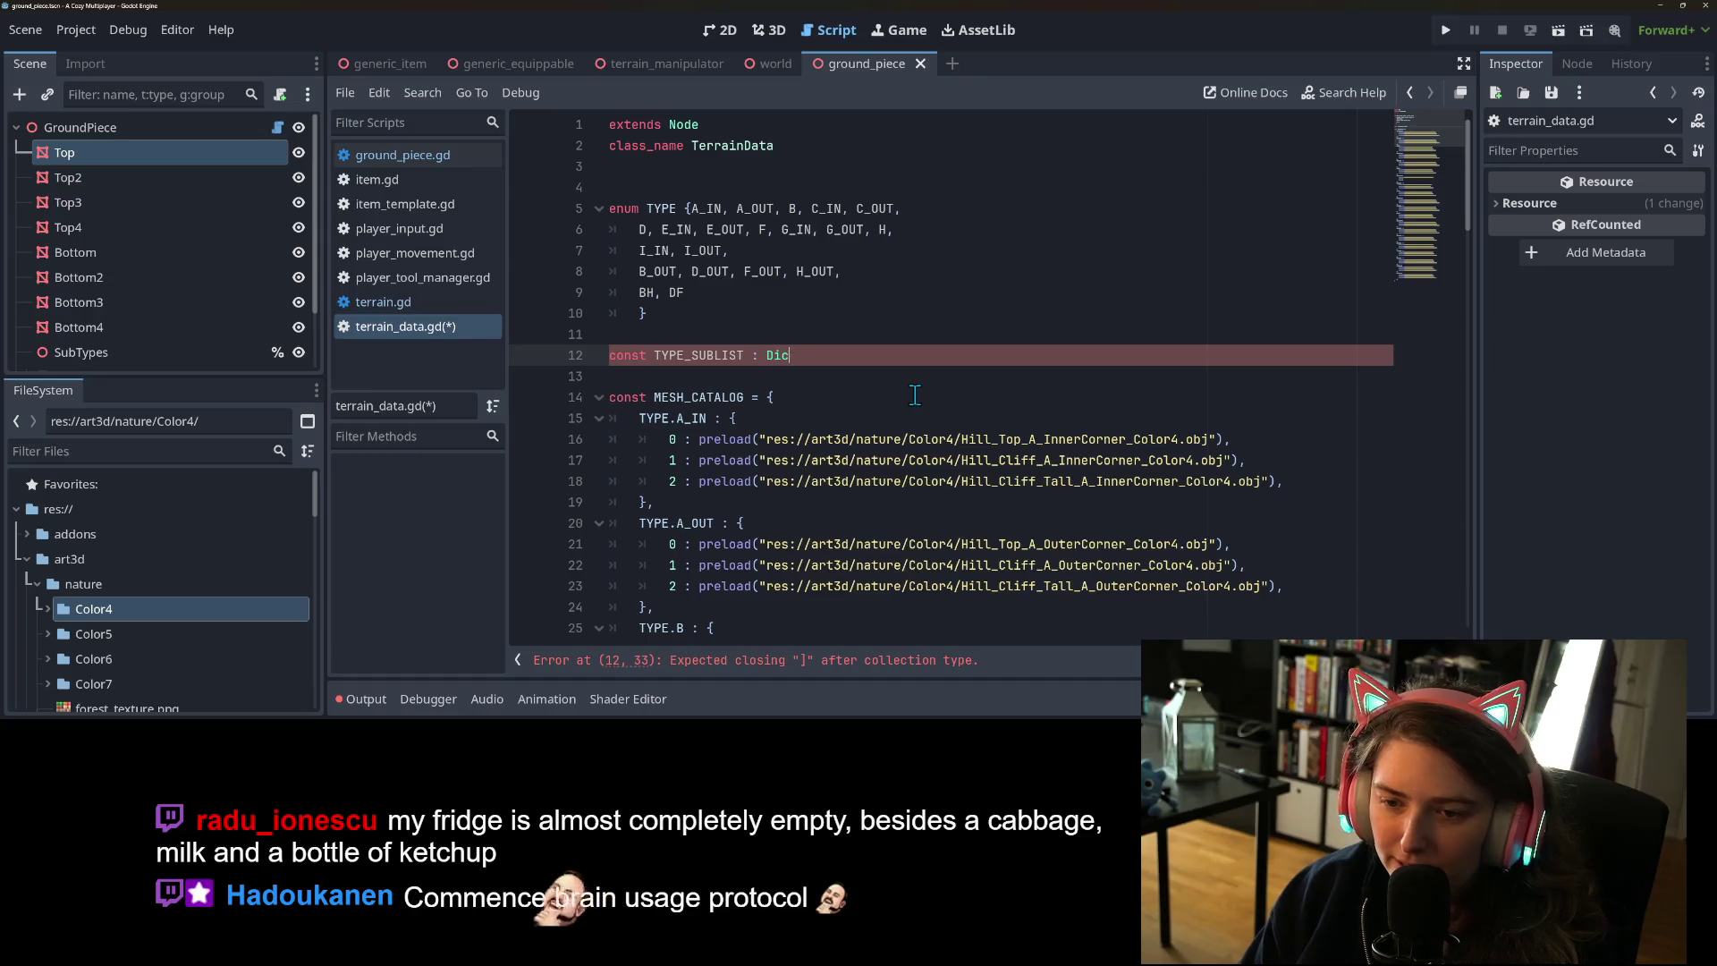
pyautogui.press('BackSpace')
pyautogui.press('BackSpace')
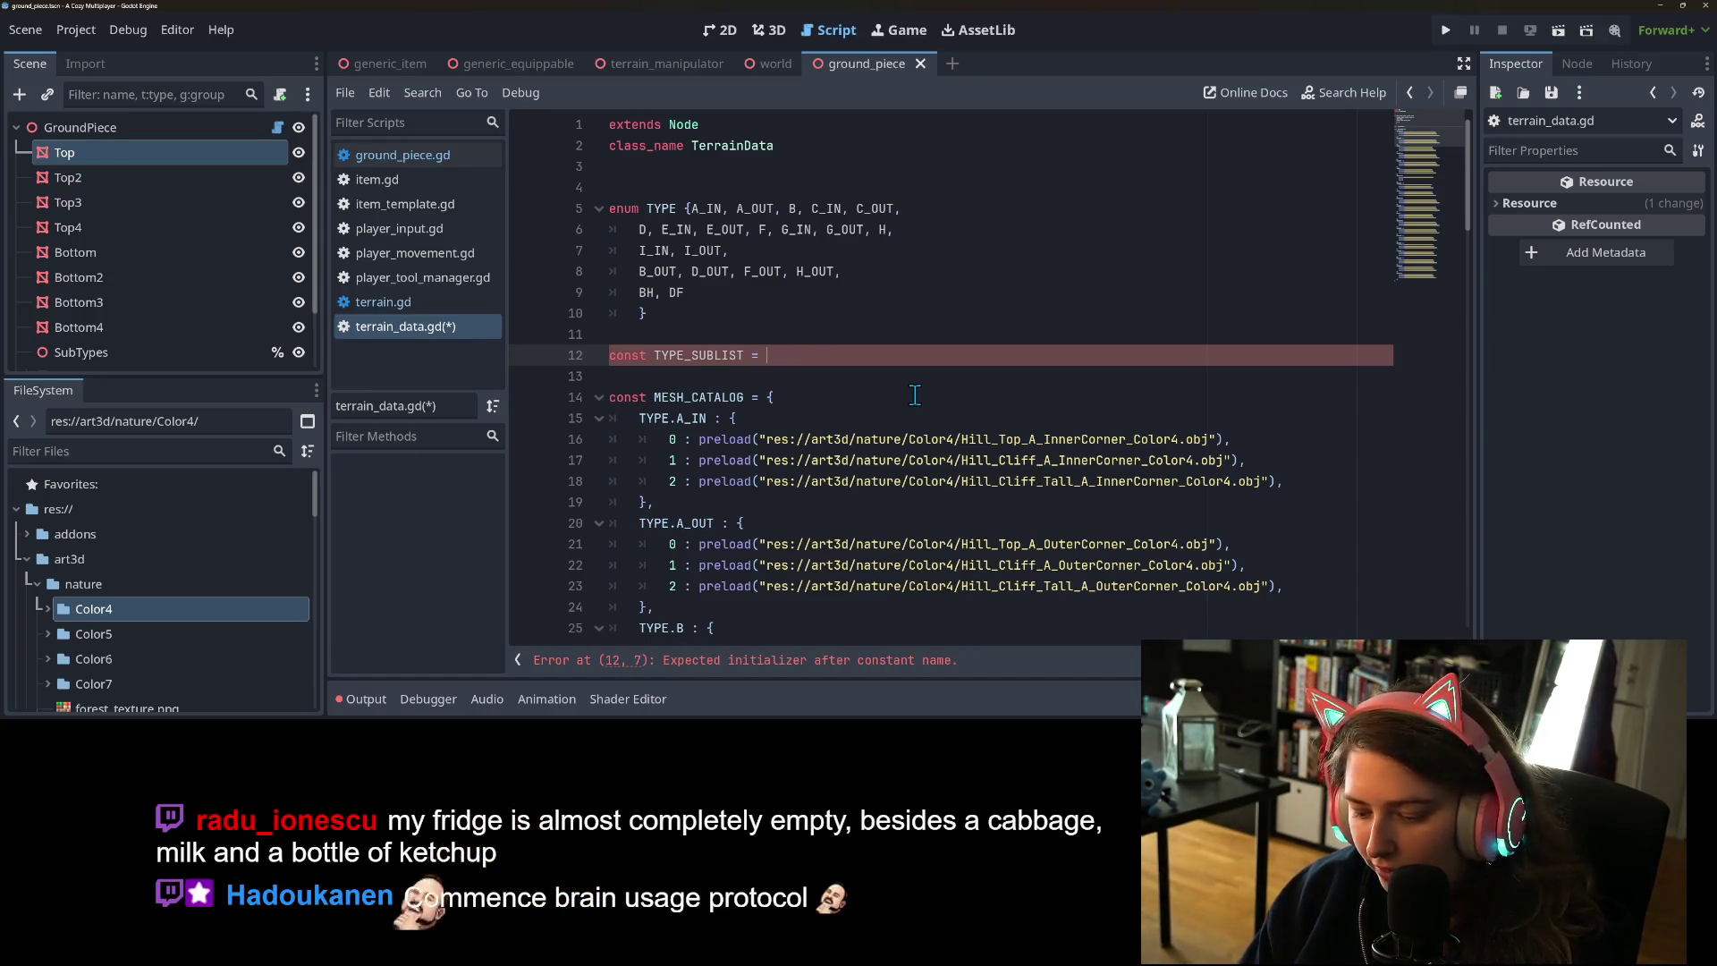
pyautogui.write('= {')
pyautogui.press('Return')
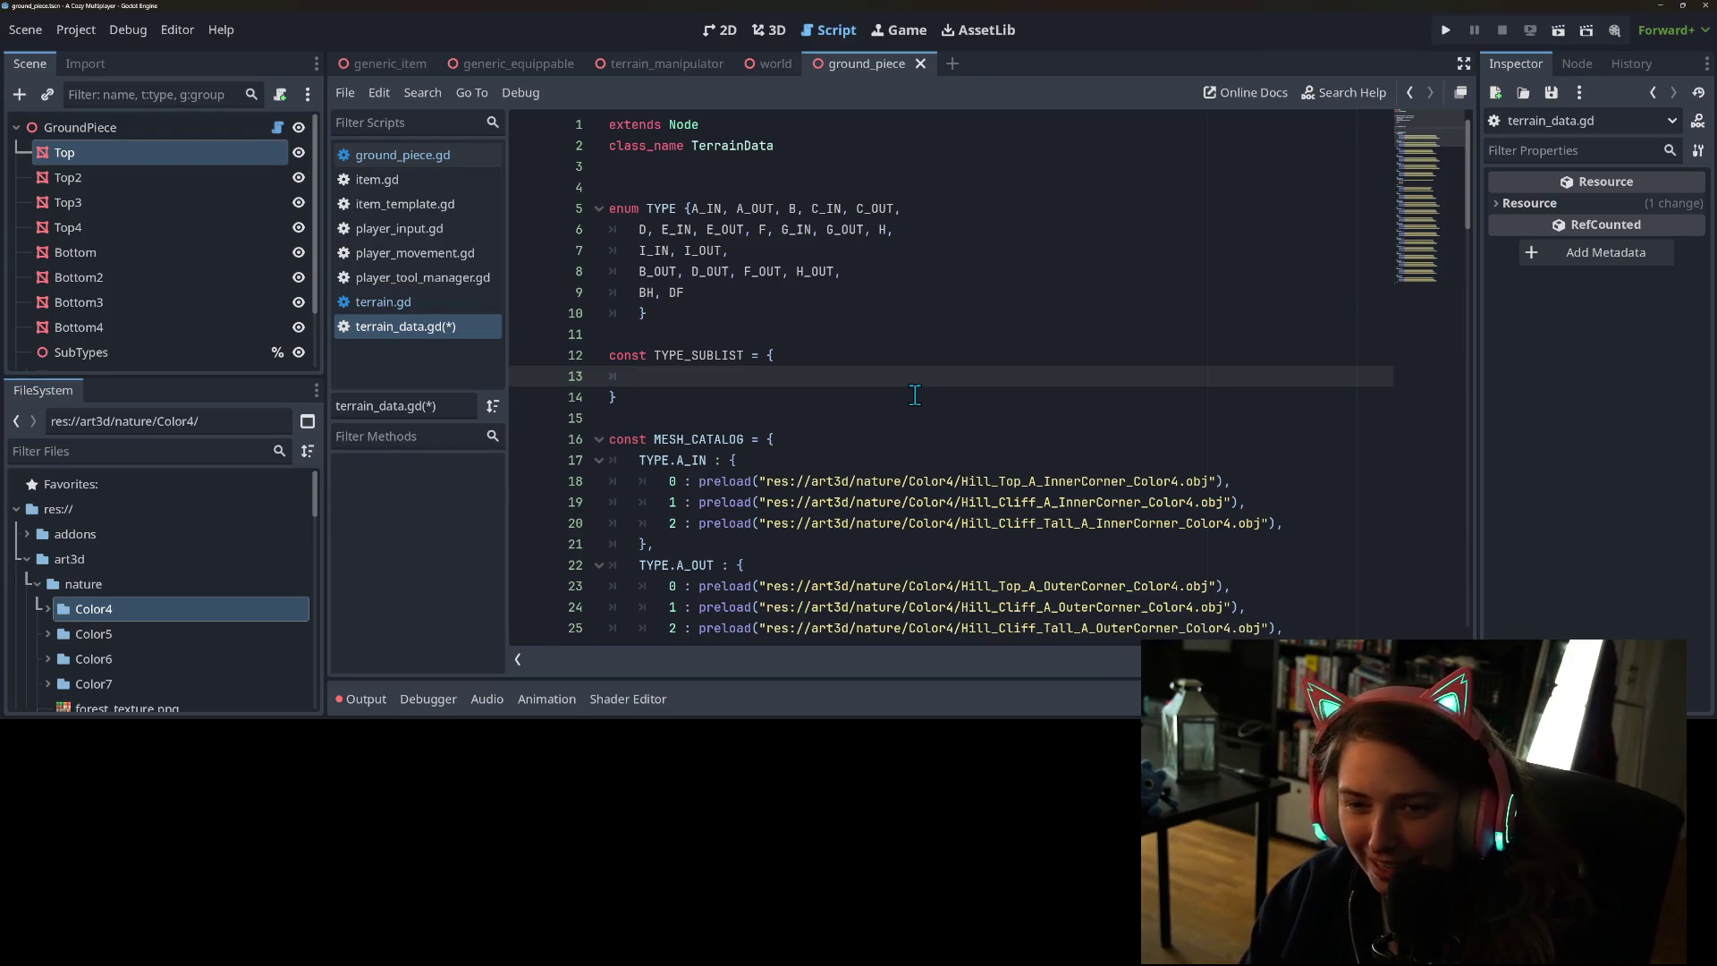
pyautogui.write('TYPE.')
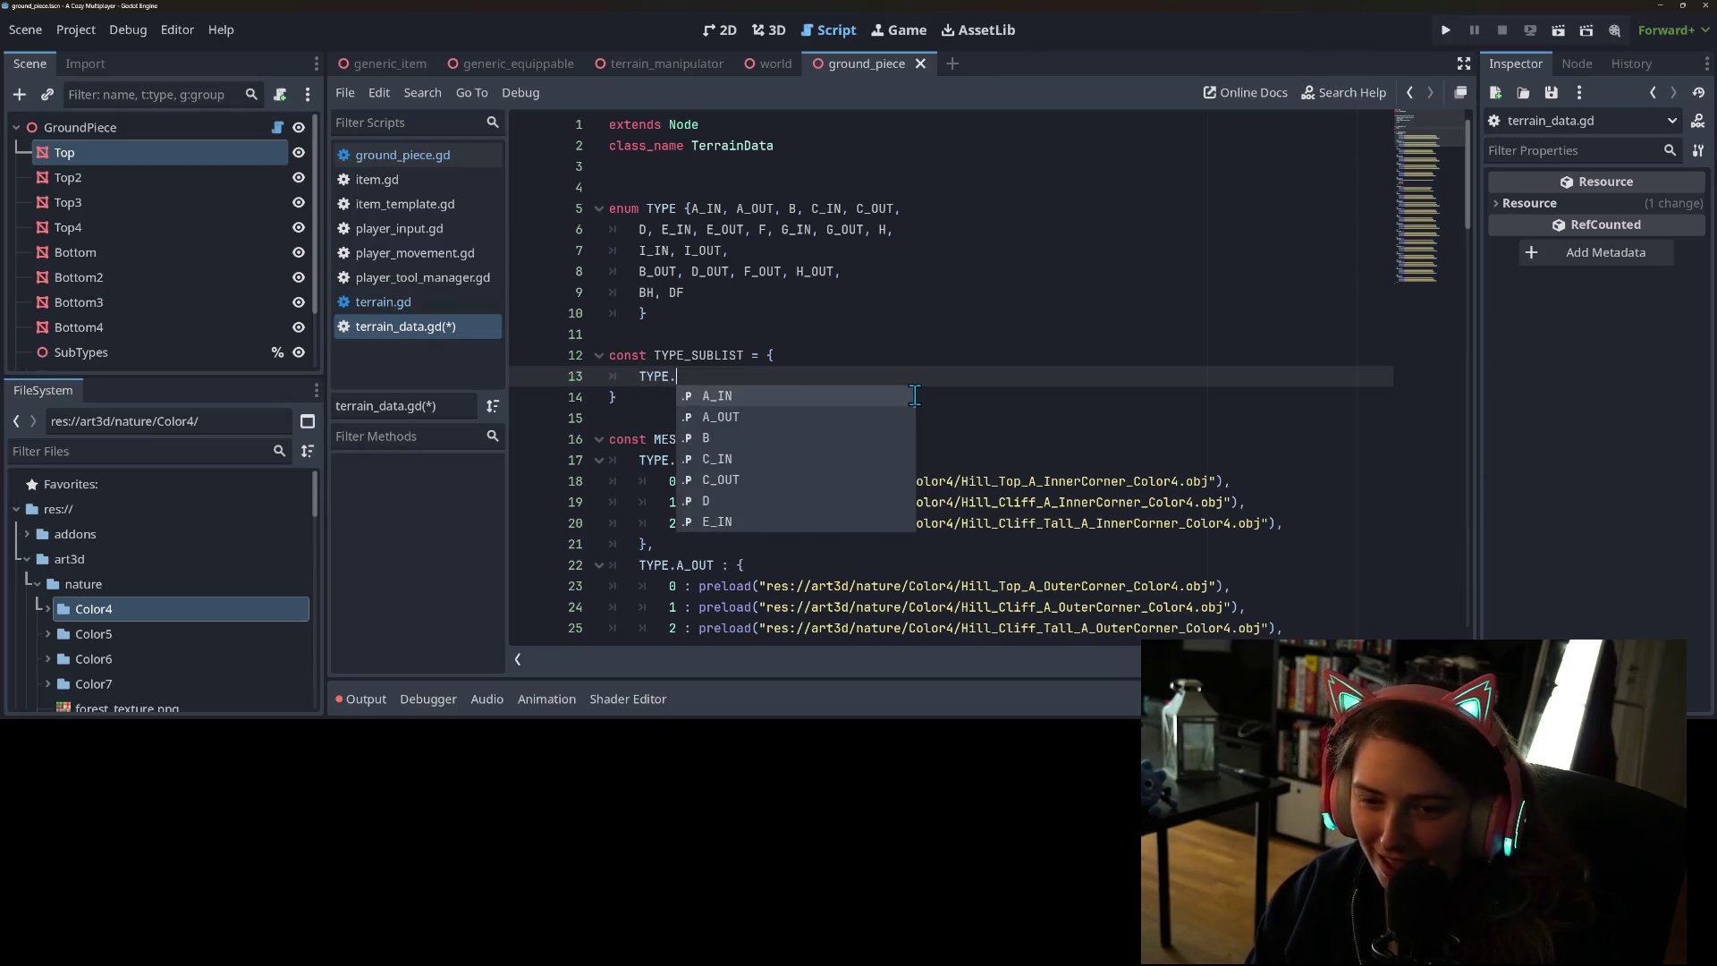
# - Choose A_IN from the TYPE autocomplete list as the first TYPE_SUBLIST key
pyautogui.press('Down')
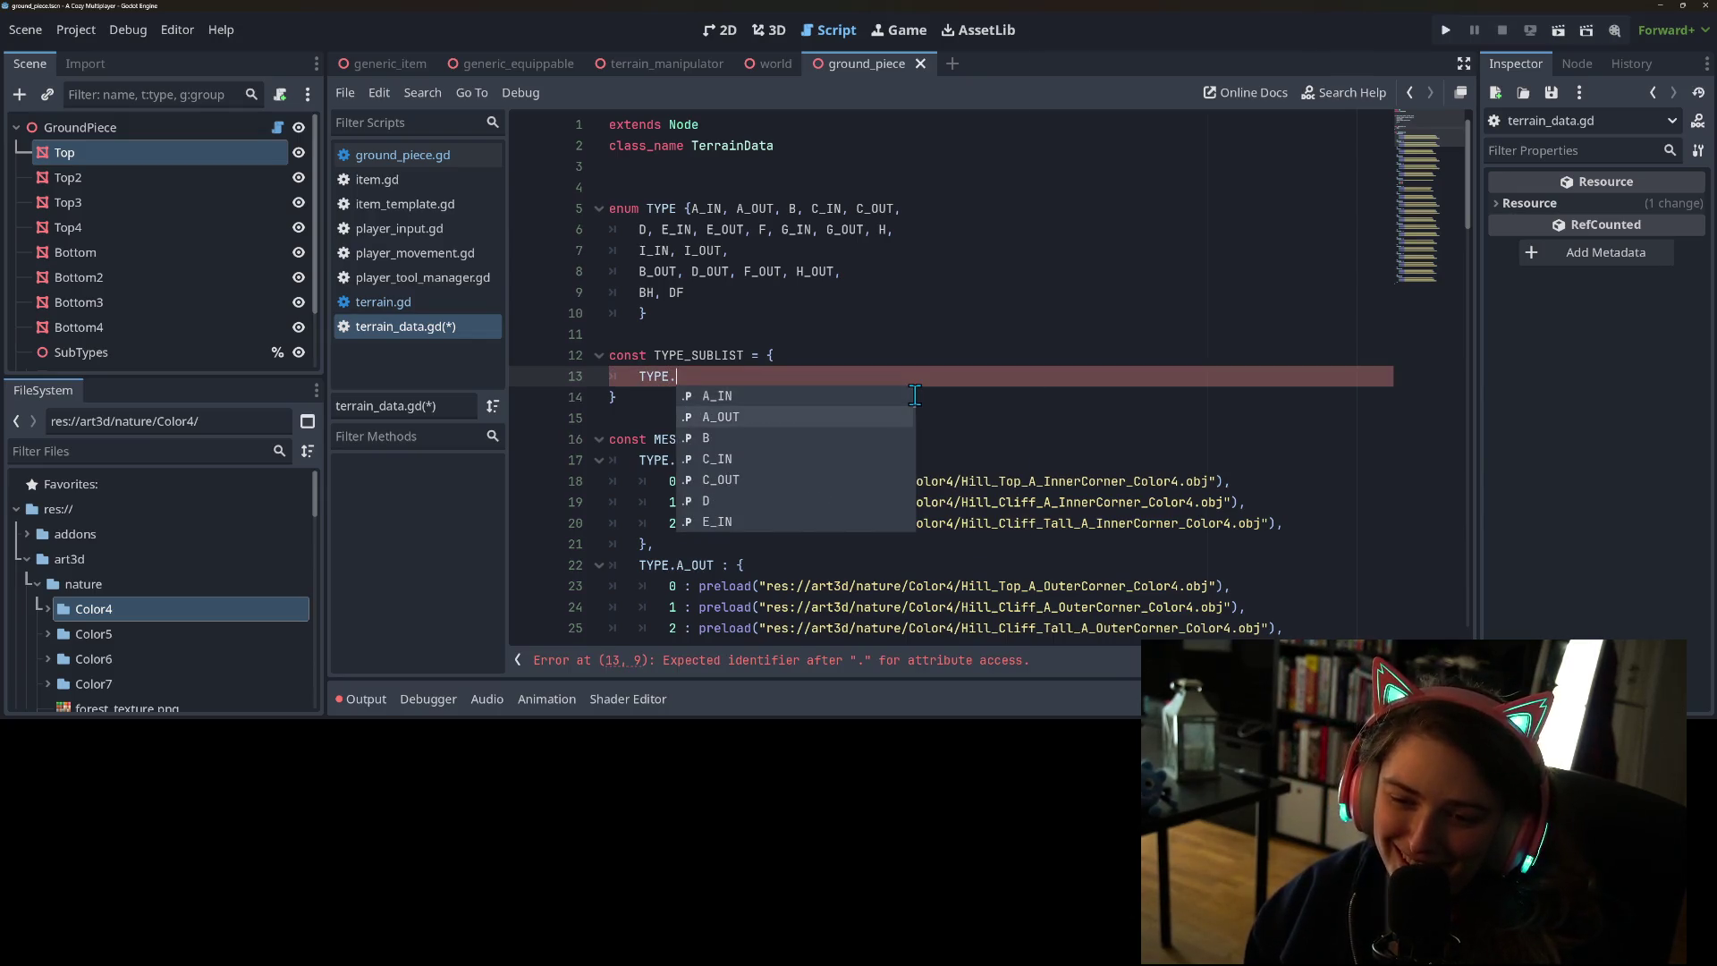
pyautogui.press('Up')
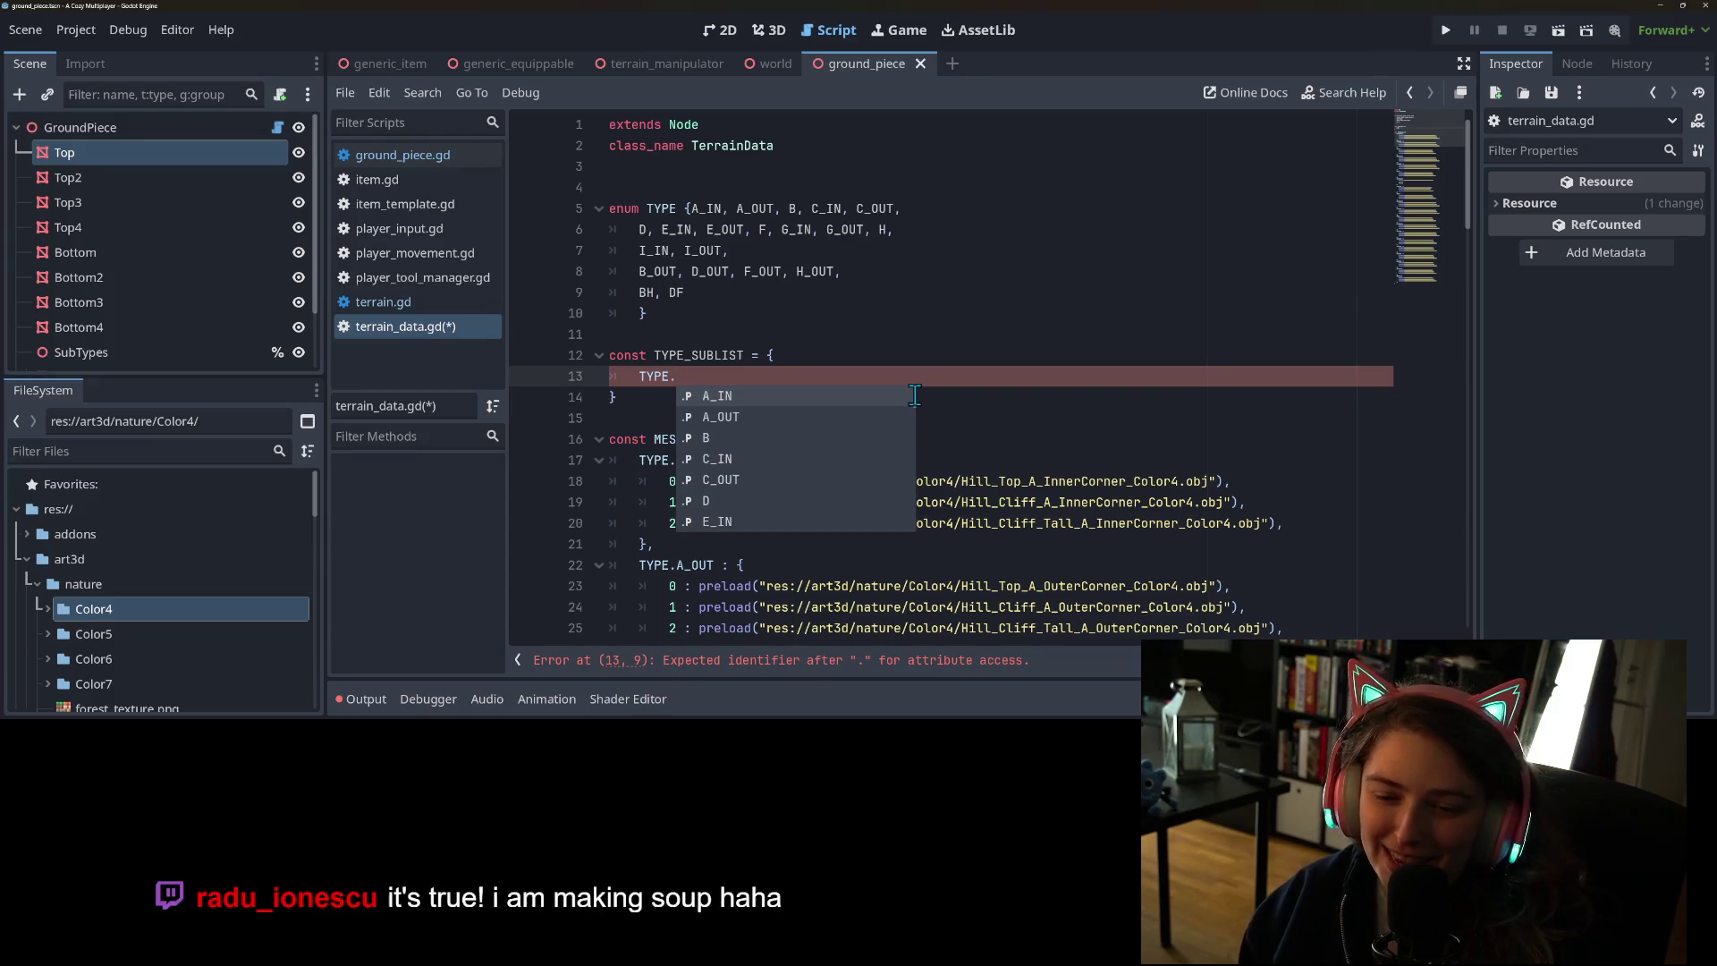
pyautogui.press('Down')
pyautogui.press('Up')
pyautogui.press('Return')
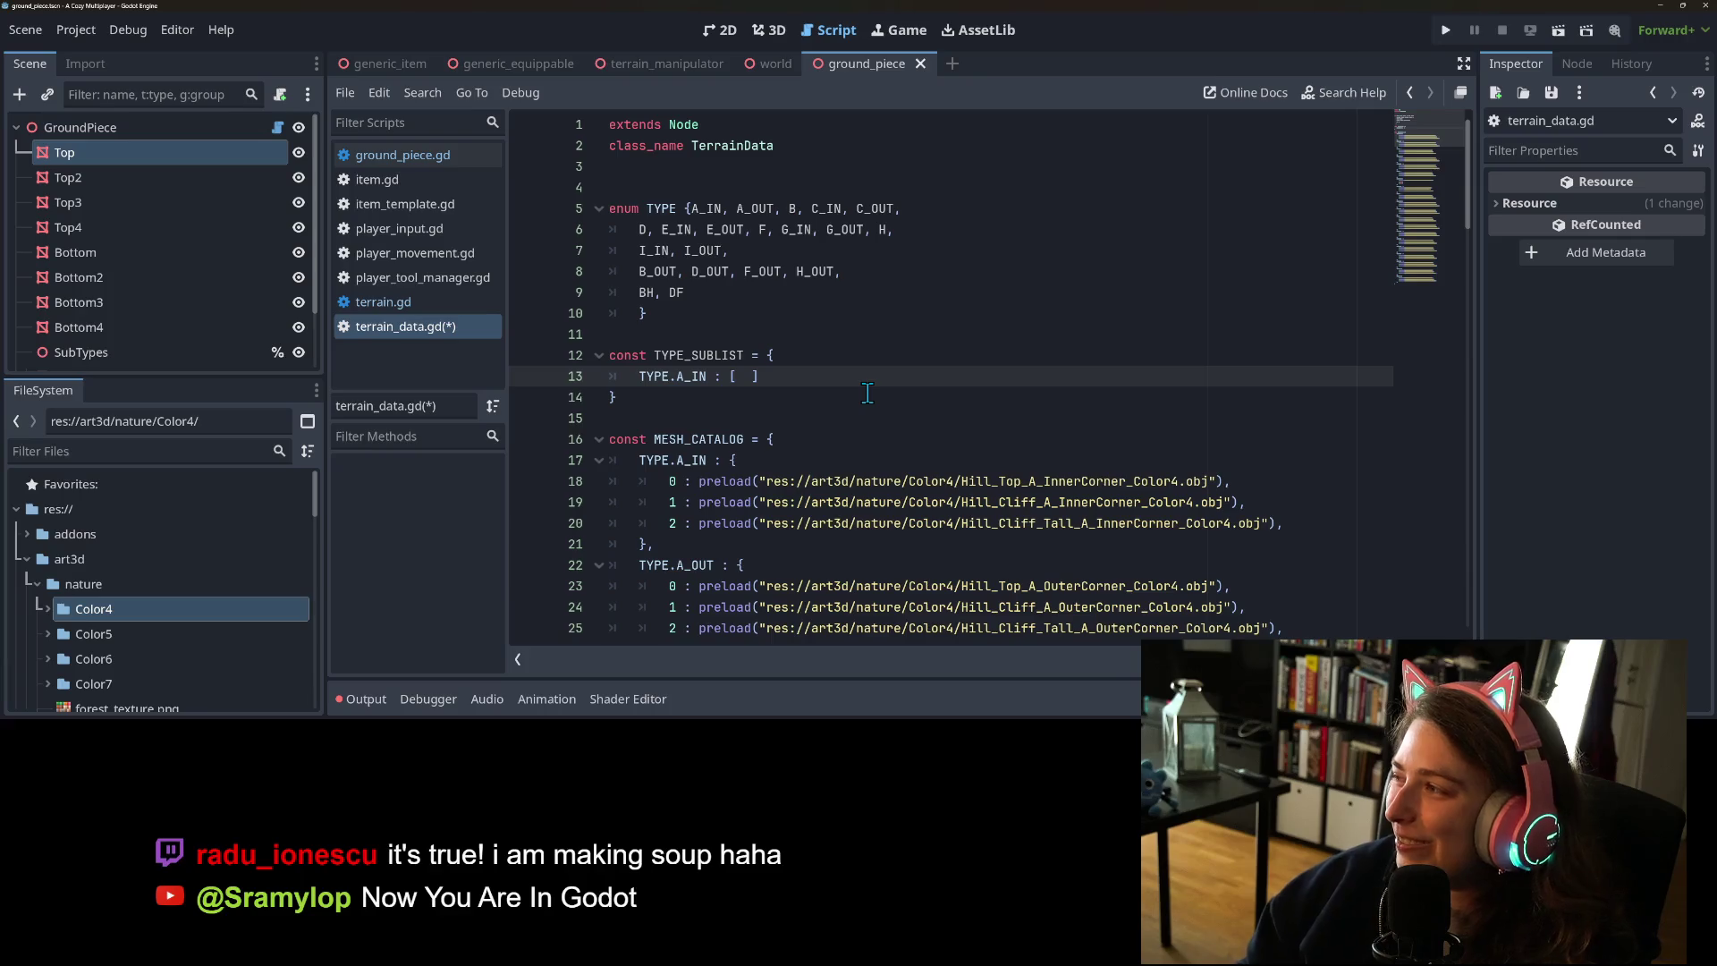
# - Scroll through terrain_data.gd to review the new entry, then switch to the Krita sketch
pyautogui.scroll(-2, 867, 393)
pyautogui.scroll(2, 867, 394)
pyautogui.scroll(-4, 865, 403)
pyautogui.scroll(-2, 865, 411)
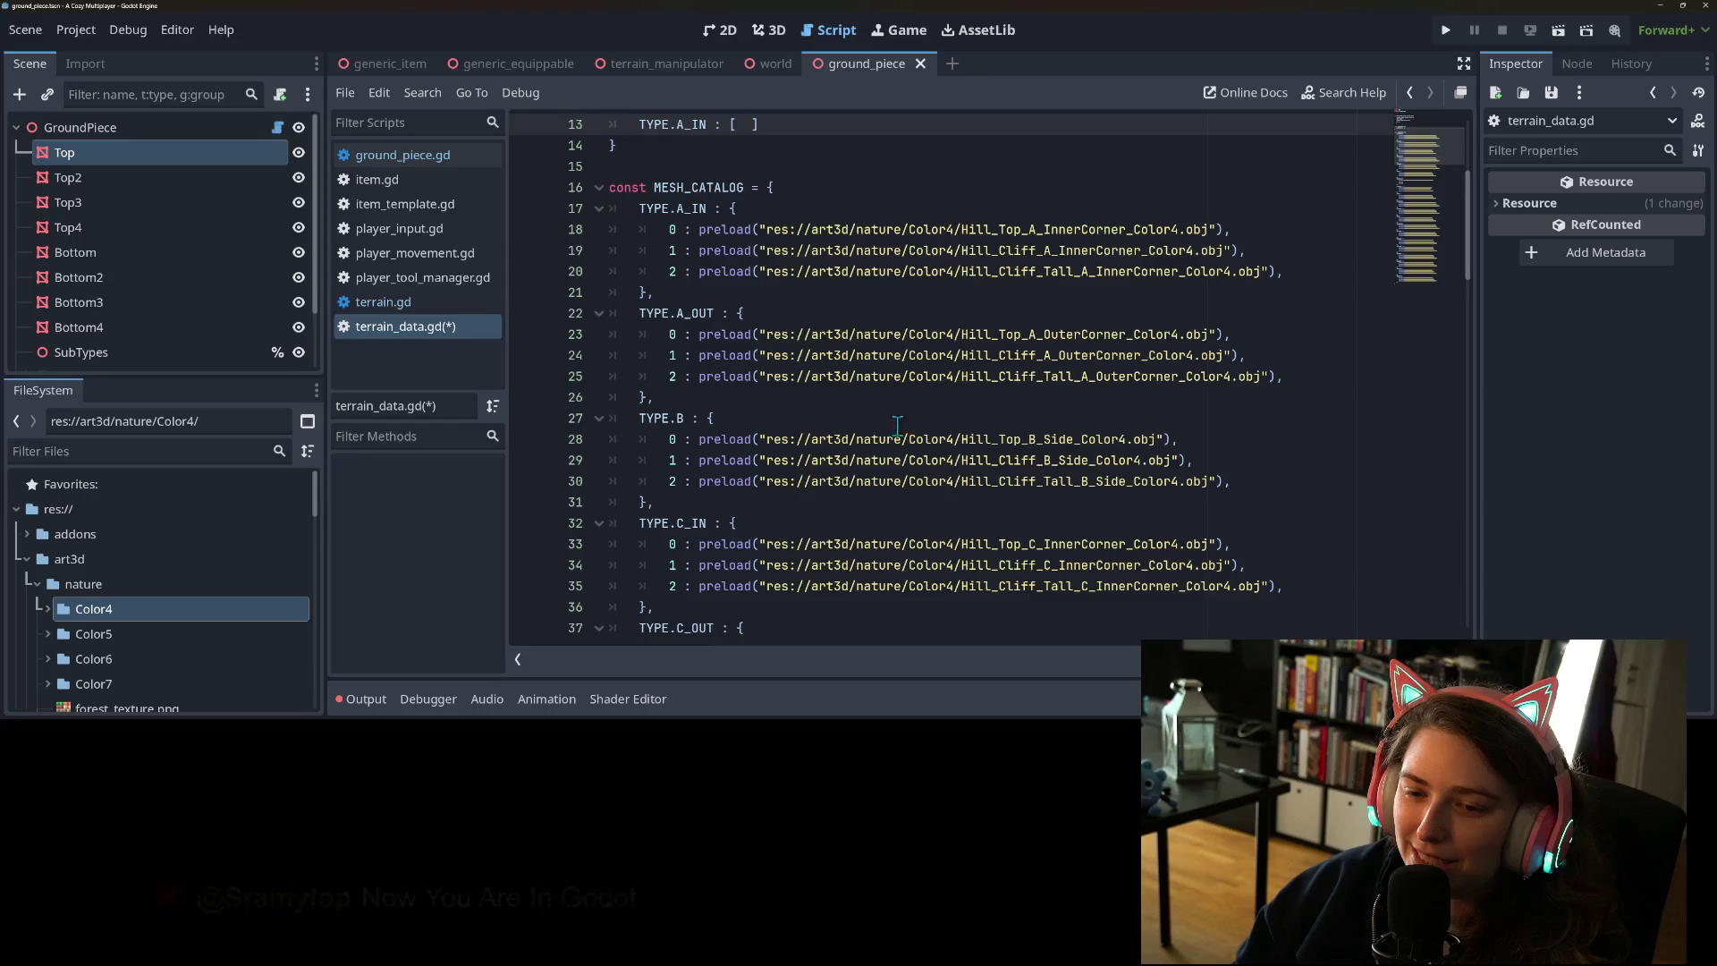
pyautogui.scroll(6, 895, 429)
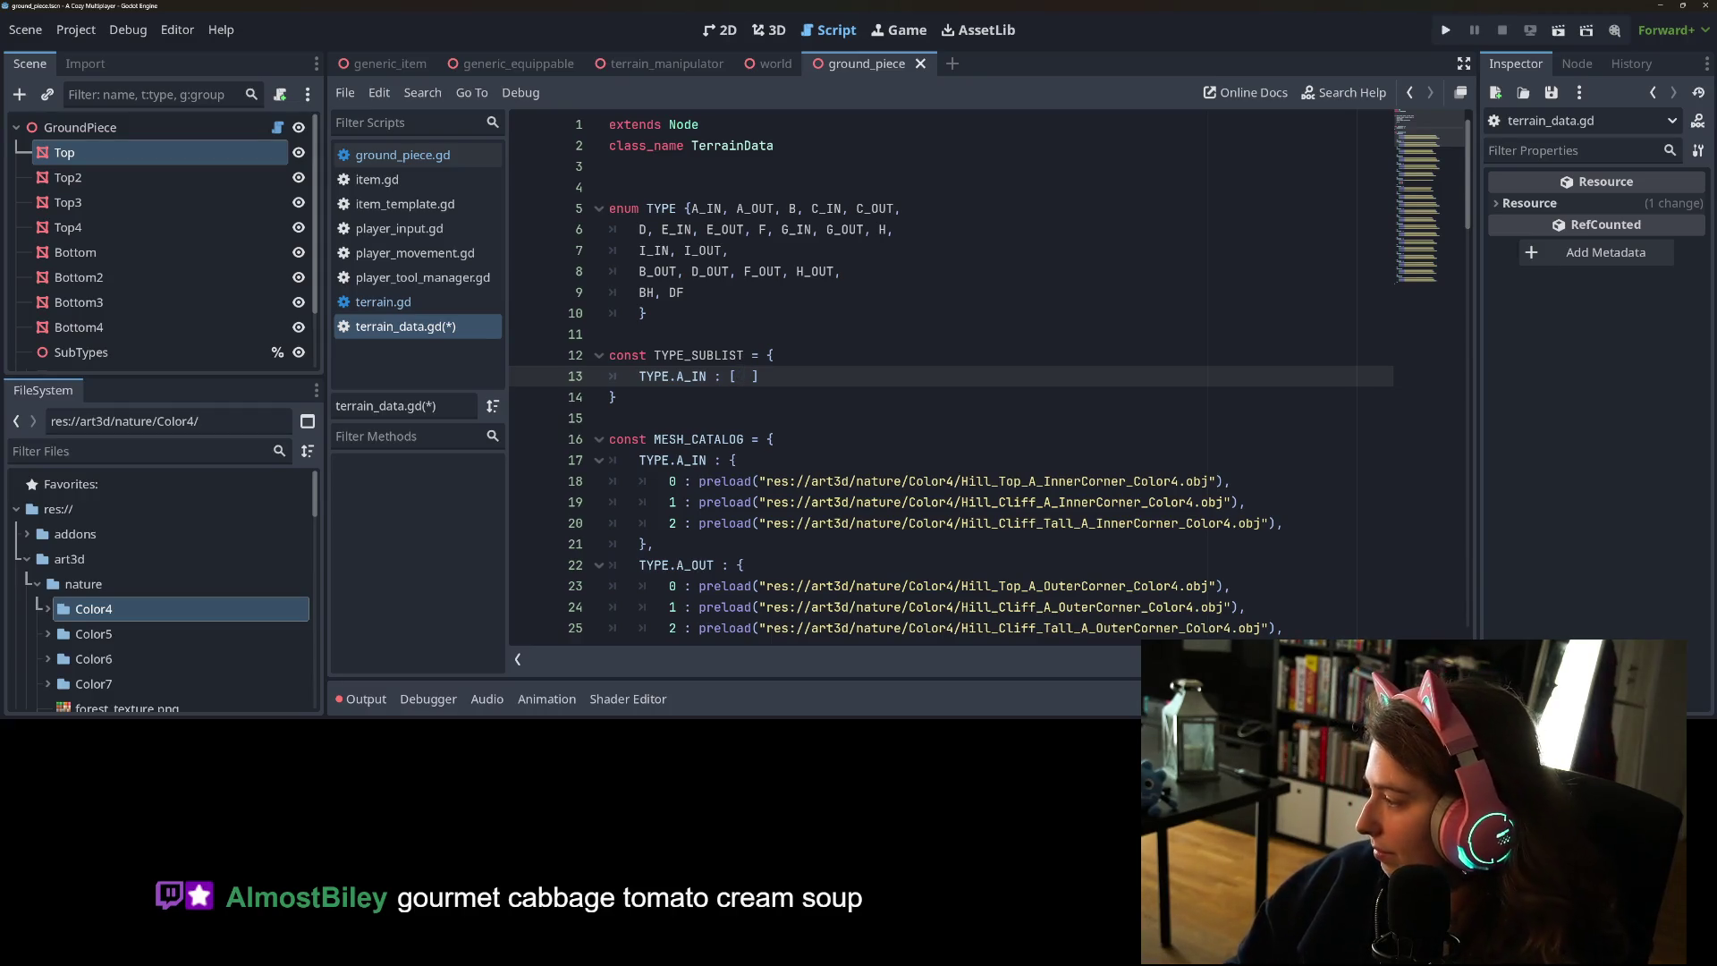
pyautogui.hotkey('alt', 'Tab')
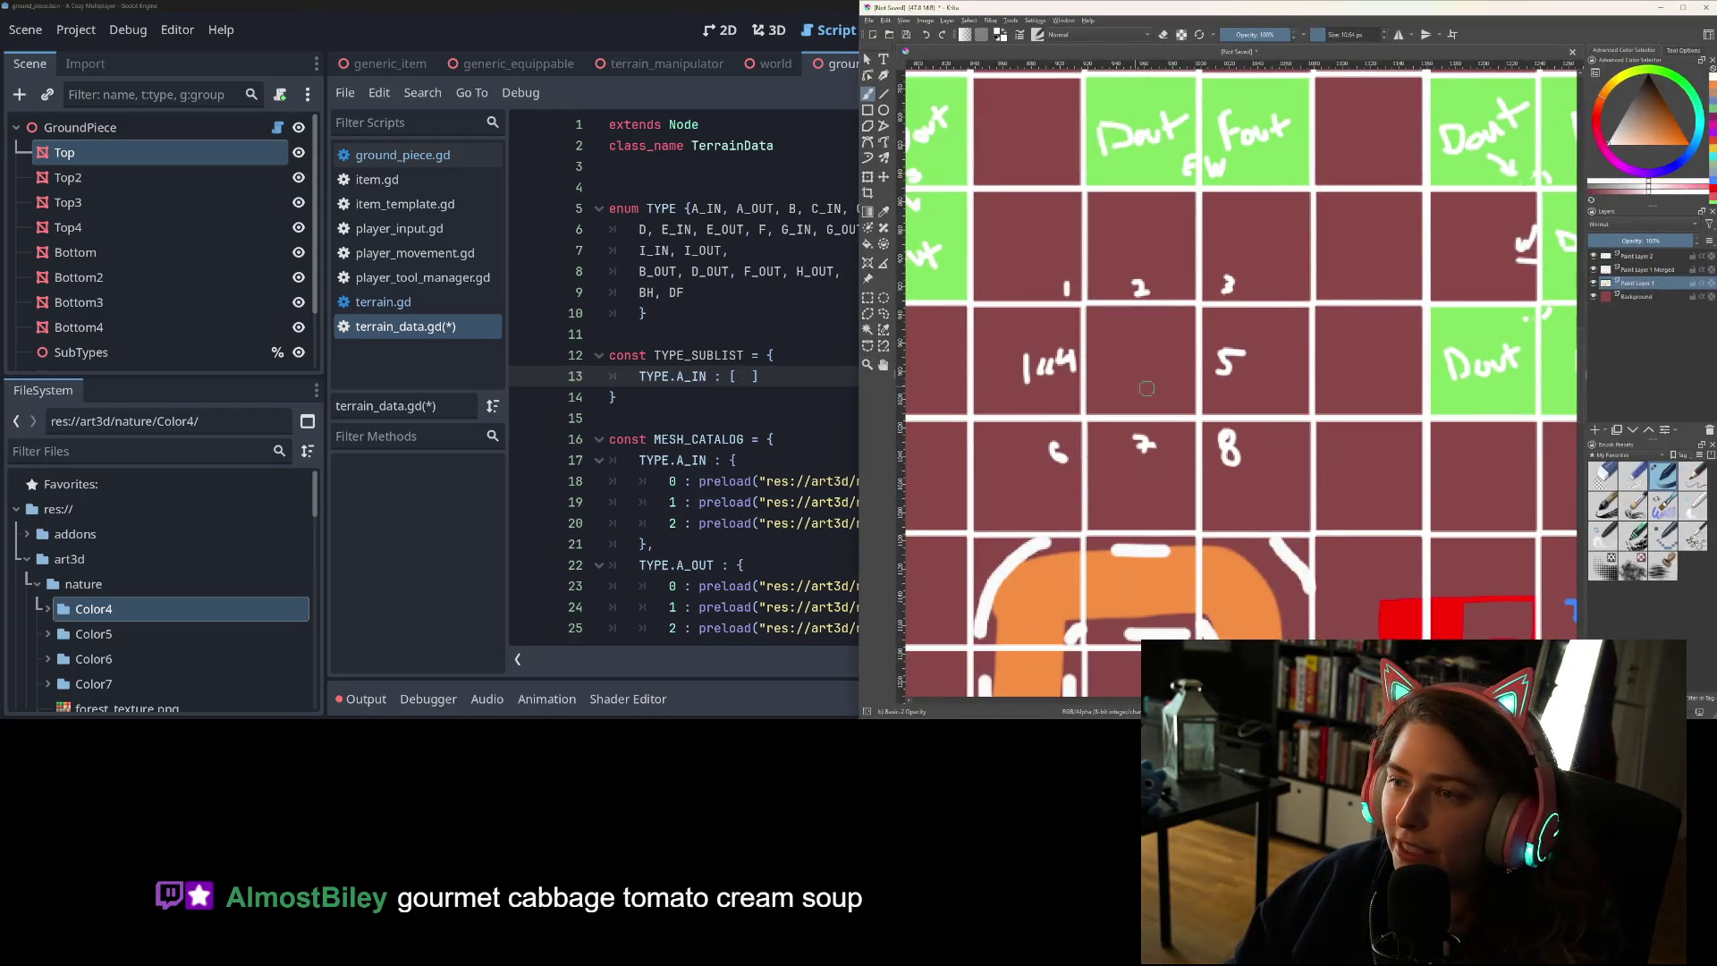
# - Pan and zoom Krita's tile grid onto empty cells, then snap Godot to the screen's left half
pyautogui.scroll(-10, 1268, 481)
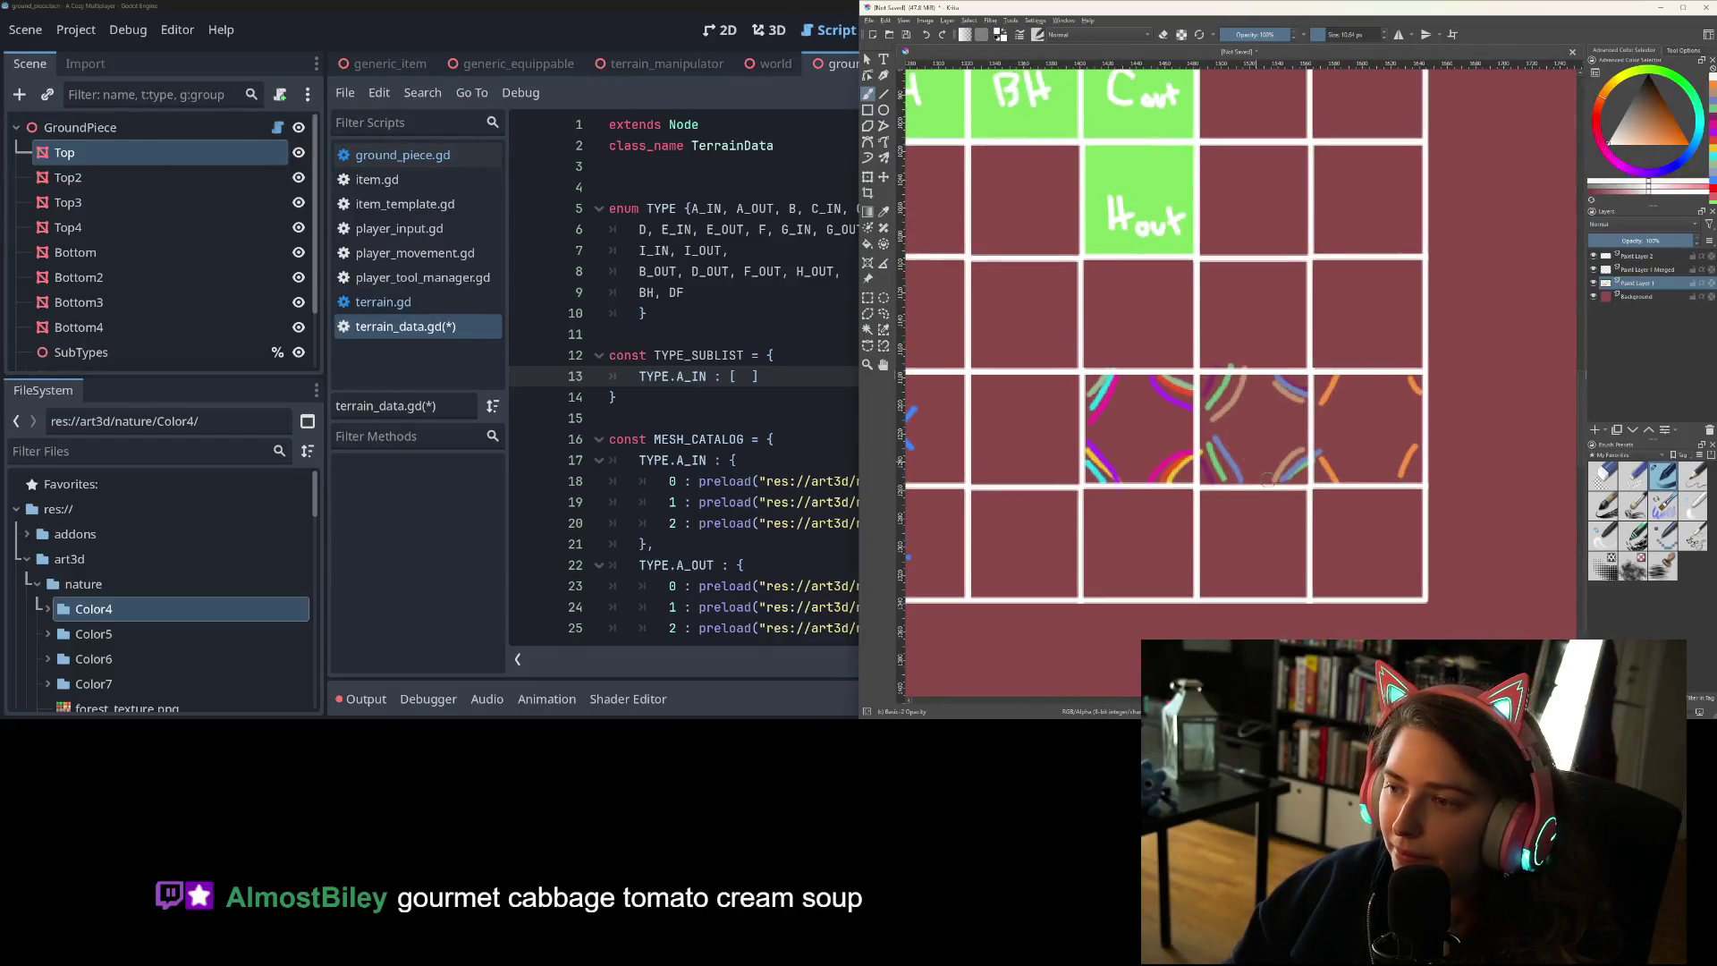
pyautogui.hscroll(2, 1268, 480)
pyautogui.scroll(6, 1235, 510)
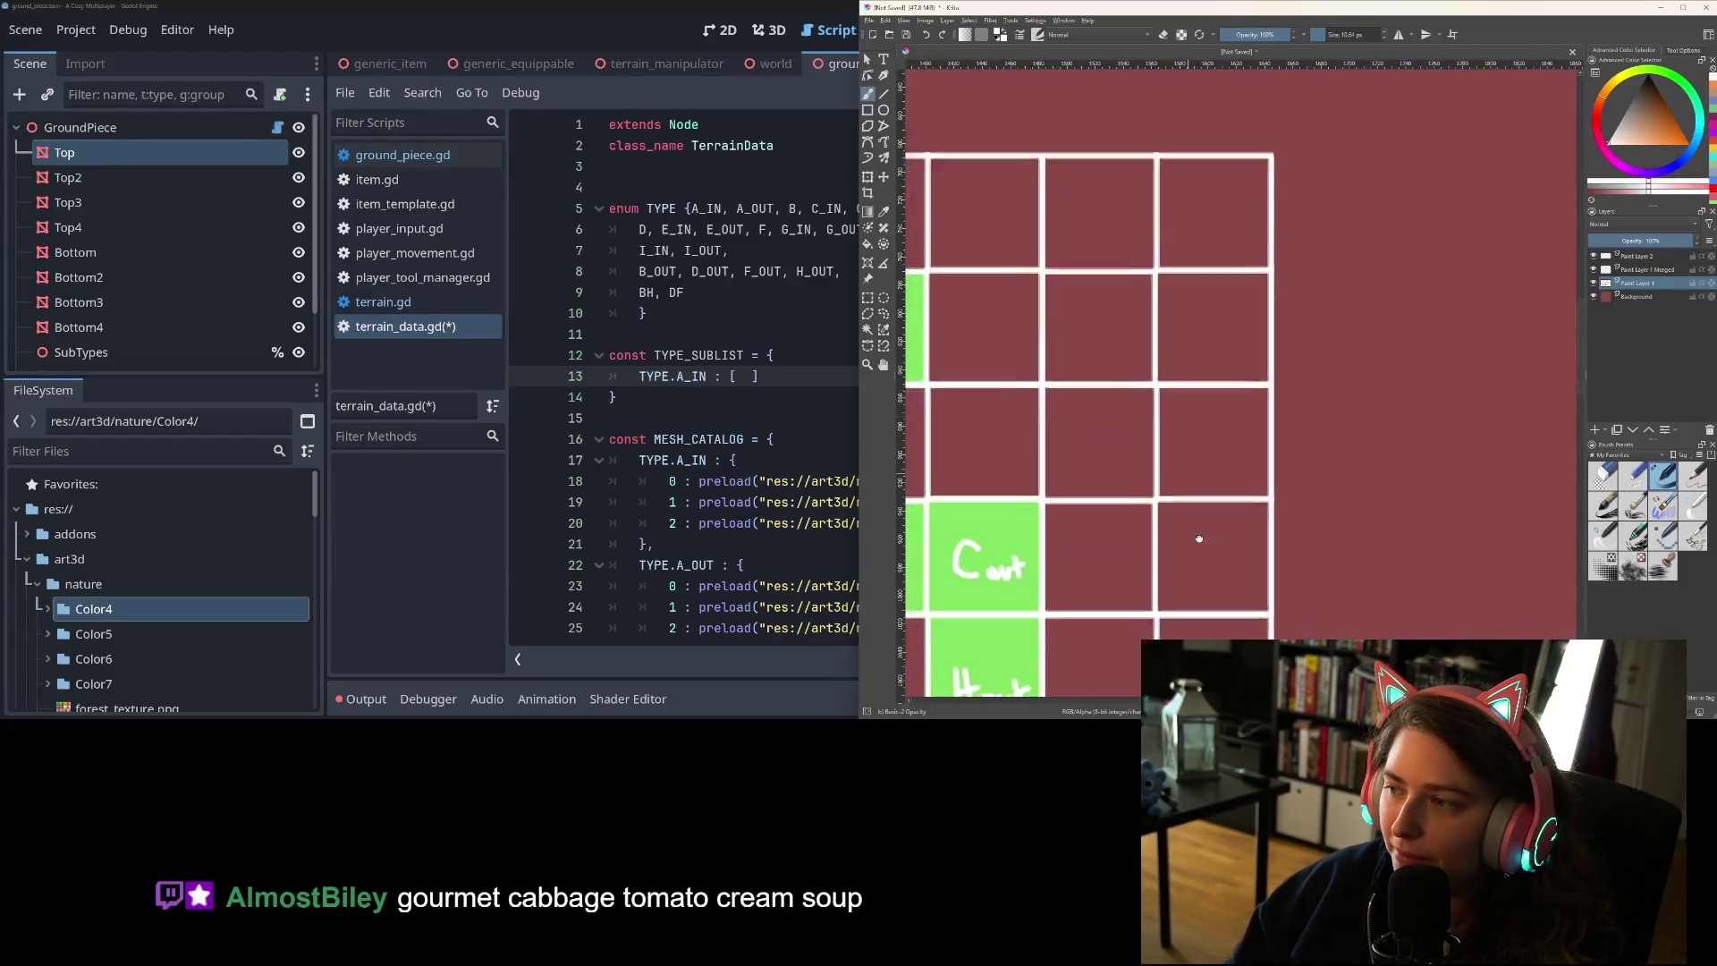
pyautogui.scroll(2, 1199, 539)
pyautogui.scroll(3, 1196, 357)
pyautogui.scroll(-3, 1204, 356)
pyautogui.scroll(3, 1211, 382)
pyautogui.hscroll(-2, 1253, 394)
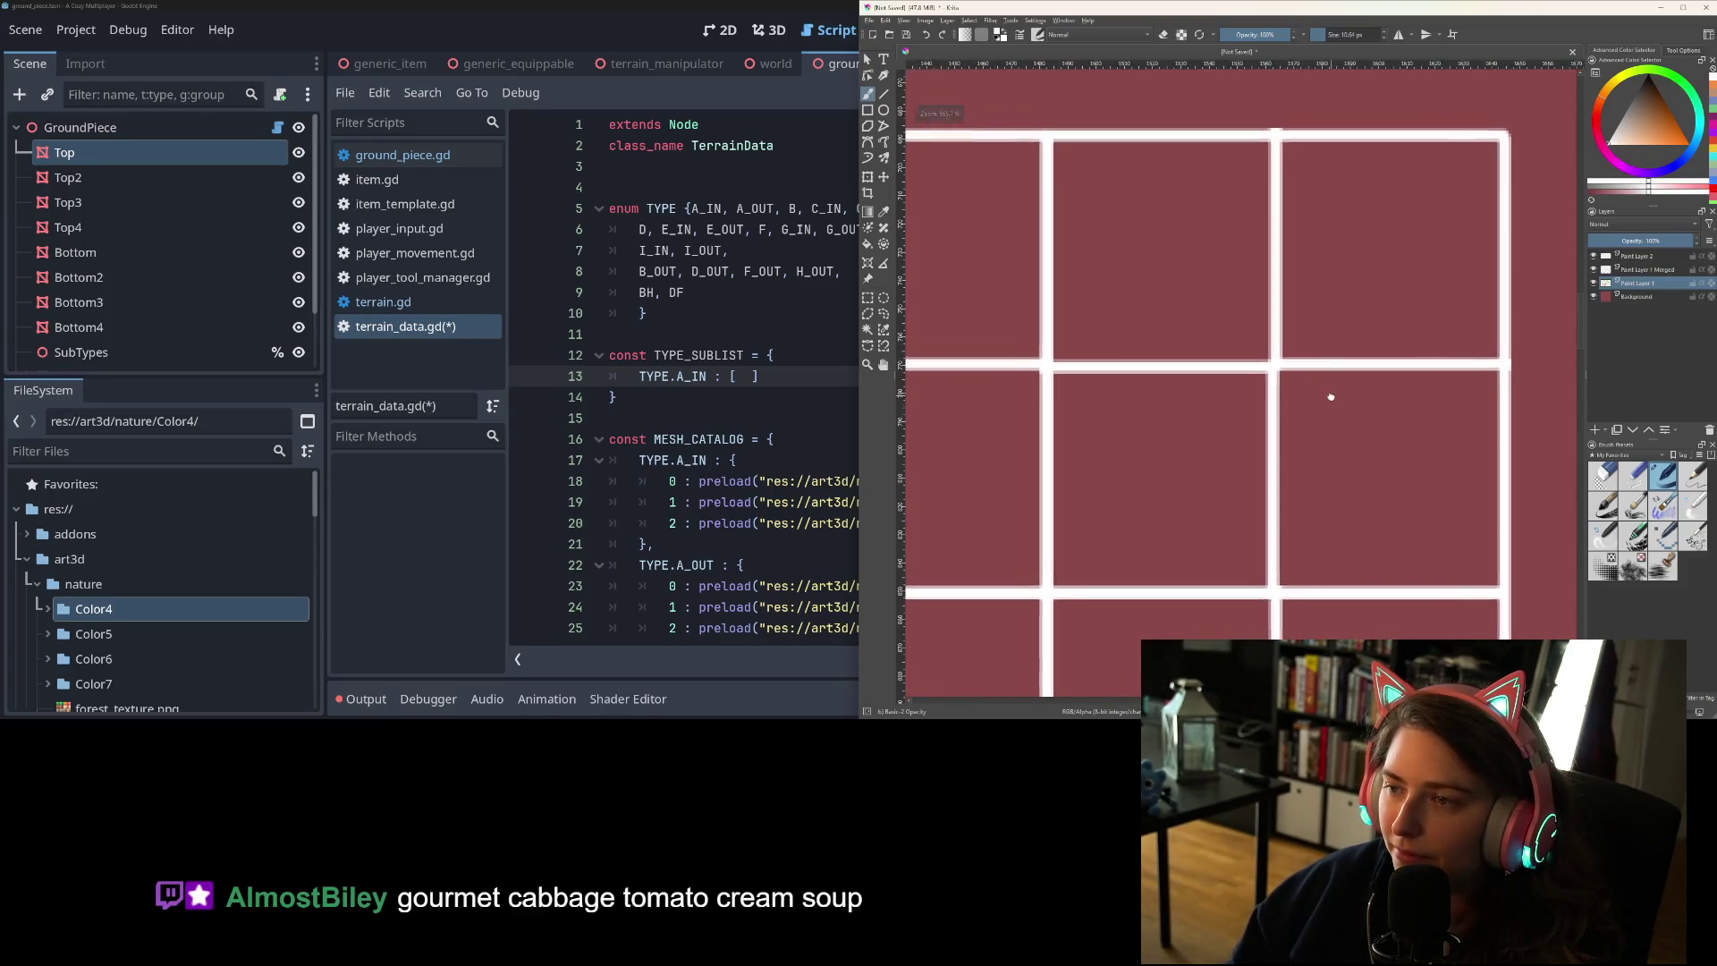
pyautogui.click(606, 11)
pyautogui.press('super+Left')
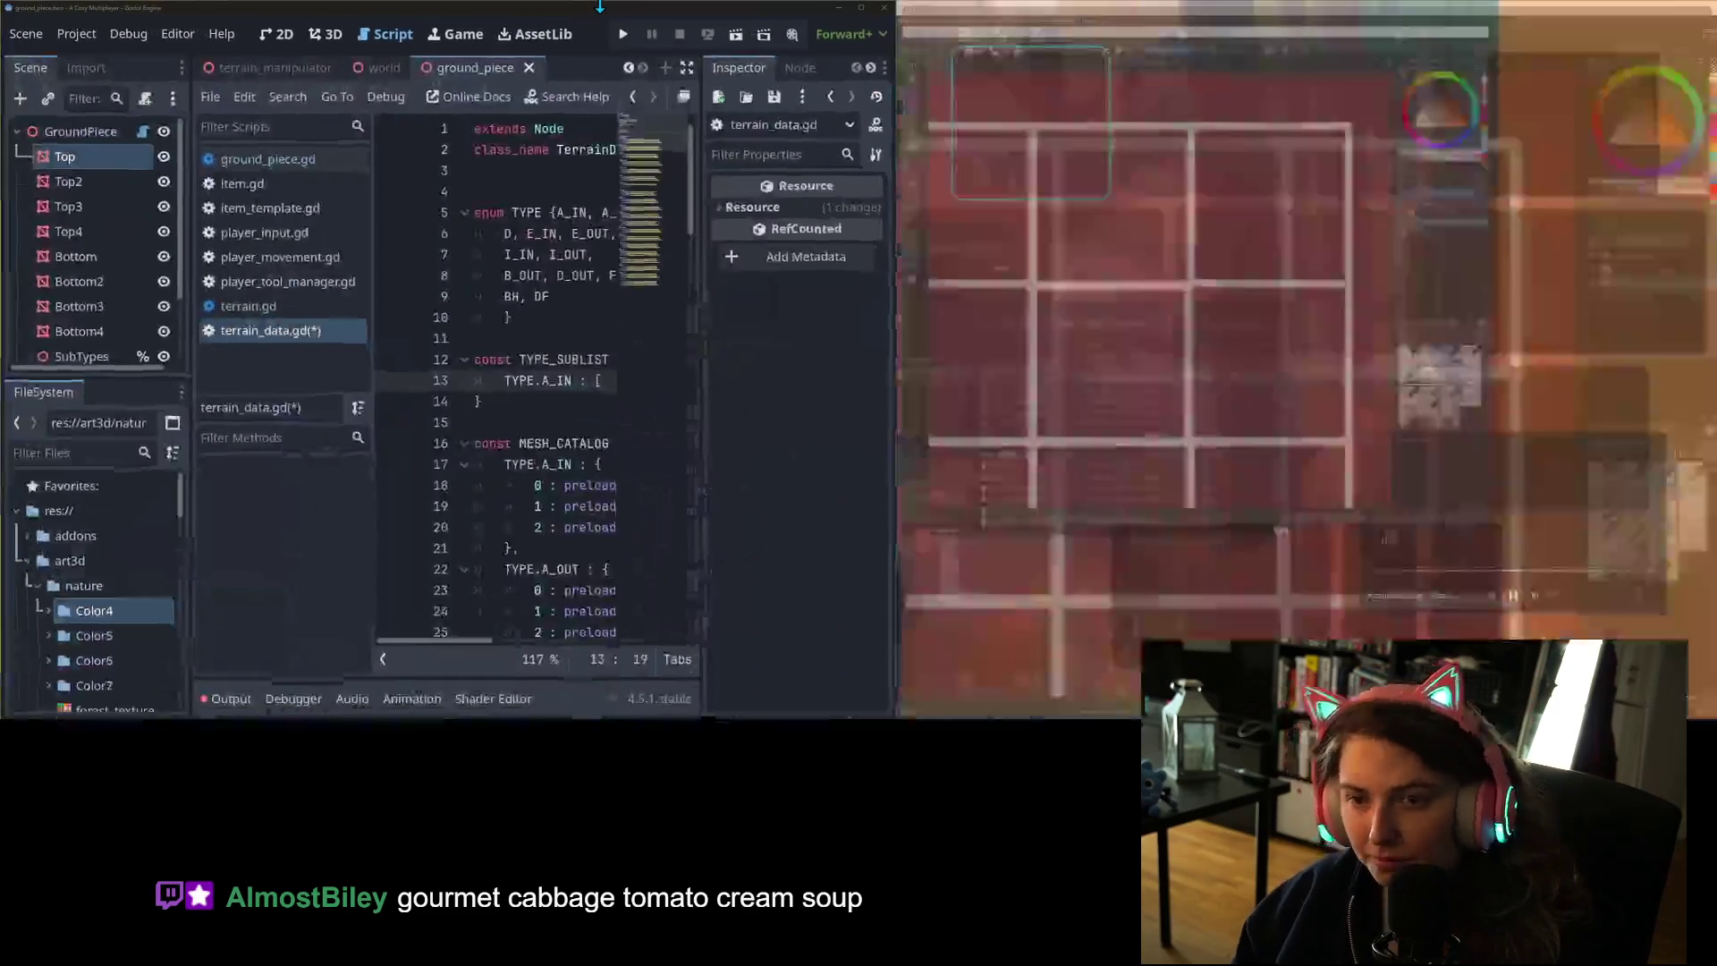
# - Tile Krita on the right half beside Godot, narrow the script list, save, then bring Krita forward
pyautogui.press('Return')
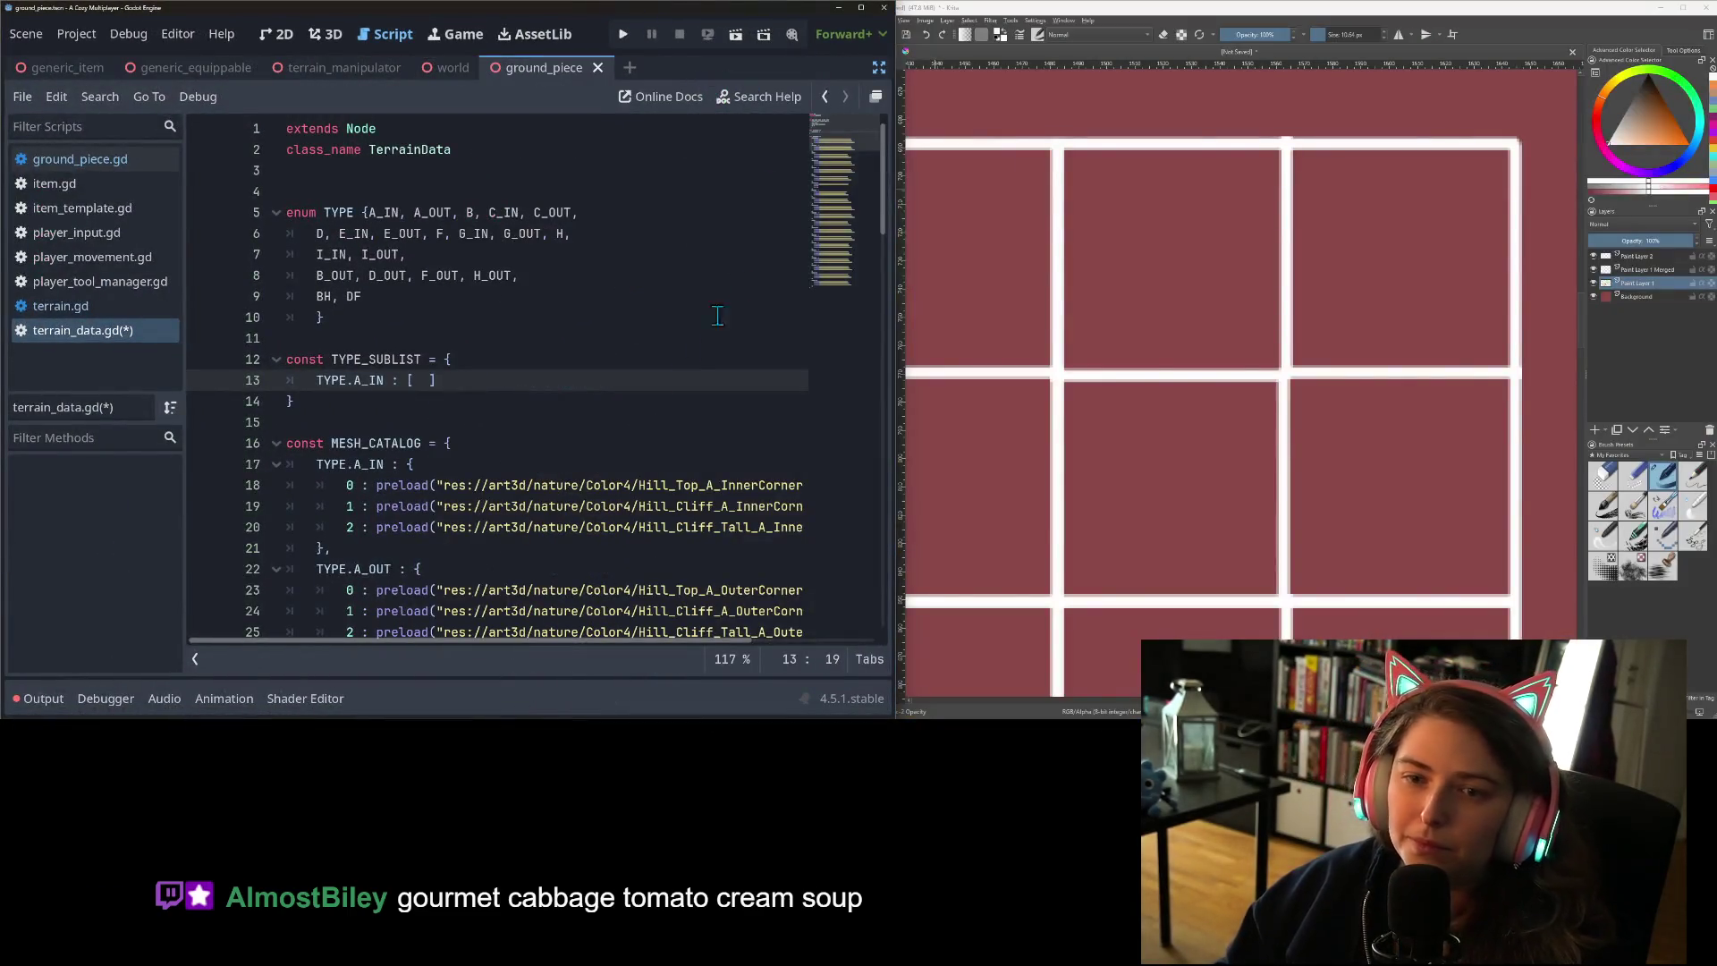
pyautogui.moveTo(186, 224); pyautogui.dragTo(98, 224)
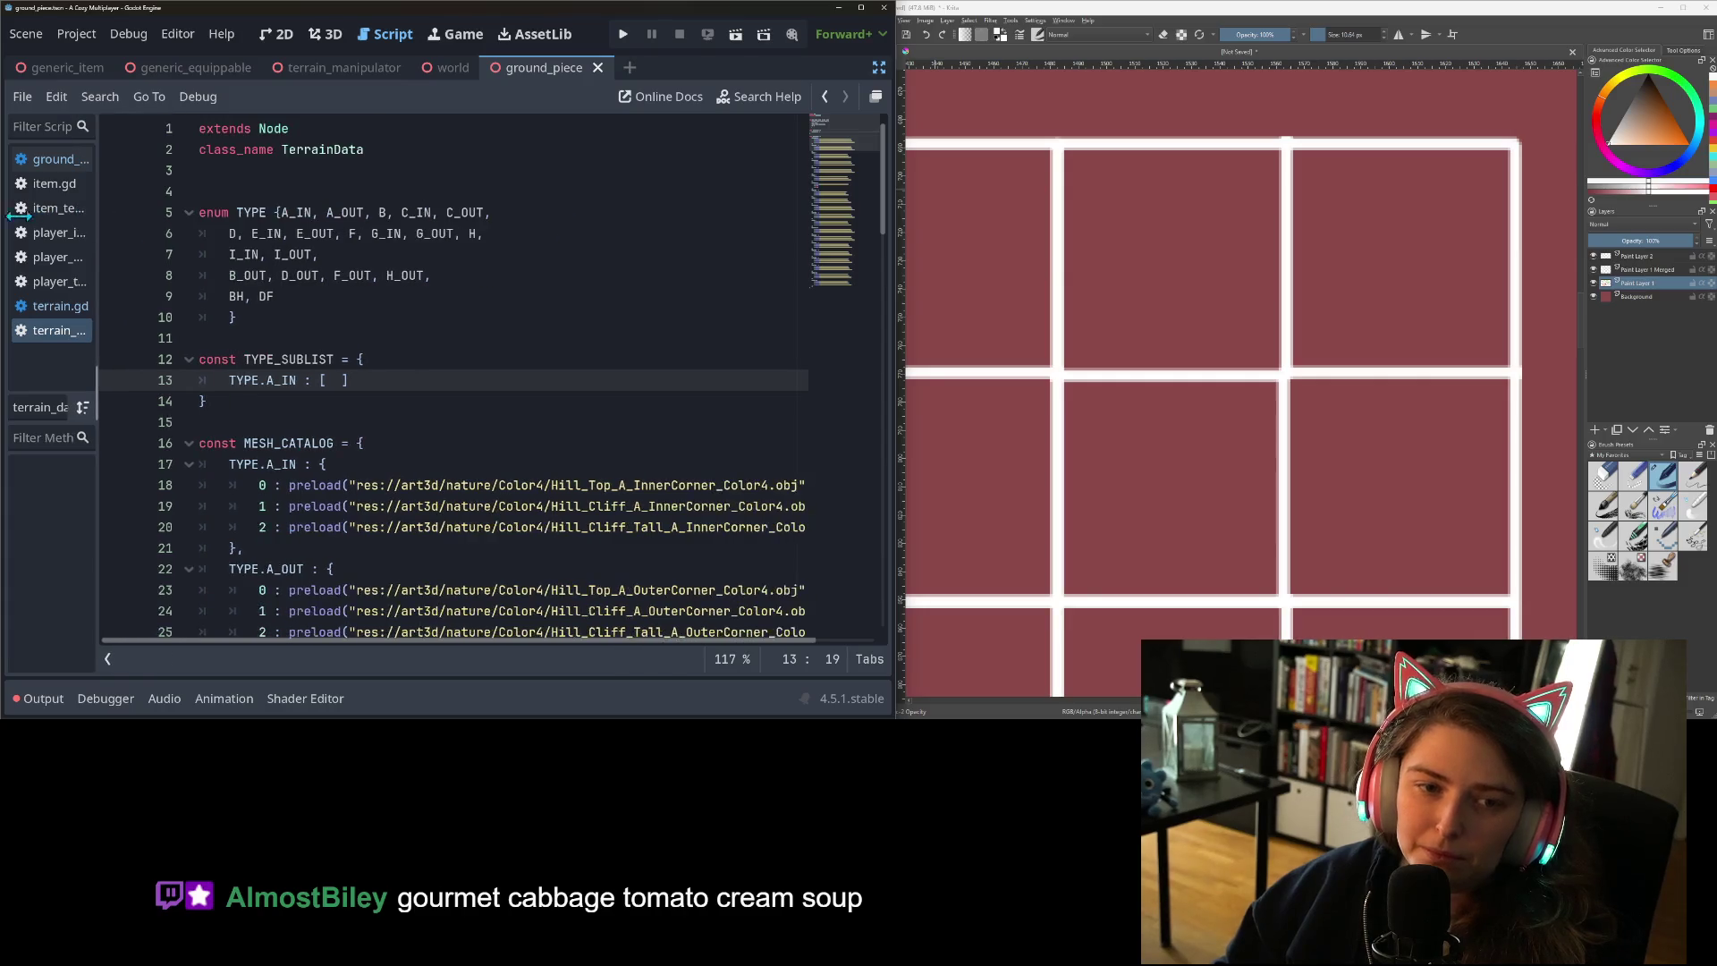
pyautogui.hotkey('ctrl', 's')
pyautogui.scroll(-2, 513, 379)
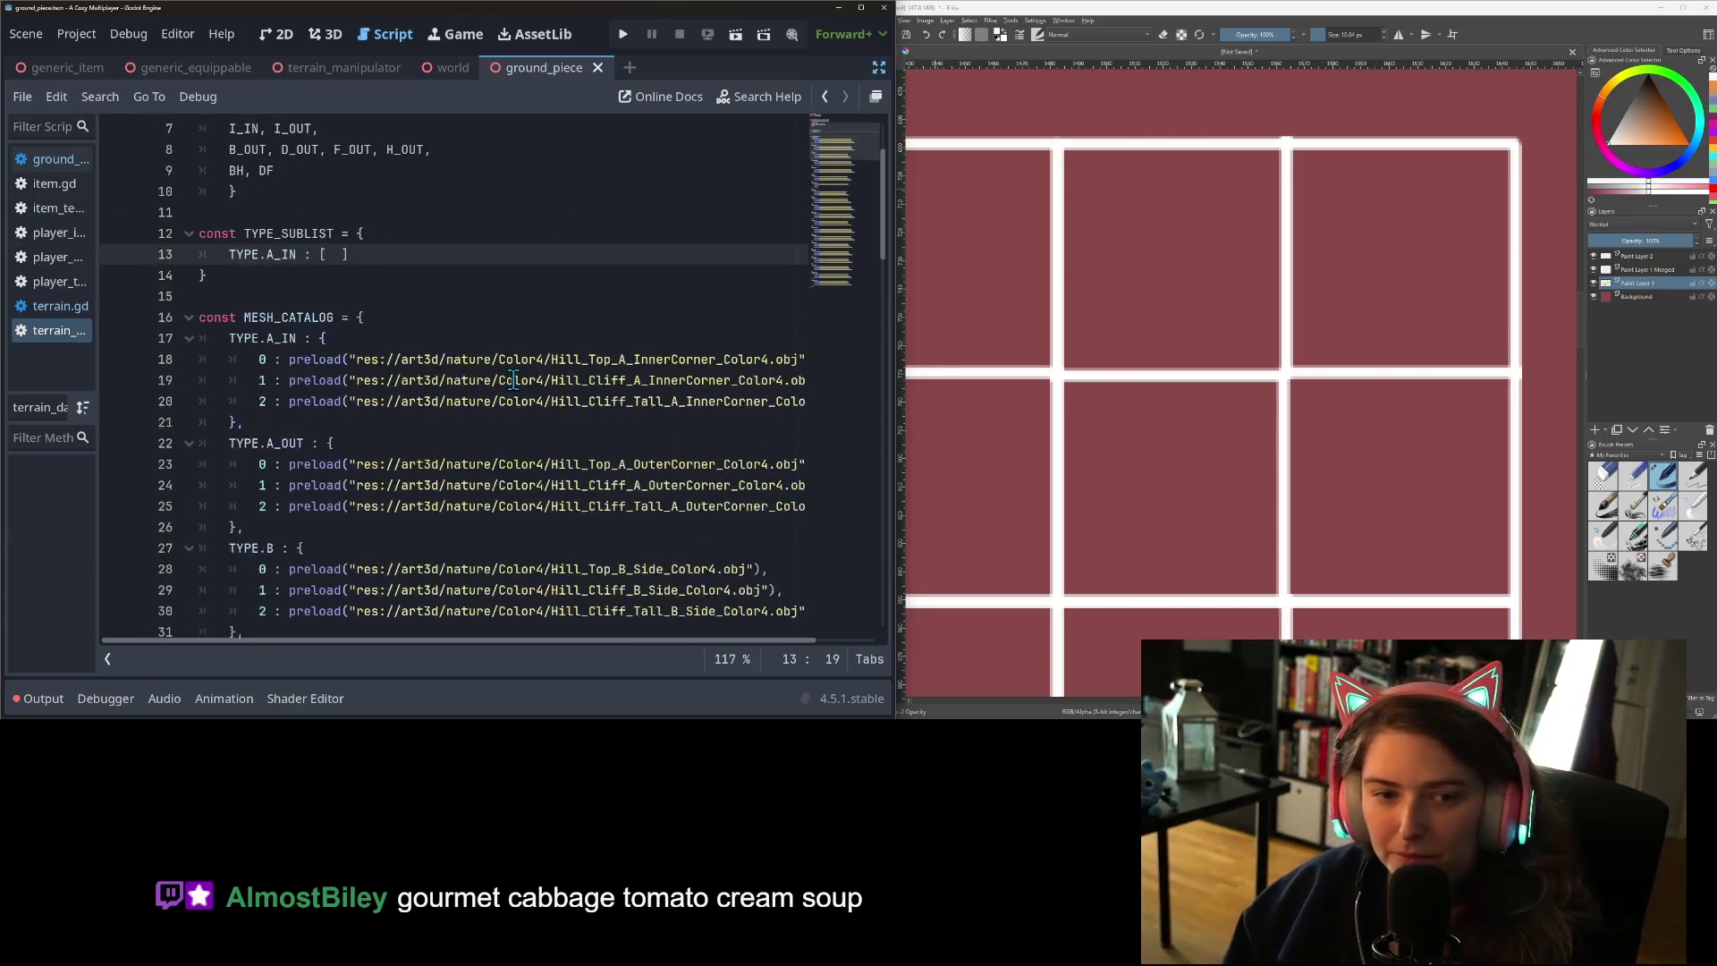
pyautogui.scroll(1, 514, 380)
pyautogui.click(1201, 322)
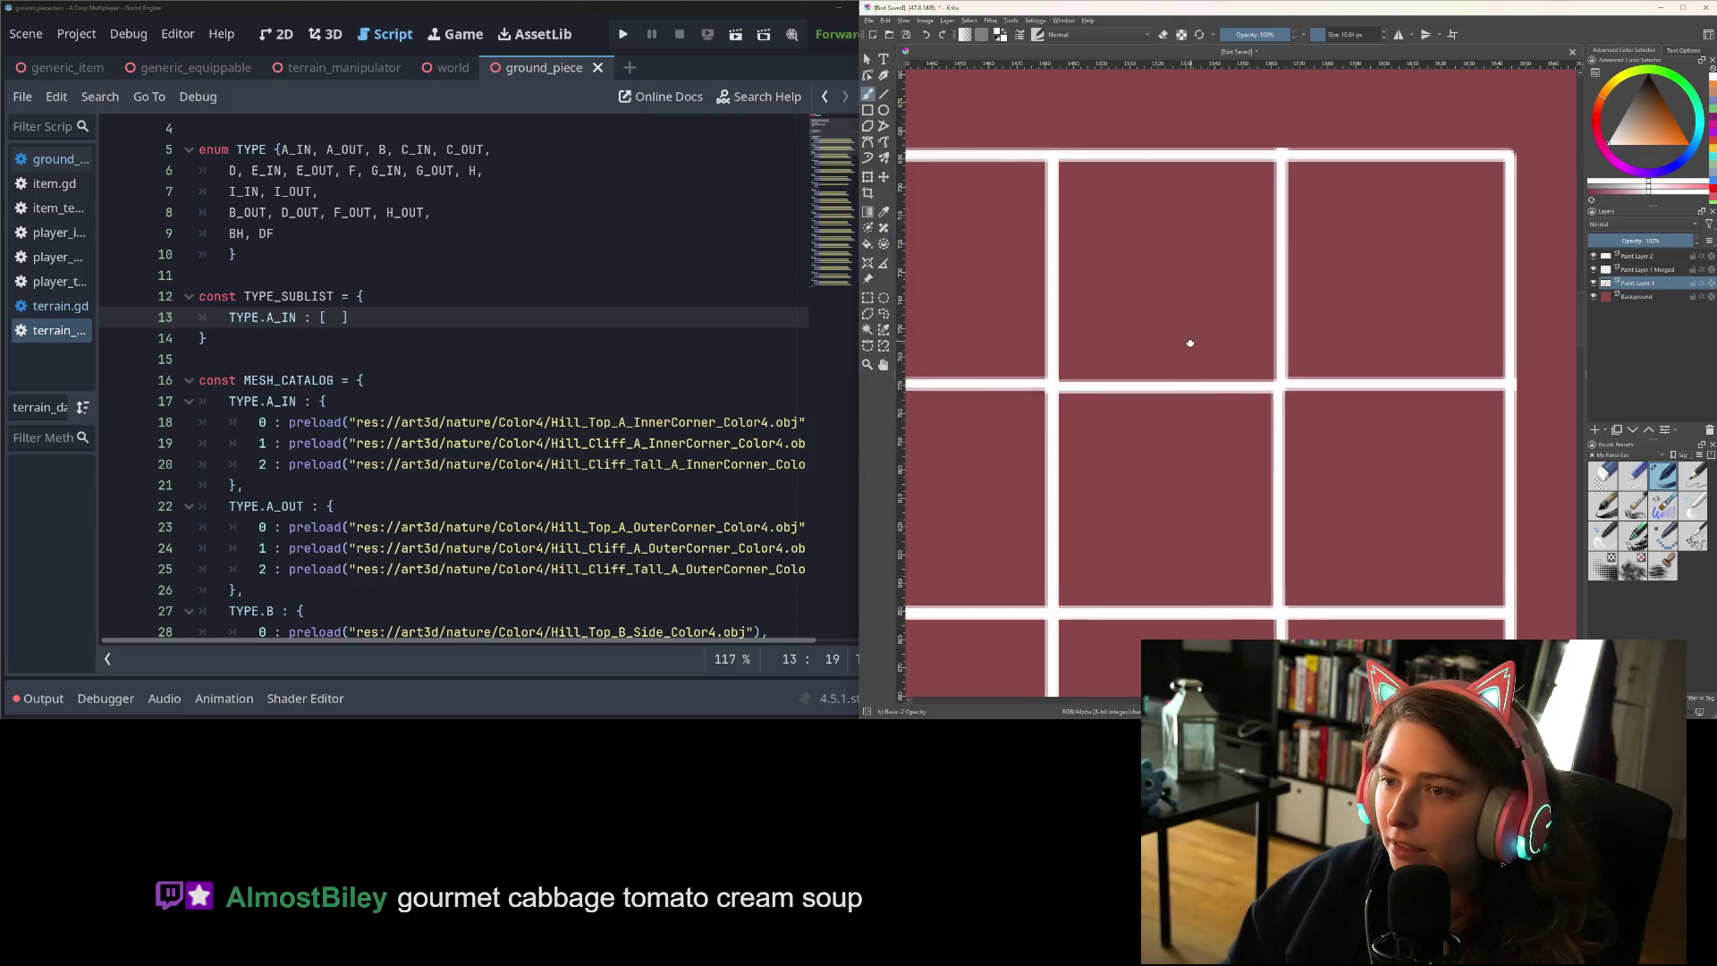
# - Add a new paint layer with a white-filled rectangle covering a block of grid cells
pyautogui.click(1594, 430)
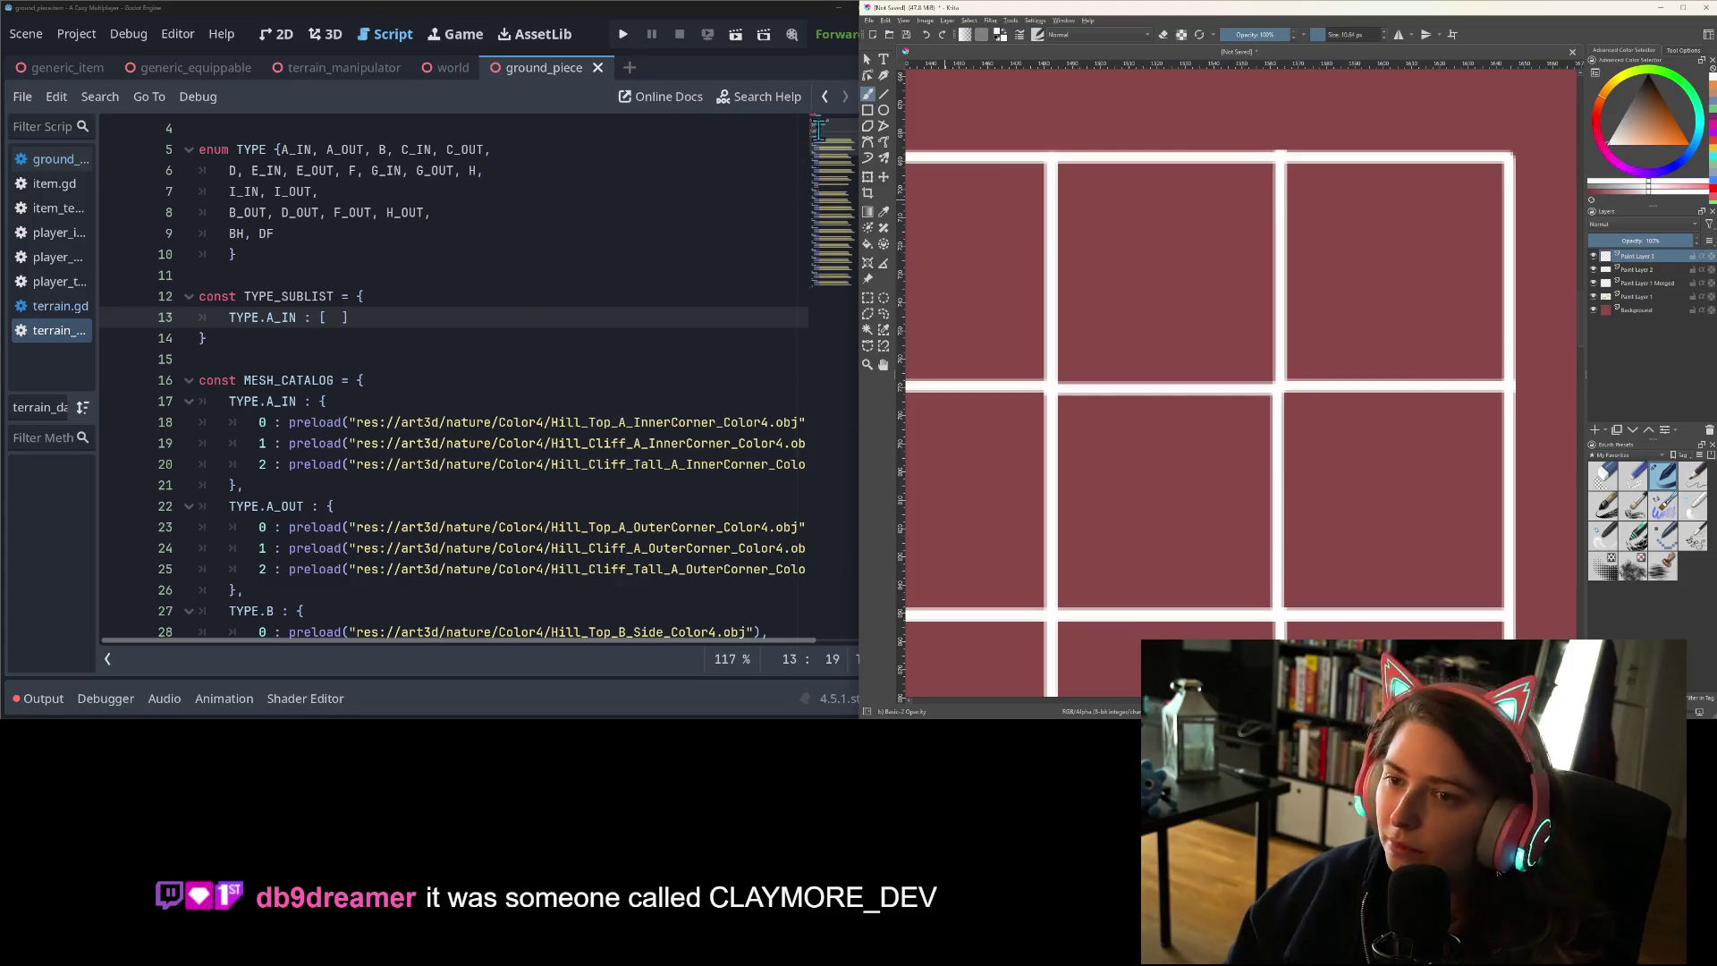
pyautogui.click(868, 110)
pyautogui.moveTo(1056, 158); pyautogui.dragTo(1510, 613)
pyautogui.press('f')
pyautogui.click(1381, 541)
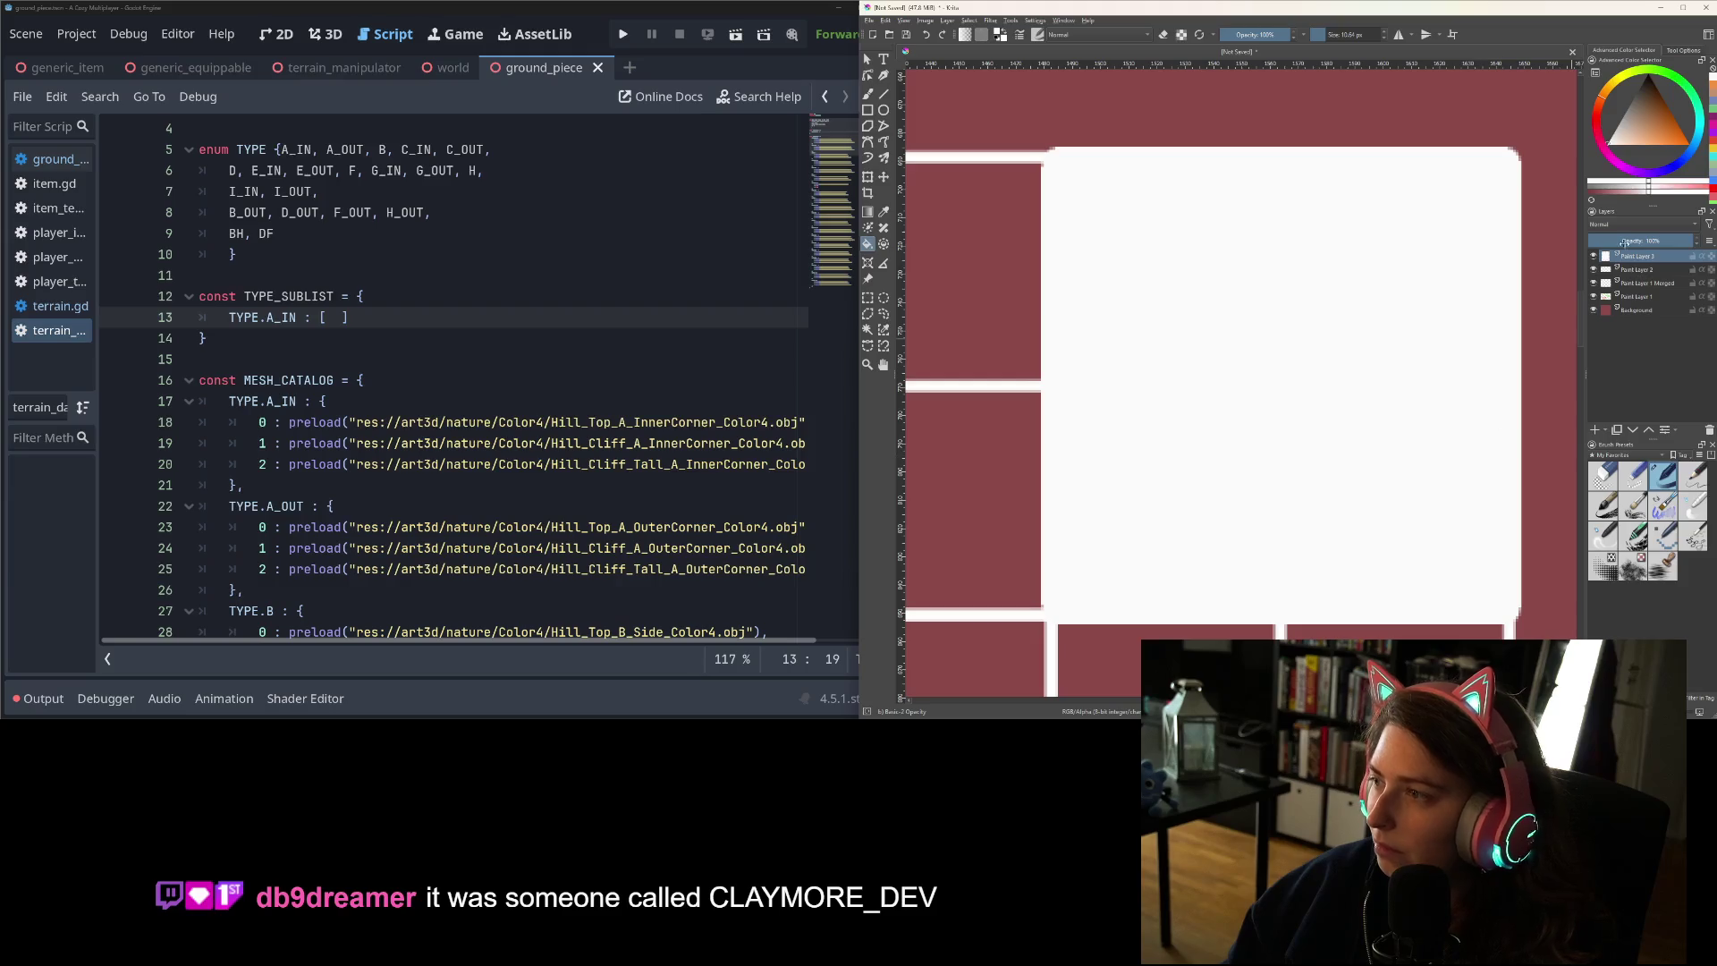
# - Move the new layer beneath the grid lines and fill the cells orange
pyautogui.moveTo(1653, 301); pyautogui.dragTo(1656, 299)
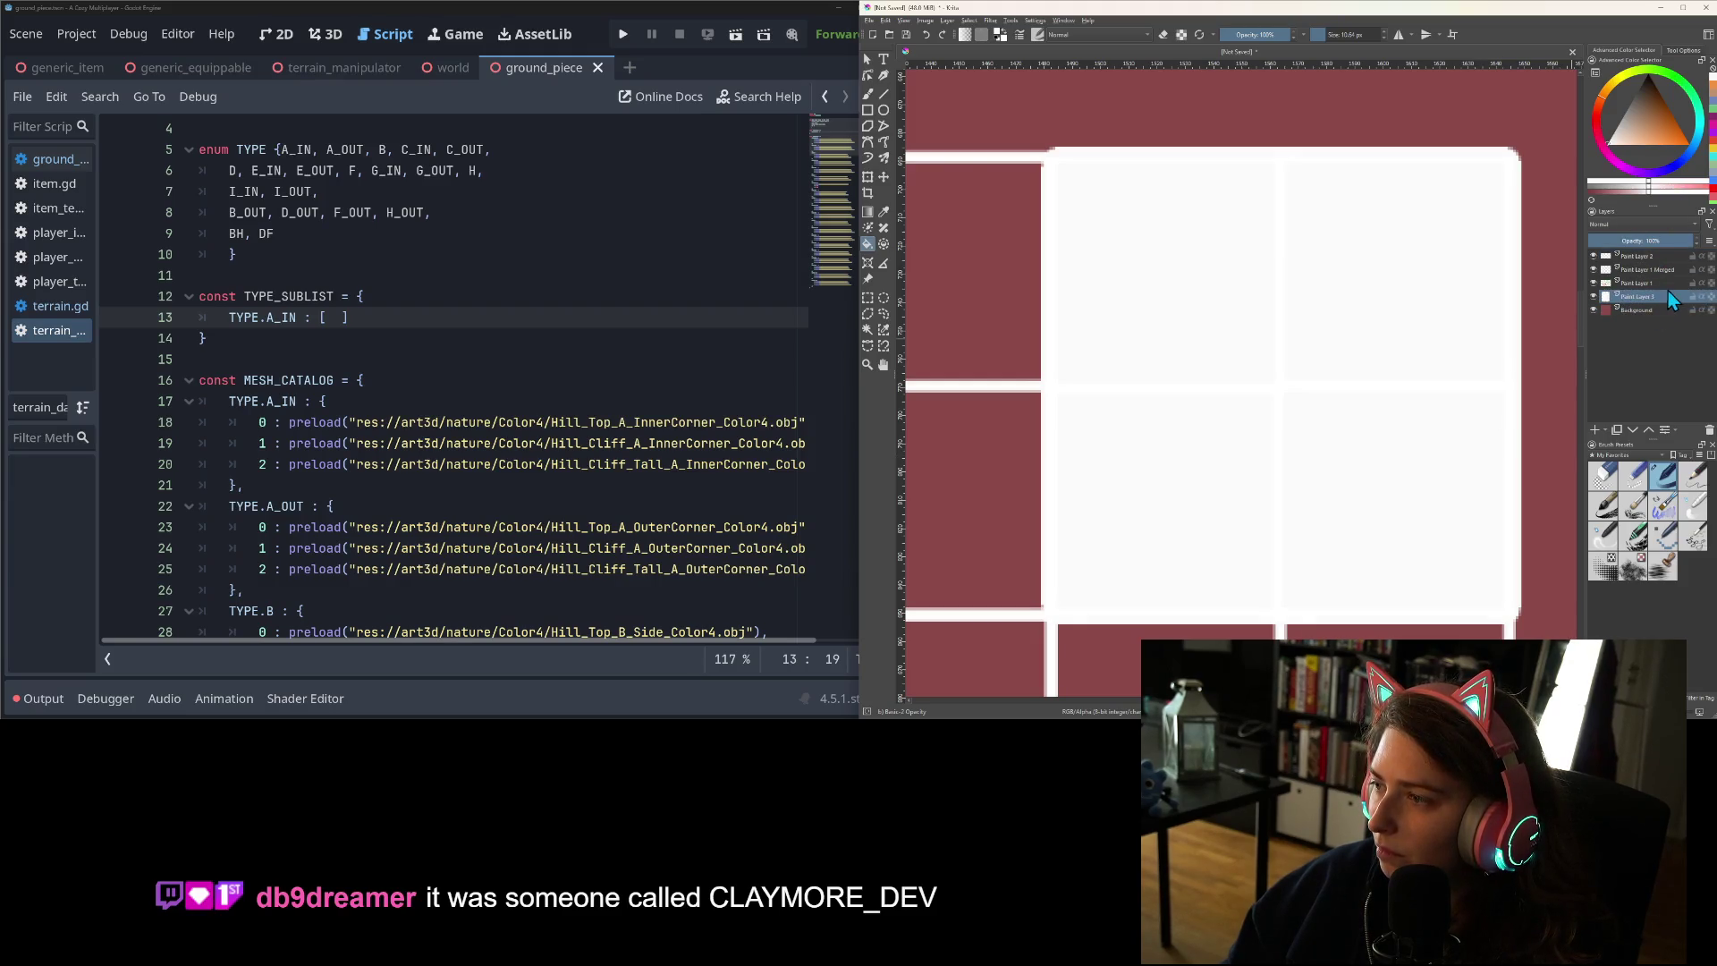
pyautogui.click(1657, 129)
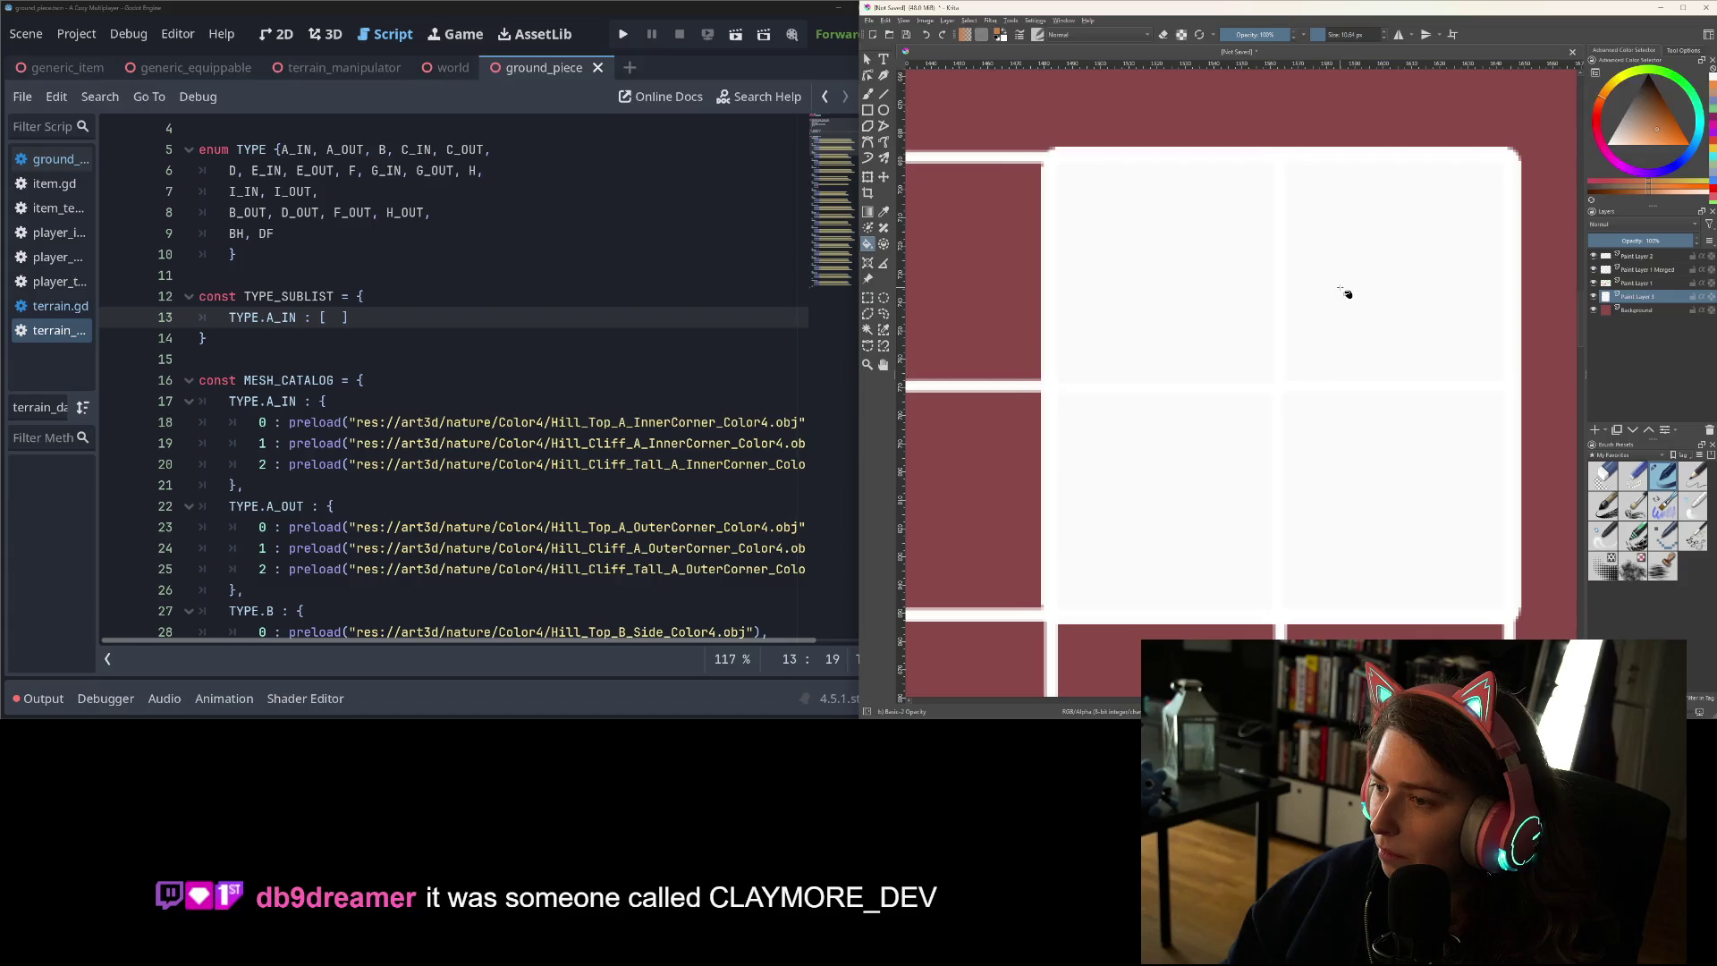
pyautogui.click(1345, 292)
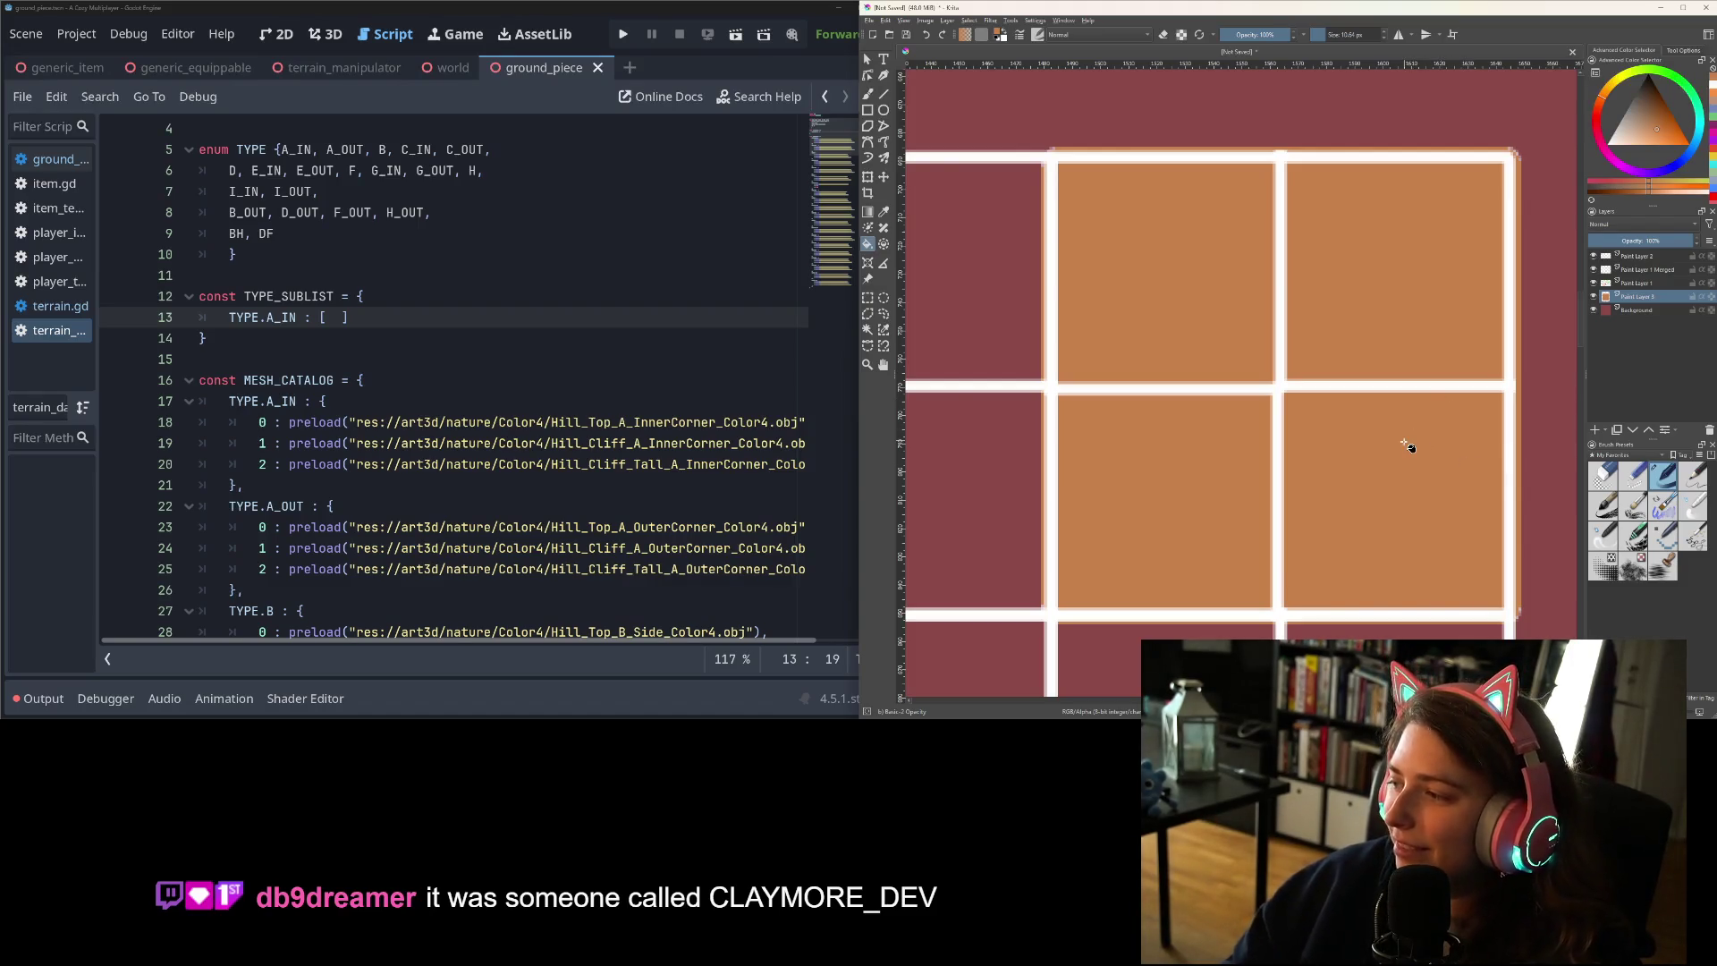
pyautogui.moveTo(1270, 582); pyautogui.dragTo(1222, 584)
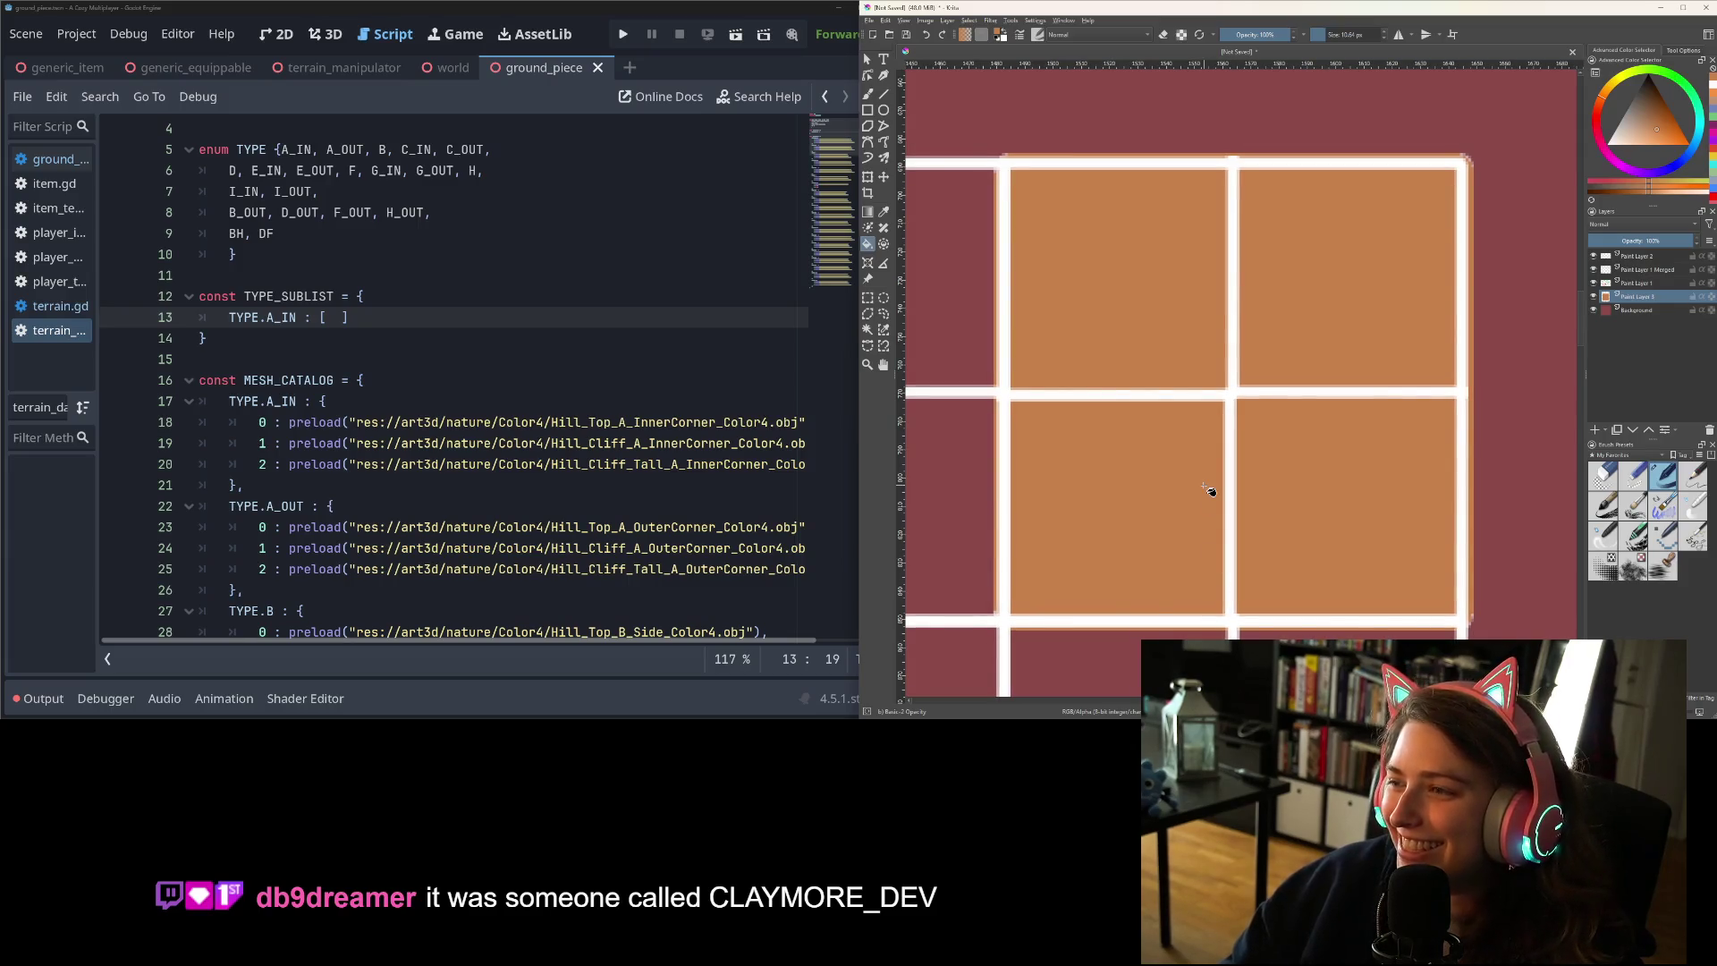
pyautogui.moveTo(1208, 495); pyautogui.dragTo(1203, 498)
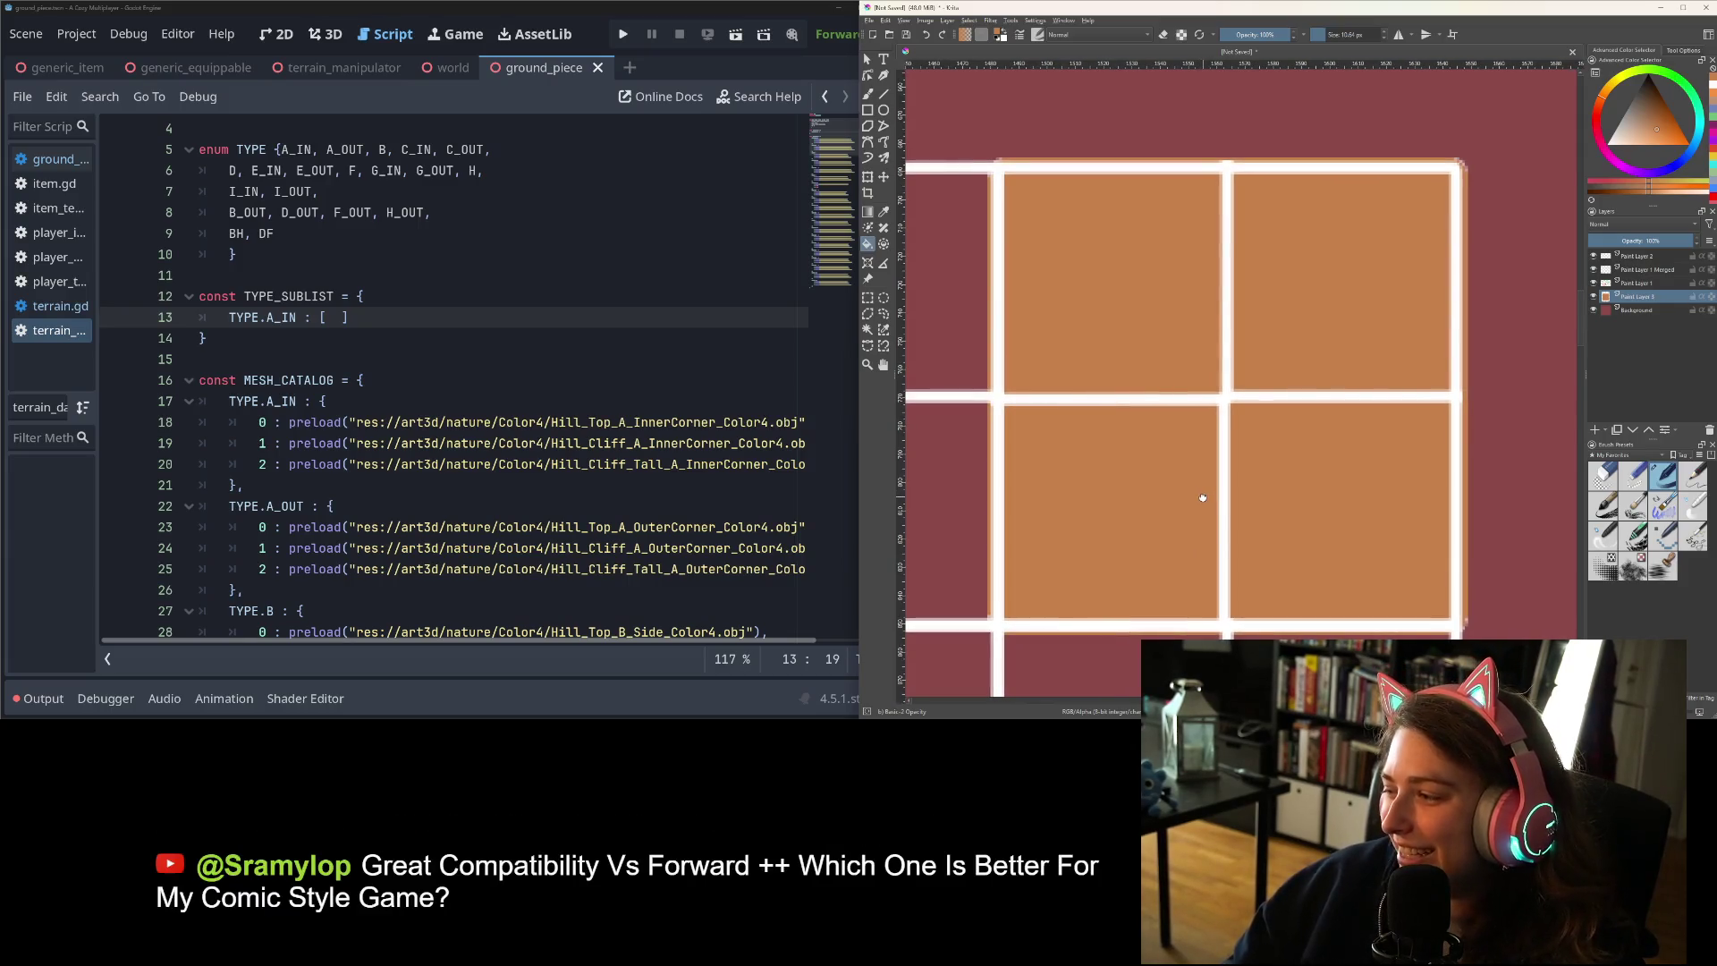